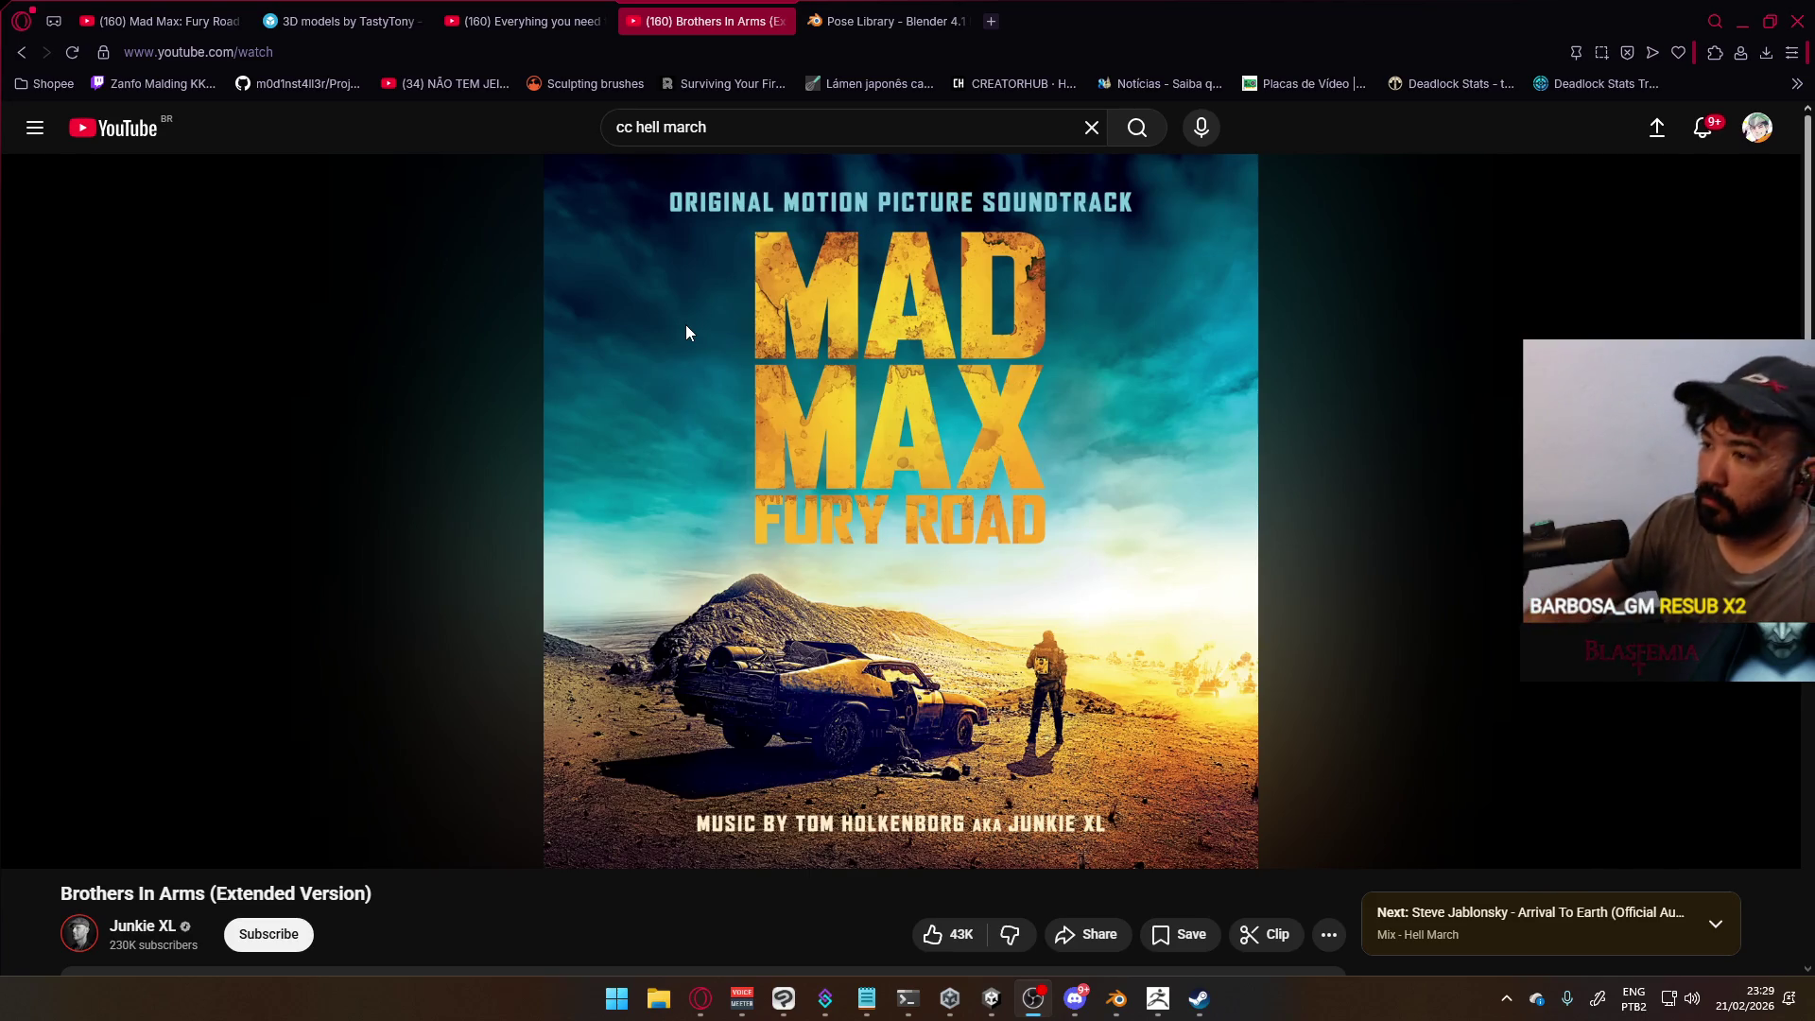
# Pause Junkie XL's 'Brothers In Arms (Extended Version)' video on YouTube
pyautogui.click(682, 335)
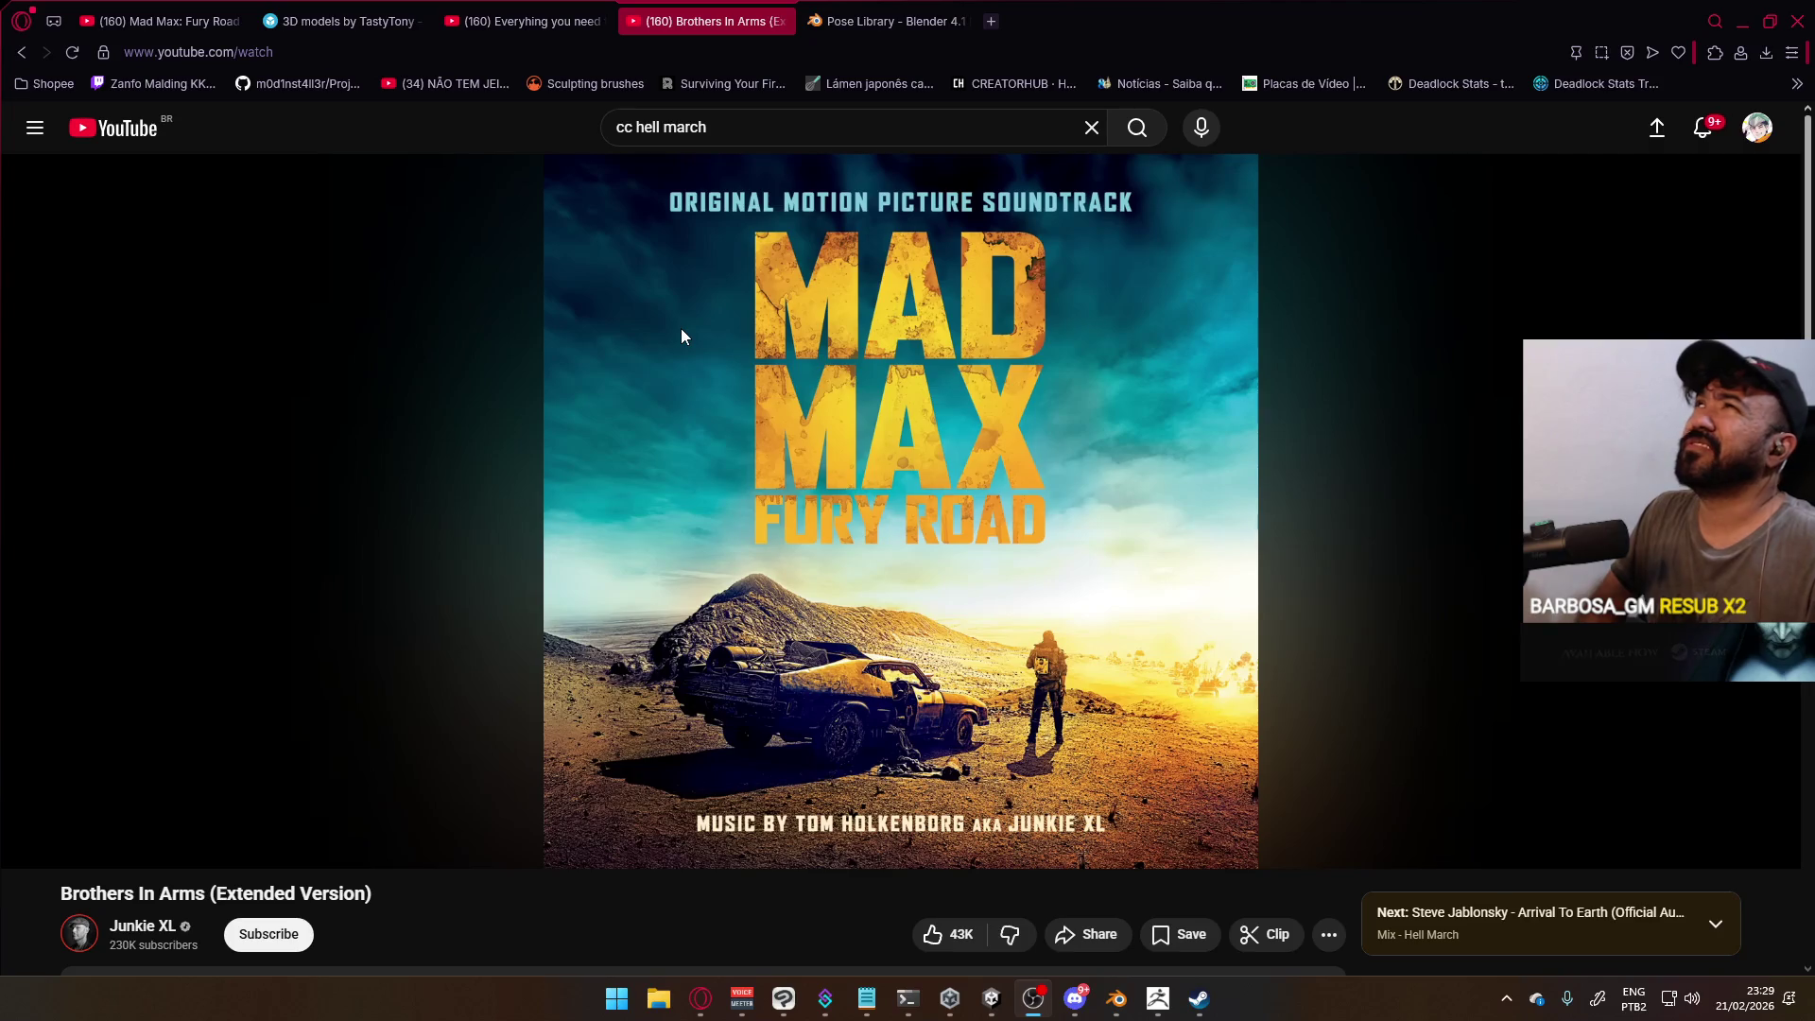
# Search Google for 'hi fi rush' in a new tab
pyautogui.click(993, 21)
pyautogui.write('hu')
pyautogui.doubleClick(123, 52)
pyautogui.write('hi')
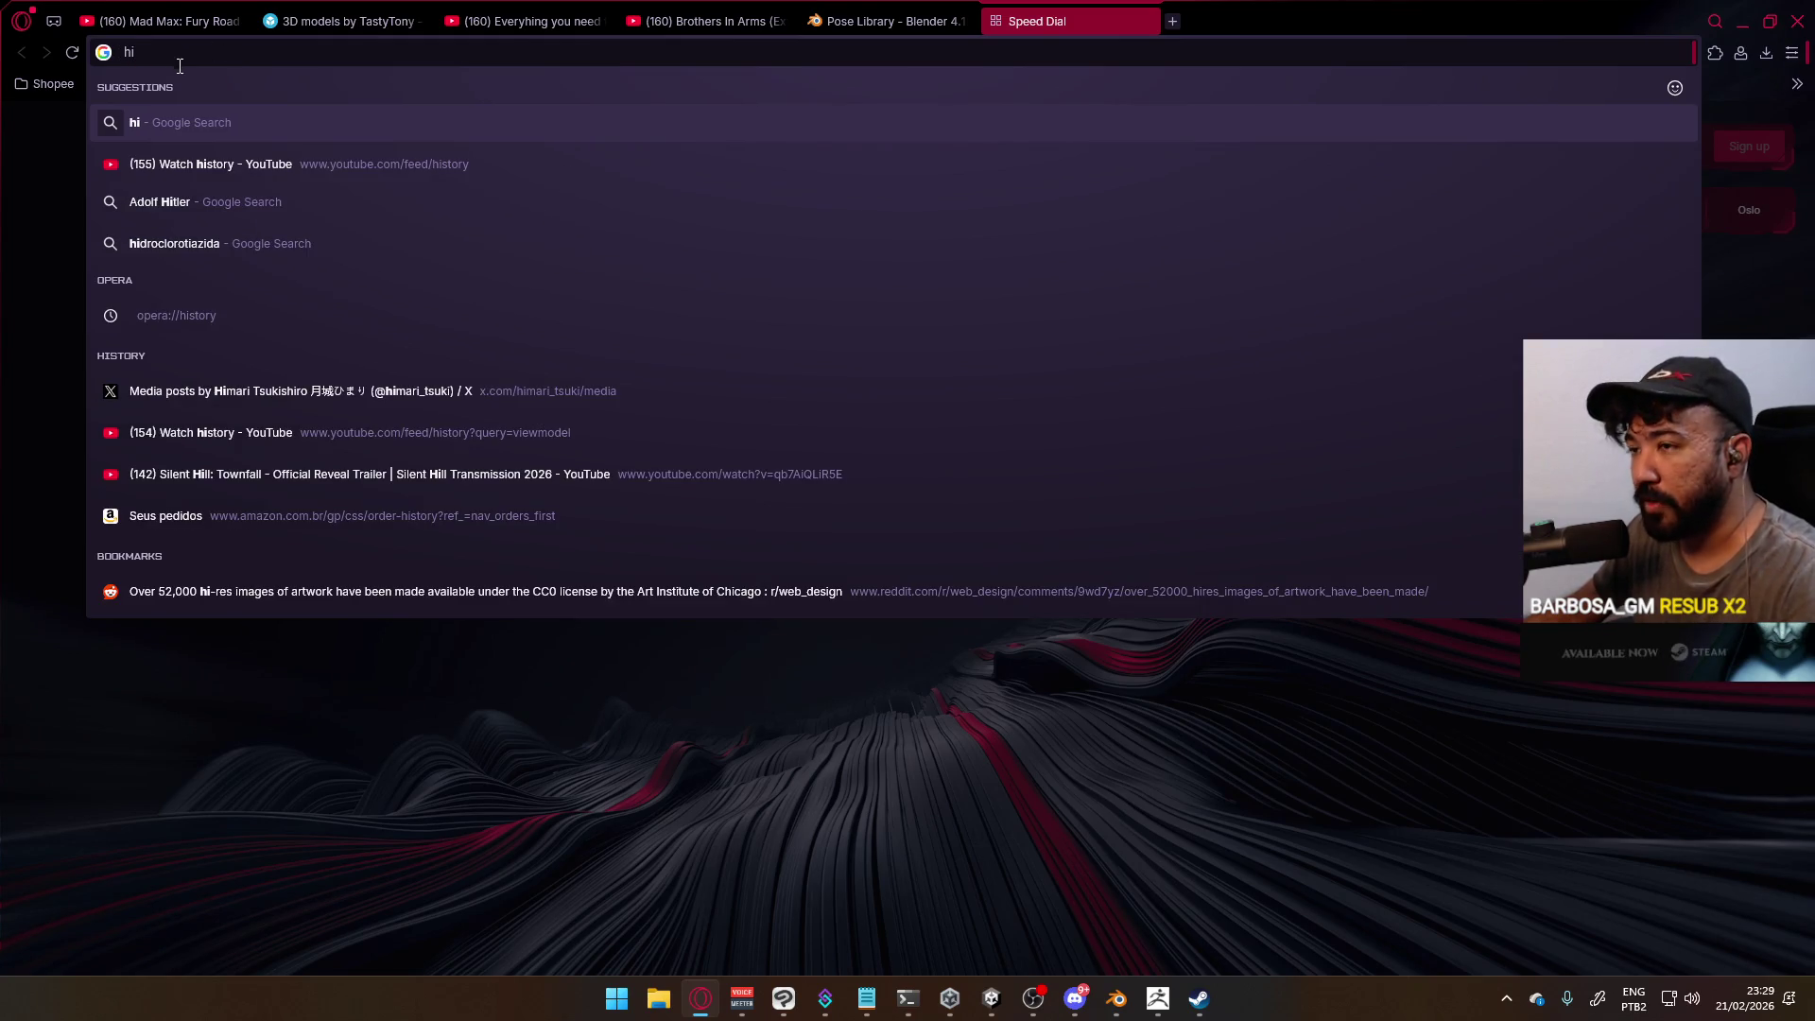
pyautogui.write(' fu')
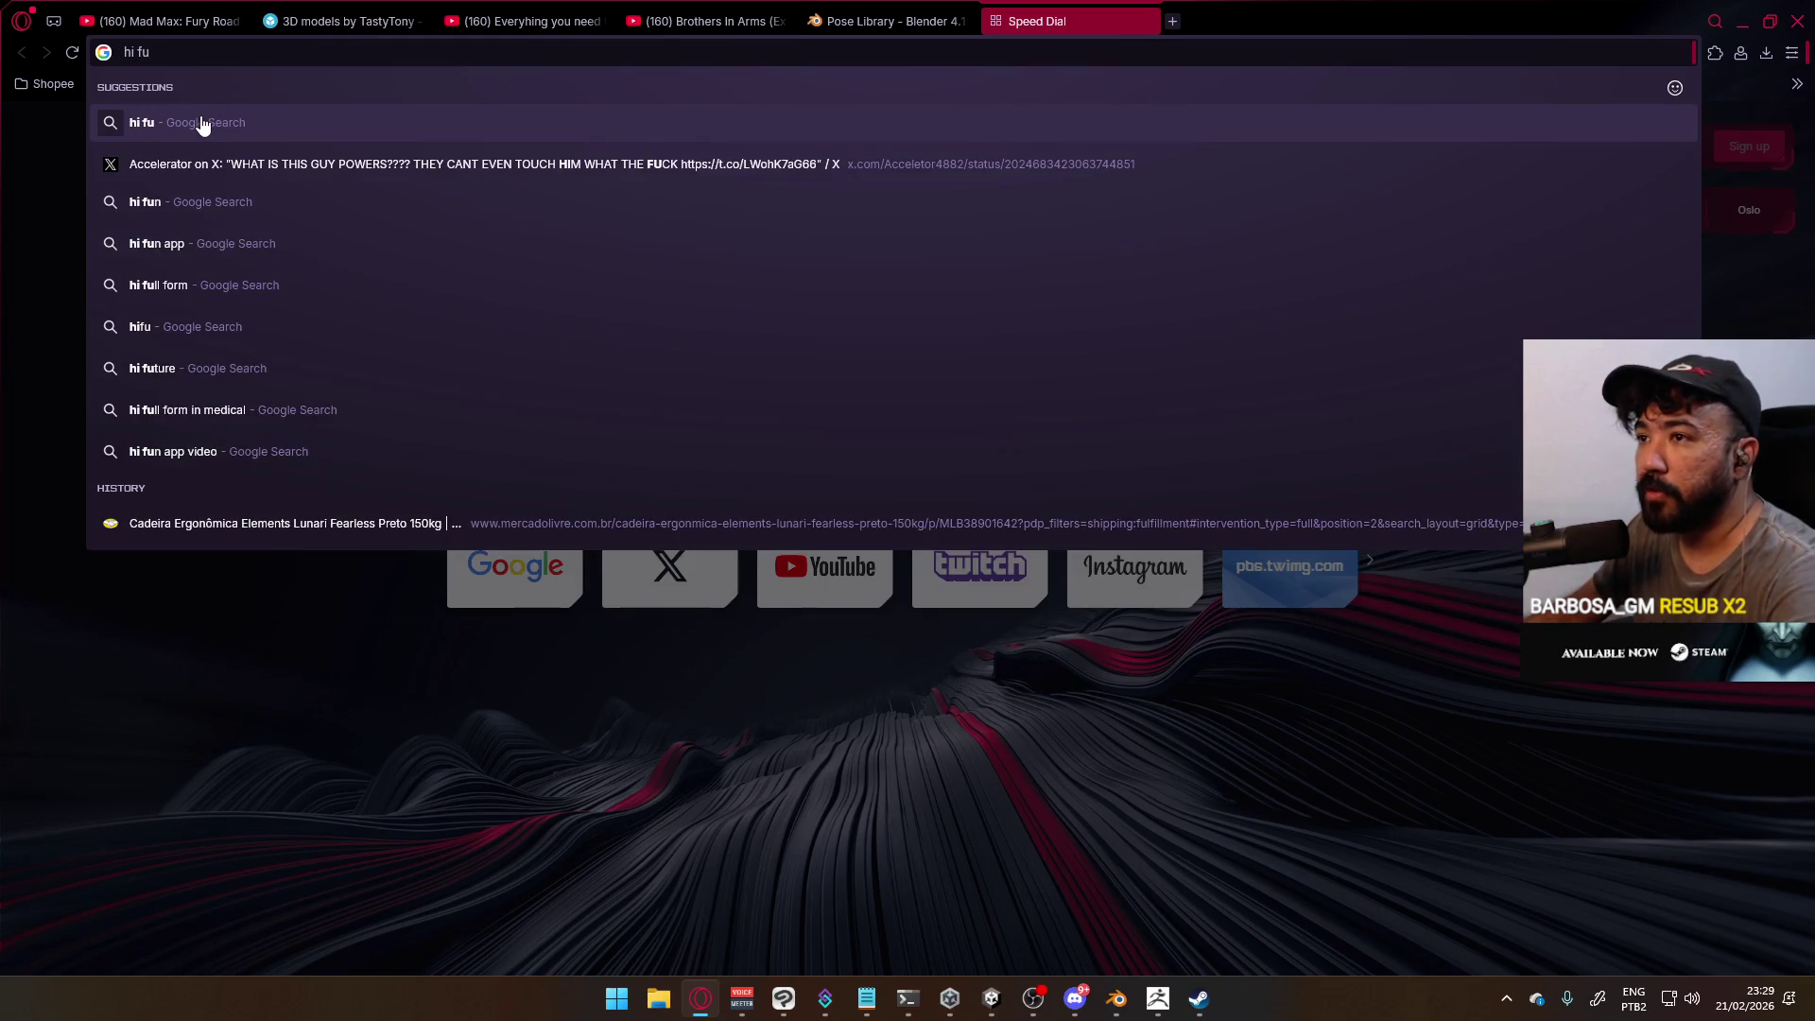
pyautogui.press('BackSpace')
pyautogui.write('i ')
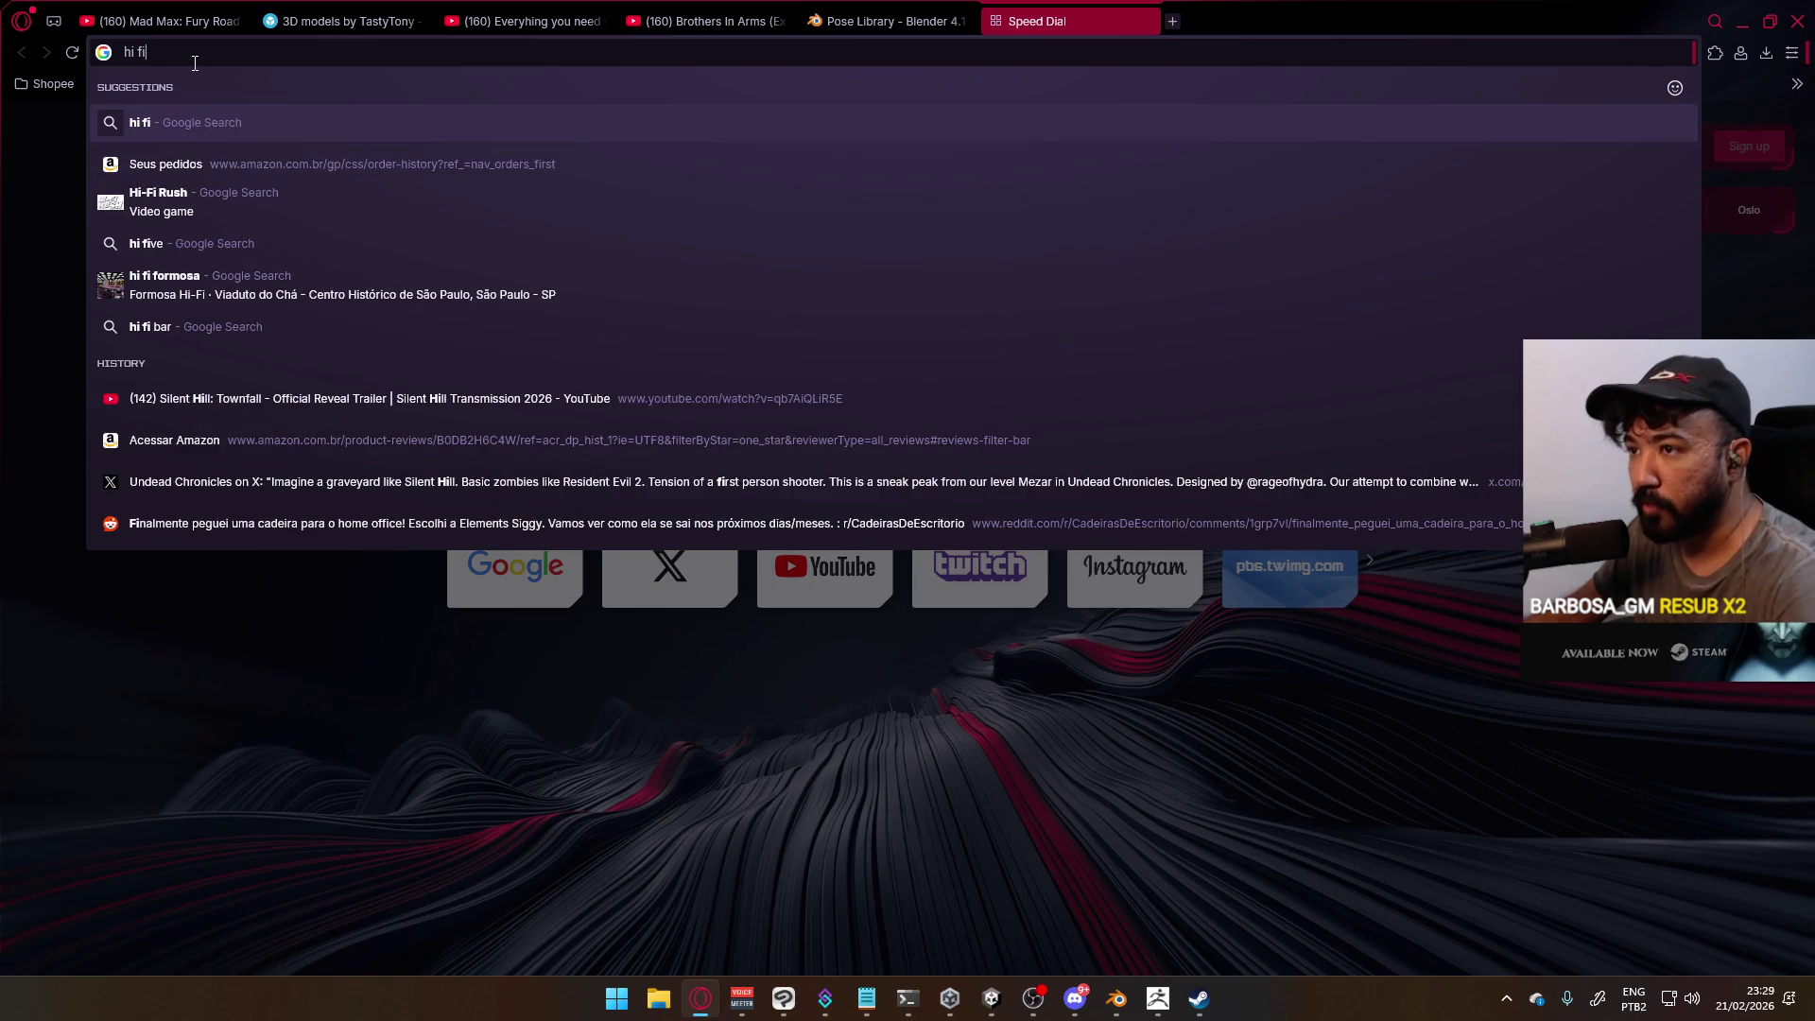
pyautogui.write('rush')
pyautogui.press('Return')
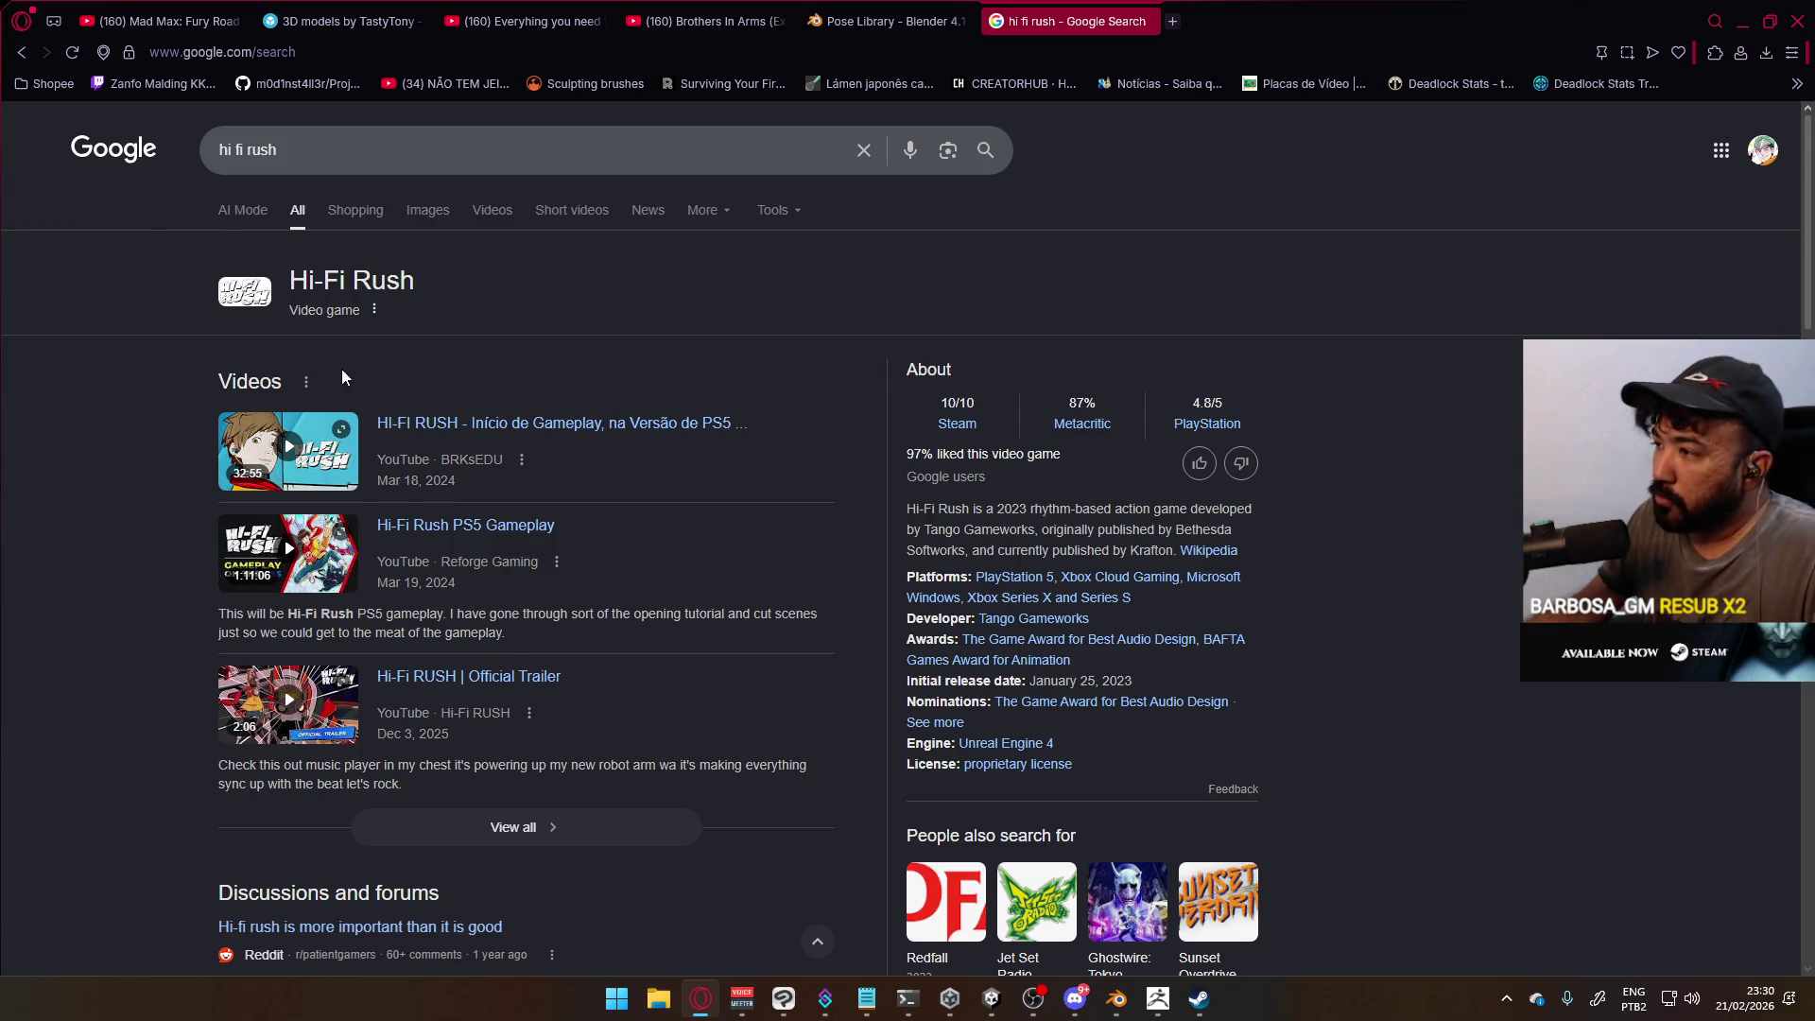
# Scroll through the Hi-Fi Rush results, including gameplay videos and the official trailer
pyautogui.scroll(-10, 453, 568)
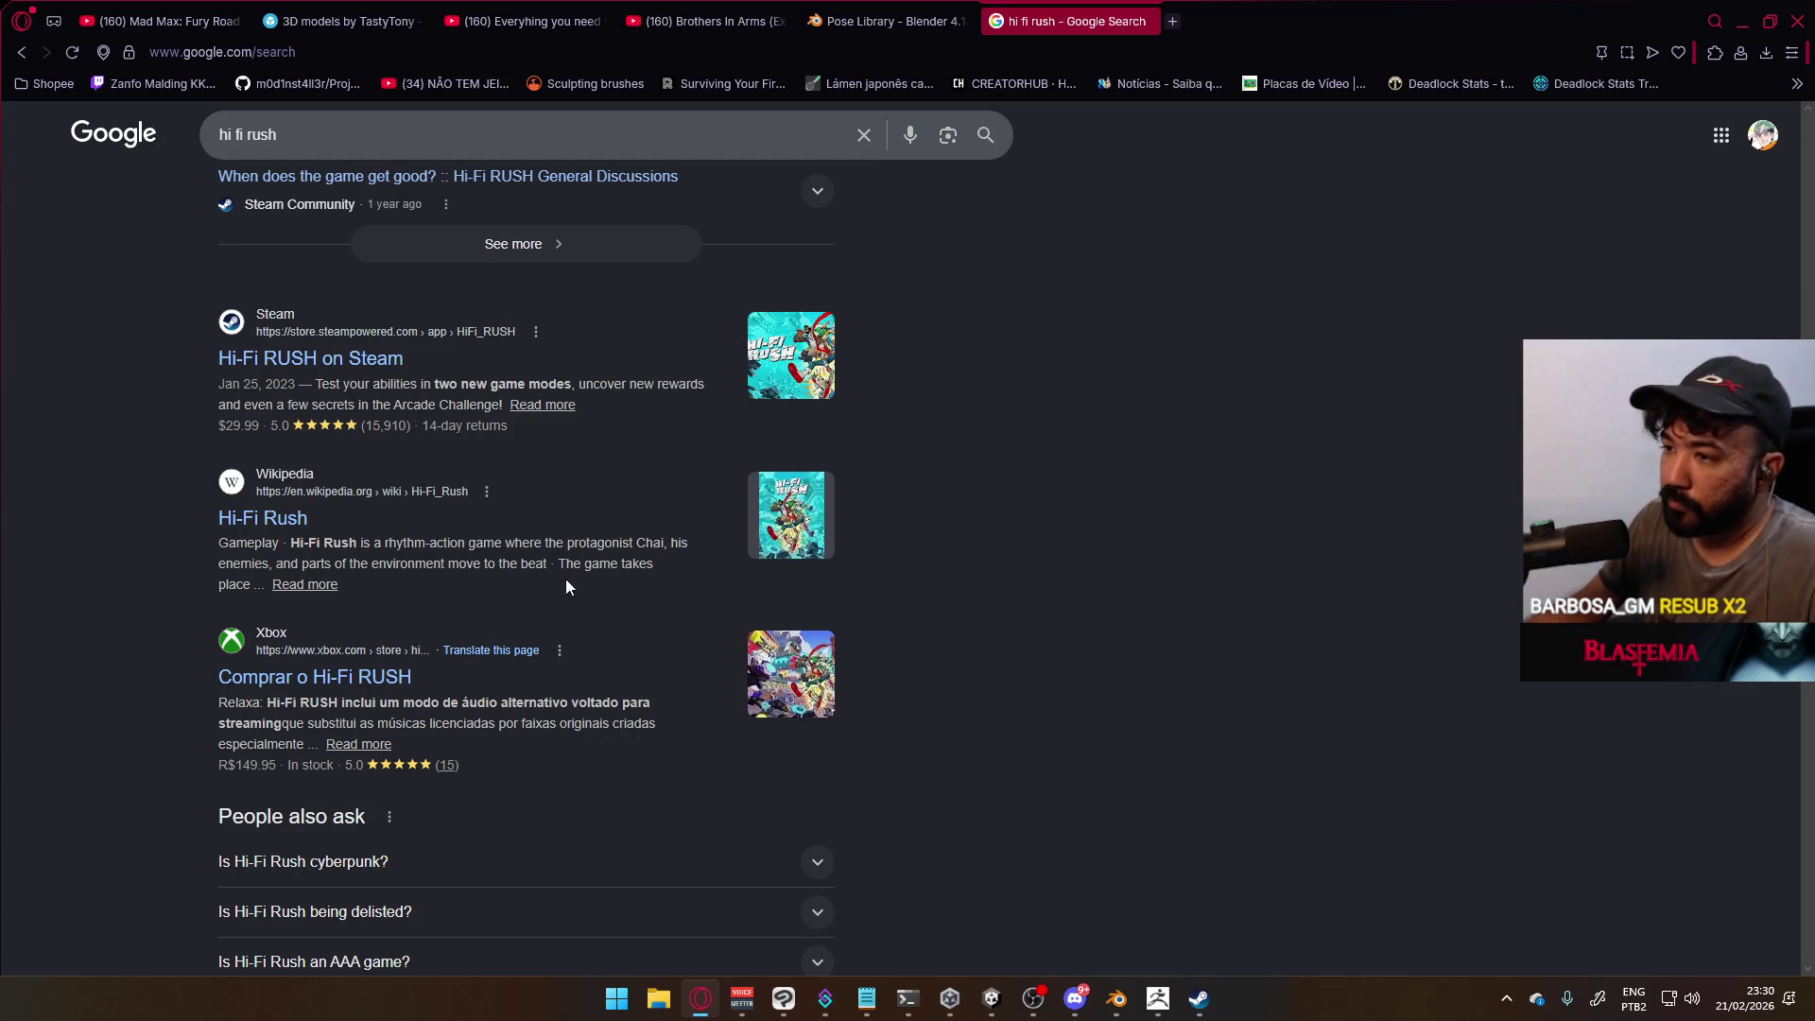
pyautogui.scroll(-11, 565, 578)
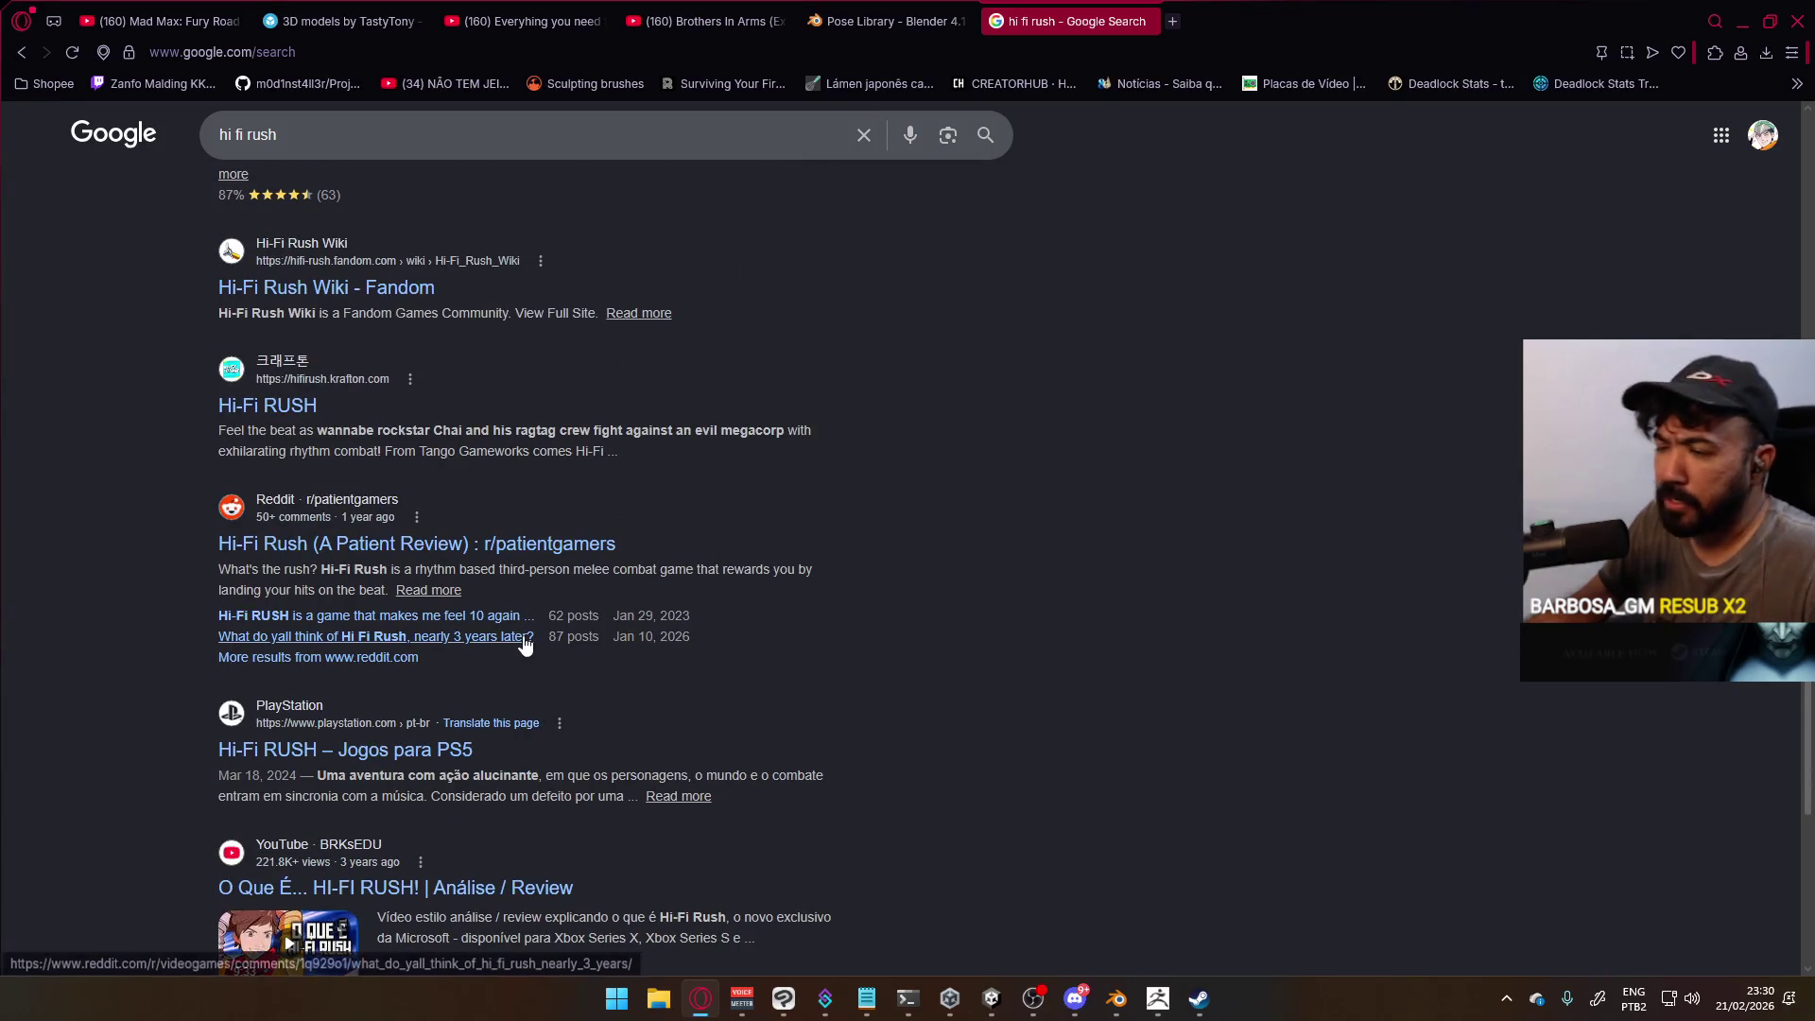
pyautogui.scroll(6, 624, 679)
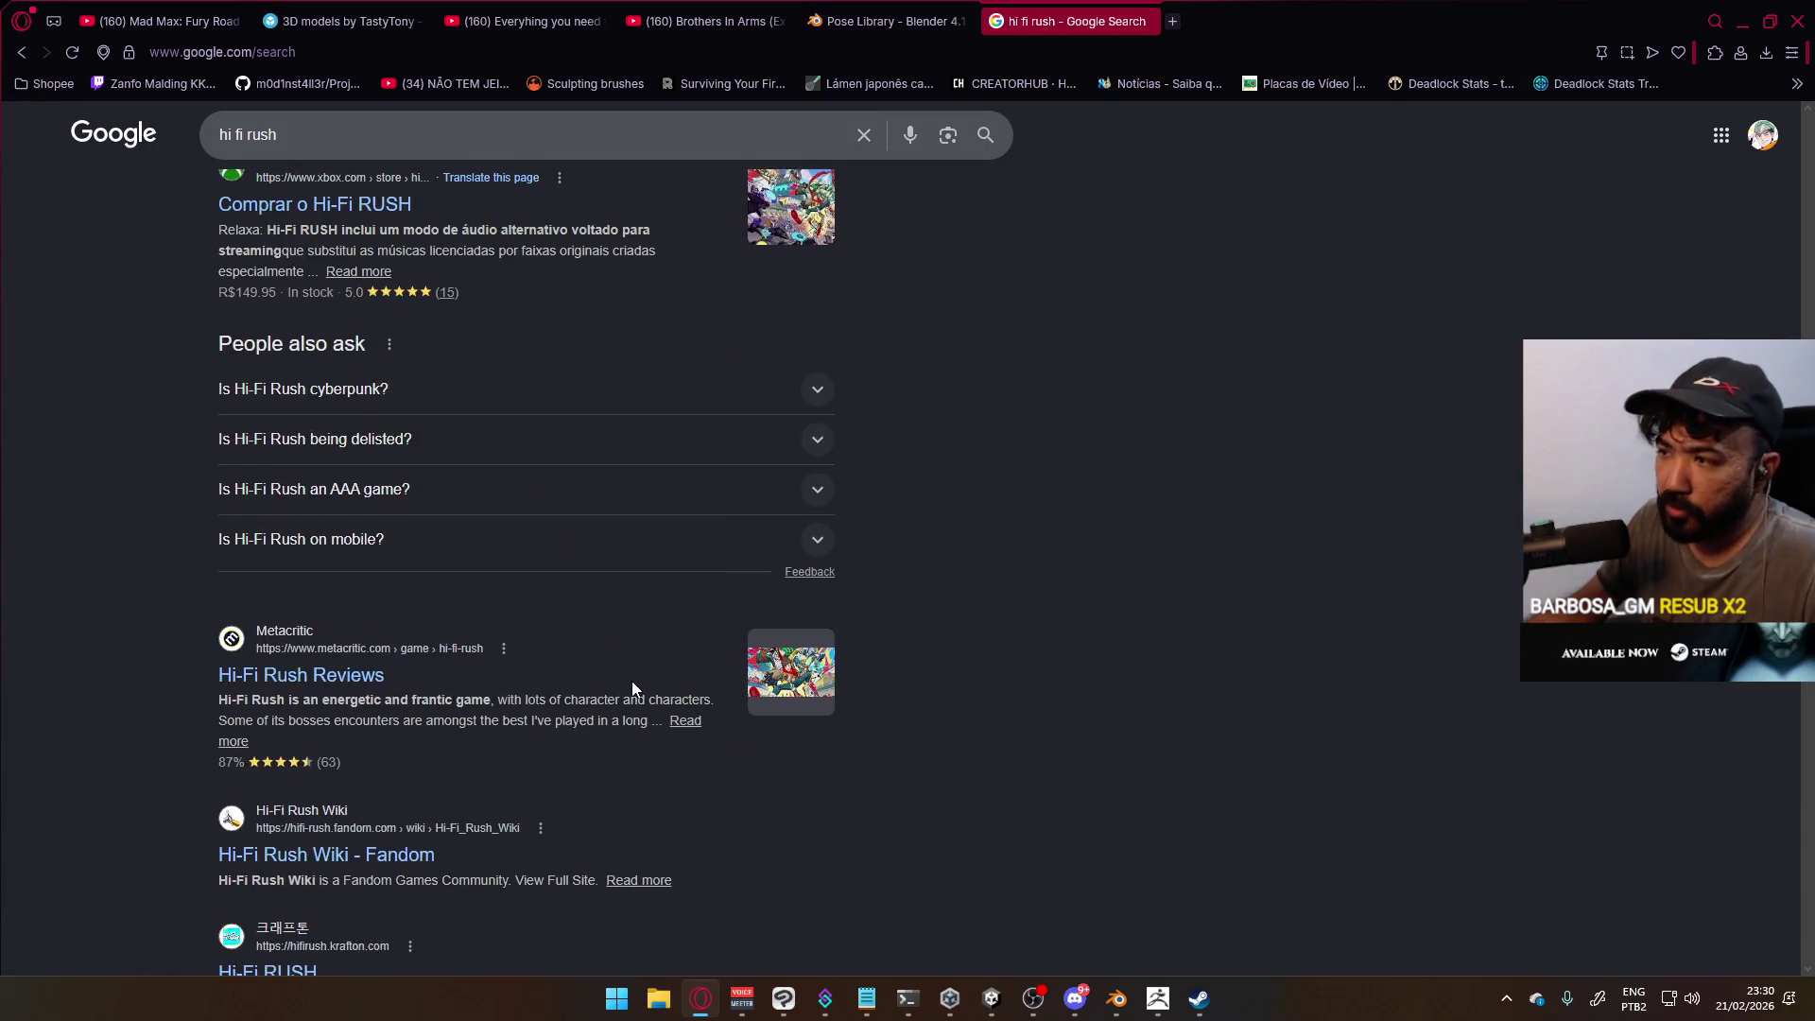
pyautogui.scroll(4, 632, 687)
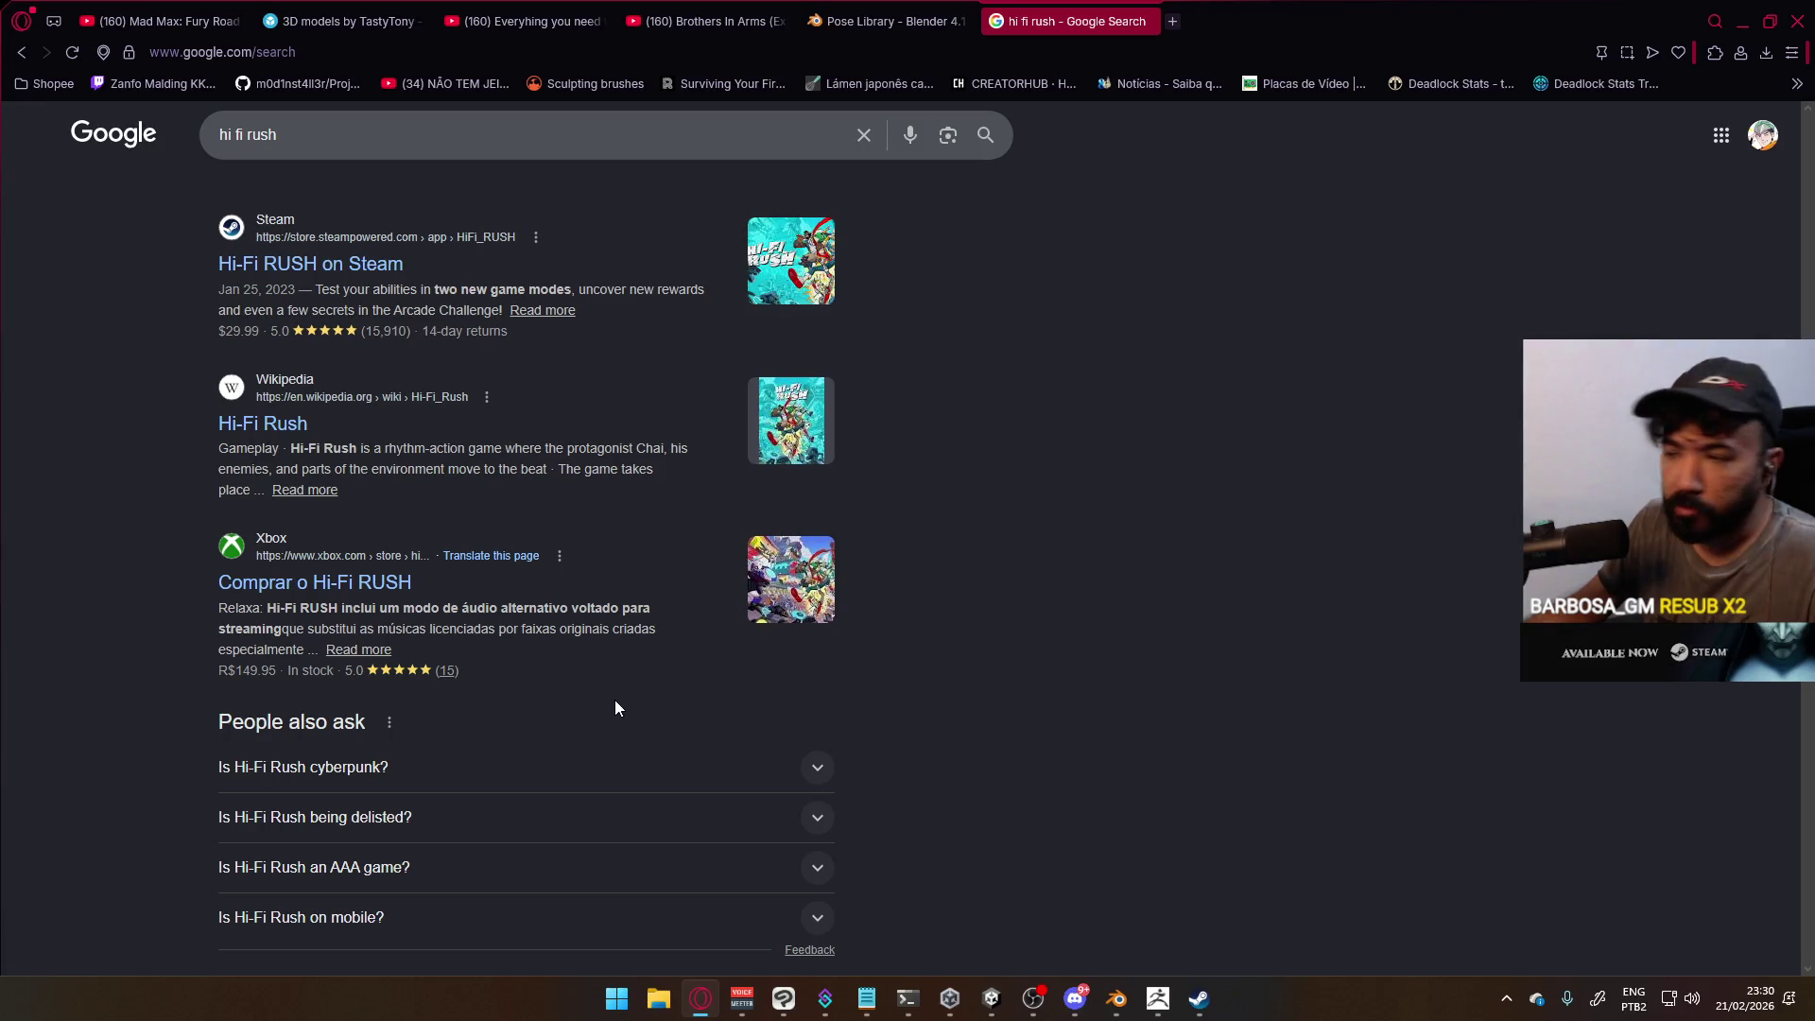
pyautogui.scroll(8, 615, 705)
pyautogui.scroll(3, 615, 707)
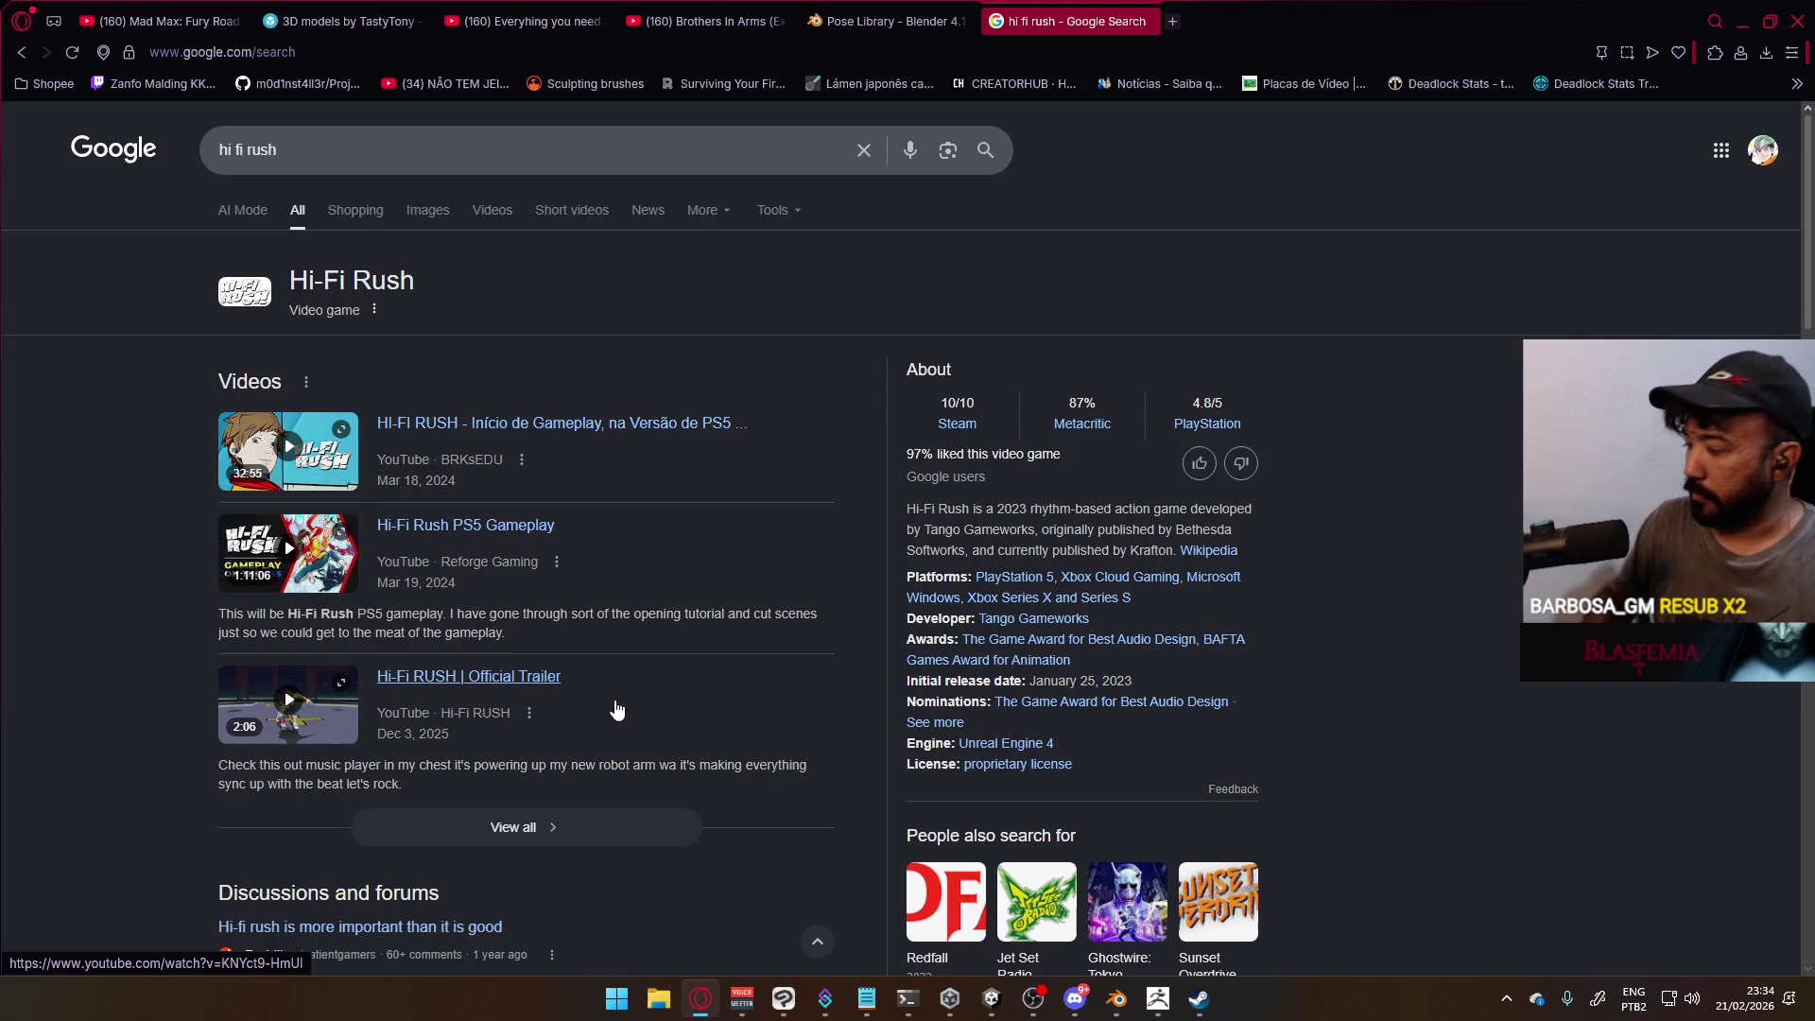
pyautogui.click(1145, 21)
# Play and pause the Brothers In Arms video, then resume it as background music
pyautogui.click(844, 509)
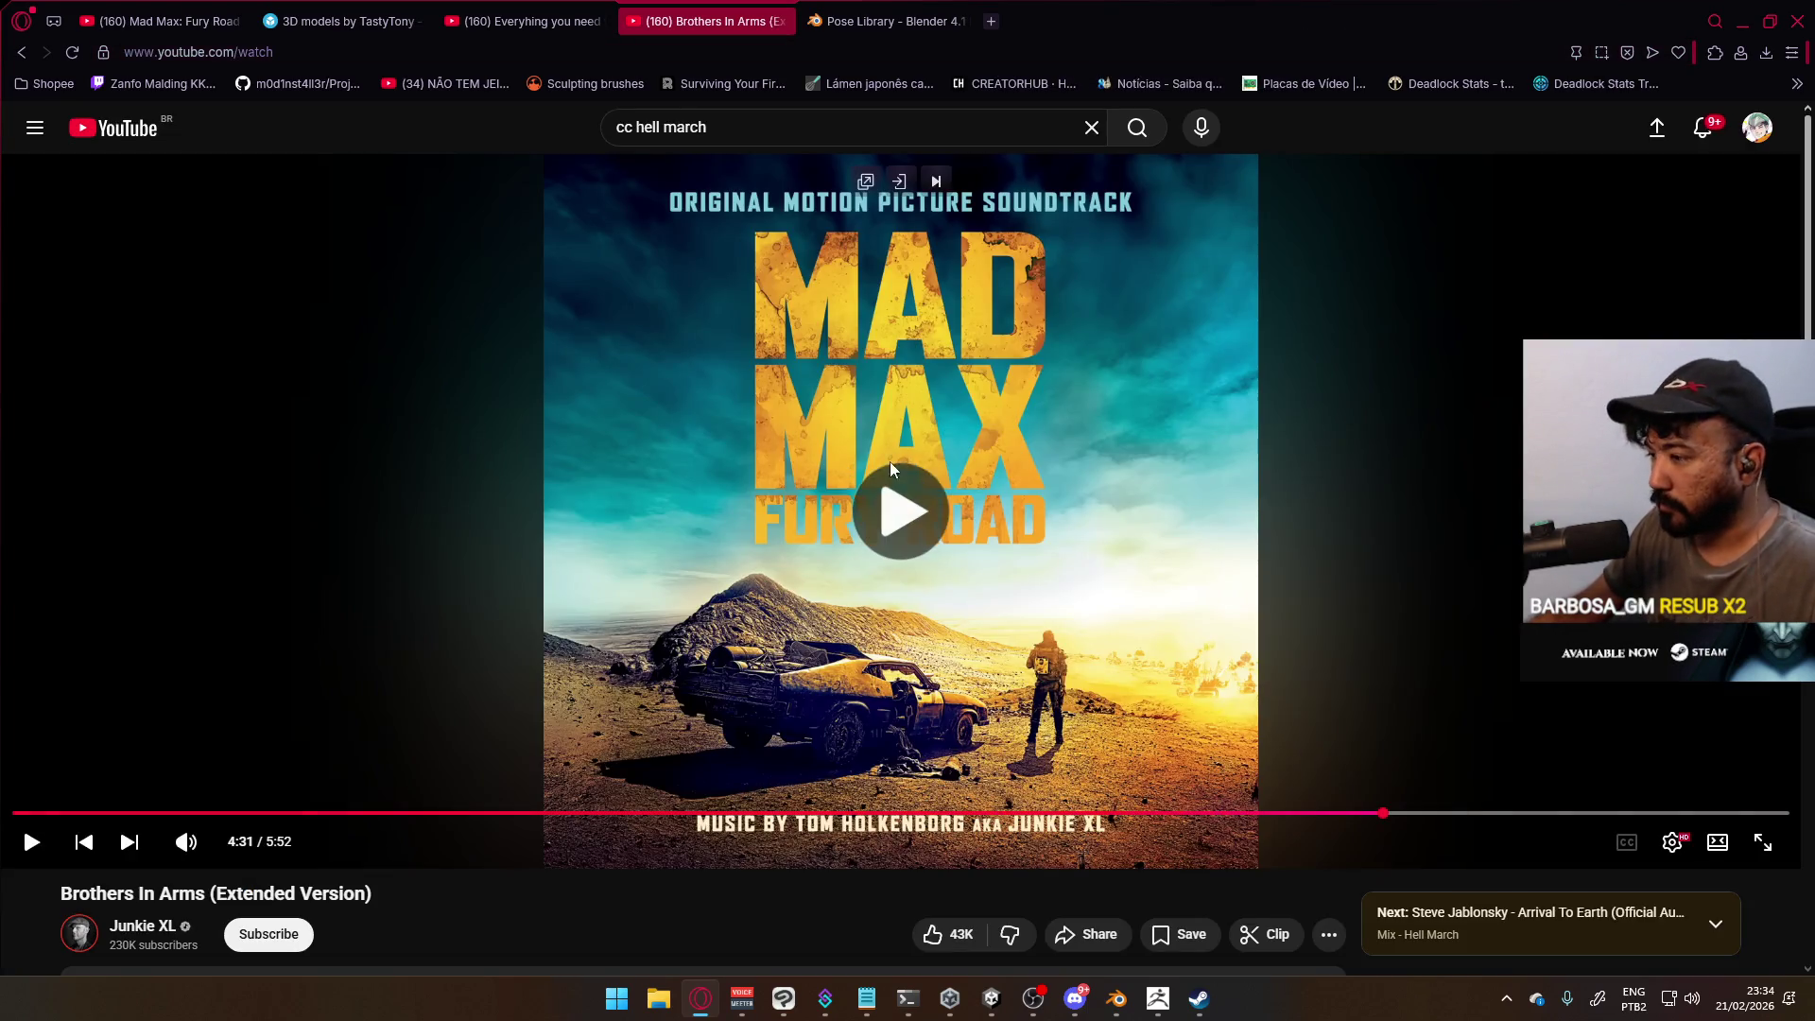
pyautogui.click(844, 510)
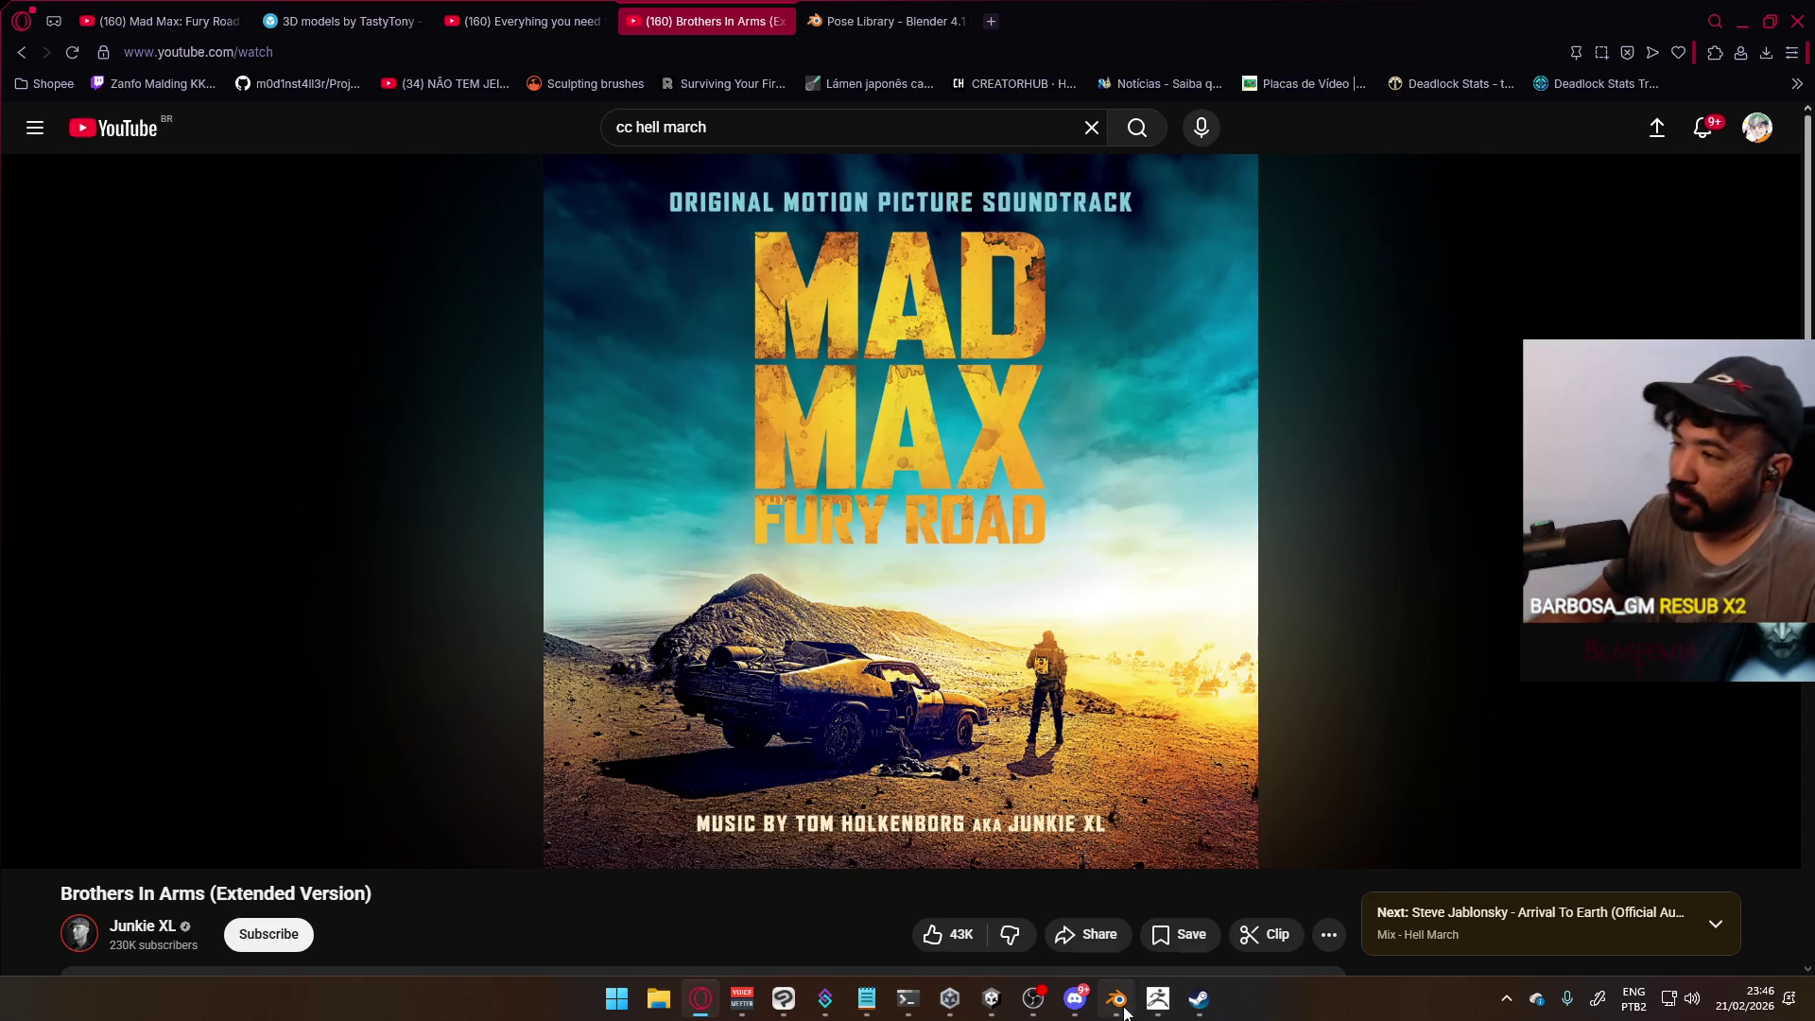
pyautogui.click(1157, 598)
# Back in Mannequin Male A.blend, view the hand's finger bones from the front, above and side
pyautogui.click(1116, 998)
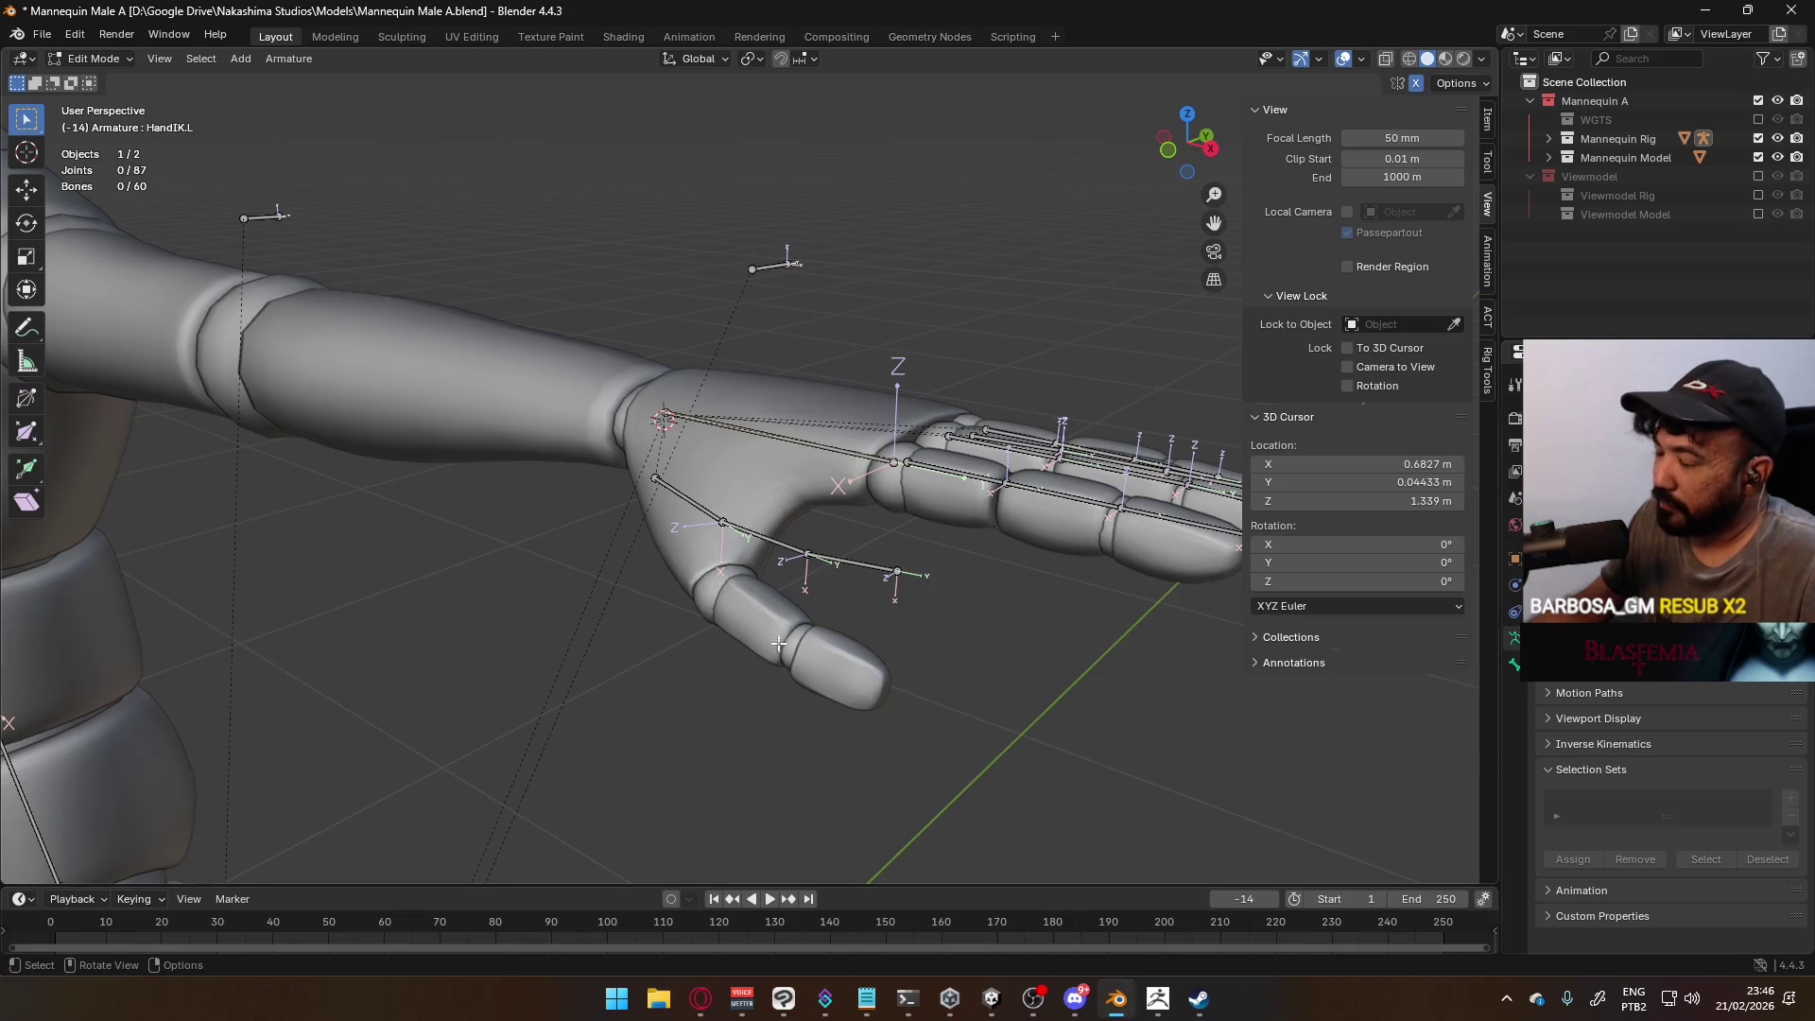
pyautogui.scroll(-8, 960, 603)
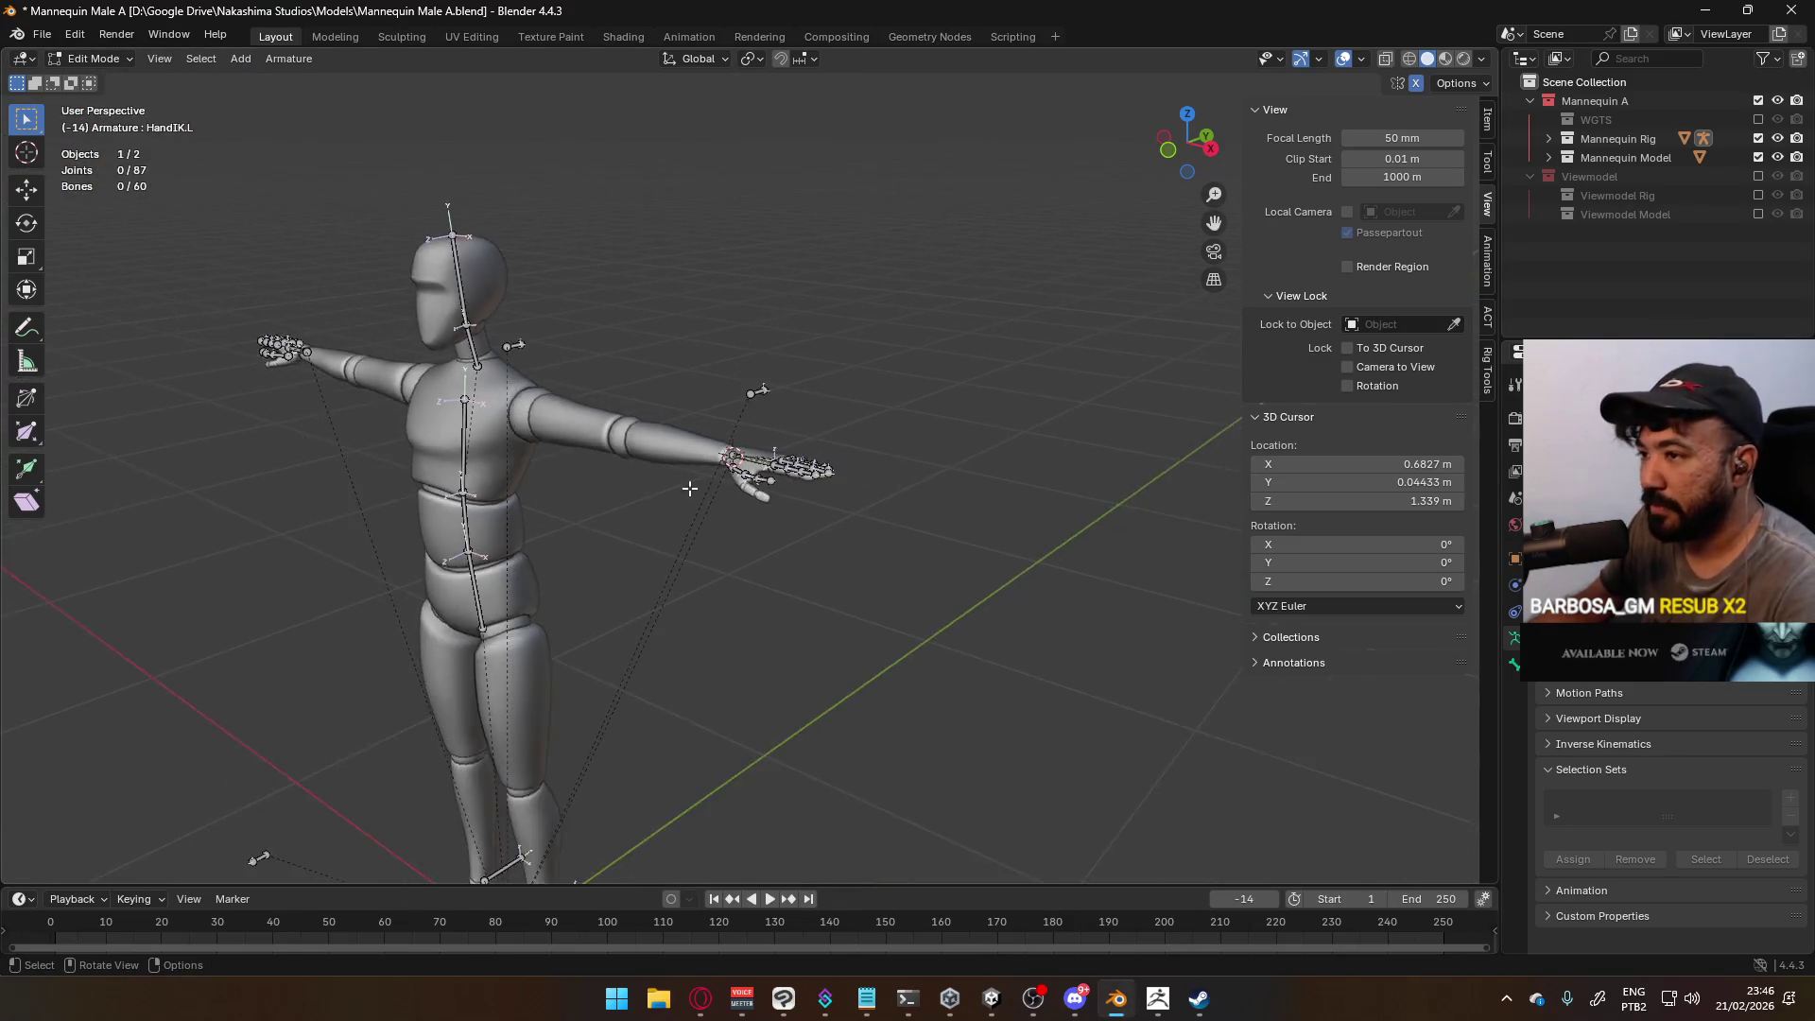
pyautogui.moveTo(689, 488); pyautogui.dragTo(772, 487, button='middle')
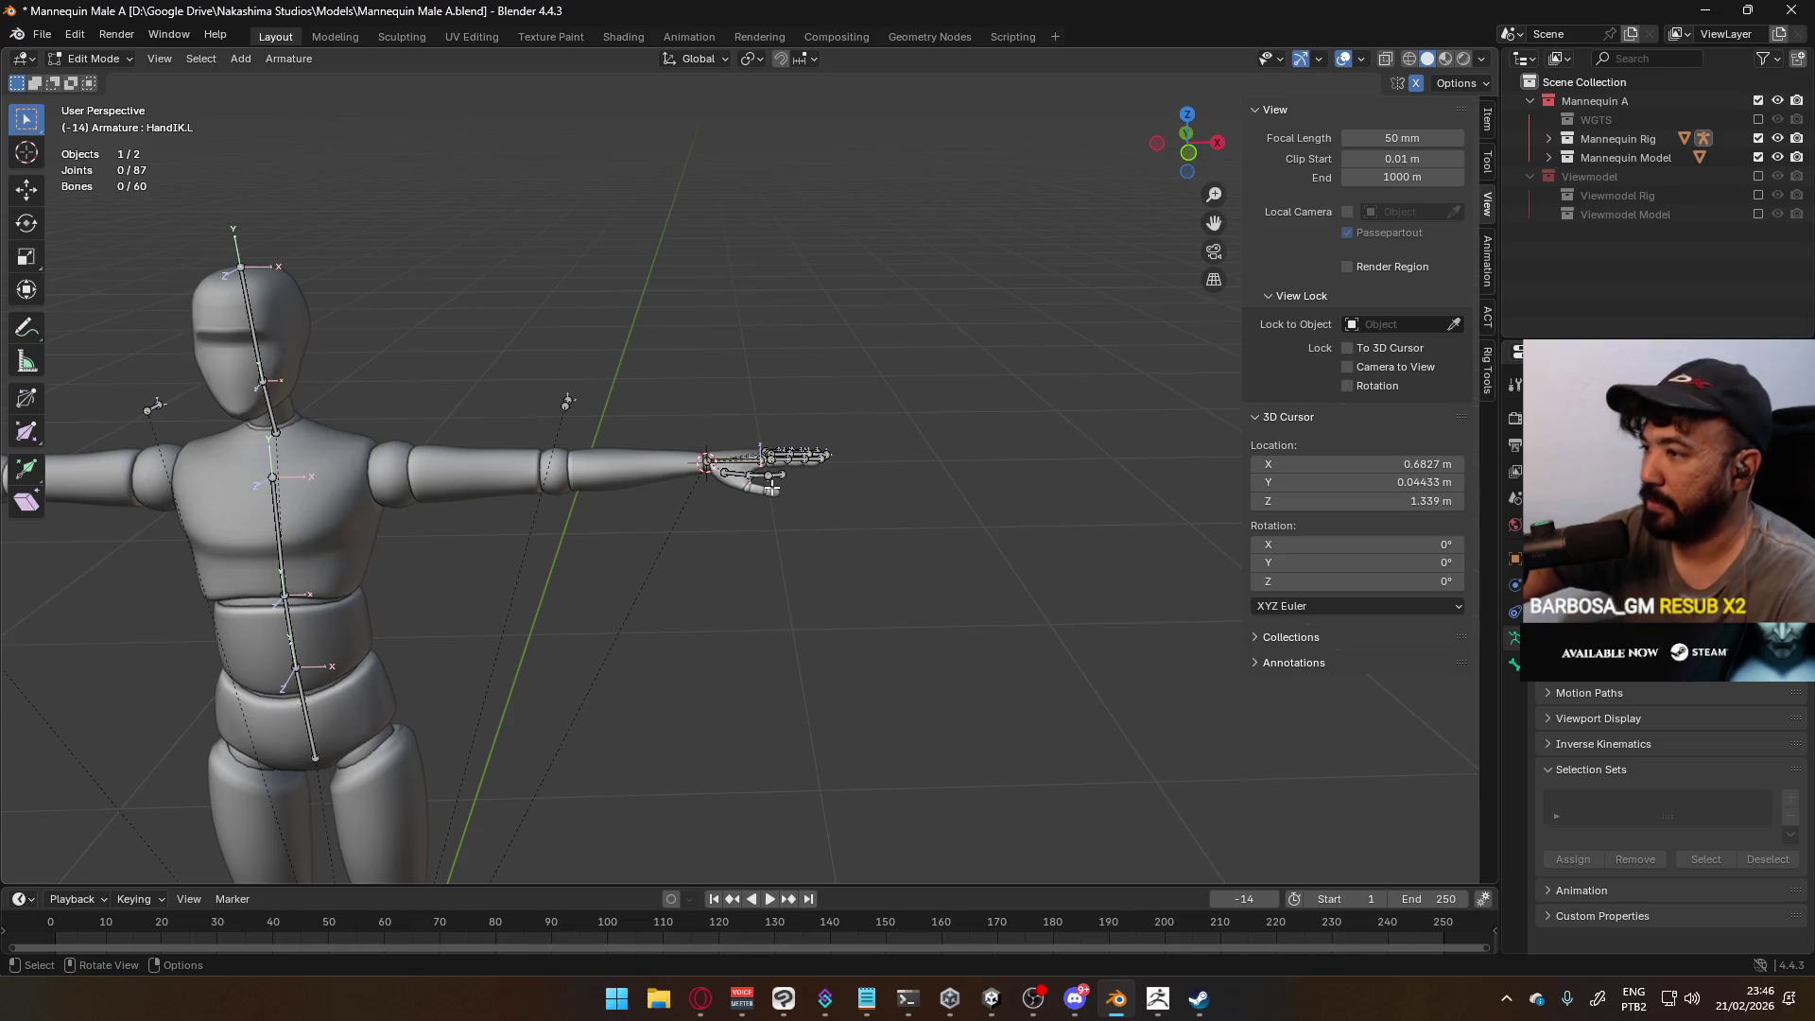
pyautogui.press('KP_1')
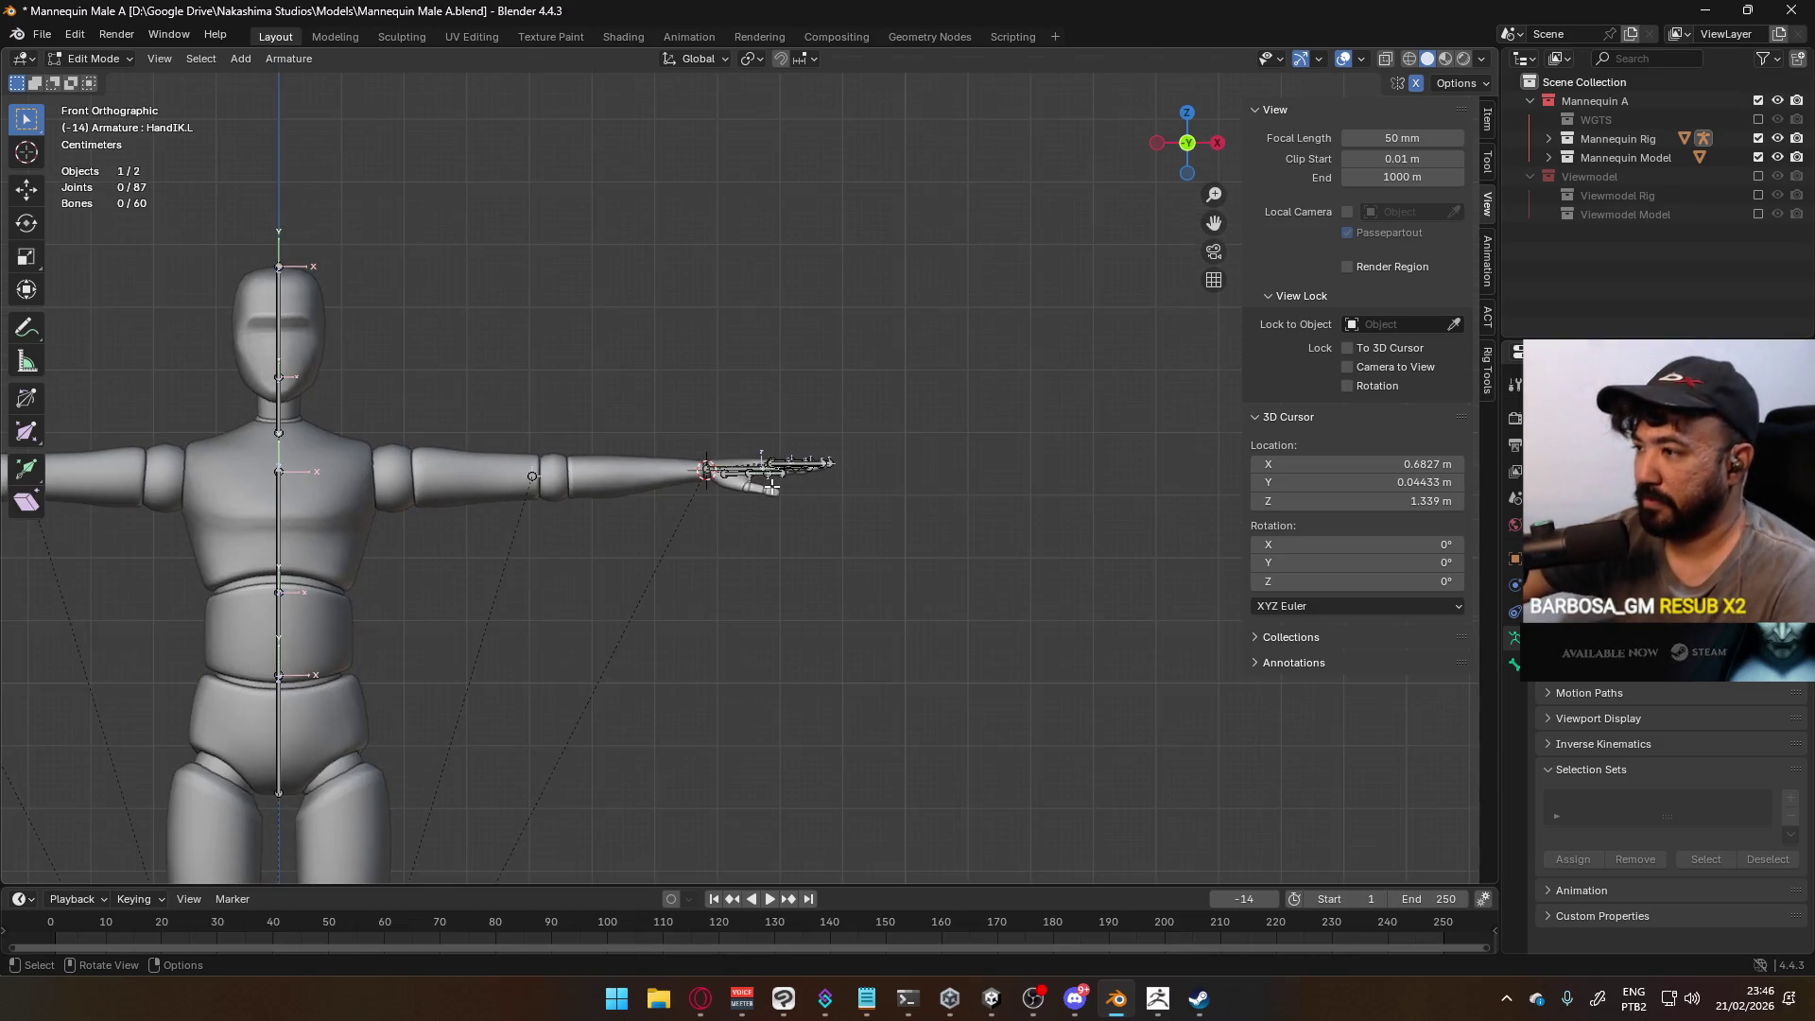
pyautogui.scroll(6, 794, 492)
pyautogui.moveTo(865, 413)
pyautogui.mouseDown(button='middle')
pyautogui.moveTo(661, 331)
pyautogui.moveTo(401, 365)
pyautogui.moveTo(519, 243)
pyautogui.moveTo(940, 386)
pyautogui.mouseUp(button='middle')
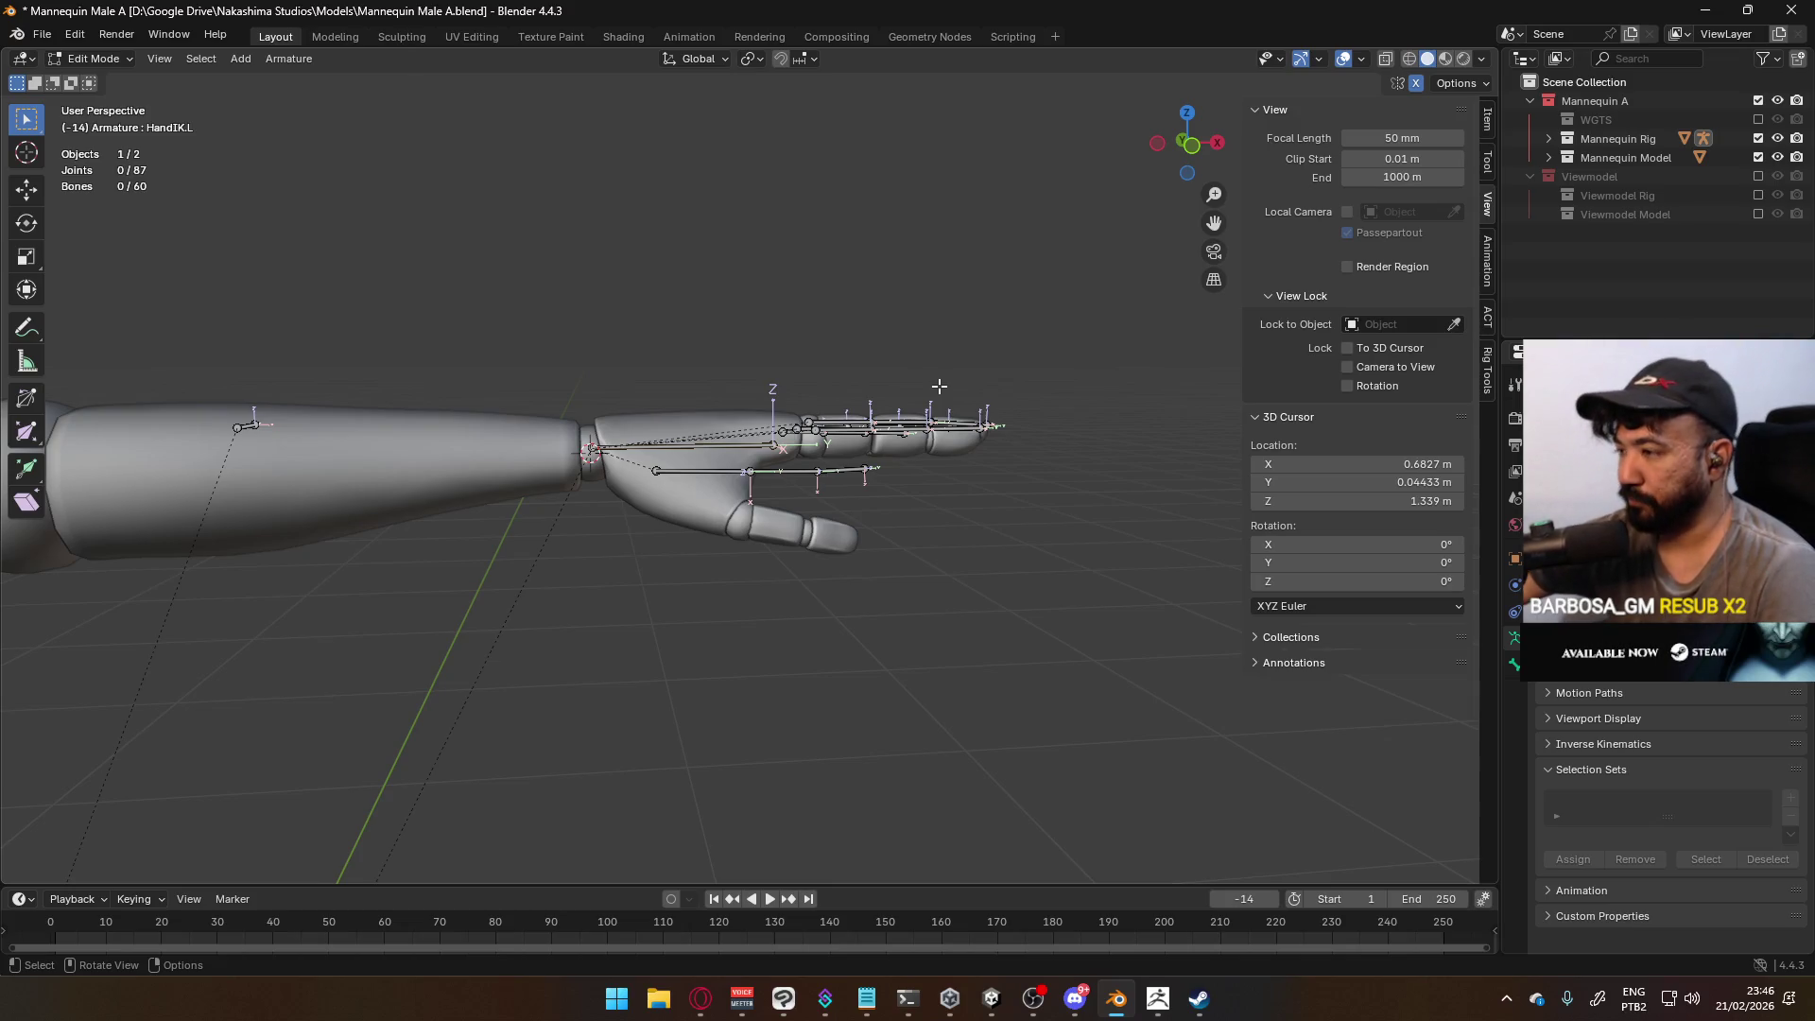
pyautogui.press('KP_1')
pyautogui.moveTo(847, 324); pyautogui.dragTo(854, 475, button='middle')
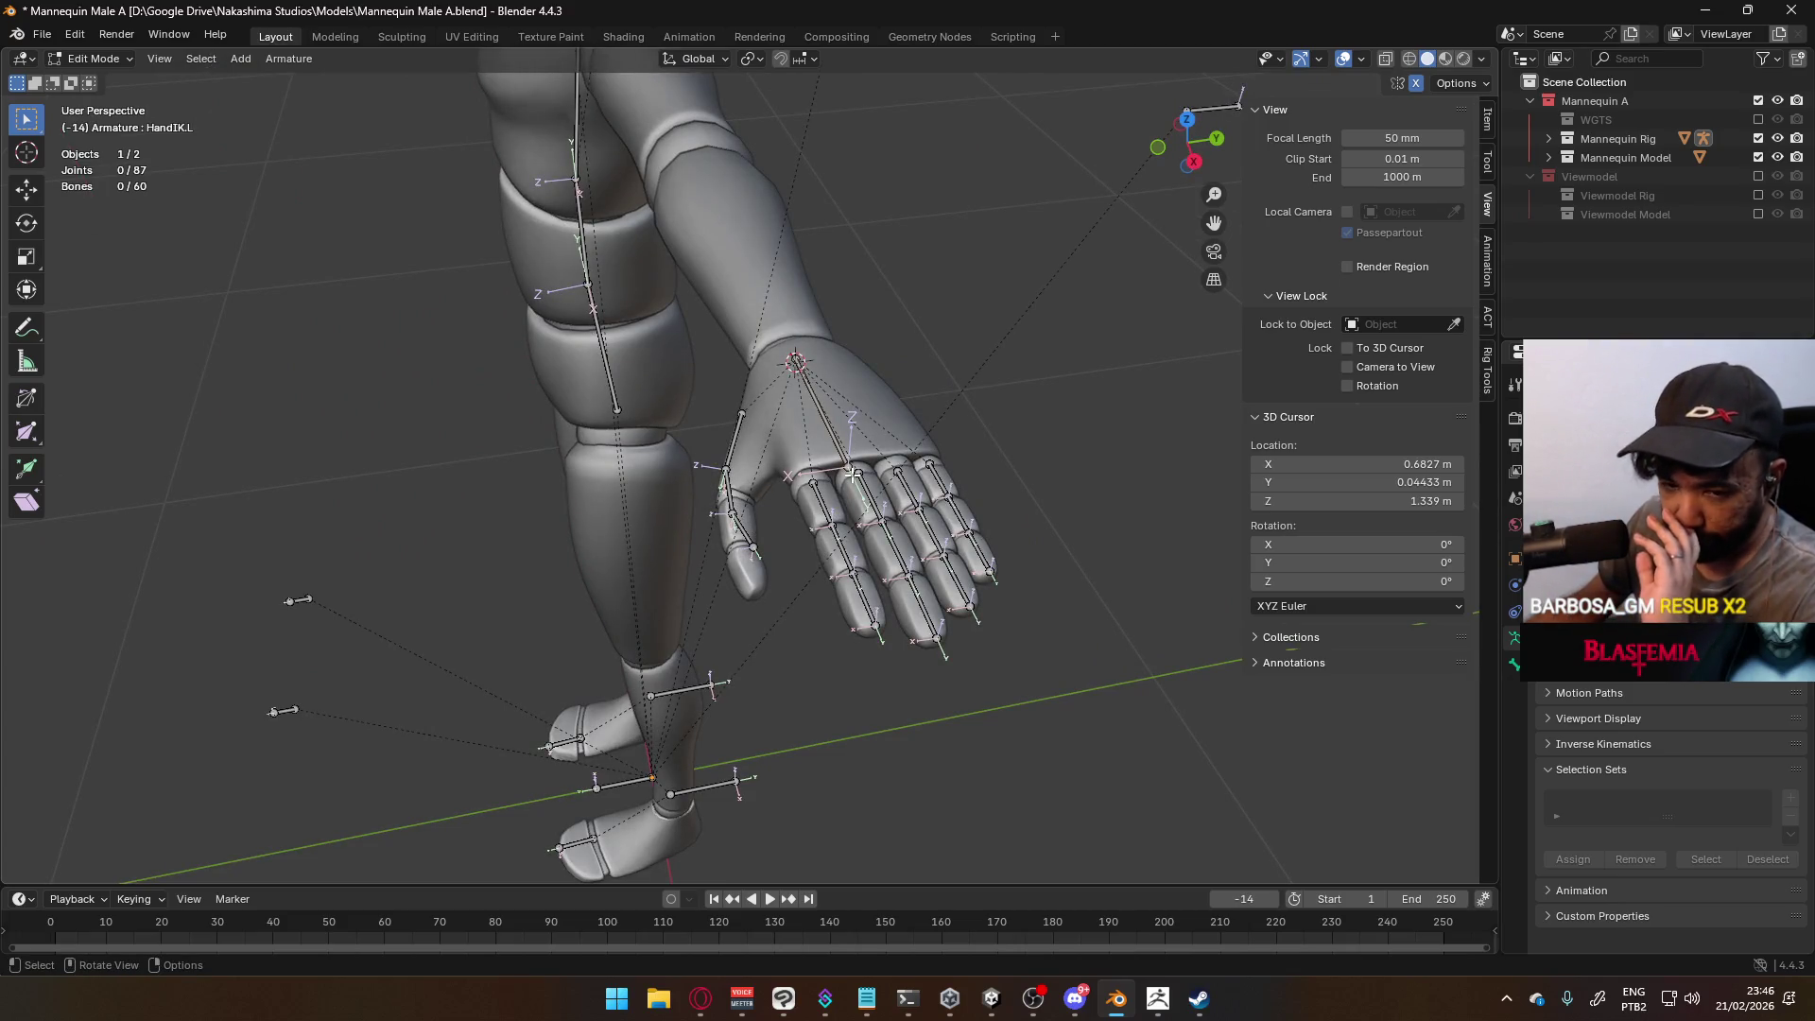
pyautogui.moveTo(752, 530); pyautogui.dragTo(731, 466, button='middle')
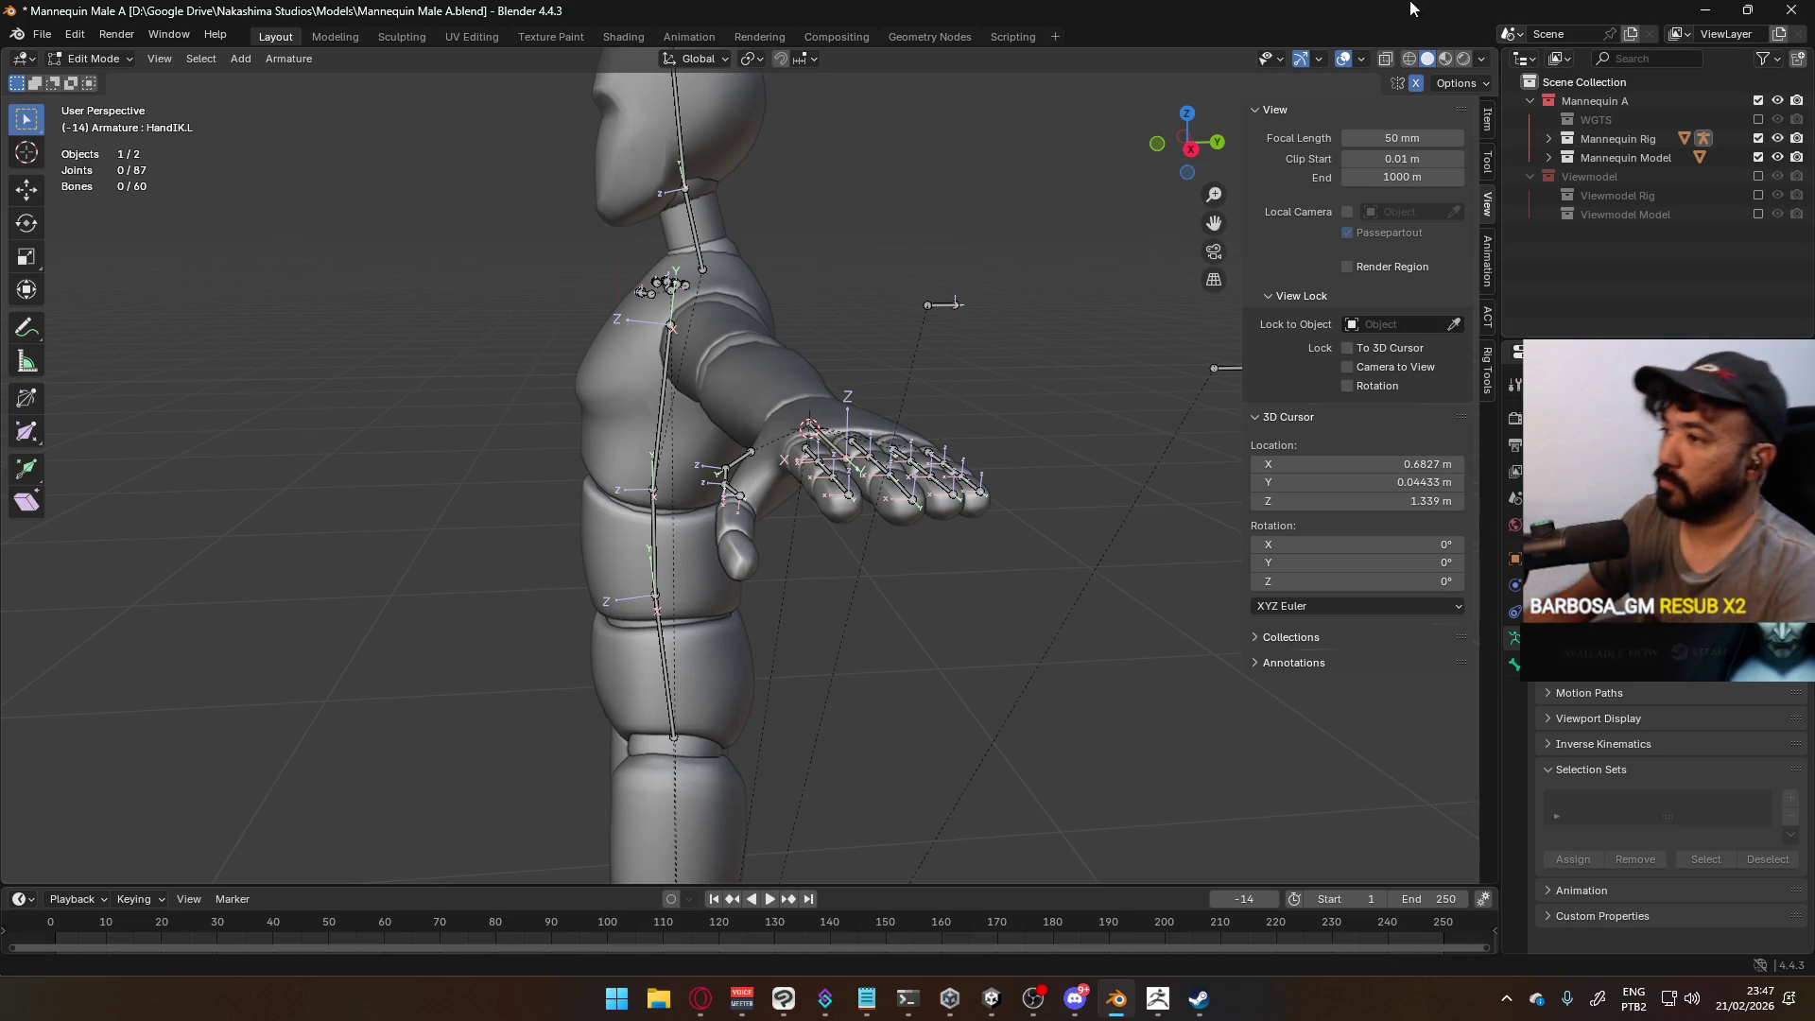
# Inspect the arm from above, then frame the whole mannequin in perspective and front views
pyautogui.moveTo(1062, 252); pyautogui.dragTo(1044, 307, button='middle')
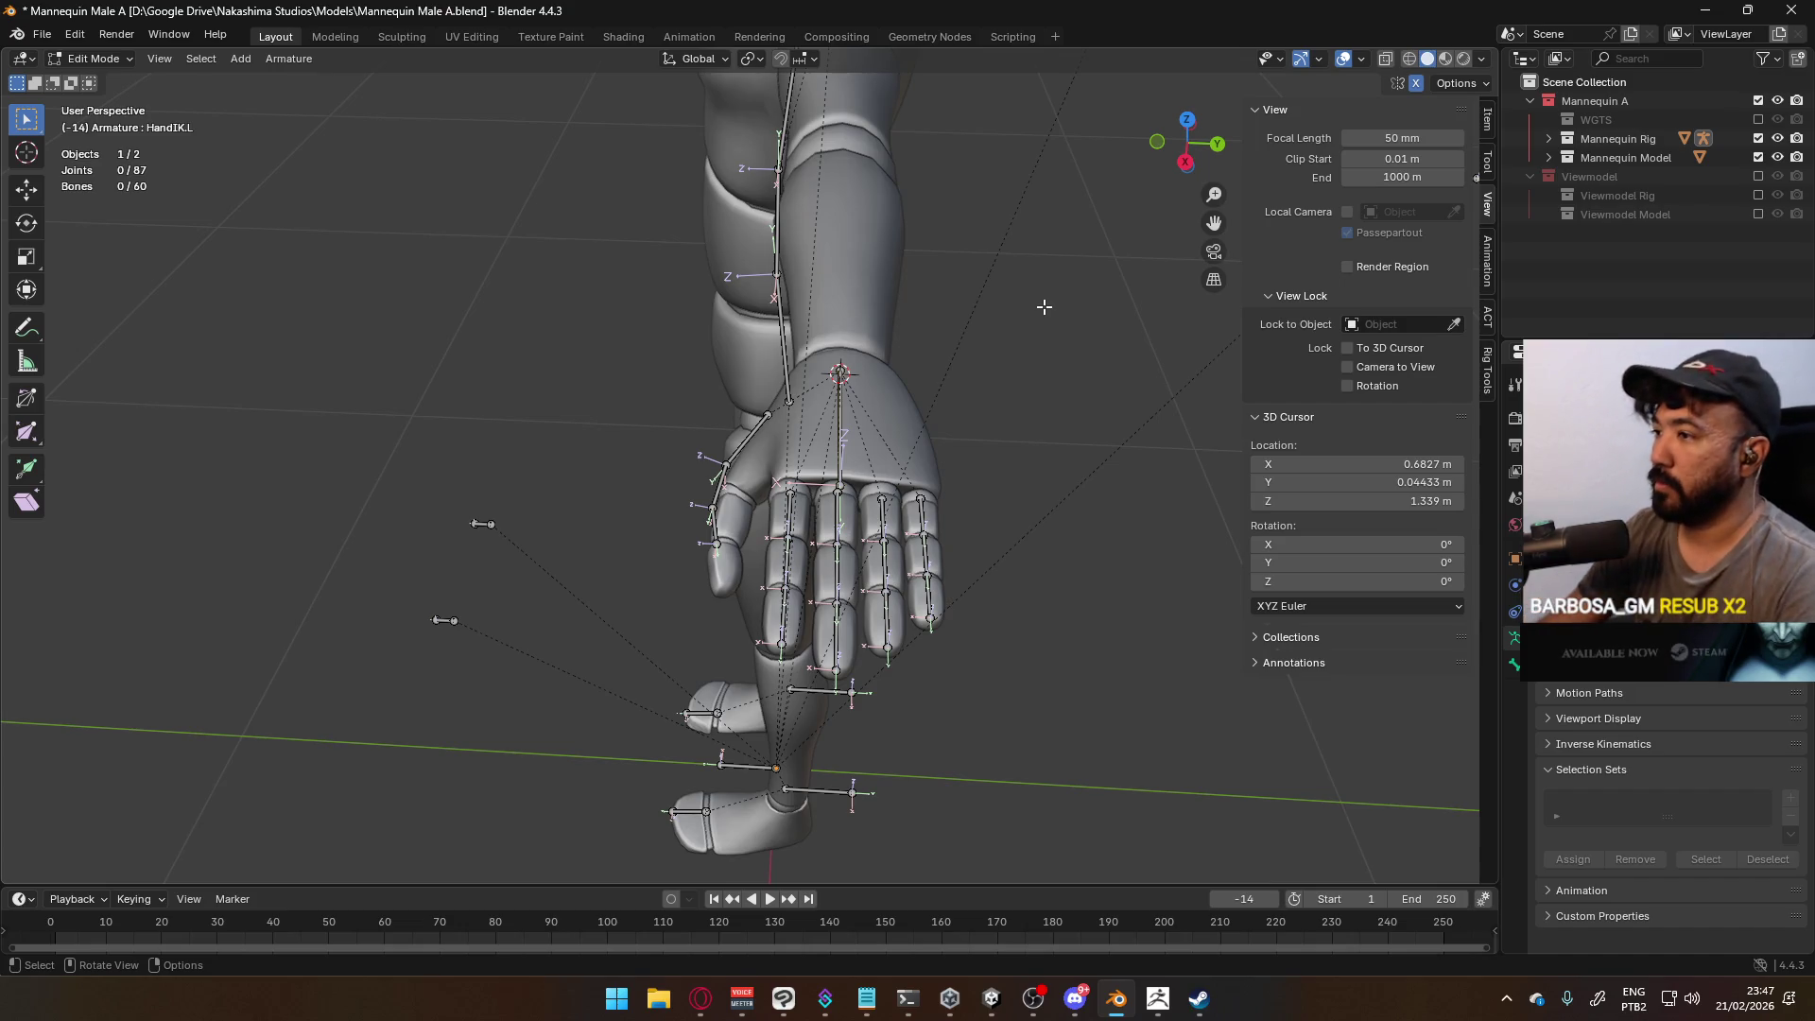
pyautogui.press('KP_7')
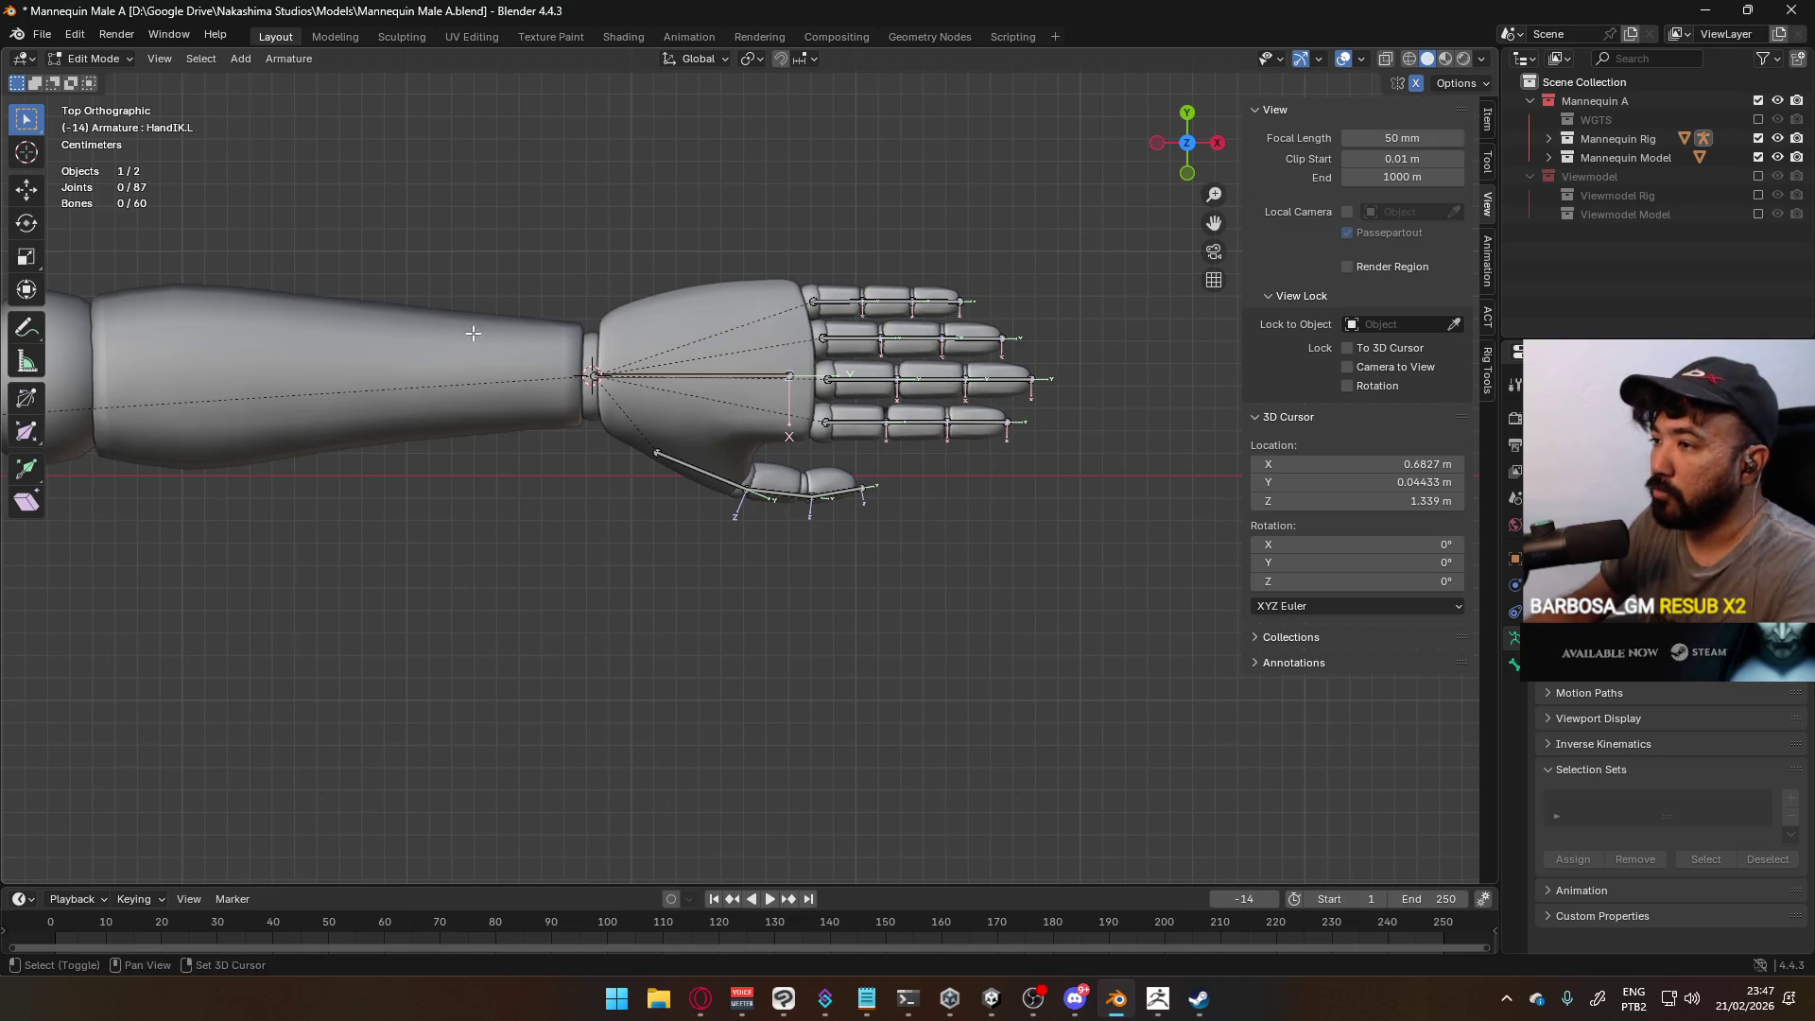
pyautogui.keyDown('ctrl'); pyautogui.scroll(-5, 746, 397); pyautogui.keyUp('ctrl')
pyautogui.press('Home')
pyautogui.moveTo(636, 499); pyautogui.dragTo(773, 431, button='middle')
pyautogui.scroll(2, 780, 473)
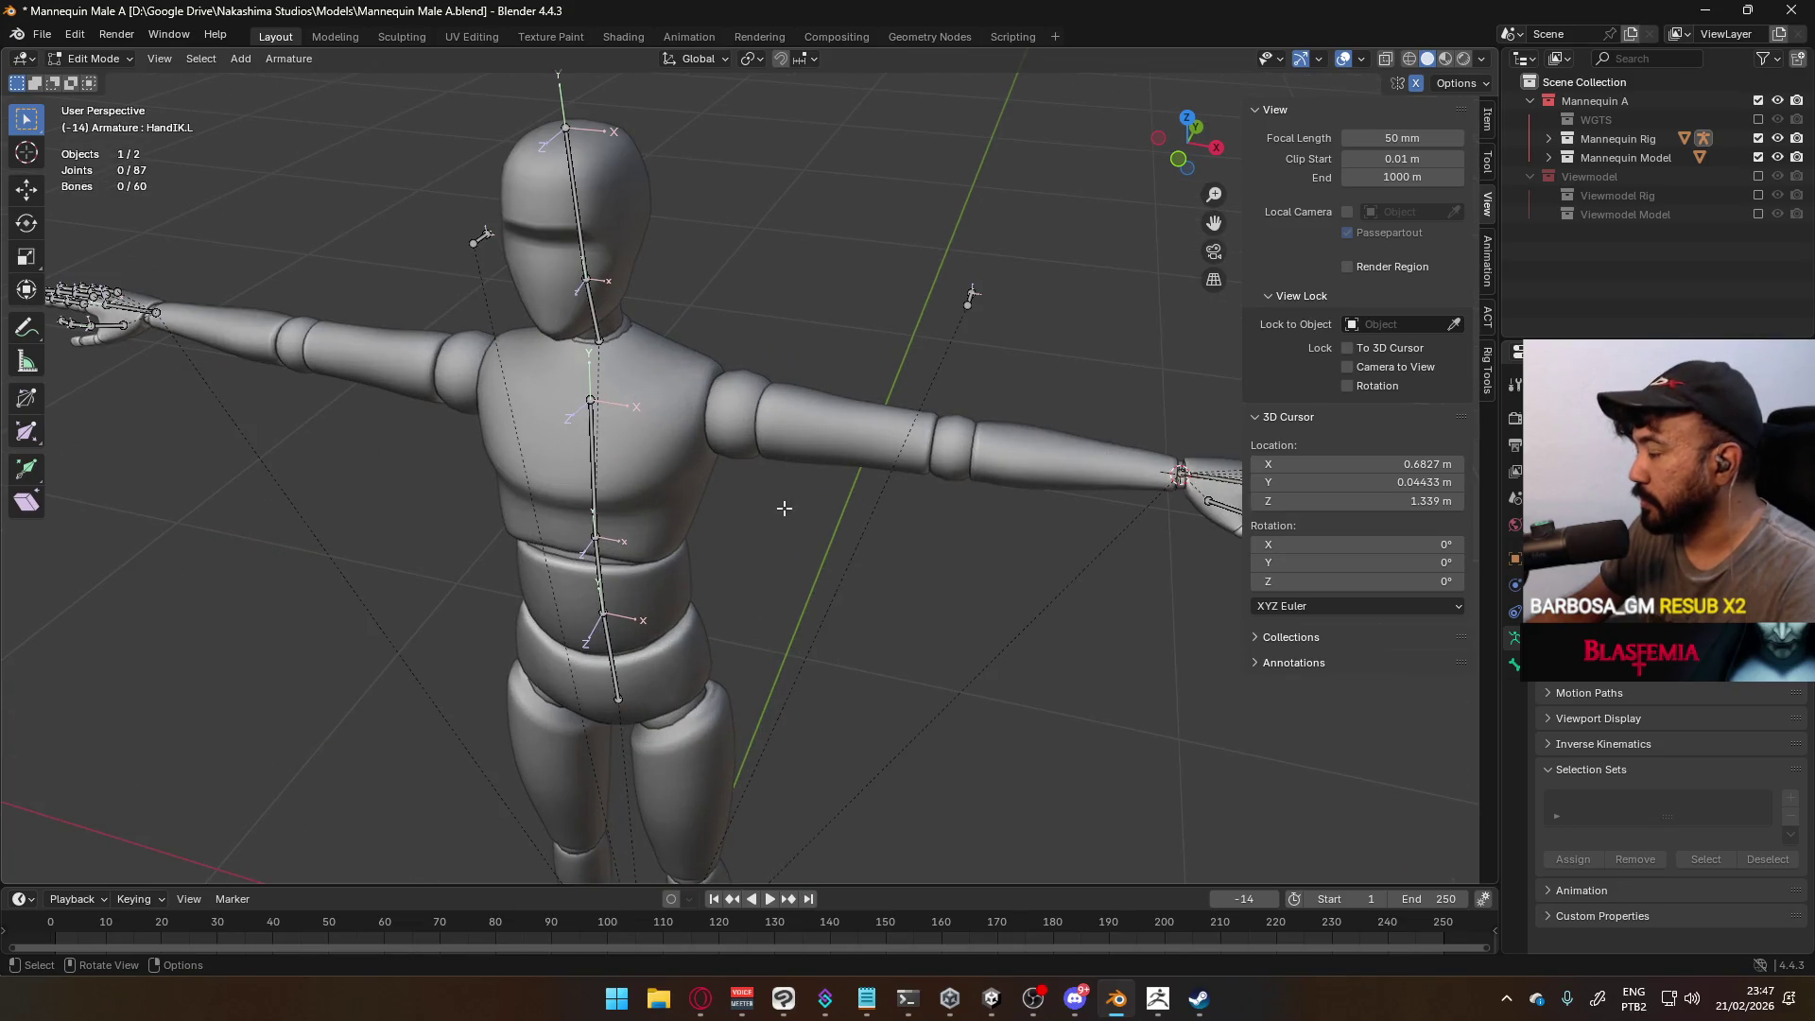
pyautogui.moveTo(773, 511)
pyautogui.mouseDown(button='middle')
pyautogui.moveTo(636, 367)
pyautogui.moveTo(851, 296)
pyautogui.moveTo(711, 502)
pyautogui.moveTo(798, 425)
pyautogui.mouseUp(button='middle')
pyautogui.scroll(-3, 636, 367)
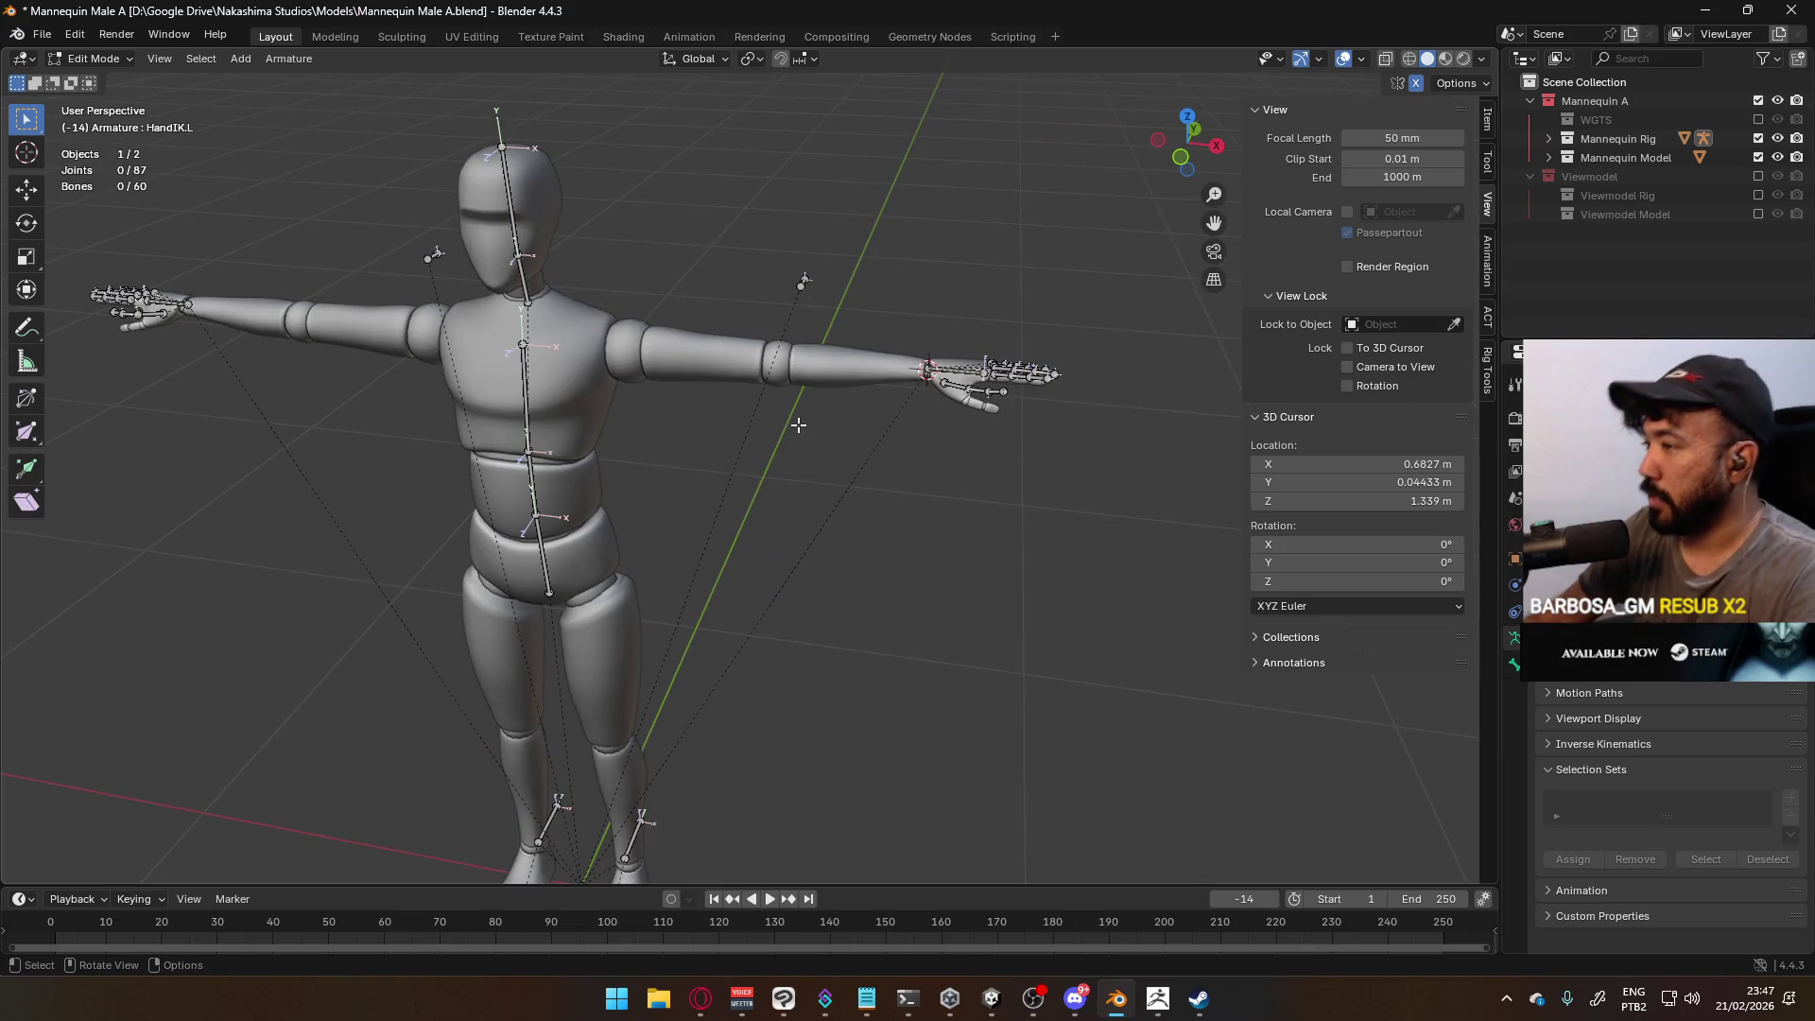
pyautogui.press('KP_1')
# Frame the legs, leave armature Edit Mode and select the Mannequin Model mesh
pyautogui.moveTo(794, 211)
pyautogui.keyDown('shift'); pyautogui.mouseDown(button='middle')
pyautogui.moveTo(774, 393)
pyautogui.moveTo(724, 559)
pyautogui.mouseUp(button='middle'); pyautogui.keyUp('shift')
pyautogui.scroll(8, 721, 664)
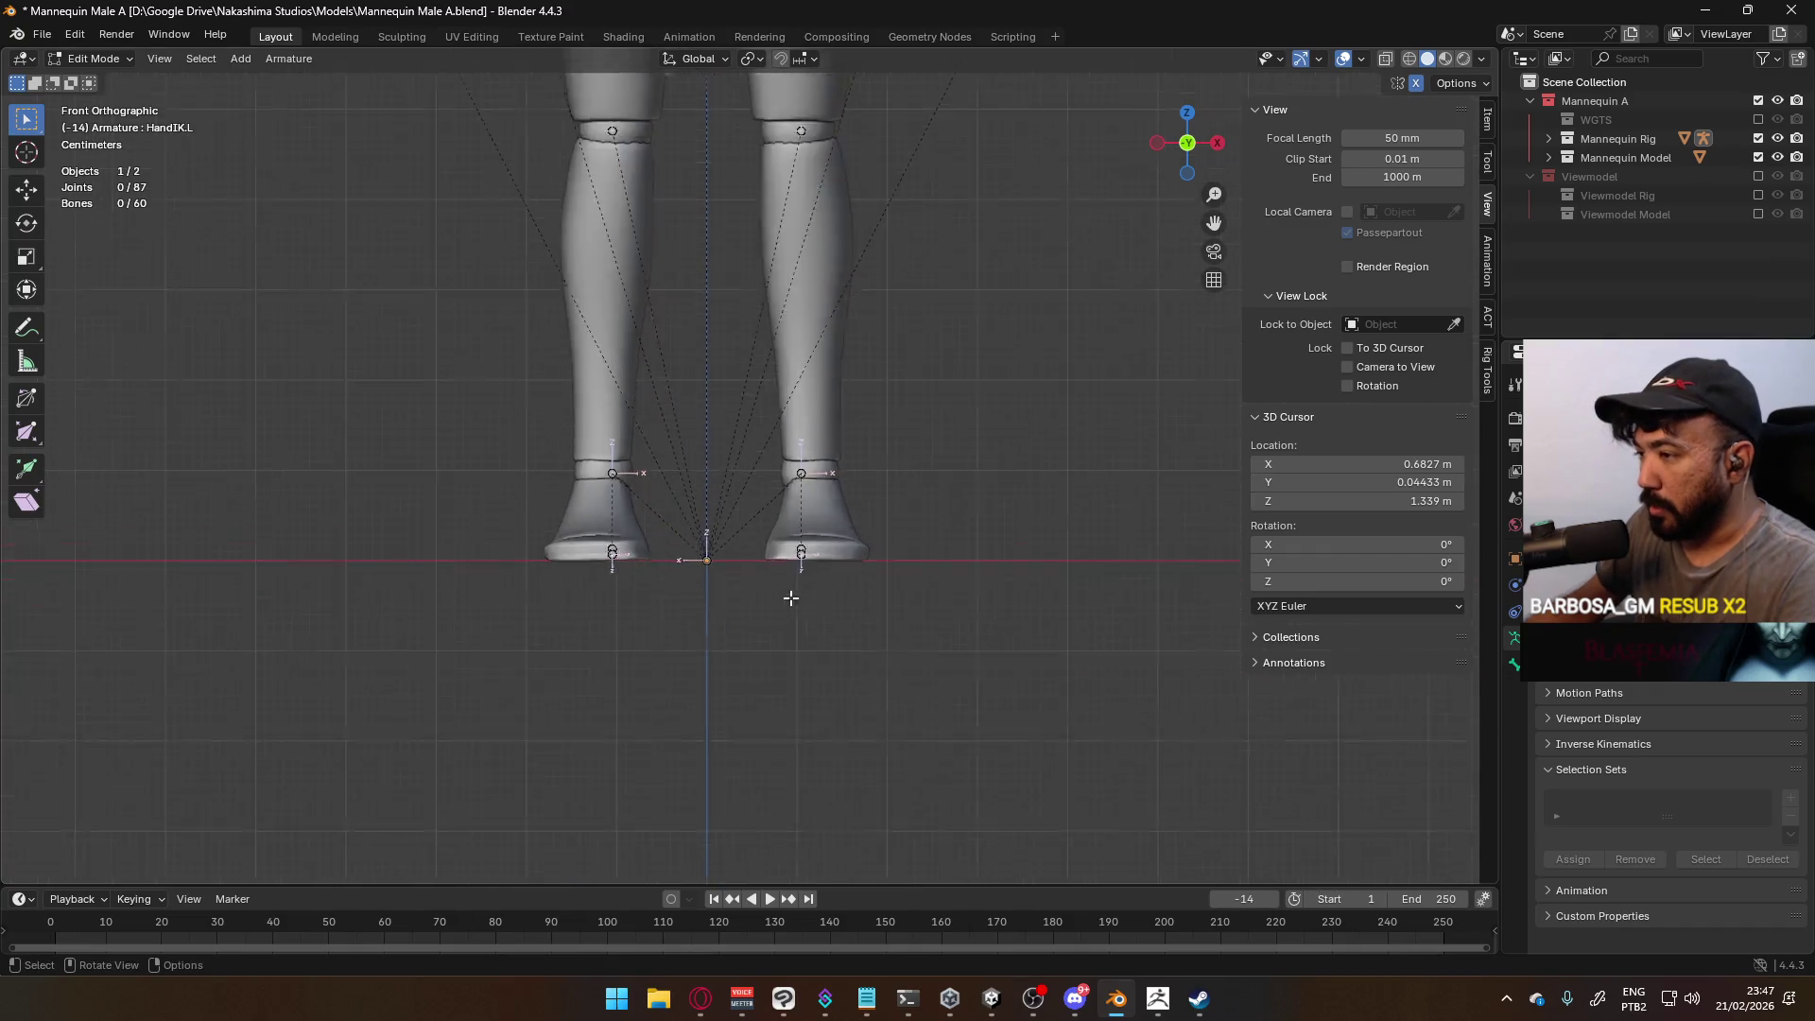
pyautogui.press('Tab')
pyautogui.click(985, 477)
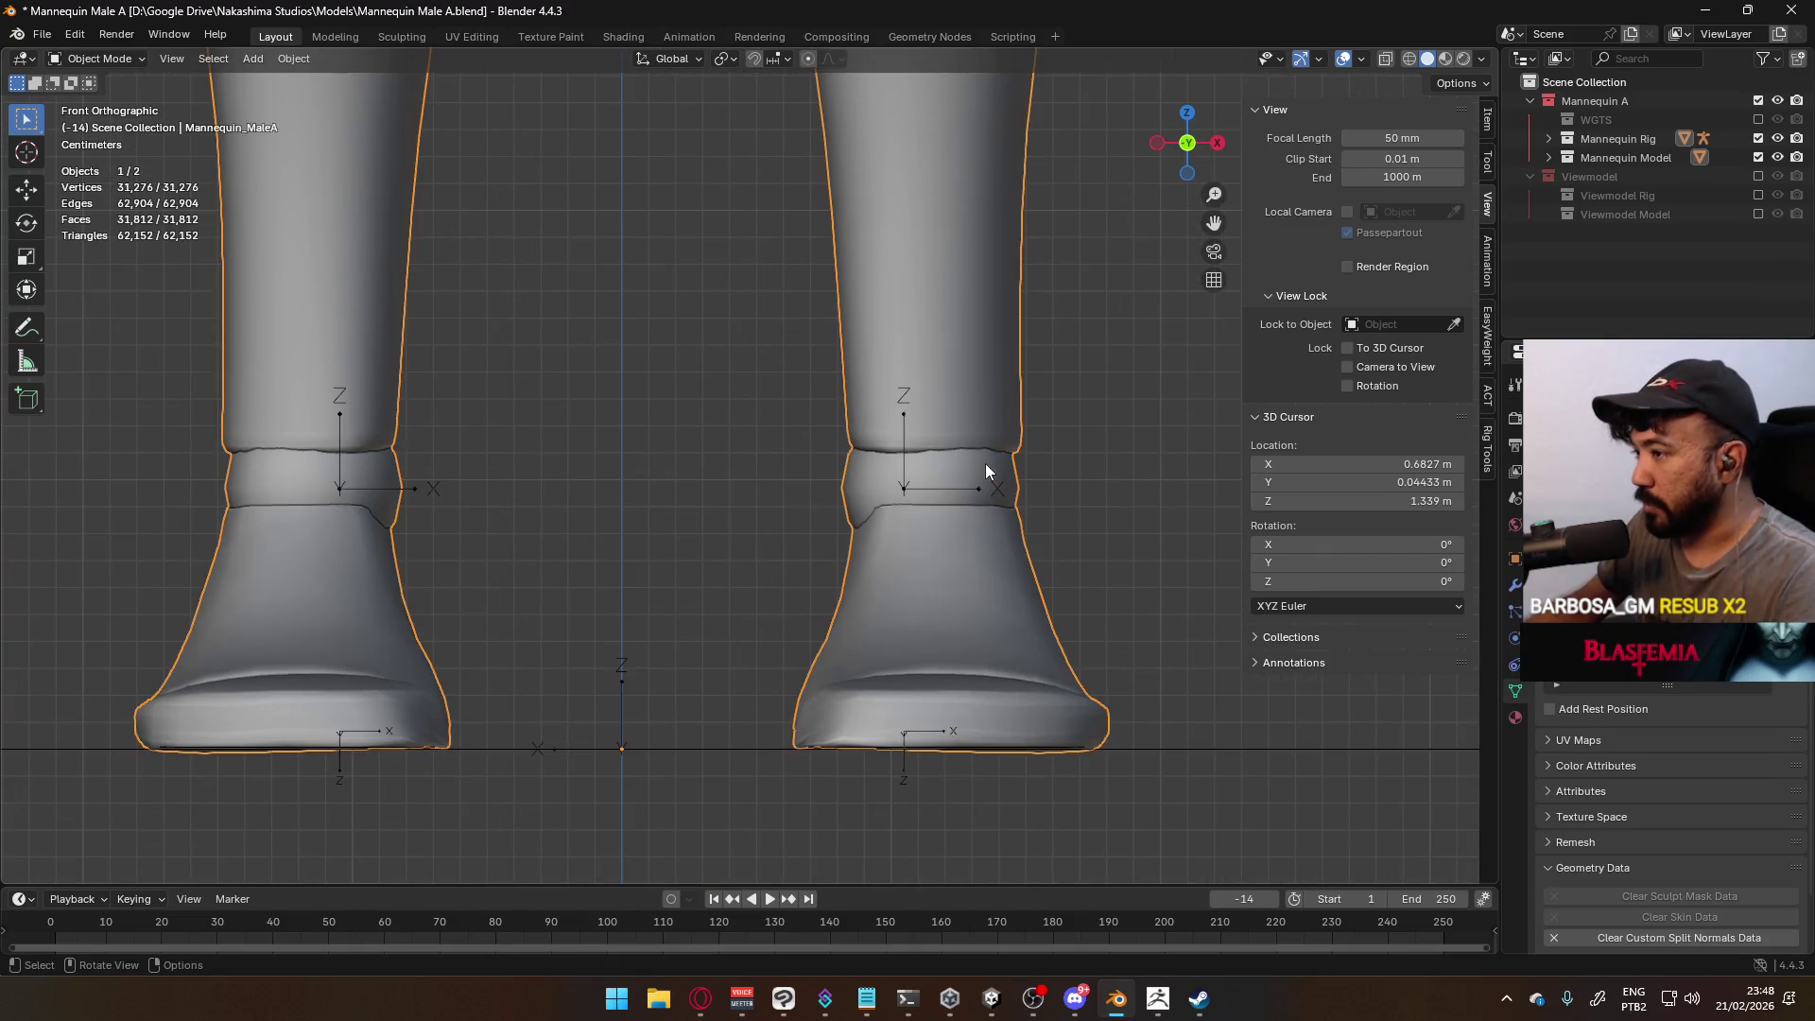
# Select the mesh's linked ankle ring in Edit Mode and scale it to about 0.79
pyautogui.press('Tab')
pyautogui.click(985, 477)
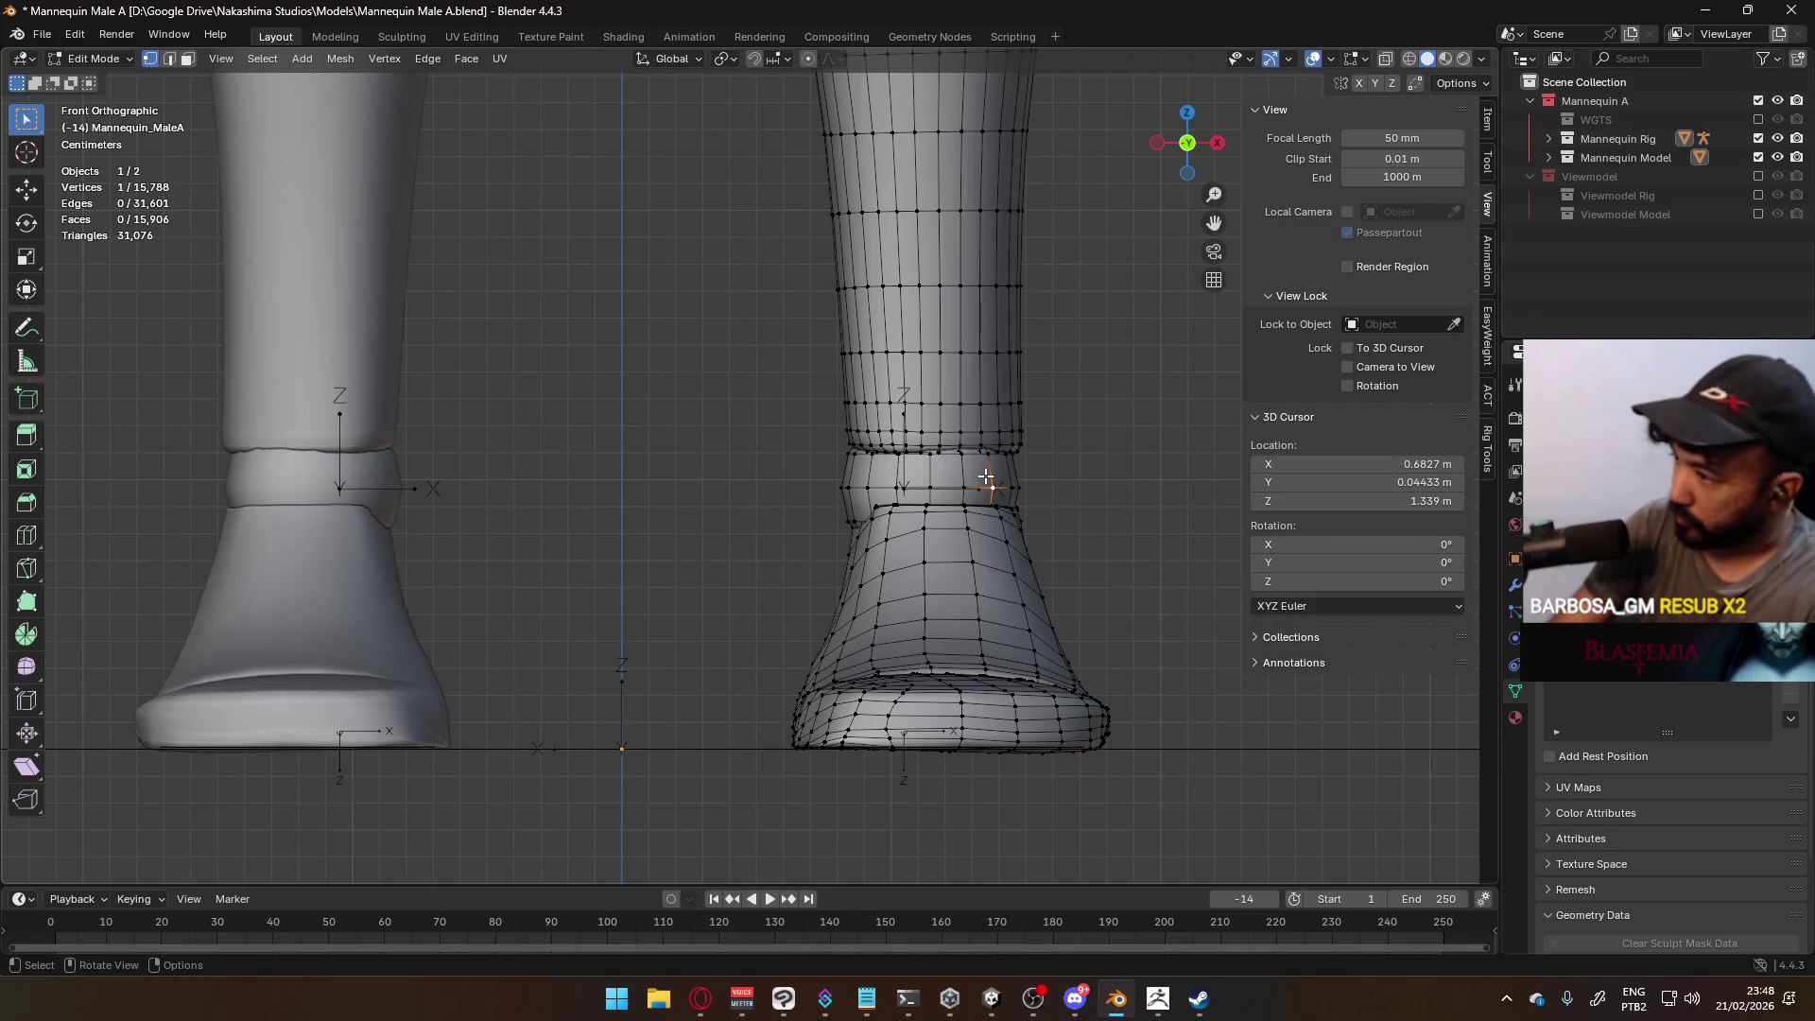
pyautogui.hotkey('ctrl', 'l')
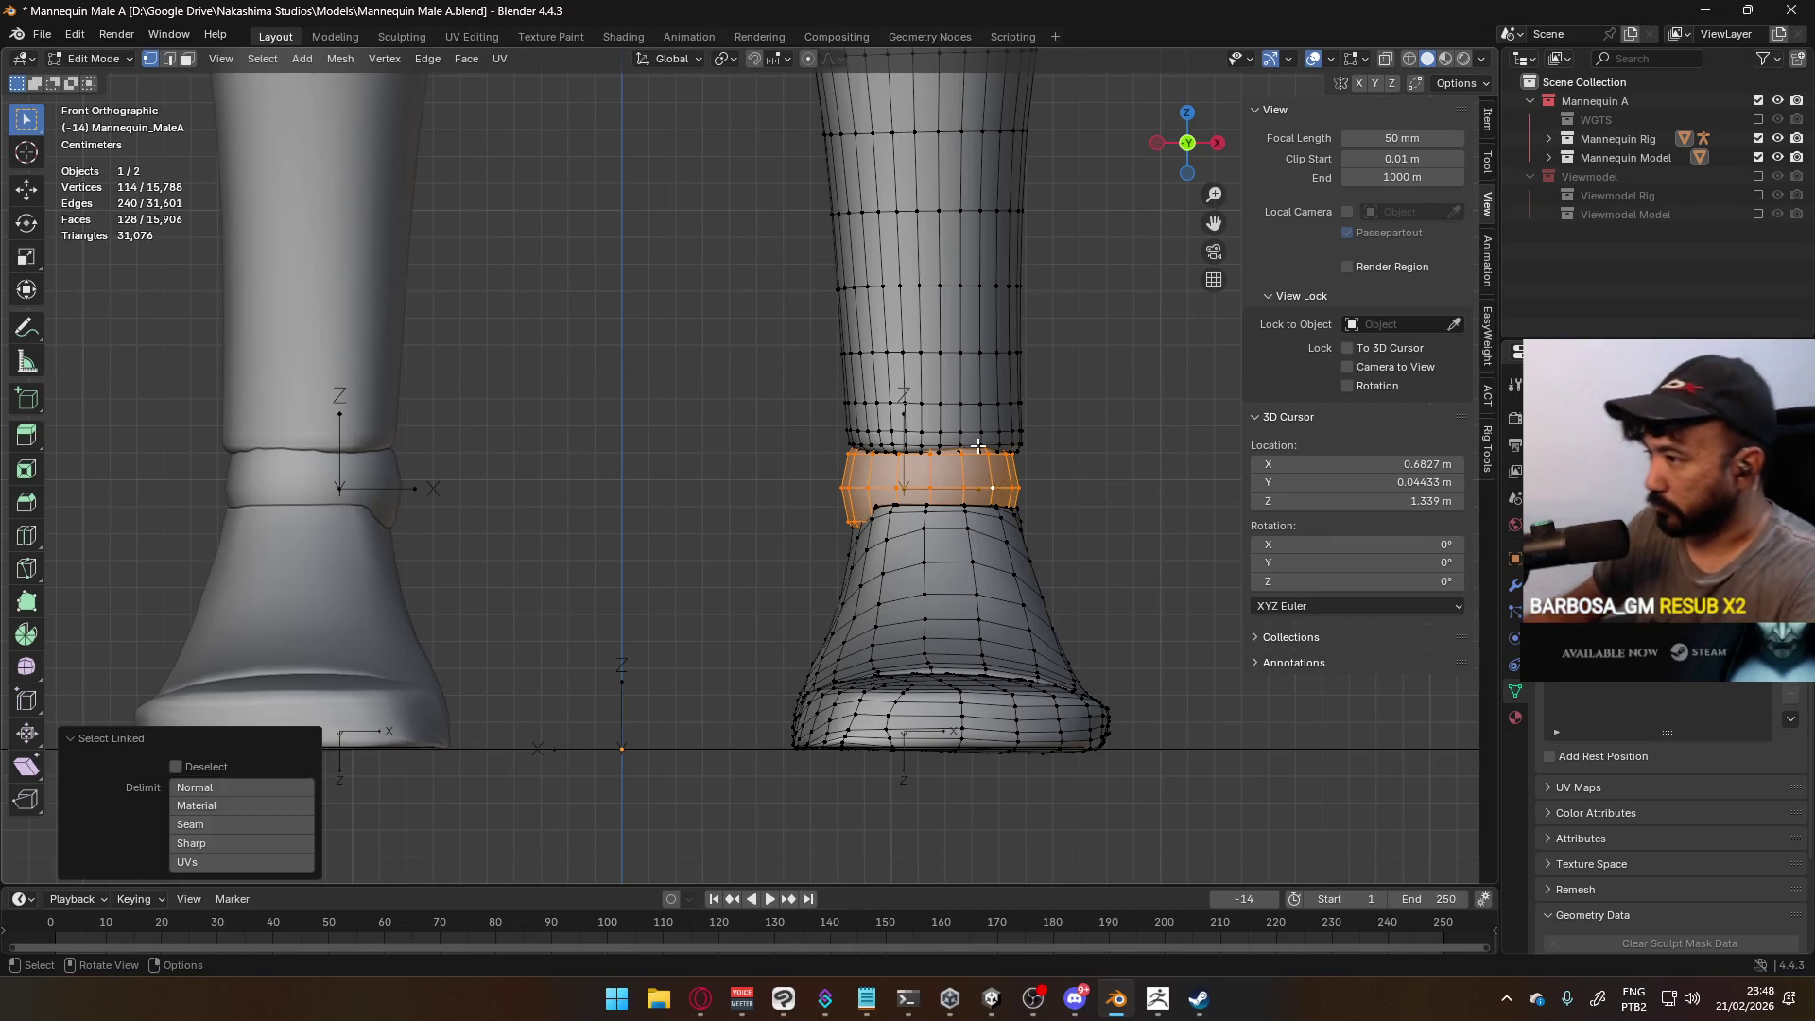
pyautogui.press('g')
pyautogui.press('x')
pyautogui.click(1035, 442)
pyautogui.press('s')
pyautogui.click(1042, 440)
# Nudge the ankle ring slightly along Y and raise it 0.002047 m along Z
pyautogui.press('g')
pyautogui.press('x')
pyautogui.moveTo(1044, 441); pyautogui.dragTo(797, 442, button='middle')
pyautogui.press('KP_3')
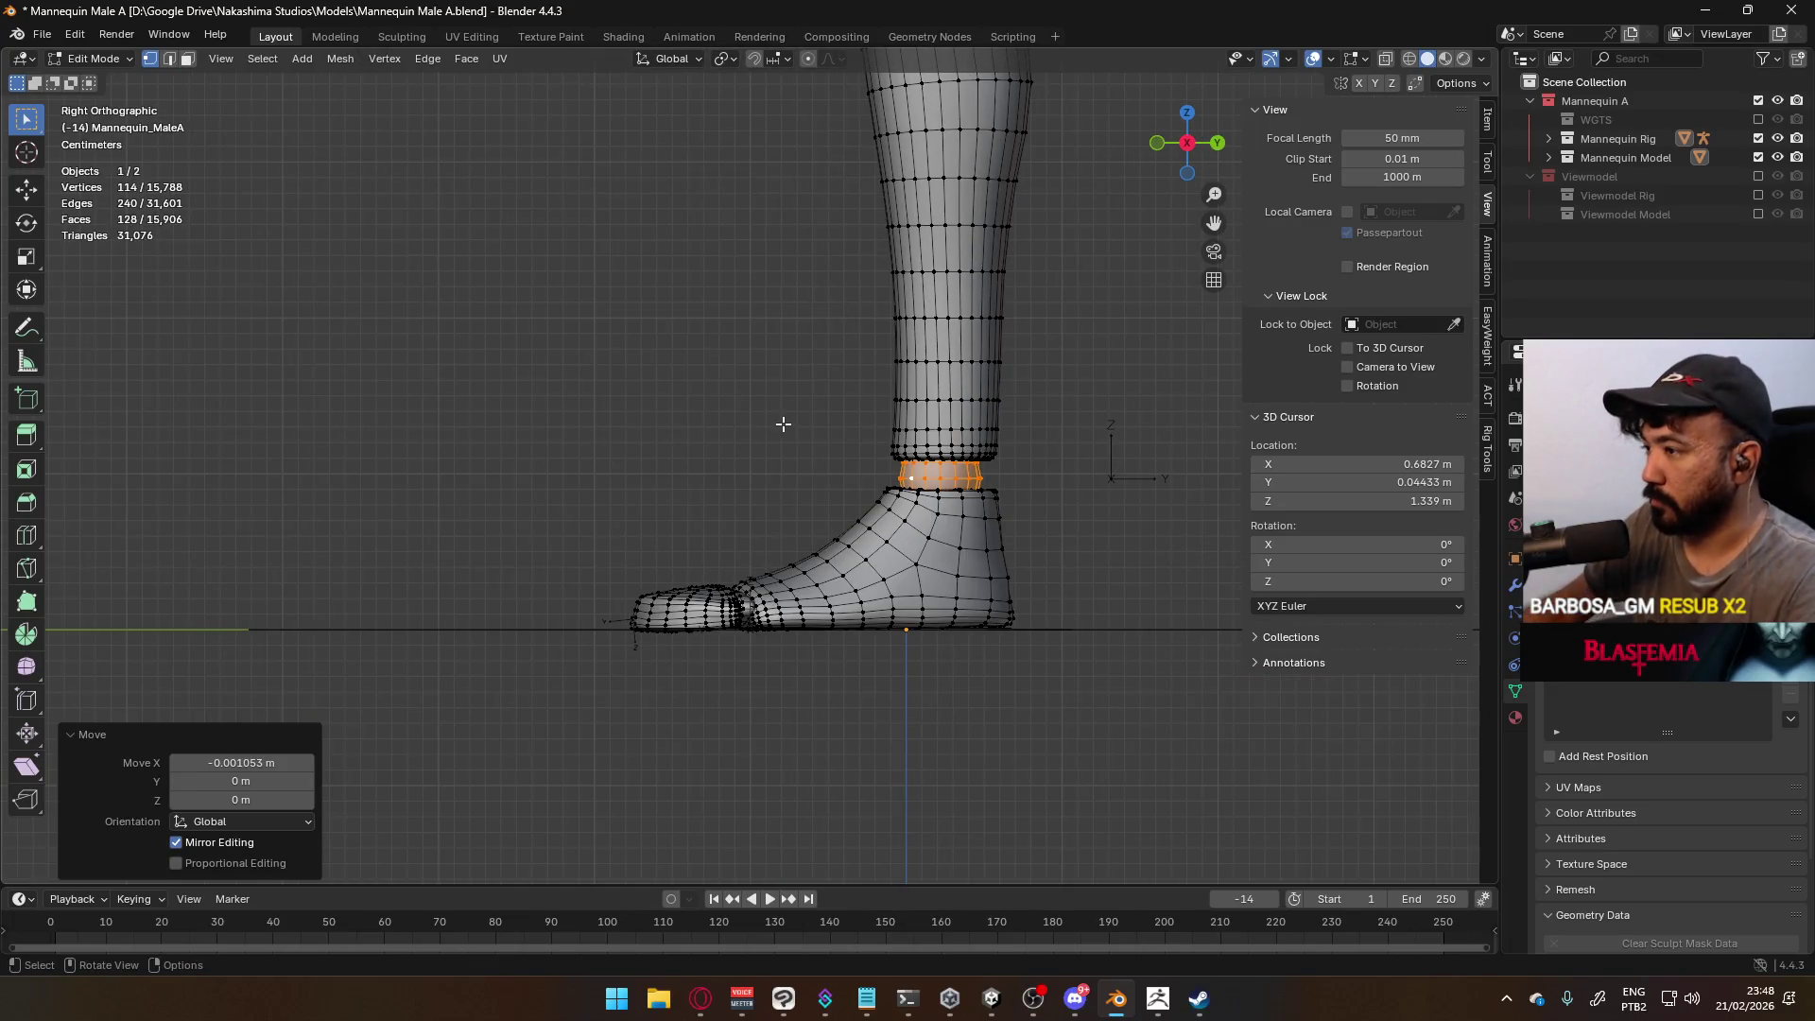
pyautogui.scroll(4, 867, 478)
pyautogui.press('g')
pyautogui.press('y')
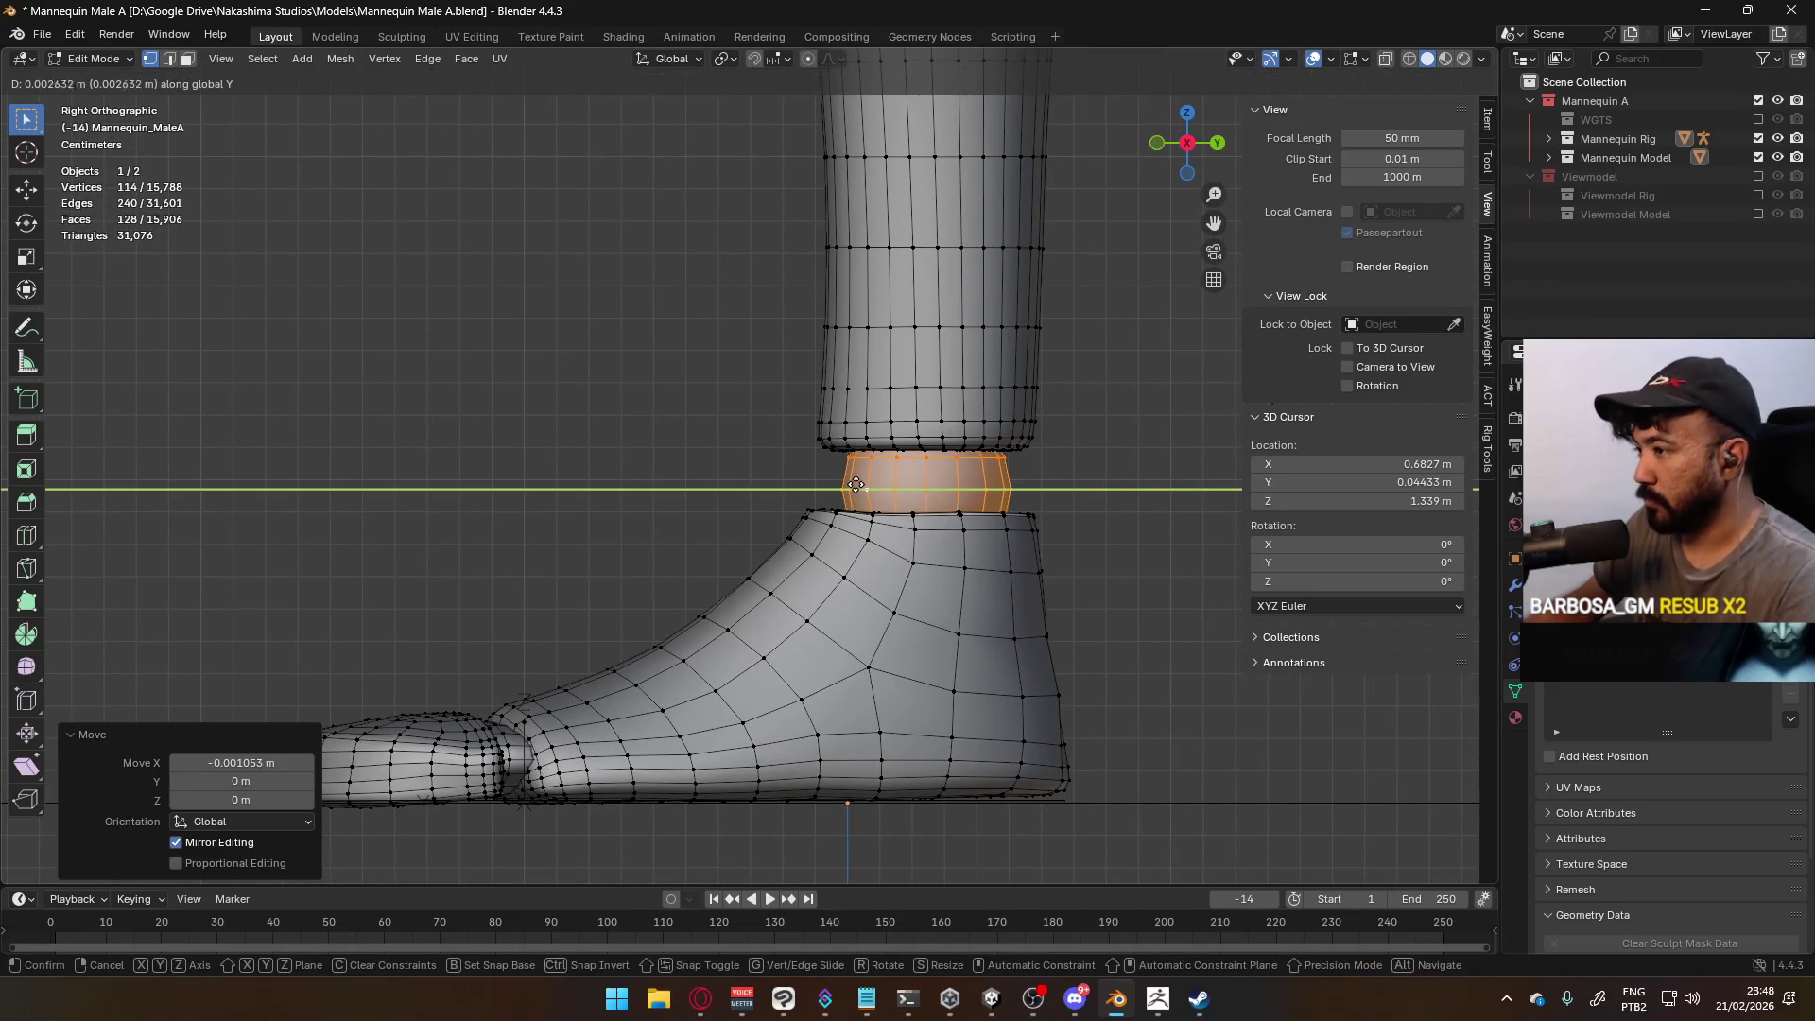
pyautogui.click(978, 481)
pyautogui.press('g')
pyautogui.press('z')
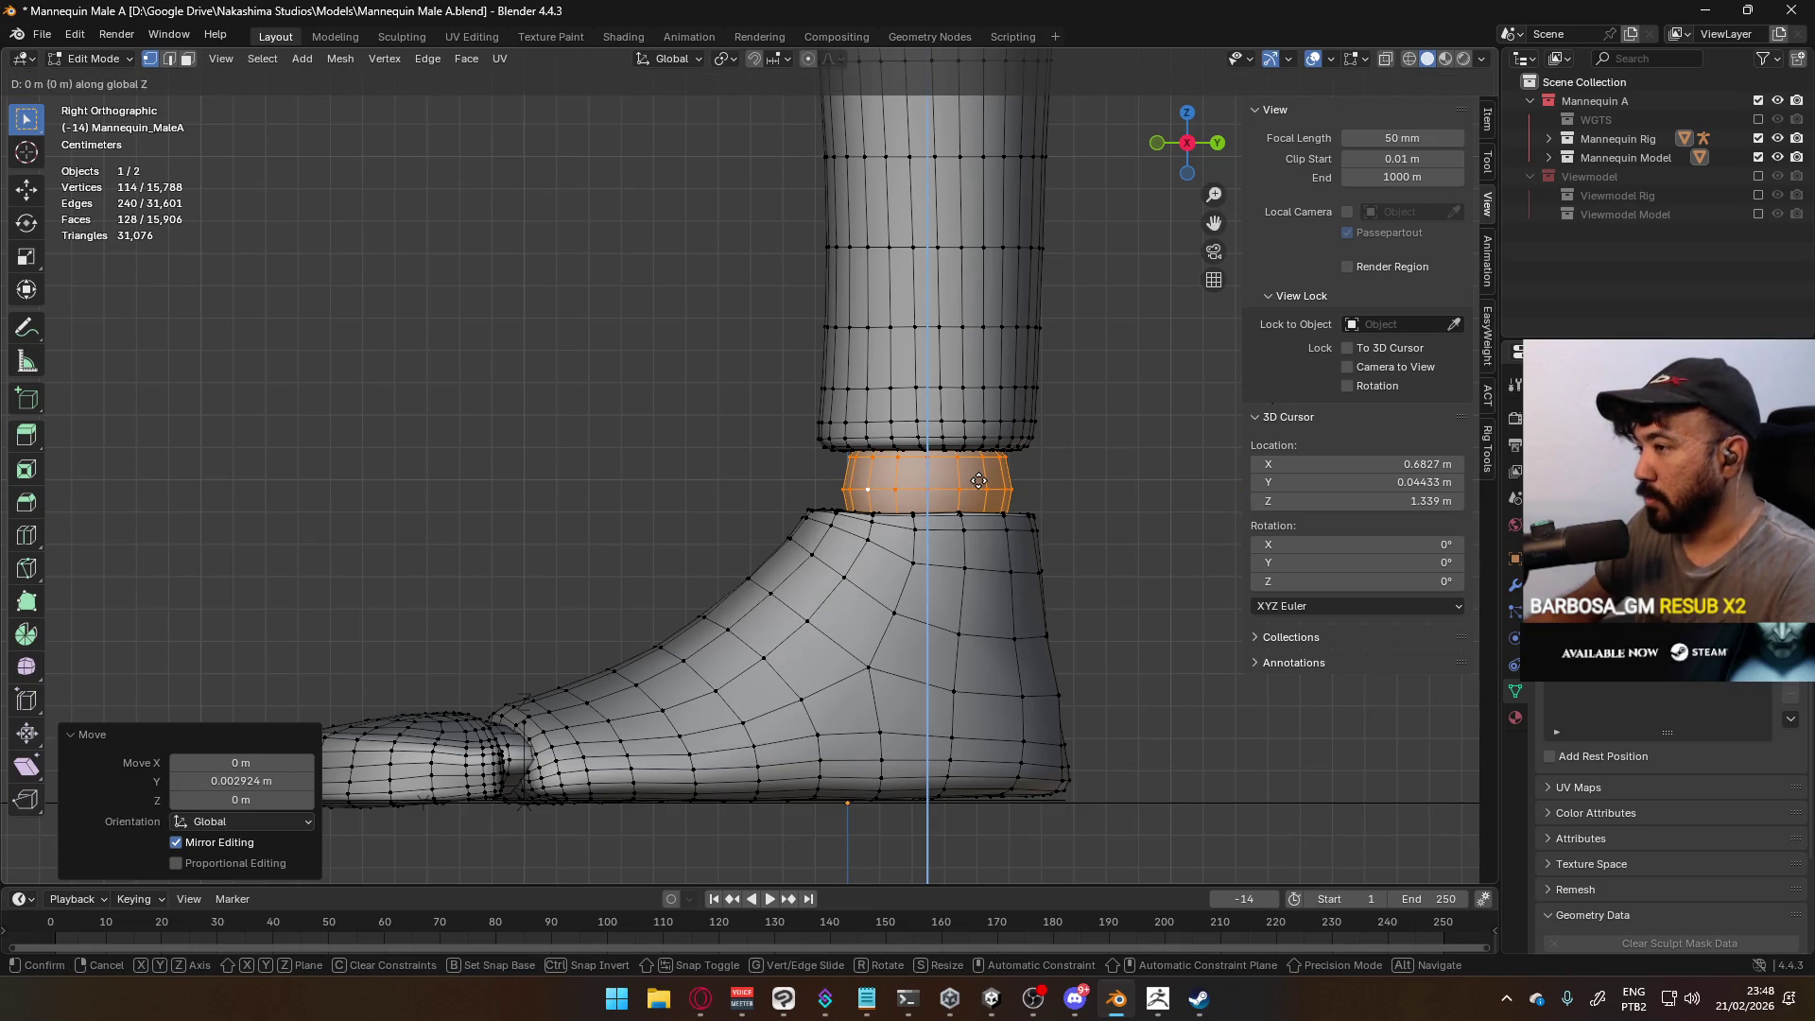
pyautogui.click(977, 474)
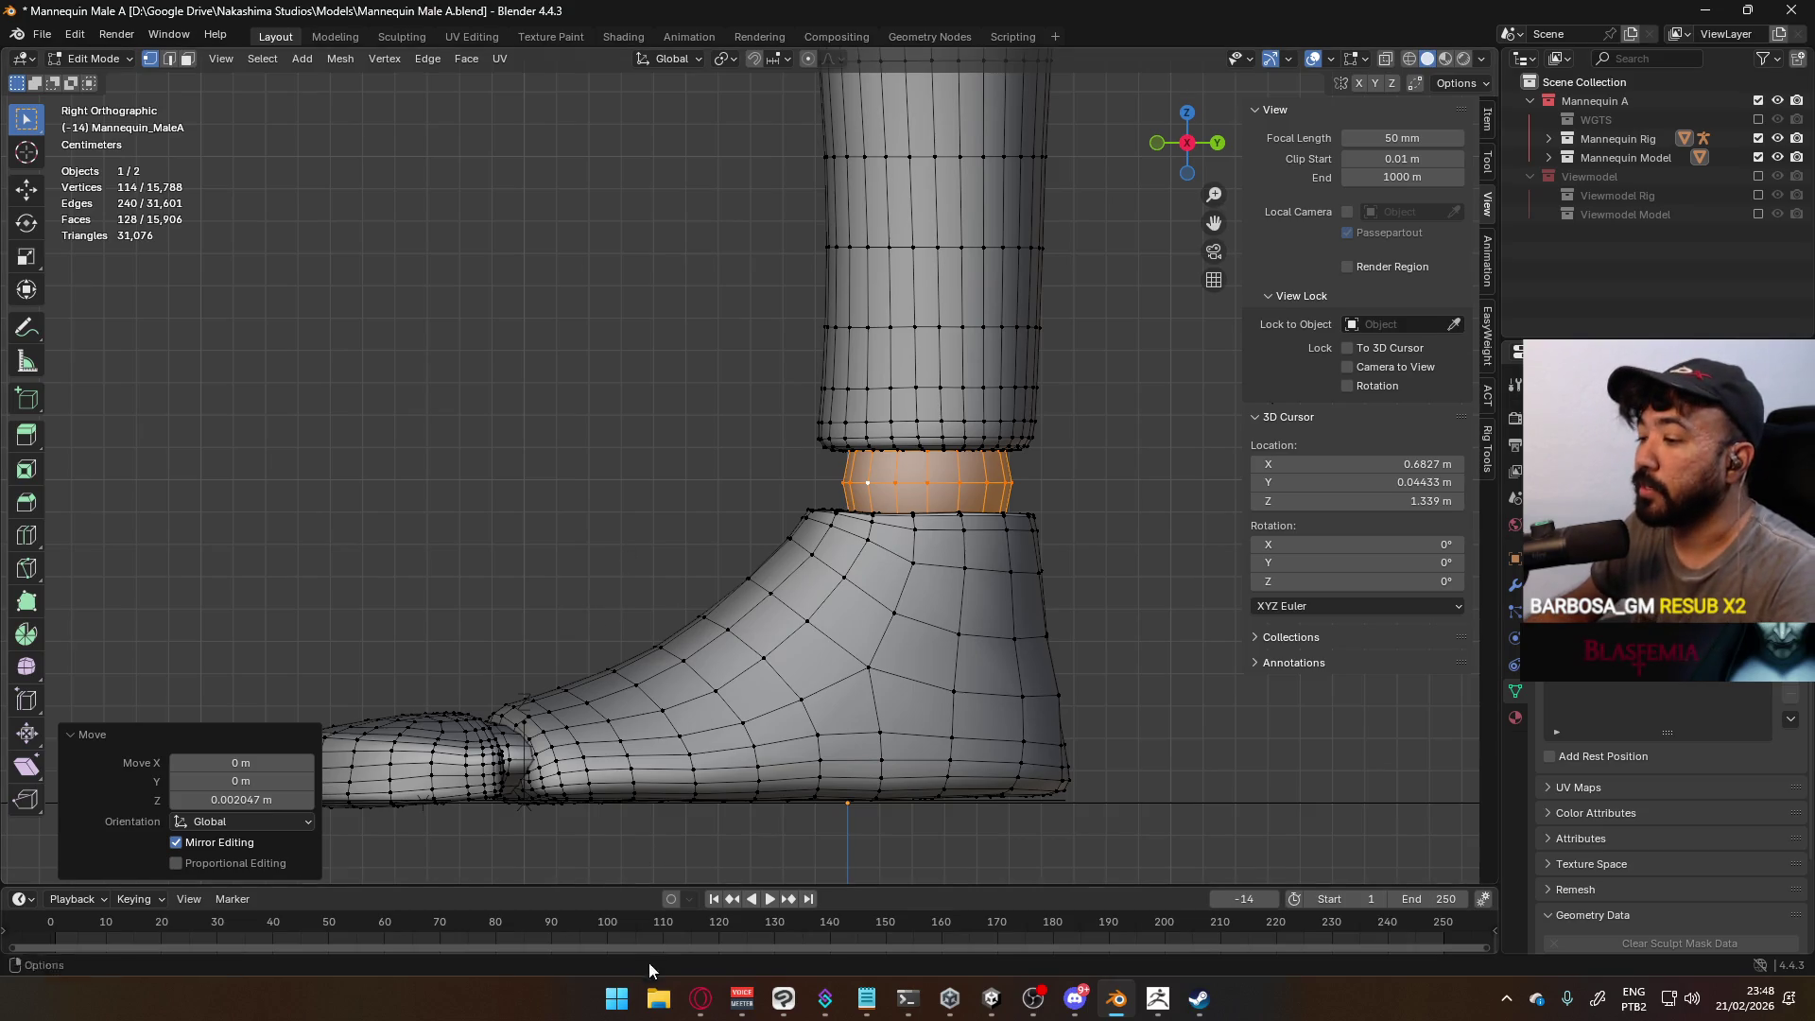
pyautogui.press('super+e')
# Open D:\Builds\Project B and launch ProjectB.exe
pyautogui.doubleClick(632, 458)
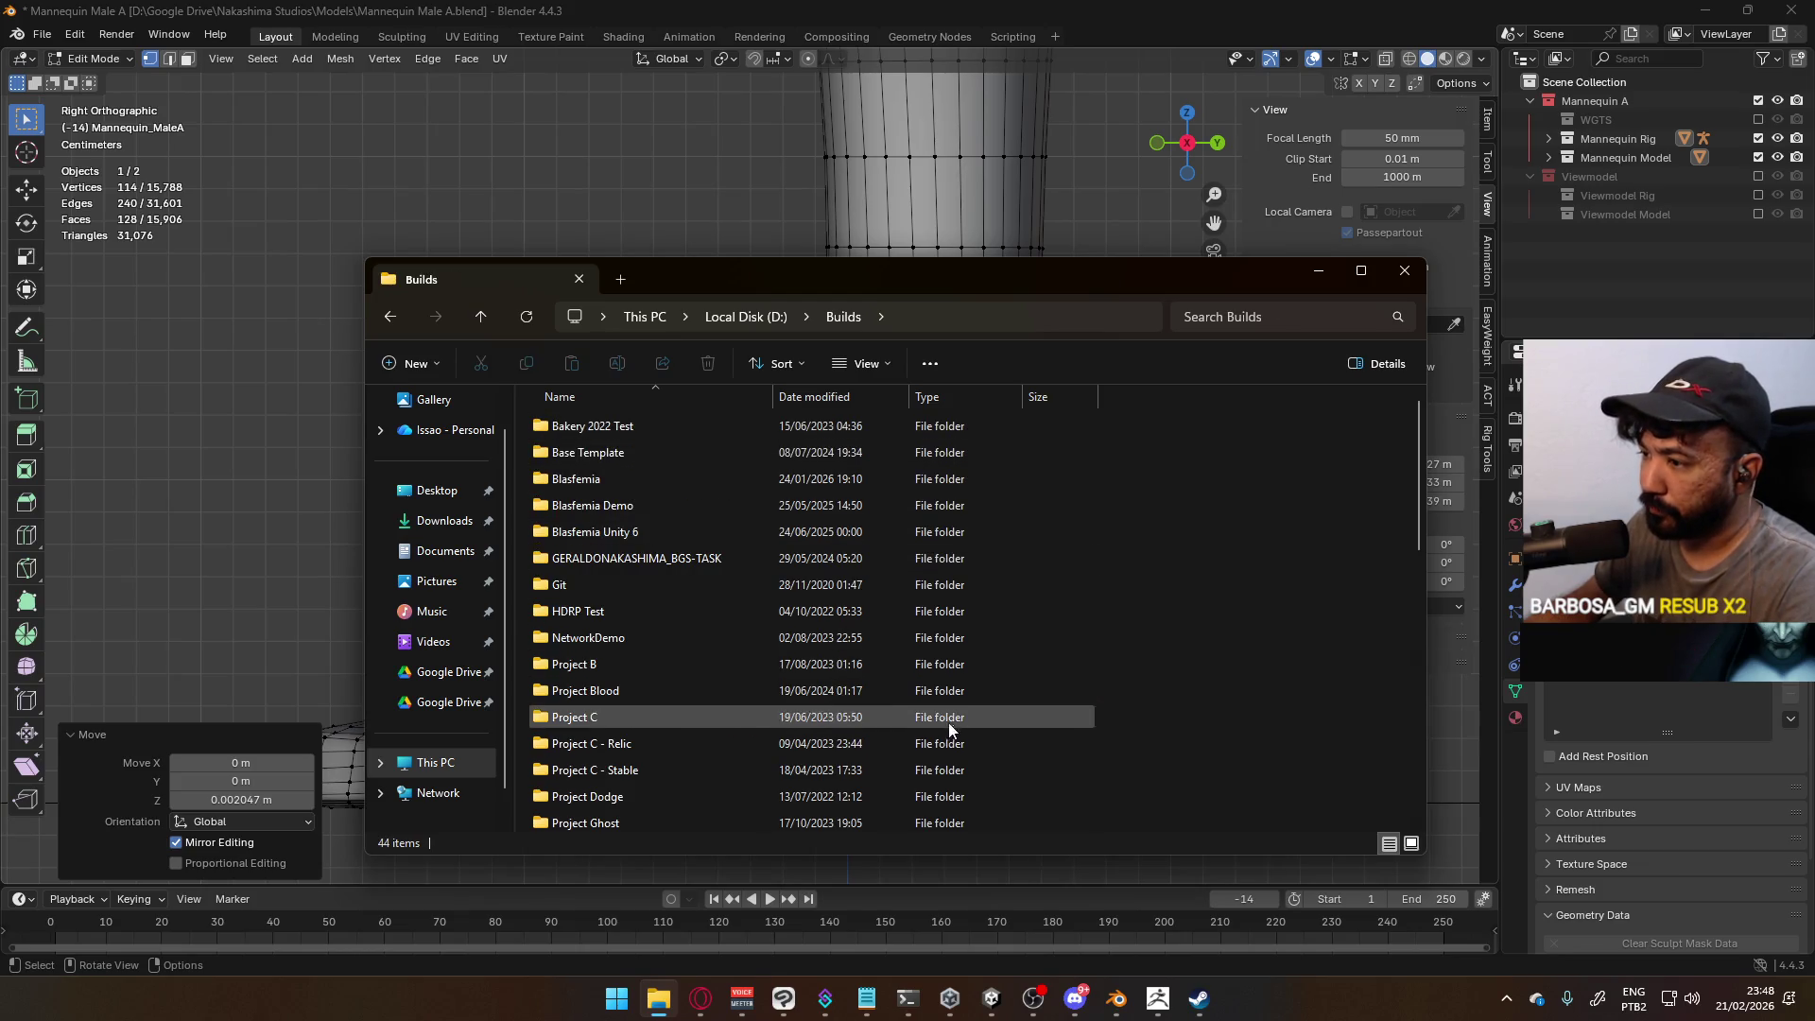
pyautogui.scroll(-1, 679, 641)
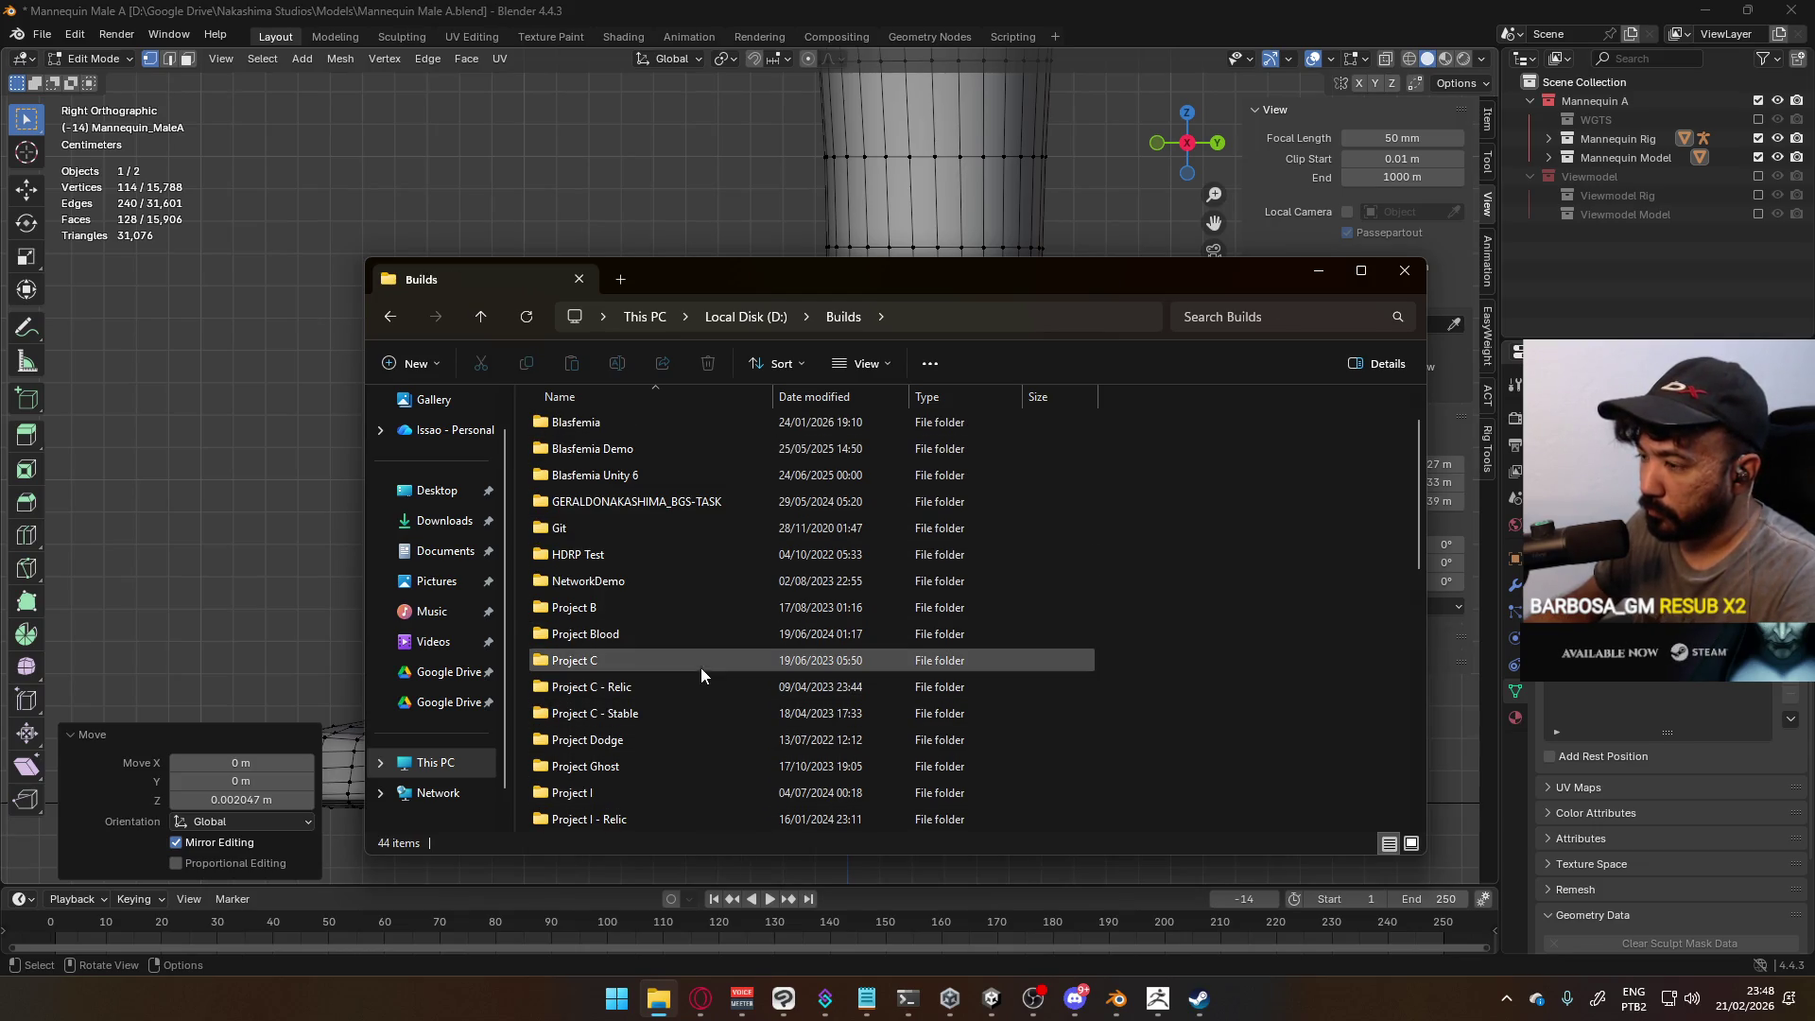
pyautogui.scroll(-1, 675, 665)
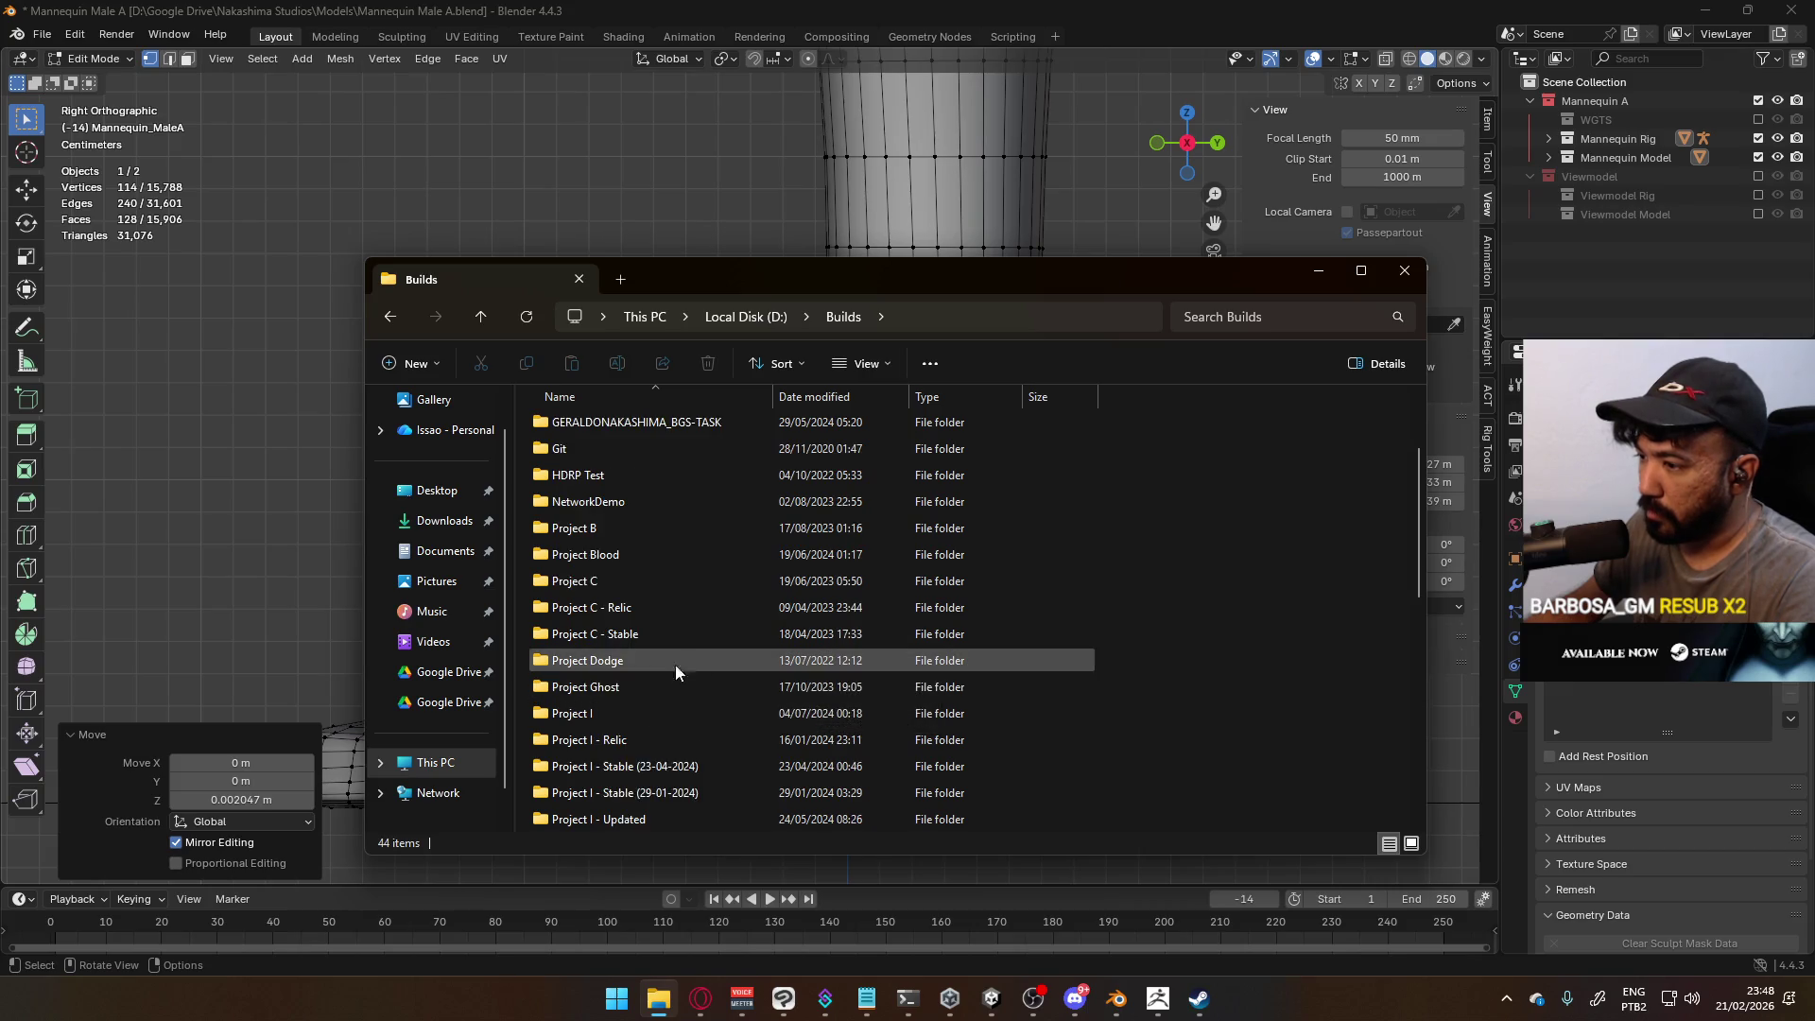
pyautogui.scroll(-2, 688, 666)
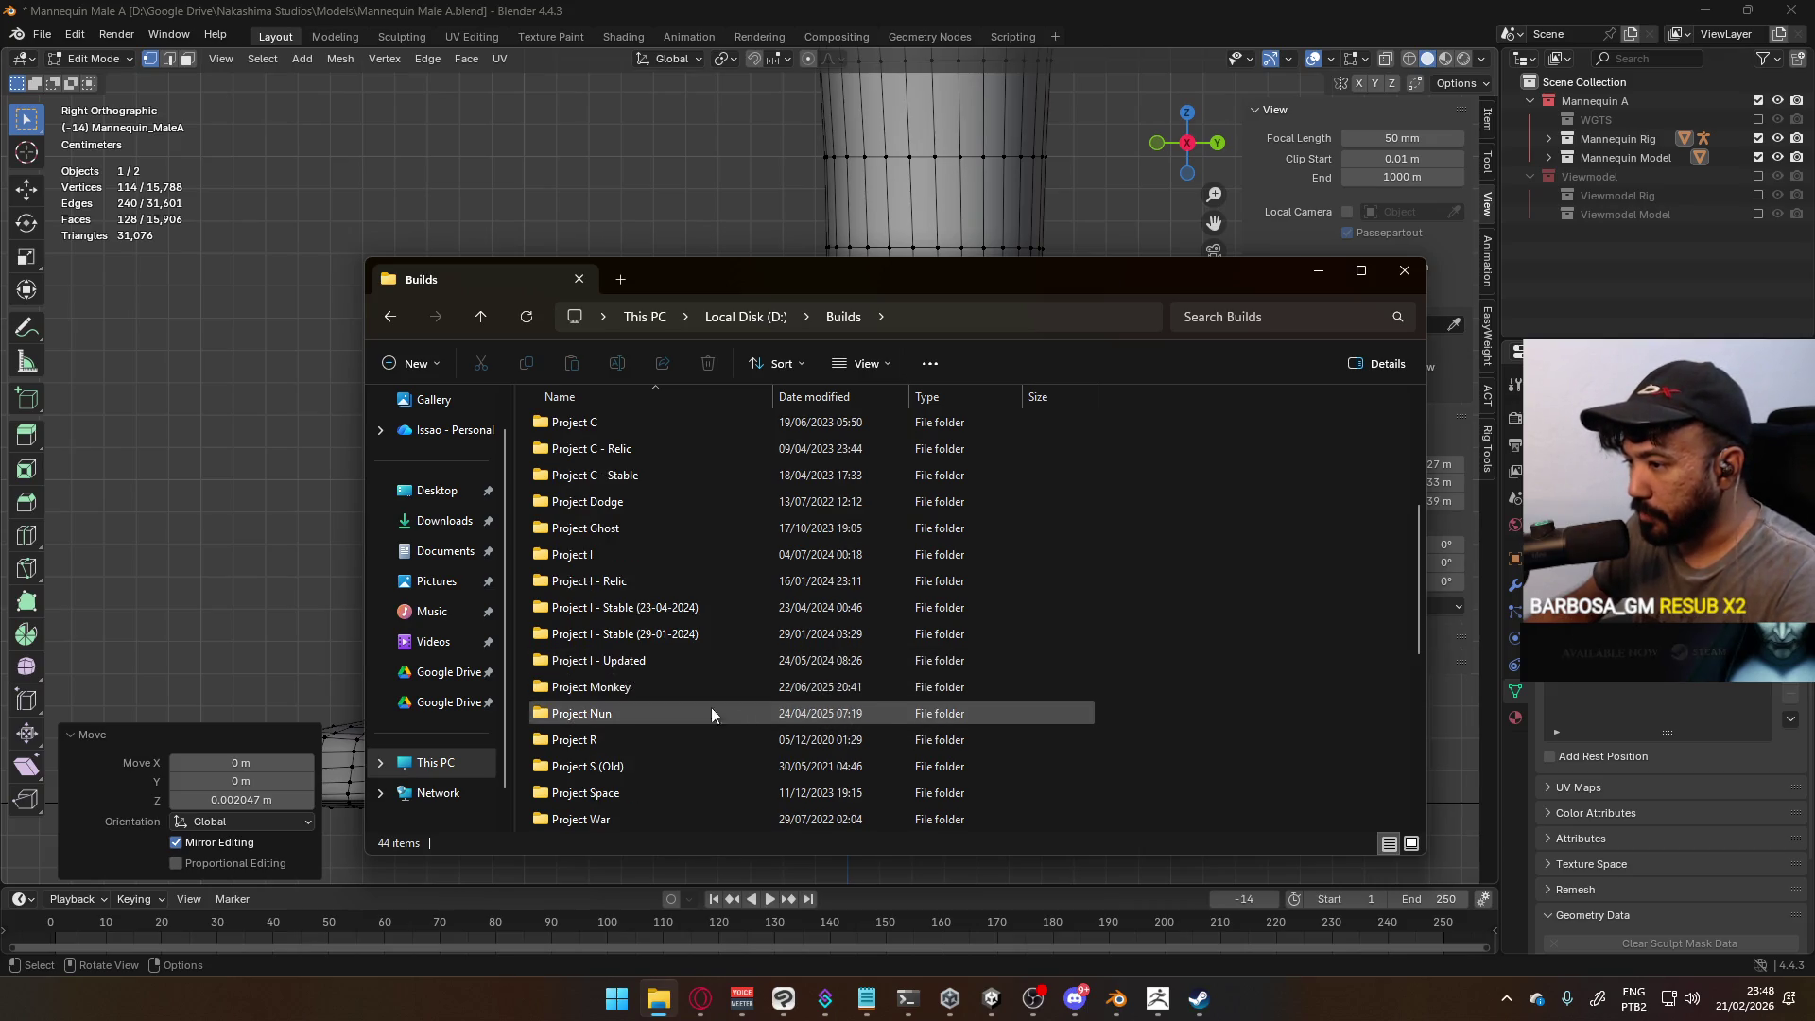
pyautogui.scroll(-1, 705, 670)
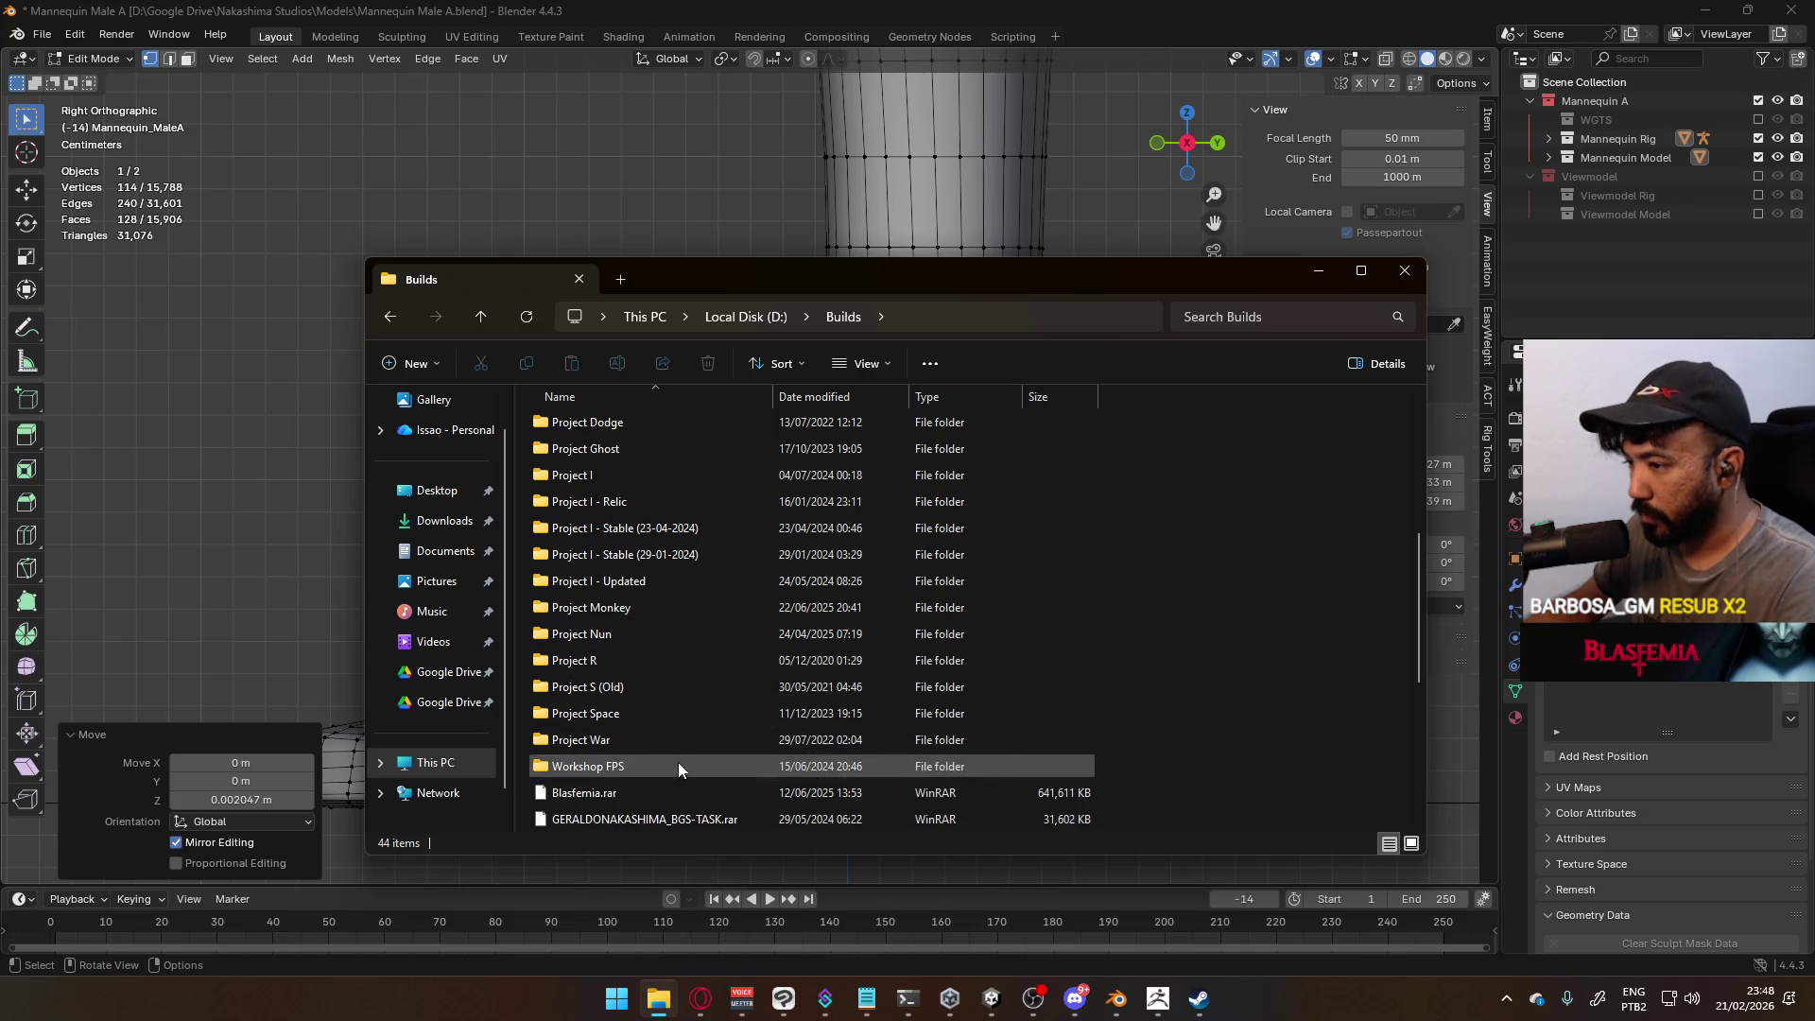
pyautogui.scroll(5, 678, 762)
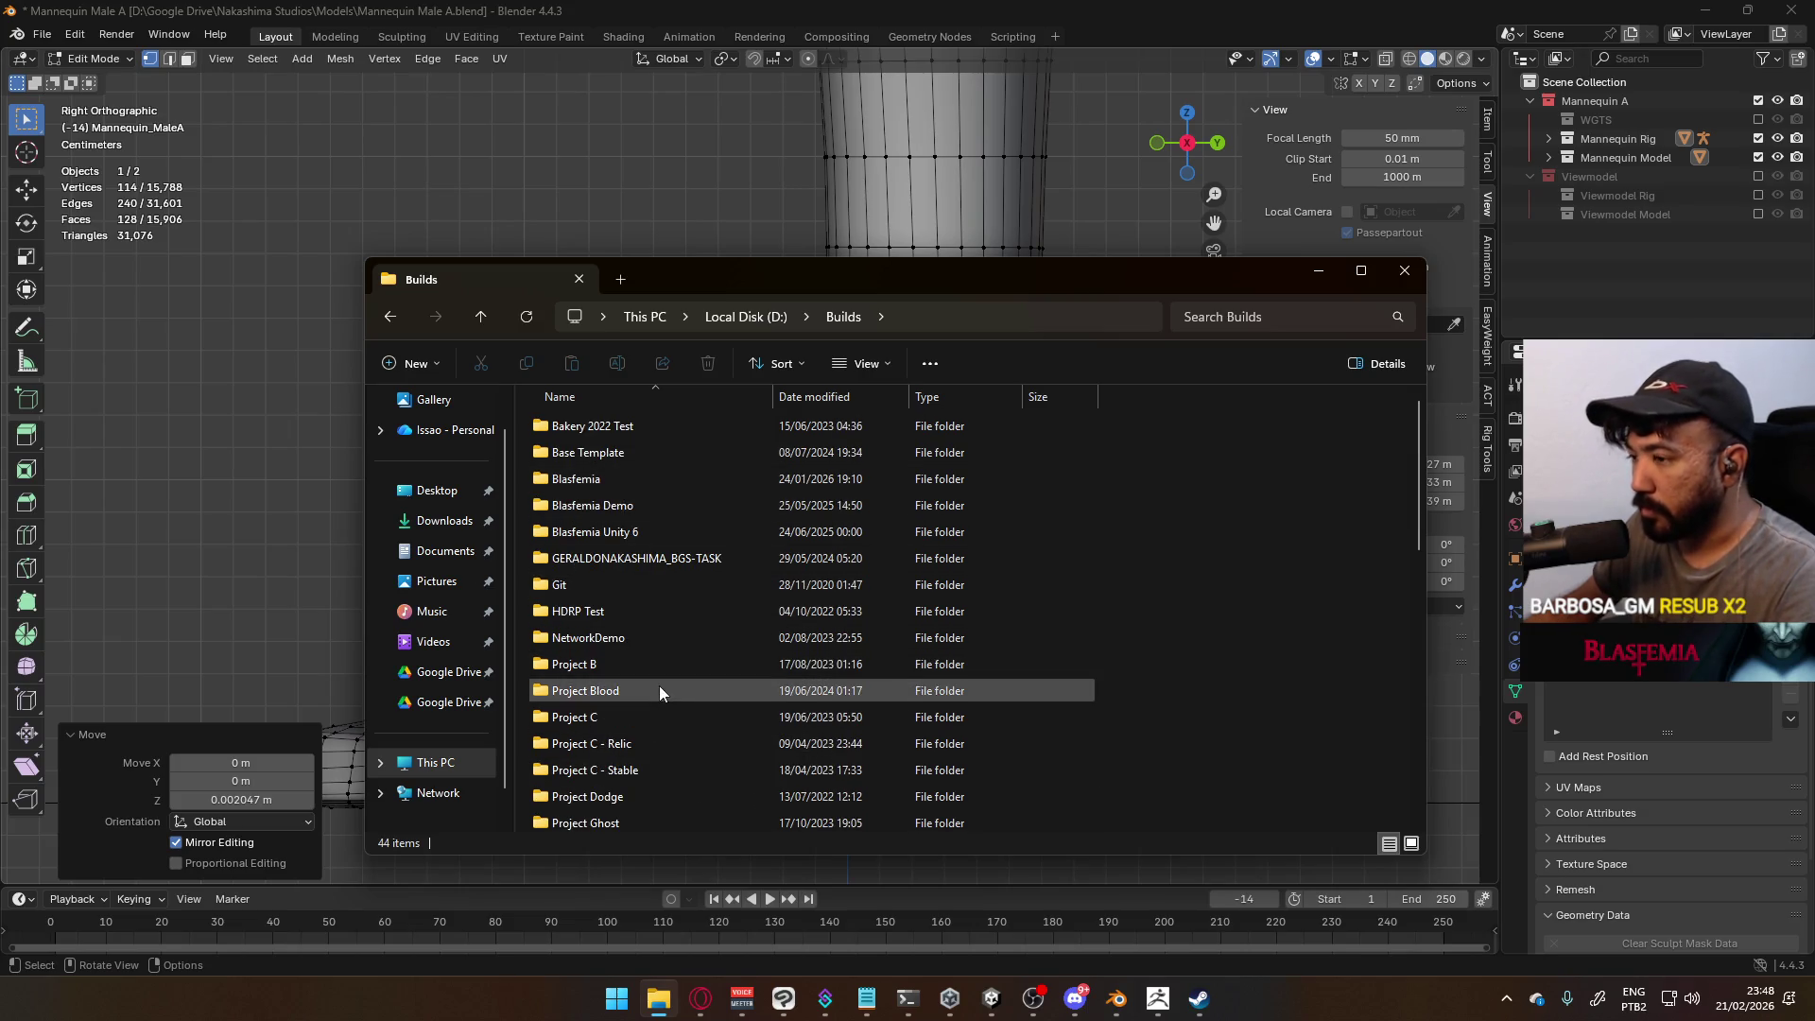
pyautogui.doubleClick(637, 665)
pyautogui.doubleClick(632, 505)
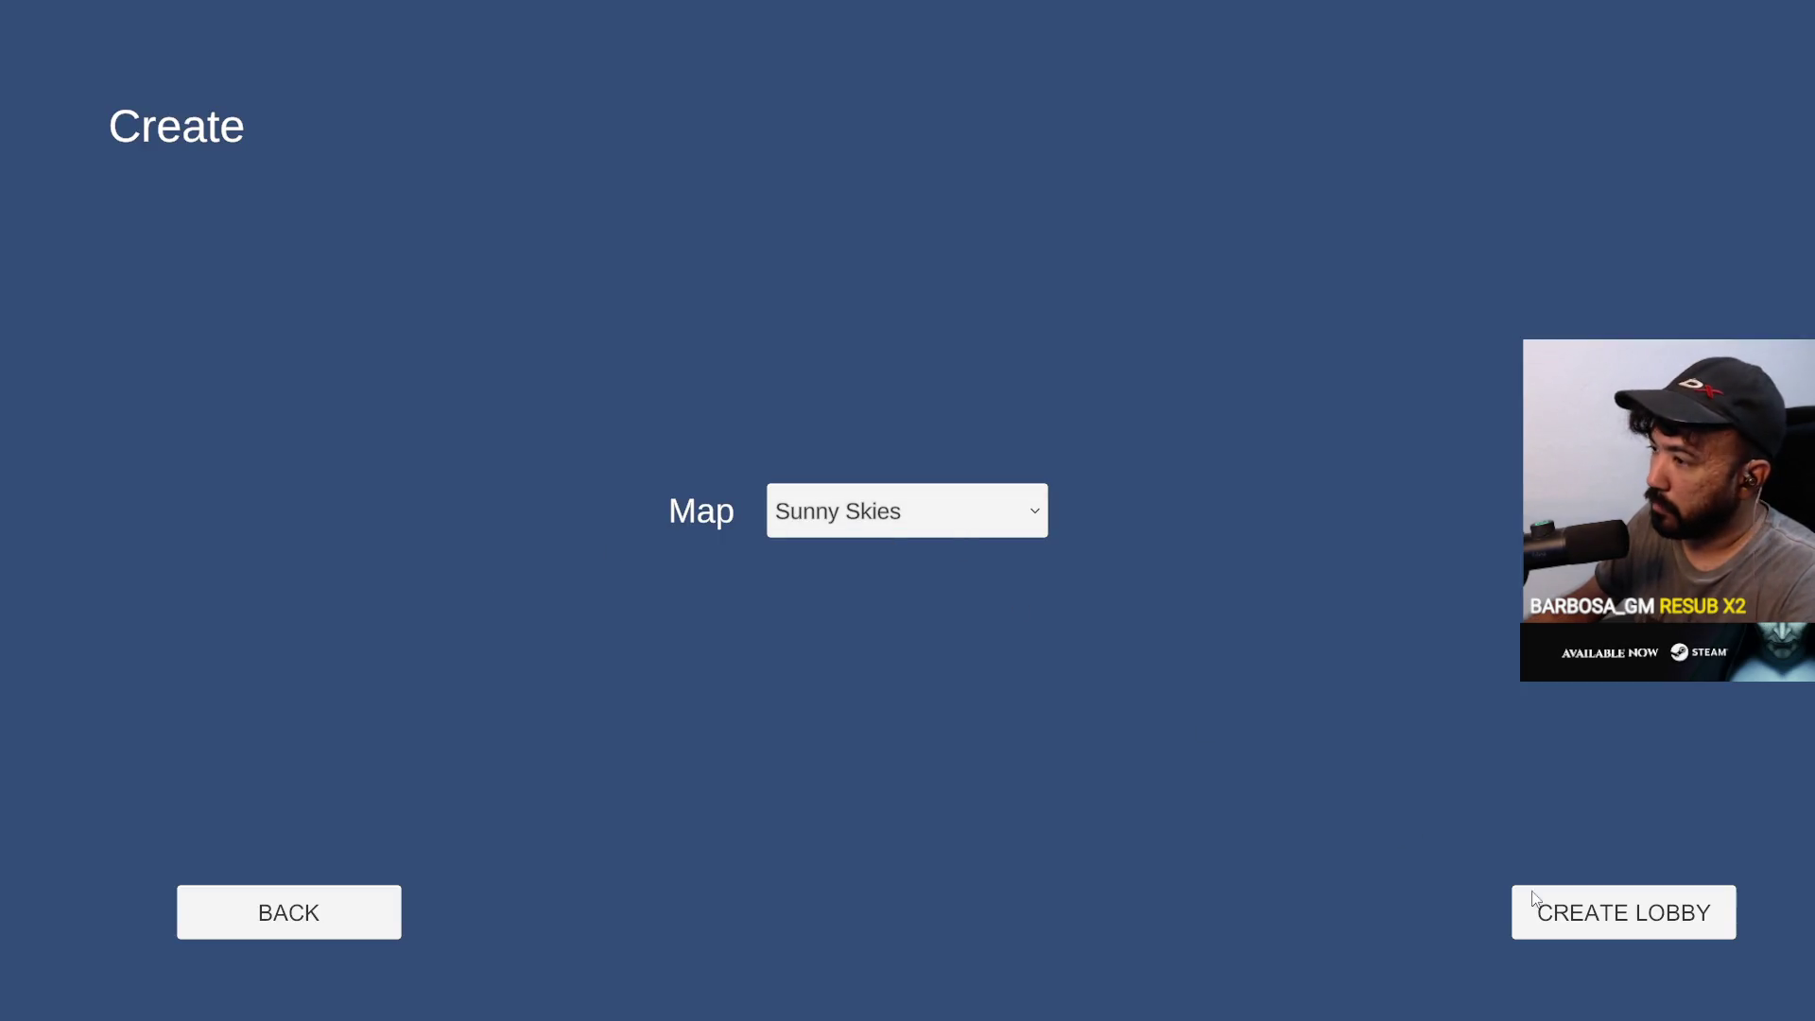
# Turn off VSync and apply it, then create a lobby on the Sunny Skies map
pyautogui.click(1533, 900)
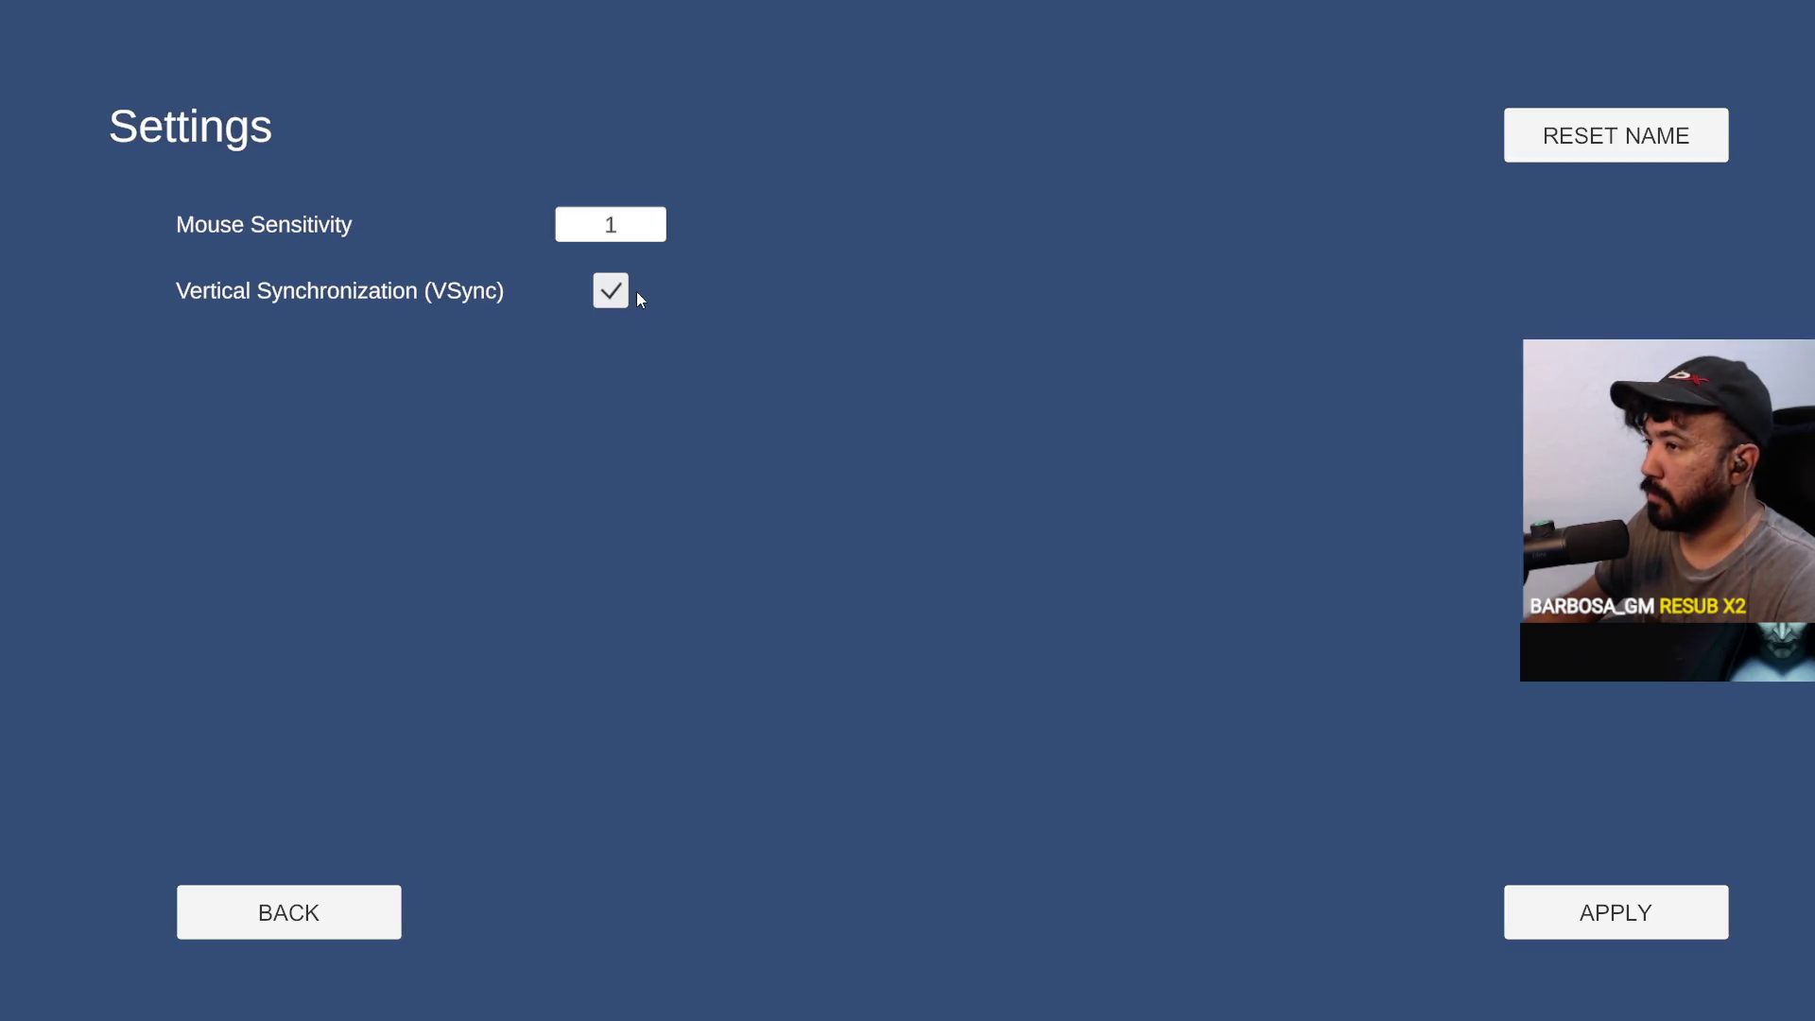
pyautogui.click(625, 292)
pyautogui.click(641, 230)
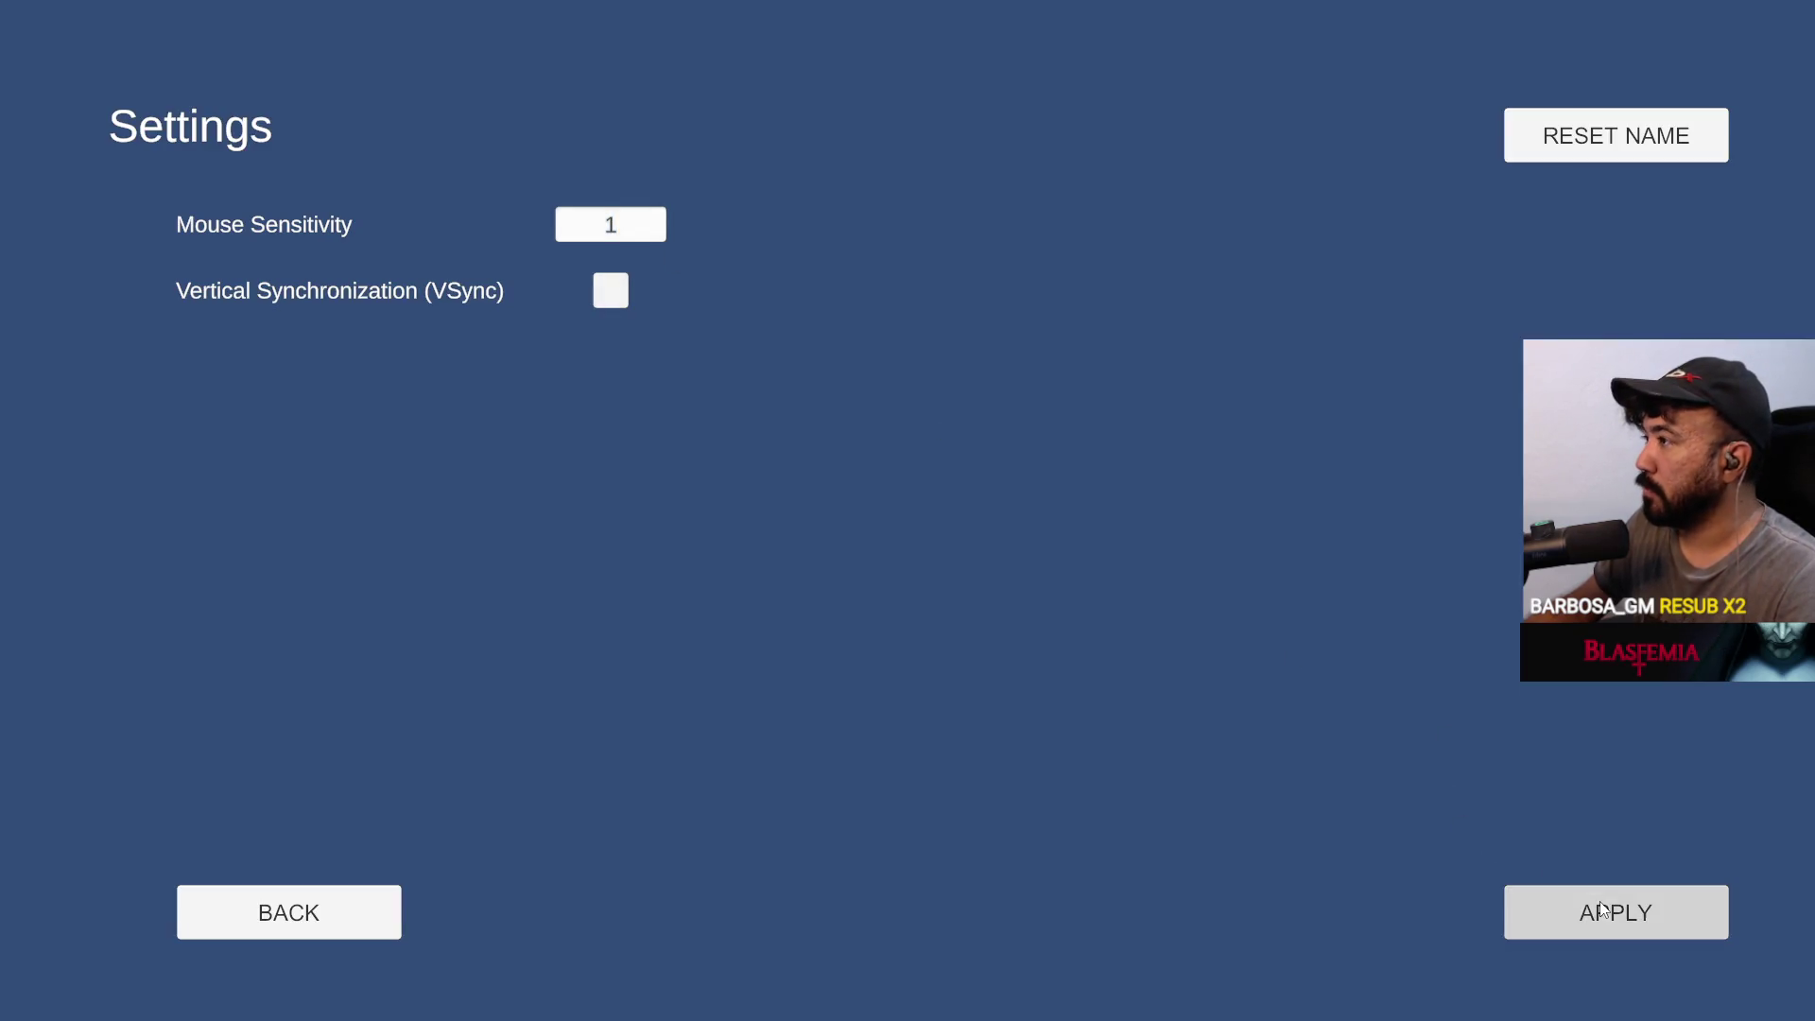
pyautogui.click(1606, 909)
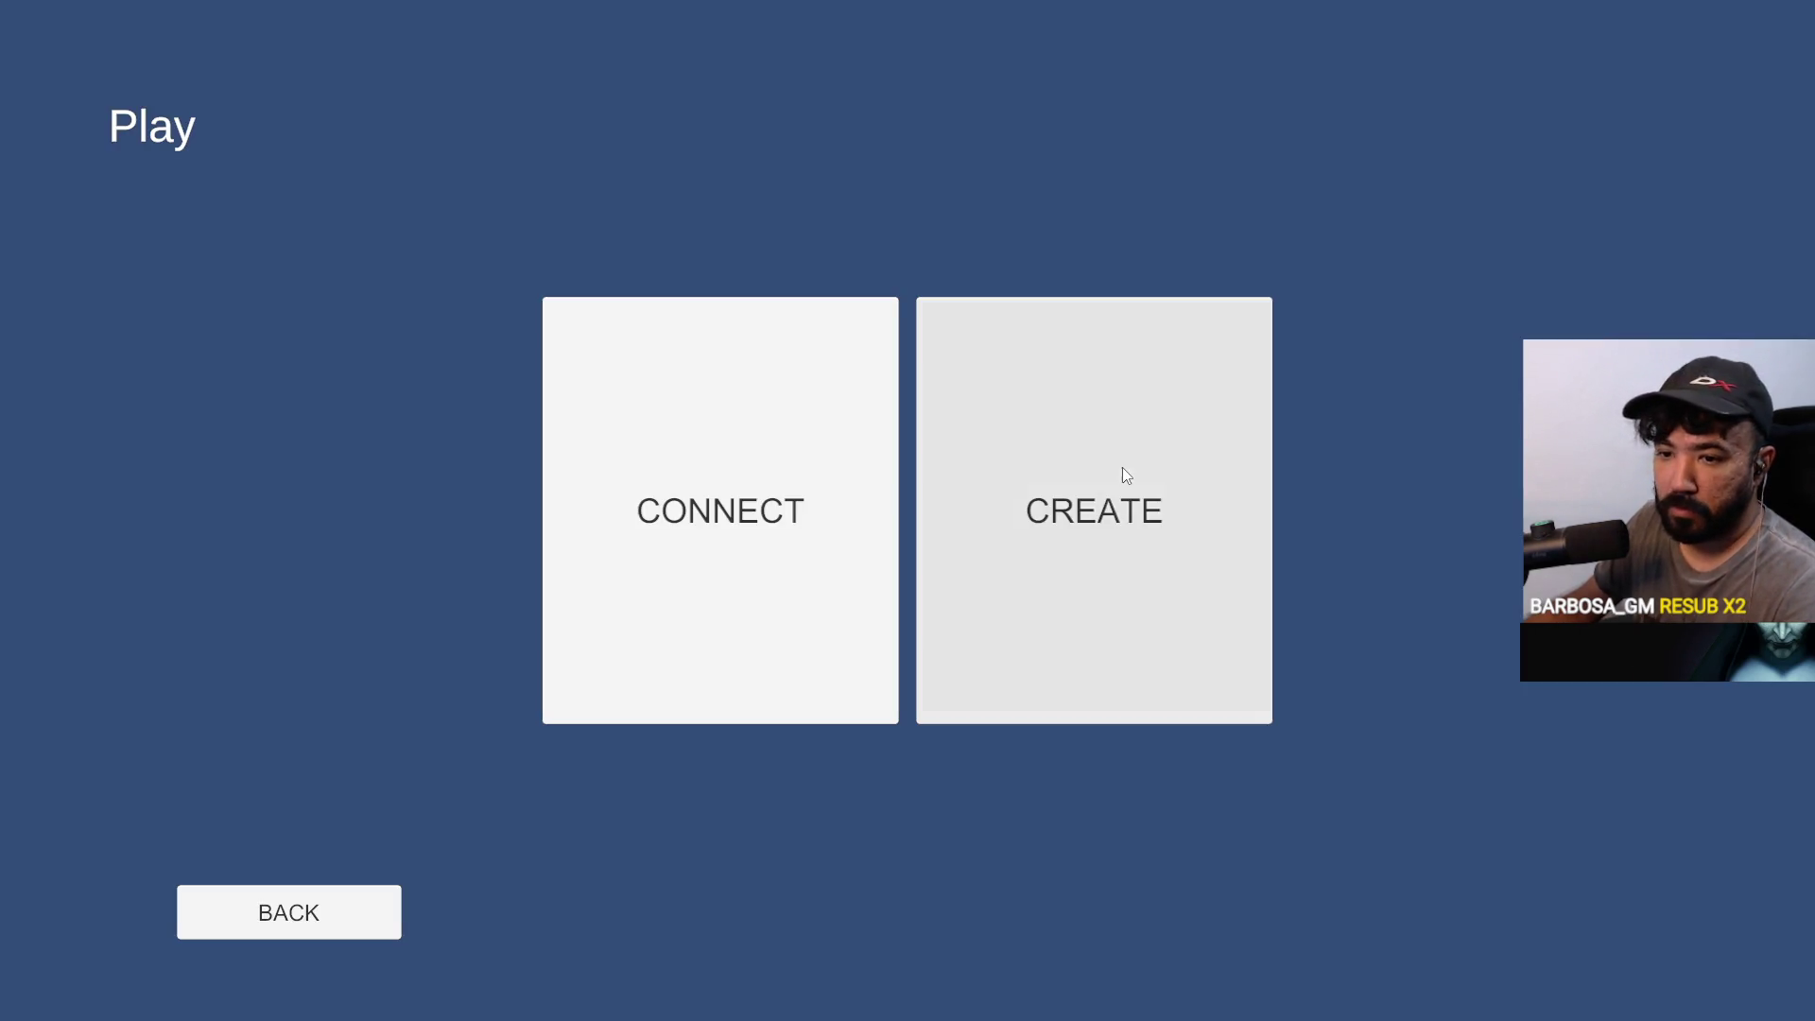
pyautogui.click(1121, 467)
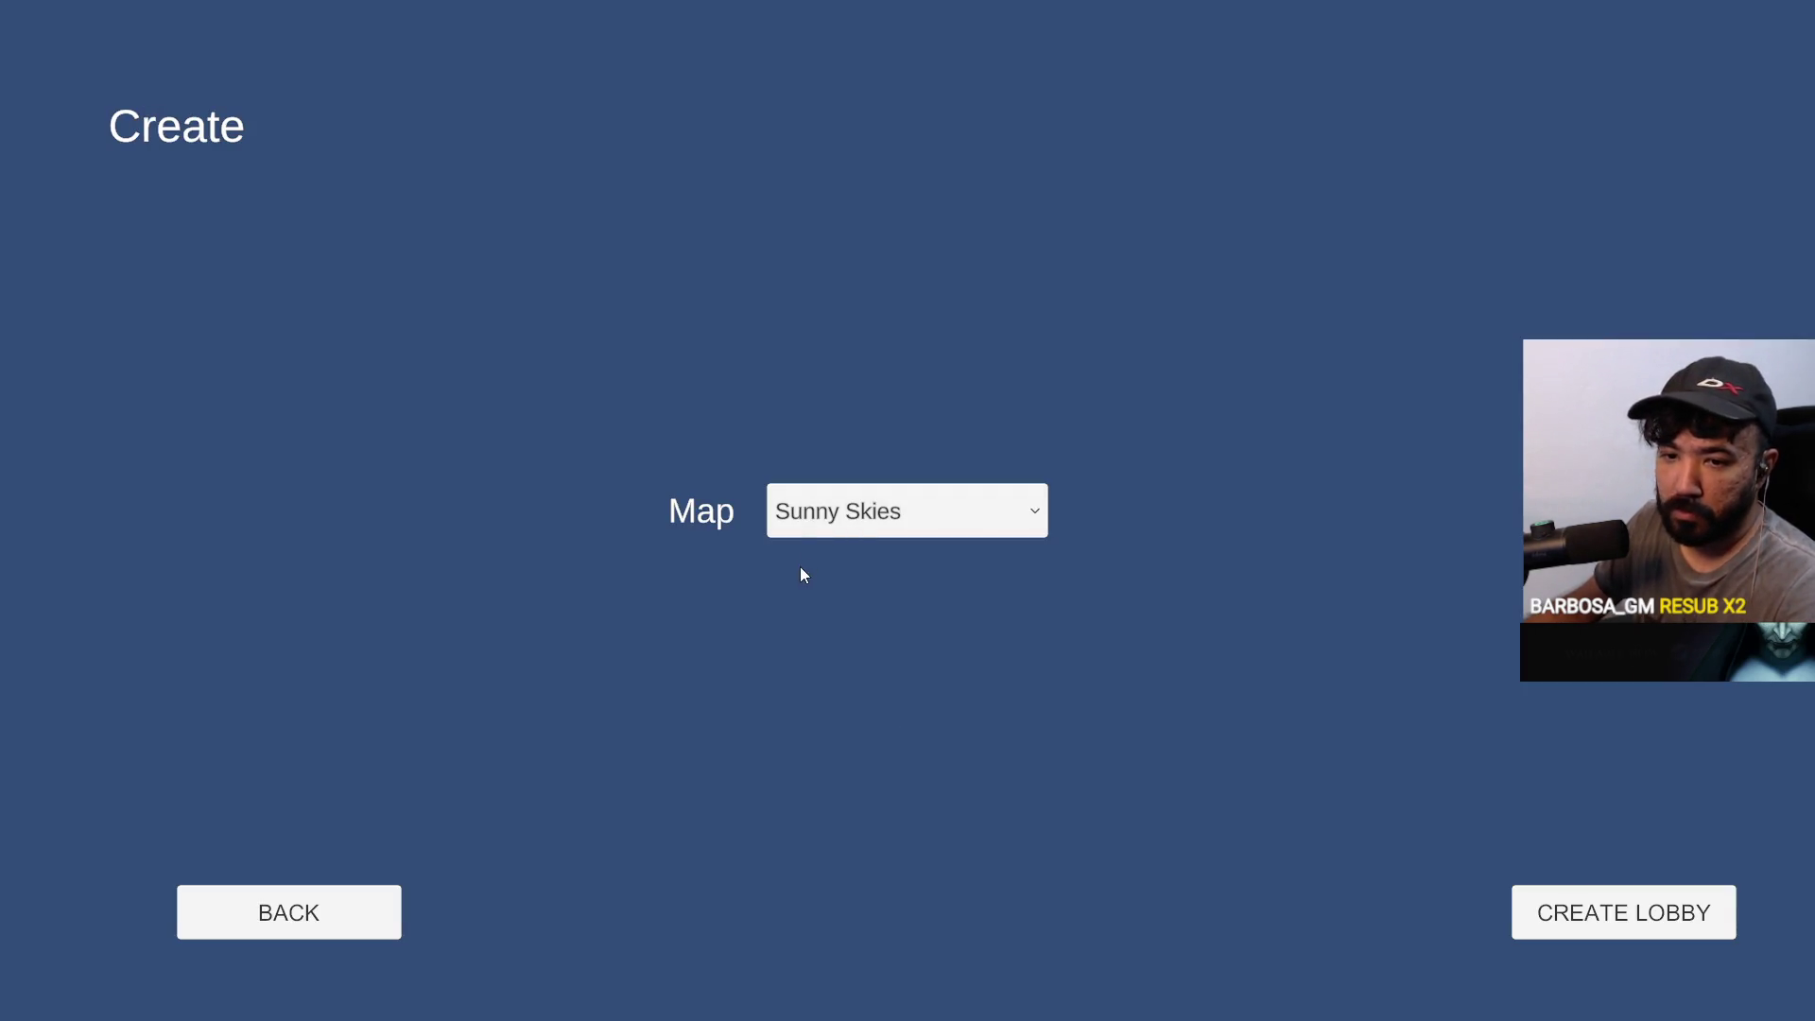
pyautogui.click(1586, 914)
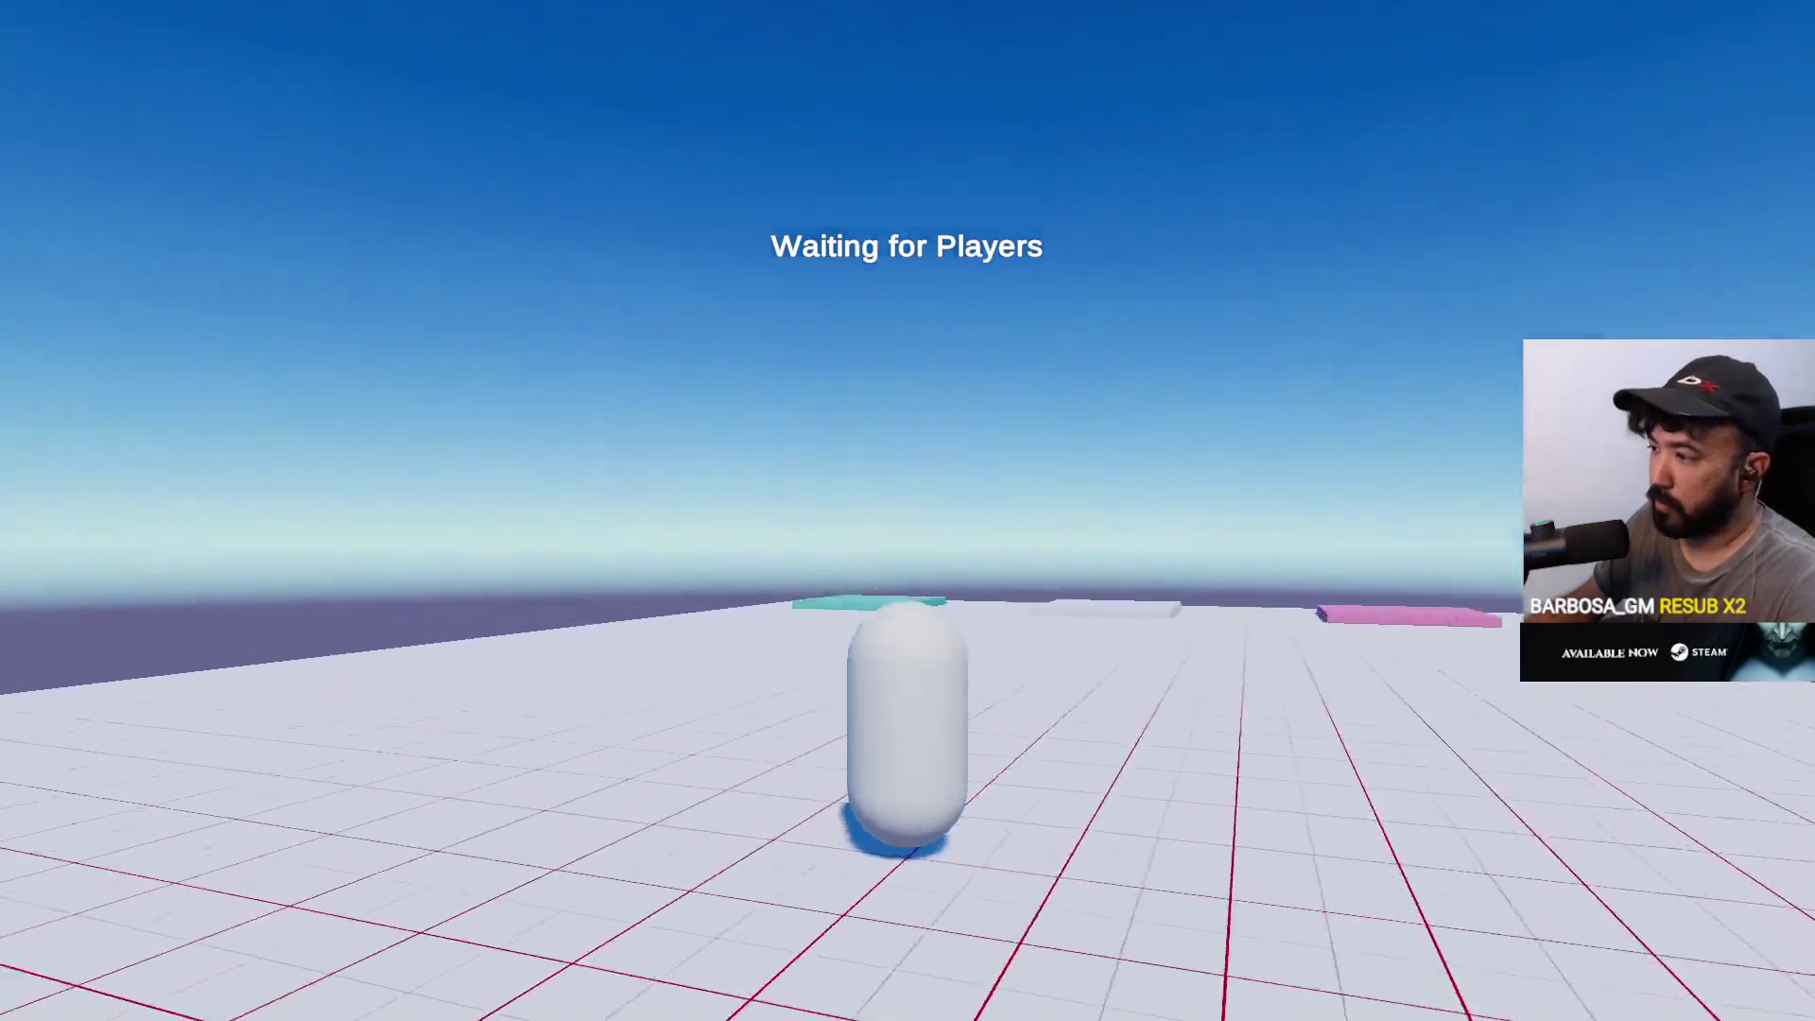
# Run and jump the capsule over the cyan and pink team pads until the match starts
pyautogui.press('w')
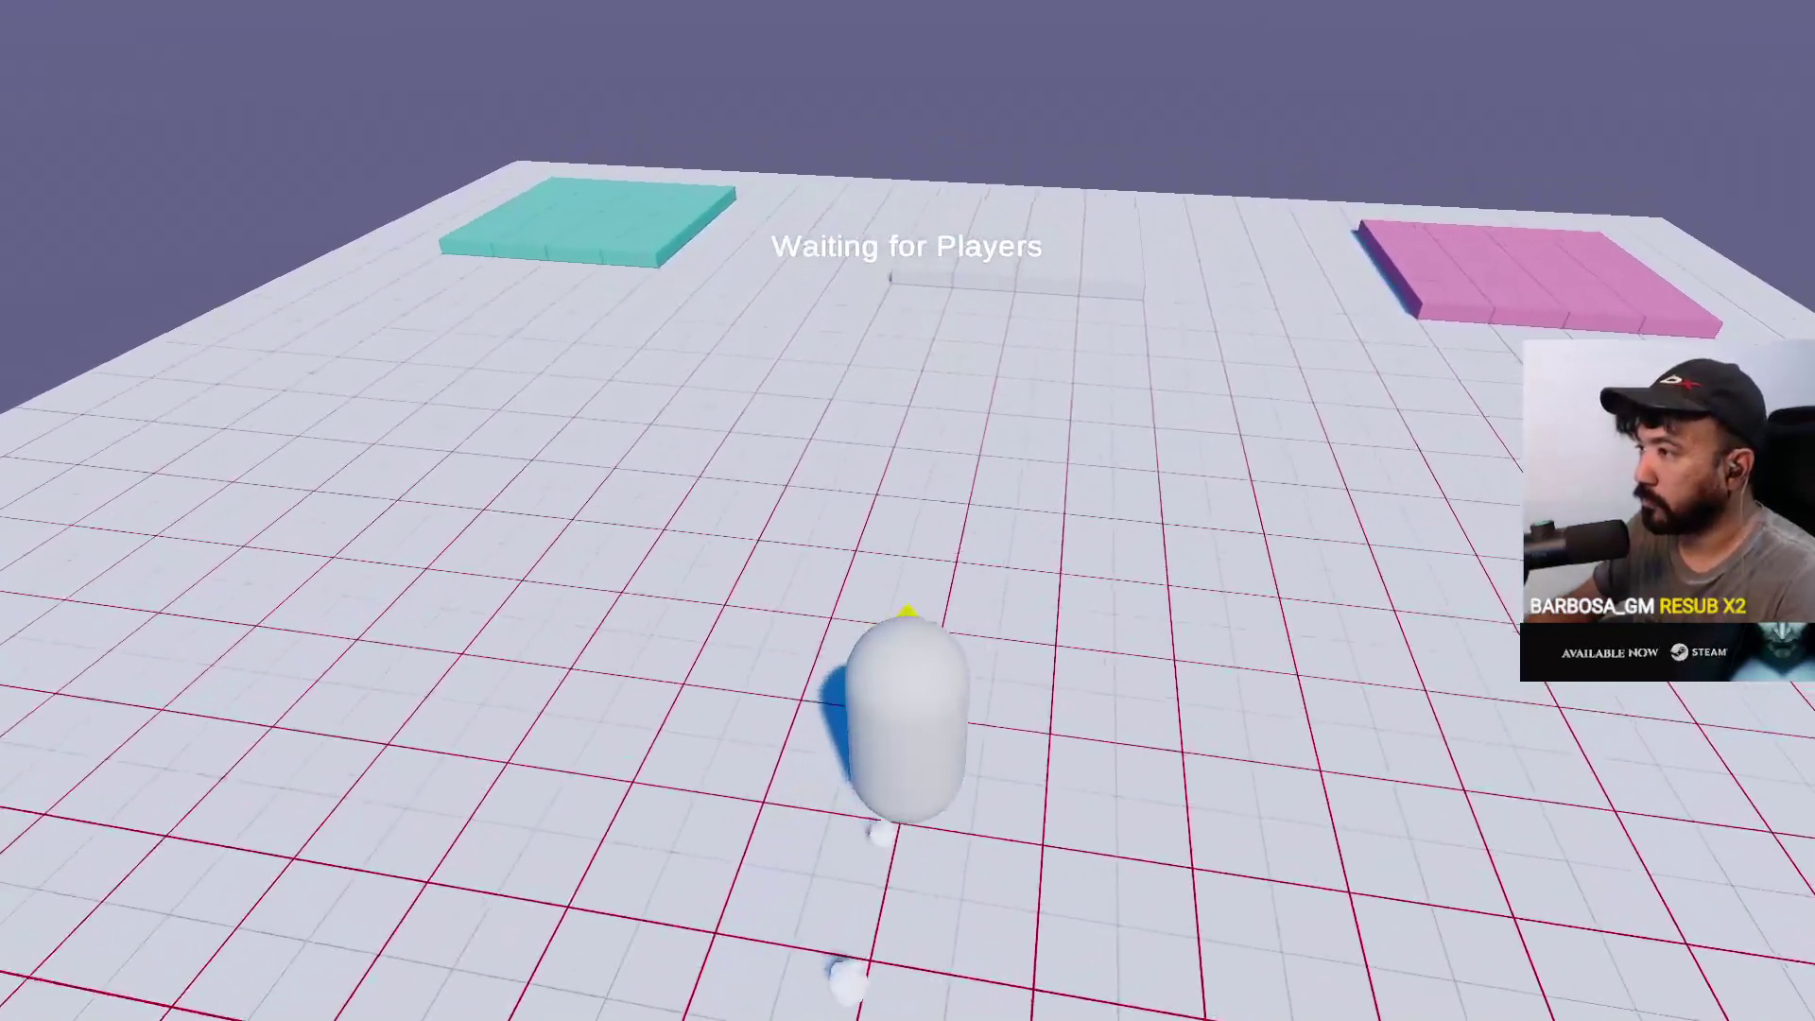
pyautogui.press('space')
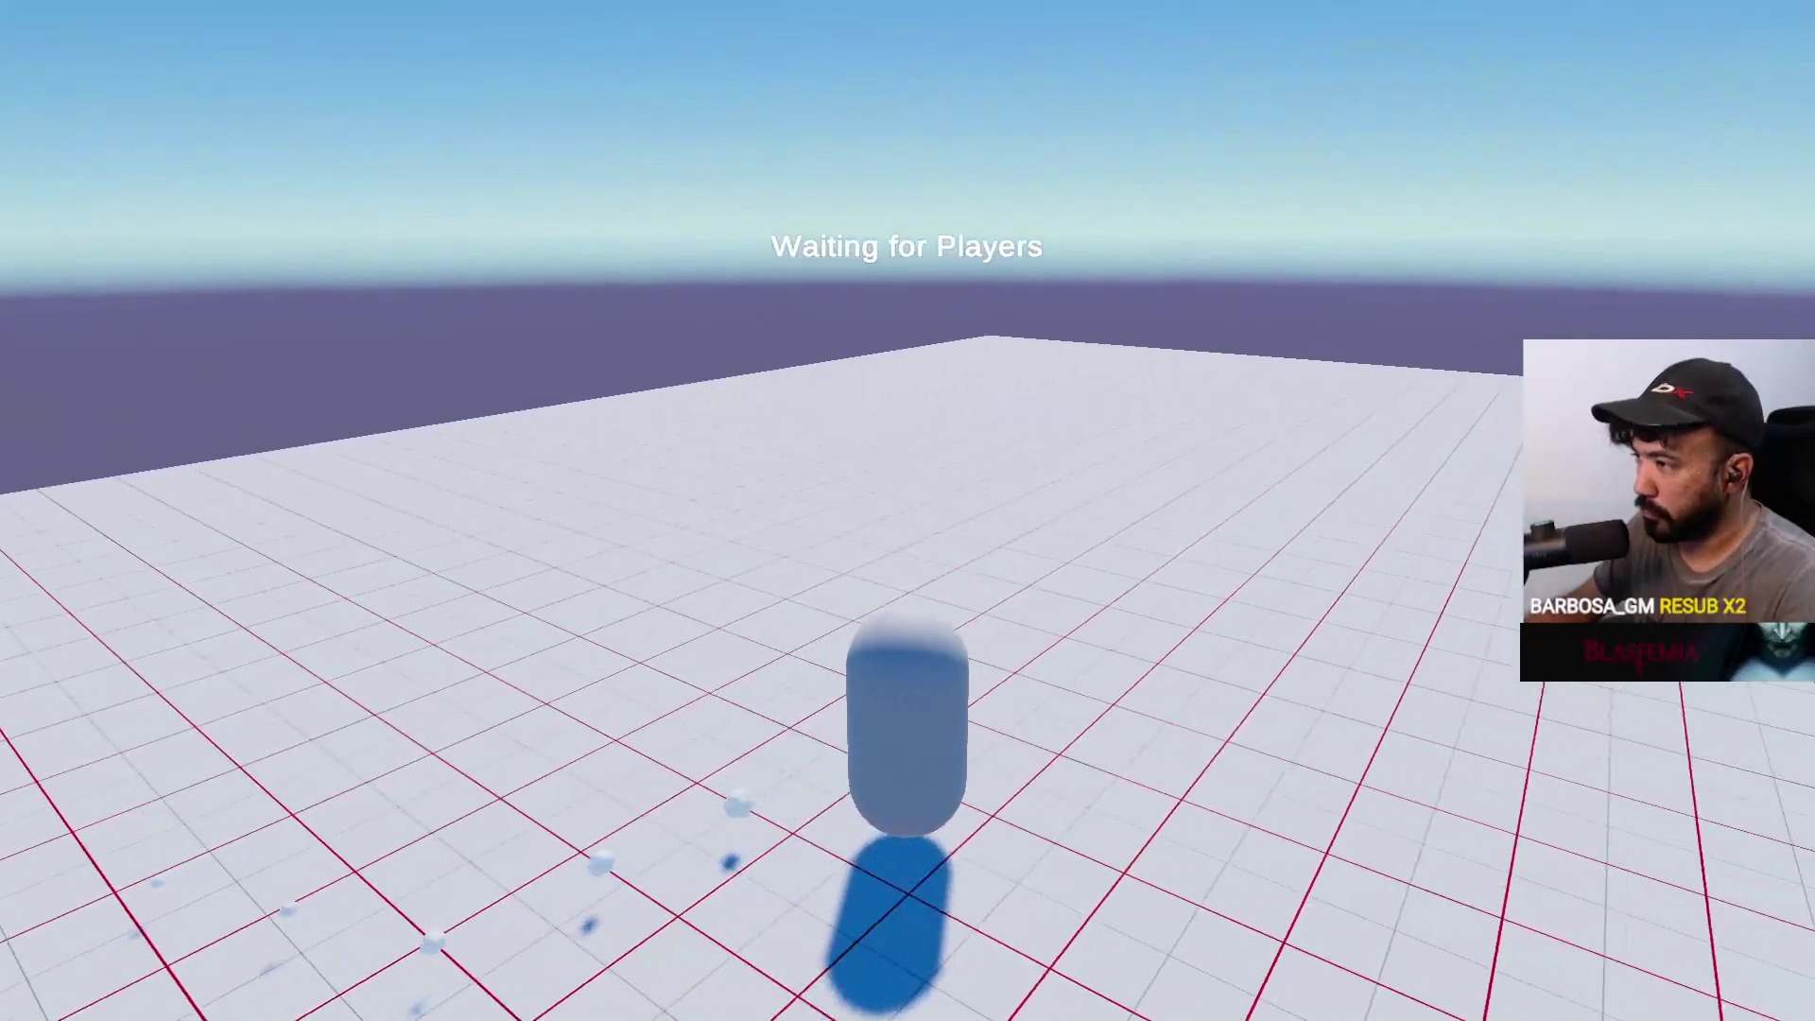
pyautogui.press('Tab')
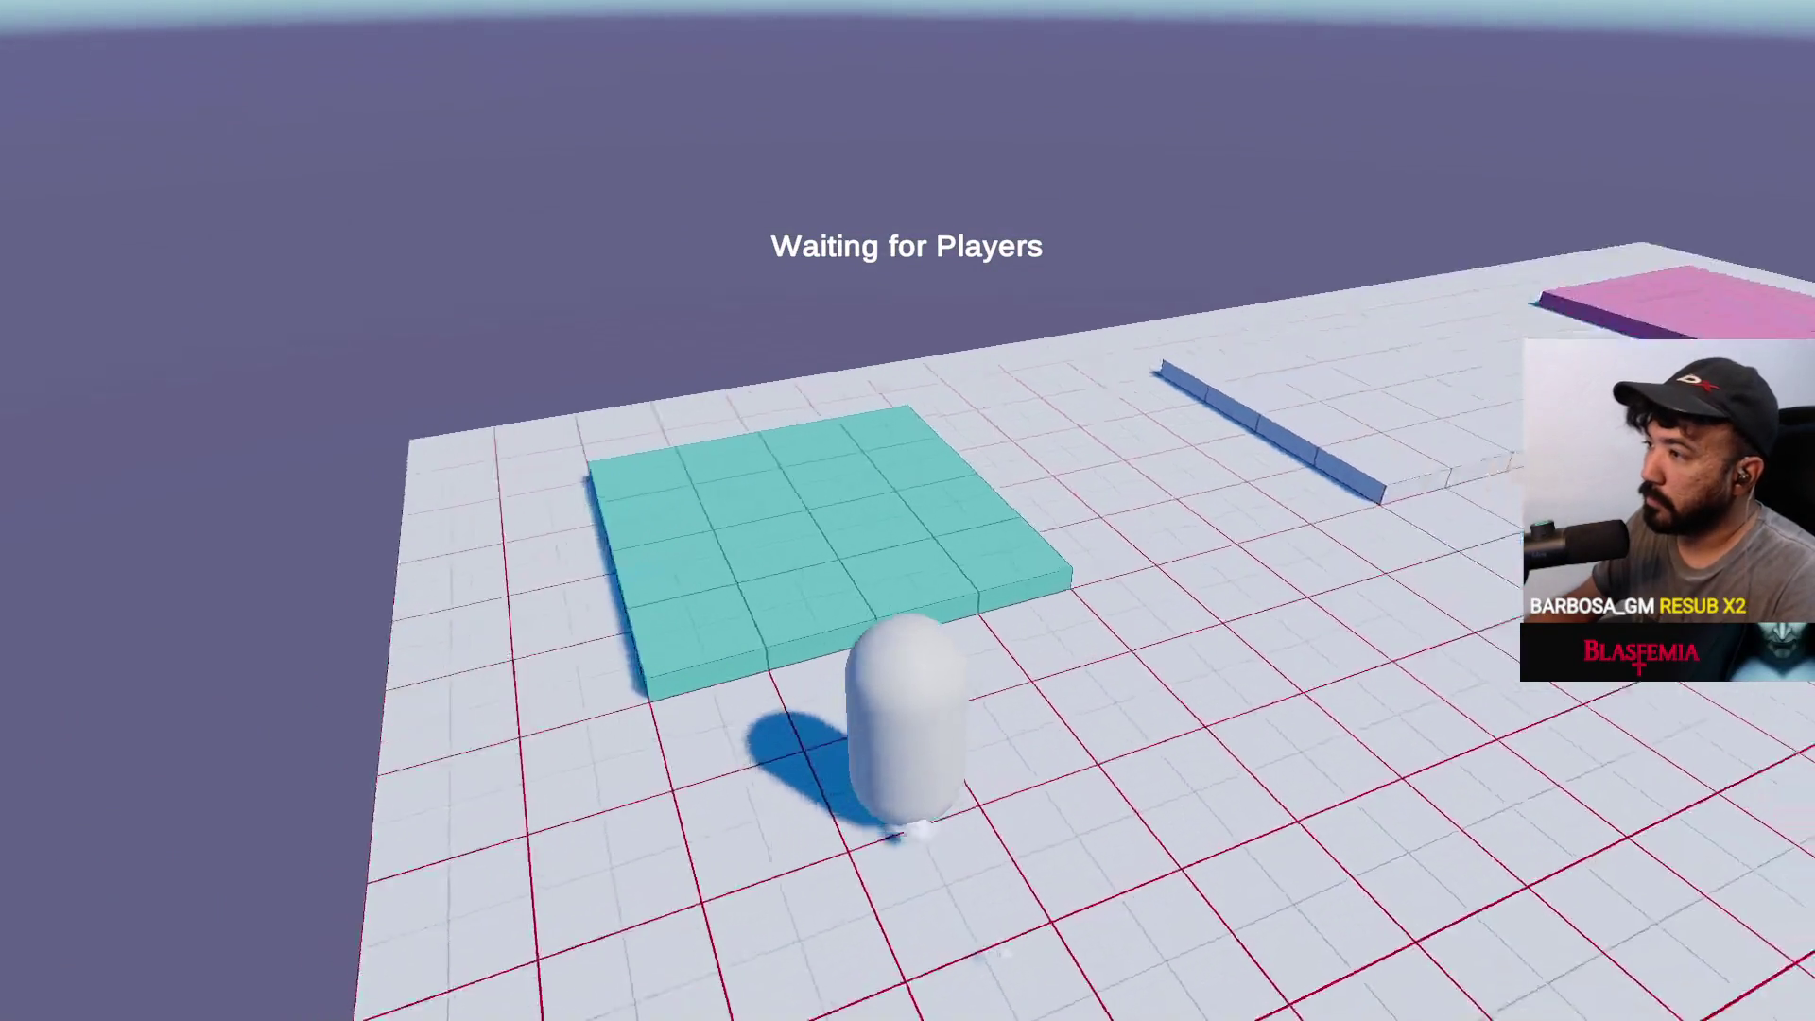
pyautogui.press('w')
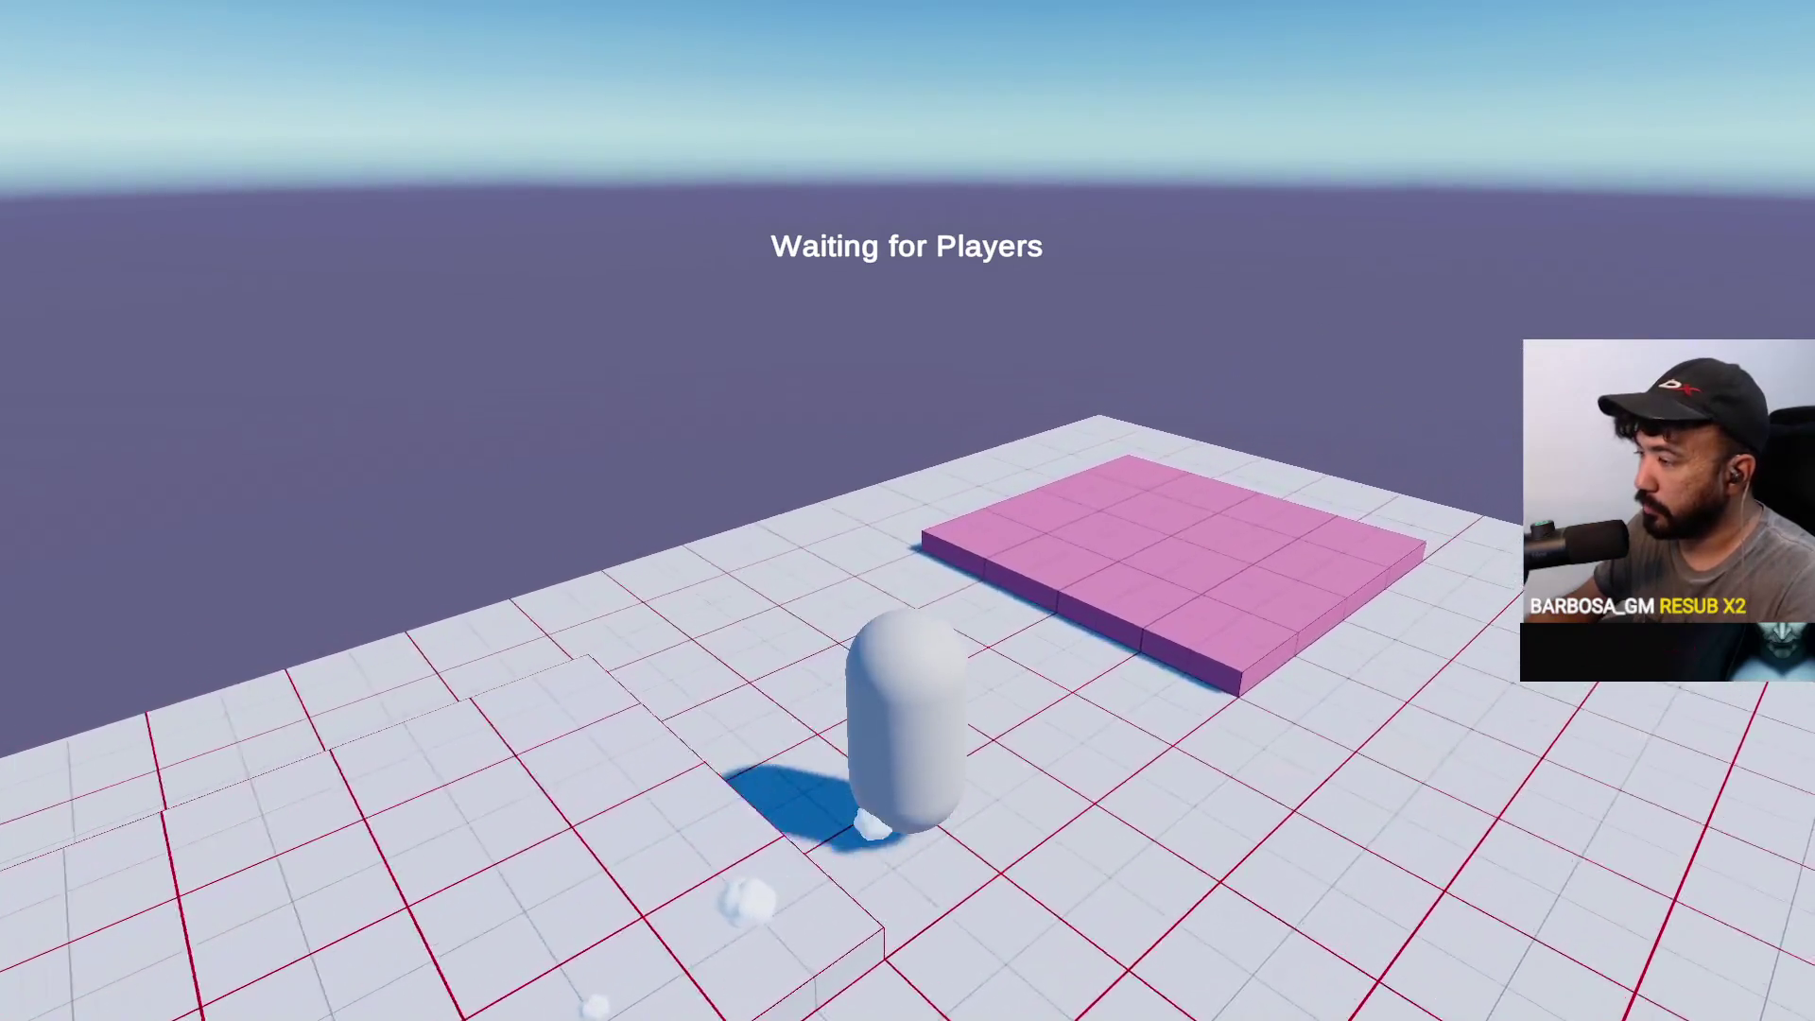
pyautogui.press('w')
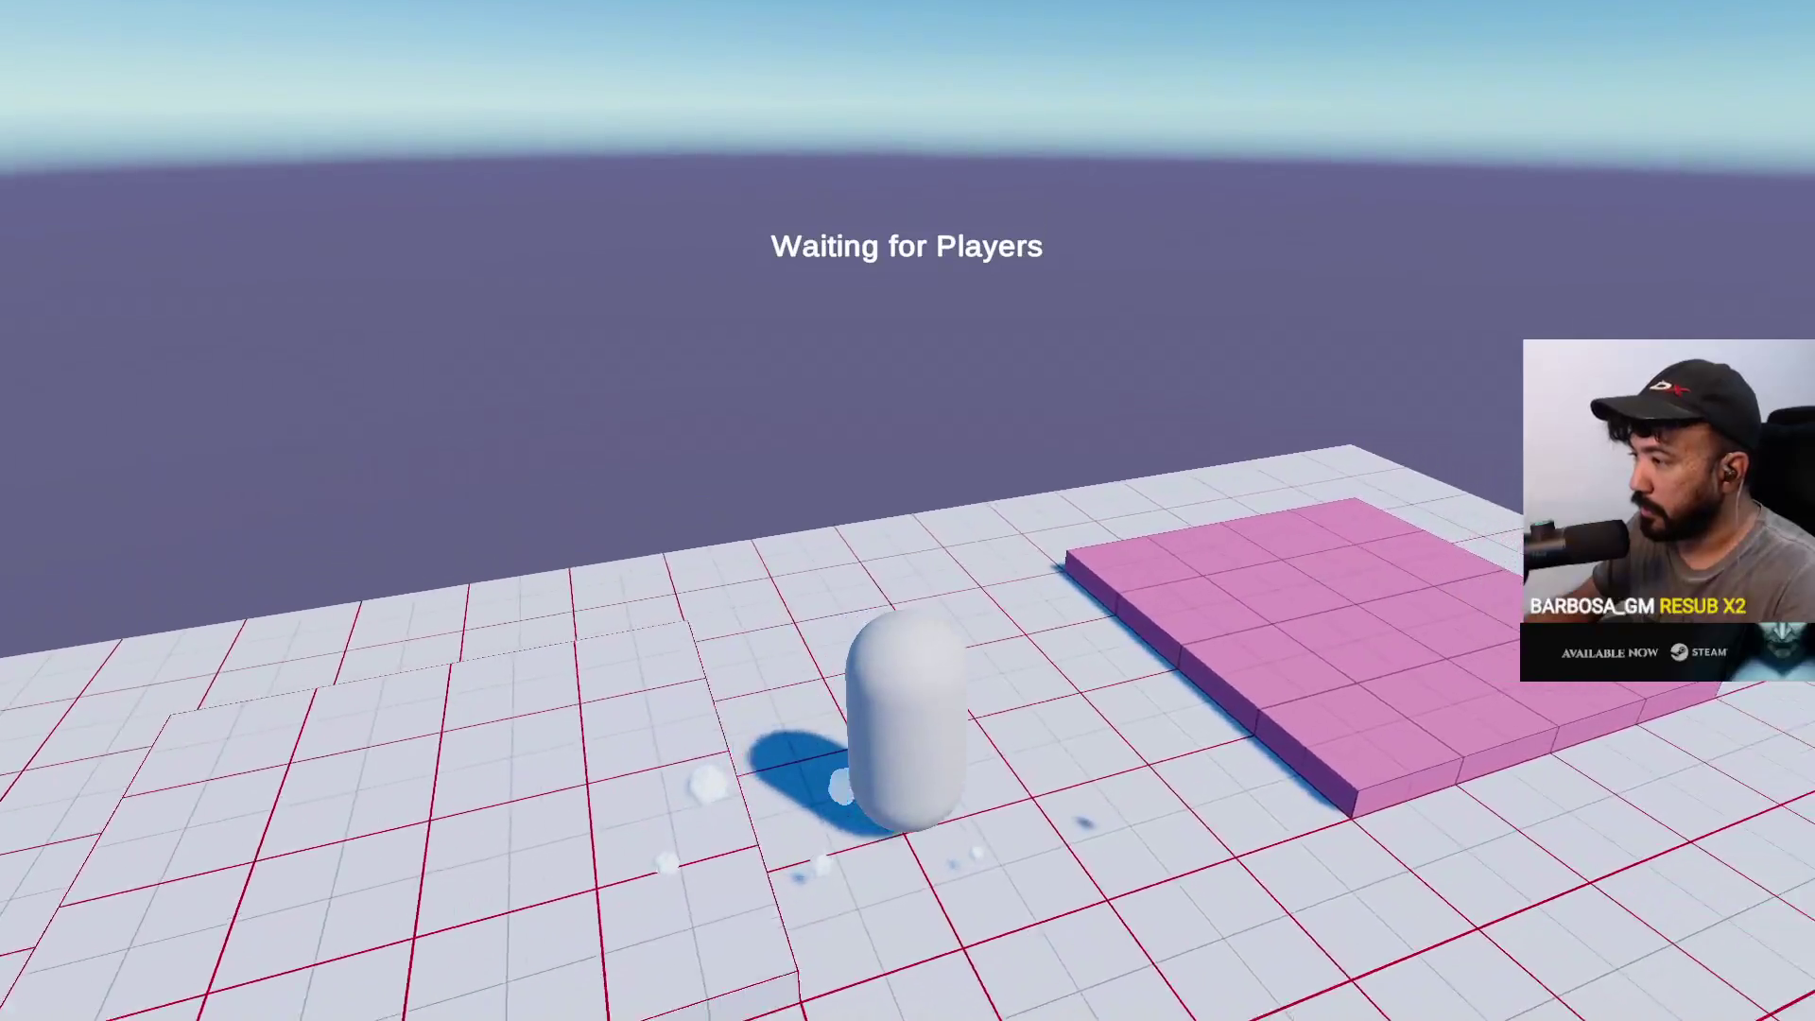
pyautogui.press('w')
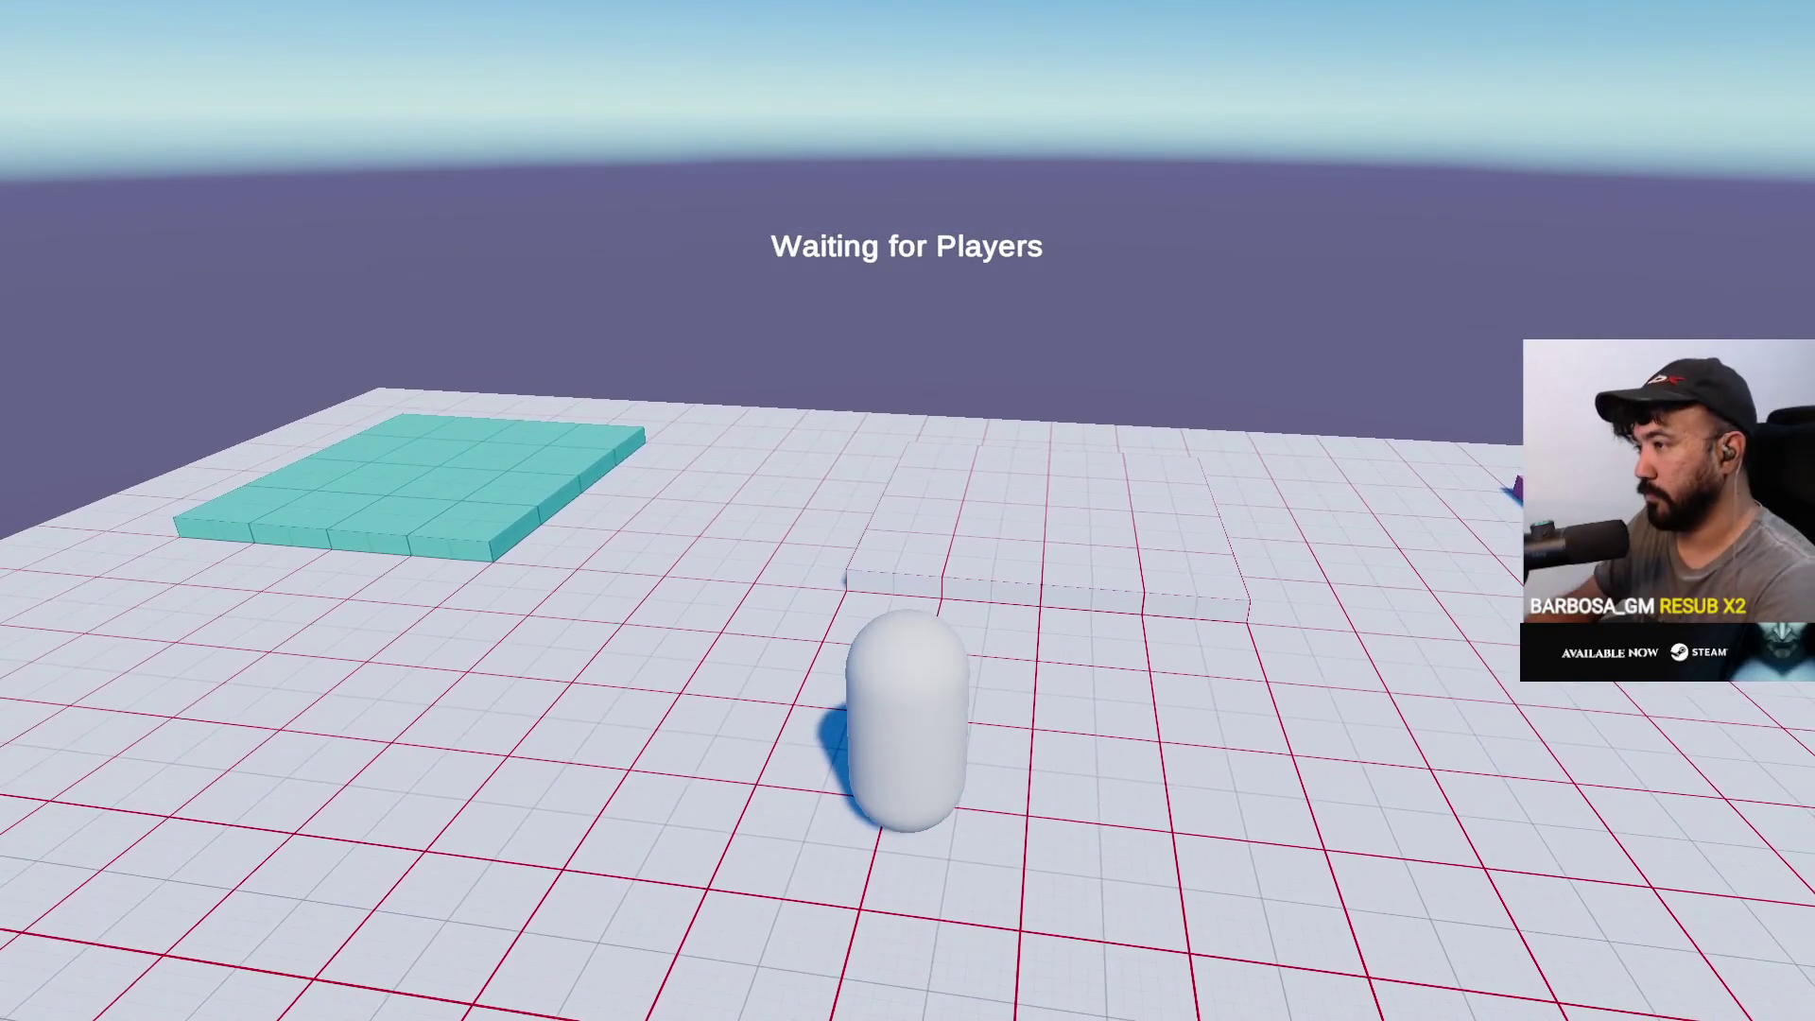
pyautogui.press('w')
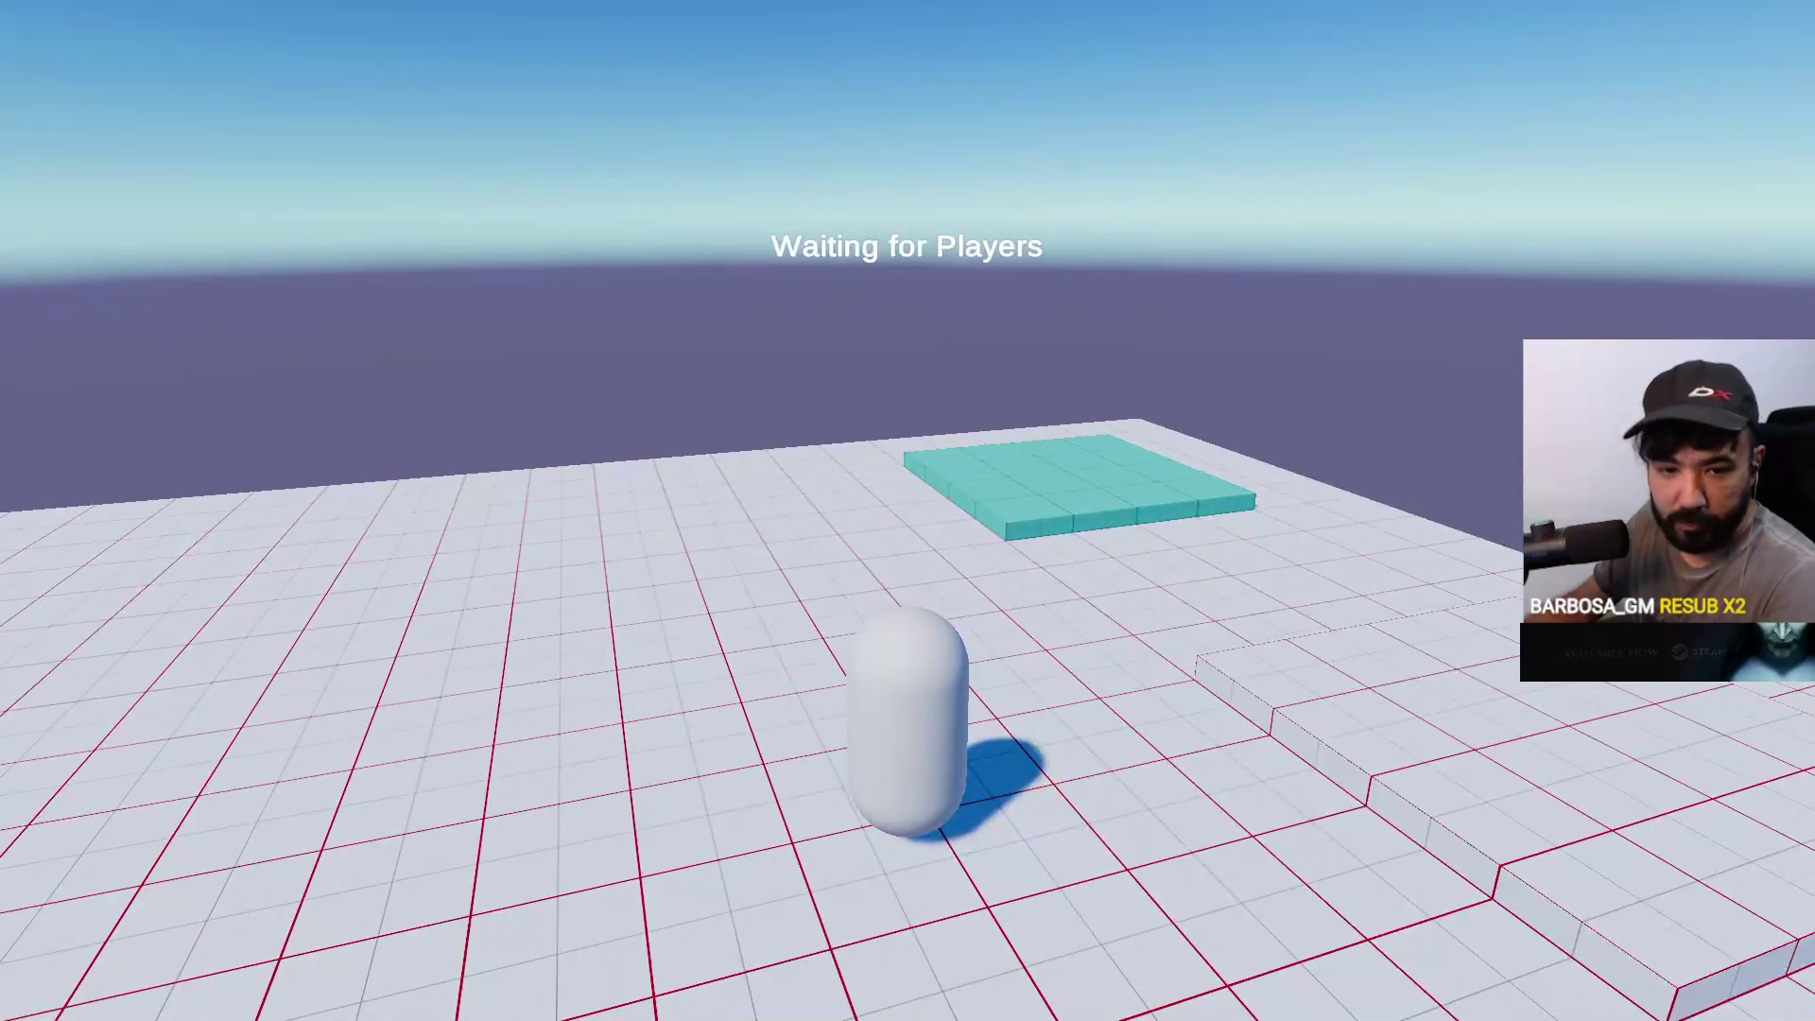
pyautogui.press('w')
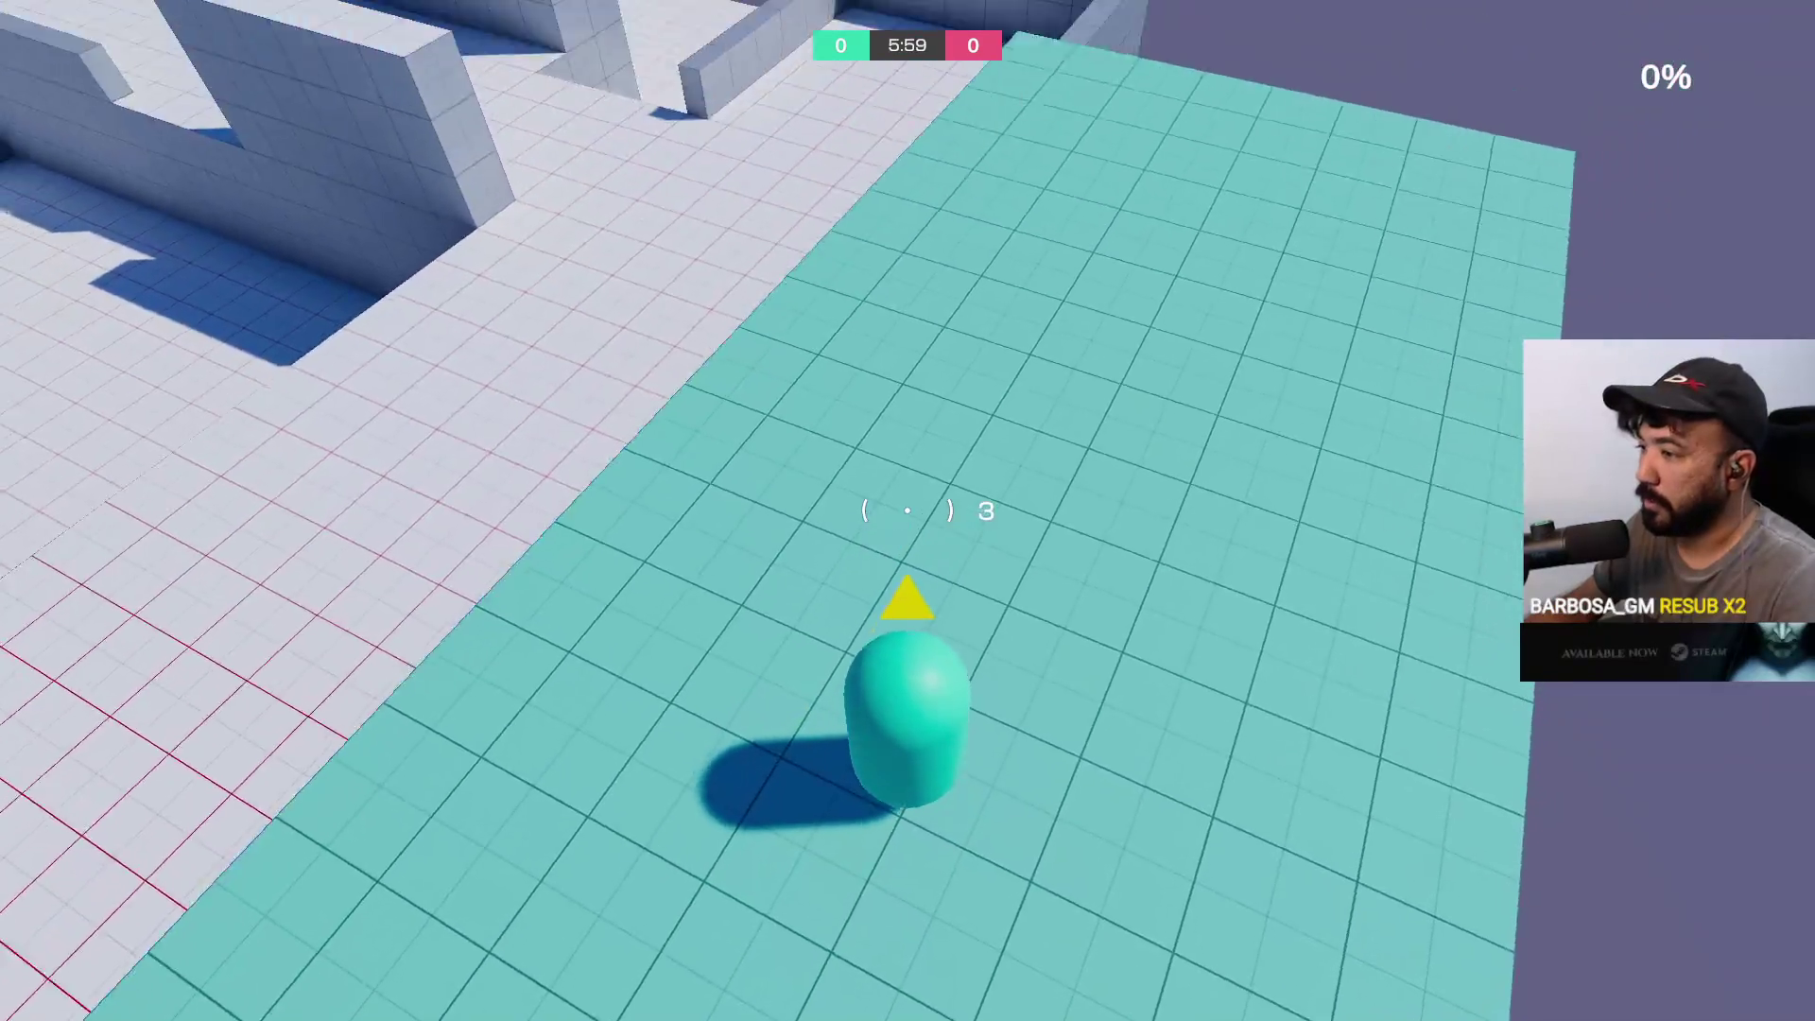
# Run across the arena and climb up onto the high block
pyautogui.press('w')
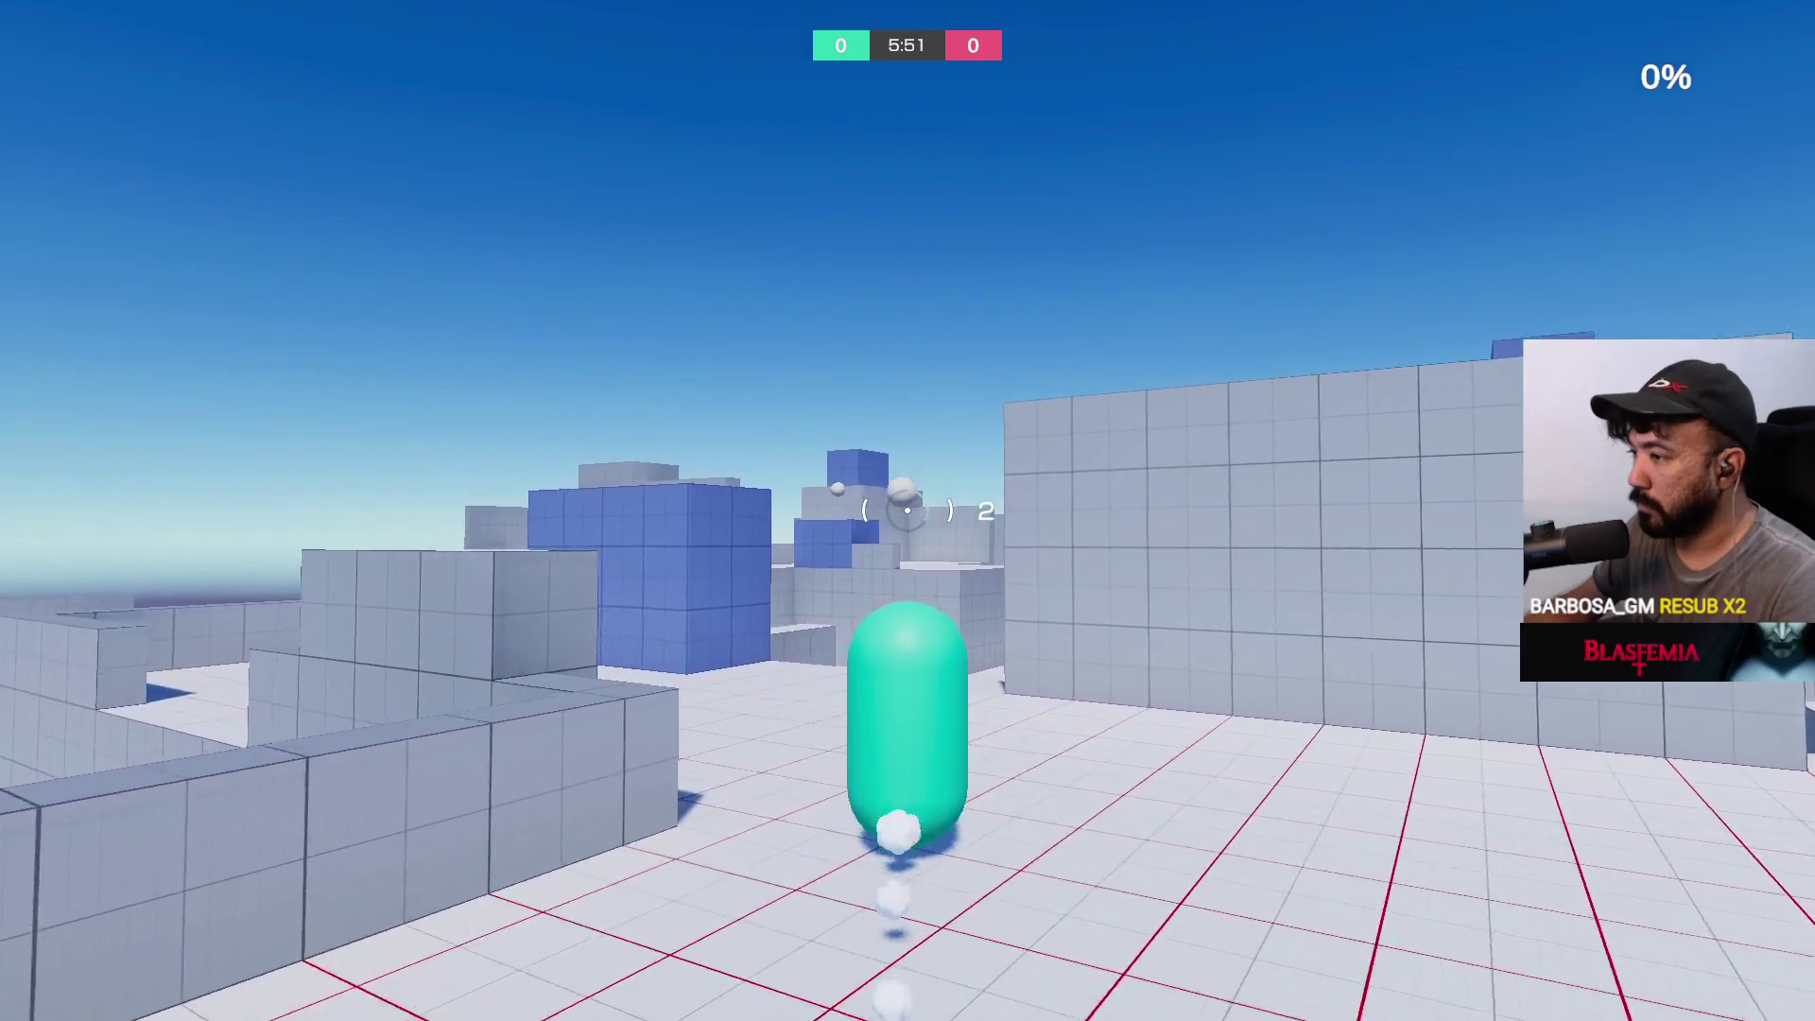
pyautogui.press('space')
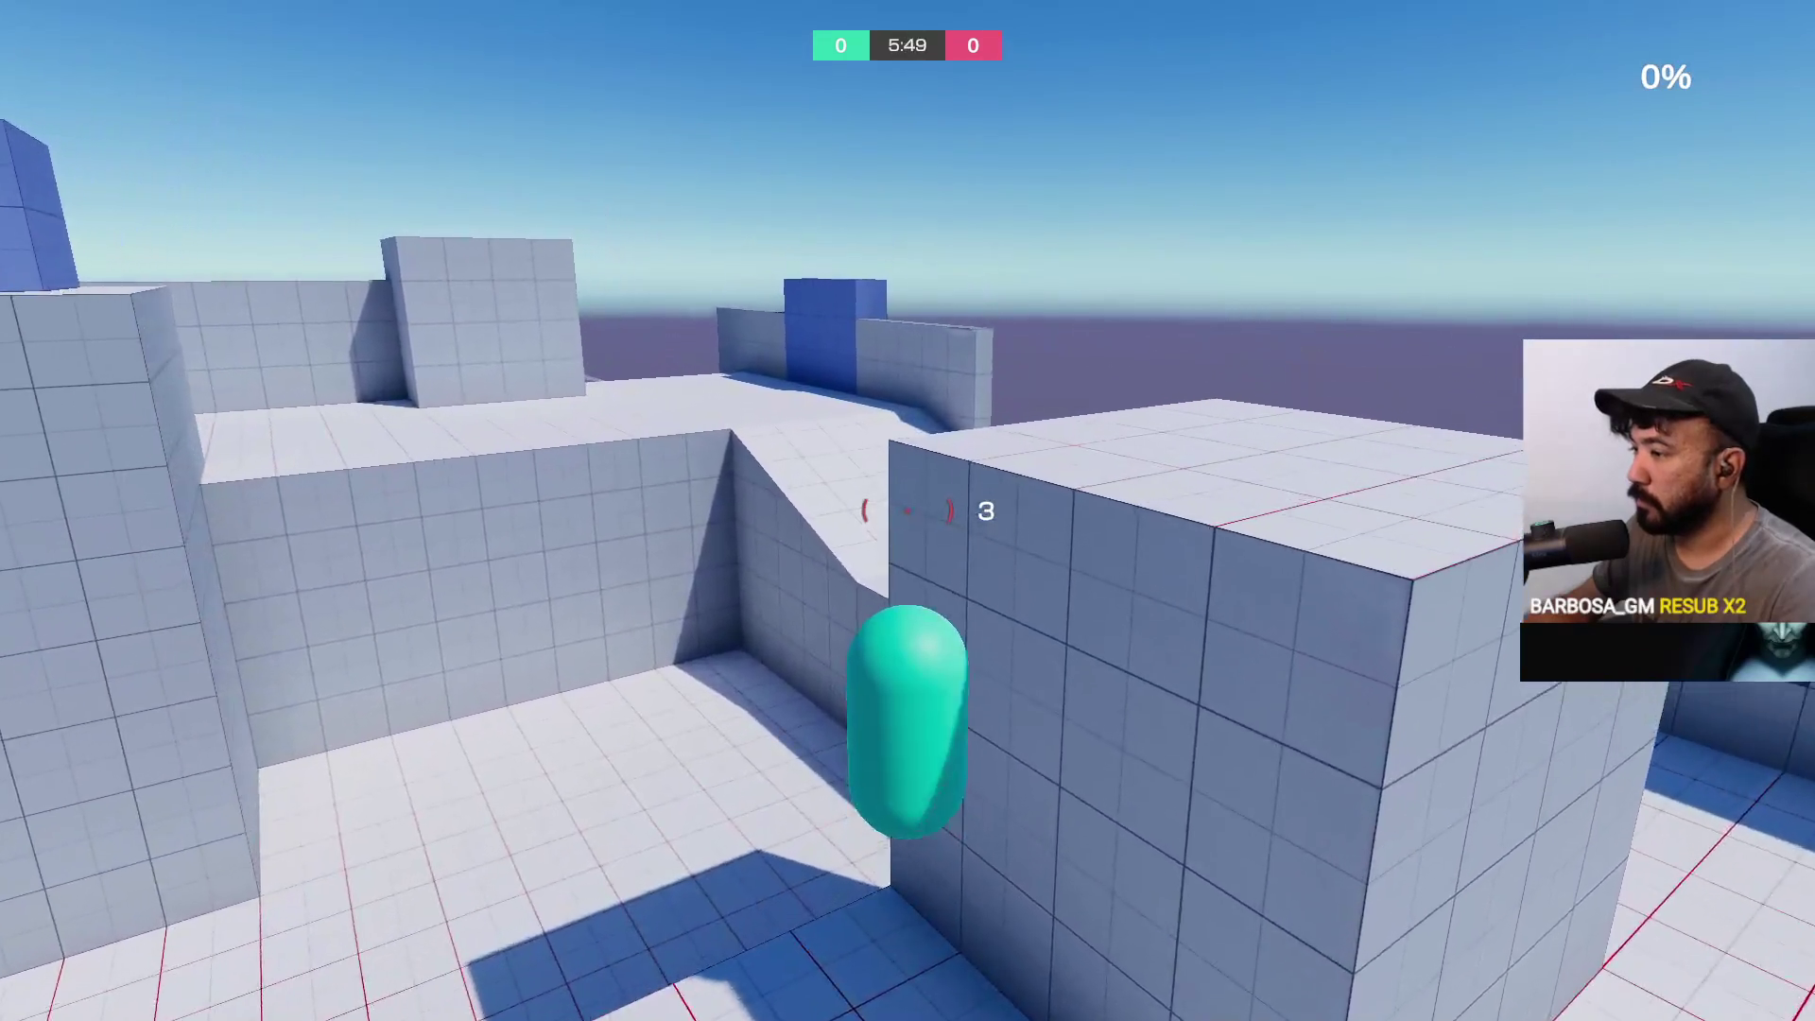
pyautogui.press('space')
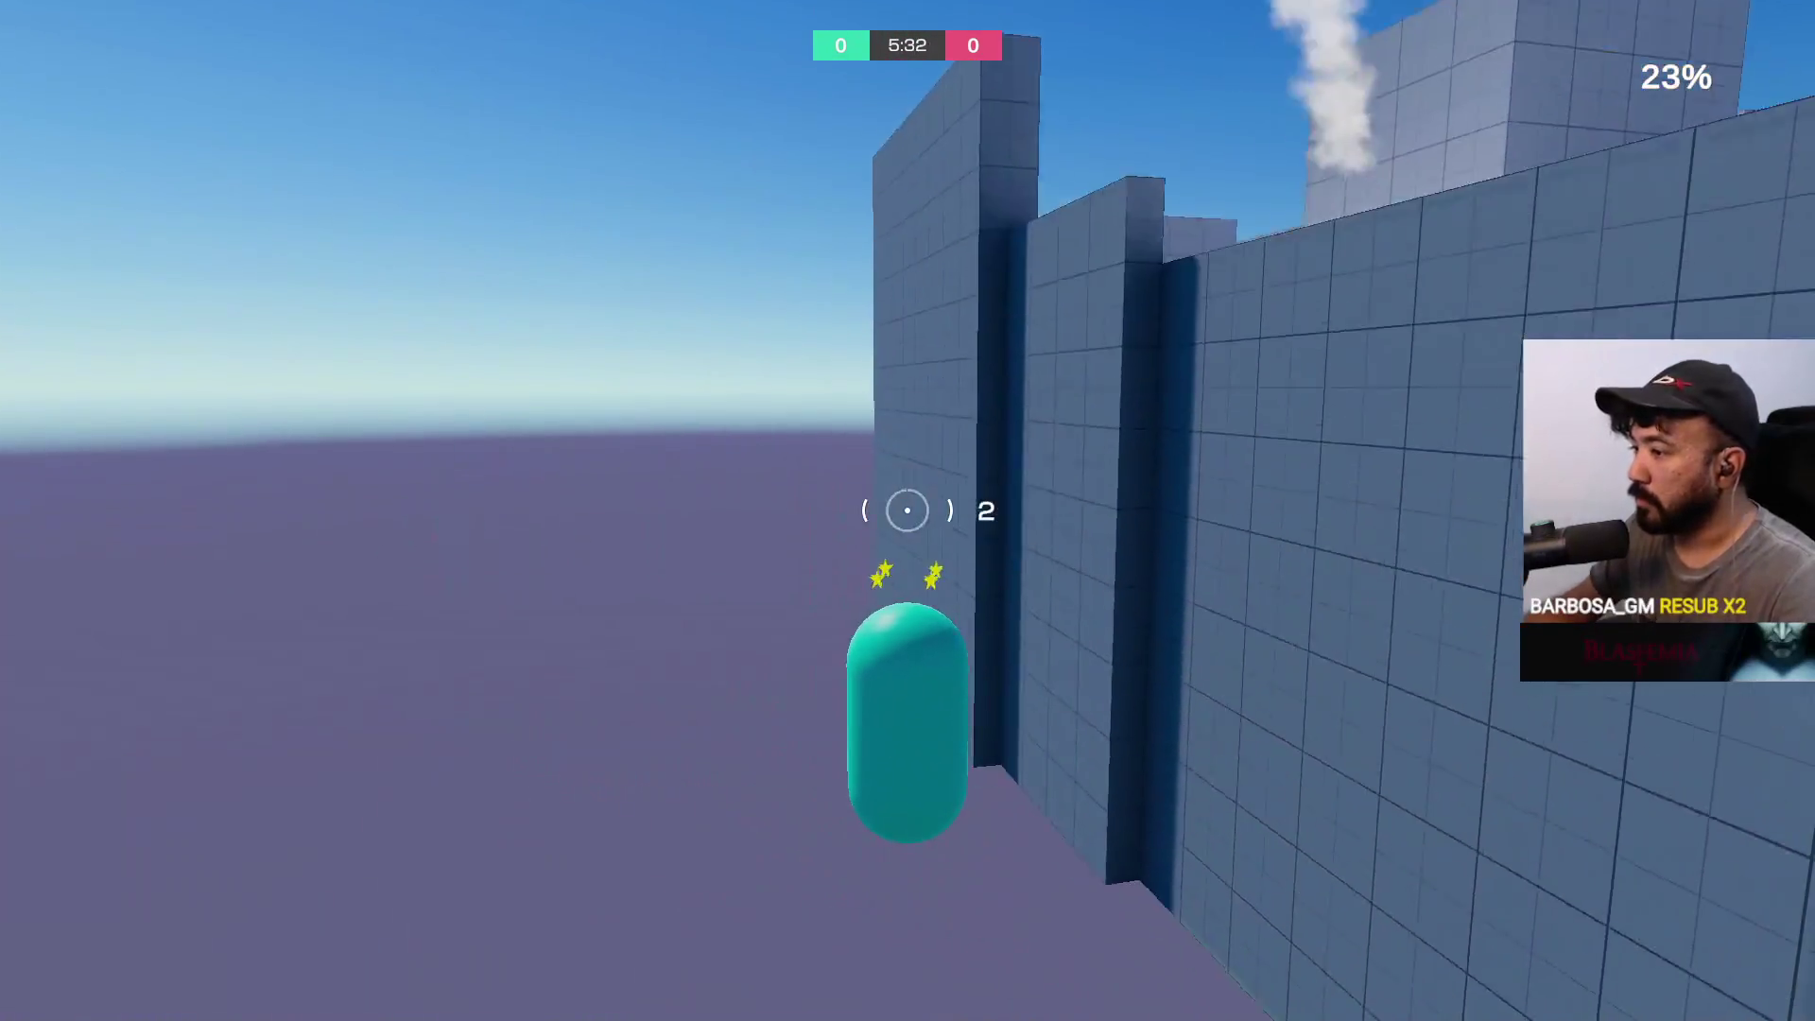
# Fire five projectiles around the arena, dying twice to reach a -2 kill score
pyautogui.click(908, 510)
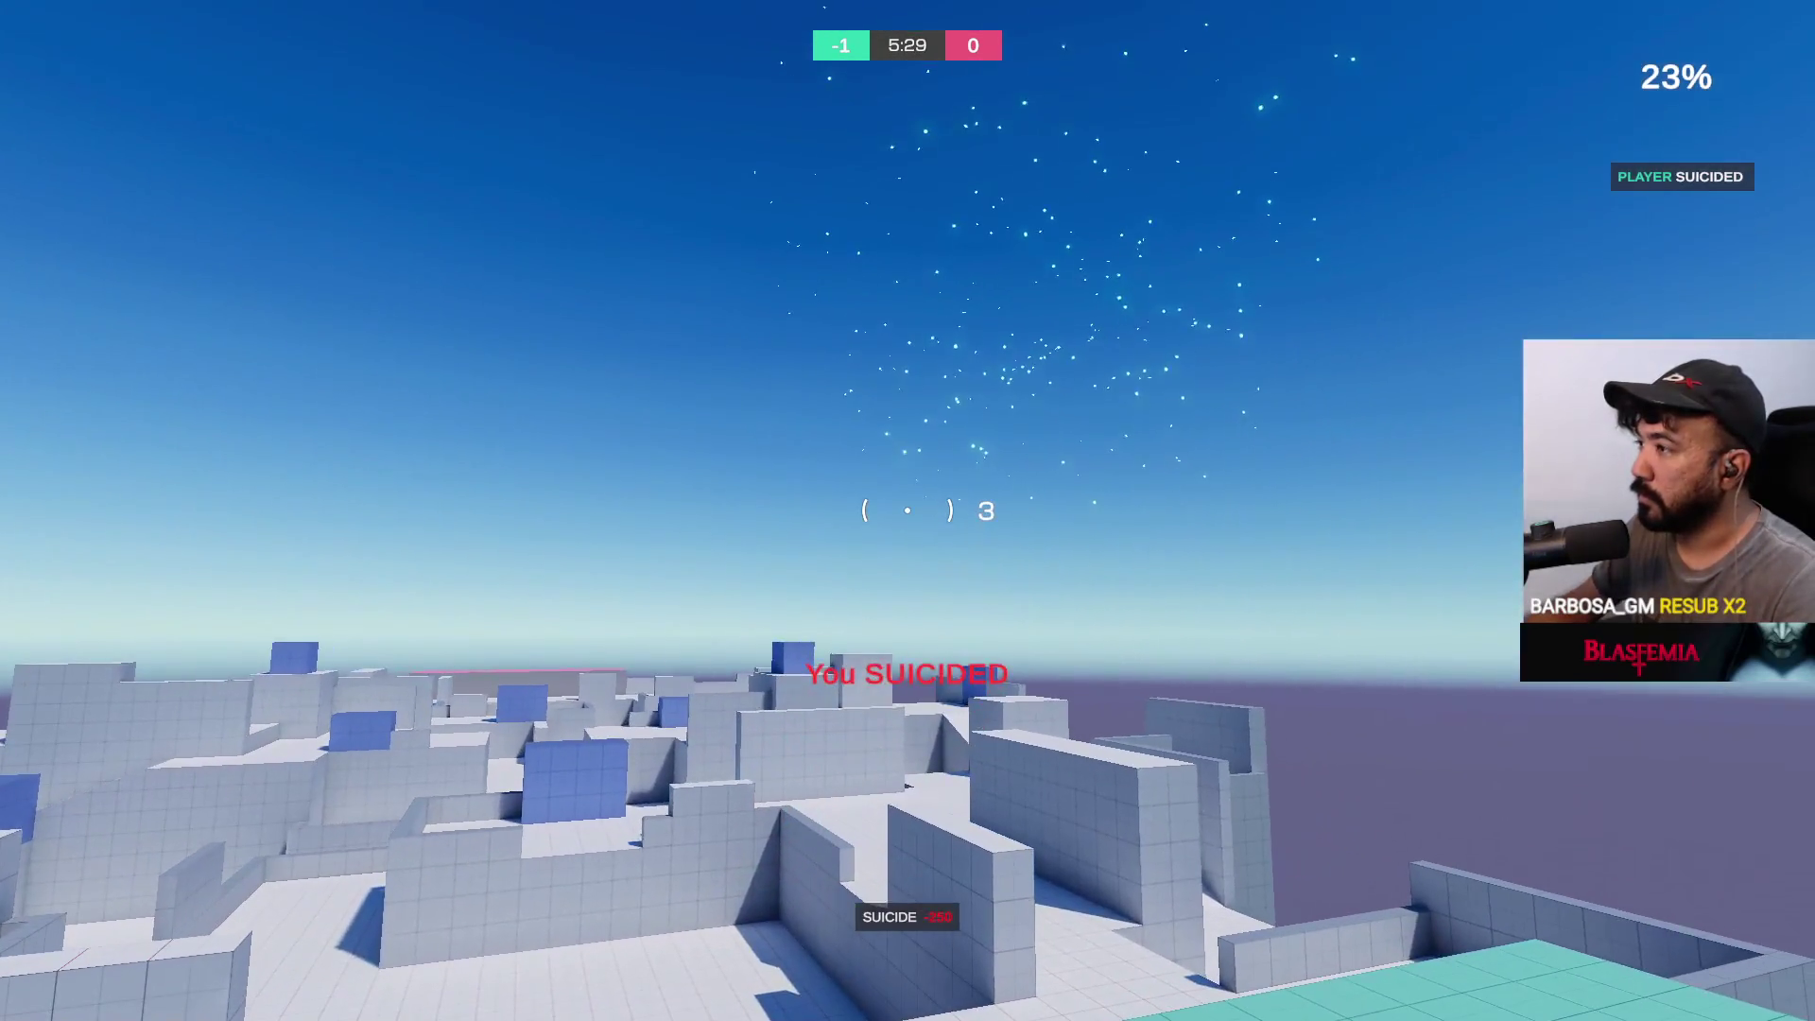
pyautogui.click(907, 510)
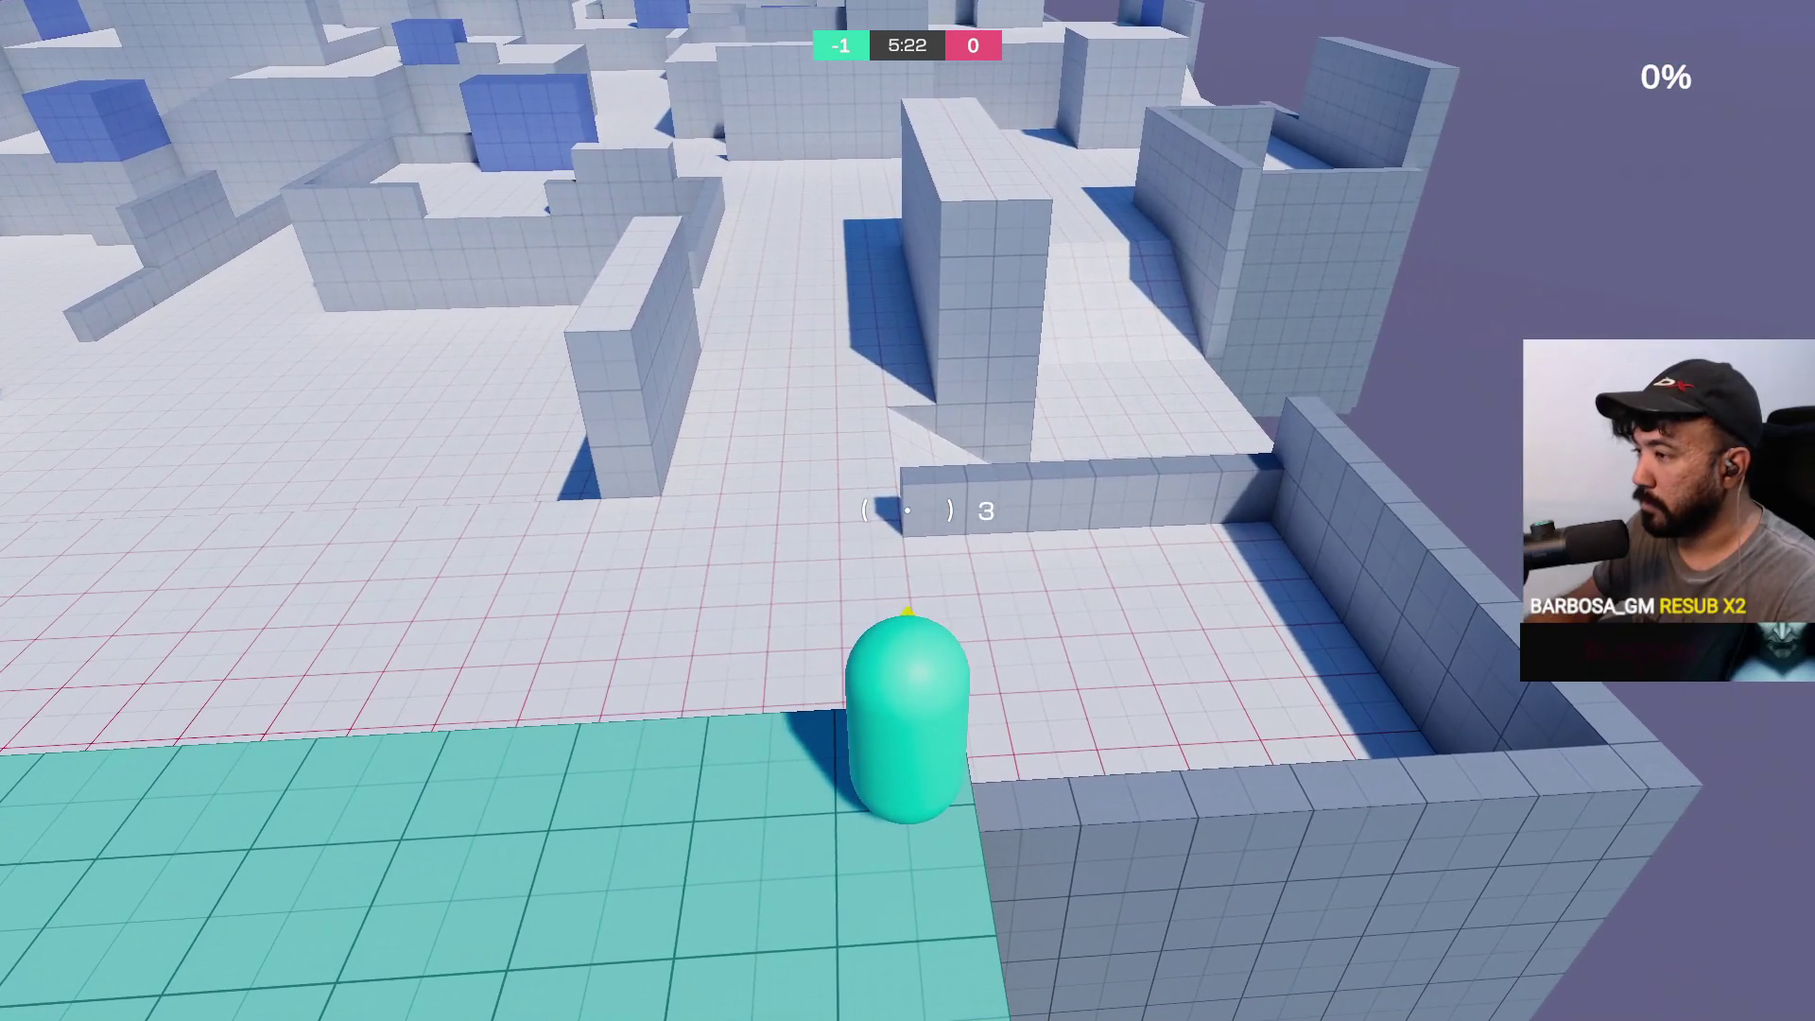
pyautogui.click(908, 510)
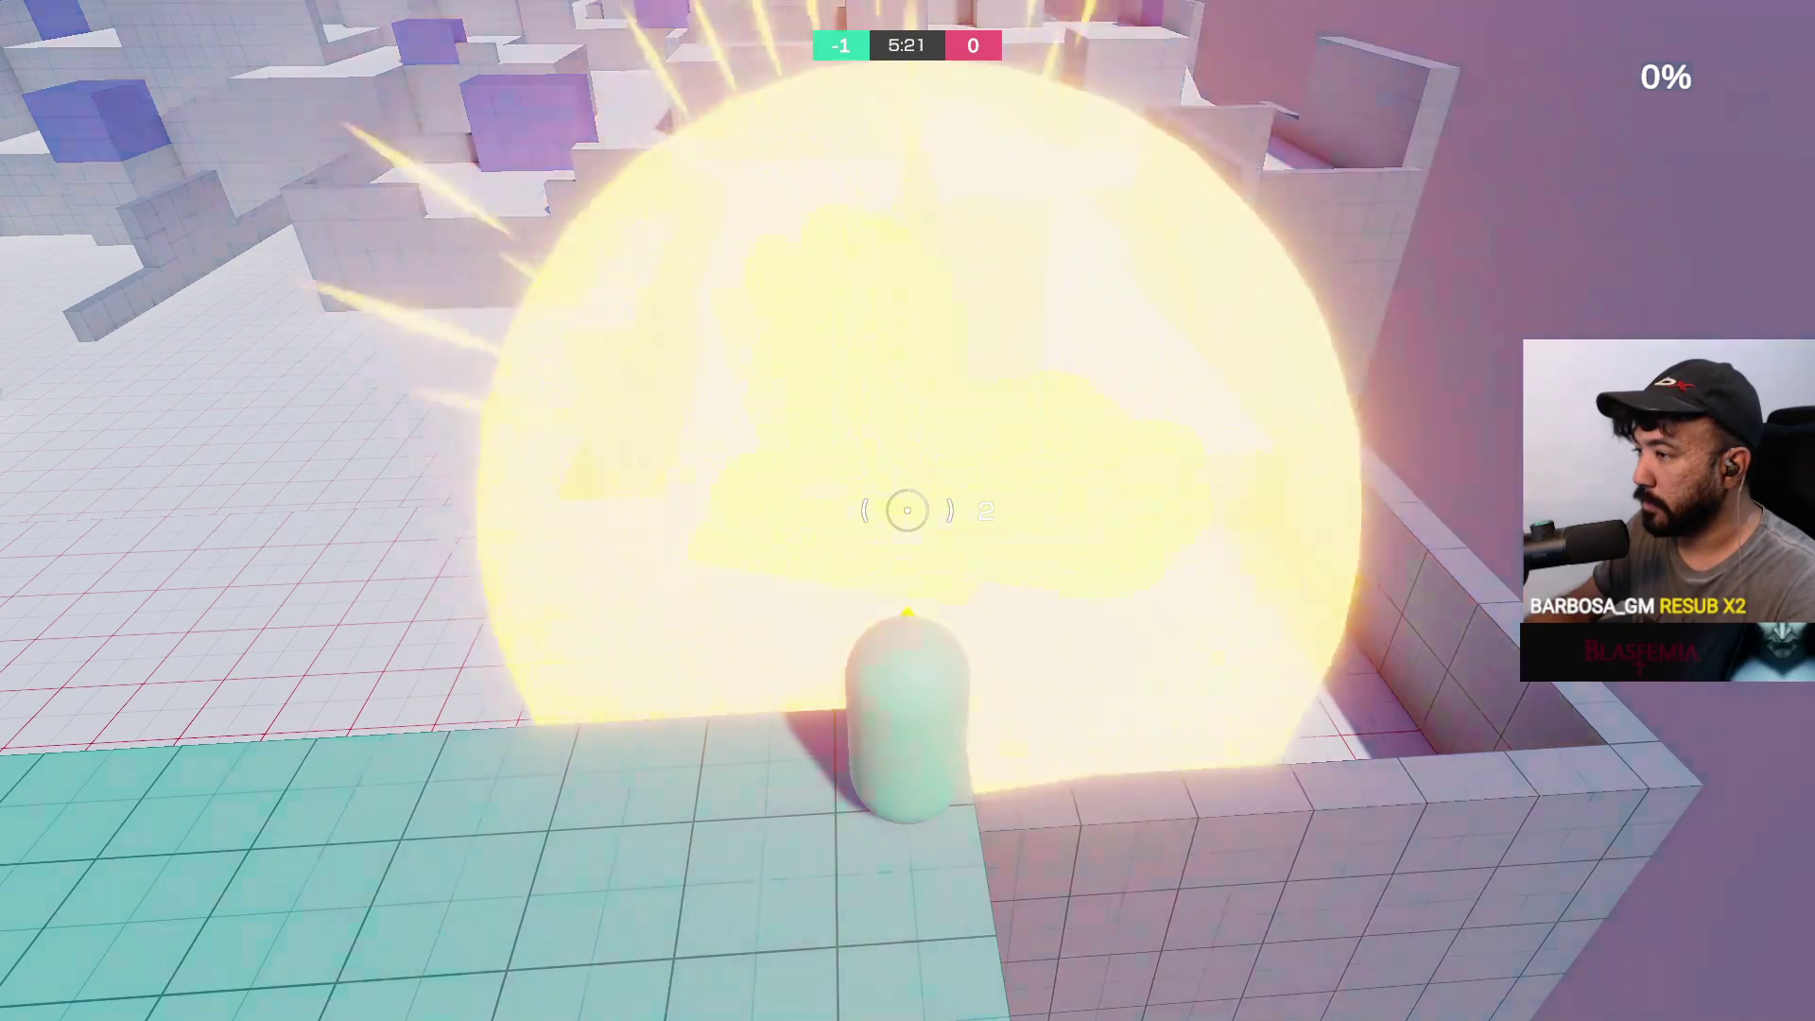
pyautogui.click(908, 511)
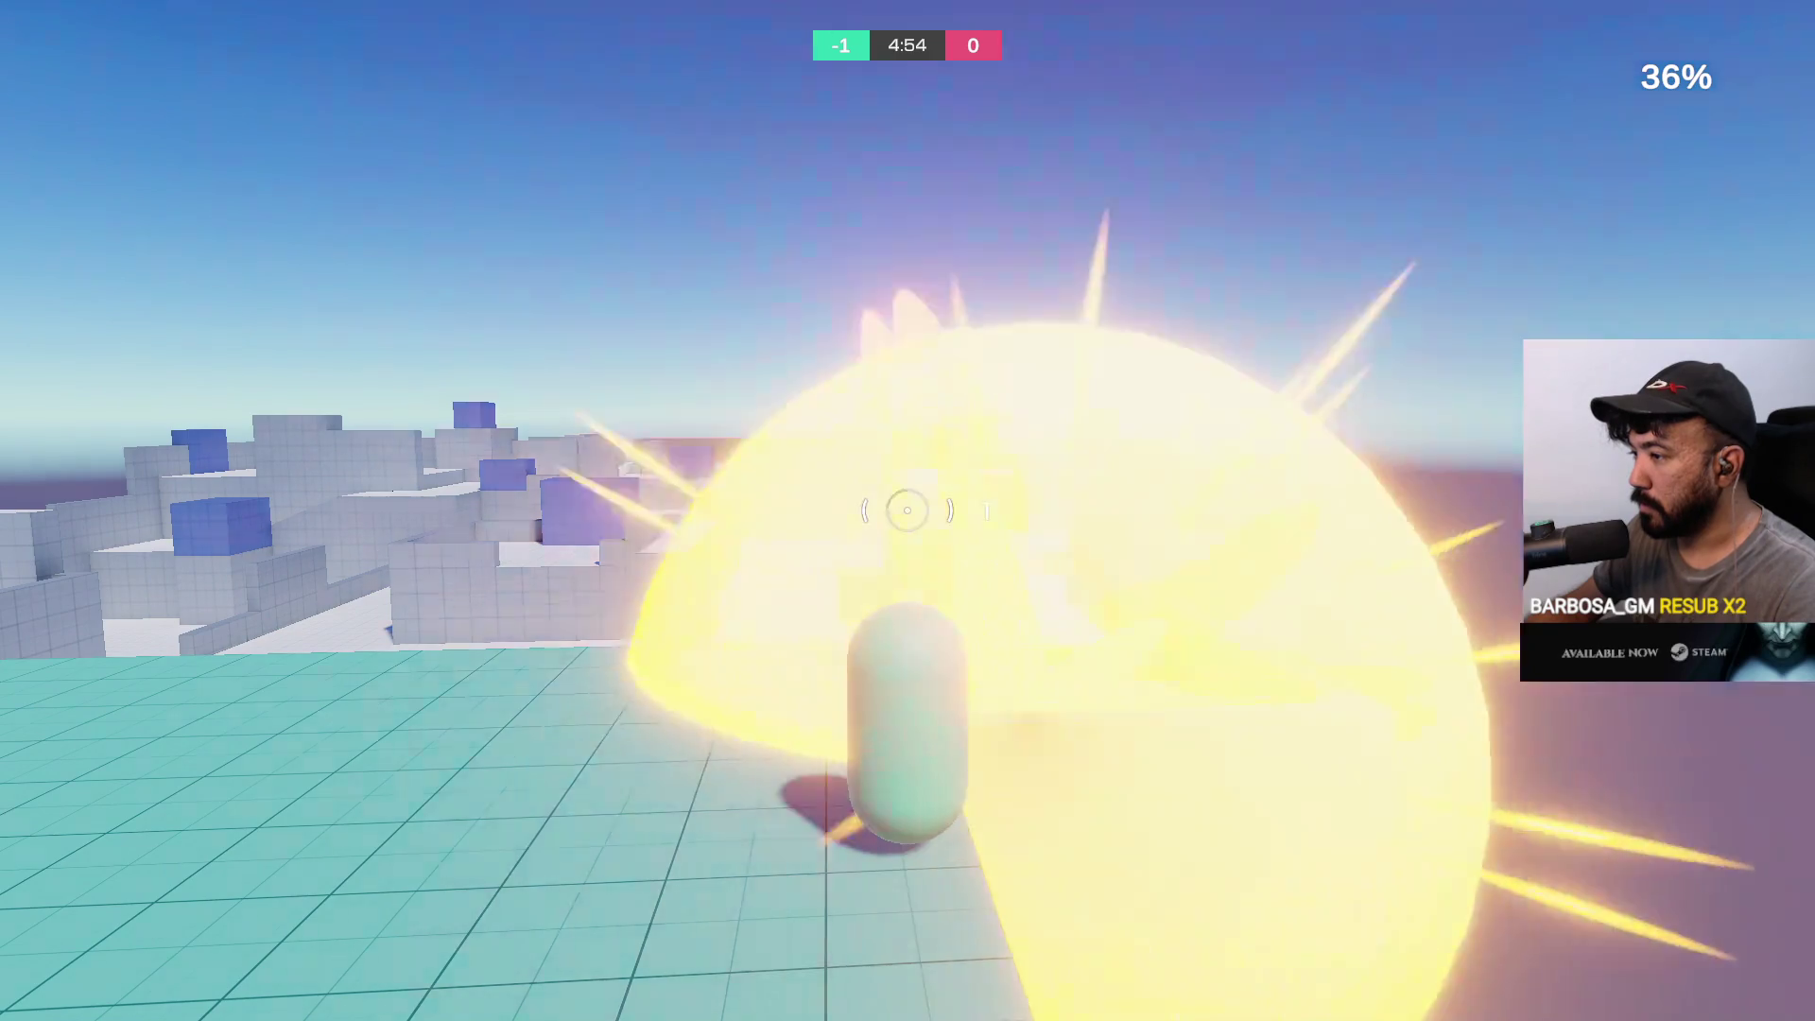
pyautogui.click(908, 511)
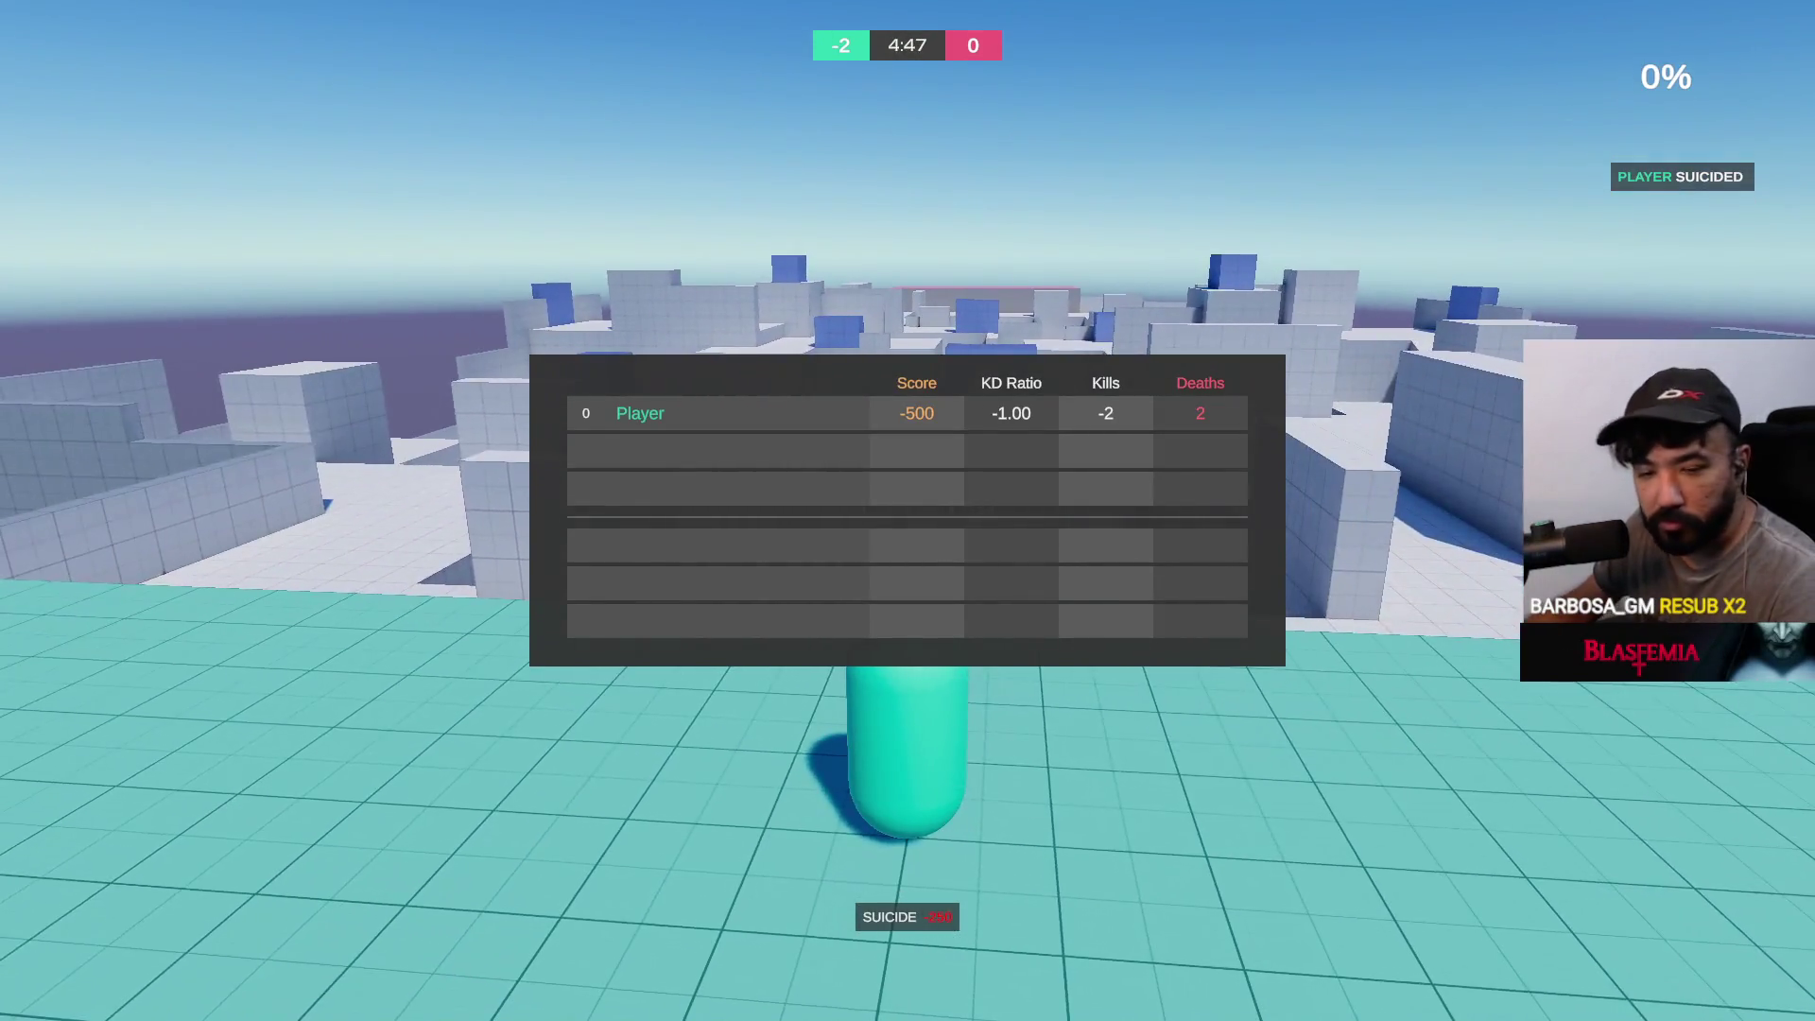
# Run and slide the capsule from the teal platform through the walled corridor and courtyard
pyautogui.press('w')
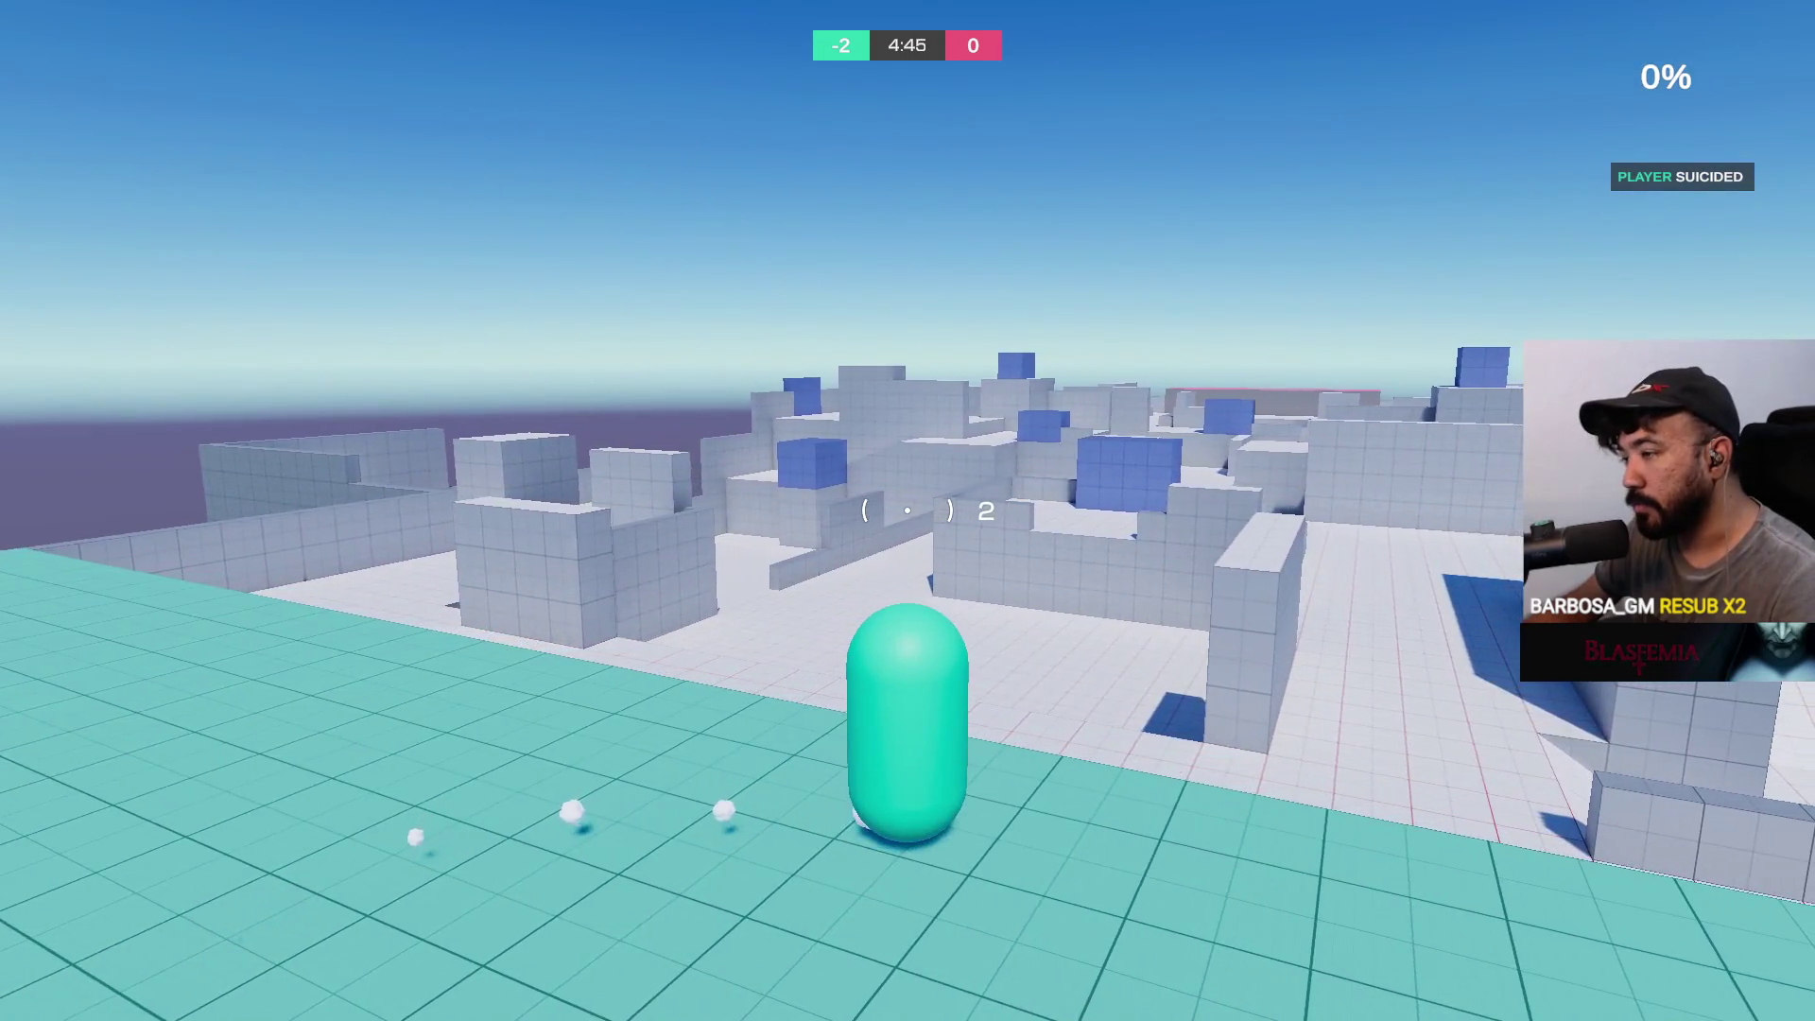
pyautogui.press('a')
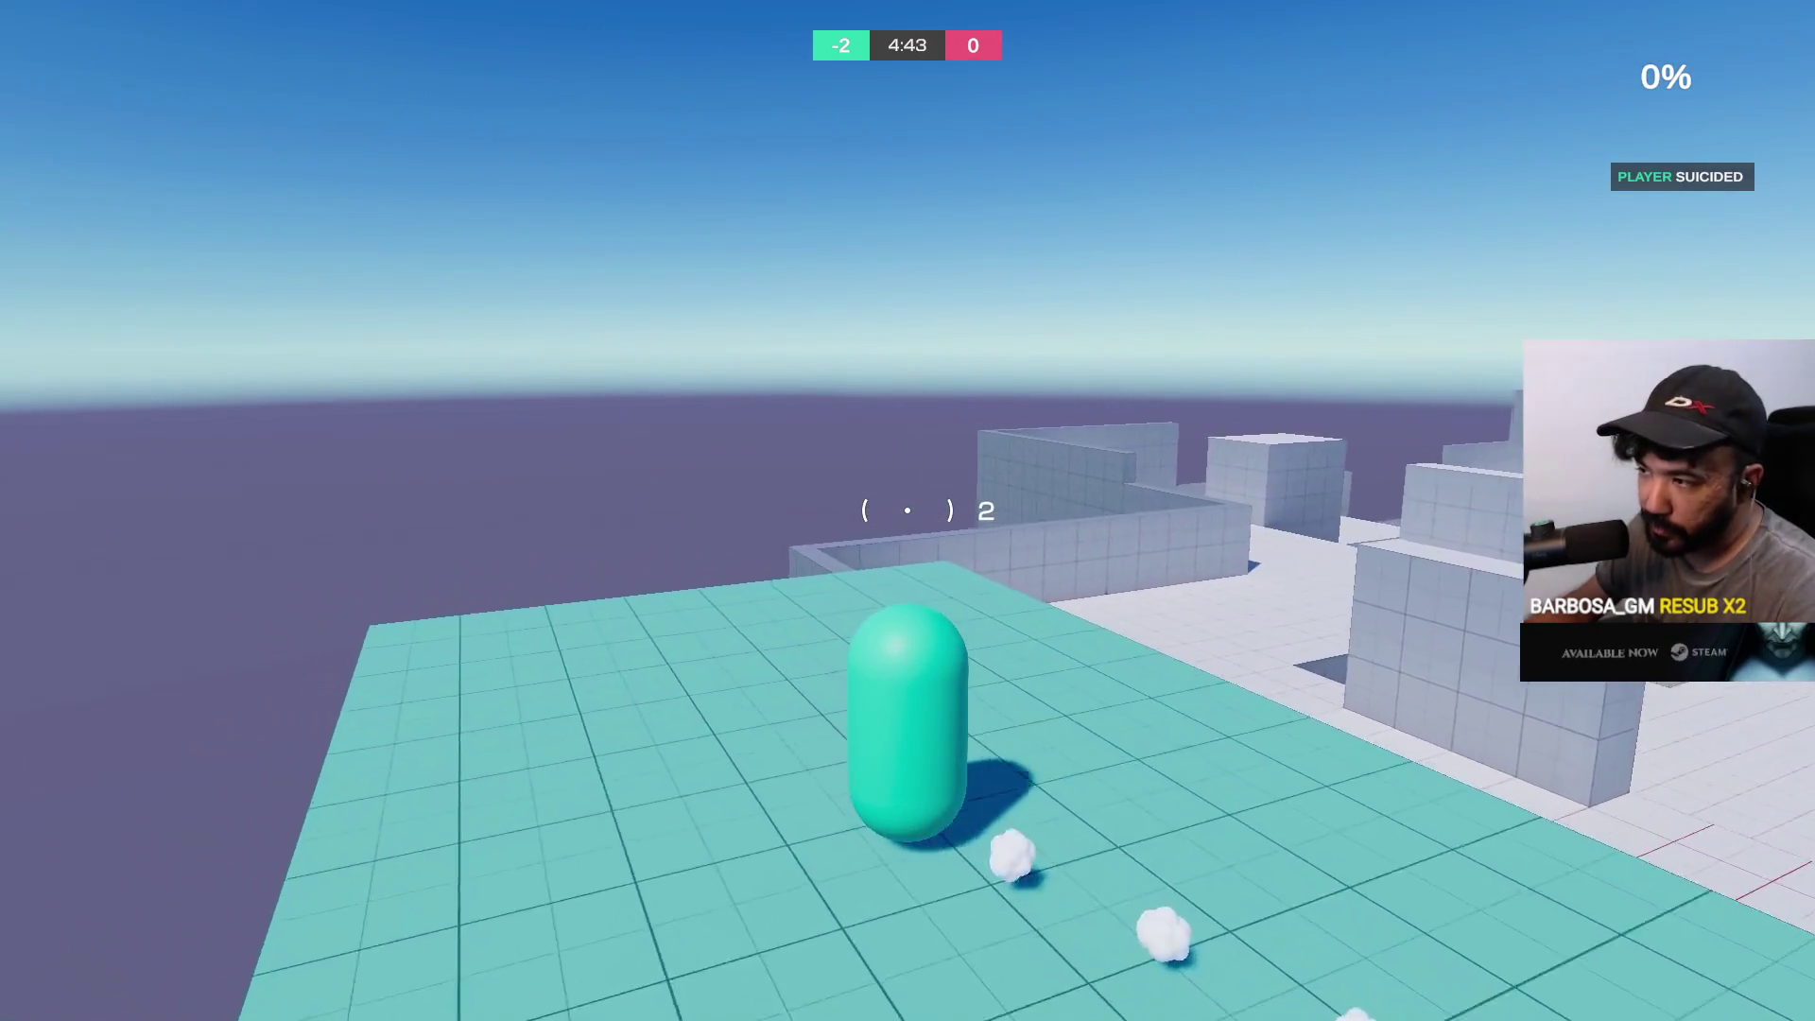
pyautogui.press('w')
pyautogui.press('w')
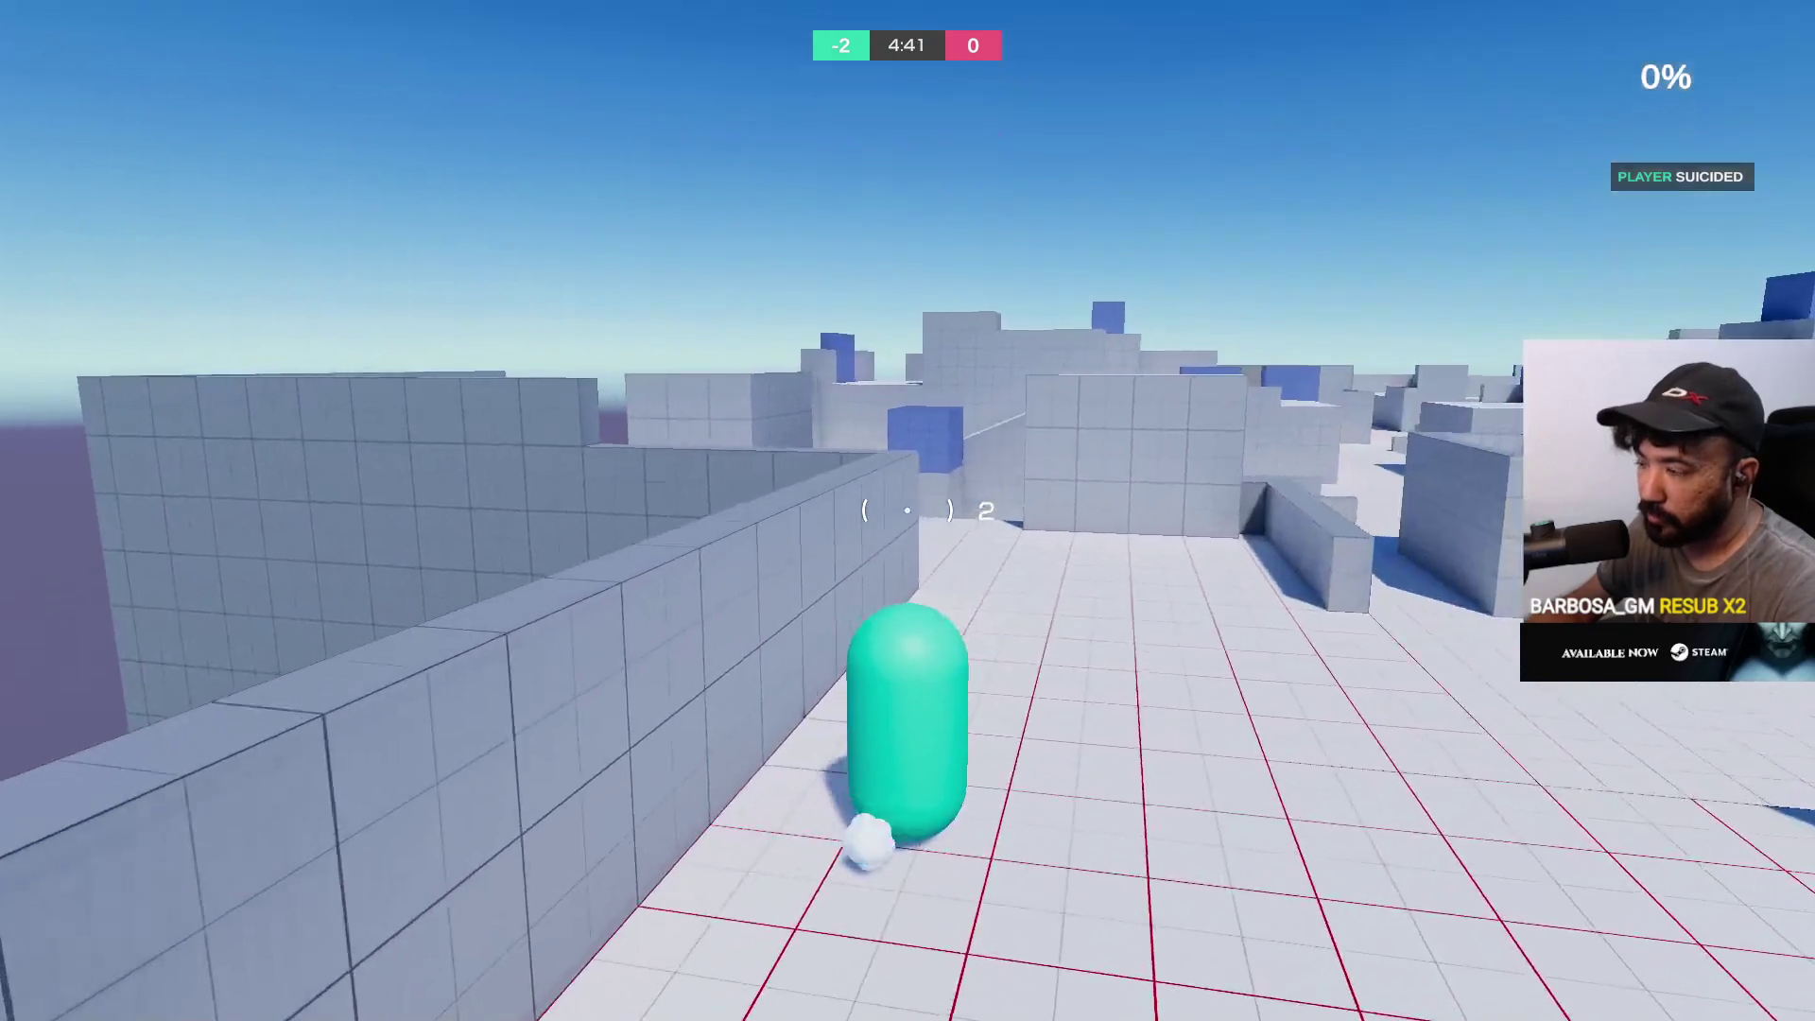
pyautogui.press('w')
pyautogui.press('w')
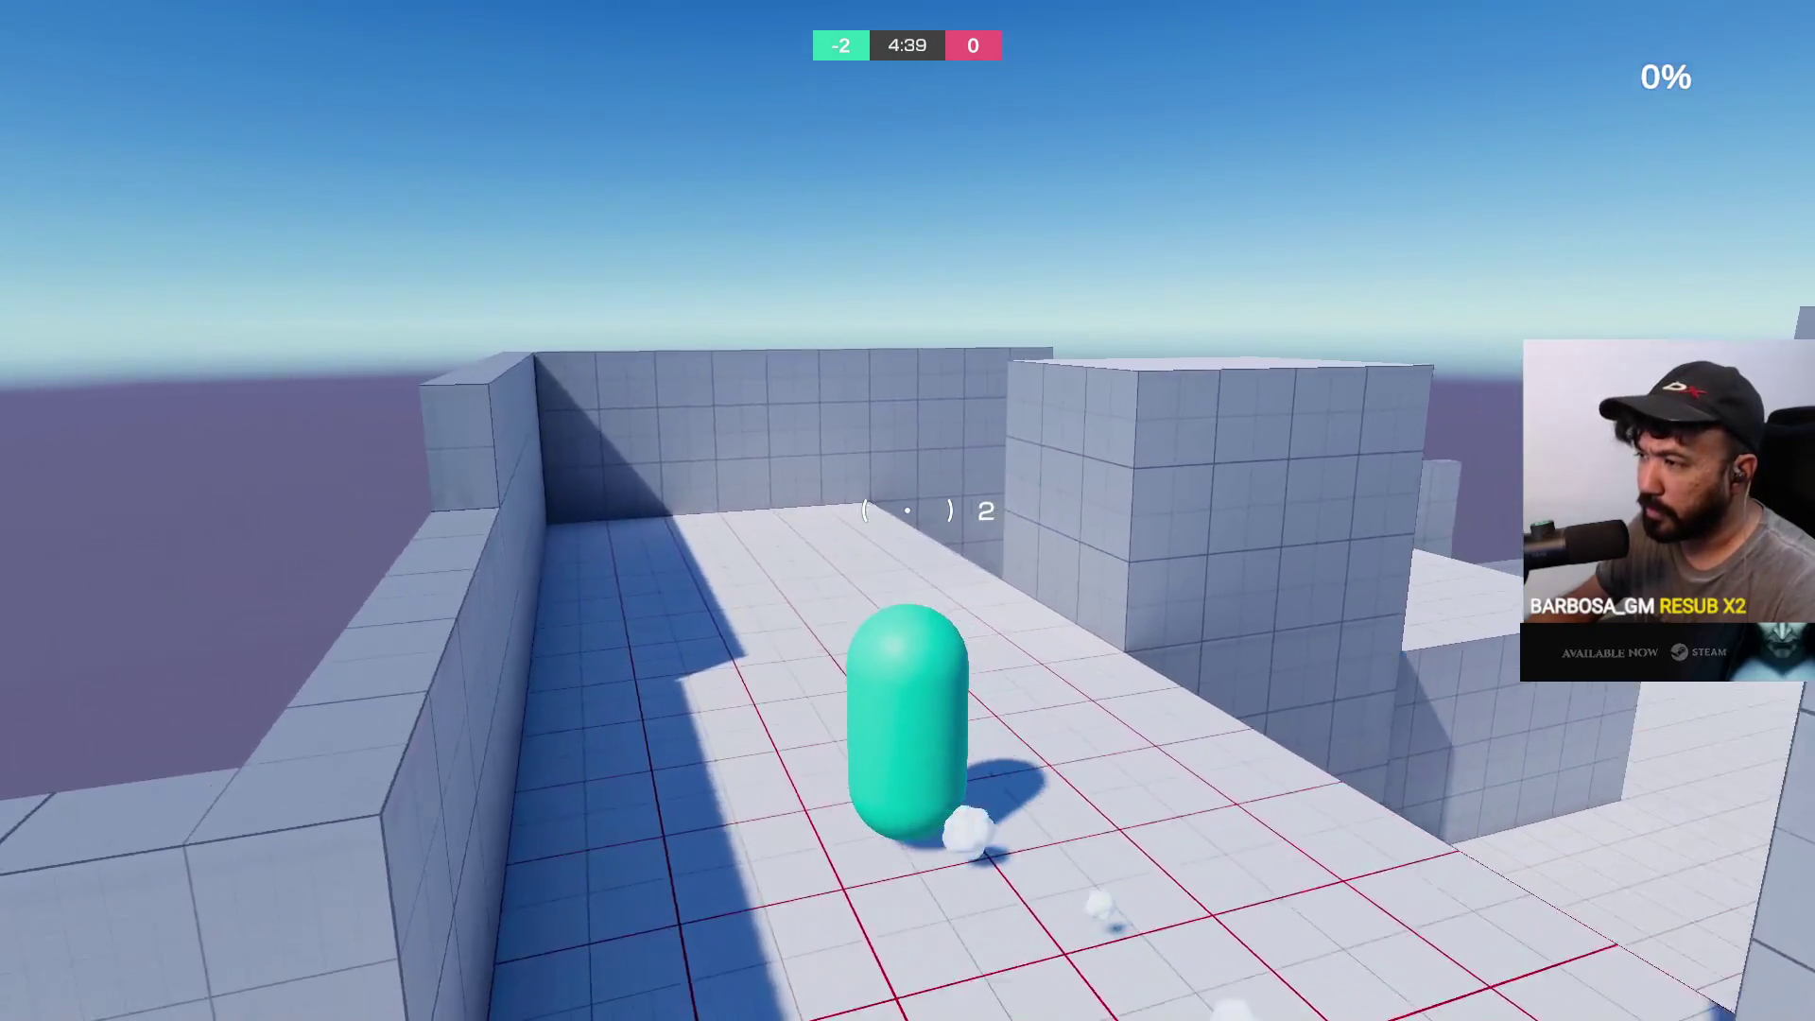
pyautogui.press('w')
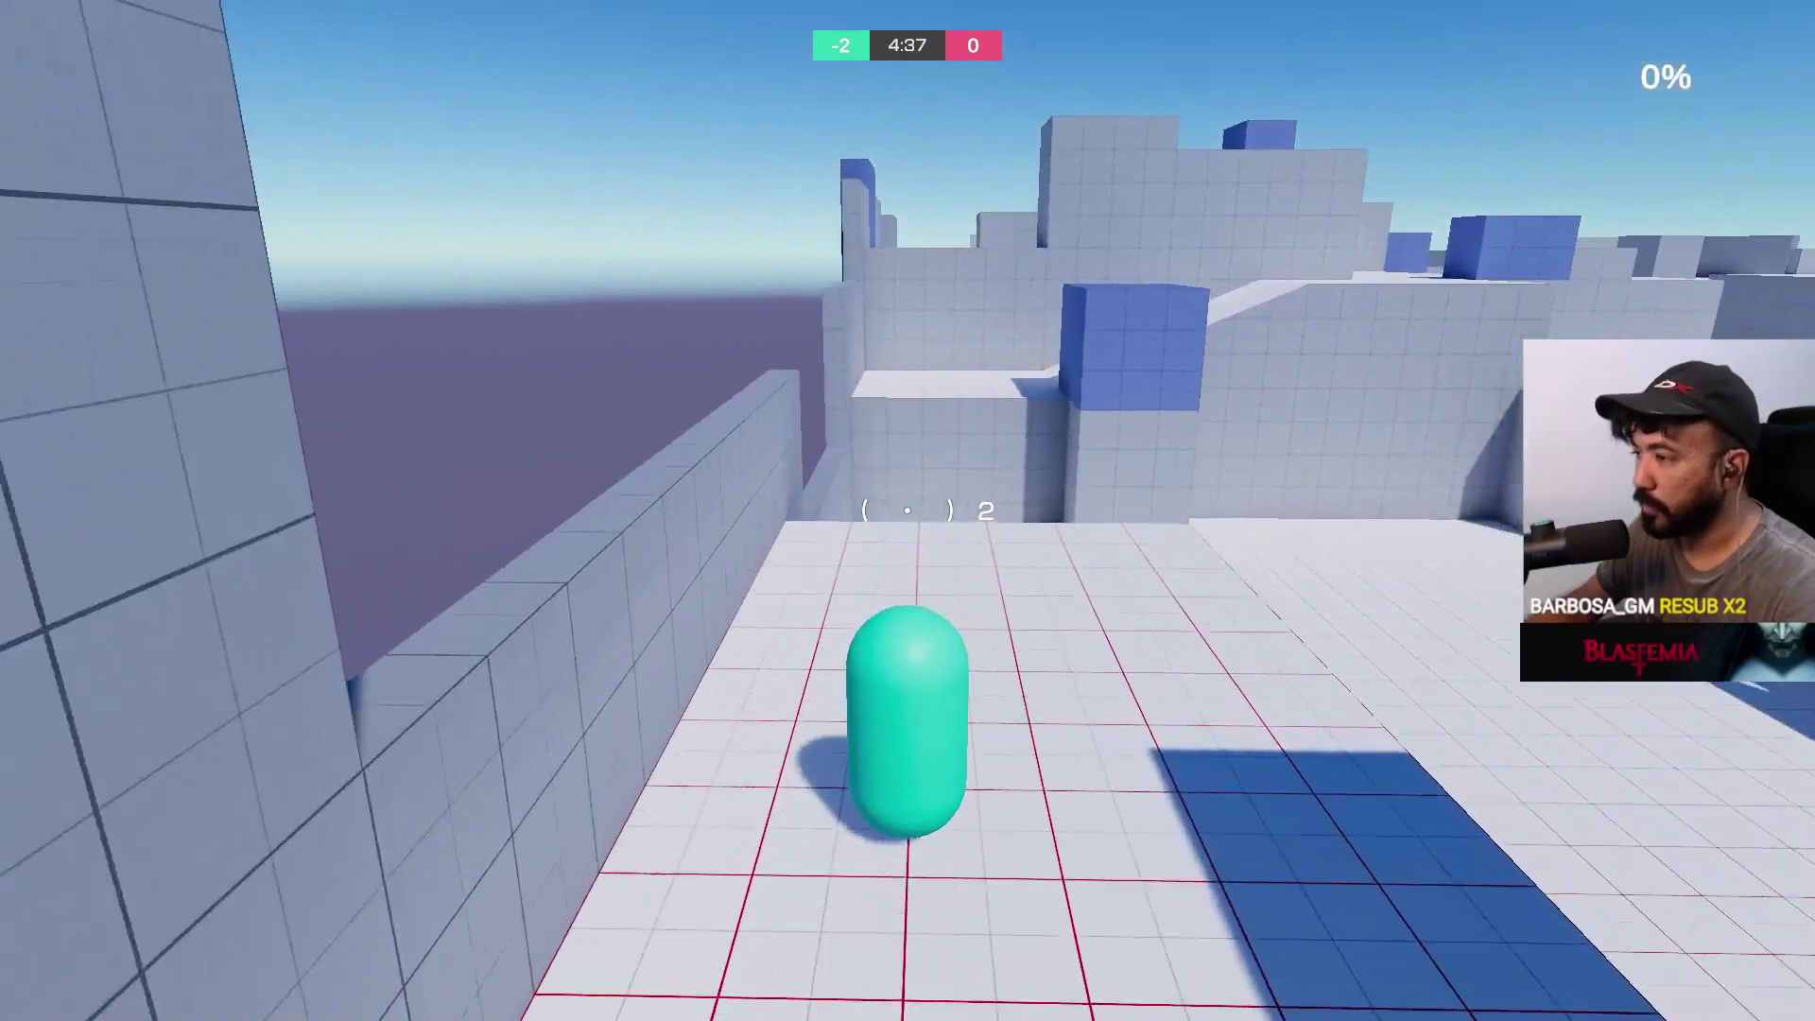
pyautogui.press('w')
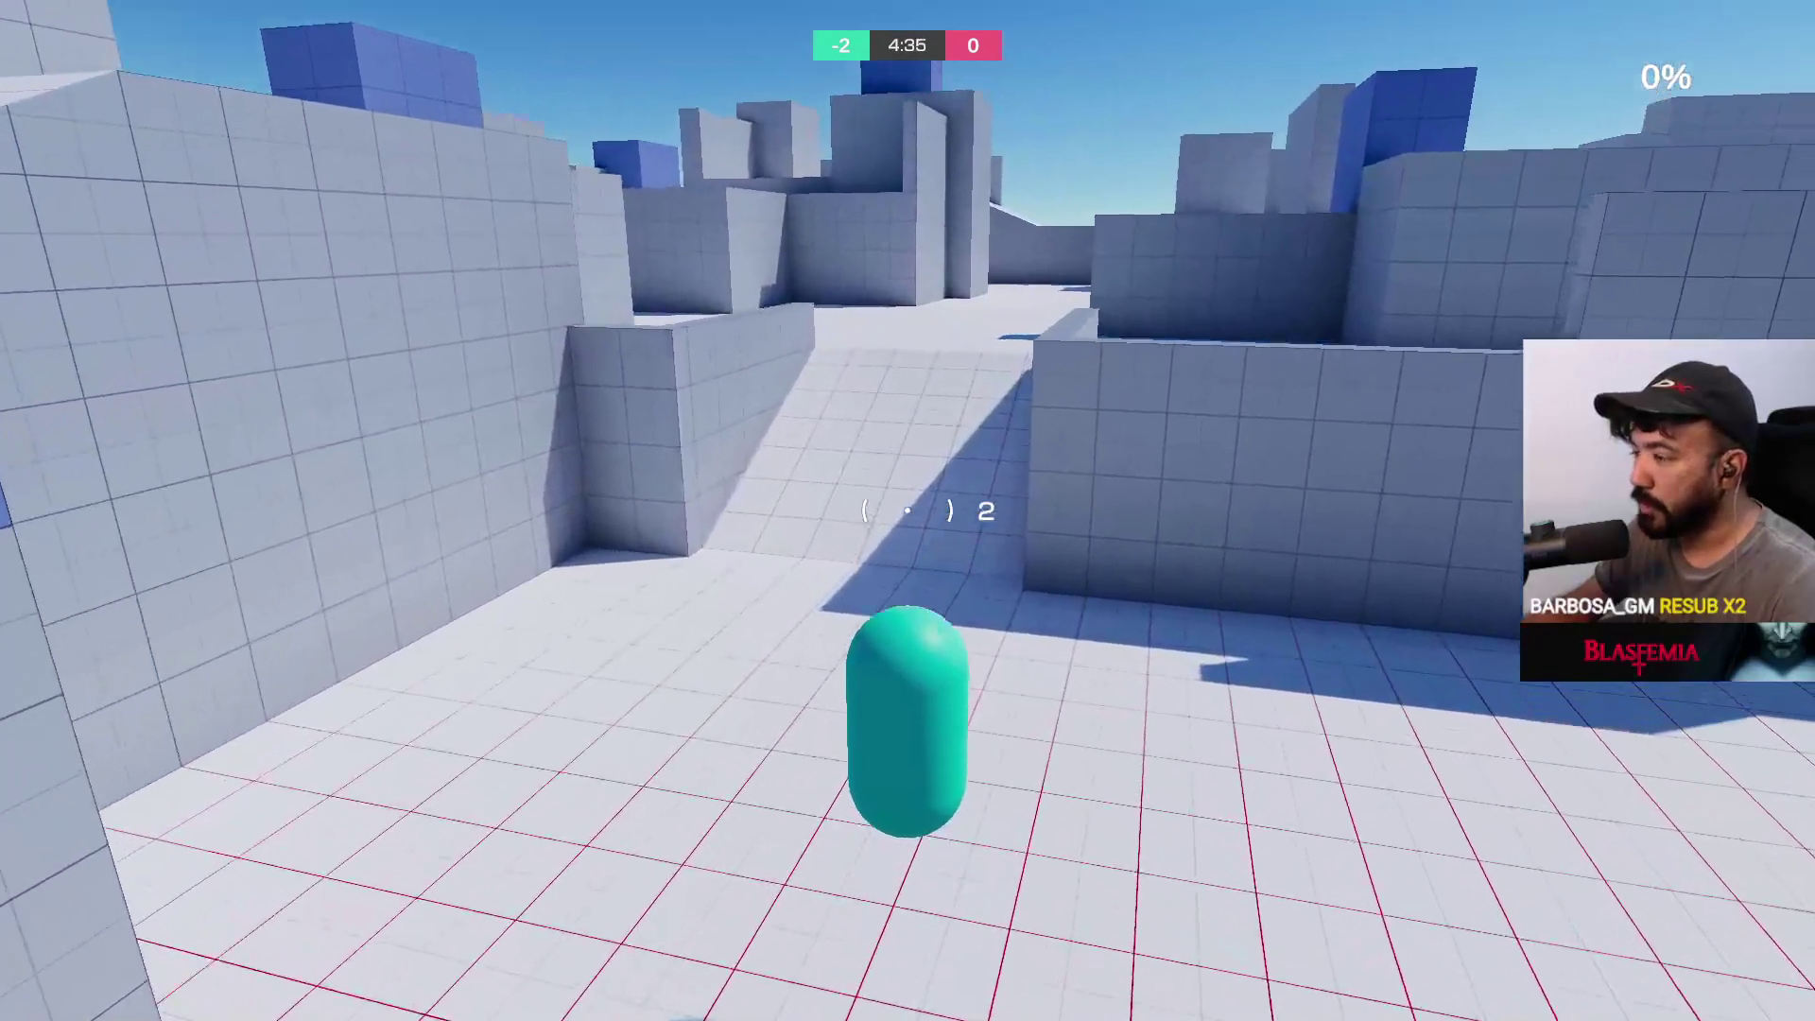
pyautogui.press('w')
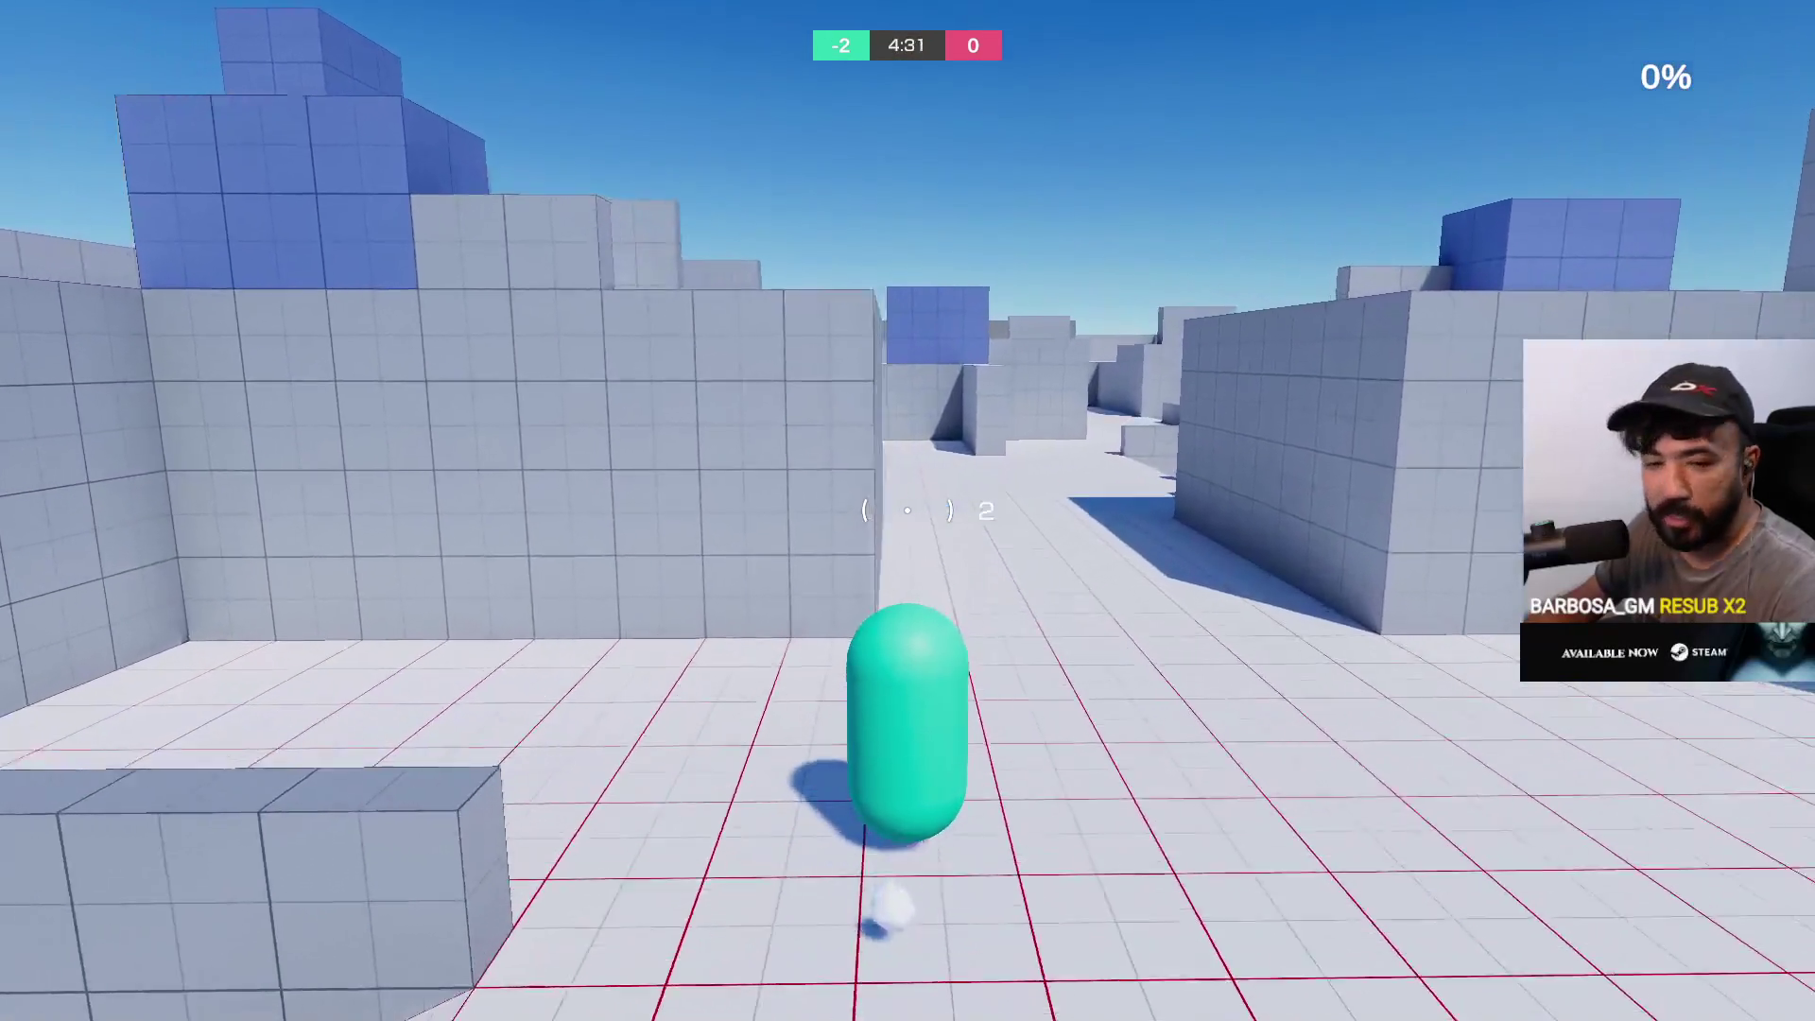
pyautogui.press('w')
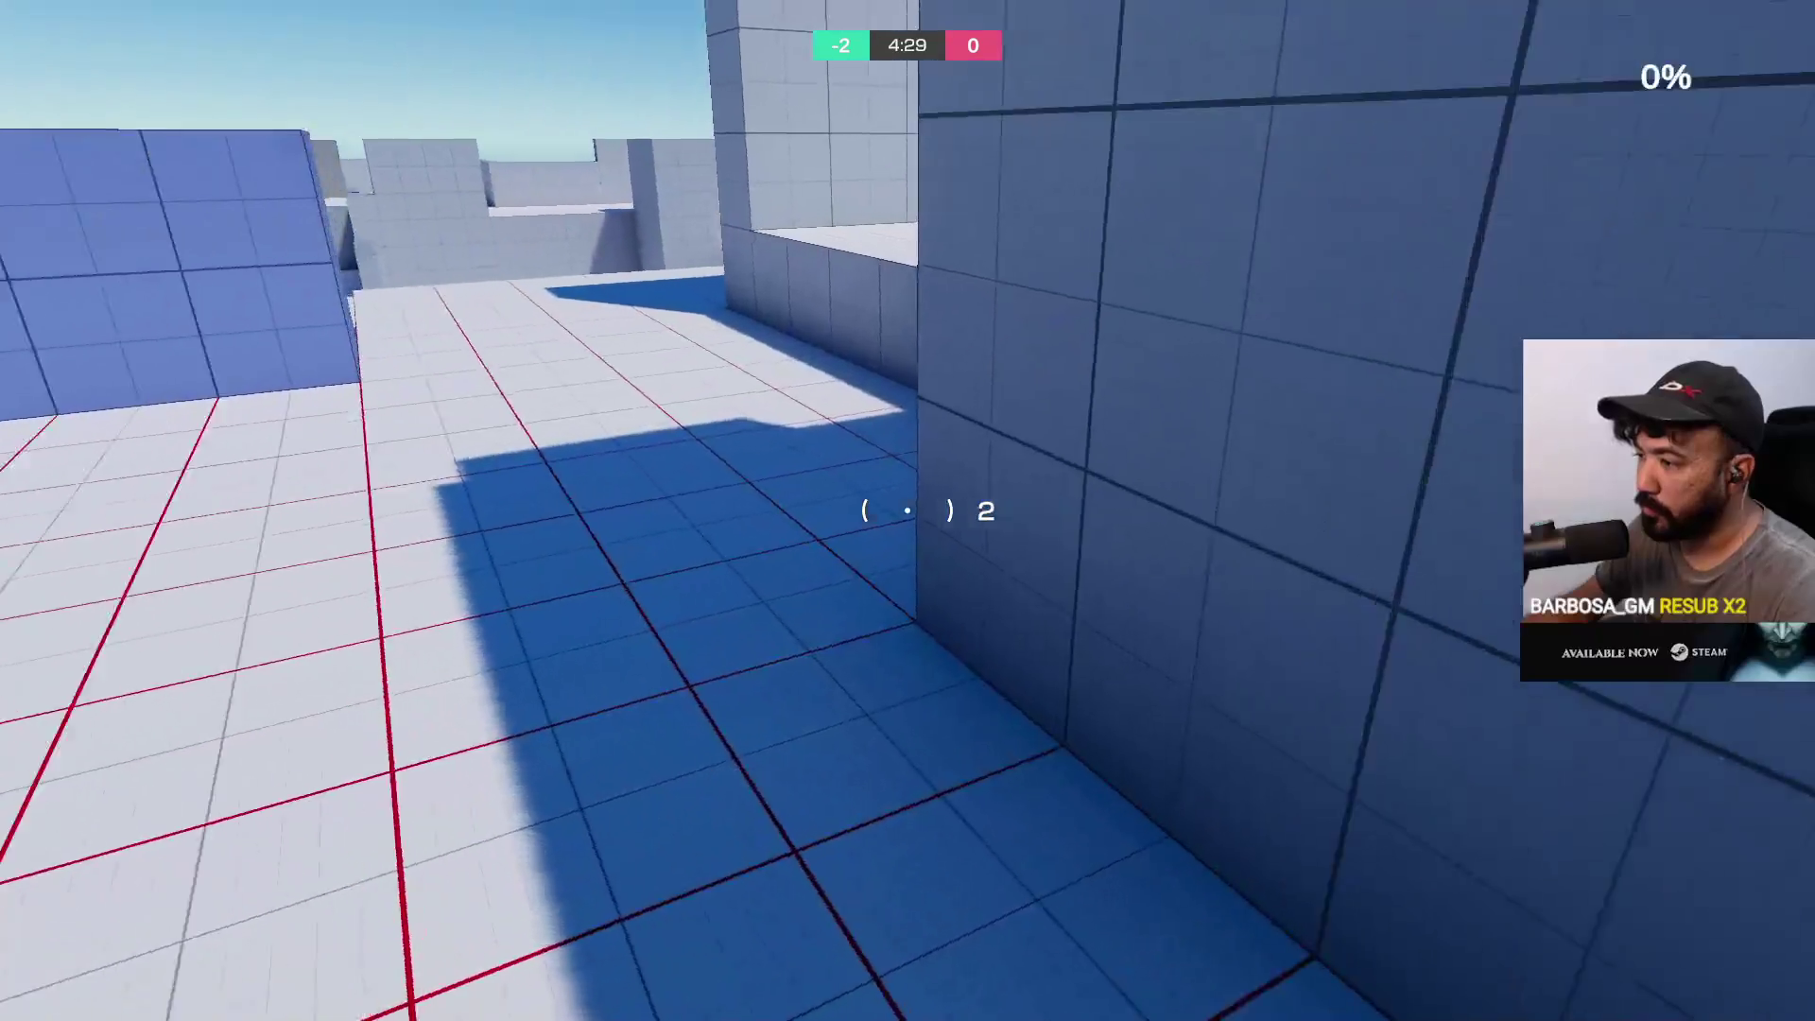
pyautogui.press('w')
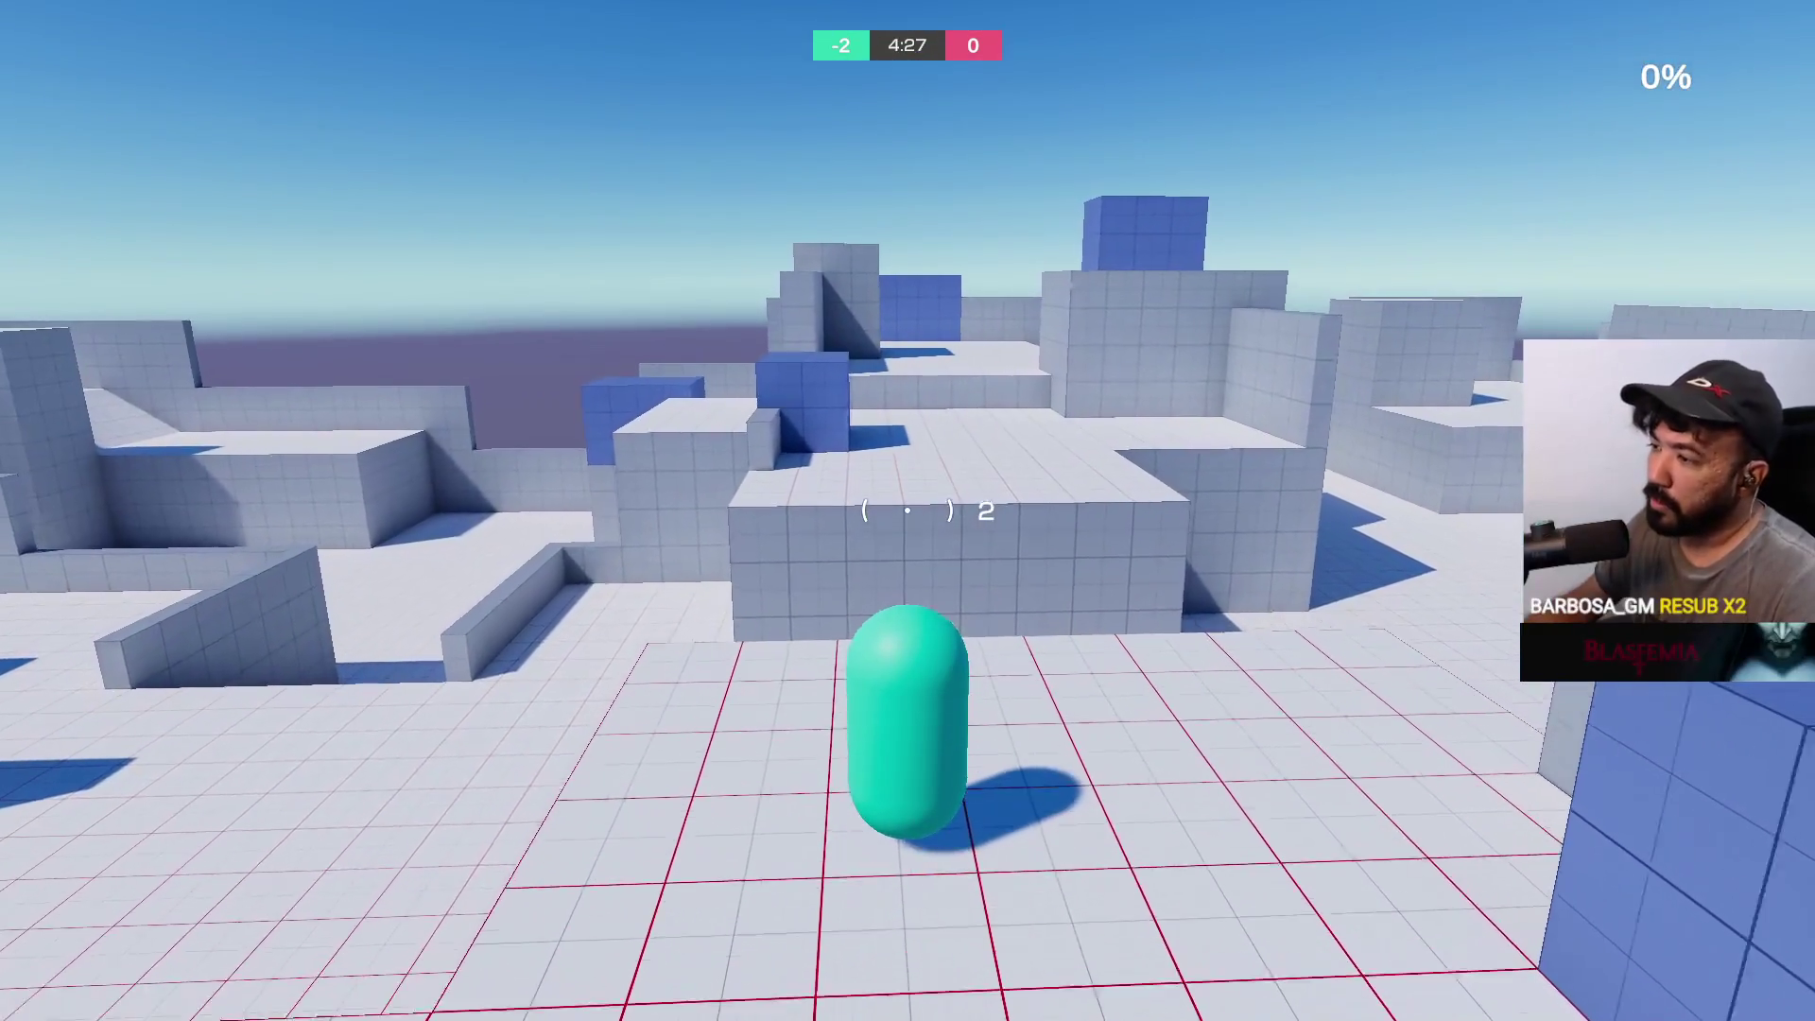
# Cross the block arena, climb the block wall onto the raised block, and collect ammo
pyautogui.press('w')
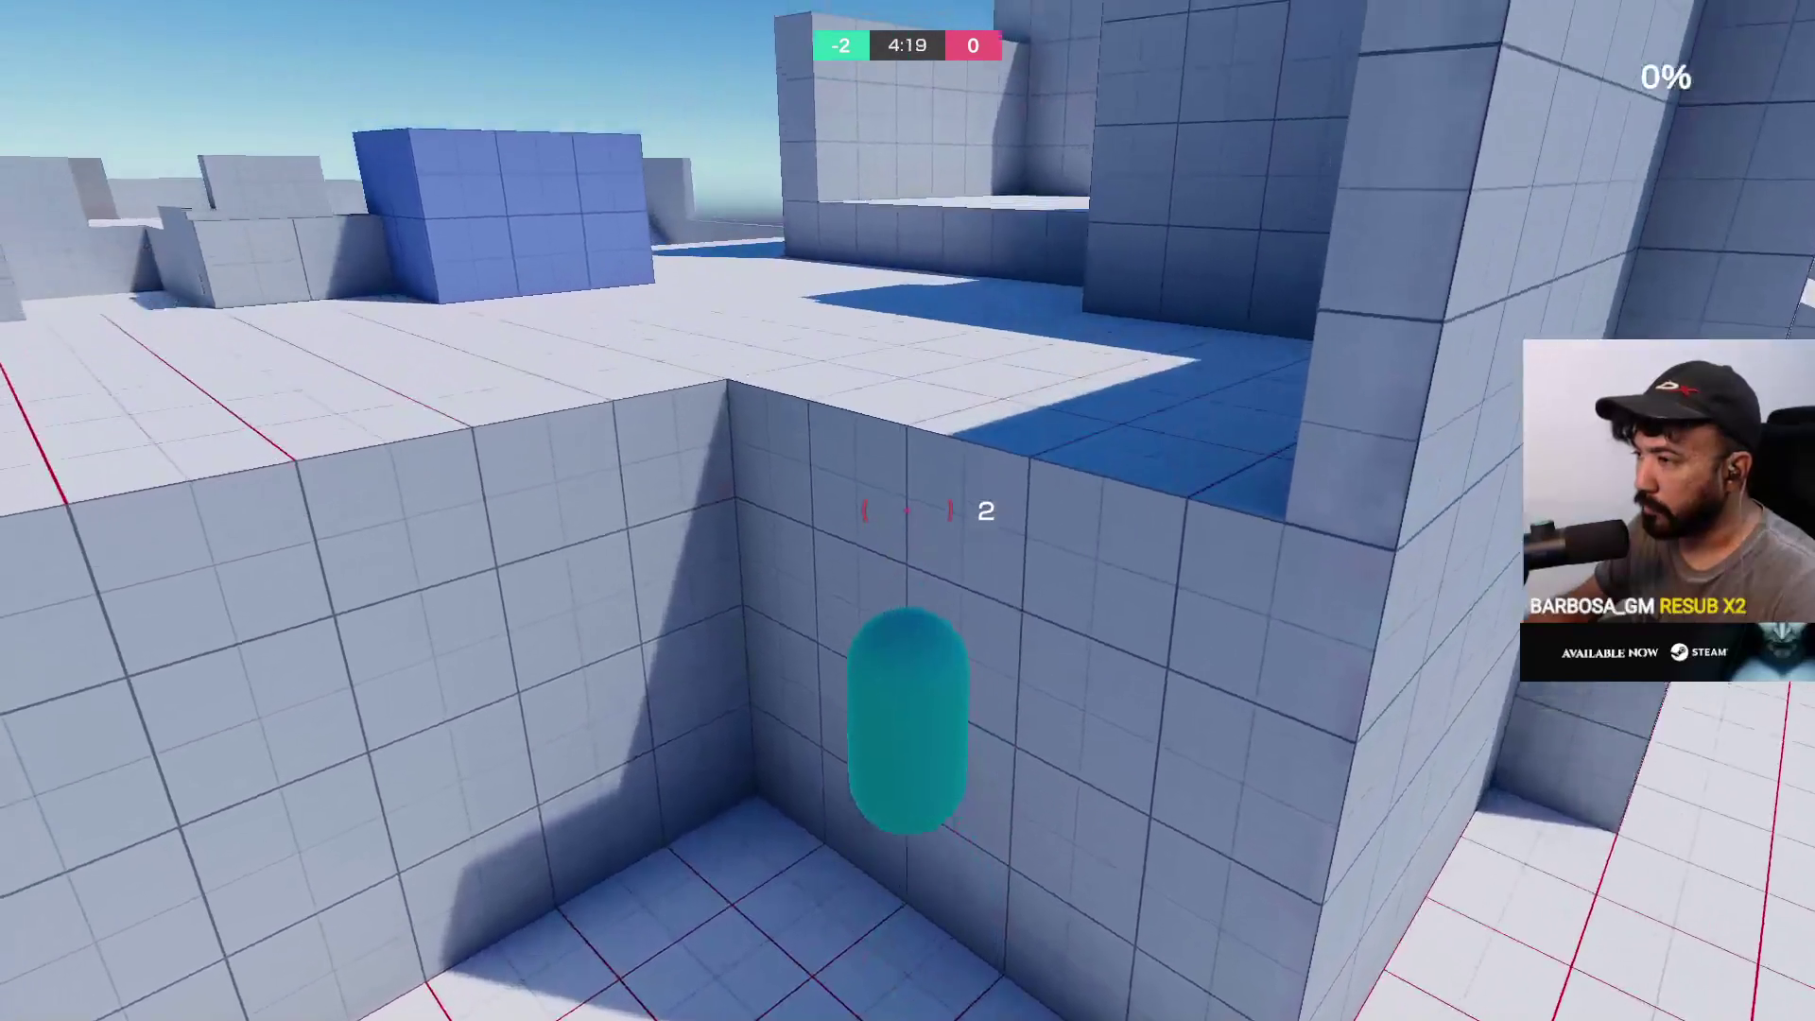
pyautogui.press('w')
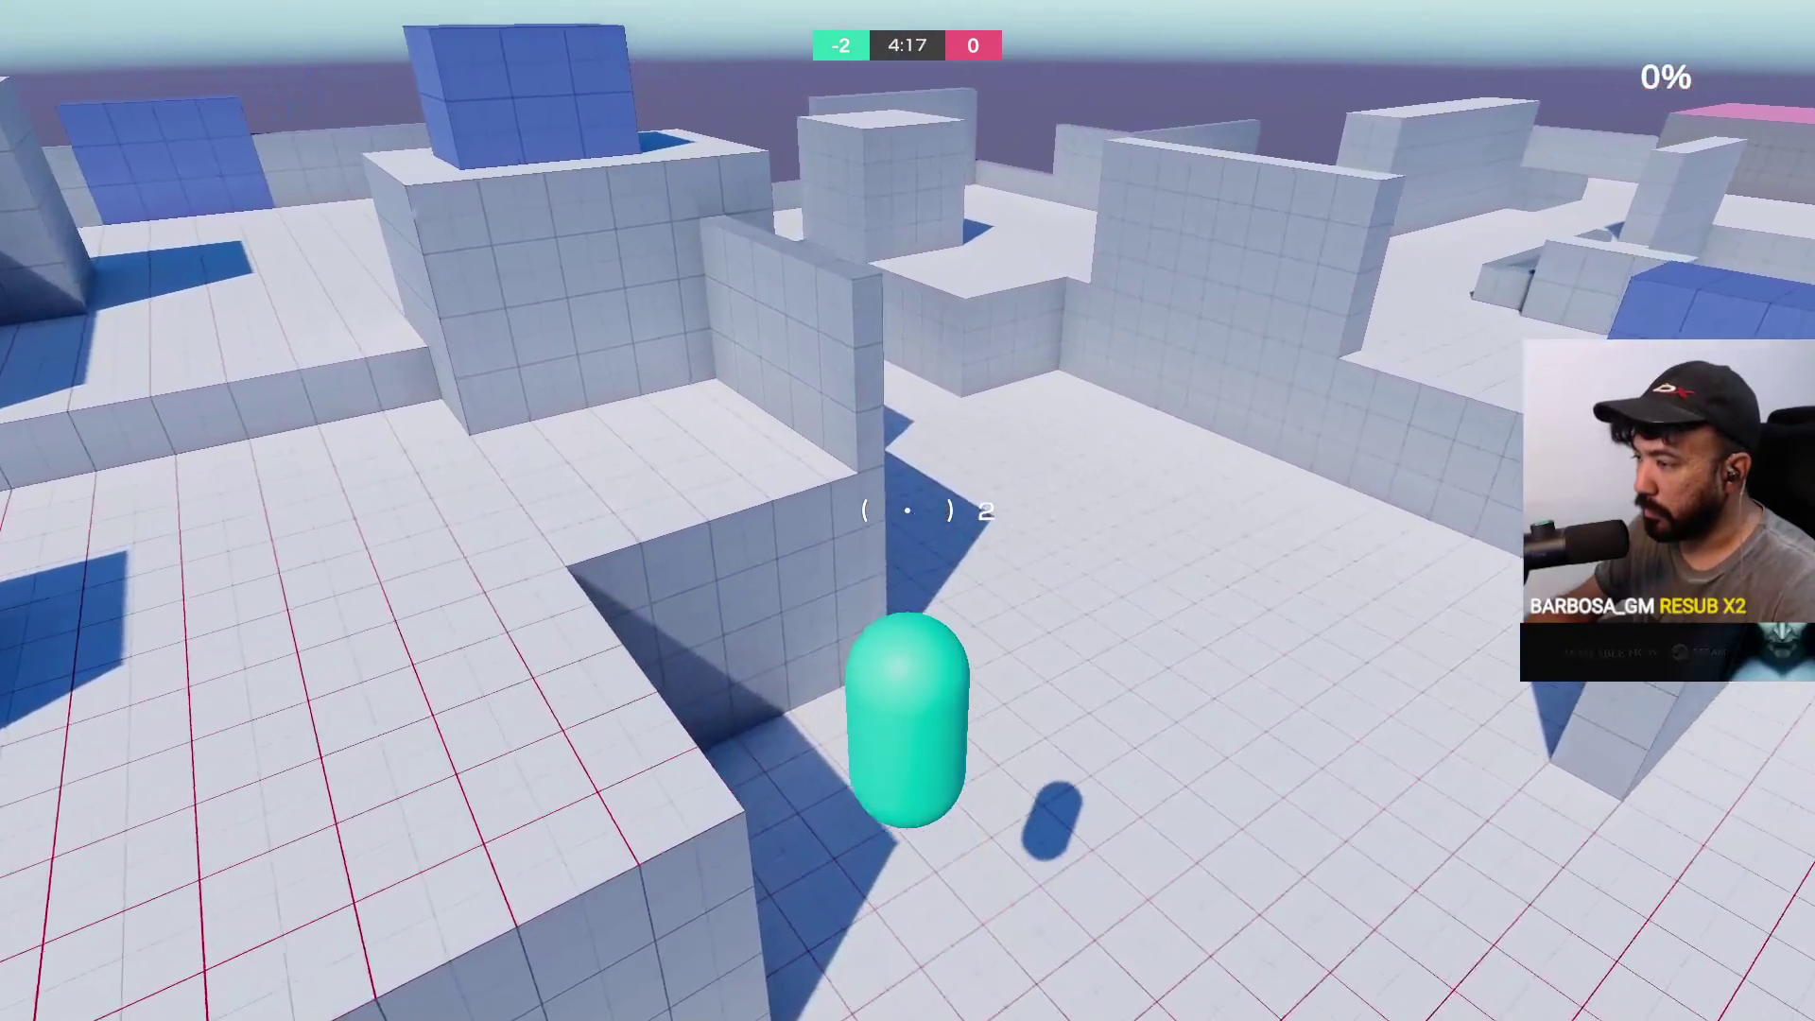
pyautogui.press('w')
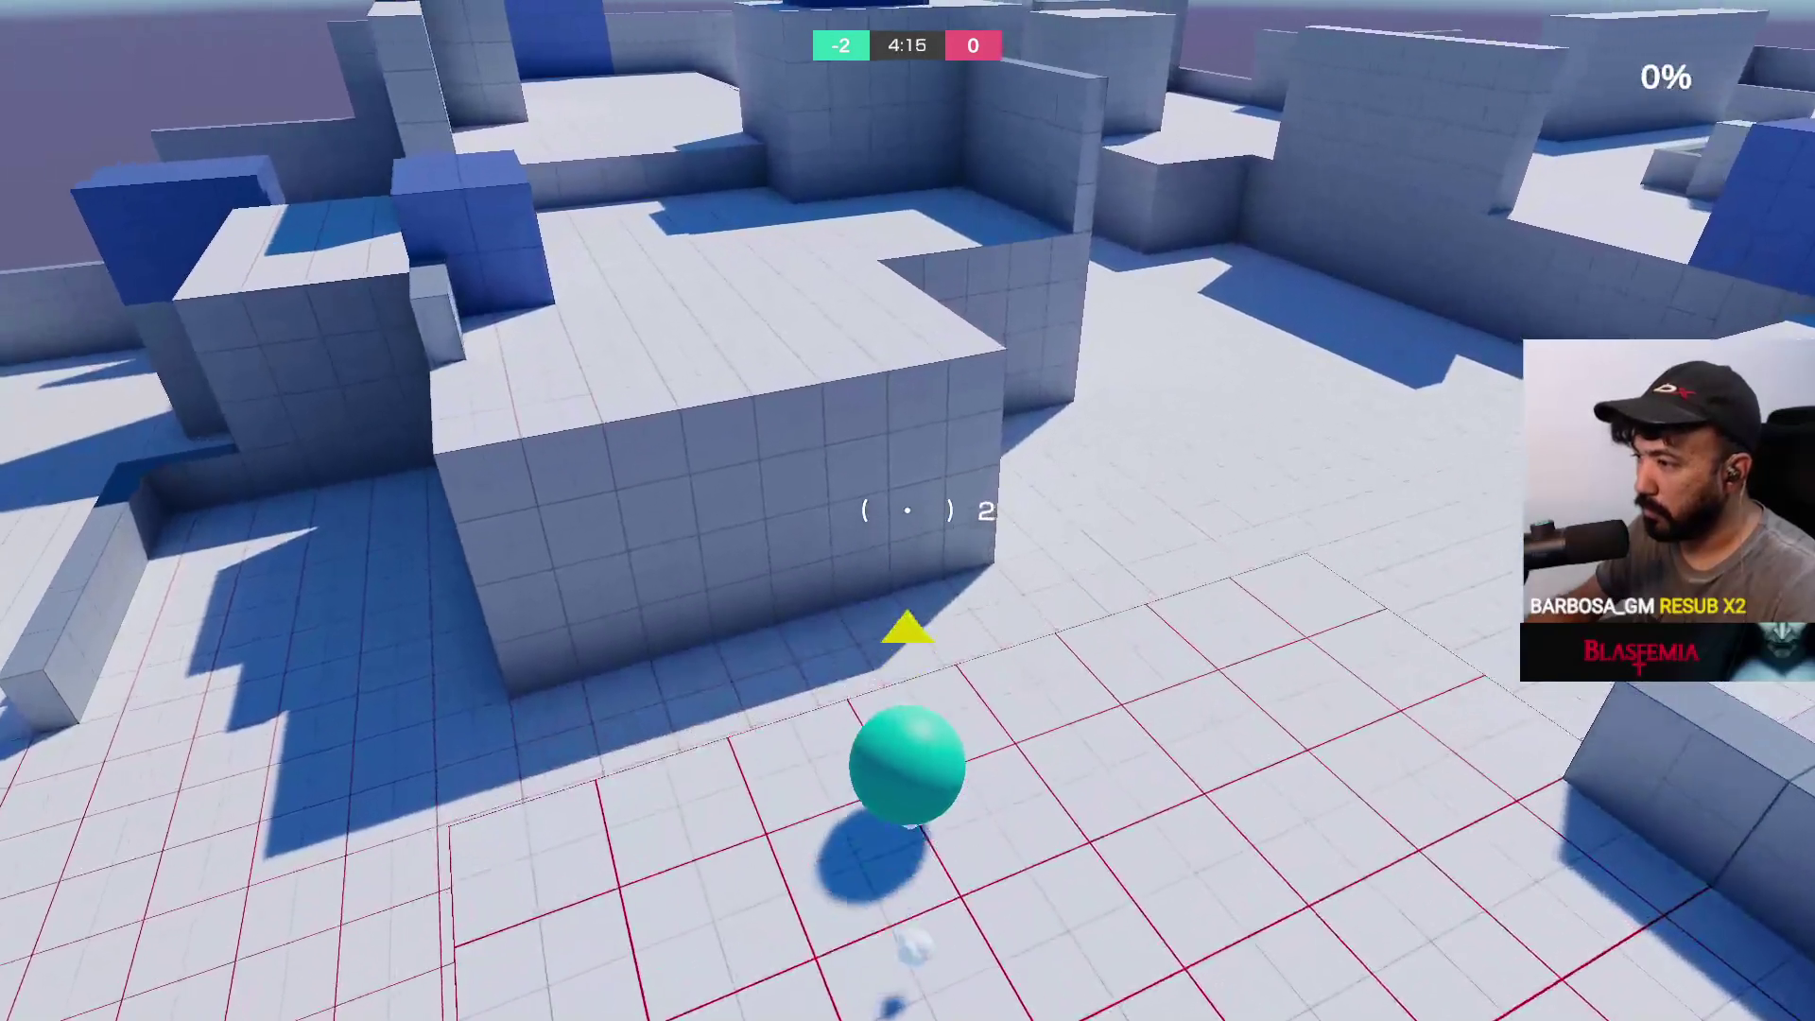
pyautogui.press('w')
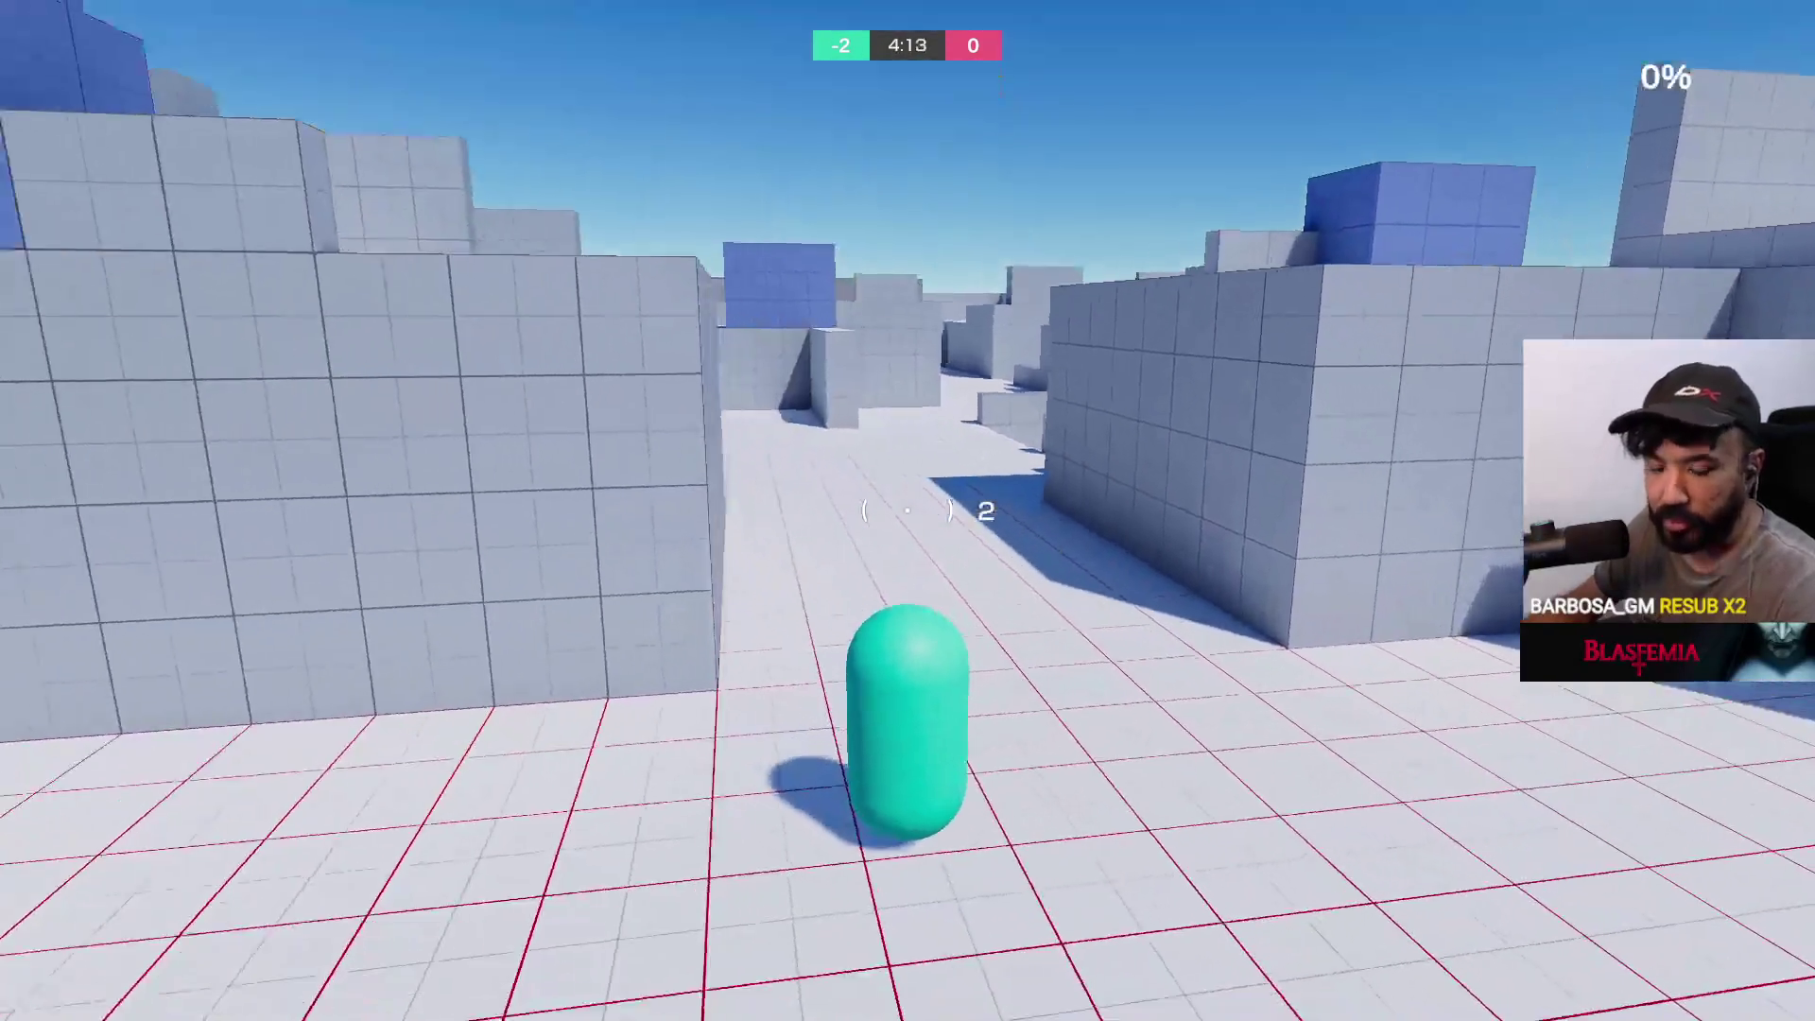
pyautogui.press('w')
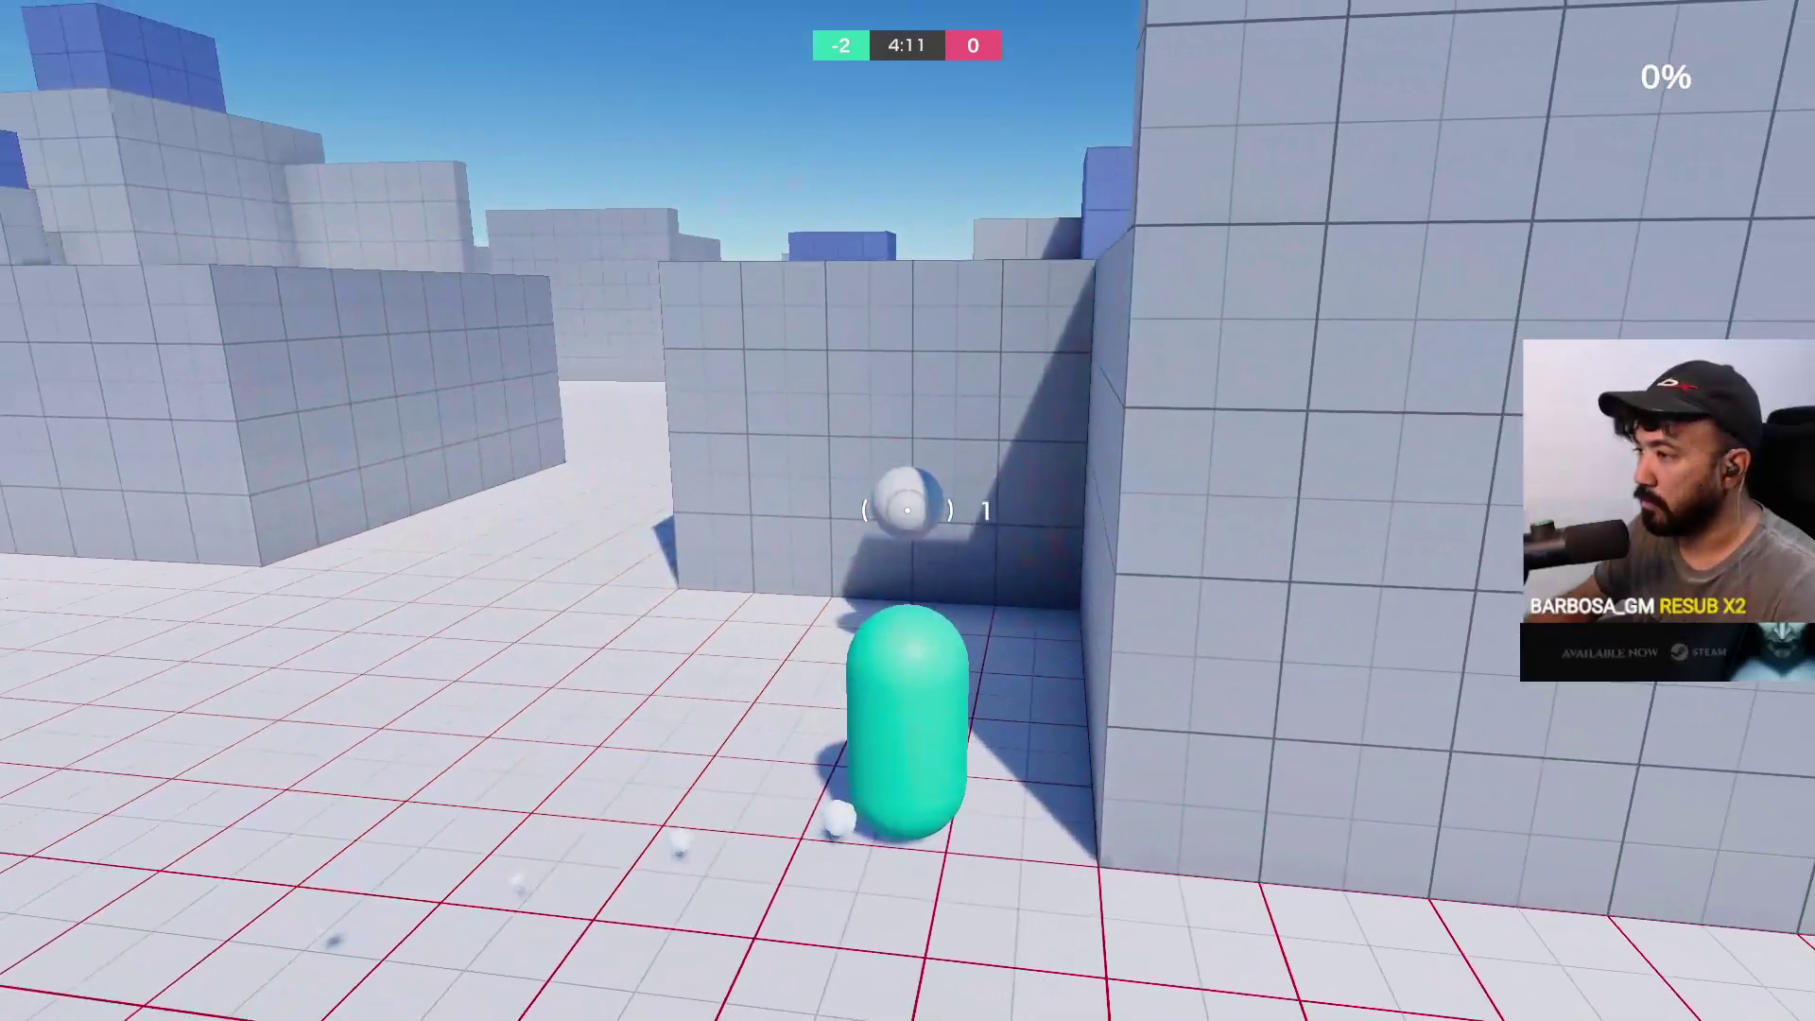
pyautogui.press('w')
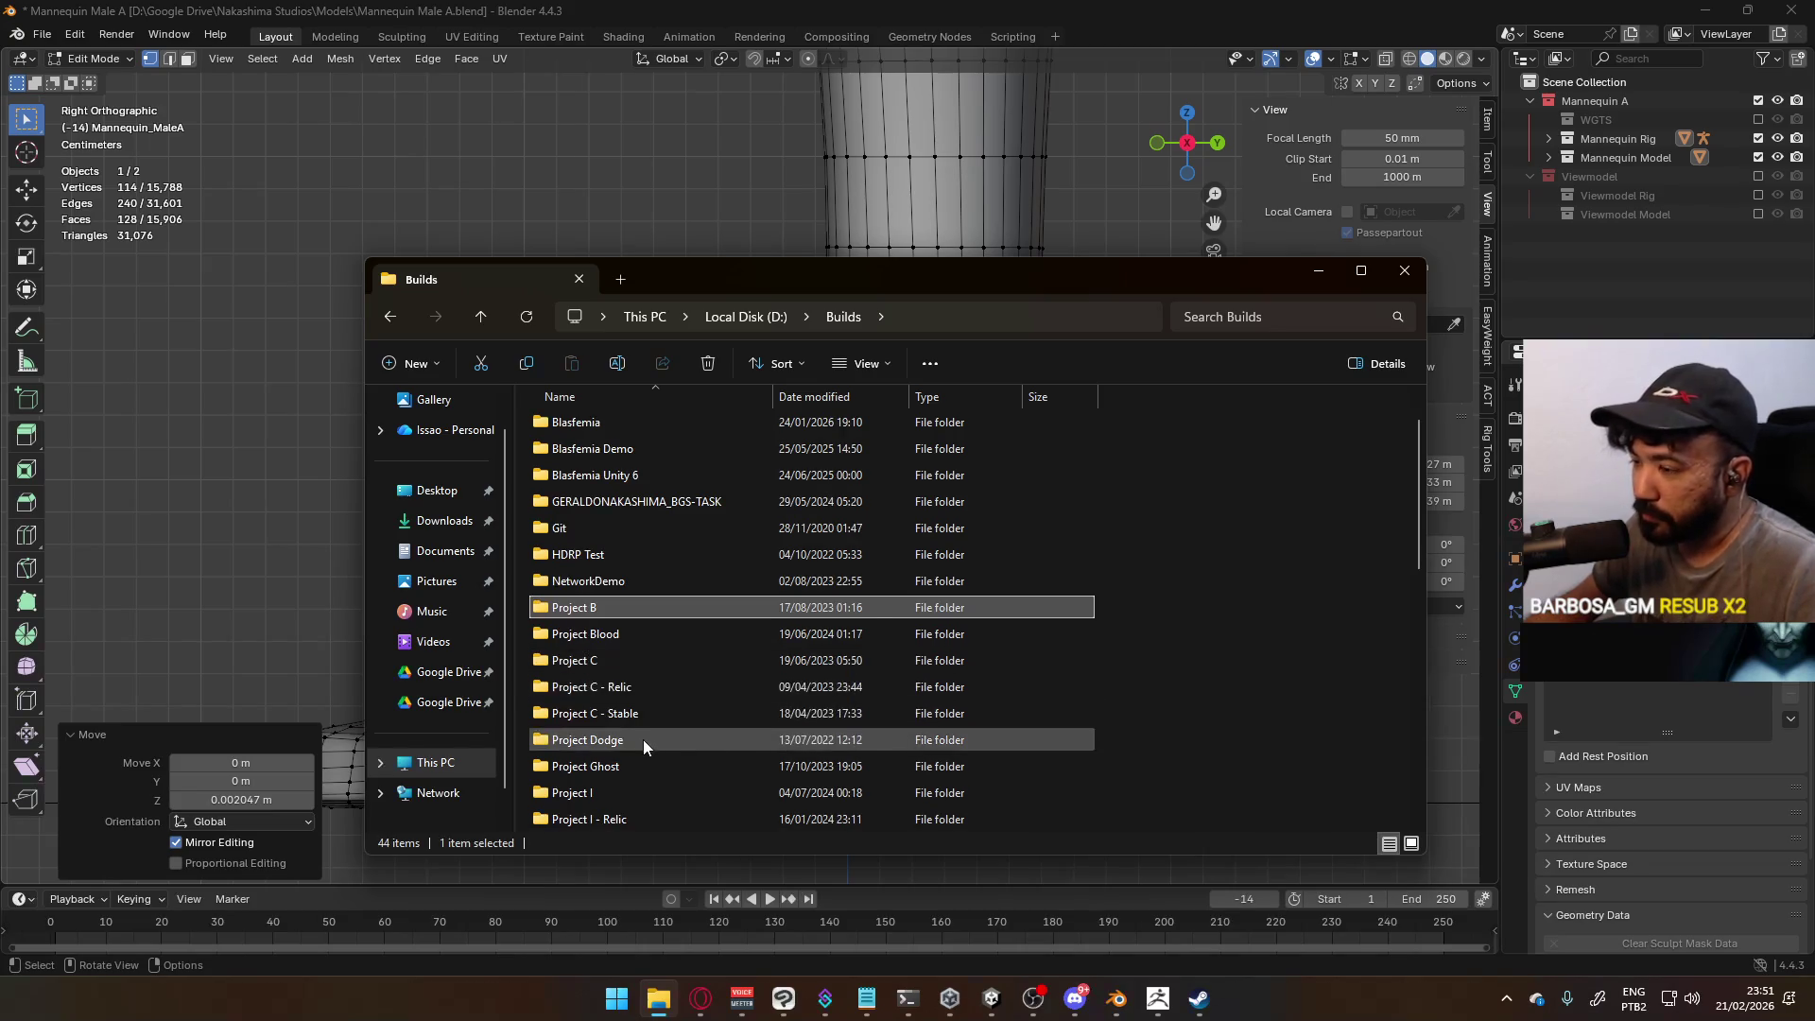
# Open D:\Builds\Project Dodge and launch Project Dodge.exe
pyautogui.click(641, 741)
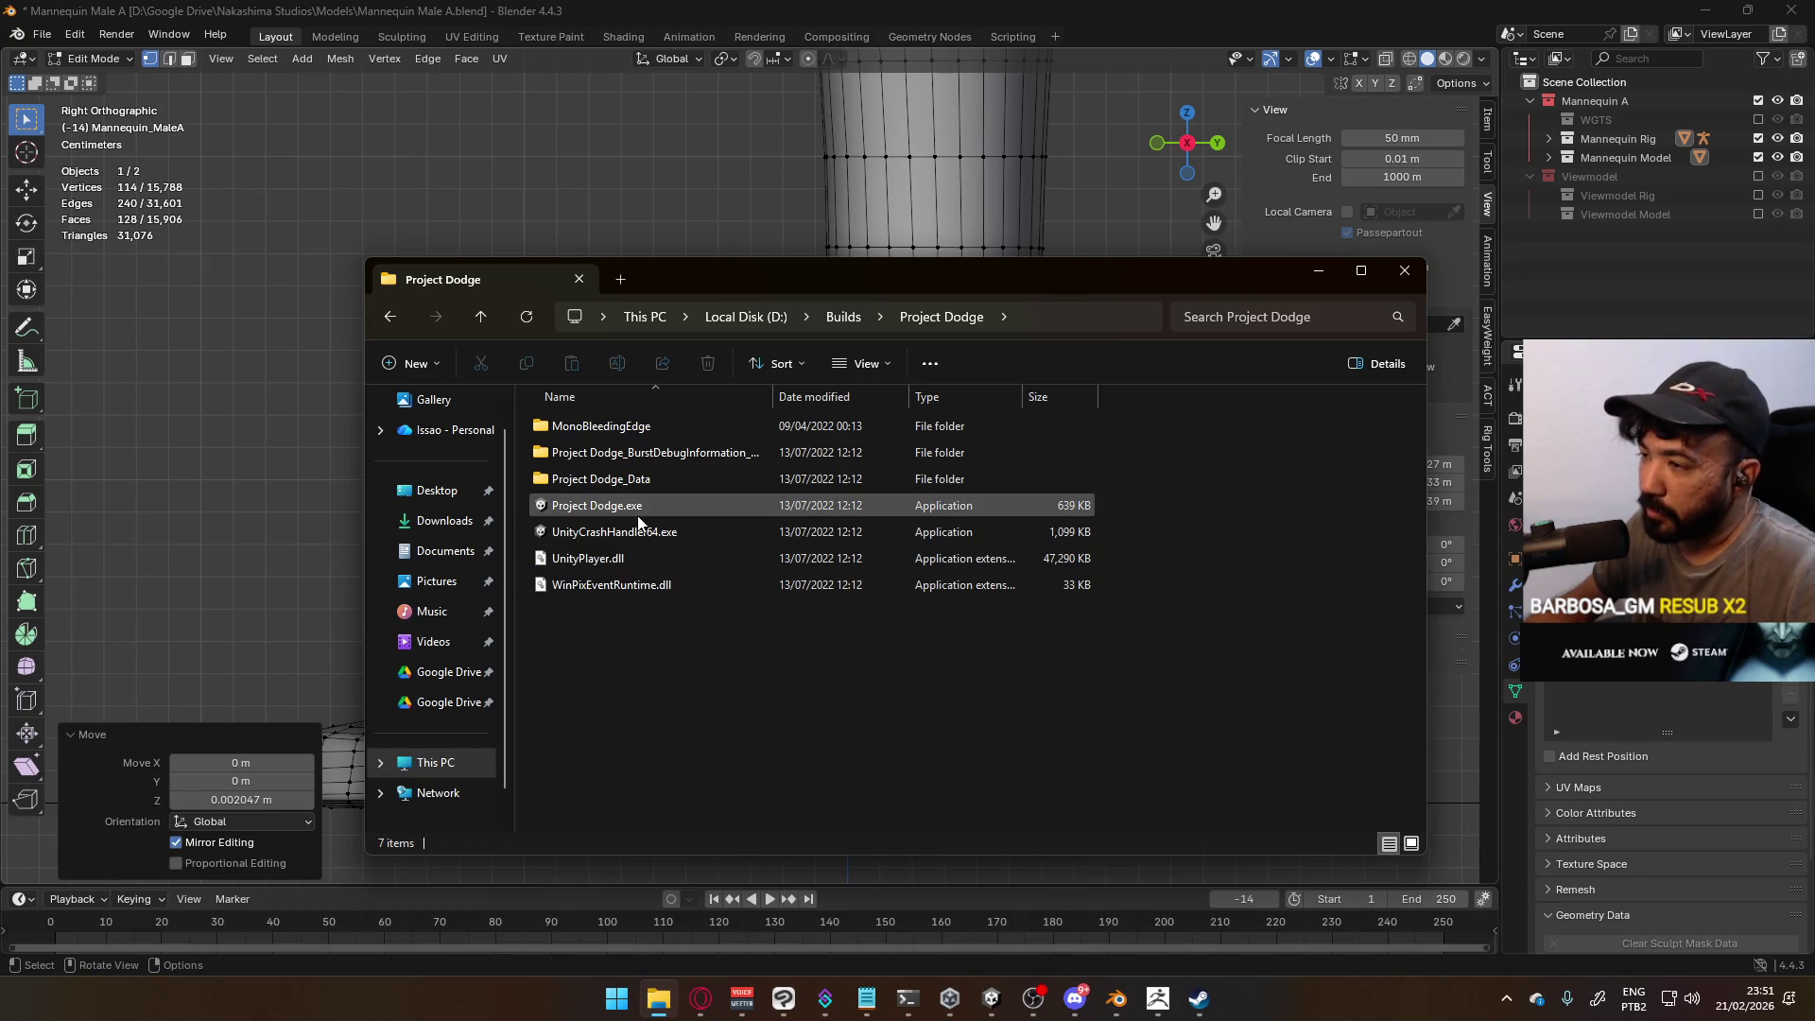
pyautogui.doubleClick(639, 516)
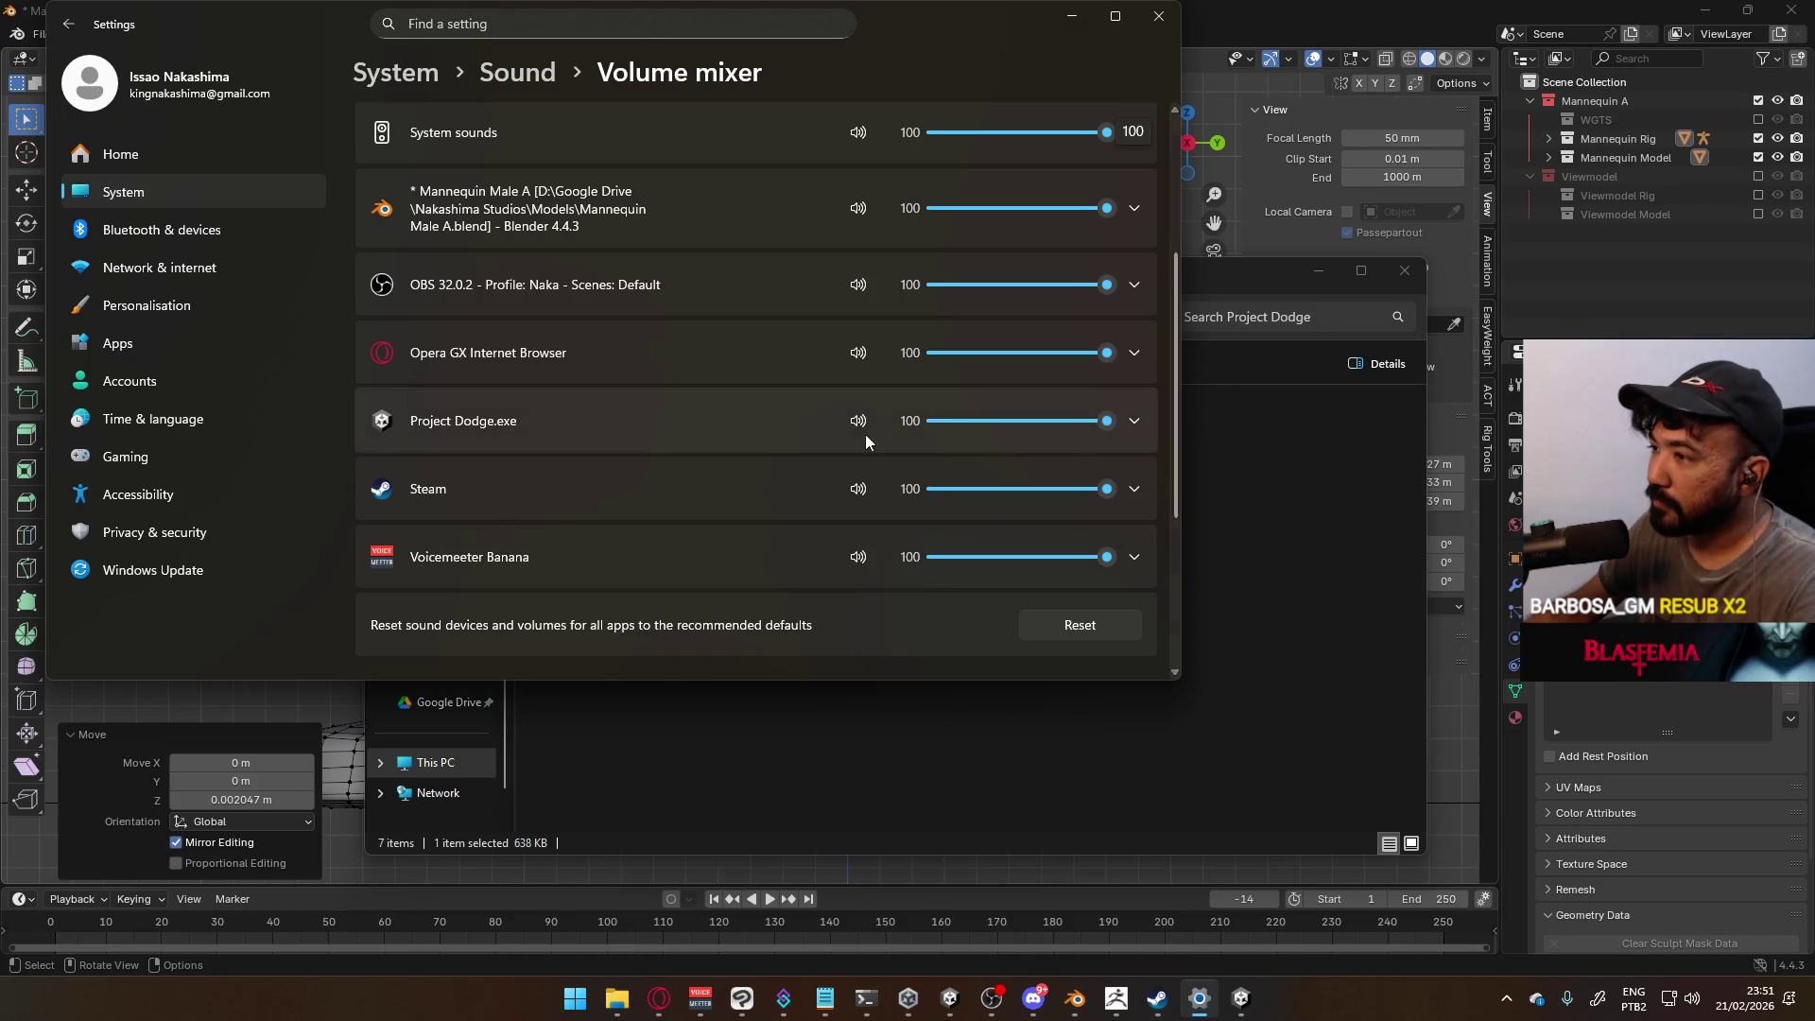
# Mute Project Dodge.exe in the Windows volume mixer
pyautogui.click(857, 422)
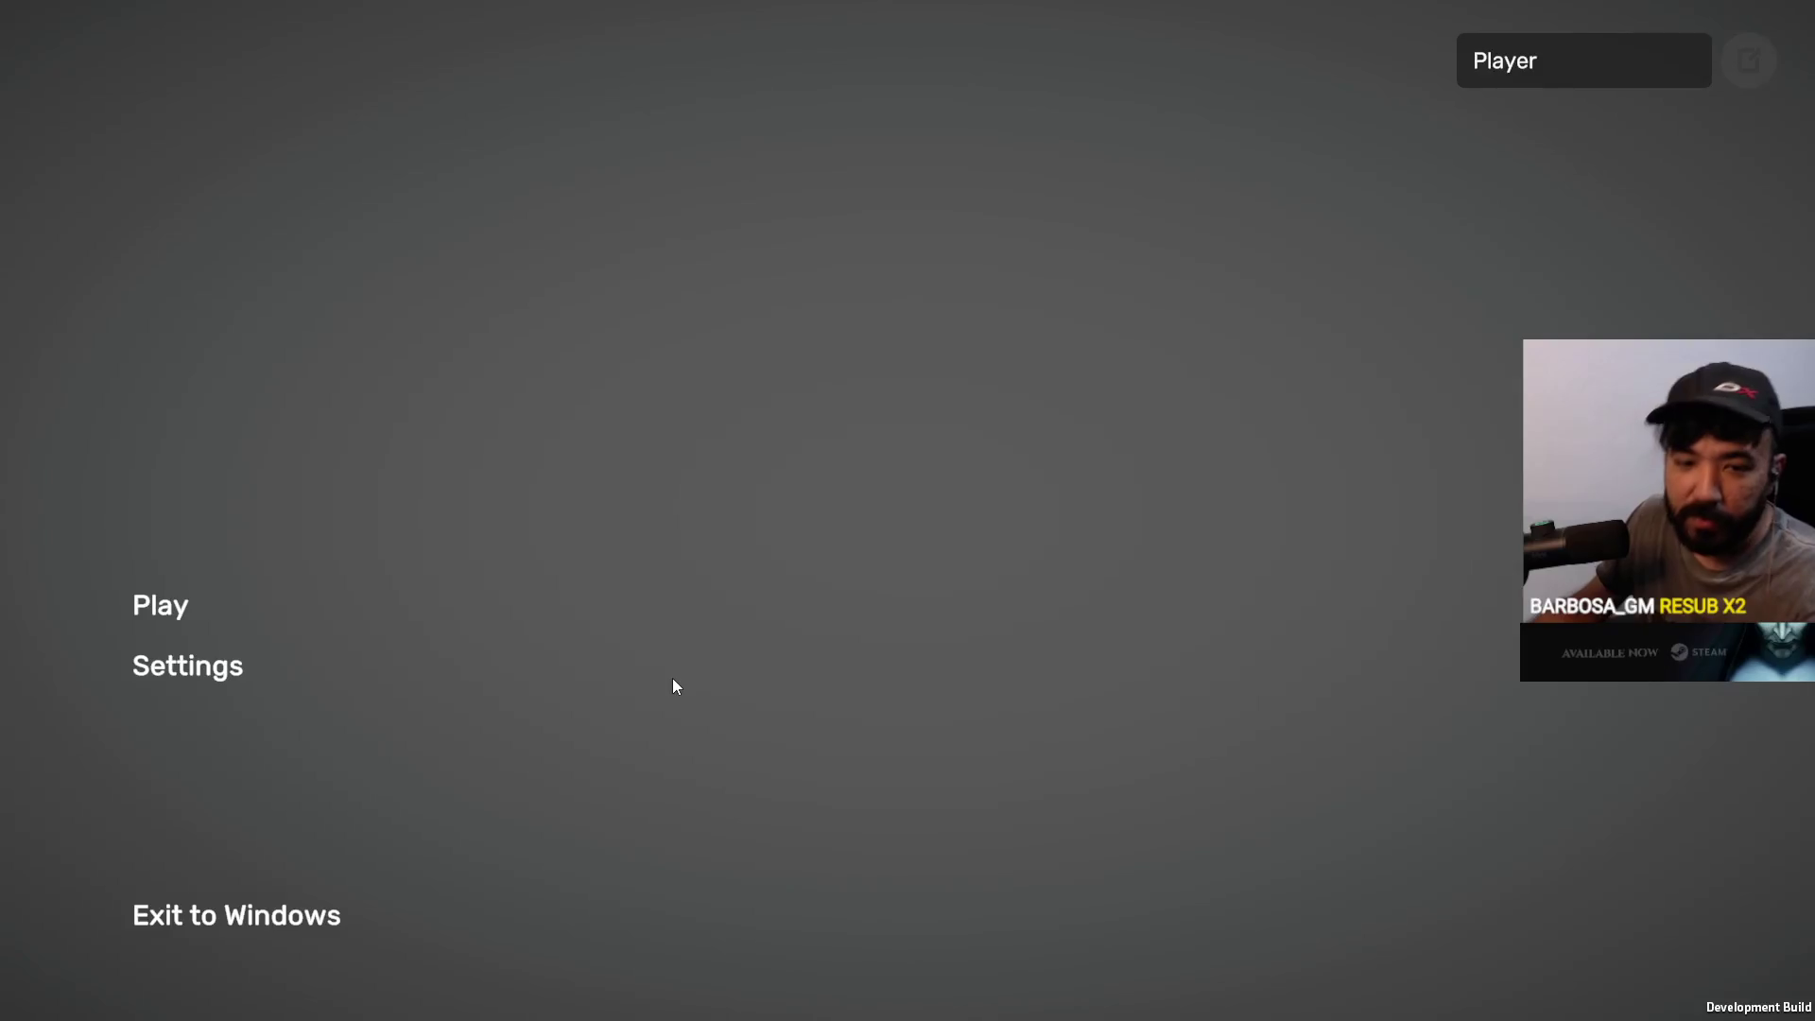
# Glance at Settings, return to the main menu, and choose Play then Host
pyautogui.click(216, 662)
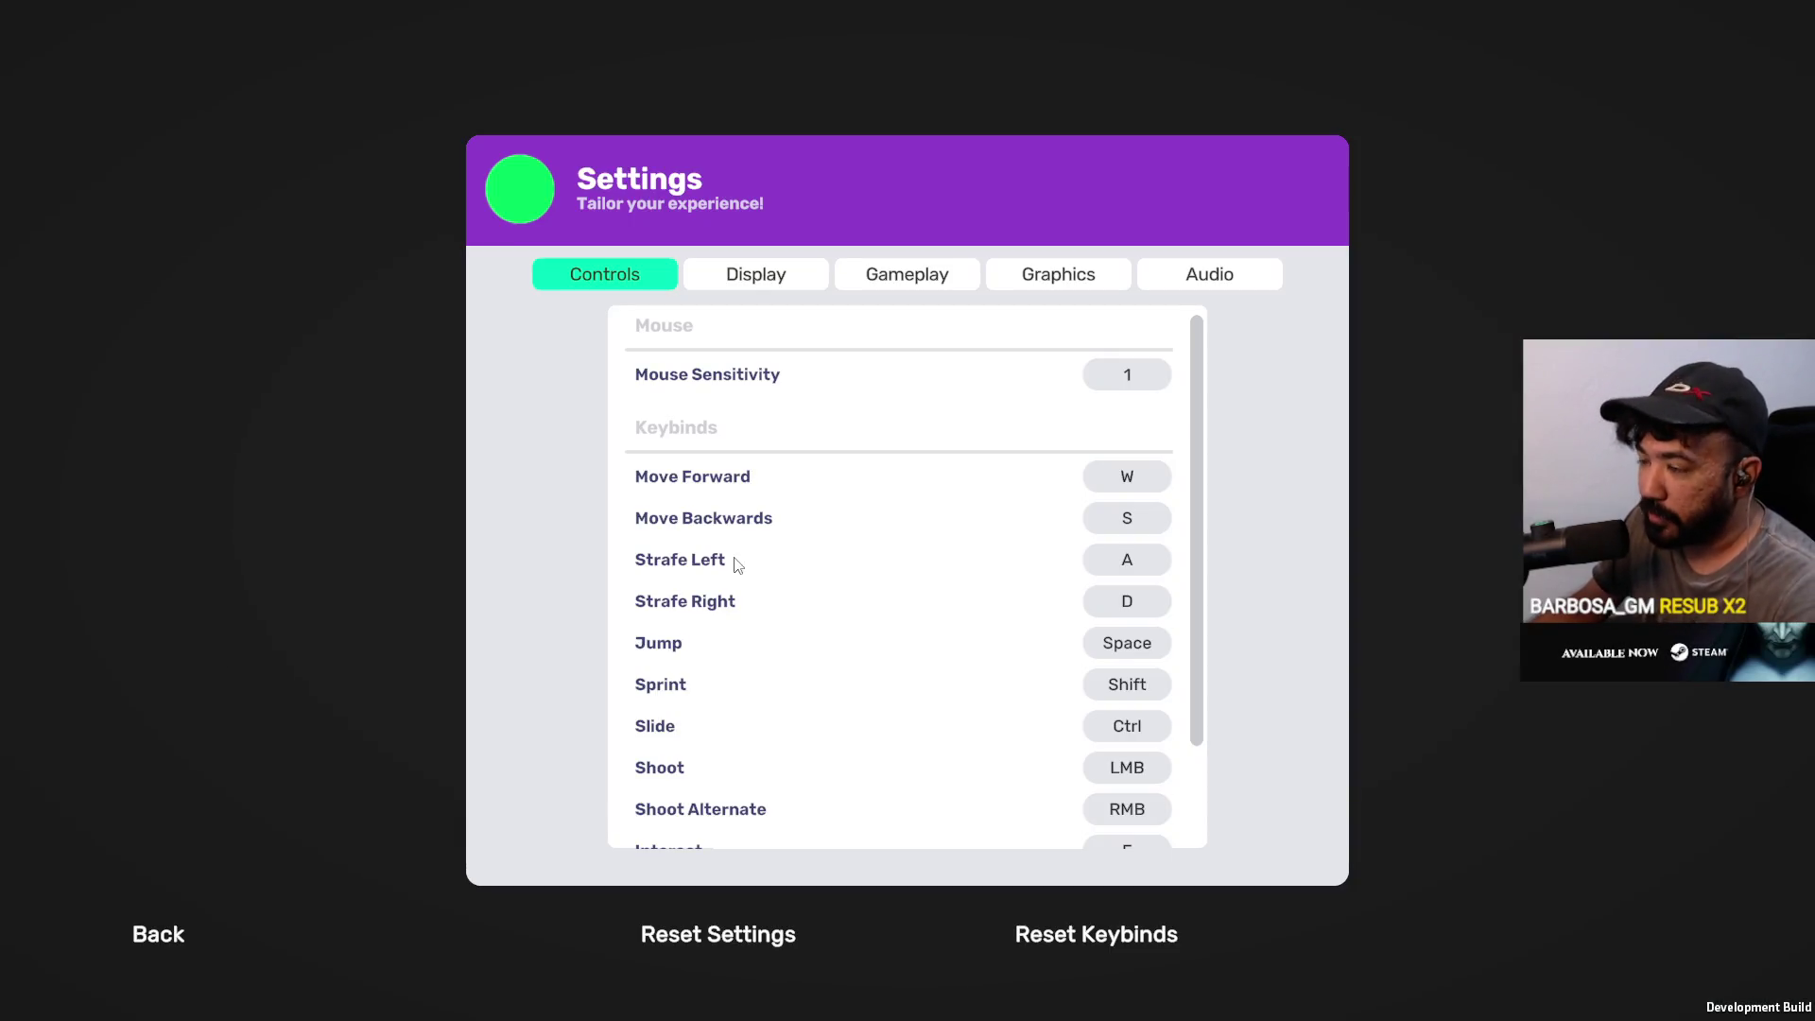
pyautogui.click(158, 934)
pyautogui.click(160, 607)
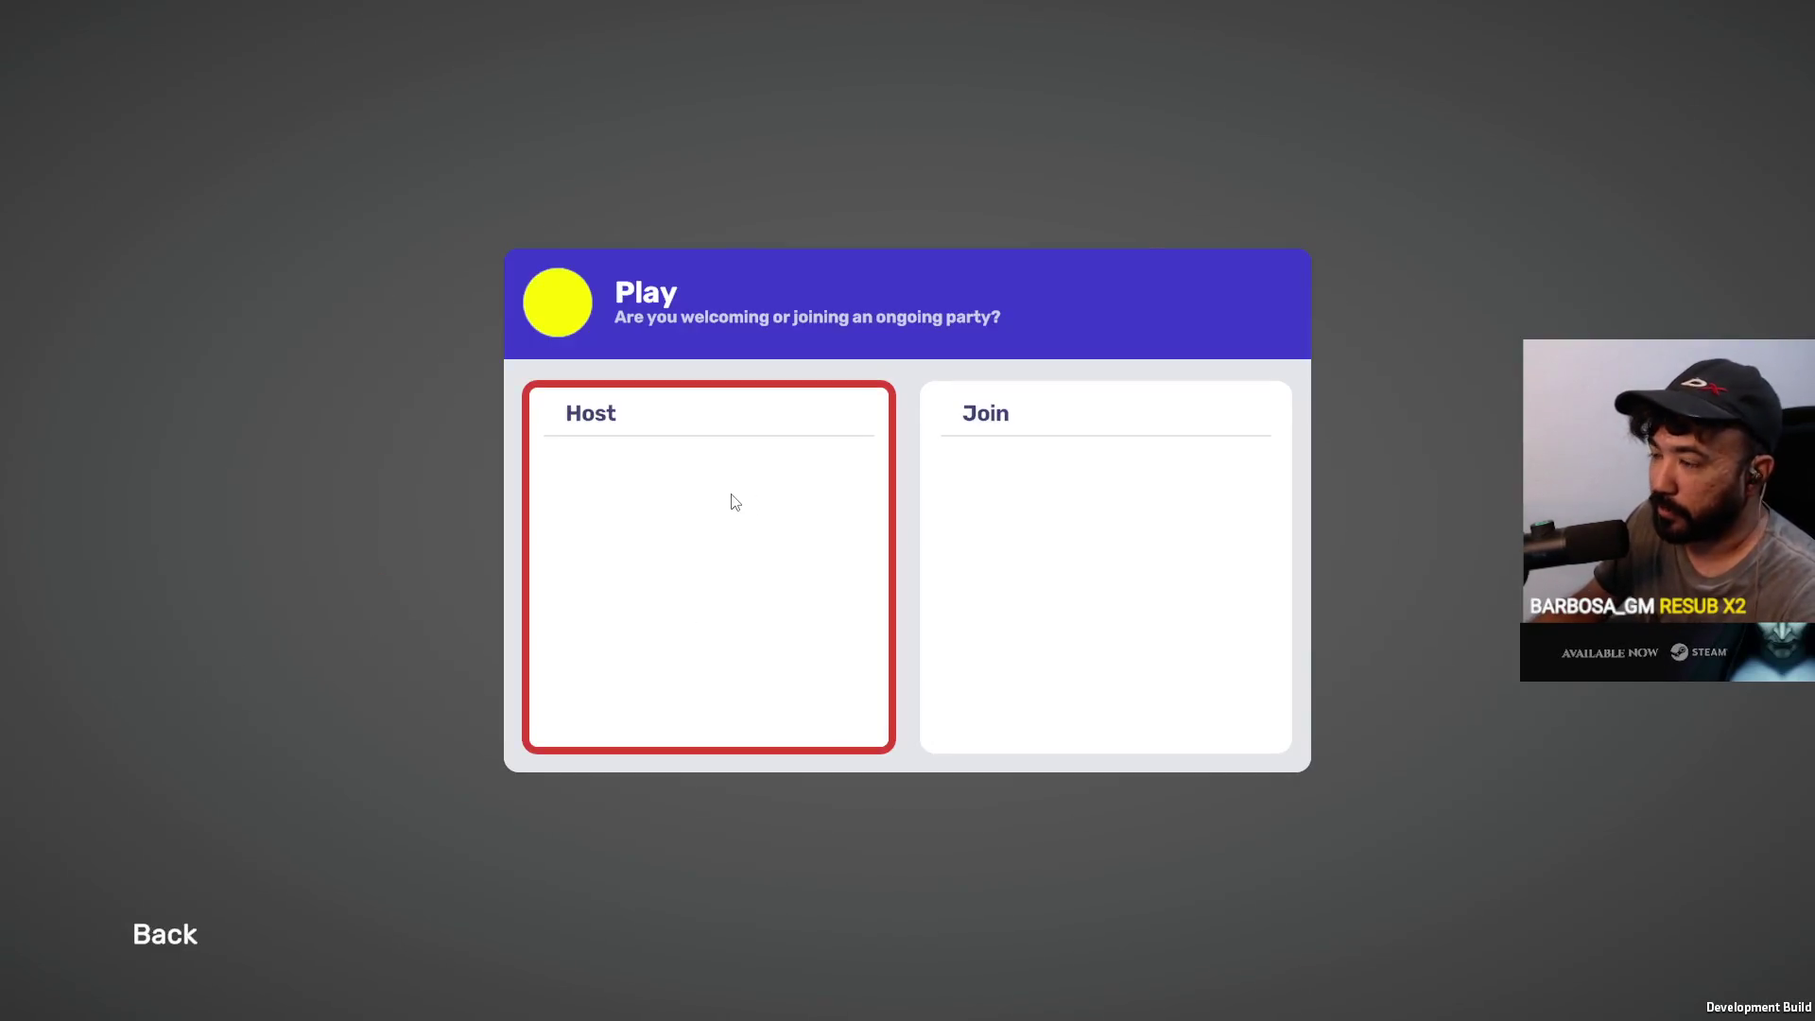
pyautogui.click(734, 502)
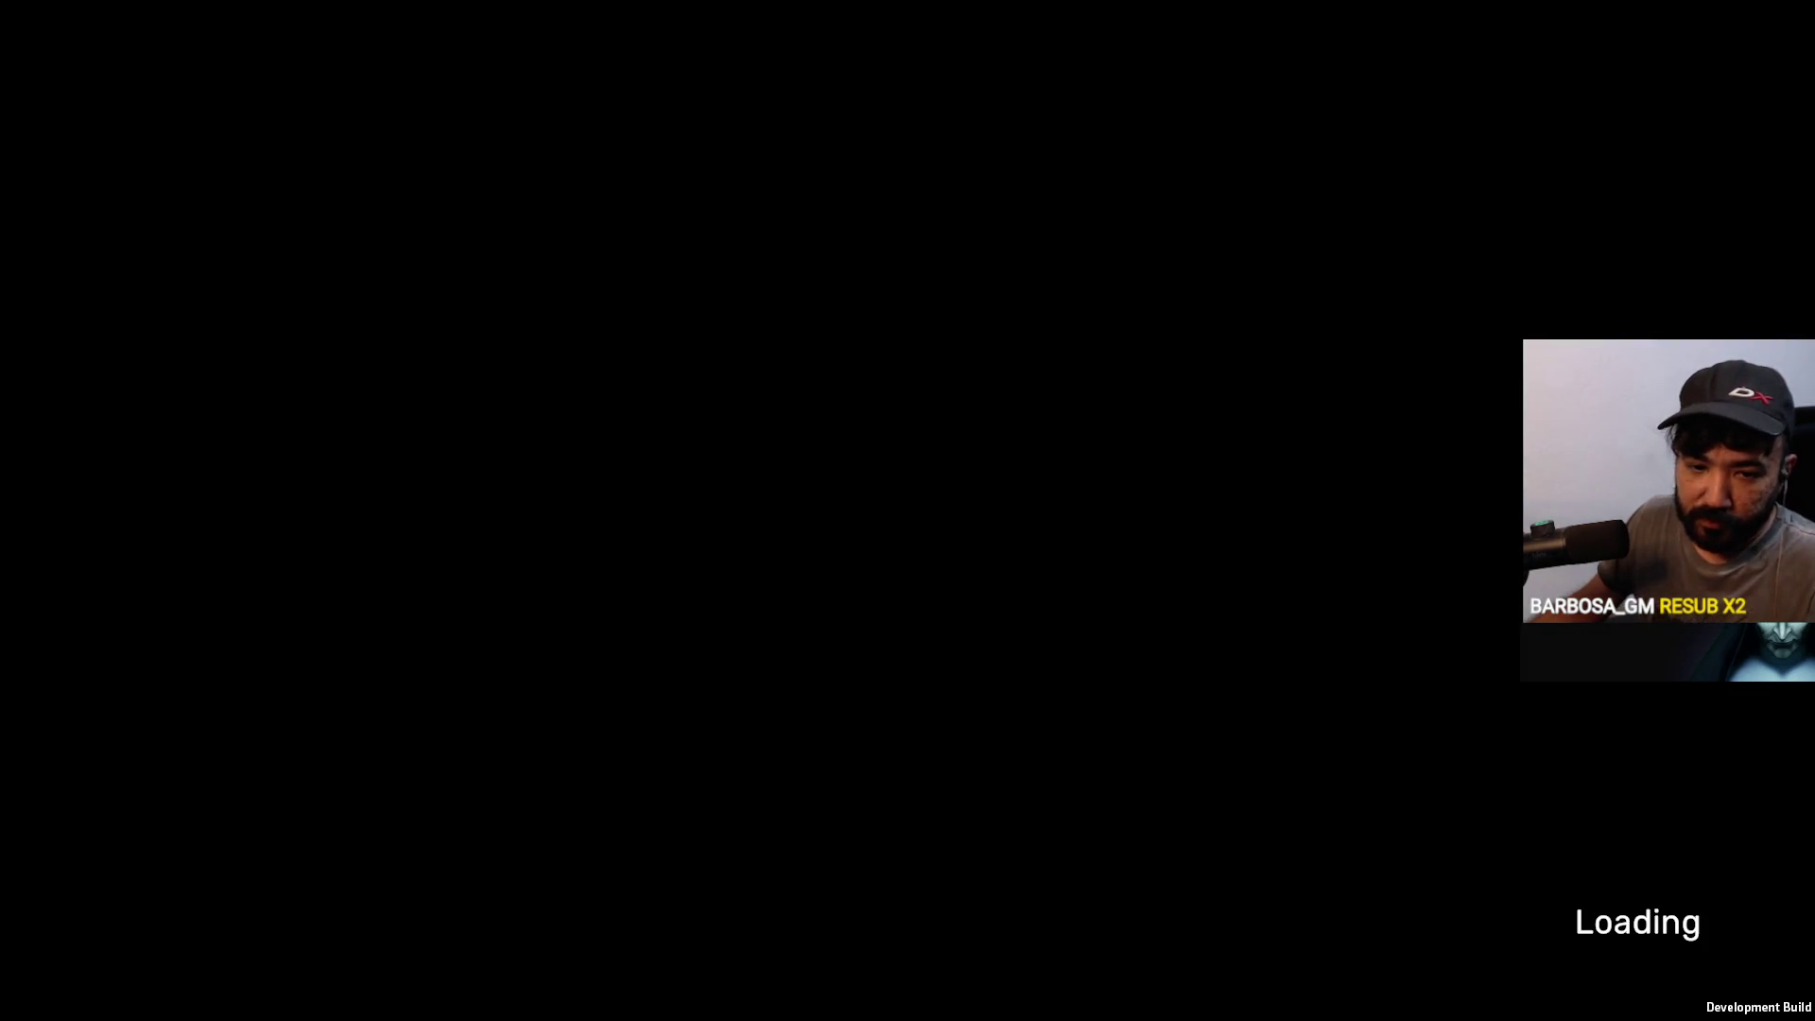
# Run the mannequin forward, left and right across the grid platform, then pause the game
pyautogui.press('w')
pyautogui.press('a')
pyautogui.press('d')
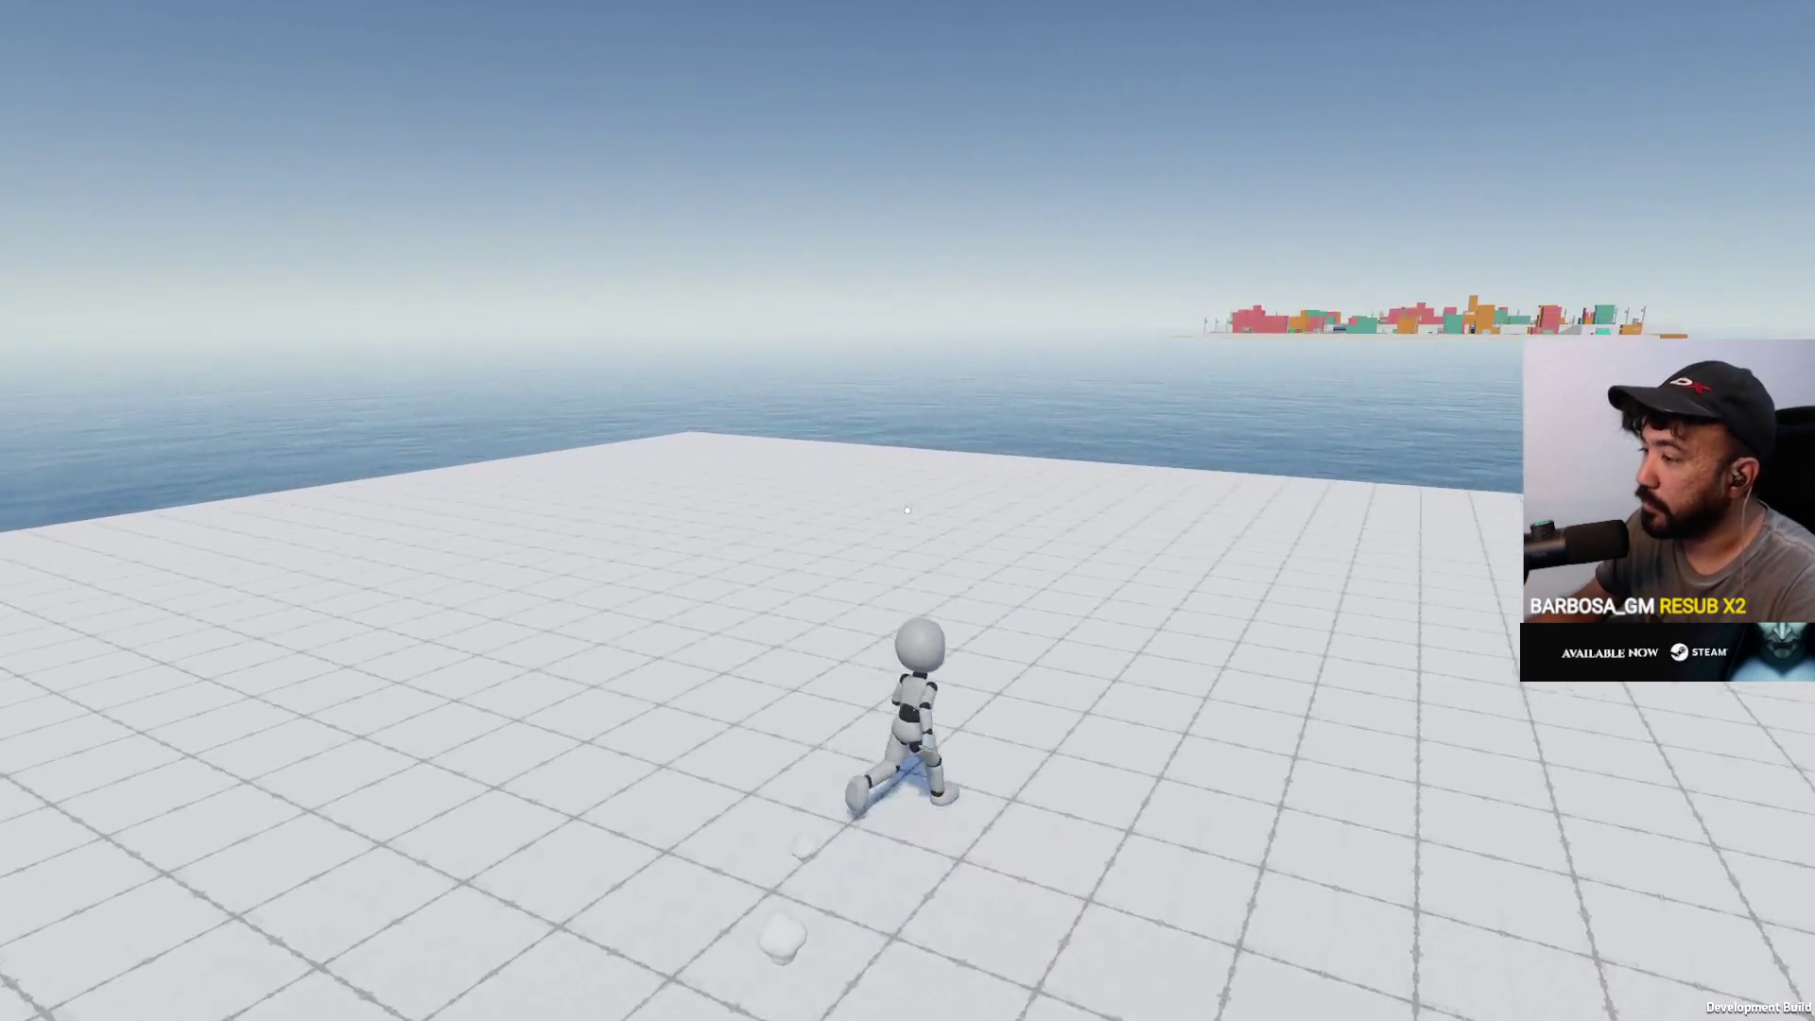
pyautogui.press('w')
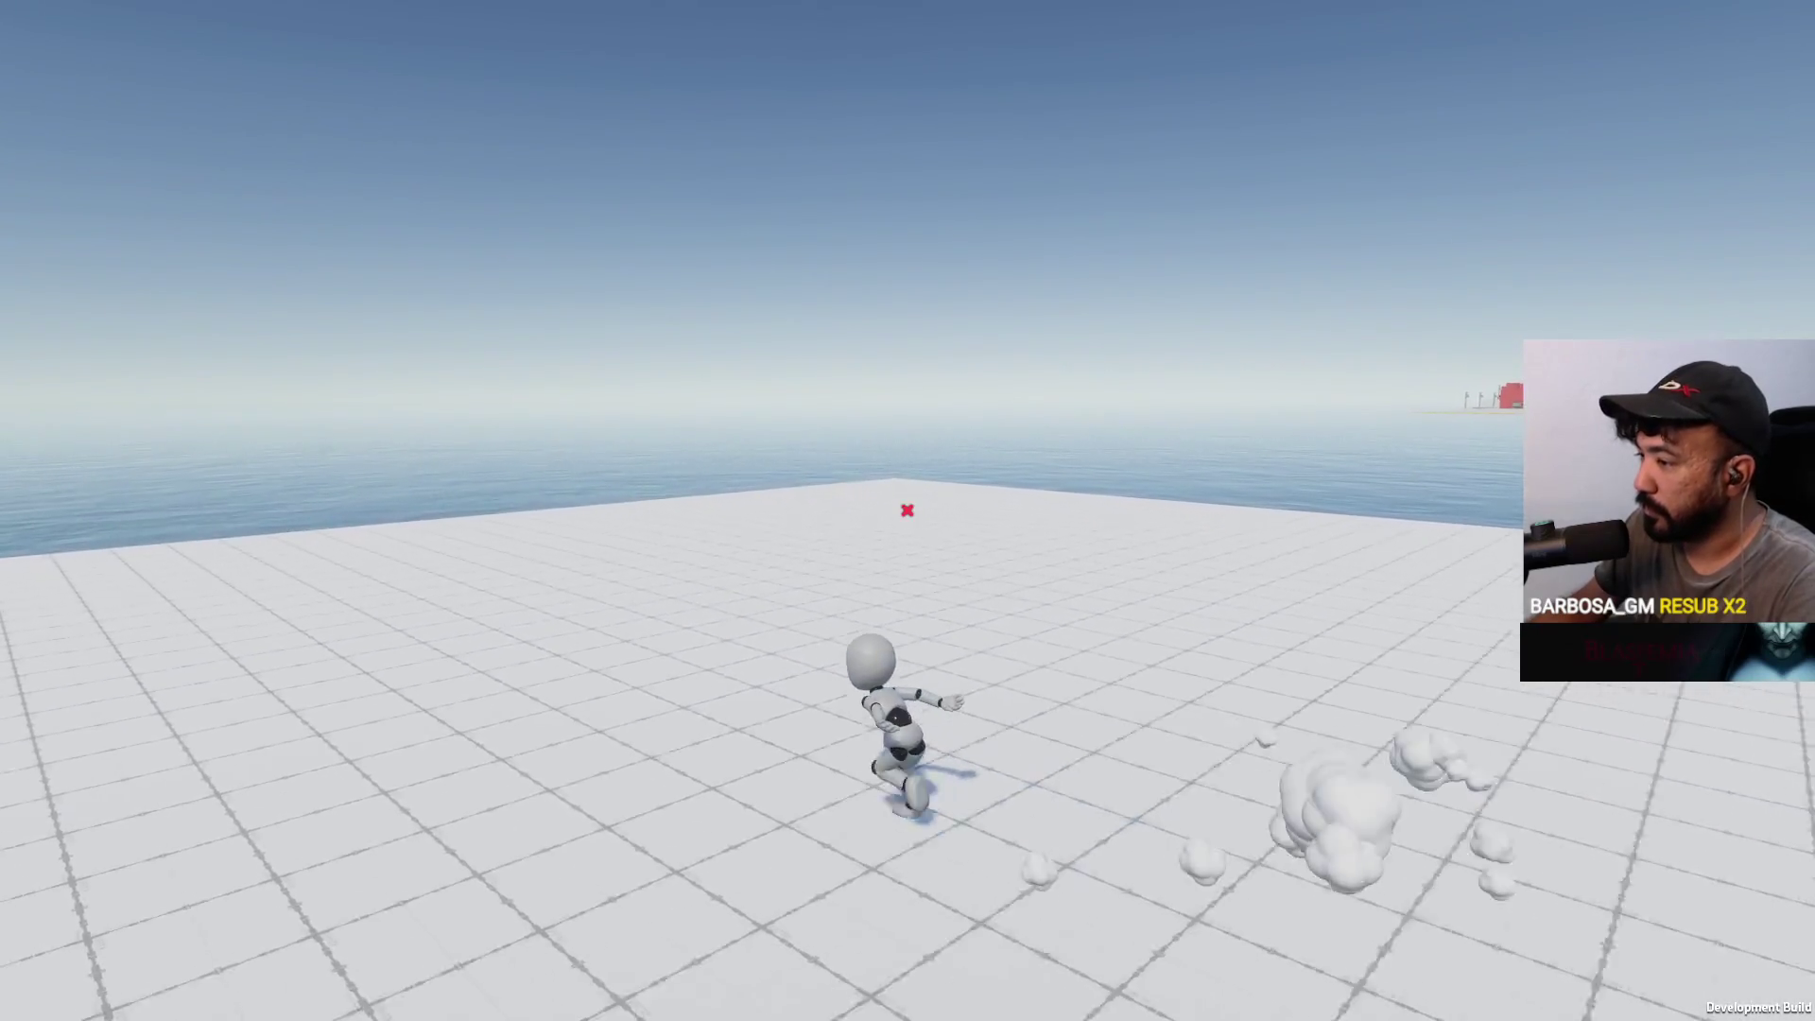
pyautogui.press('d')
pyautogui.press('a')
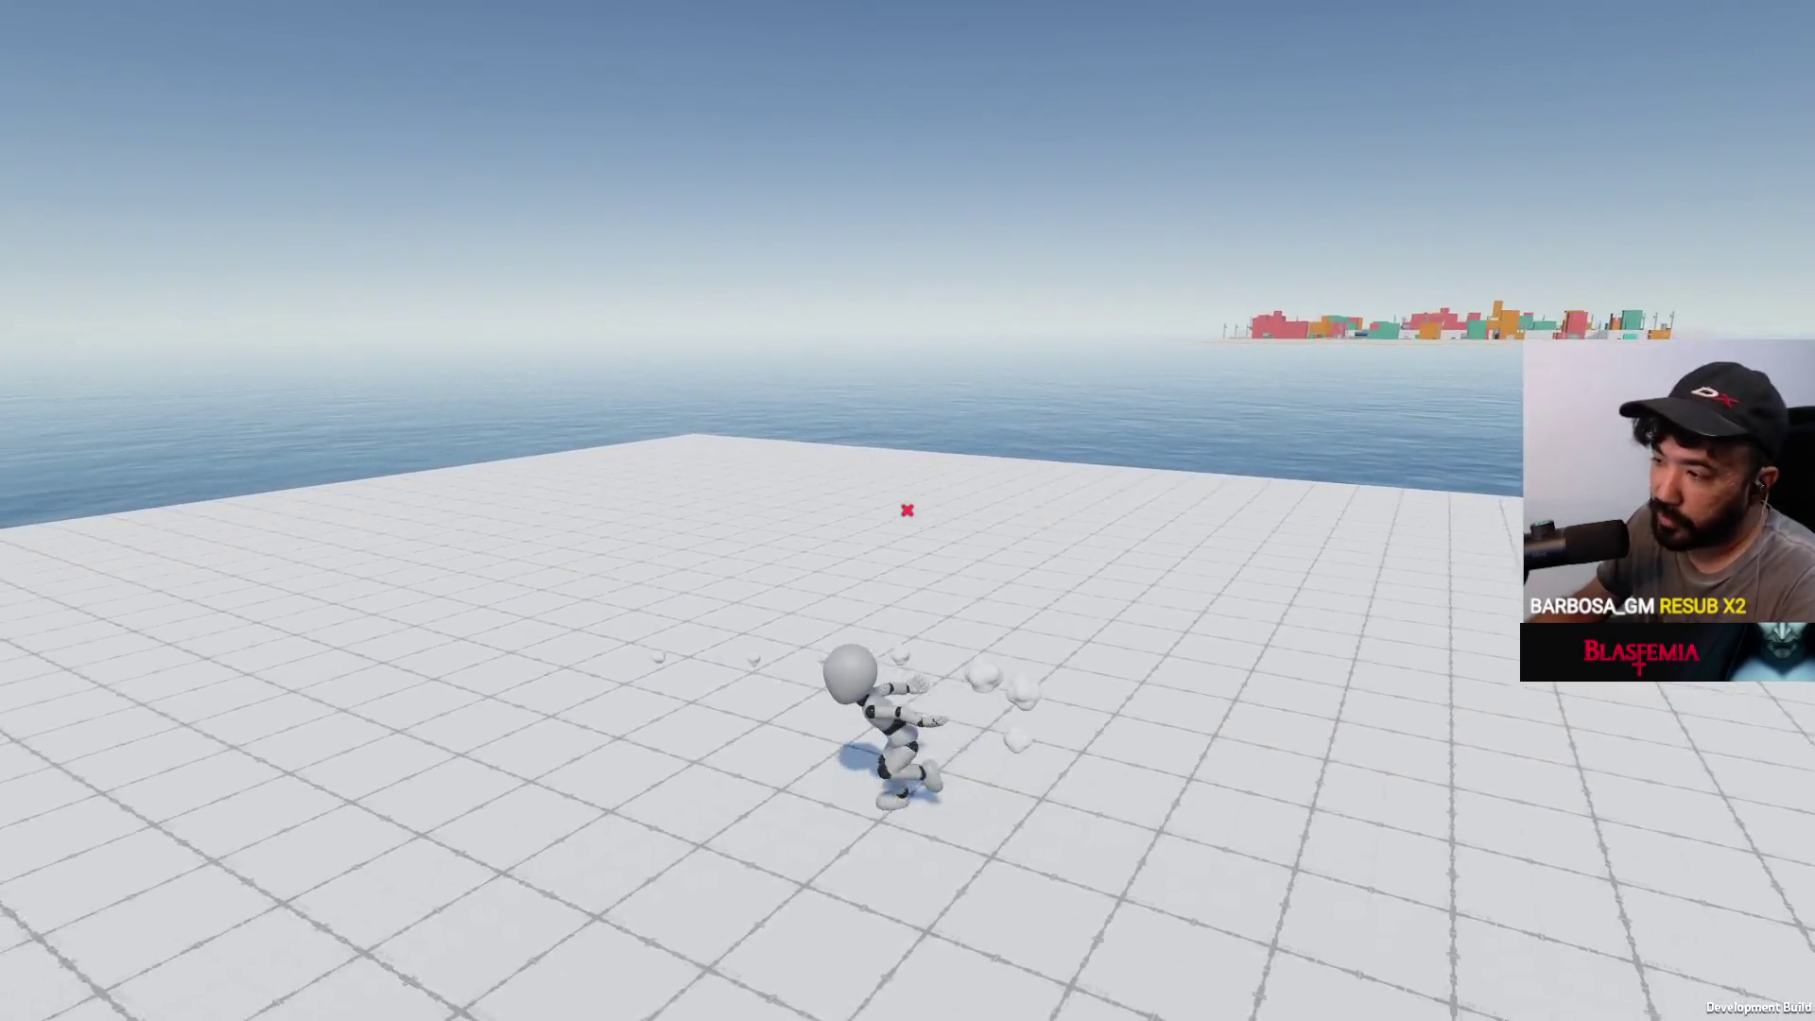
pyautogui.press('w')
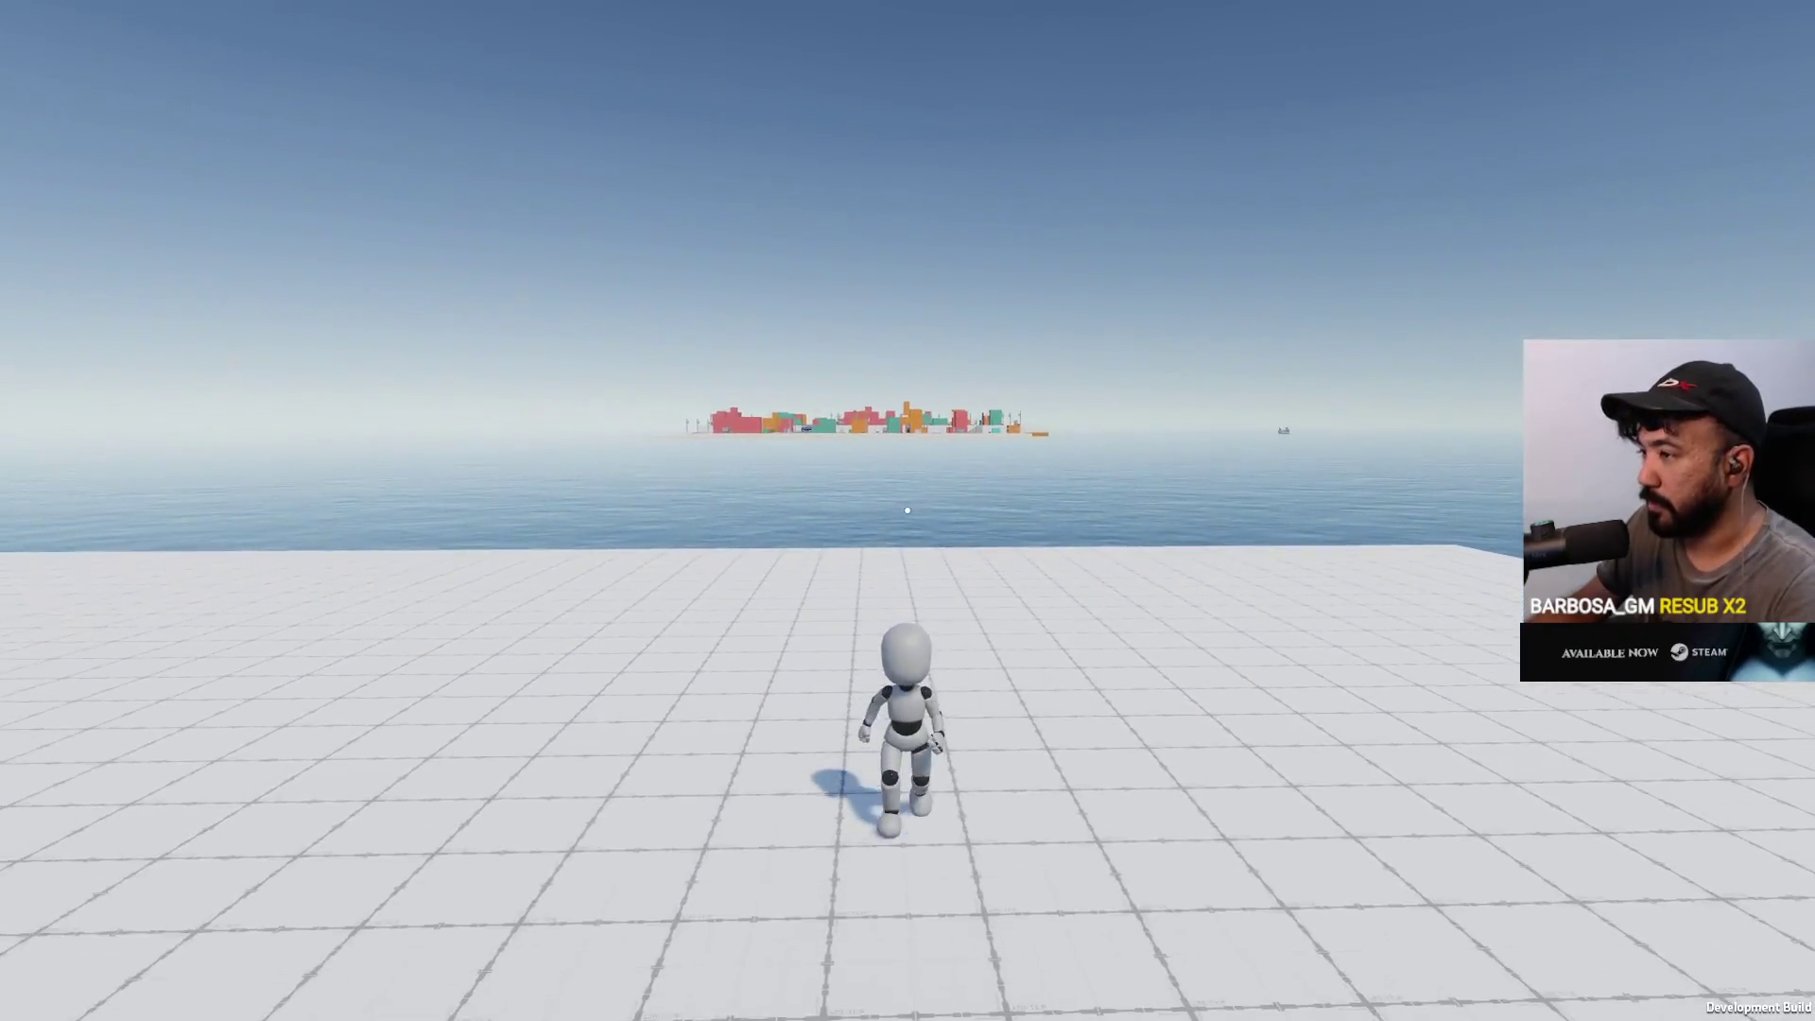
pyautogui.press('Escape')
# Change Mouse Sensitivity from 1 to 4, reset keybinds to default, and close Settings
pyautogui.click(209, 743)
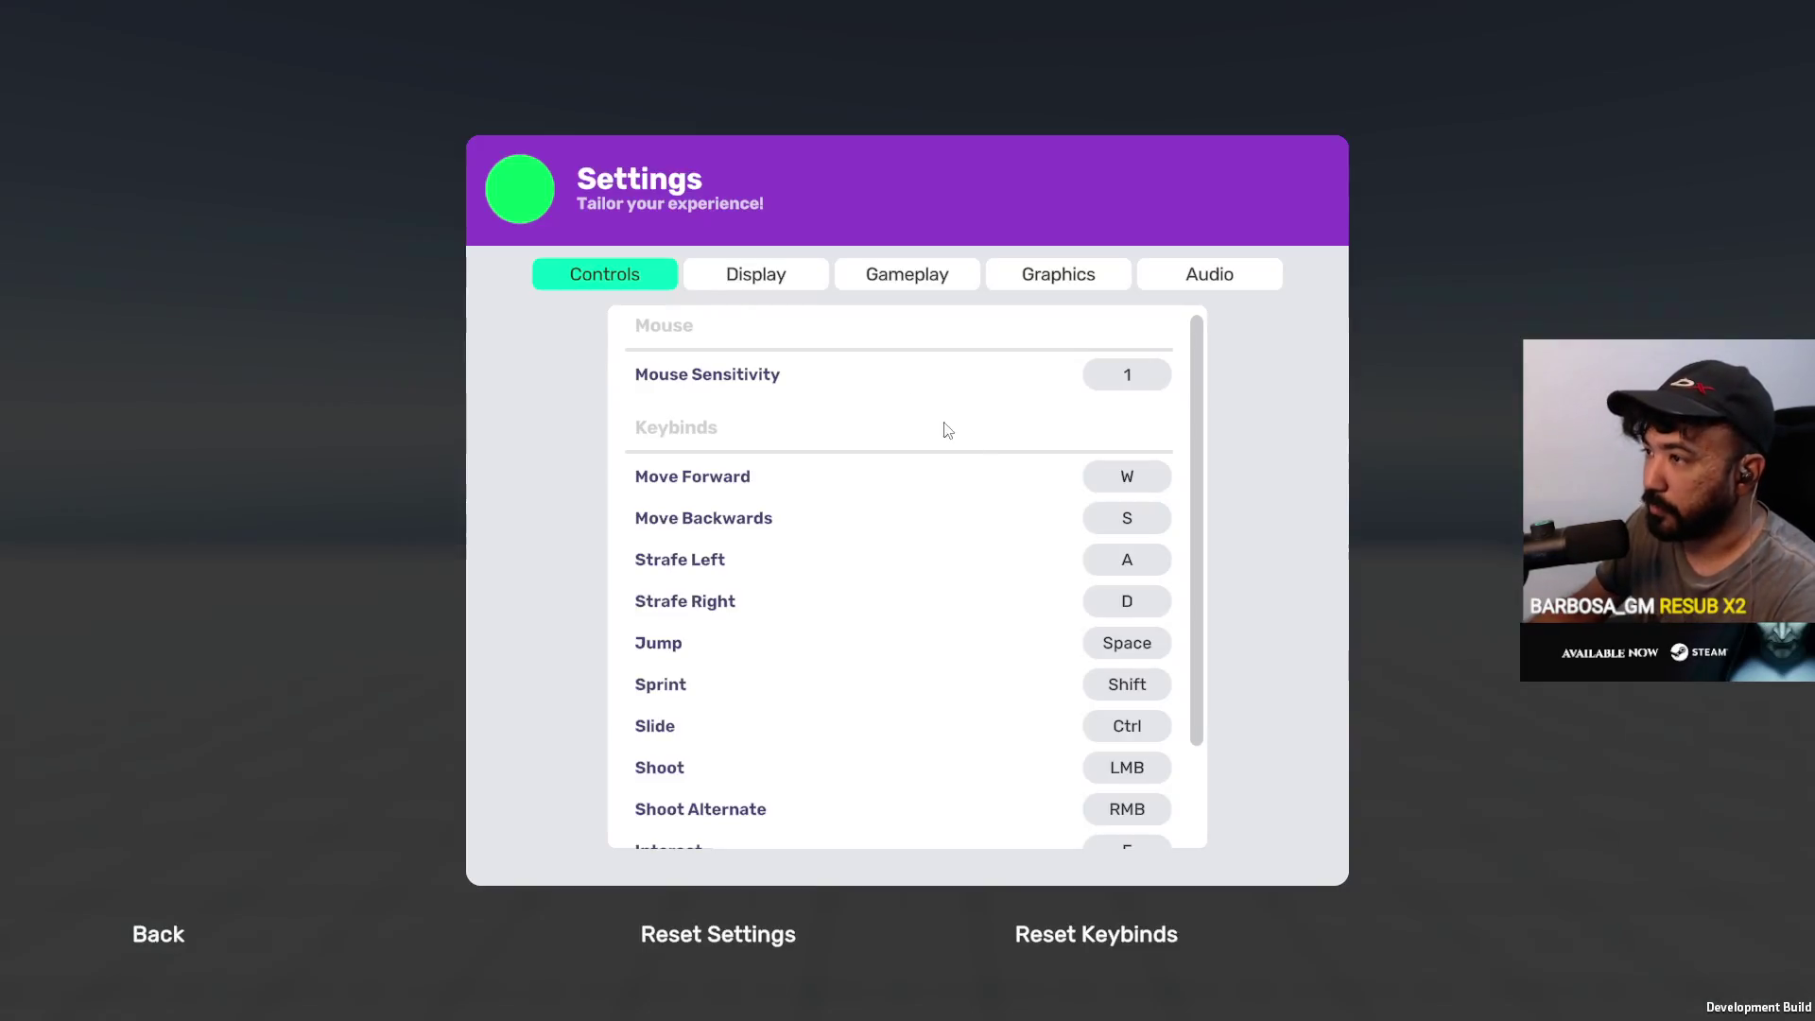
pyautogui.click(1130, 379)
pyautogui.write('4')
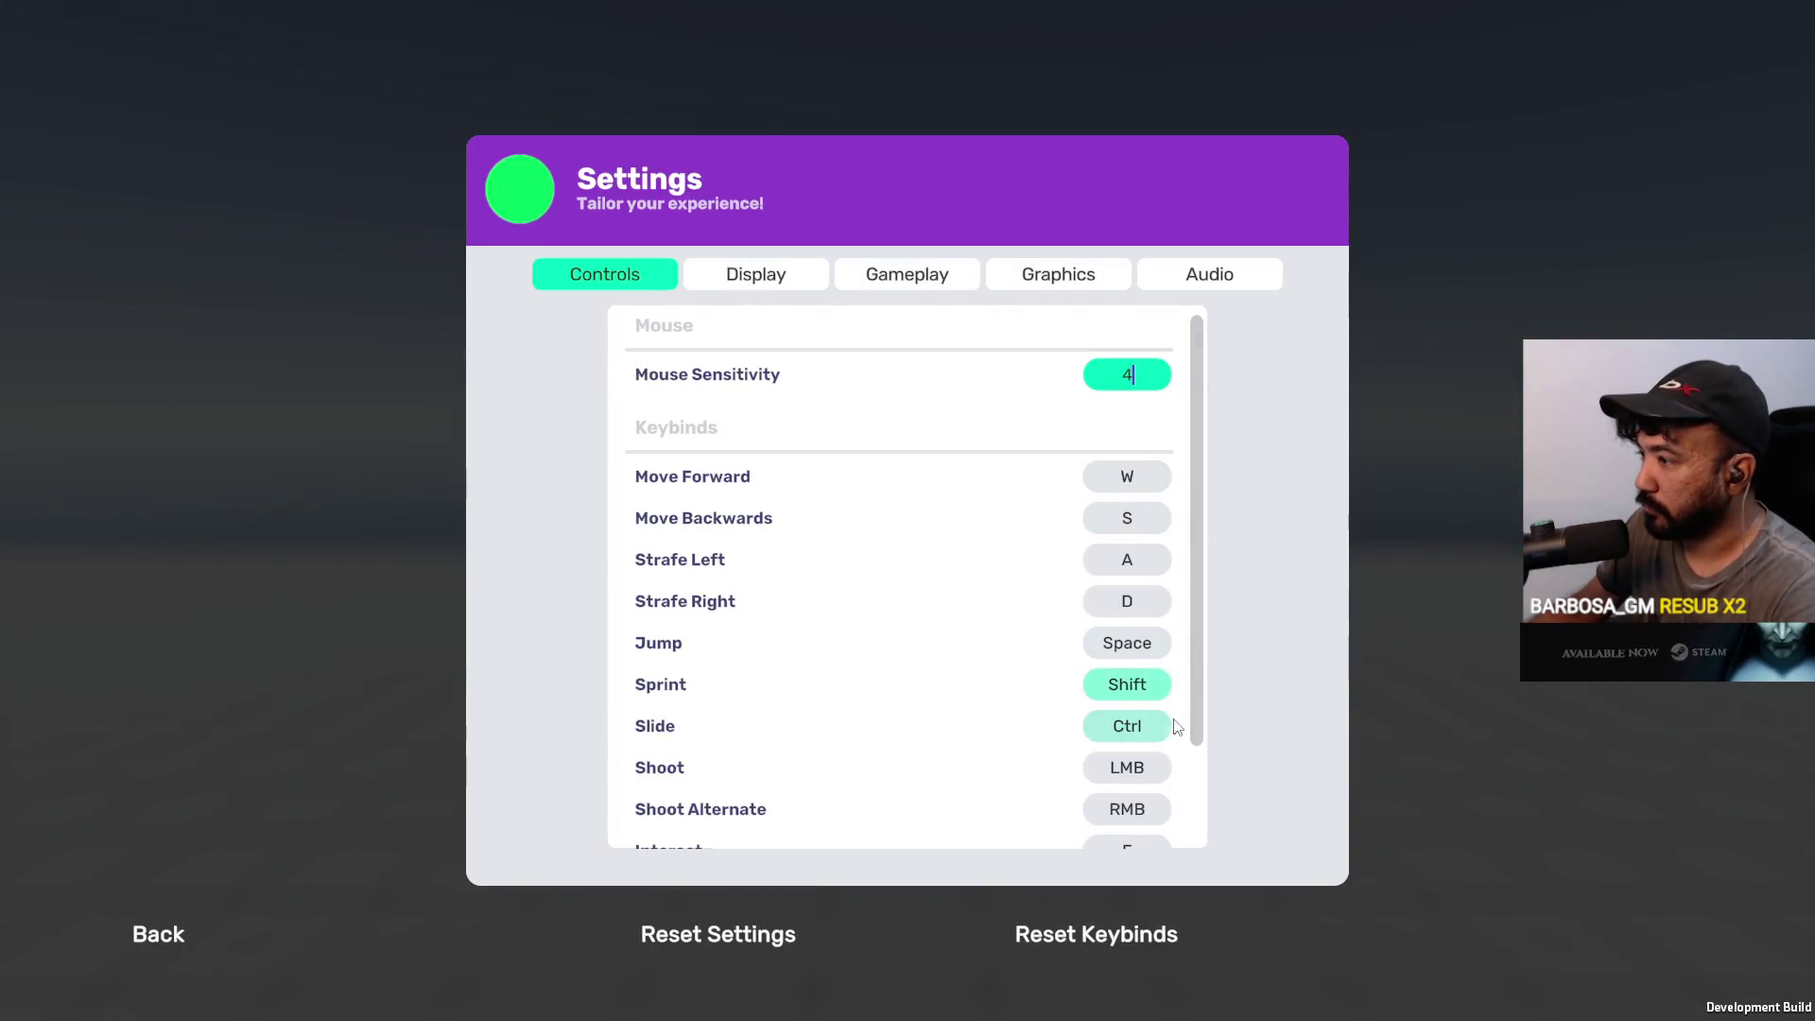
pyautogui.click(1097, 934)
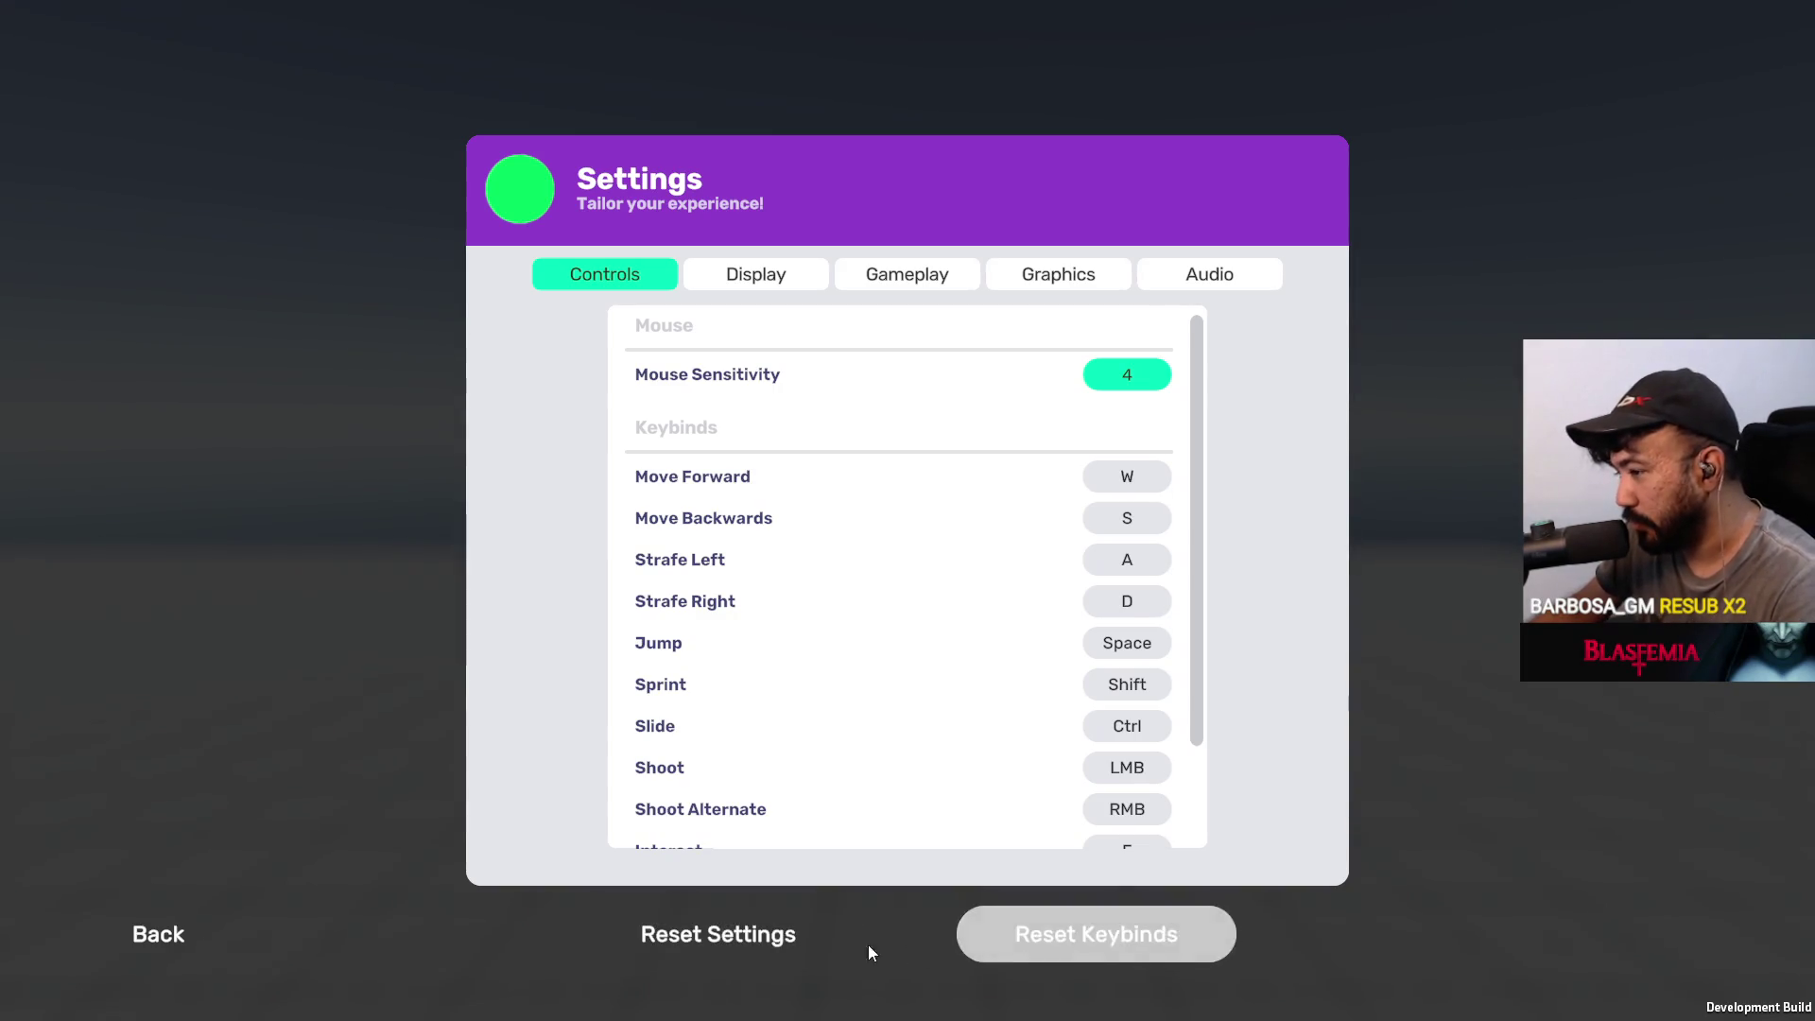
pyautogui.press('Escape')
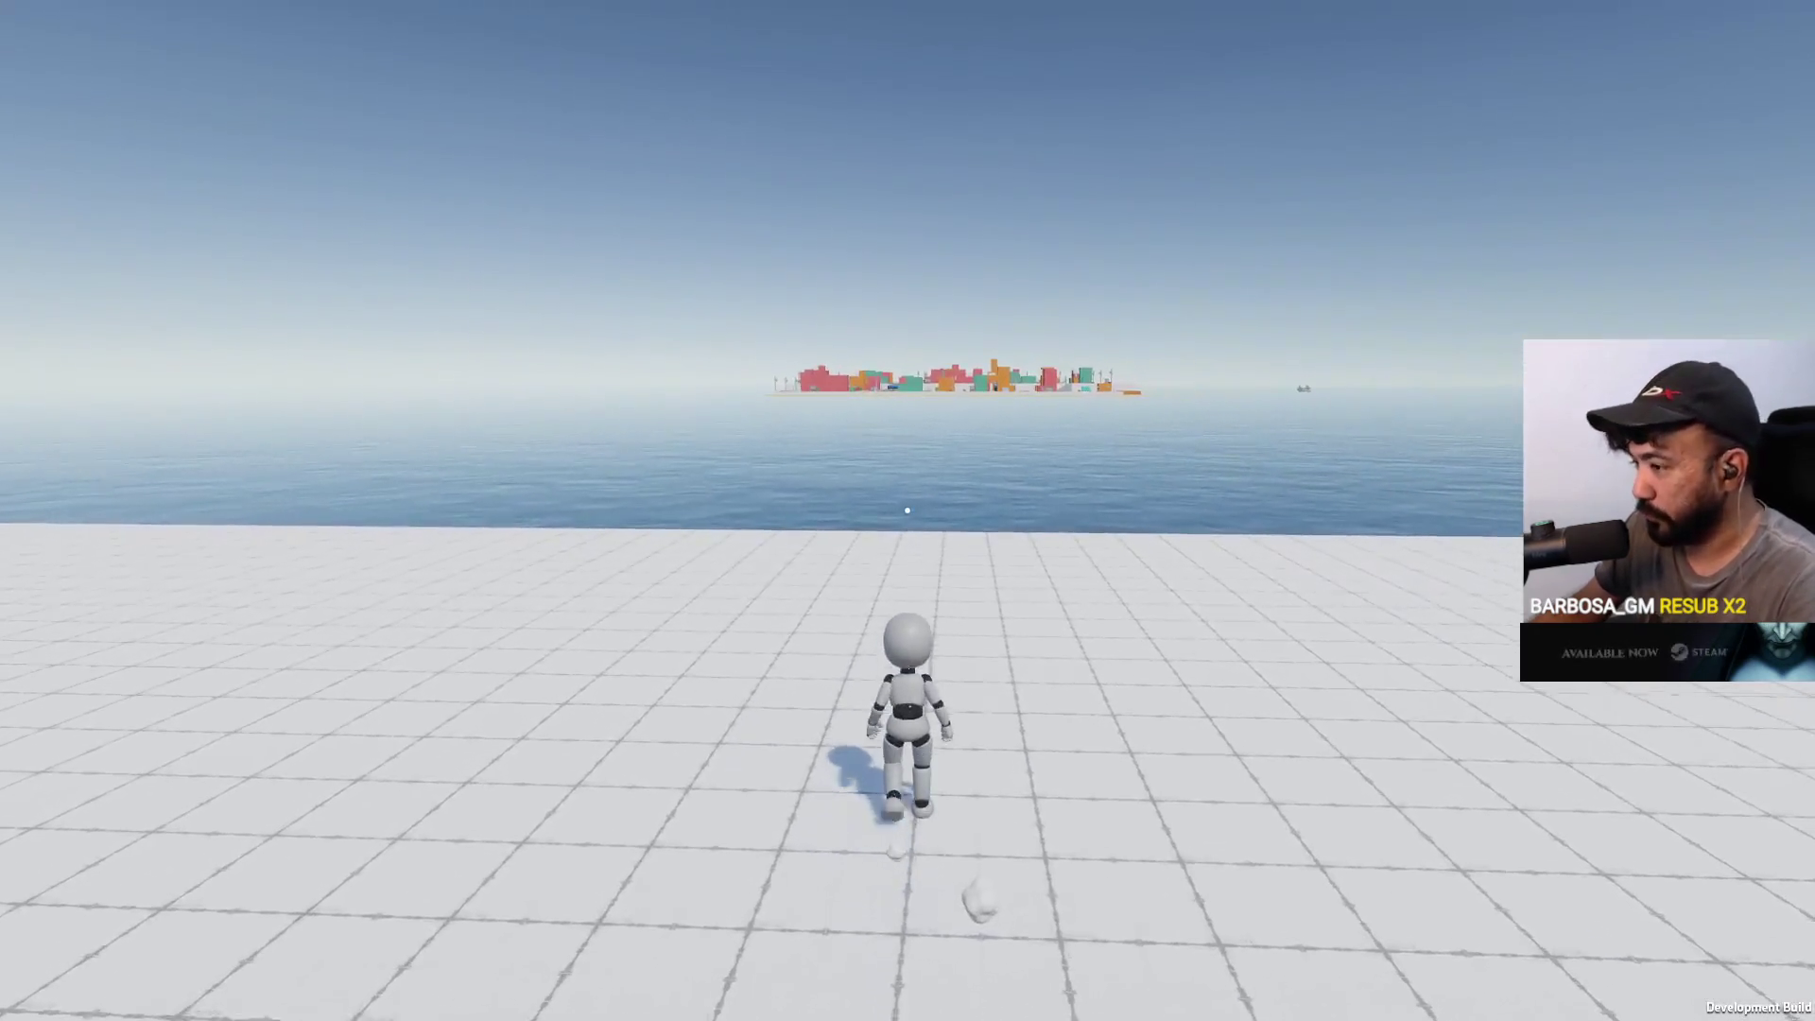
# Start the match from the pause menu and run the mannequin around during the countdown
pyautogui.press('Escape')
pyautogui.click(1613, 932)
pyautogui.press('a')
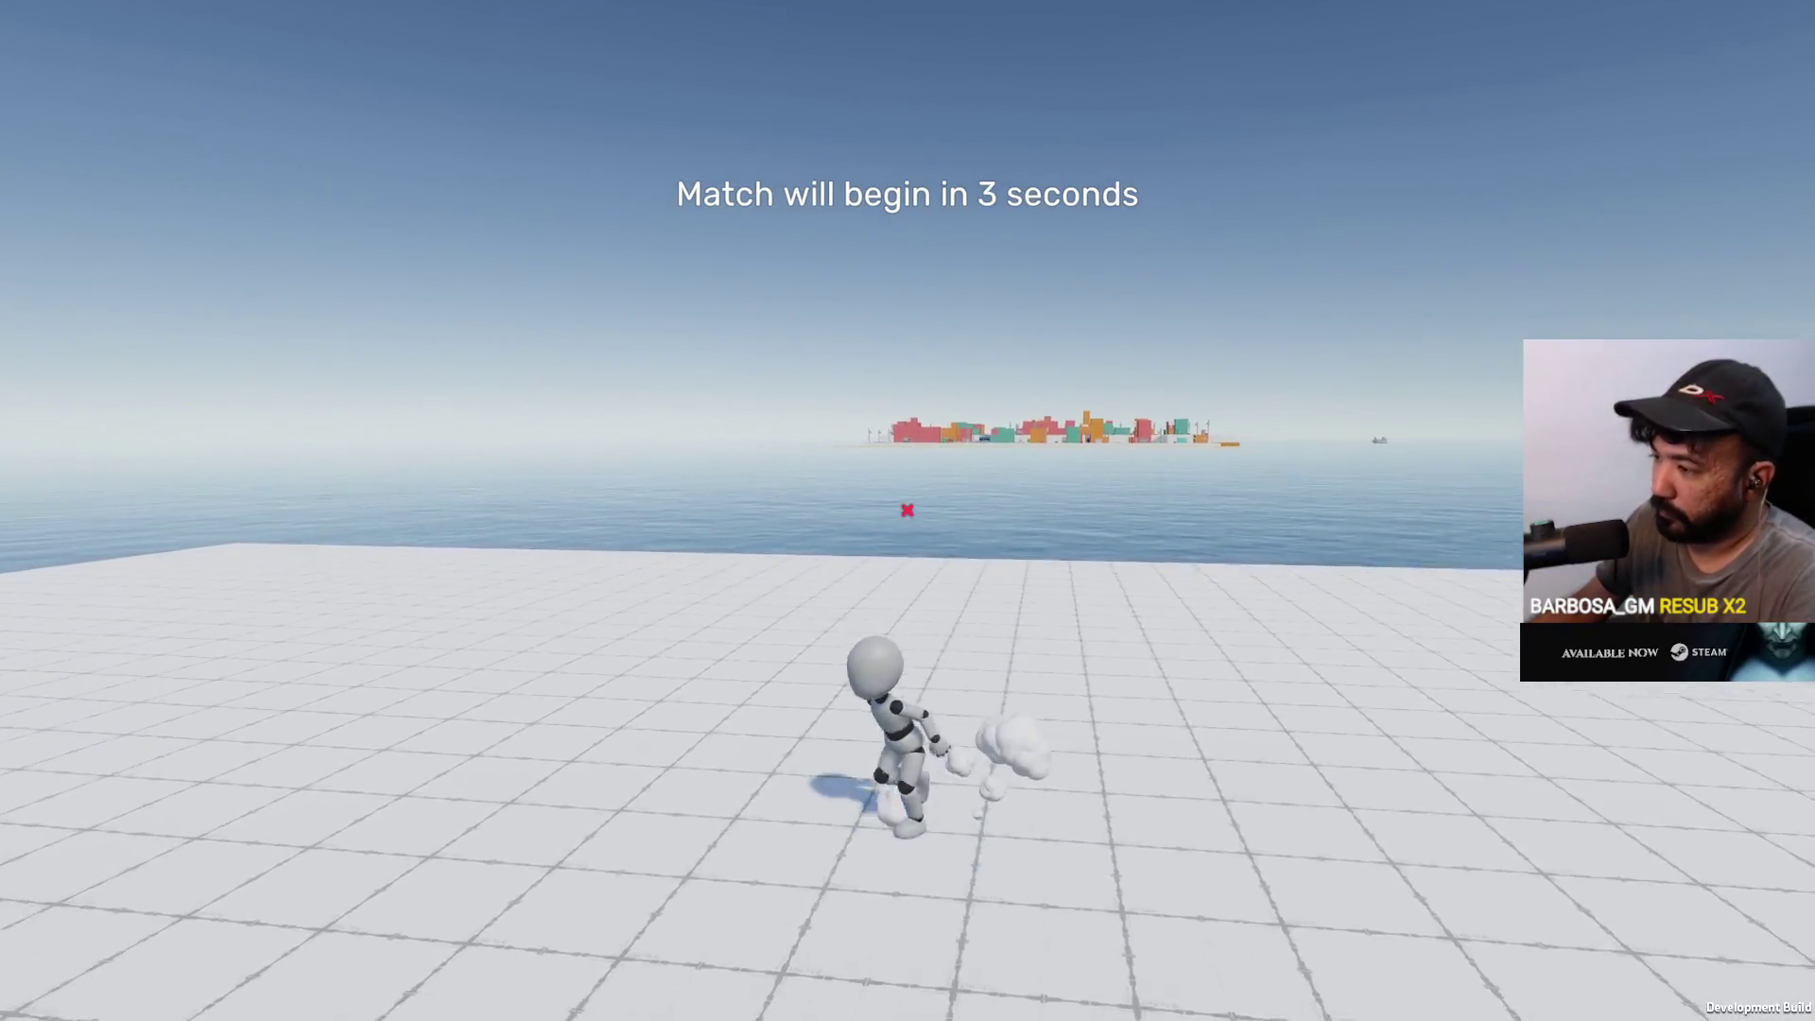
pyautogui.press('w')
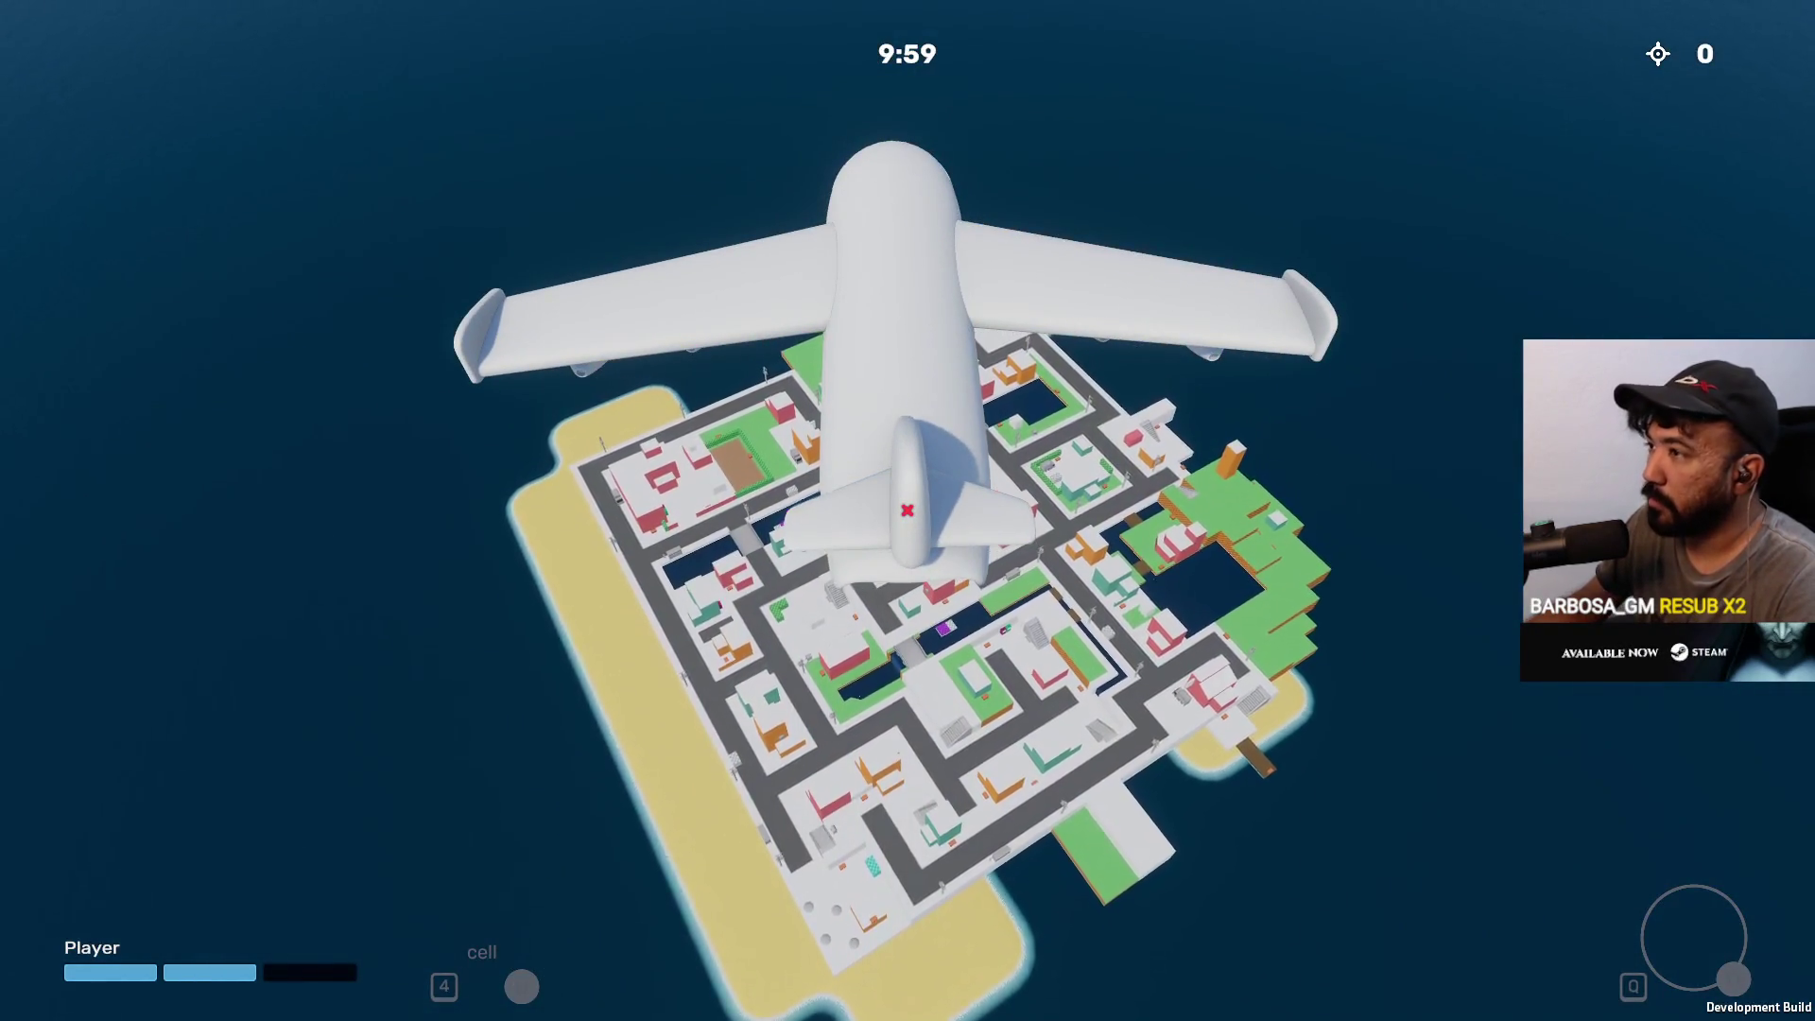
# Skydive onto the island, loot the chest, use a battery cell, and unleash the ninja burst
pyautogui.press('space')
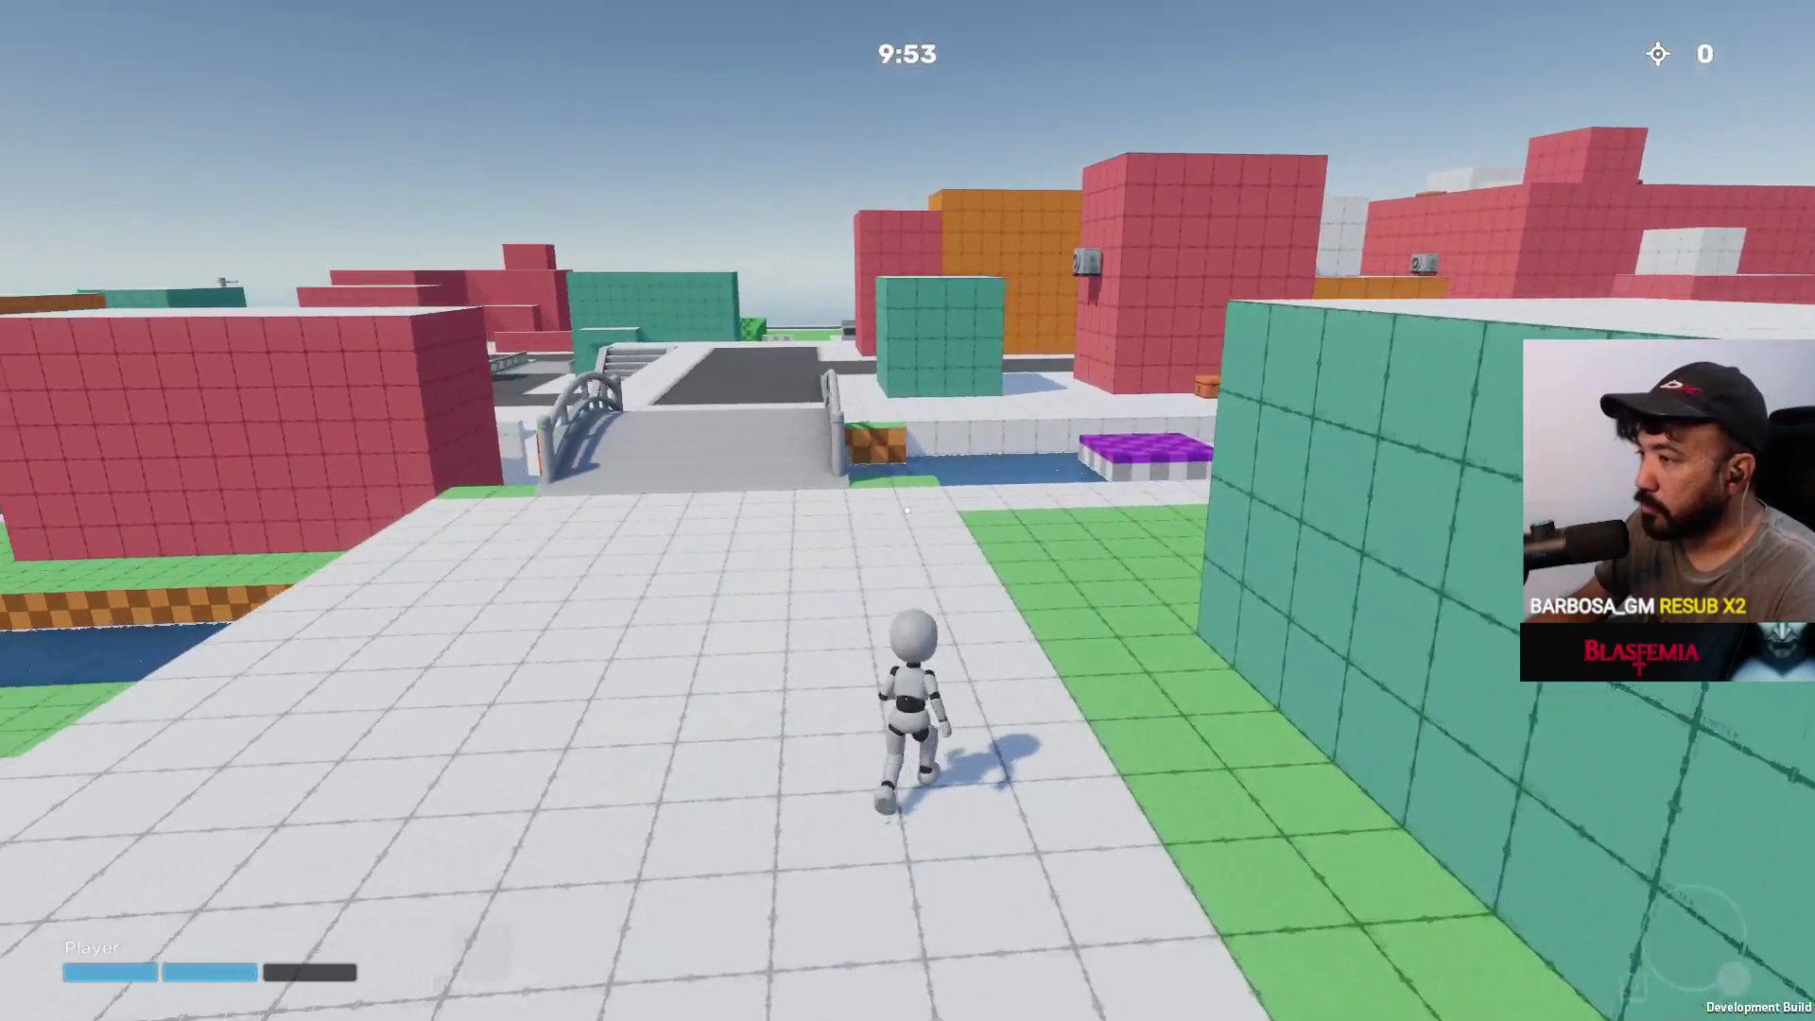
pyautogui.press('w')
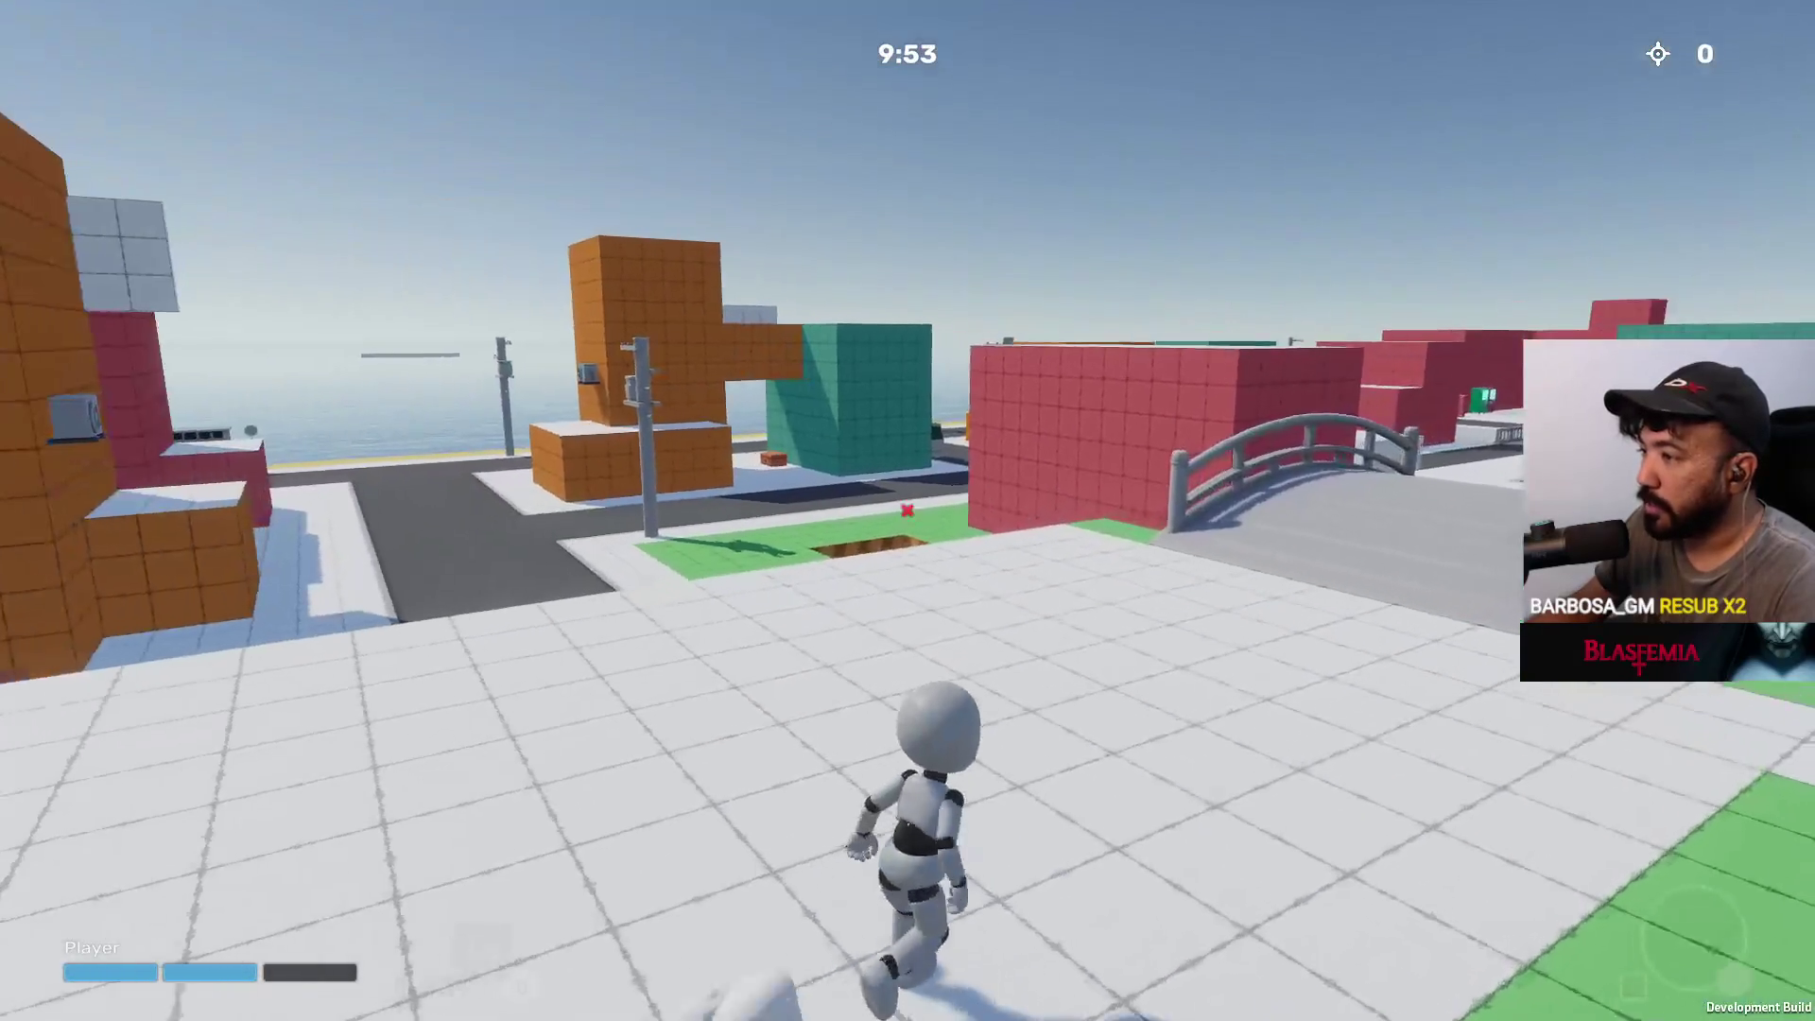
pyautogui.press('e')
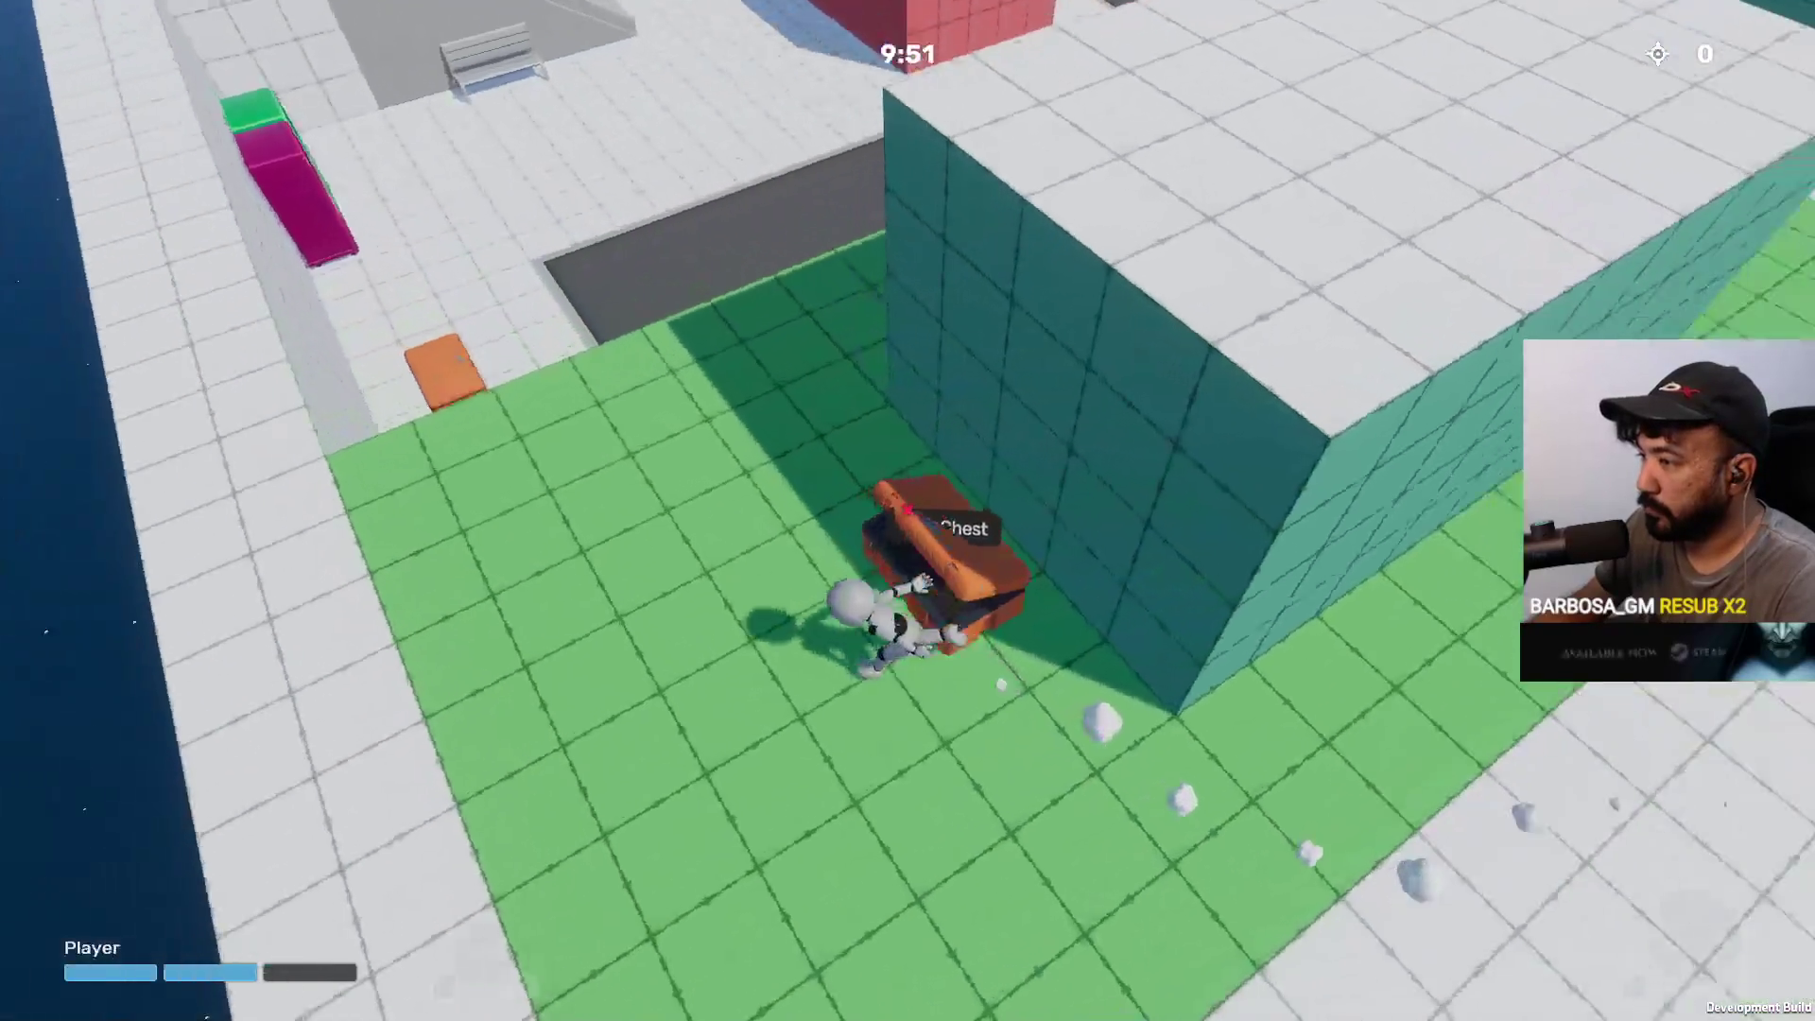
pyautogui.press('4')
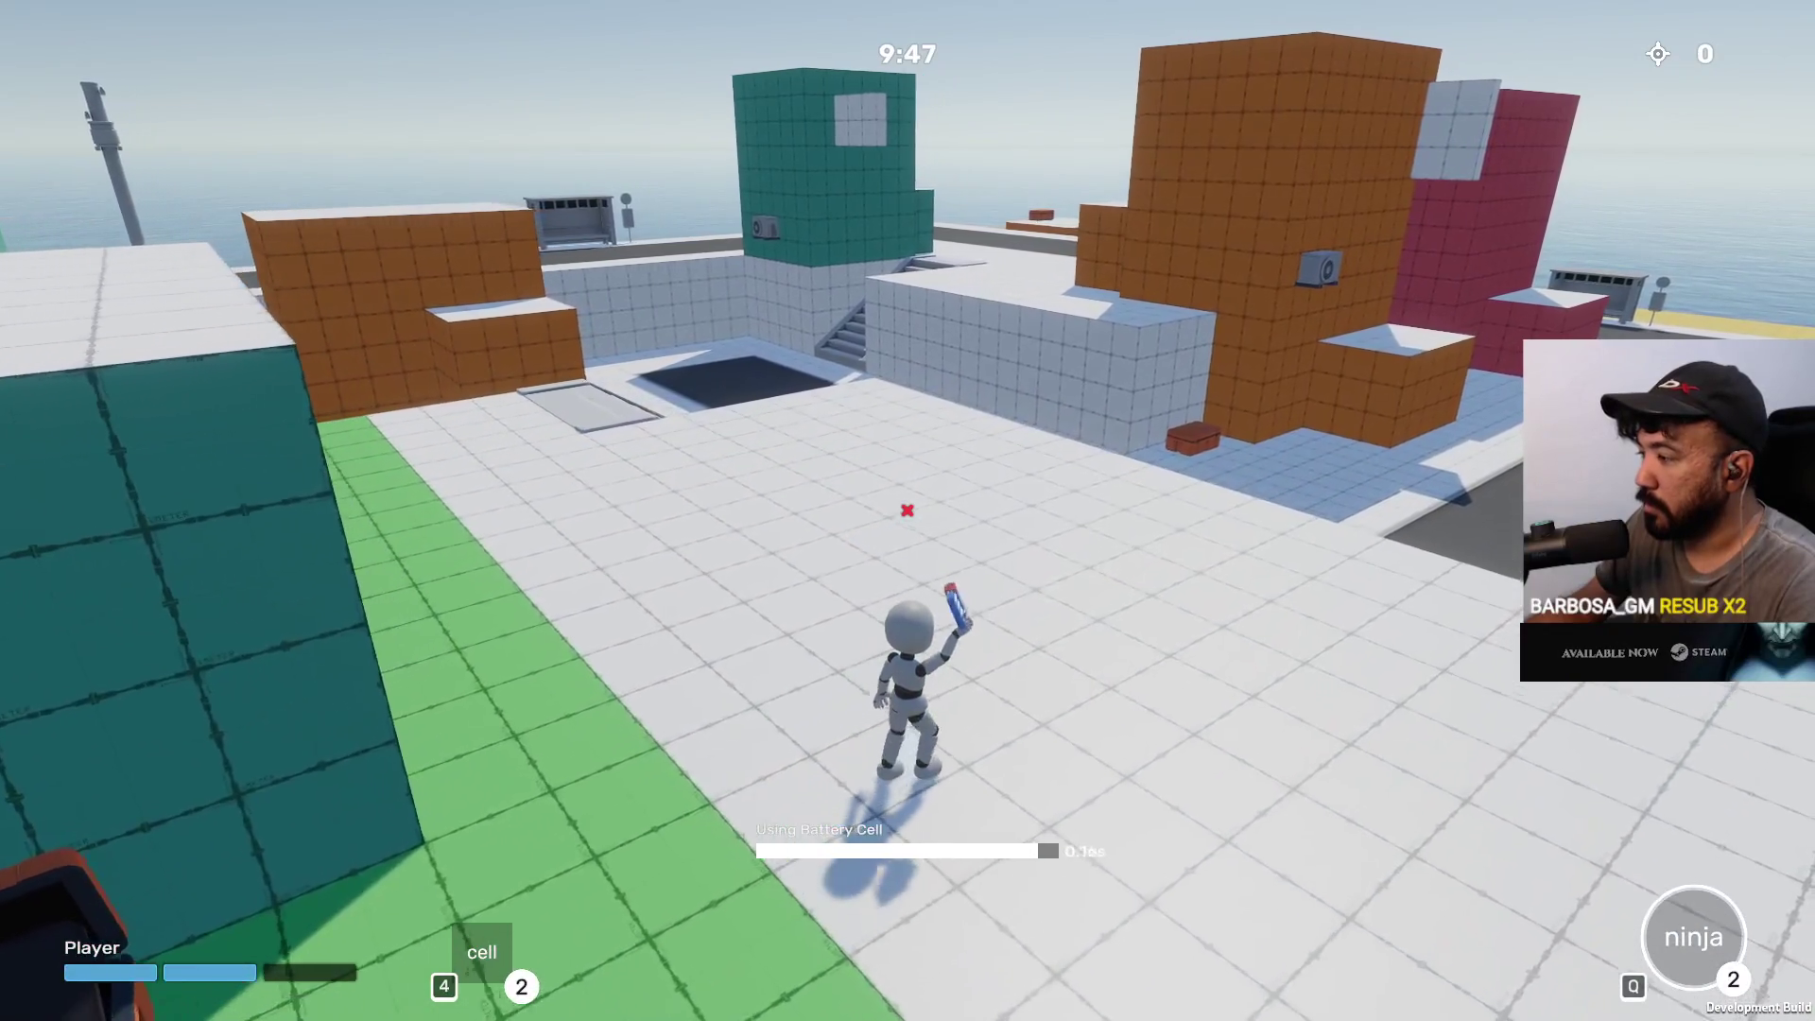
pyautogui.press('w')
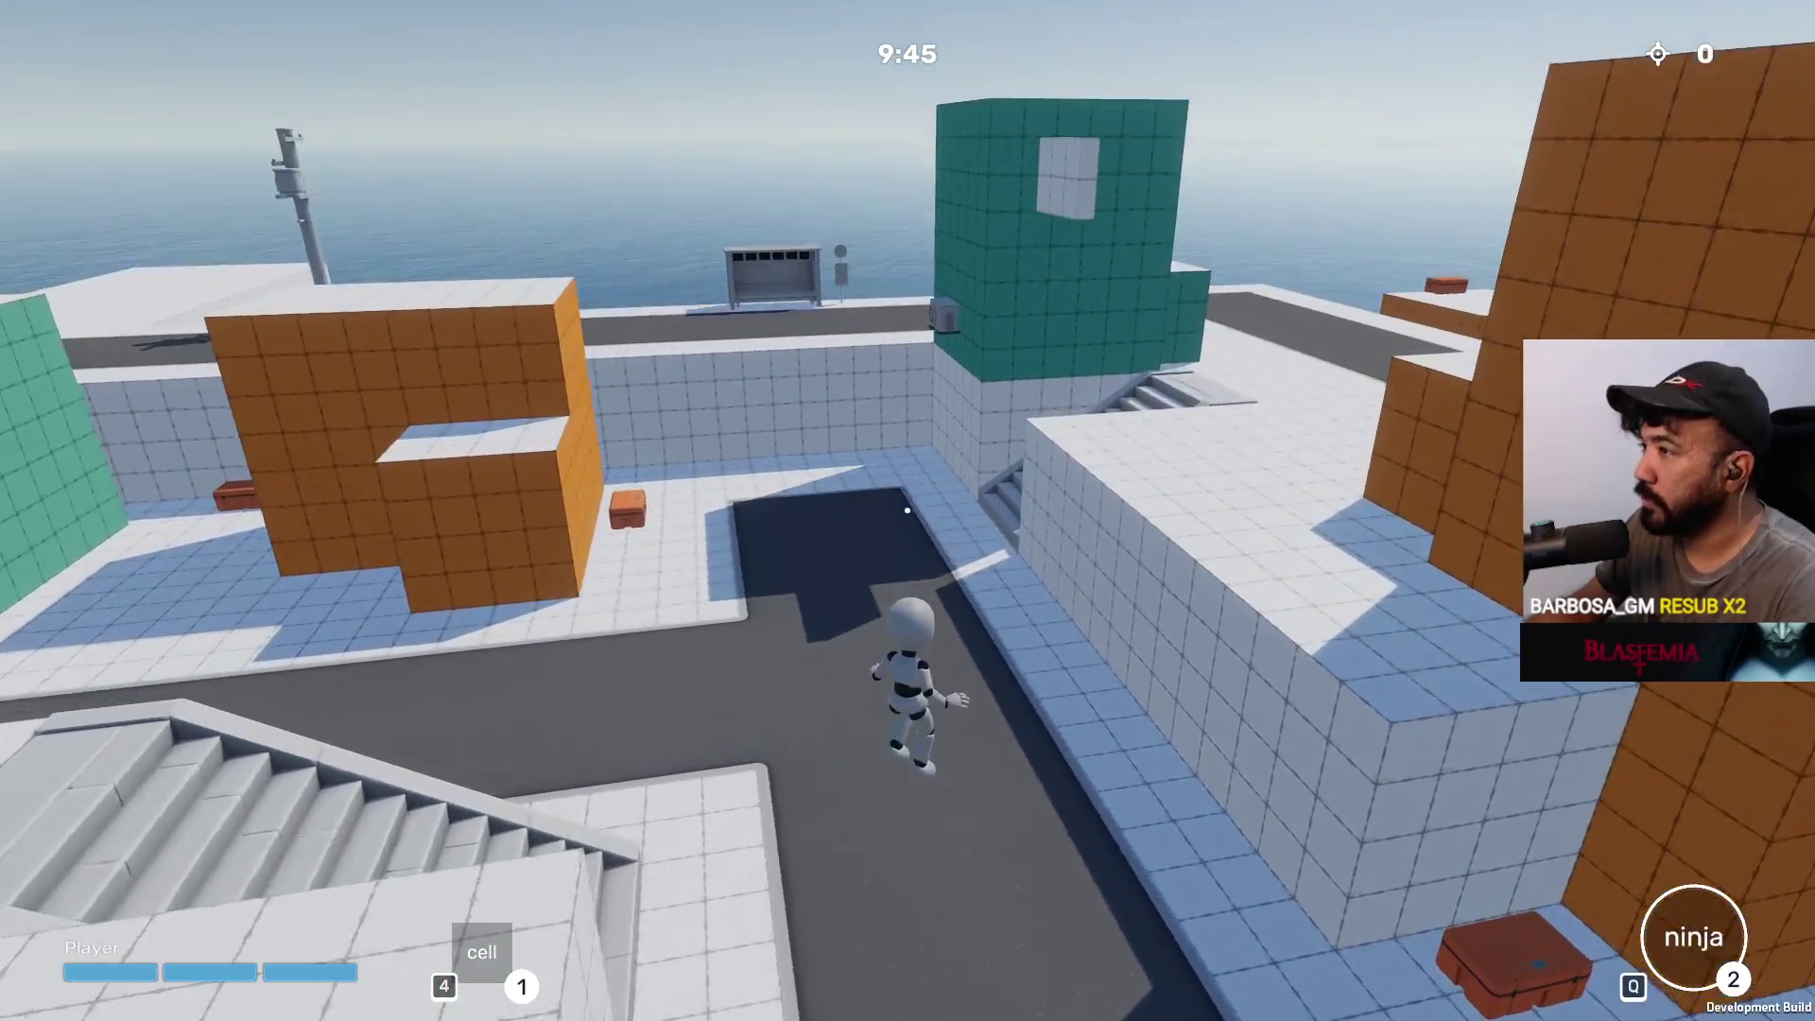
pyautogui.press('w')
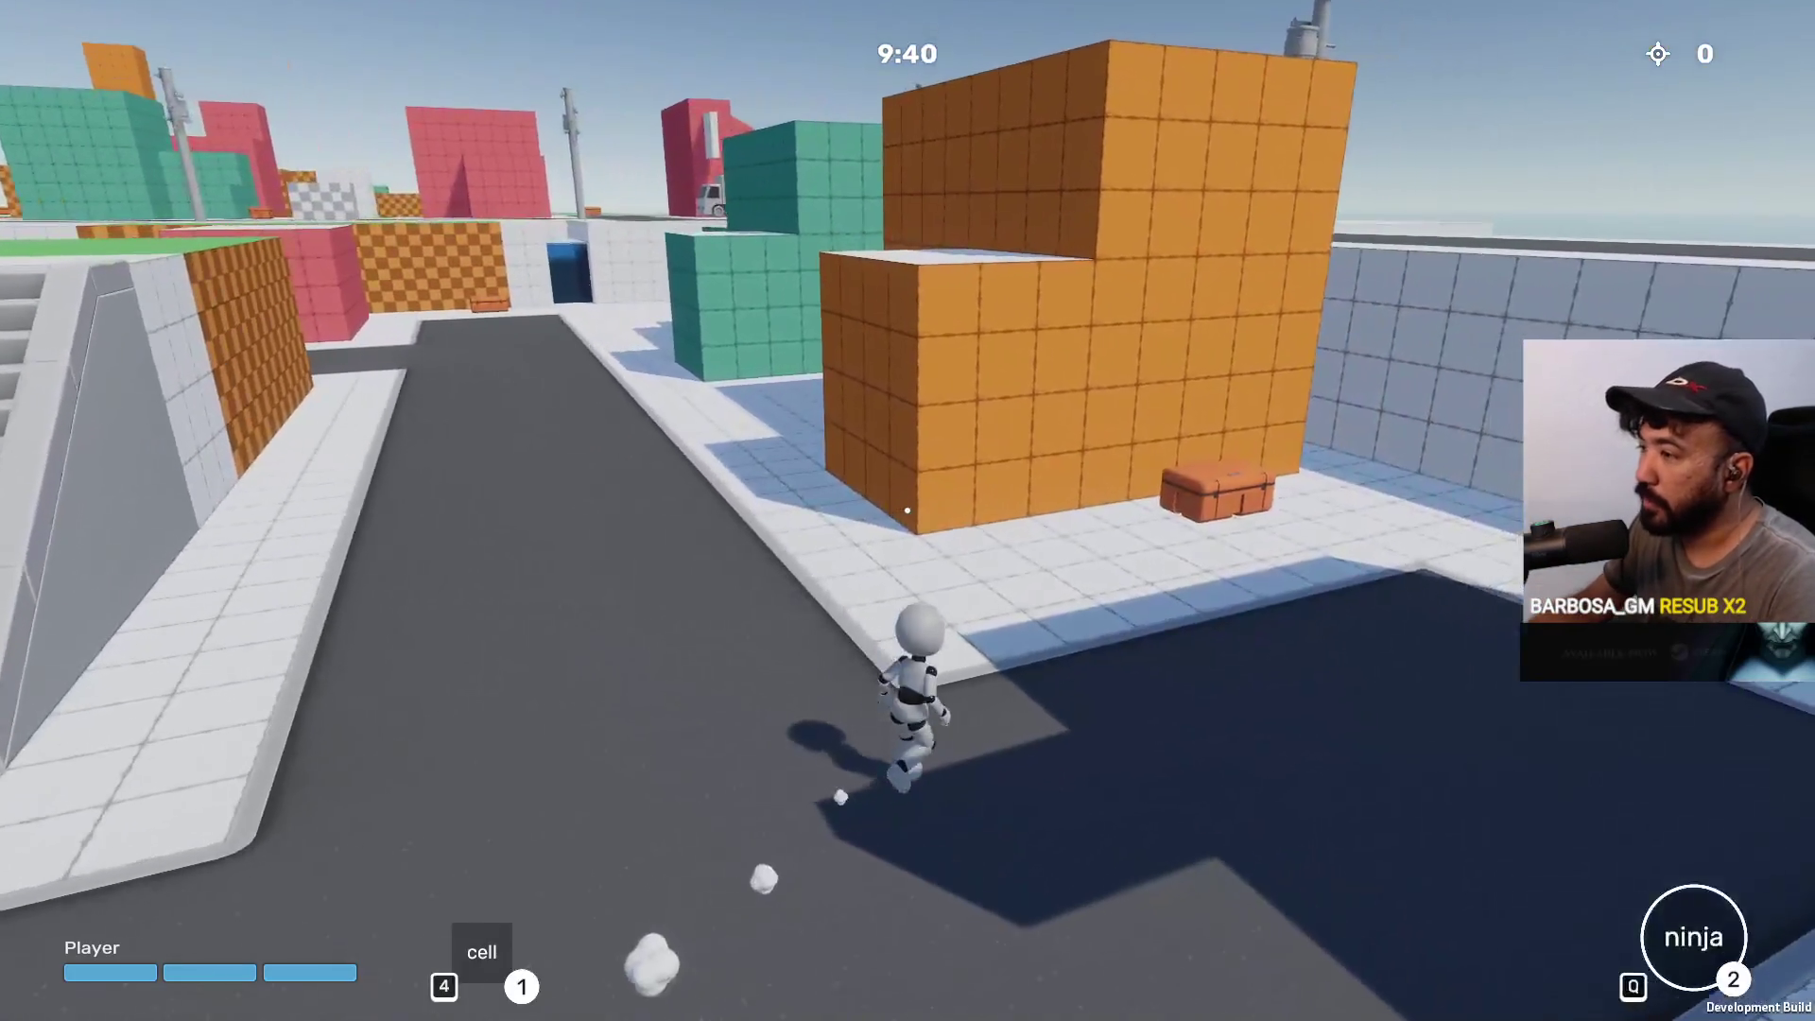
pyautogui.click(908, 511)
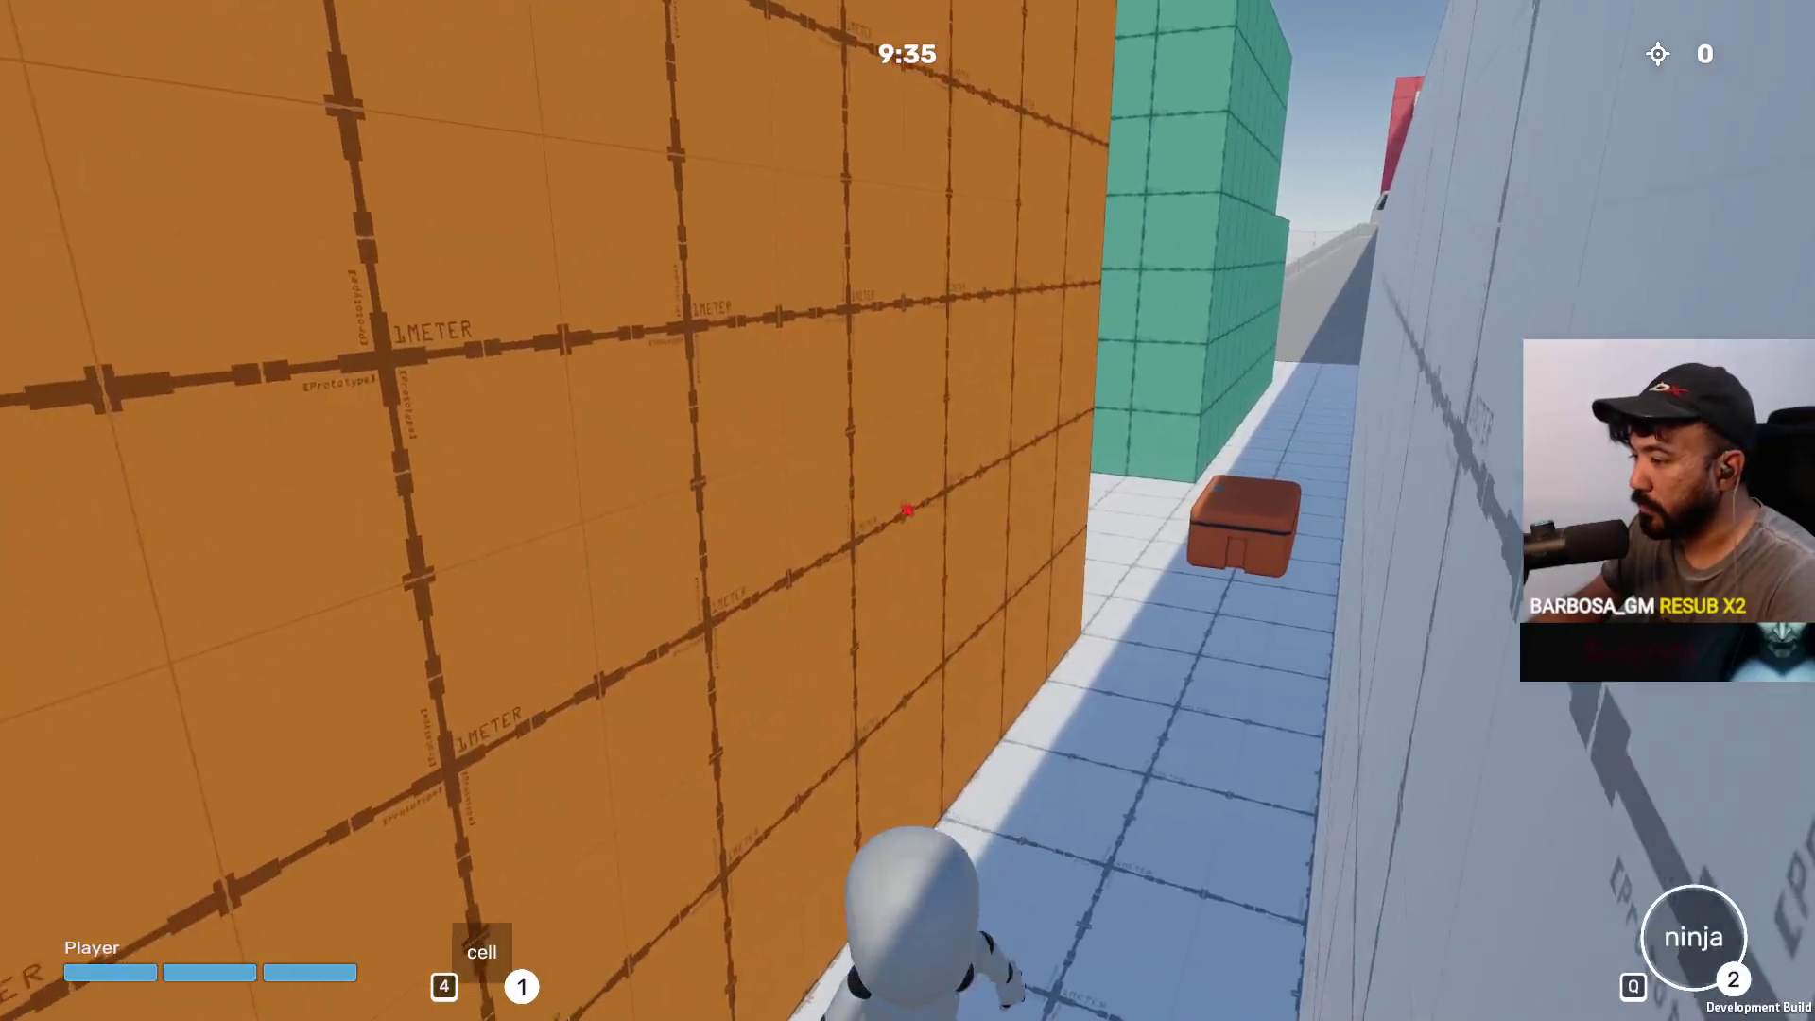
# Climb the orange wall, green block and white wall, then run up the stairs onto the pier
pyautogui.press('space')
pyautogui.press('w')
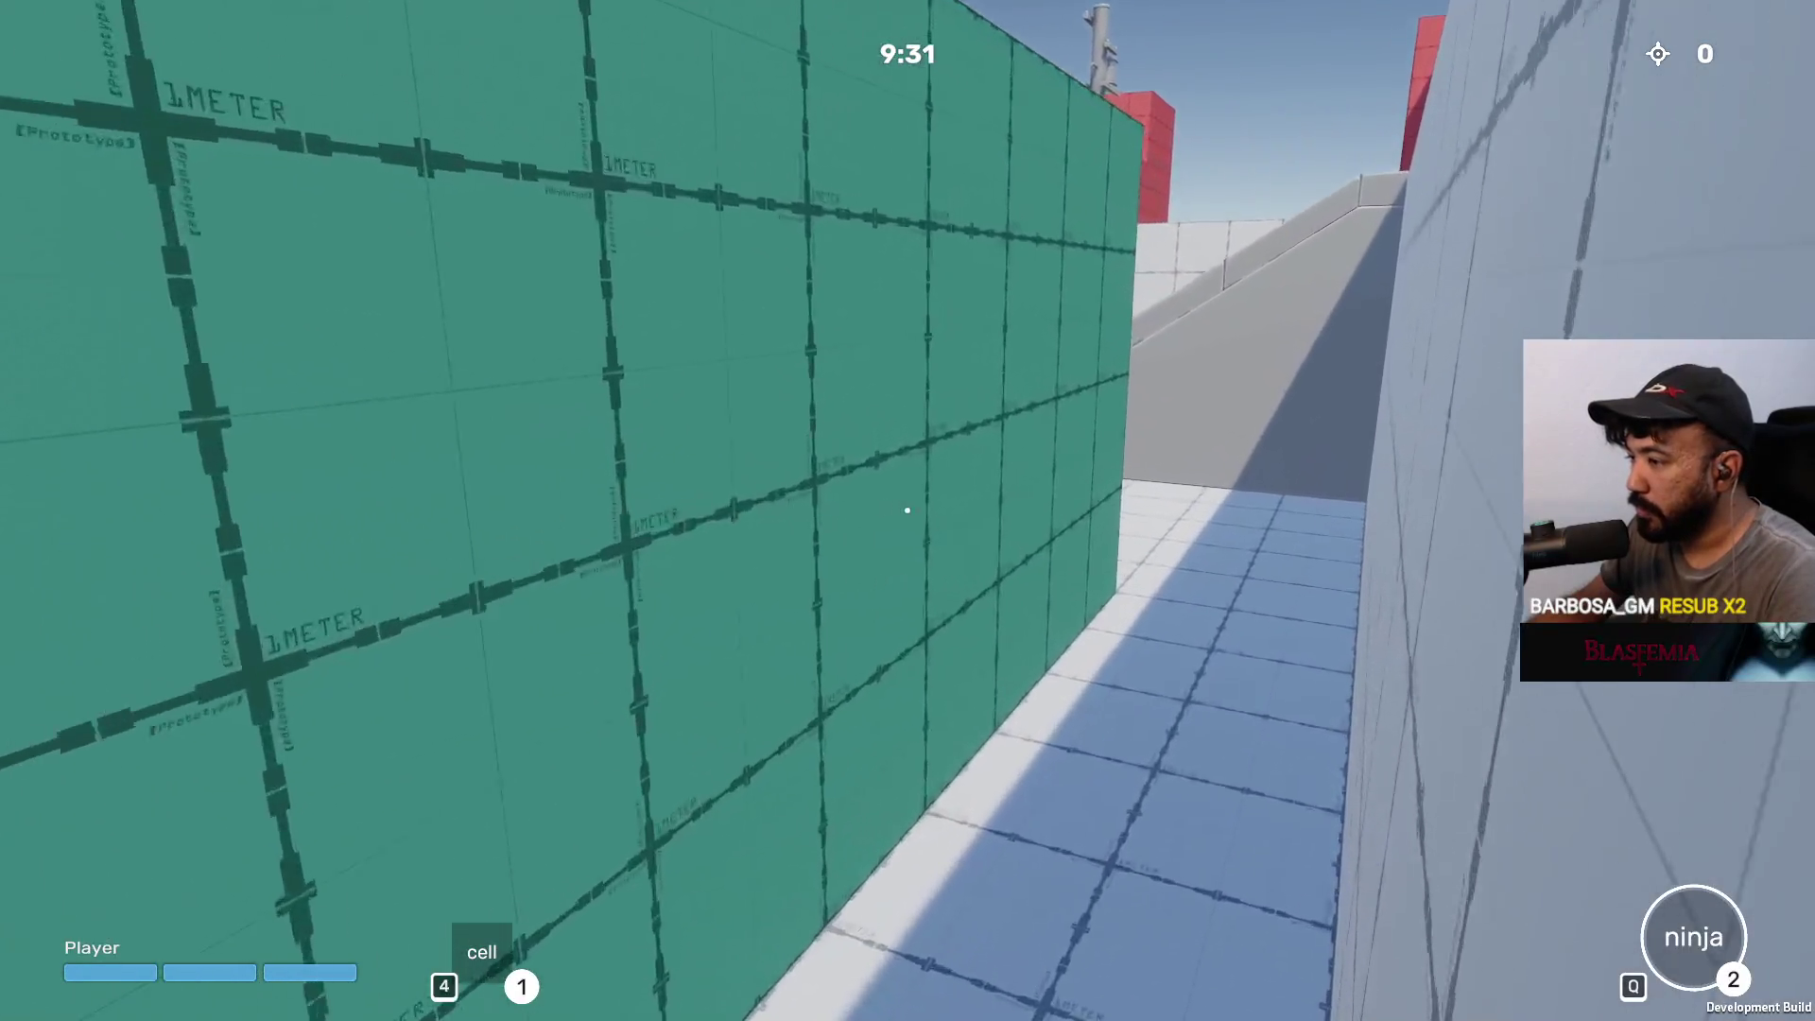
pyautogui.press('space')
pyautogui.press('w')
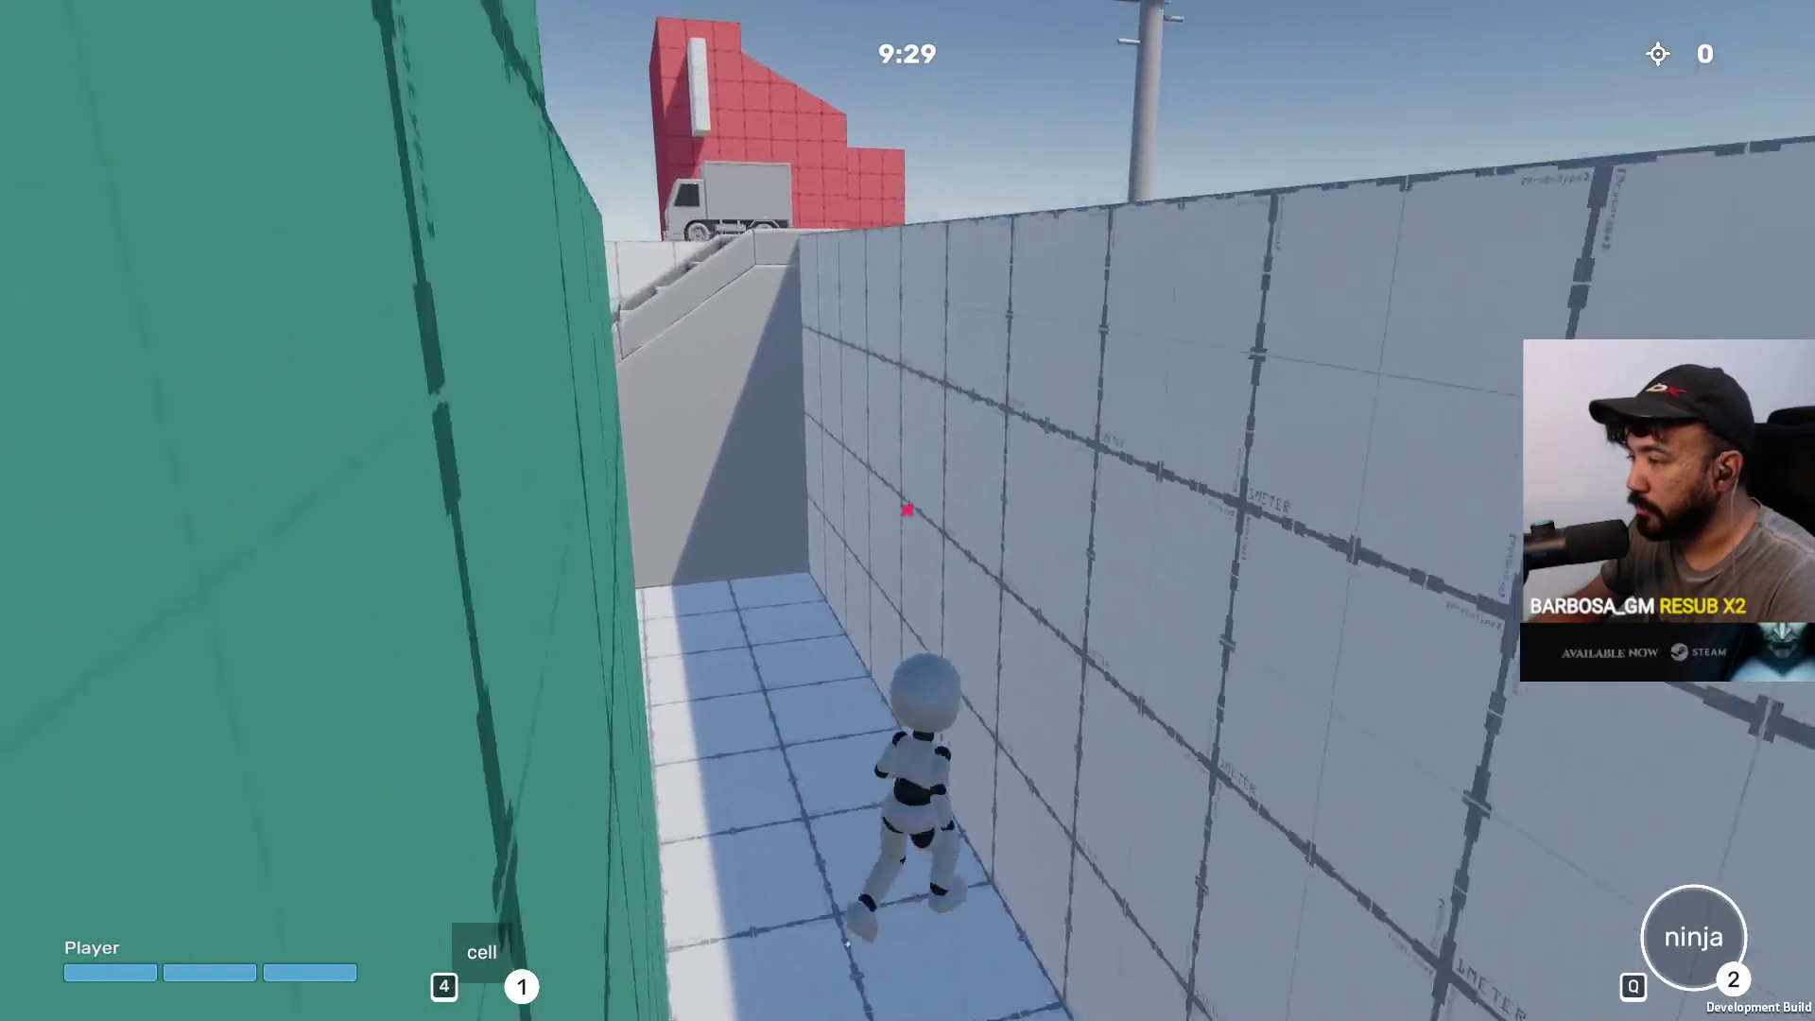
pyautogui.press('space')
pyautogui.press('w')
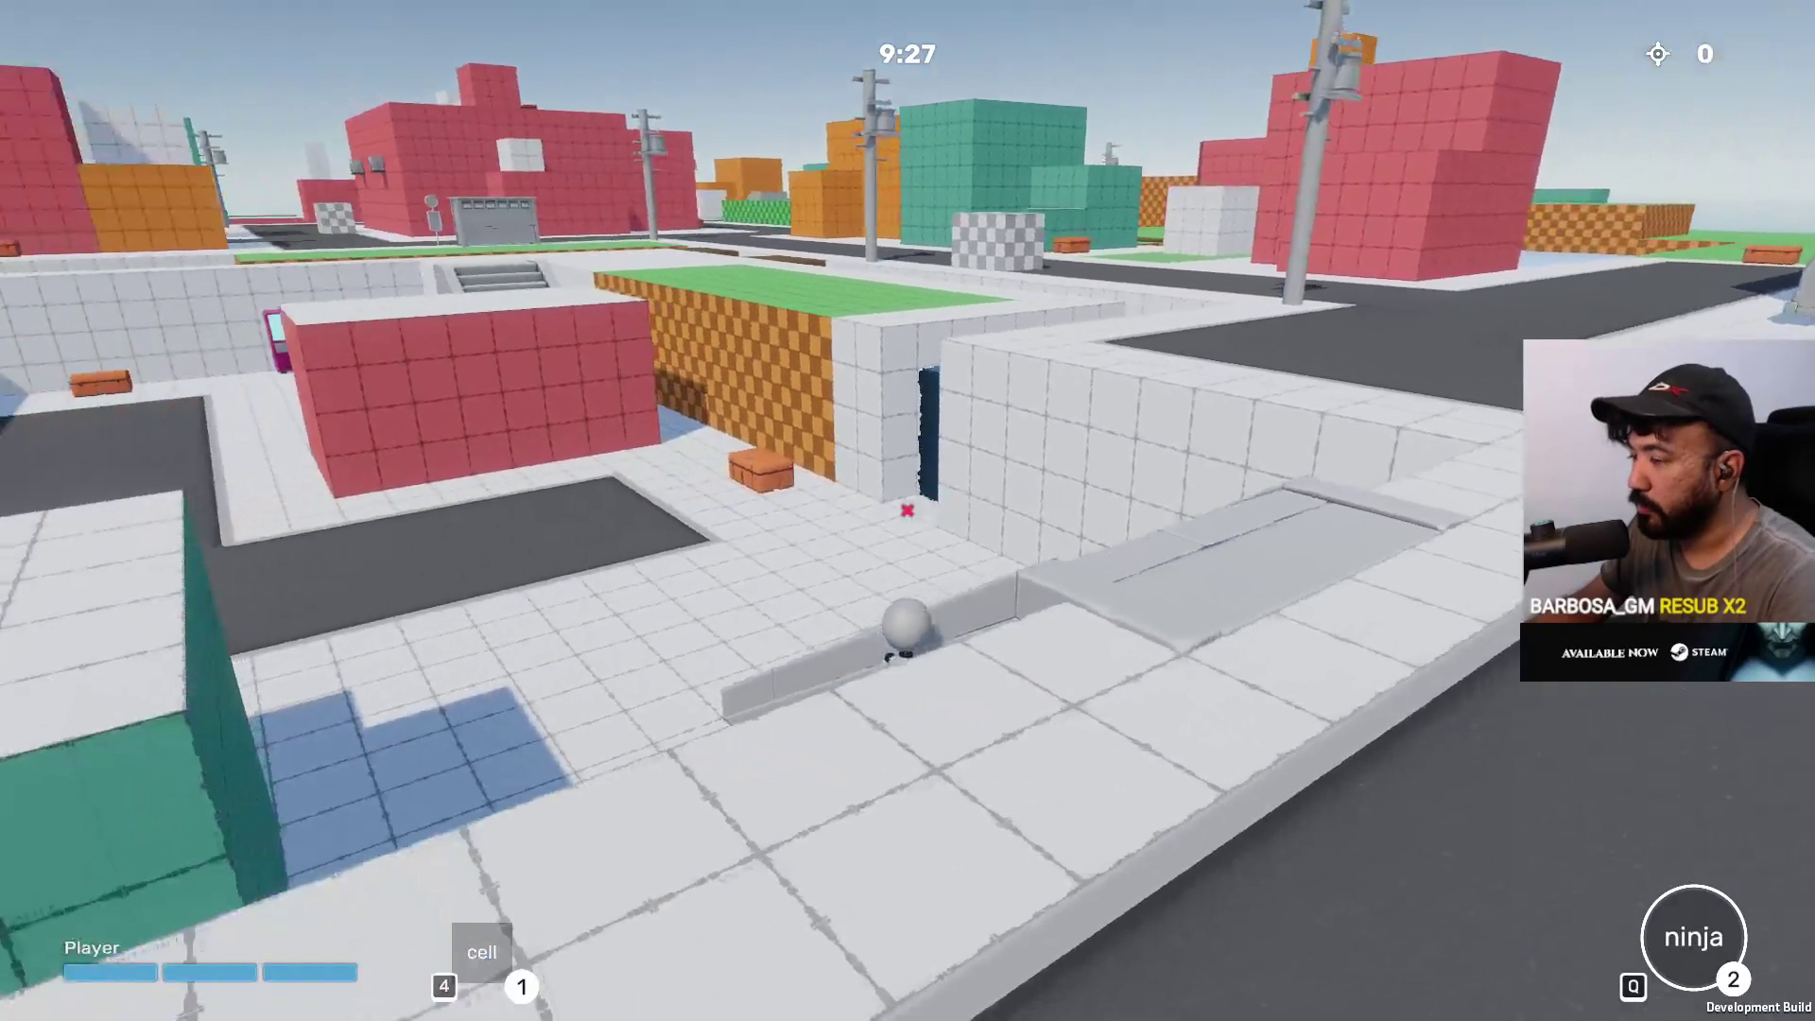
pyautogui.press('w')
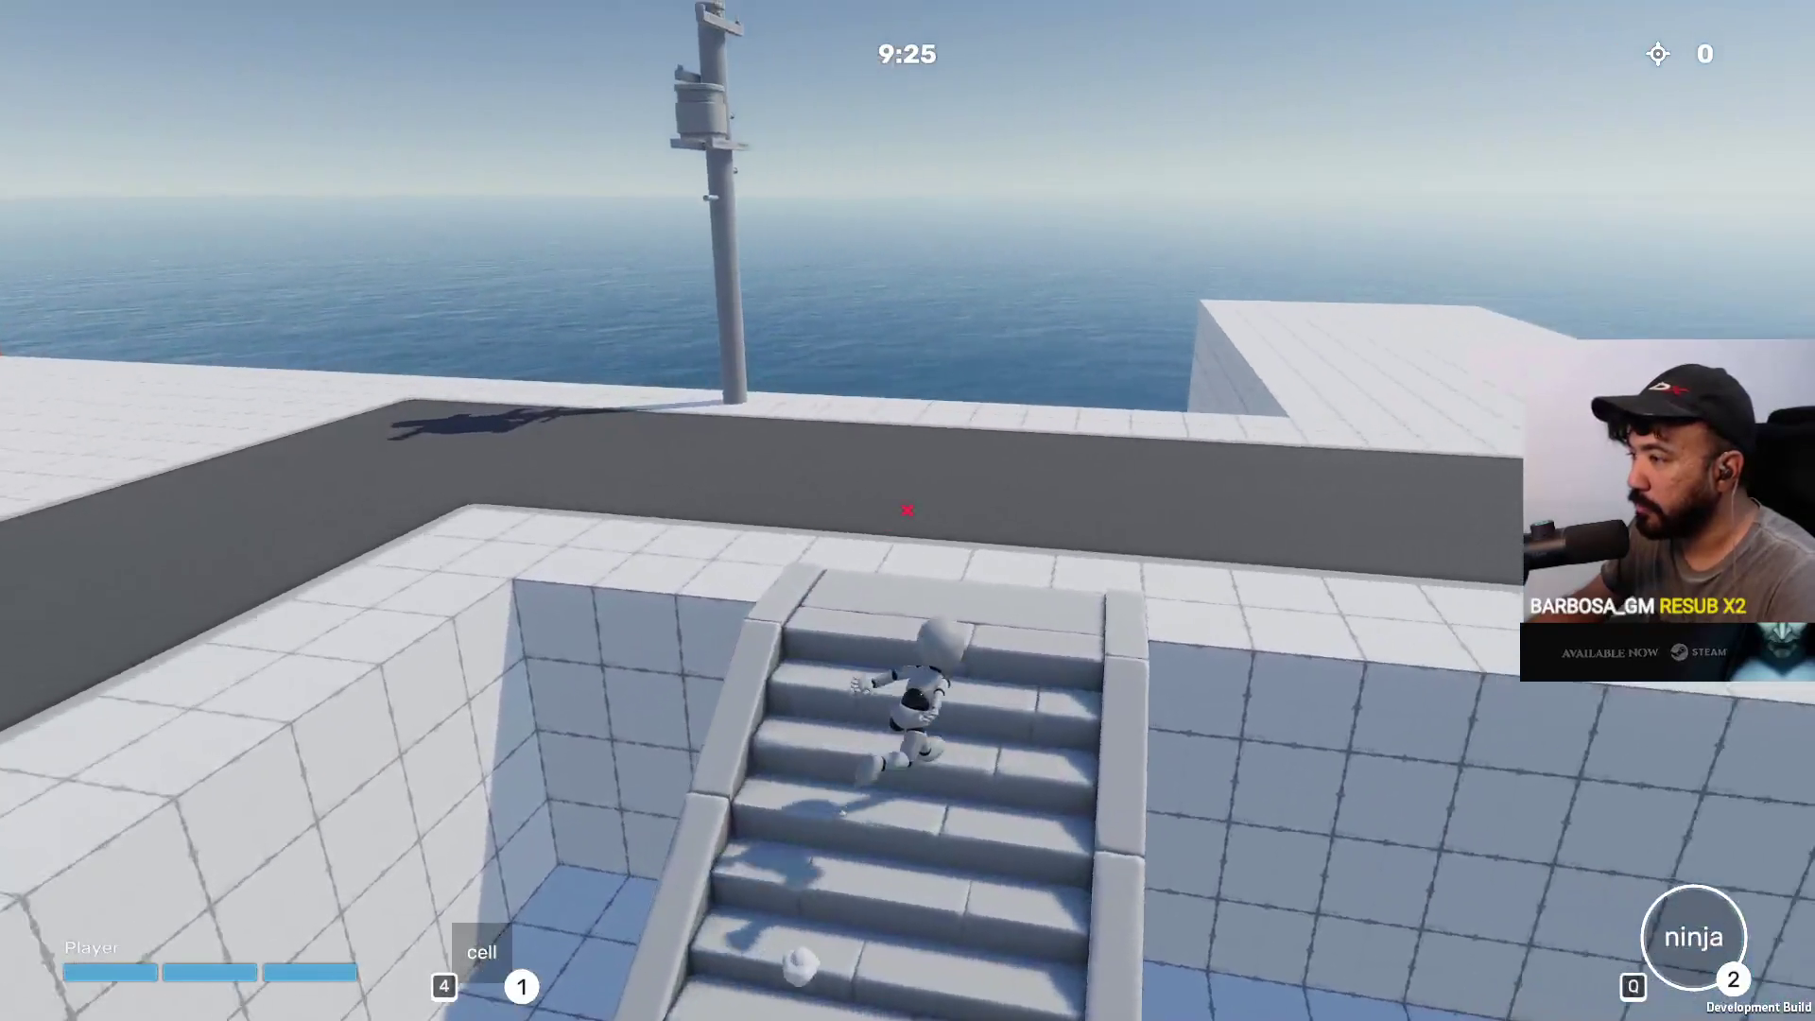
pyautogui.press('w')
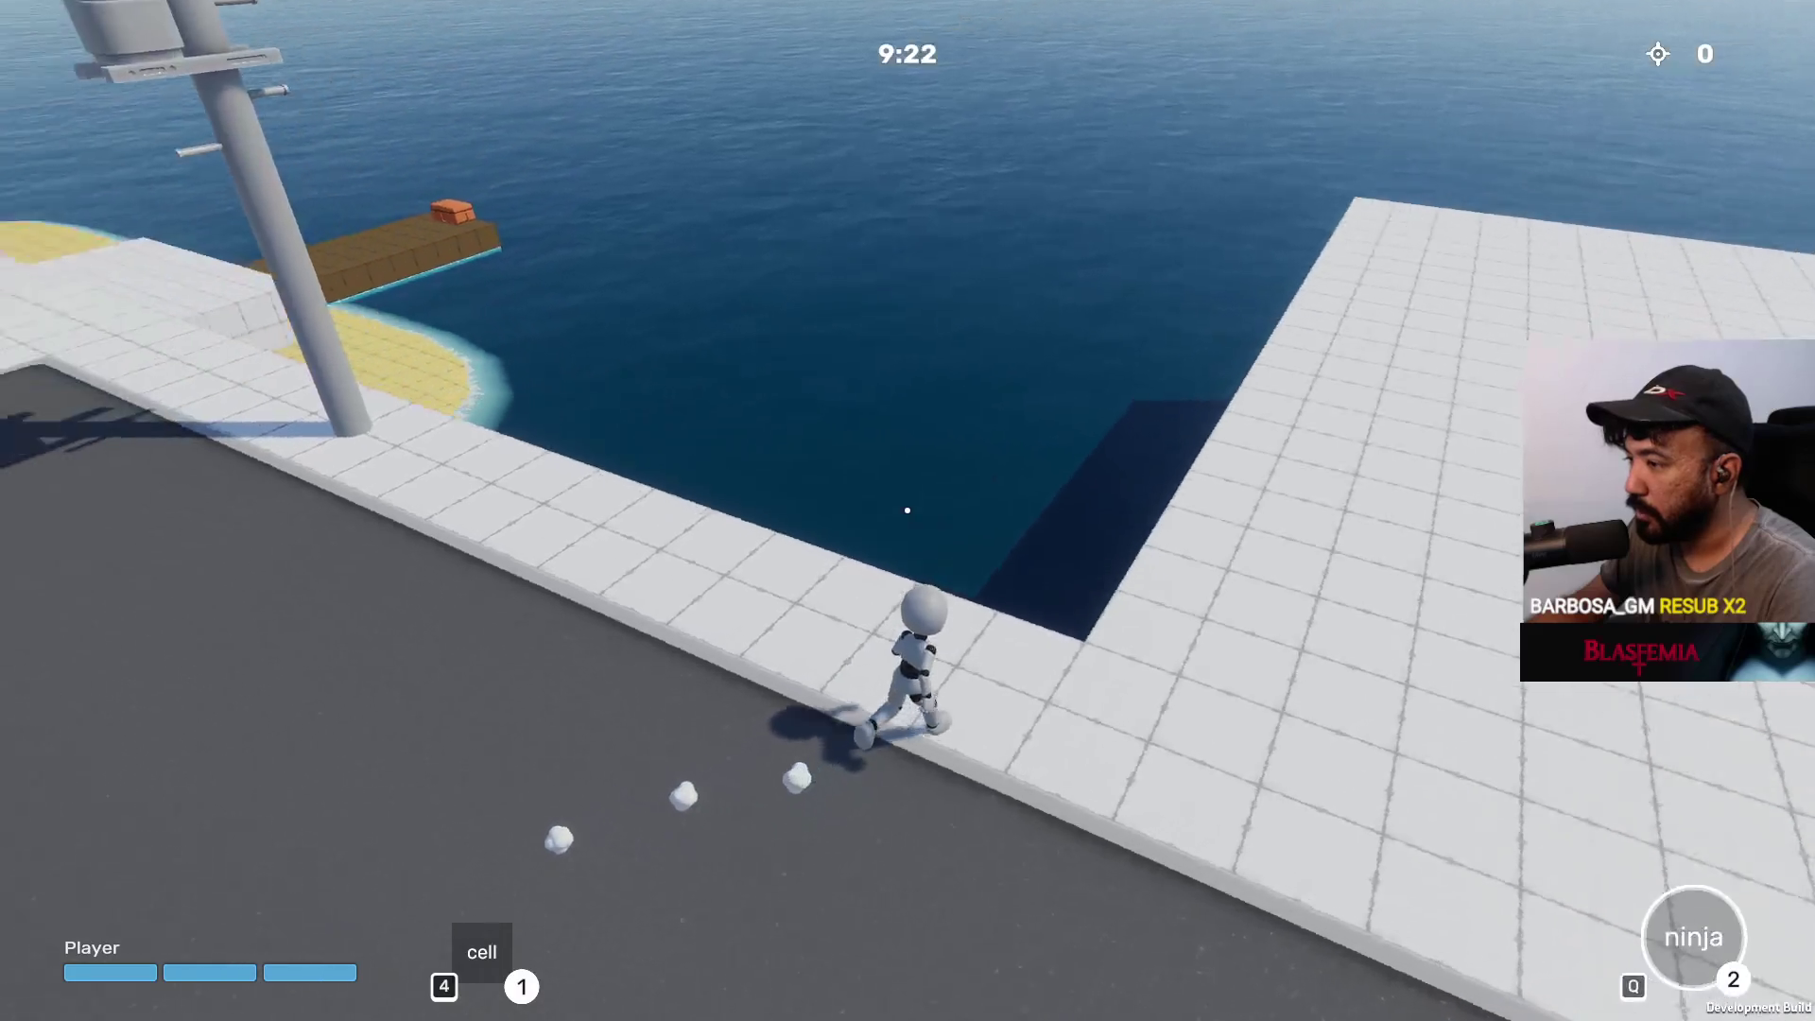
pyautogui.press('w')
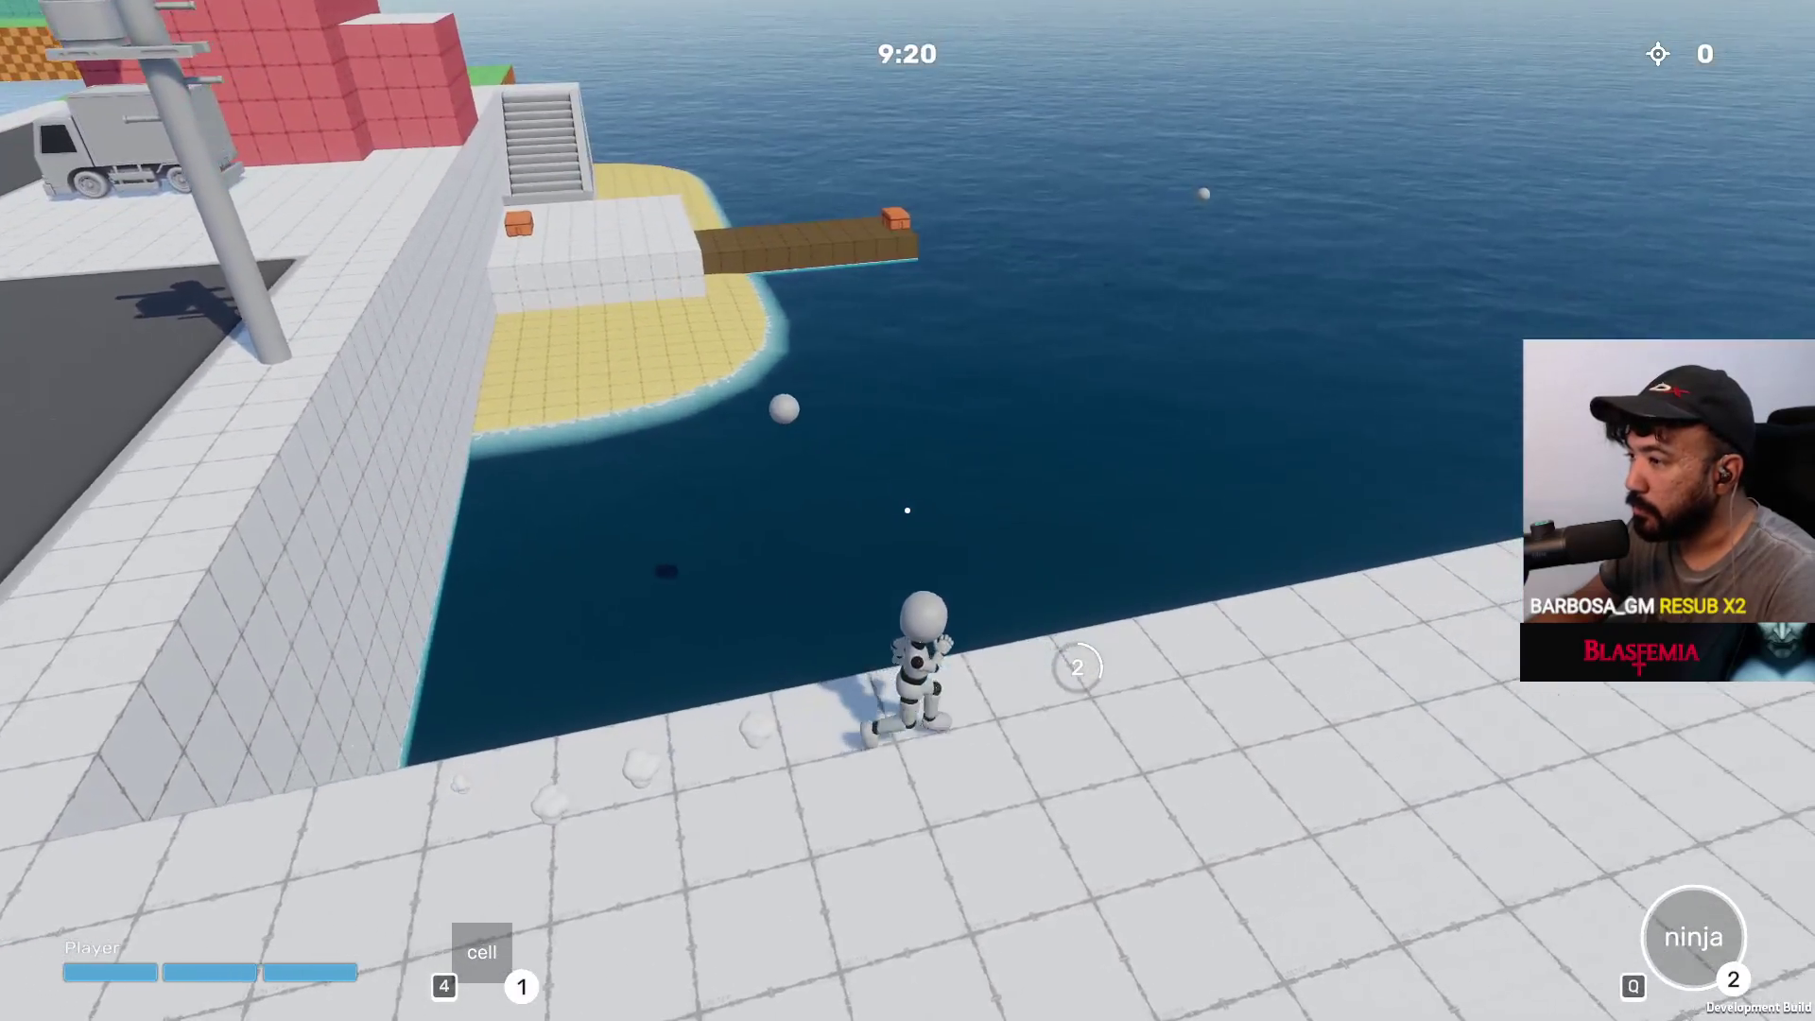
pyautogui.press('a')
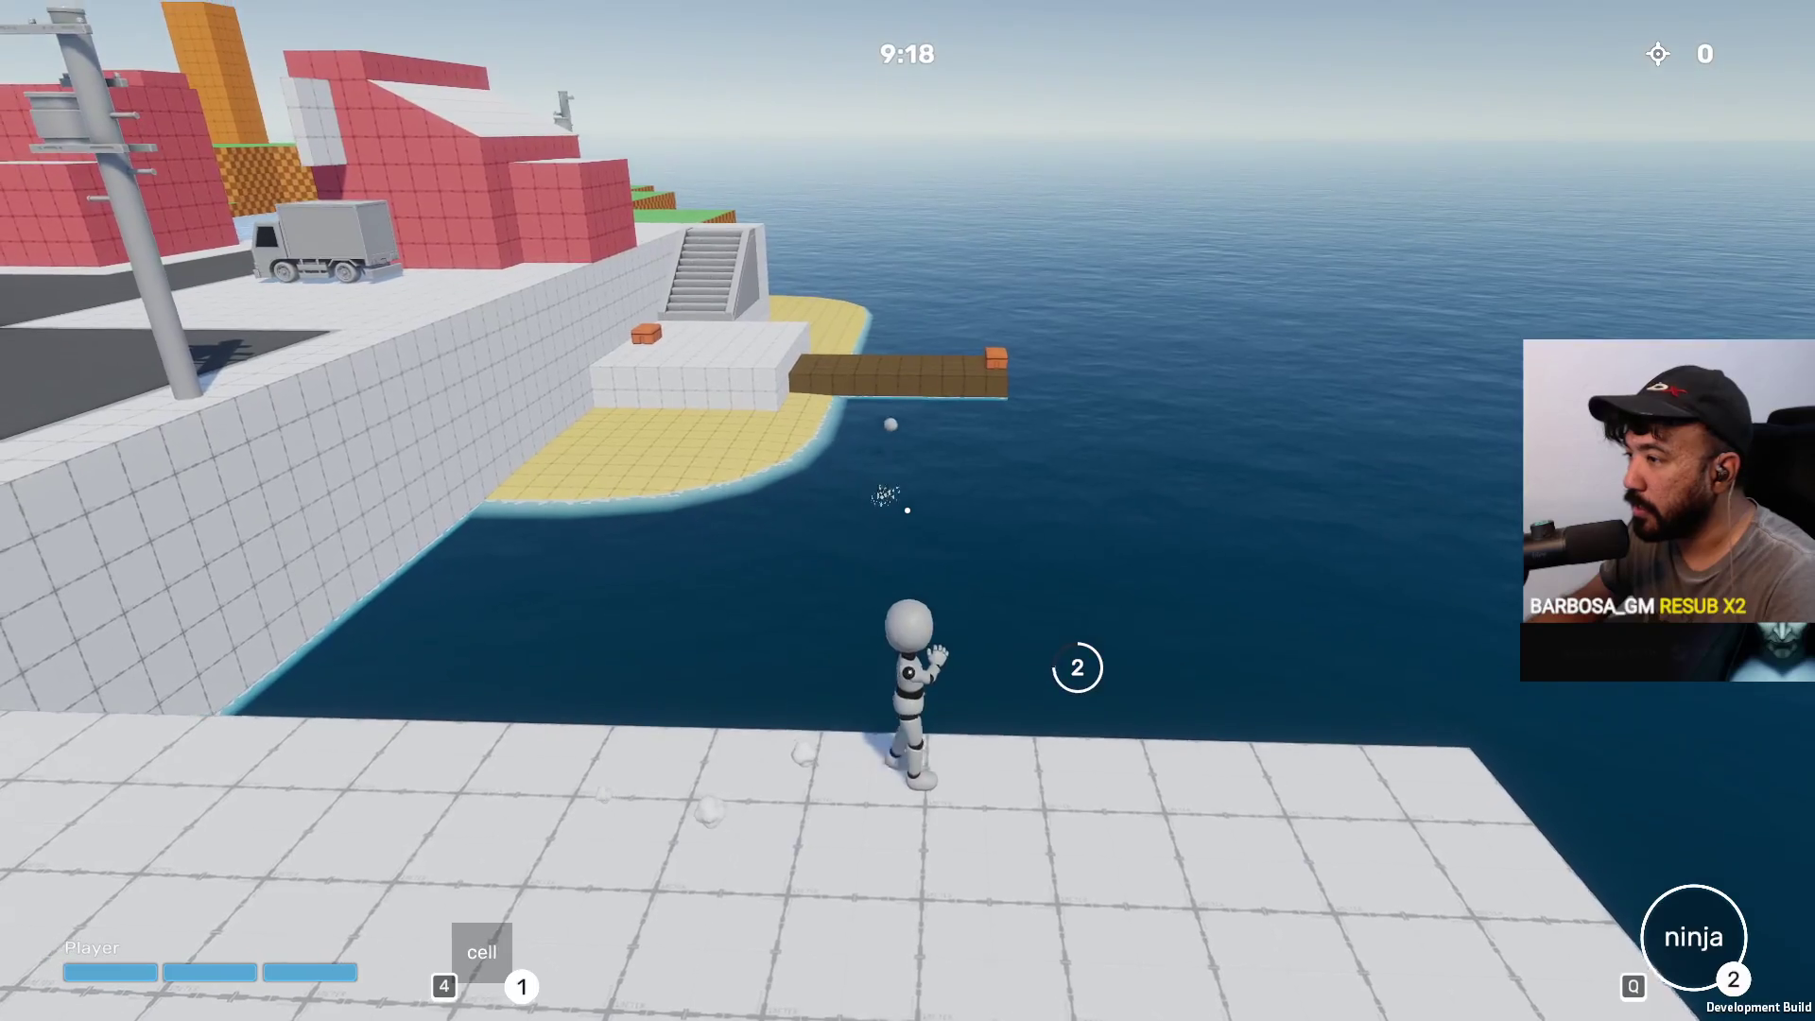
pyautogui.press('a')
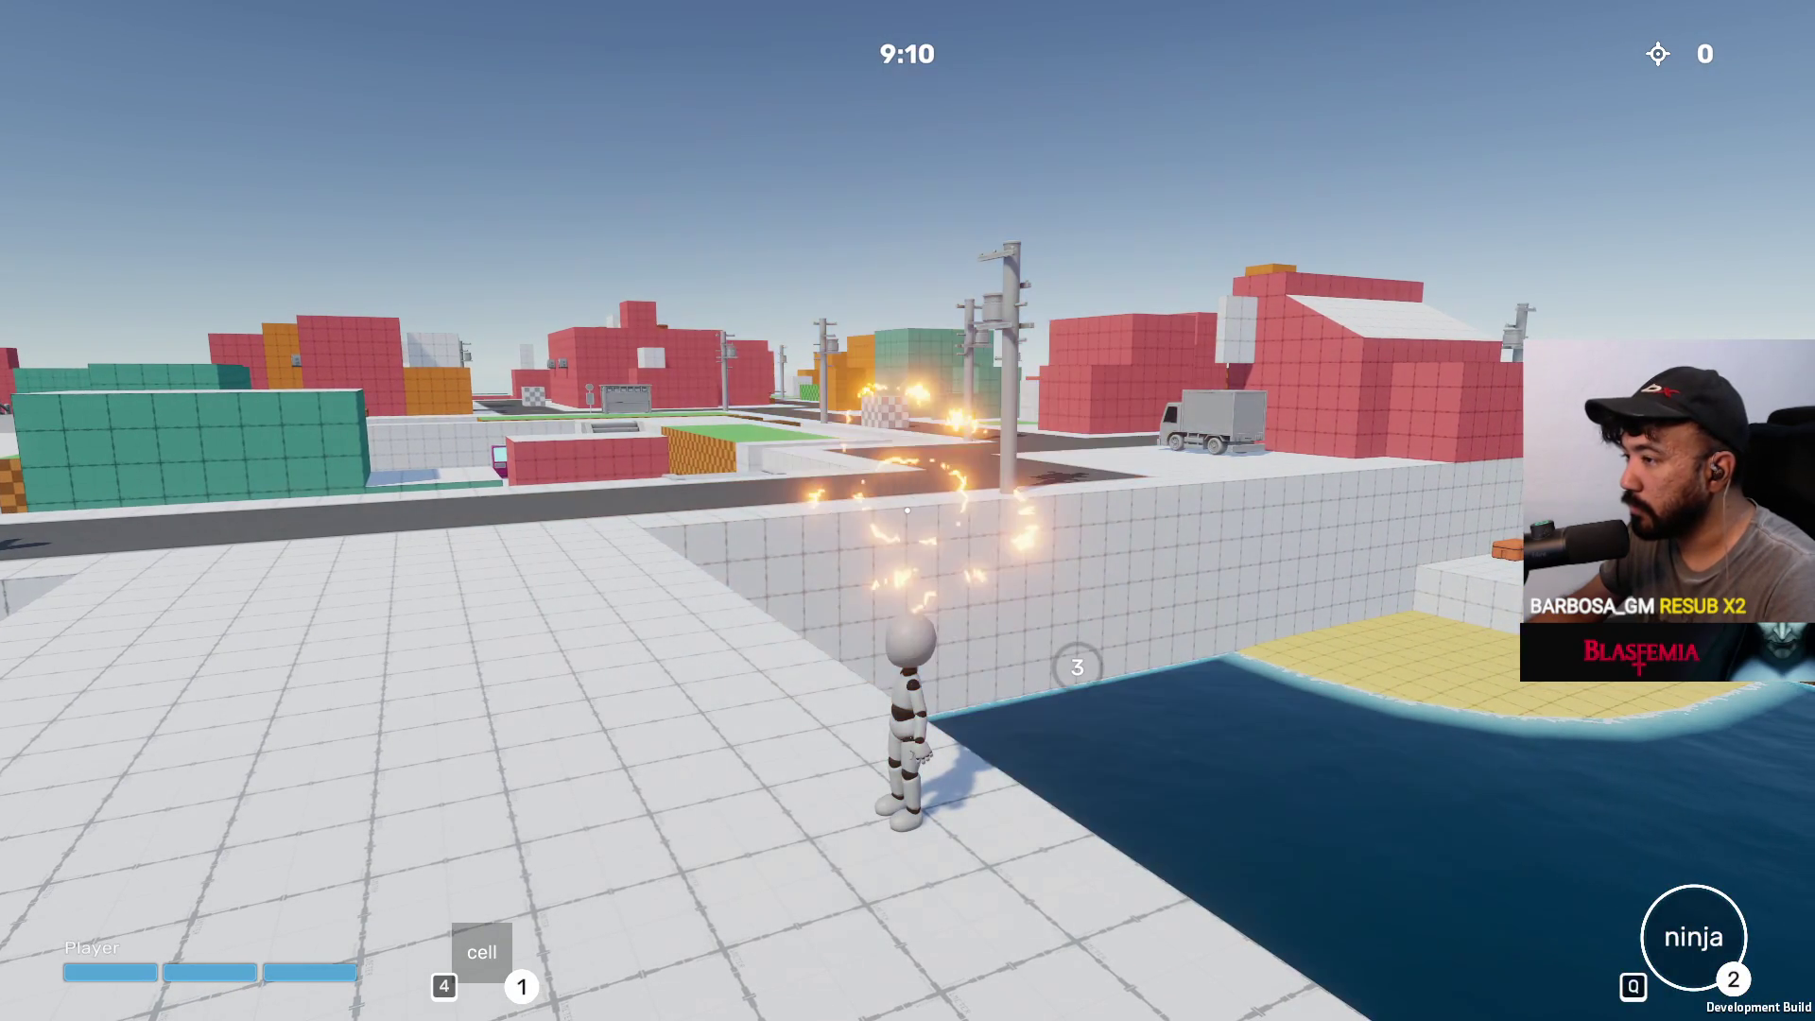
# Run across the rooftops and off the seaside platform edge, then swim forward in the sea
pyautogui.press('w')
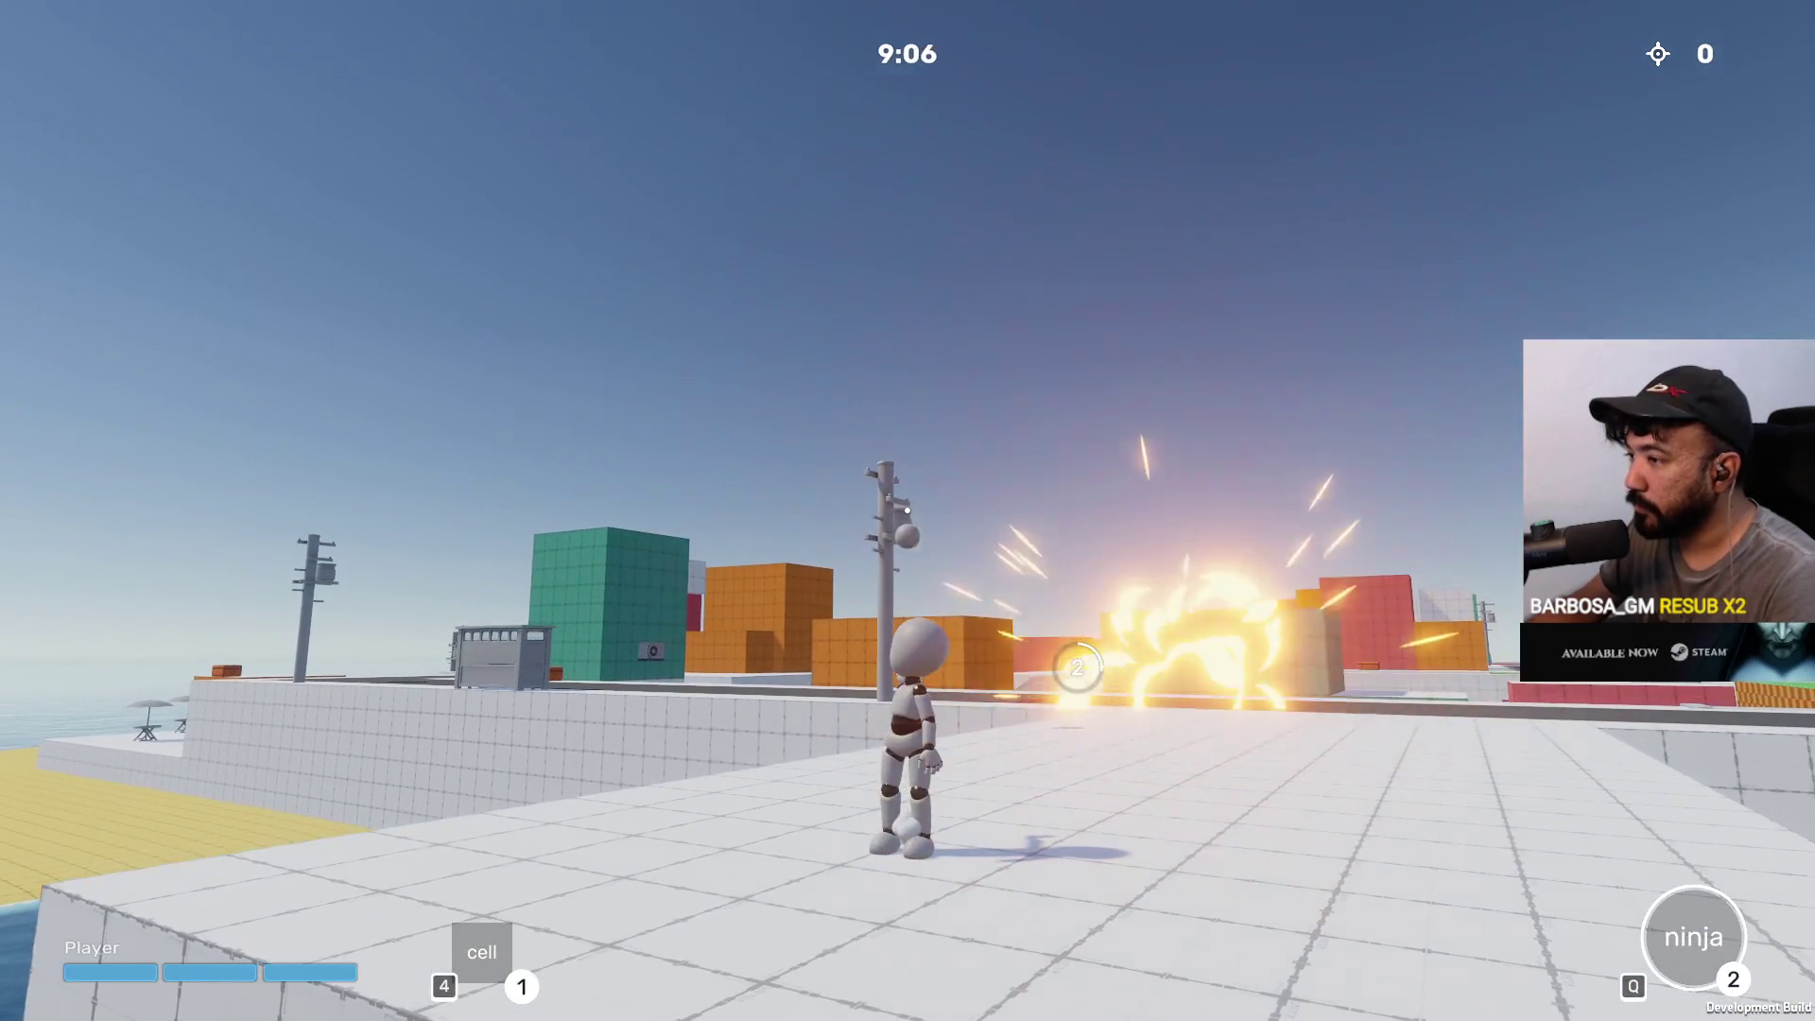
pyautogui.press('w')
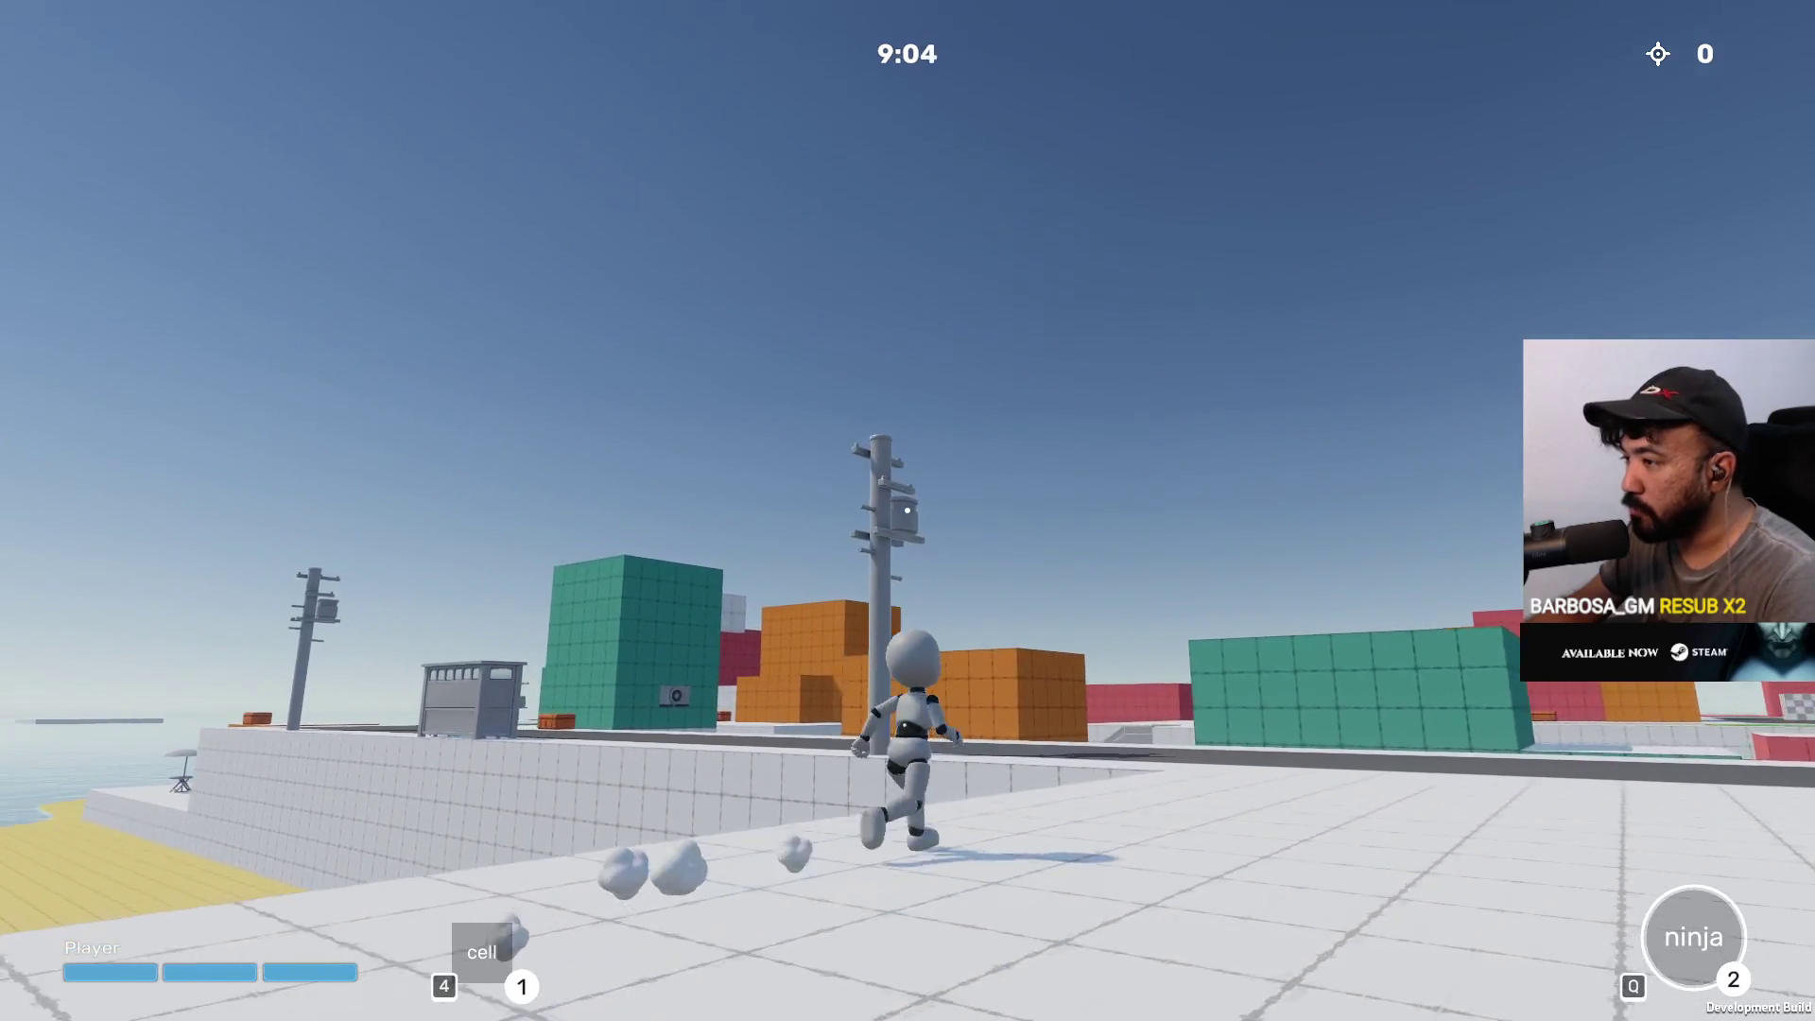
pyautogui.press('w')
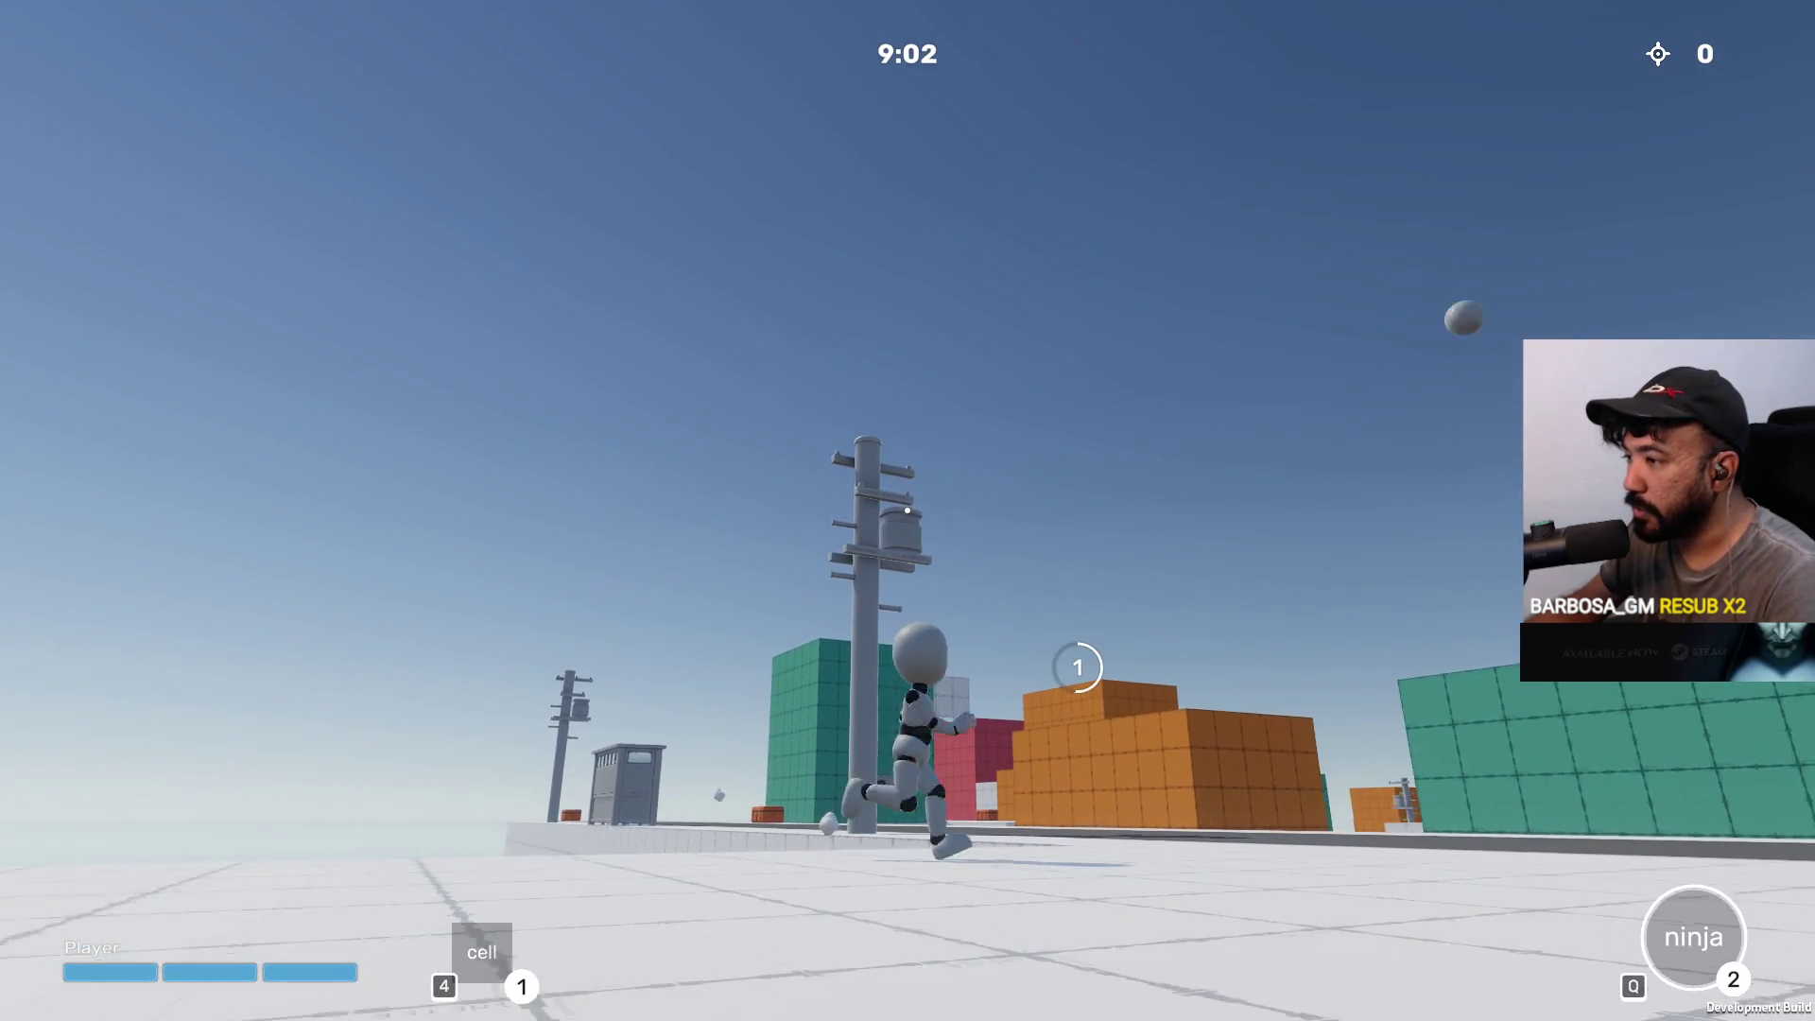
pyautogui.press('w')
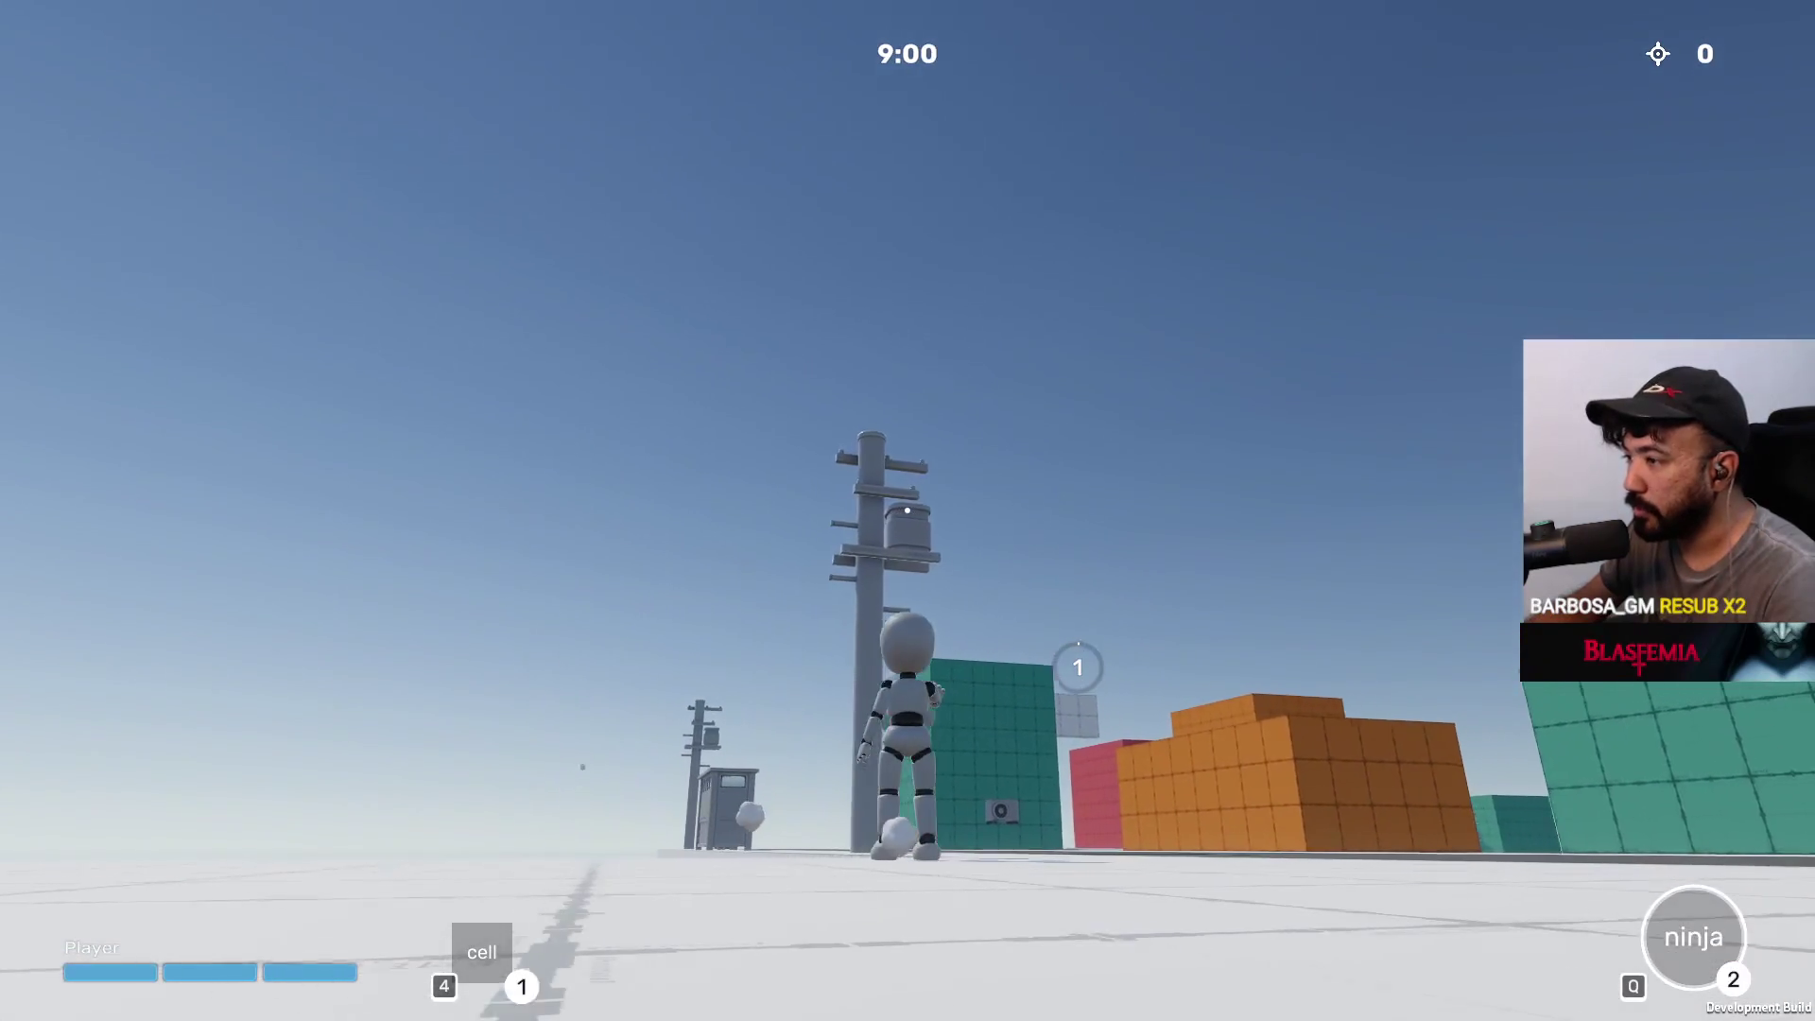
pyautogui.press('w')
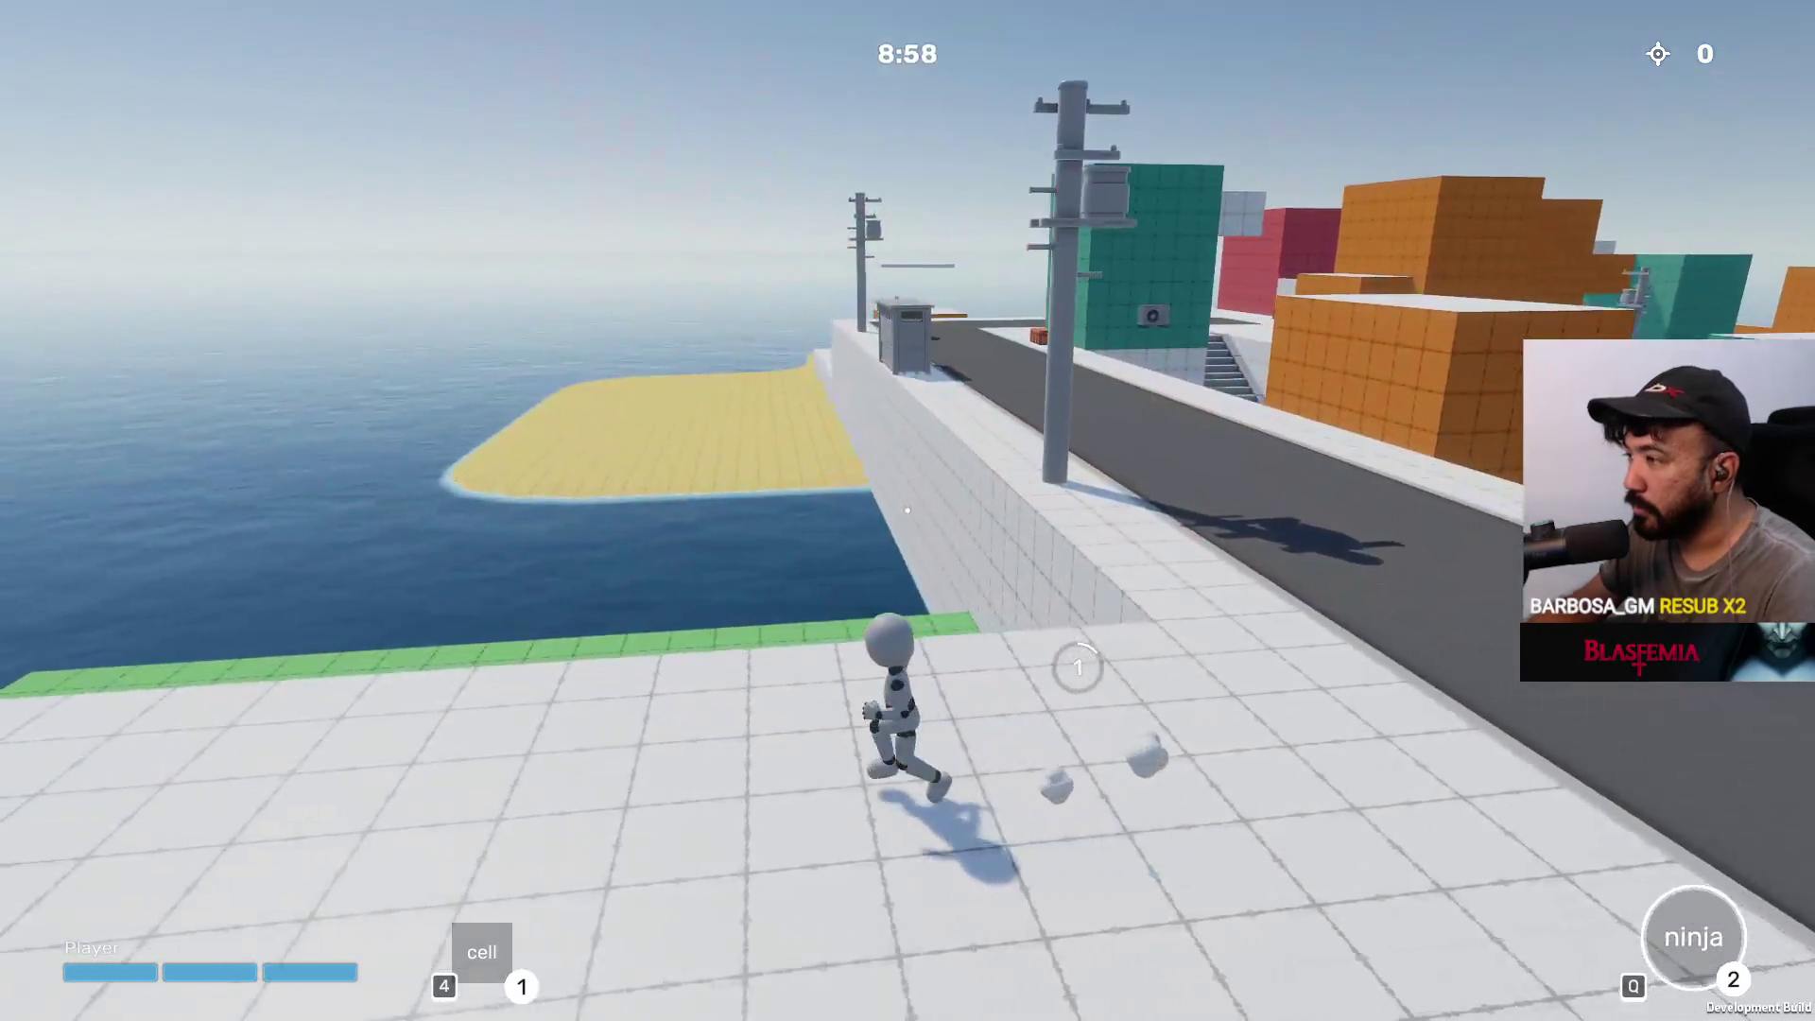
pyautogui.press('w')
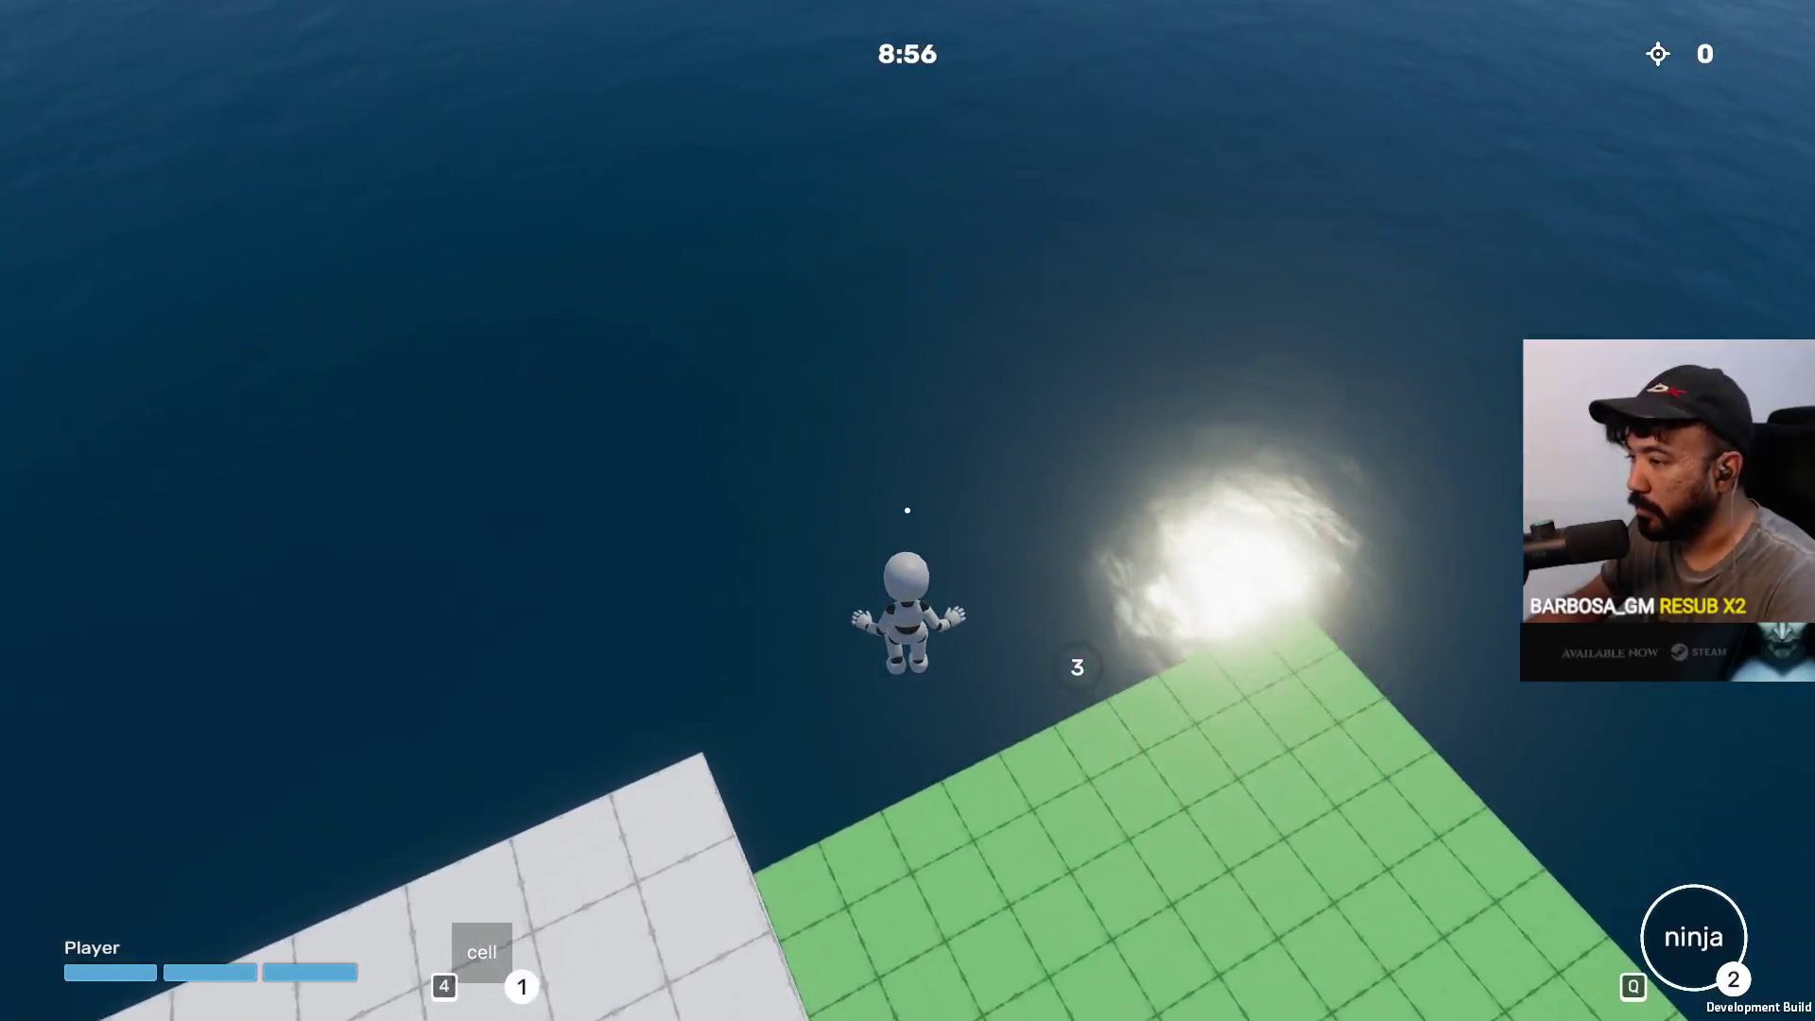
pyautogui.press('w')
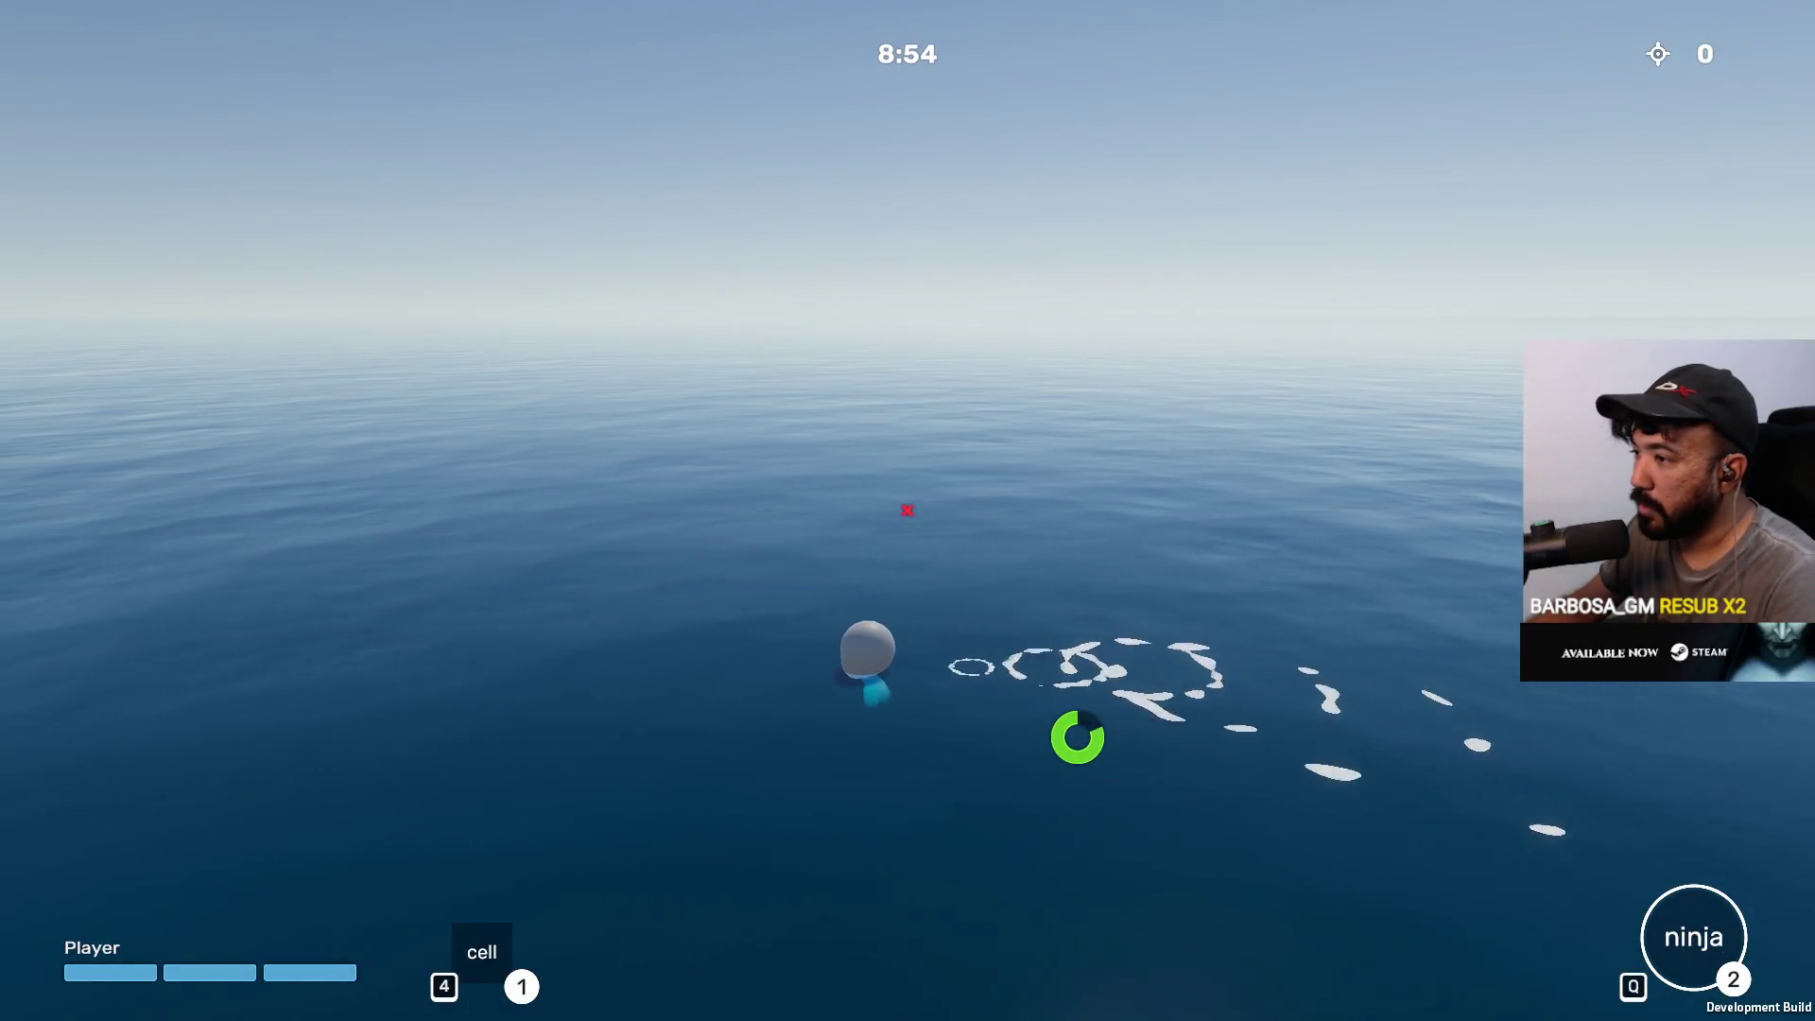
pyautogui.press('w')
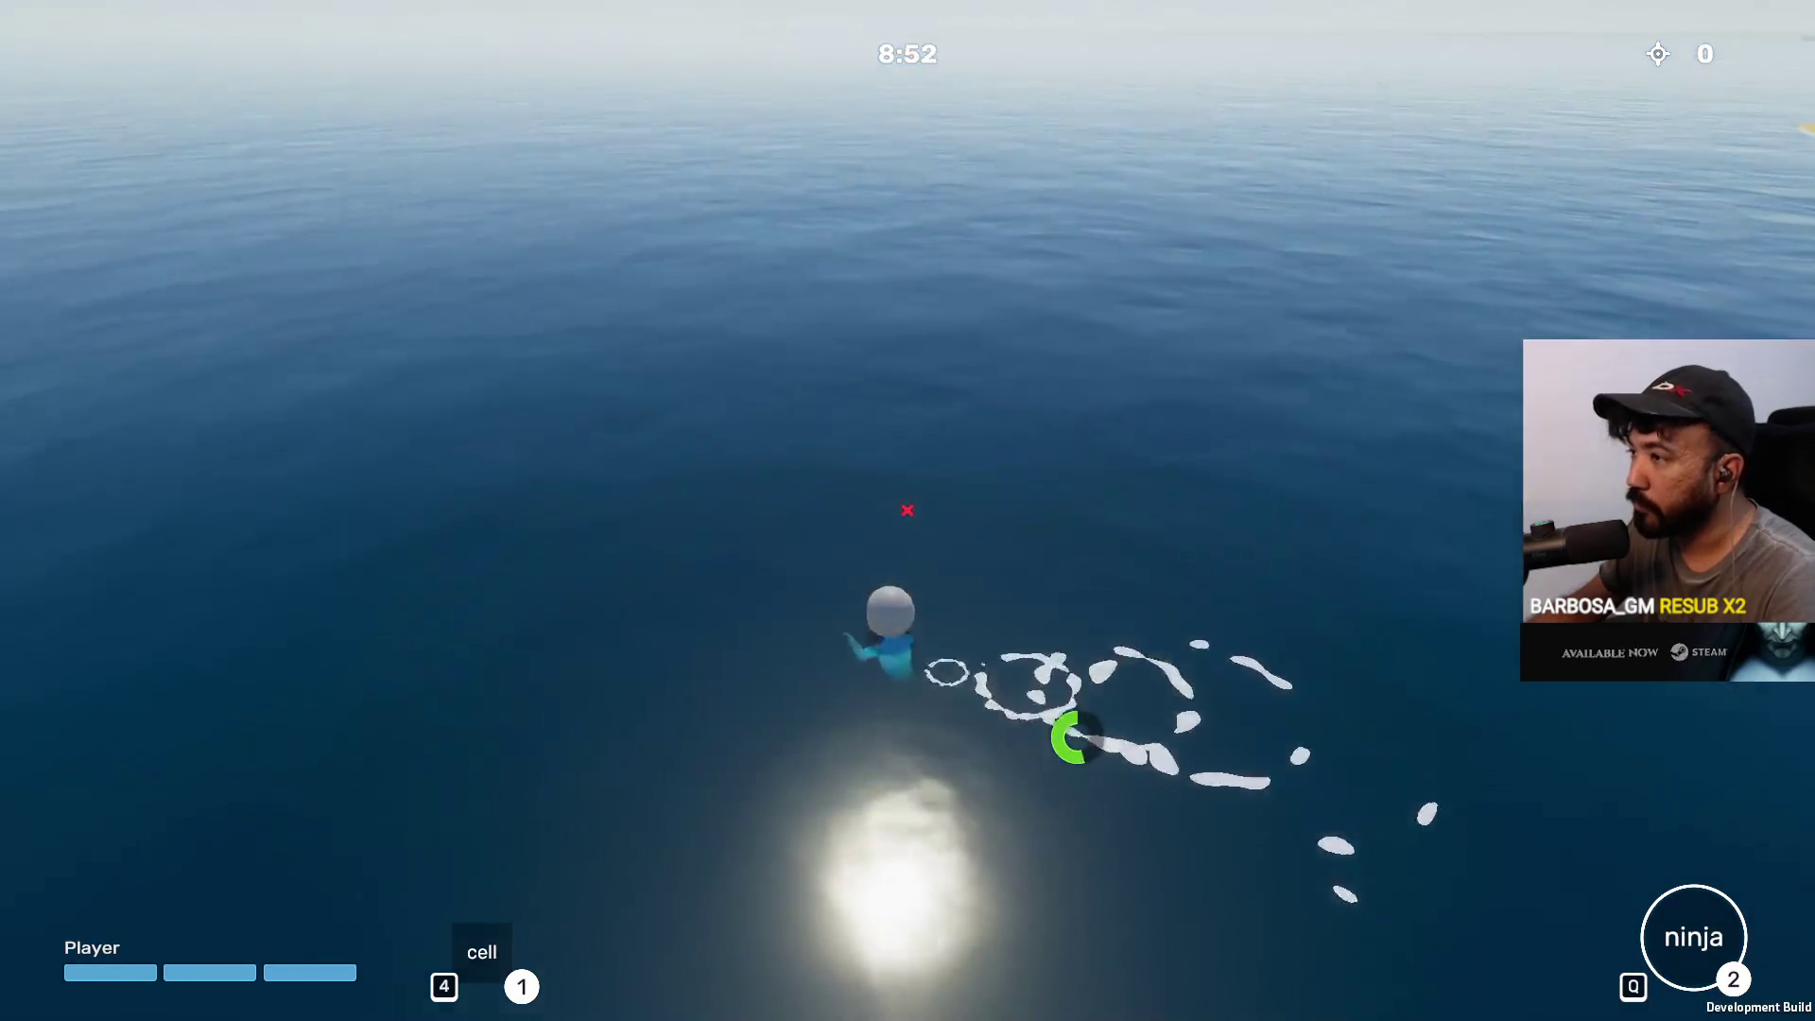
pyautogui.press('space')
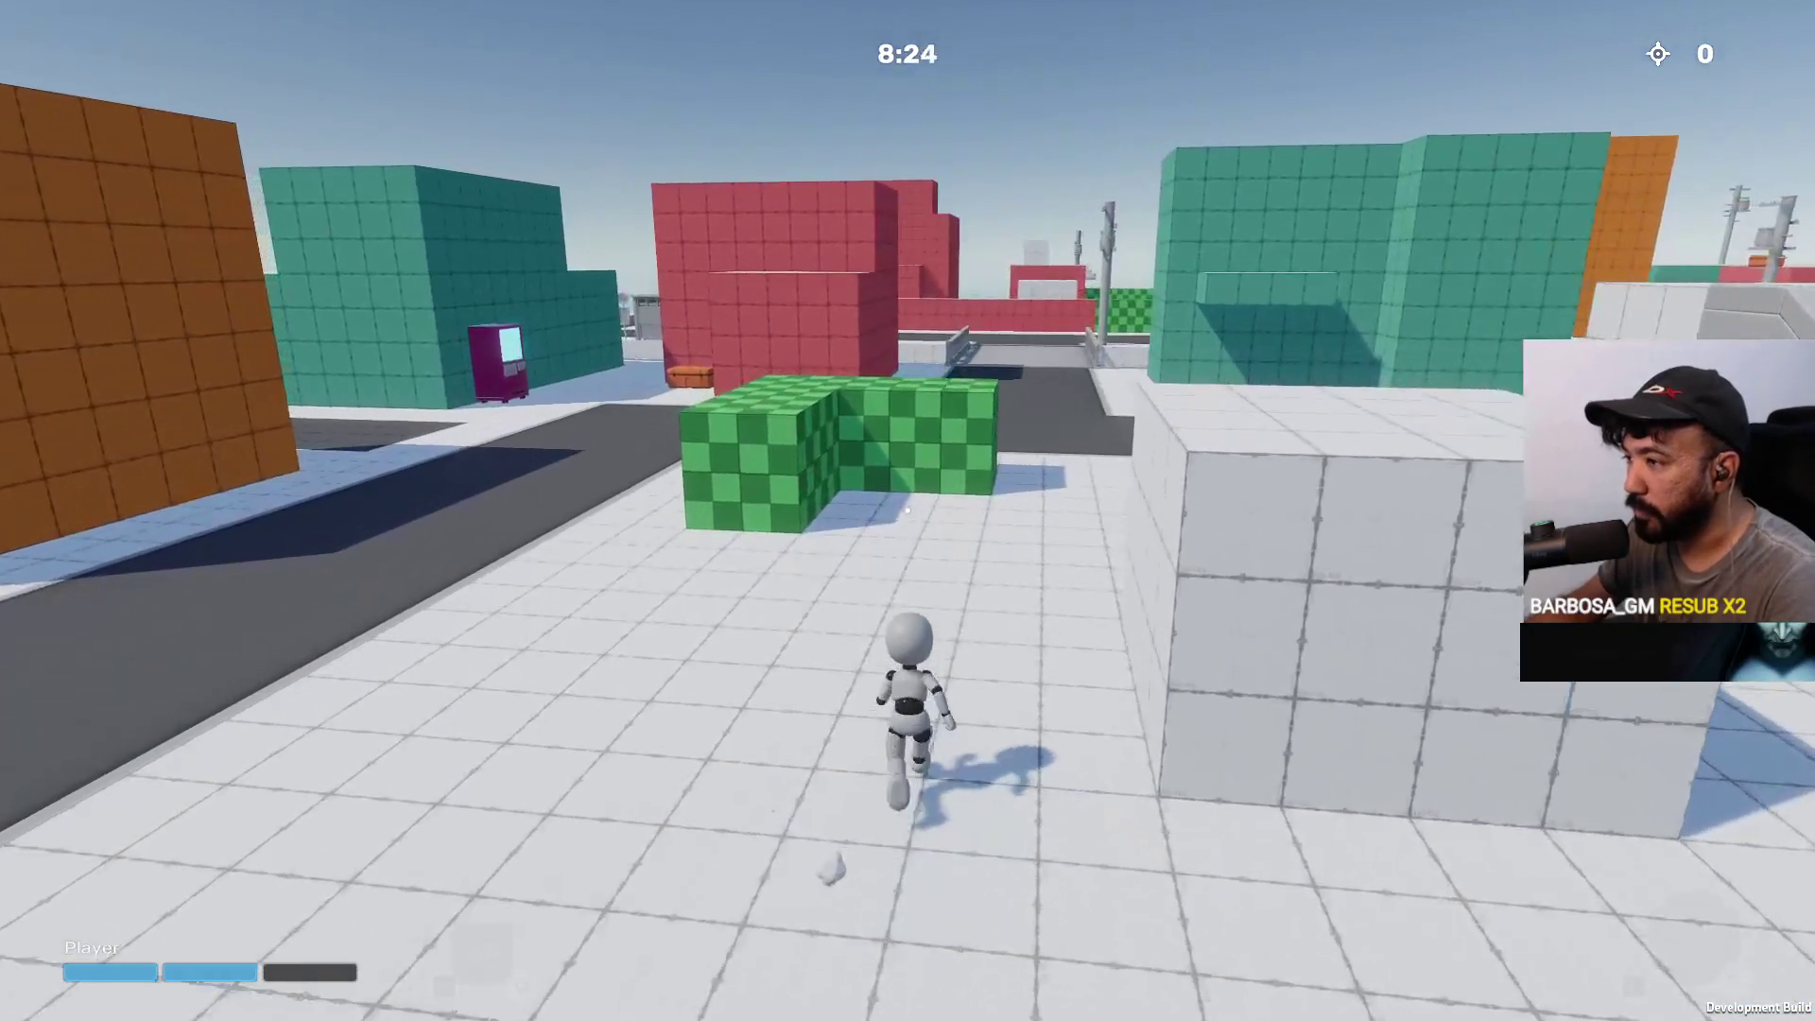
# Run past the green checkered block, down the sidewalk, and across the canal to the walkway
pyautogui.press('w')
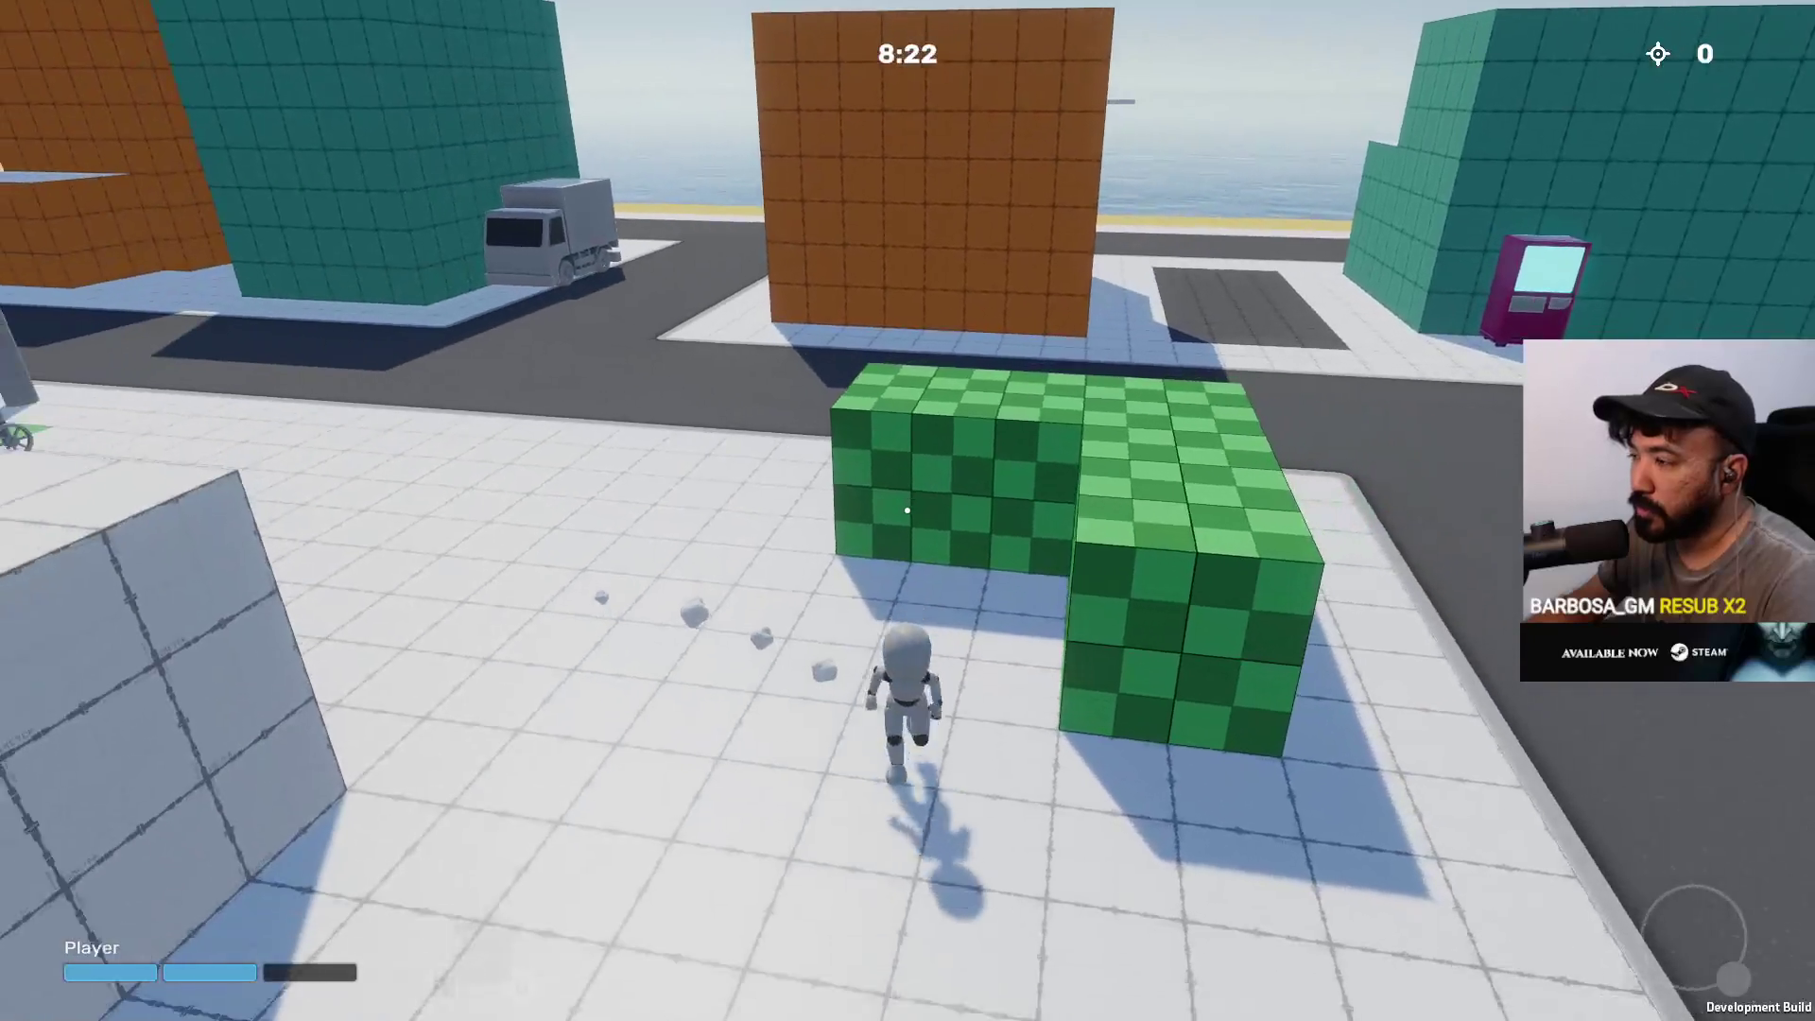
pyautogui.press('d')
pyautogui.press('a')
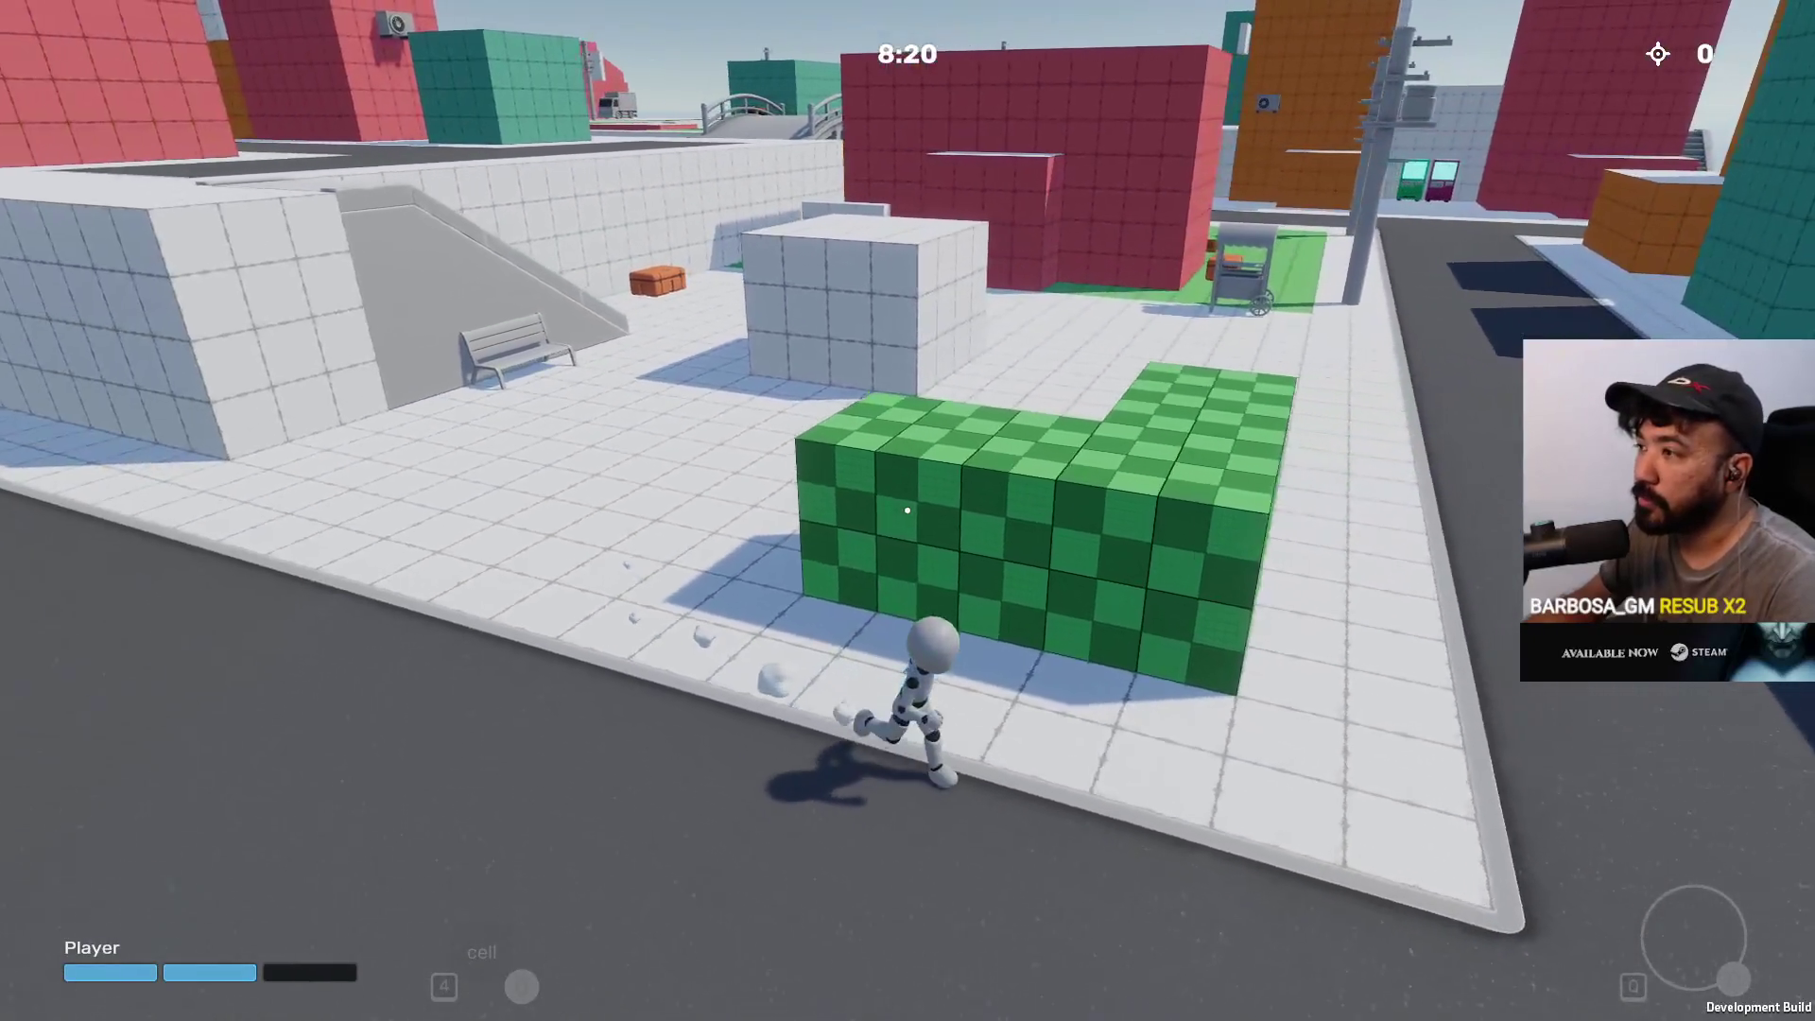
pyautogui.press('w')
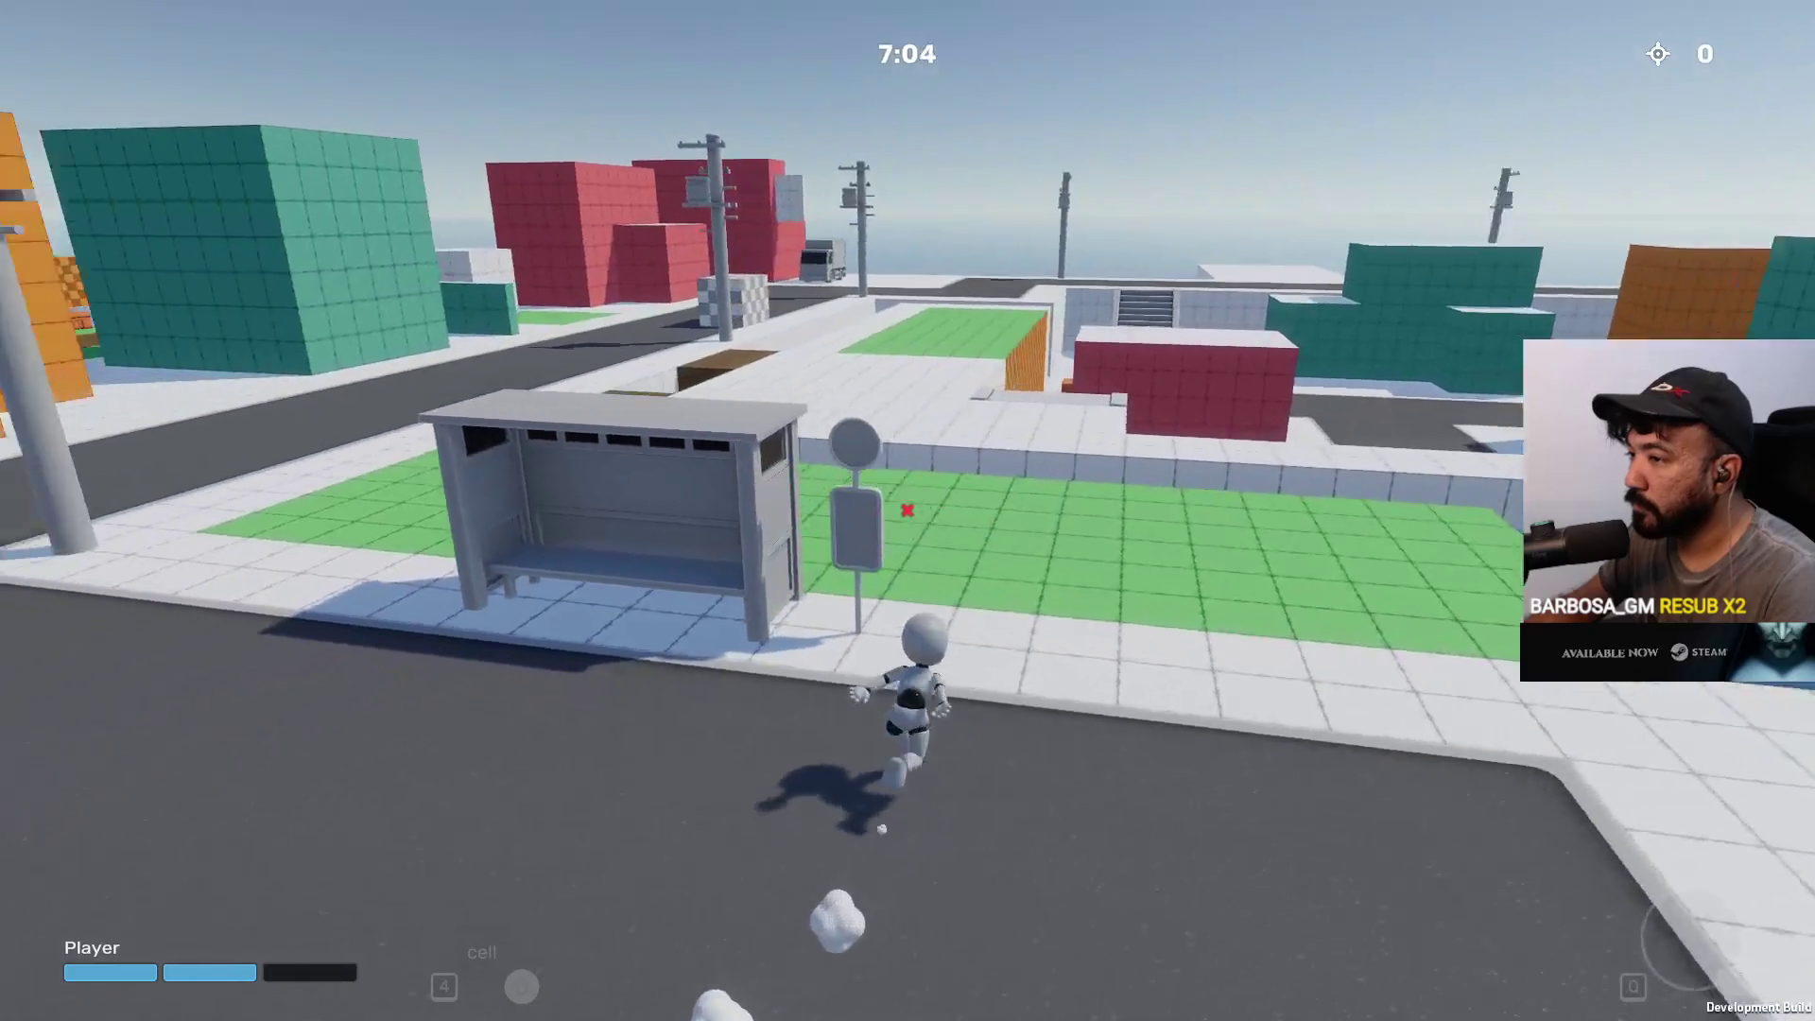
pyautogui.press('w')
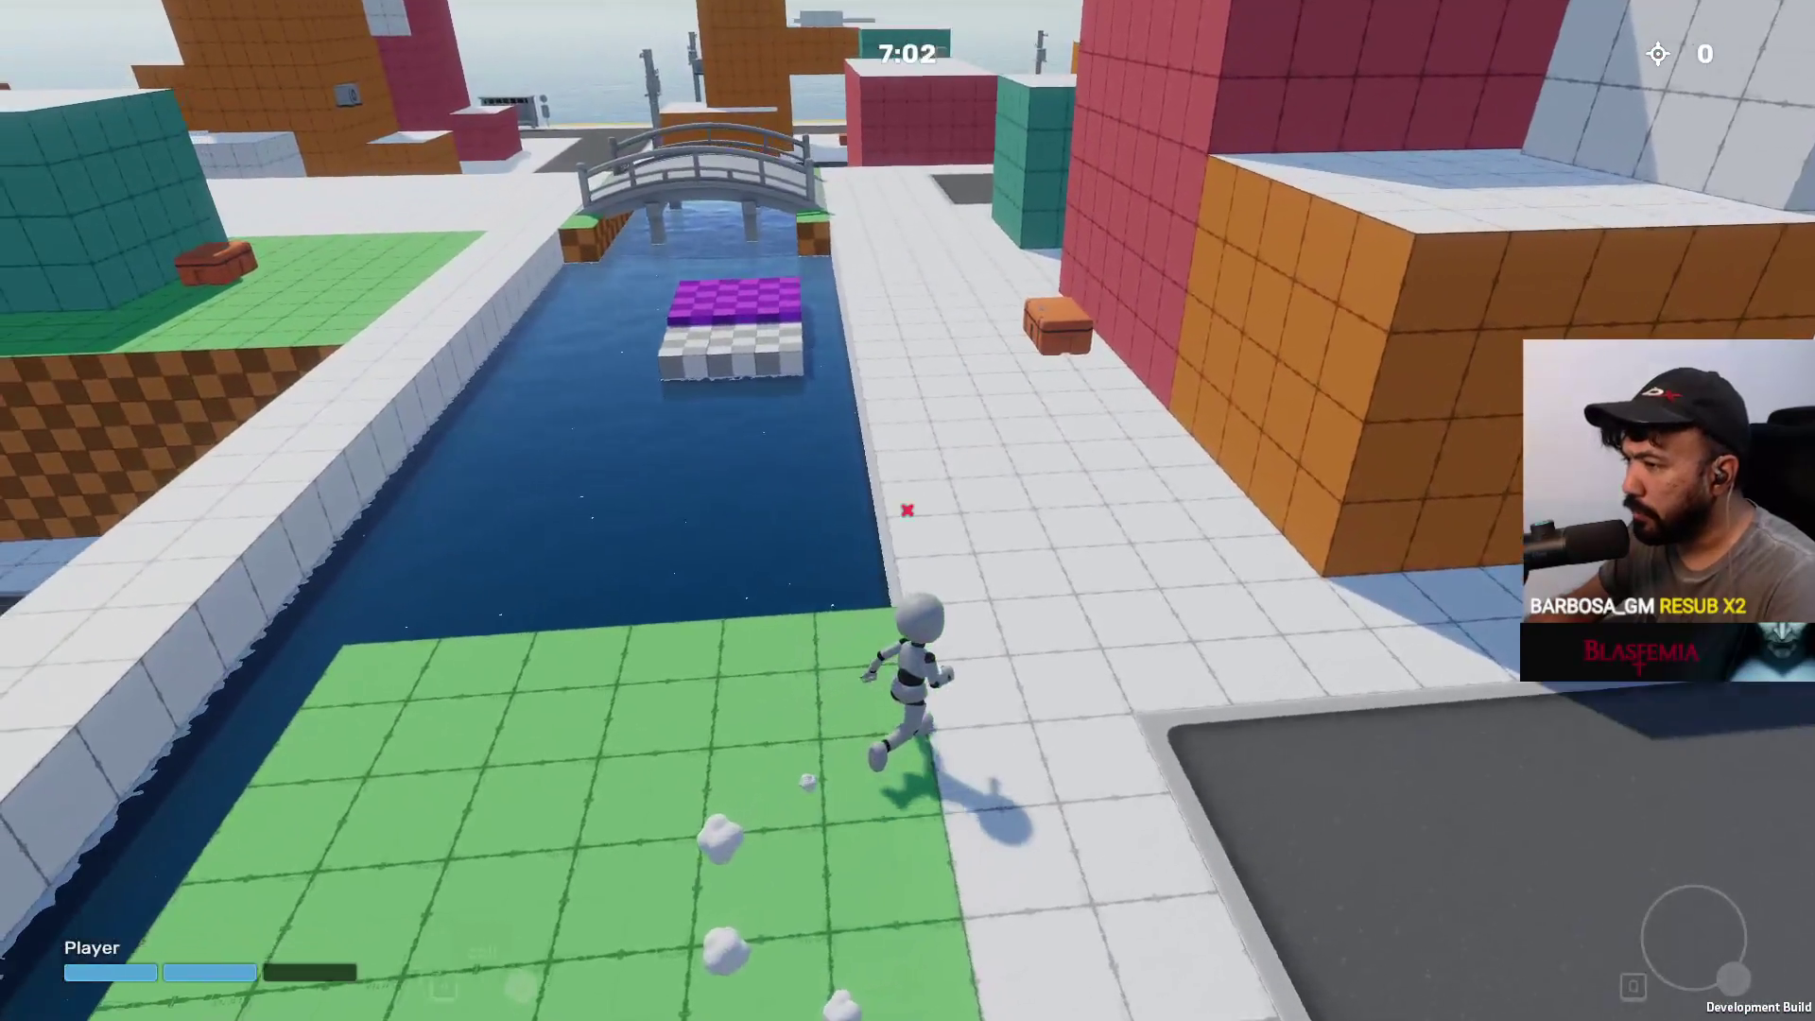
pyautogui.press('w')
pyautogui.press('space')
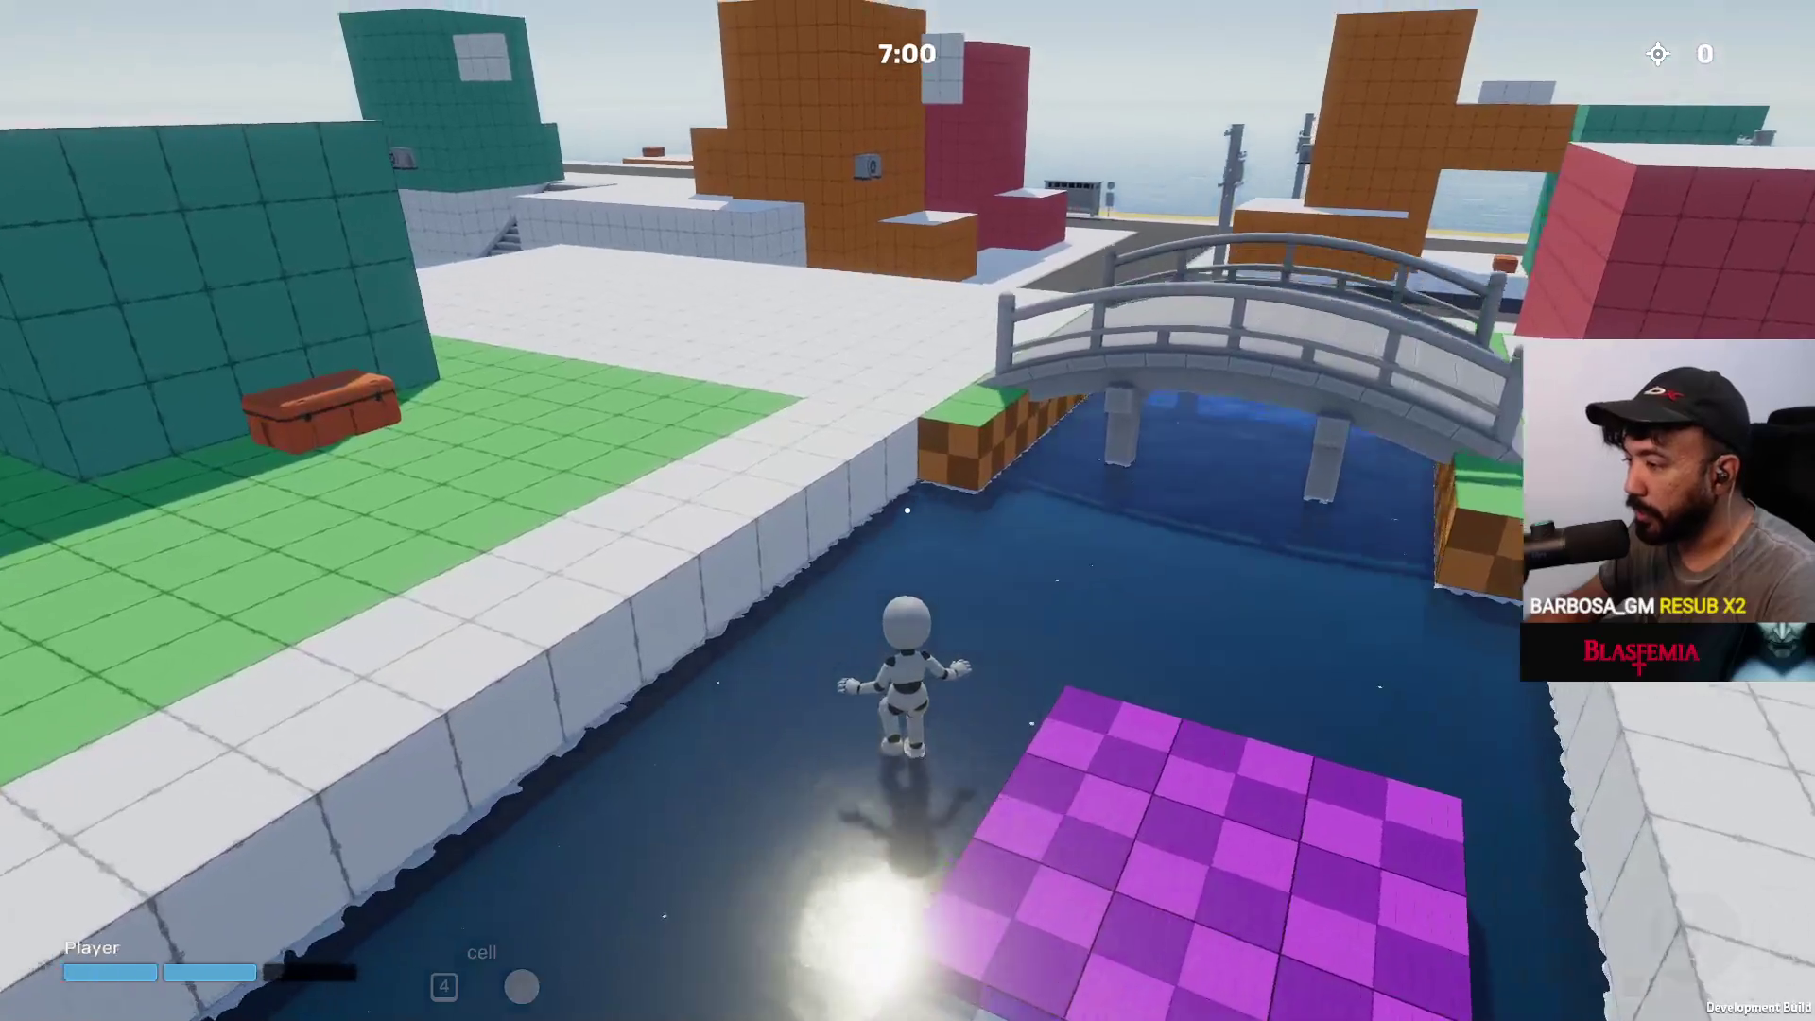
pyautogui.press('w')
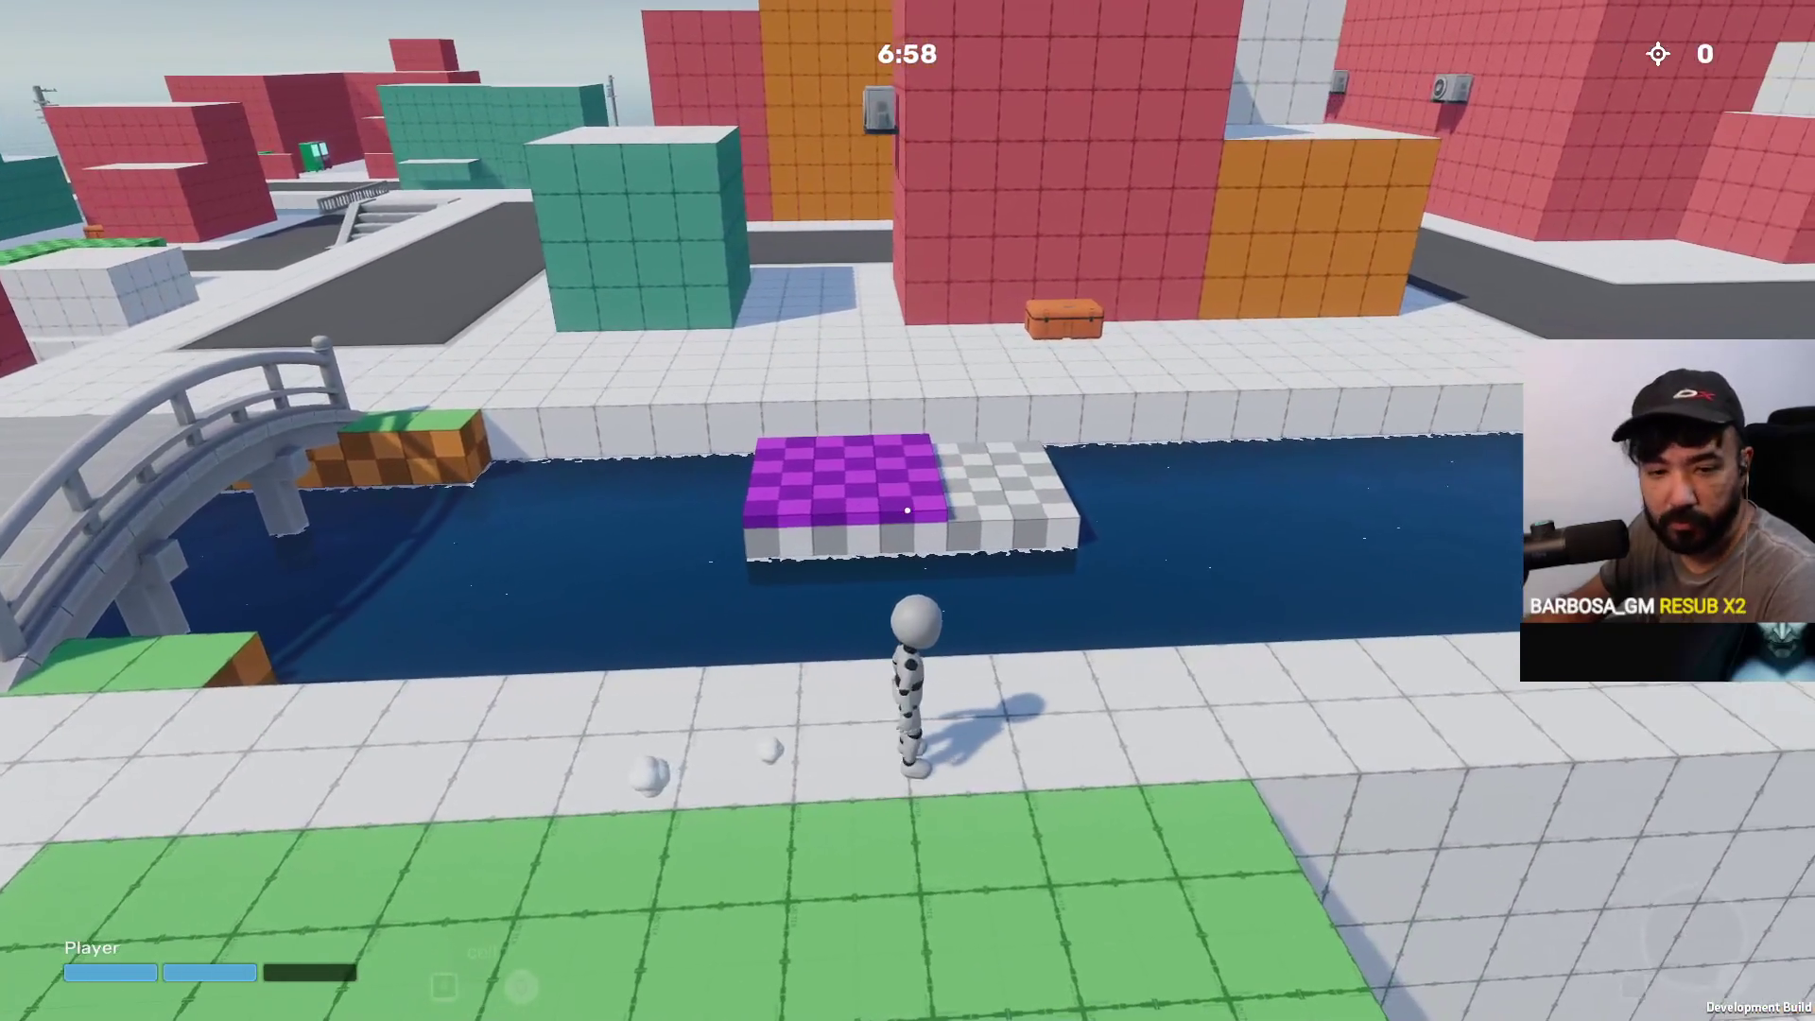
# Run over the green and white rooftops by the bridge, then climb the red building's wall
pyautogui.press('w')
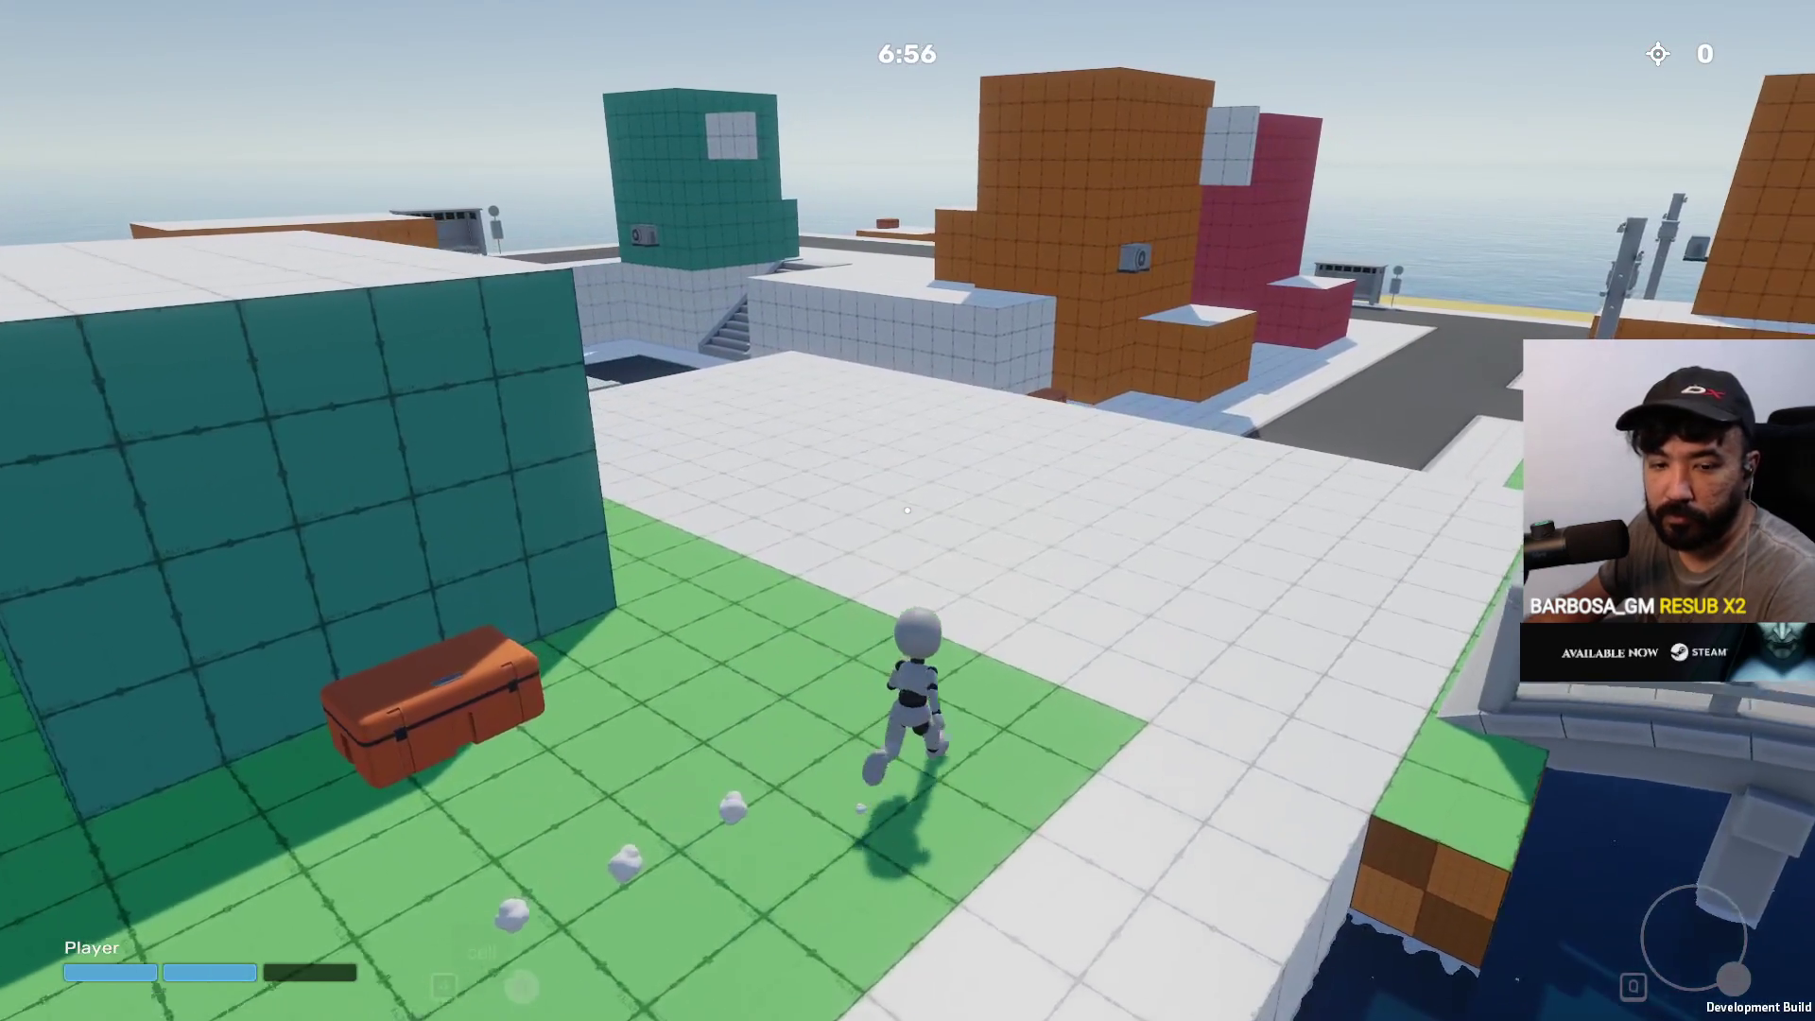
pyautogui.press('w')
pyautogui.press('w')
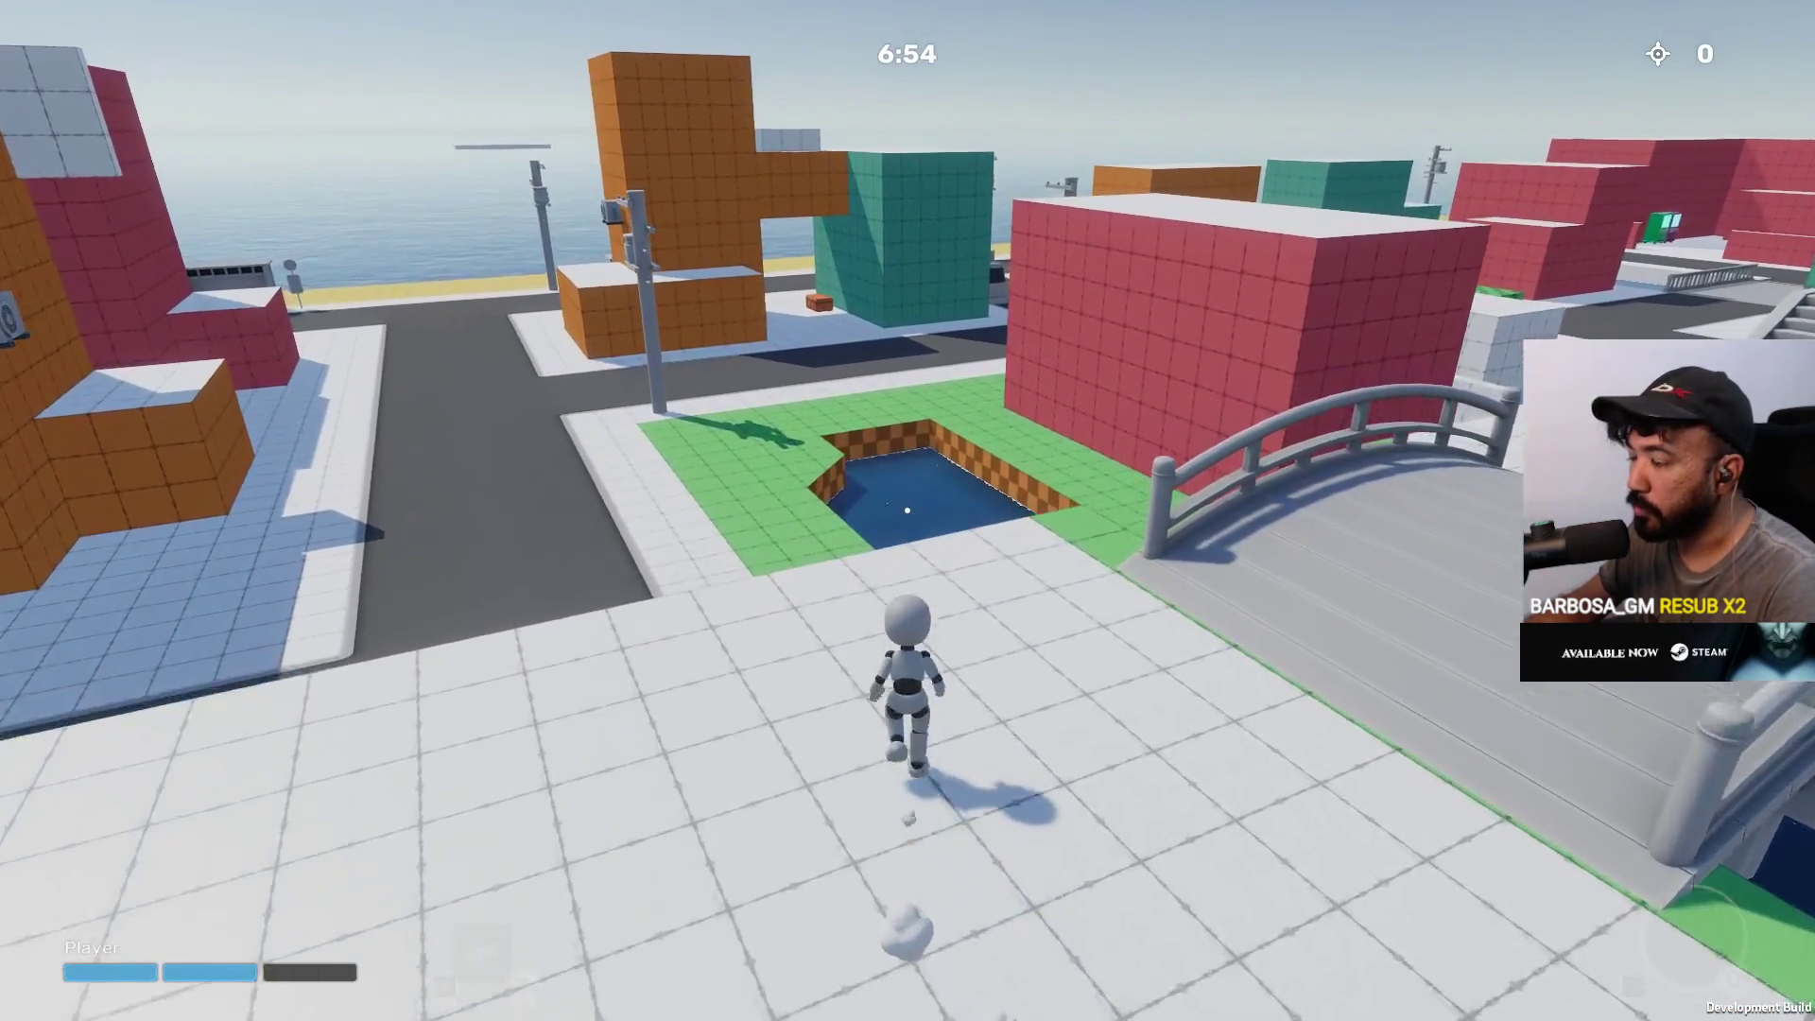
pyautogui.press('w')
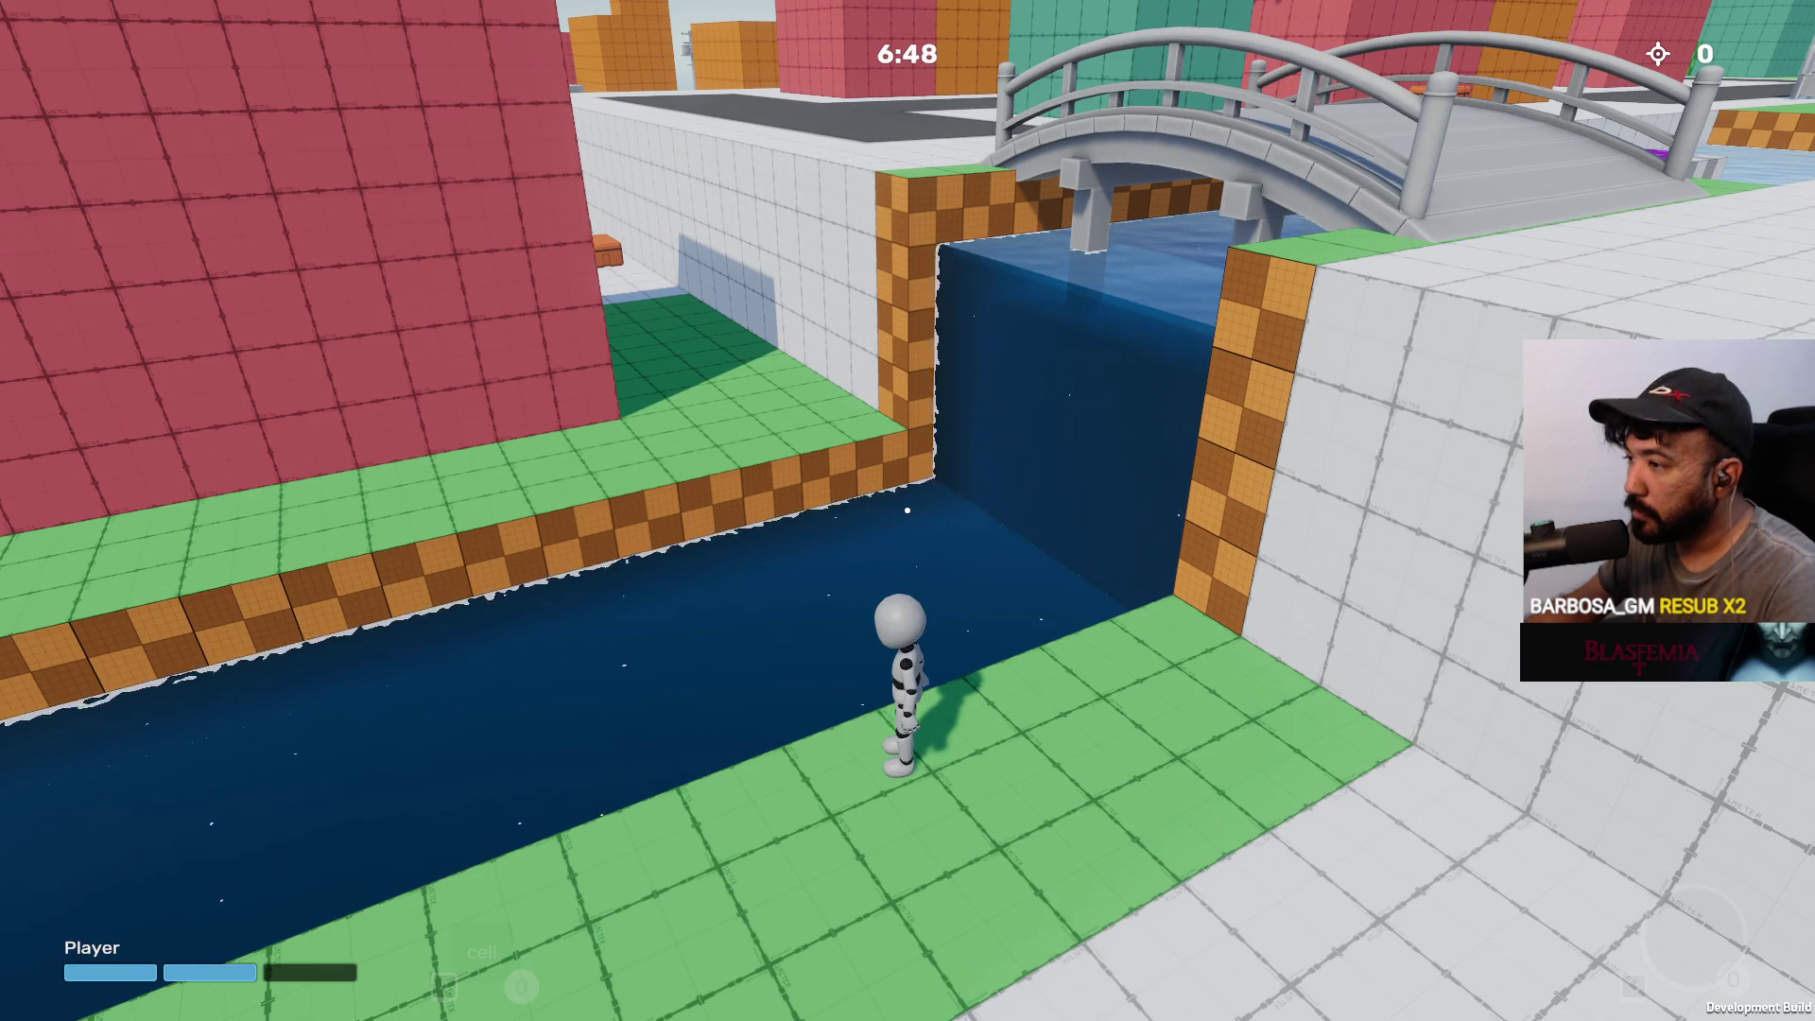
pyautogui.press('w')
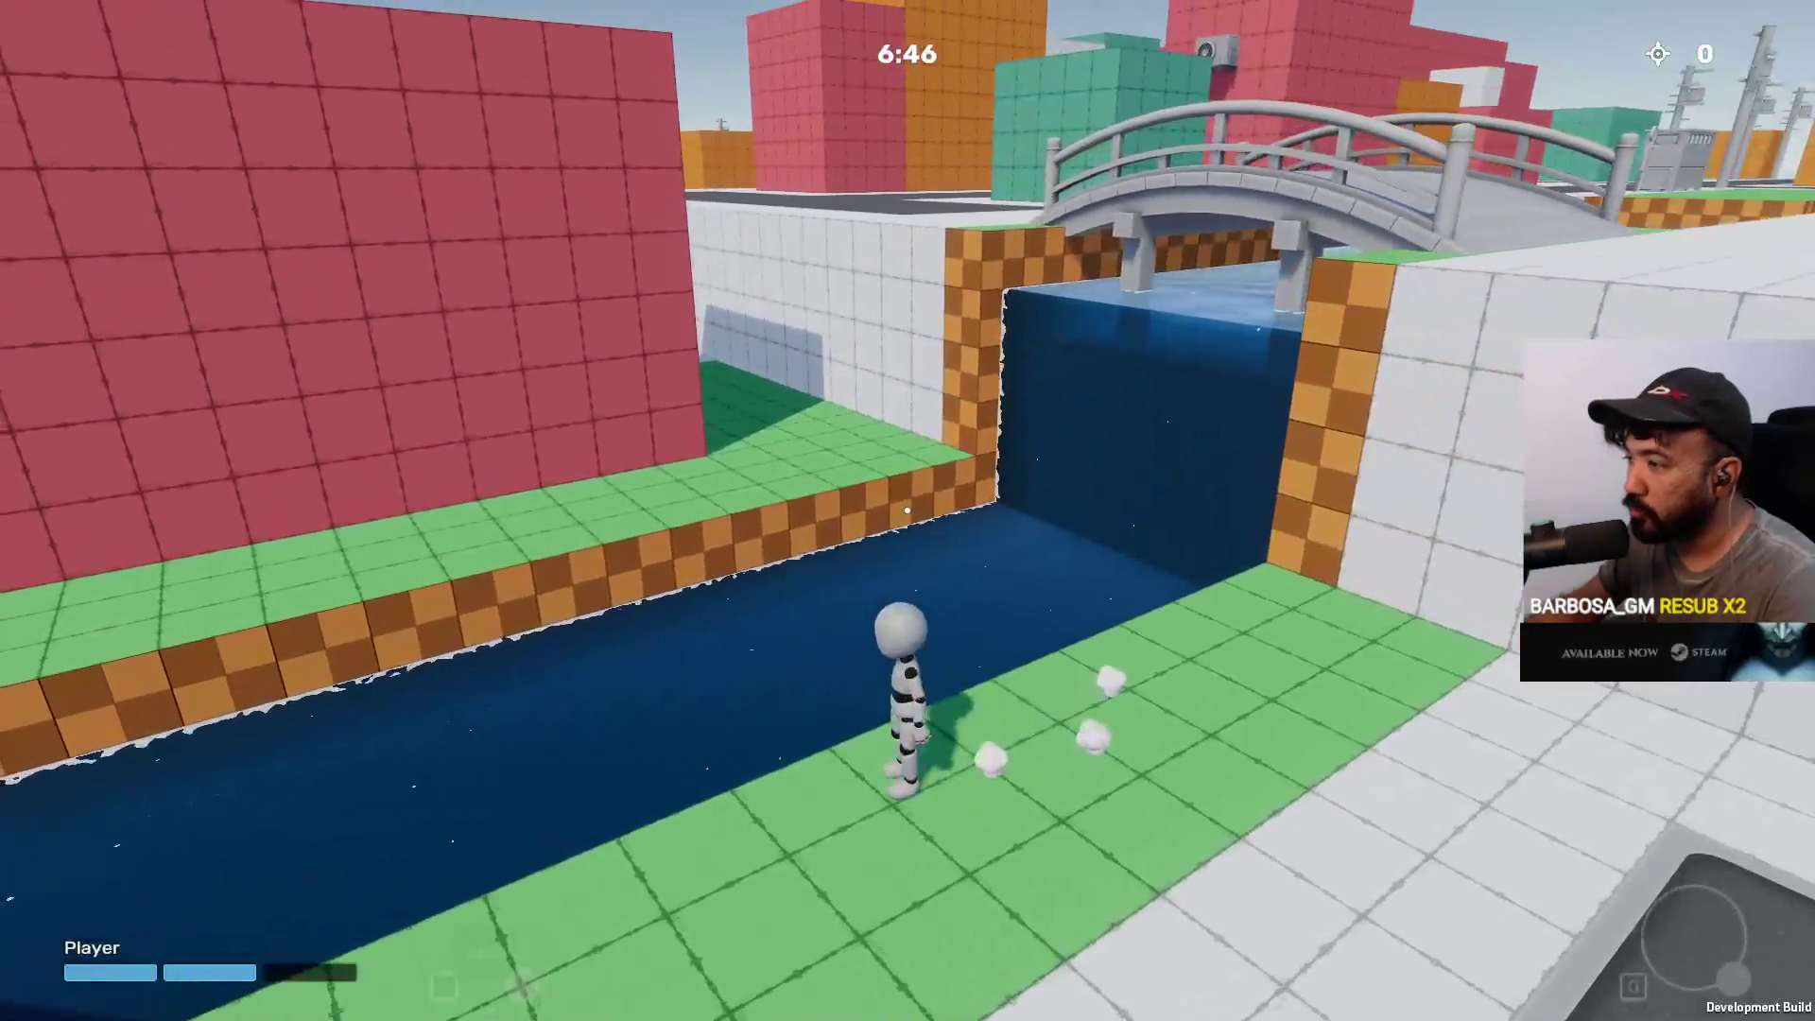
pyautogui.press('w')
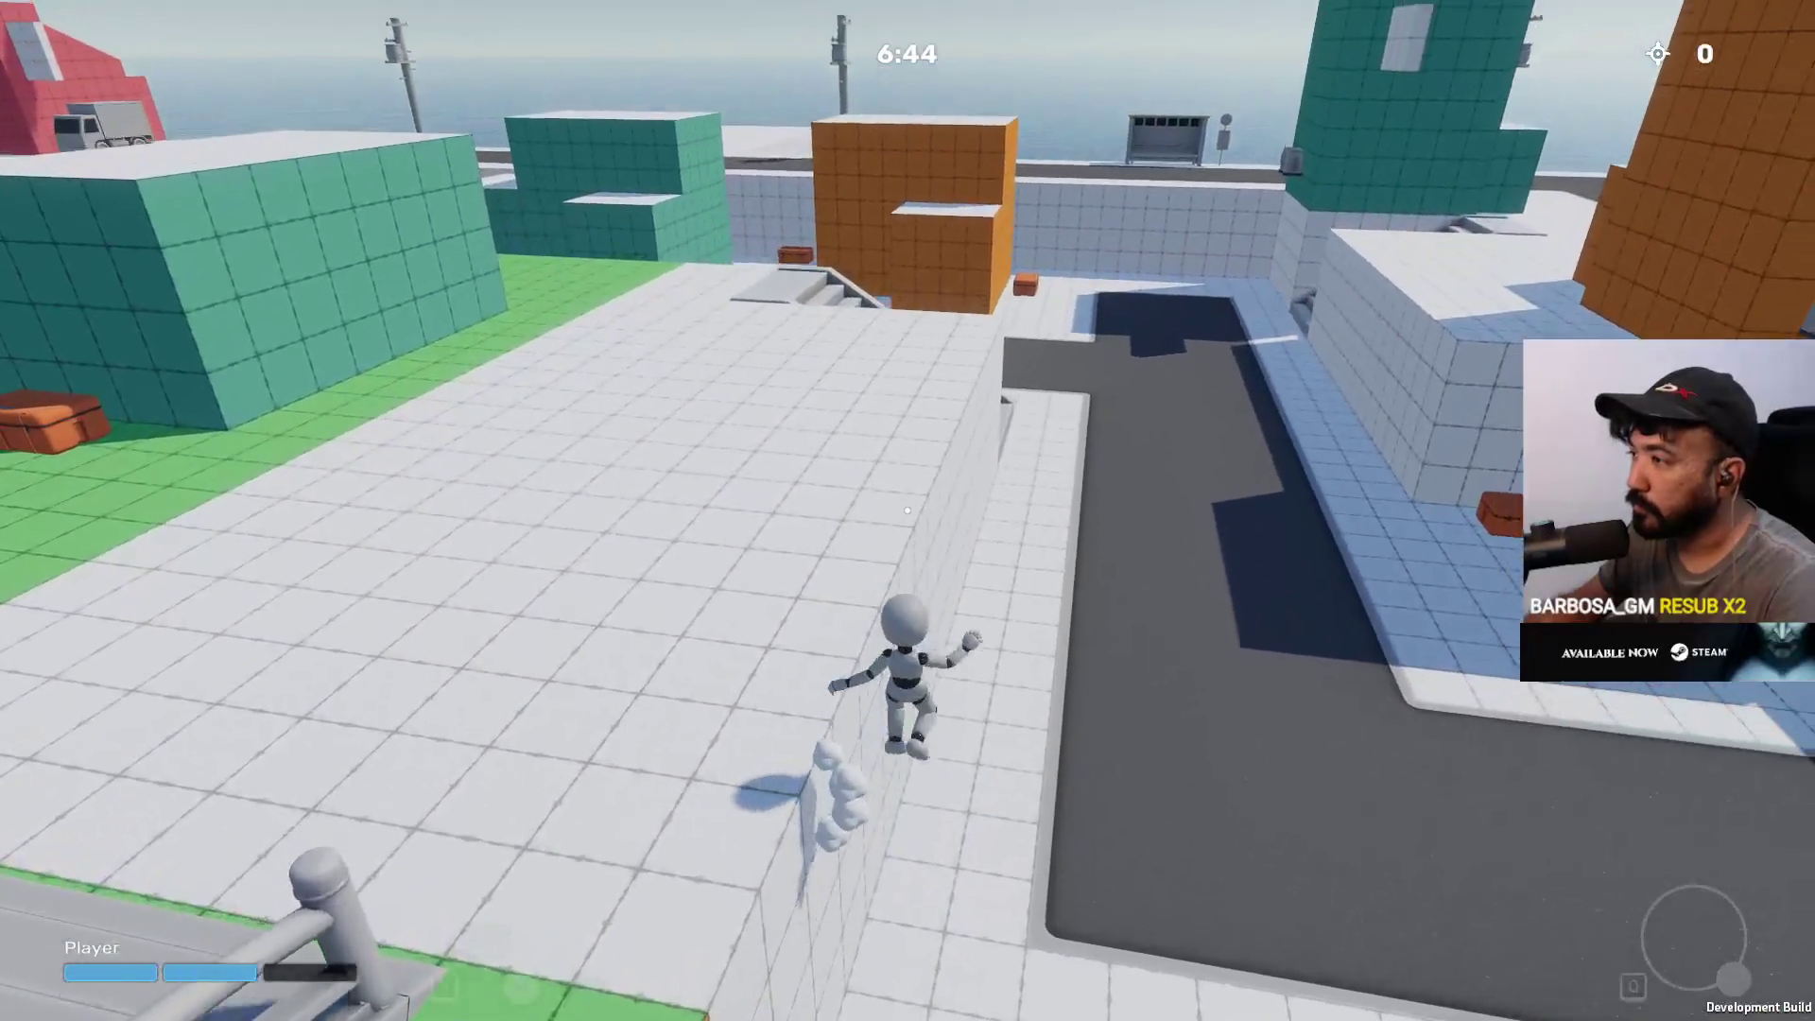
pyautogui.press('w')
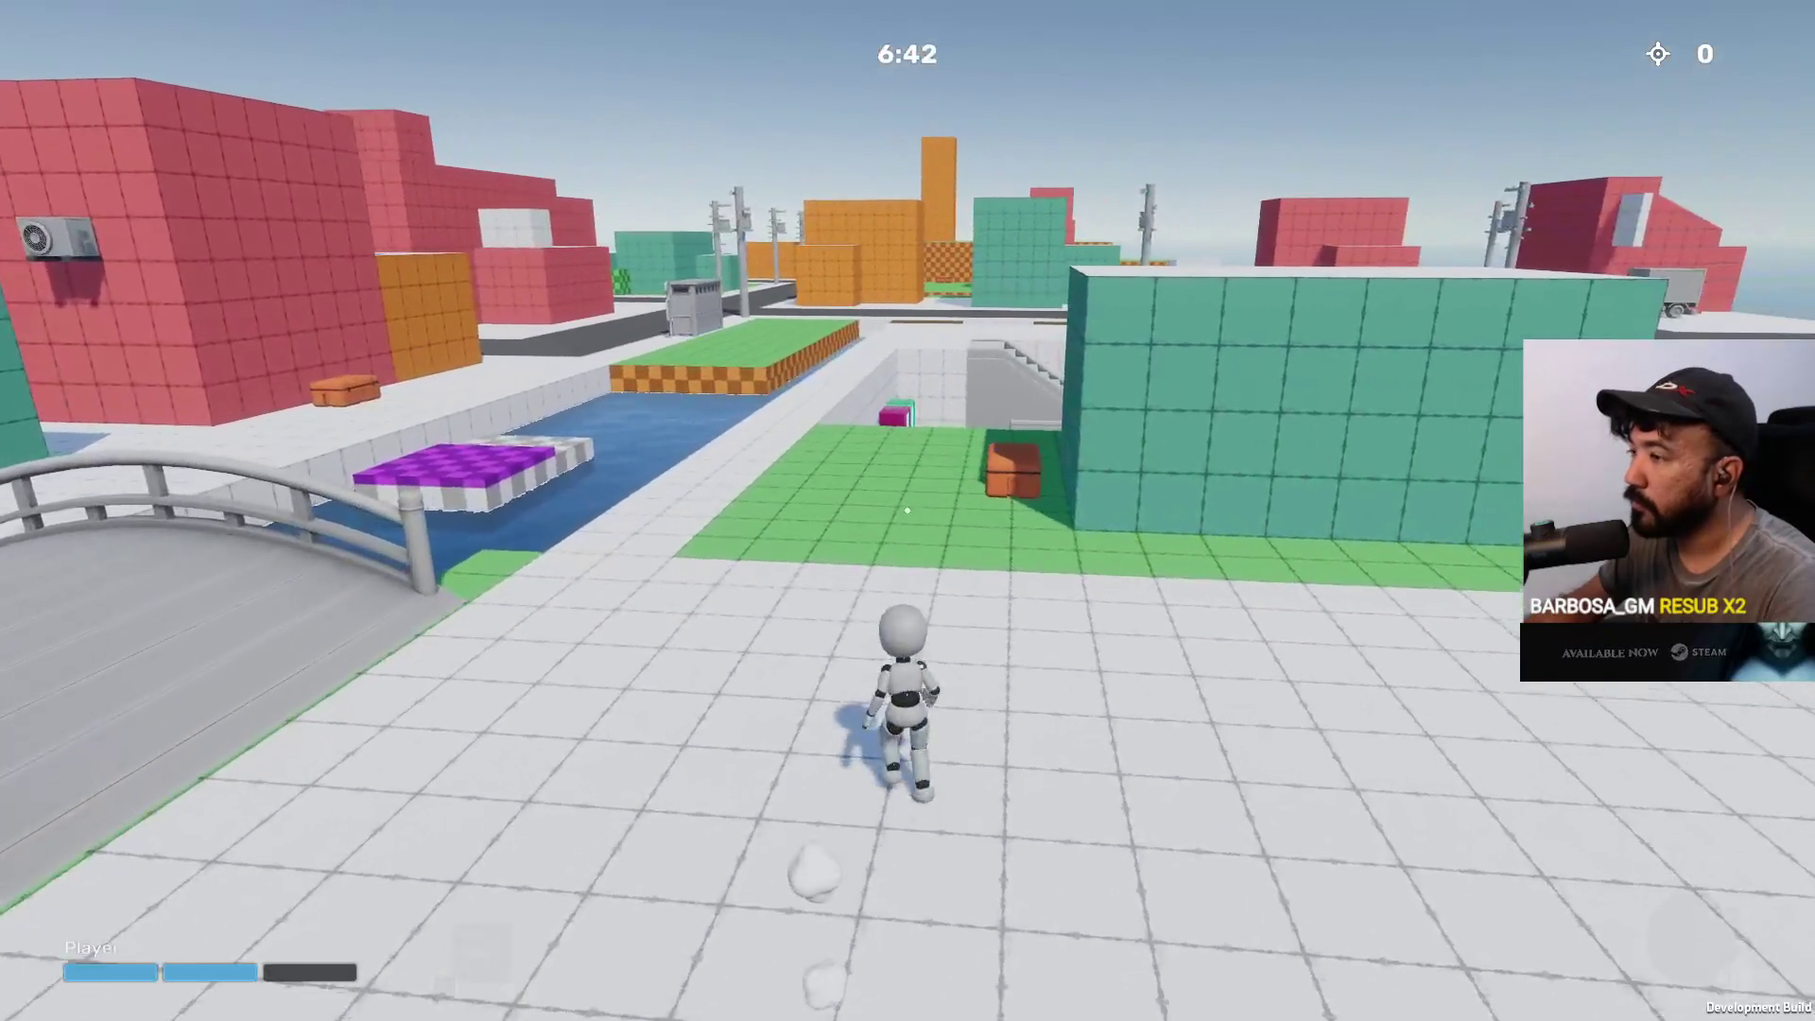
pyautogui.press('w')
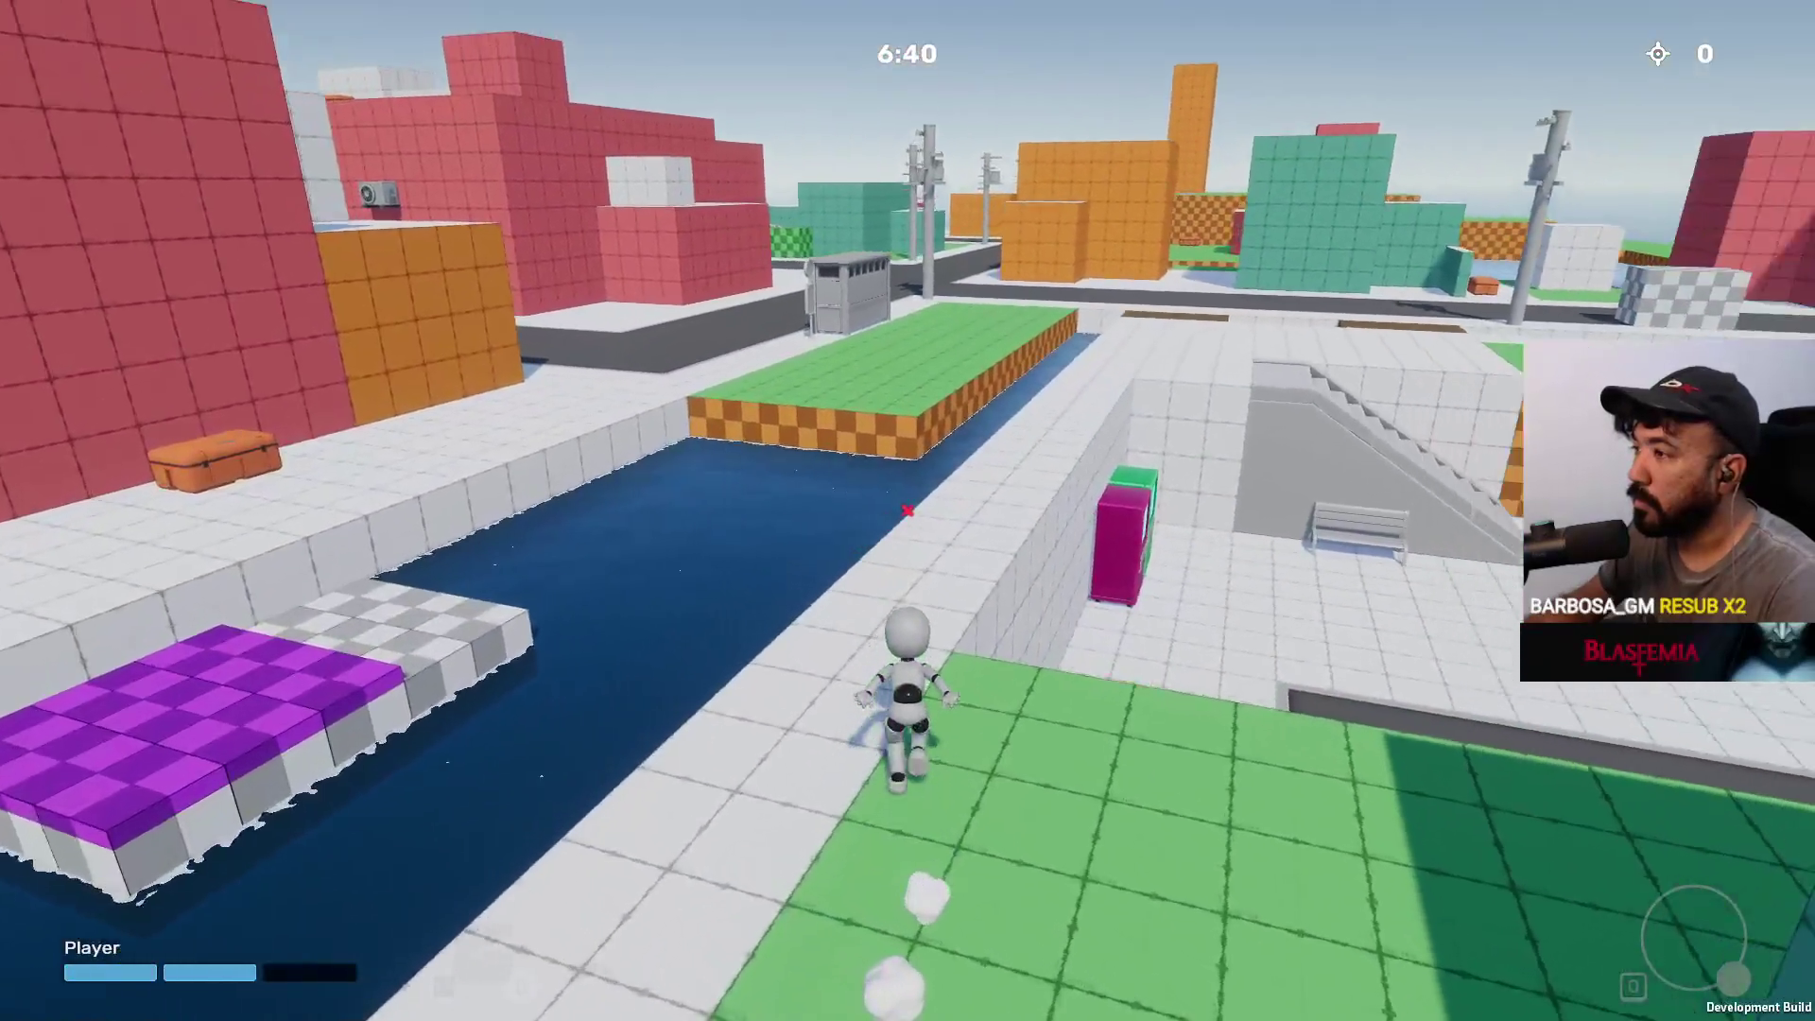
pyautogui.press('w')
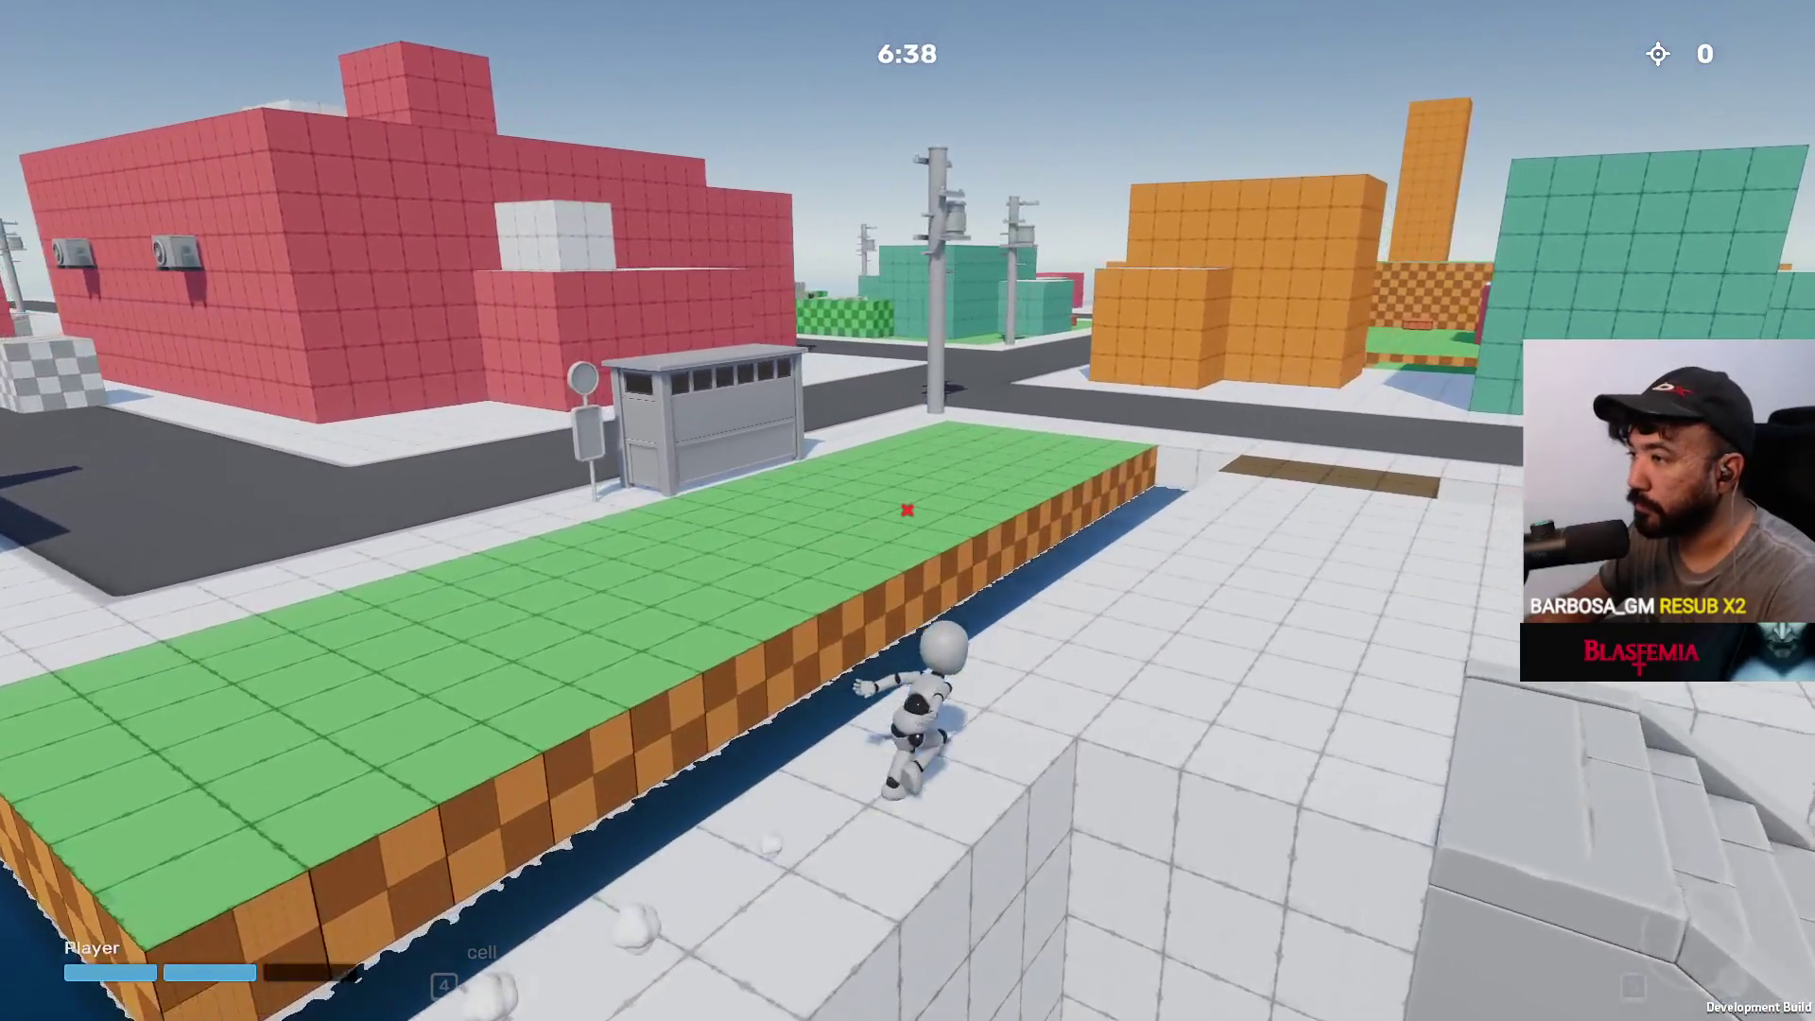
pyautogui.press('w')
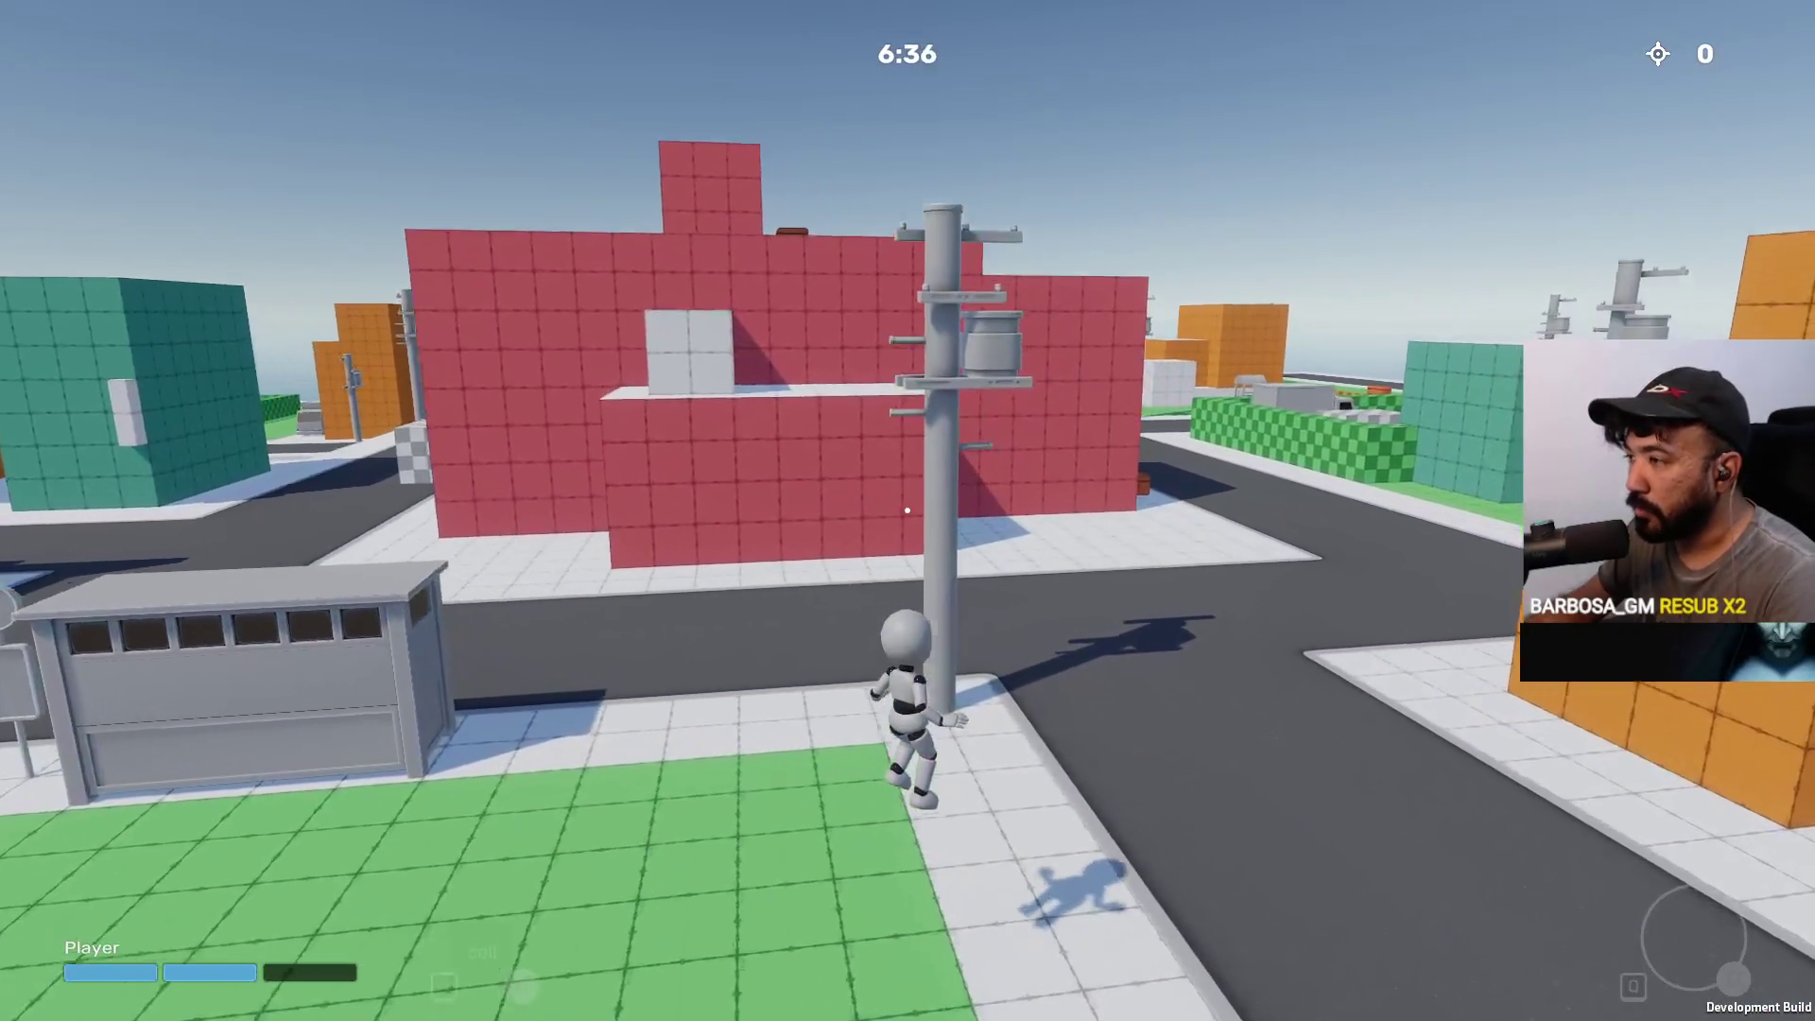
pyautogui.press('w')
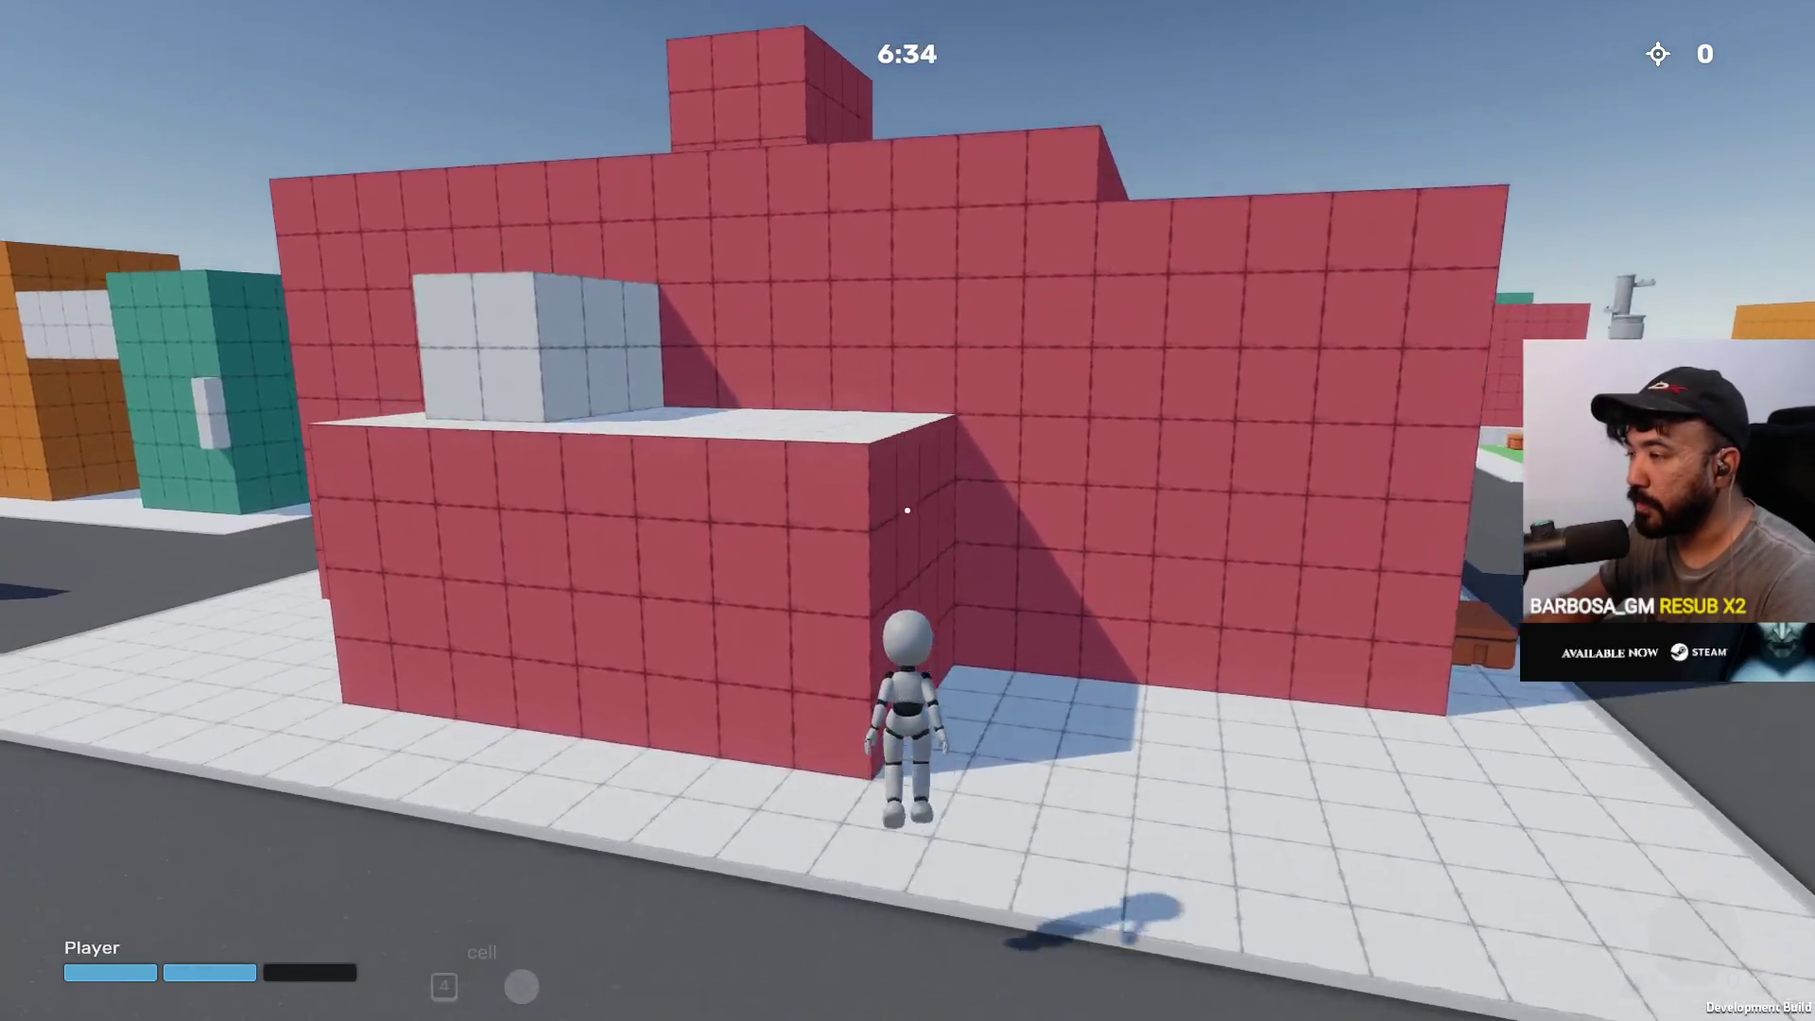
pyautogui.press('space')
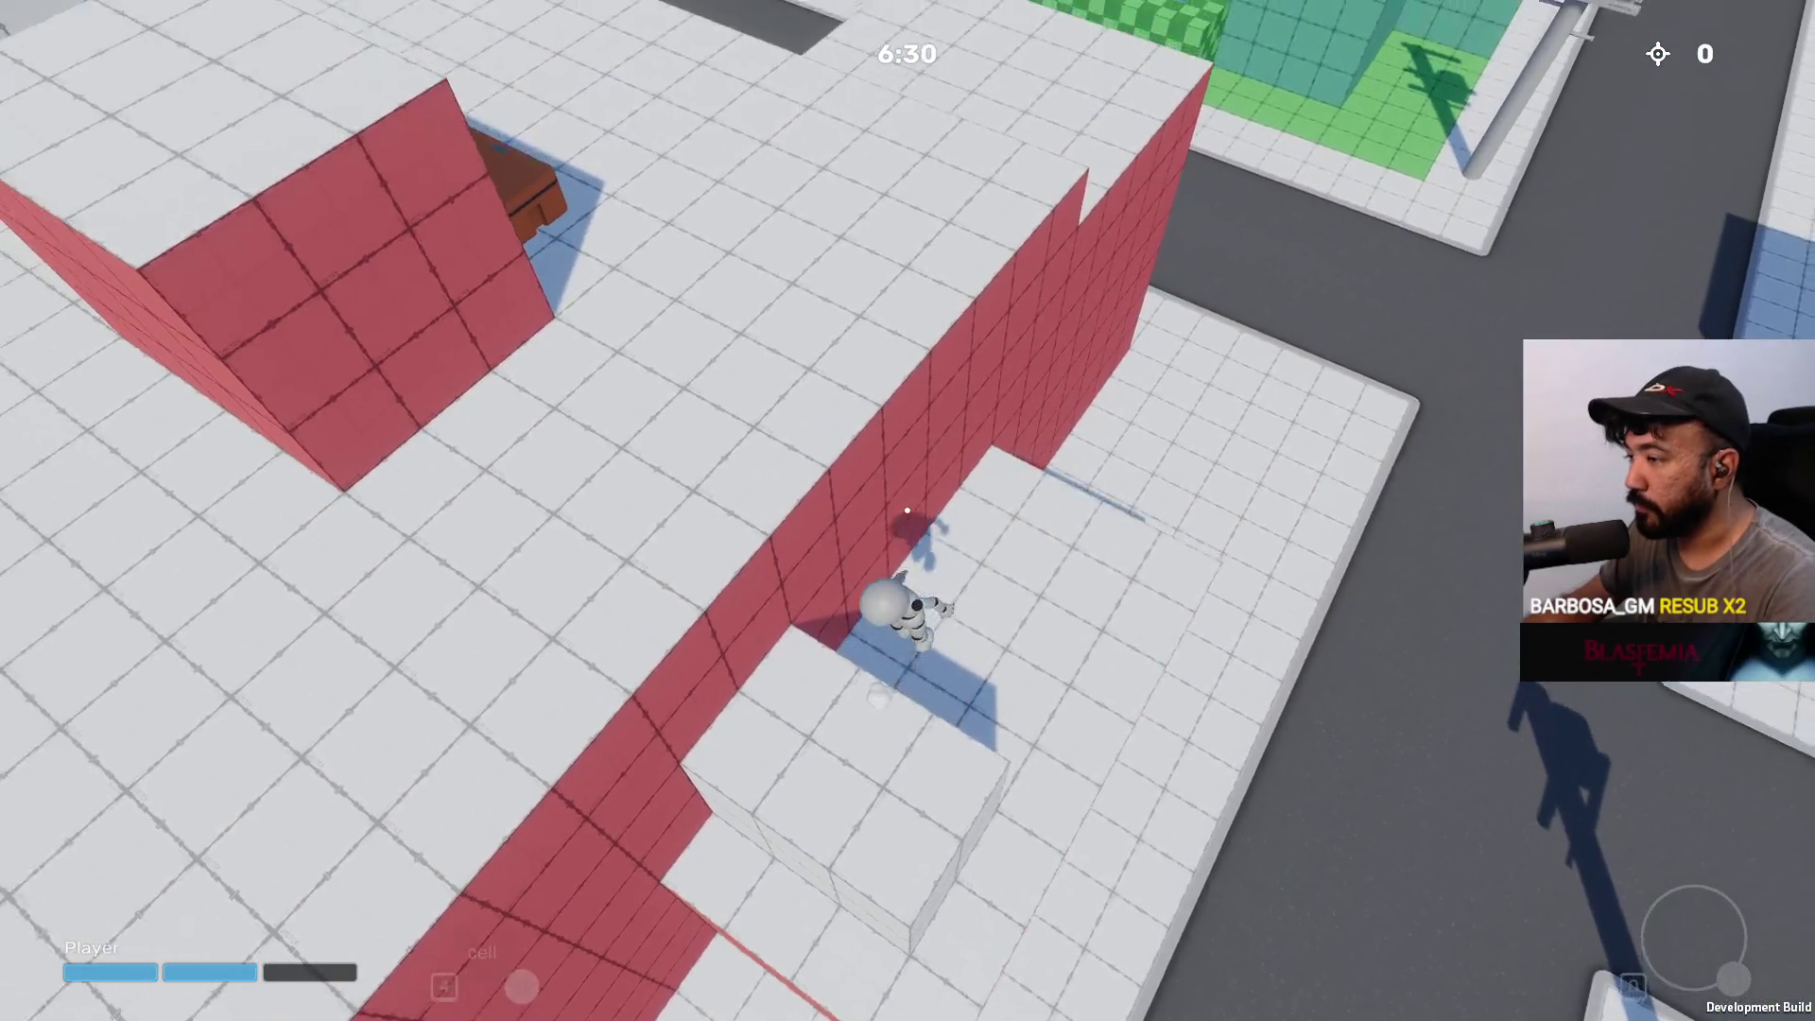
# Run the mannequin across the rooftops, looking out toward the distant city and sea
pyautogui.press('w')
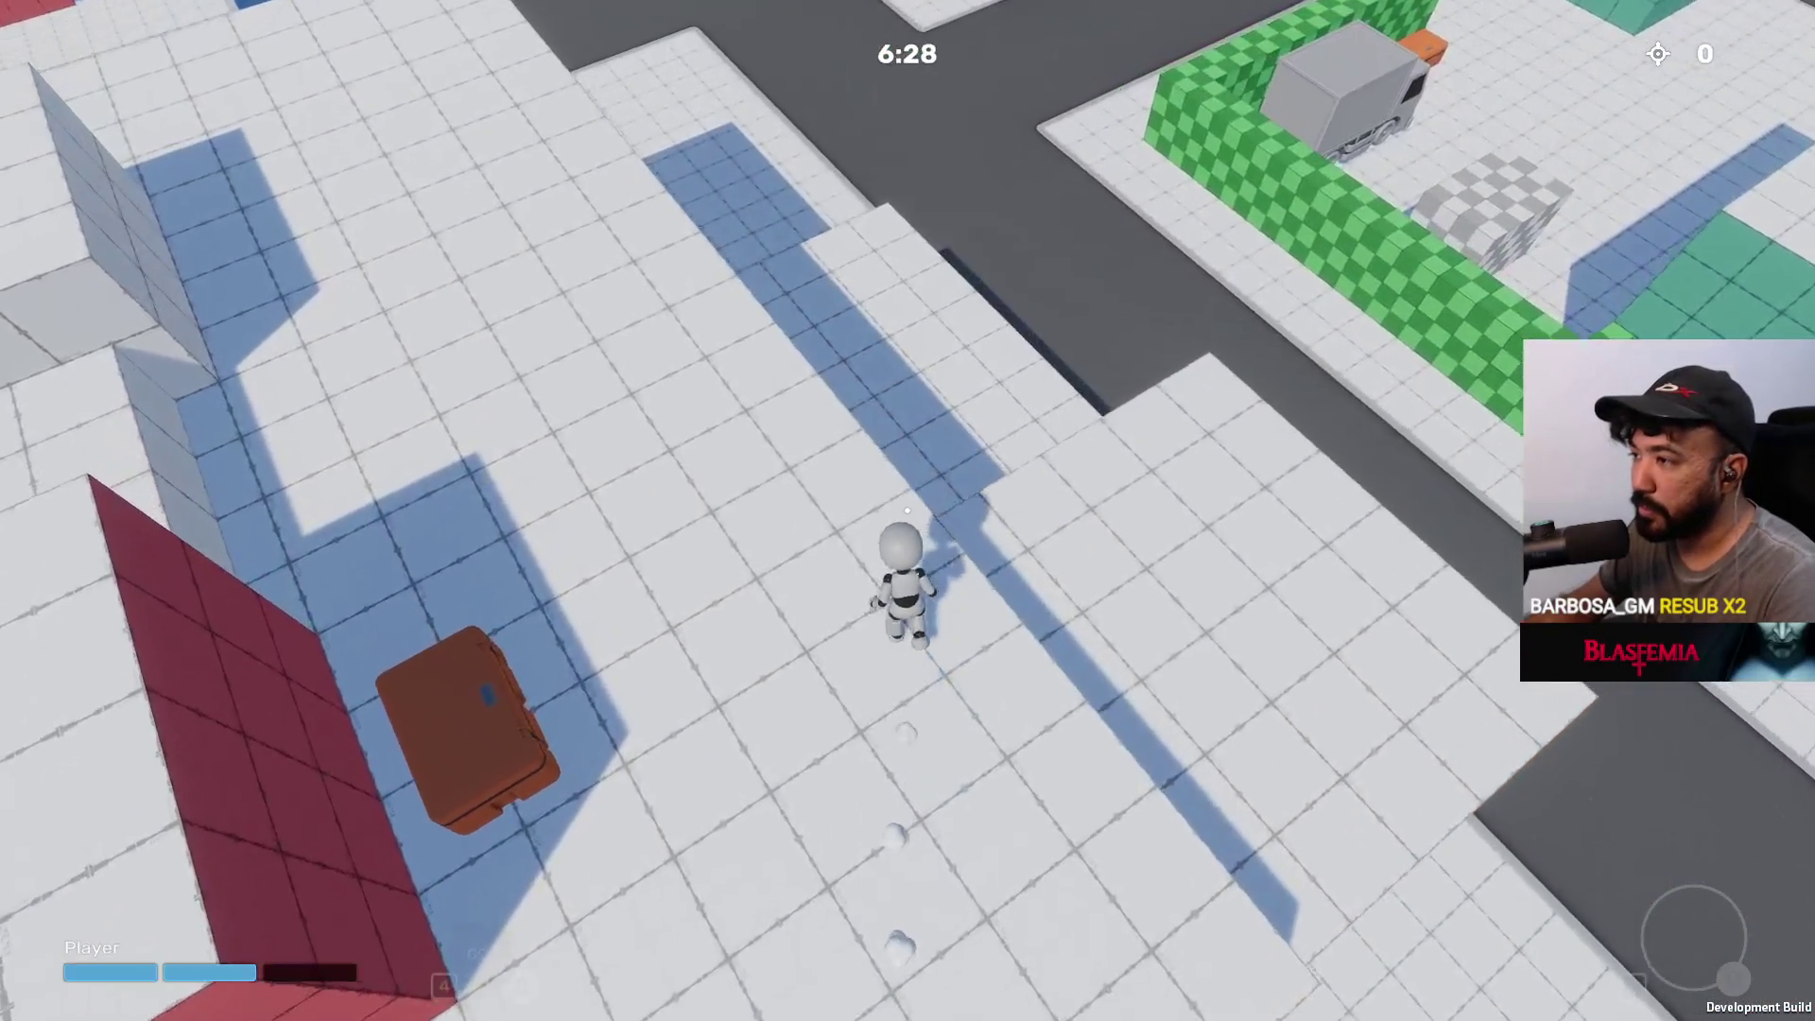
pyautogui.press('w')
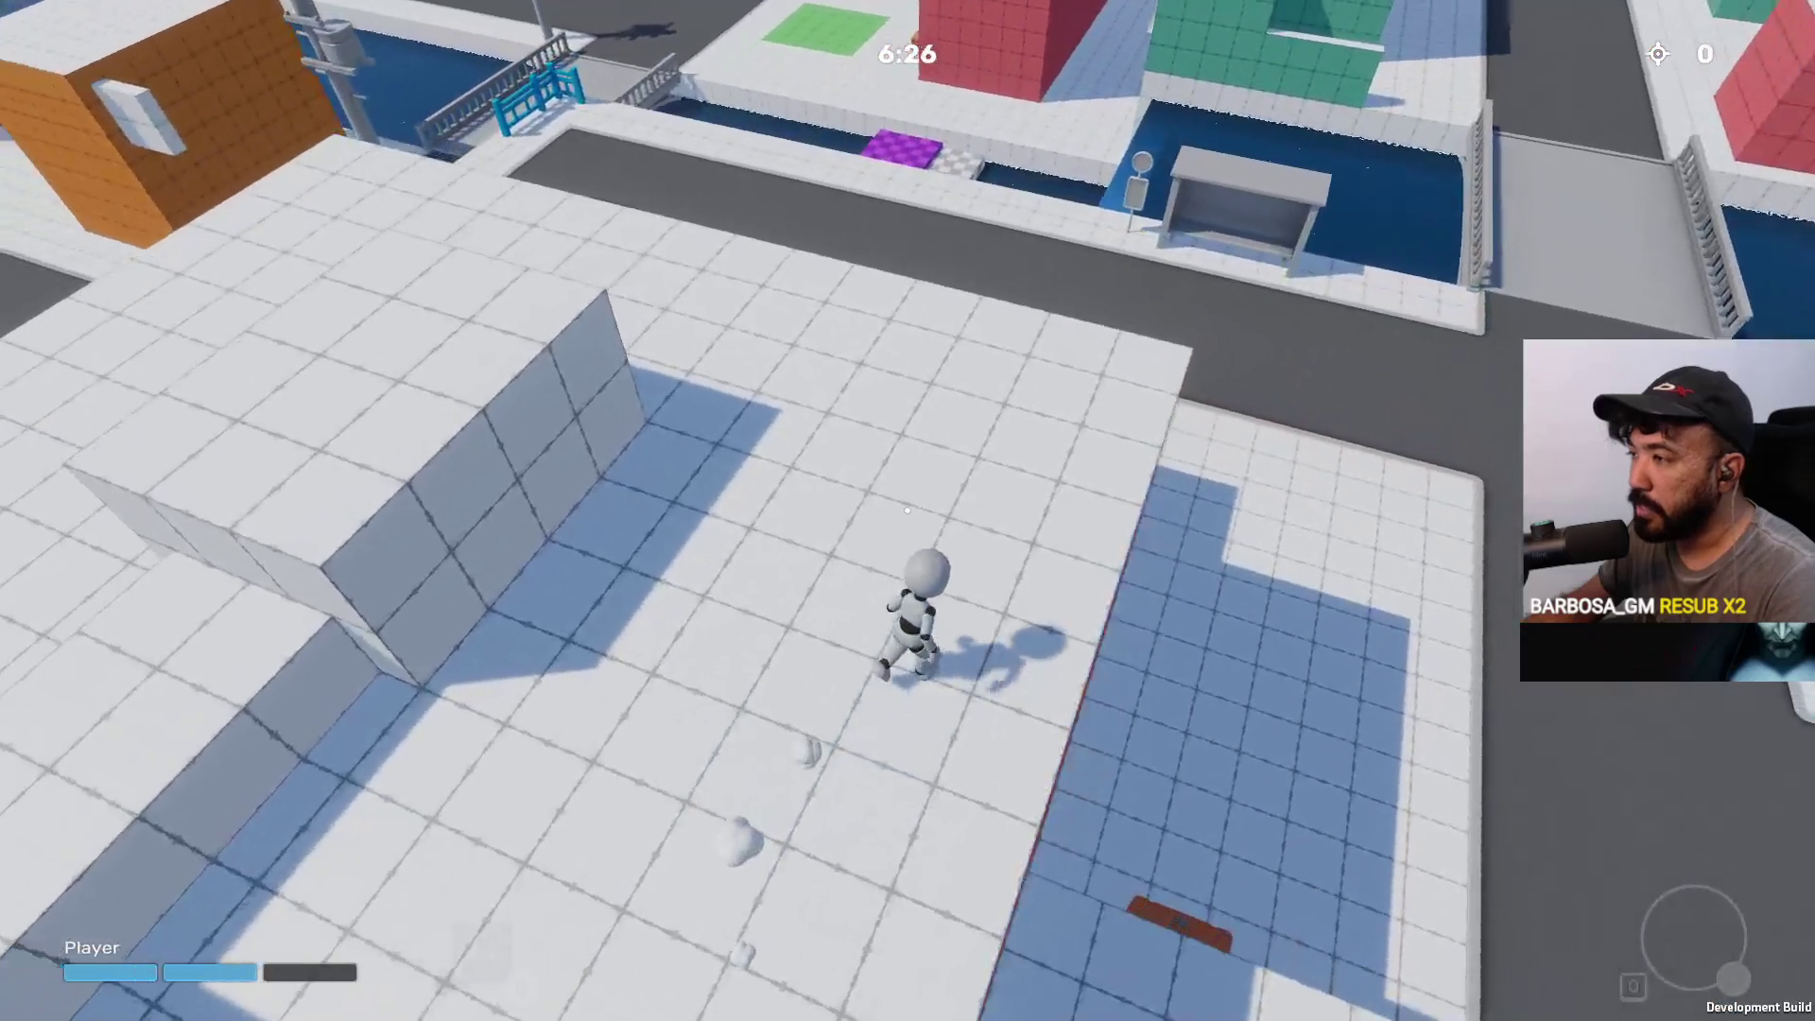
pyautogui.press('w')
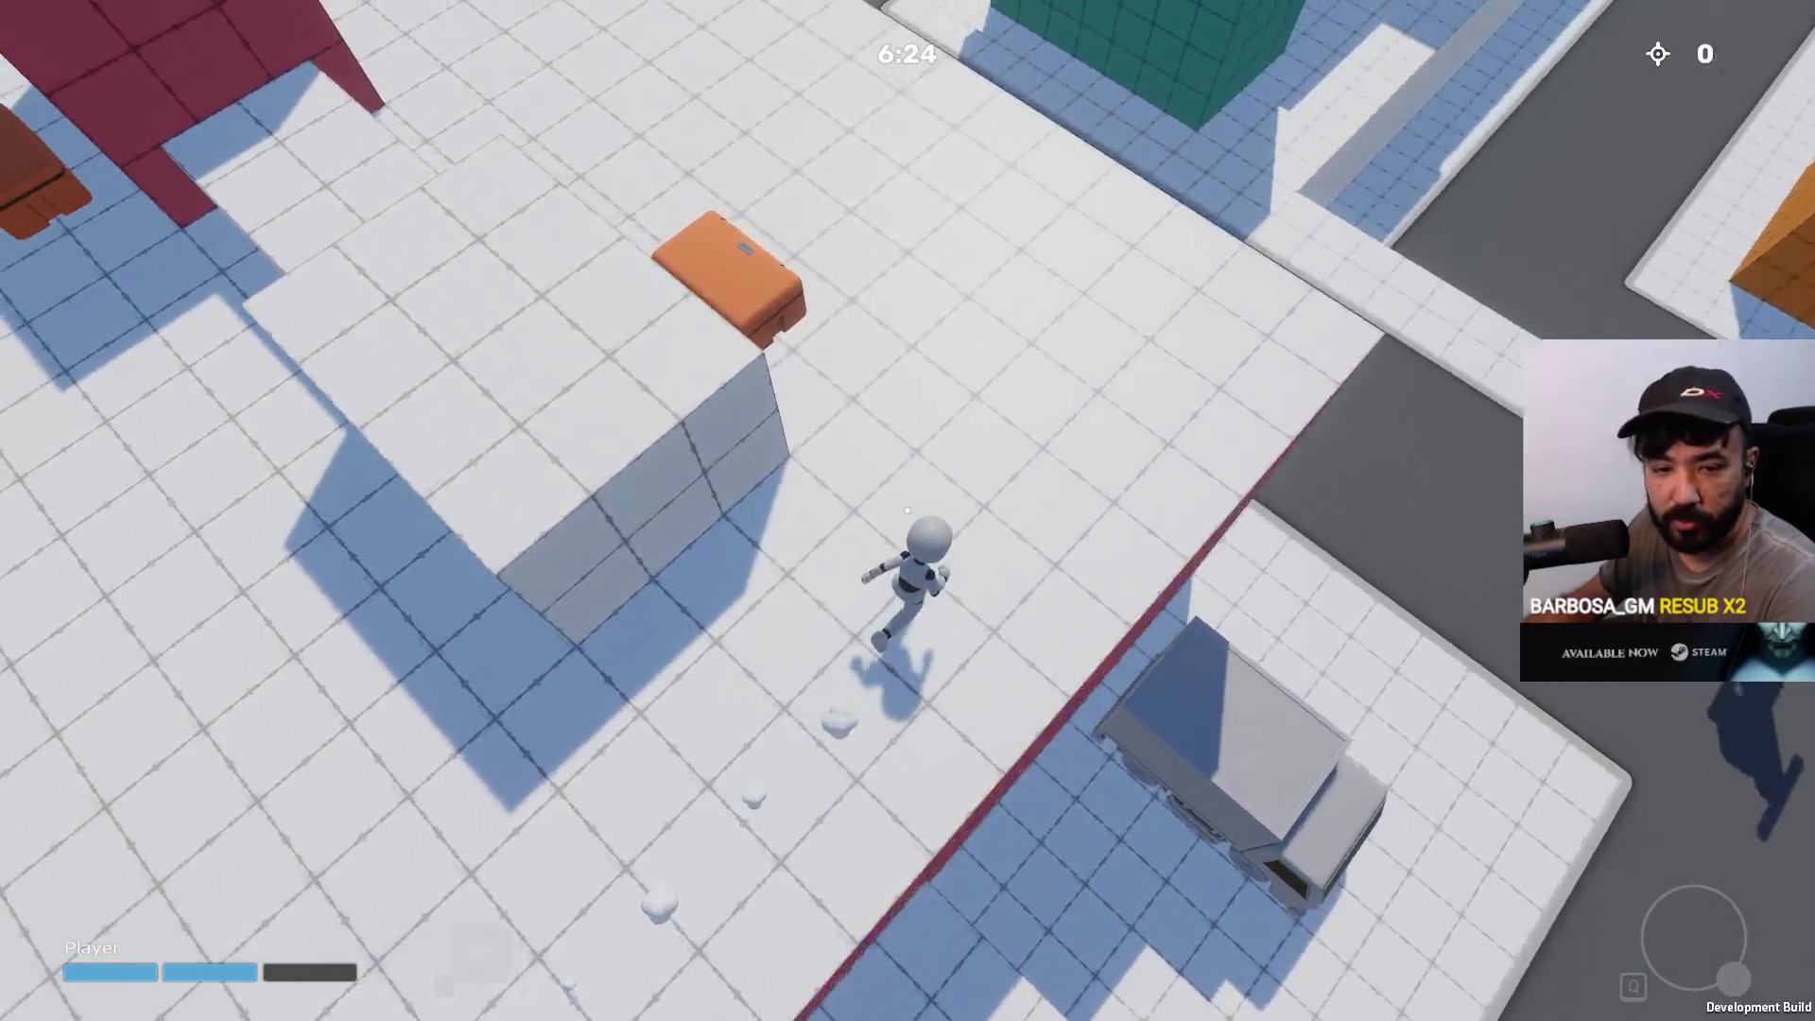
pyautogui.press('w')
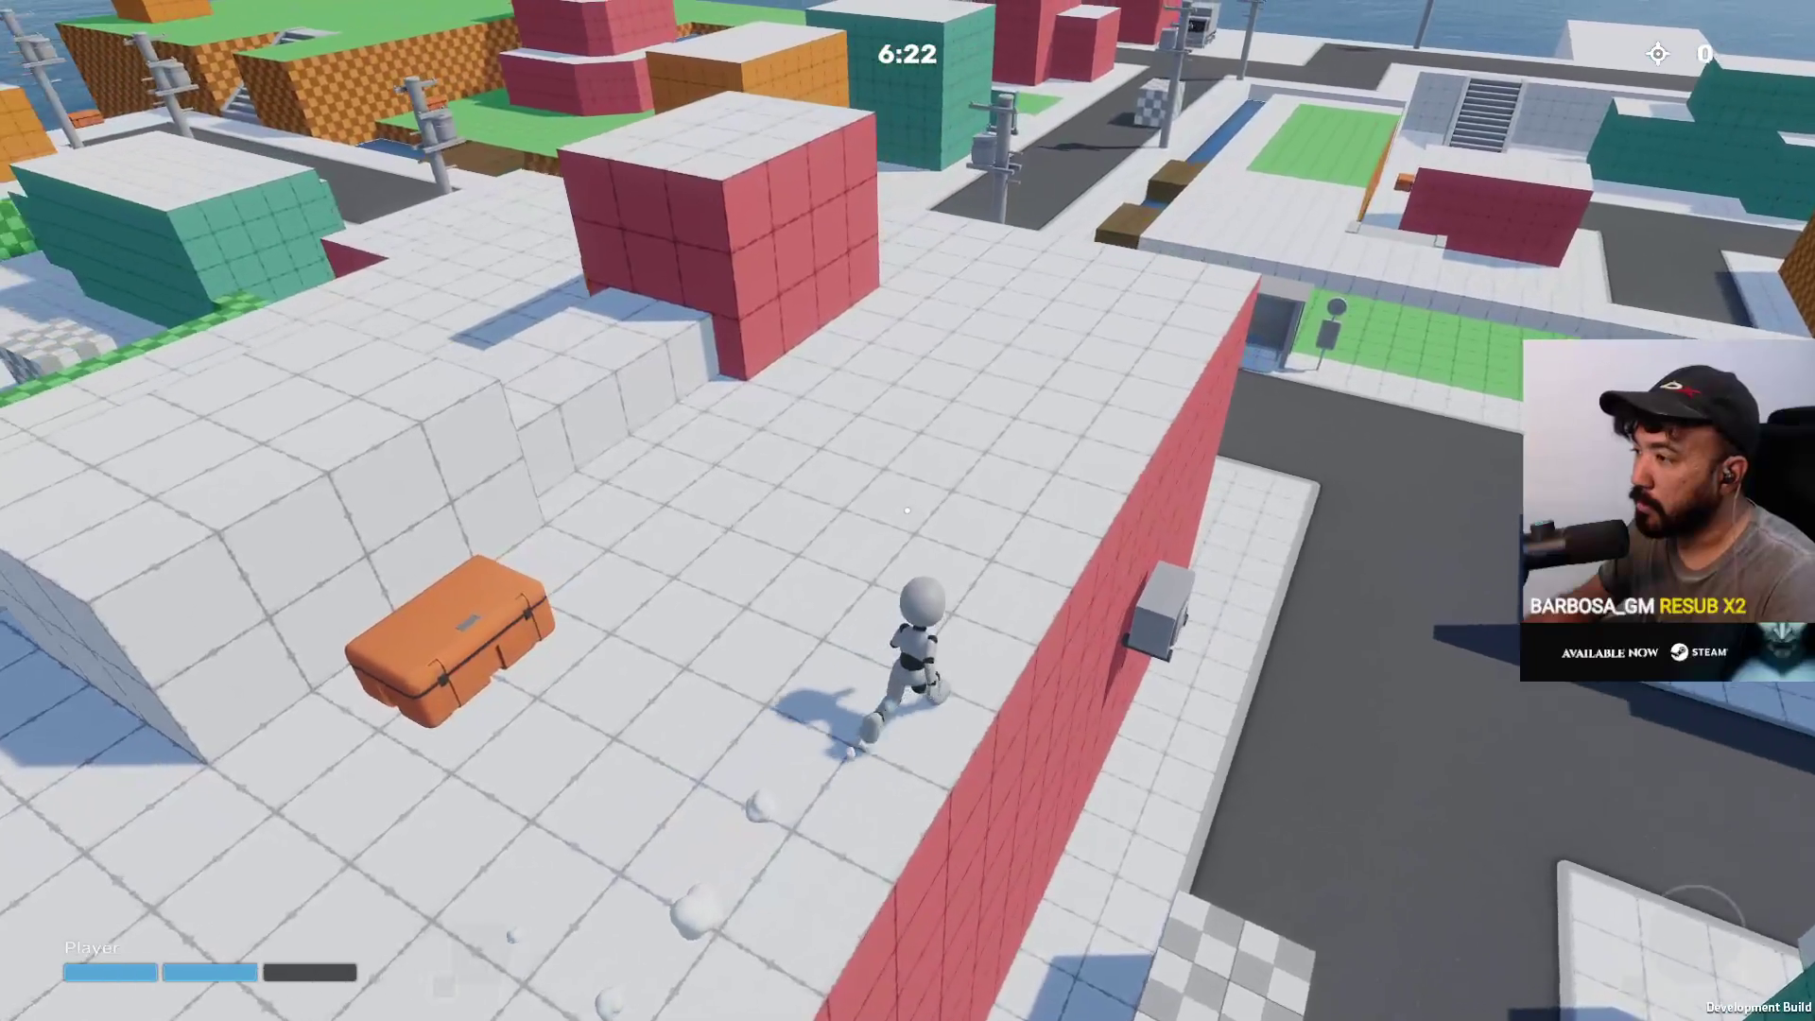
pyautogui.press('w')
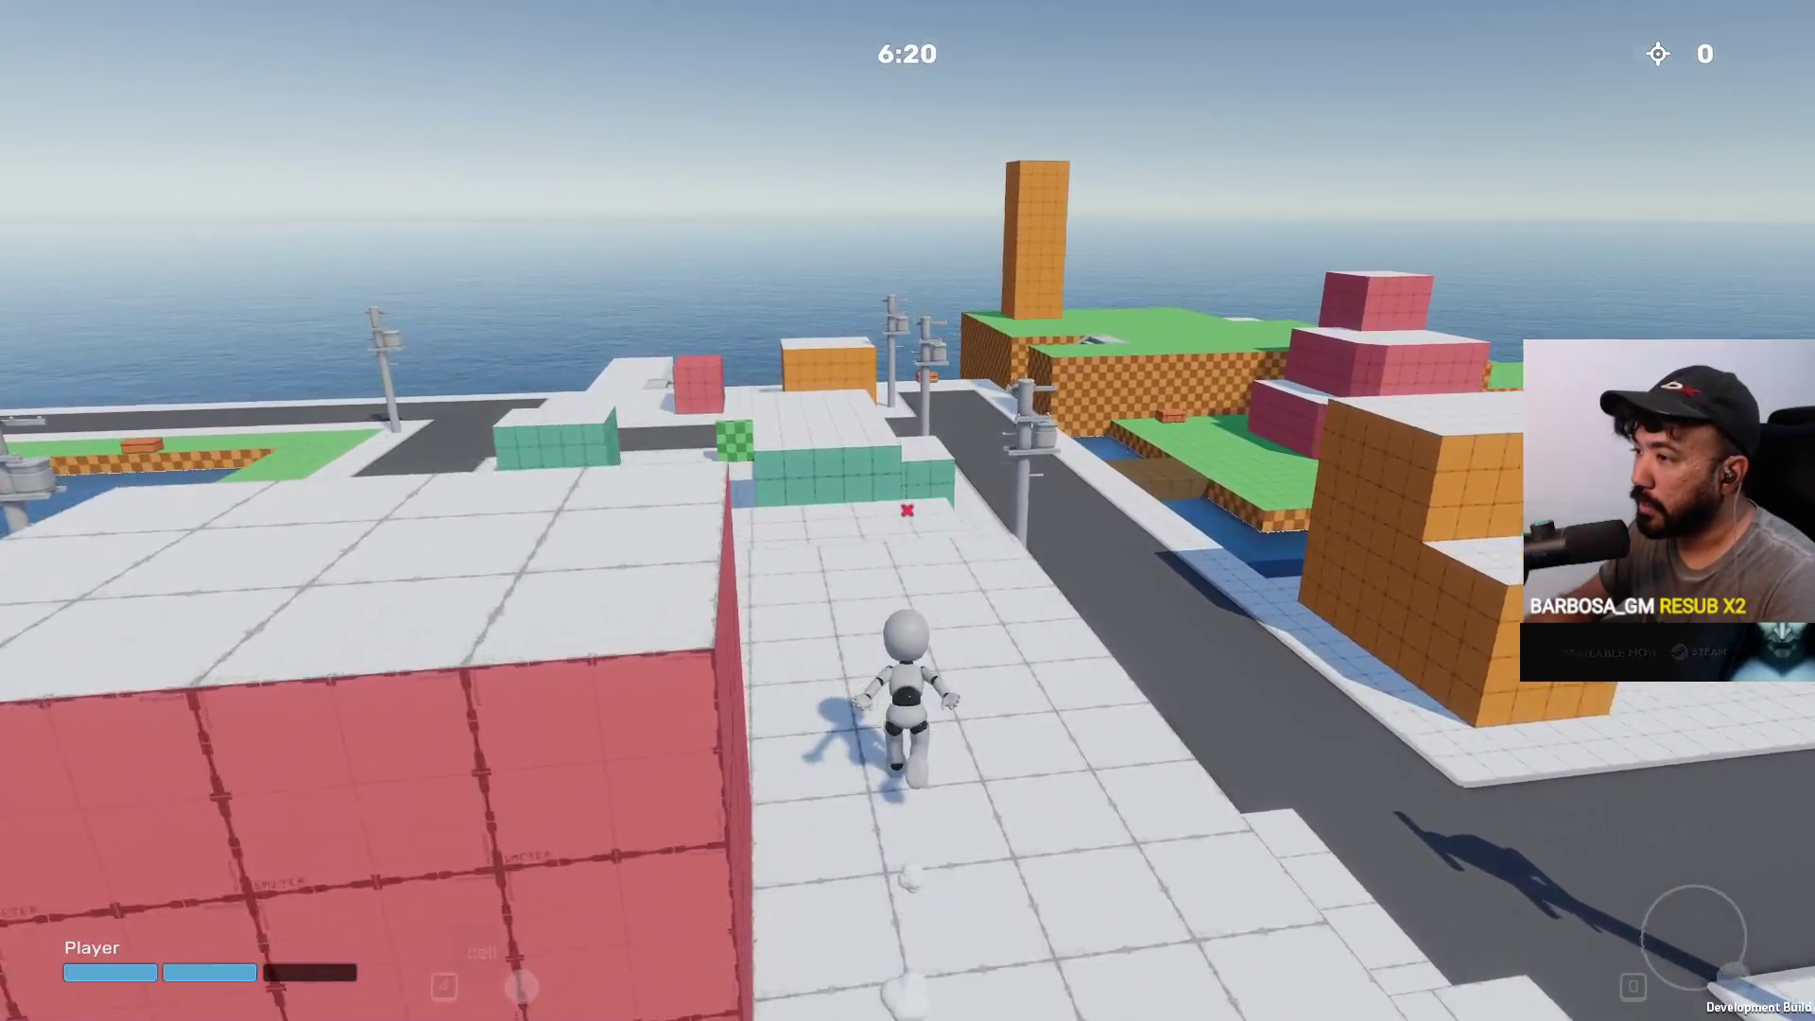
pyautogui.press('w')
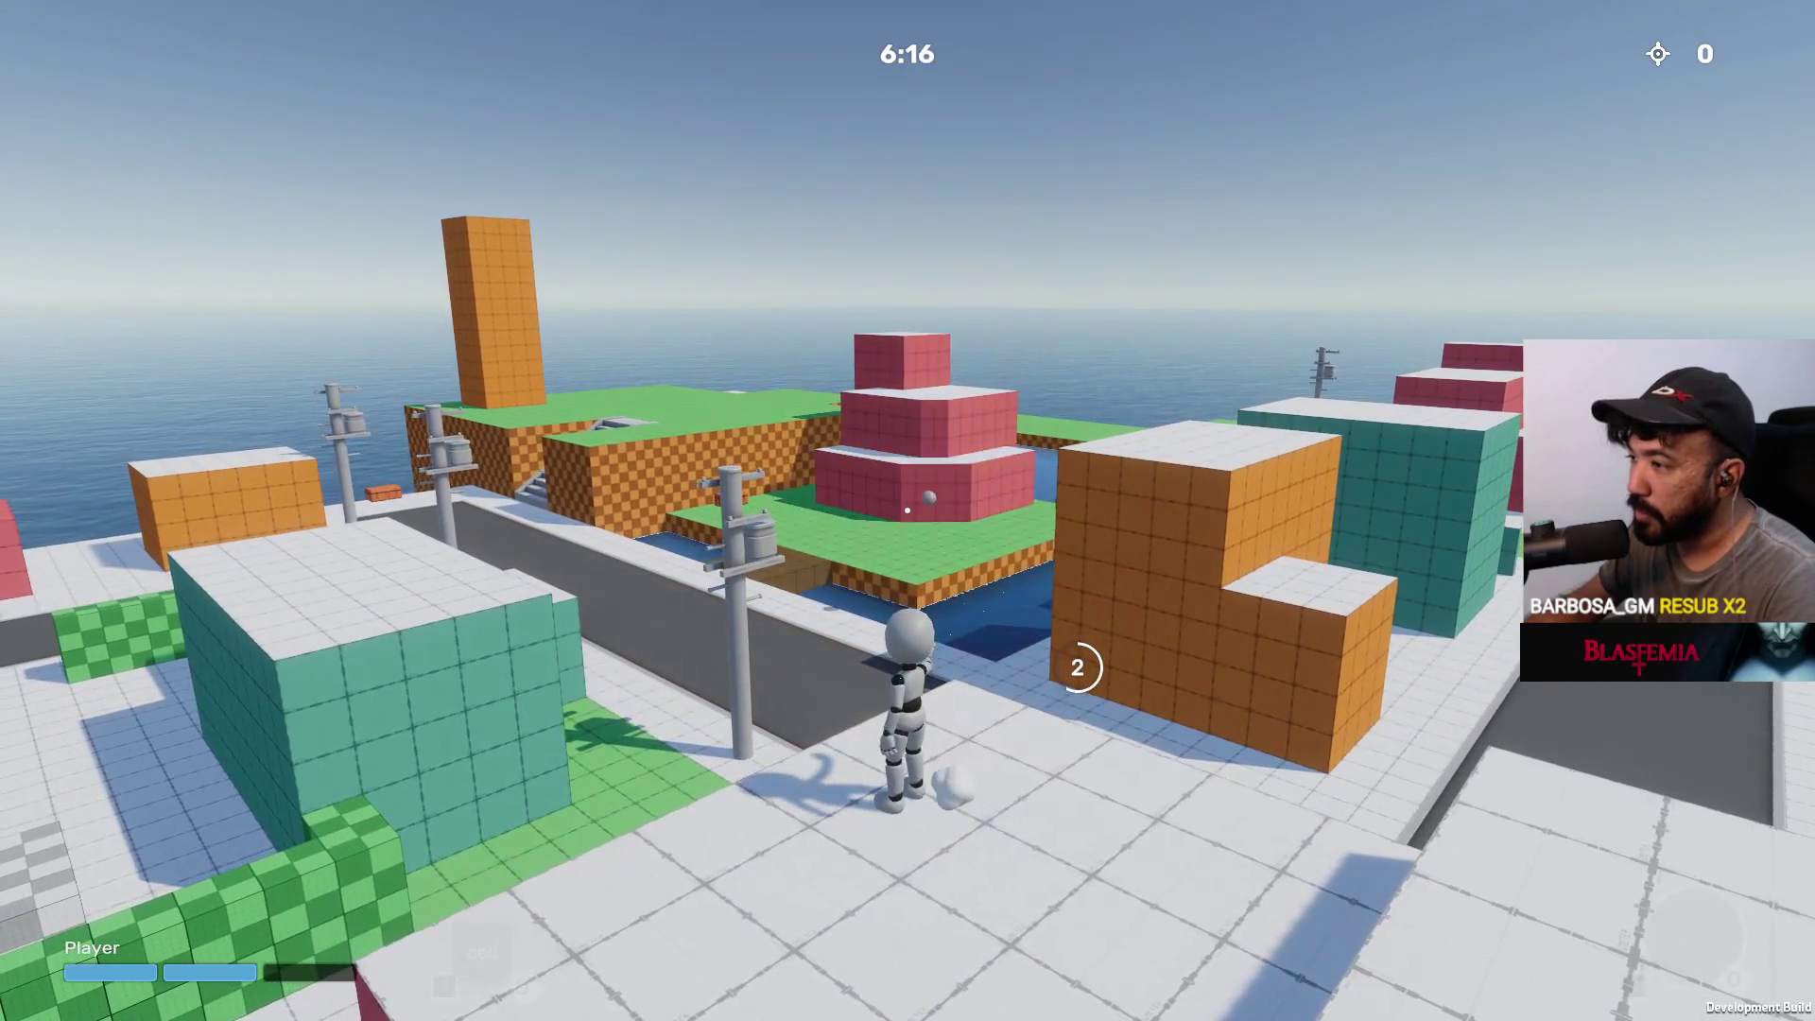
pyautogui.press('d')
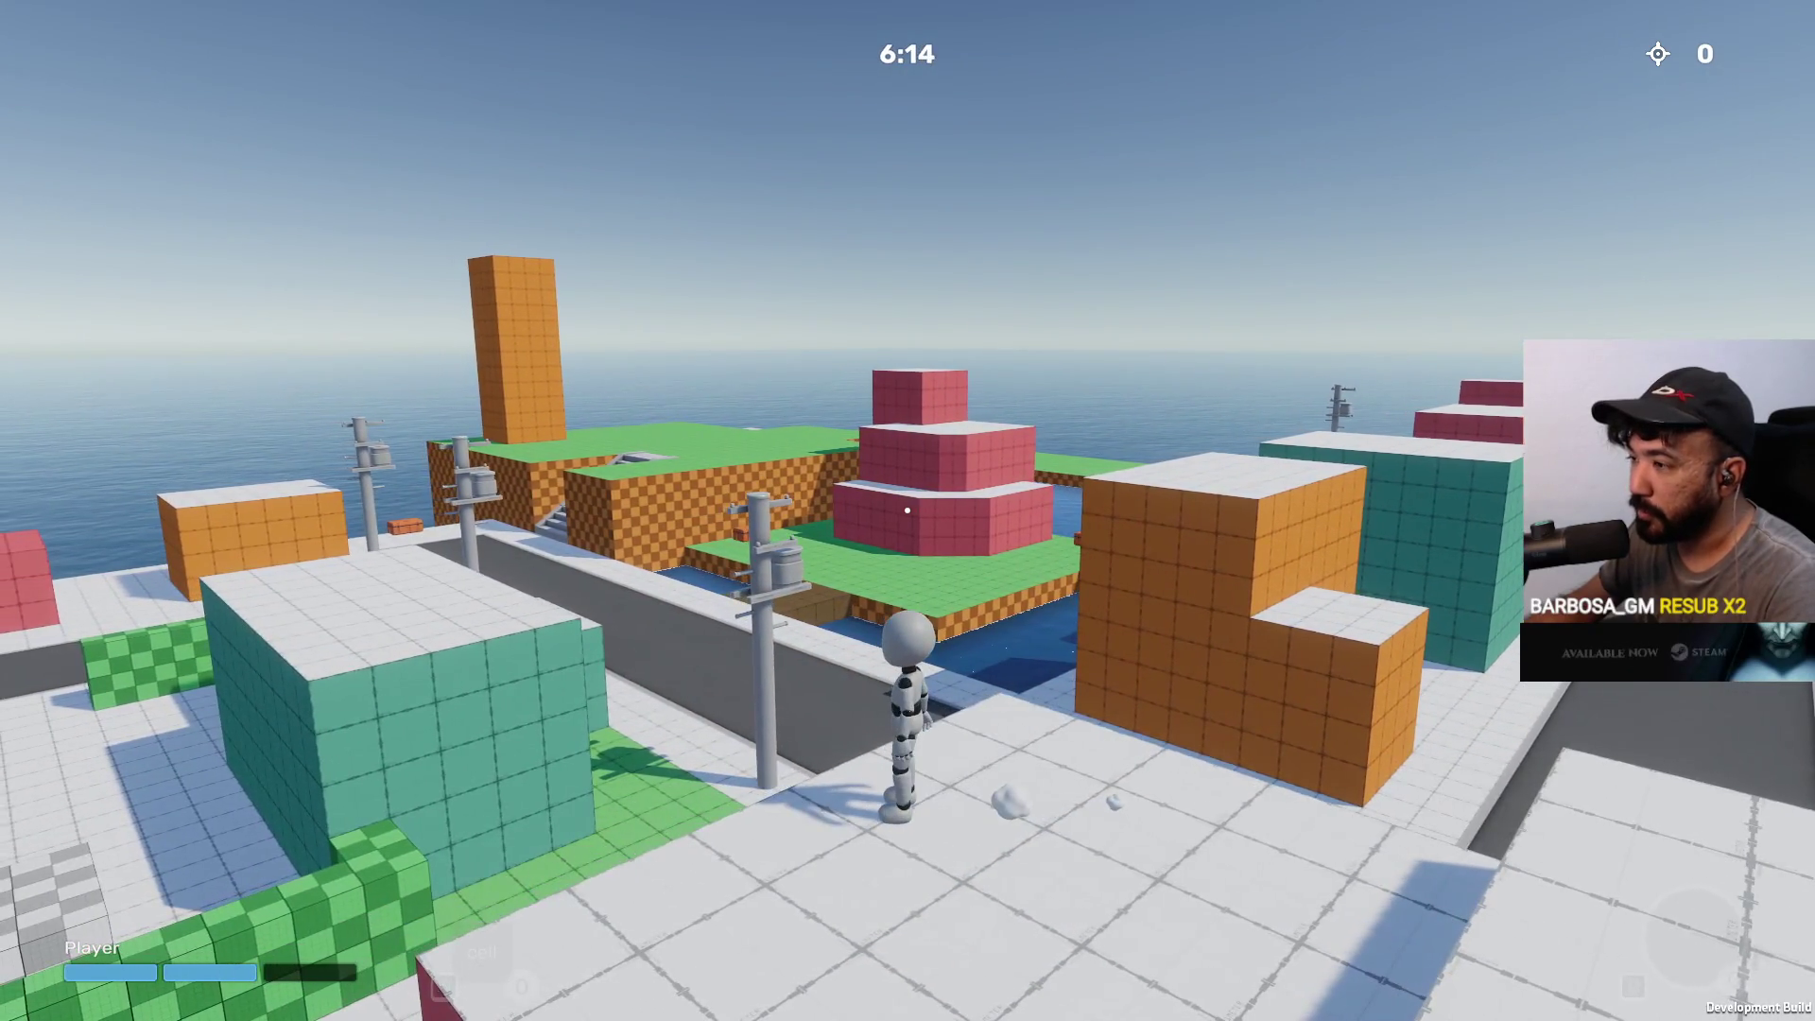
# Drop to the sidewalk, cross the bridge and climb onto the red building's roof
pyautogui.press('w')
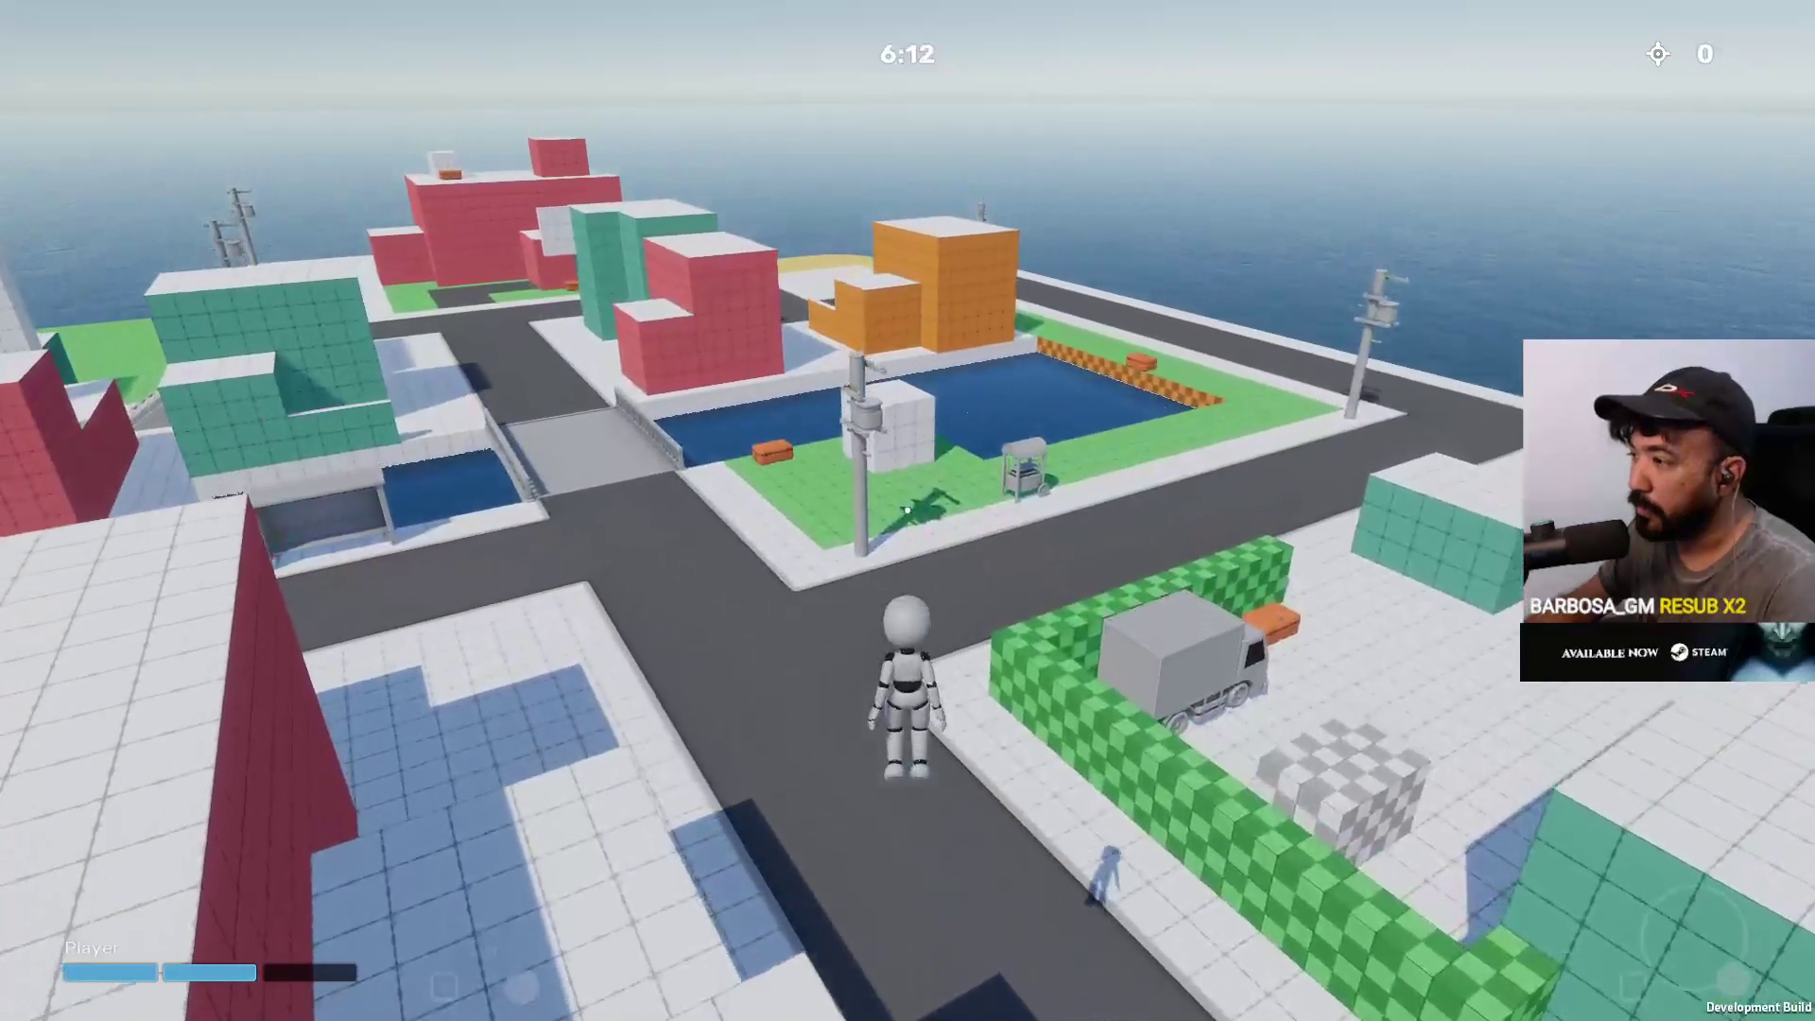
pyautogui.press('w')
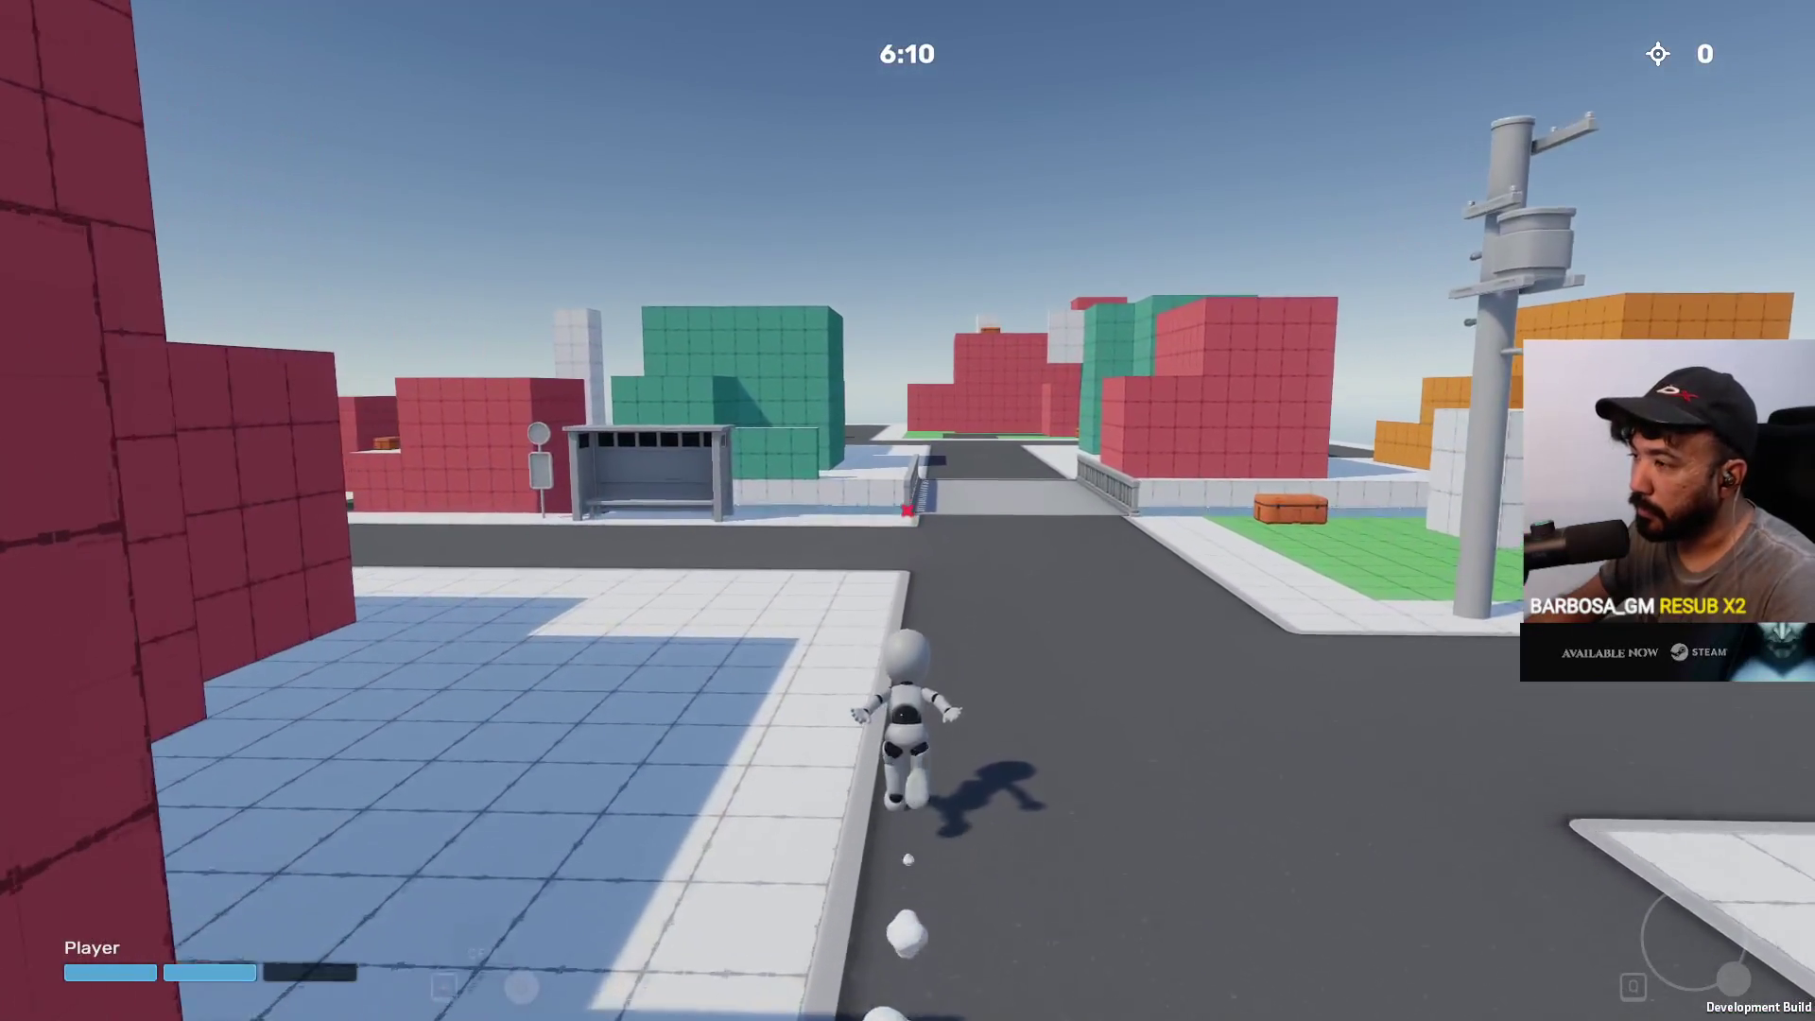
pyautogui.press('w')
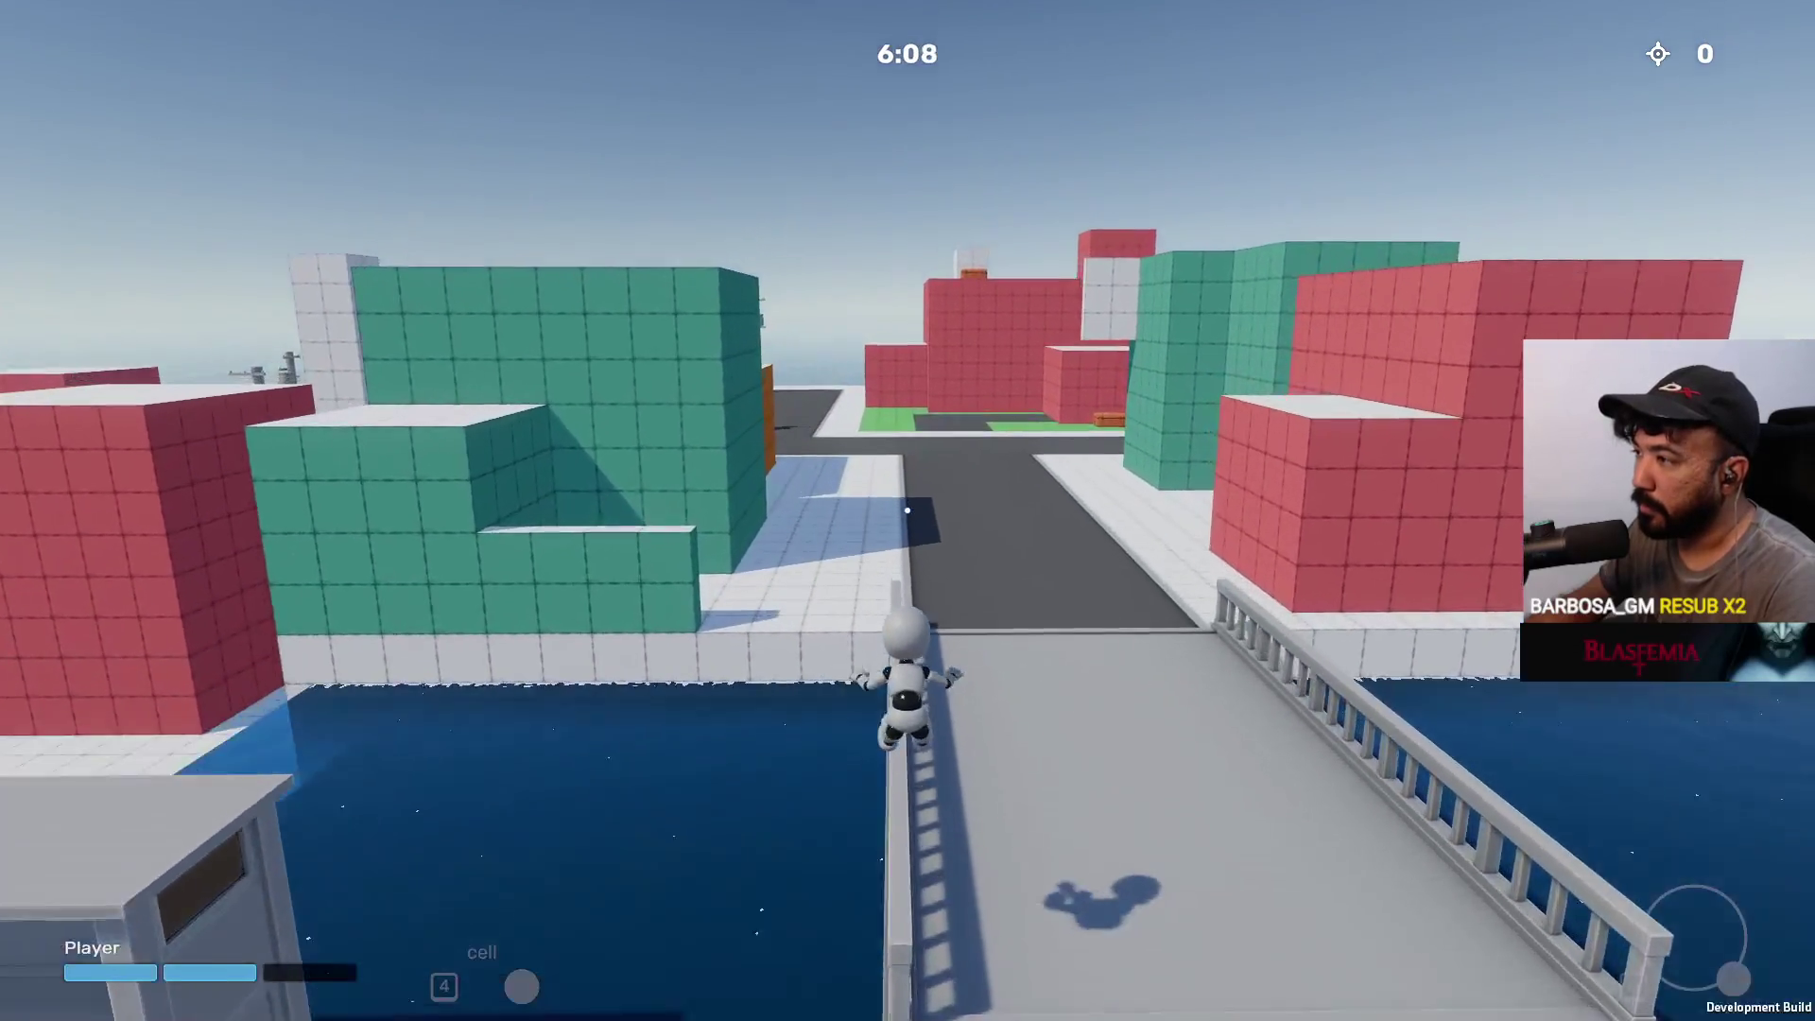
pyautogui.press('w')
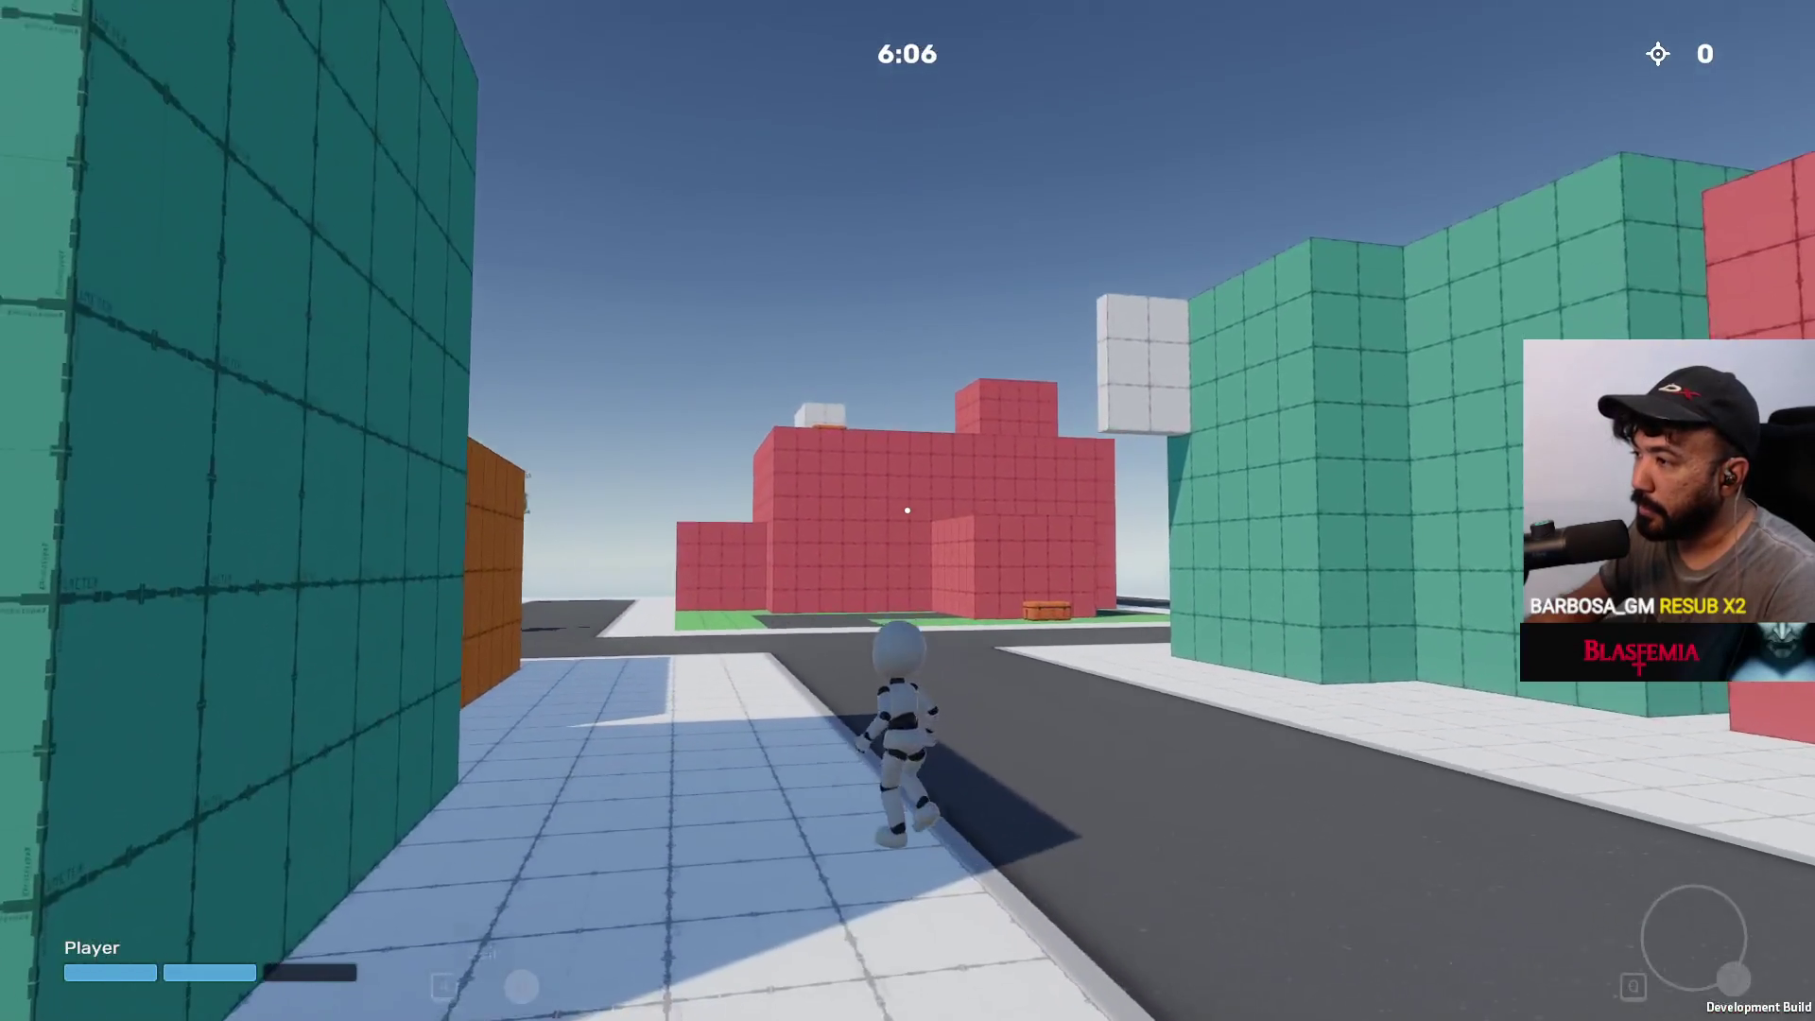
pyautogui.press('w')
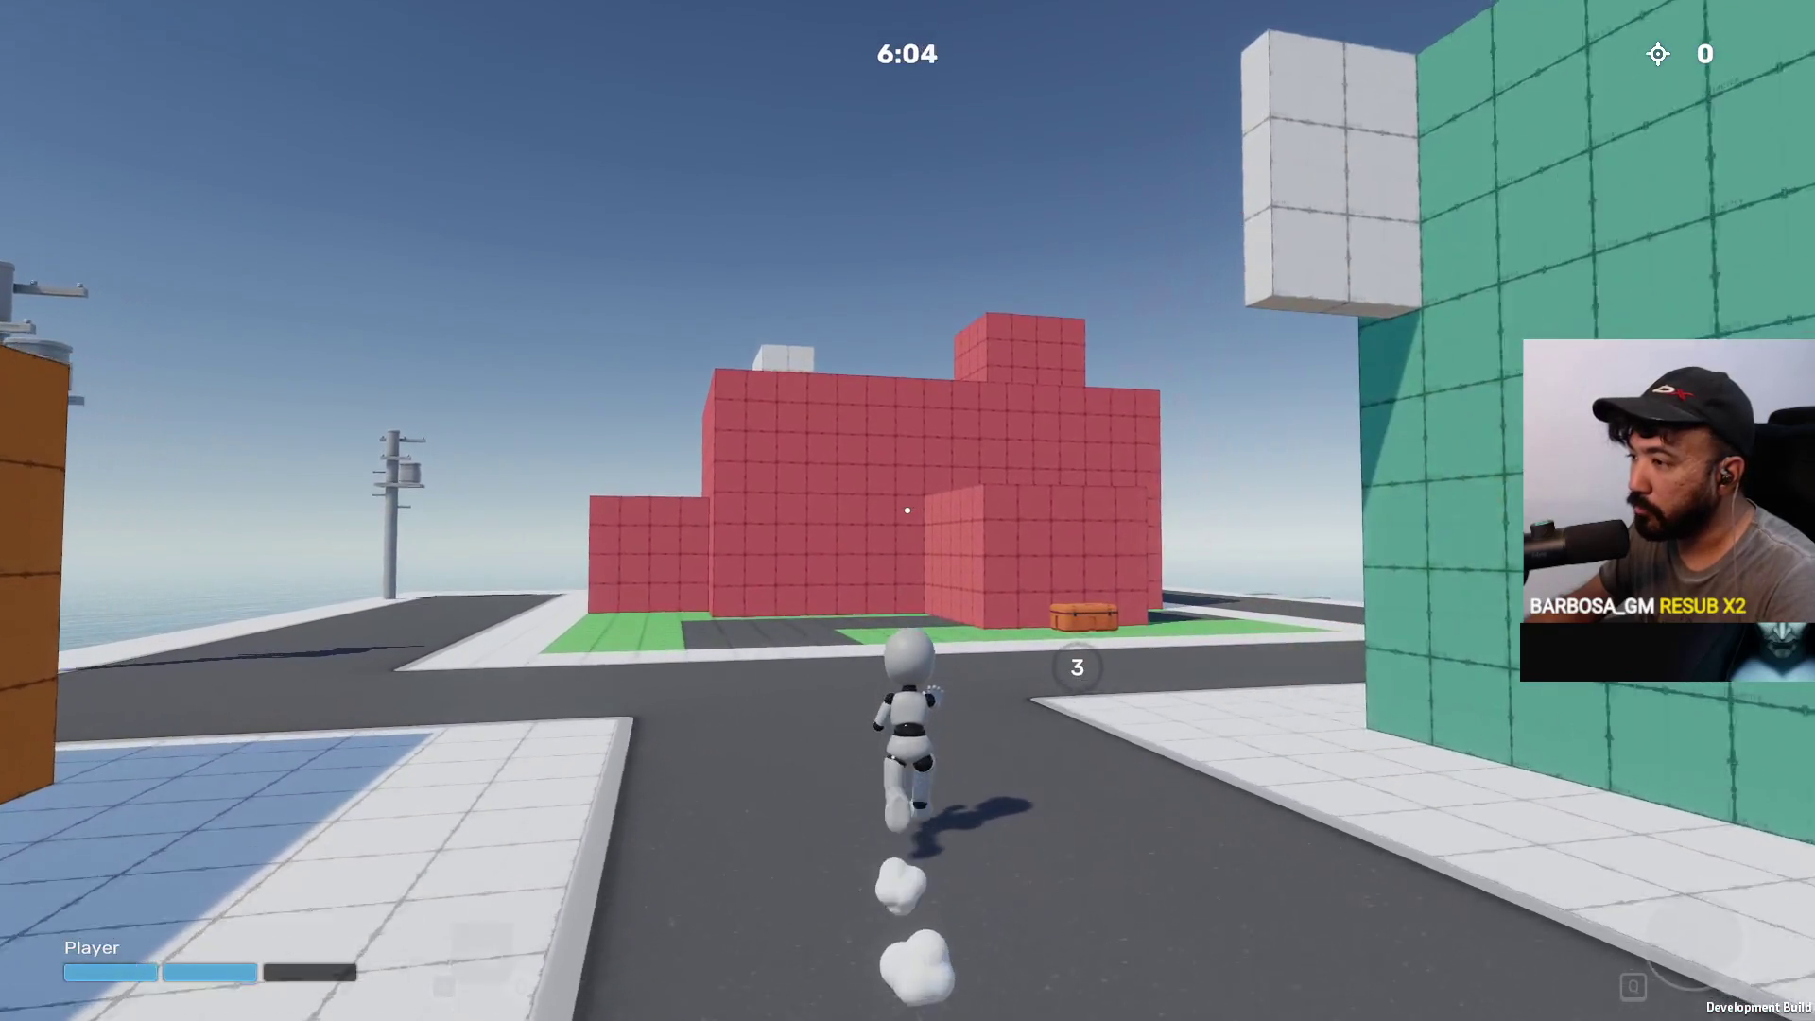
pyautogui.press('w')
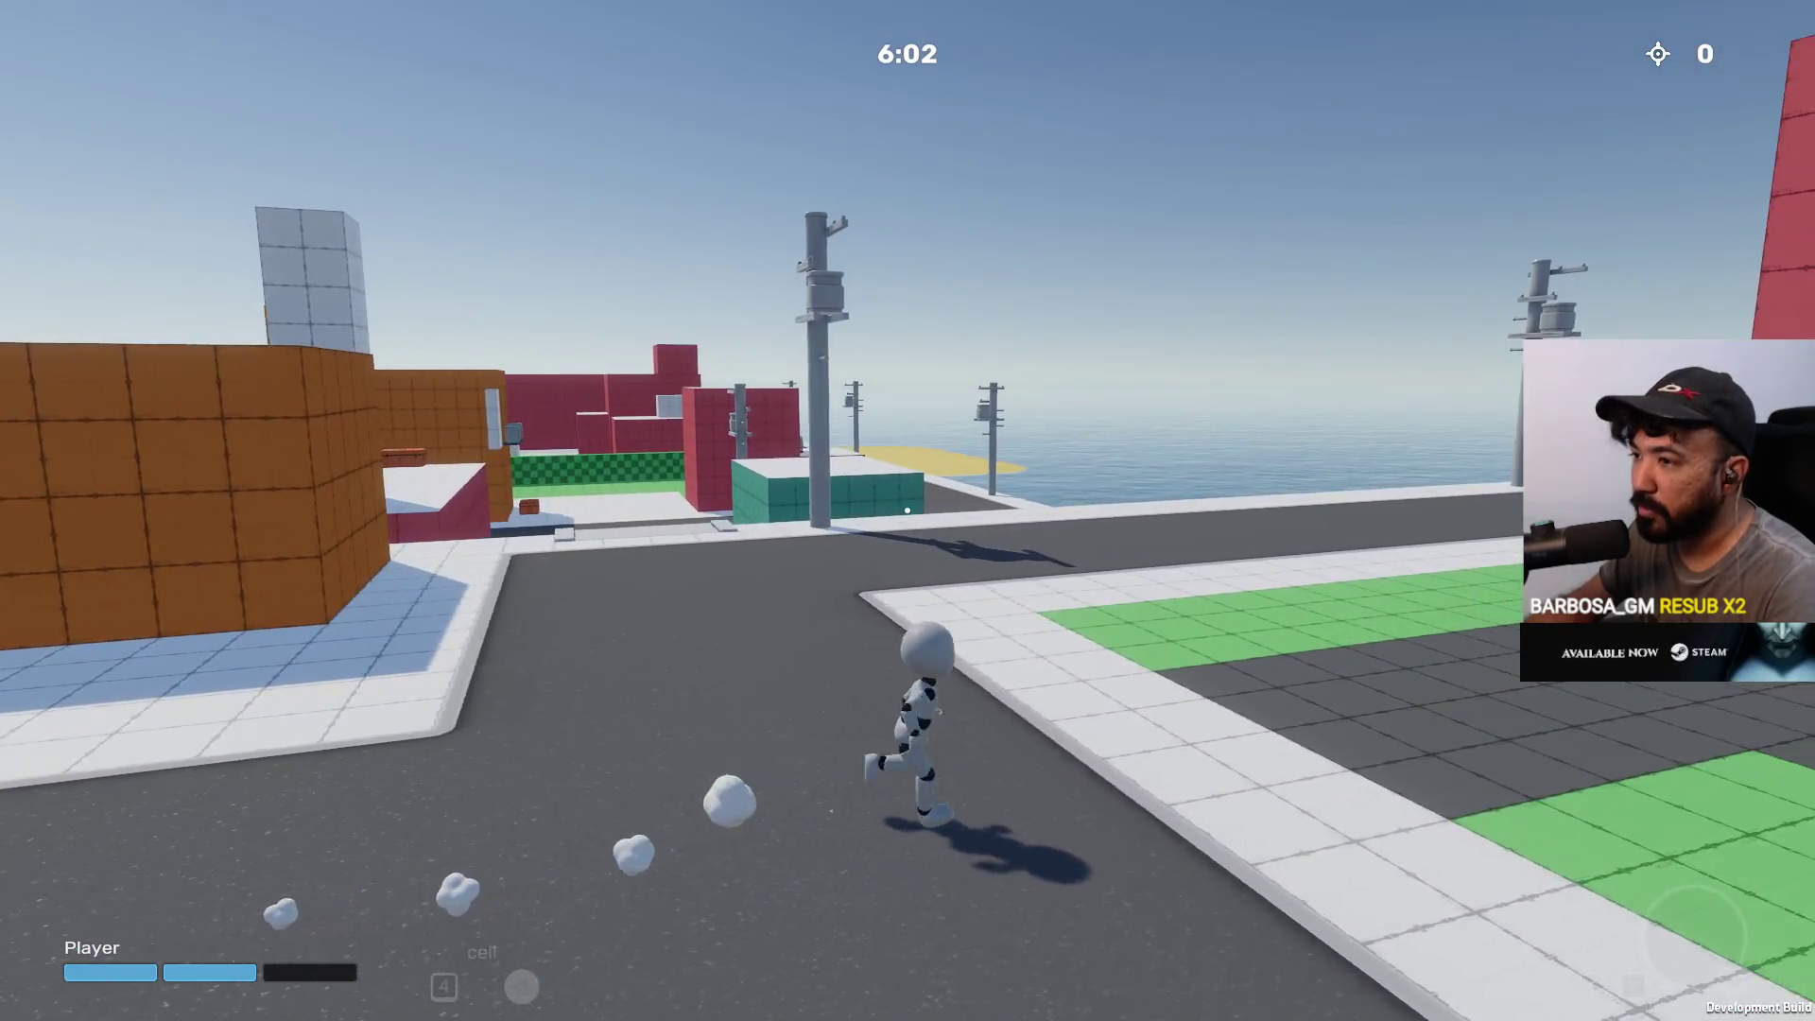
pyautogui.press('w')
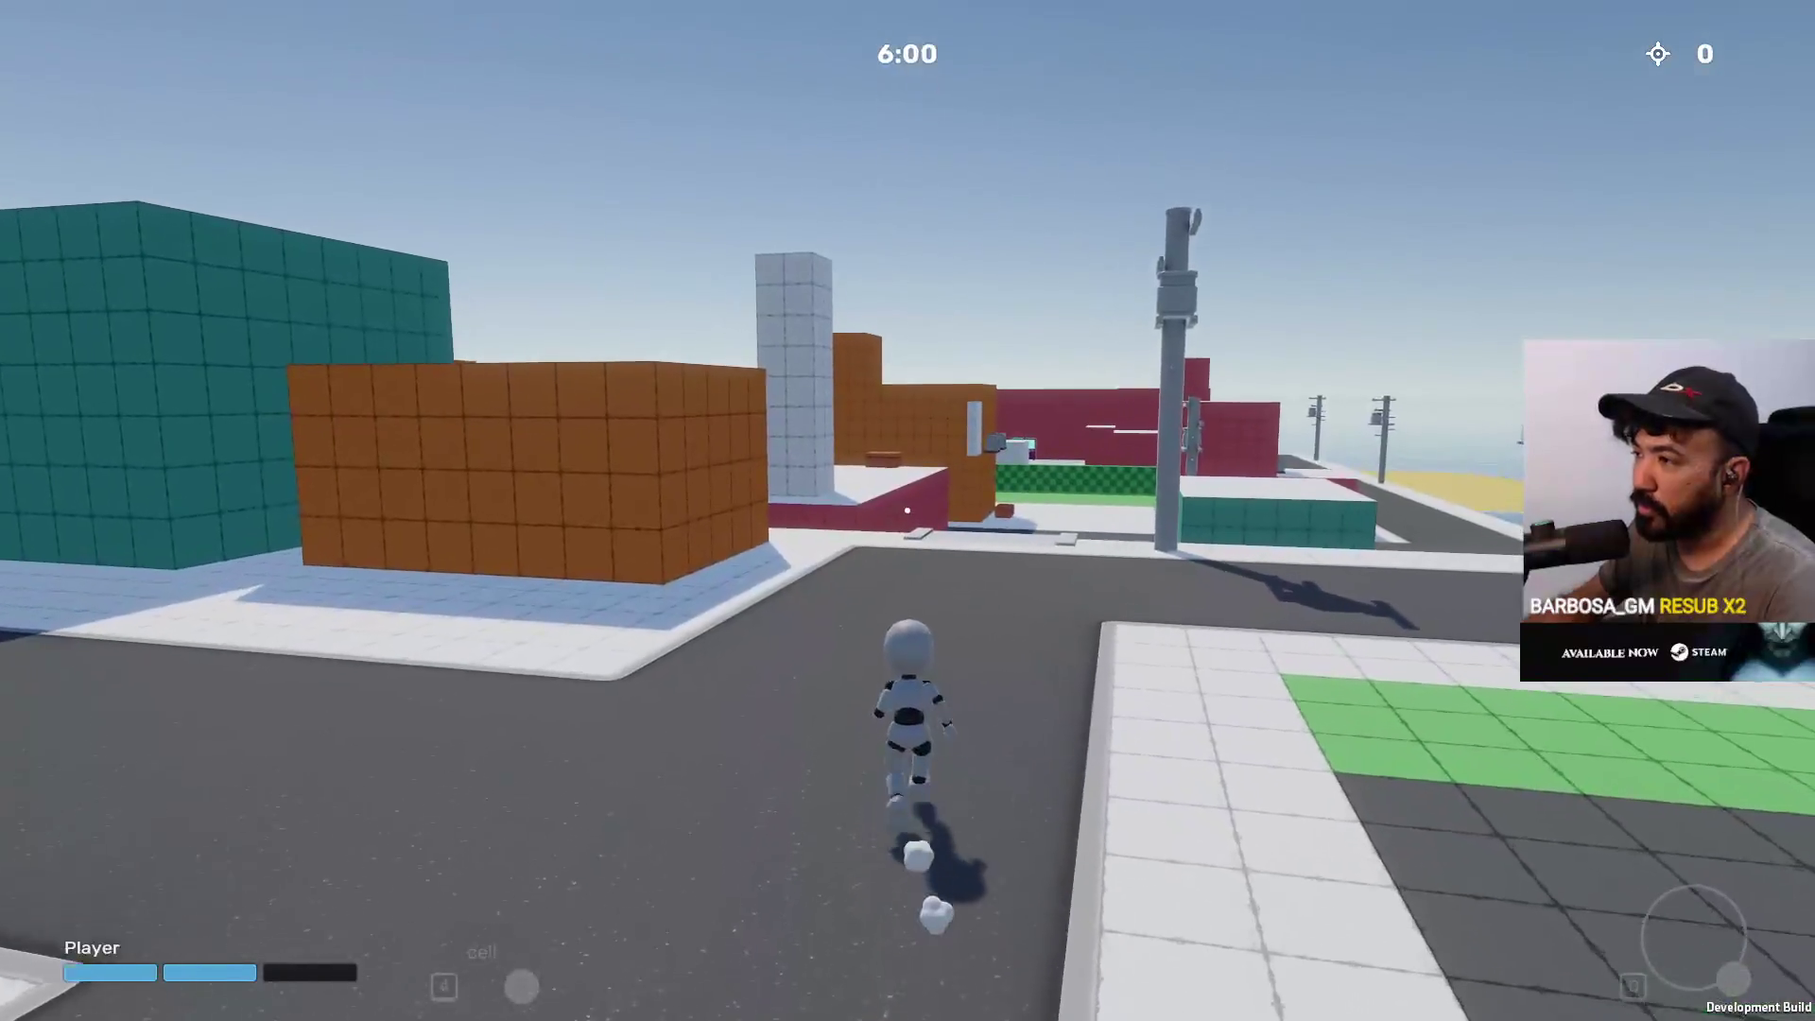
pyautogui.press('w')
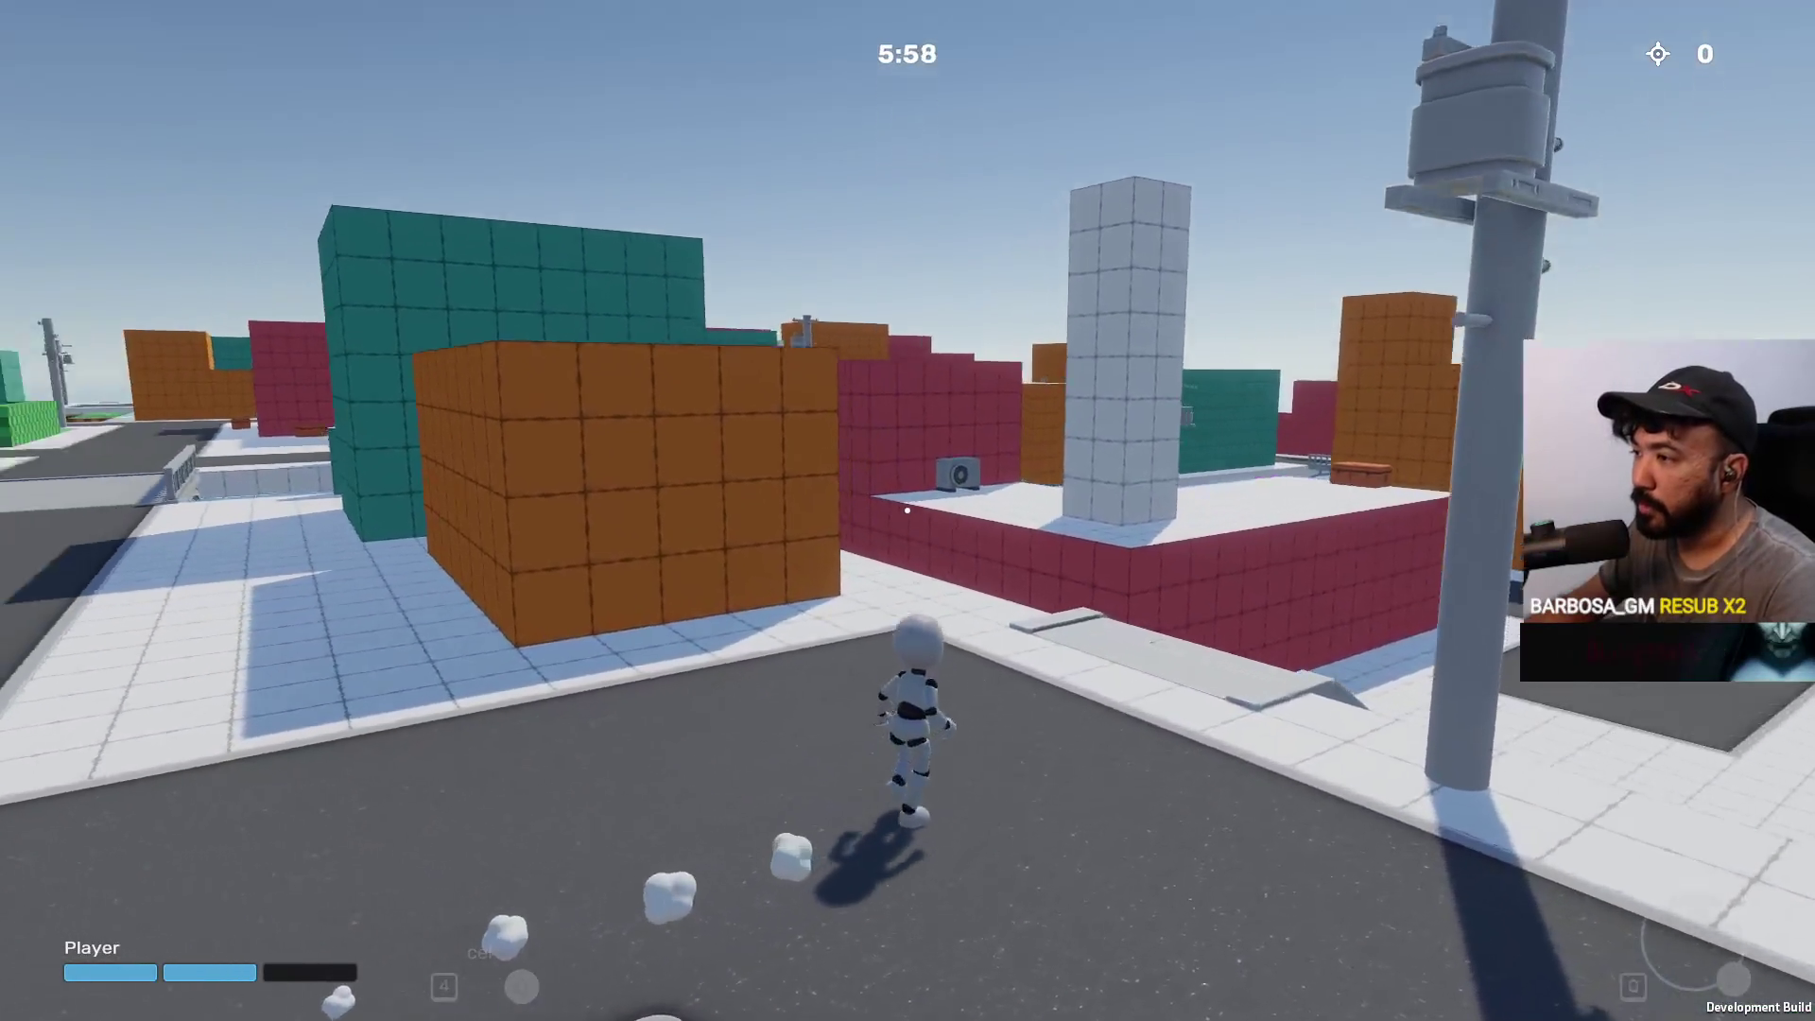
pyautogui.press('w')
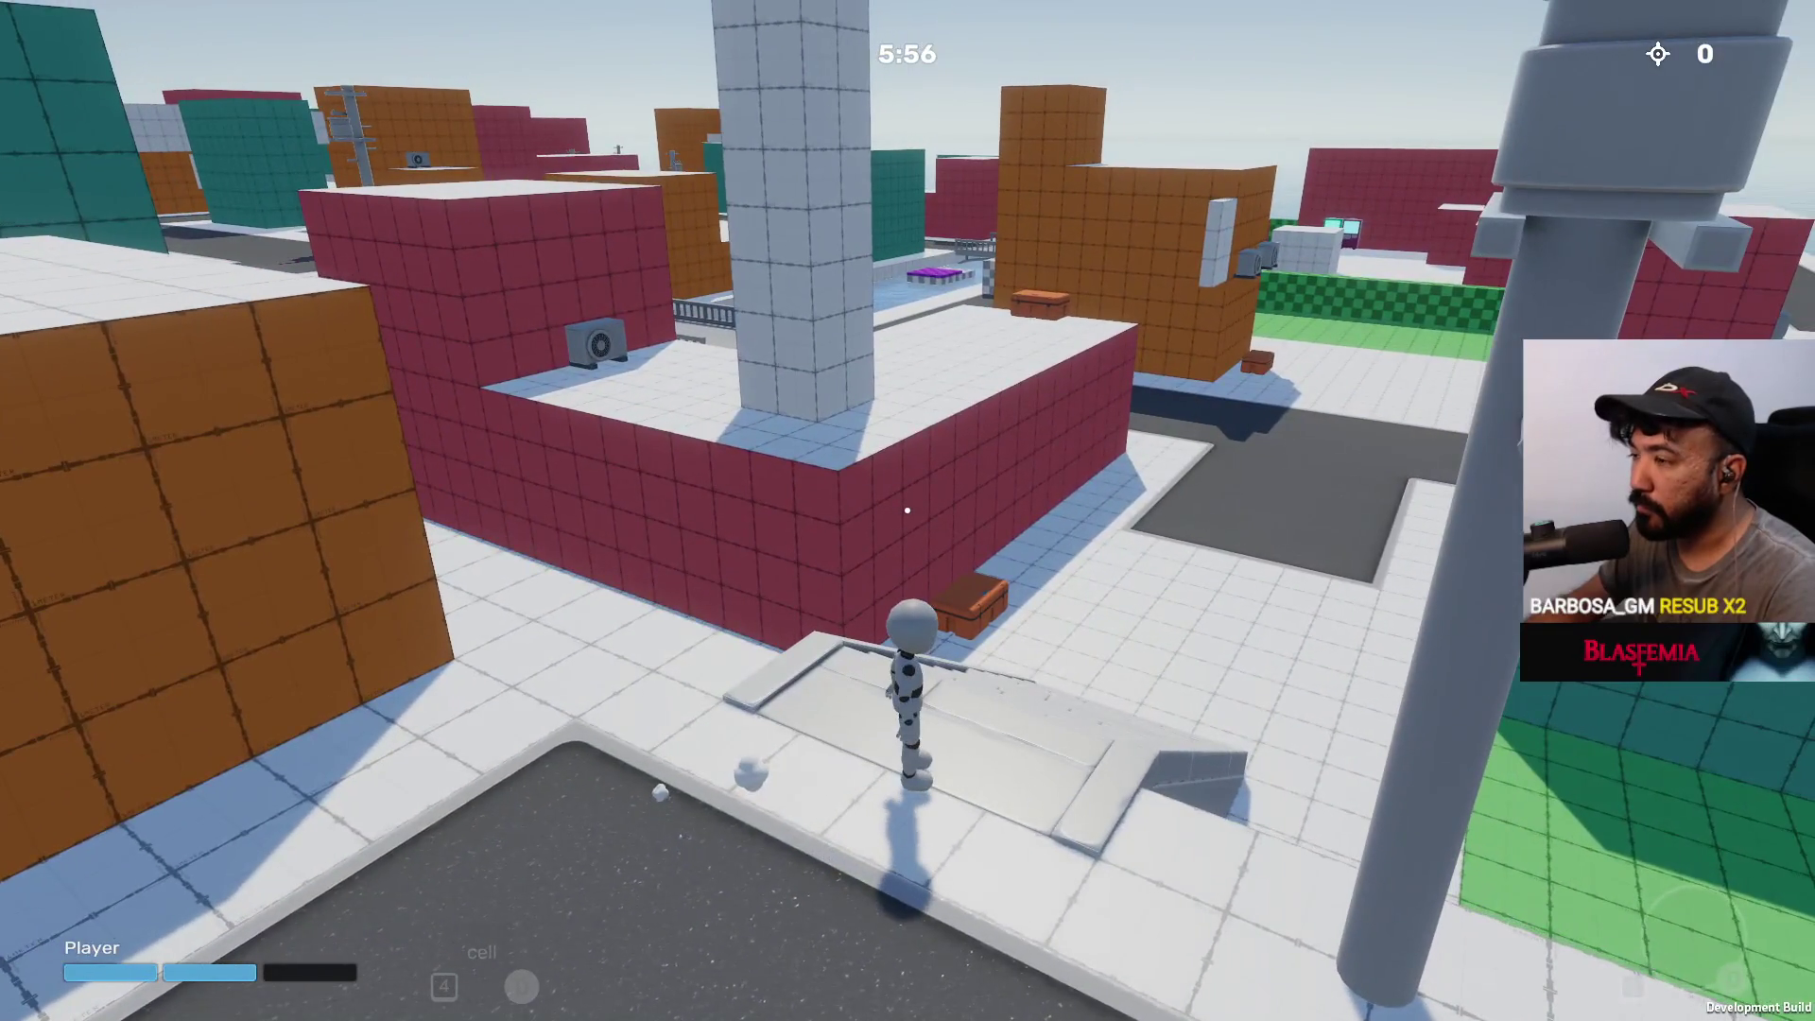
pyautogui.press('w')
pyautogui.press('space')
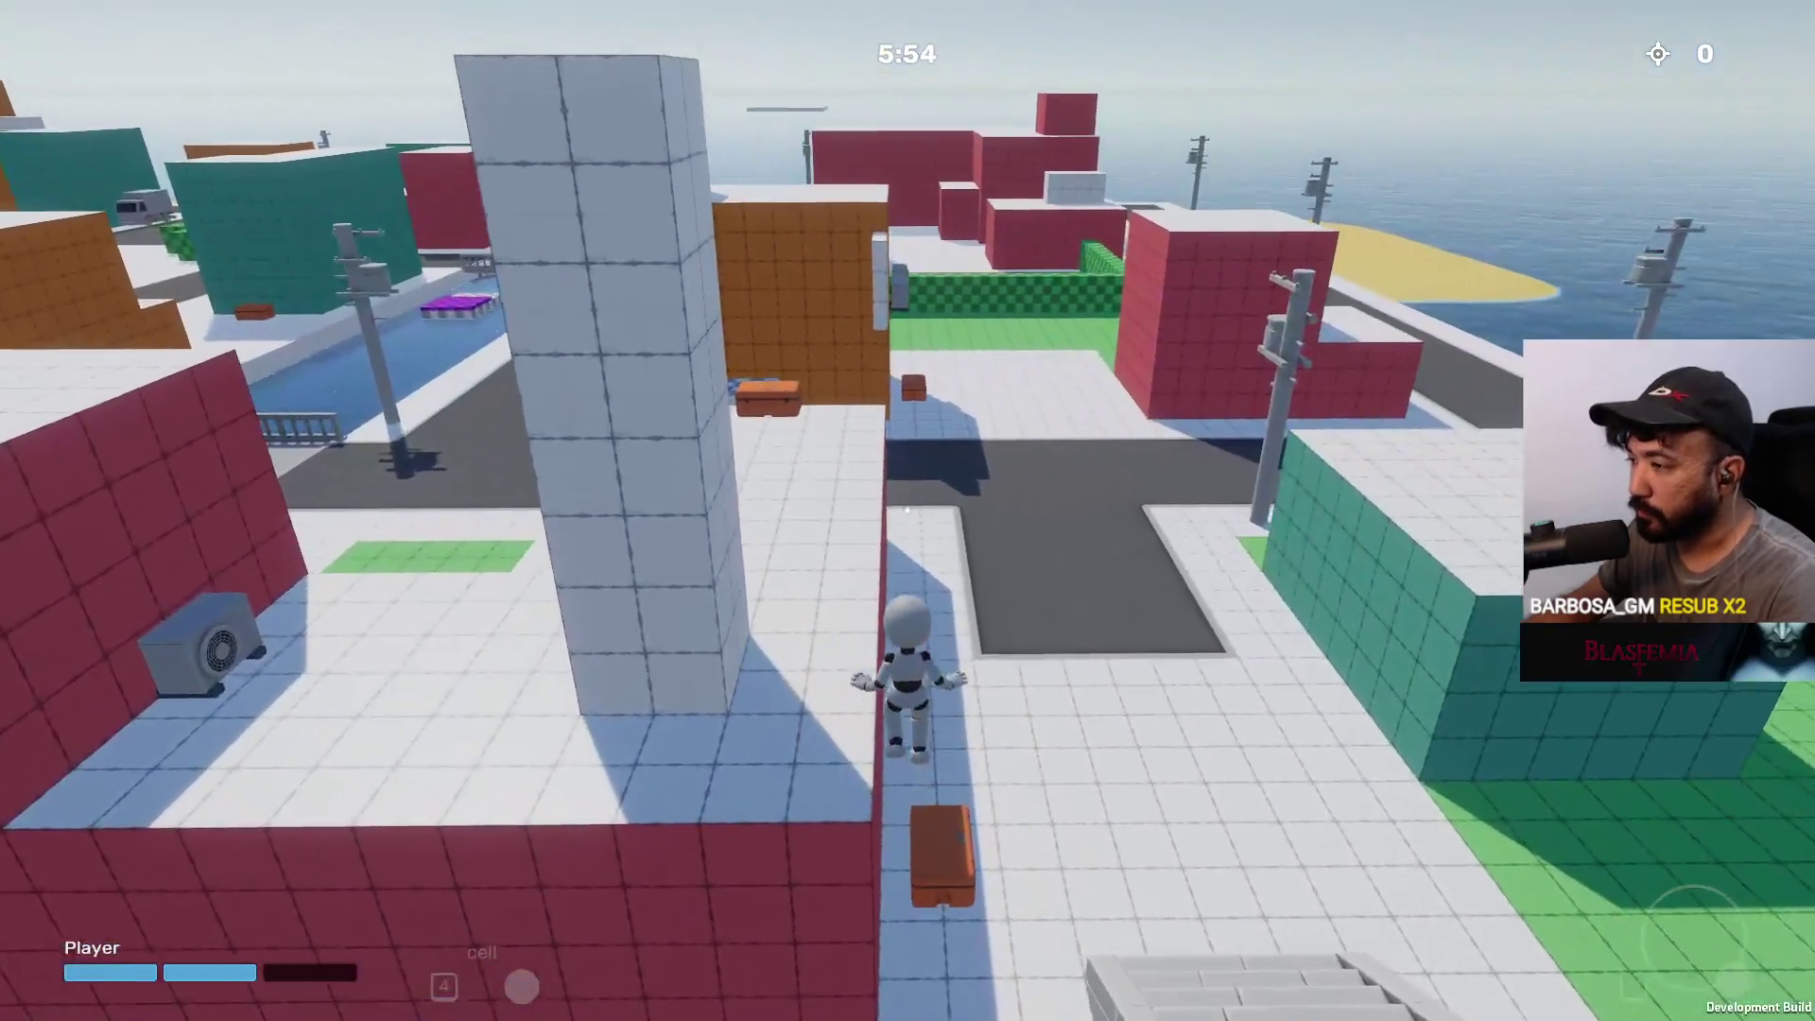
# Run across the roof, around the orange building and along the green checkered wall
pyautogui.press('w')
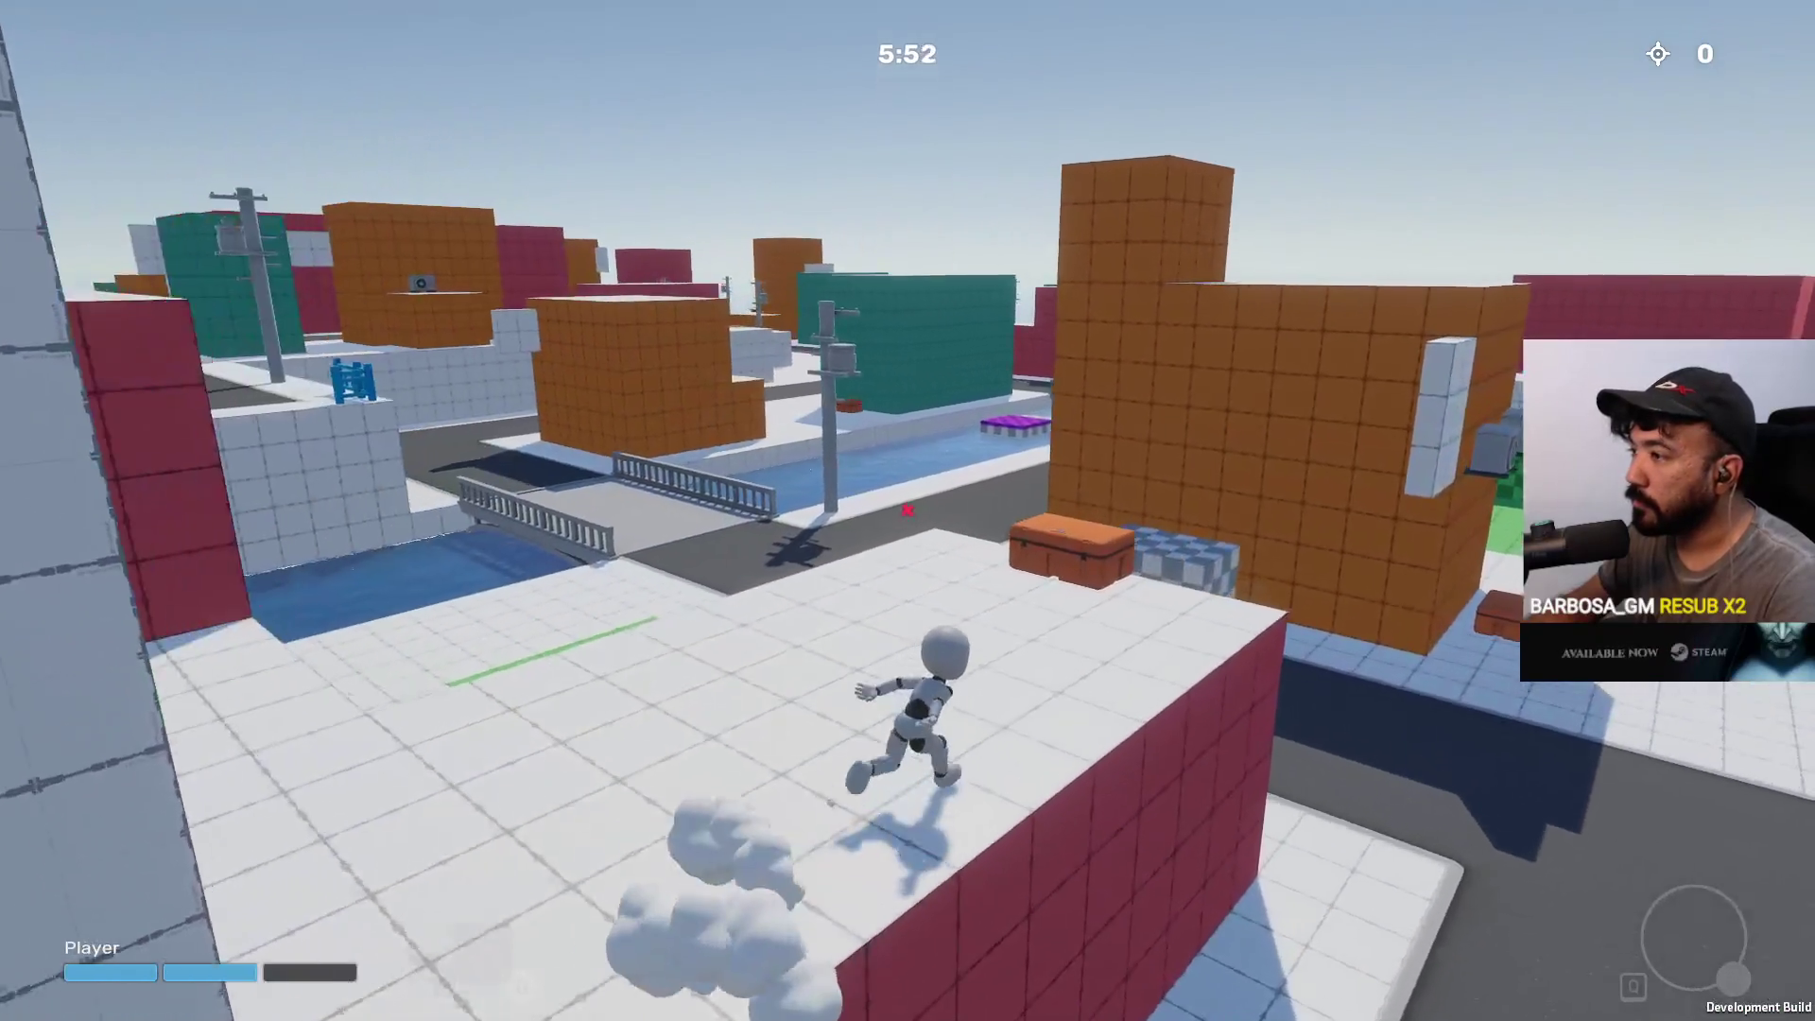
pyautogui.press('w')
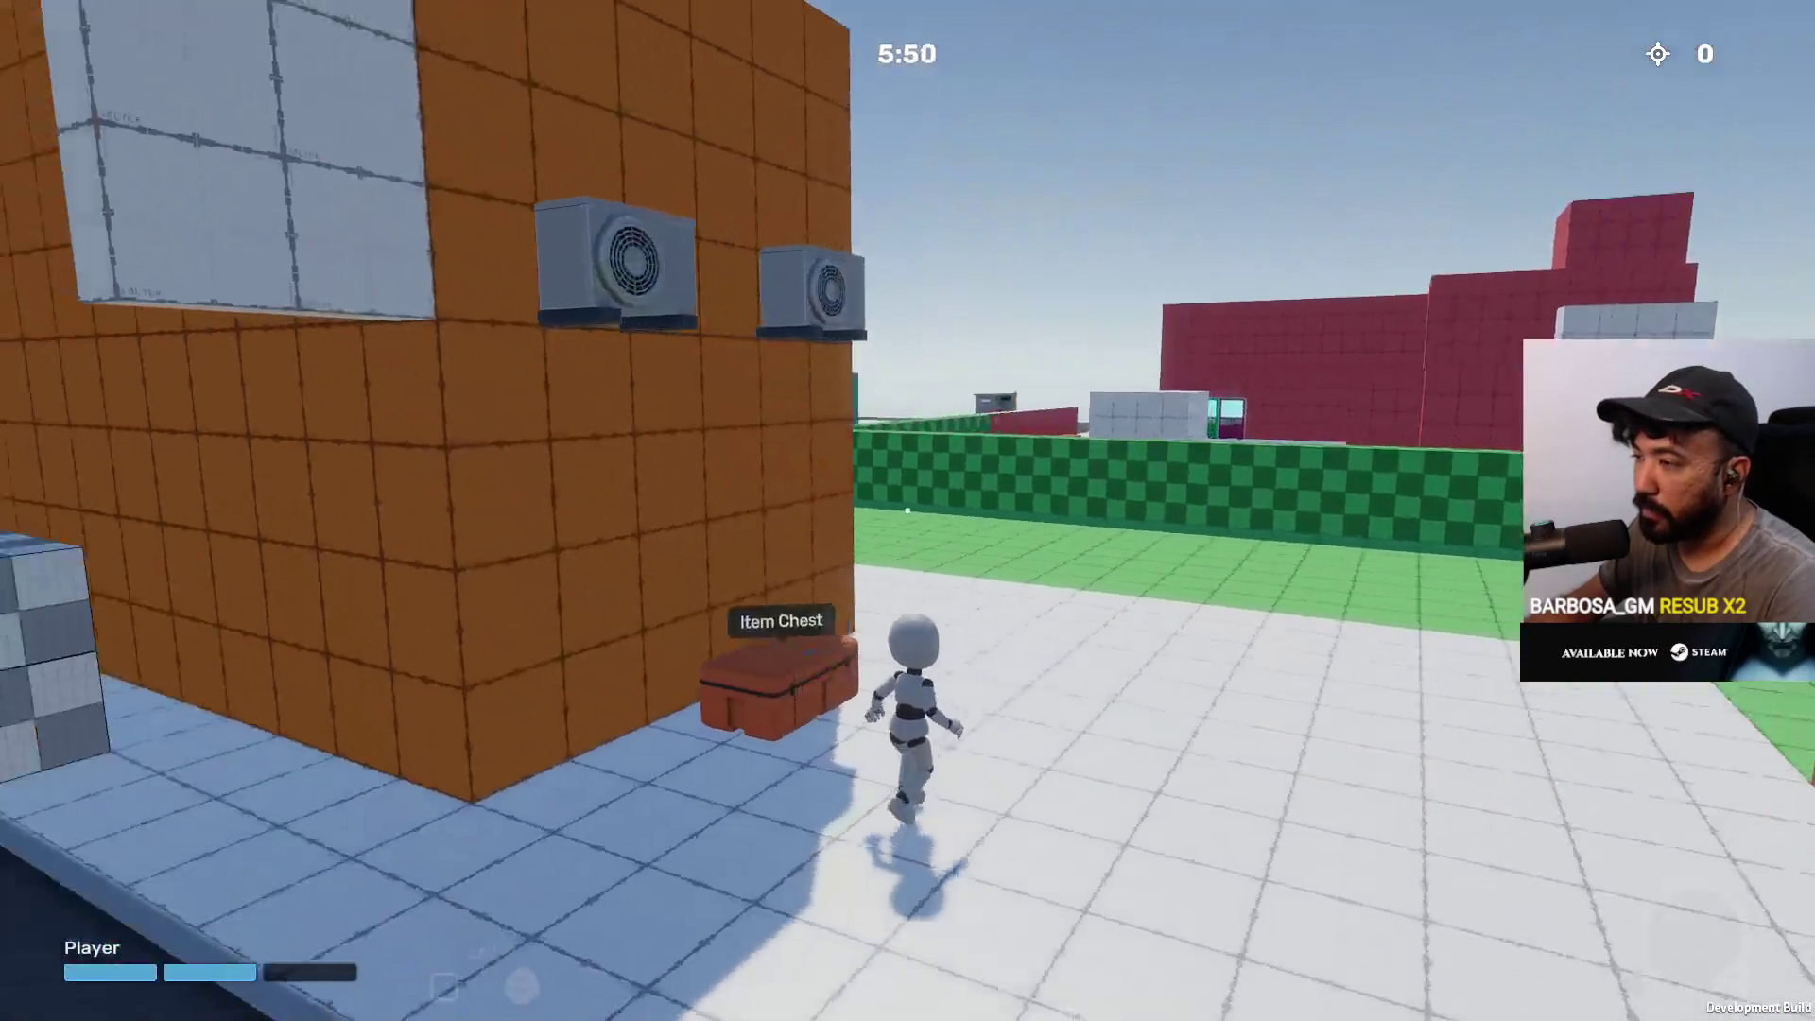
pyautogui.press('w')
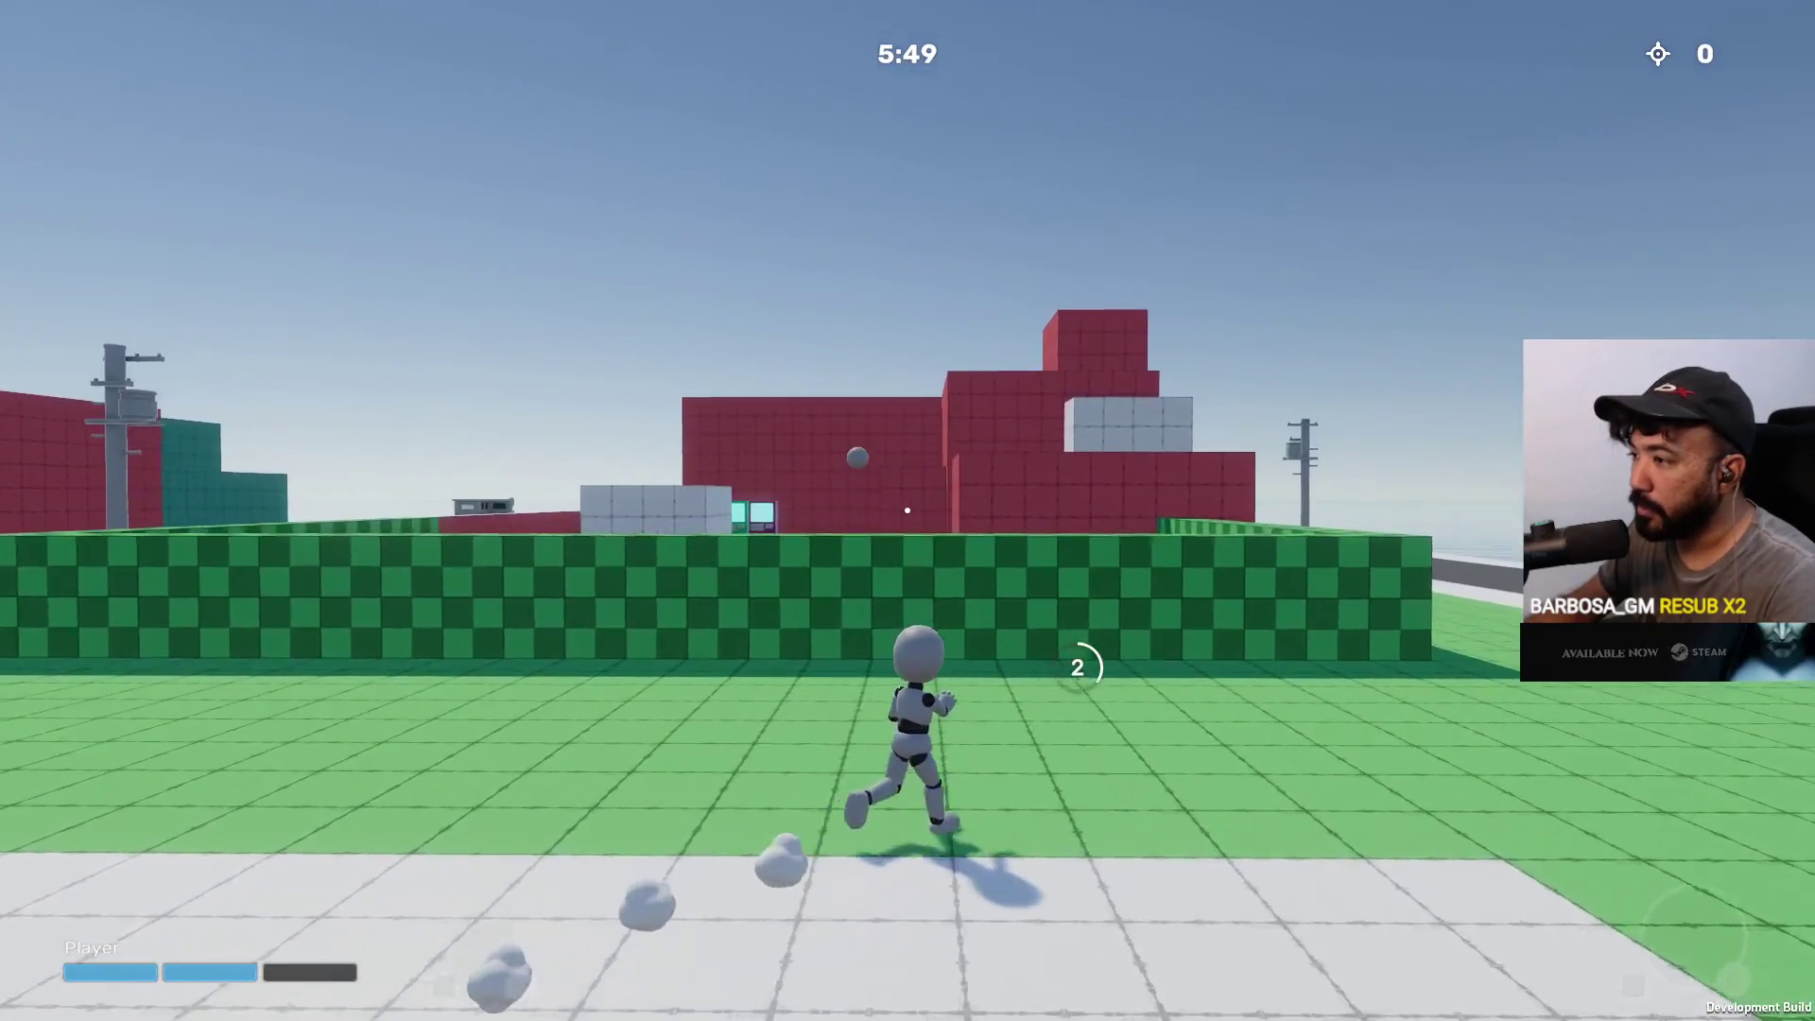
pyautogui.press('w')
pyautogui.press('space')
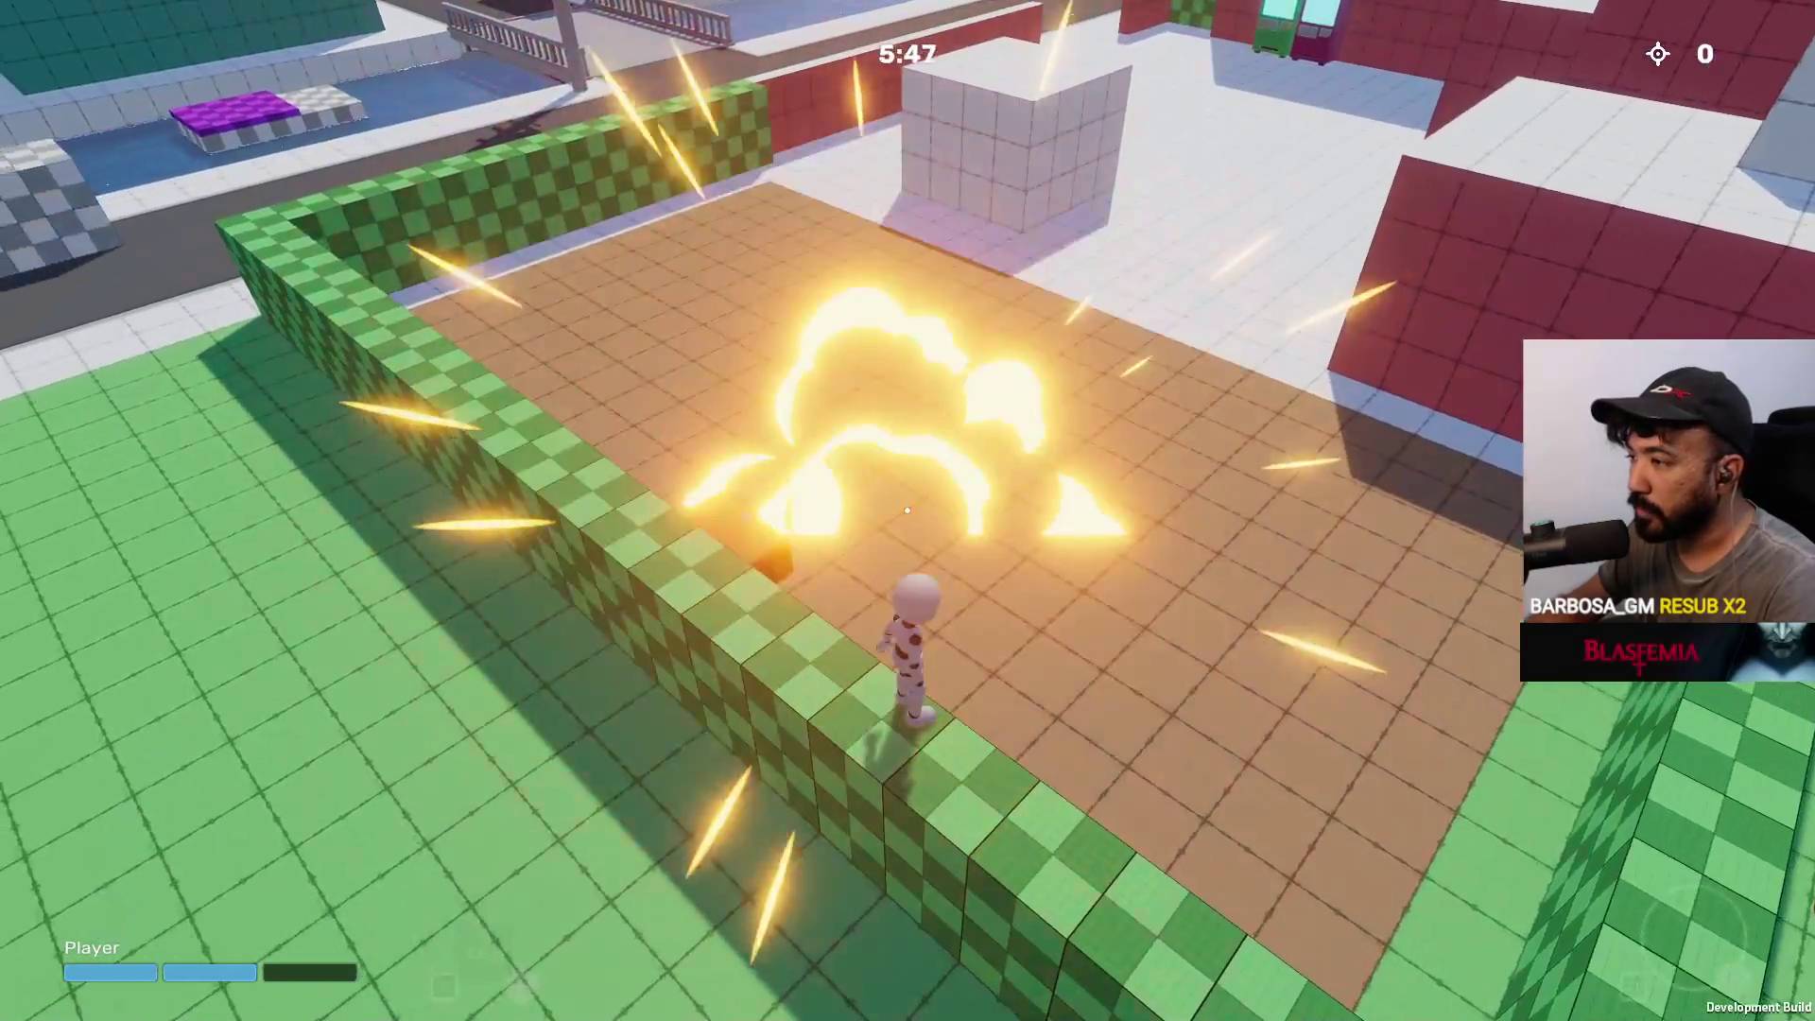
# Climb the red block, cross the white platform and scale the red wall
pyautogui.press('w')
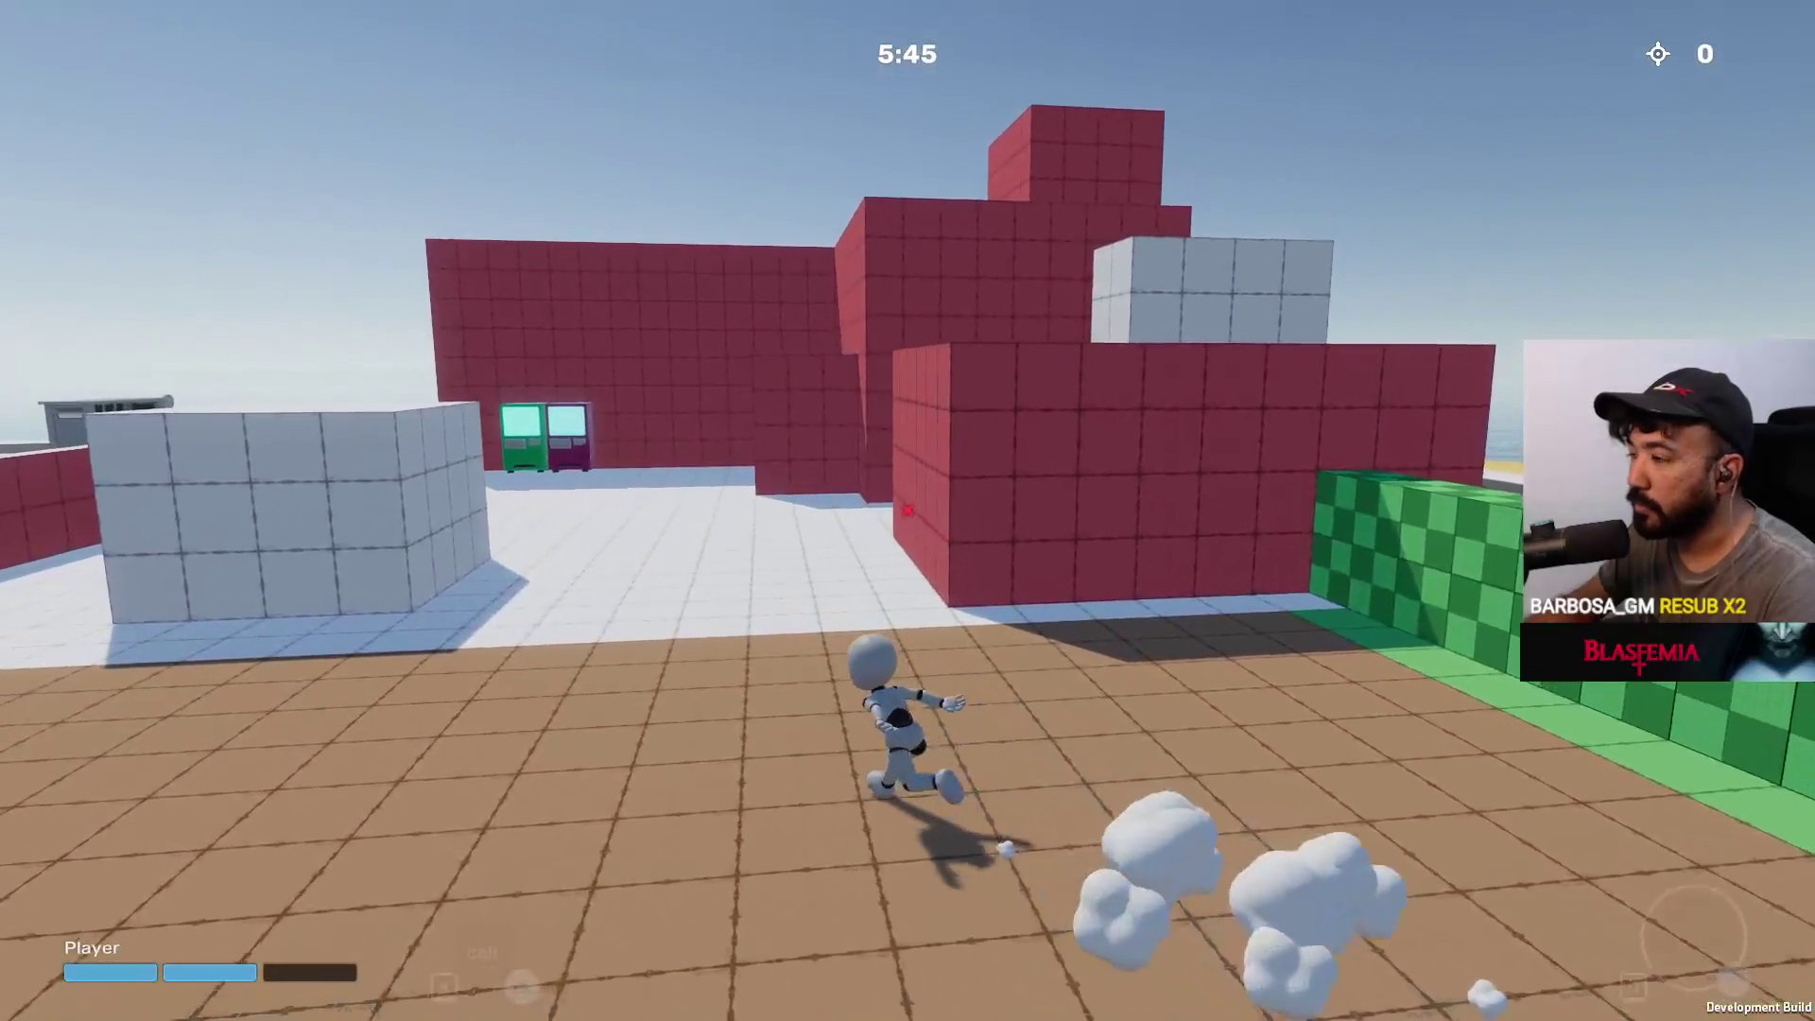
pyautogui.press('w')
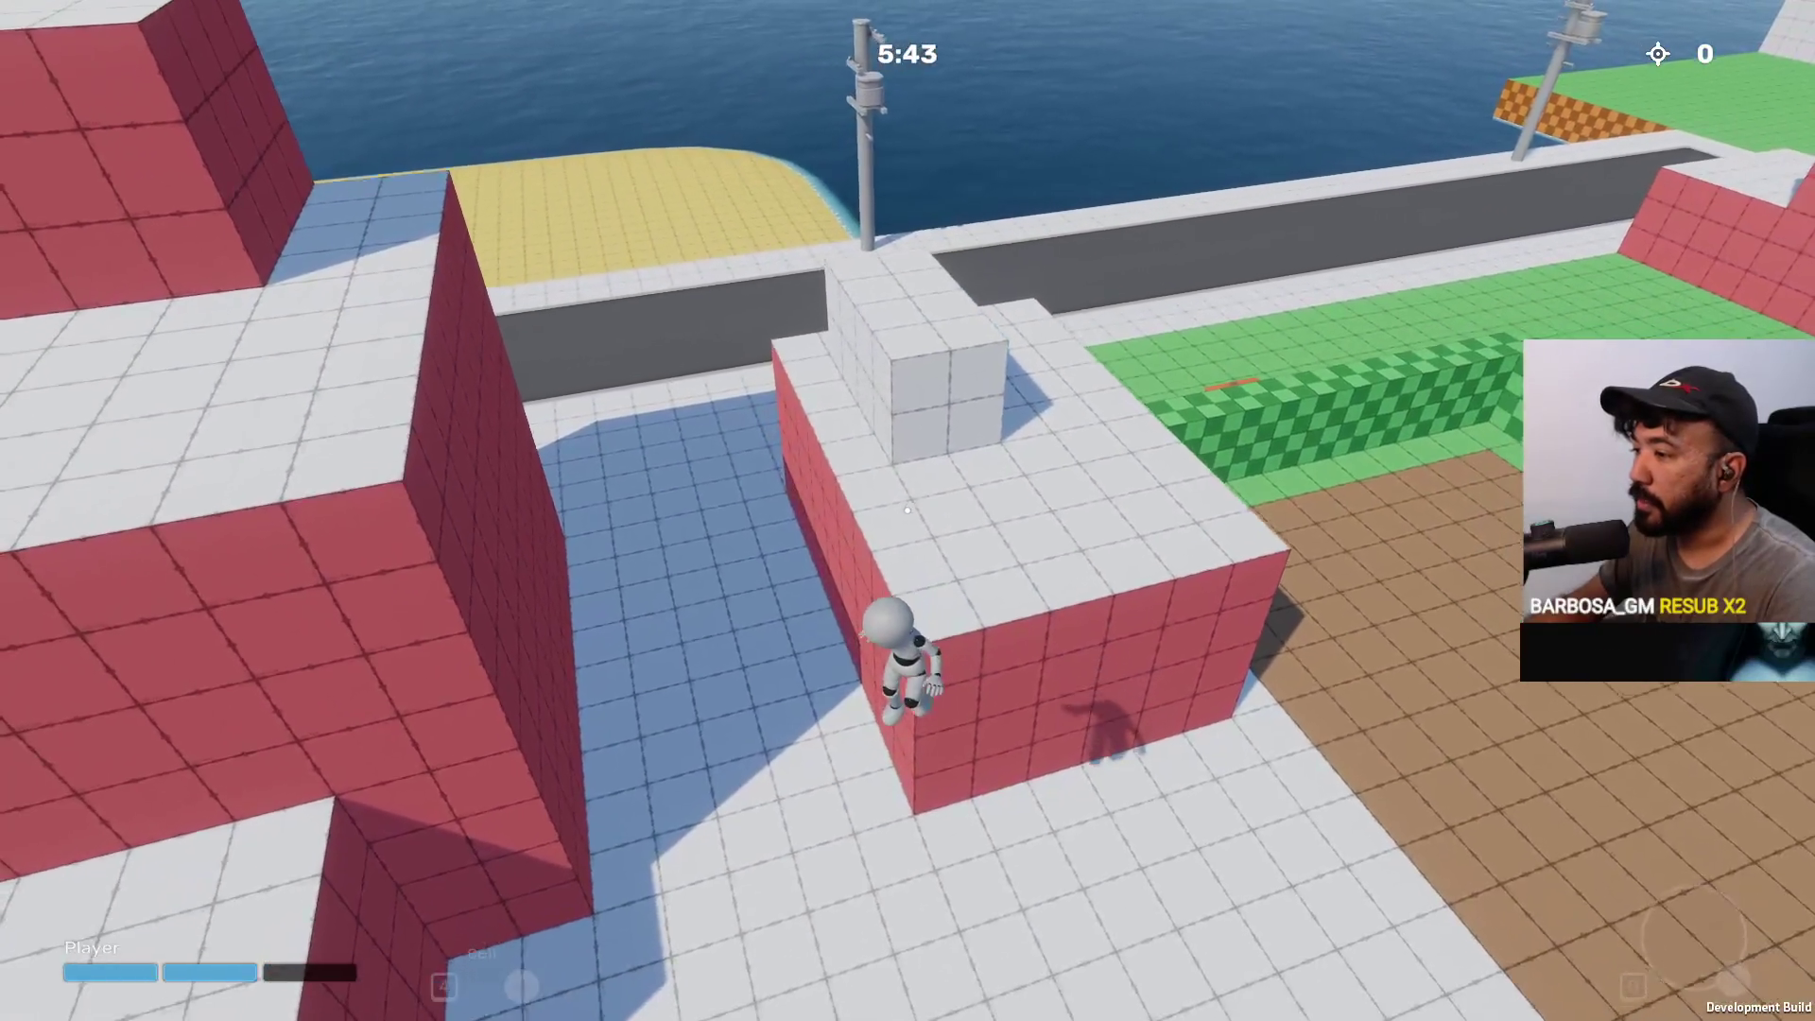
pyautogui.press('w')
pyautogui.press('space')
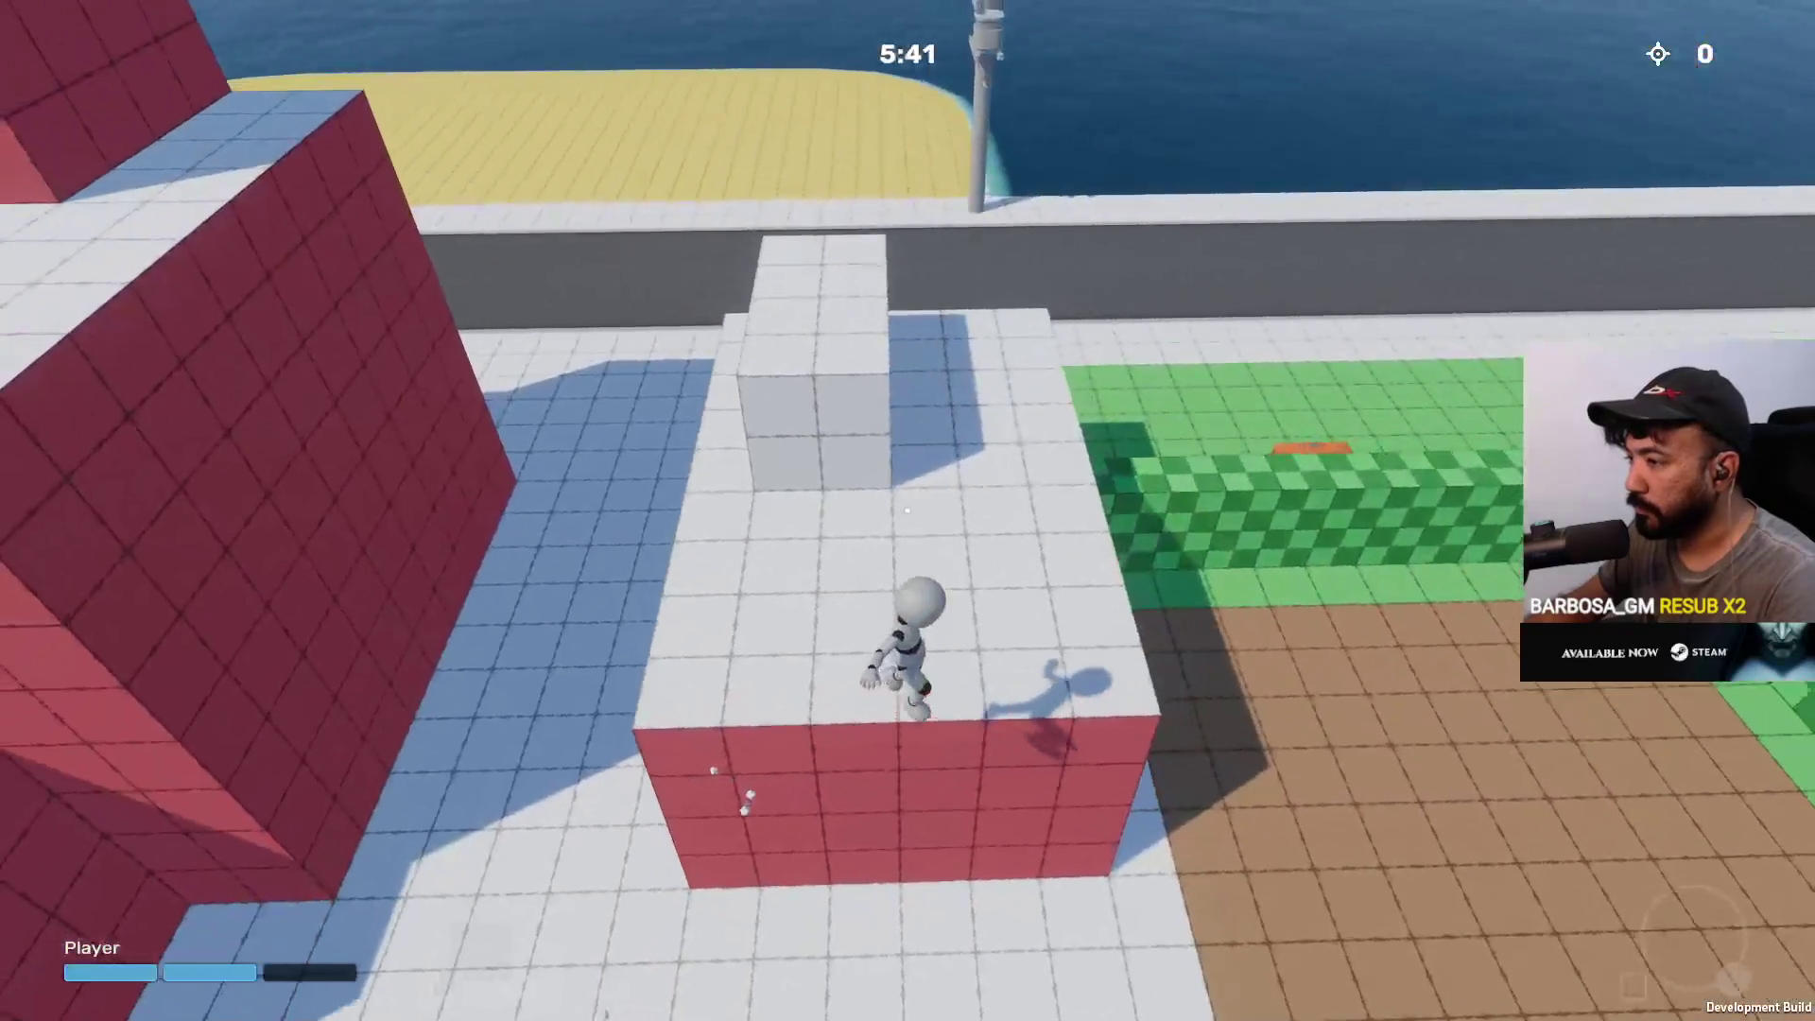
pyautogui.press('w')
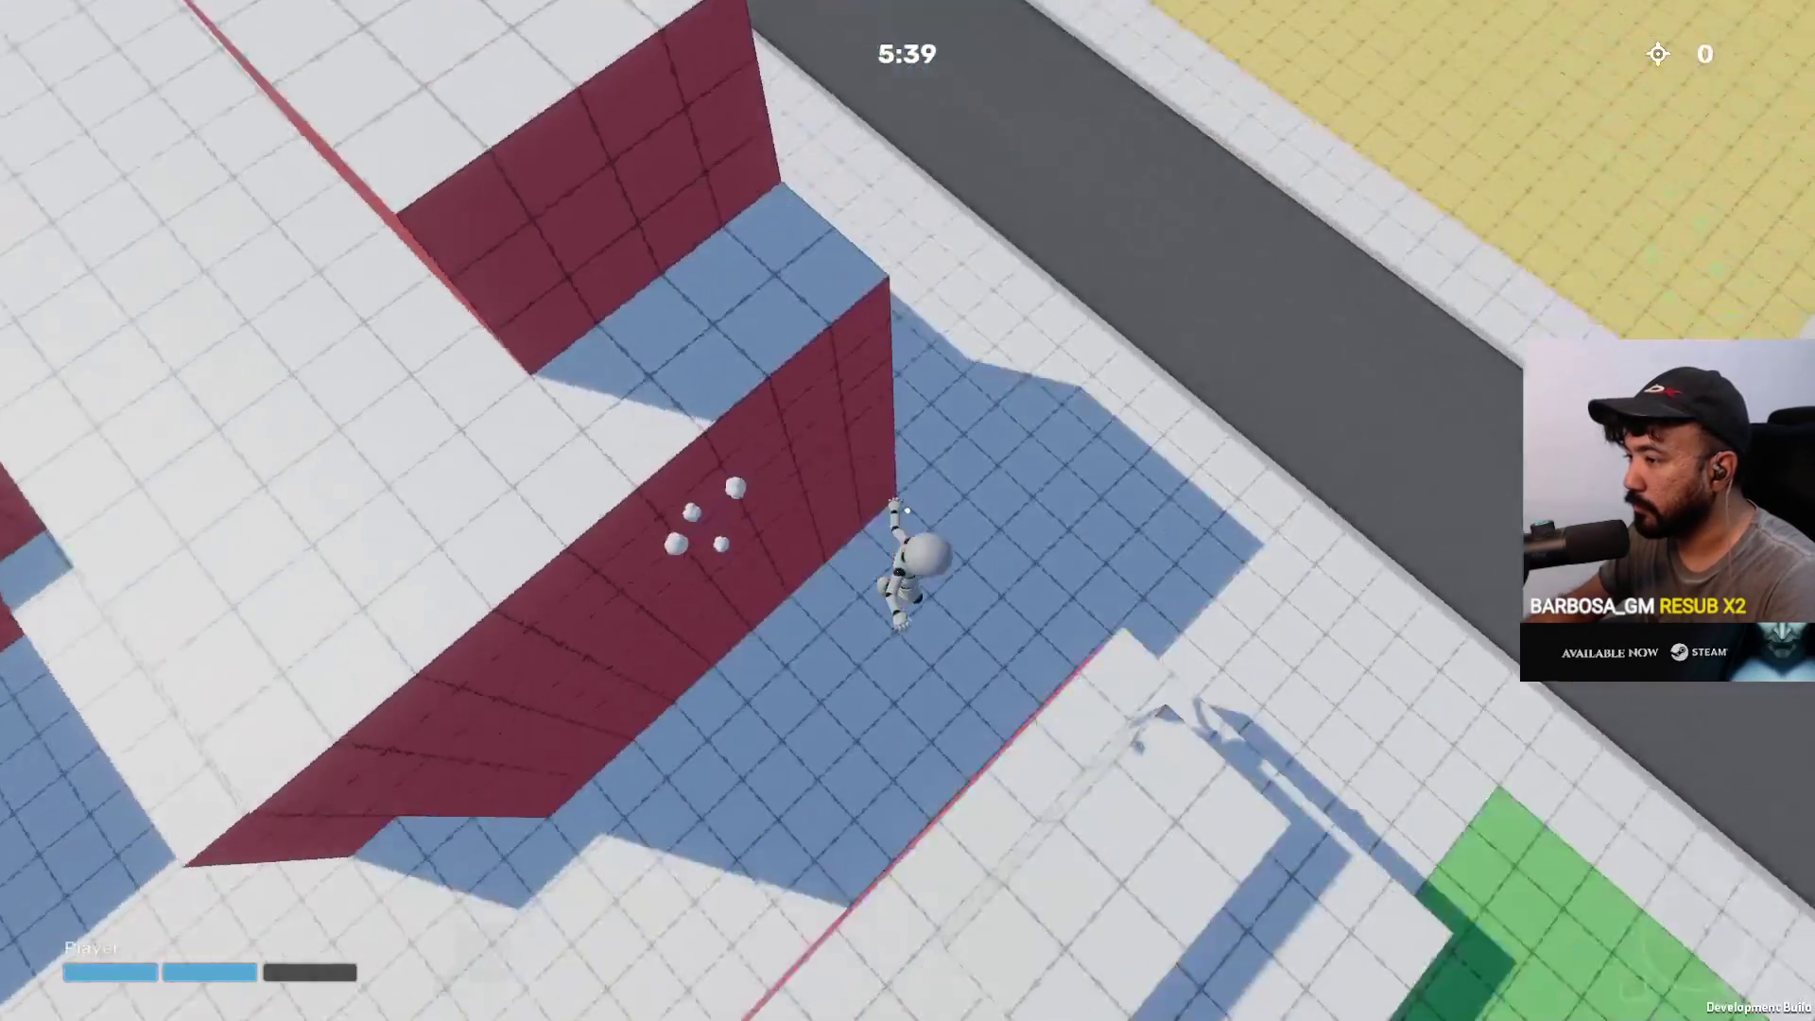
pyautogui.press('w')
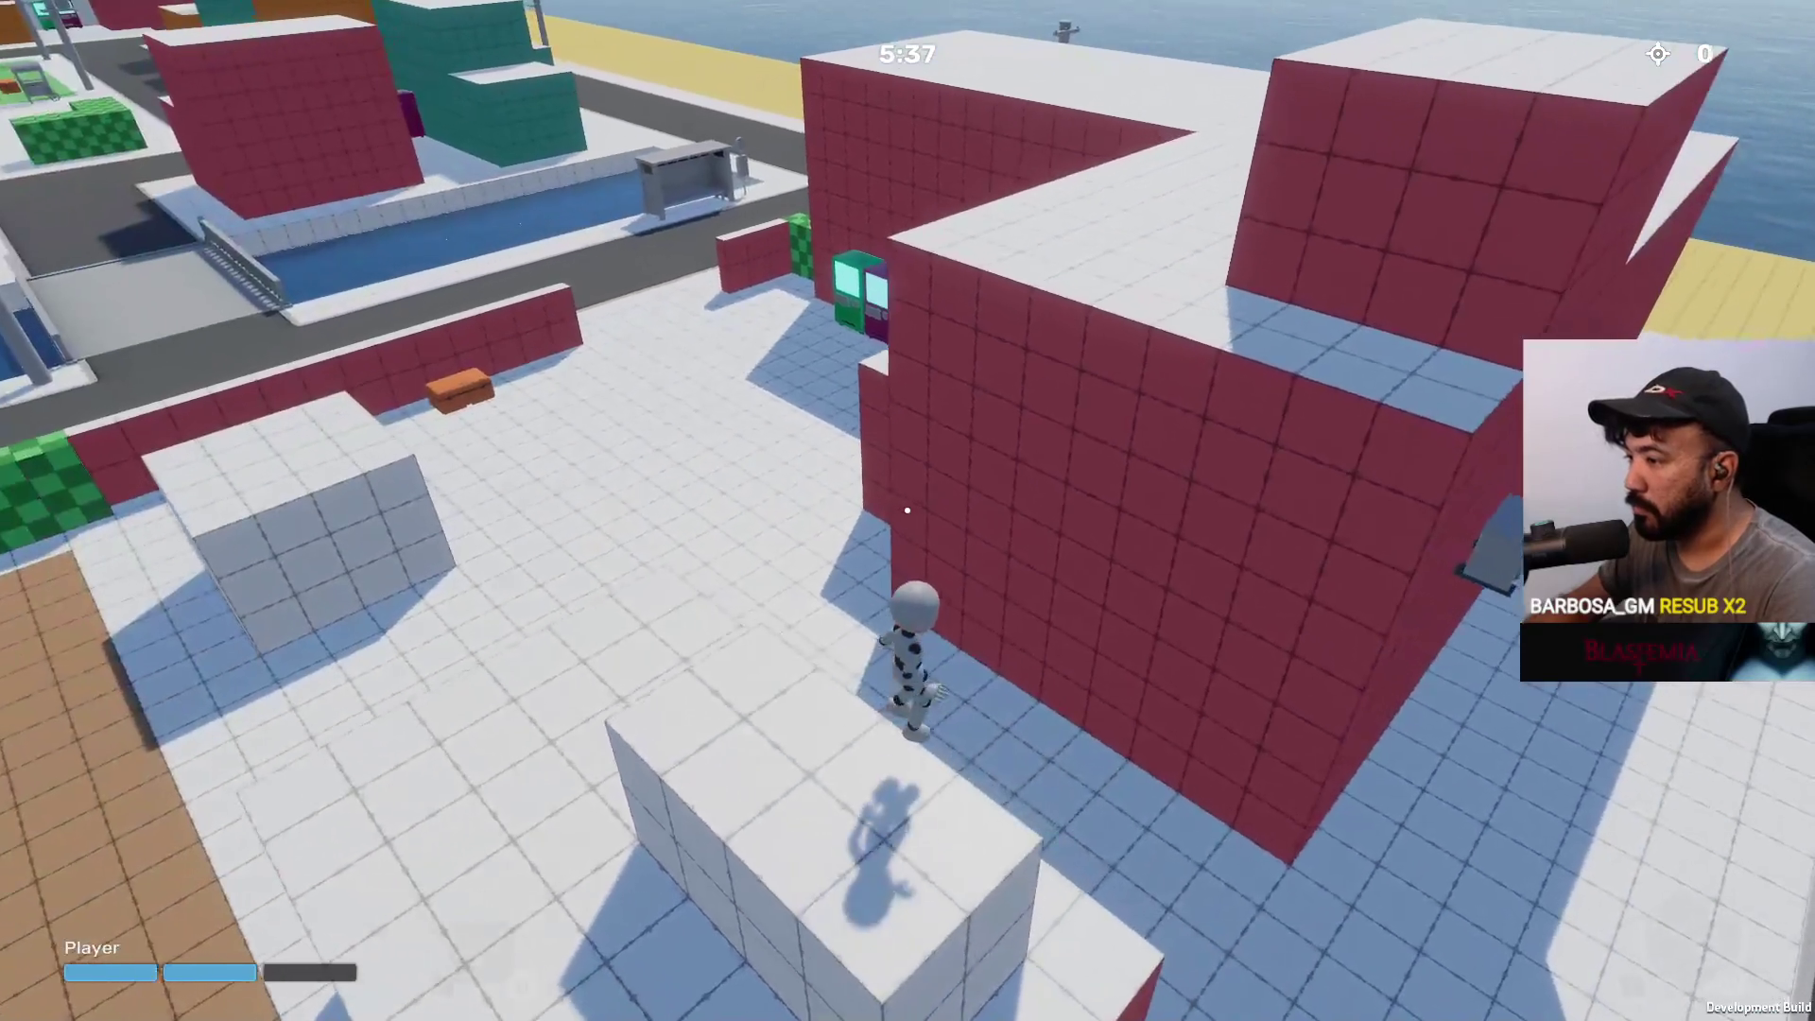
pyautogui.press('space')
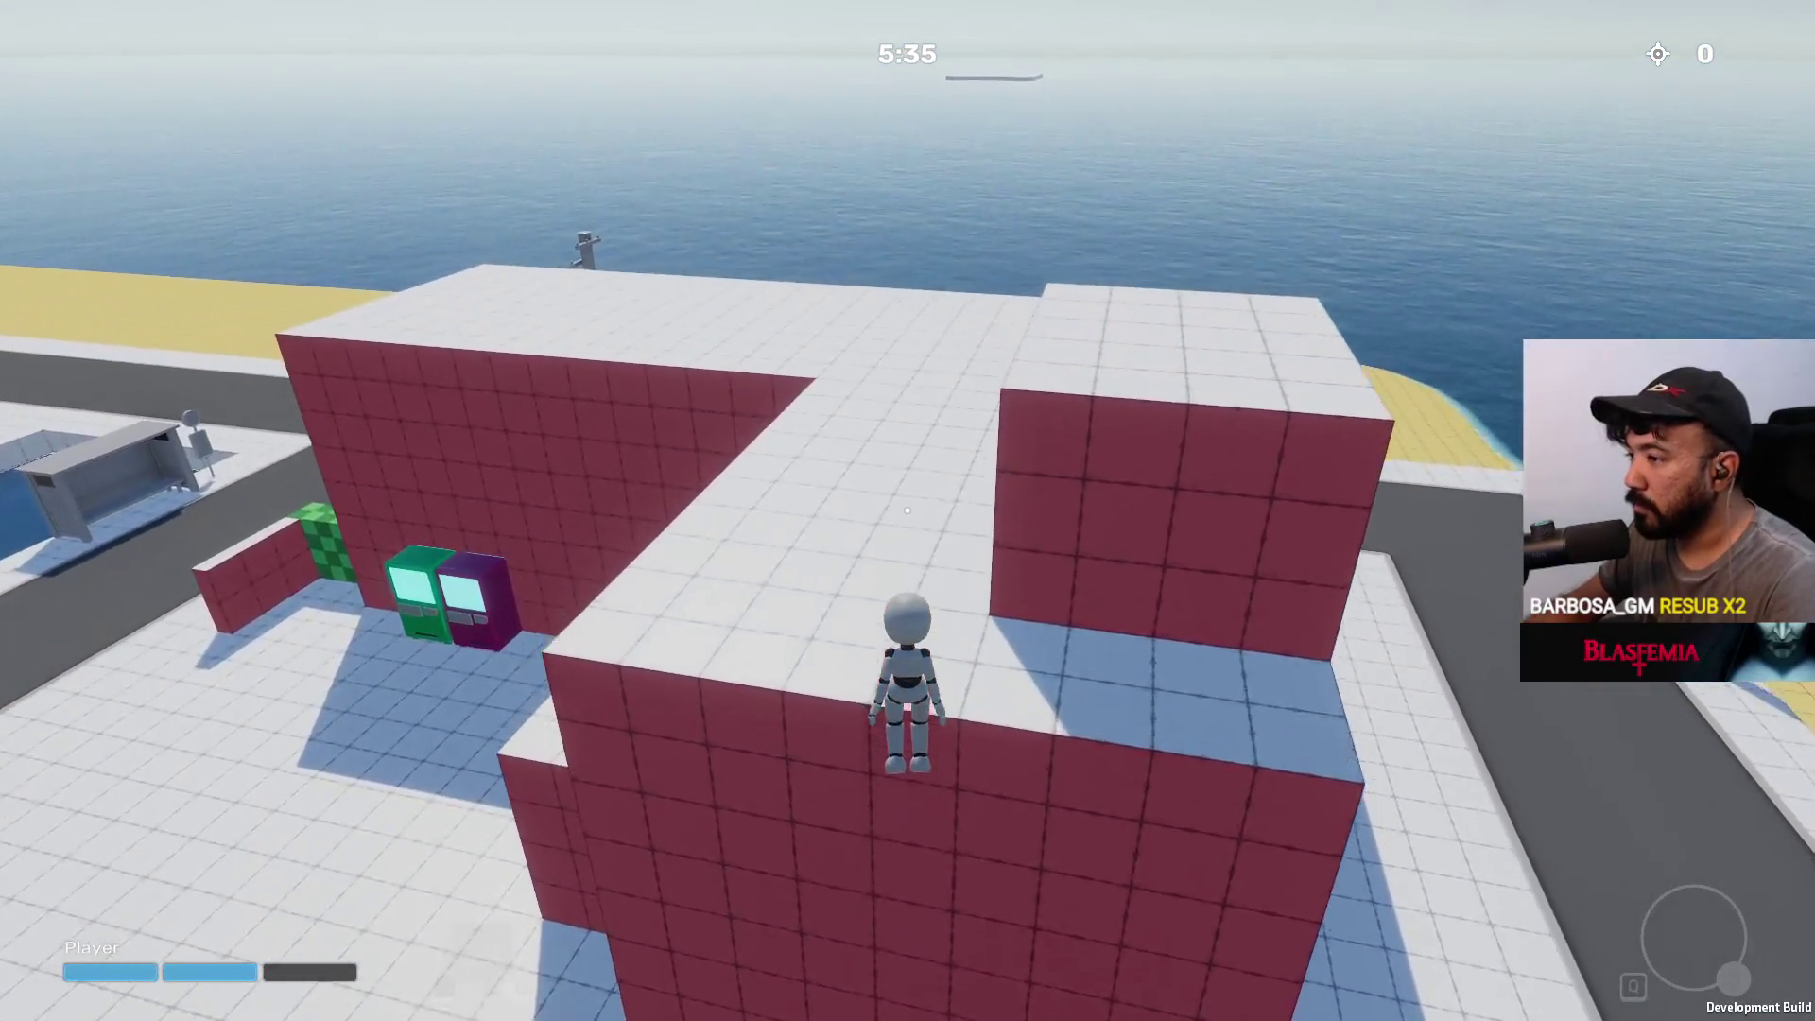
# Drop to the canal edge, climb the teal wall, then run down the street toward the red and teal buildings
pyautogui.press('w')
pyautogui.press('w')
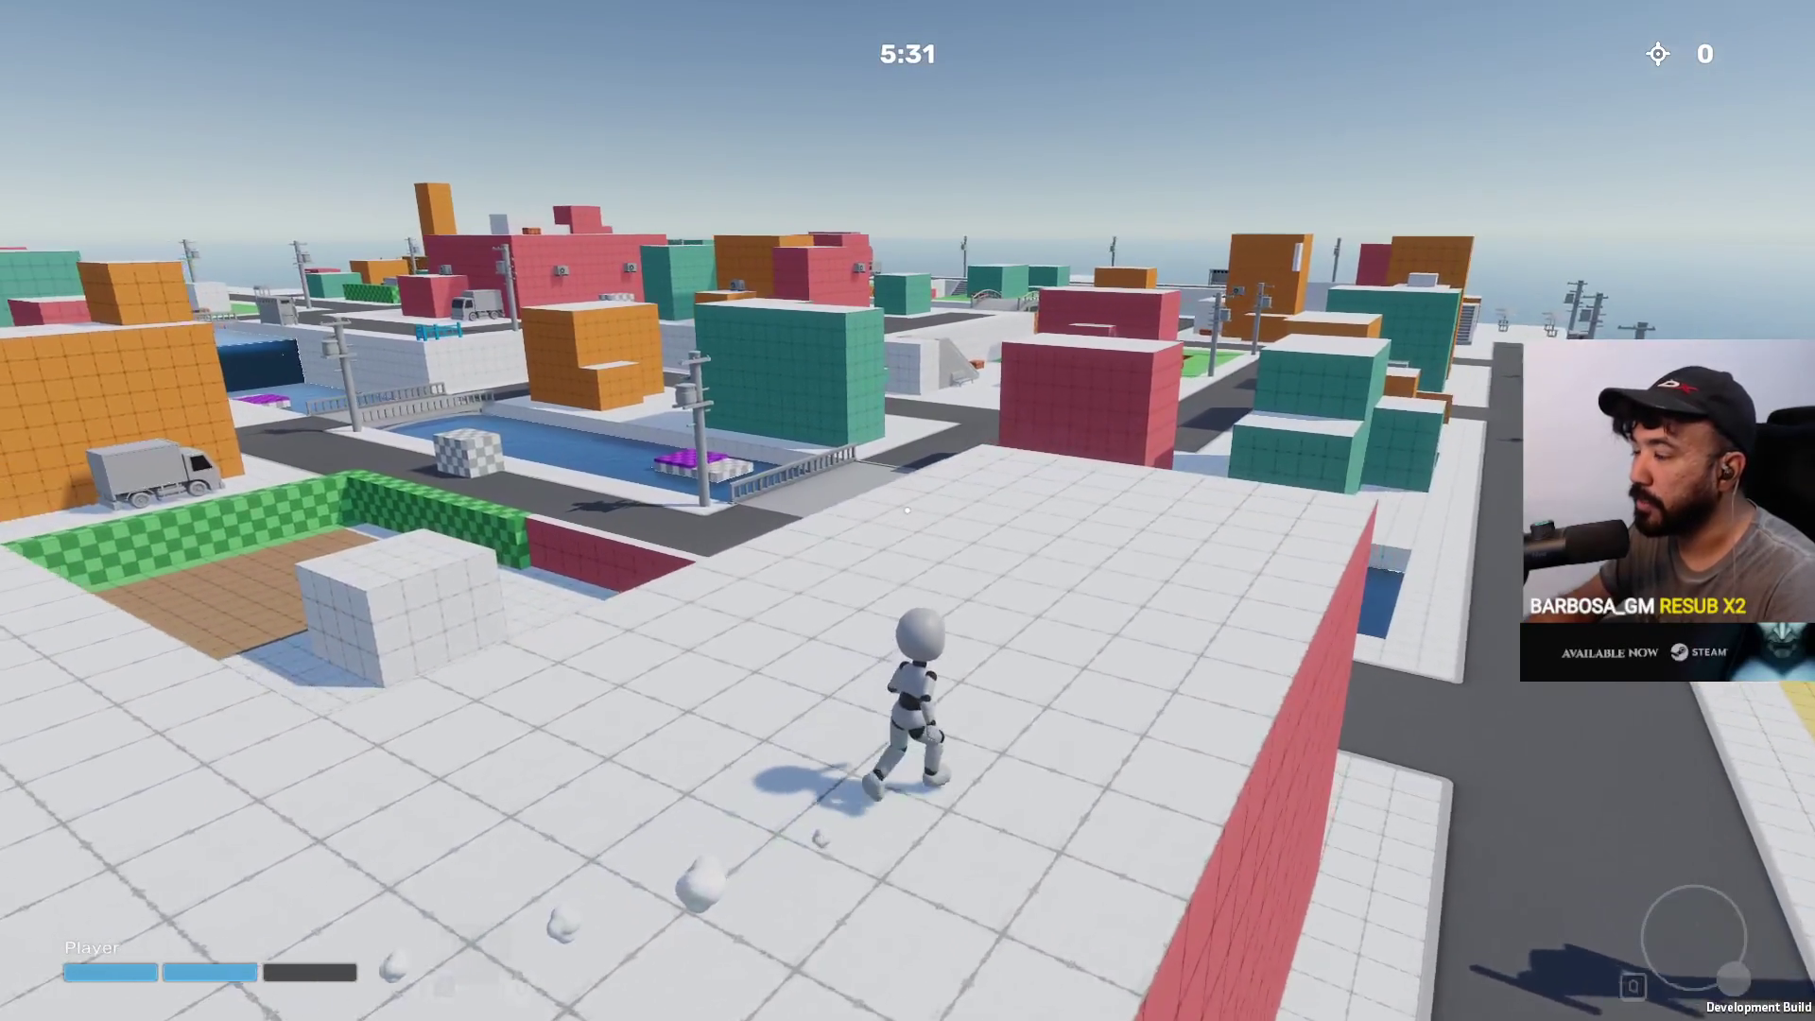
pyautogui.press('w')
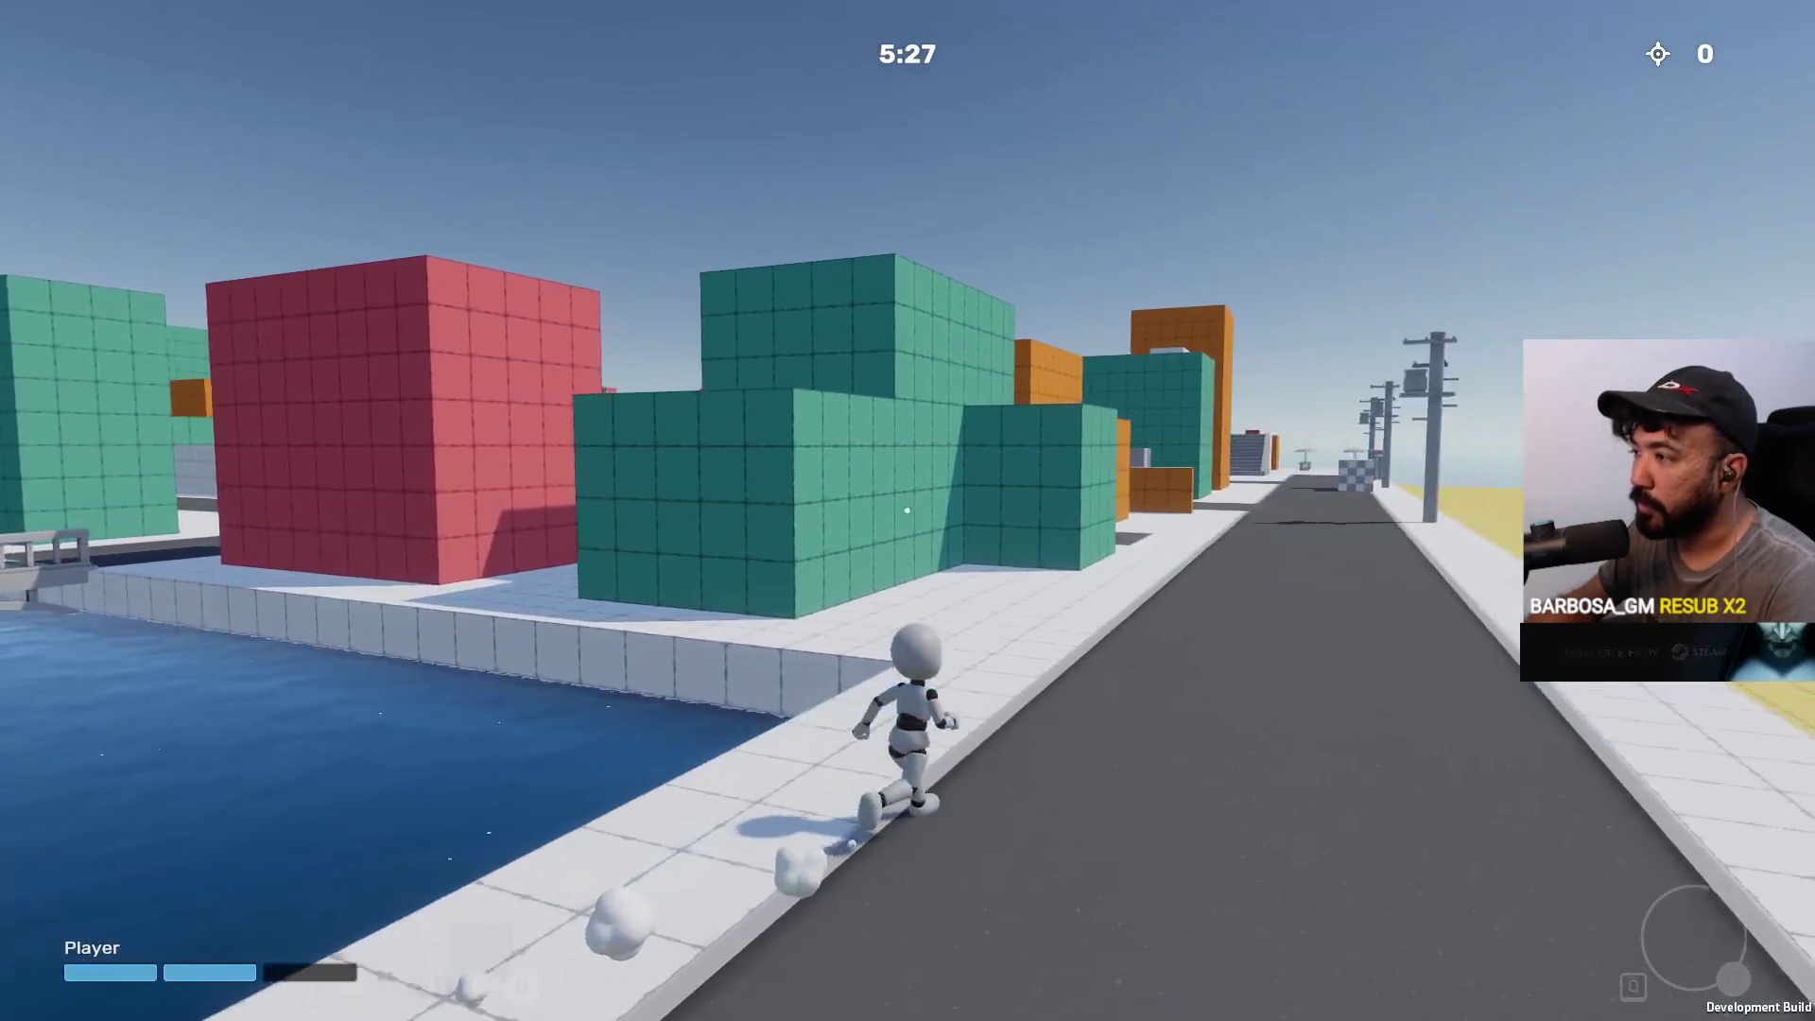
pyautogui.press('w')
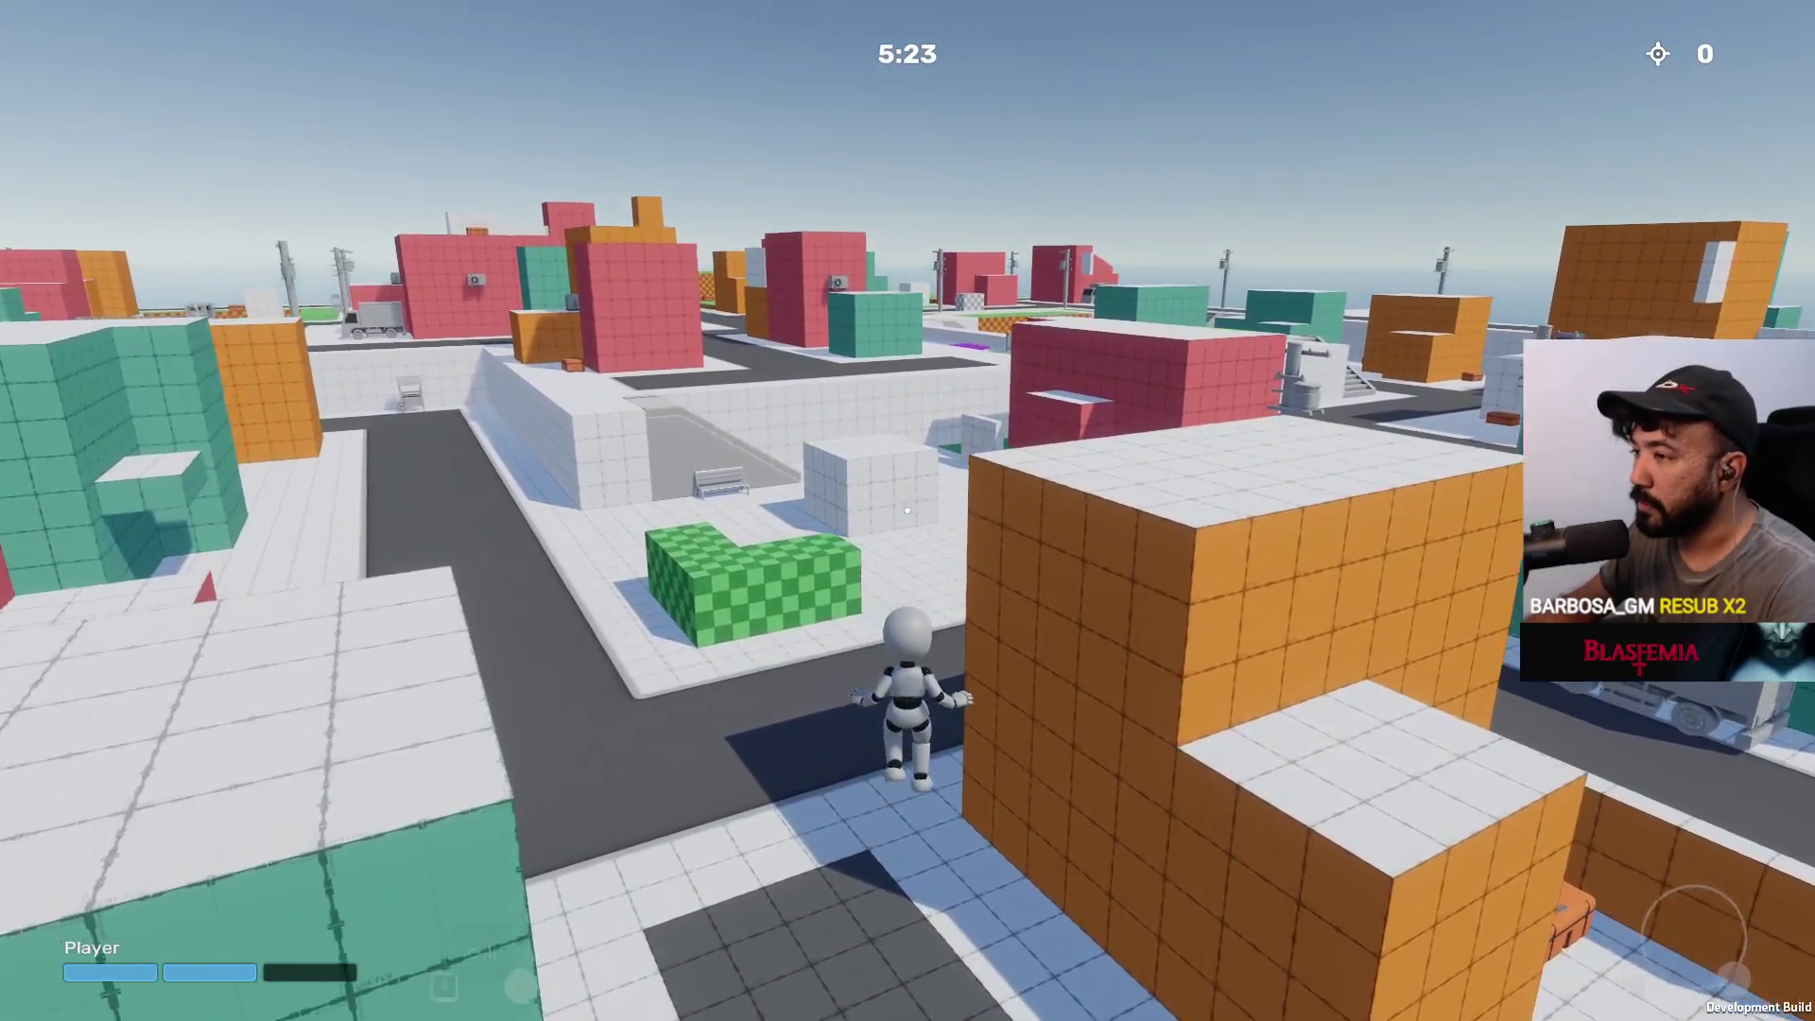
pyautogui.press('w')
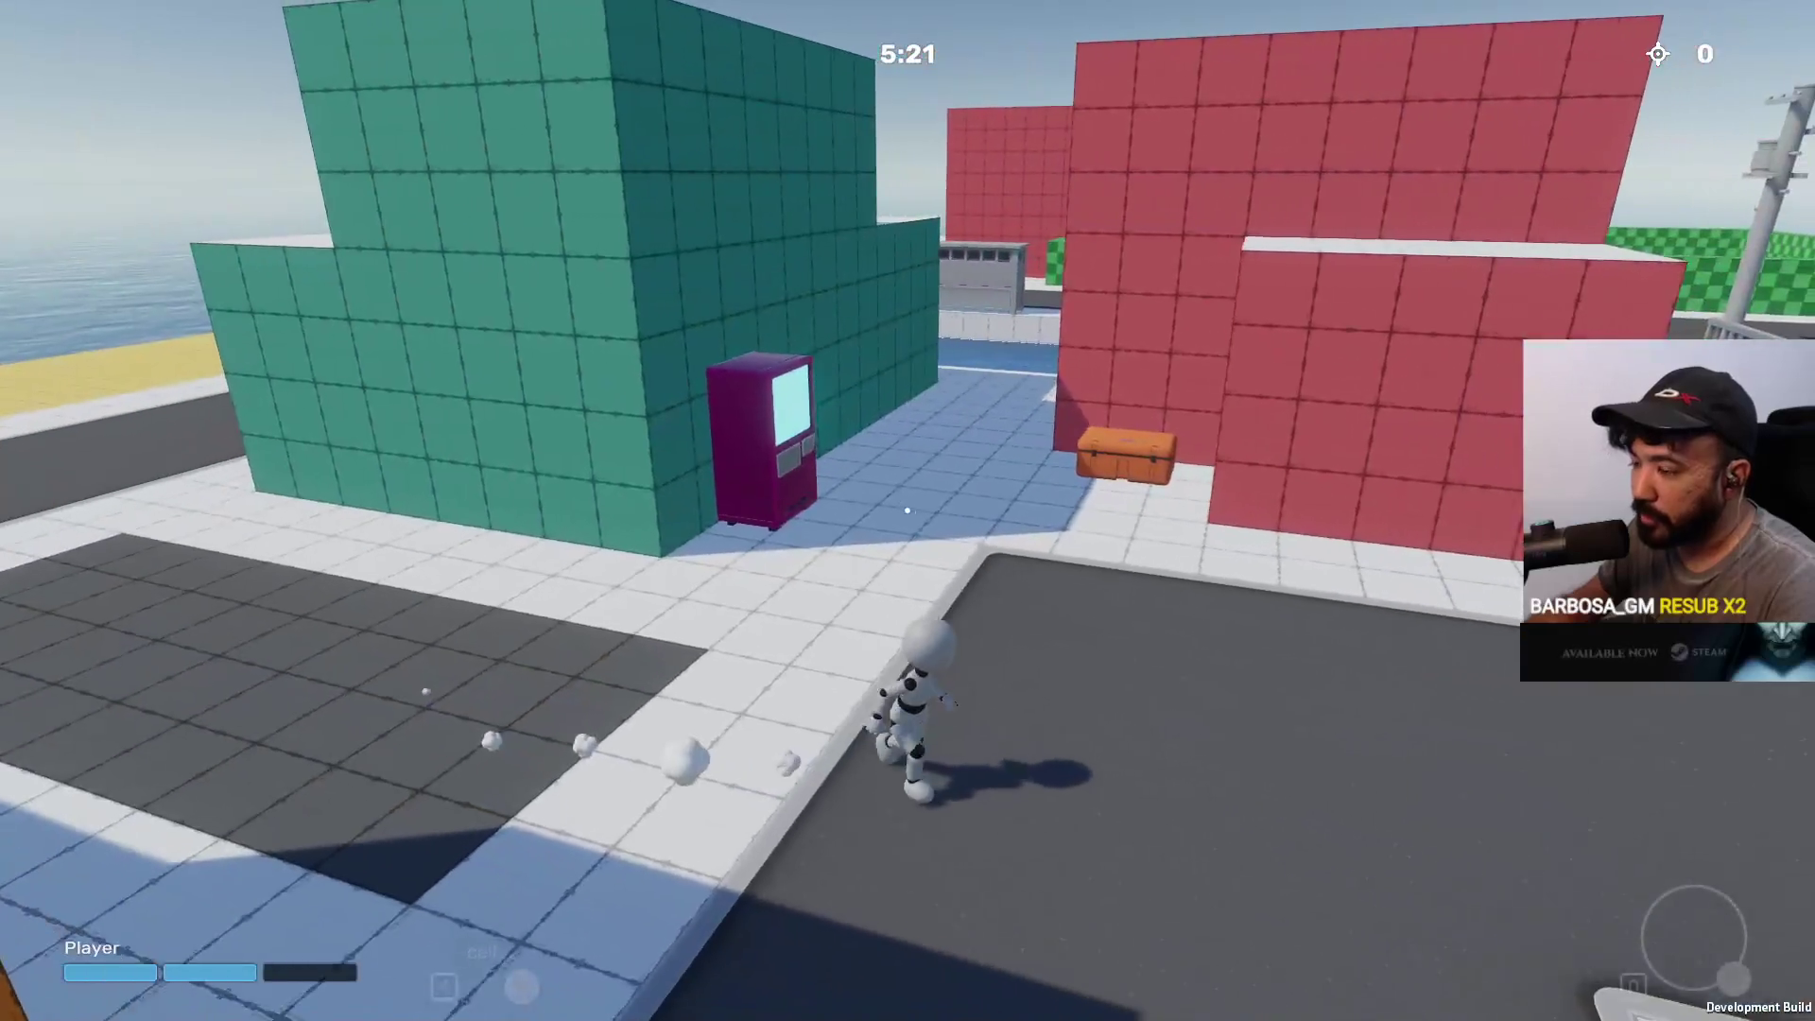
pyautogui.press('w')
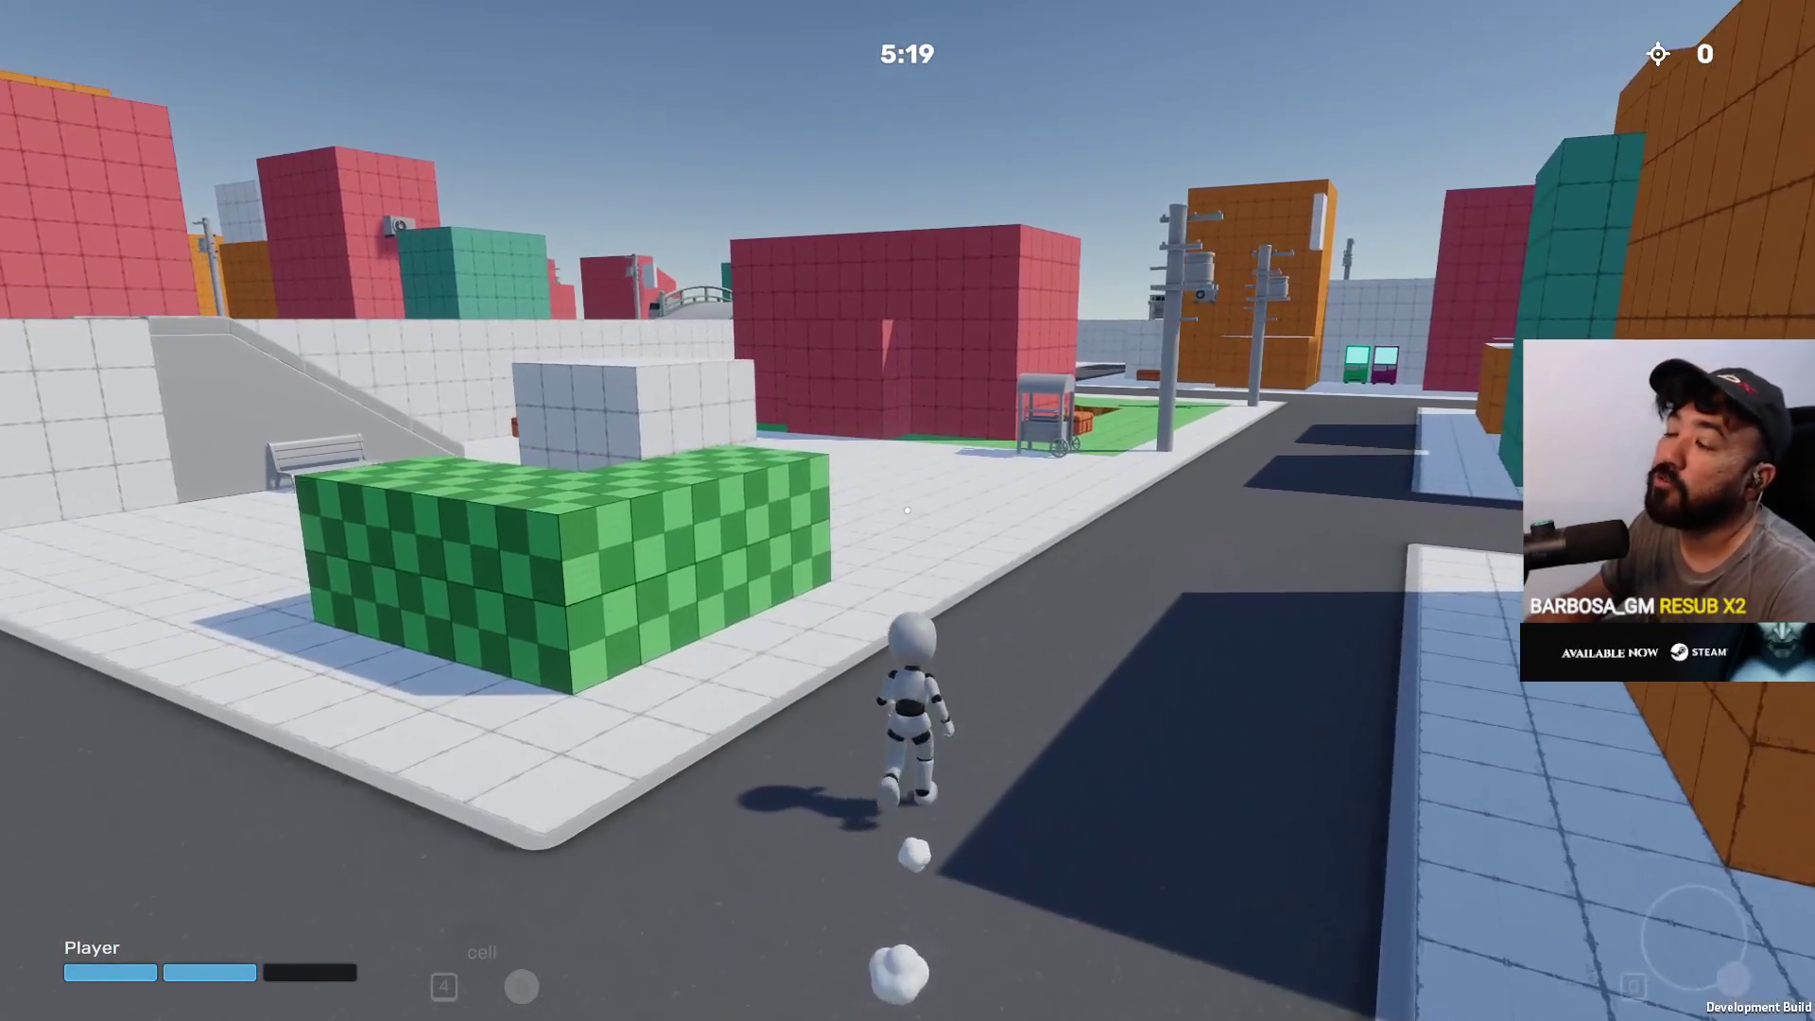
pyautogui.press('w')
pyautogui.press('w')
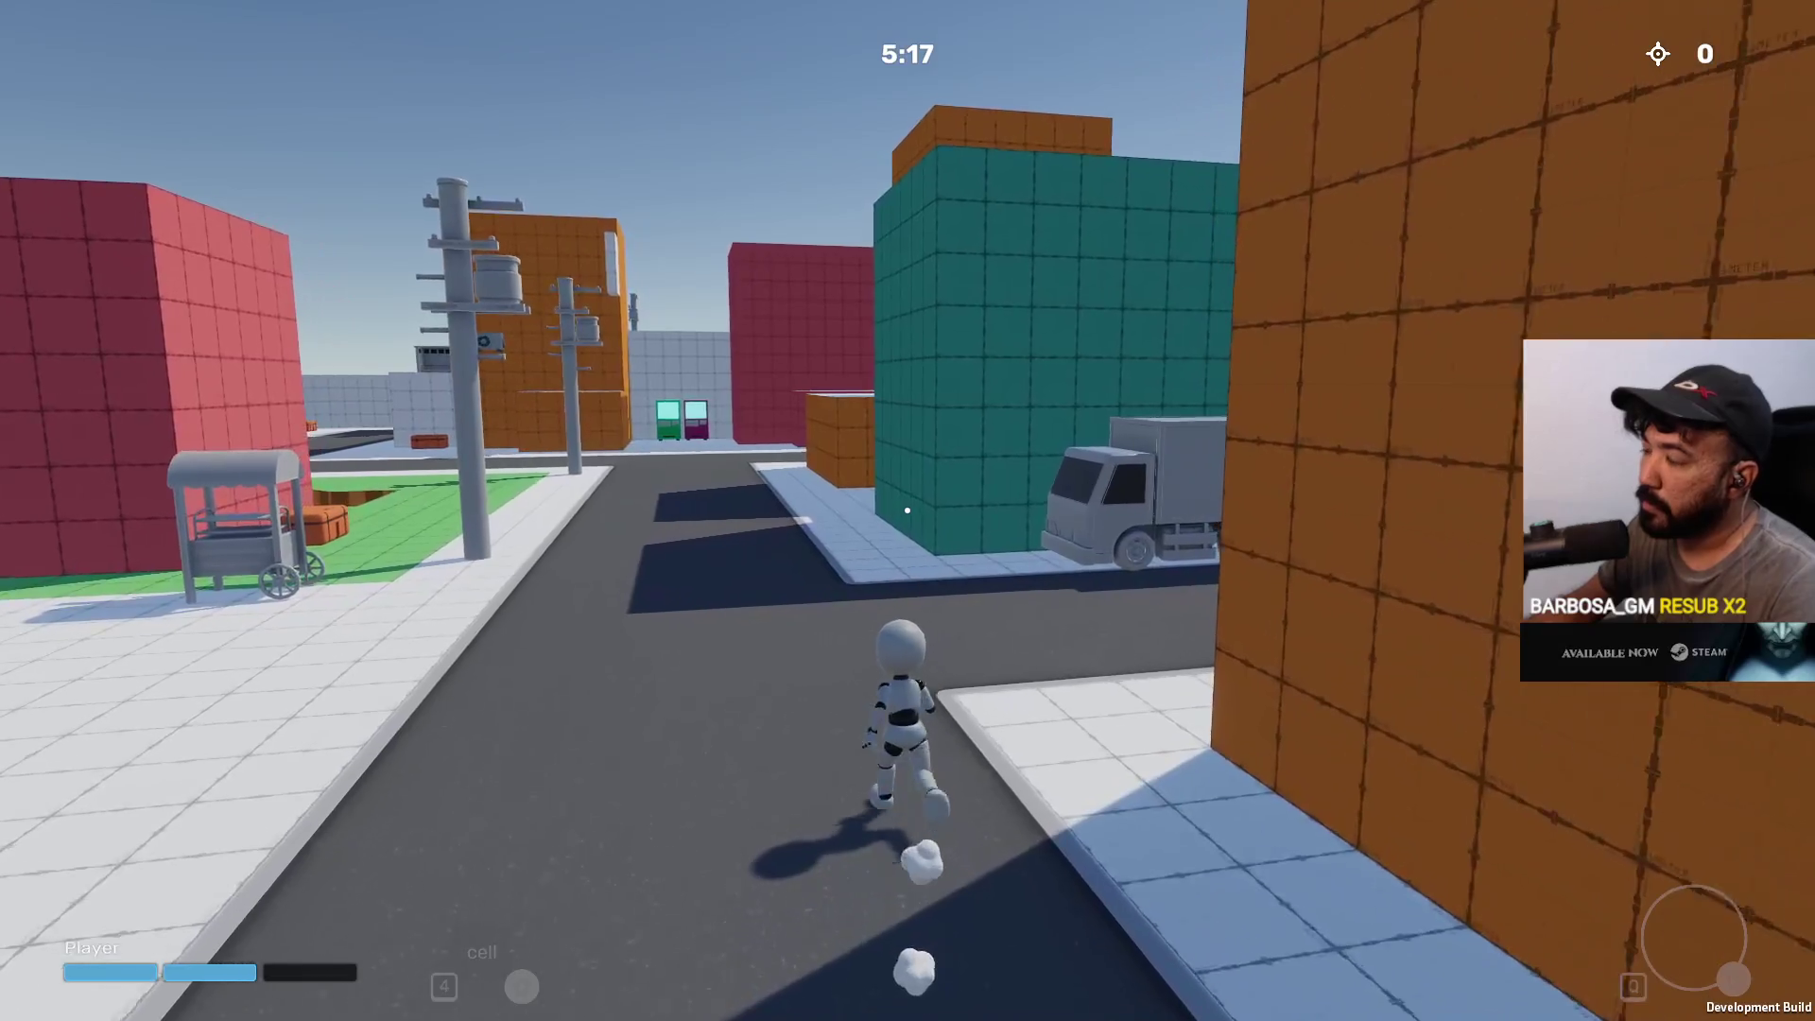
pyautogui.press('w')
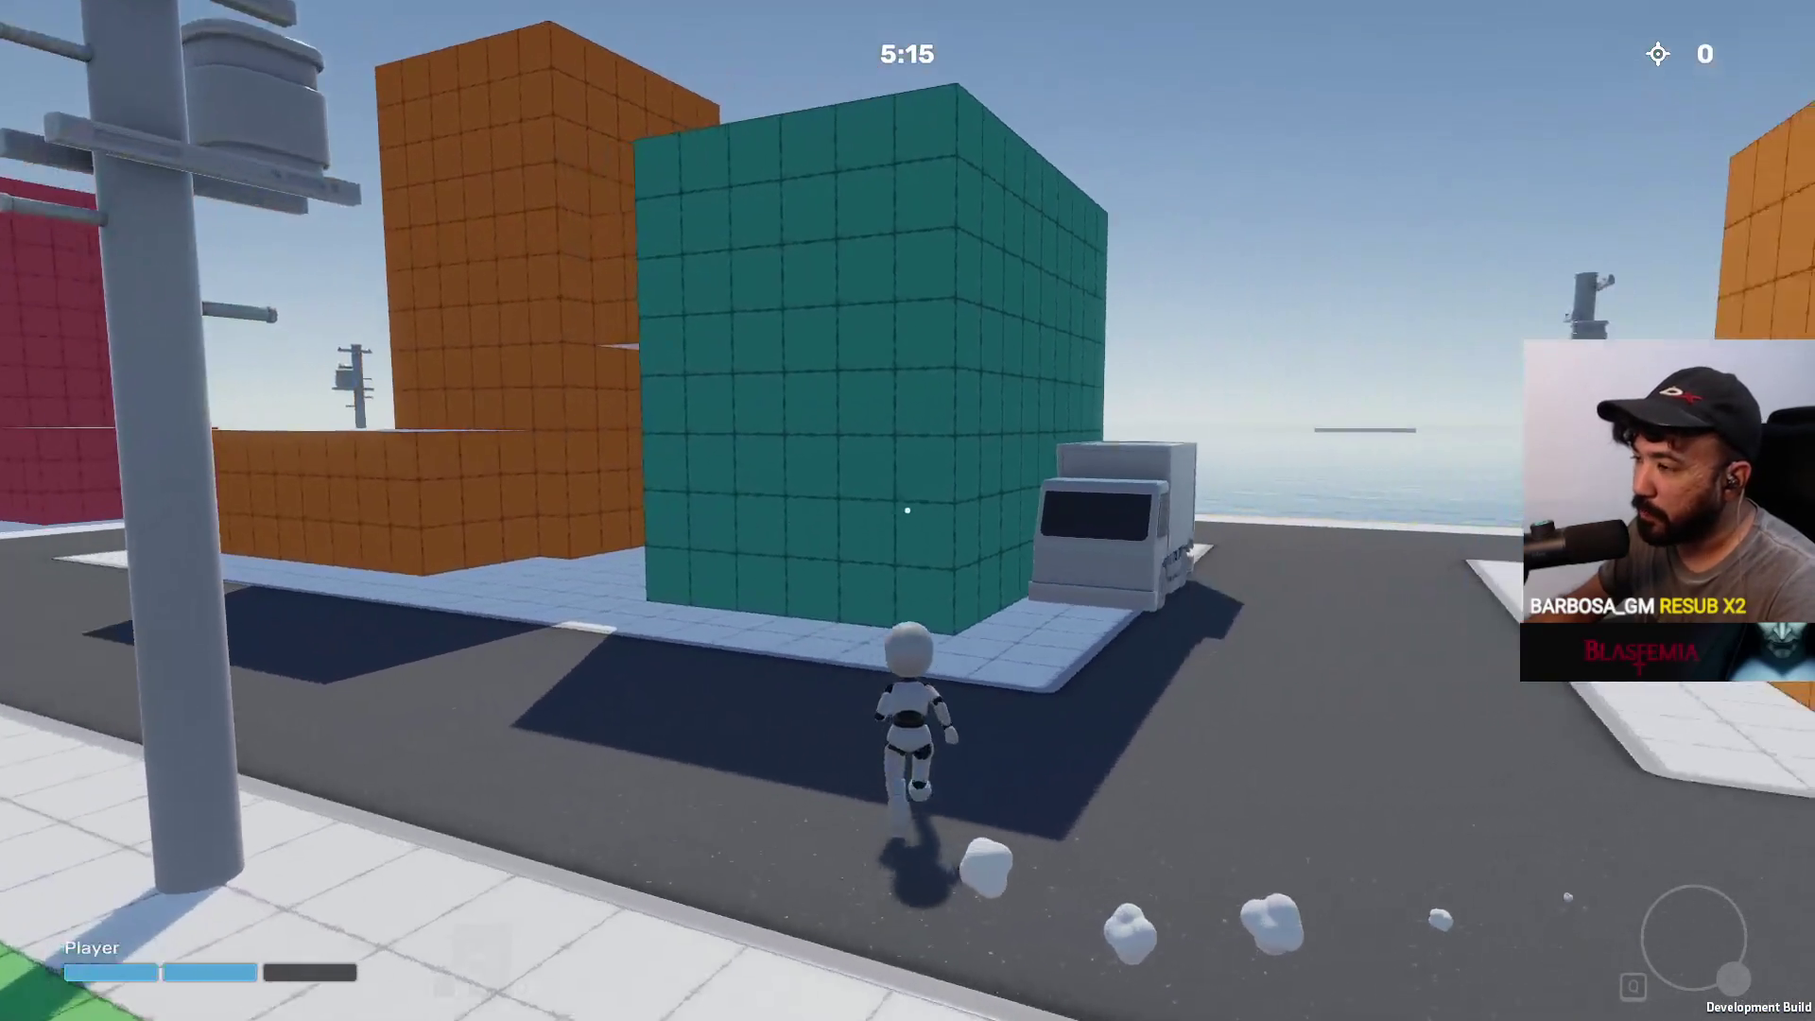
# Jump onto the truck roof, reach the rooftop ledge and climb the red wall
pyautogui.press('space')
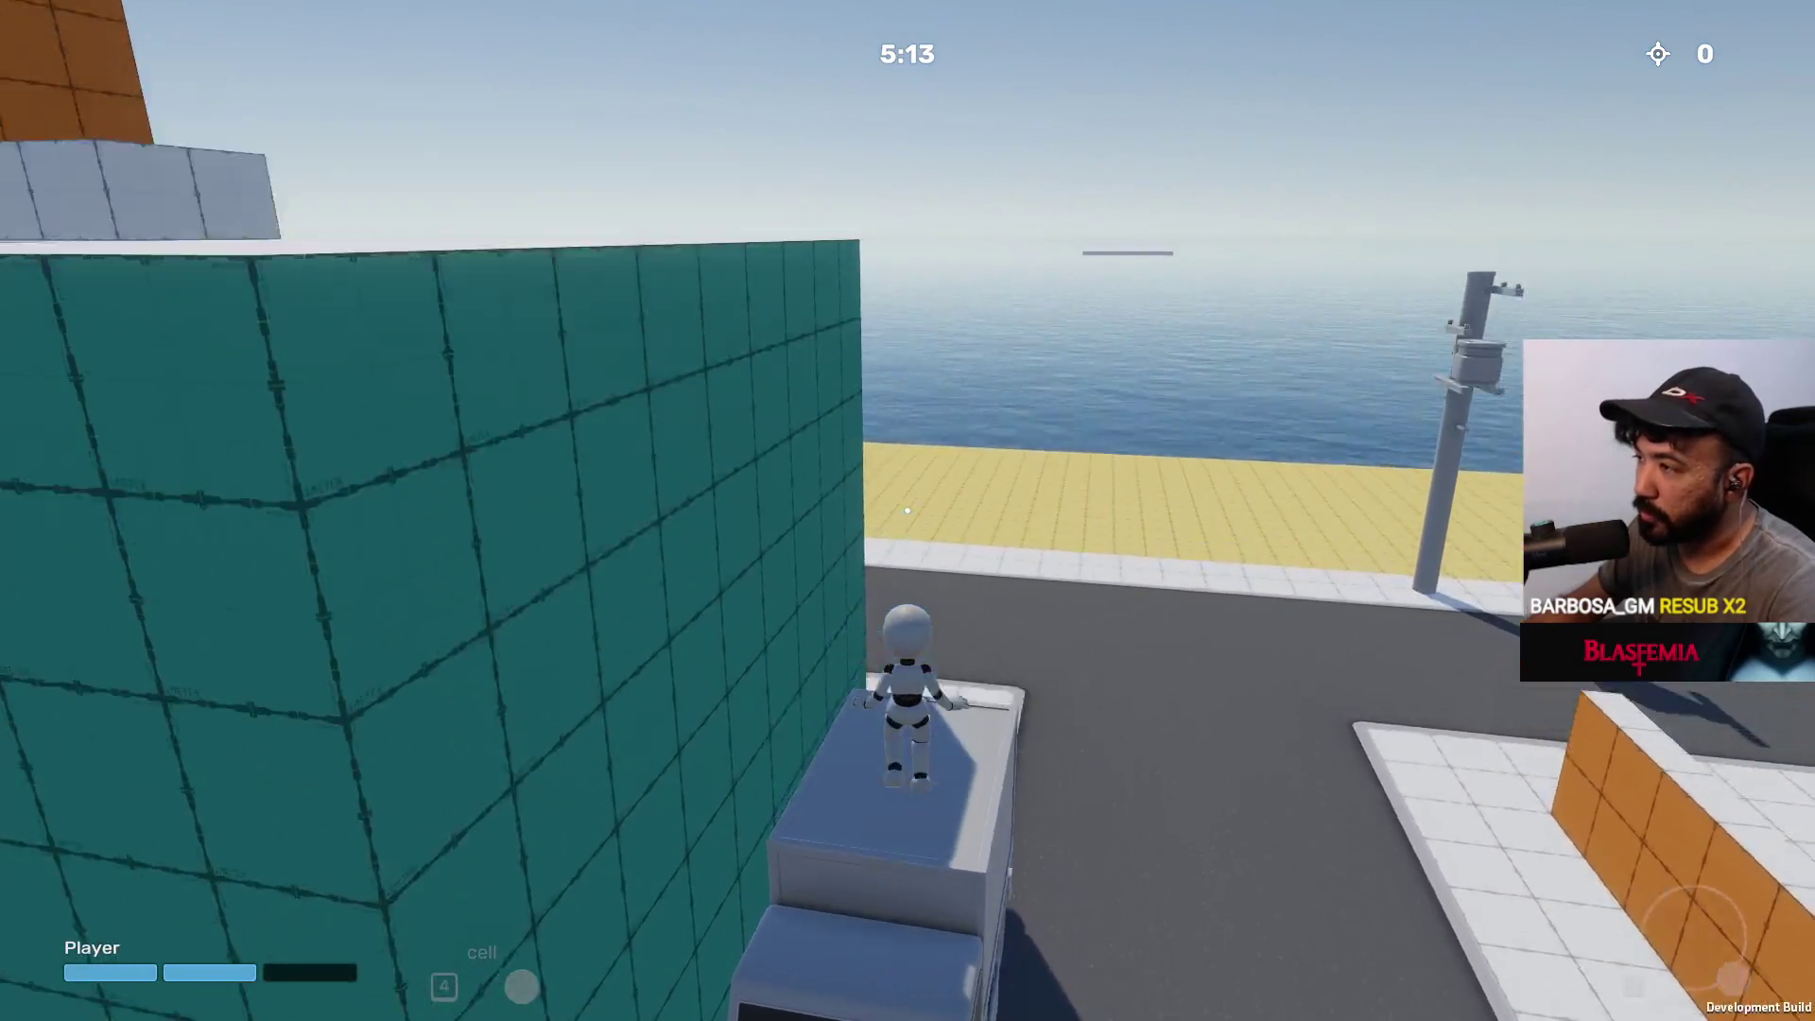
pyautogui.press('w')
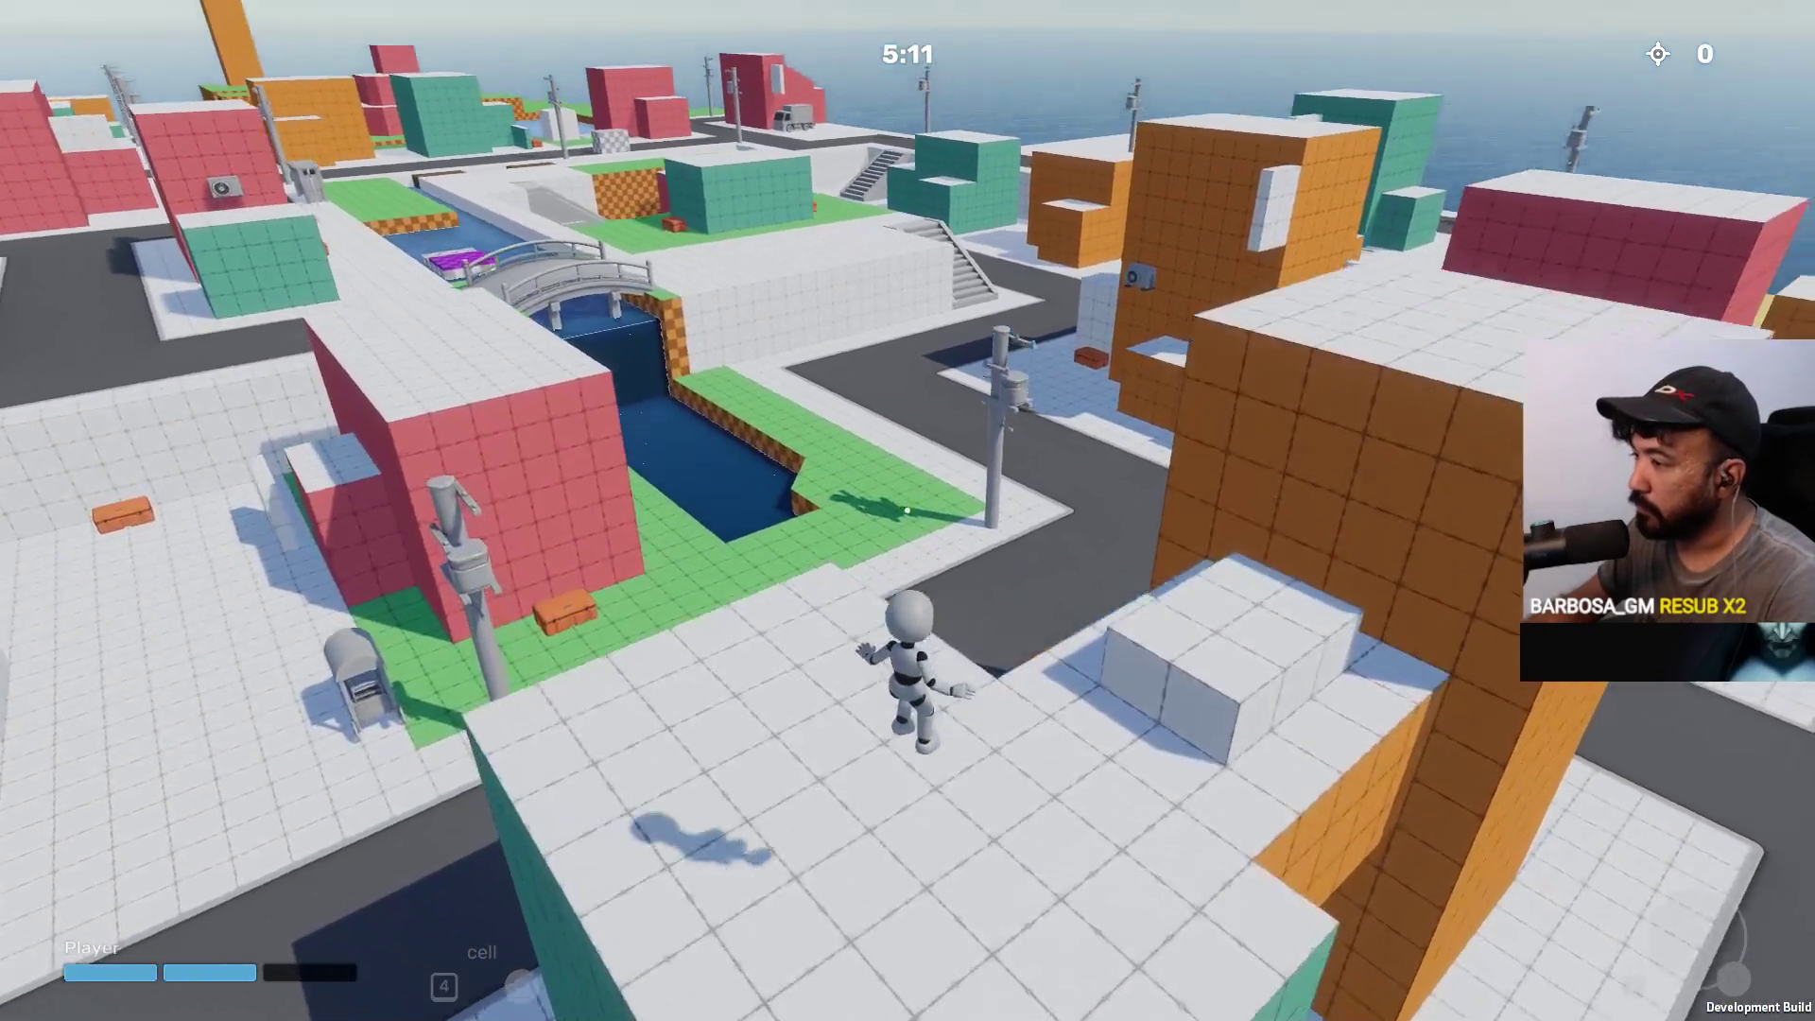
pyautogui.press('w')
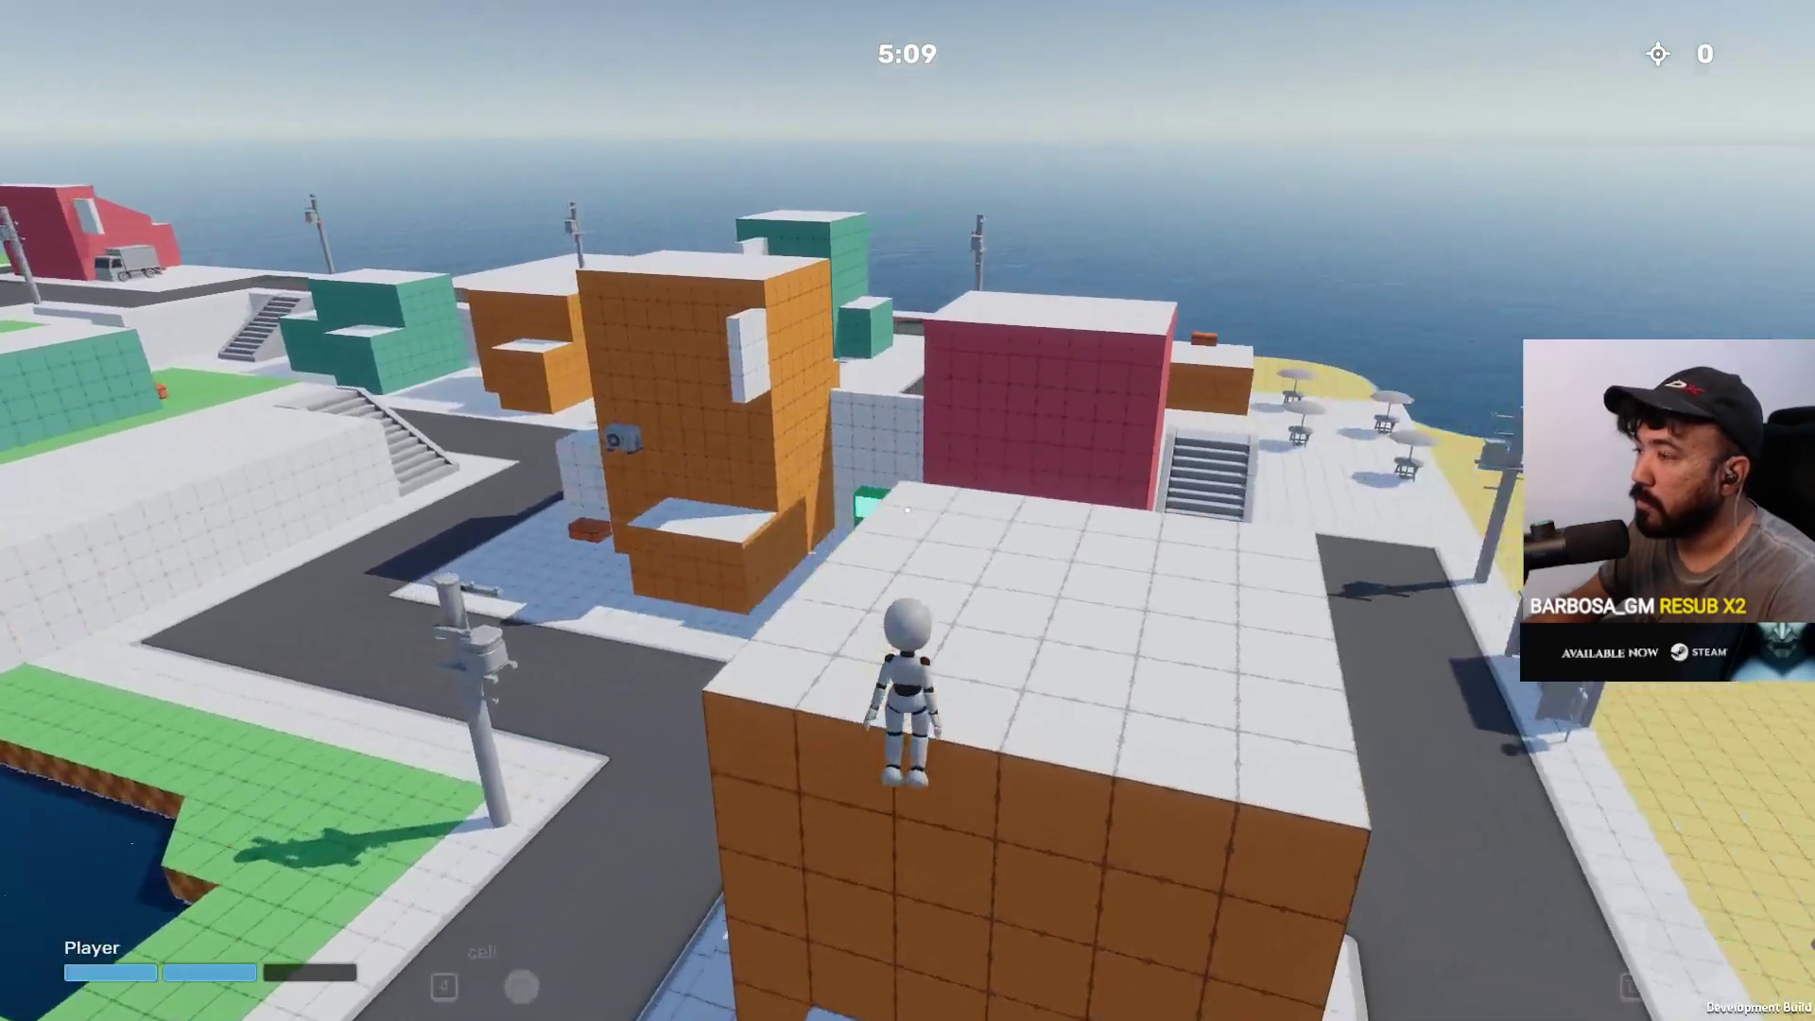
pyautogui.press('w')
pyautogui.press('w')
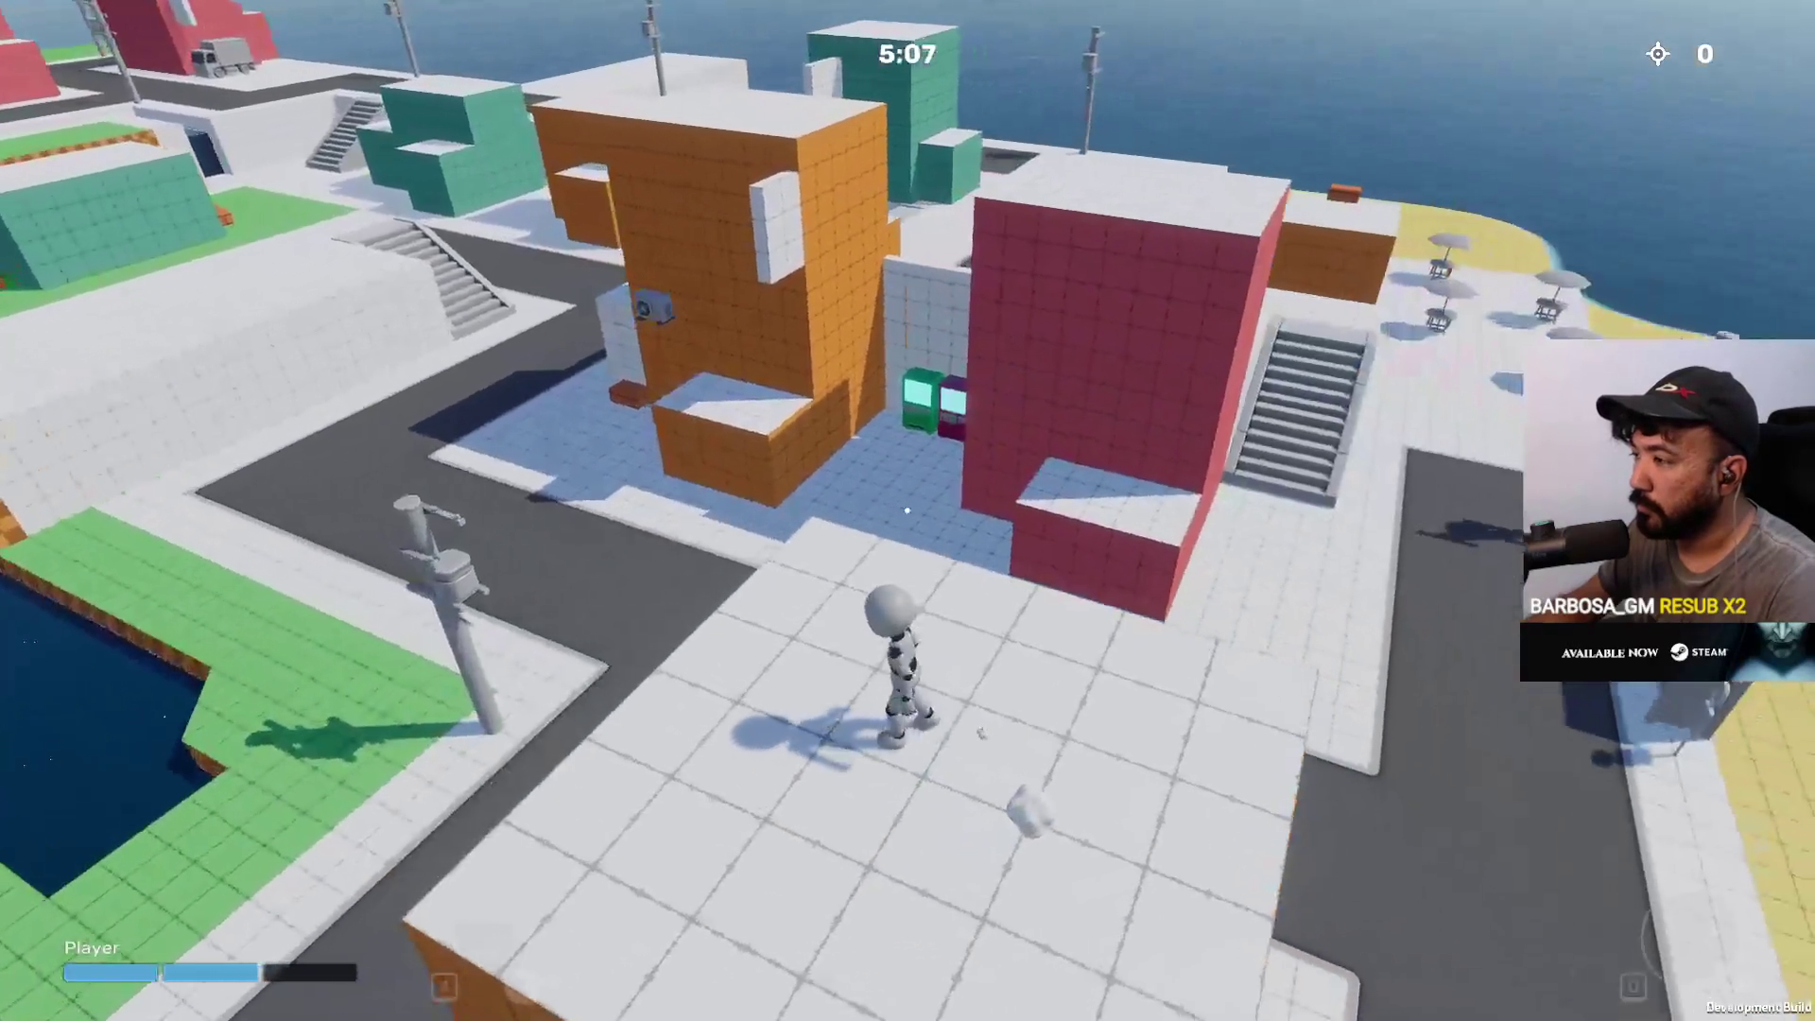
pyautogui.press('w')
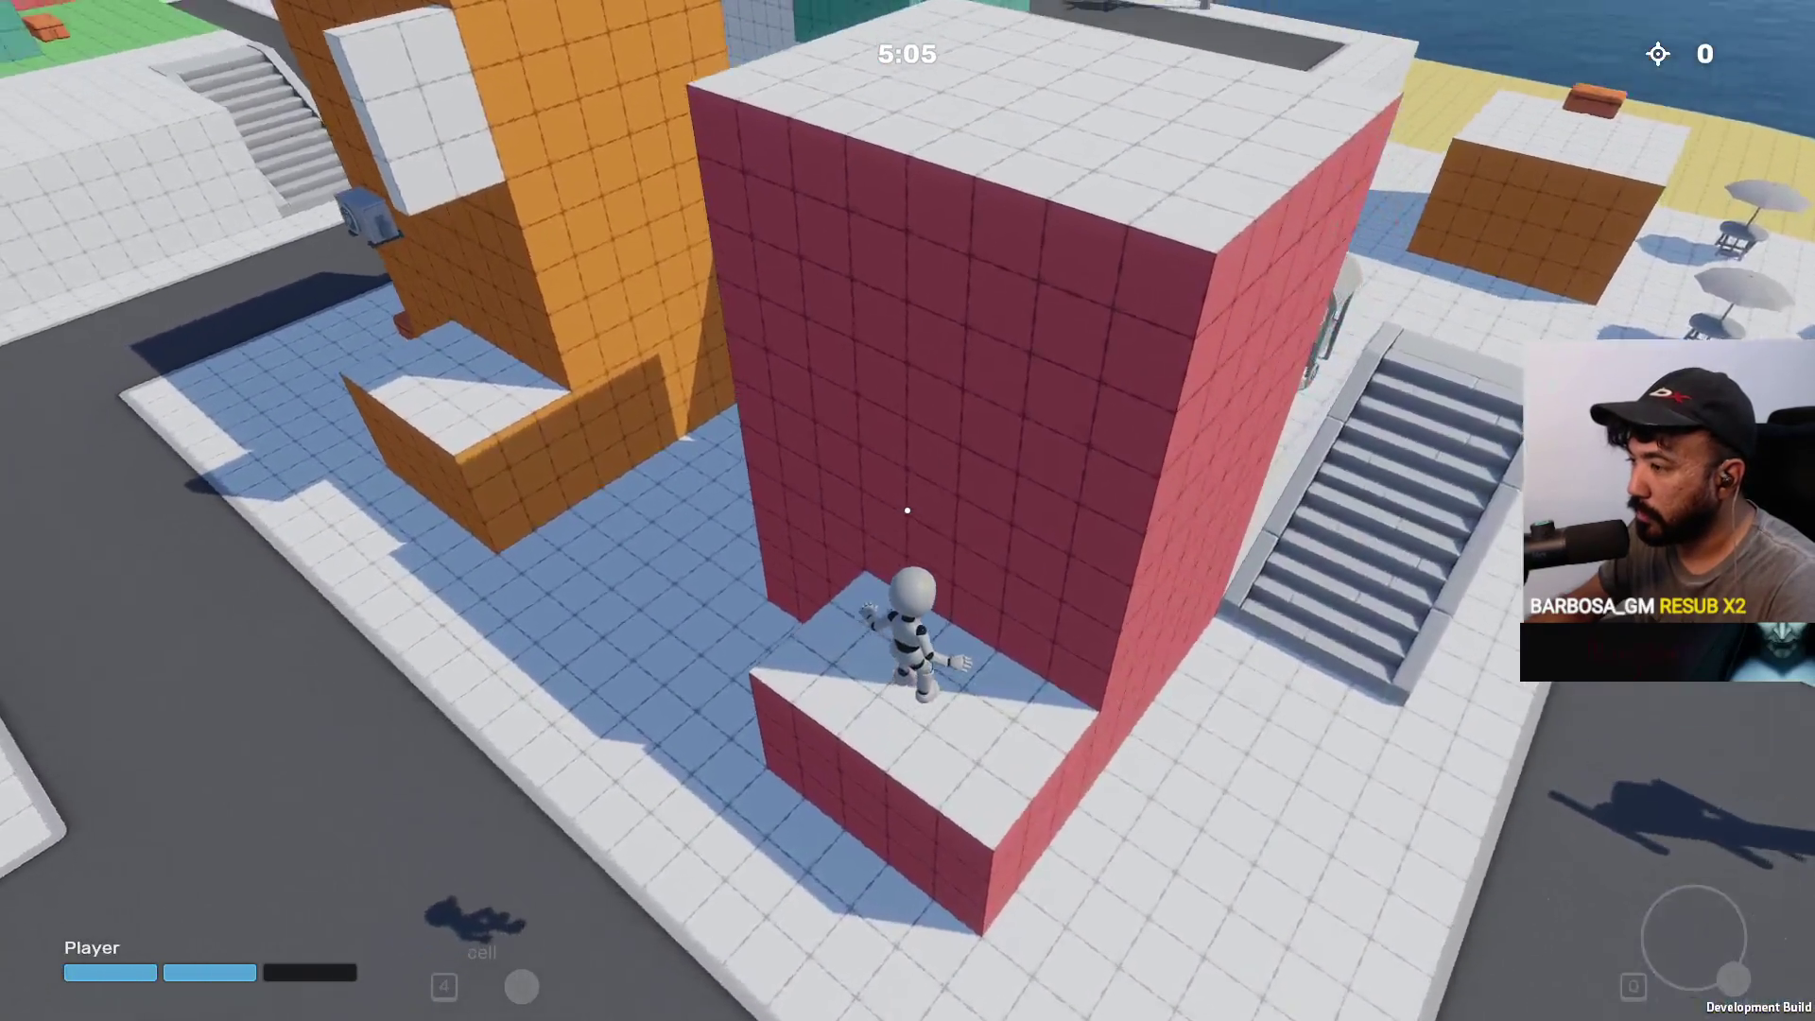
pyautogui.press('space')
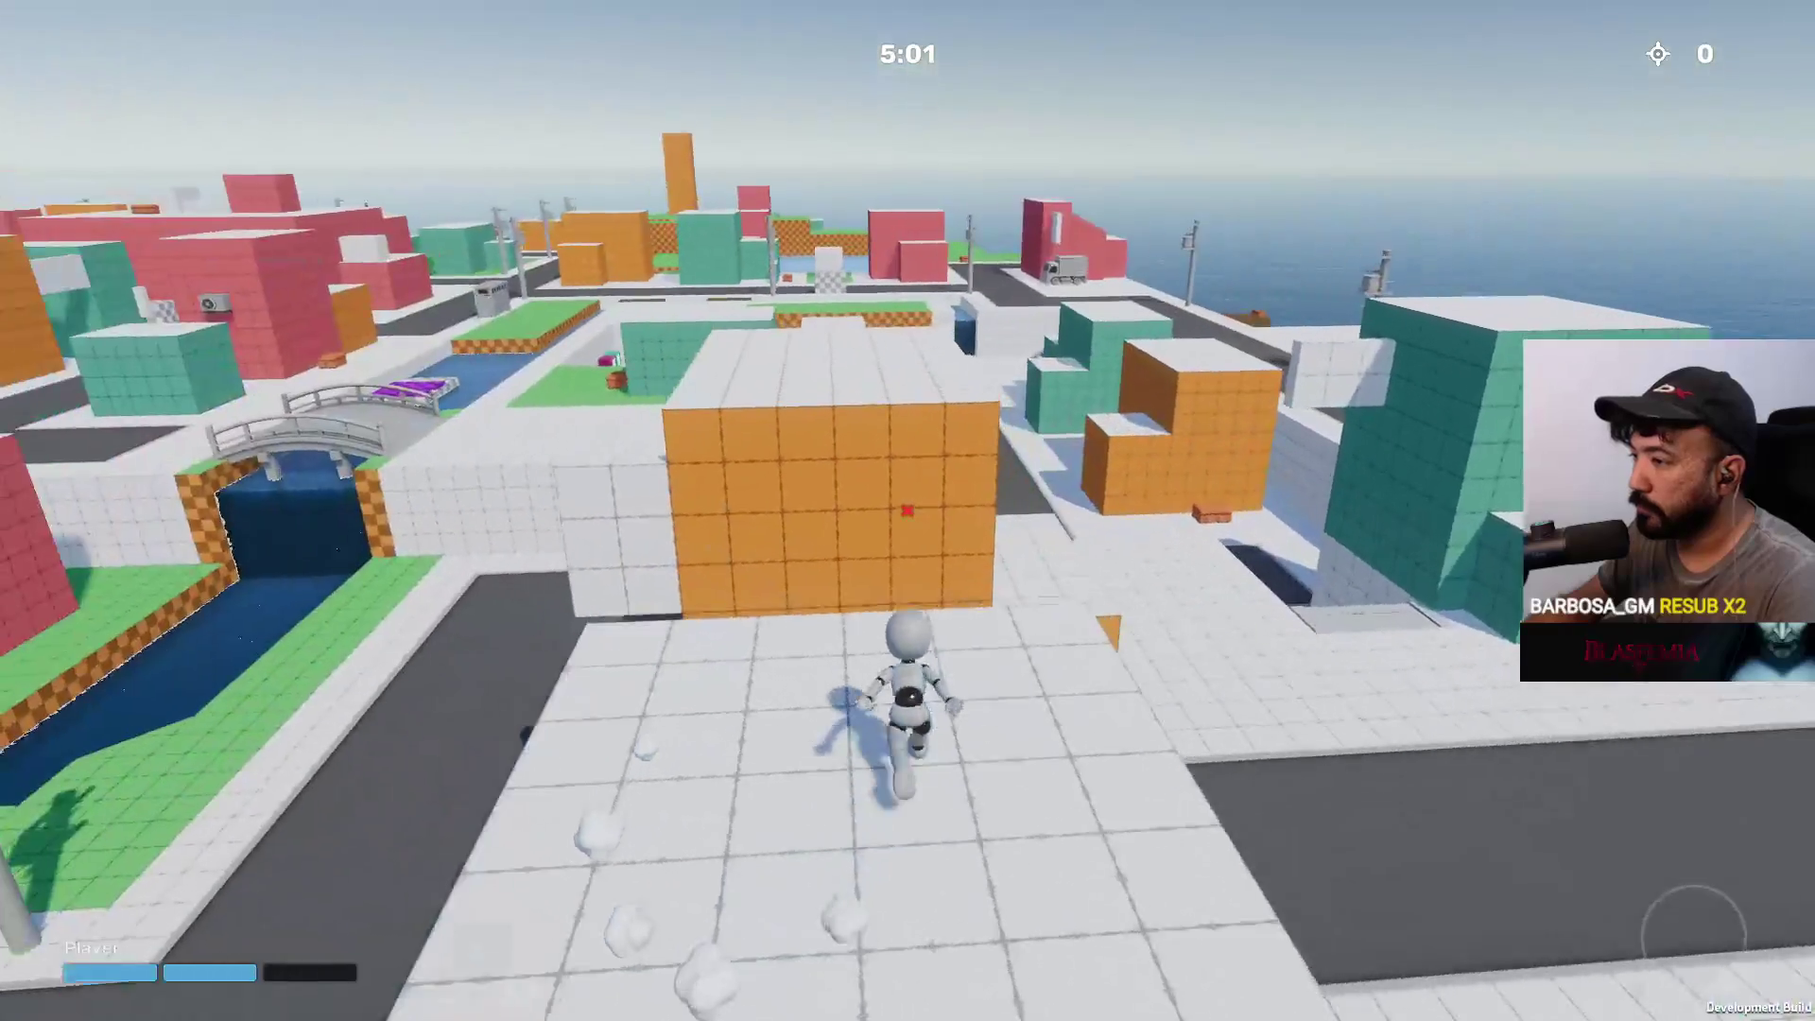
# Climb the stairs onto the flat rooftop and over the orange wall toward the sea
pyautogui.press('w')
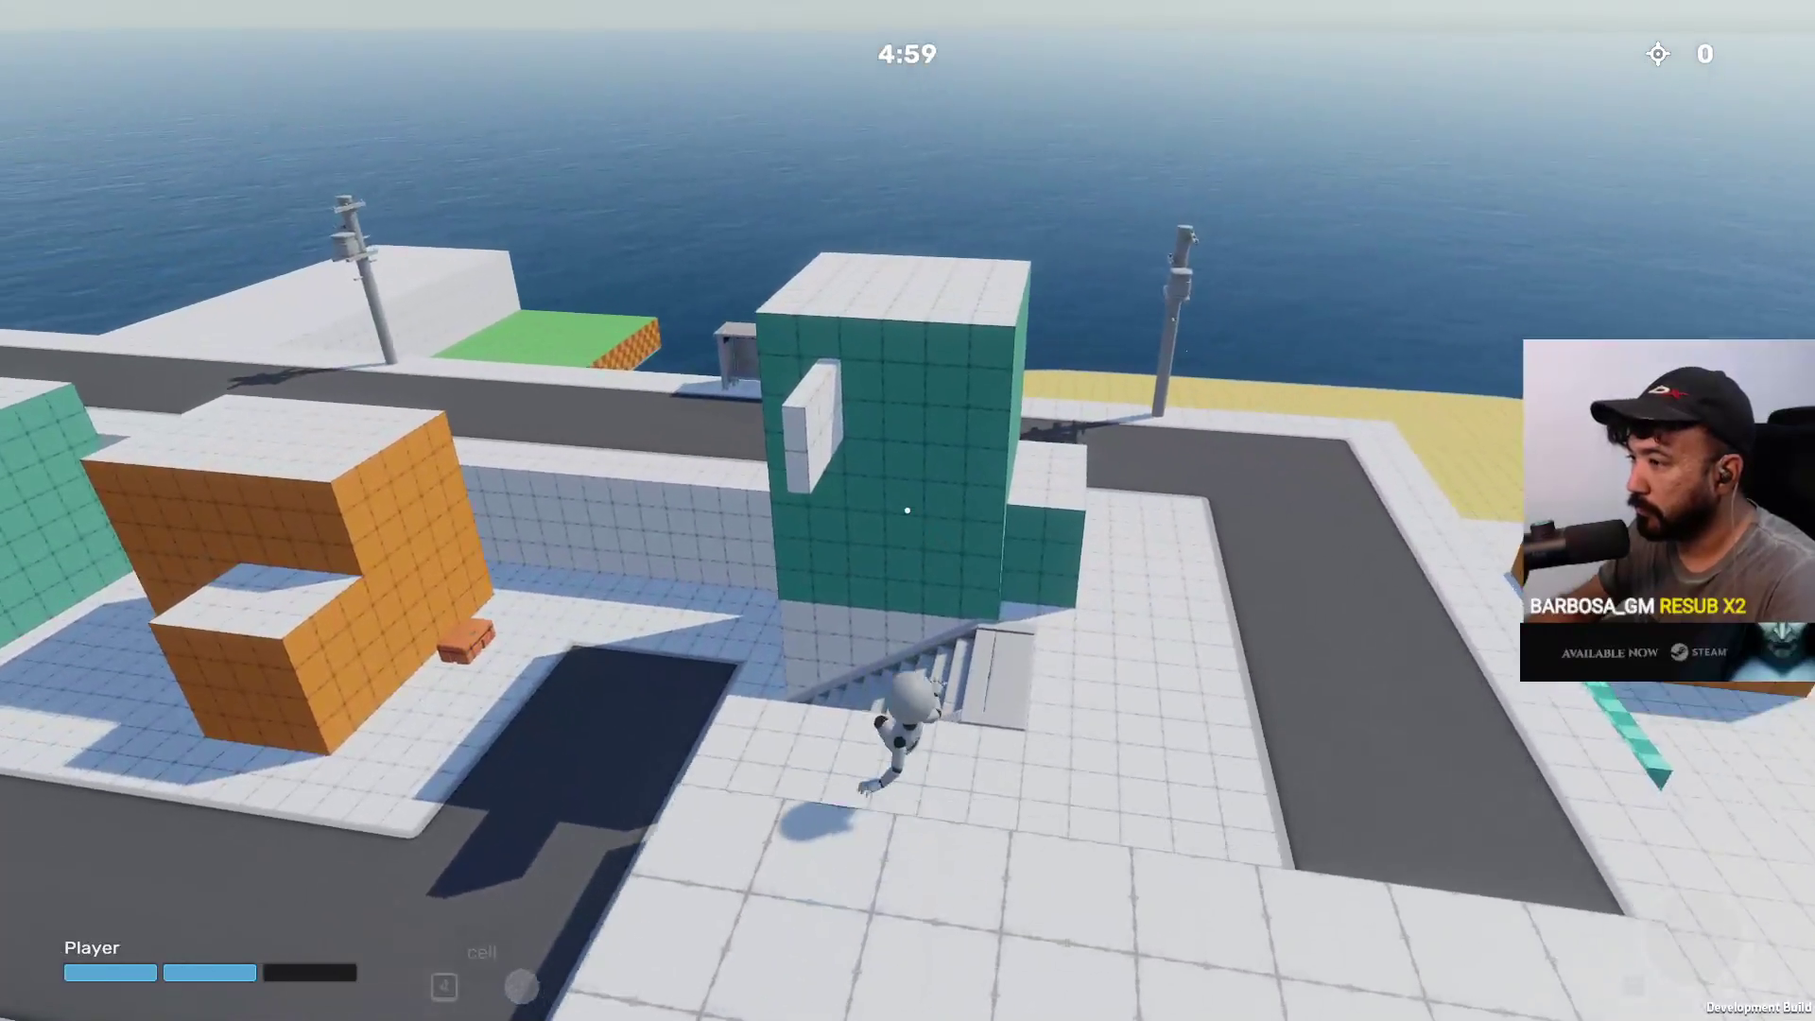
pyautogui.press('w')
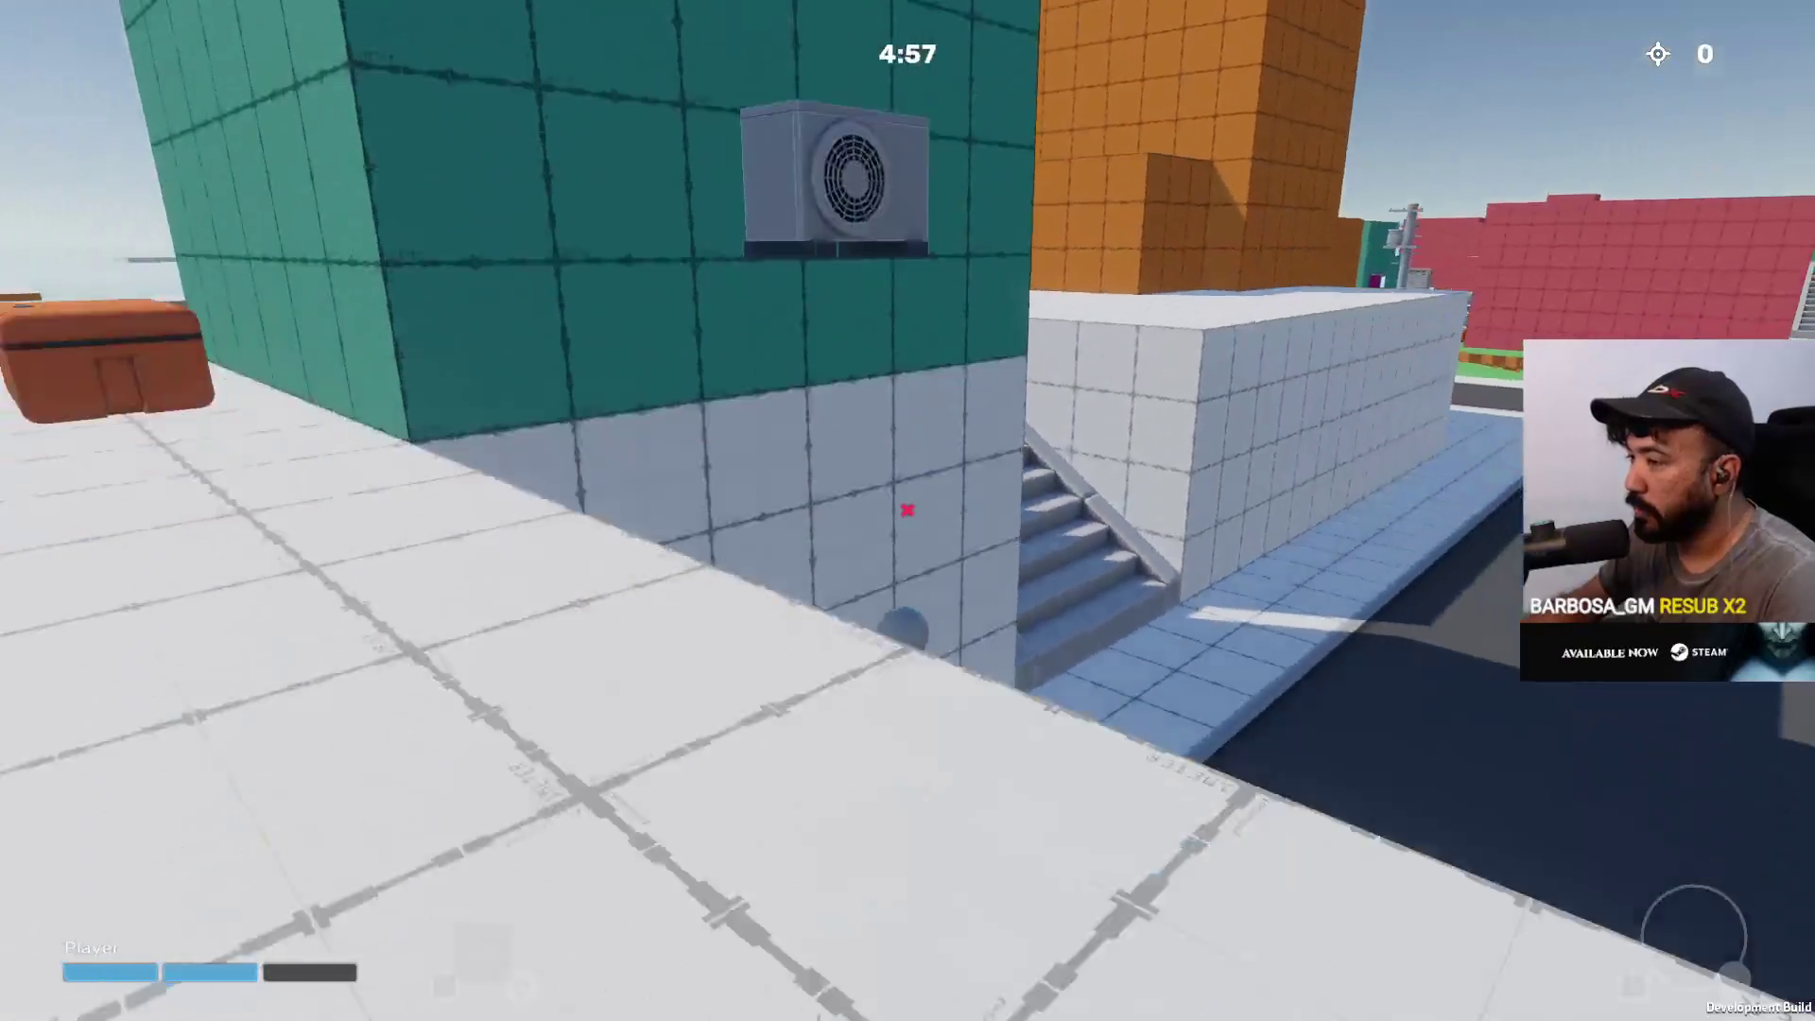
pyautogui.press('w')
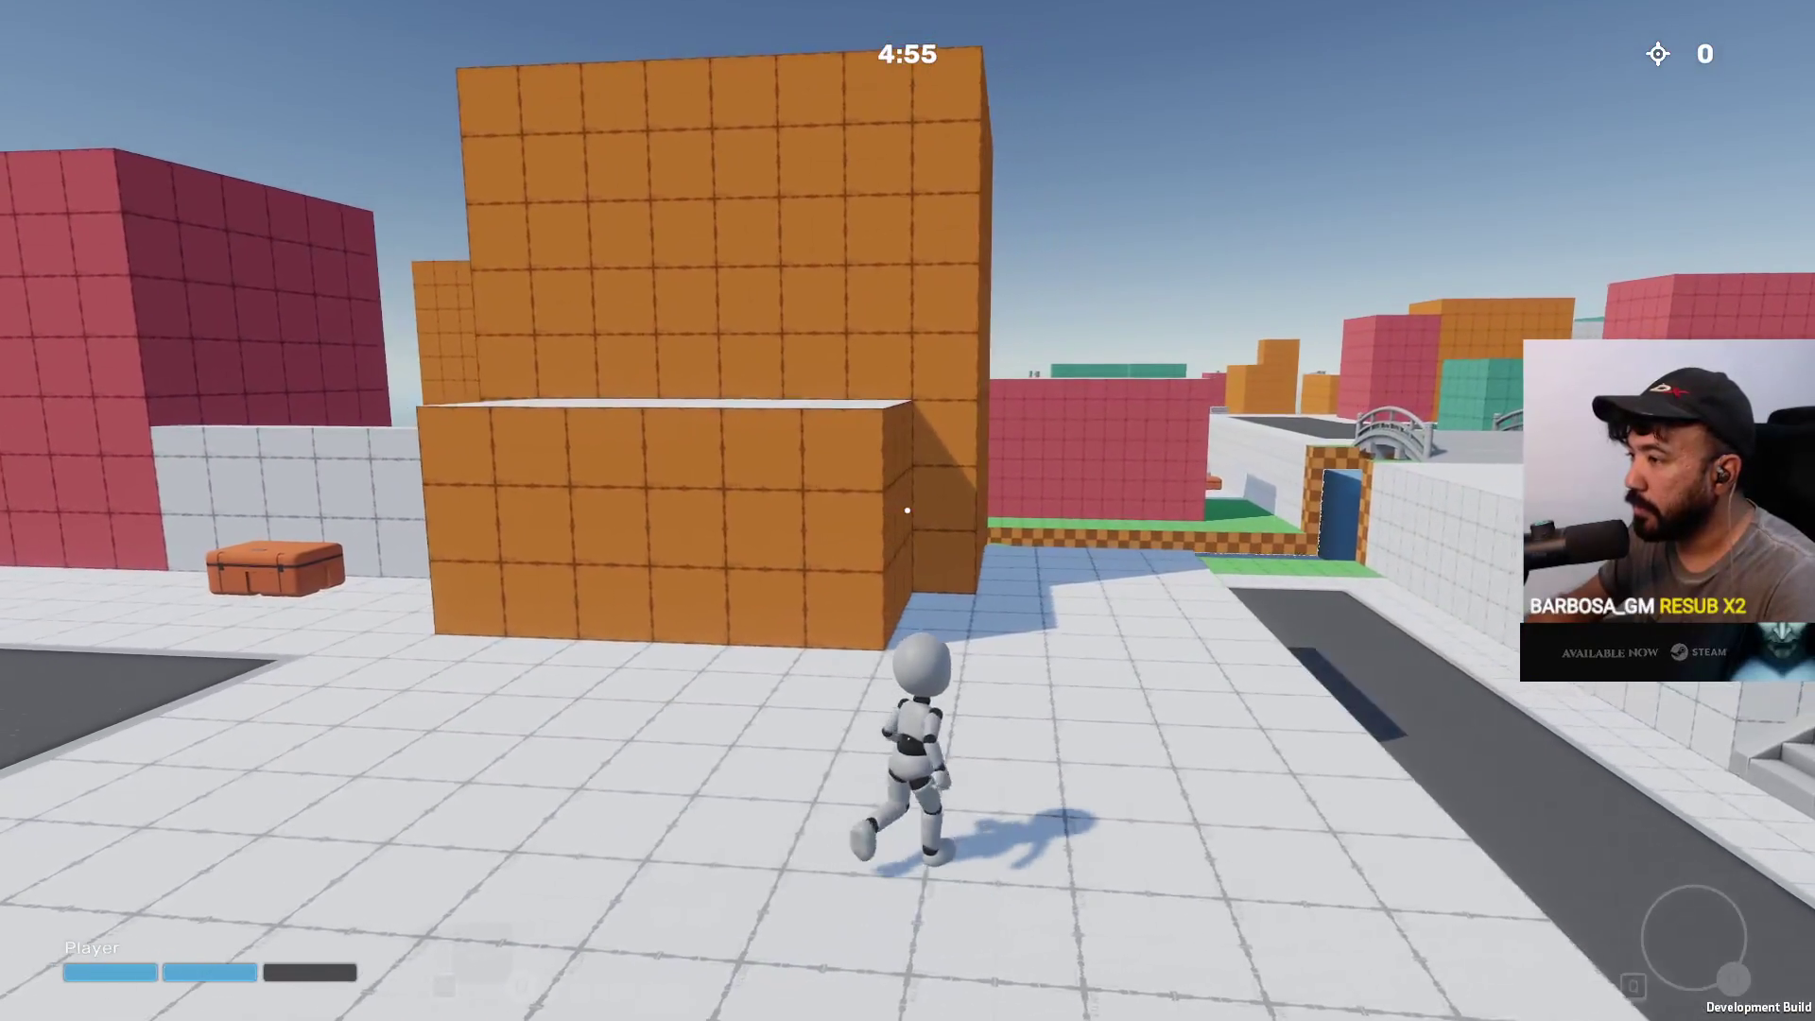
pyautogui.press('w')
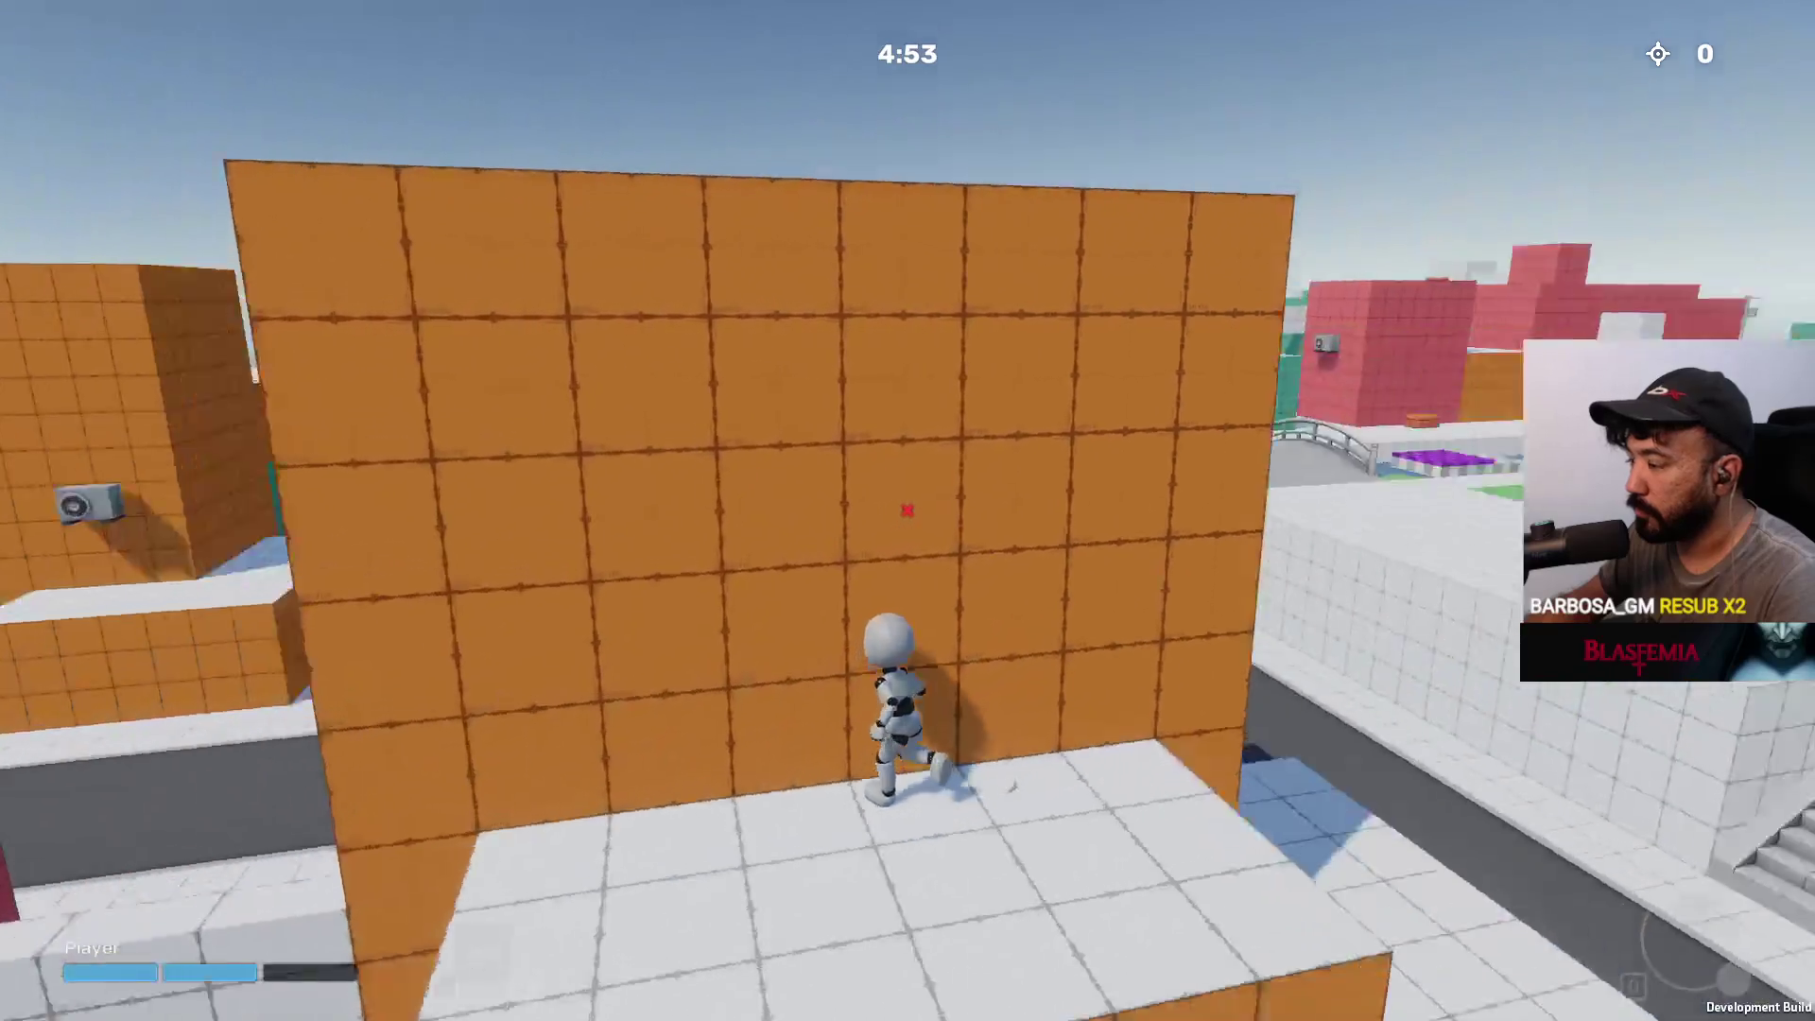
pyautogui.press('w')
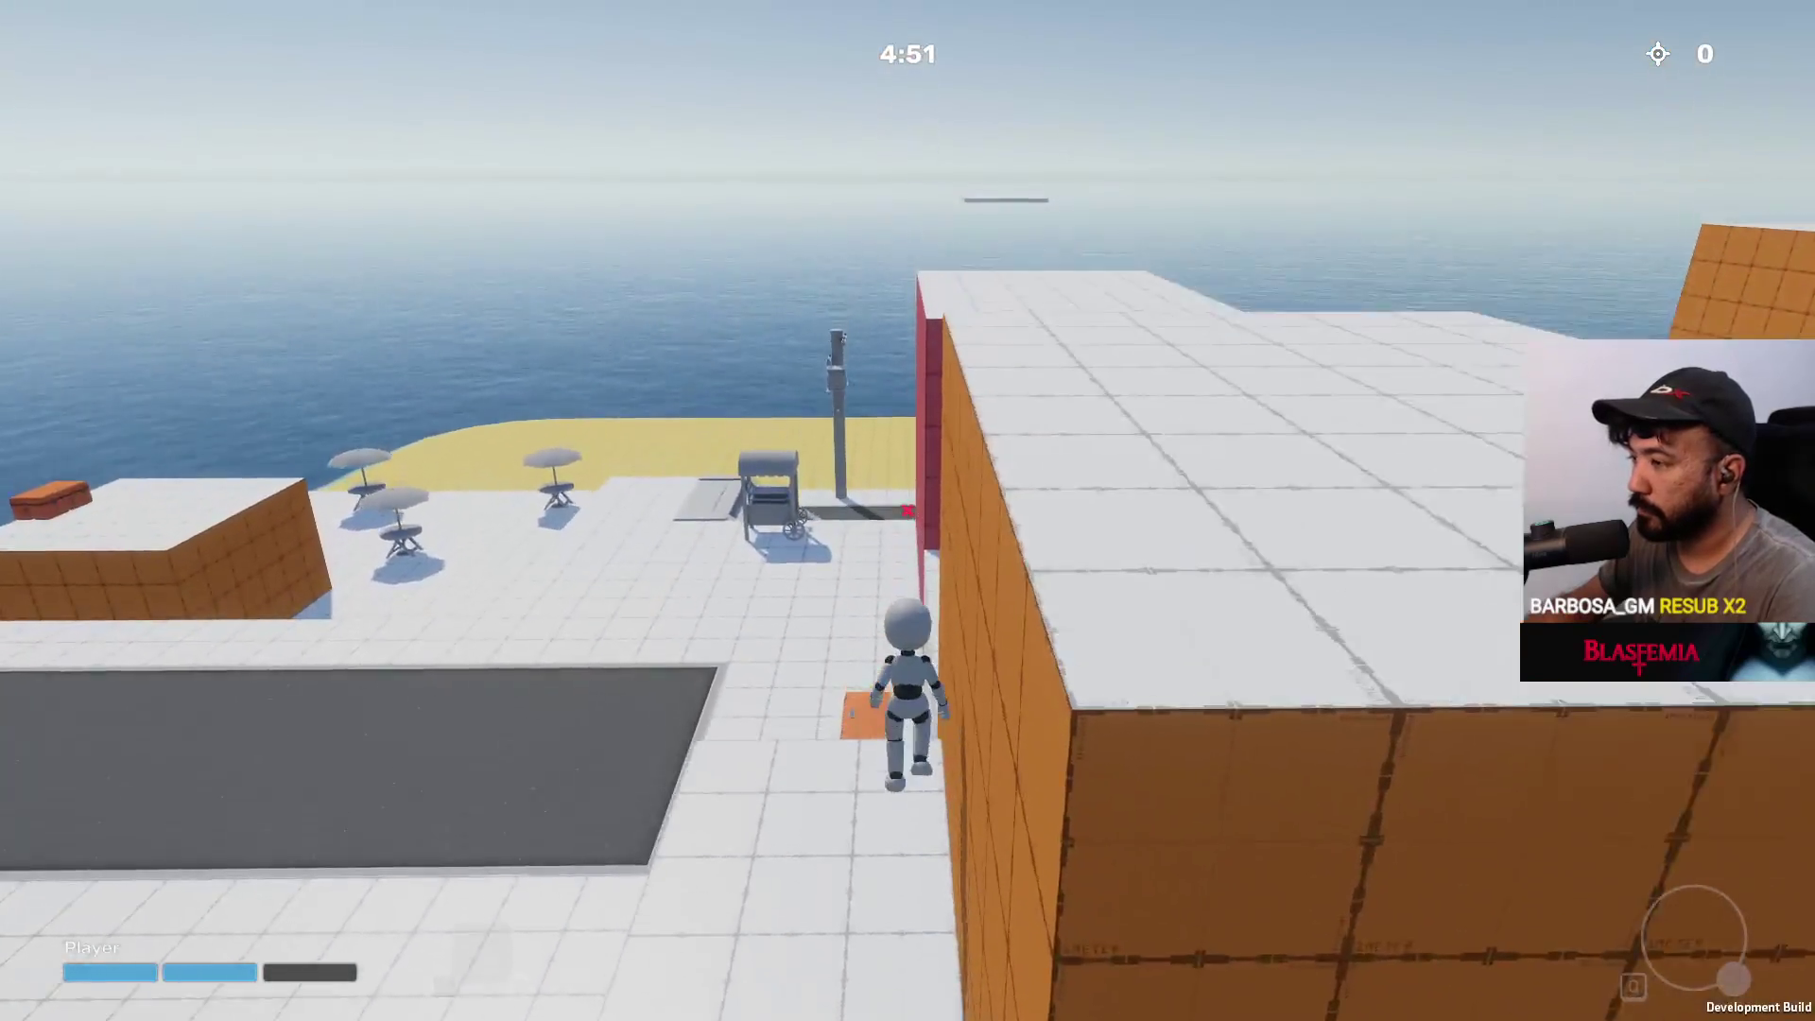
pyautogui.press('w')
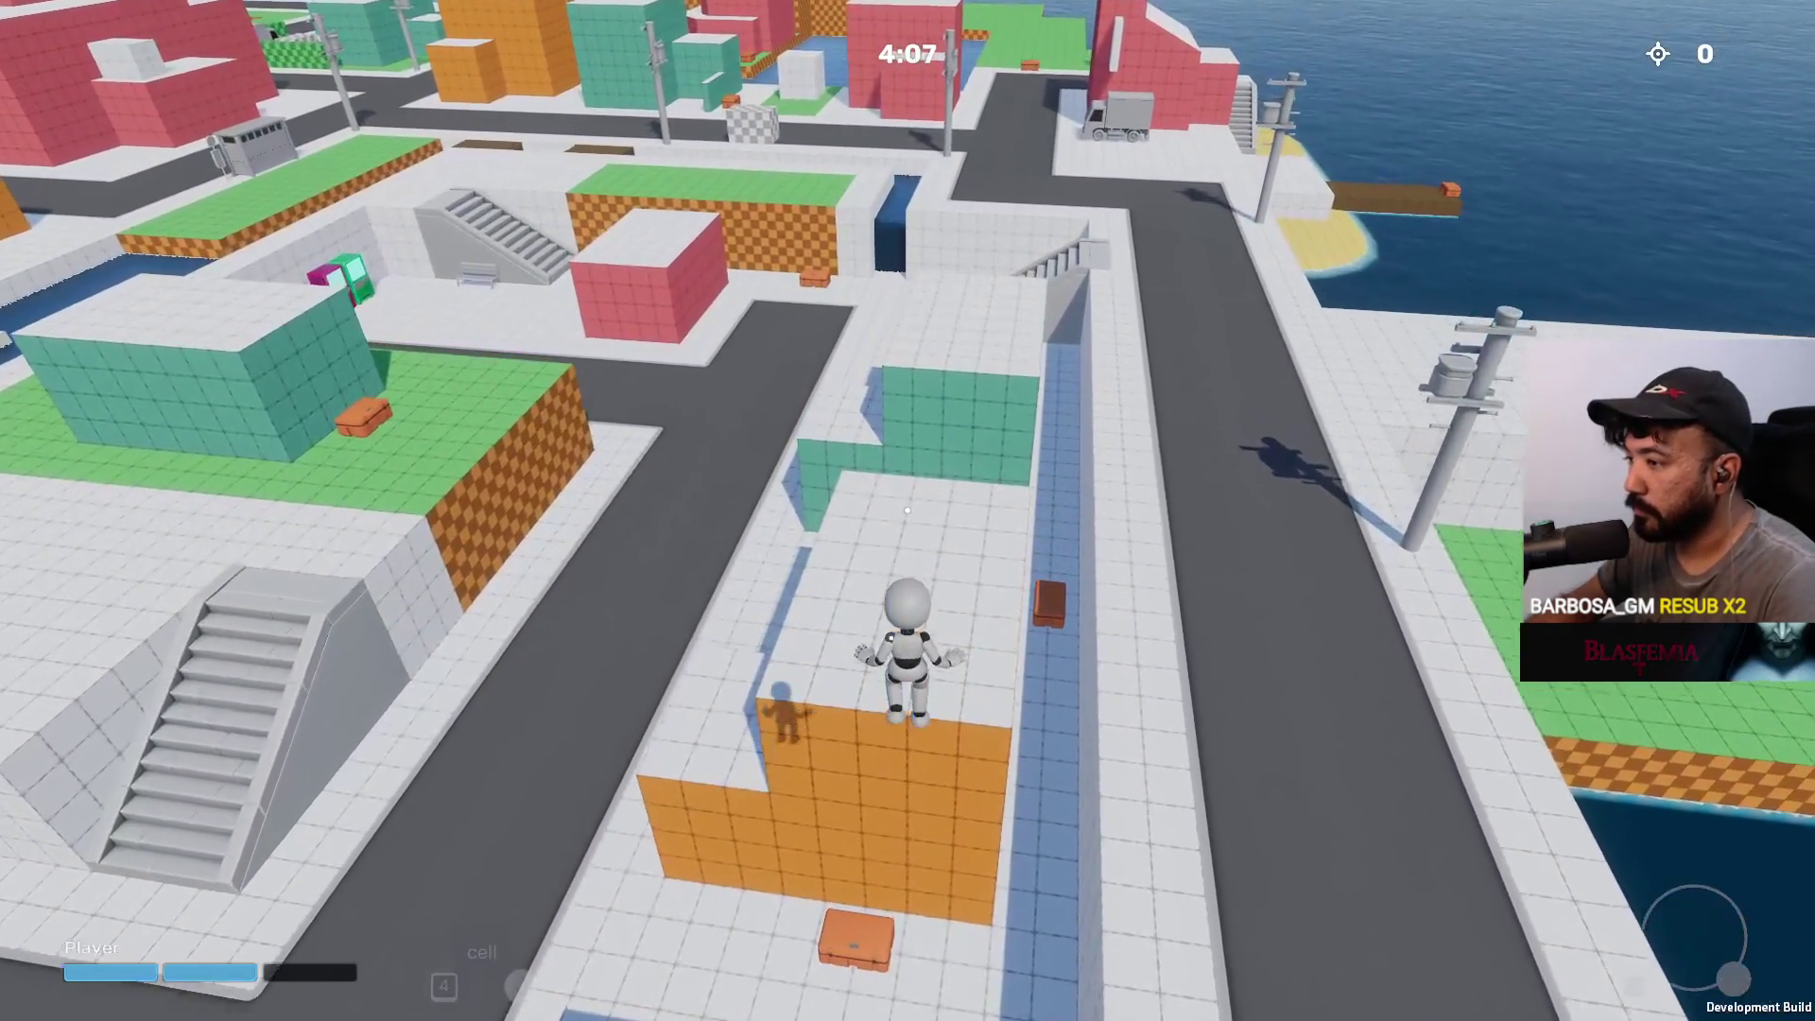
# Run past the green wall and orange crate onto the white ledge by the checkered block
pyautogui.press('w')
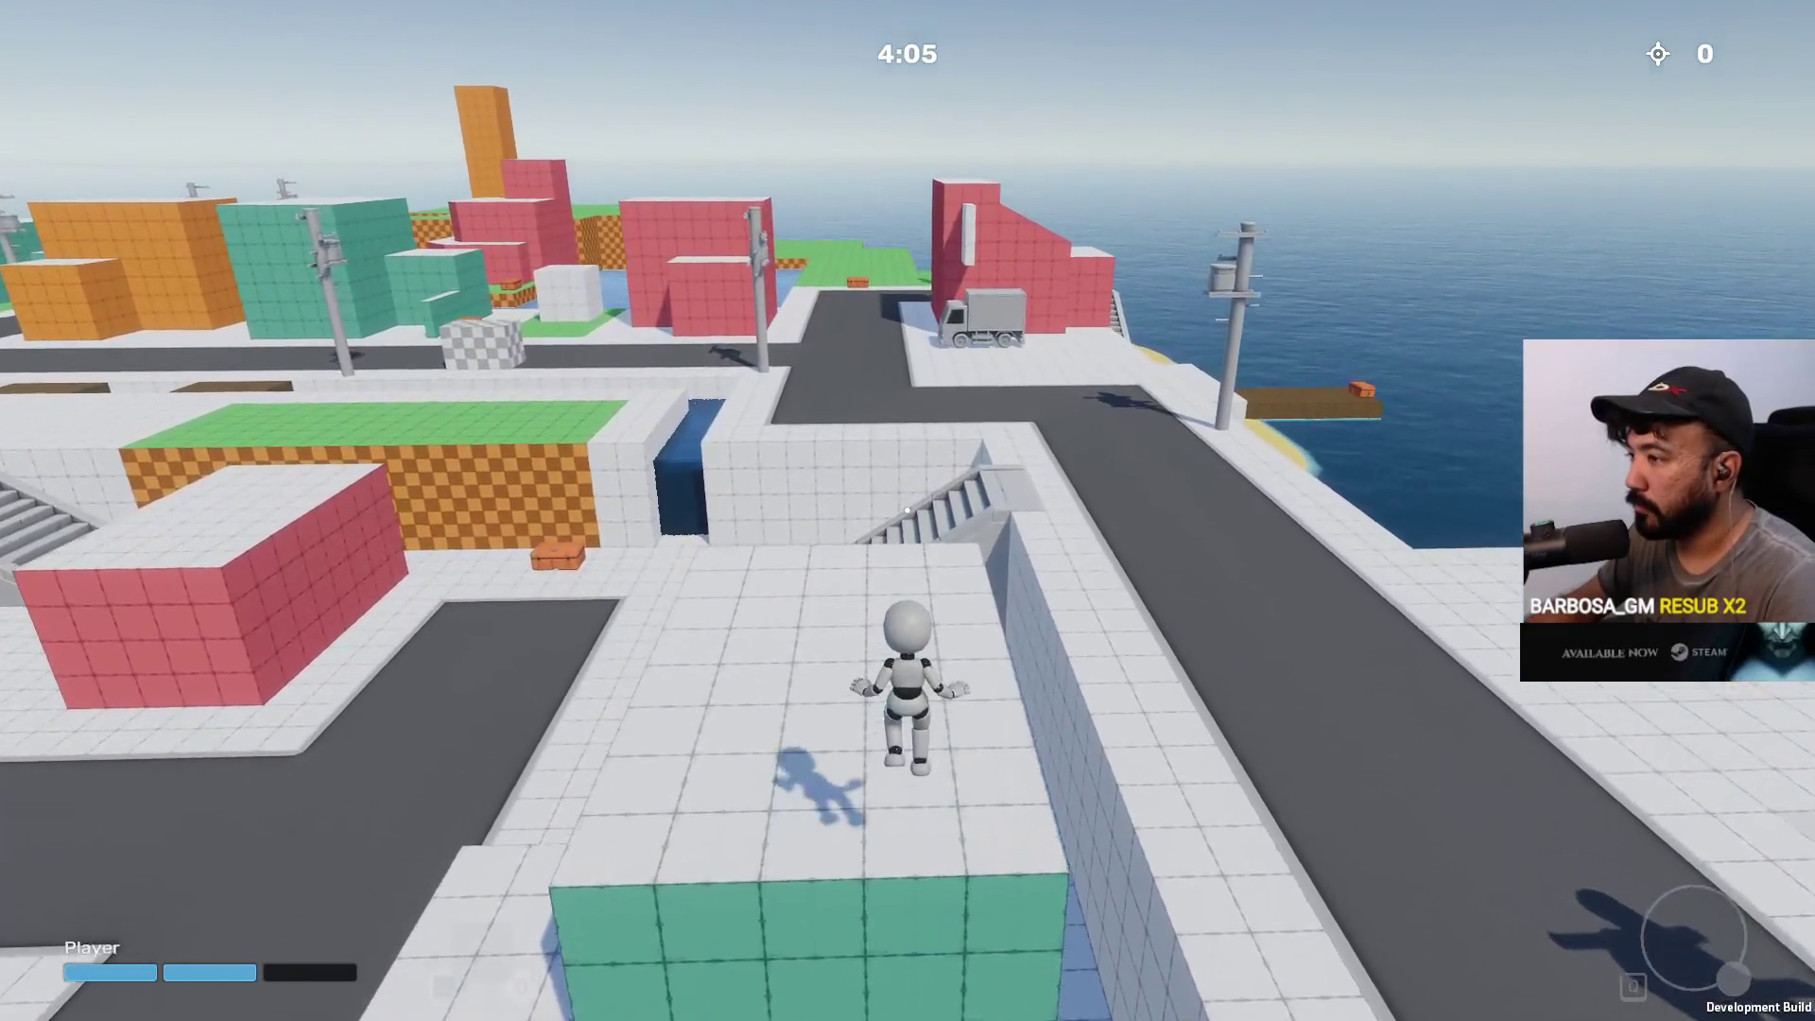
pyautogui.press('w')
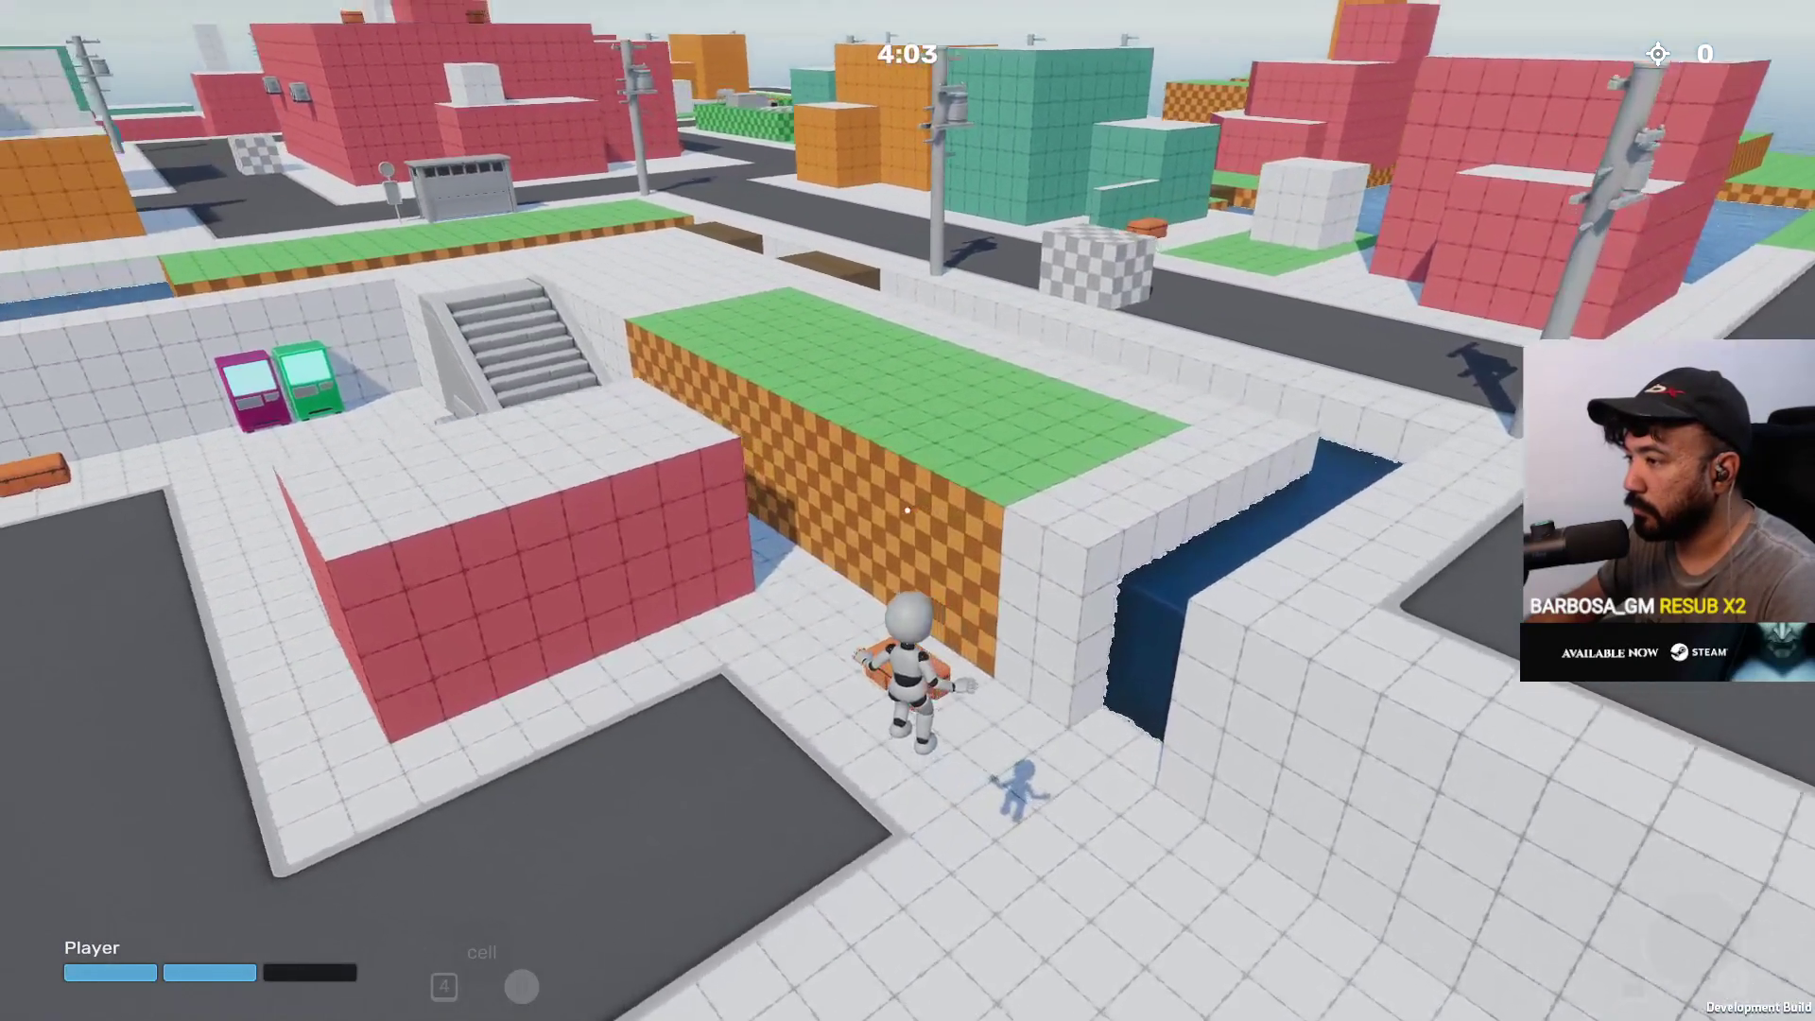
pyautogui.press('w')
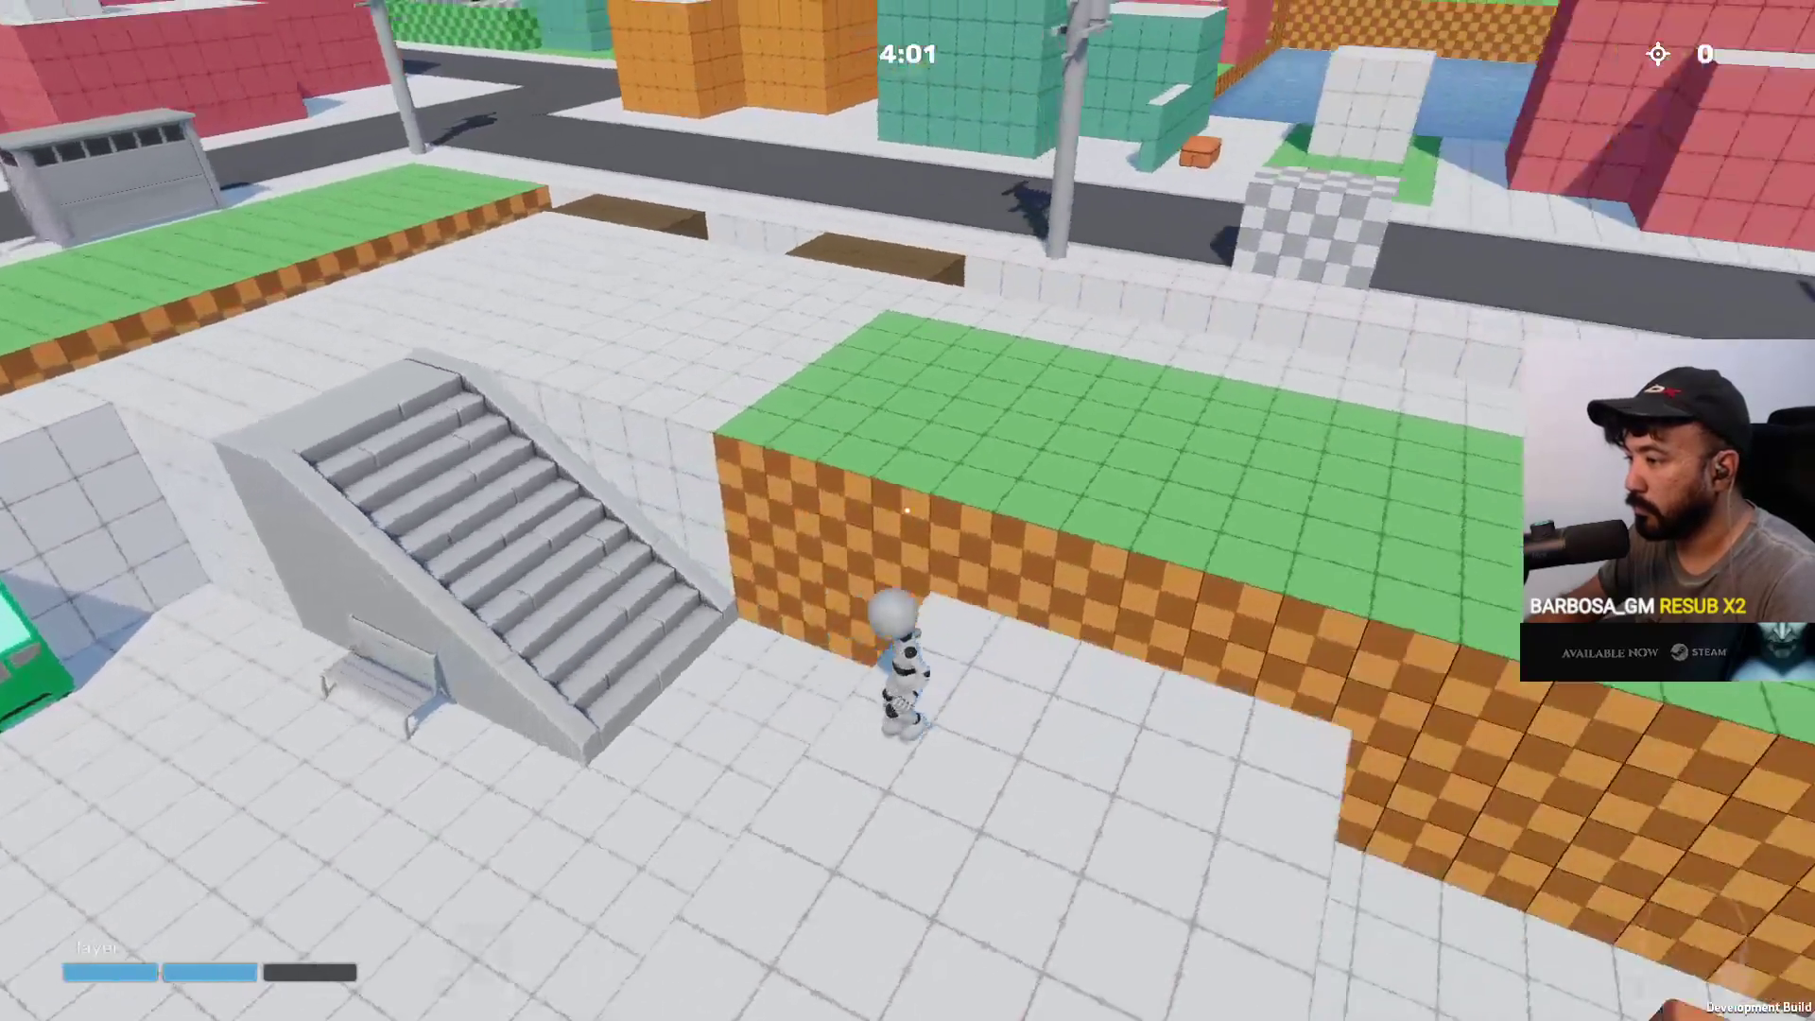
pyautogui.press('w')
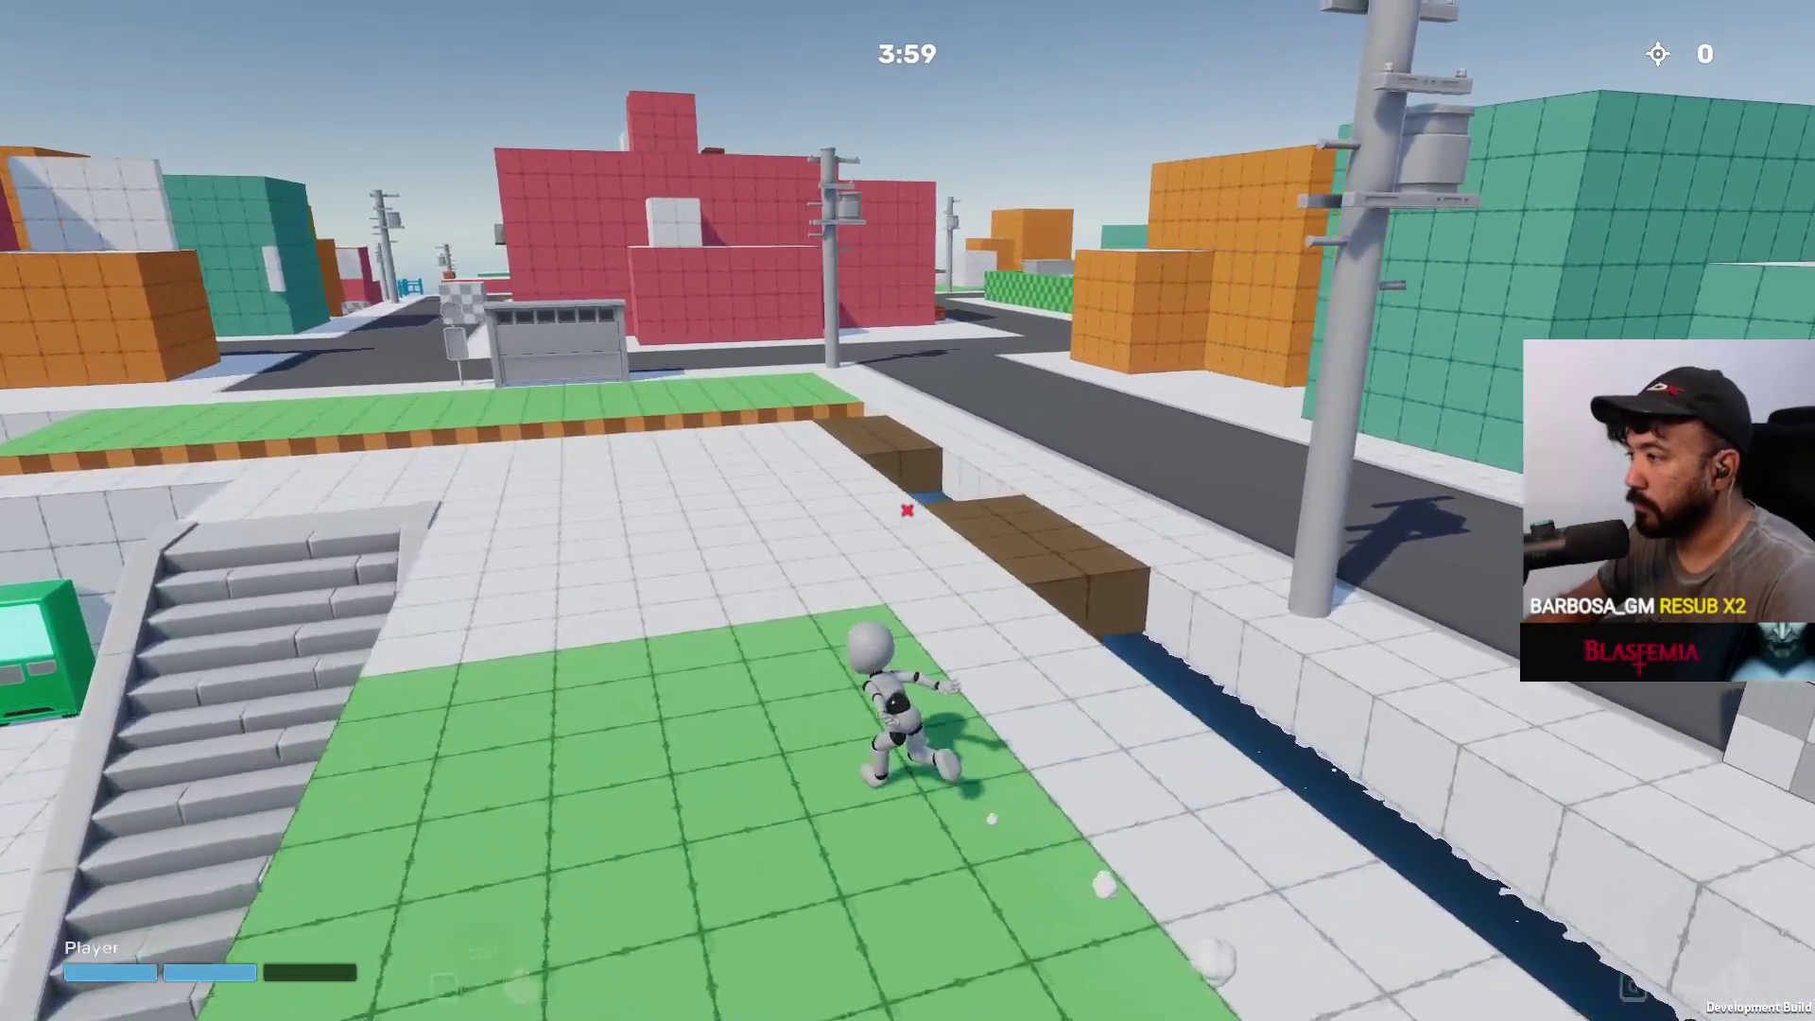
pyautogui.press('w')
pyautogui.press('w')
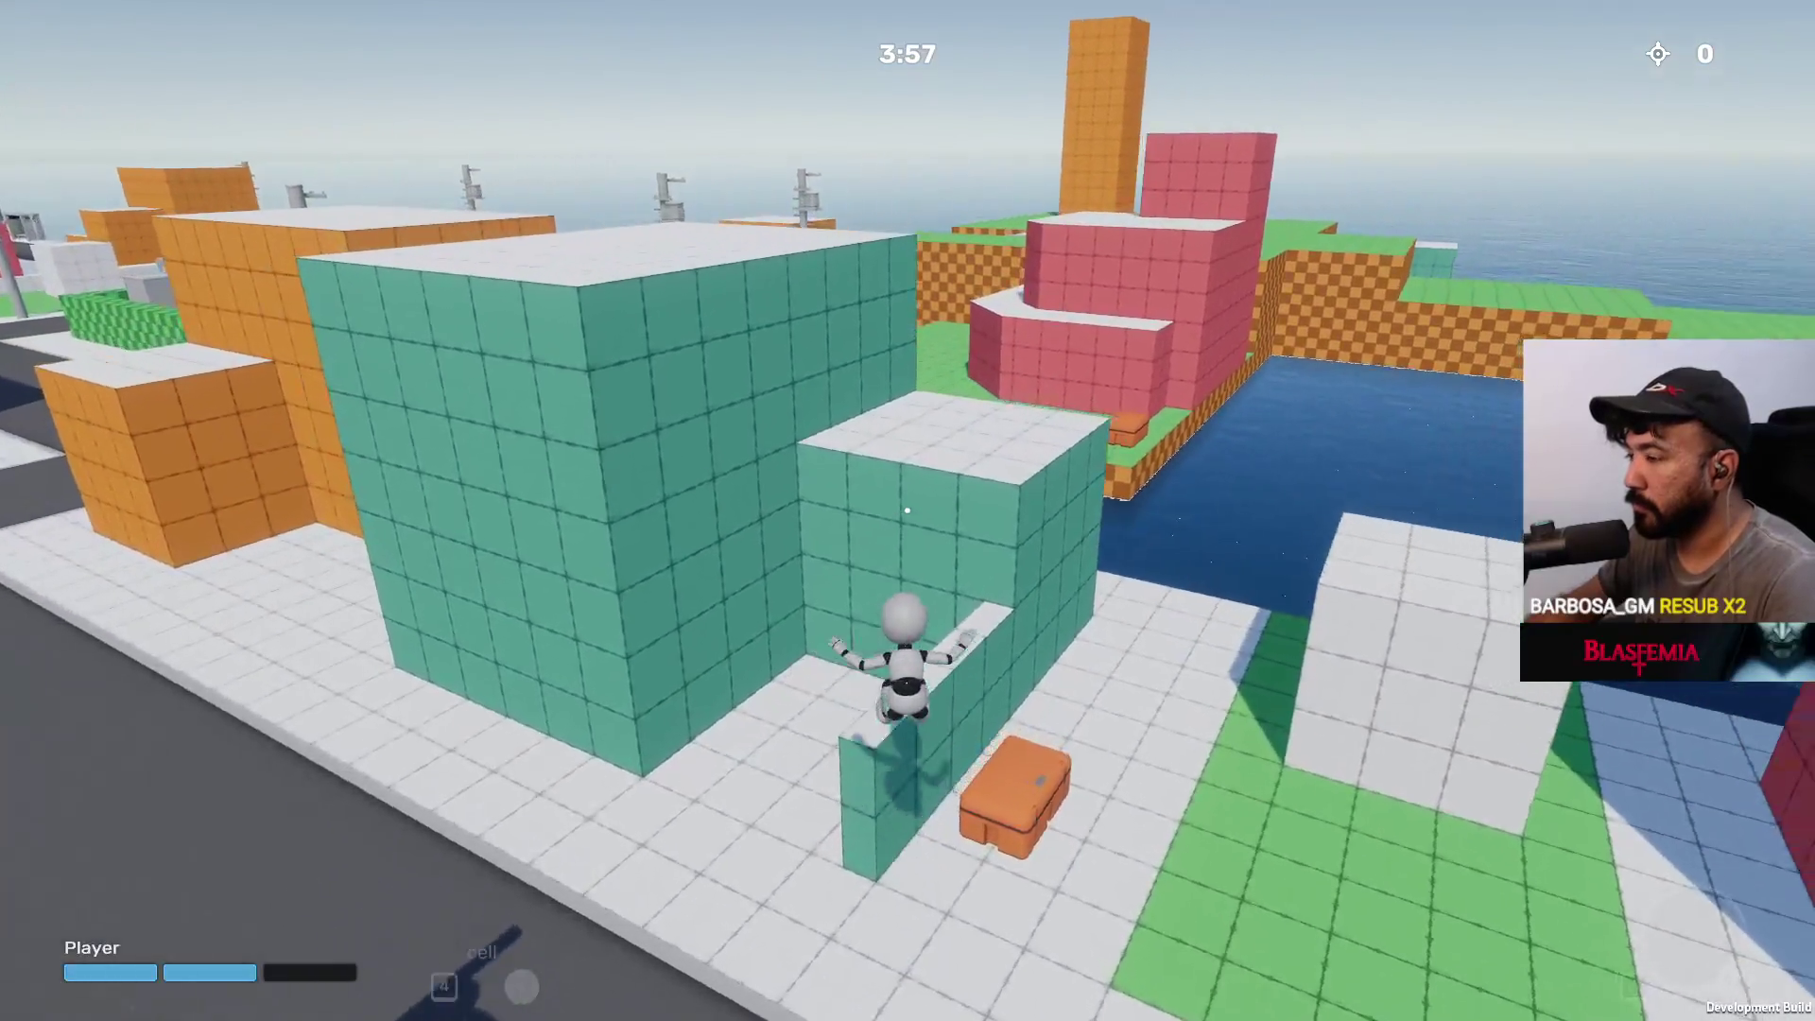
pyautogui.press('space')
# Climb the teal wall, then the stairs, and run along the wall top to the white block
pyautogui.press('w')
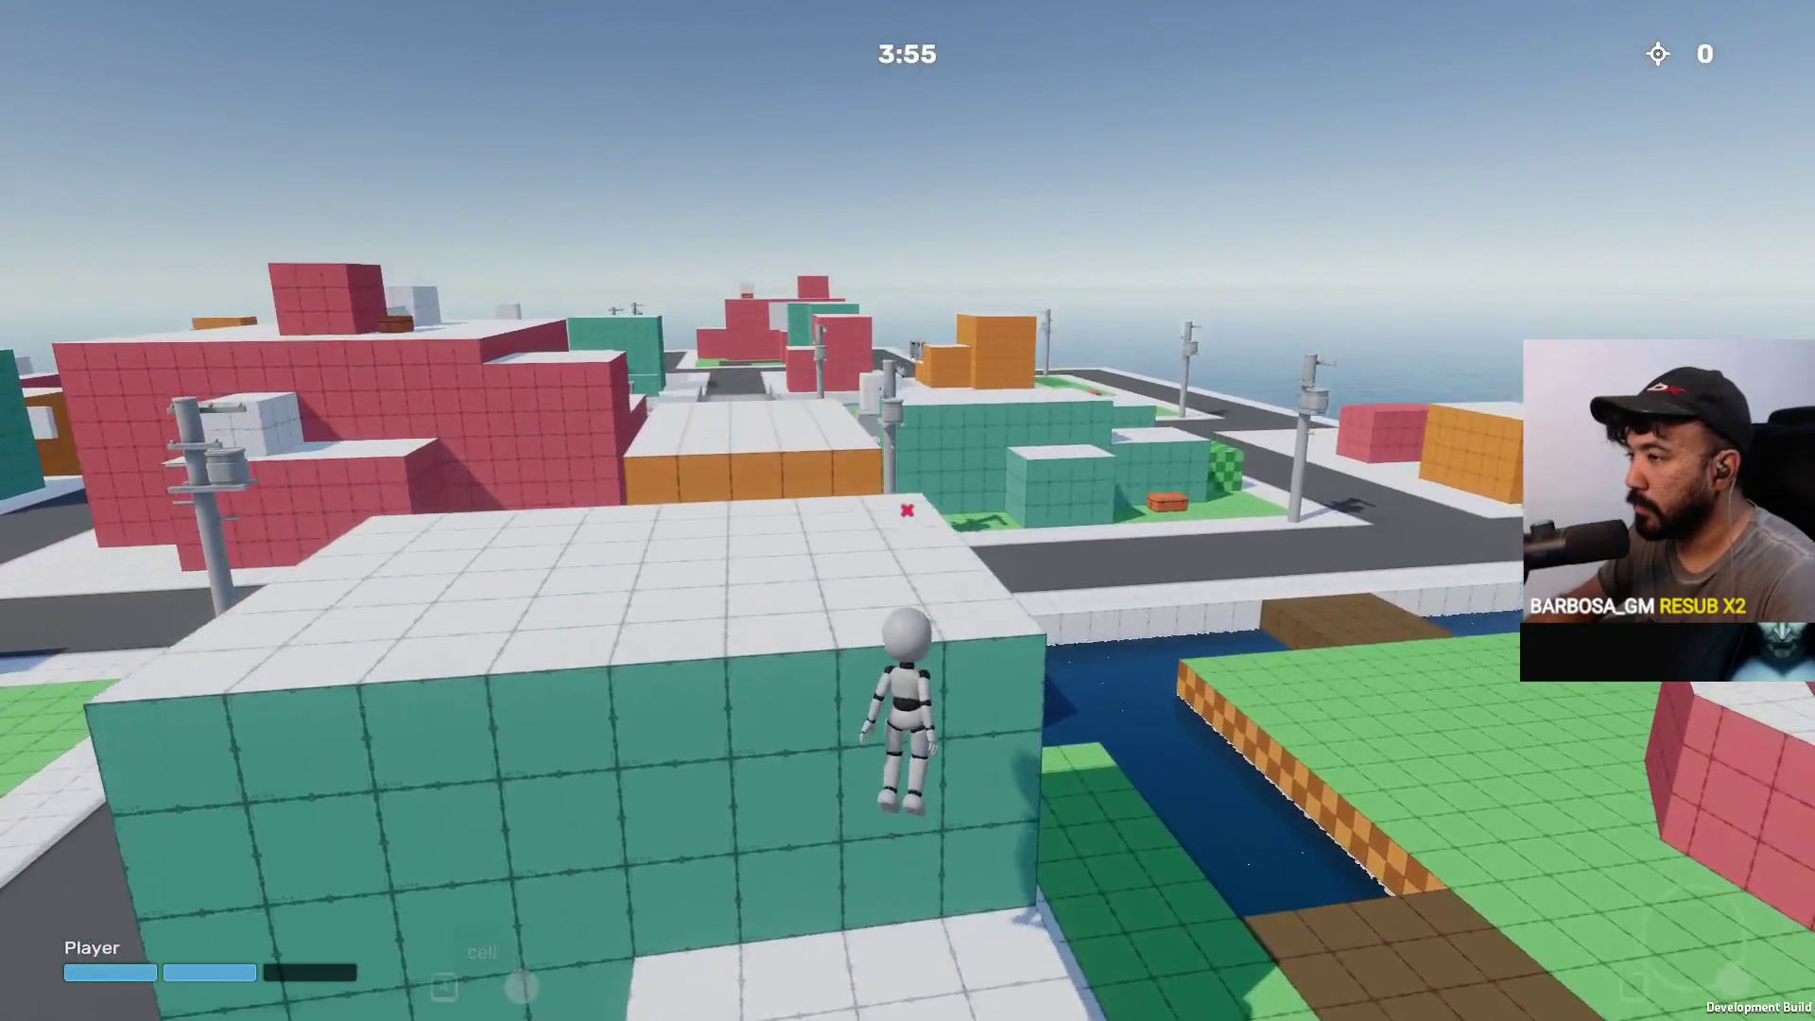
pyautogui.press('w')
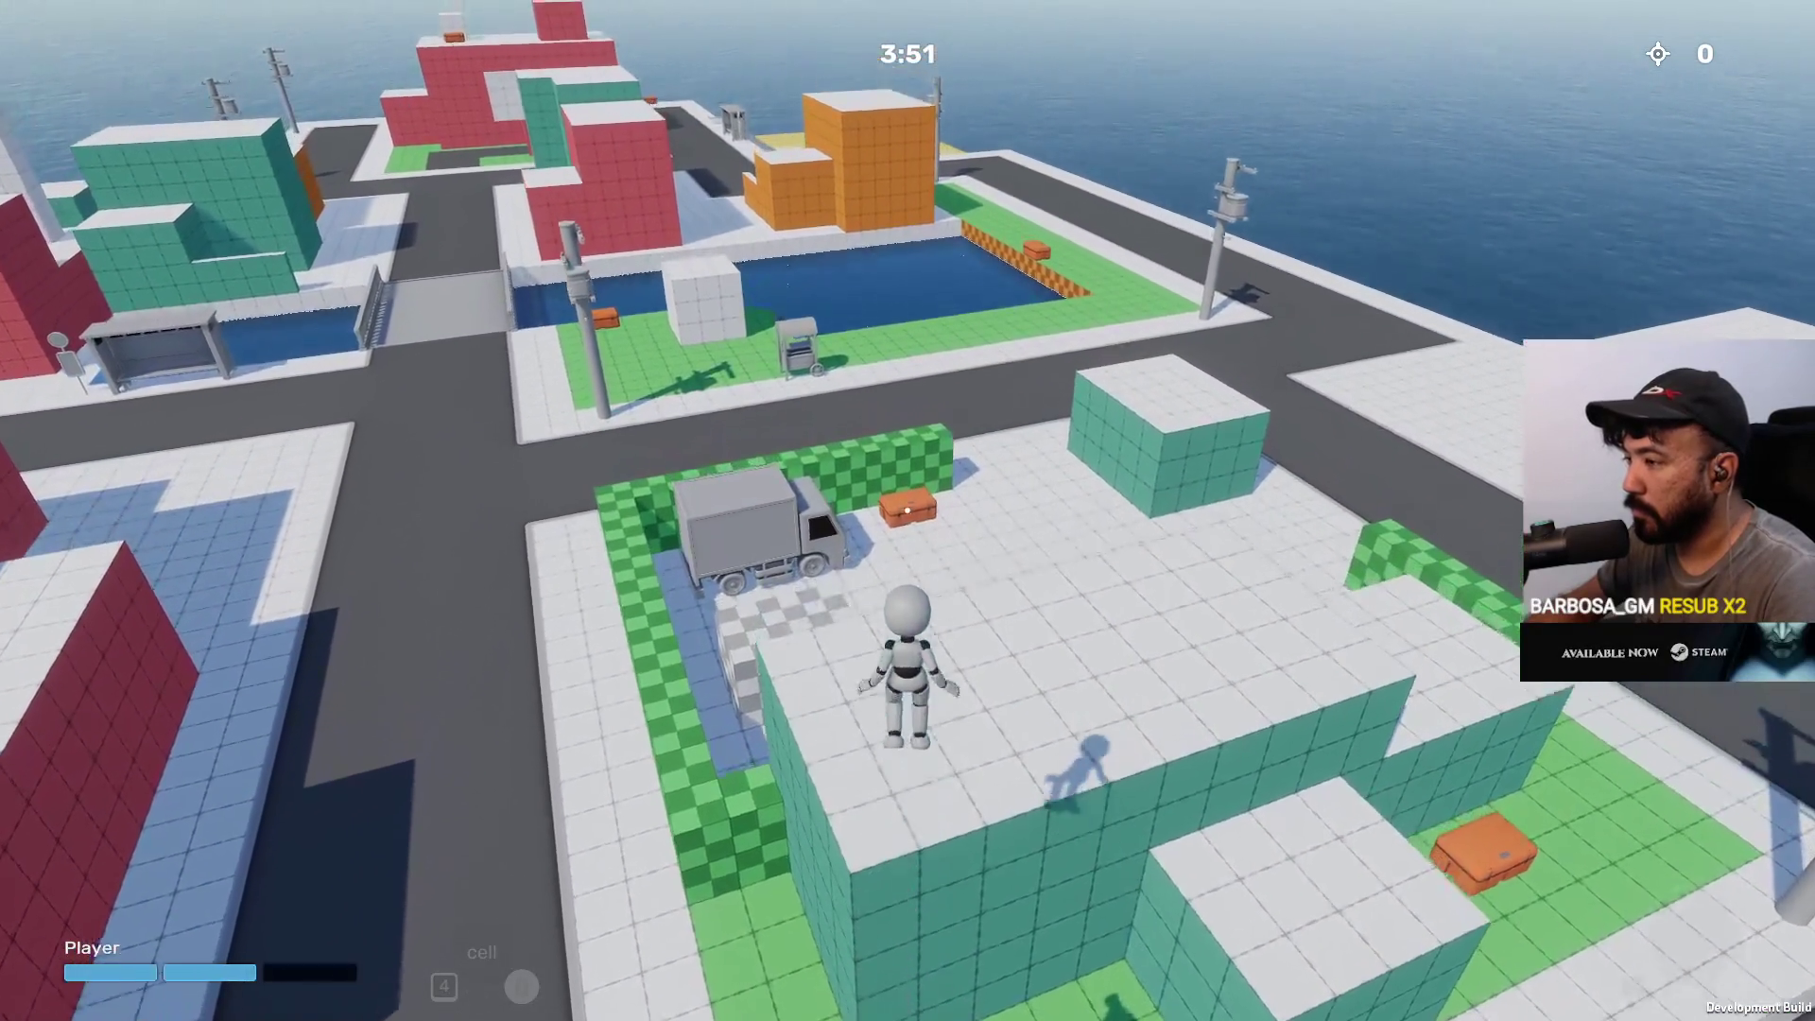
pyautogui.press('w')
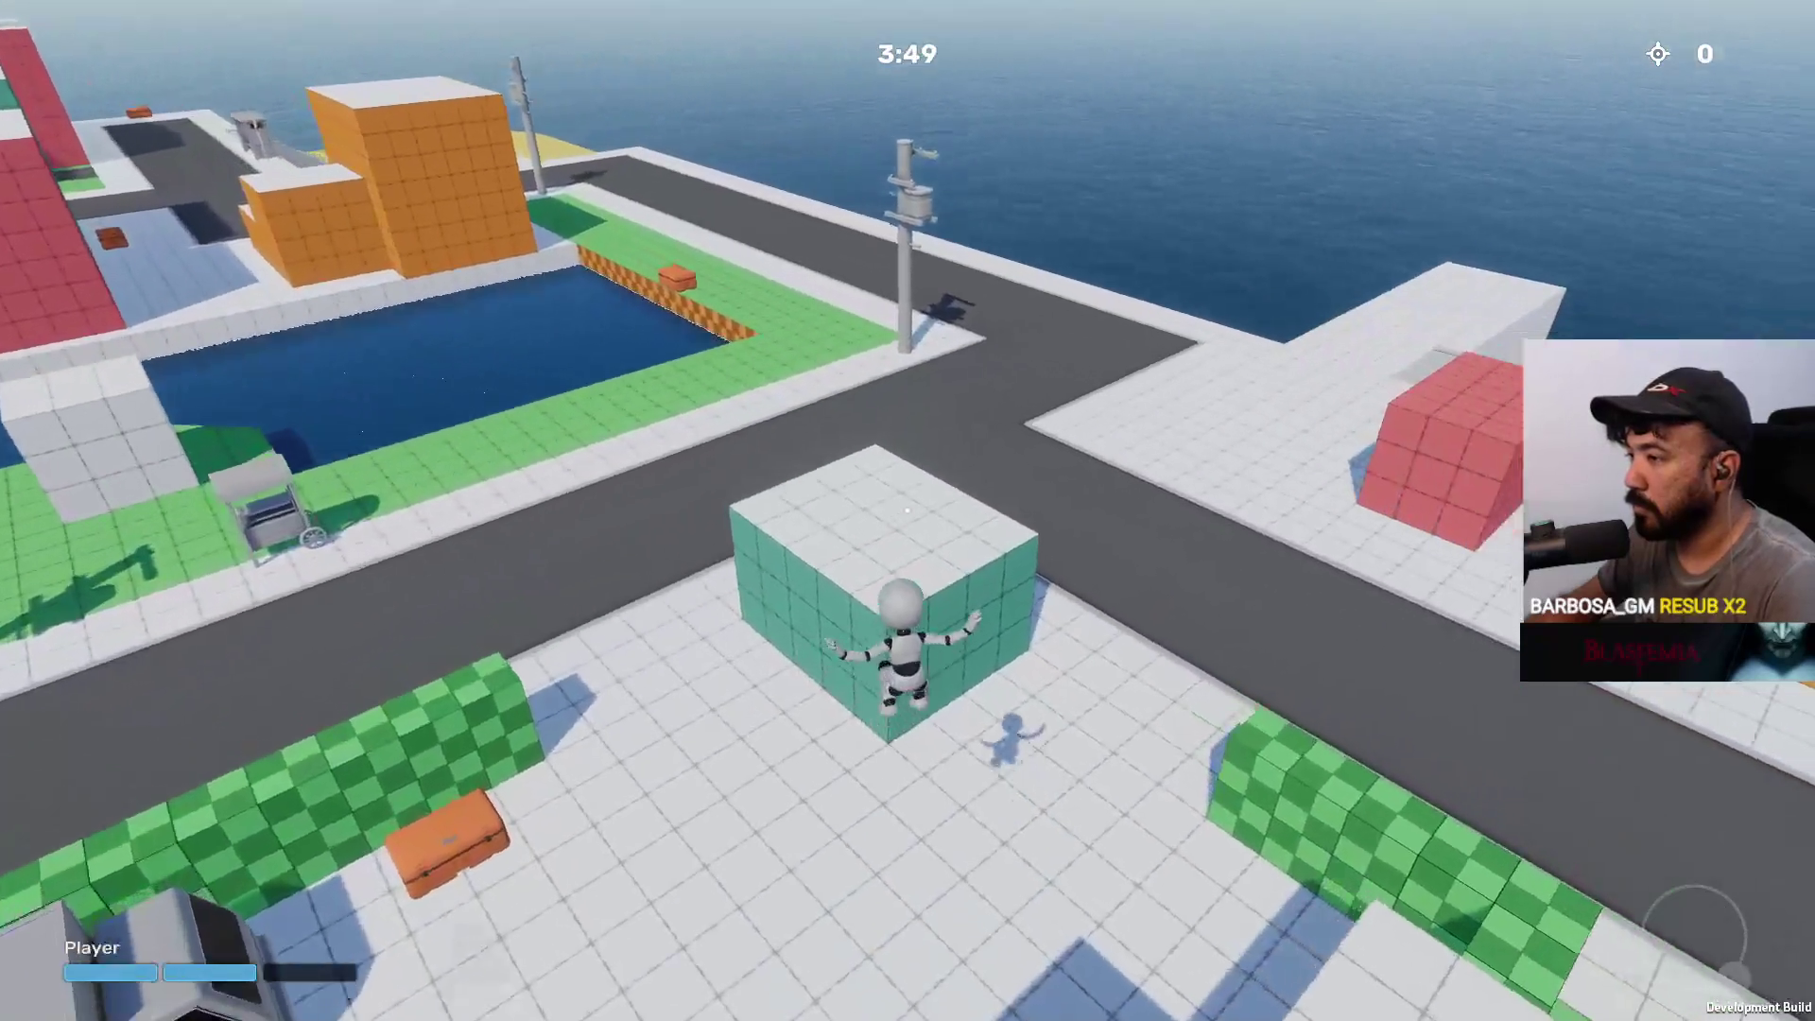
pyautogui.press('w')
pyautogui.press('w')
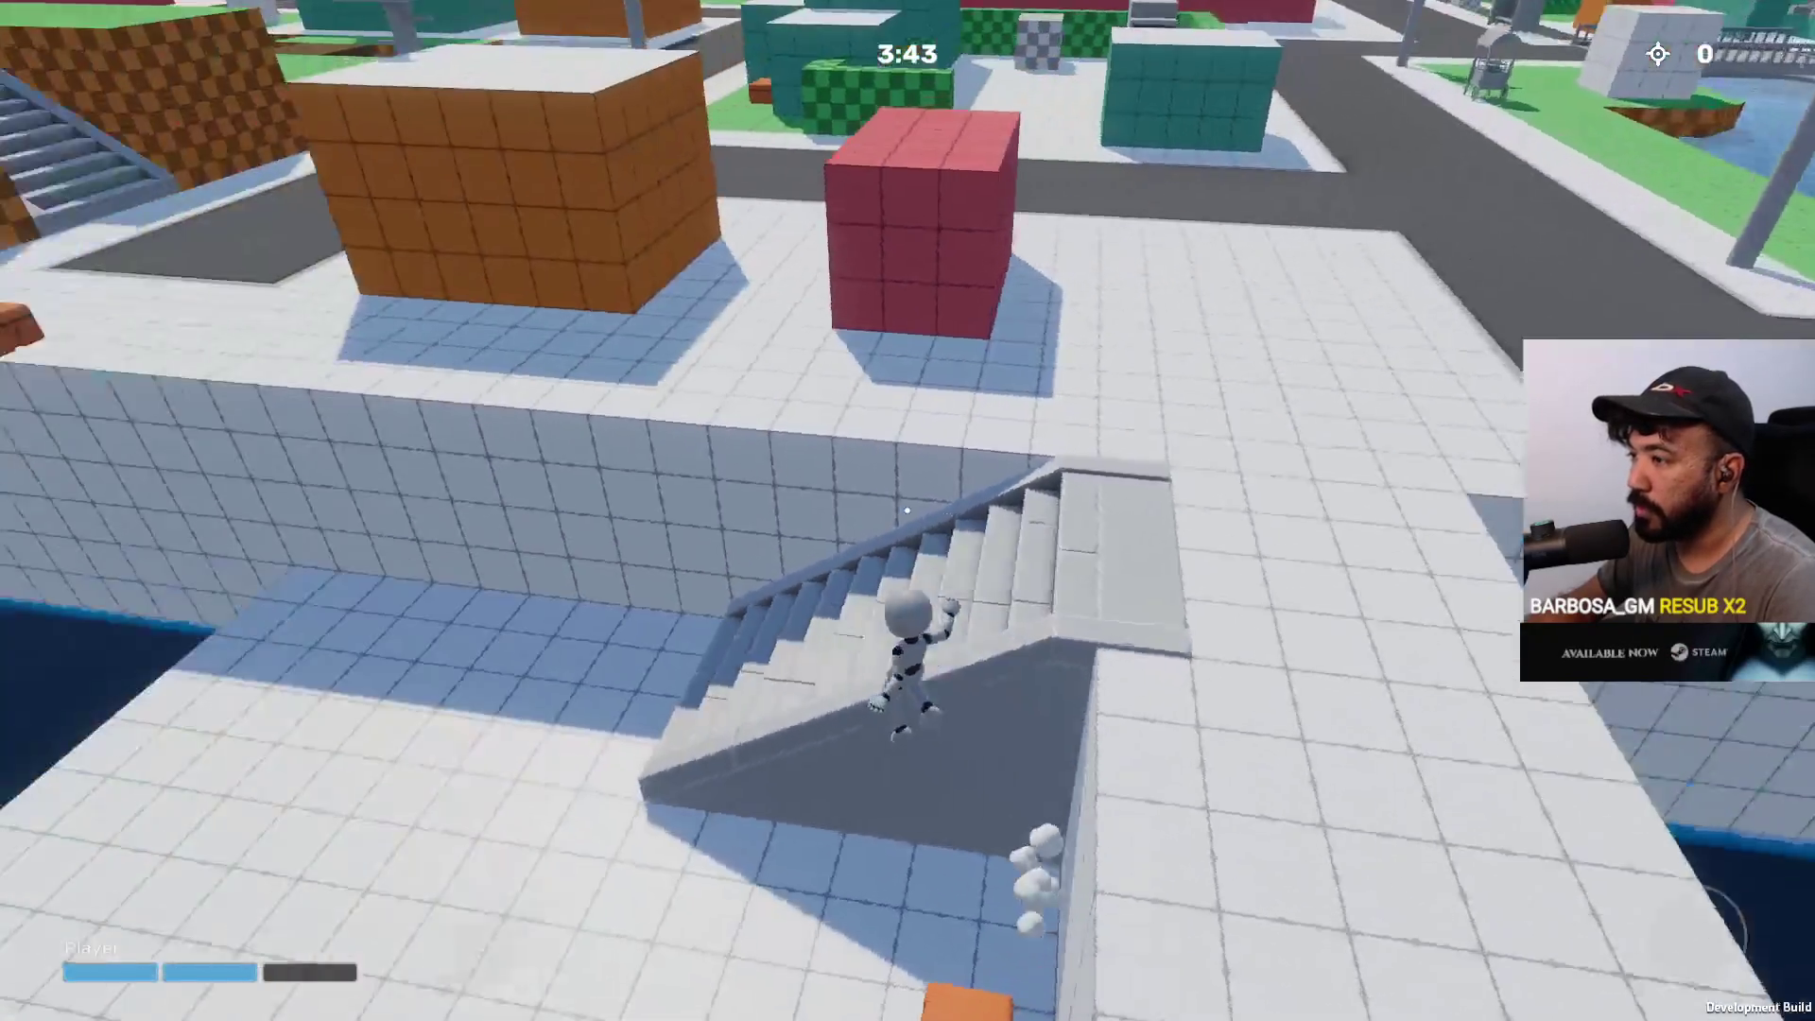
pyautogui.press('w')
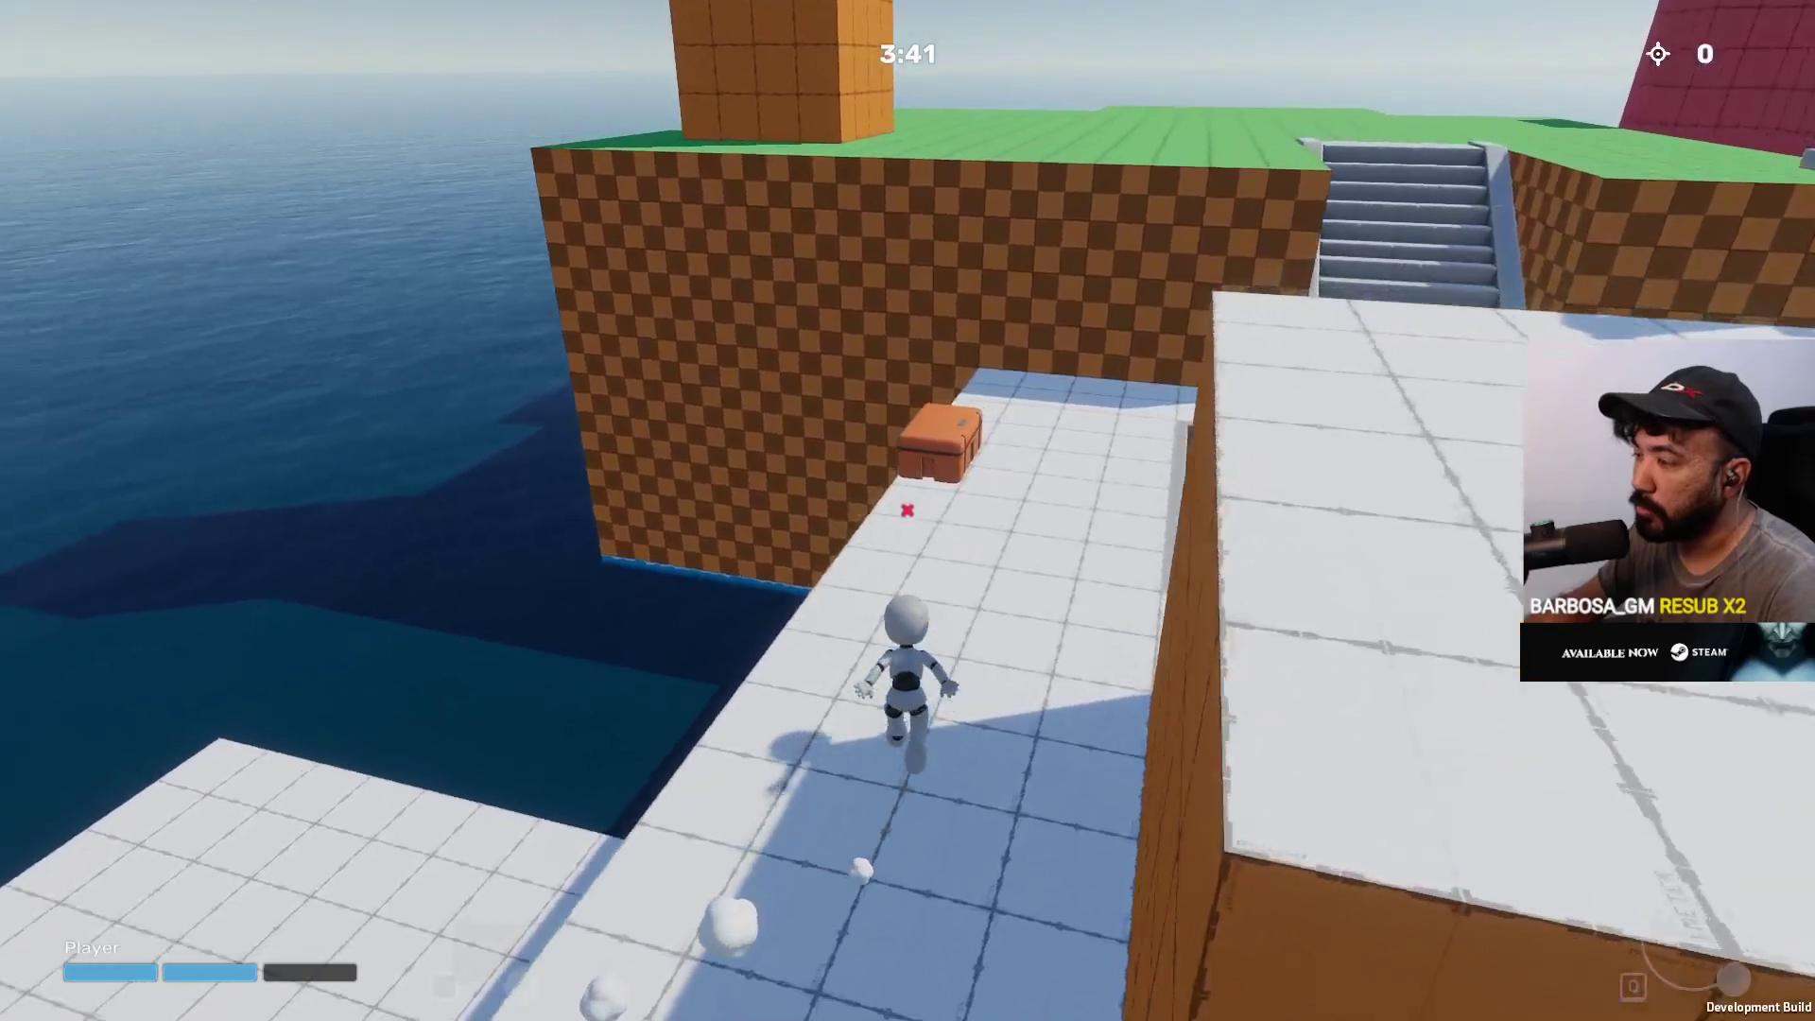
pyautogui.press('w')
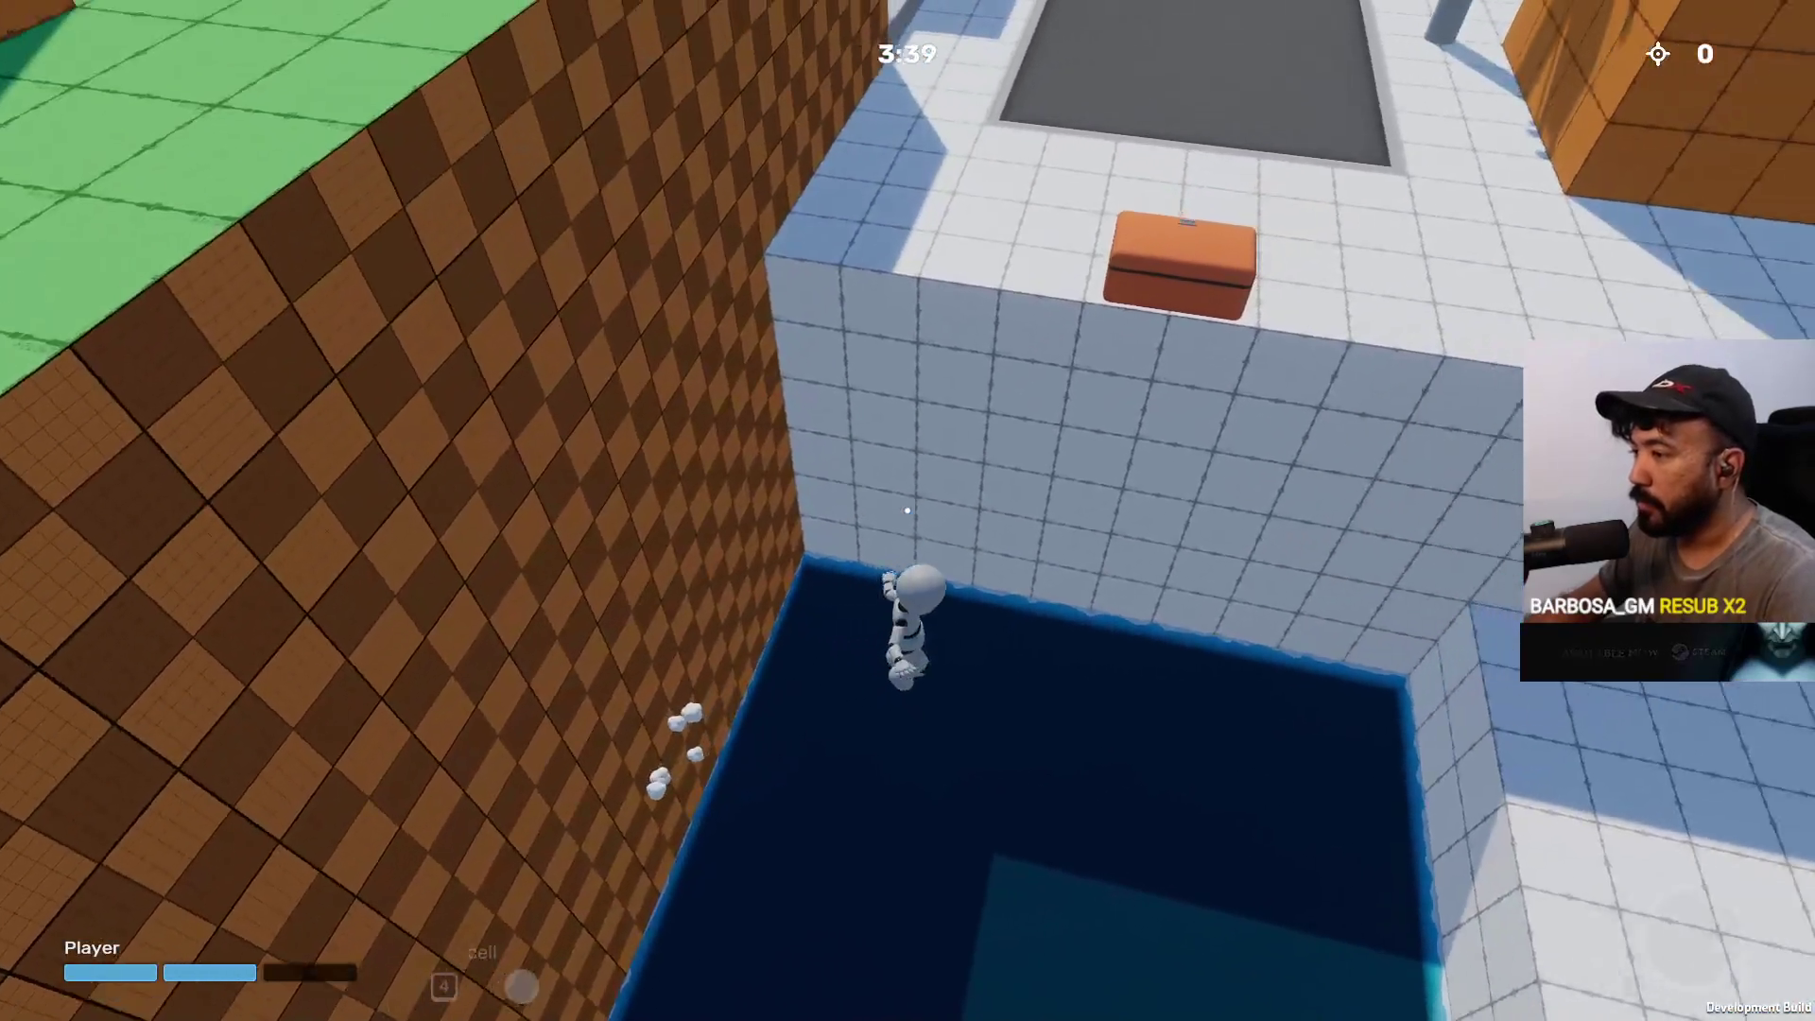
pyautogui.press('w')
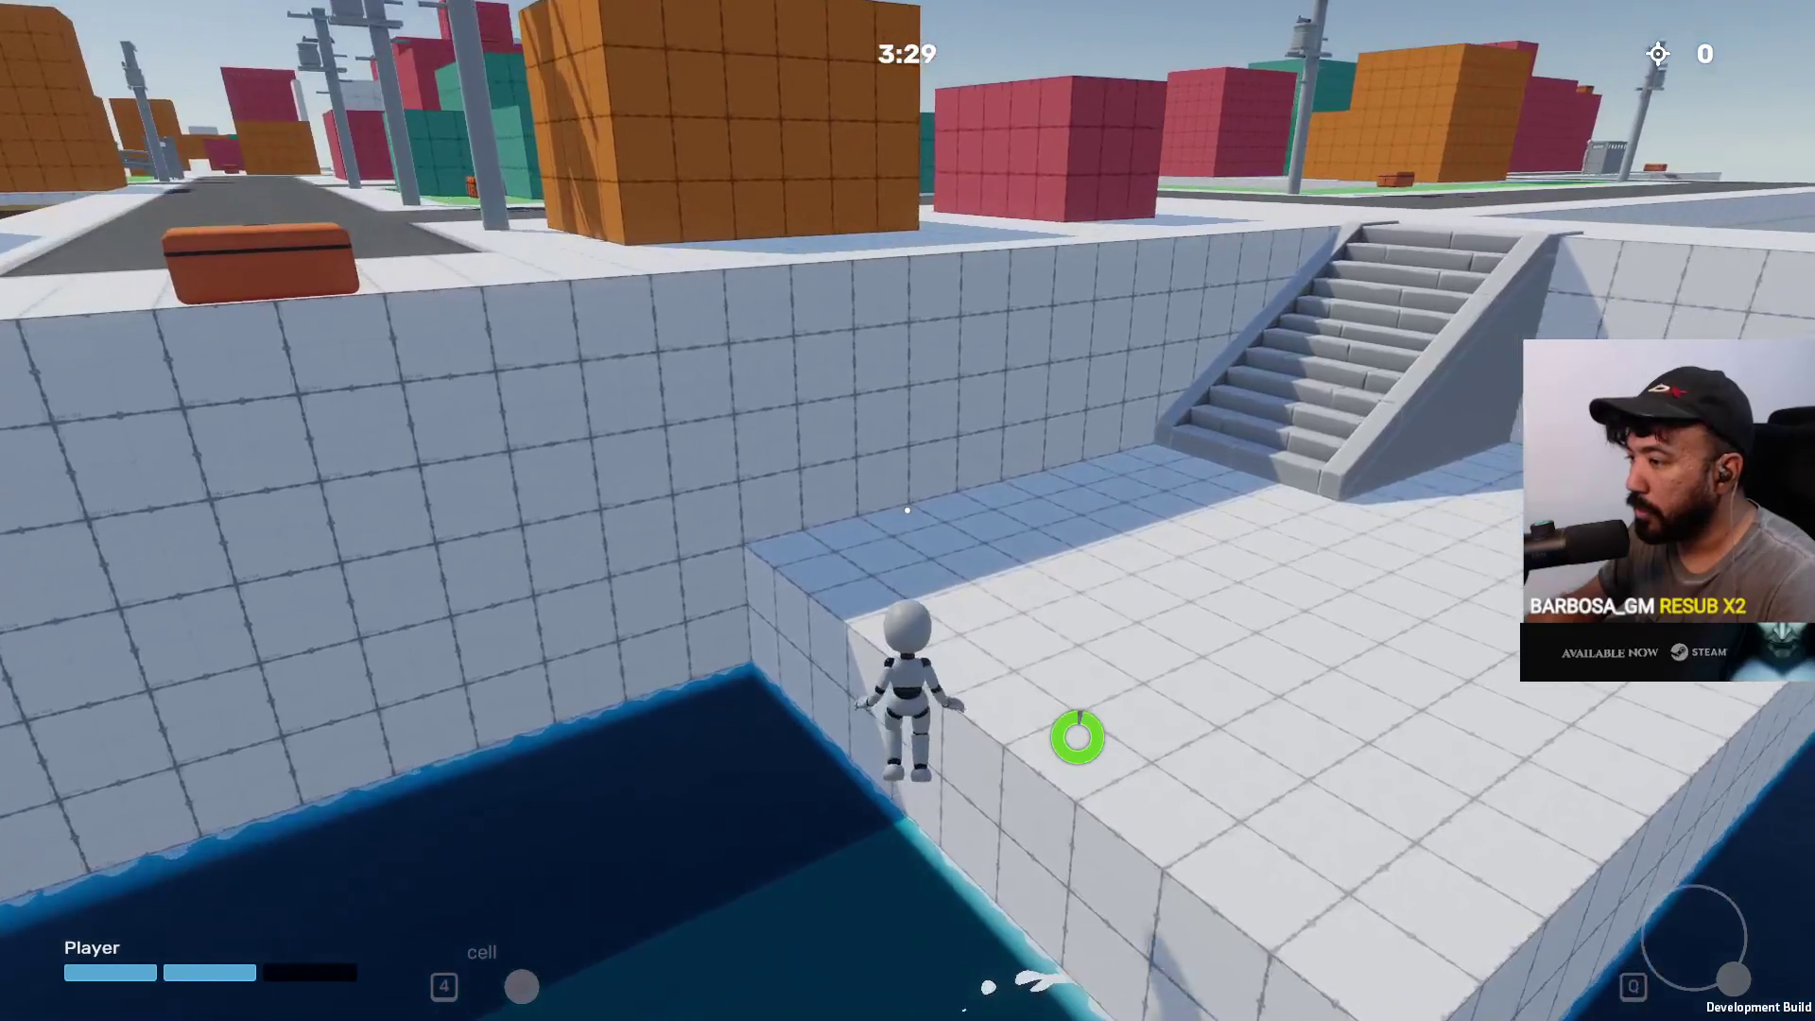
# Drop into the water, climb onto the white rooftop and run to the red wall
pyautogui.press('w')
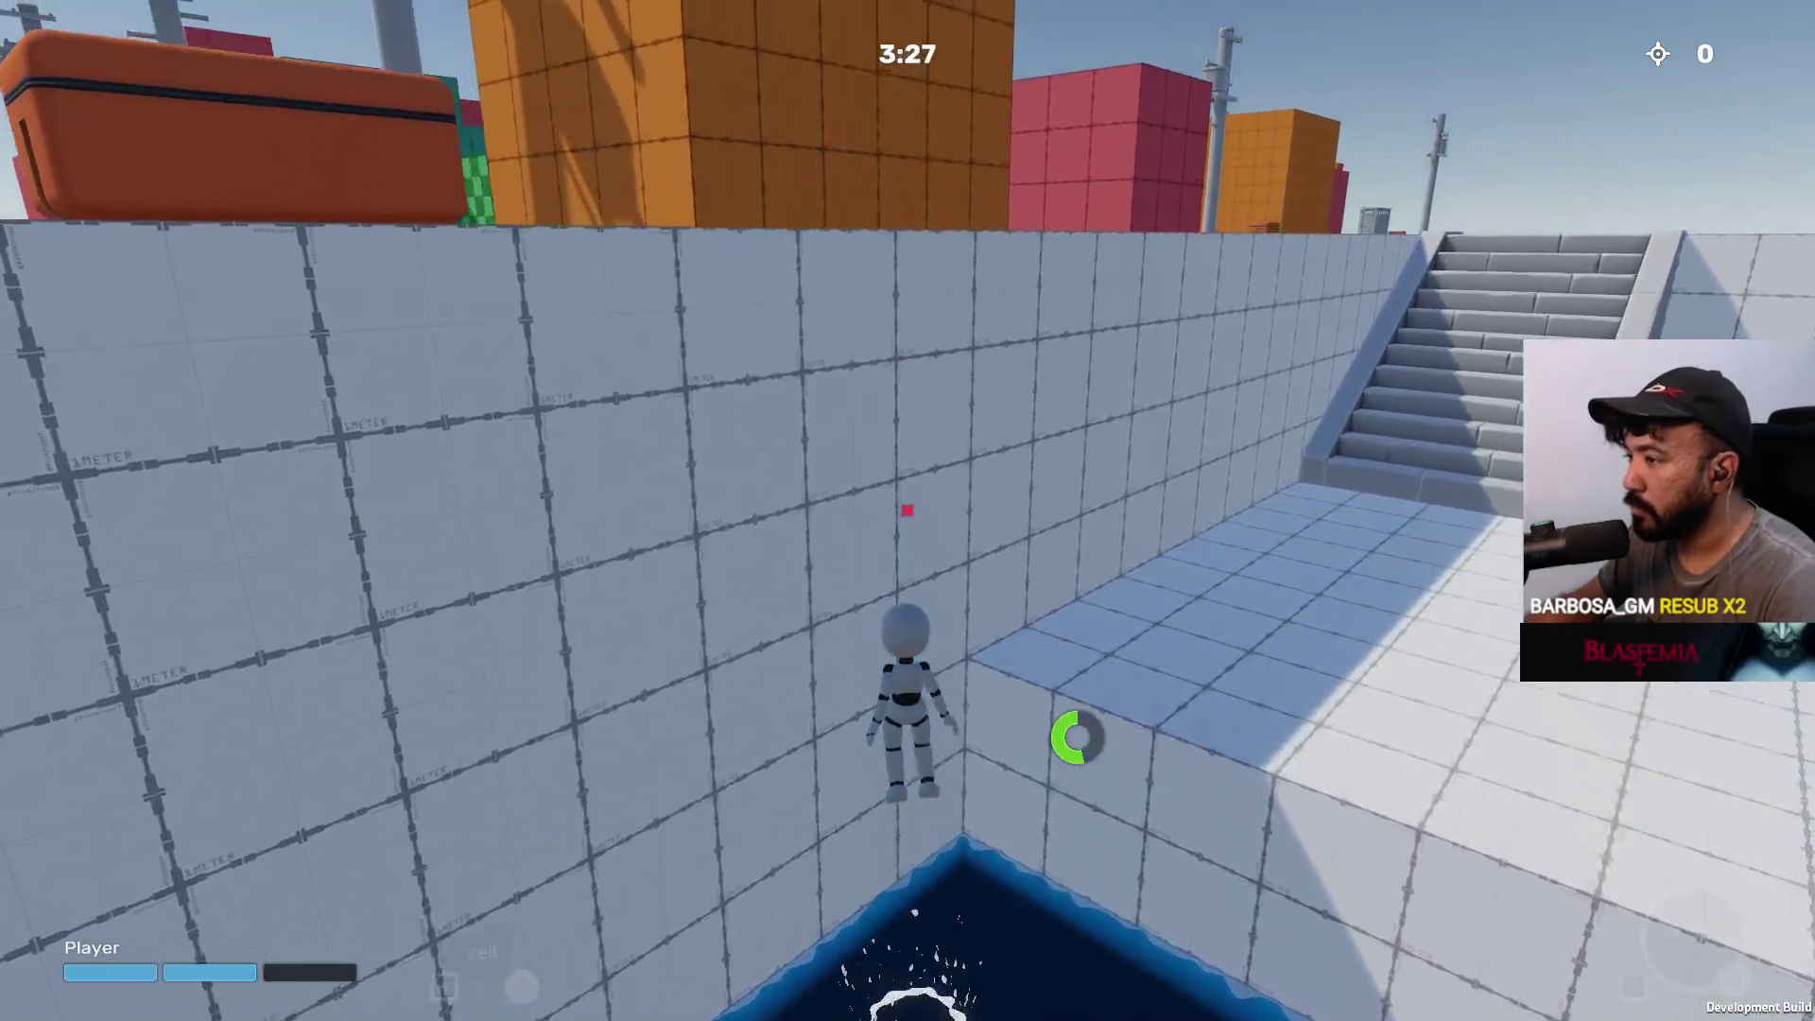
pyautogui.press('w')
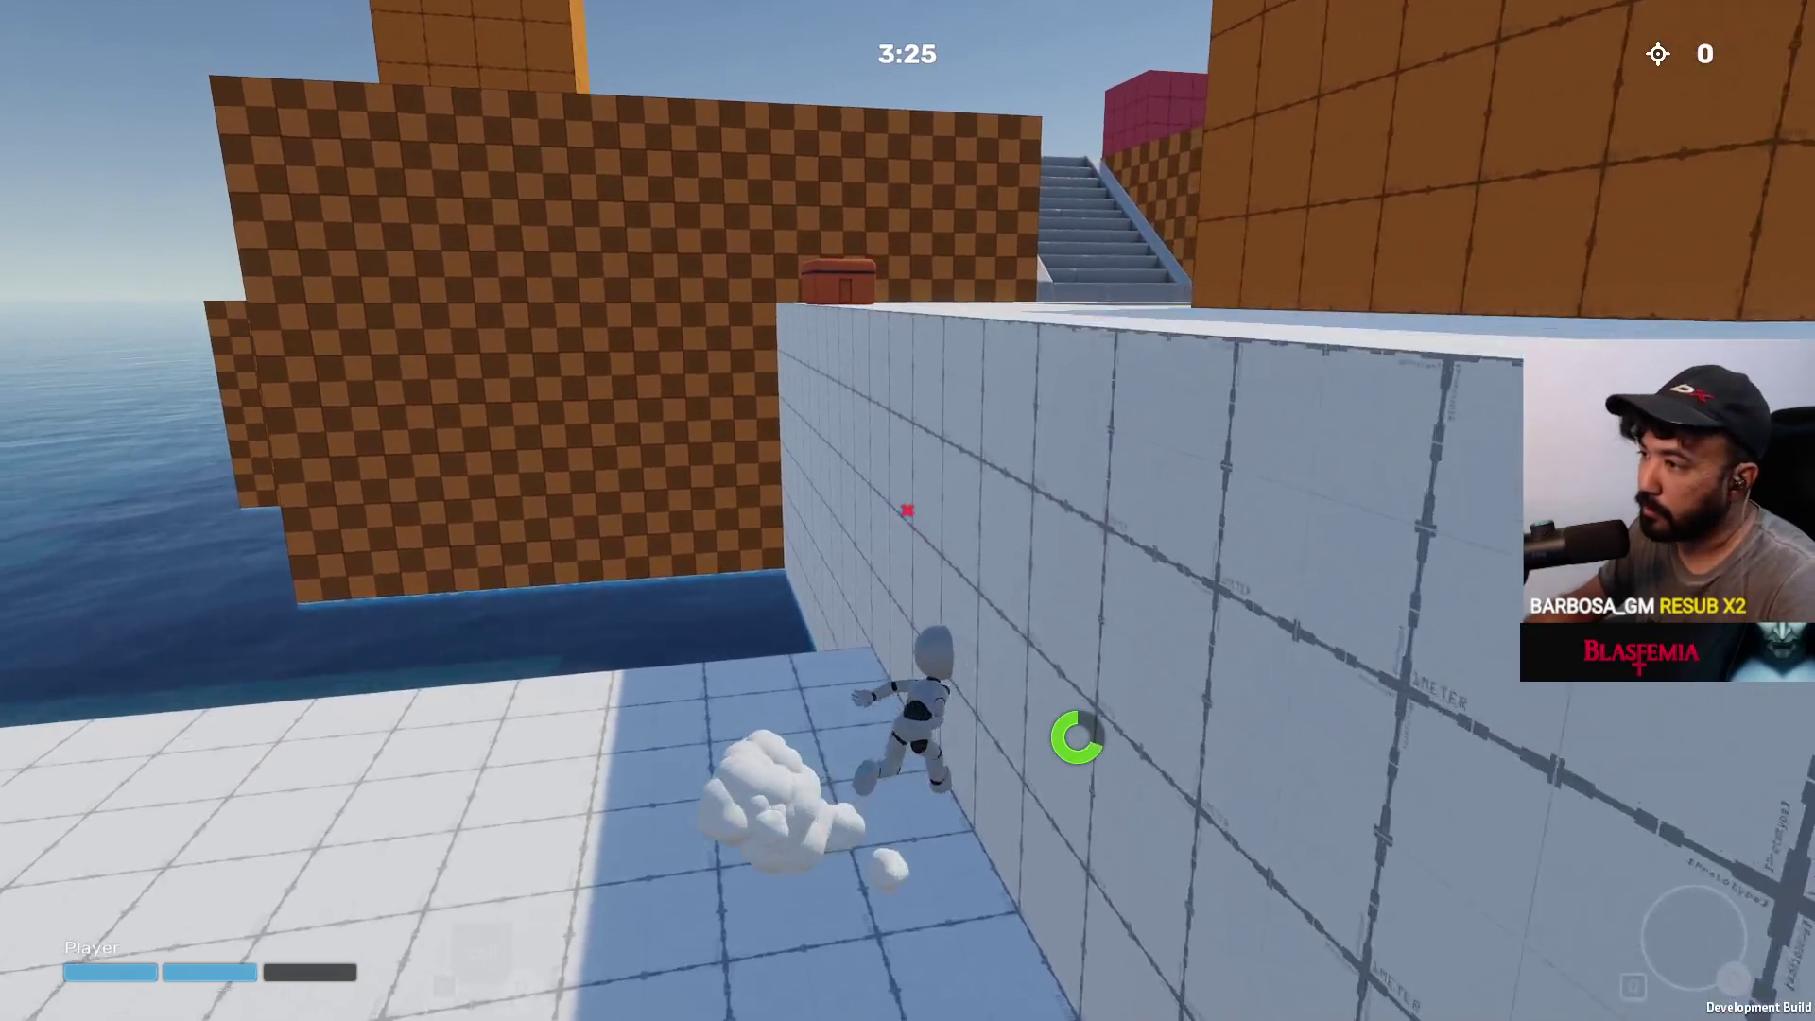
pyautogui.press('w')
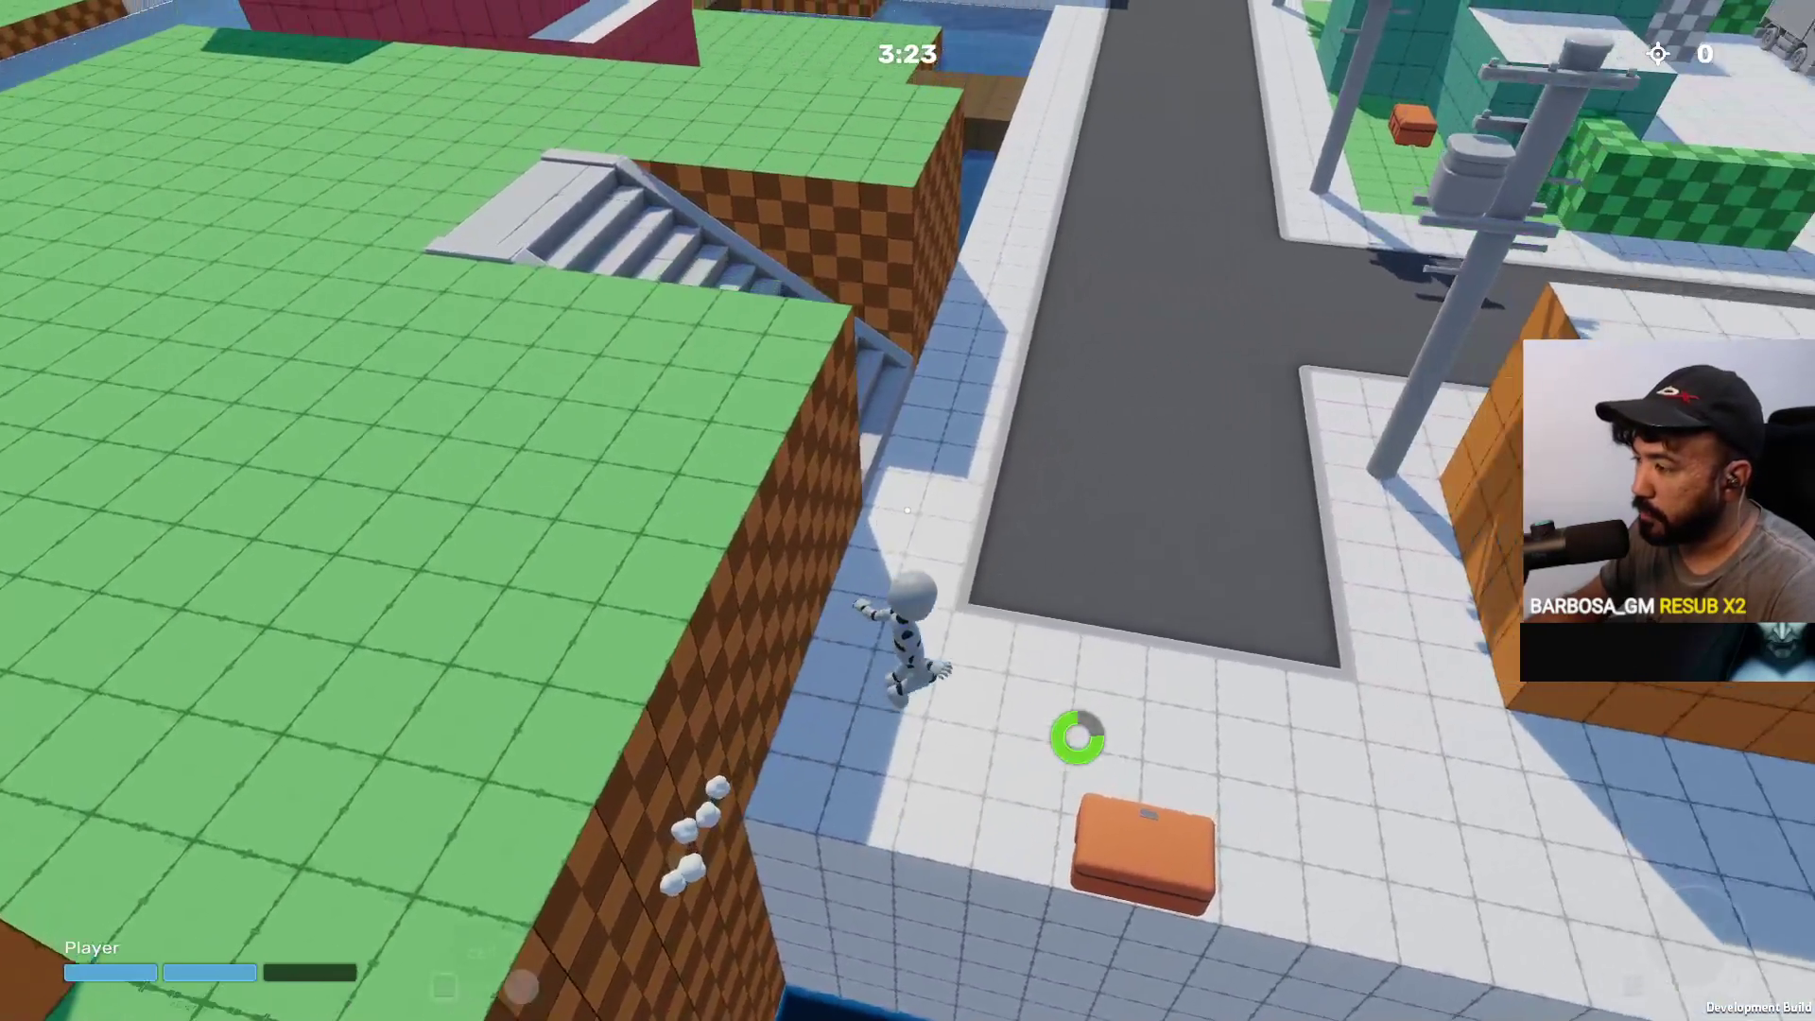
pyautogui.press('w')
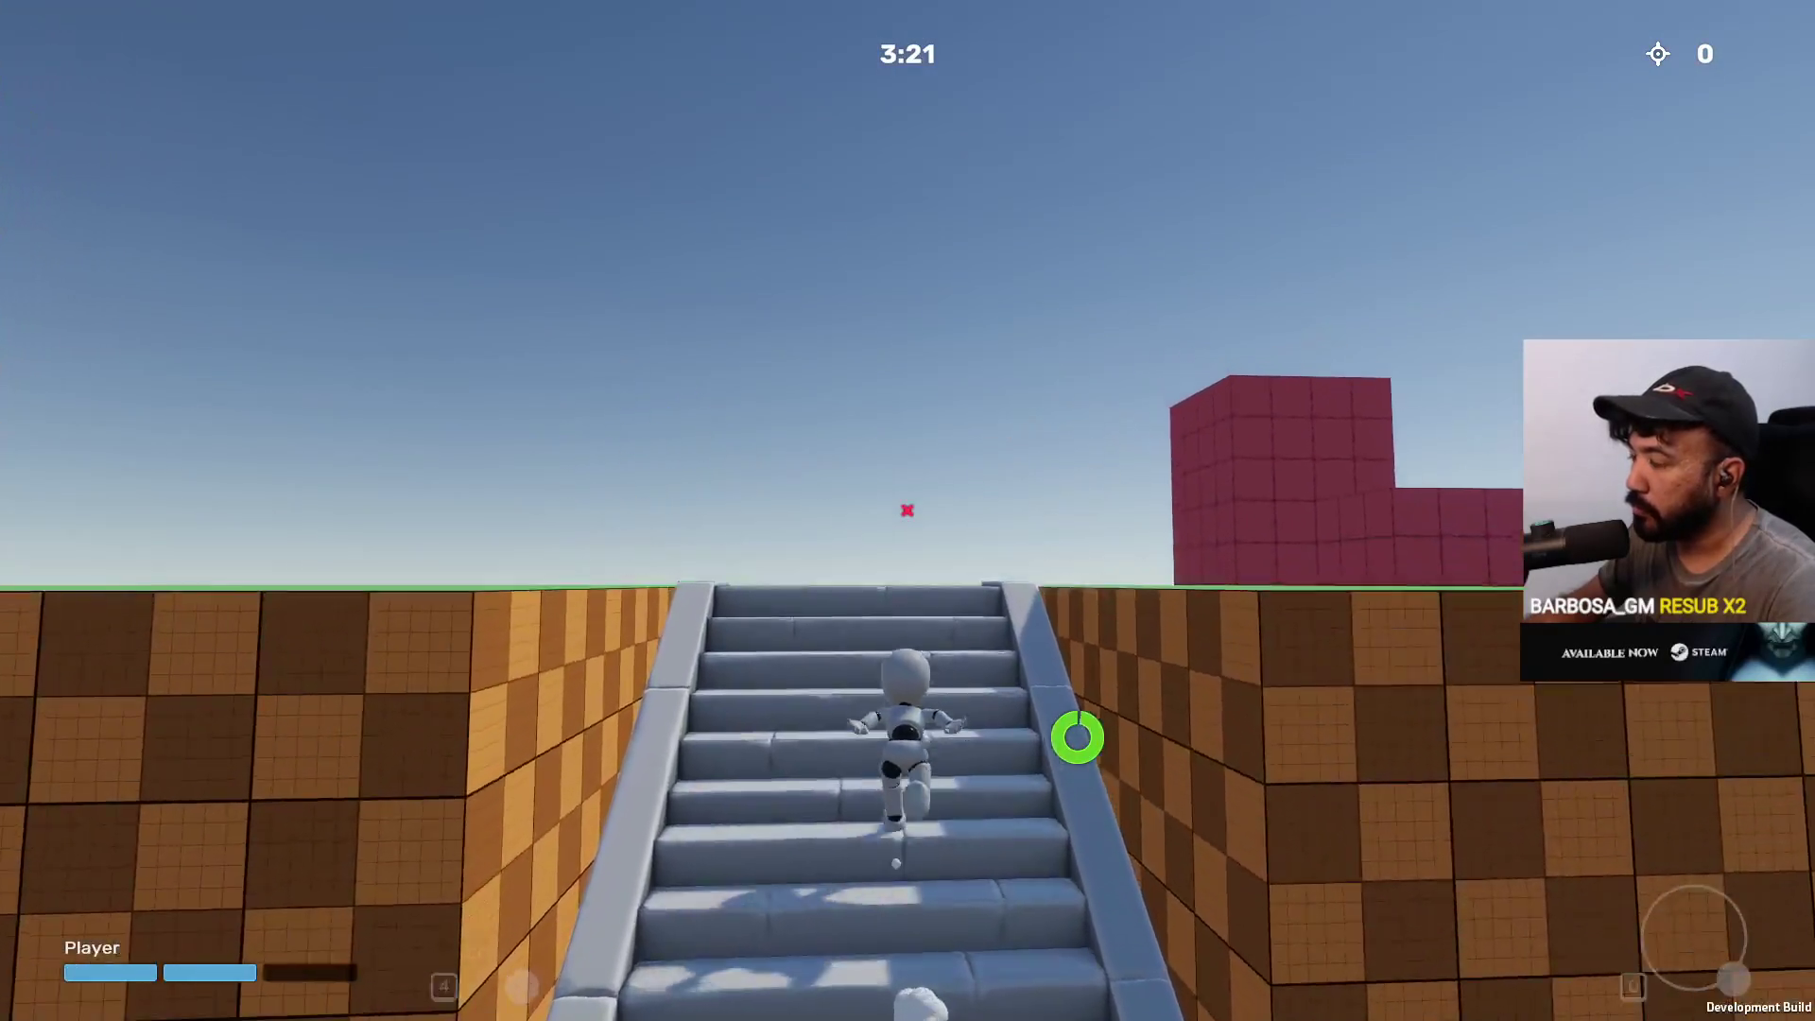
pyautogui.press('w')
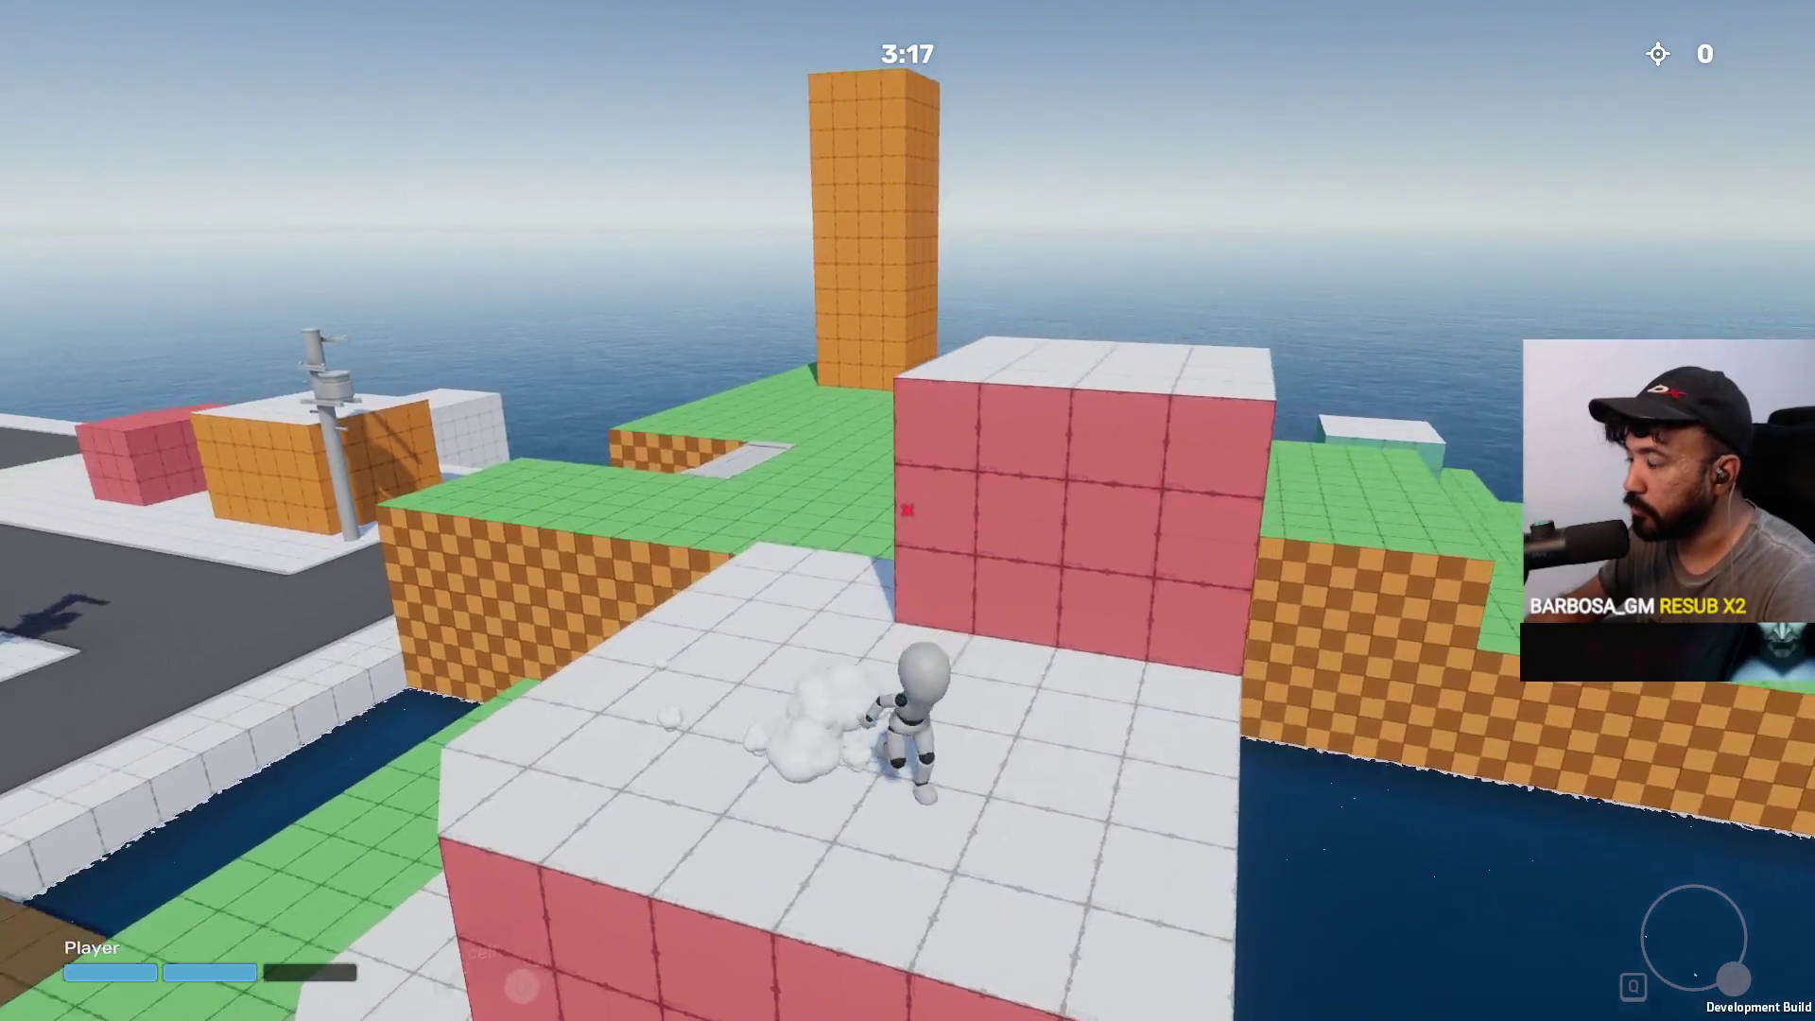
# Run and jump across the grass and sand beside the ocean onto the wooden pier
pyautogui.press('w')
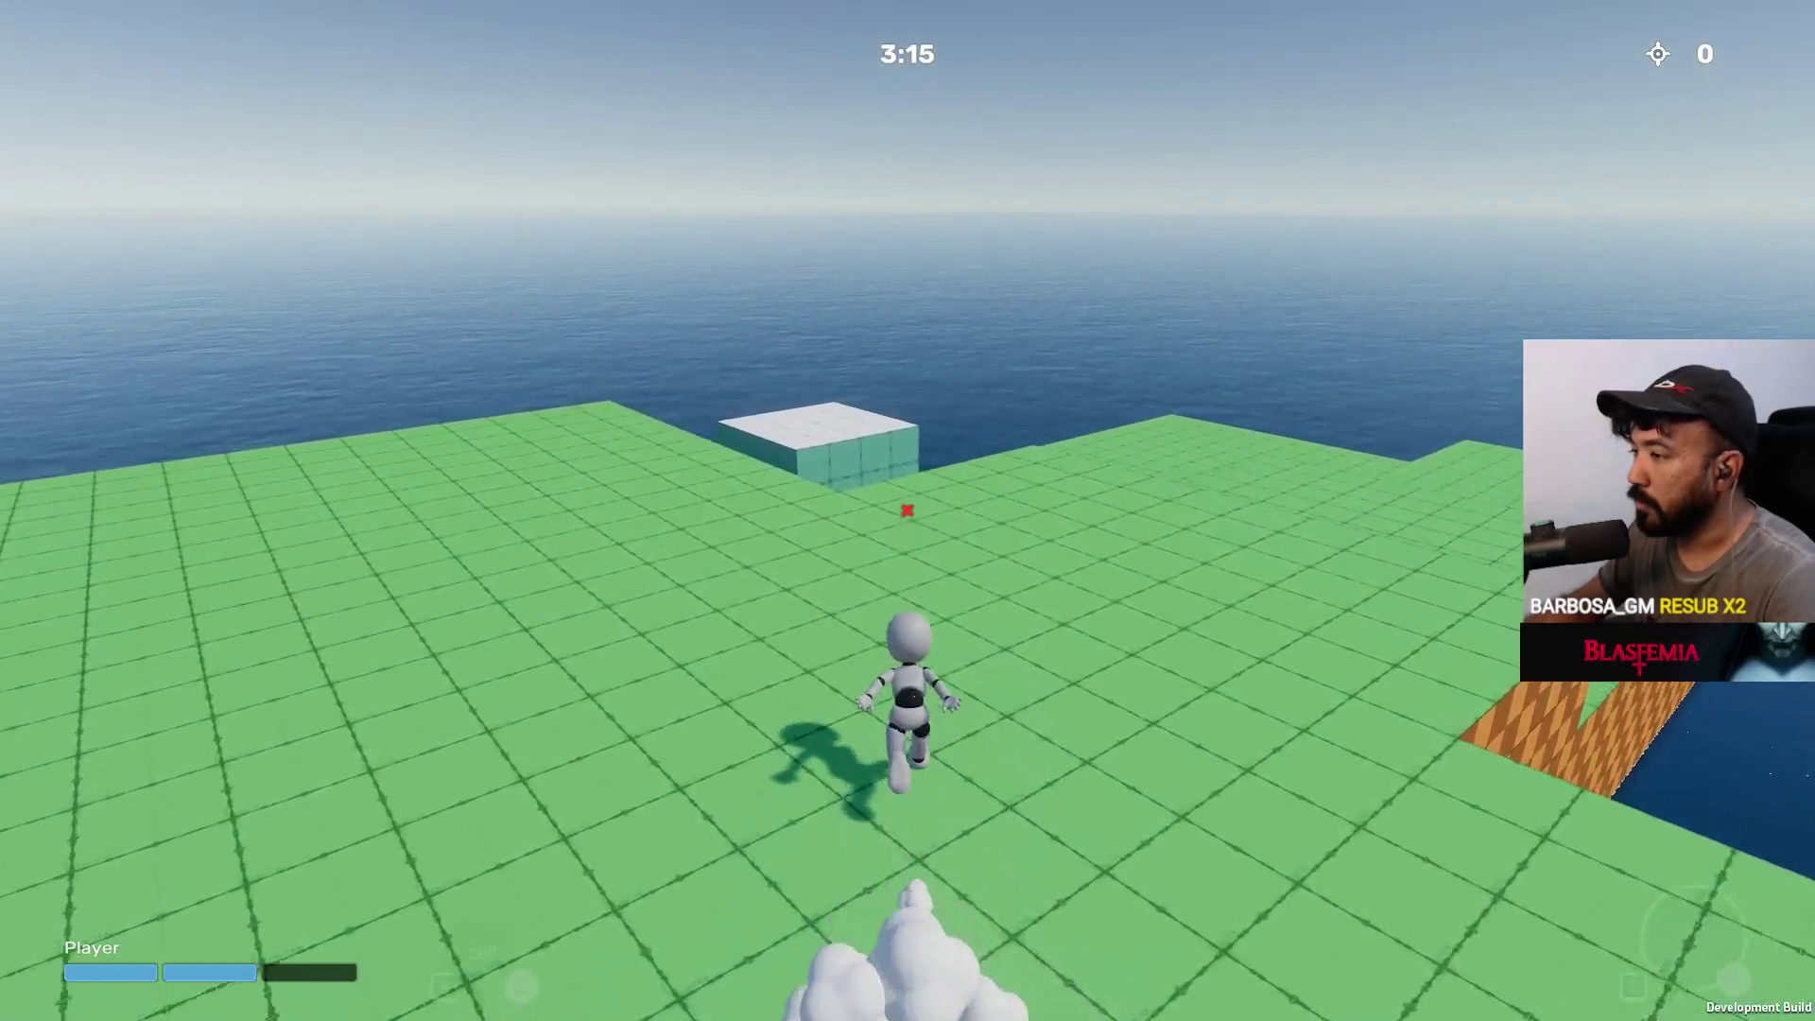
pyautogui.press('space')
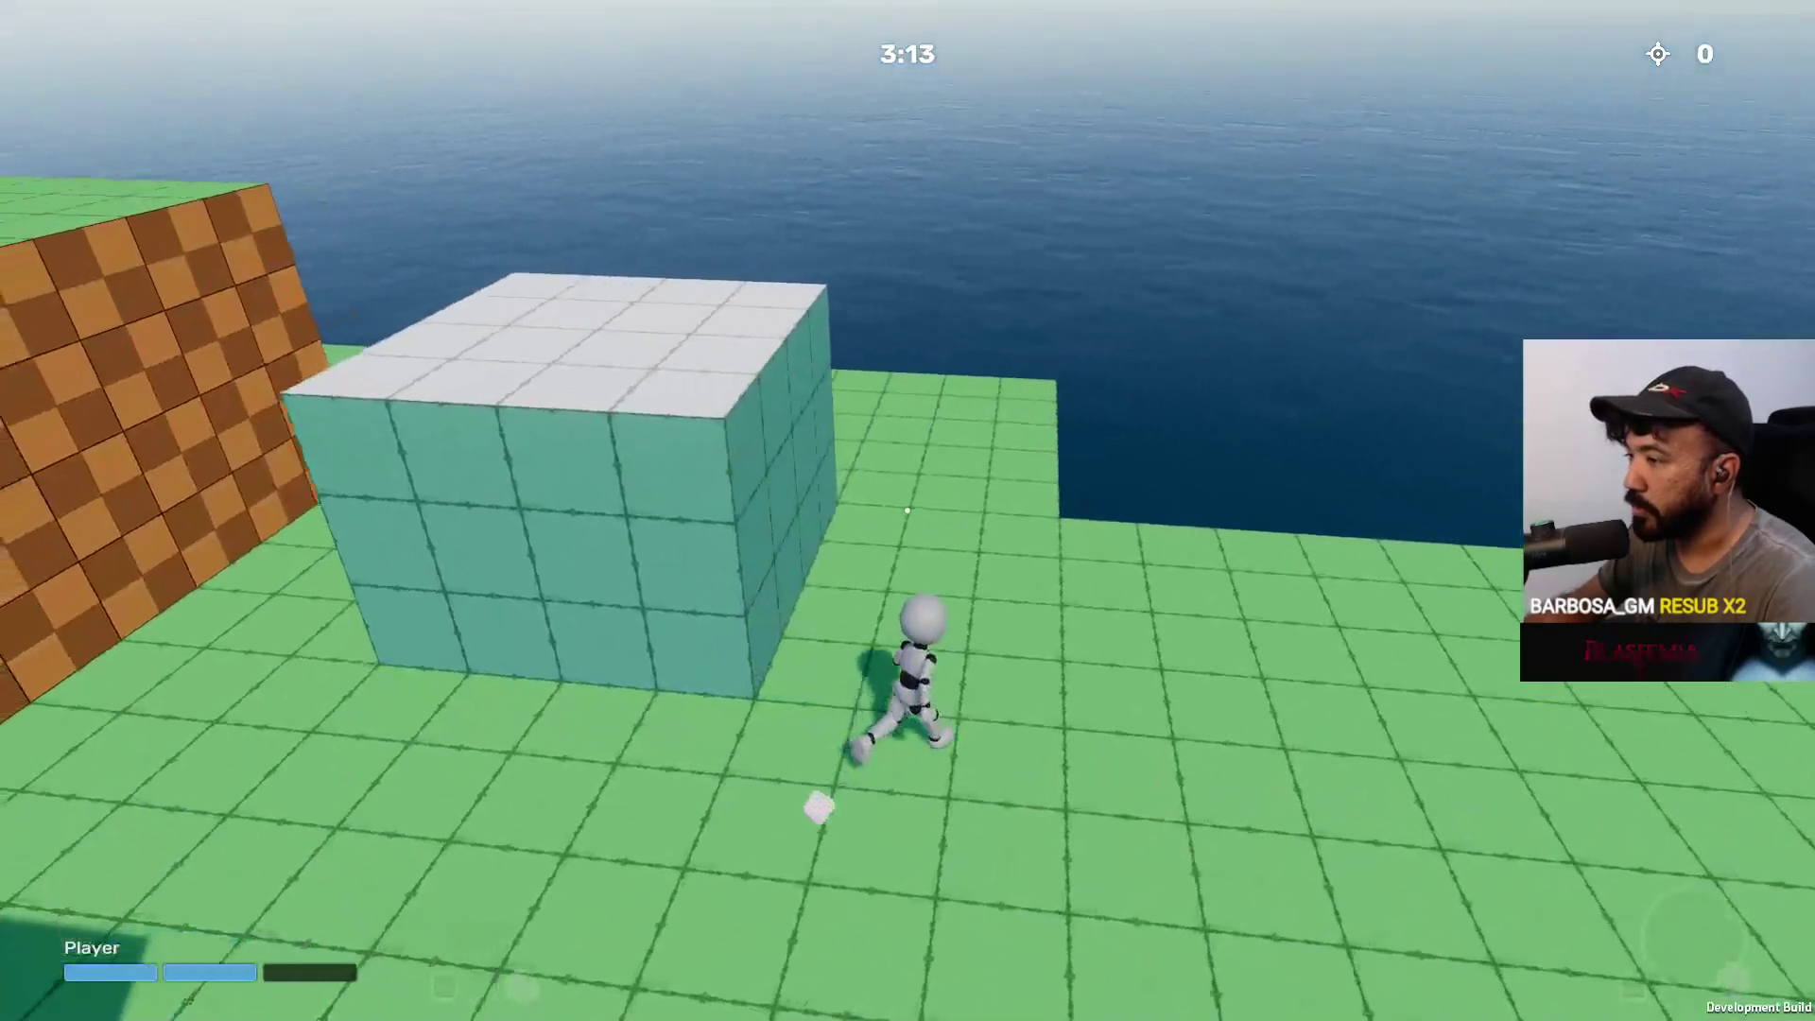
pyautogui.press('w')
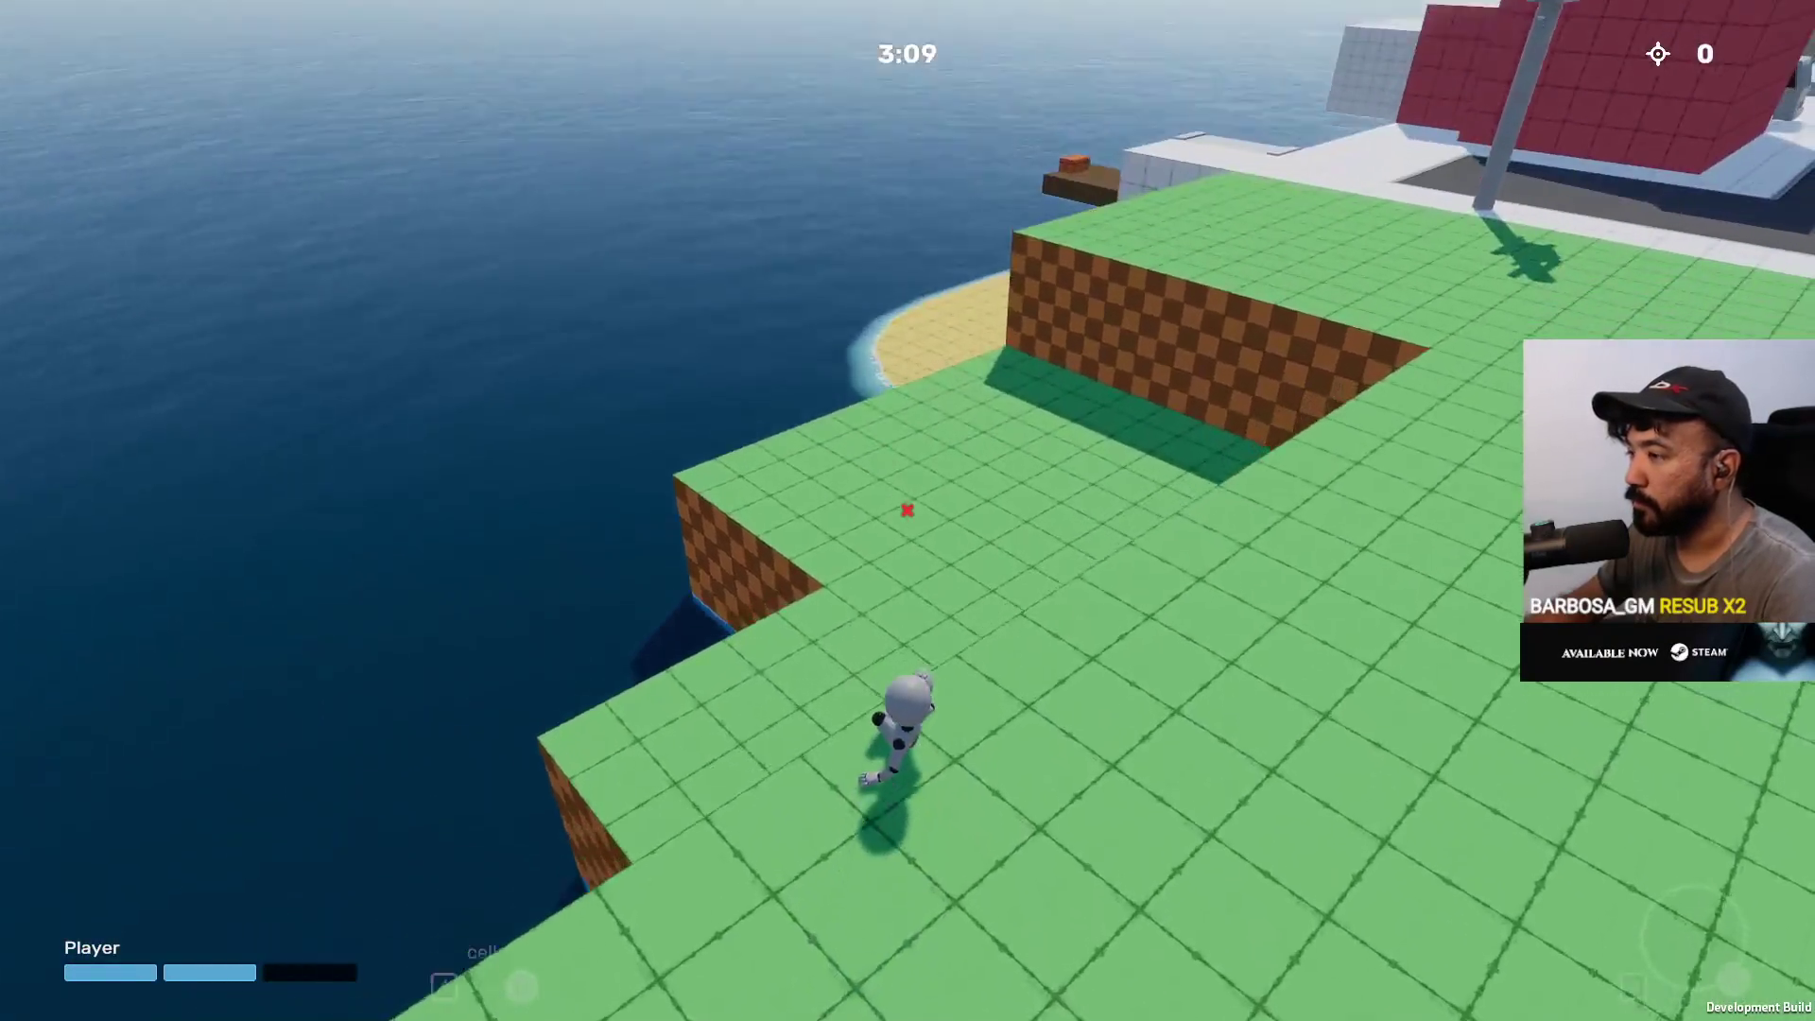
pyautogui.press('d')
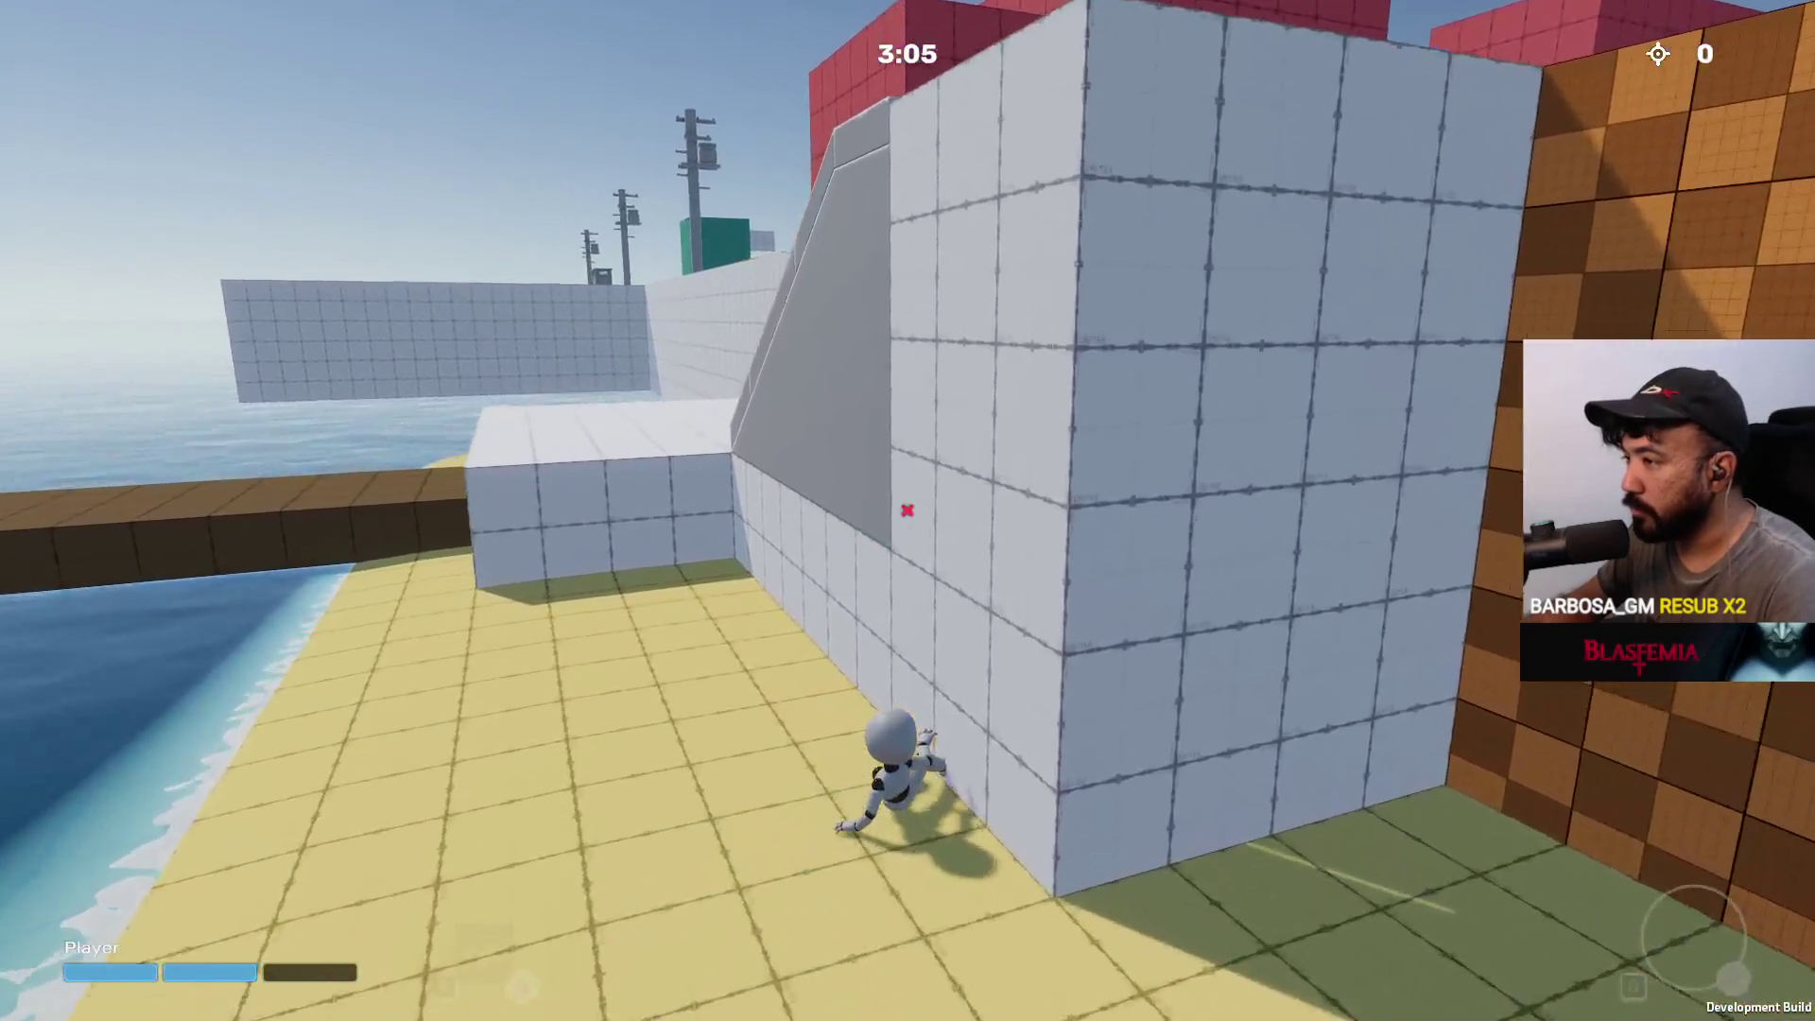
pyautogui.press('a')
# Open two orange chests on the pier to collect Shield Cells, releasing ninja smoke between them
pyautogui.press('w')
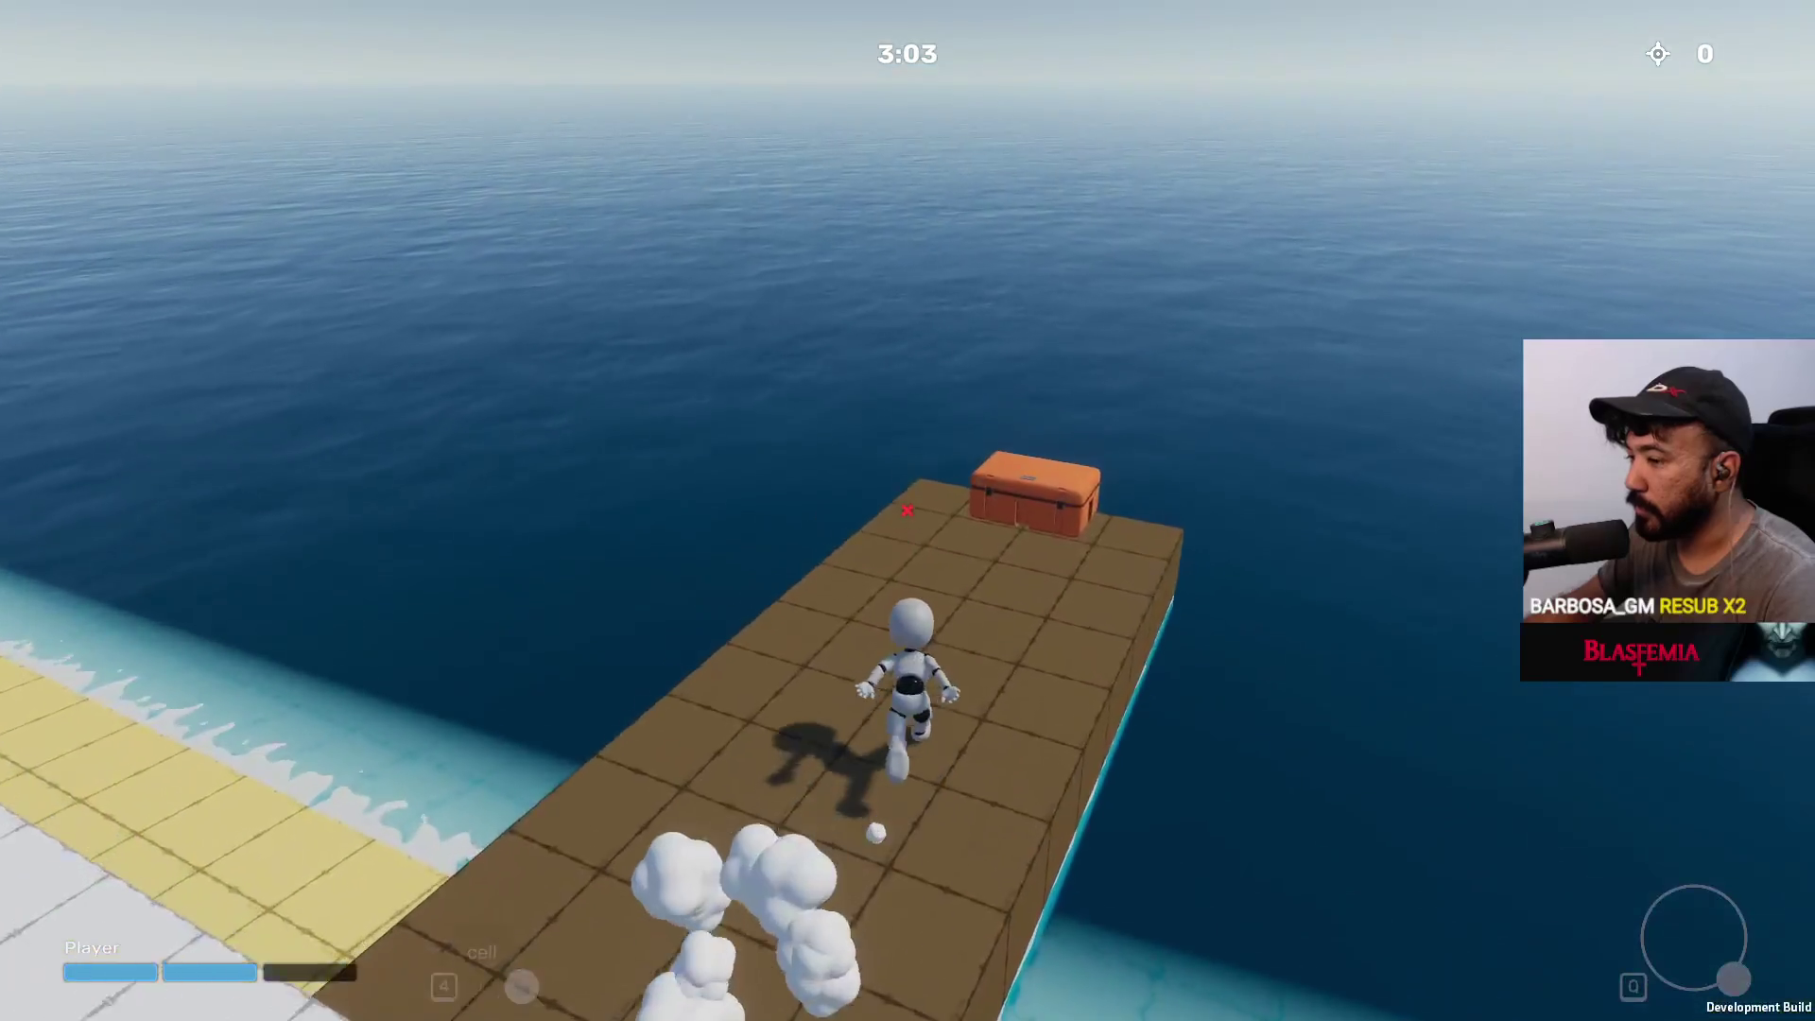
pyautogui.press('e')
pyautogui.press('e')
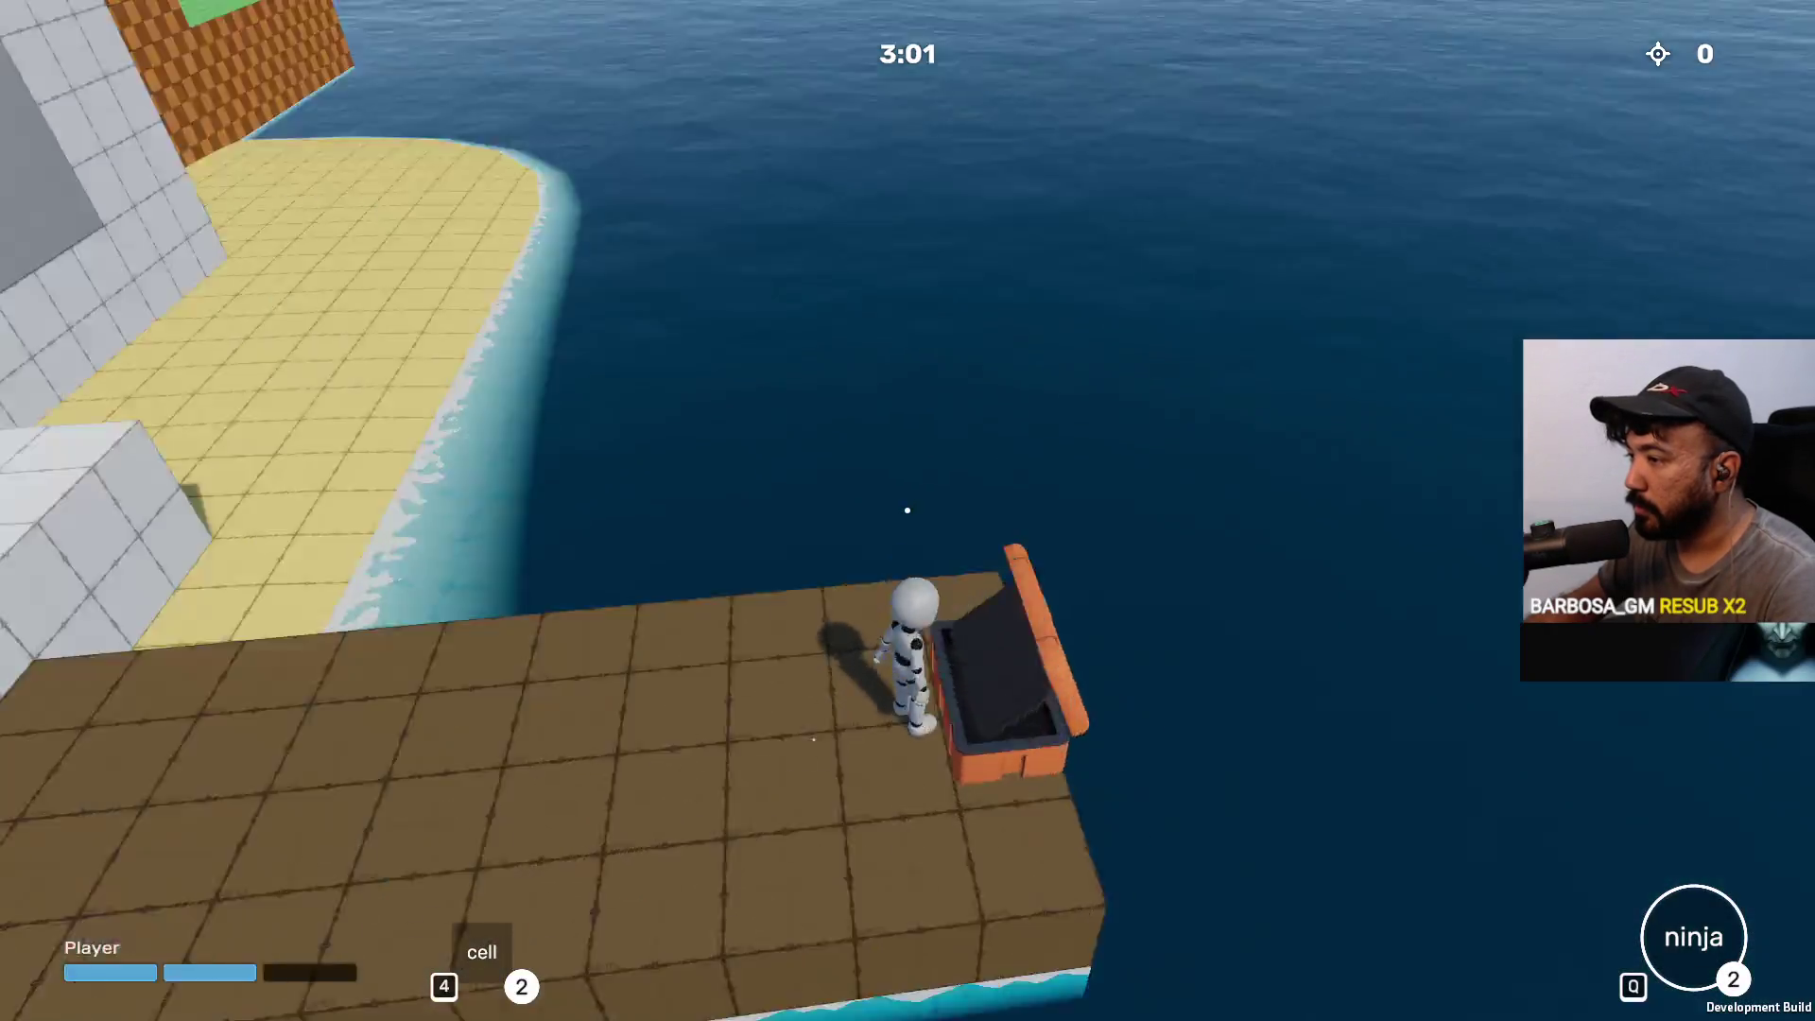
pyautogui.press('w')
pyautogui.press('q')
pyautogui.press('w')
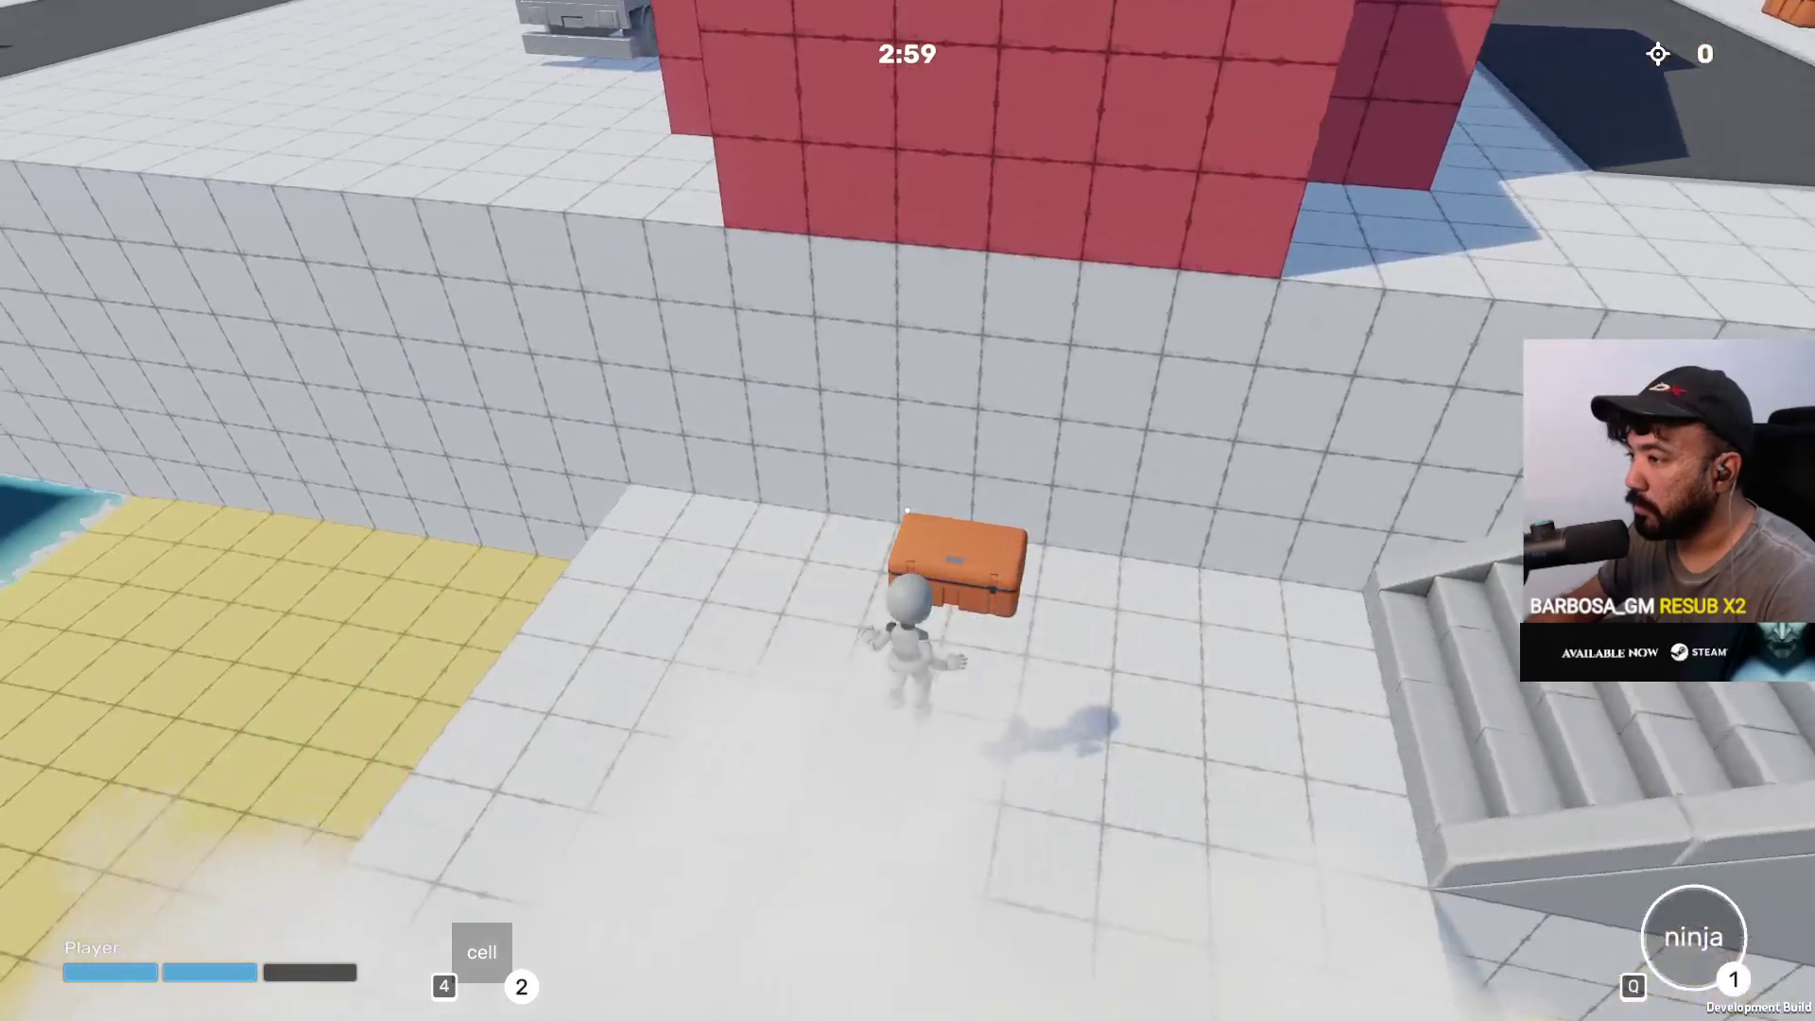
pyautogui.press('e')
pyautogui.press('e')
pyautogui.press('e')
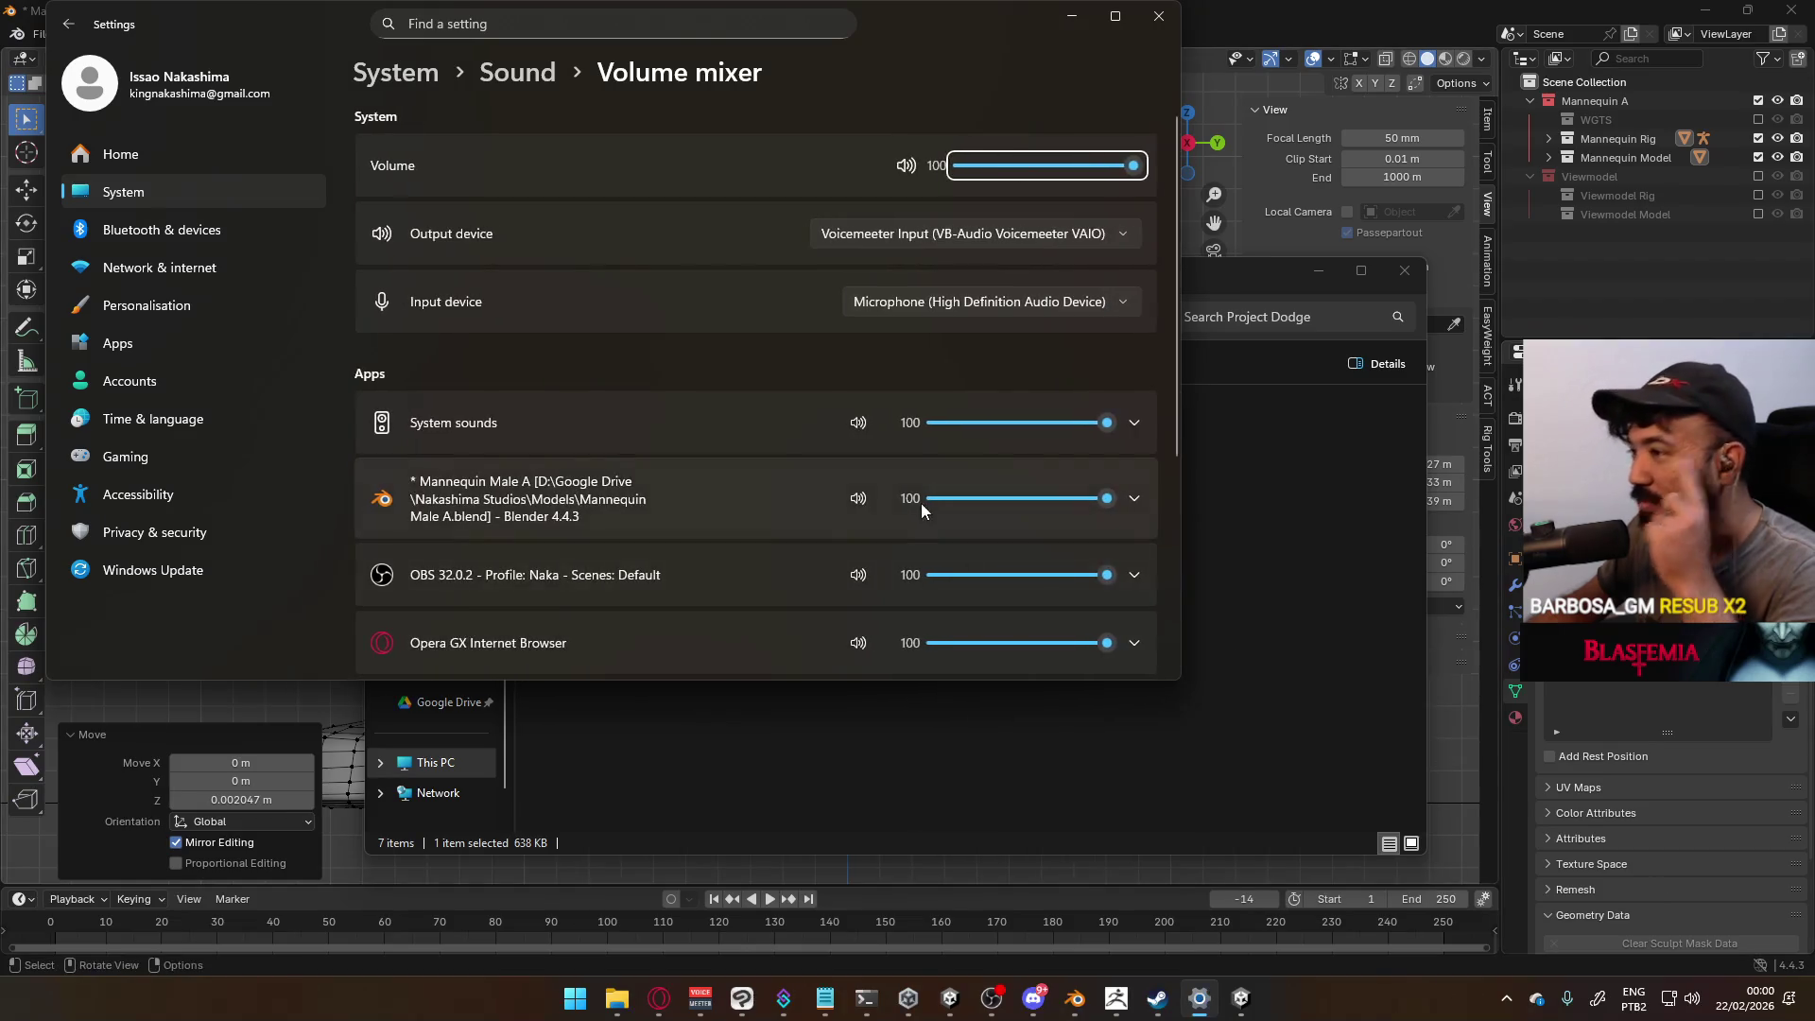
# Alt+Tab to the YouTube browser and back, then pause the game with Esc
pyautogui.scroll(-3, 880, 503)
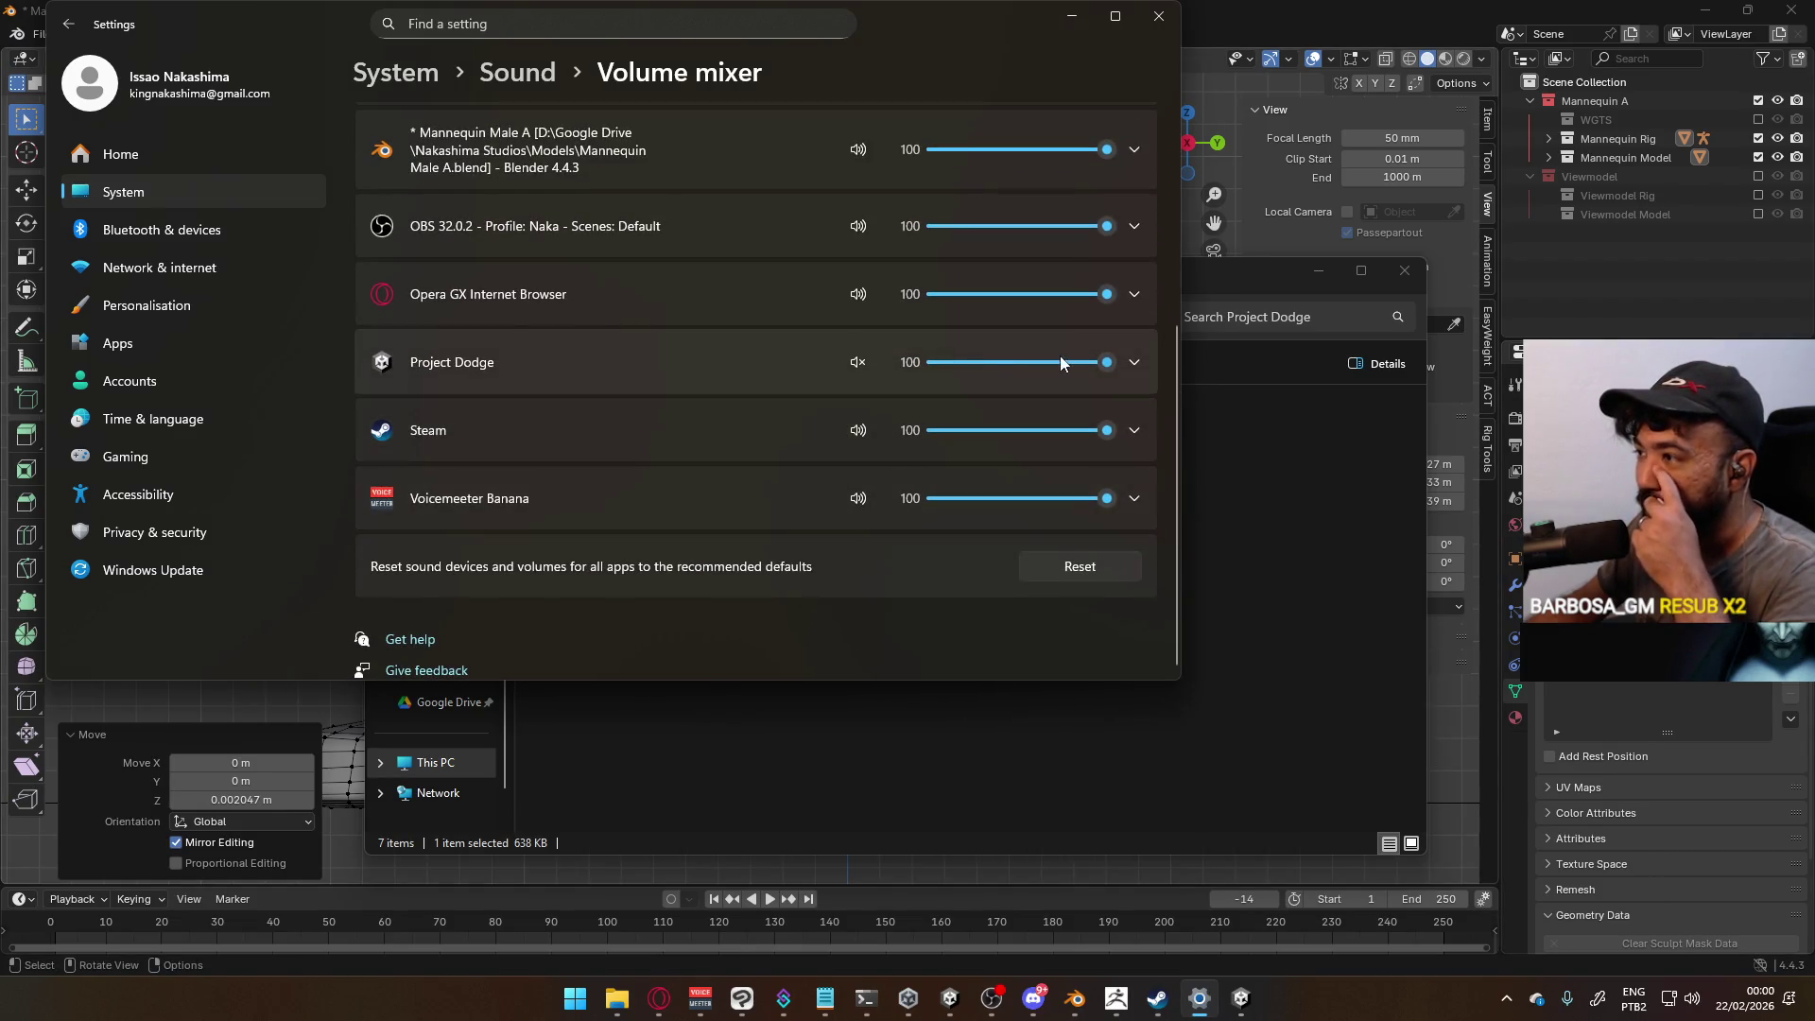
pyautogui.hotkey('alt', 'Tab')
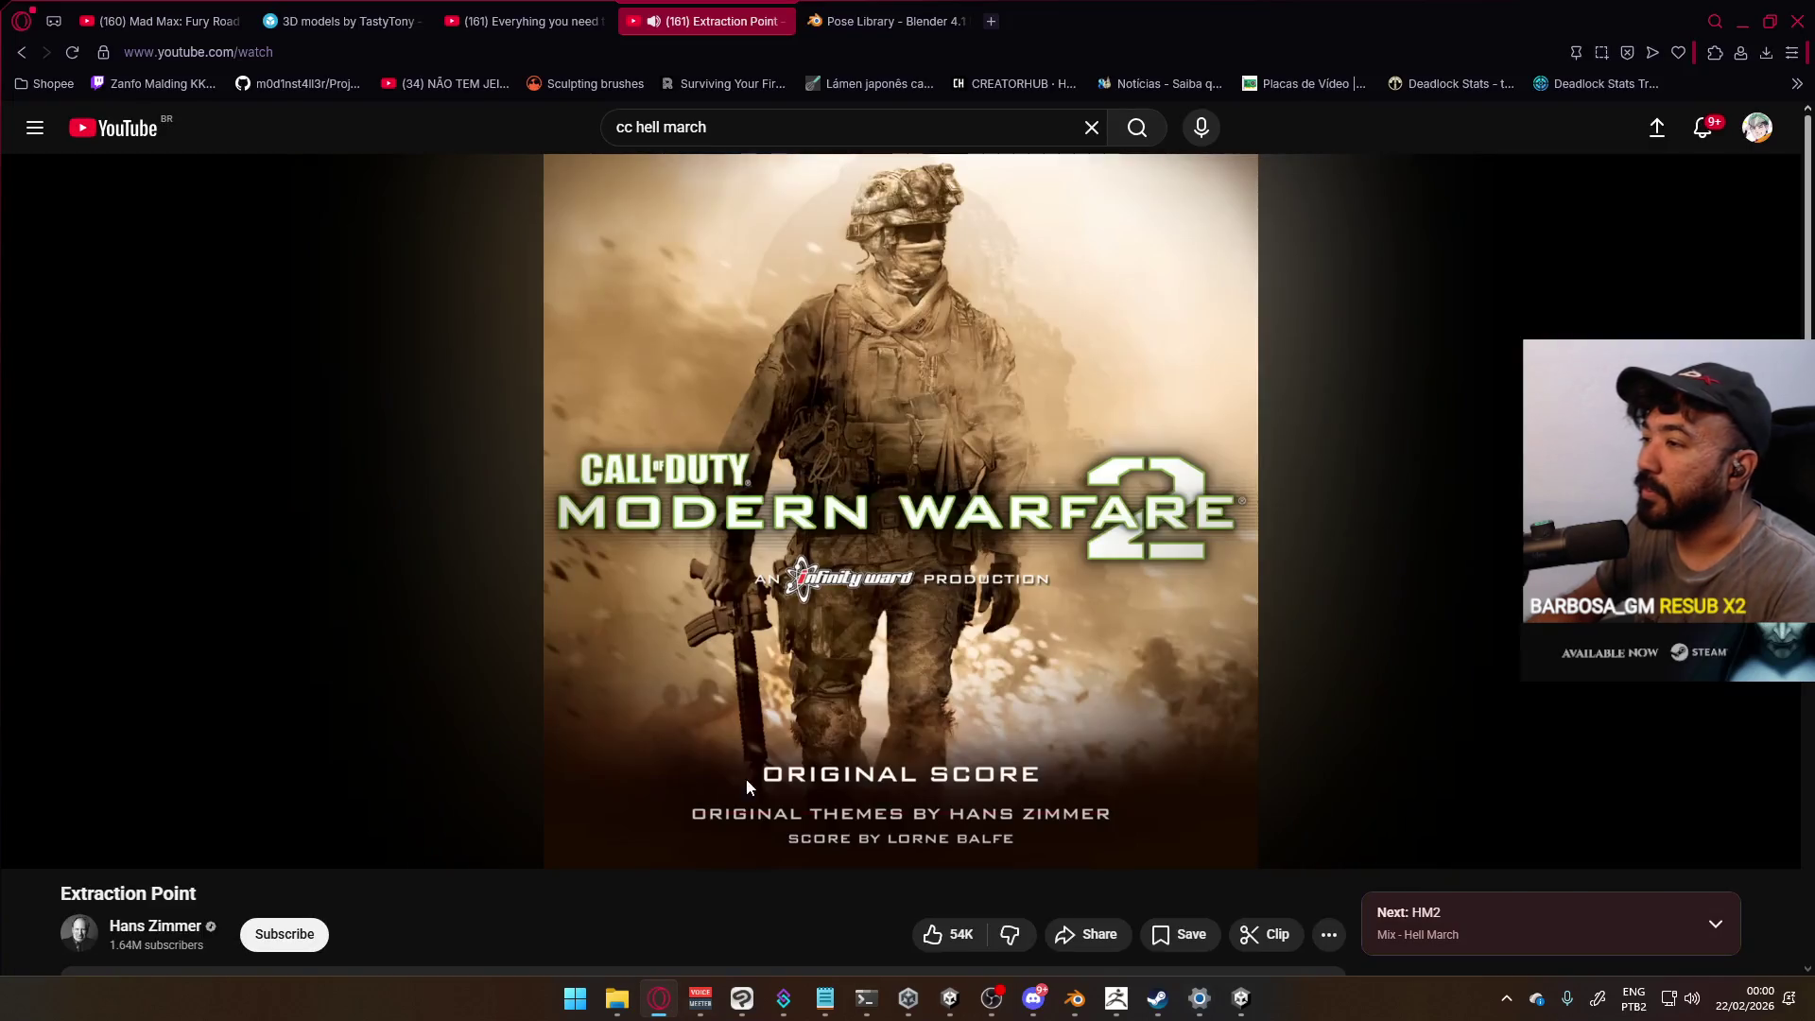
pyautogui.hotkey('alt', 'Tab')
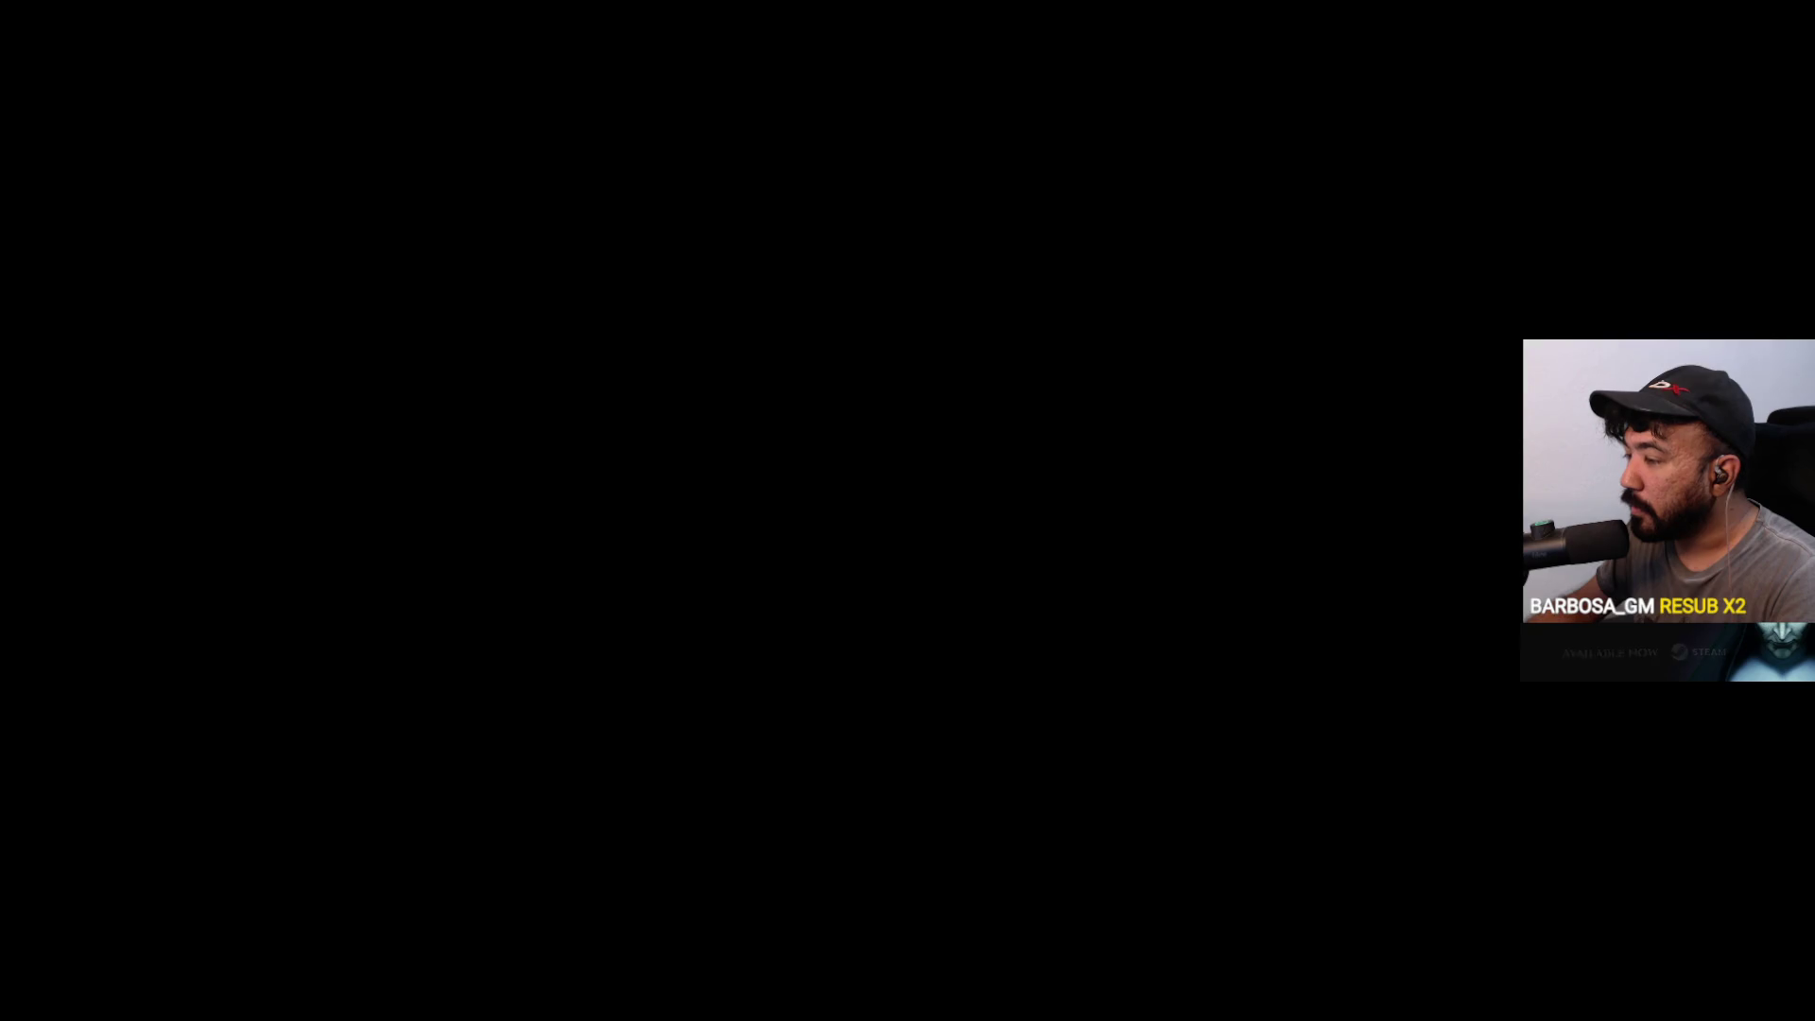
pyautogui.press('Escape')
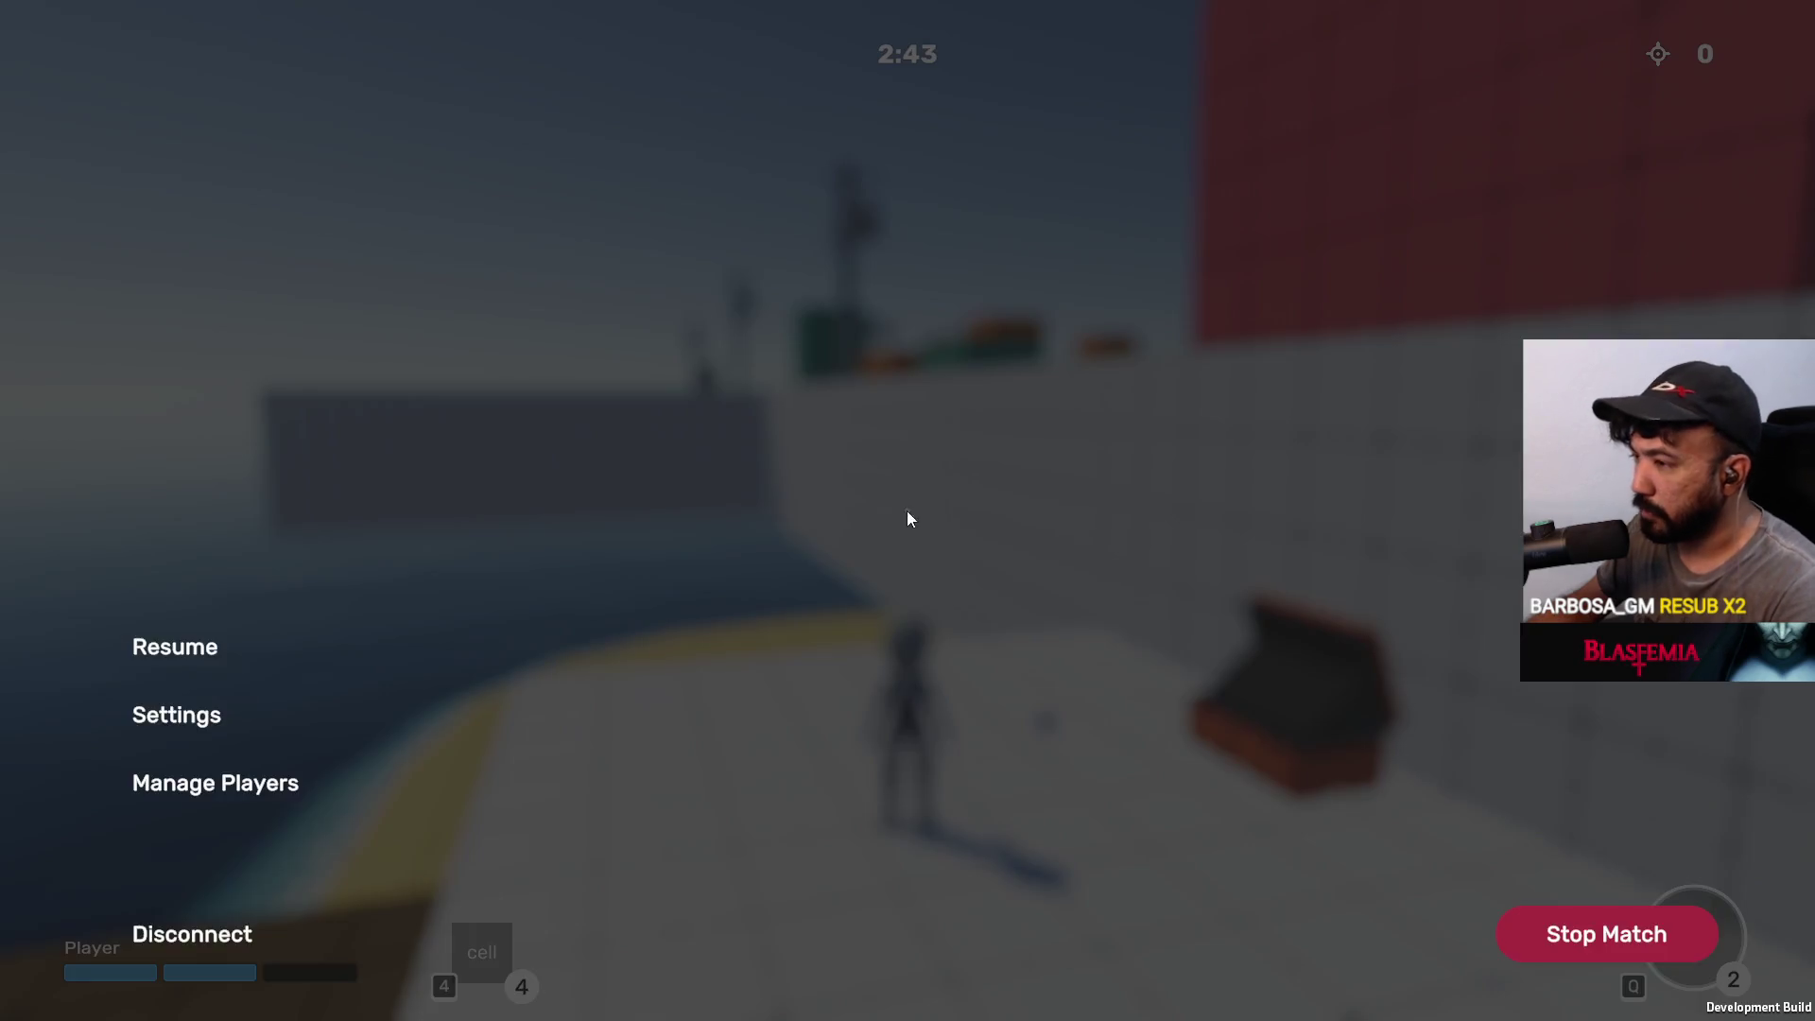
# View the in-game audio volume settings, then resume the match
pyautogui.click(189, 713)
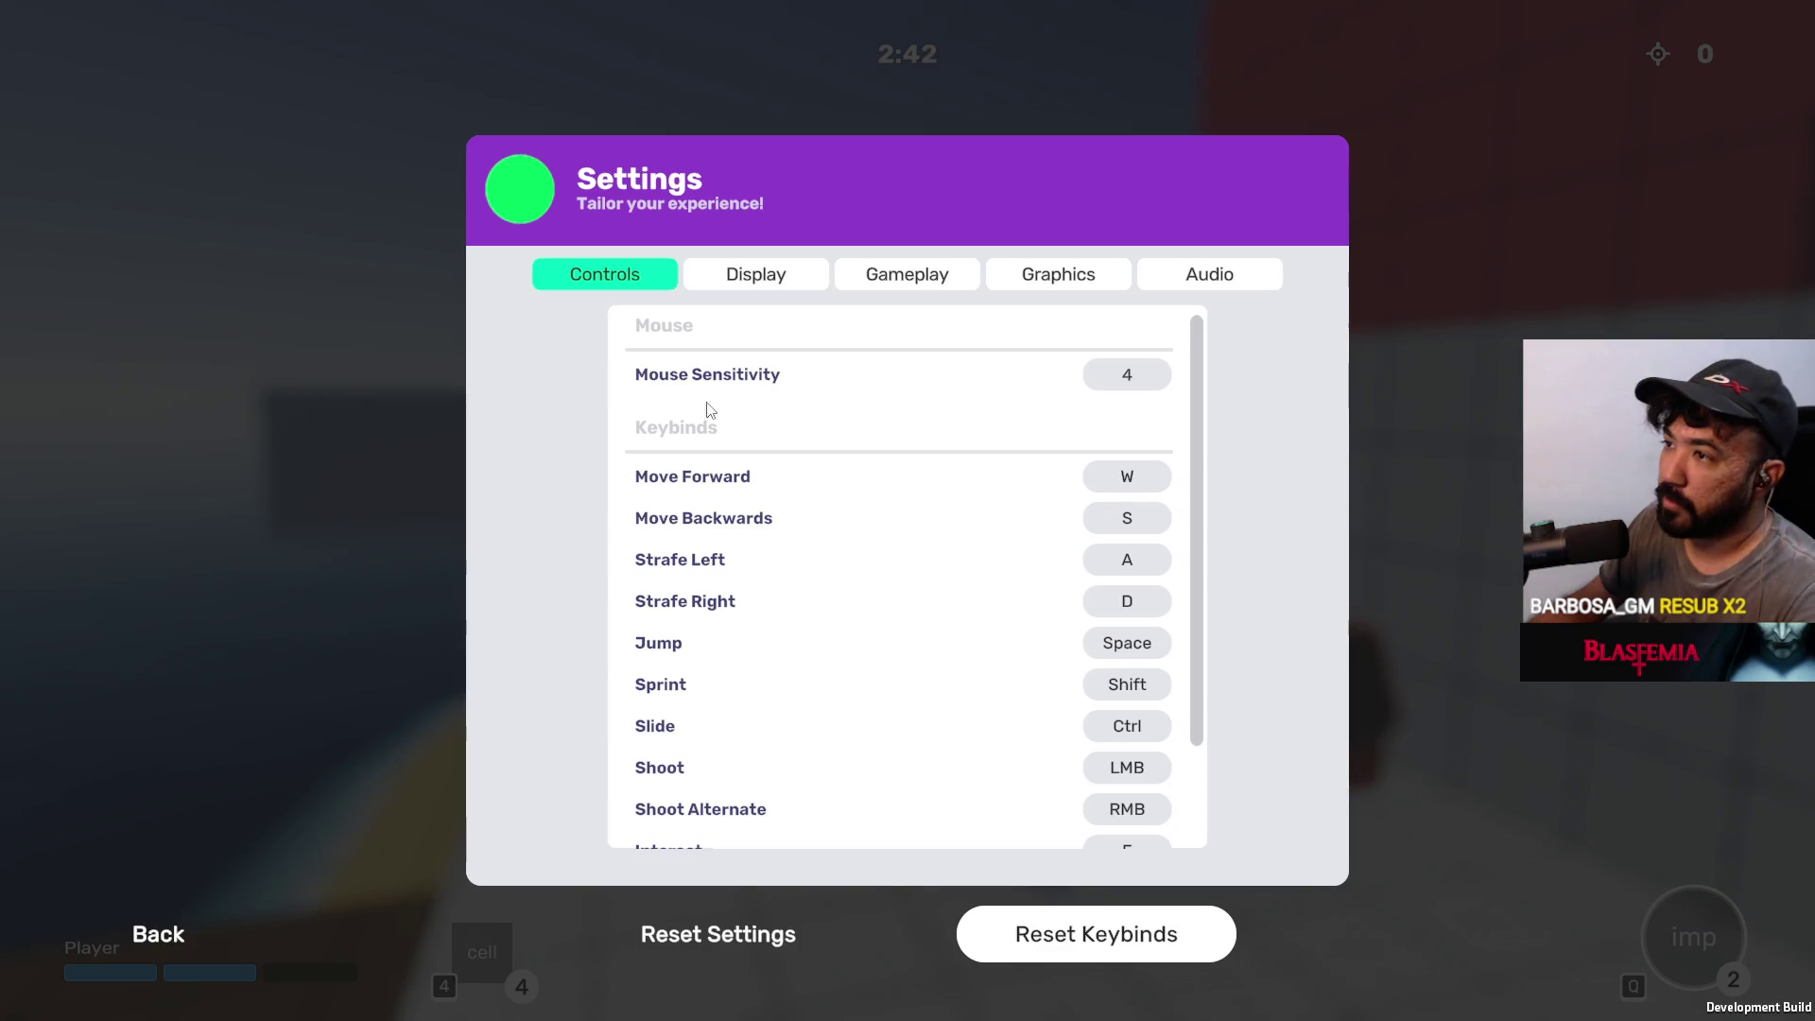
pyautogui.click(1208, 275)
pyautogui.press('Escape')
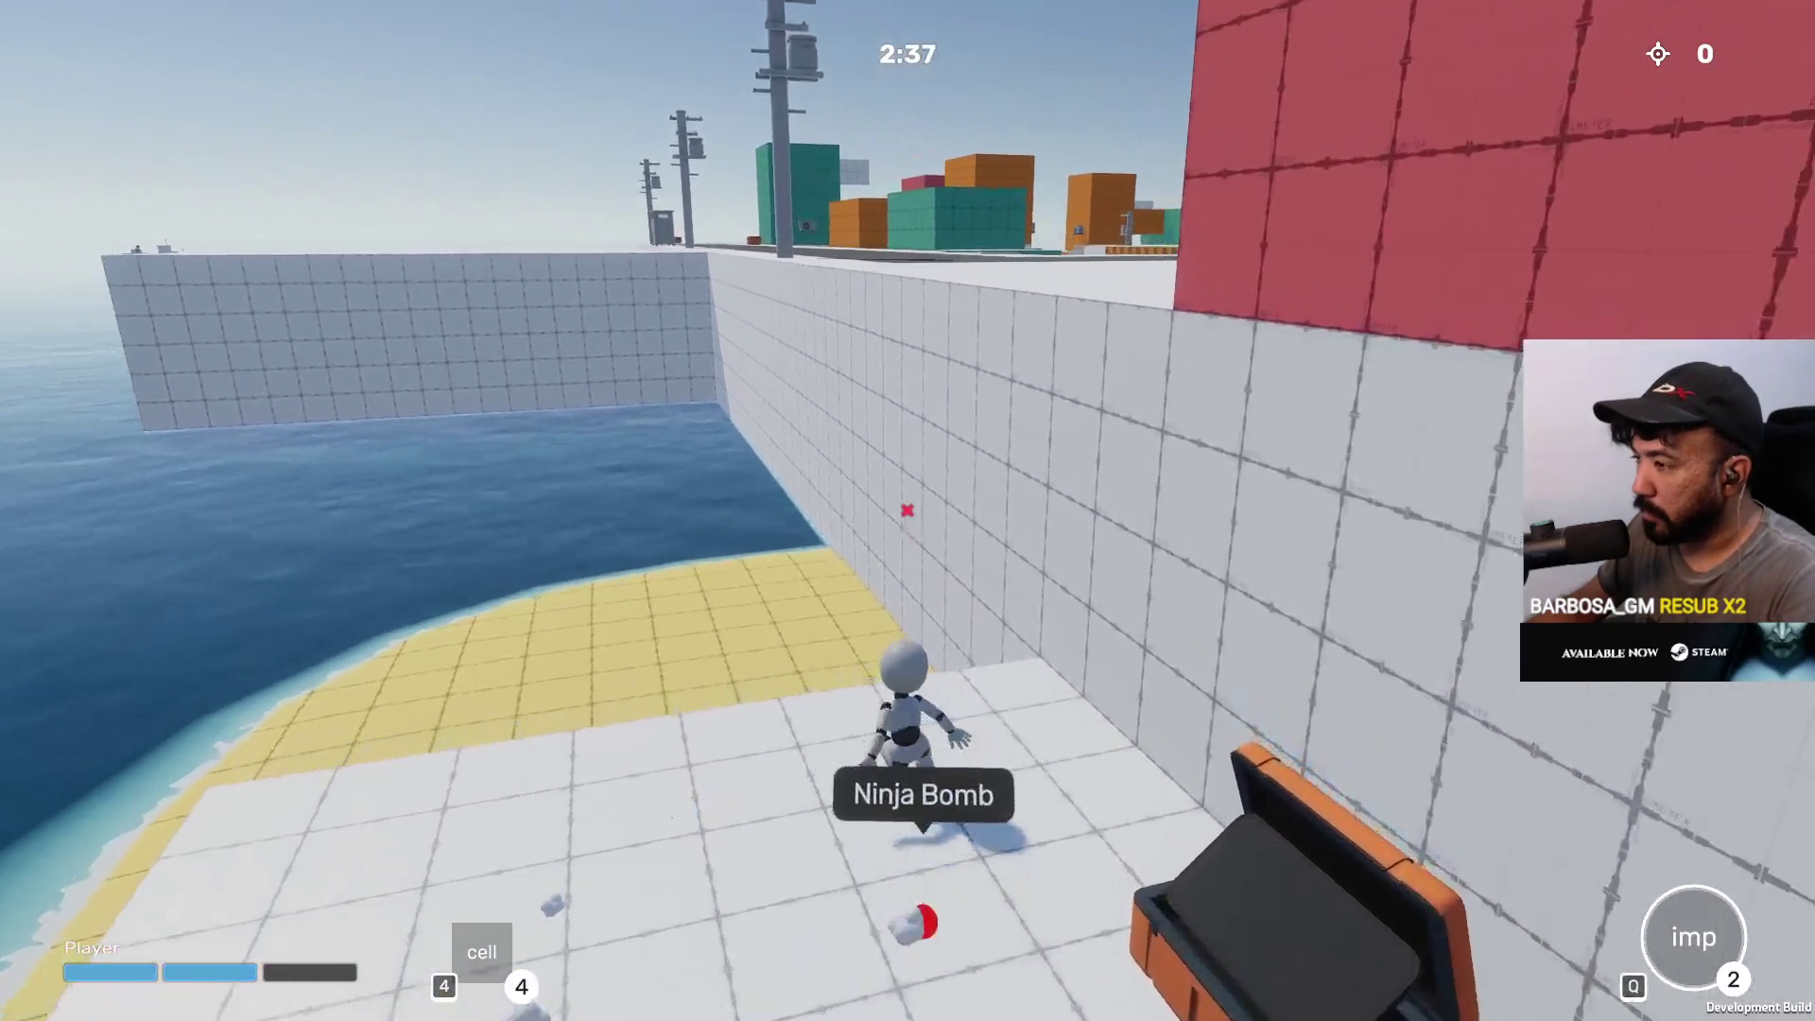
# Climb the seawall out of the water, run along it and down the stairs to the road
pyautogui.press('space')
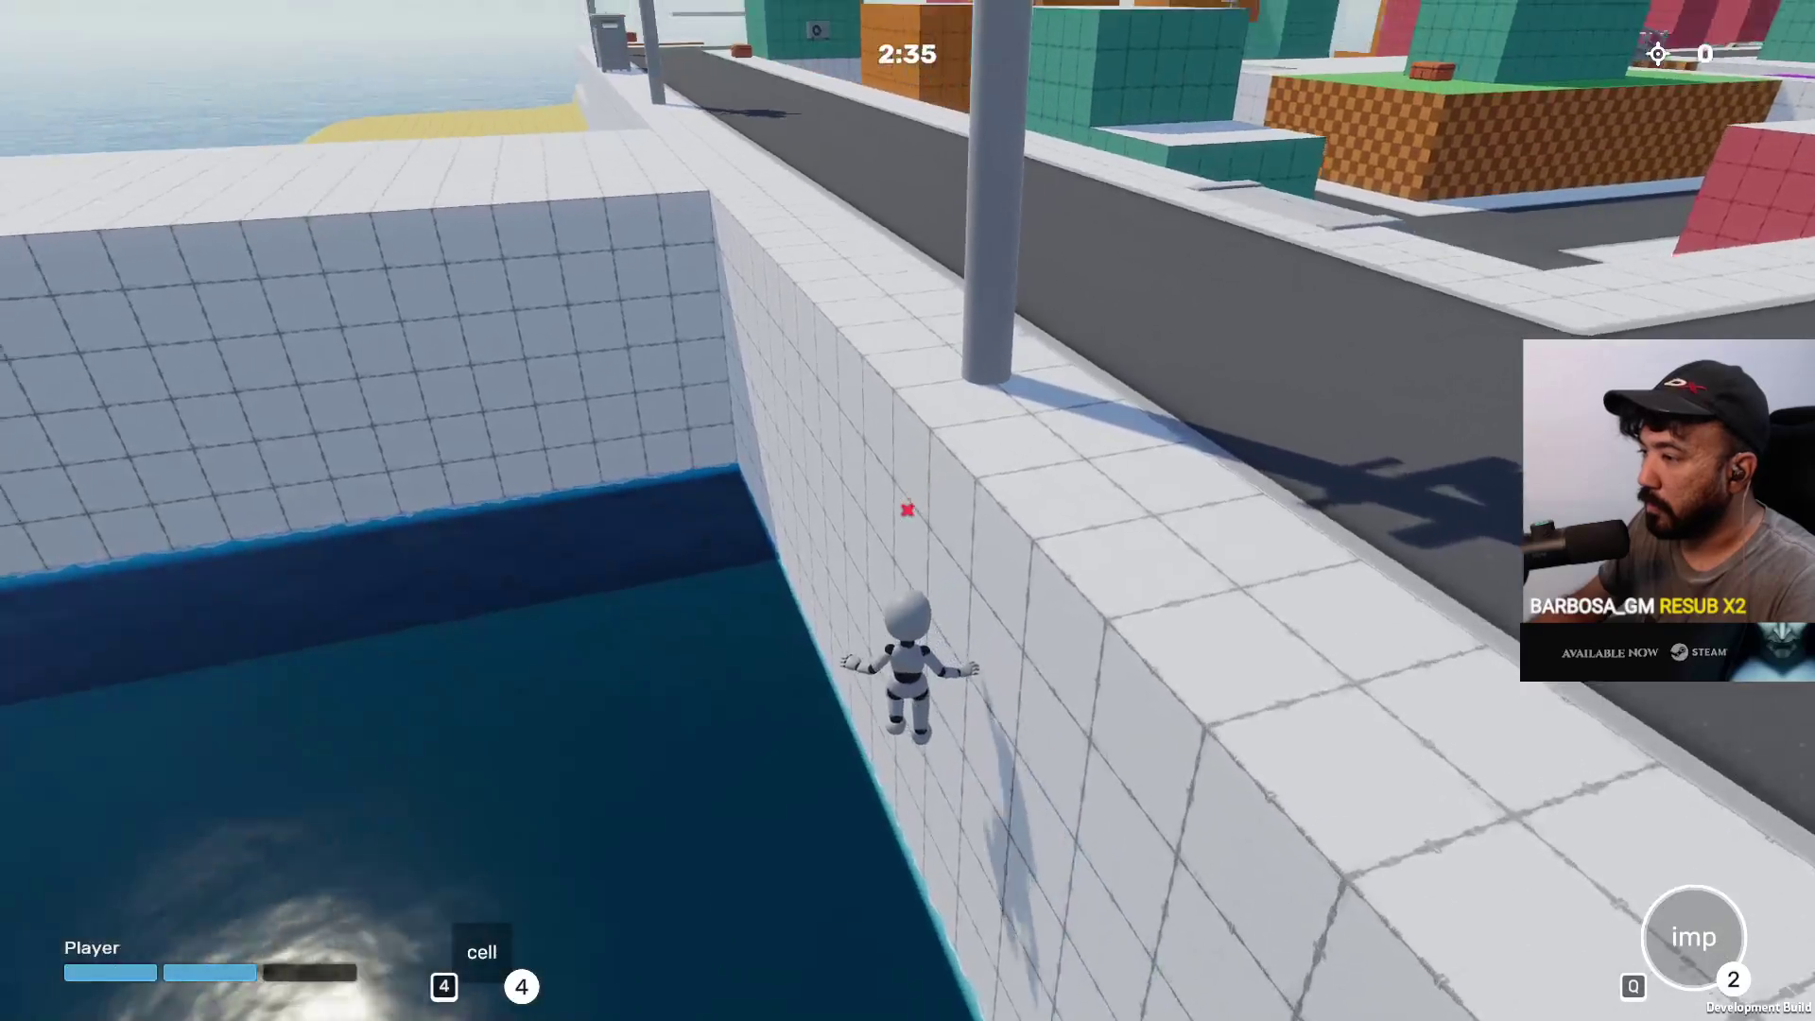
pyautogui.press('w')
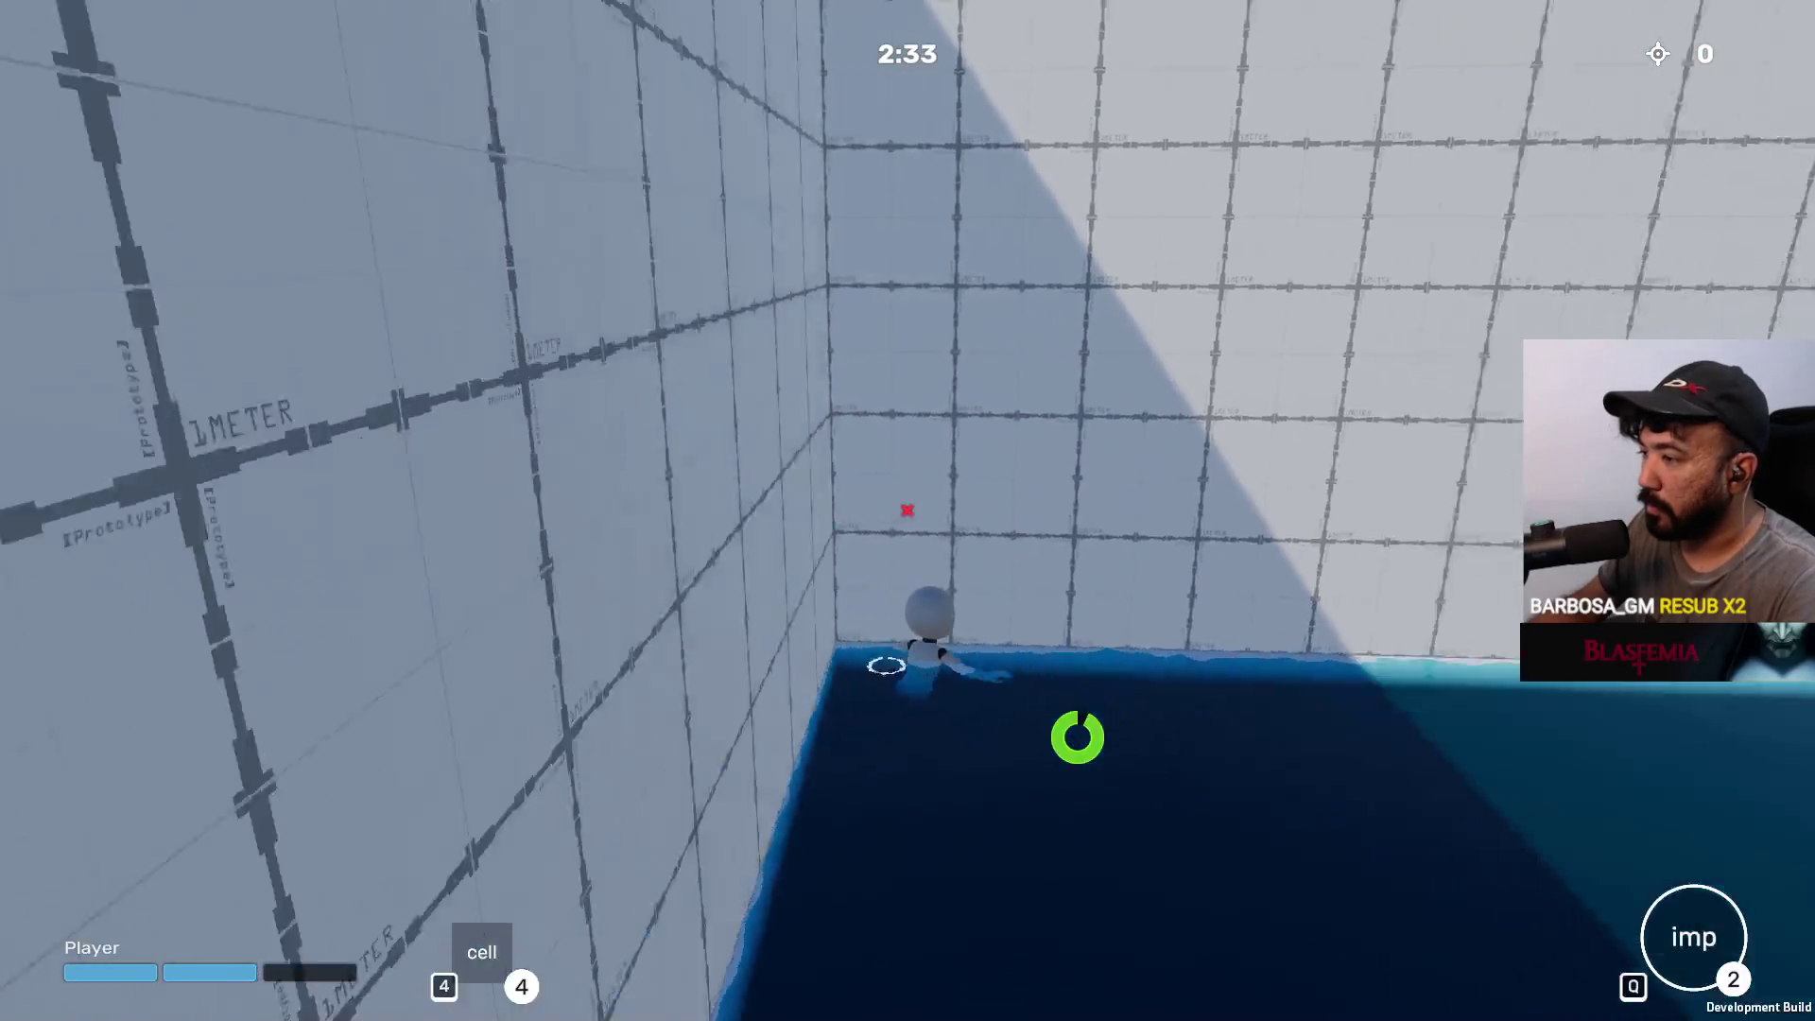
pyautogui.press('w')
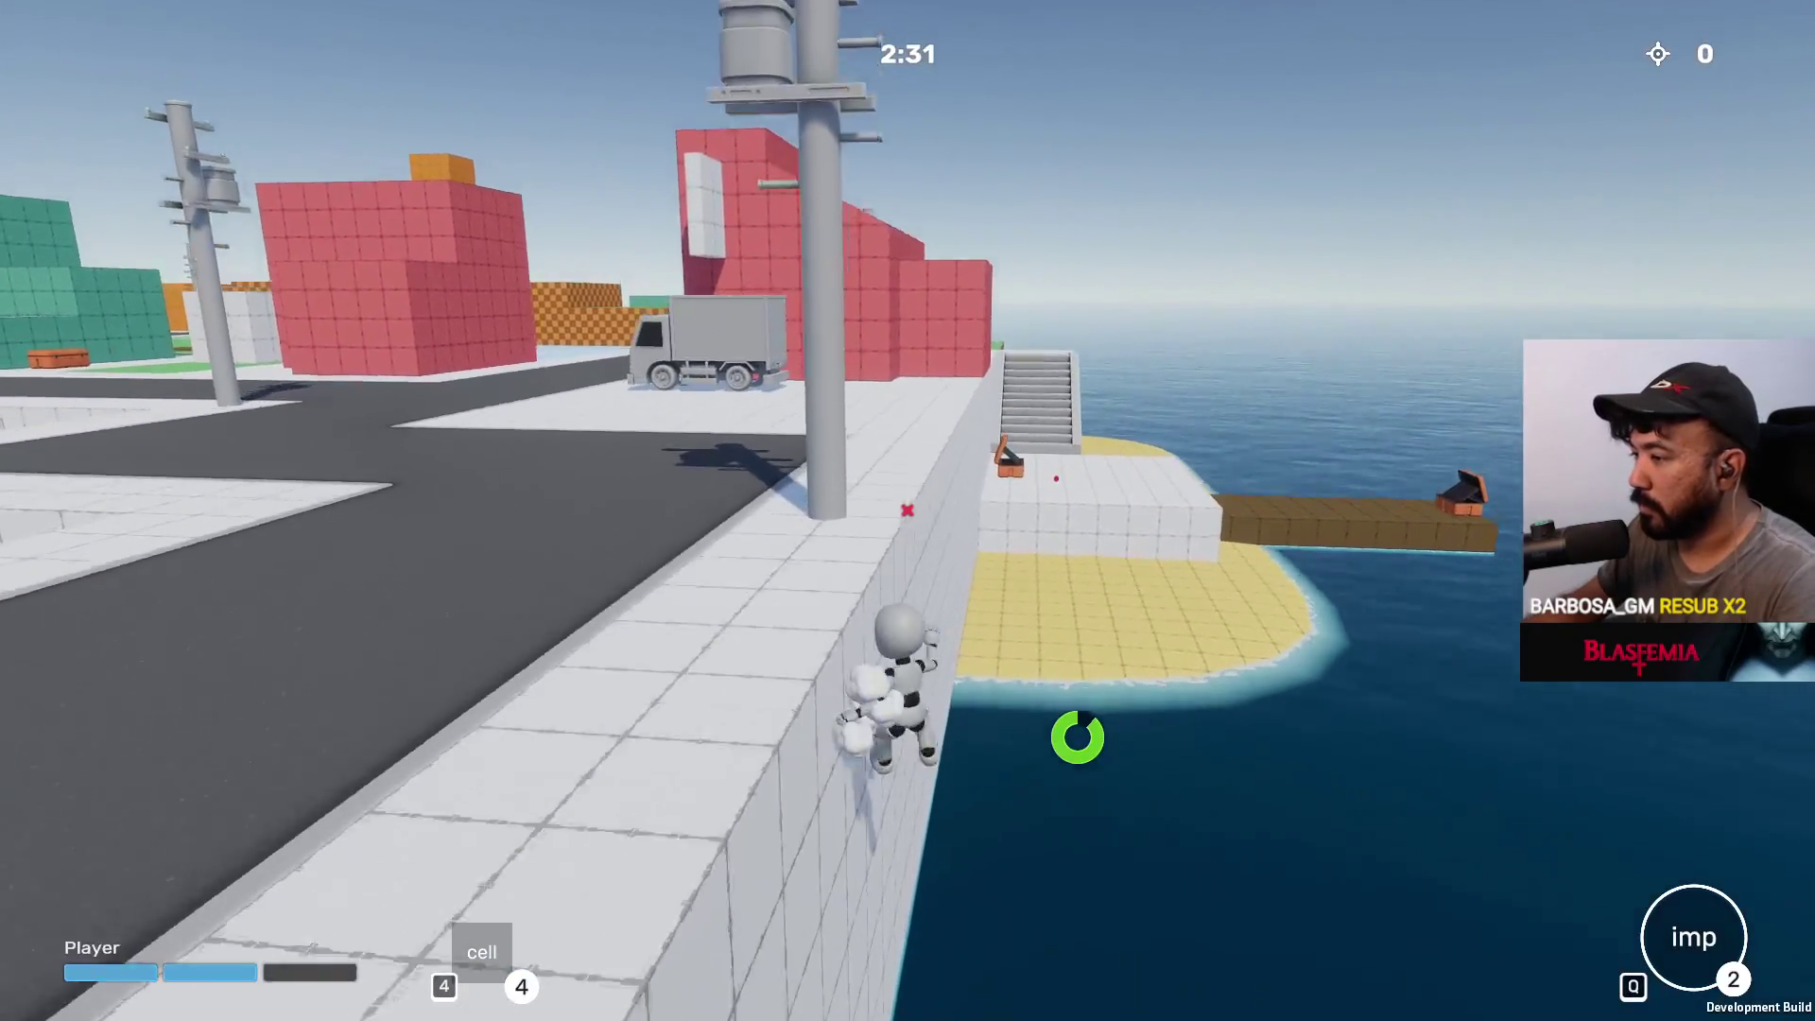
pyautogui.press('w')
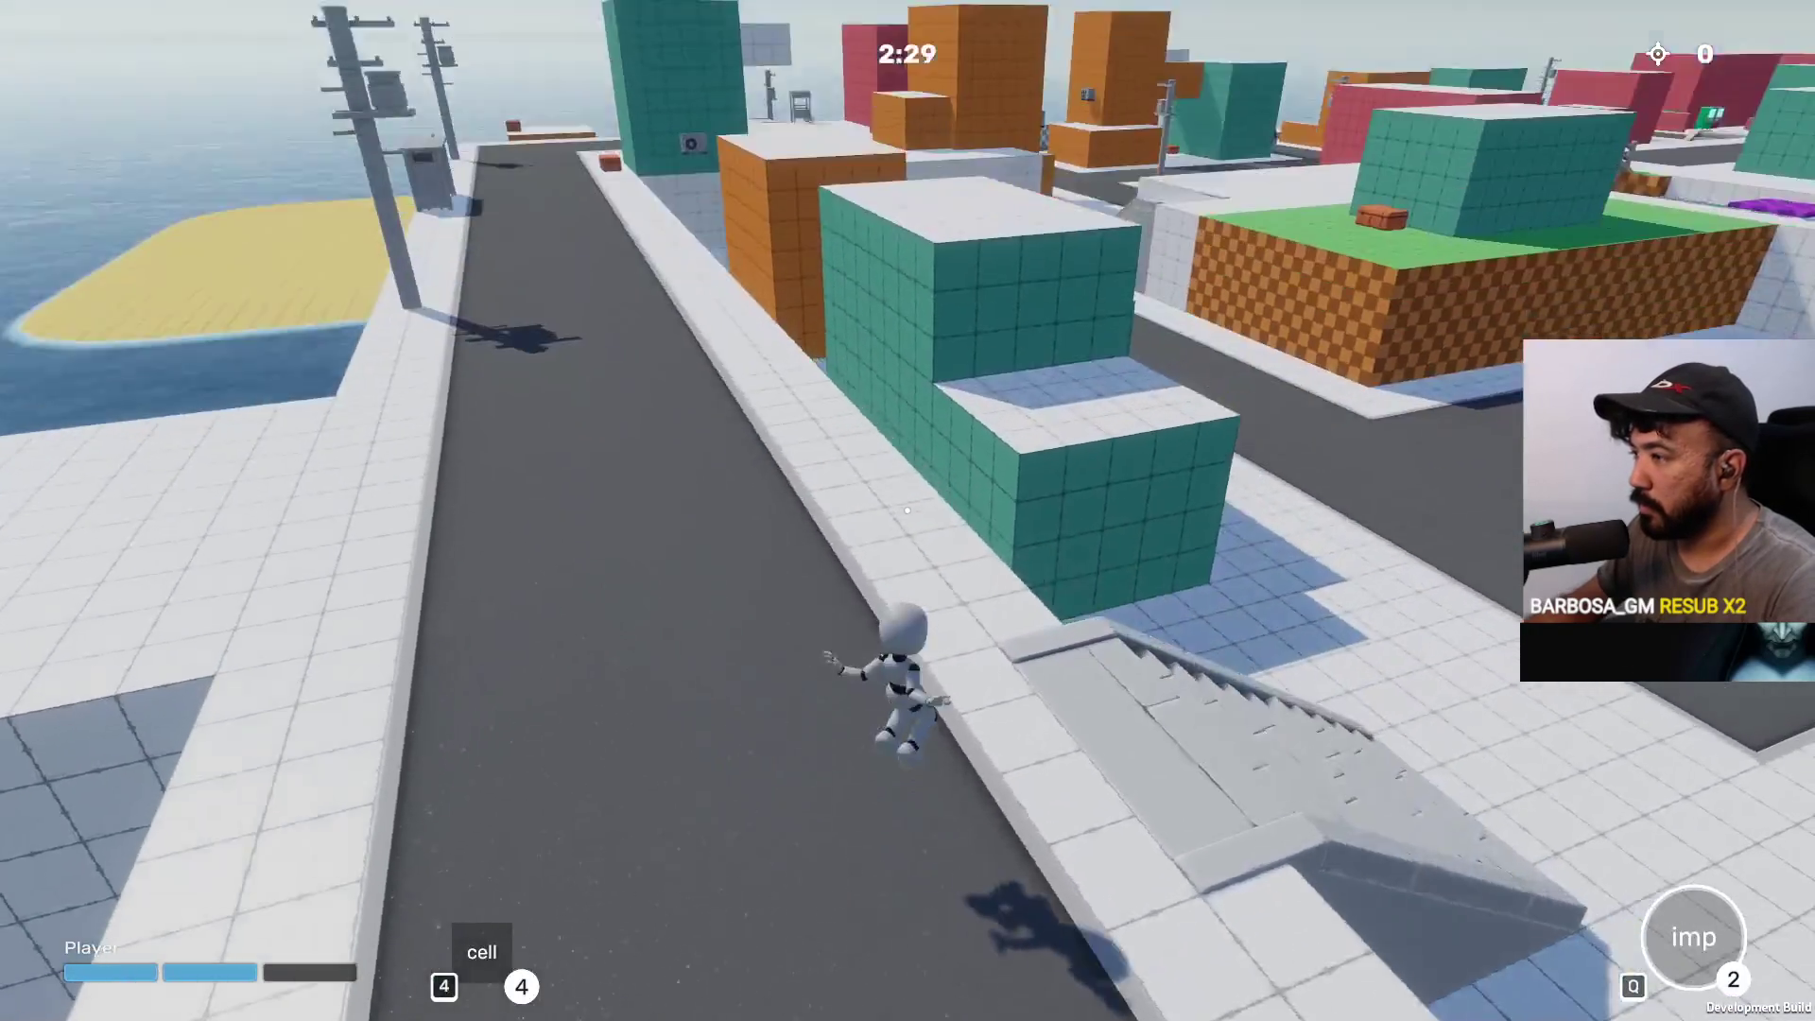
pyautogui.press('w')
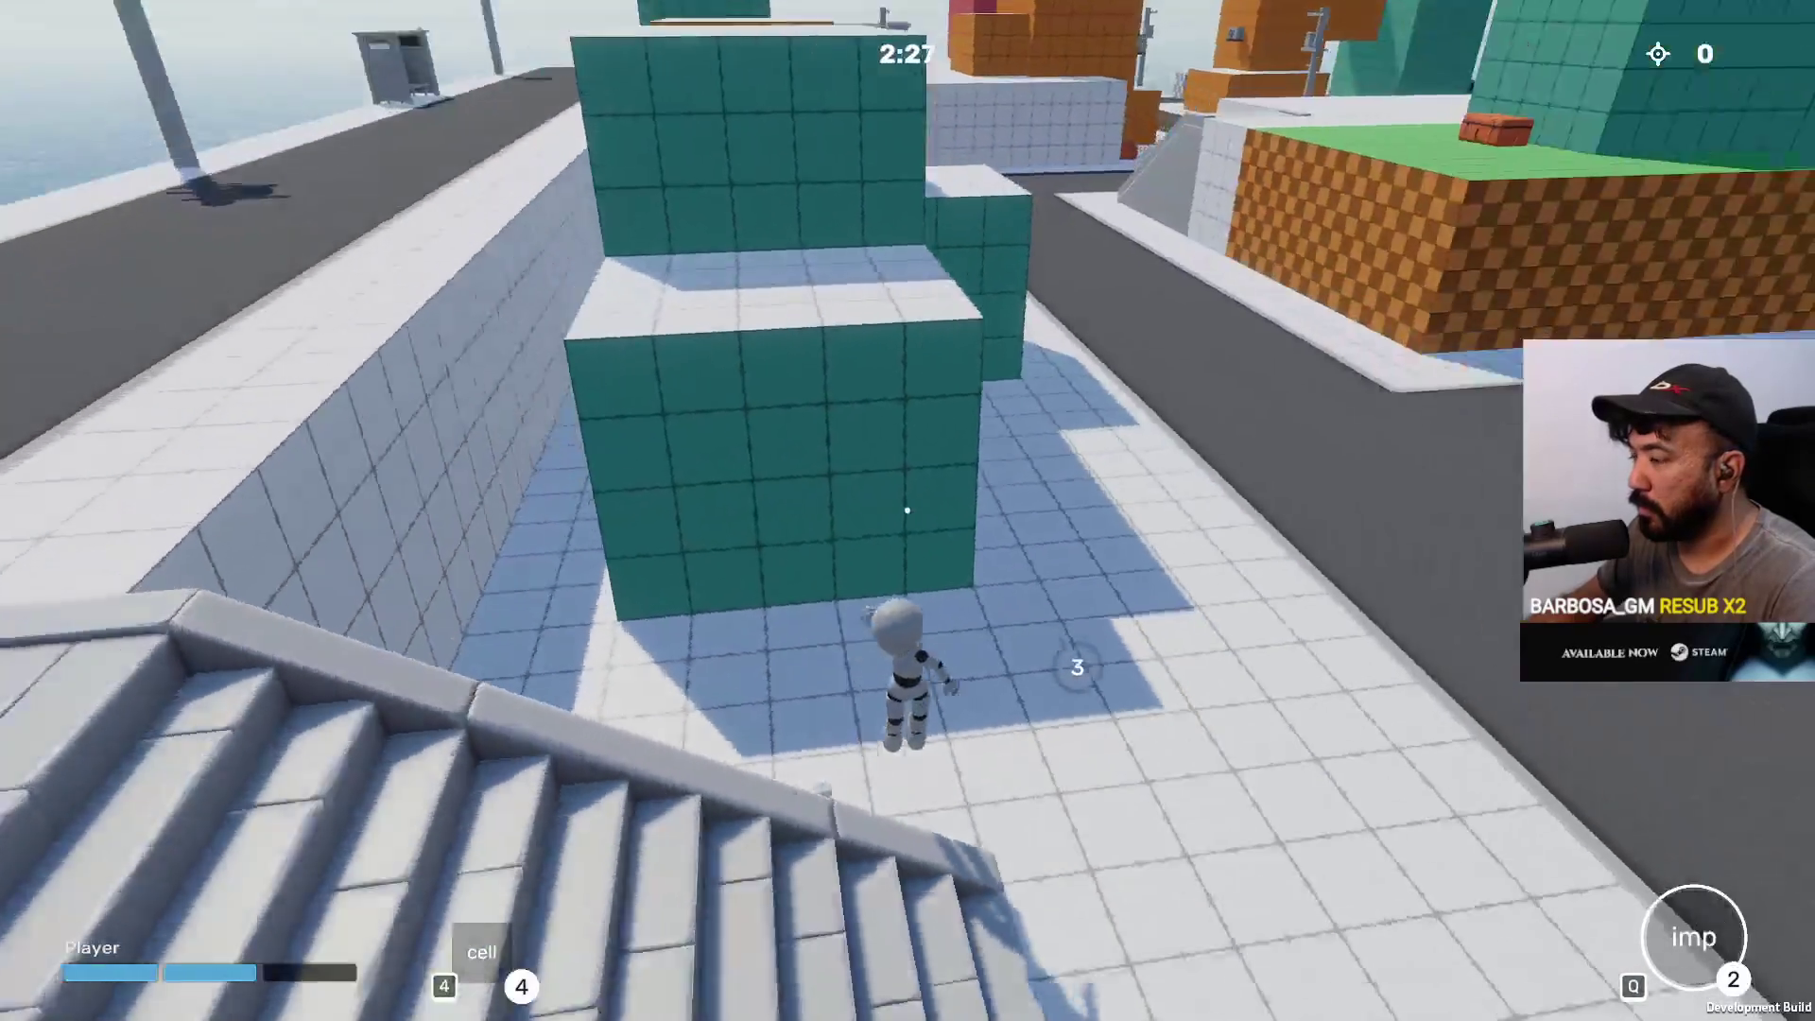
pyautogui.press('w')
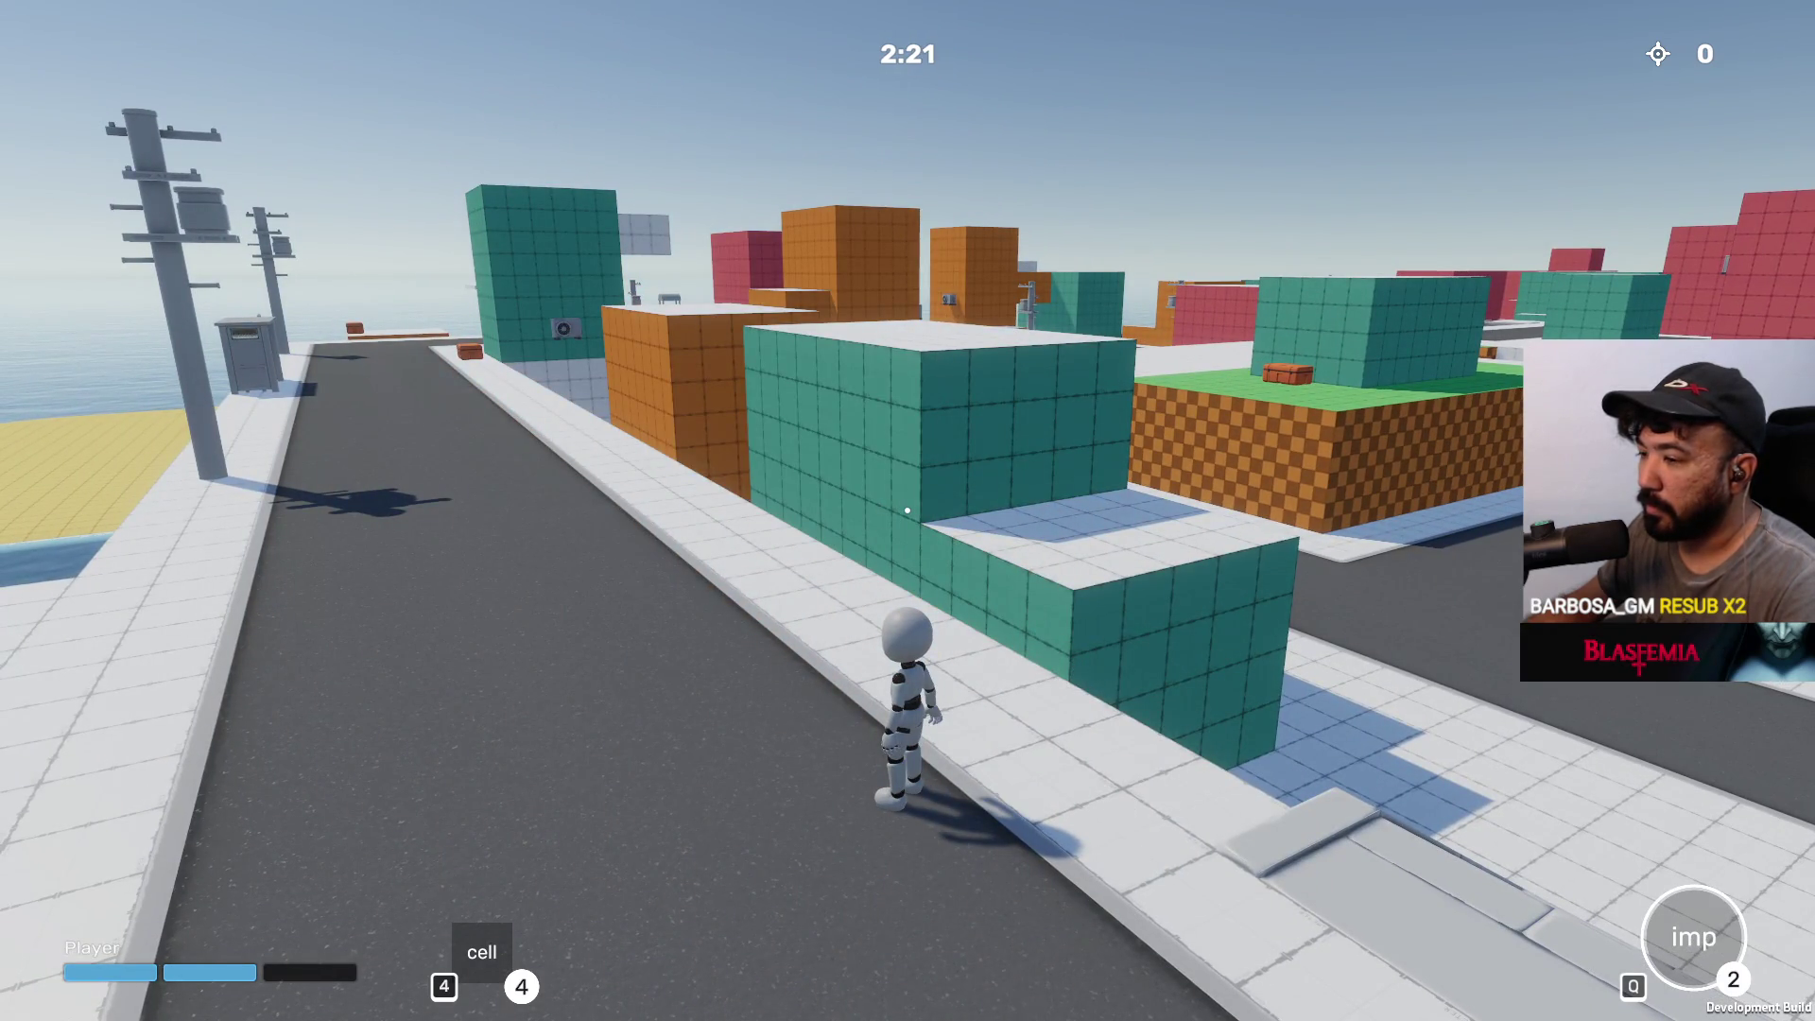
# Fire the imp ability twice along the road, jumping, then run into the water
pyautogui.press('q')
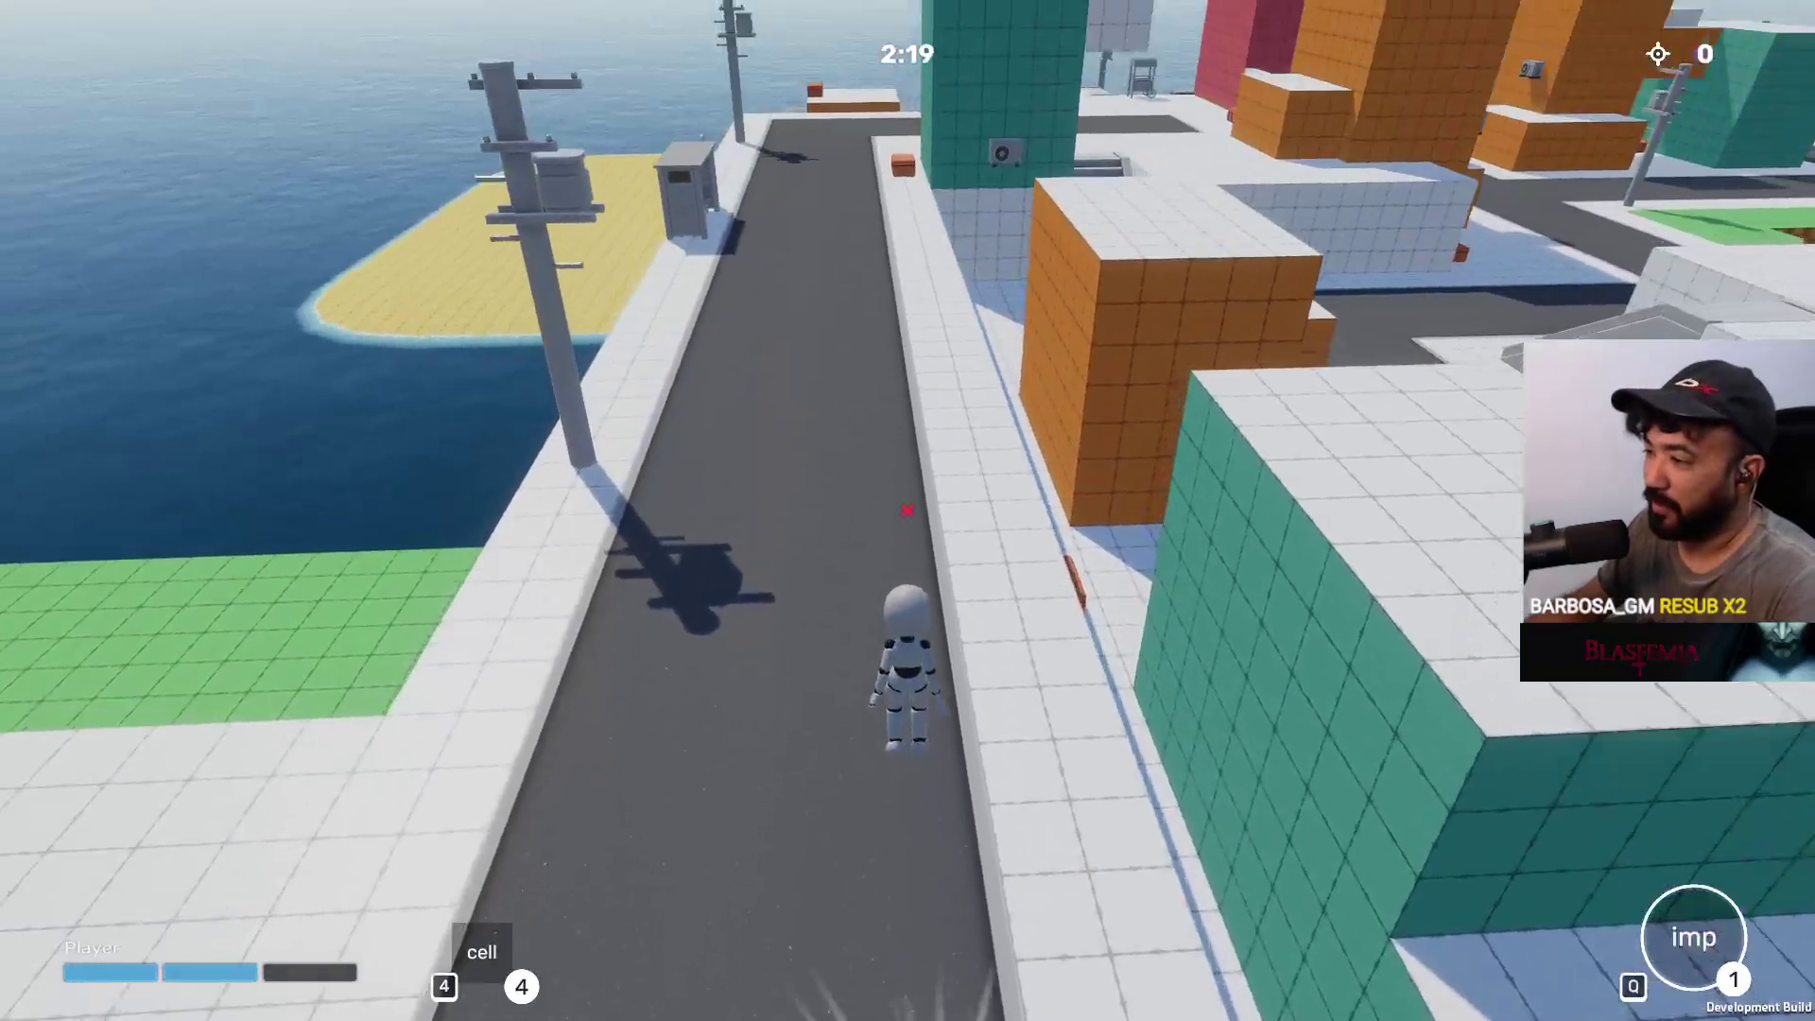
pyautogui.press('w')
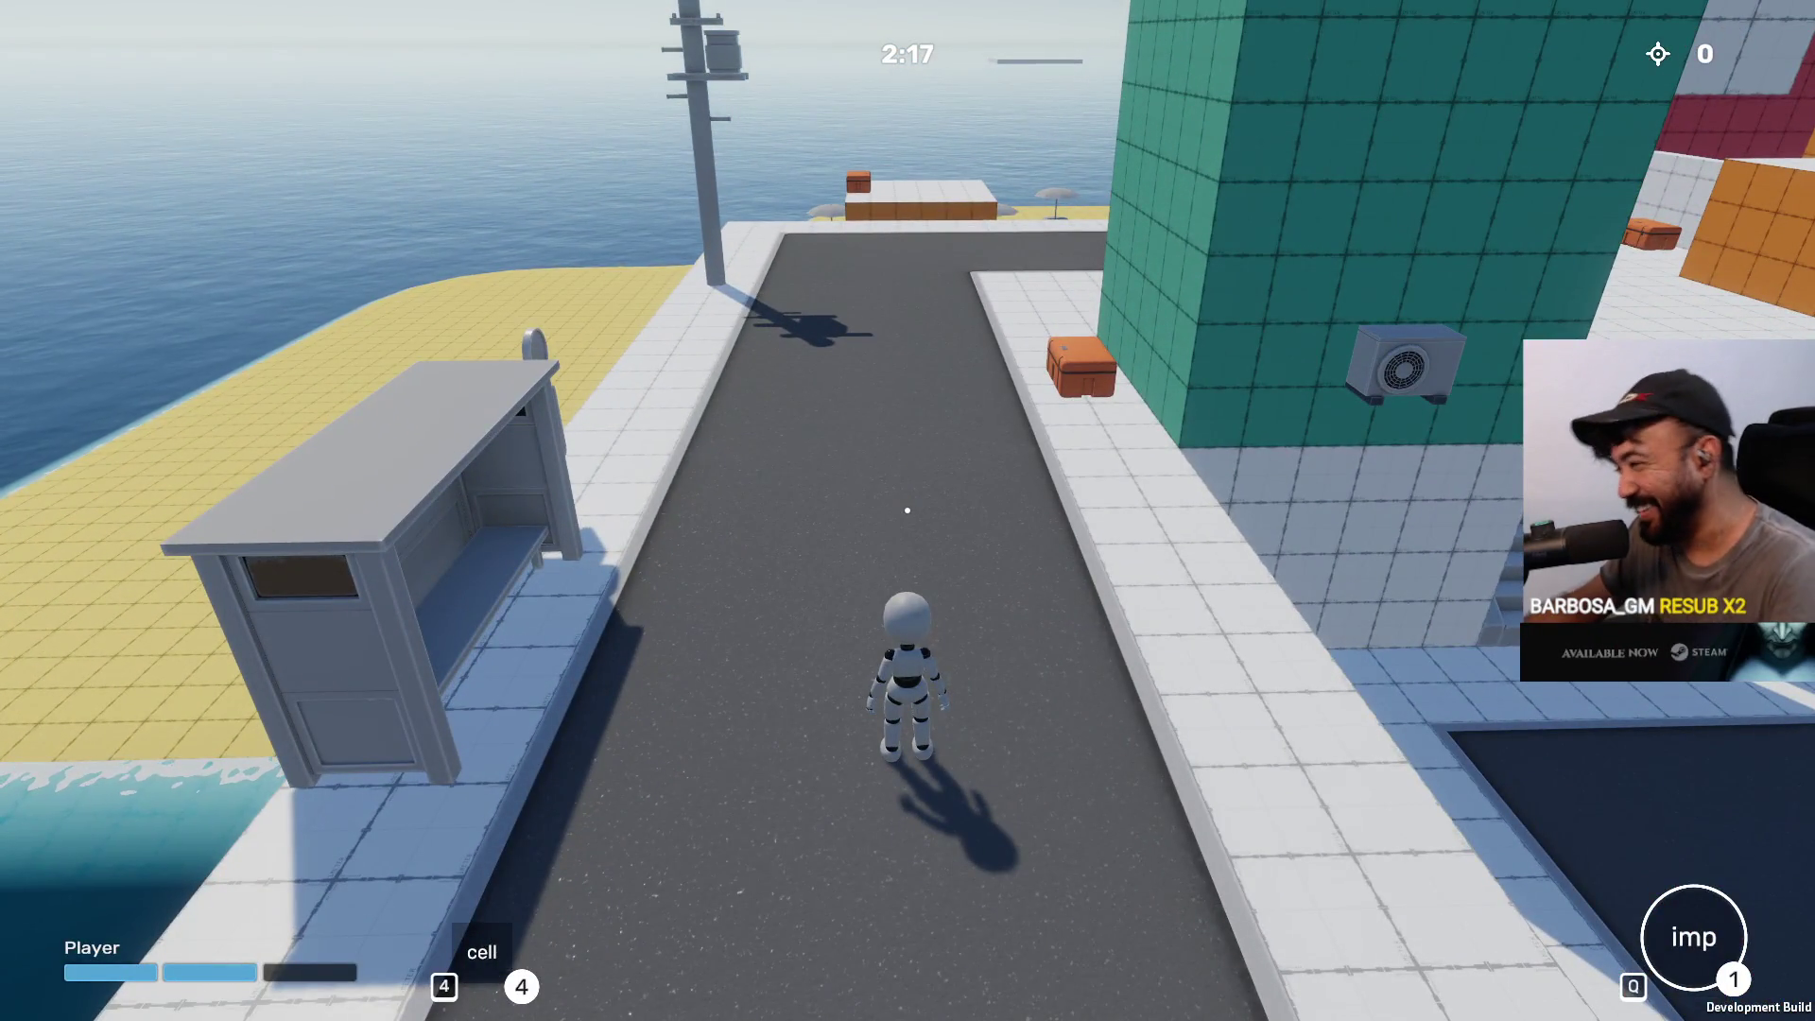
pyautogui.press('w')
pyautogui.press('space')
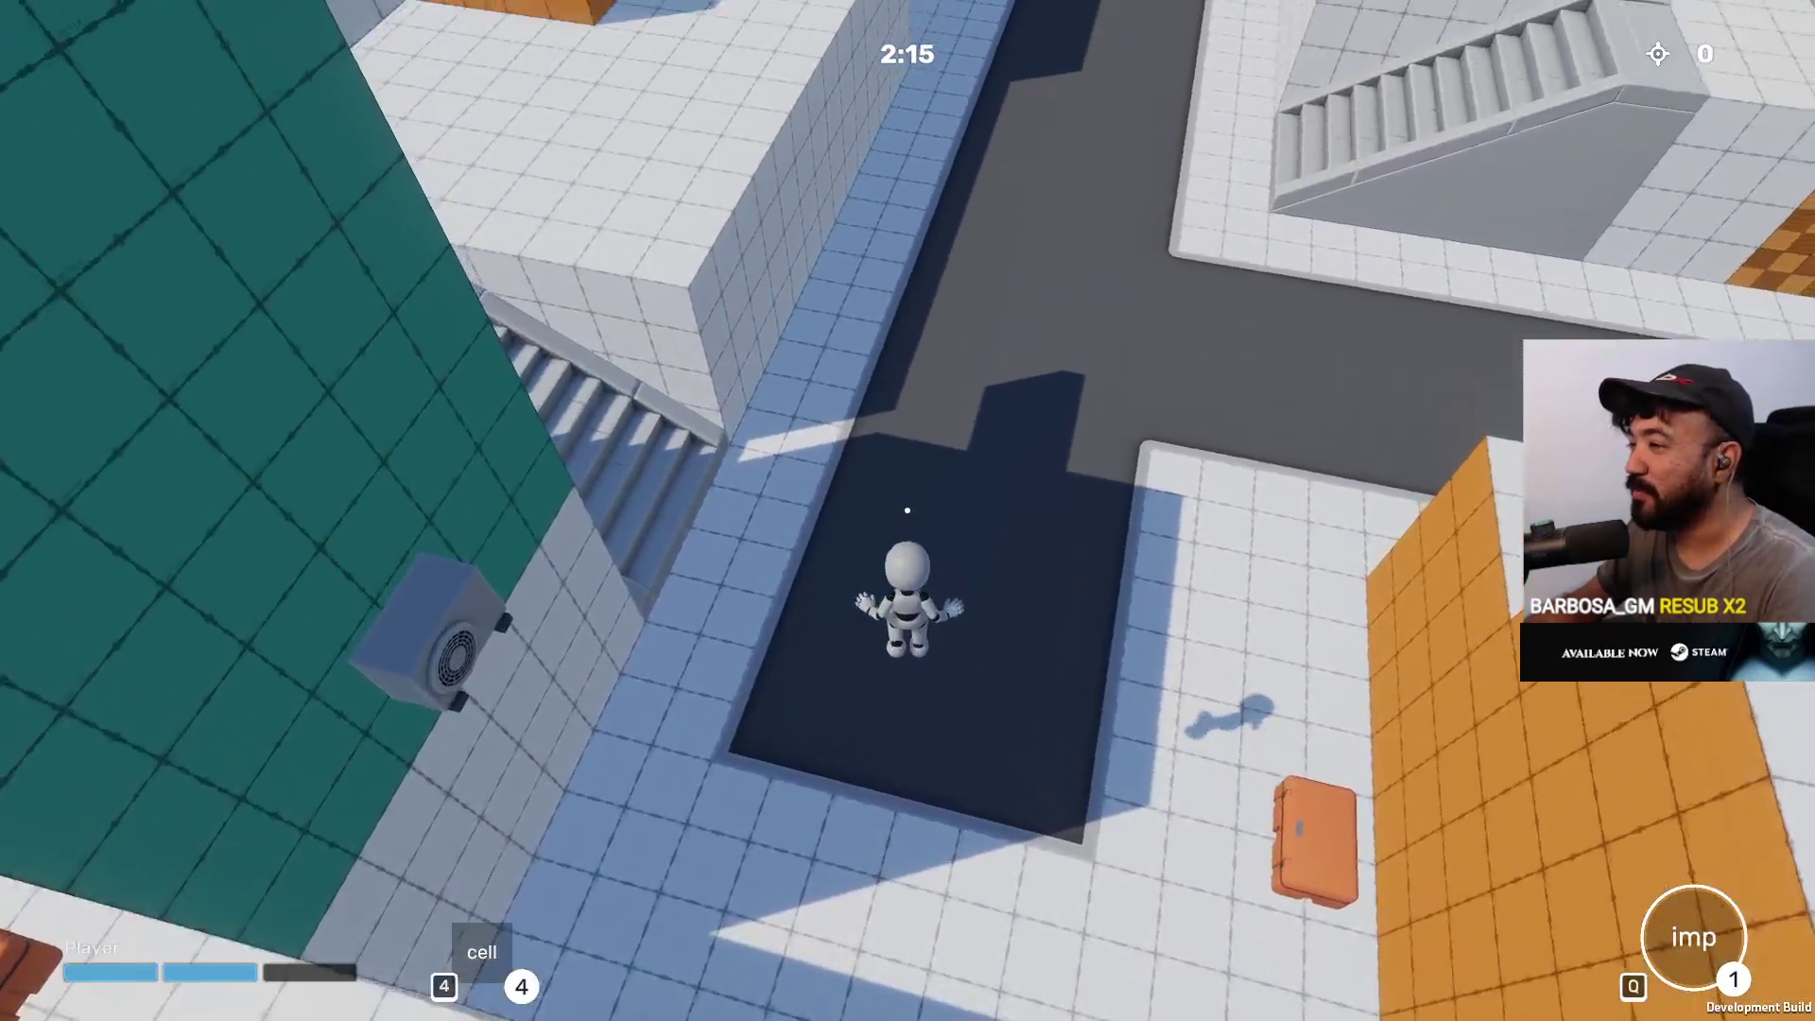
pyautogui.press('q')
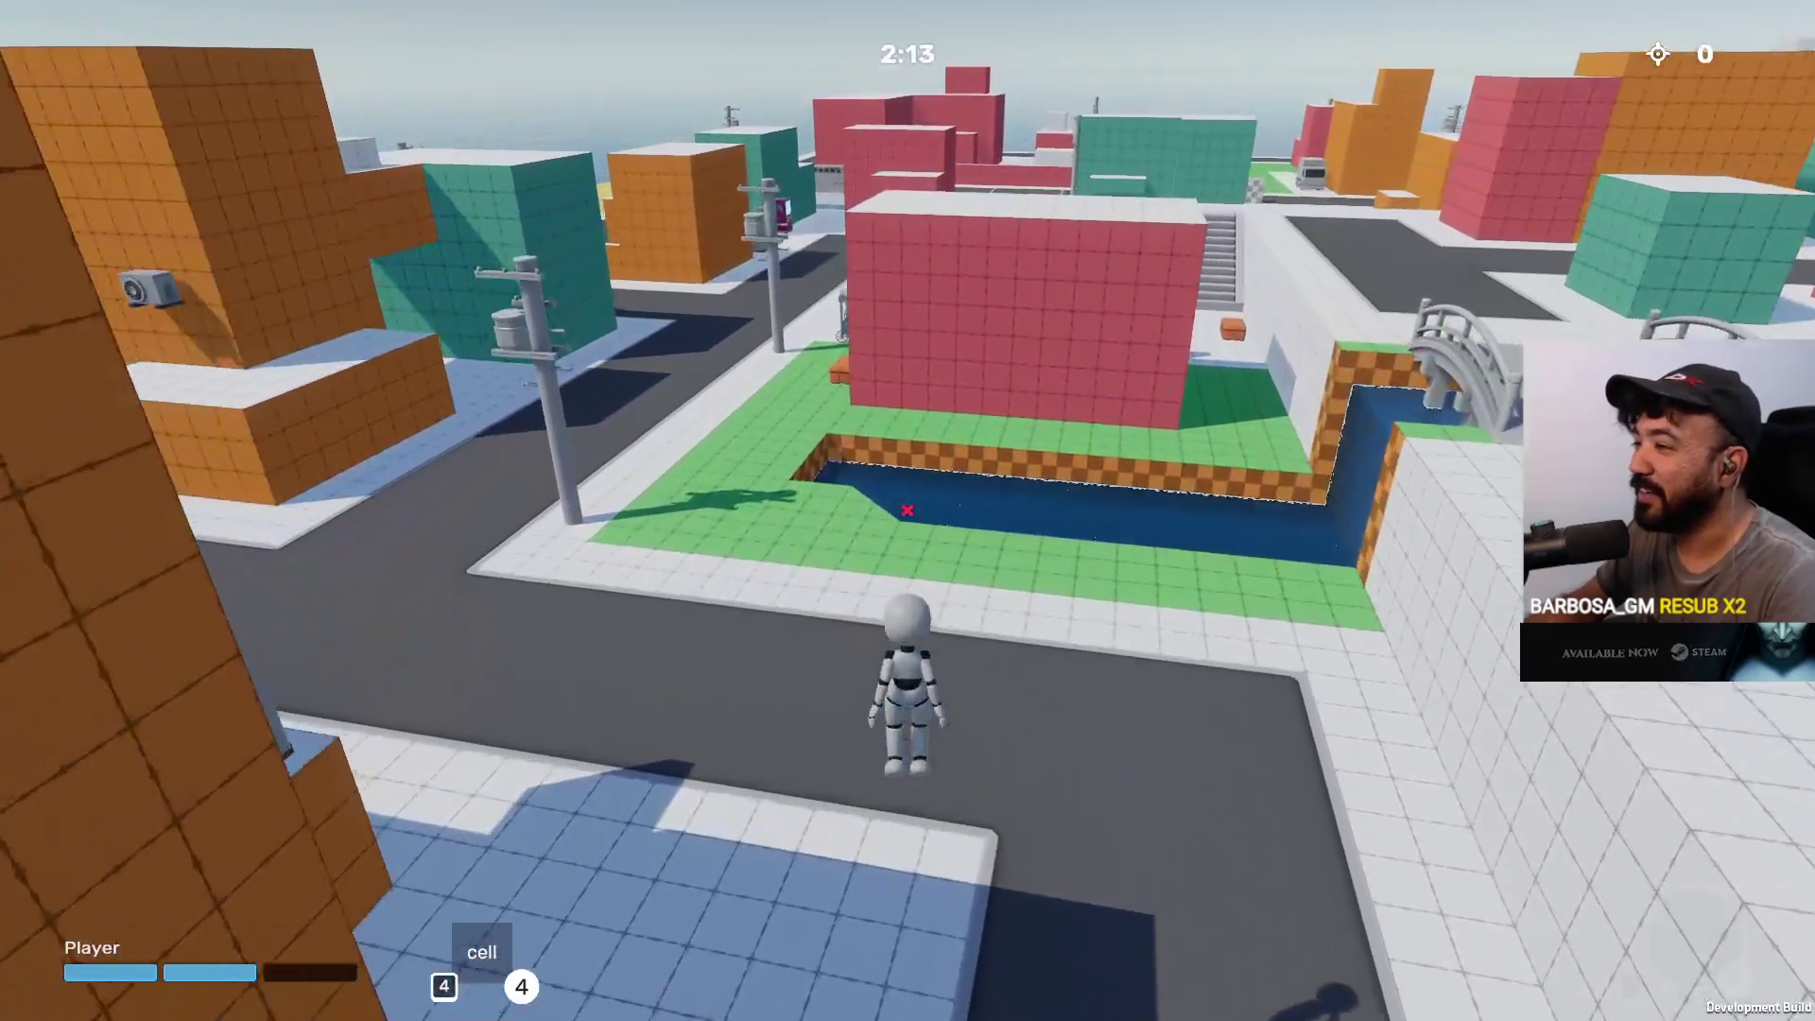
pyautogui.press('w')
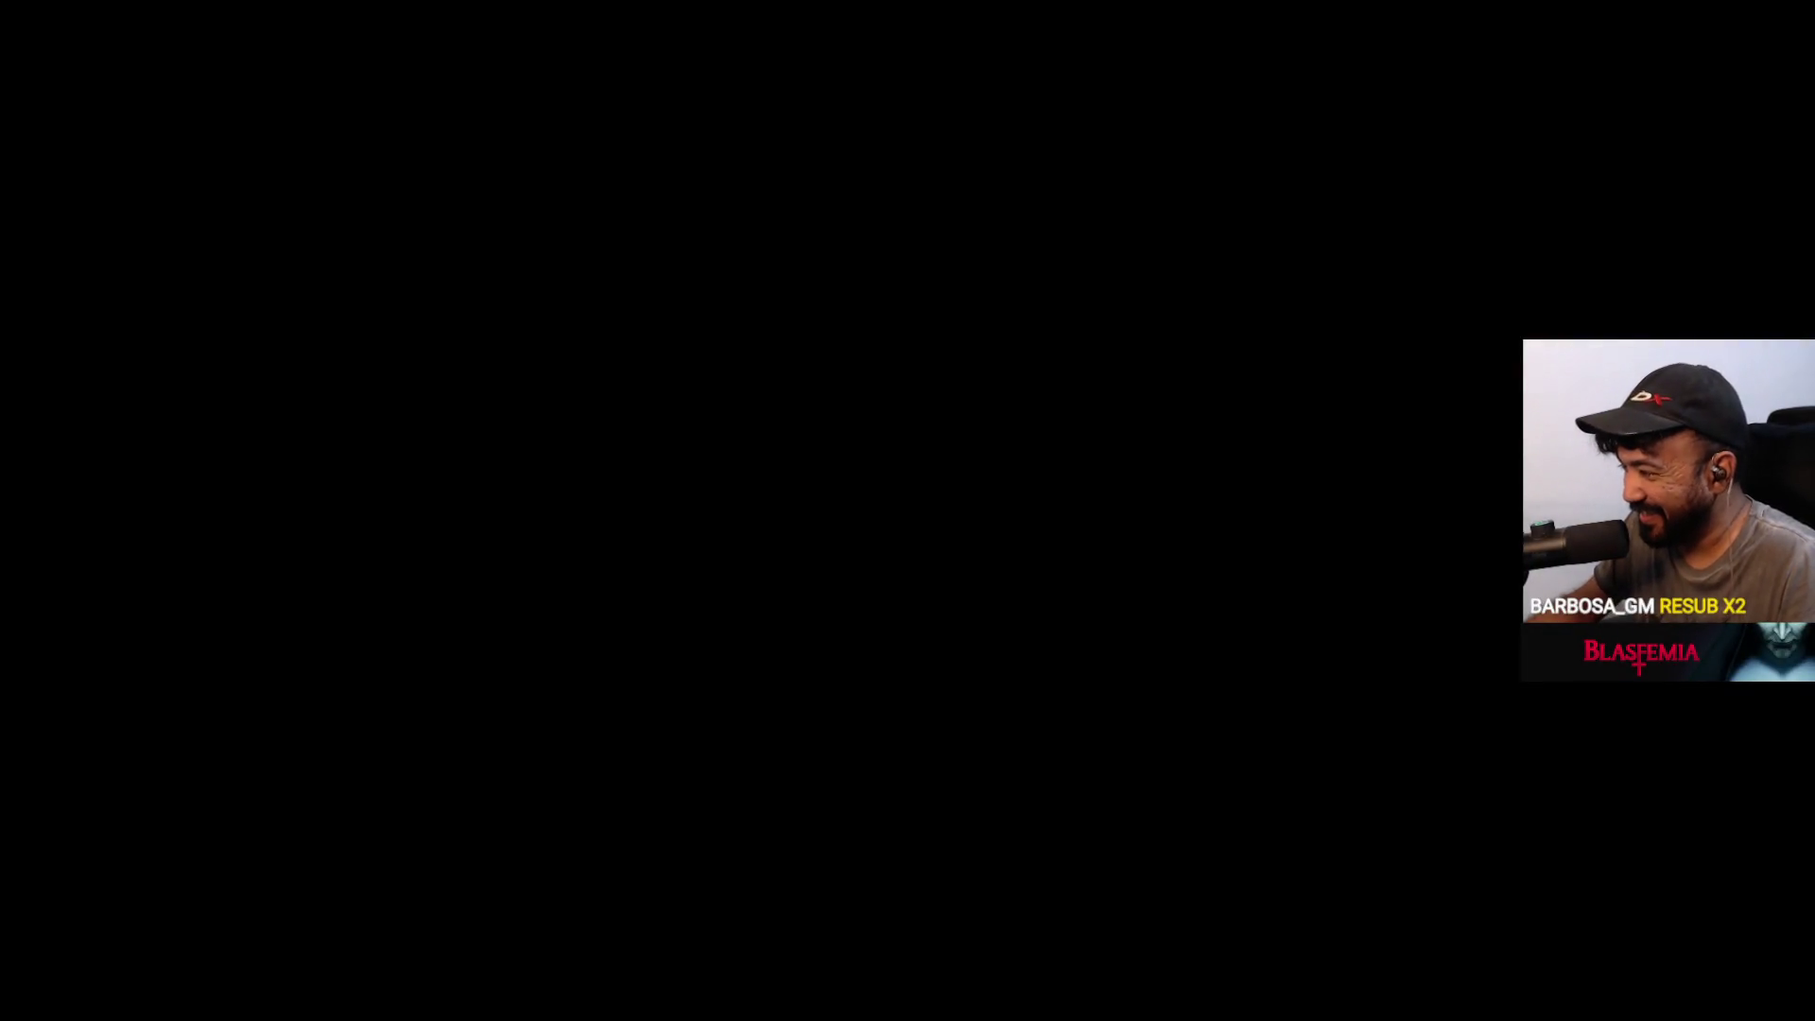
# Scroll the view, then Alt+Tab back to the running game
pyautogui.scroll(-5, 1004, 490)
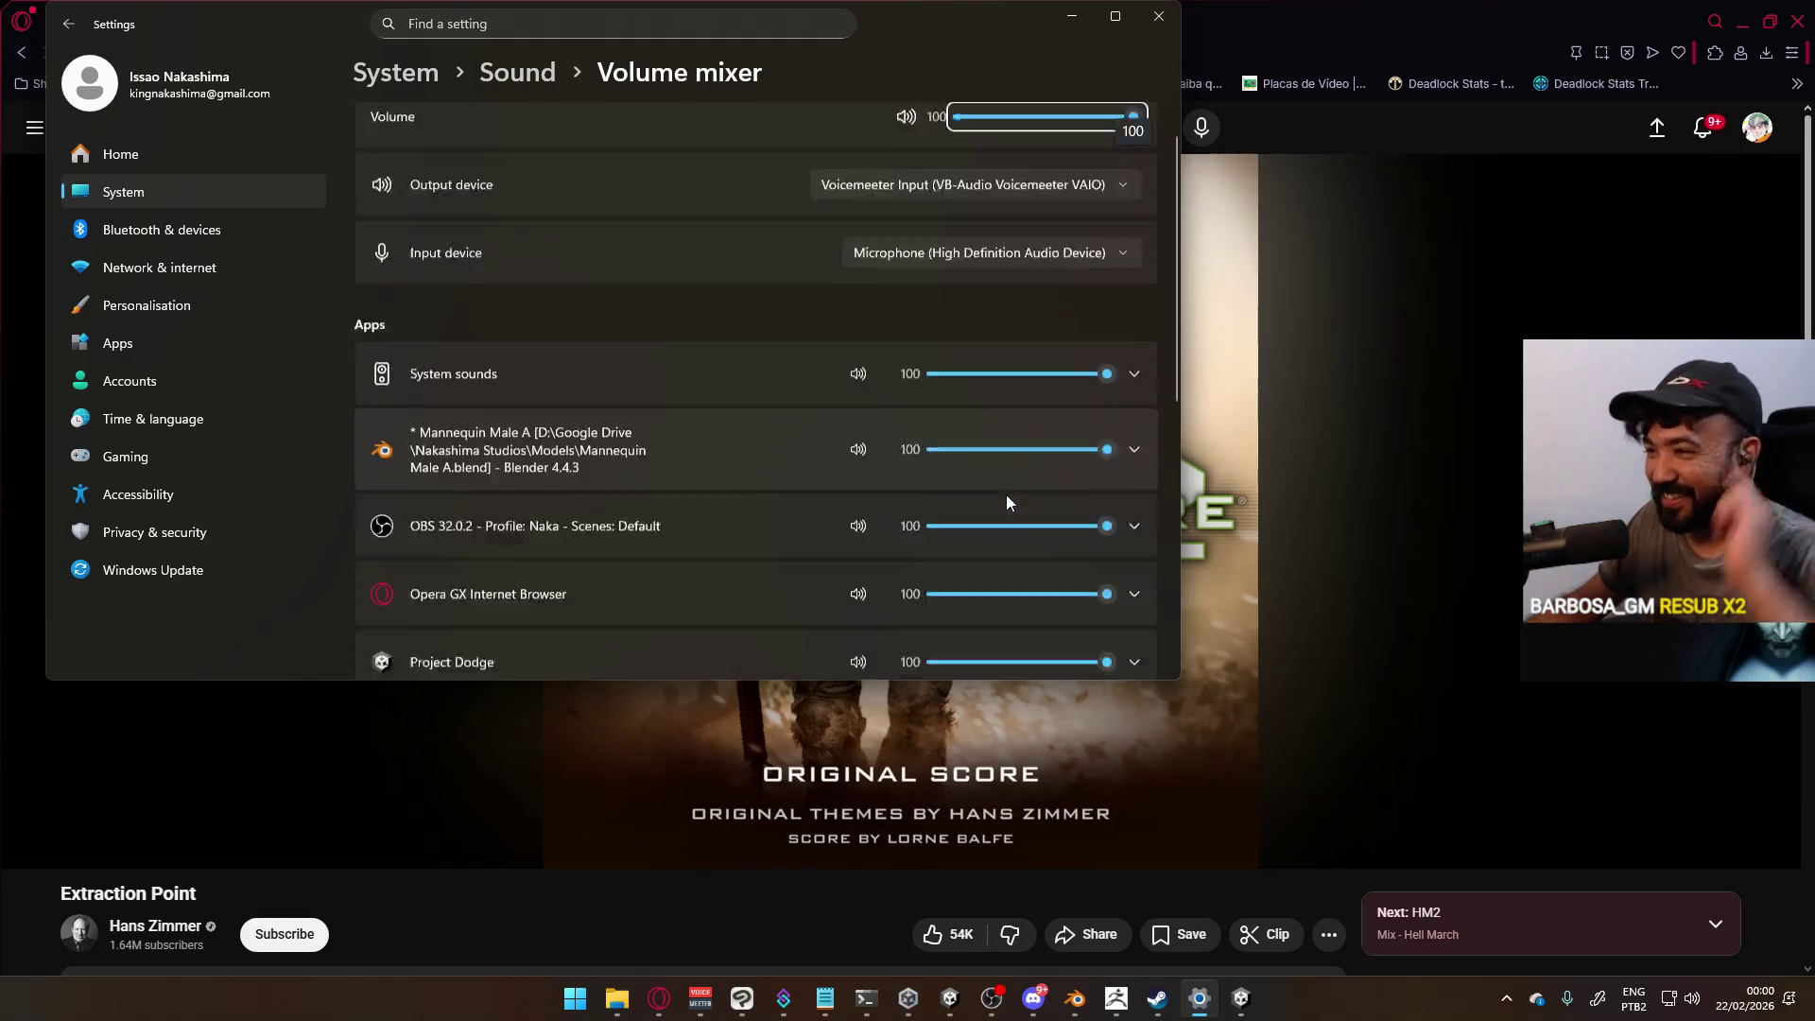
pyautogui.scroll(-2, 888, 446)
pyautogui.scroll(2, 894, 429)
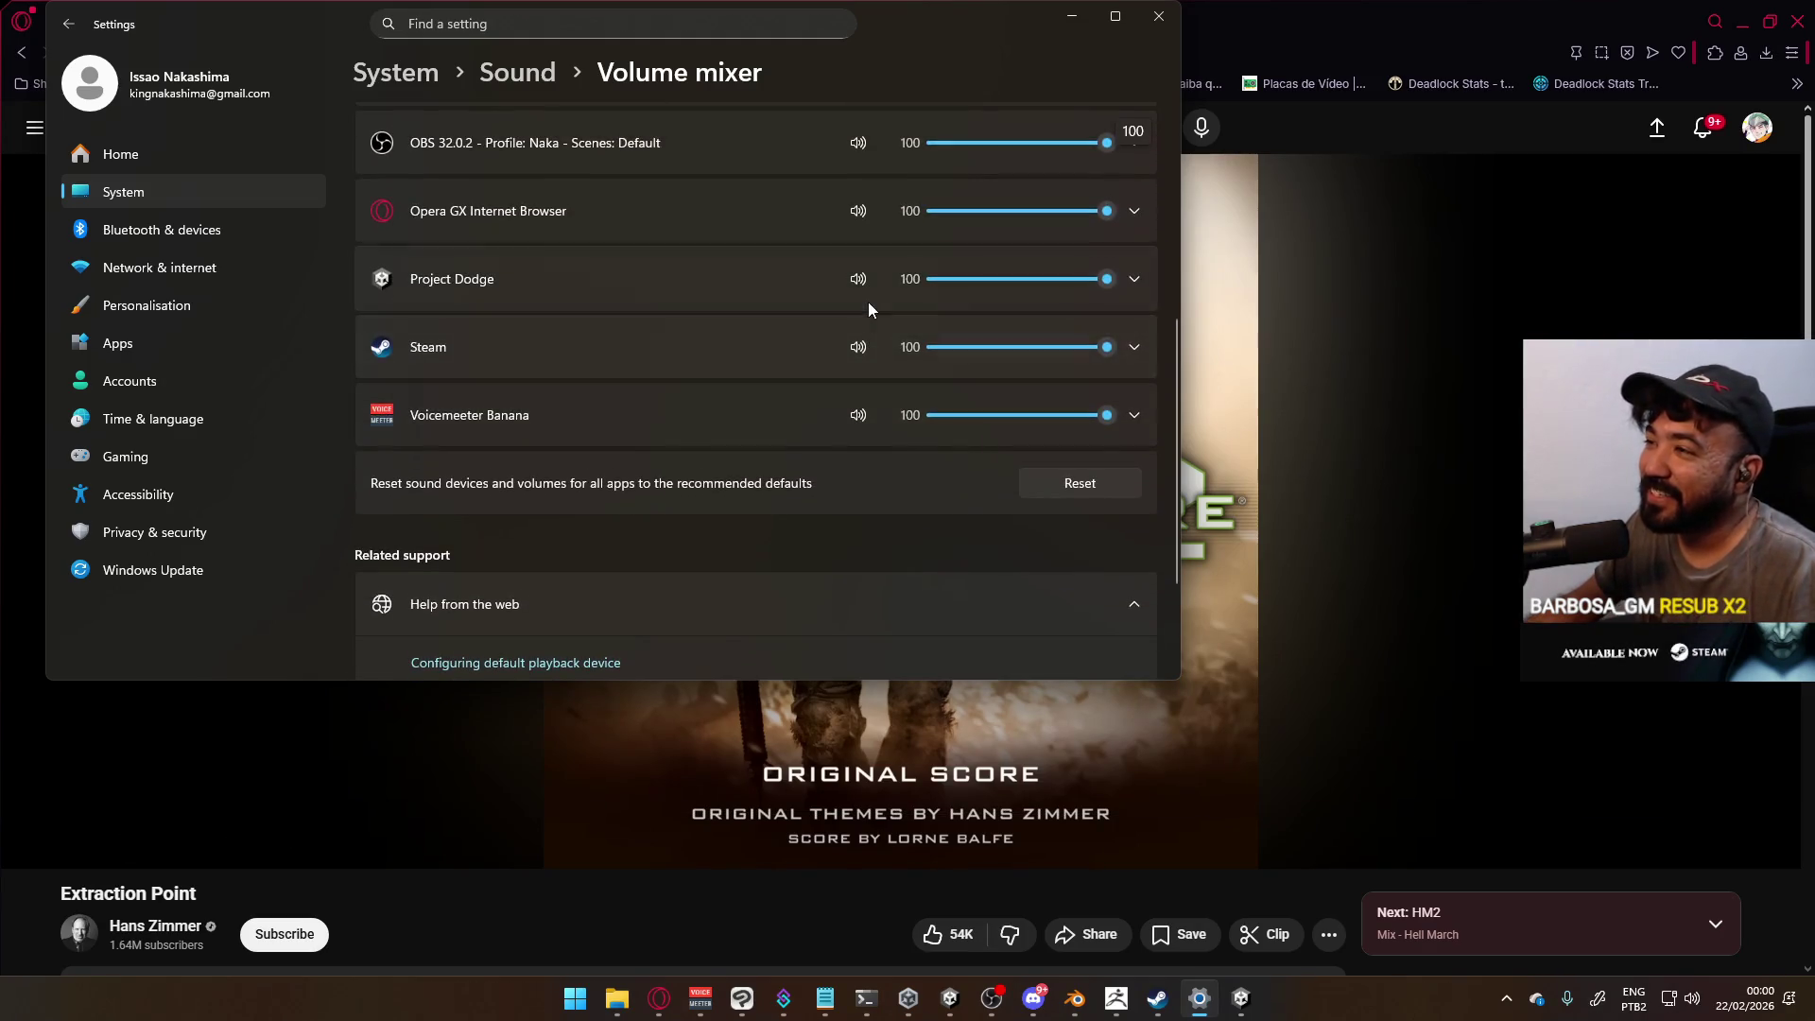
pyautogui.hotkey('alt', 'Tab')
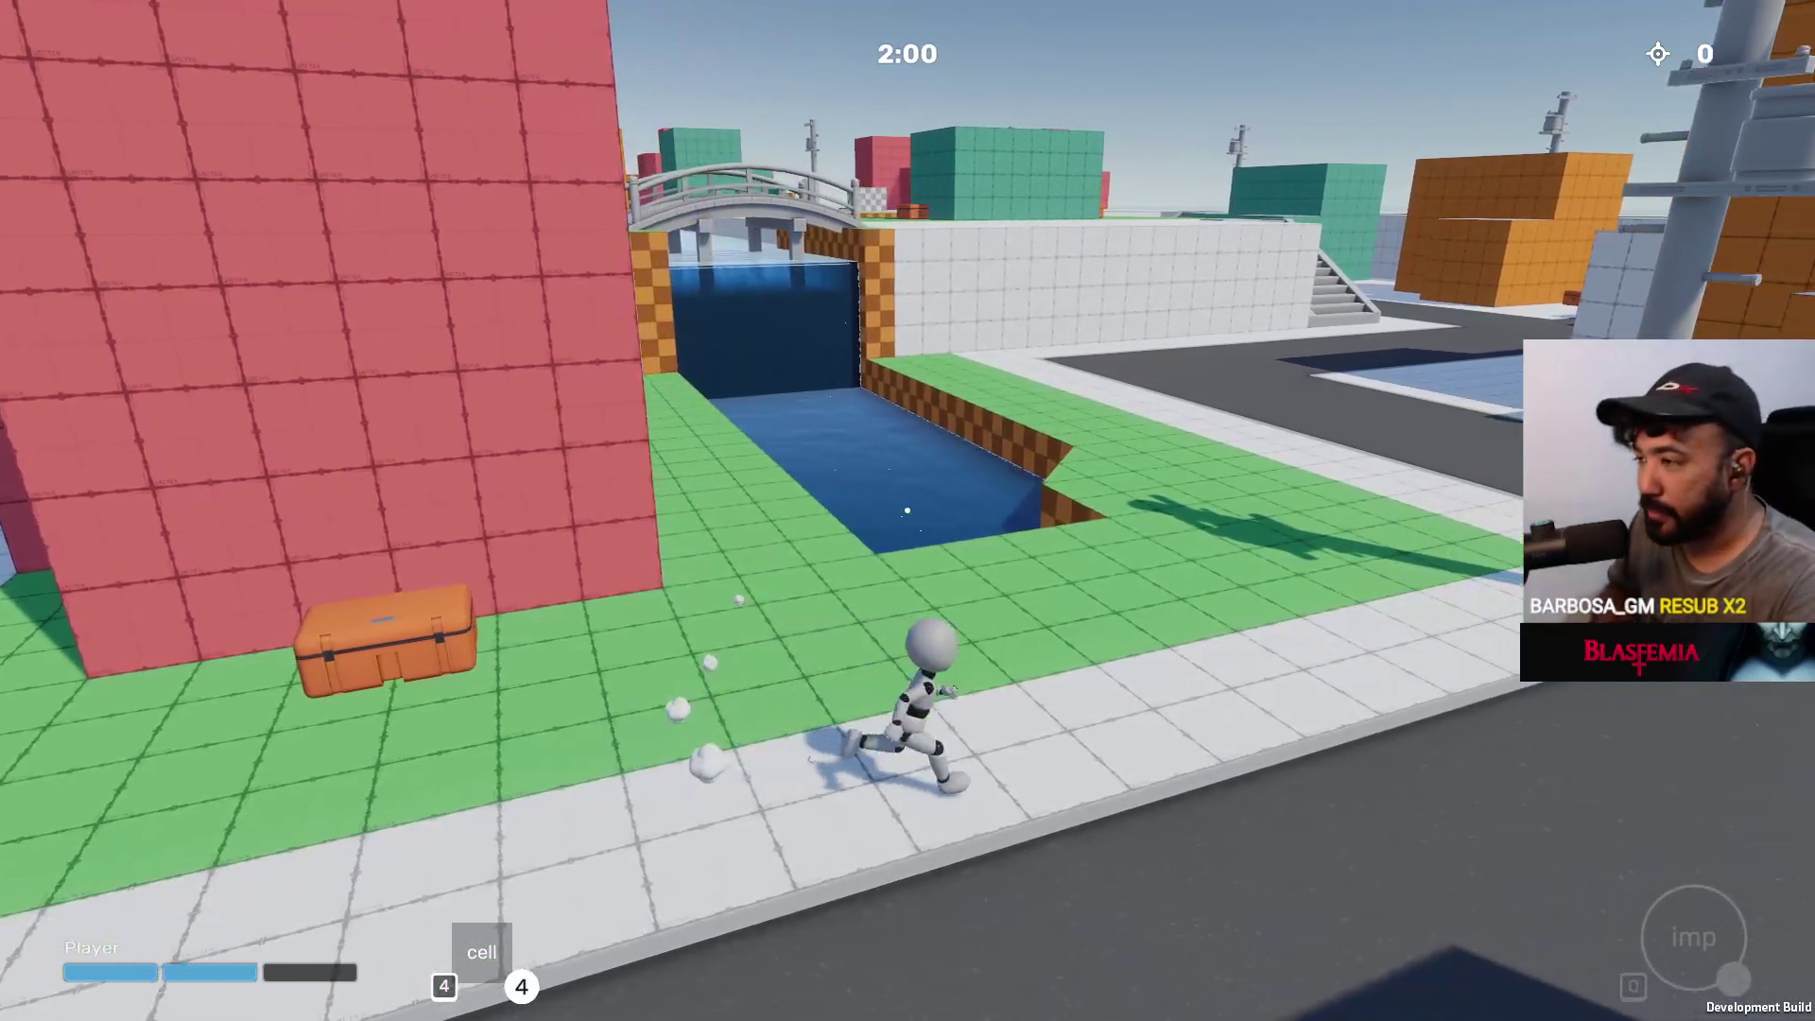
# Run down the road past the cart and up the stairs across the white plaza
pyautogui.press('w')
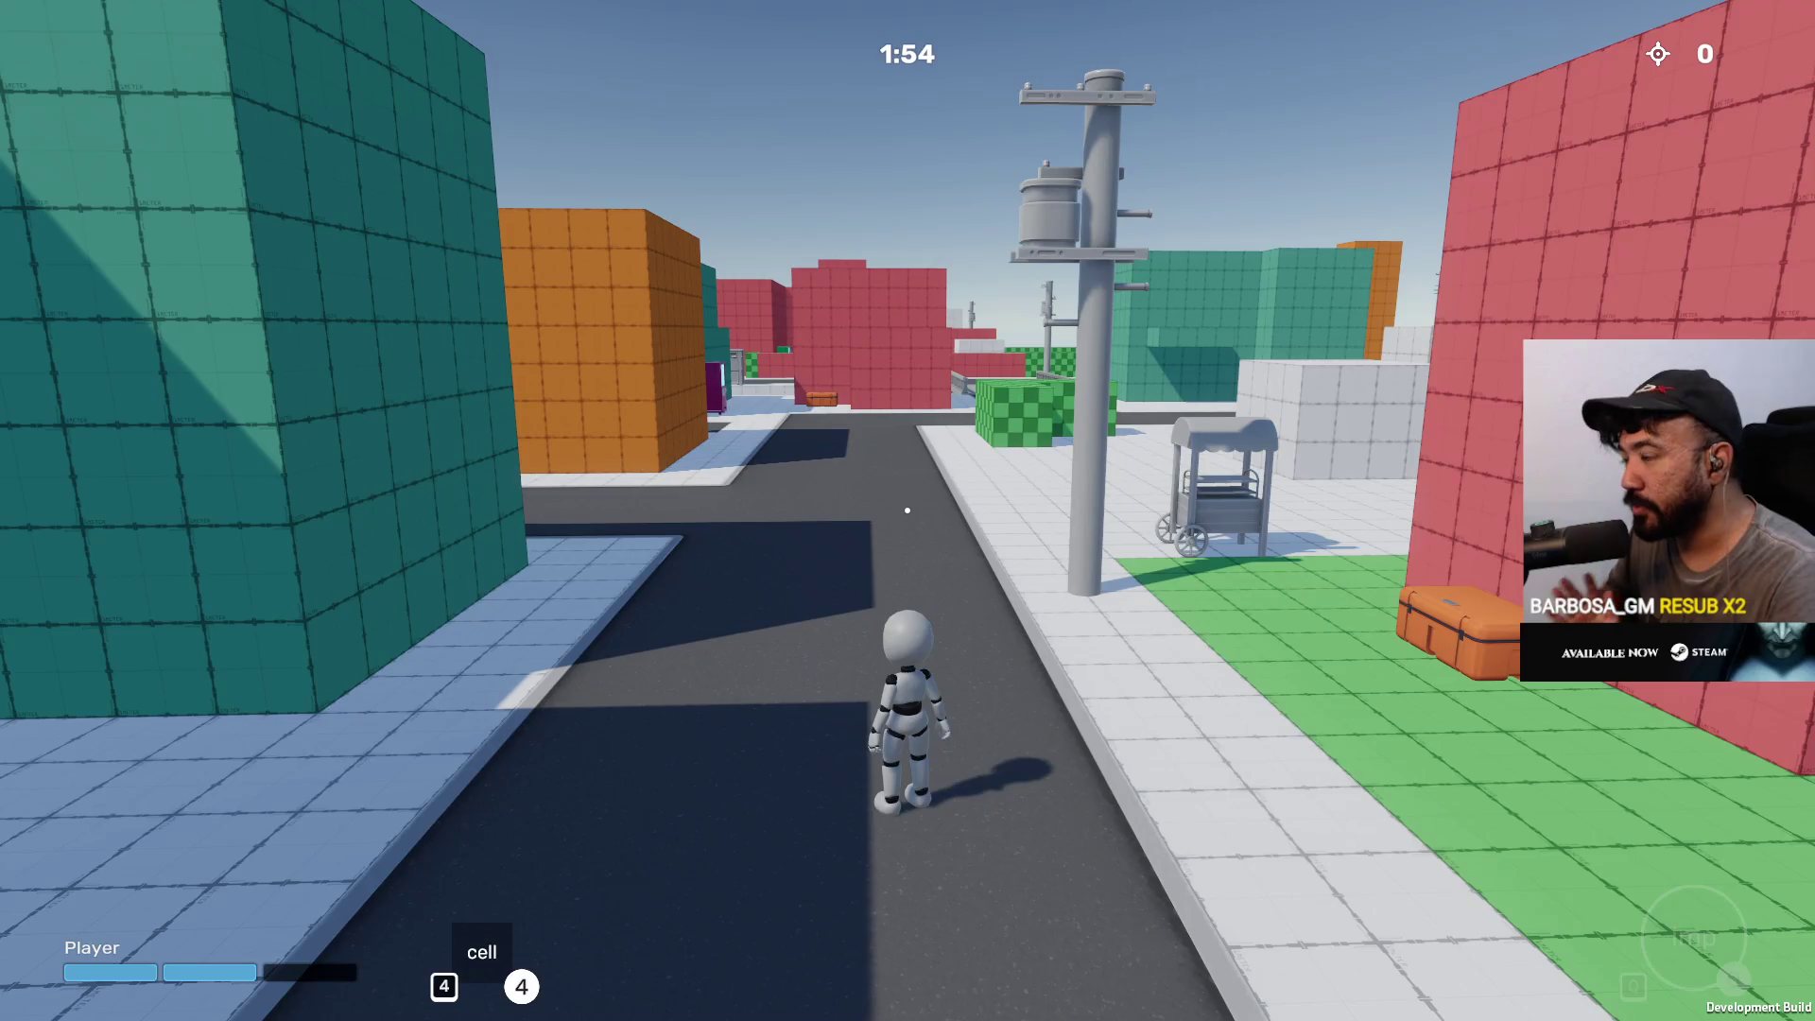
pyautogui.press('w')
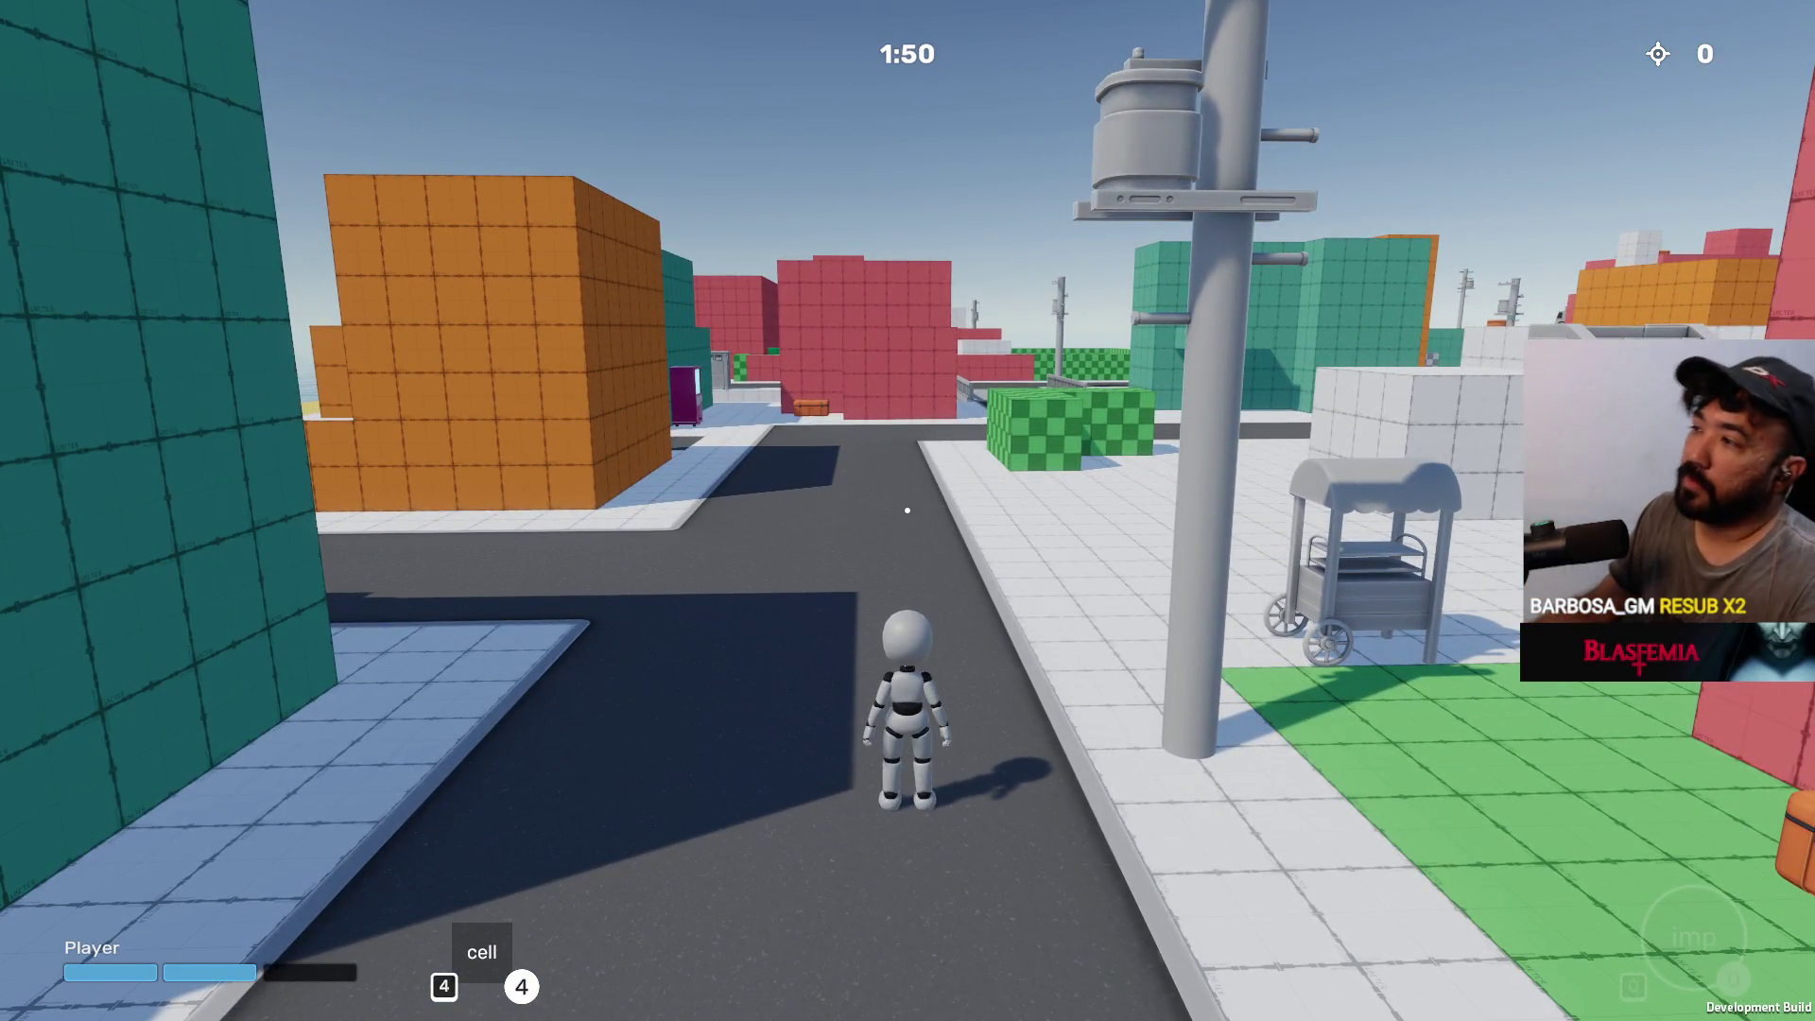
pyautogui.press('w')
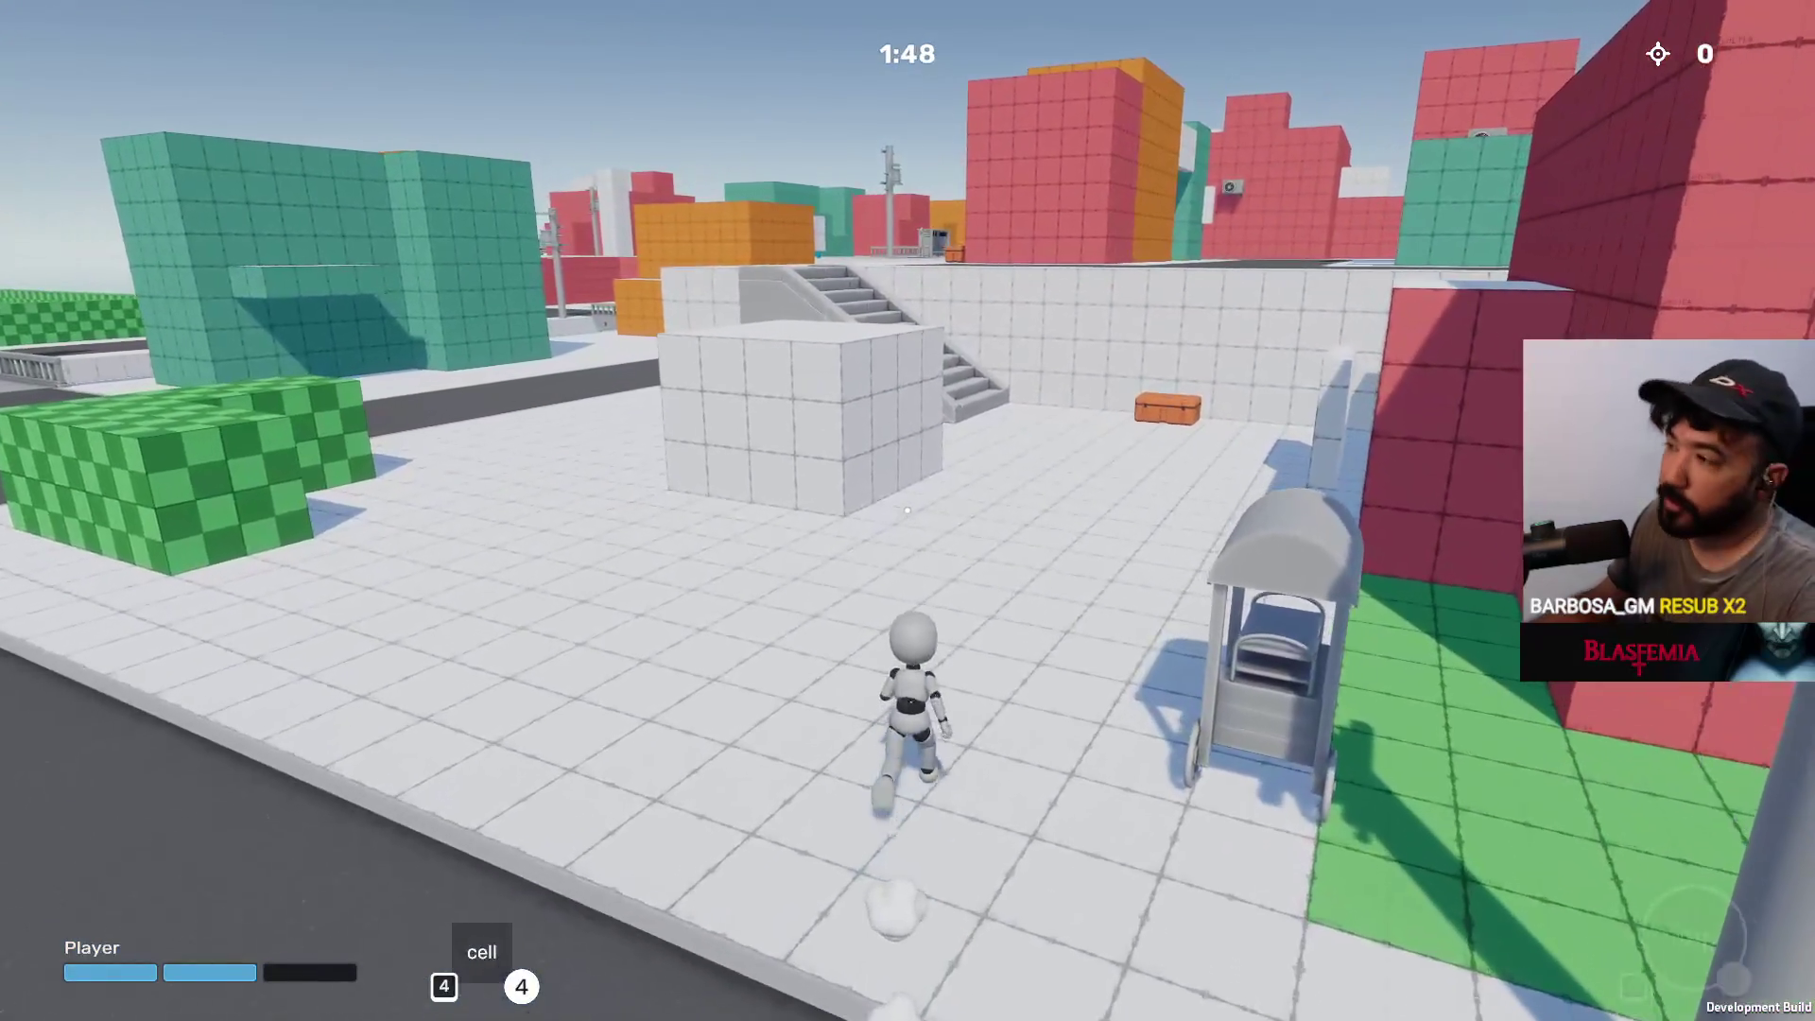
pyautogui.press('w')
pyautogui.press('w')
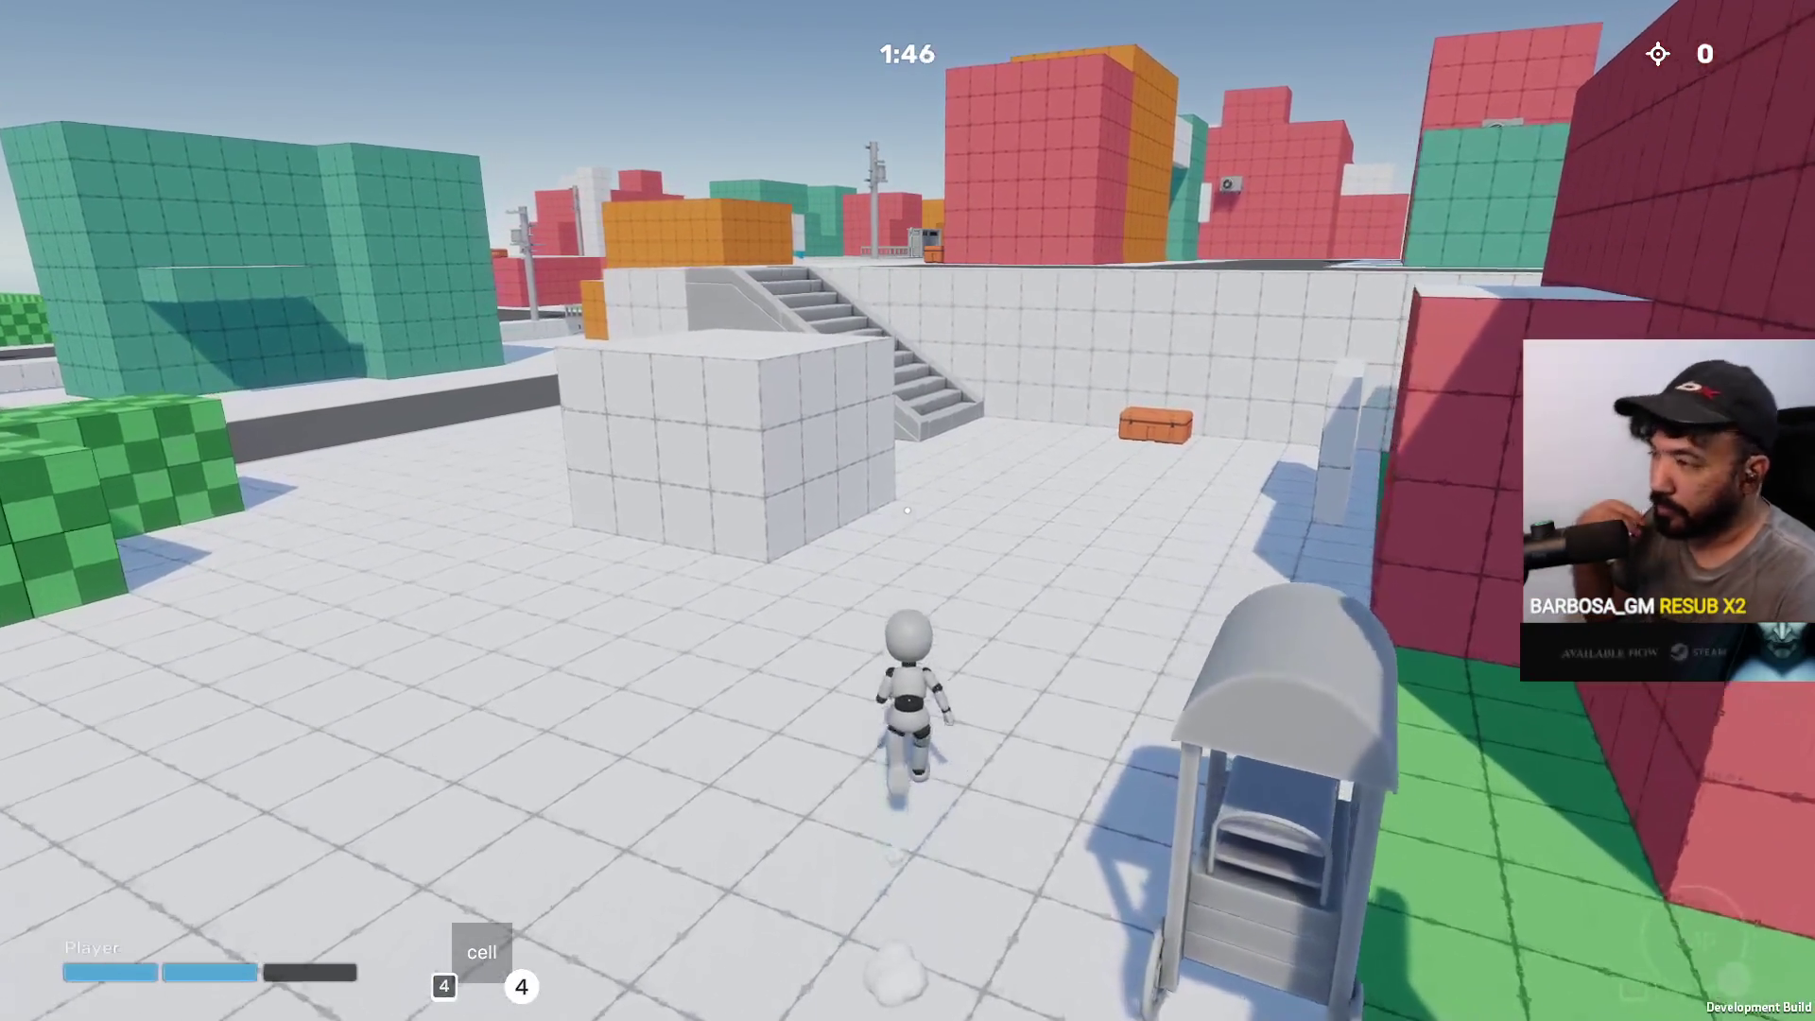
pyautogui.press('w')
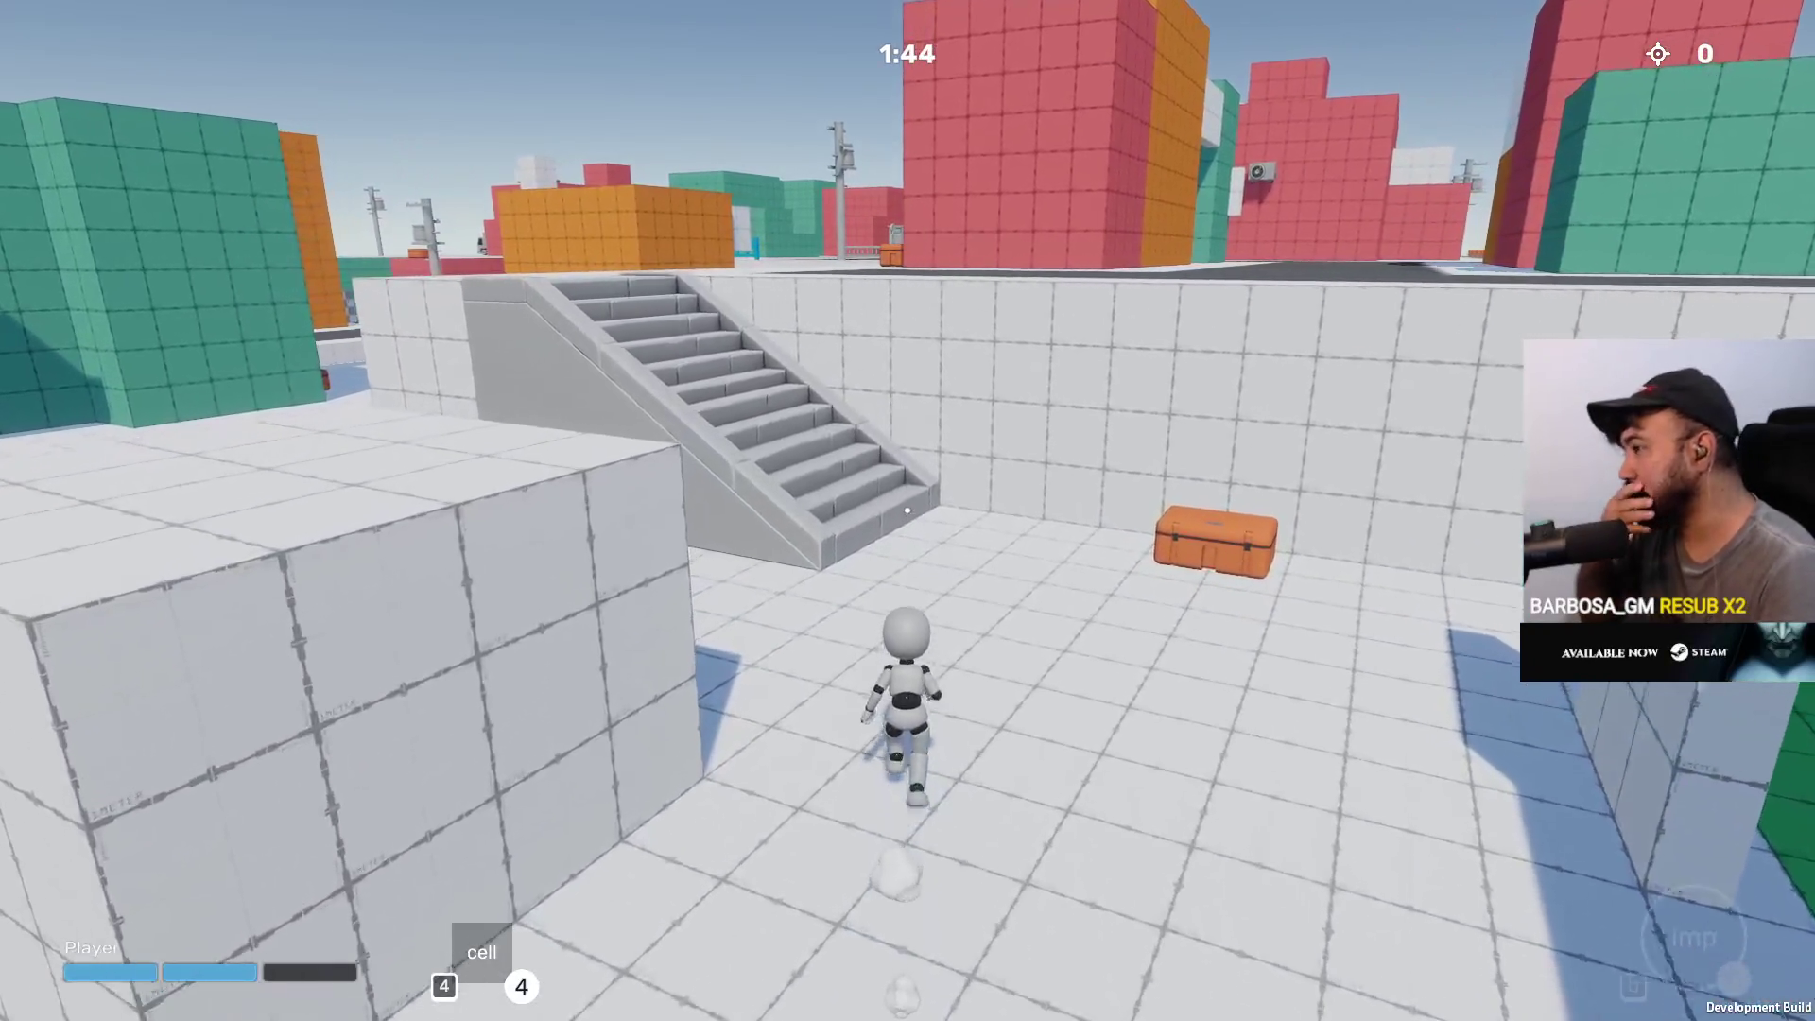
pyautogui.press('w')
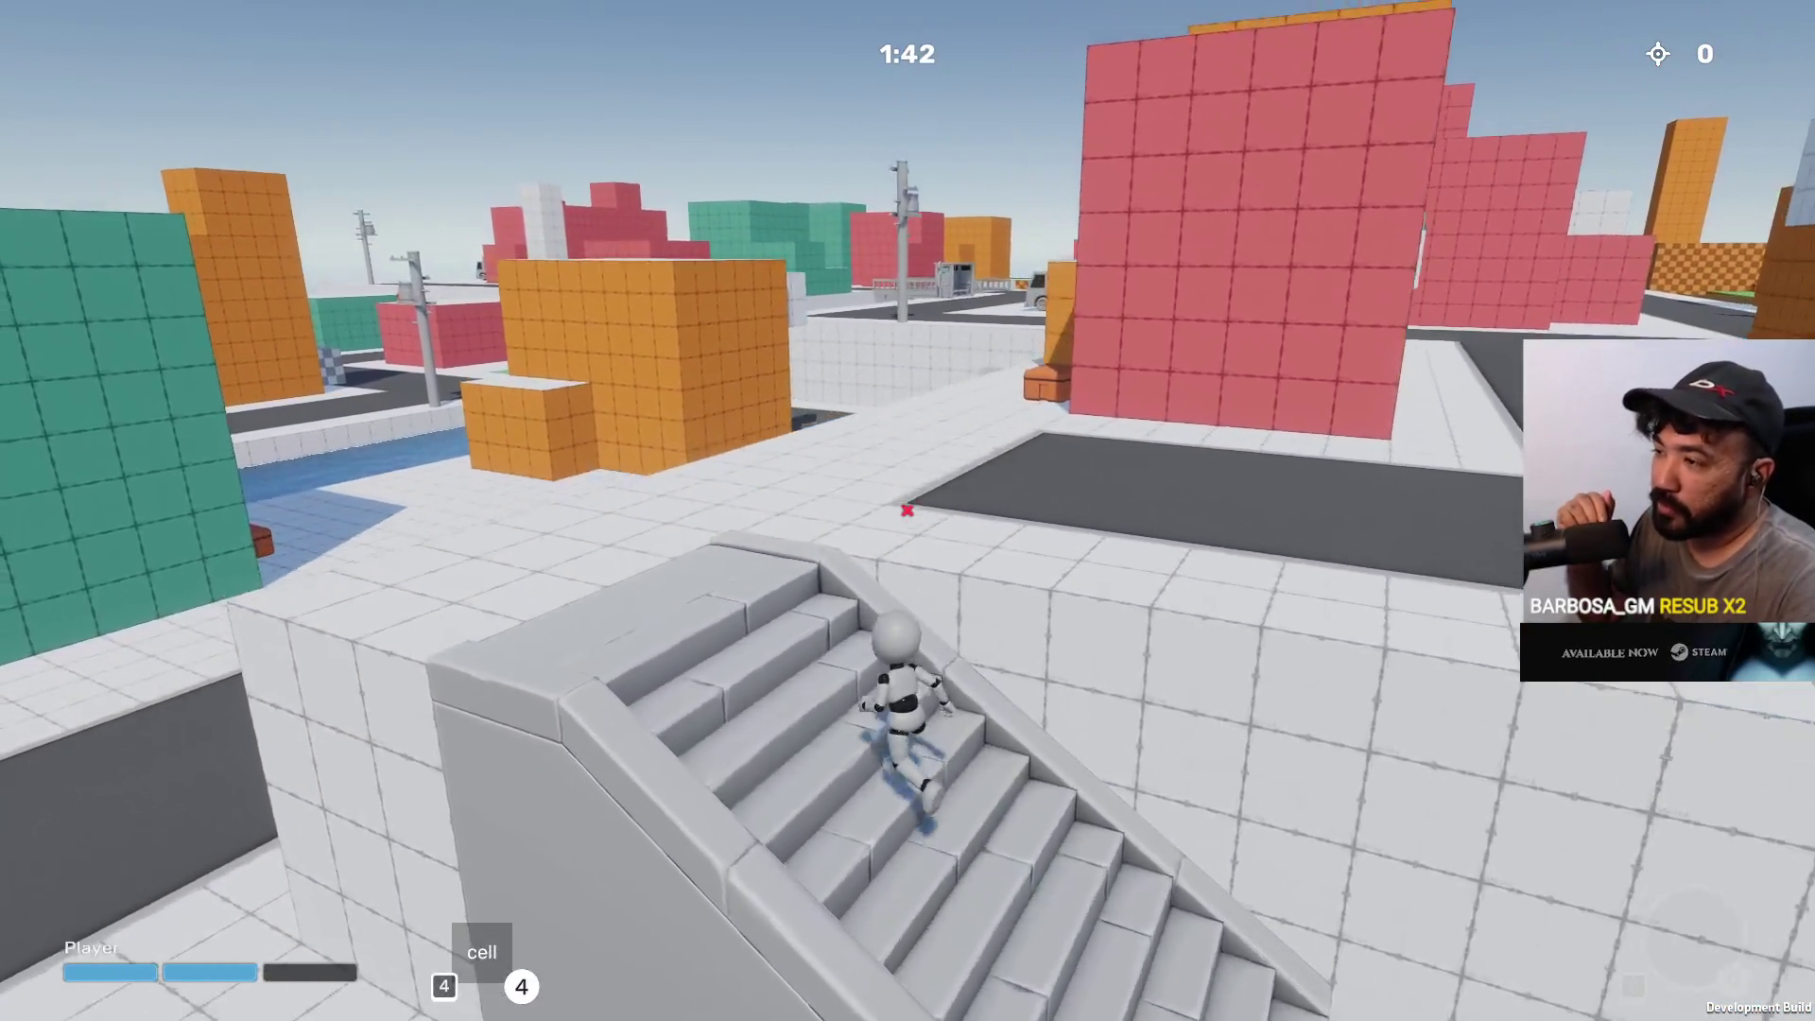
# Run past the red and orange buildings and teal block, stopping facing the red wall
pyautogui.press('w')
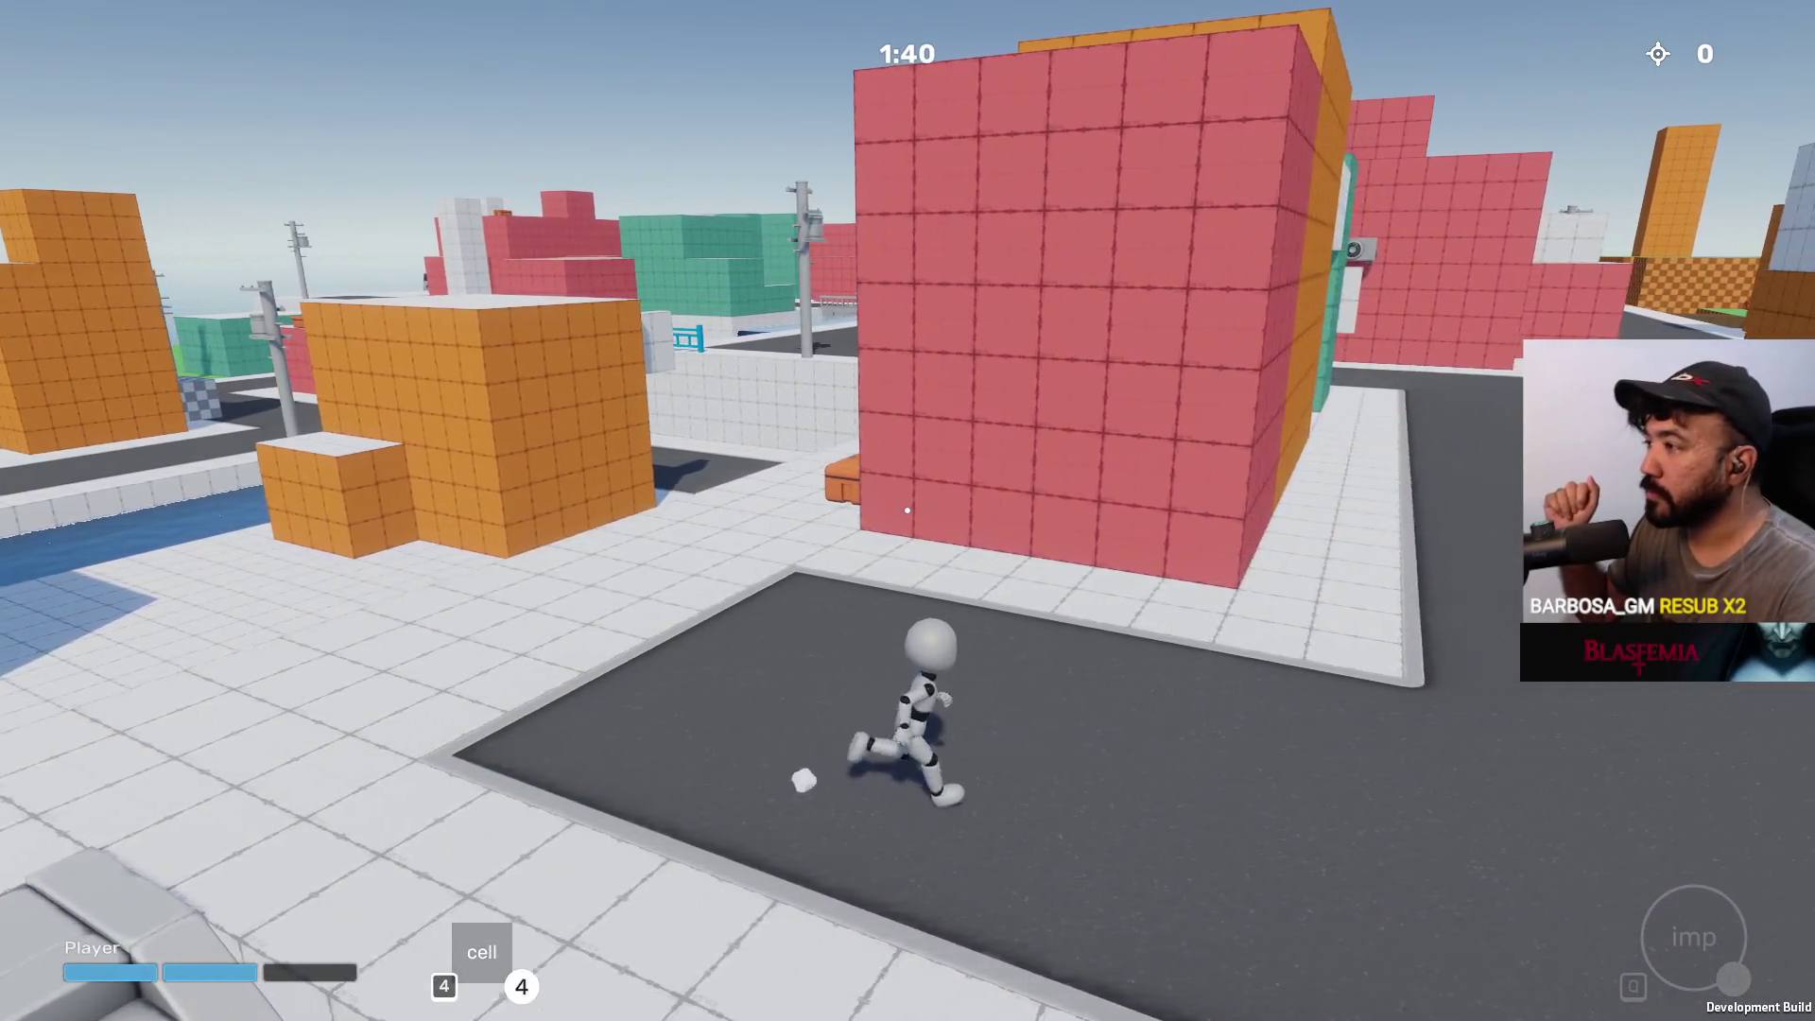
pyautogui.press('w')
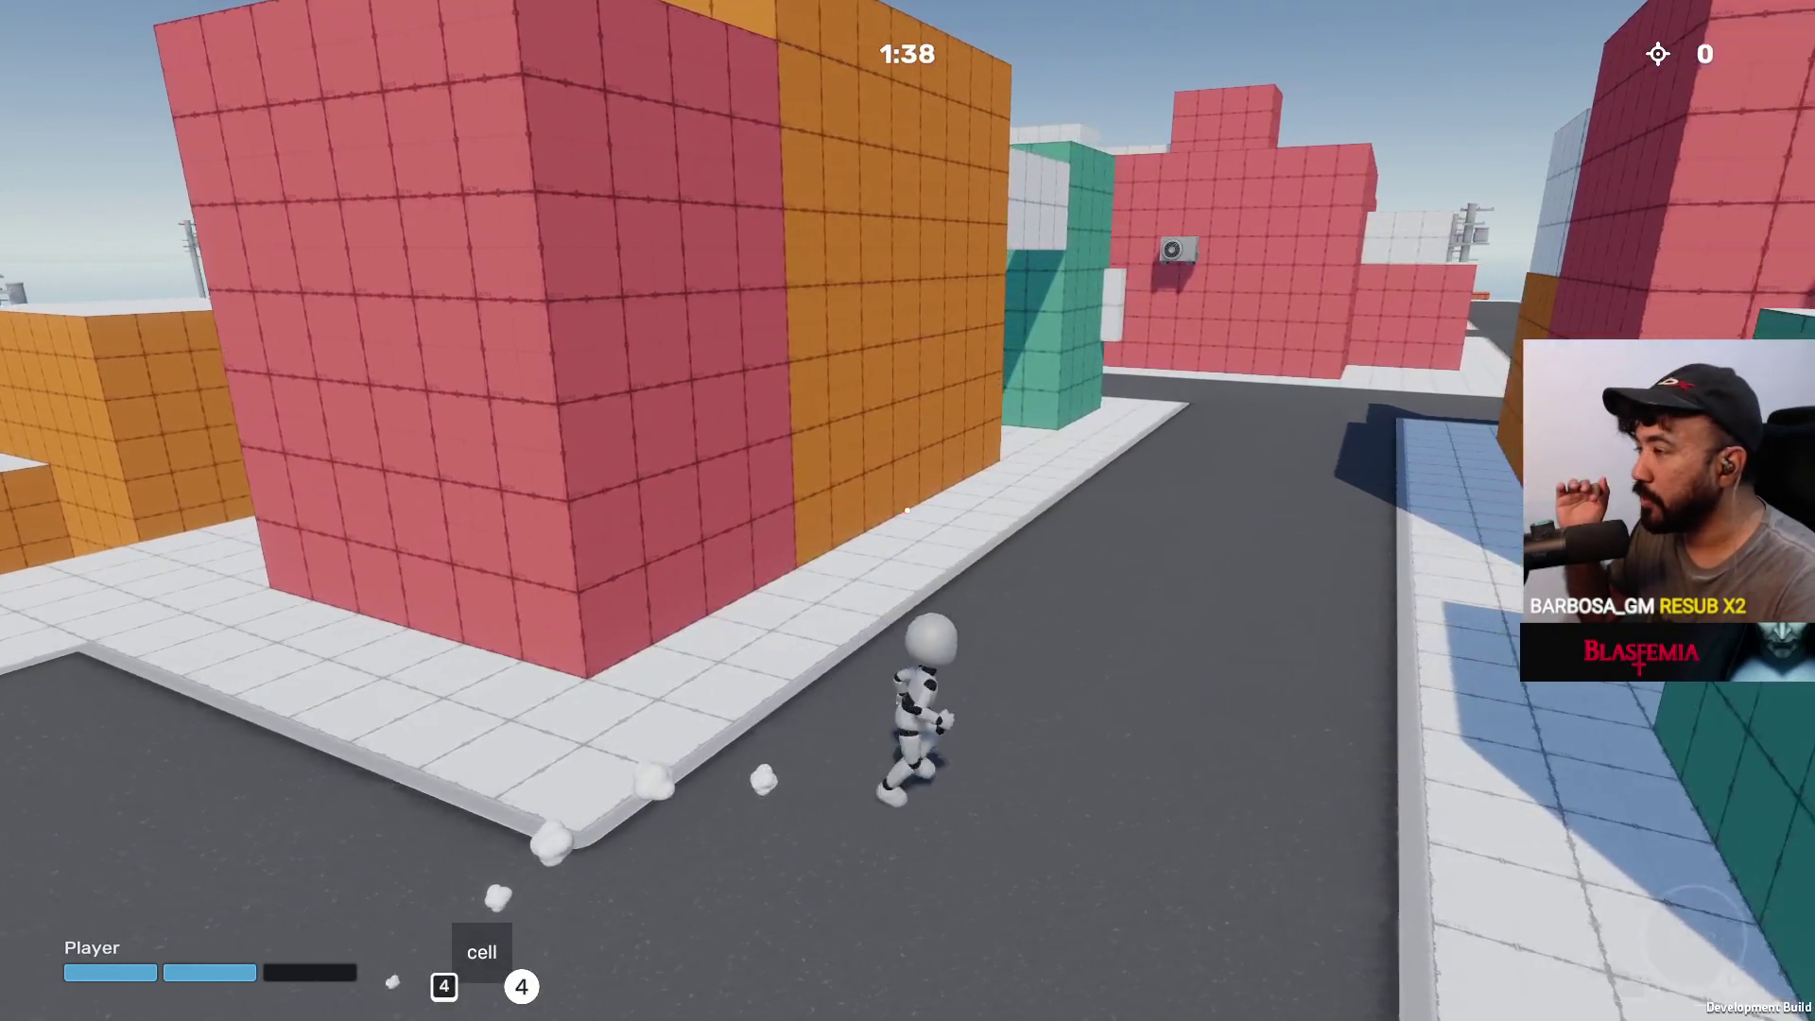
pyautogui.press('w')
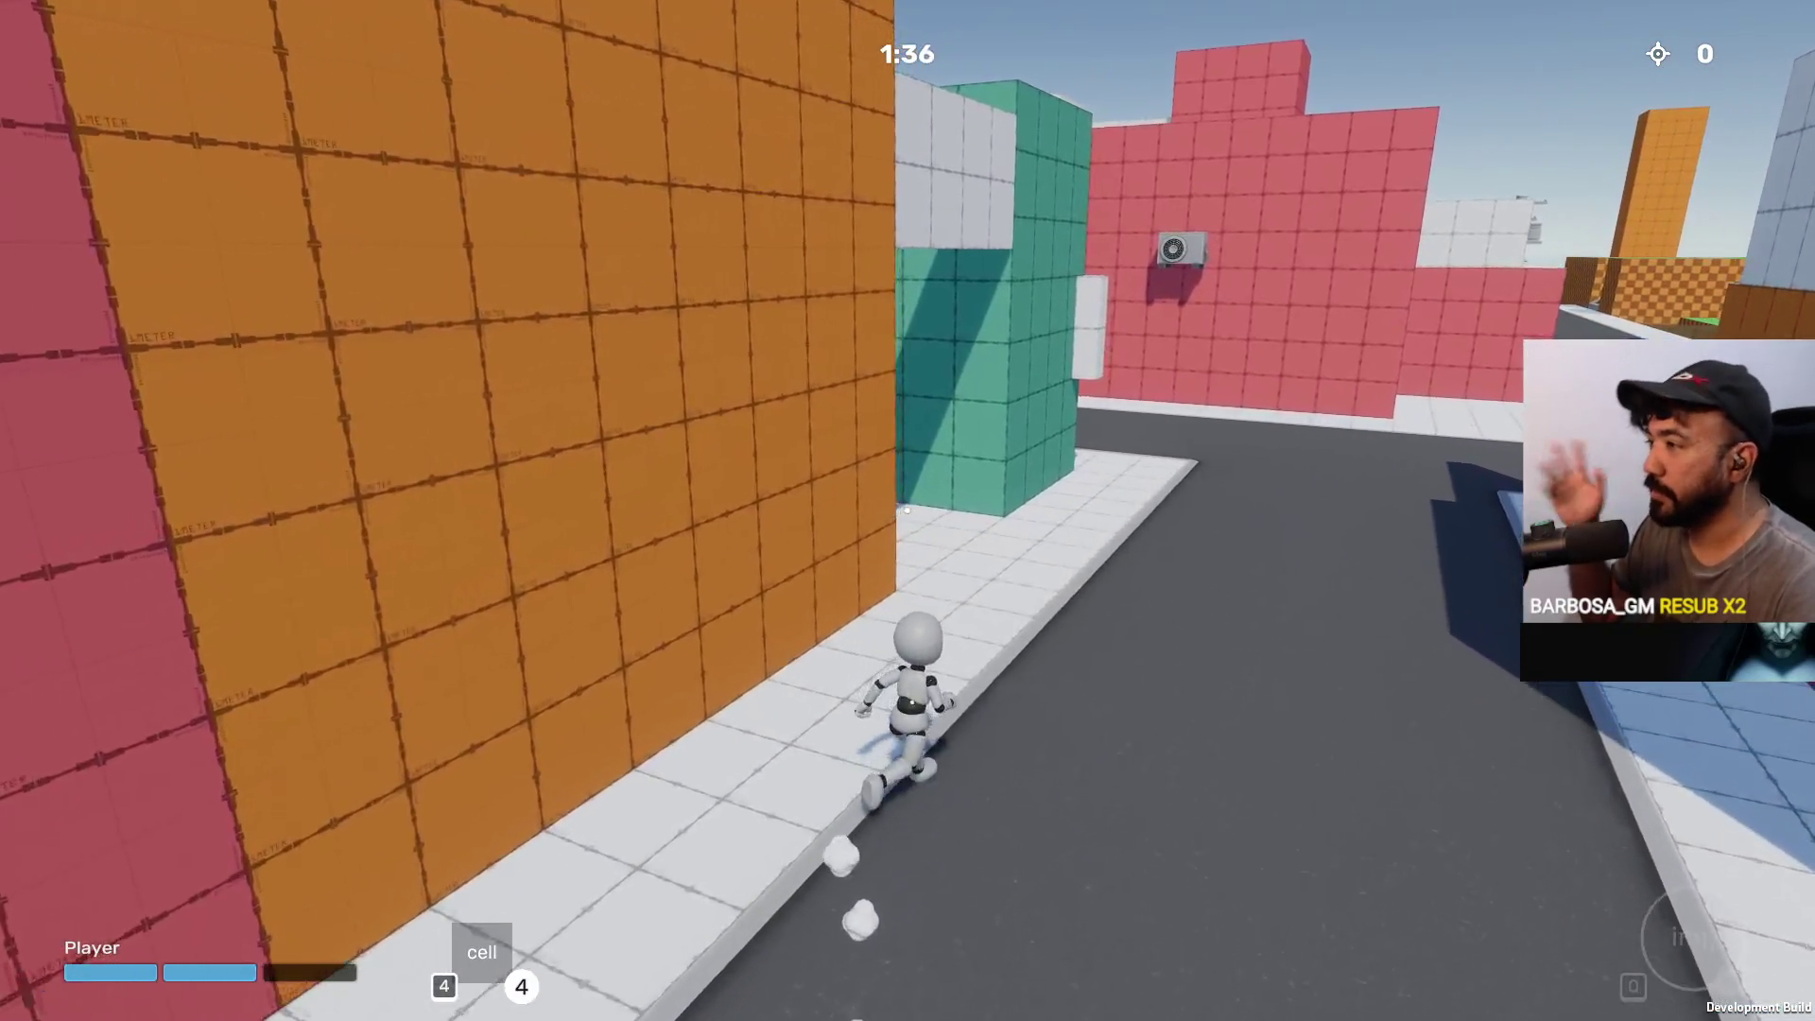
pyautogui.press('w')
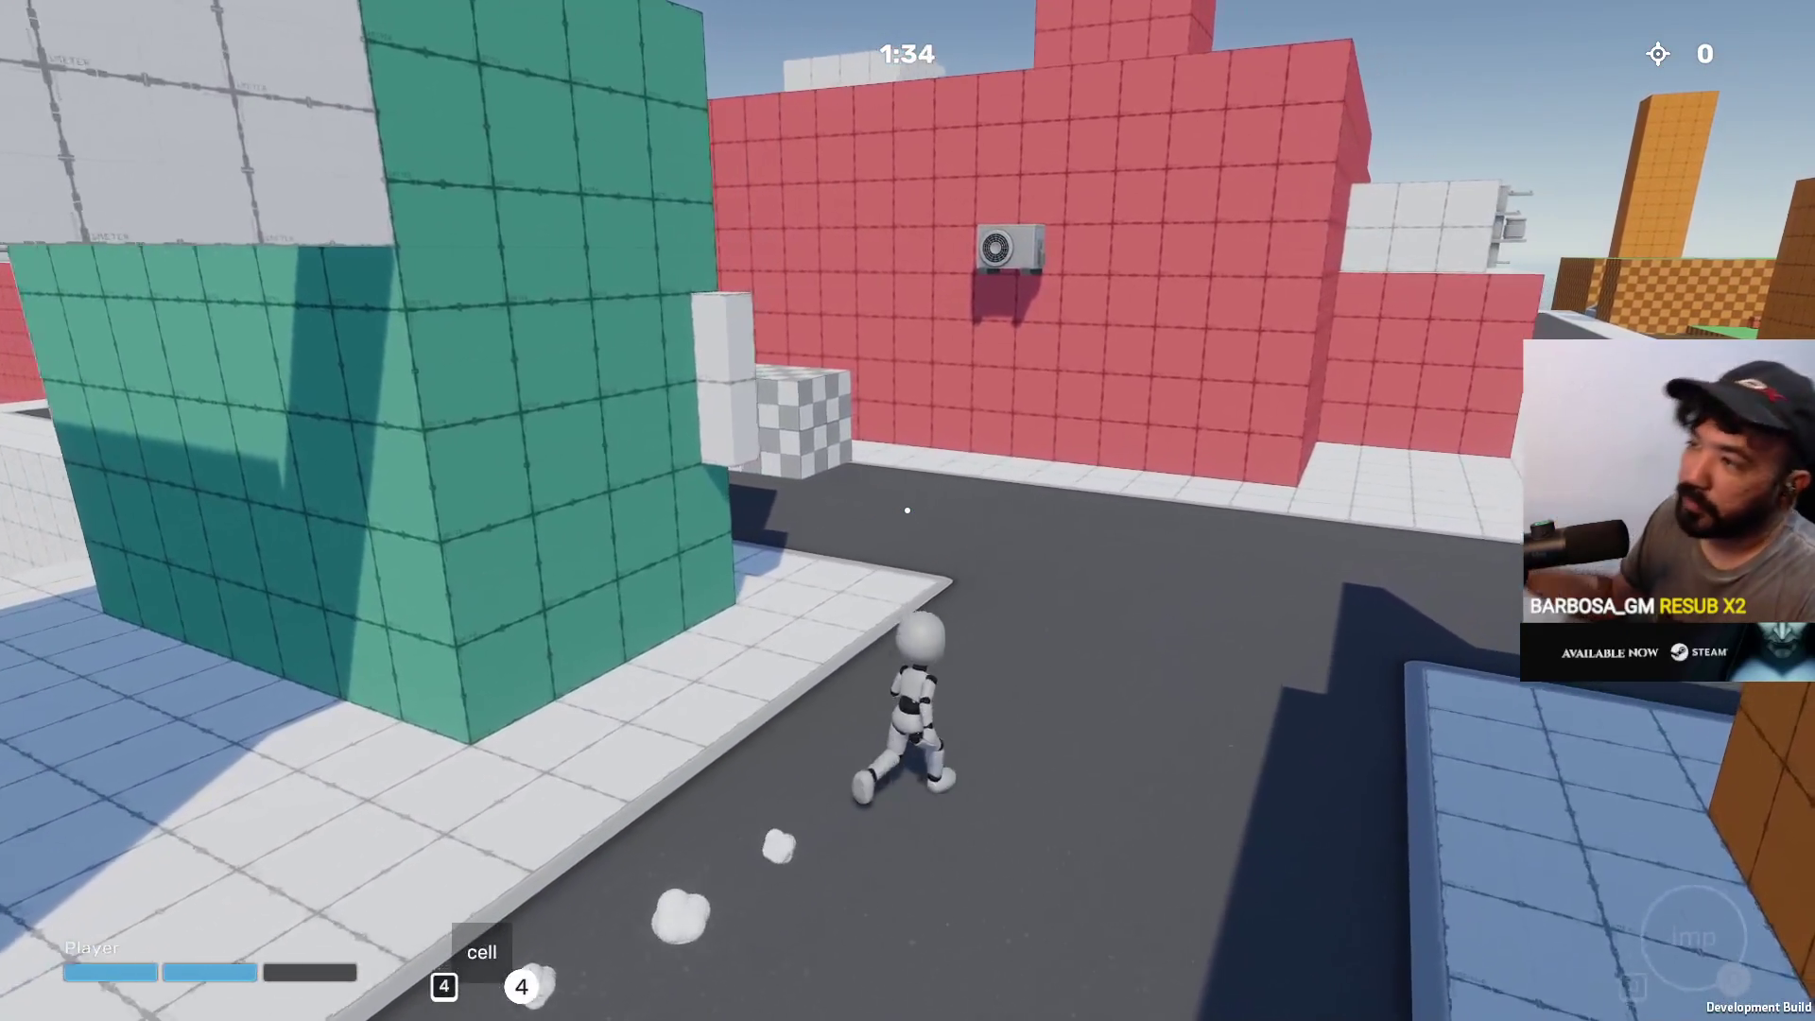
pyautogui.press('w')
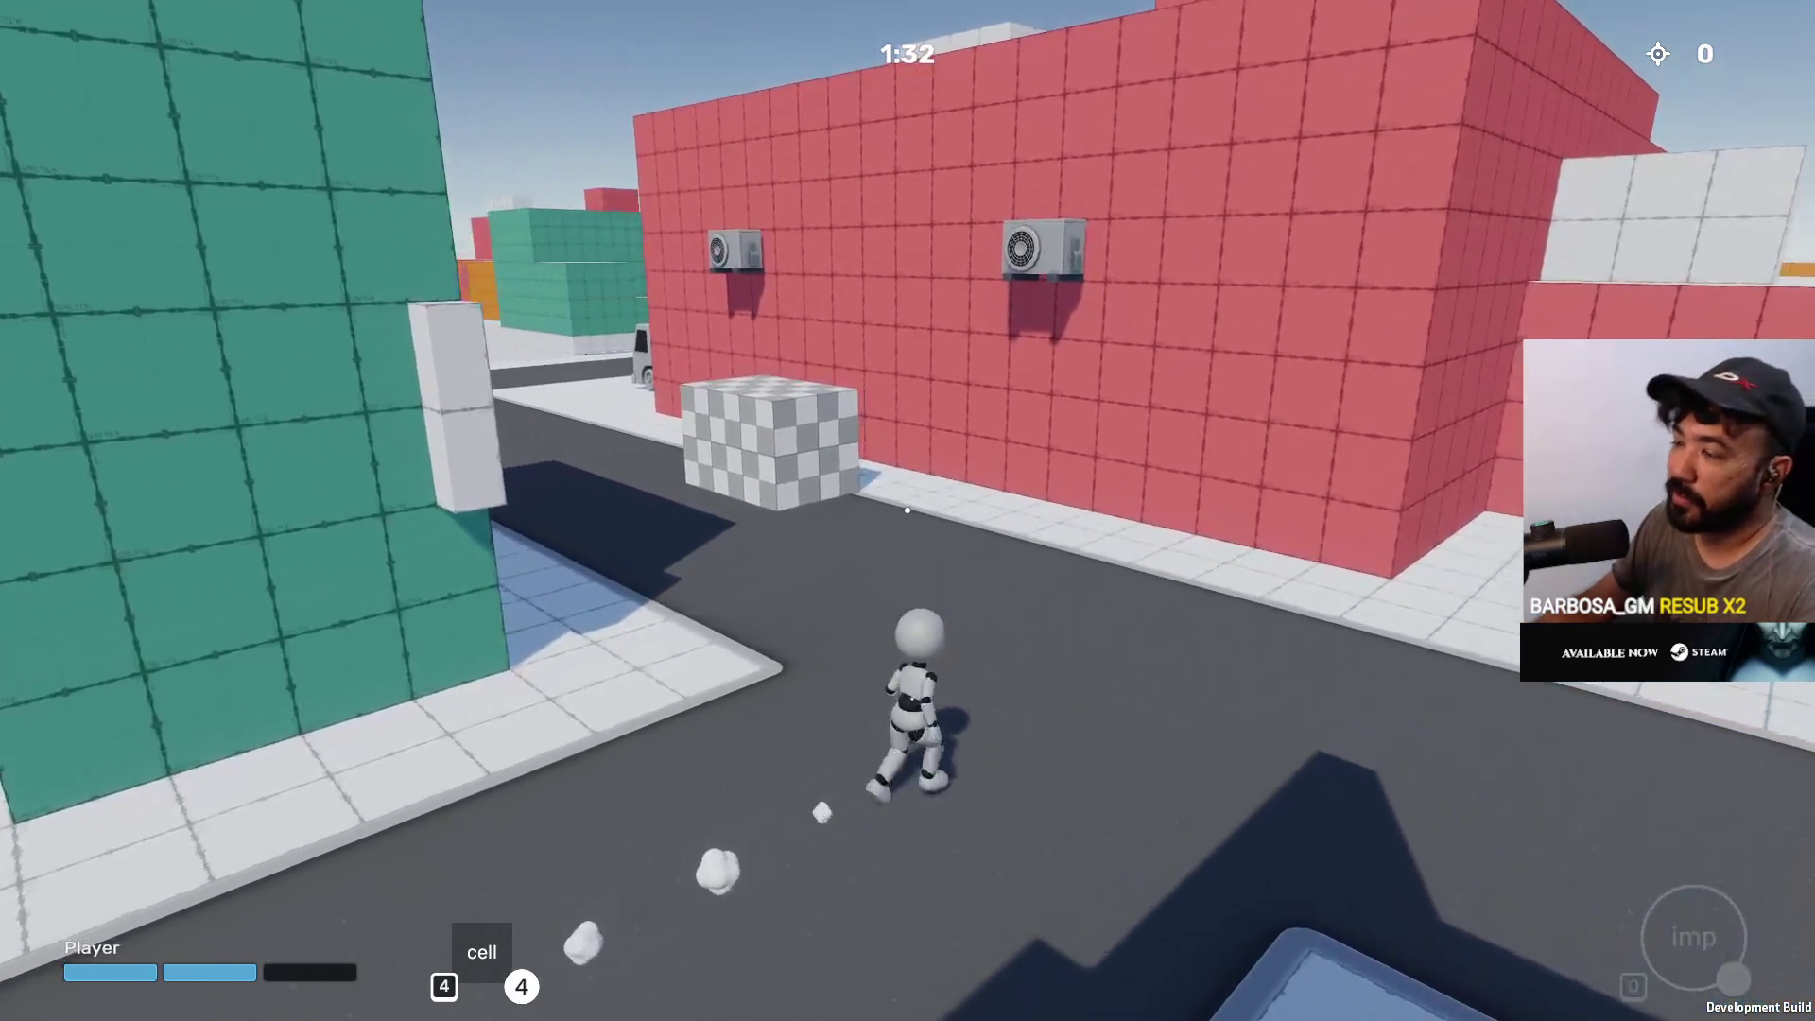
pyautogui.press('w')
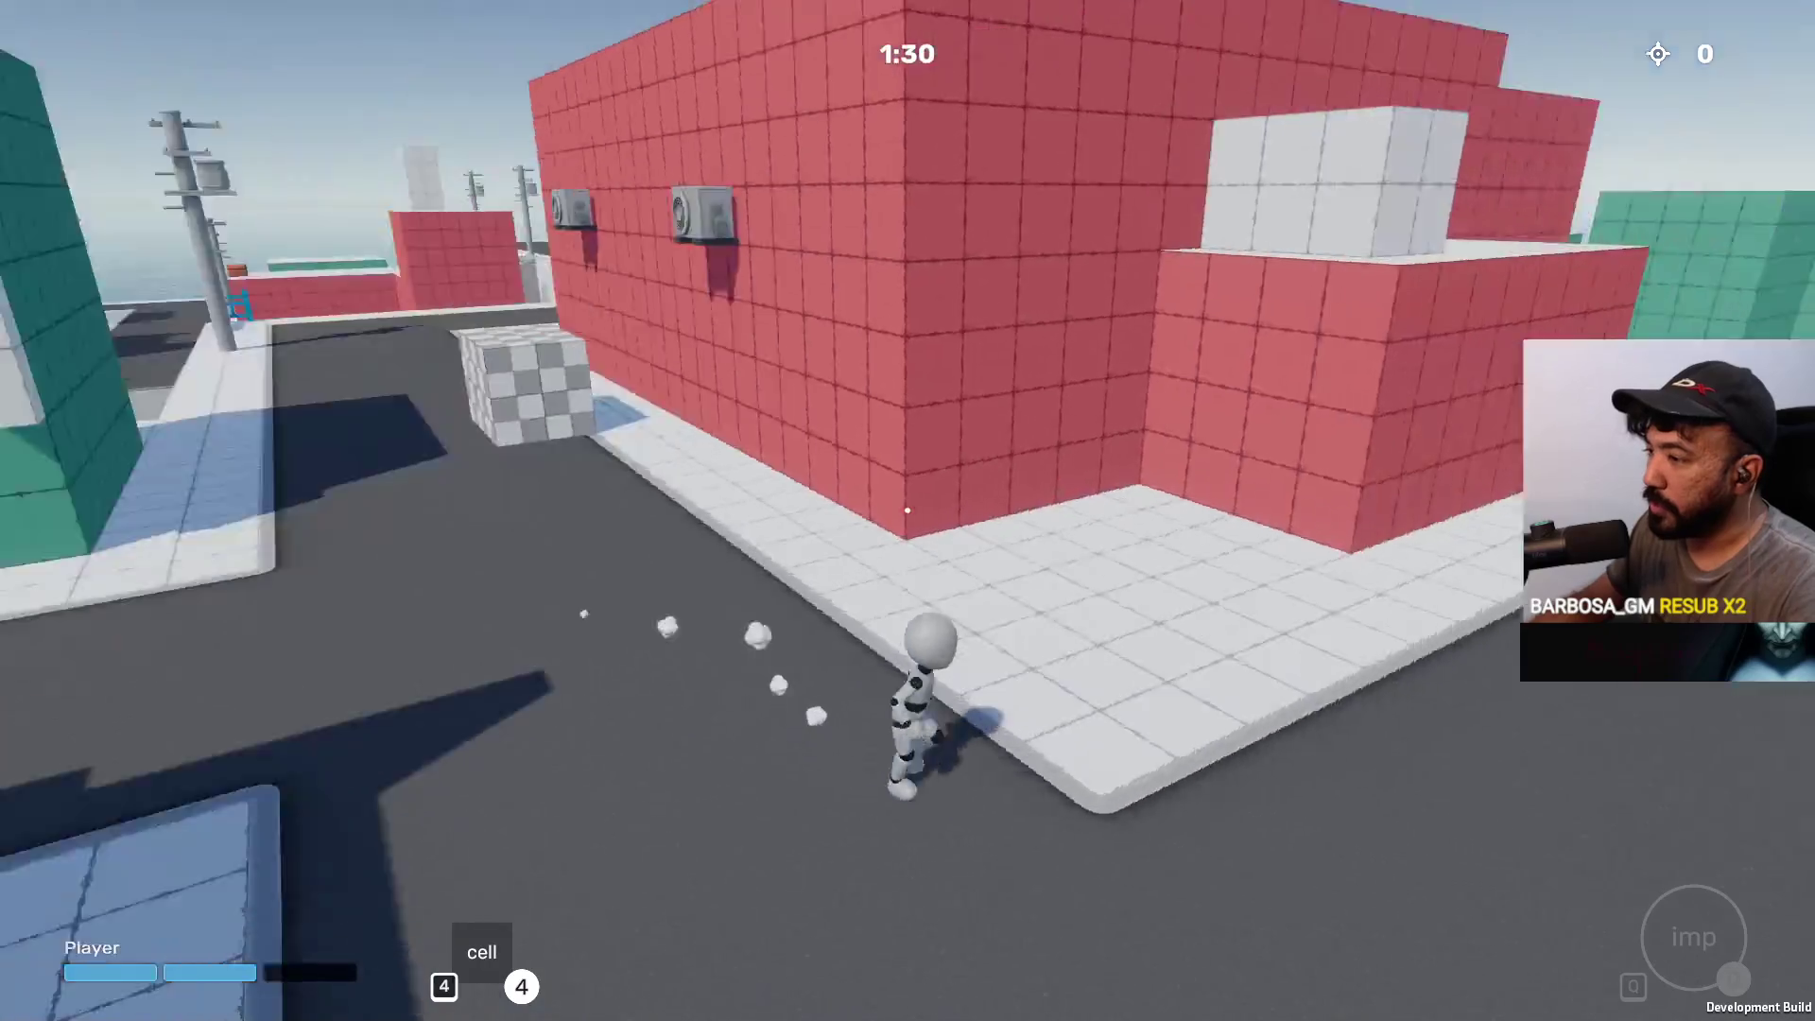
pyautogui.press('a')
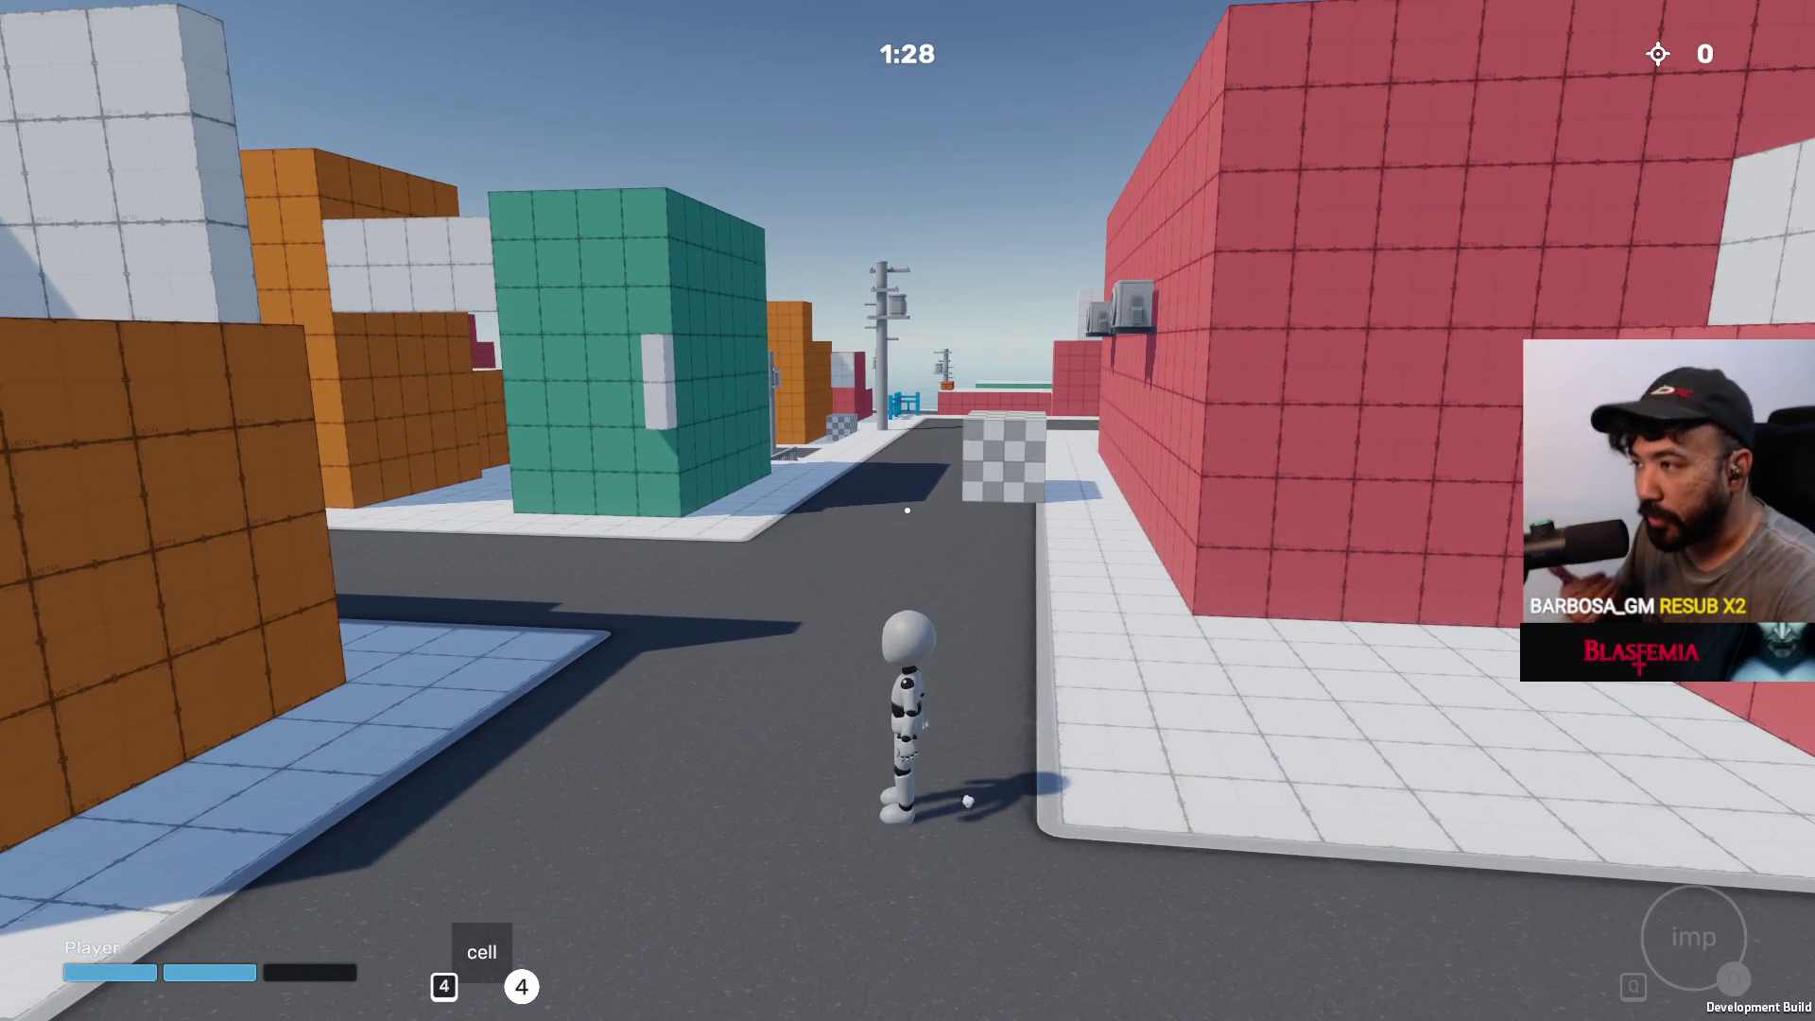
pyautogui.press('d')
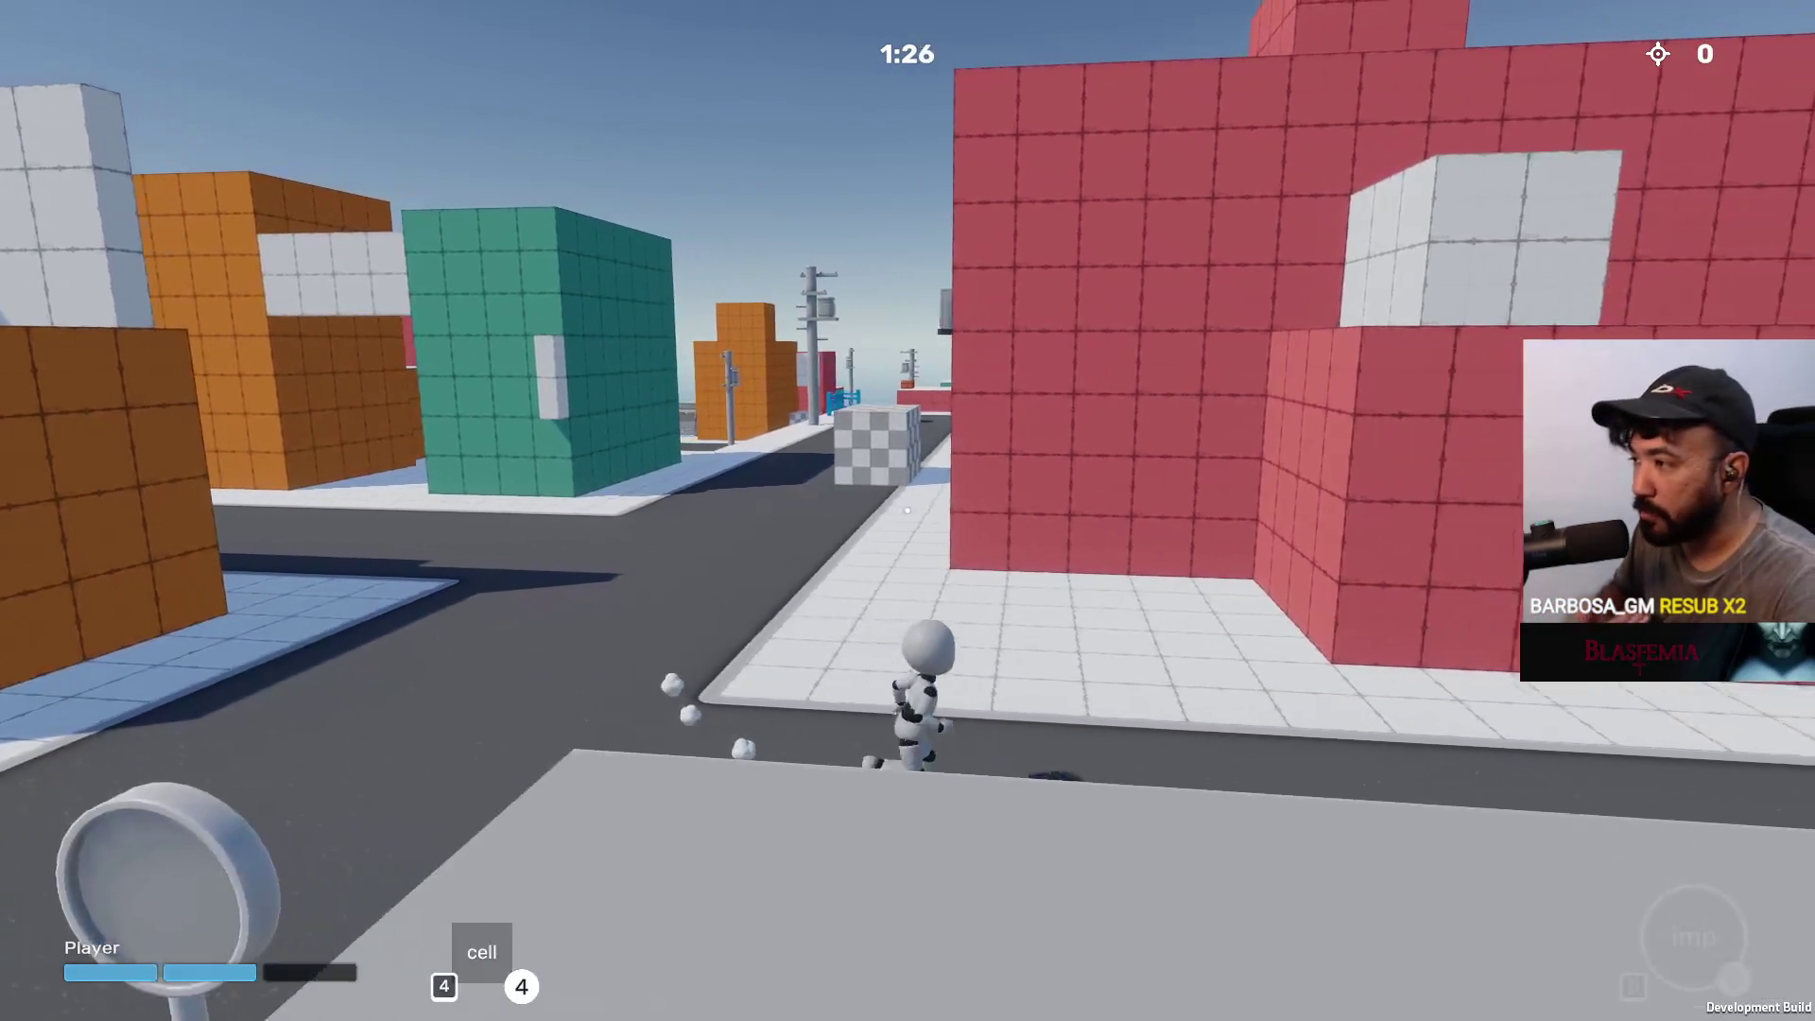
pyautogui.press('d')
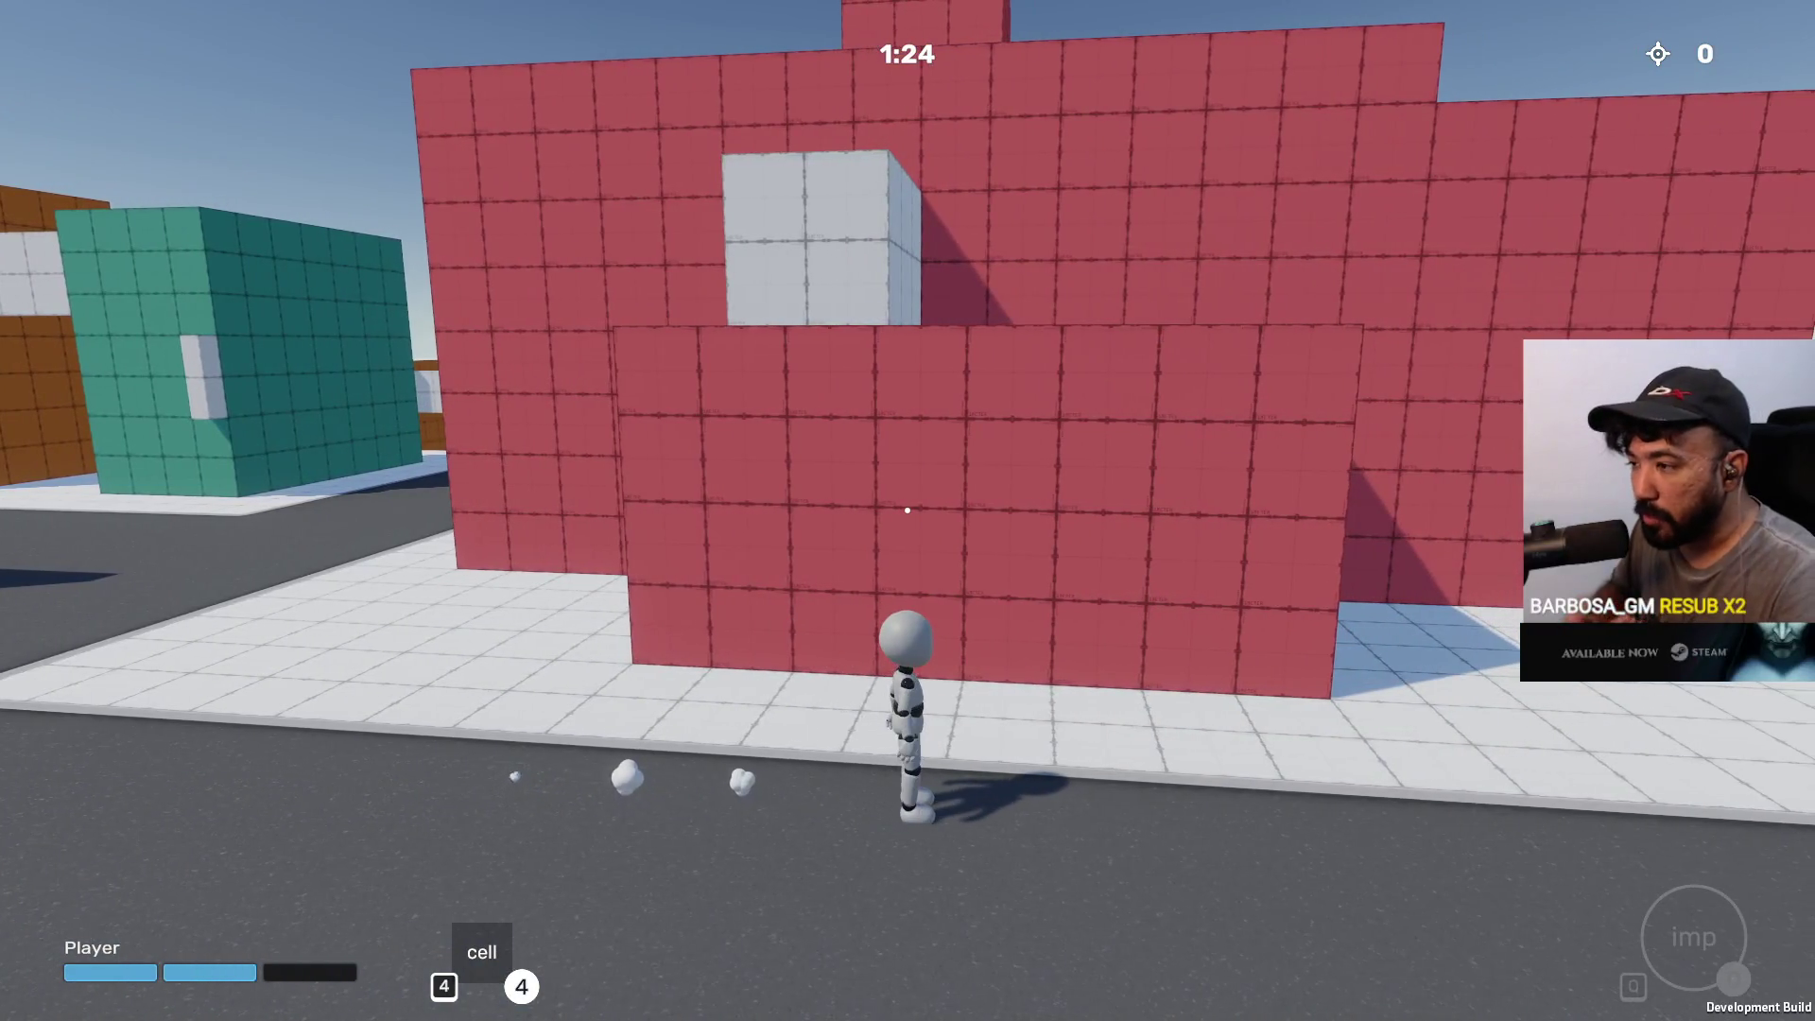
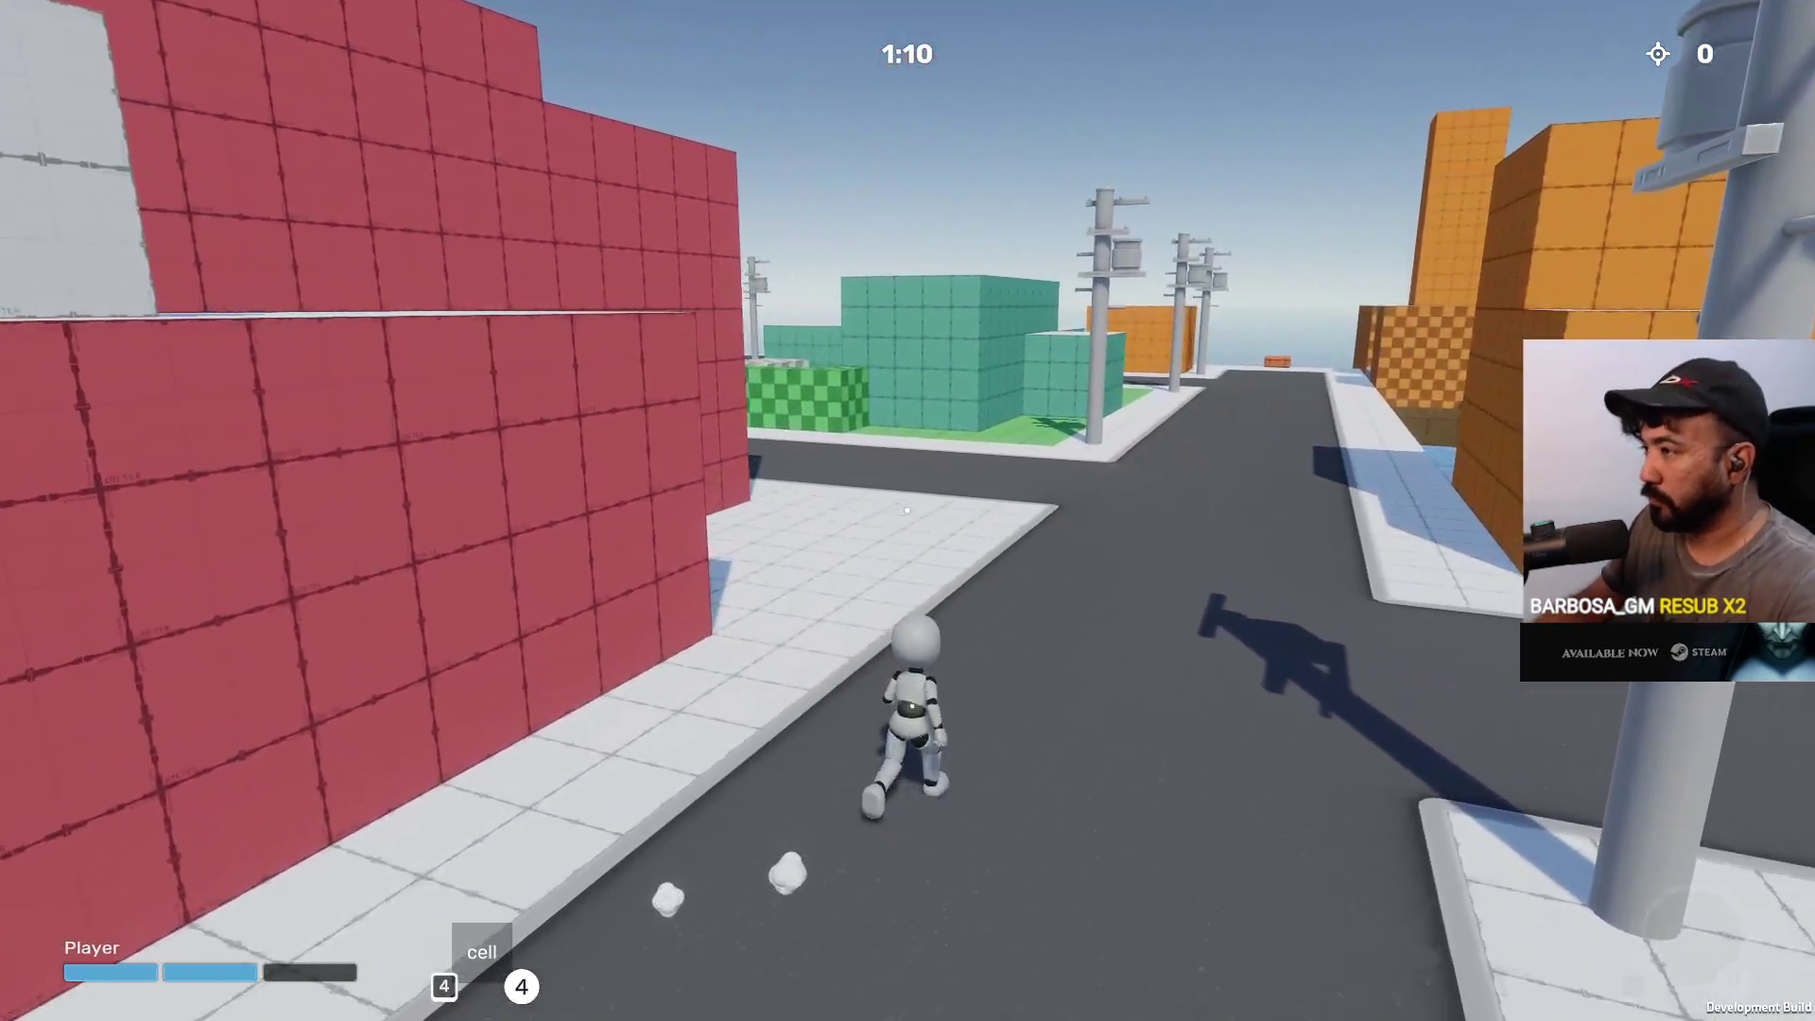
# Leave the ProjectB match for the main menu and switch to the YouTube browser
pyautogui.press('Escape')
pyautogui.click(237, 927)
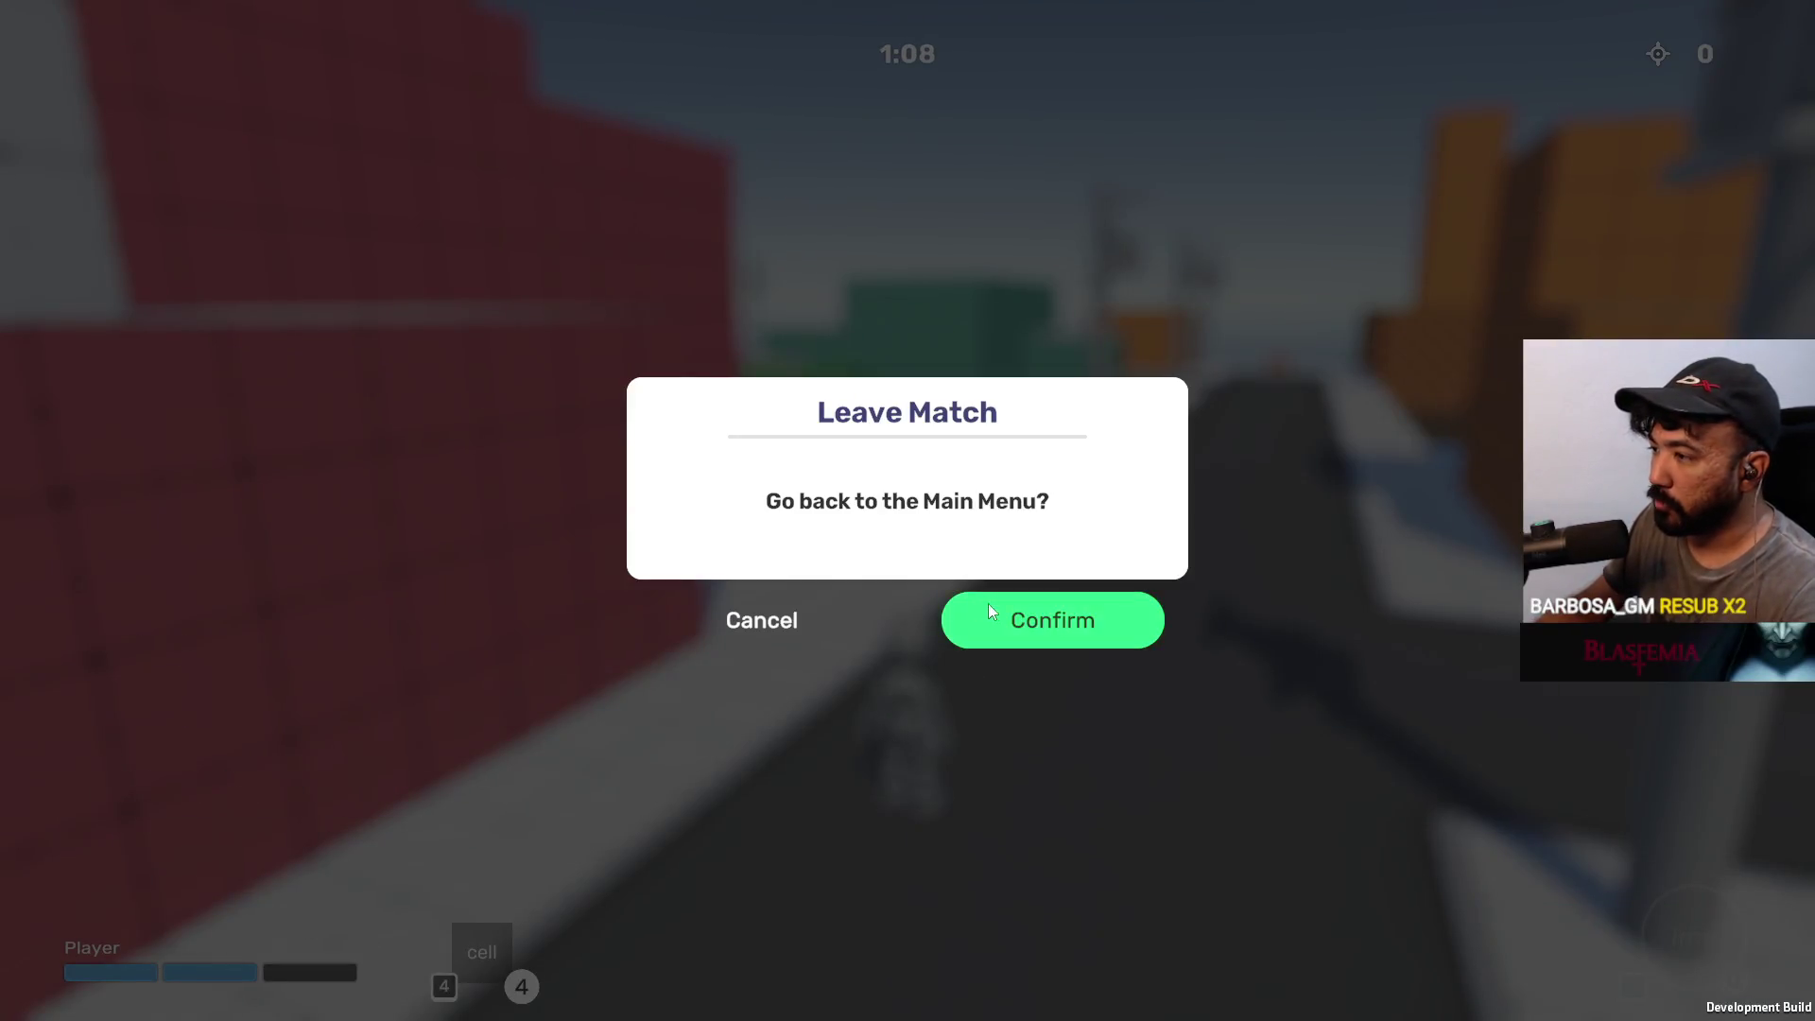
pyautogui.click(989, 605)
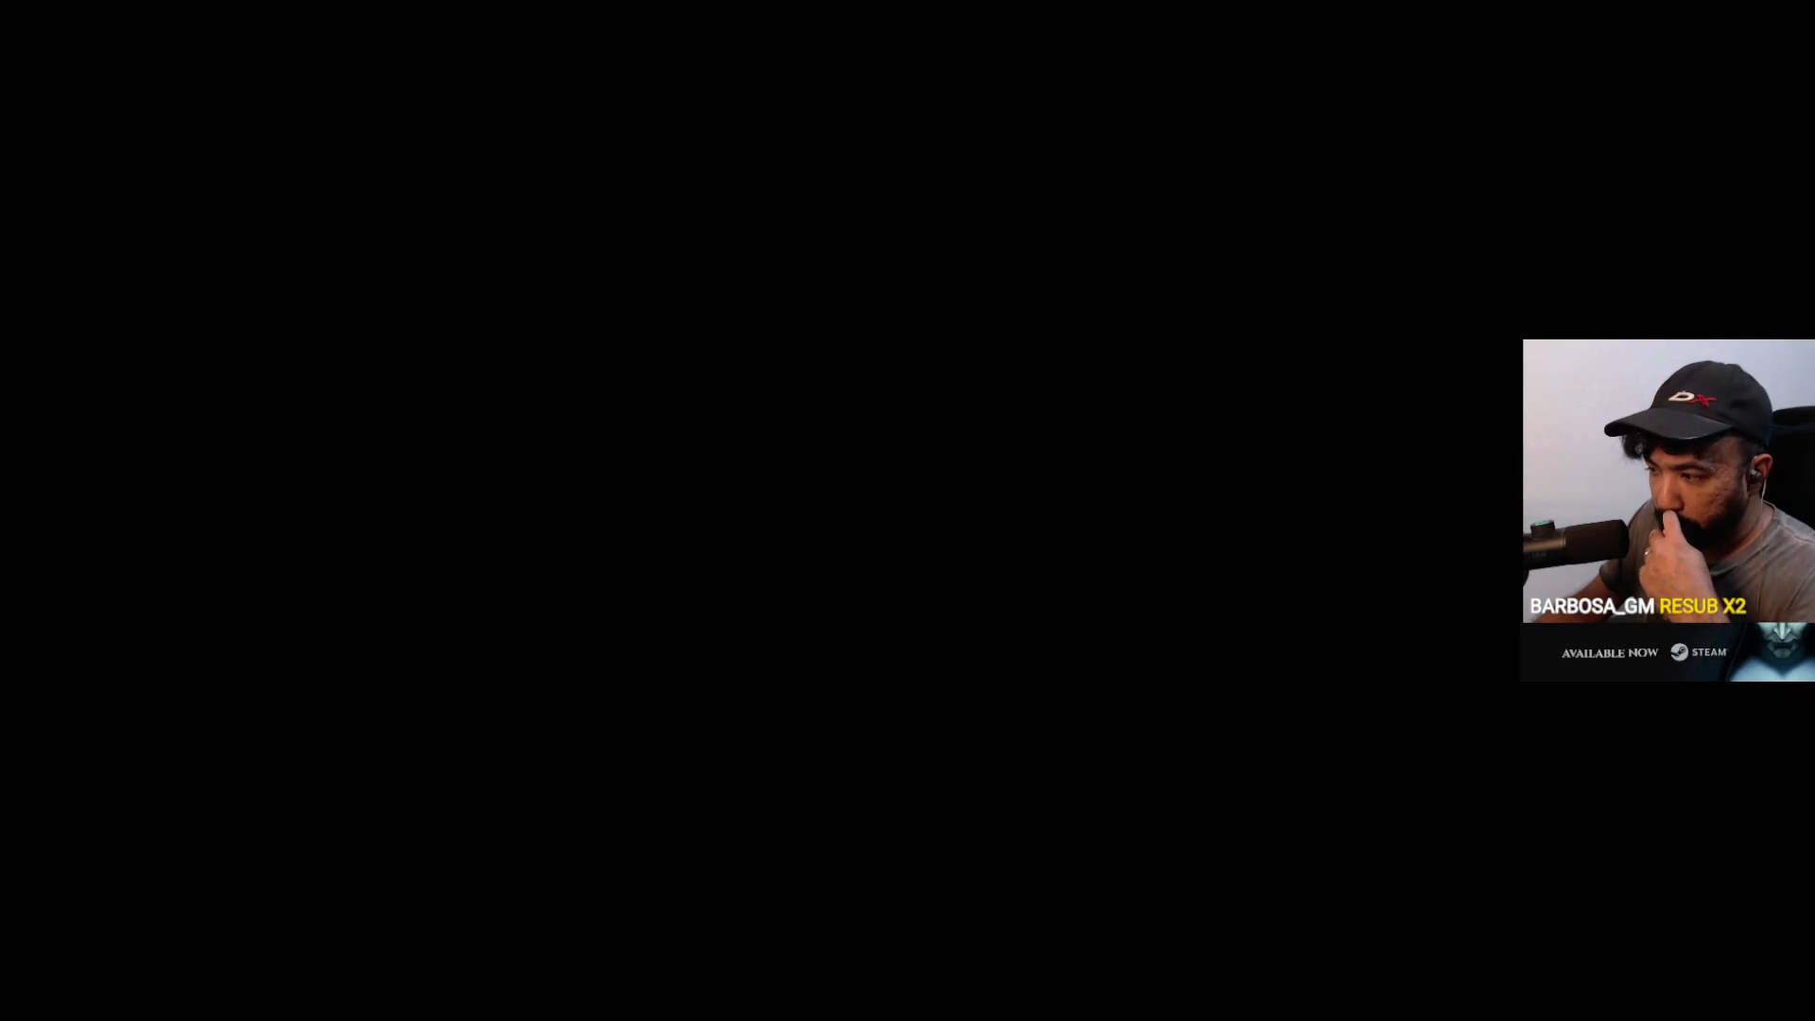
pyautogui.hotkey('alt', 'Tab')
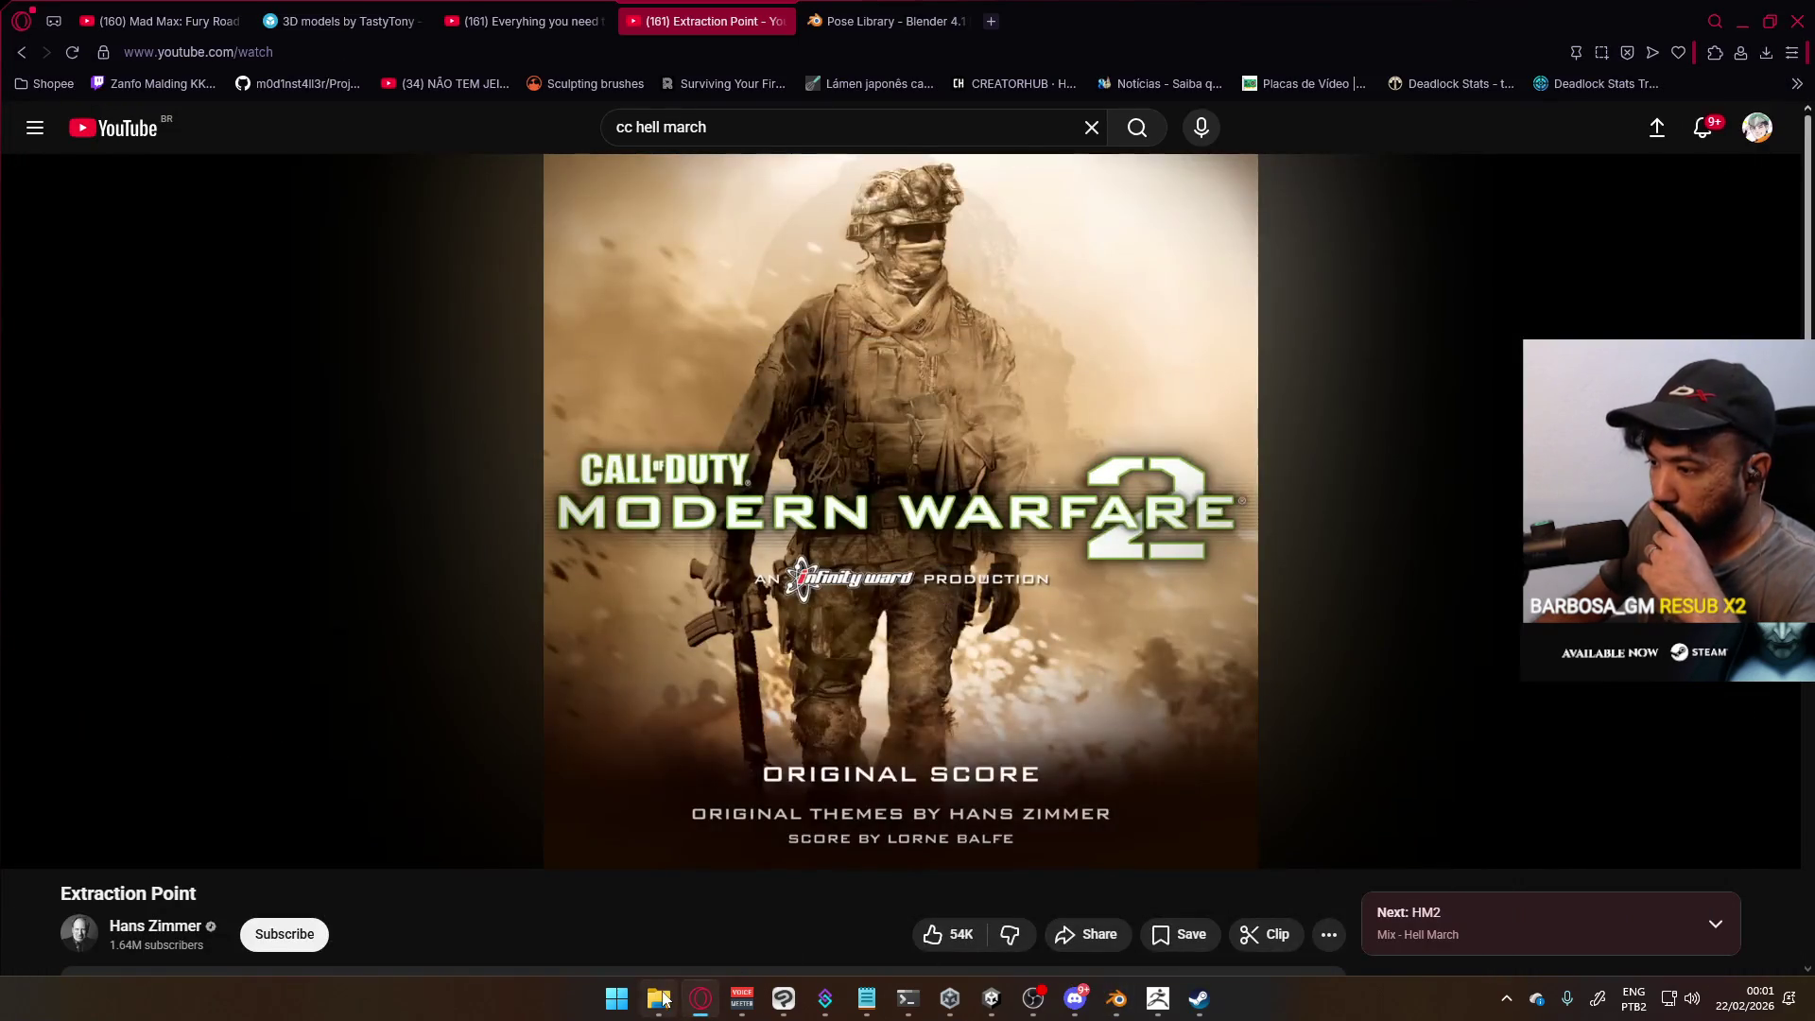
# Launch ProjectB.exe from the D:\Builds\Project B folder in File Explorer
pyautogui.click(661, 998)
pyautogui.click(843, 317)
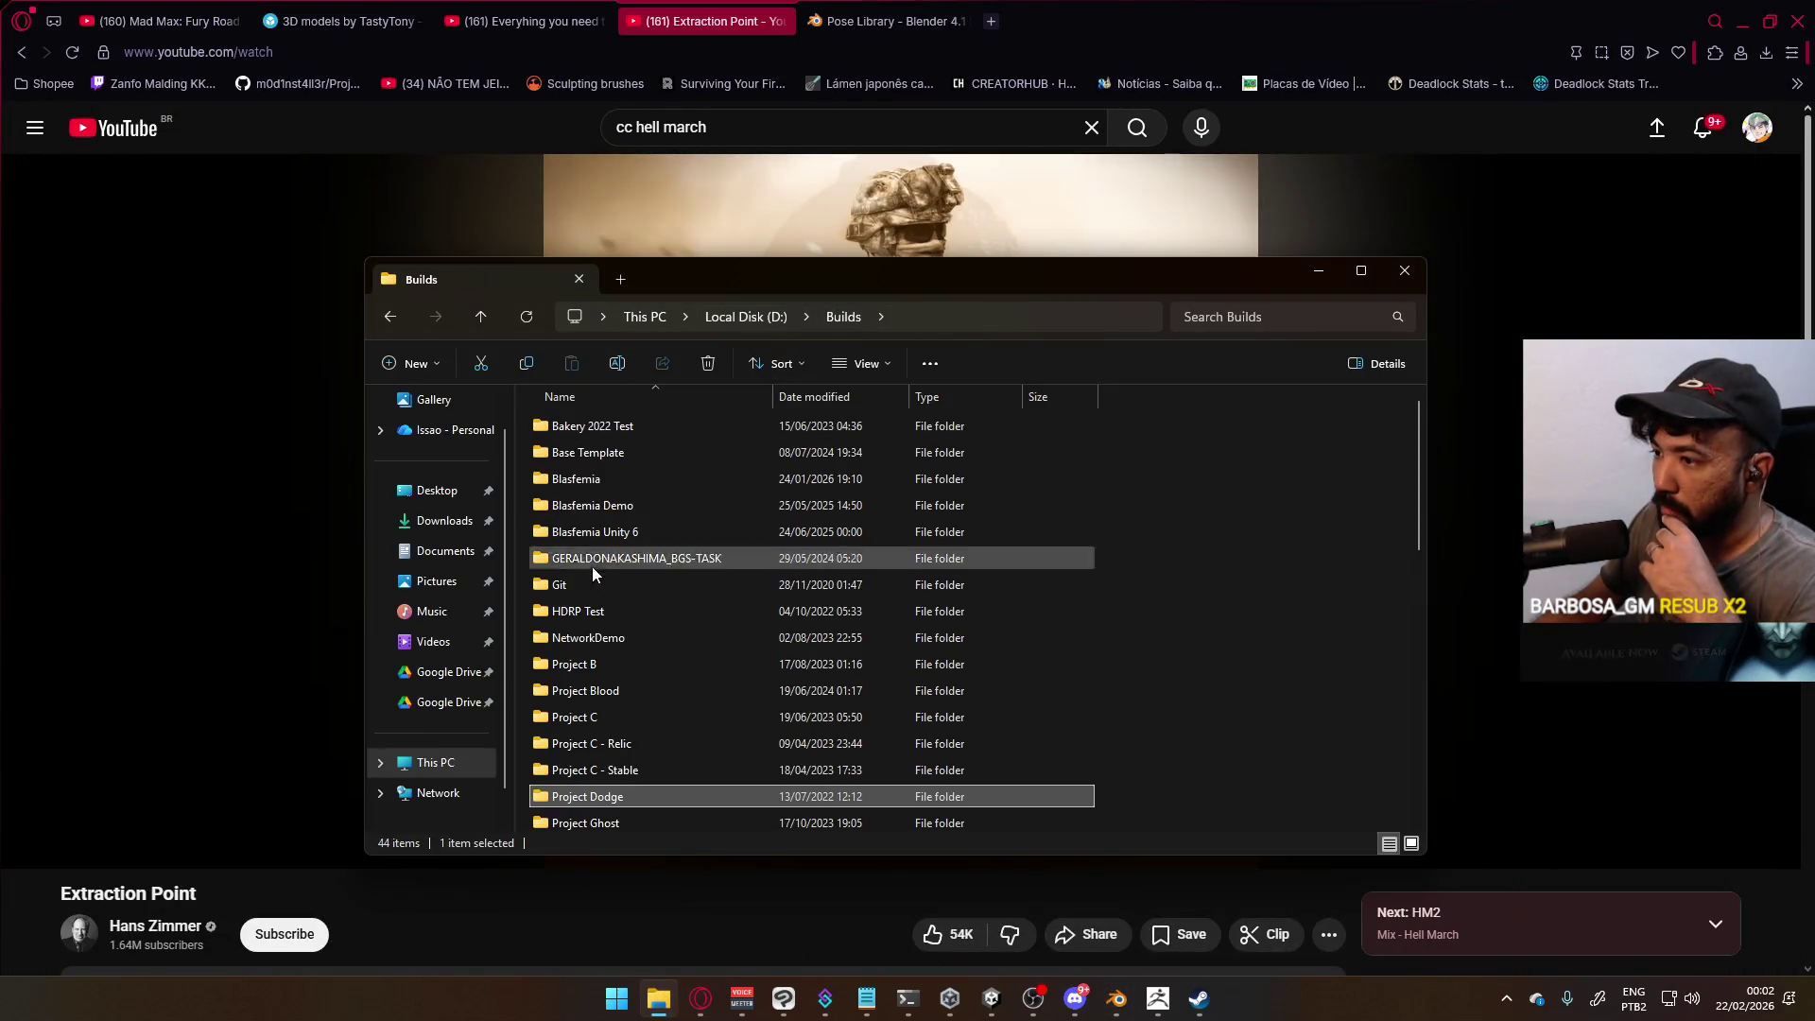
pyautogui.doubleClick(574, 663)
pyautogui.doubleClick(601, 507)
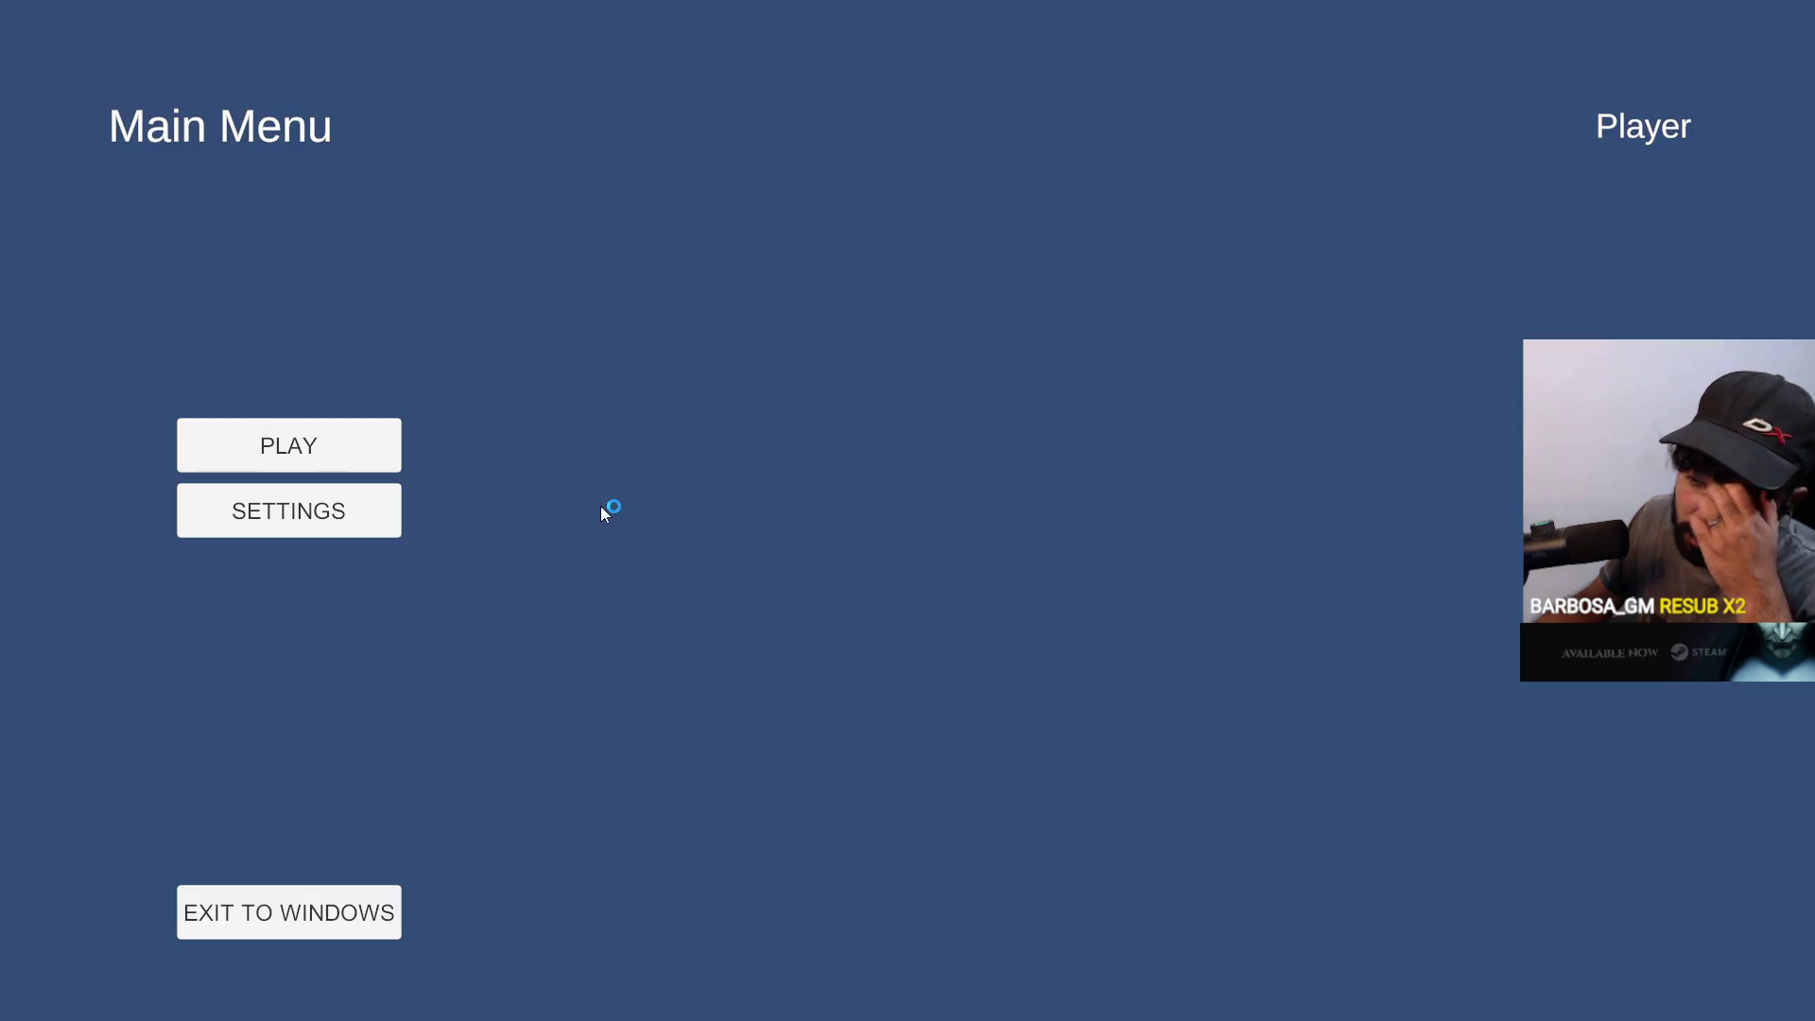
# Create a new ProjectB lobby on the Sunny Skies map
pyautogui.click(342, 446)
pyautogui.click(990, 503)
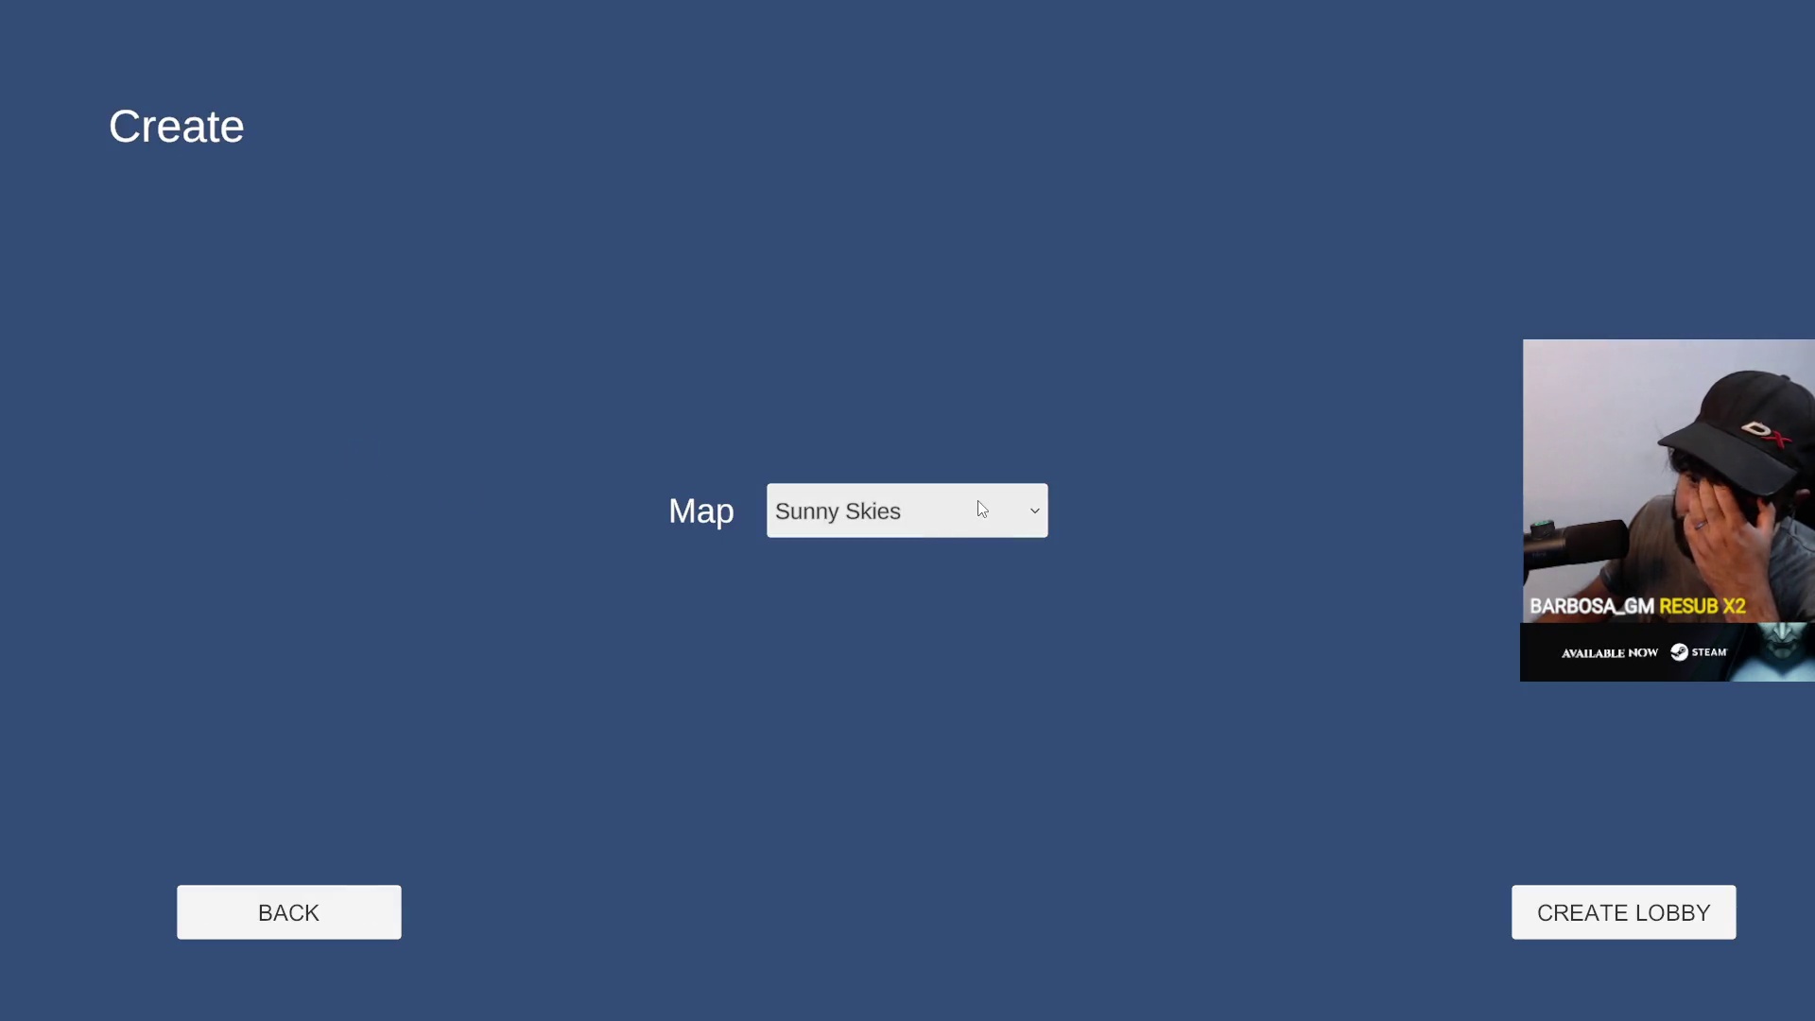
pyautogui.click(1562, 909)
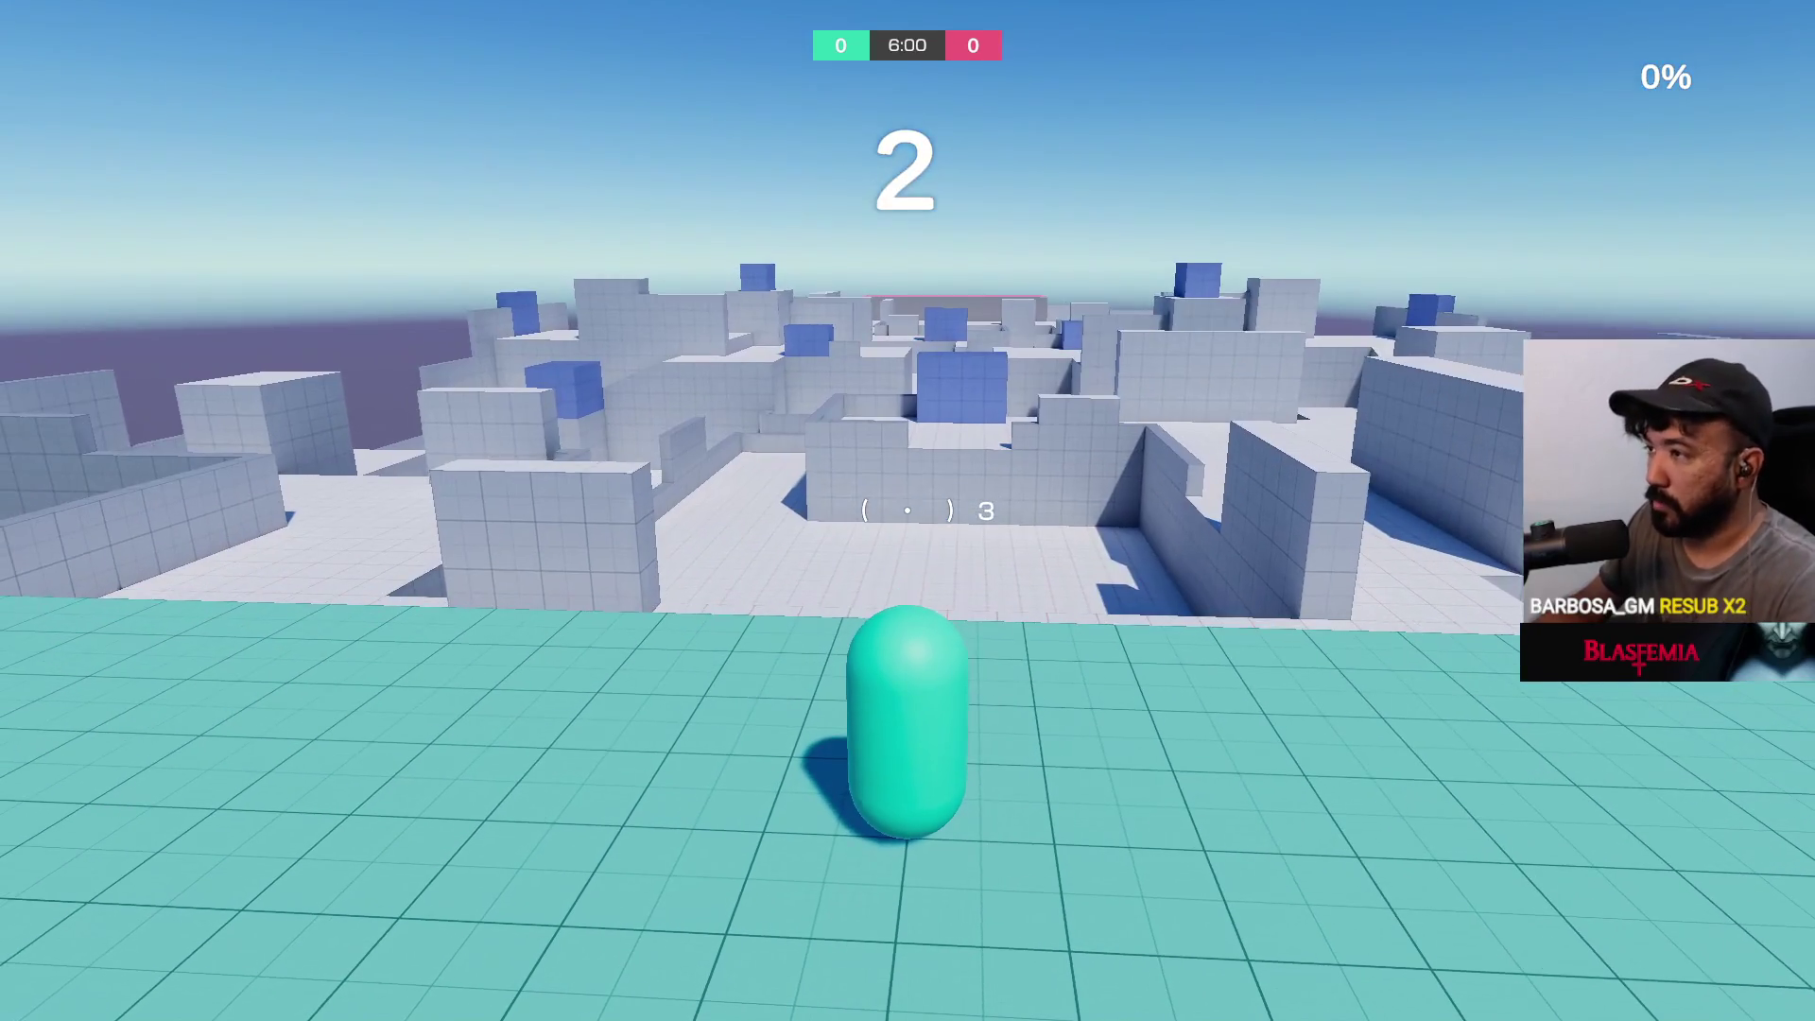
# Run the capsule across the arena, then return to the browser
pyautogui.press('d')
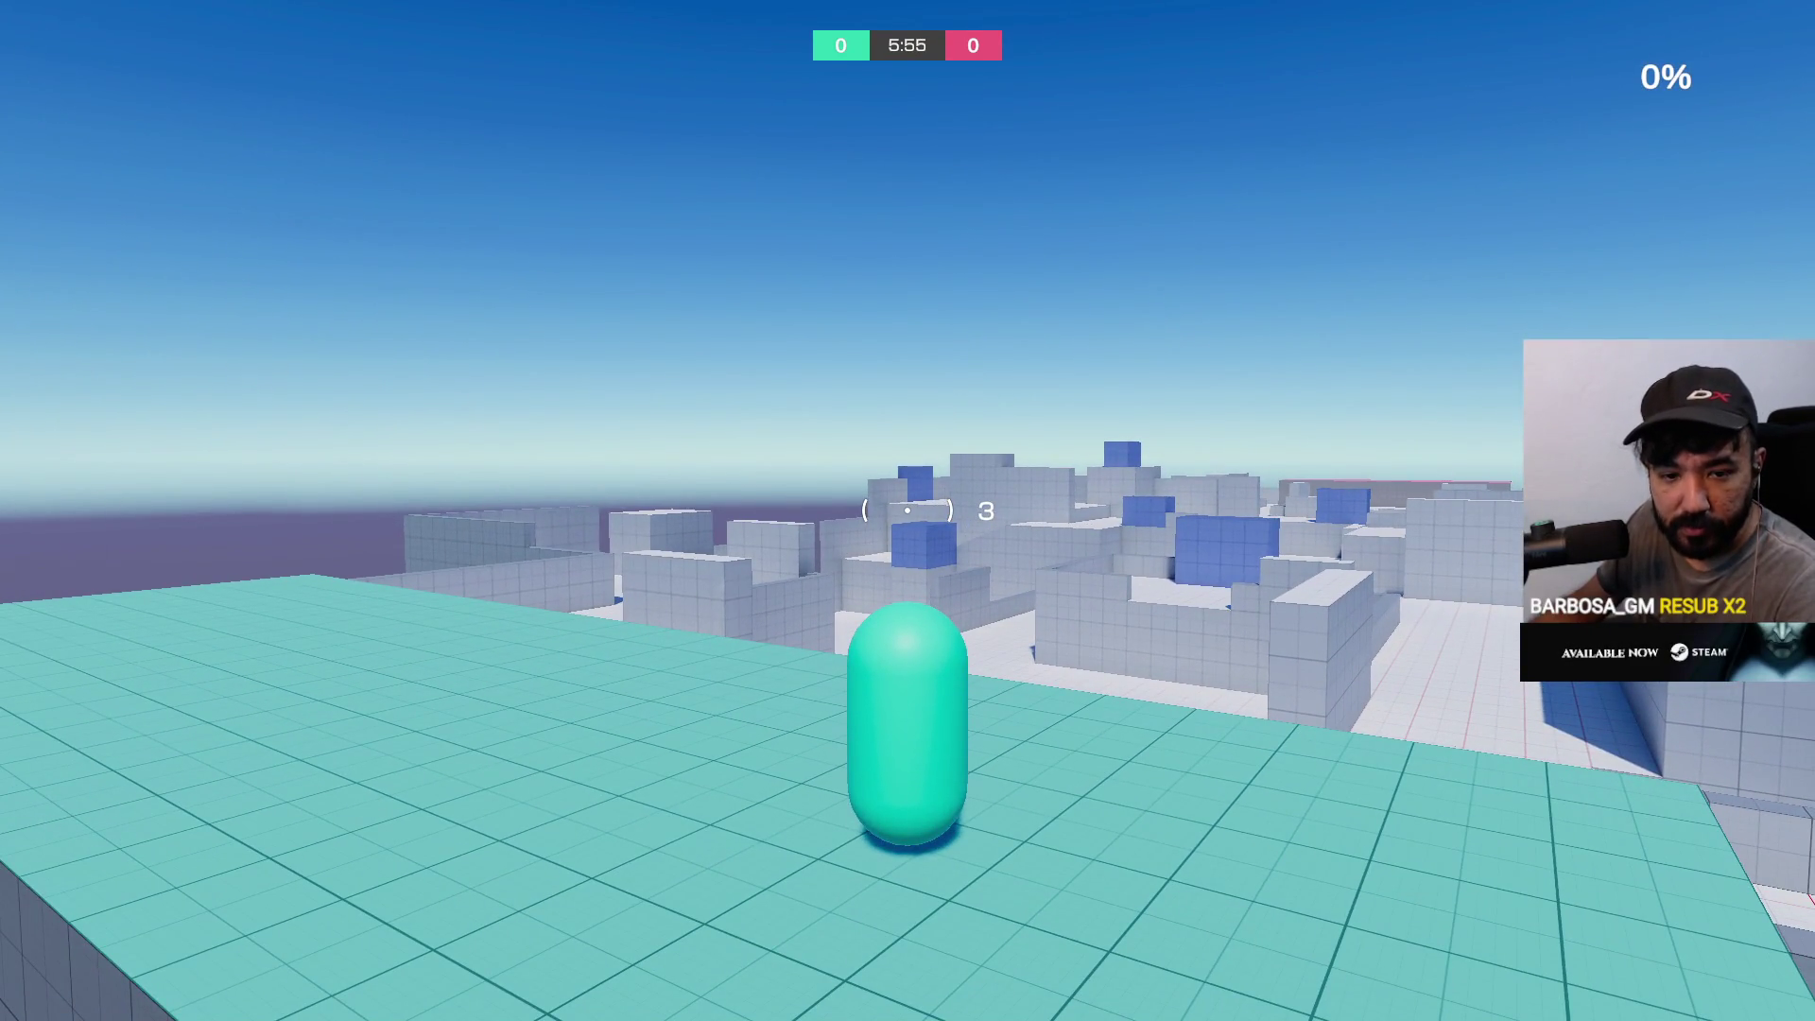
pyautogui.press('w')
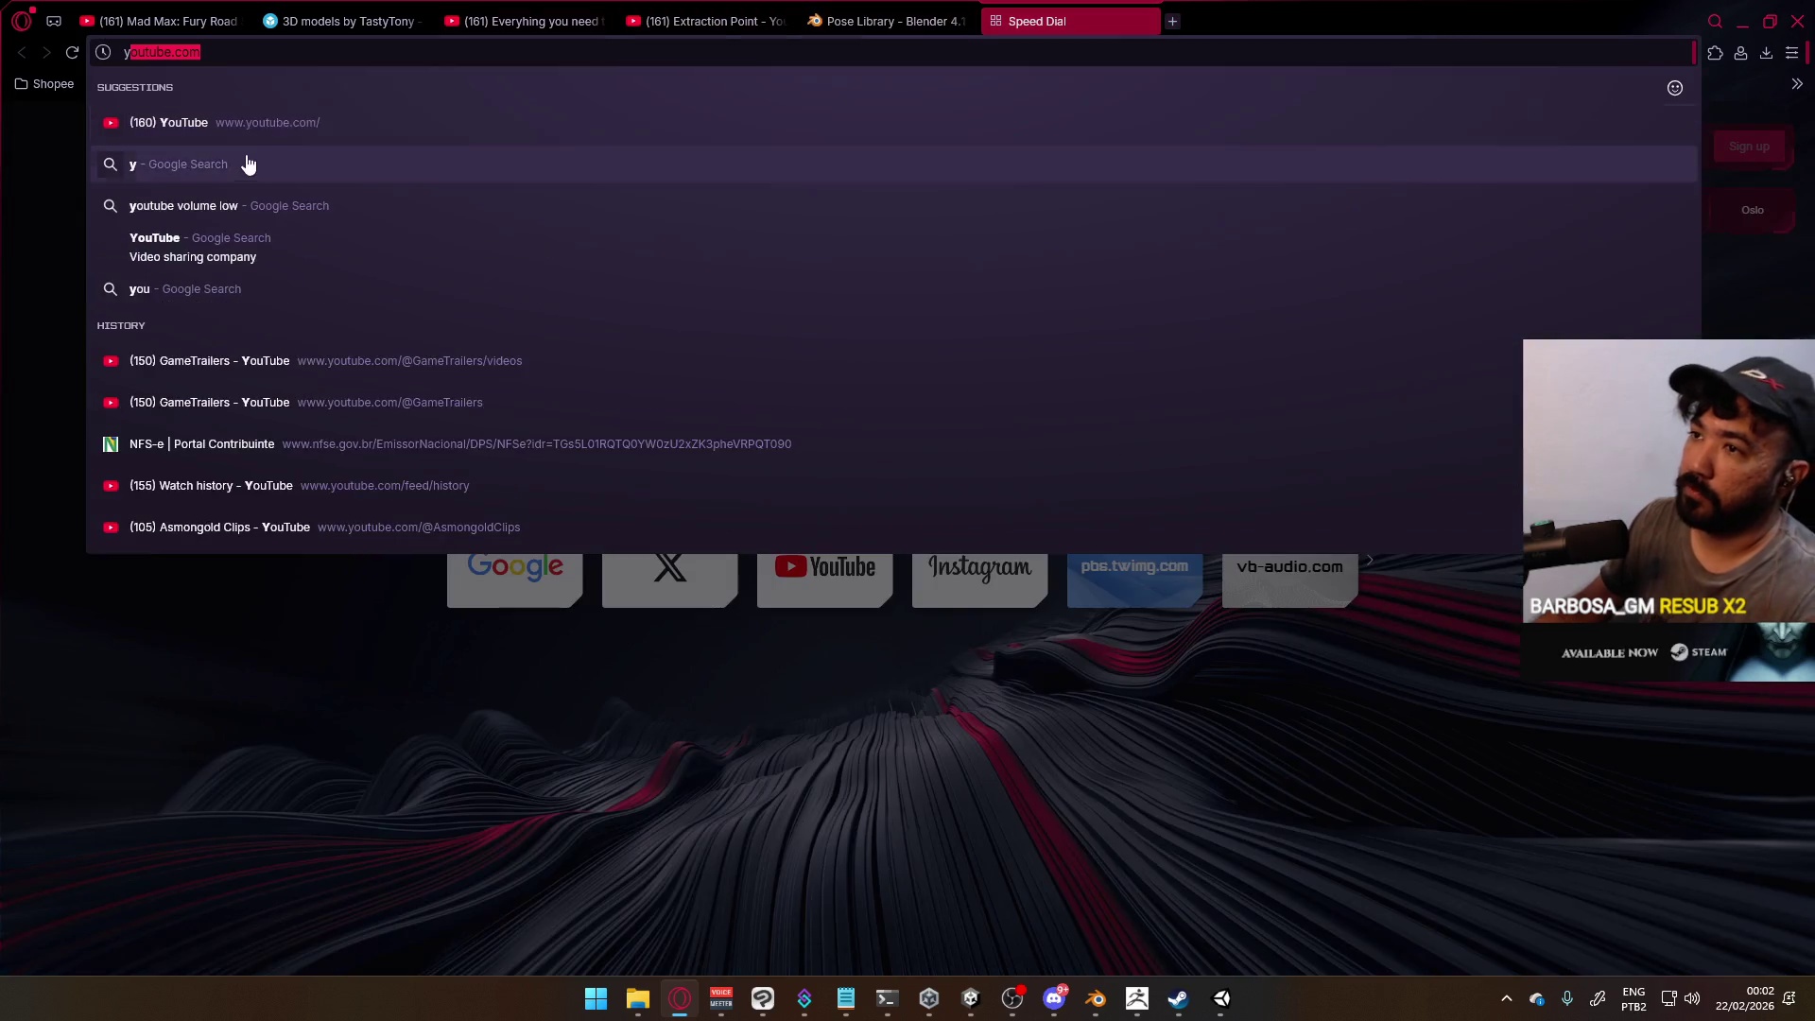
pyautogui.click(370, 139)
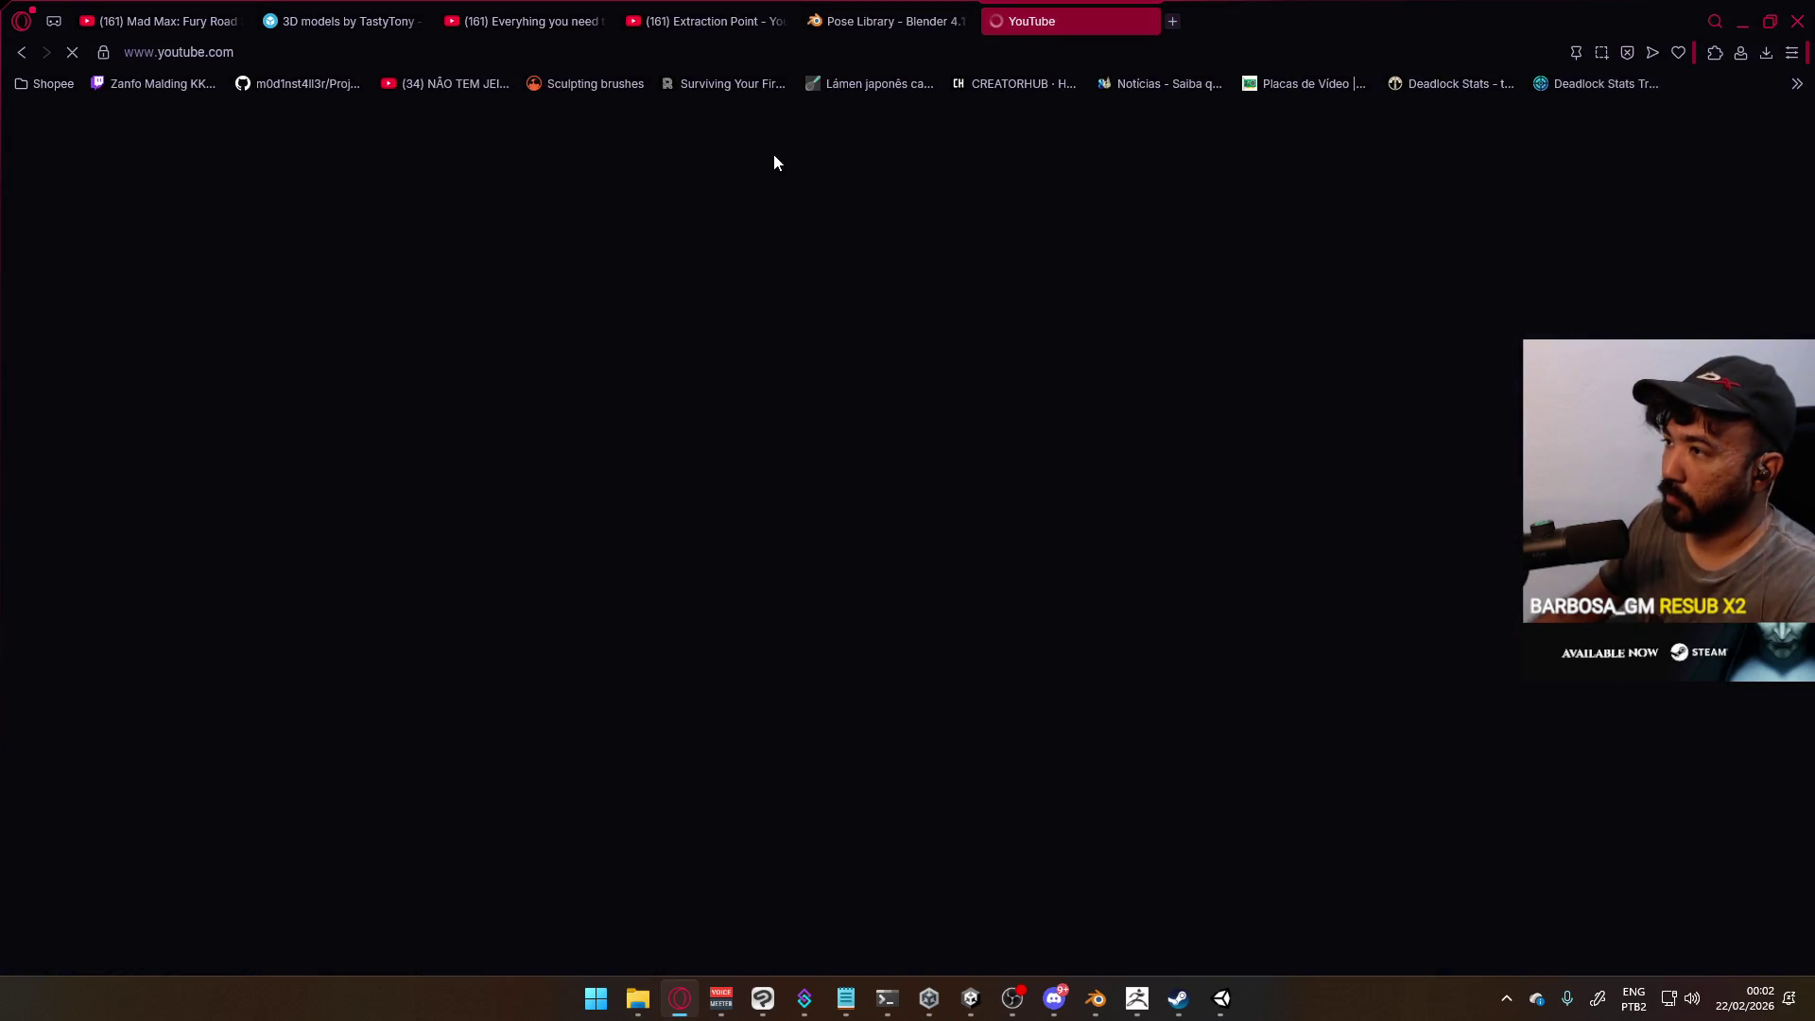
# Search Google for 'splatoon 1 map list' in a new tab
pyautogui.click(1172, 21)
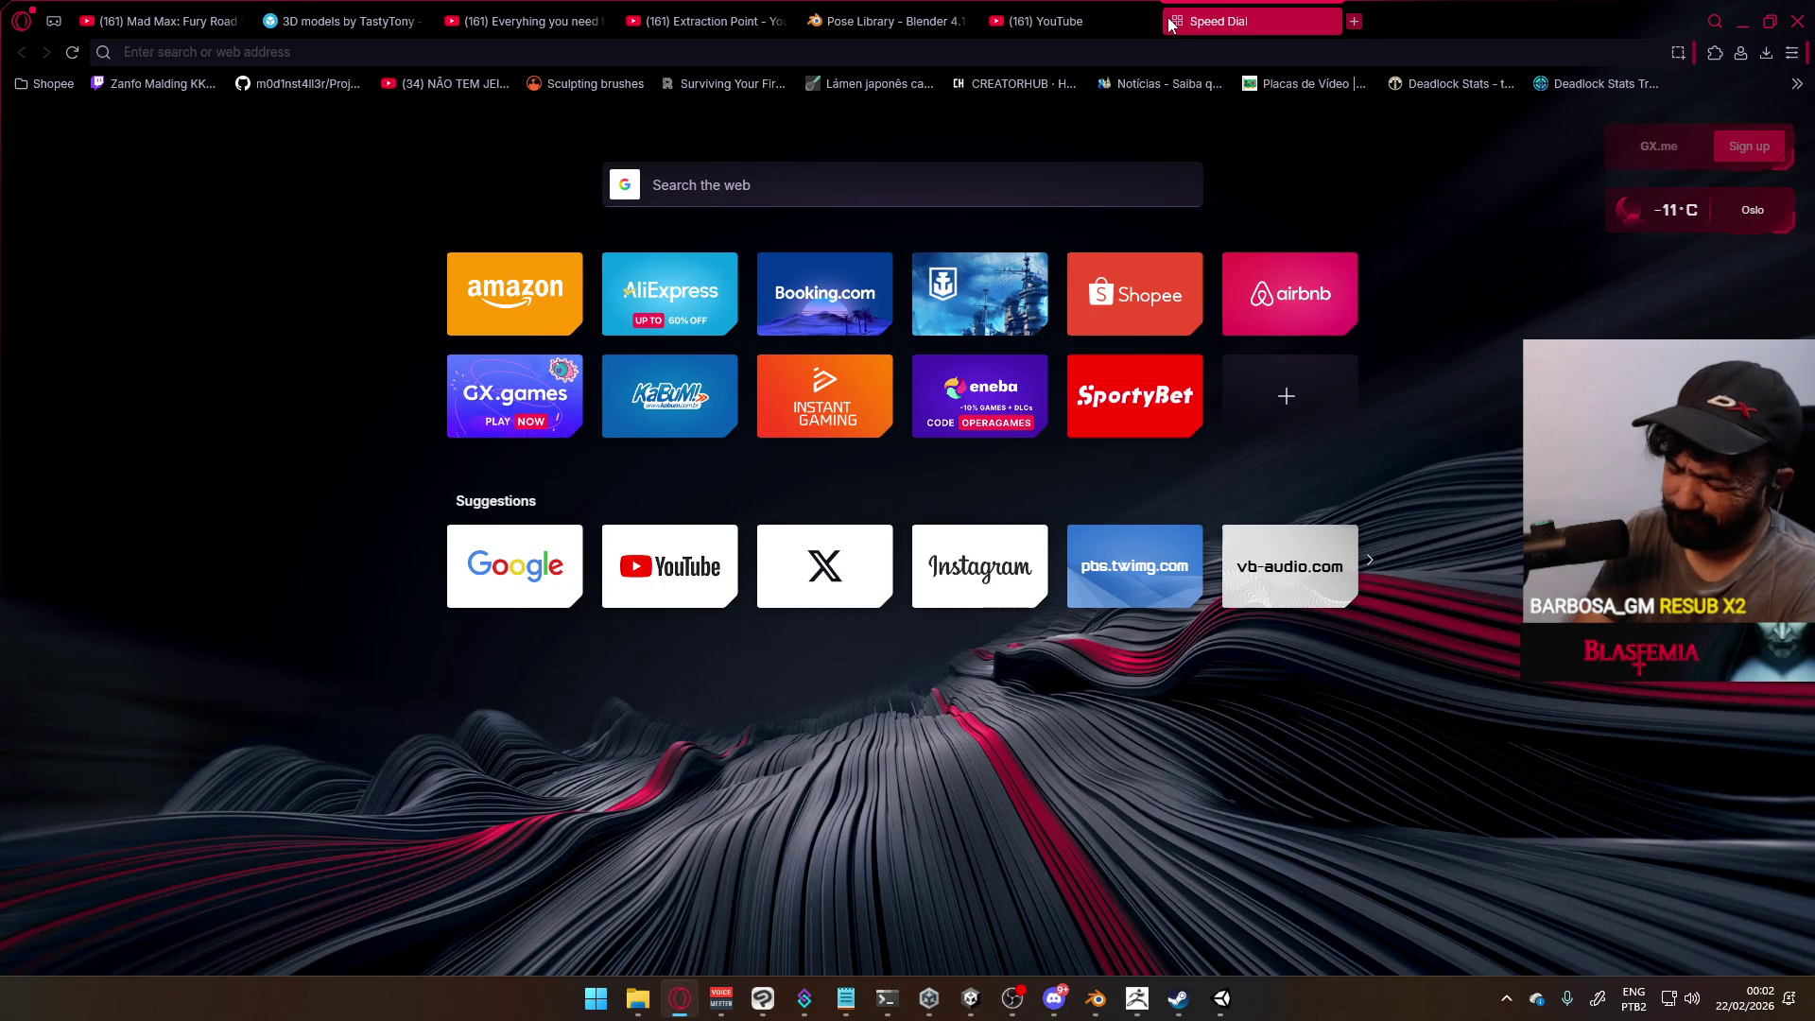
pyautogui.hotkey('ctrl', 'l')
pyautogui.write('s~ça')
pyautogui.press('Return')
pyautogui.write('sp')
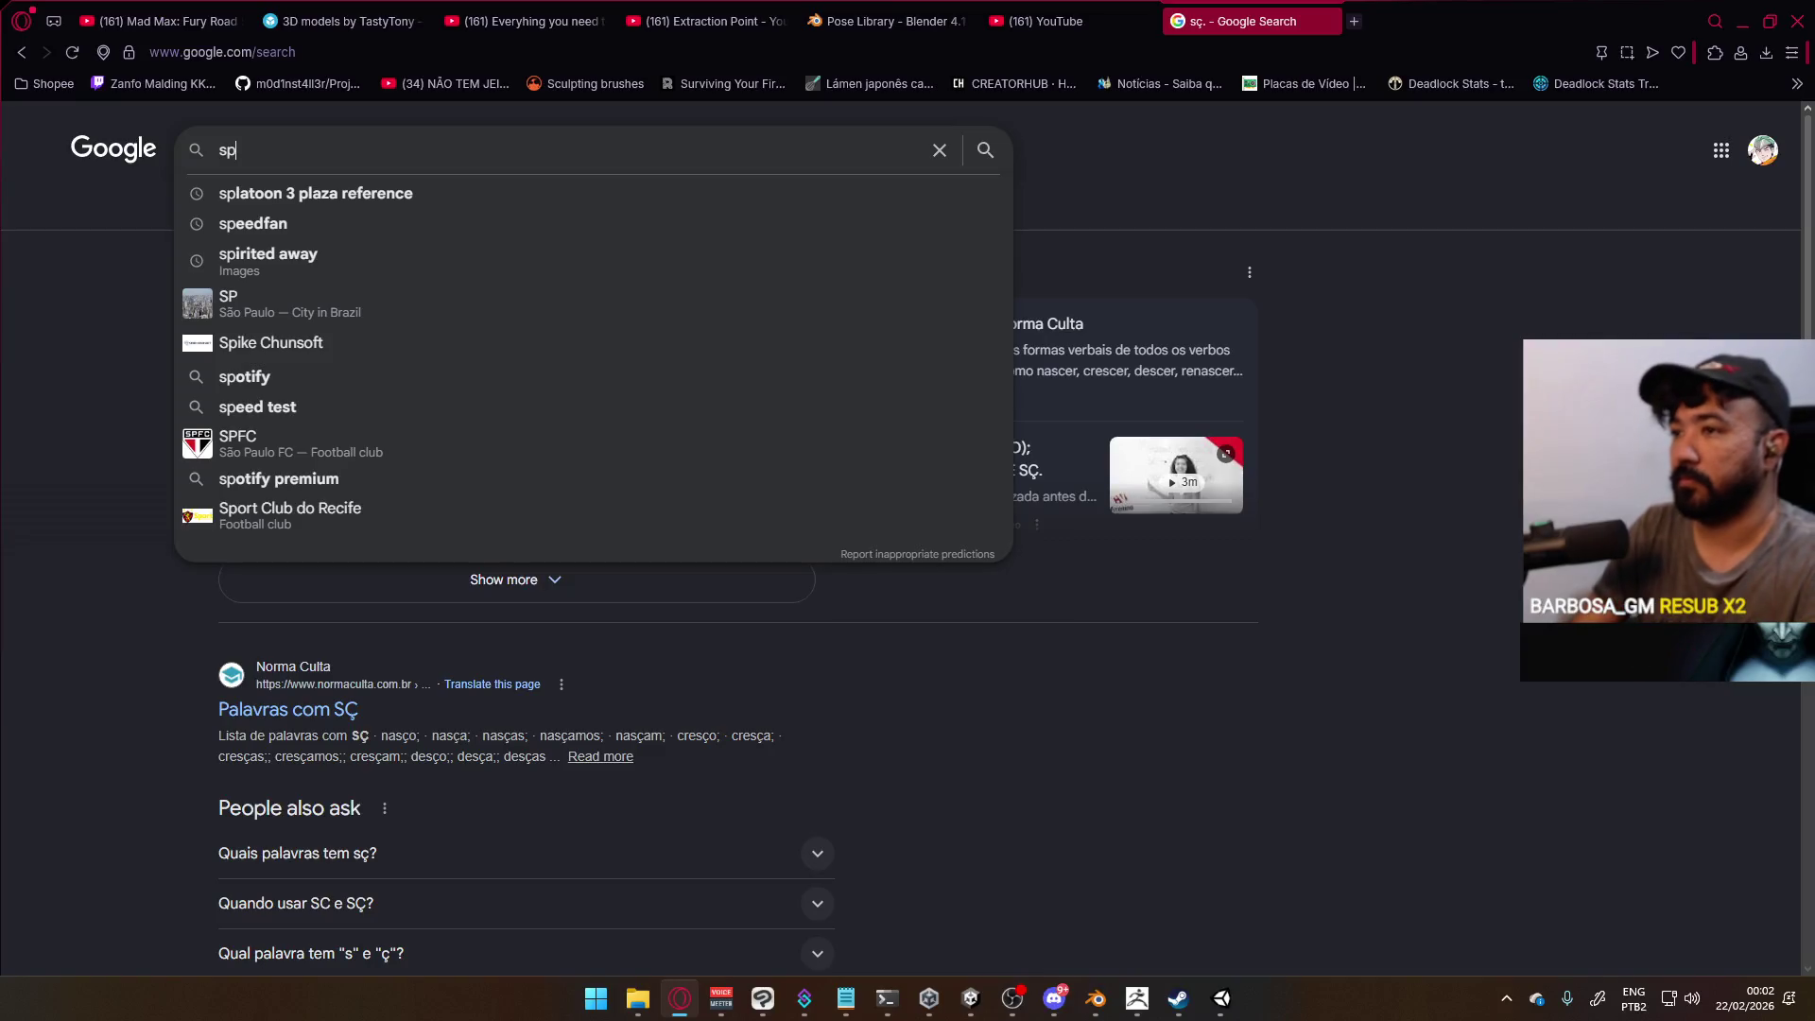
pyautogui.write('latoon 1 map list')
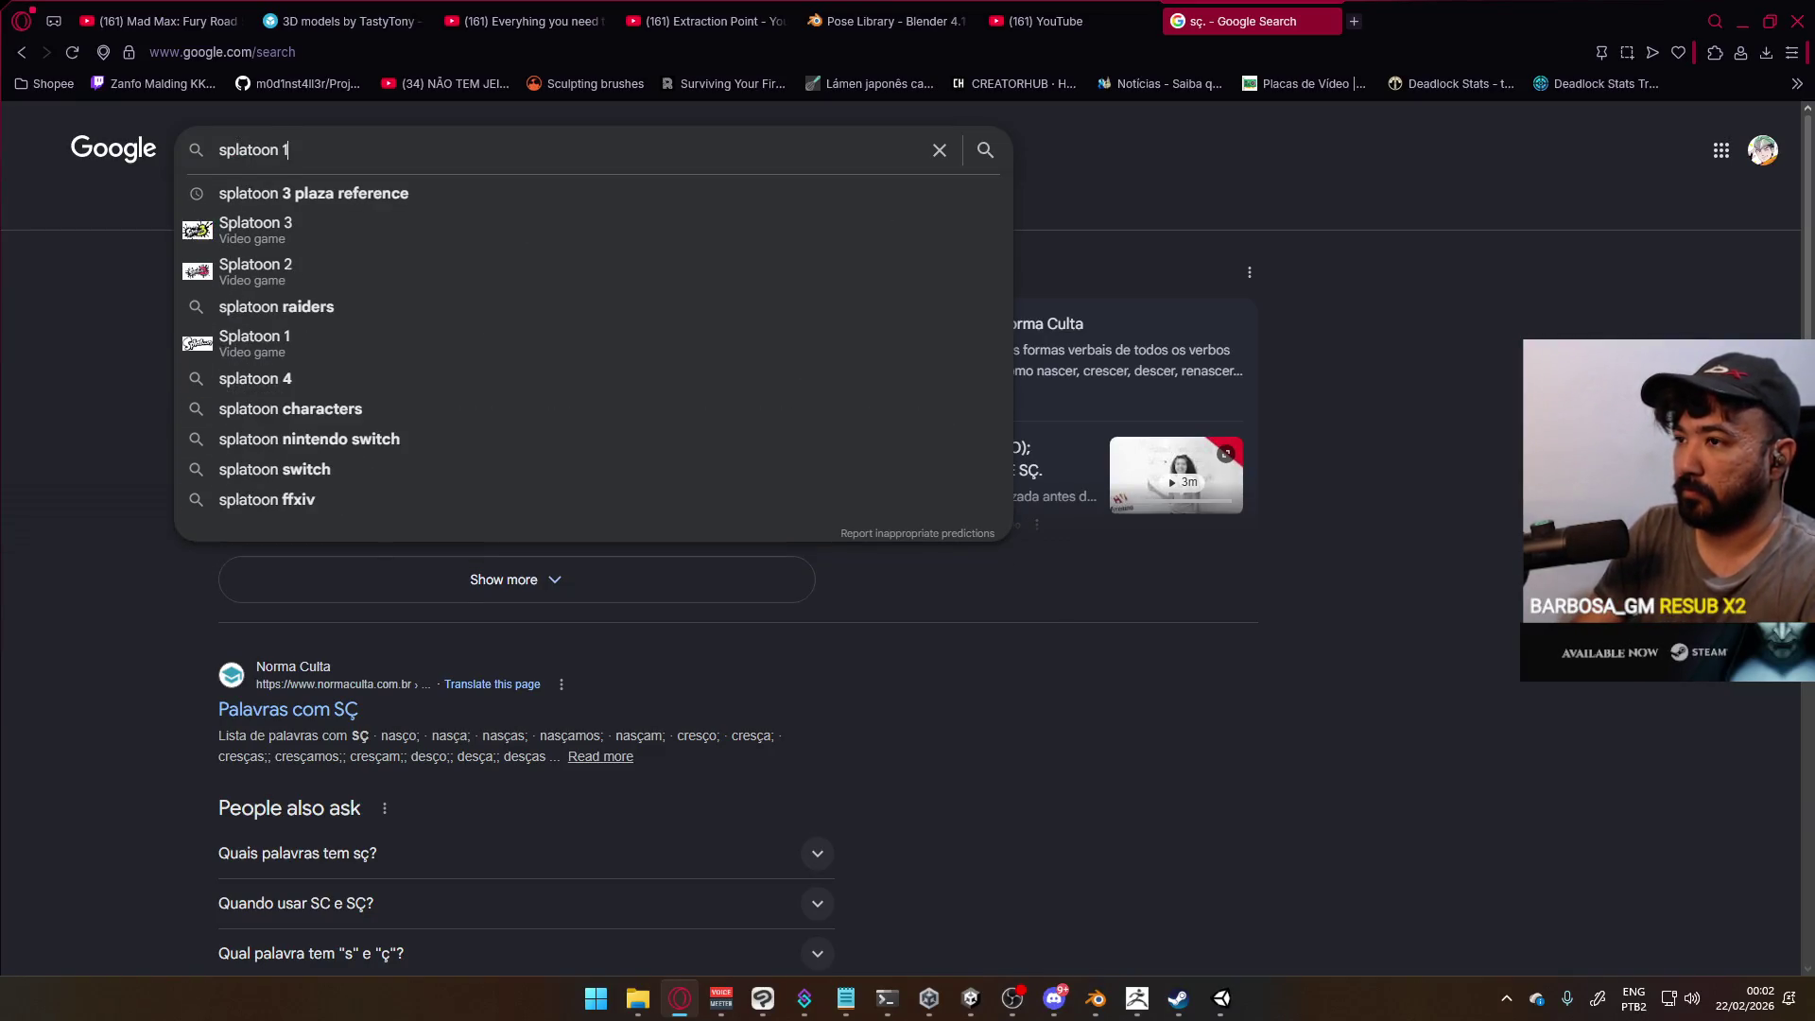
pyautogui.press('Return')
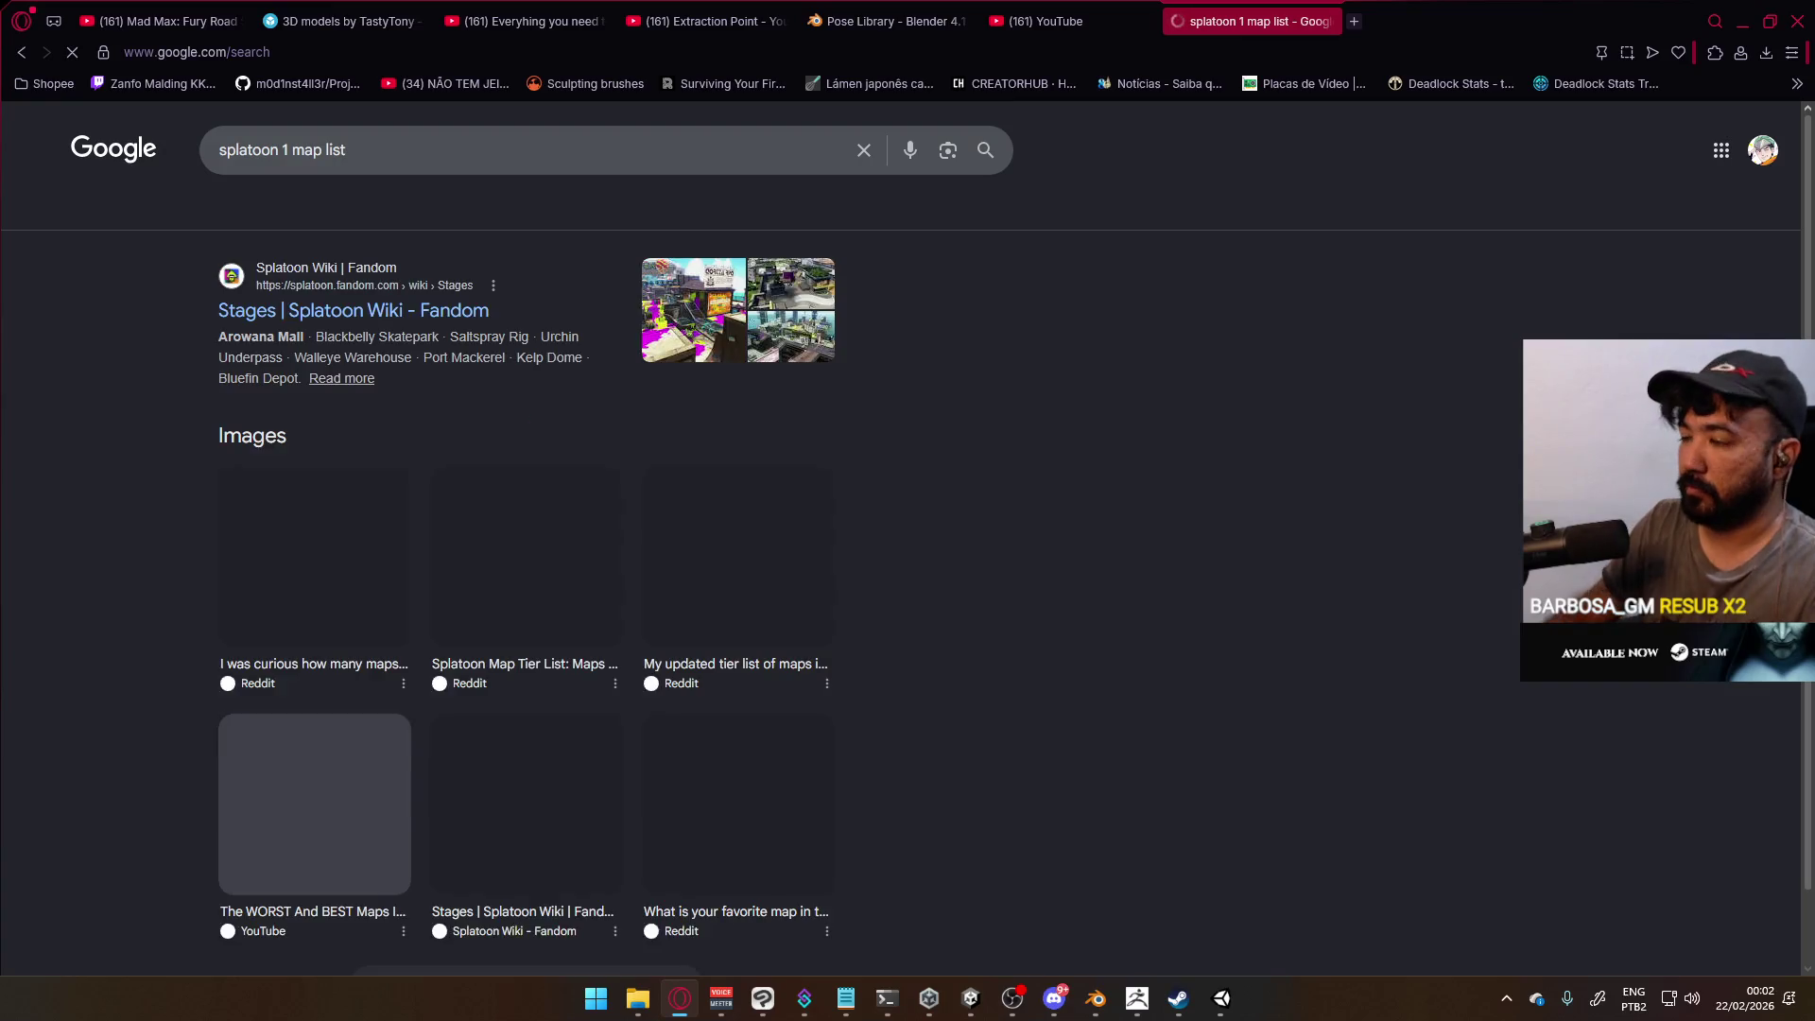
# Open the Fandom Stages page, jump to Urchin Underpass and scroll through the DLC stages
pyautogui.click(371, 303)
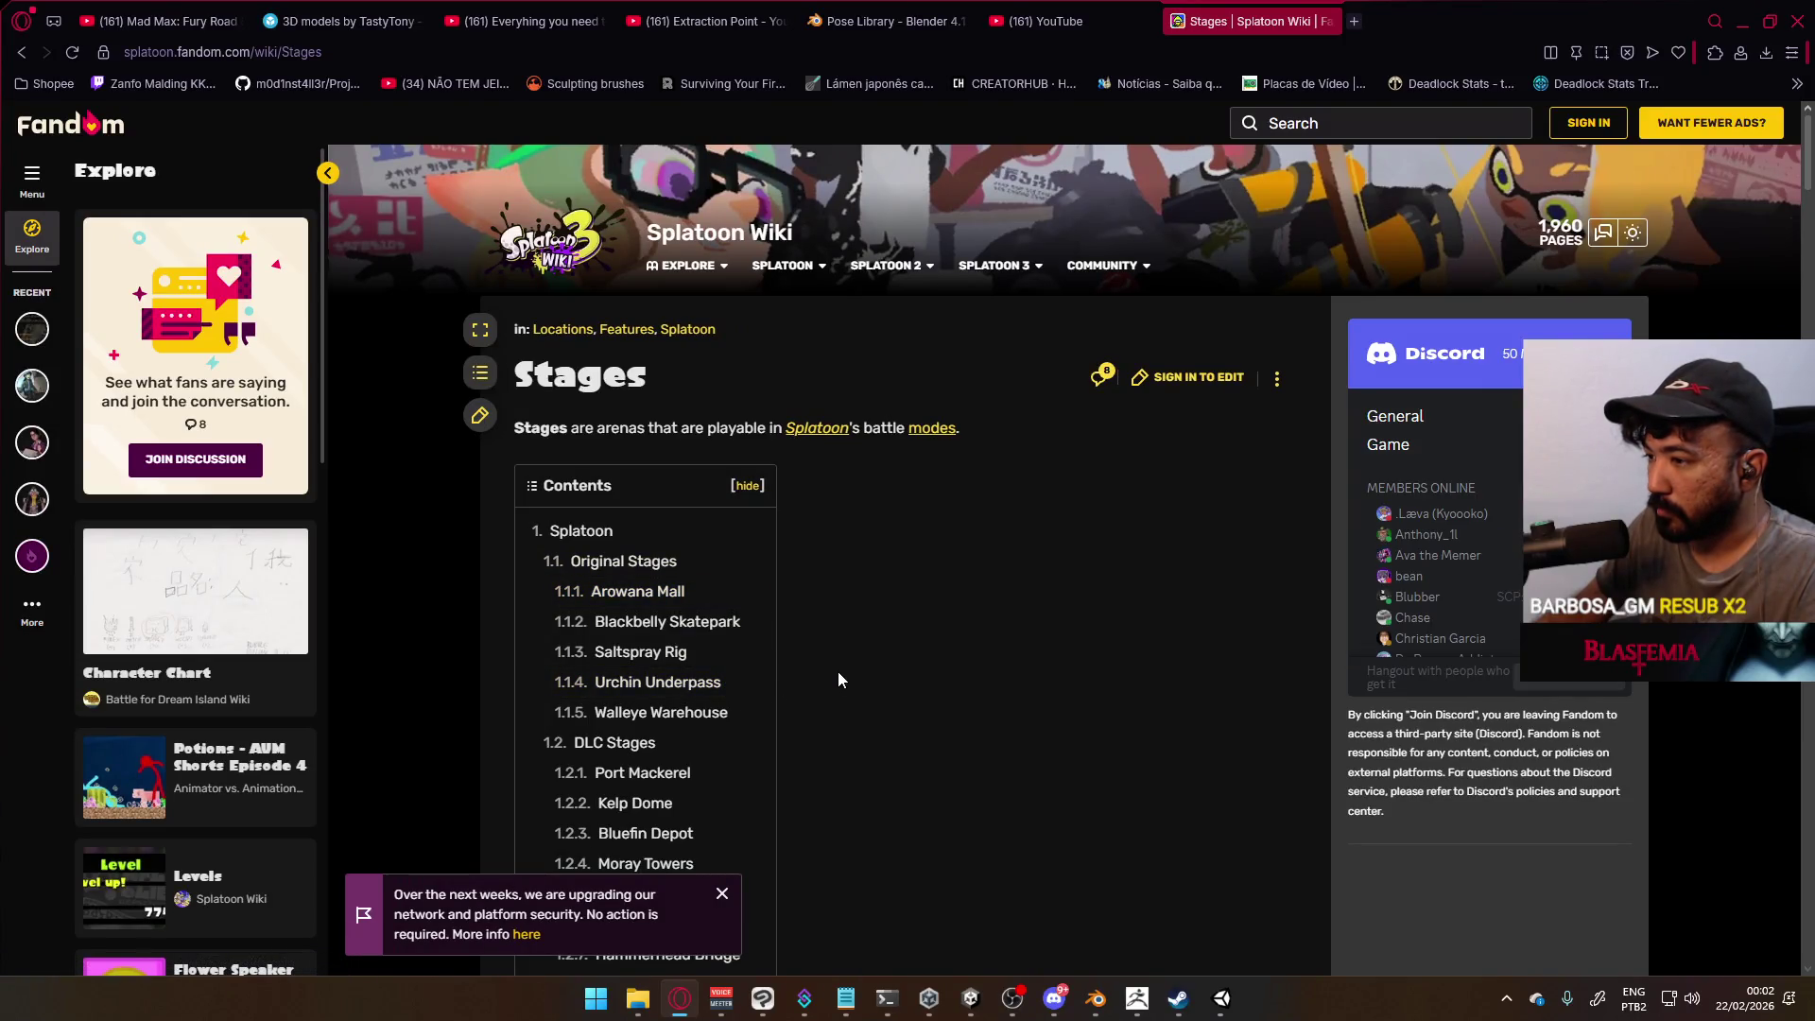
pyautogui.click(679, 682)
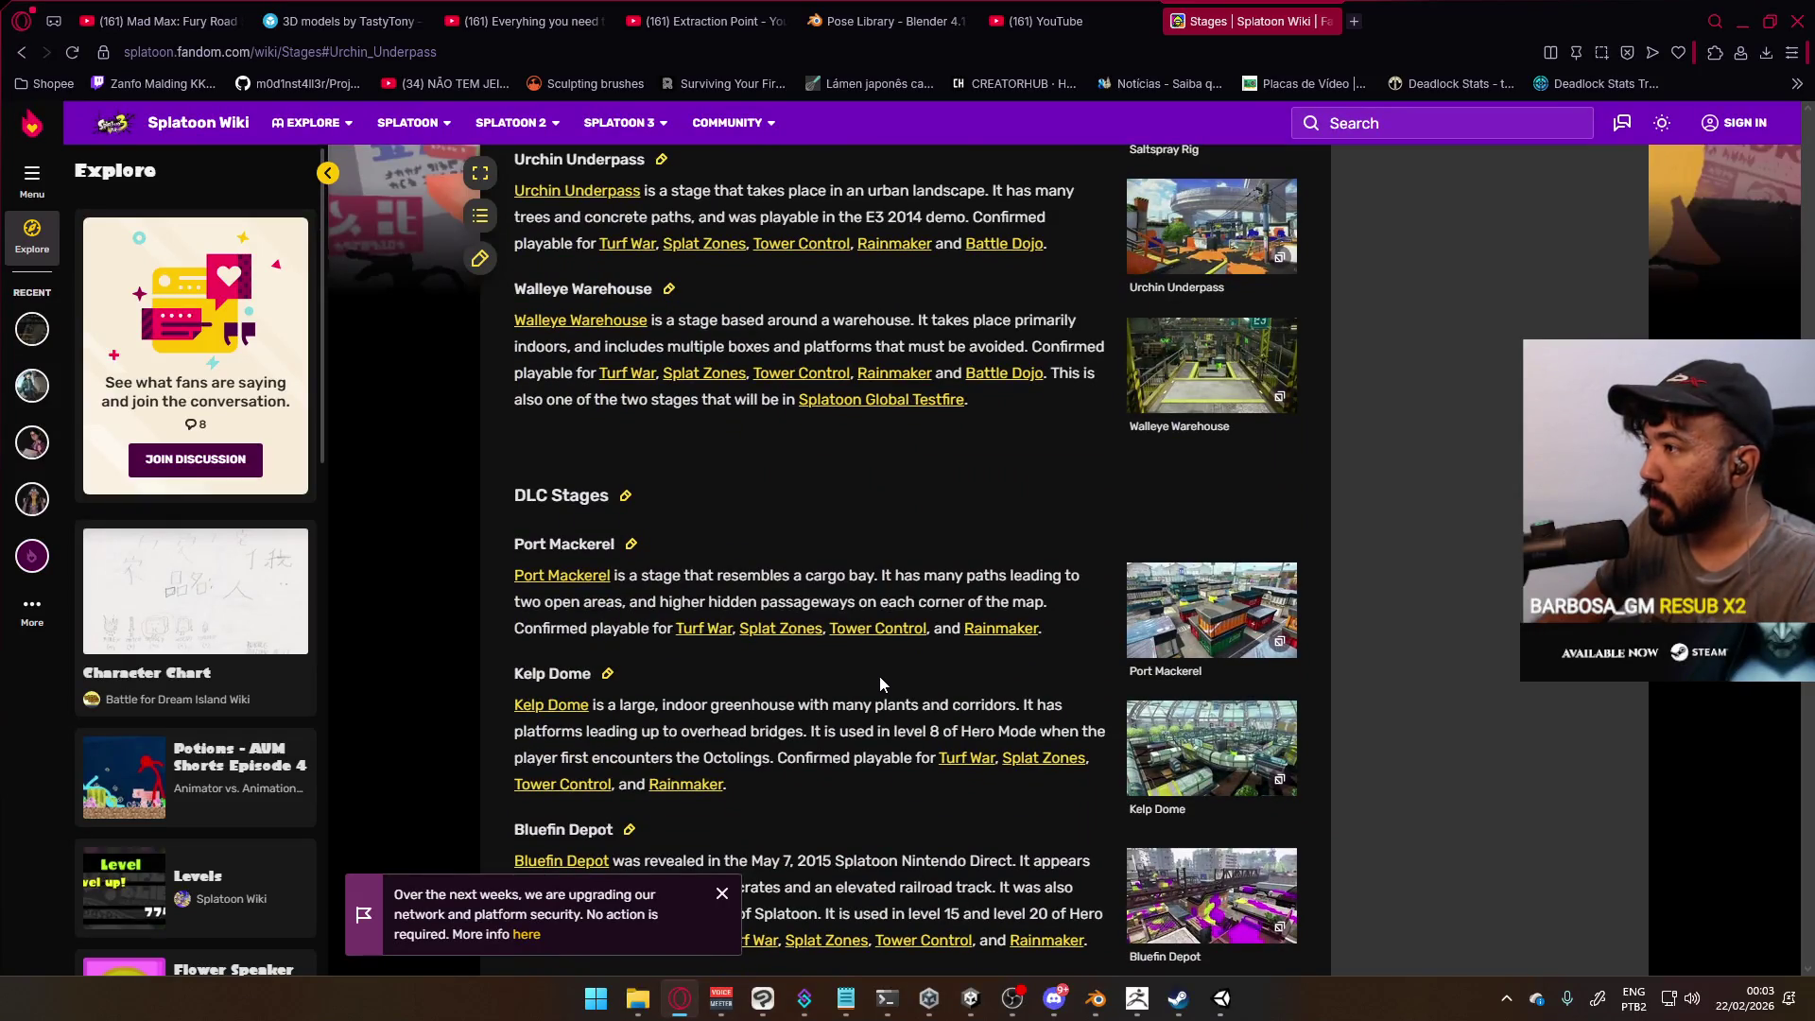
pyautogui.scroll(-3, 855, 629)
pyautogui.scroll(-9, 858, 629)
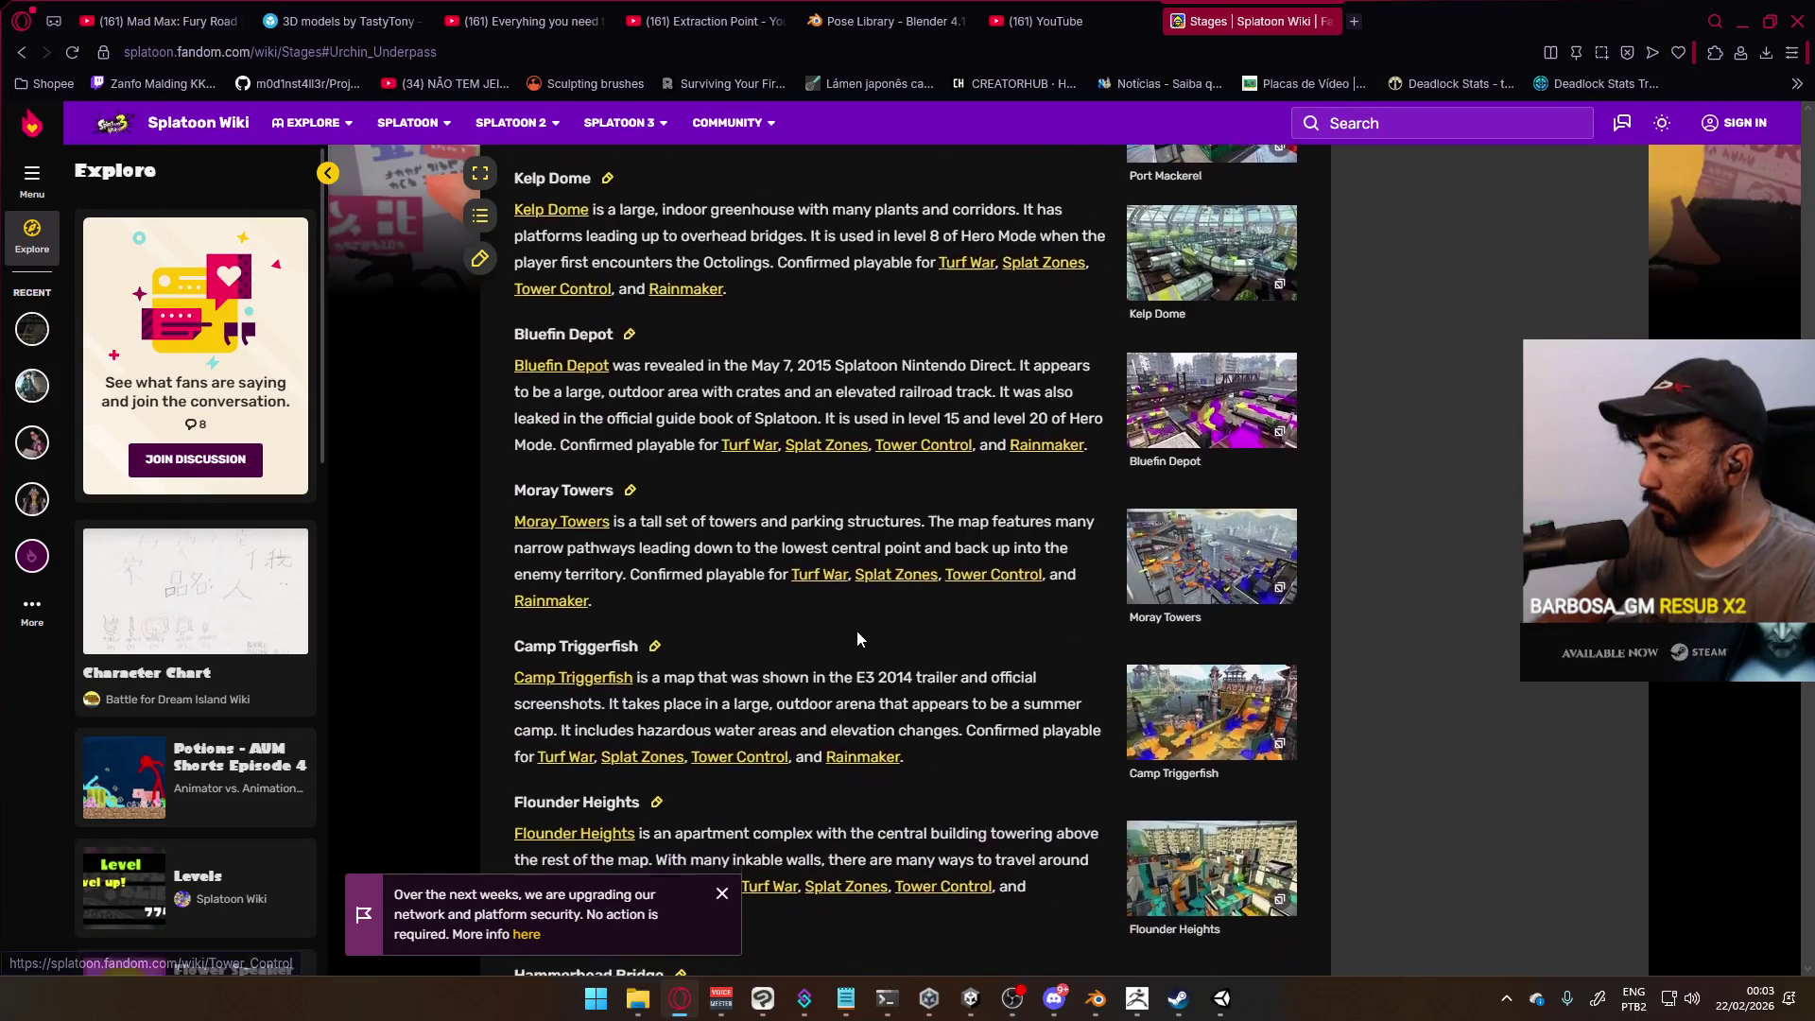
pyautogui.scroll(-4, 858, 635)
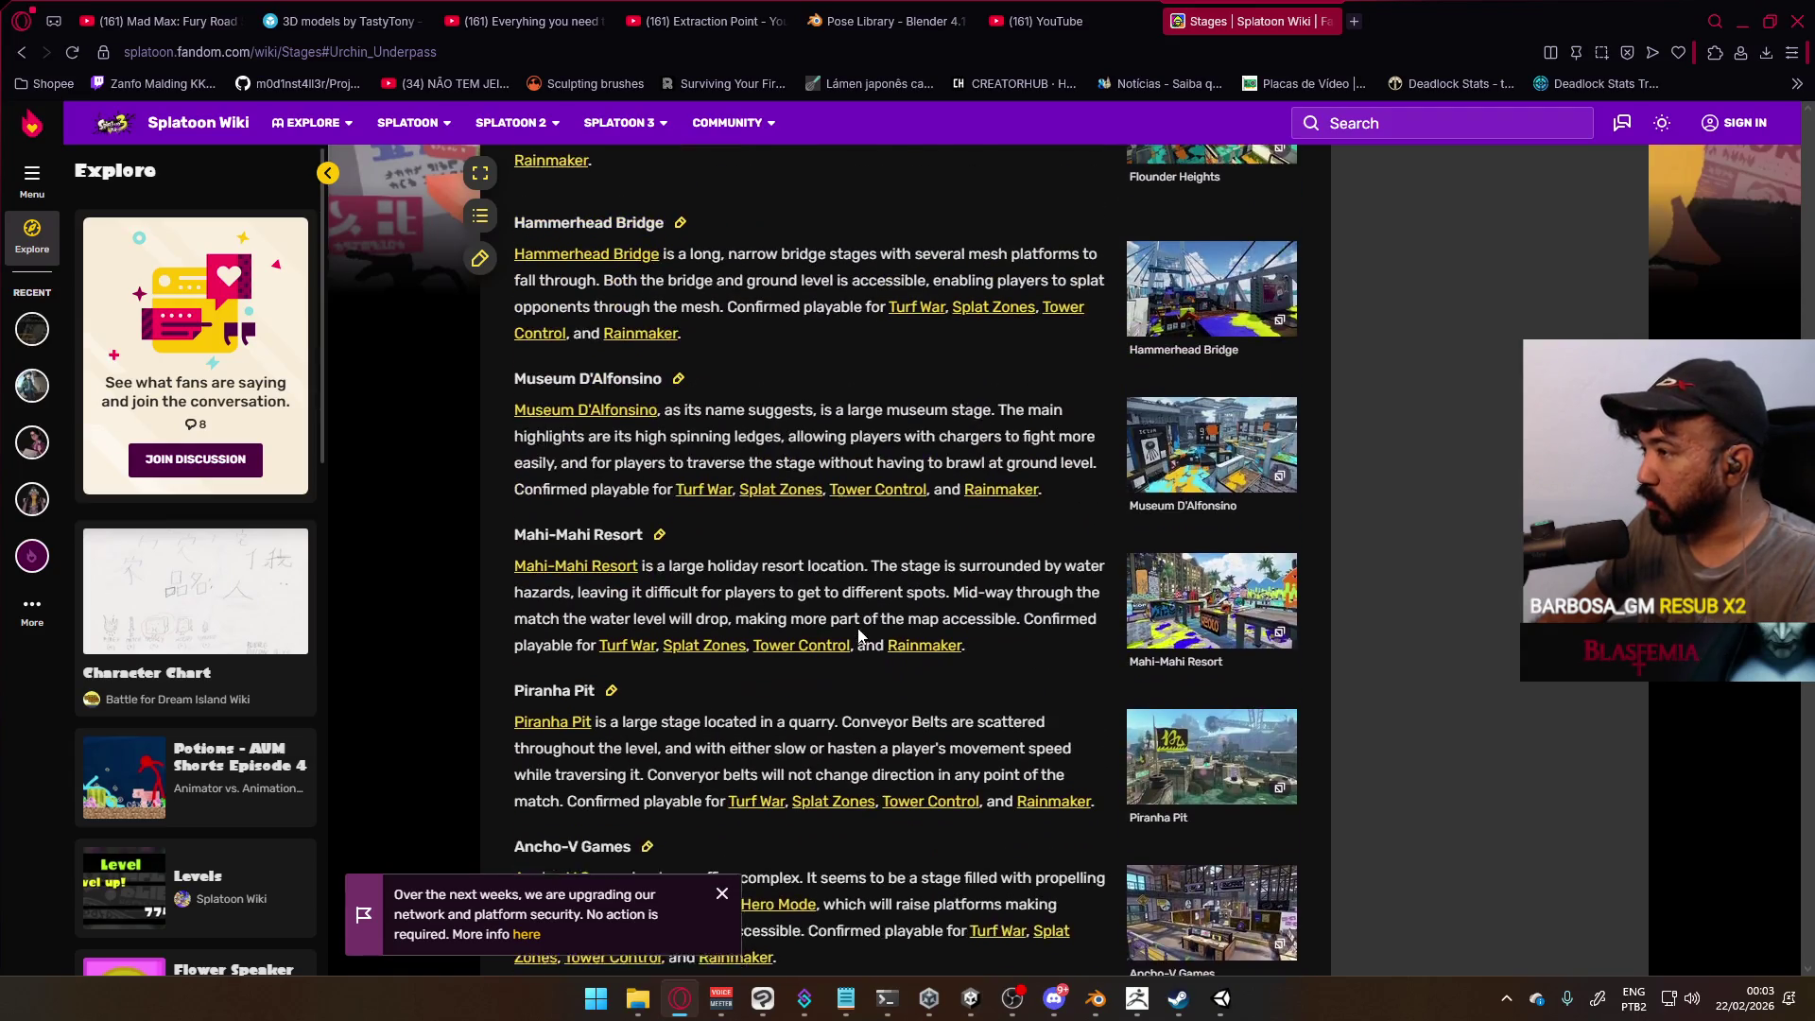
pyautogui.scroll(-4, 859, 635)
pyautogui.scroll(18, 880, 657)
pyautogui.scroll(-12, 880, 658)
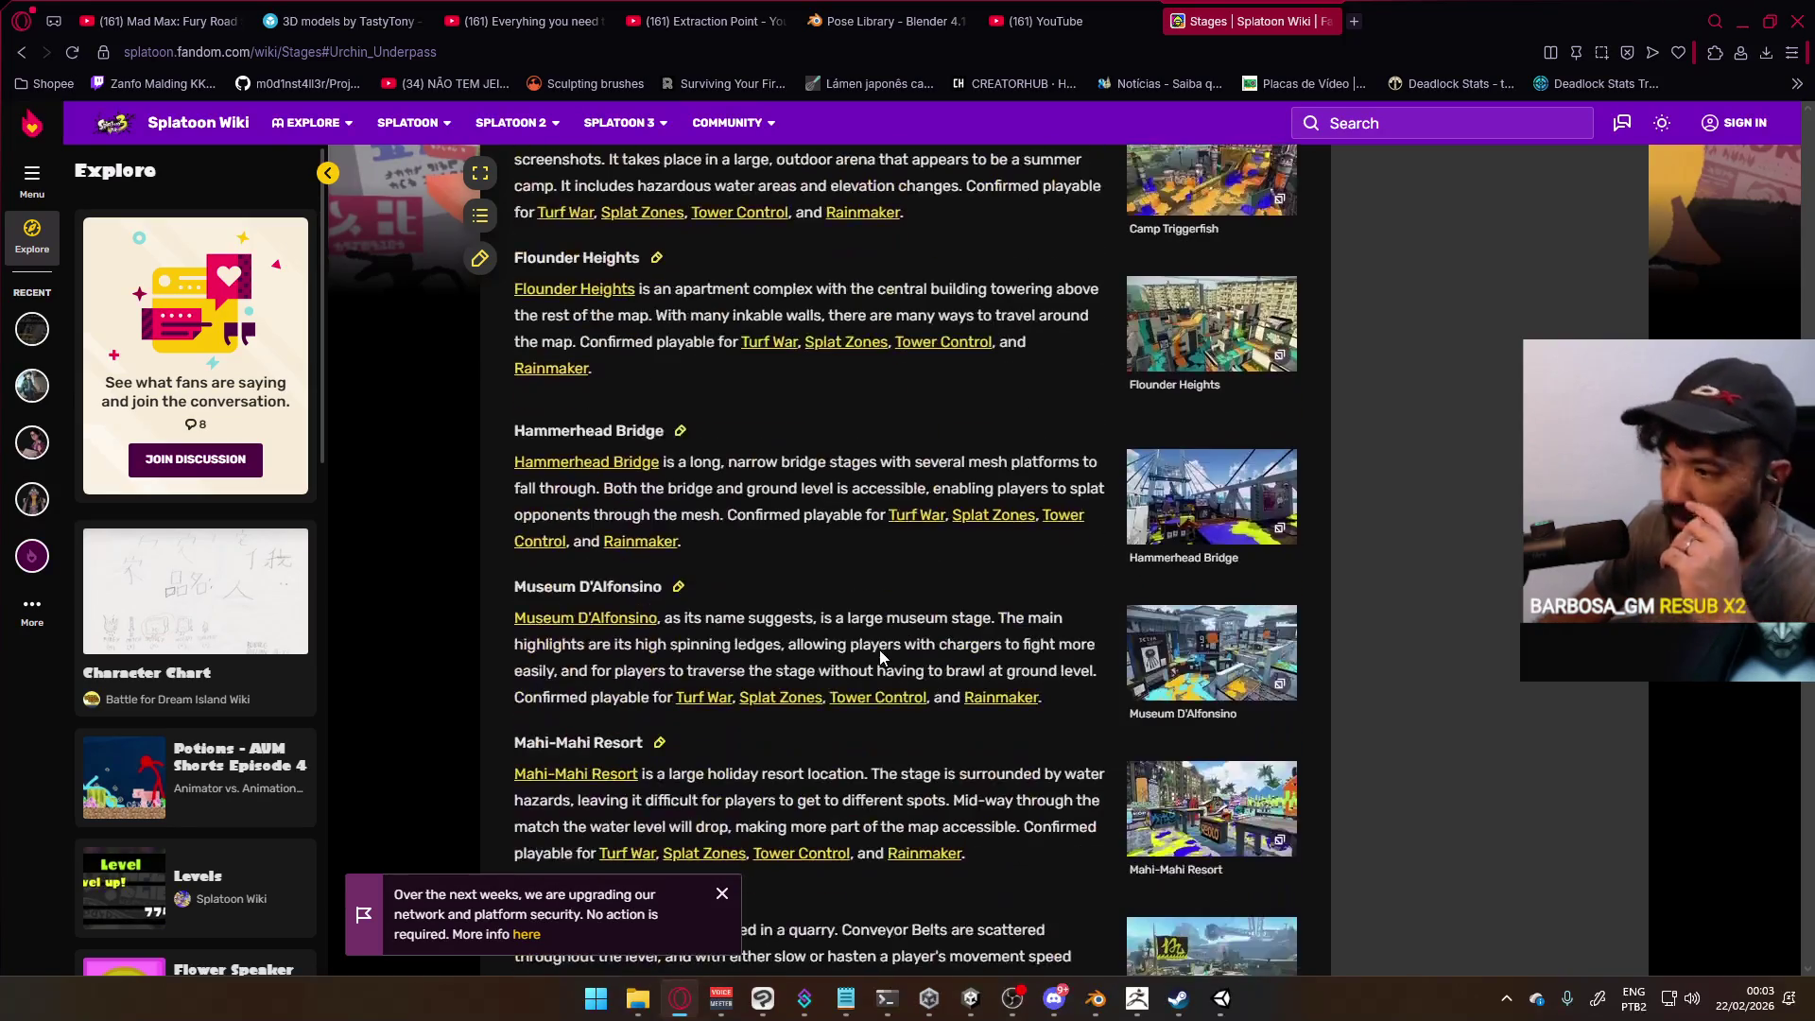
# Search YouTube for 'flounder heights' using the Splatoon 1 suggestion
pyautogui.click(1147, 7)
pyautogui.write('floun')
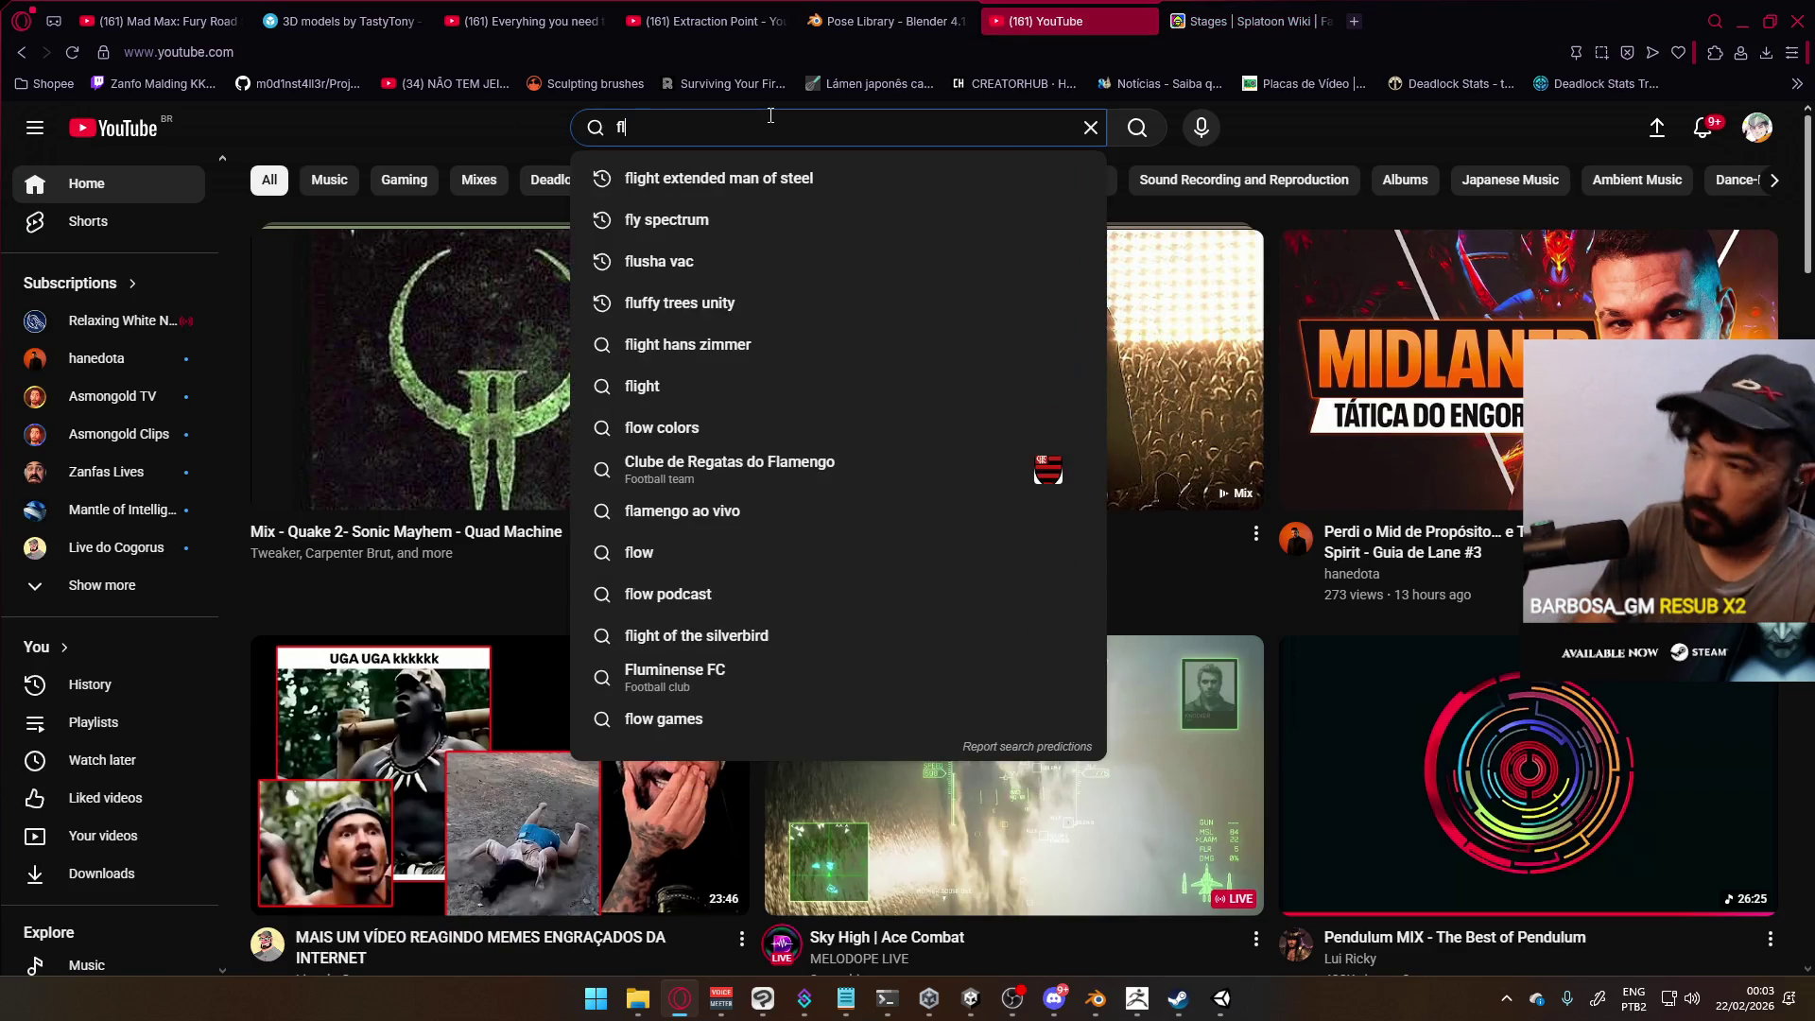
pyautogui.press('BackSpace')
pyautogui.write('n')
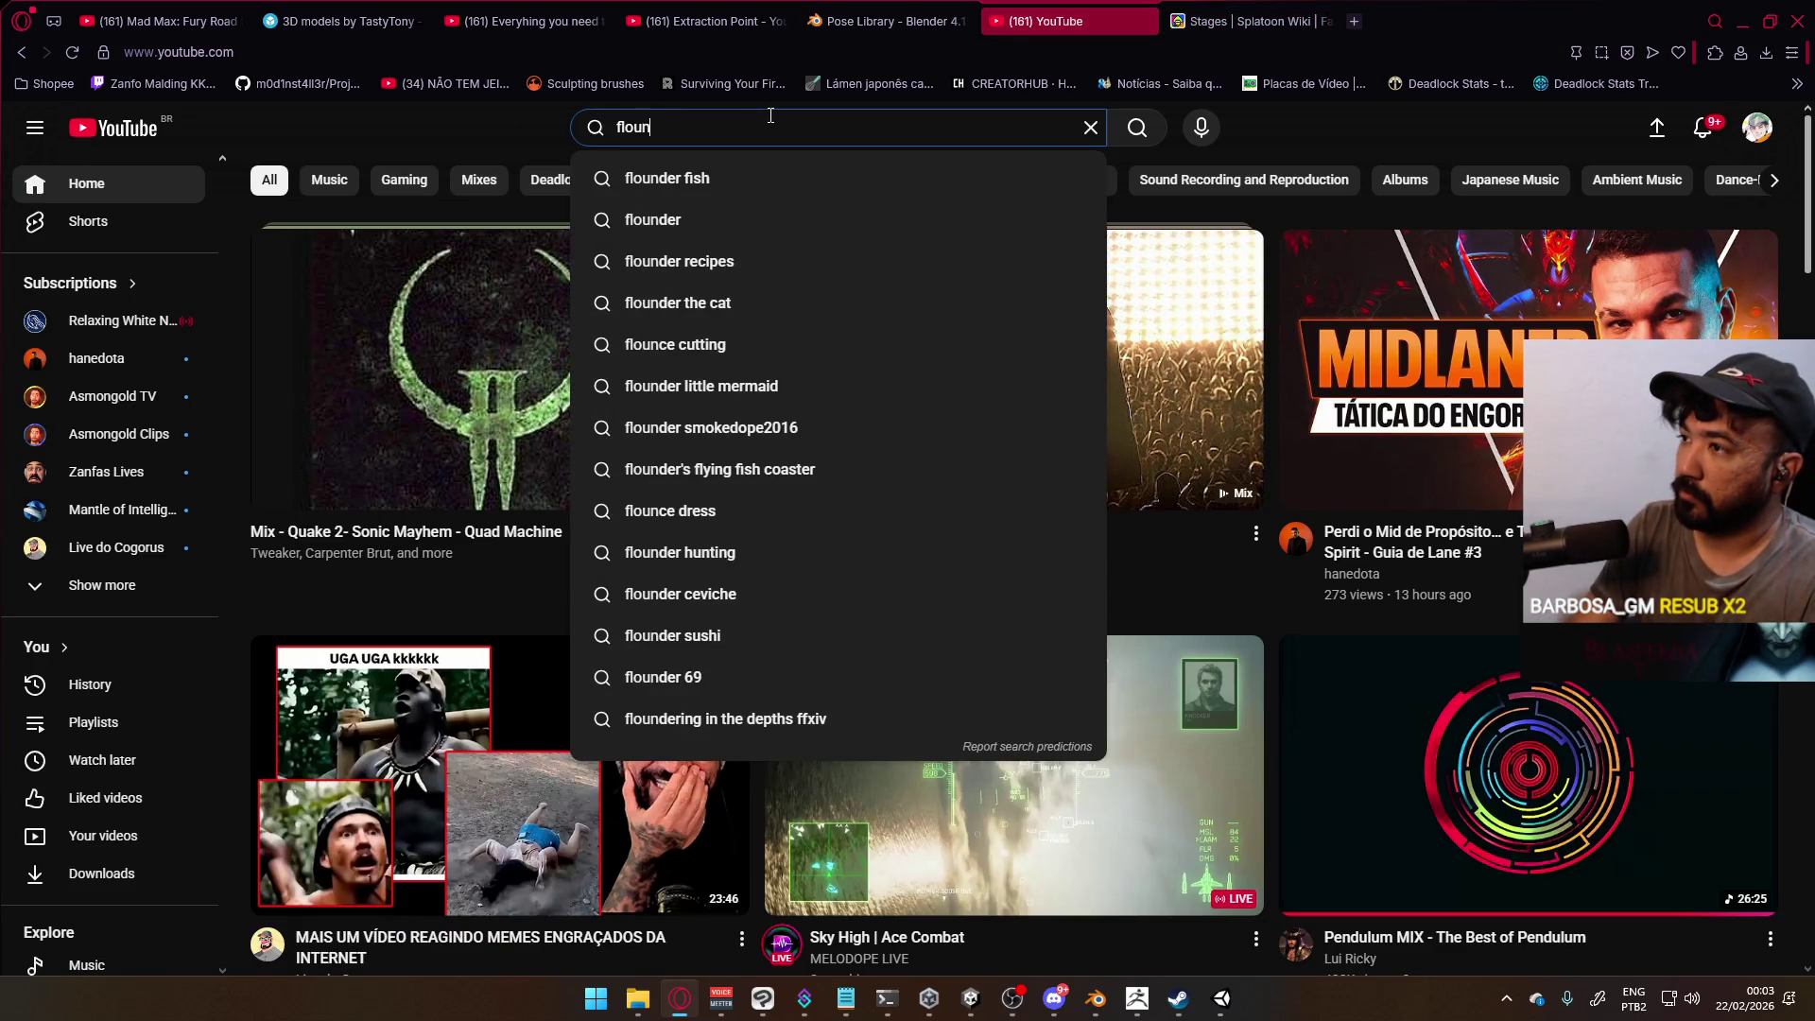
pyautogui.write('der heights')
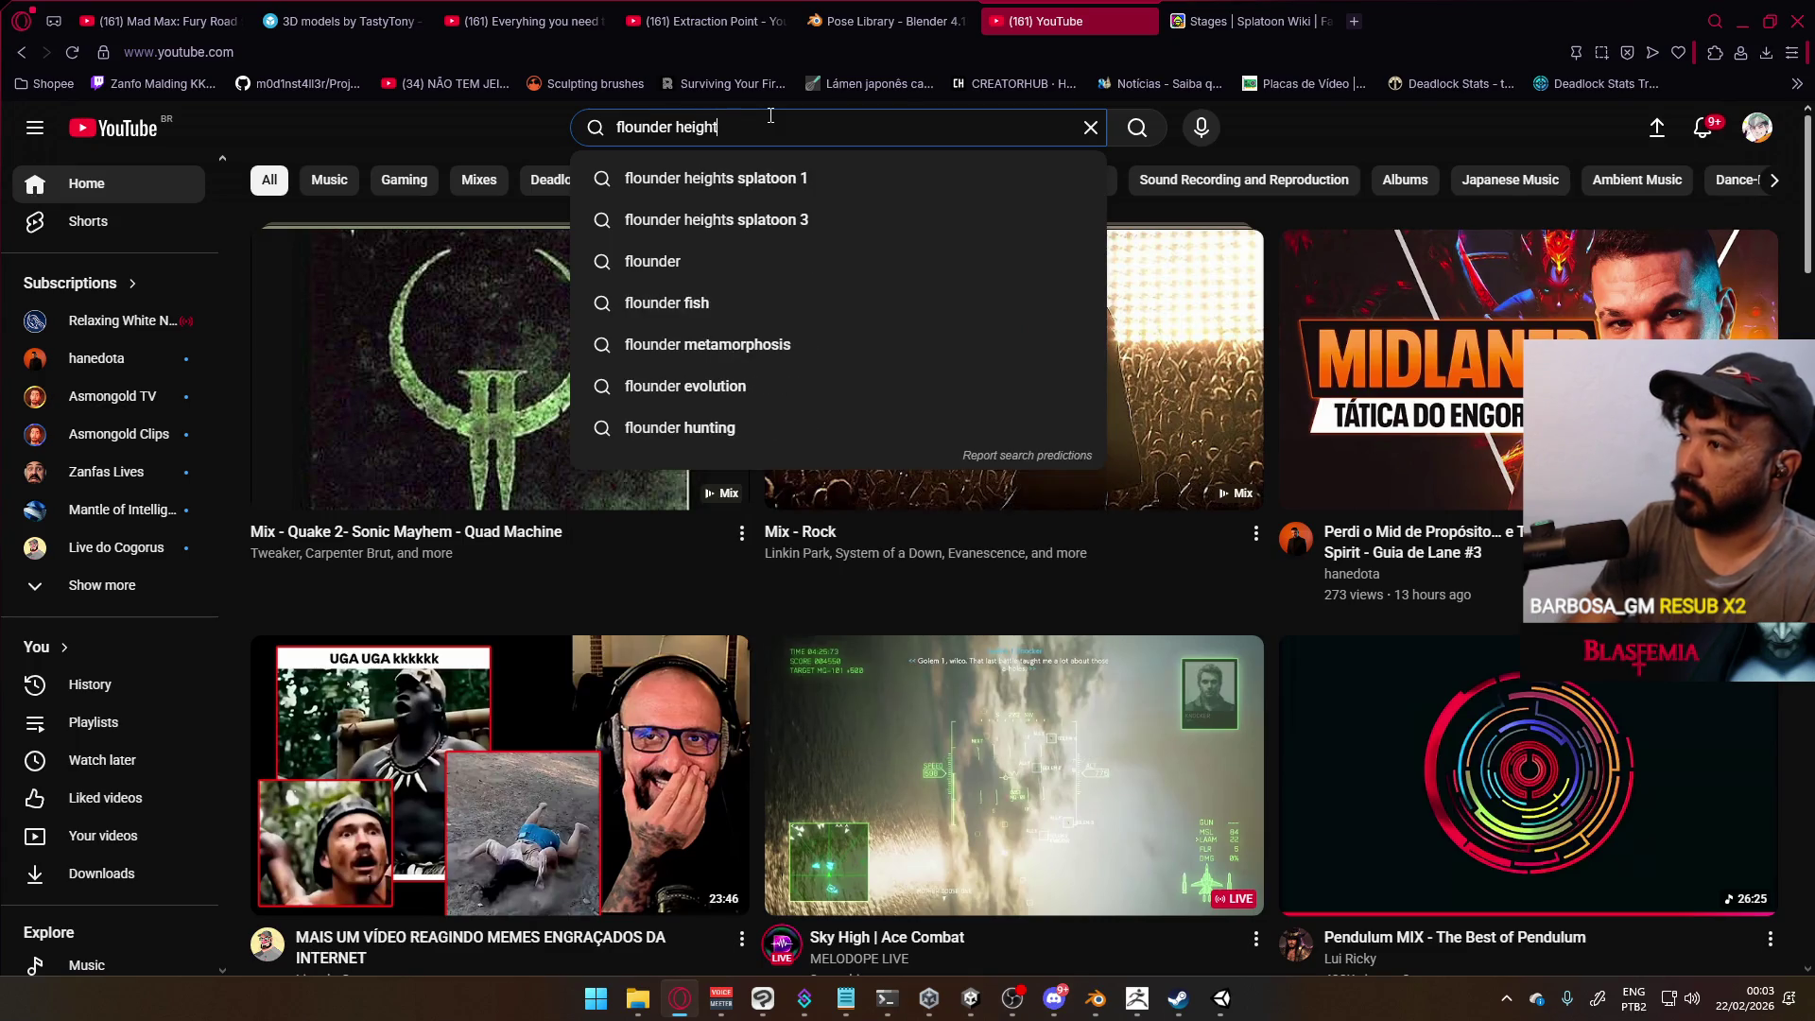
pyautogui.press('Down')
pyautogui.press('Return')
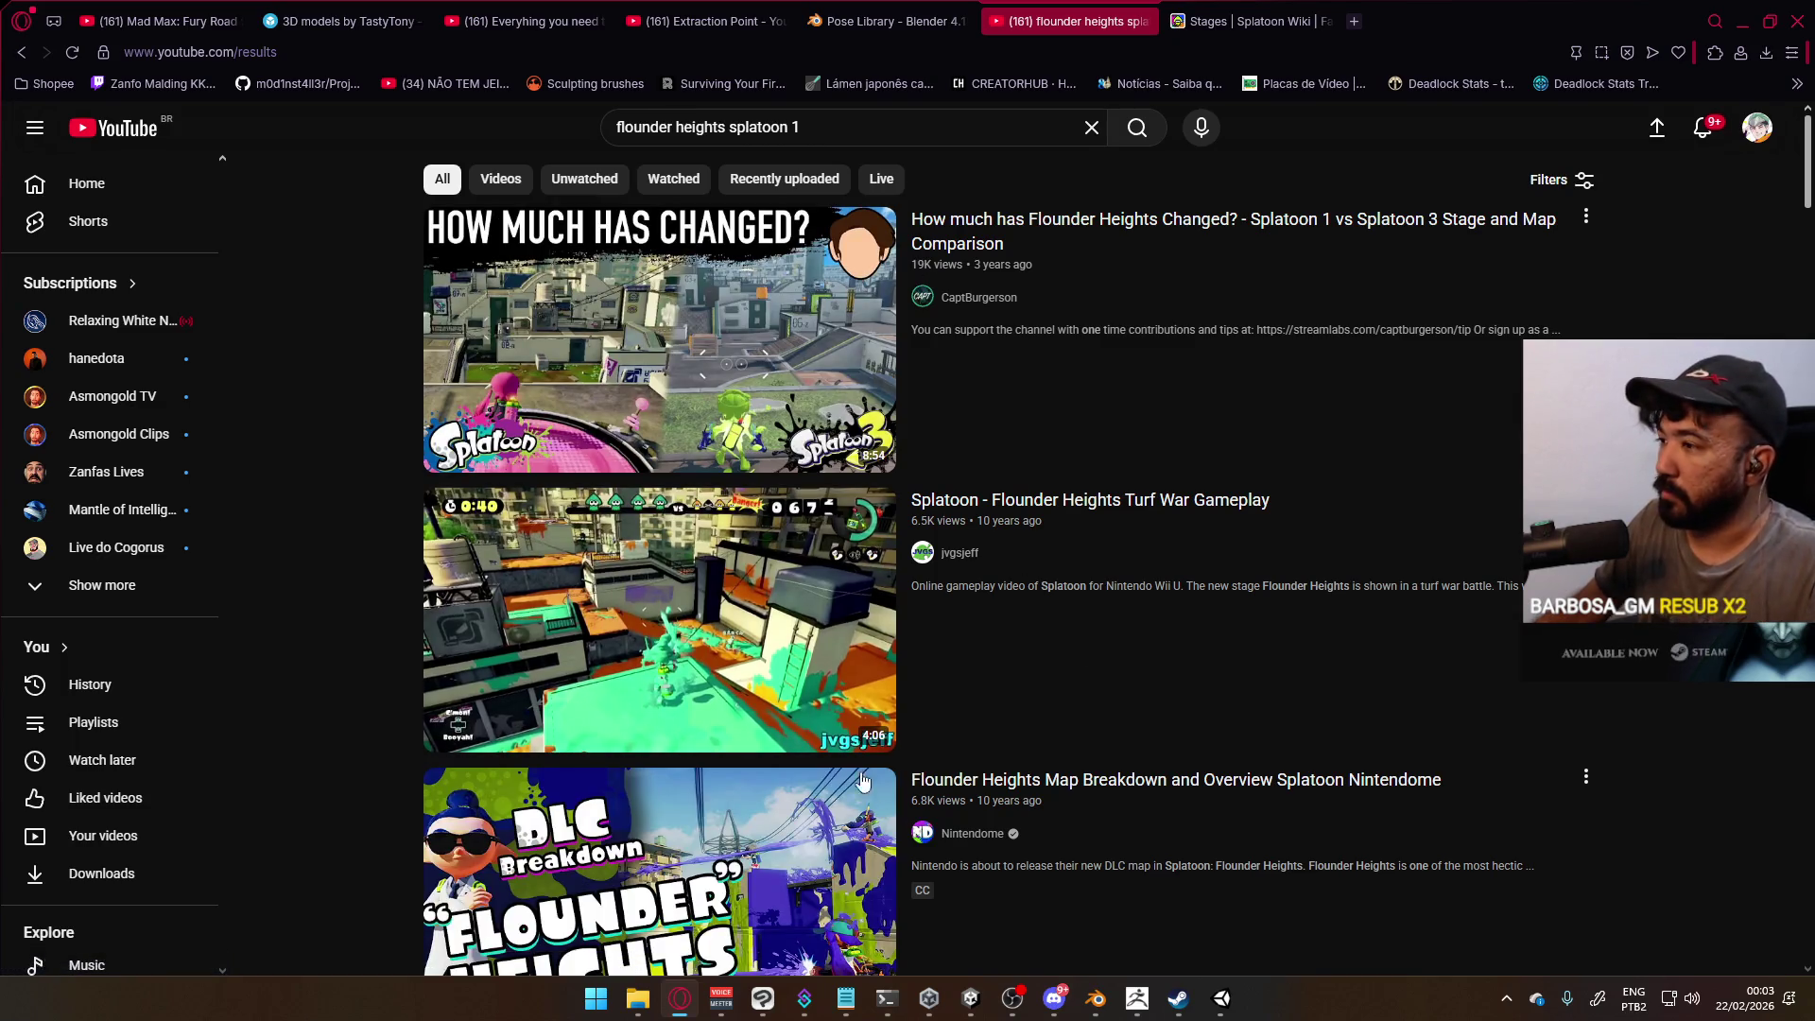
# Add 'tour' to the search and scroll through the results
pyautogui.moveTo(1207, 541)
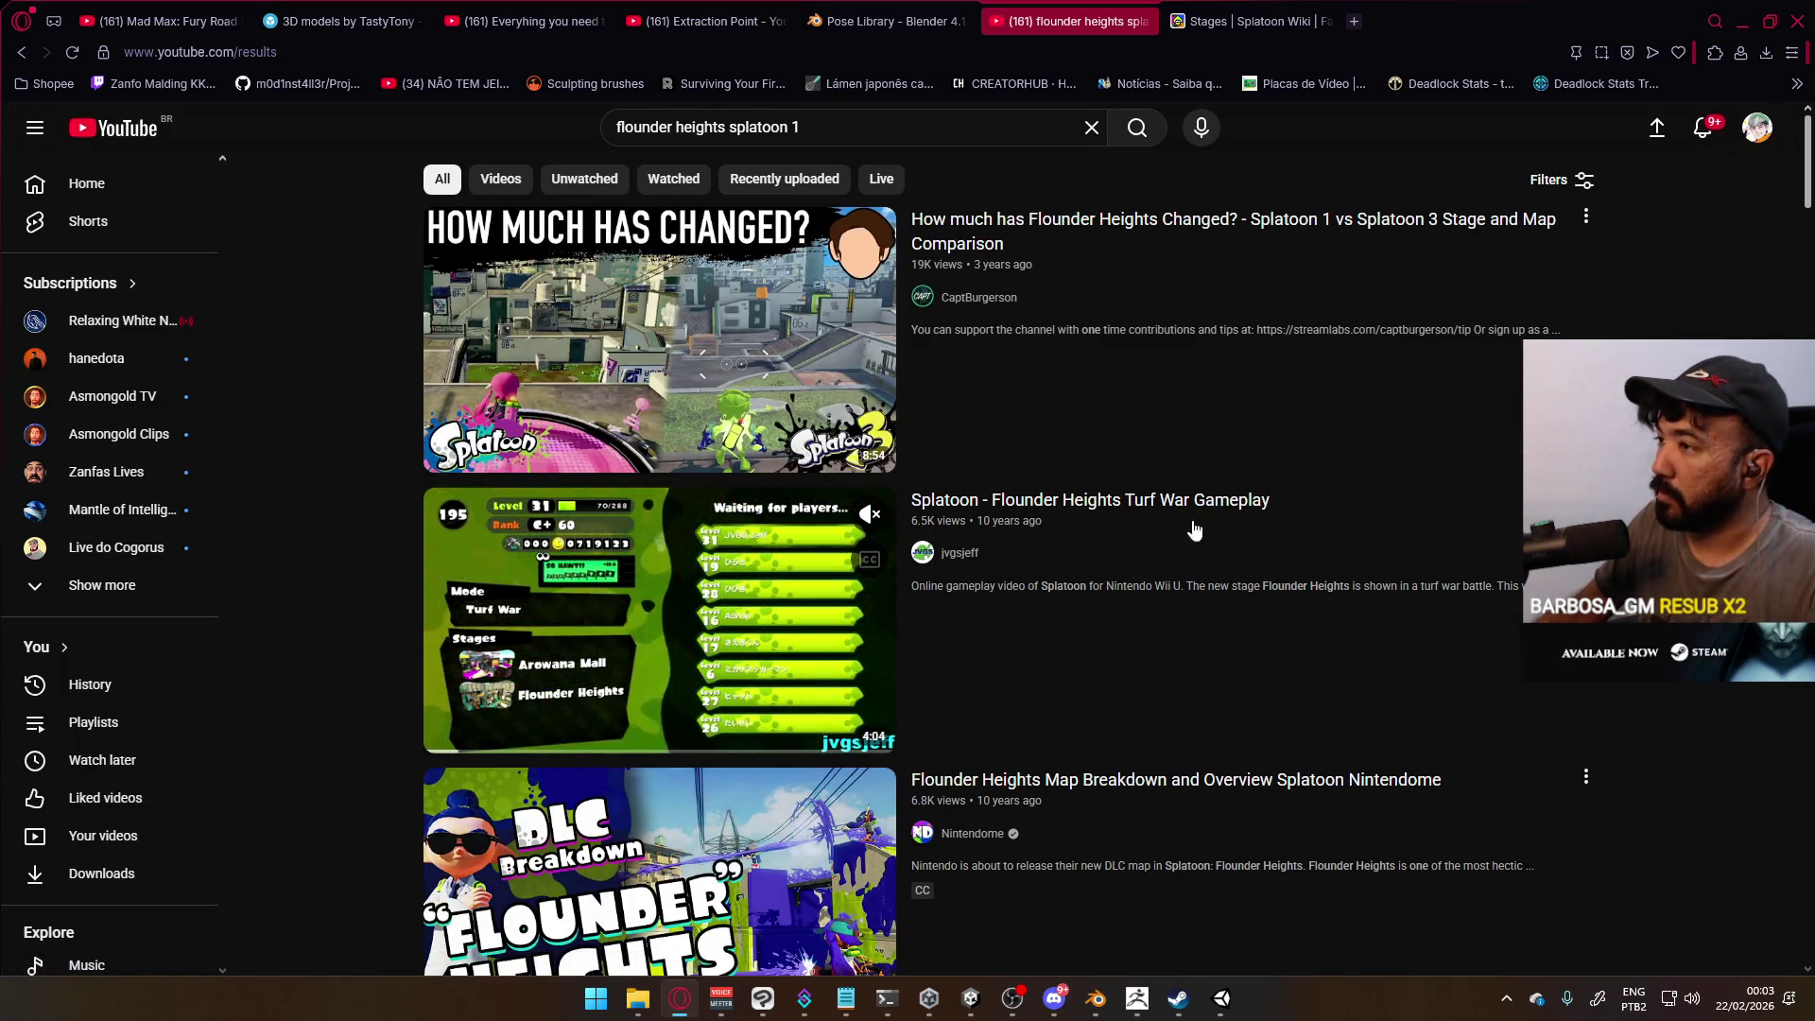
pyautogui.write(' tpi')
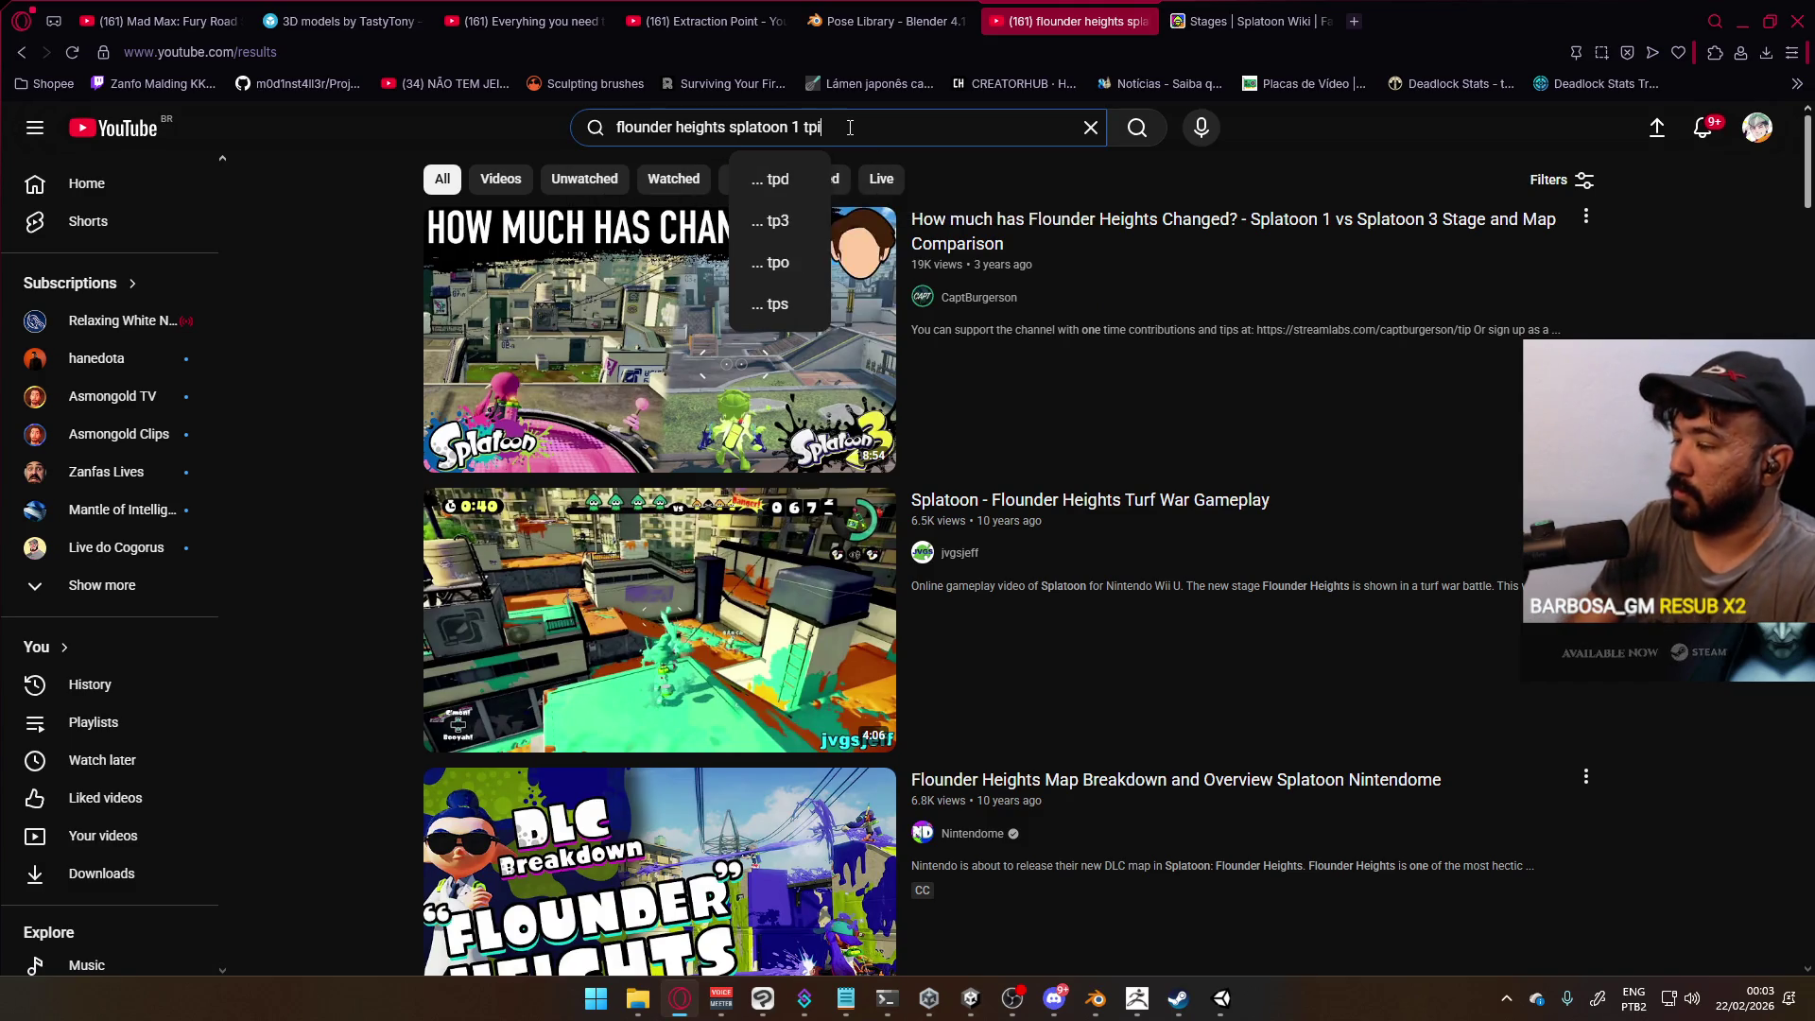
pyautogui.press('BackSpace')
pyautogui.press('BackSpace')
pyautogui.write('our')
pyautogui.press('Return')
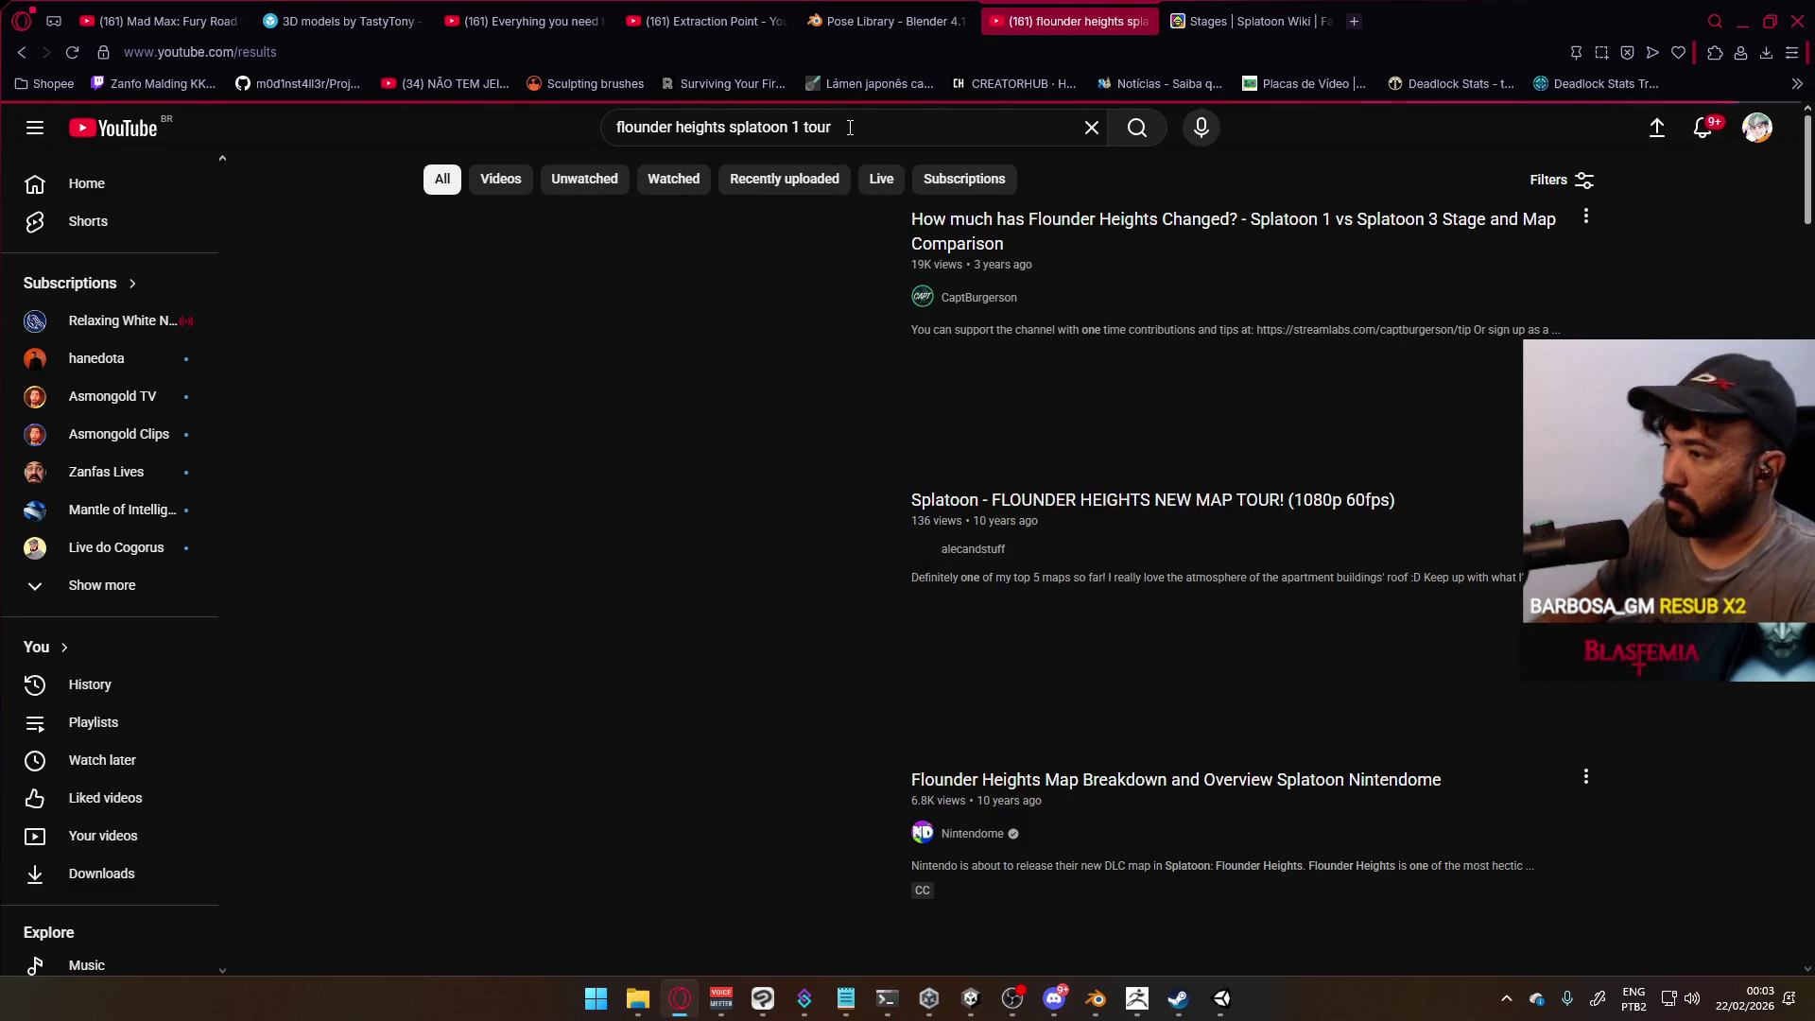
pyautogui.moveTo(709, 416)
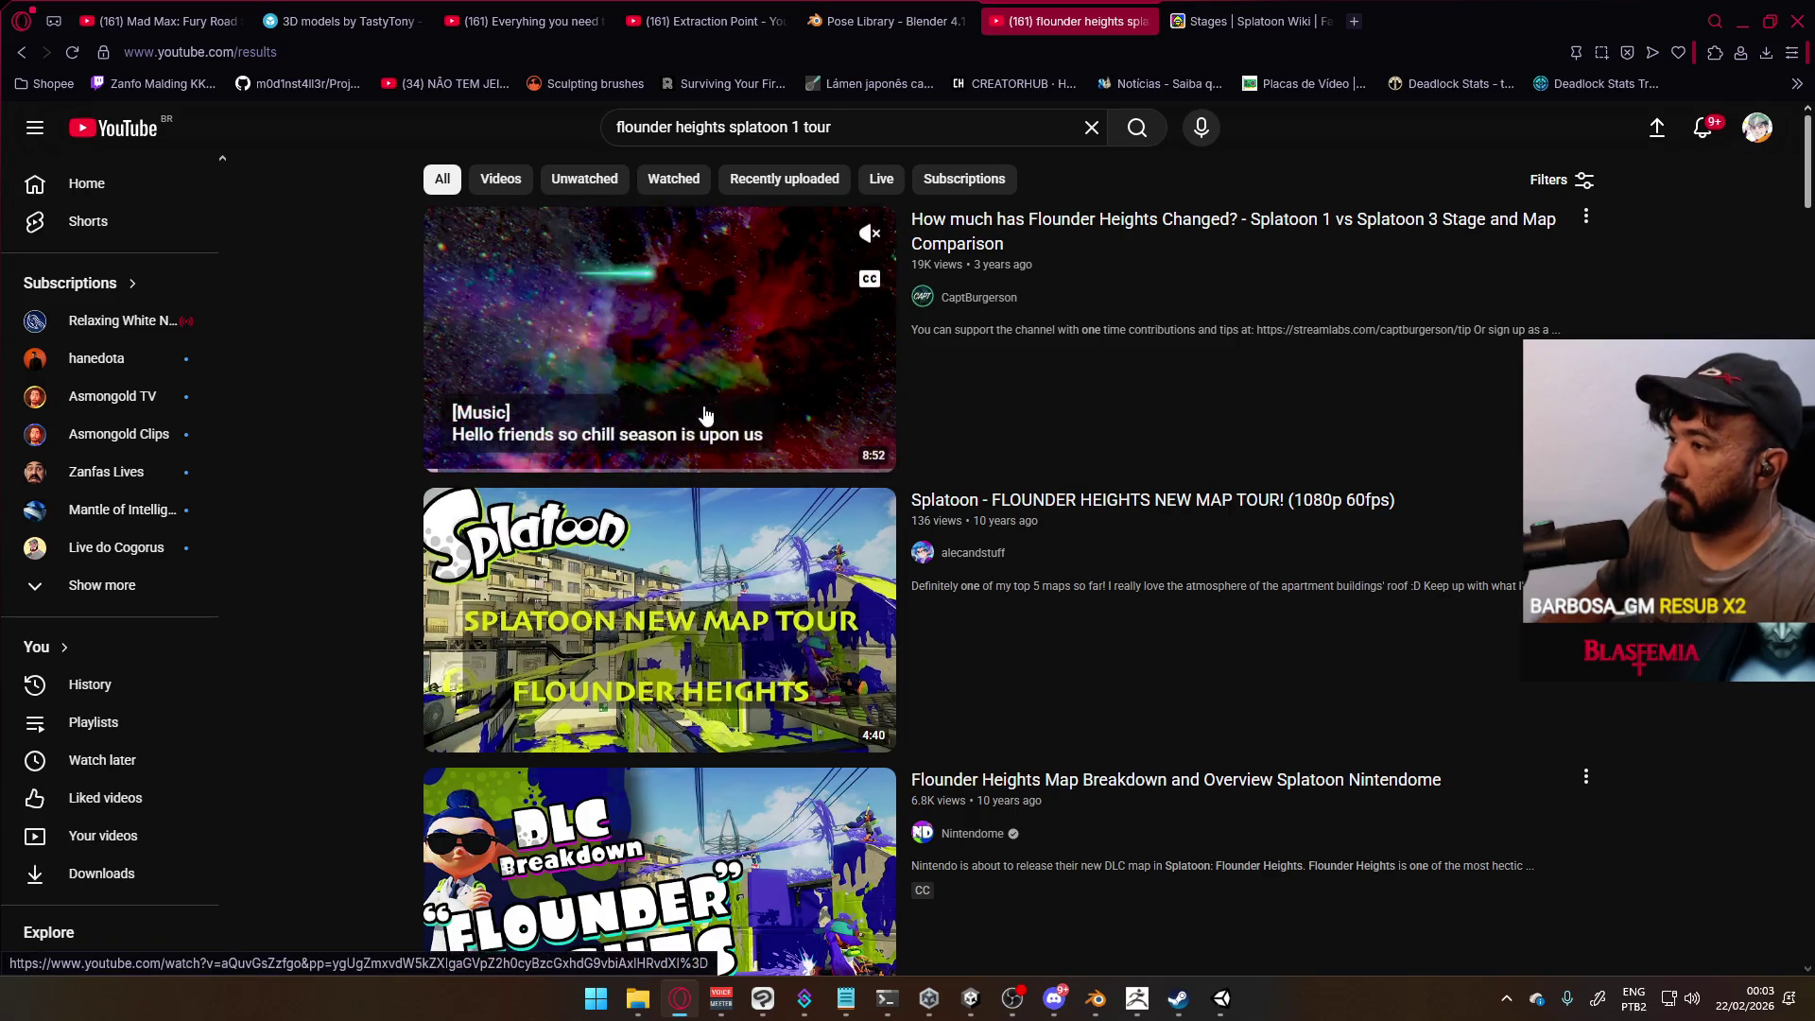
pyautogui.scroll(-7, 1188, 595)
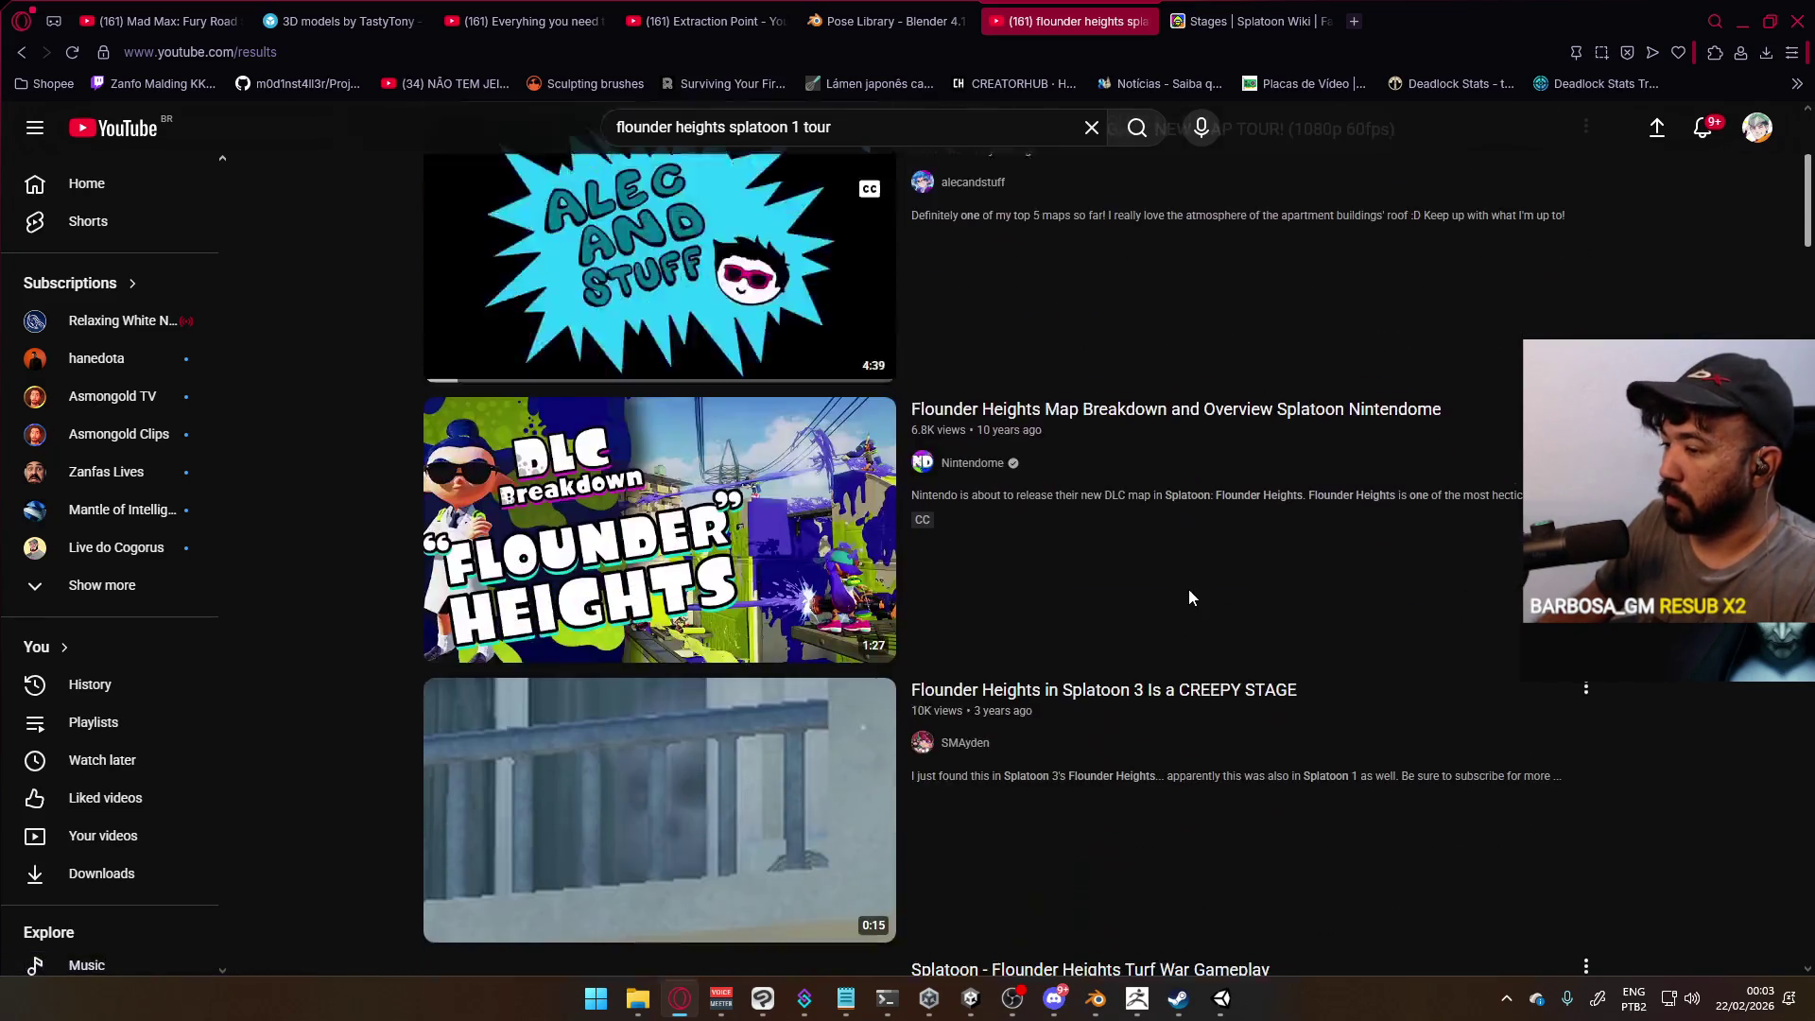
pyautogui.scroll(-10, 1189, 595)
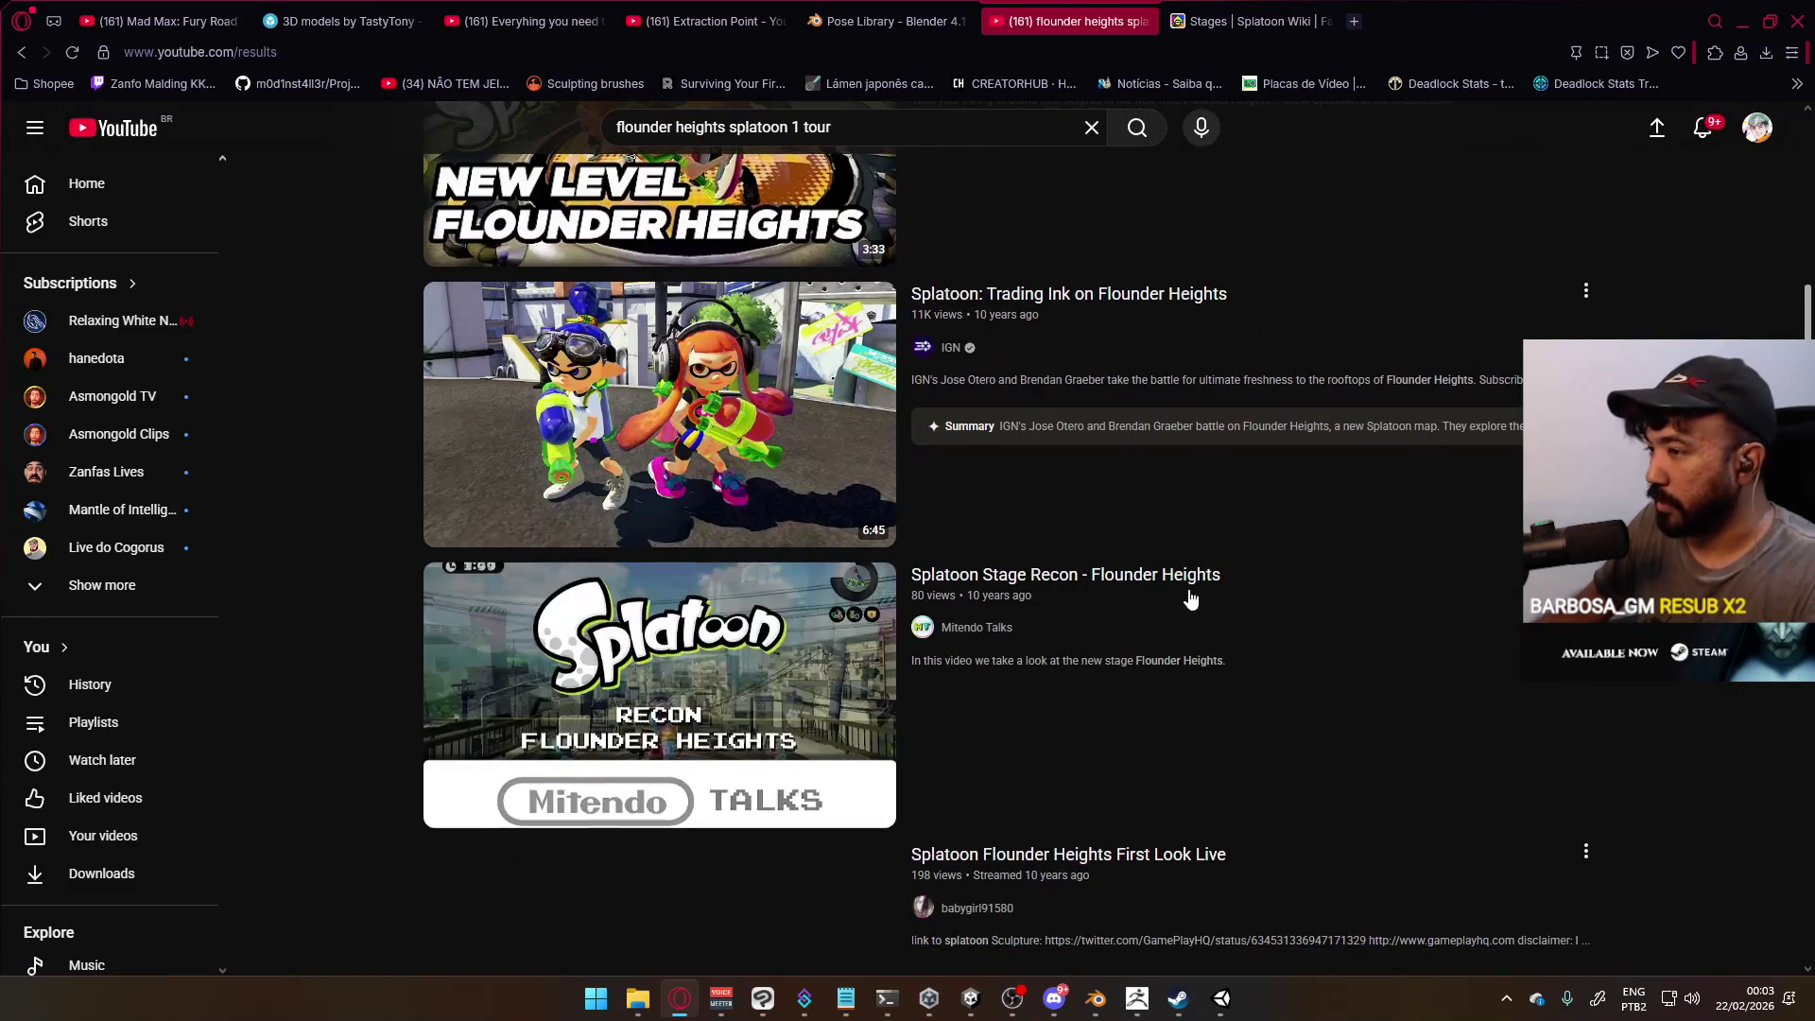
pyautogui.scroll(-4, 1183, 598)
pyautogui.scroll(-8, 1183, 597)
pyautogui.scroll(-4, 1182, 596)
pyautogui.scroll(-3, 1182, 596)
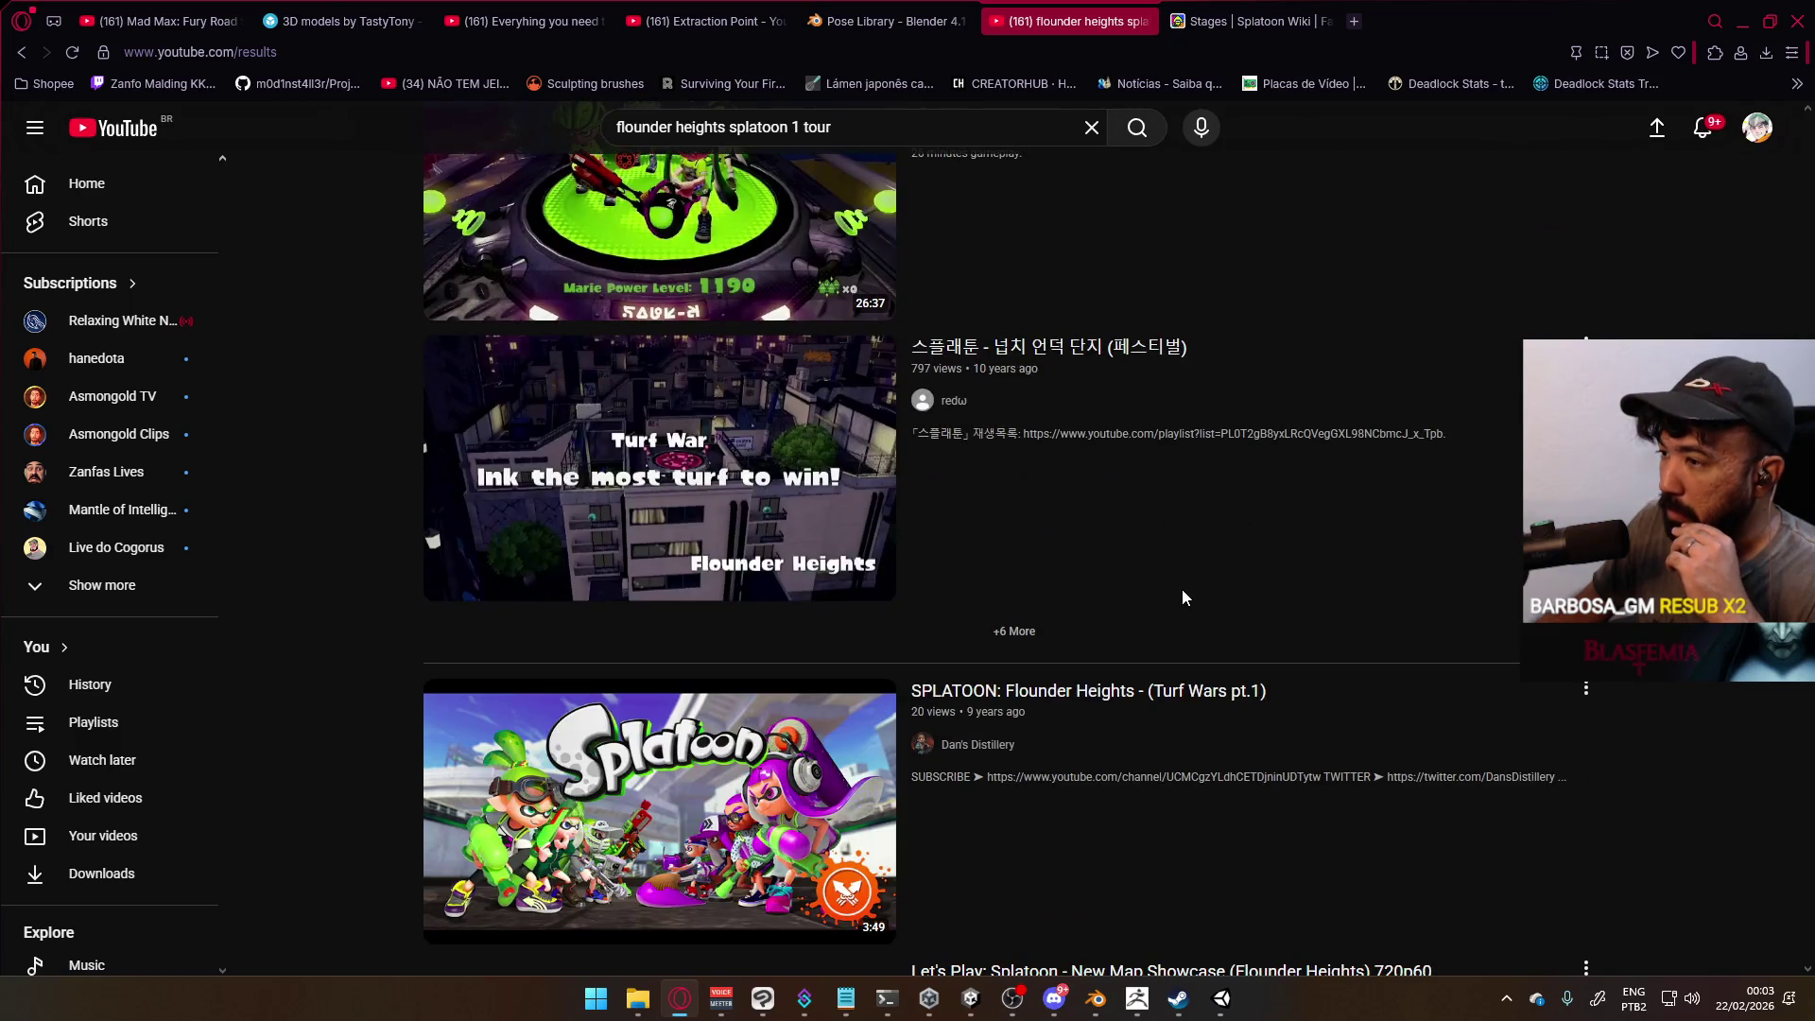
pyautogui.scroll(3, 1181, 581)
pyautogui.scroll(-14, 1038, 507)
pyautogui.scroll(3, 1038, 507)
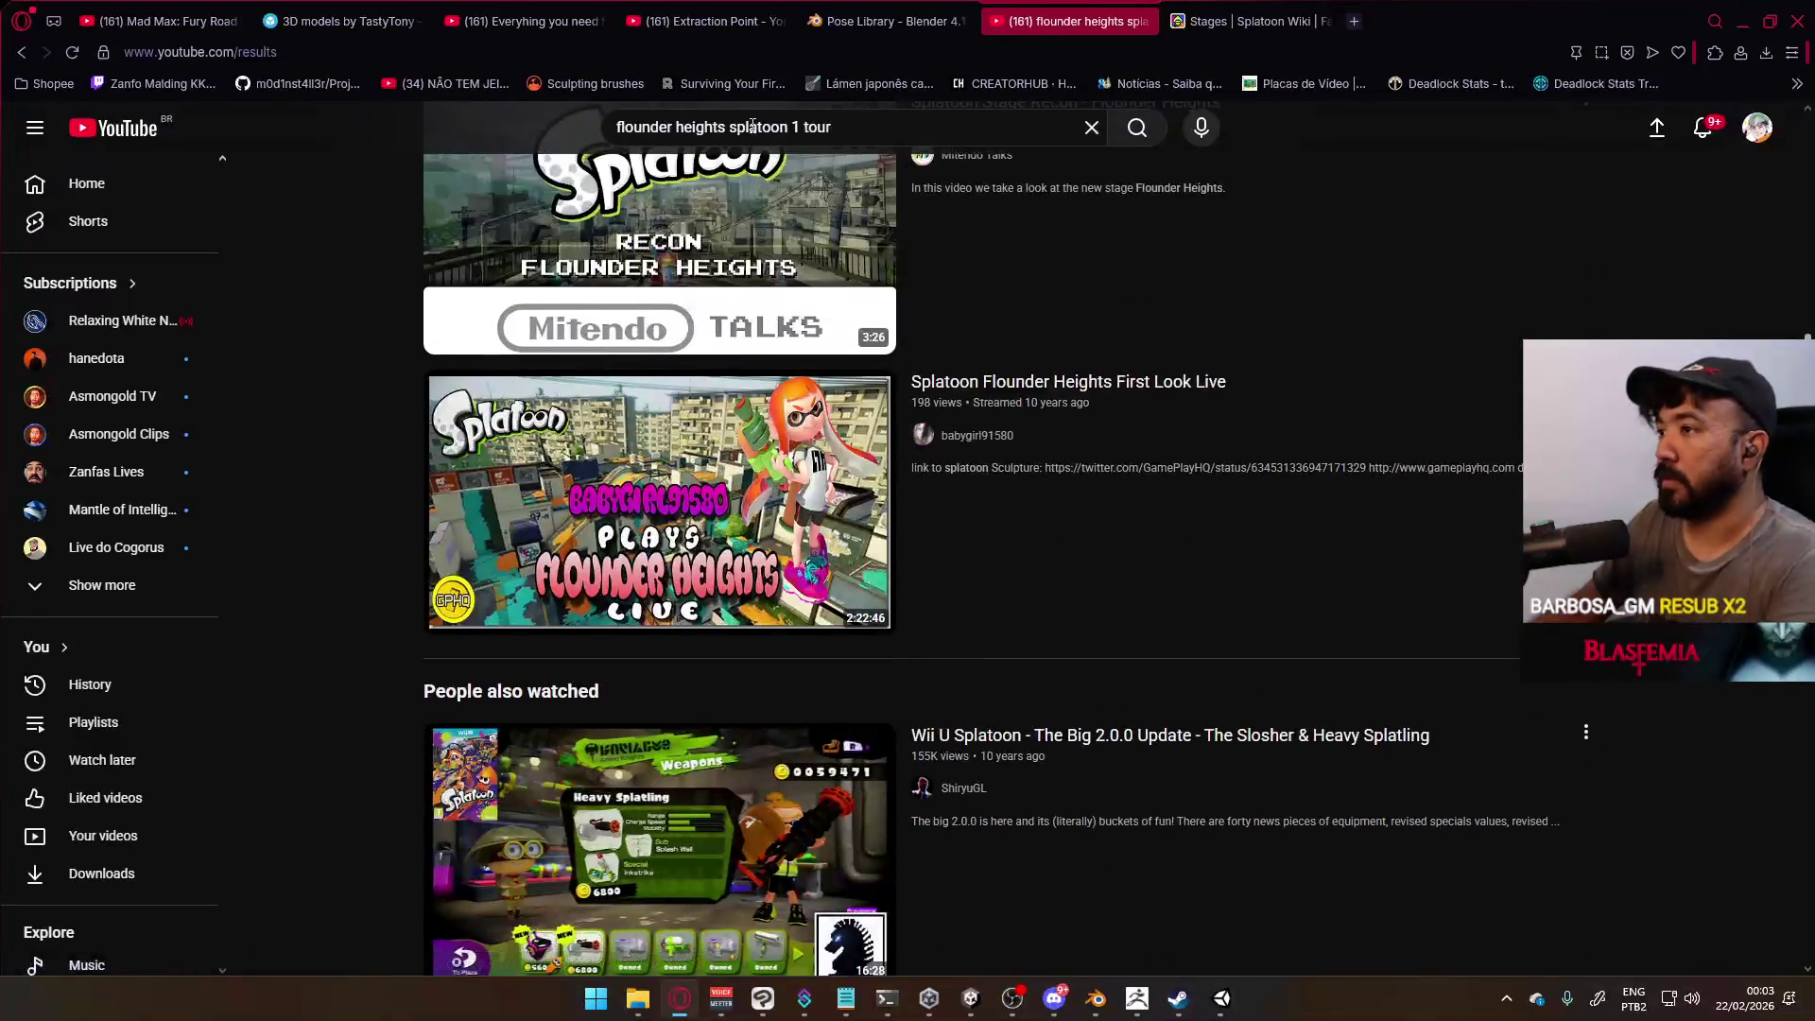
# Search 'flounder heights tour' and open Splatoon Stage Recon - Flounder Heights
pyautogui.press('Delete')
pyautogui.press('Delete')
pyautogui.press('Delete')
pyautogui.press('Return')
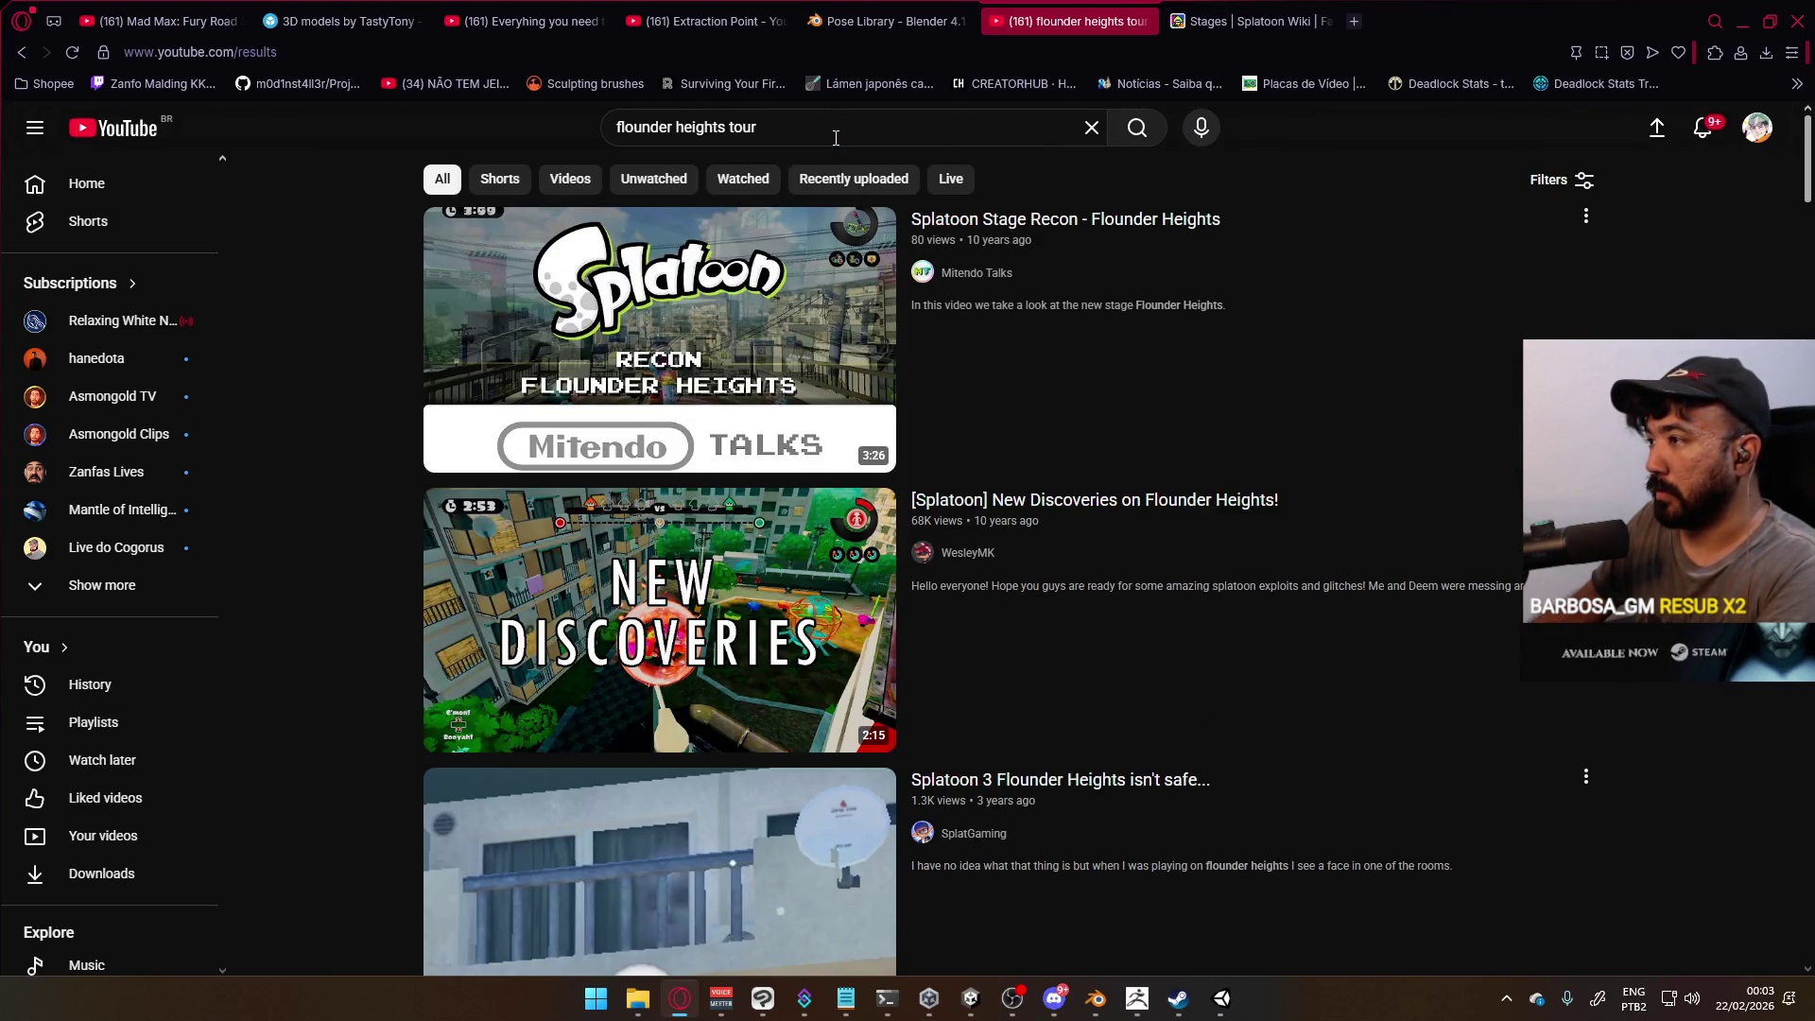
pyautogui.moveTo(620, 341)
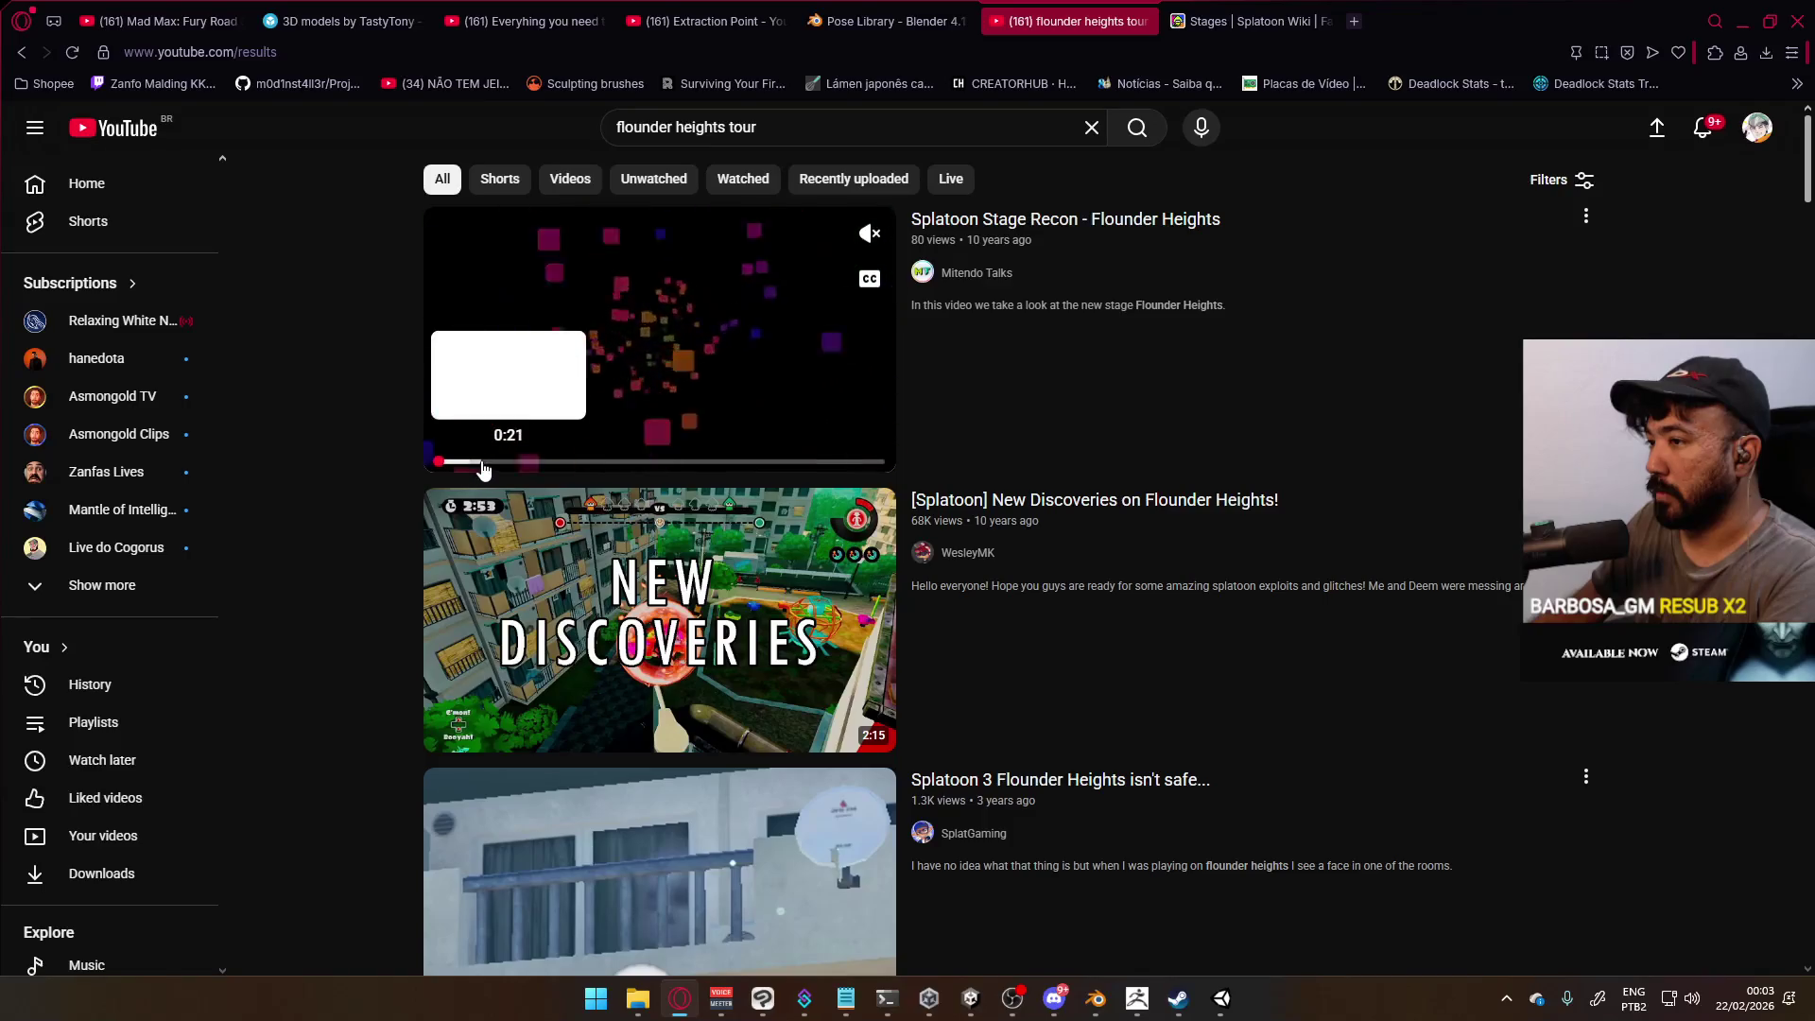
pyautogui.click(498, 373)
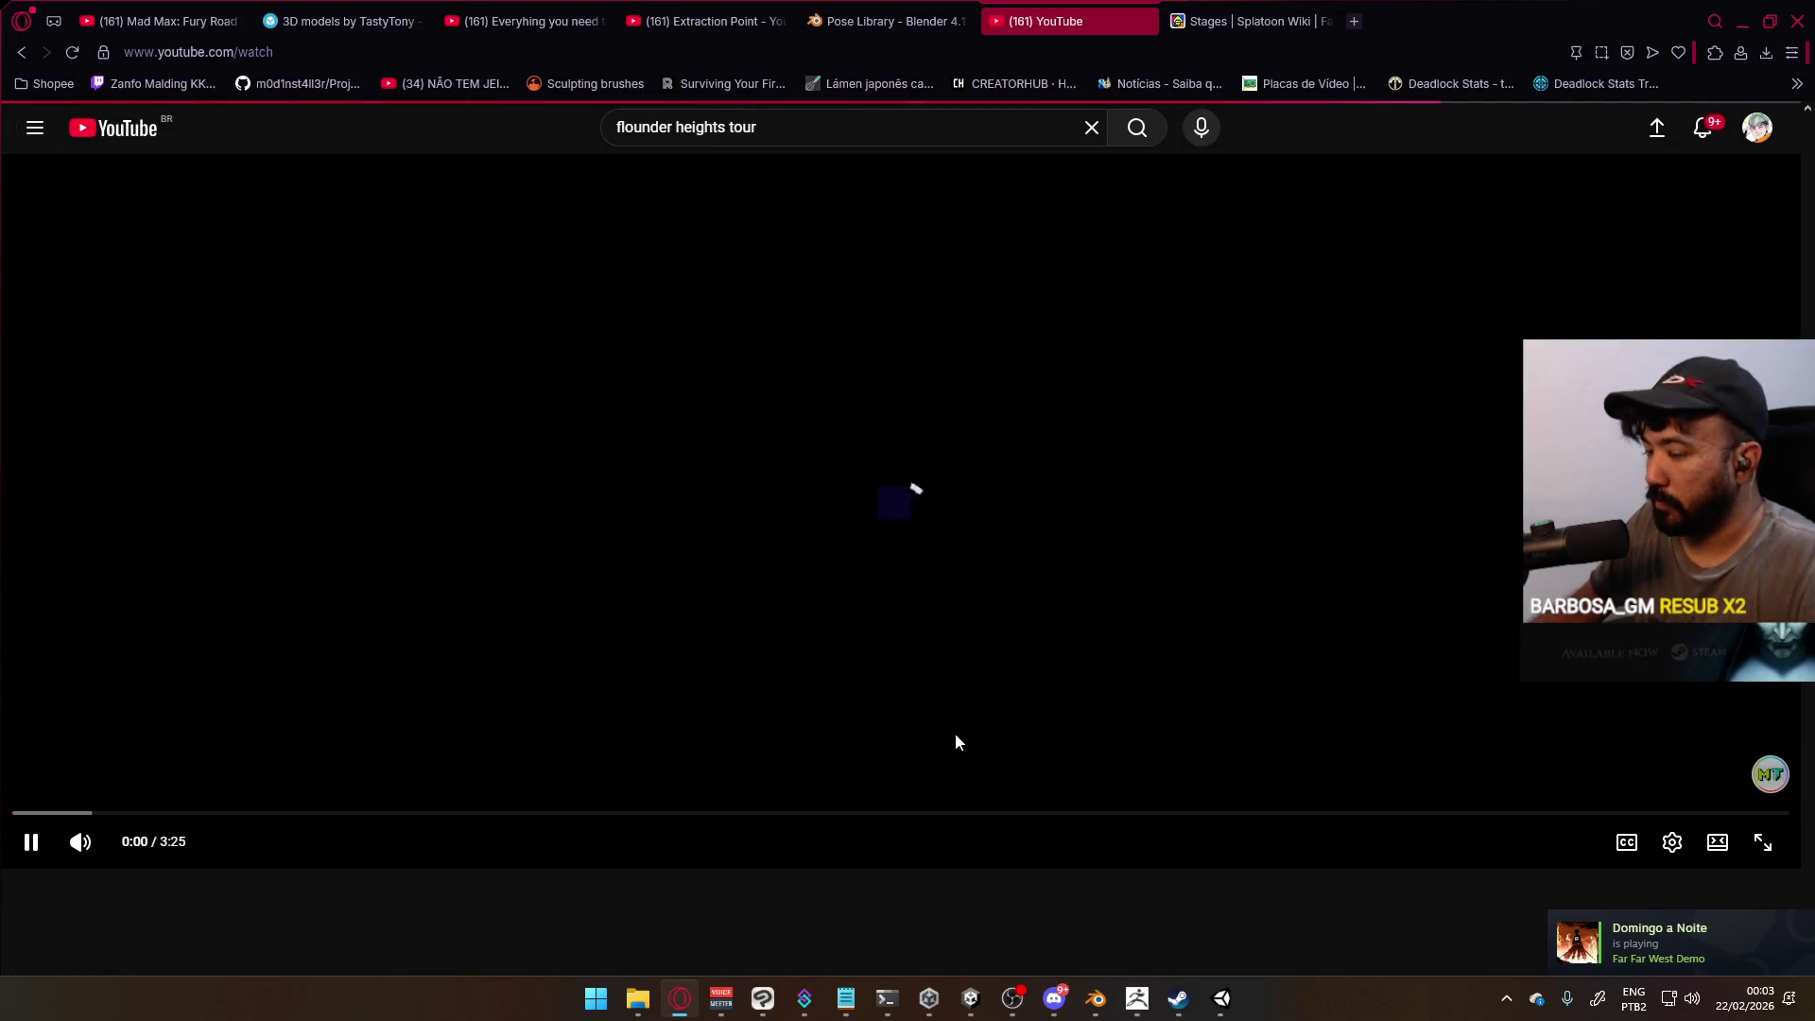
# Skip ahead, pause, and scrub the Flounder Heights video back to the 0:14 overview
pyautogui.click(66, 813)
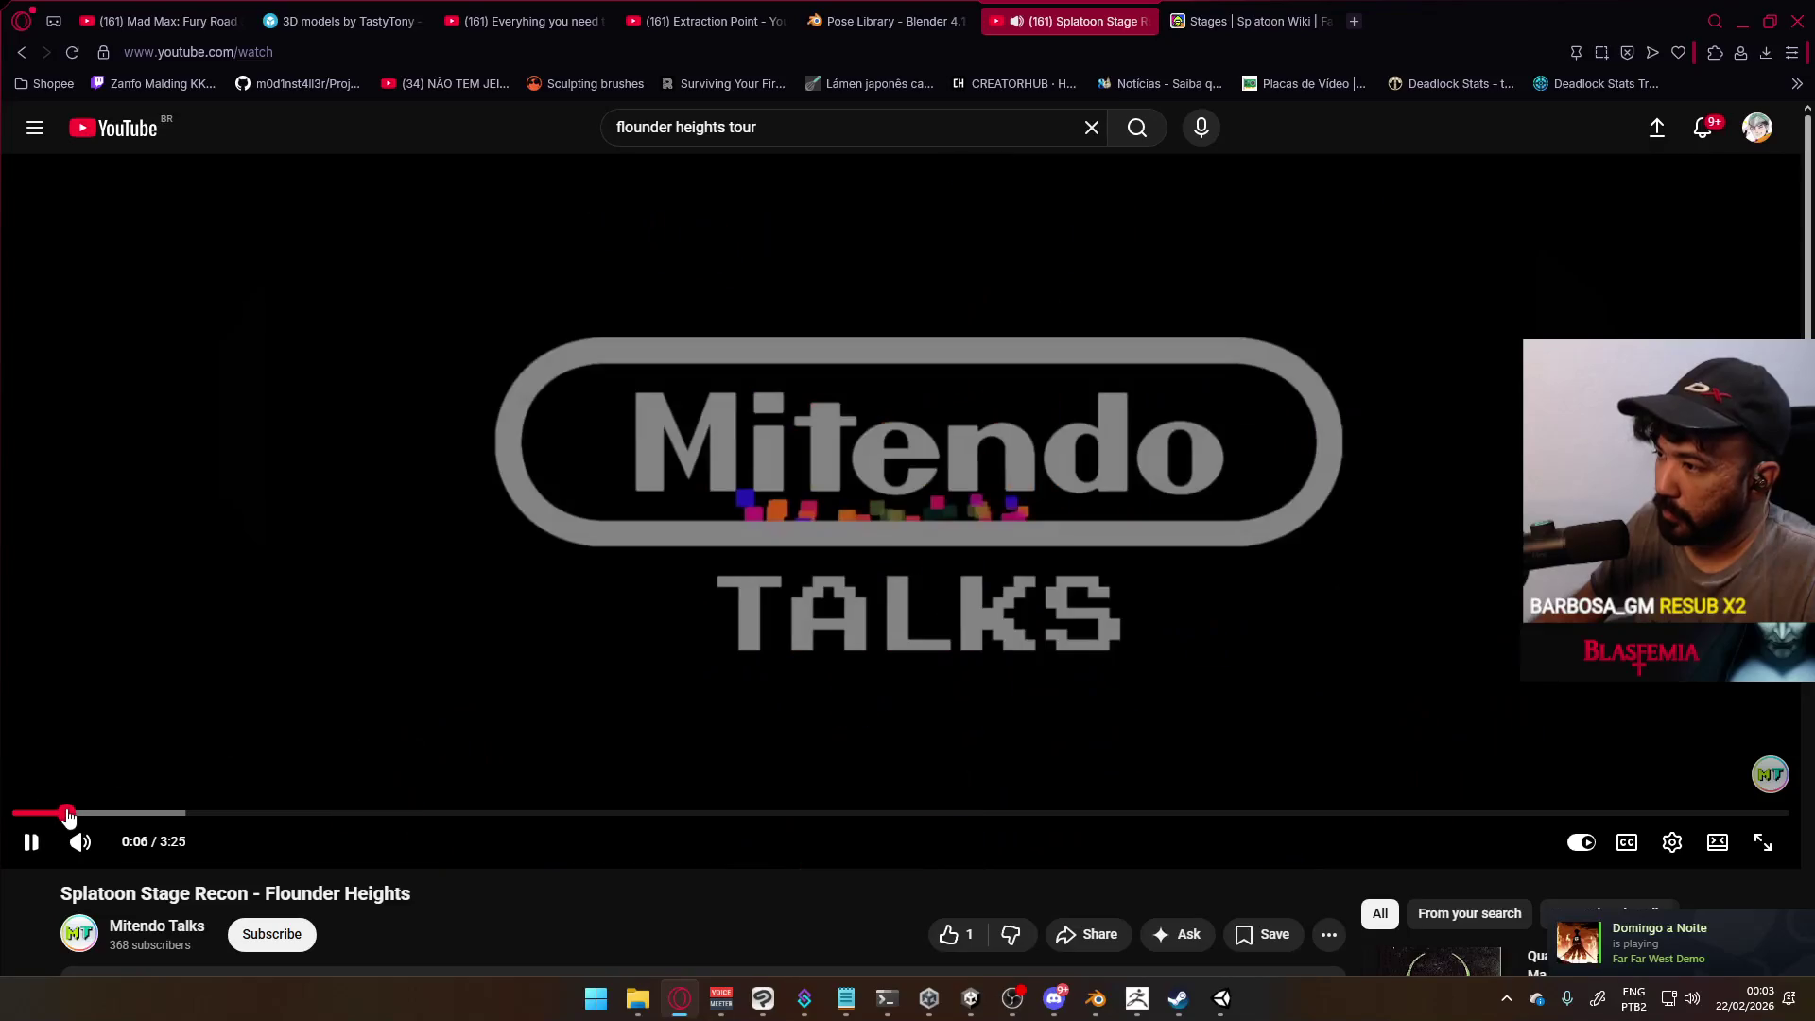
pyautogui.click(113, 813)
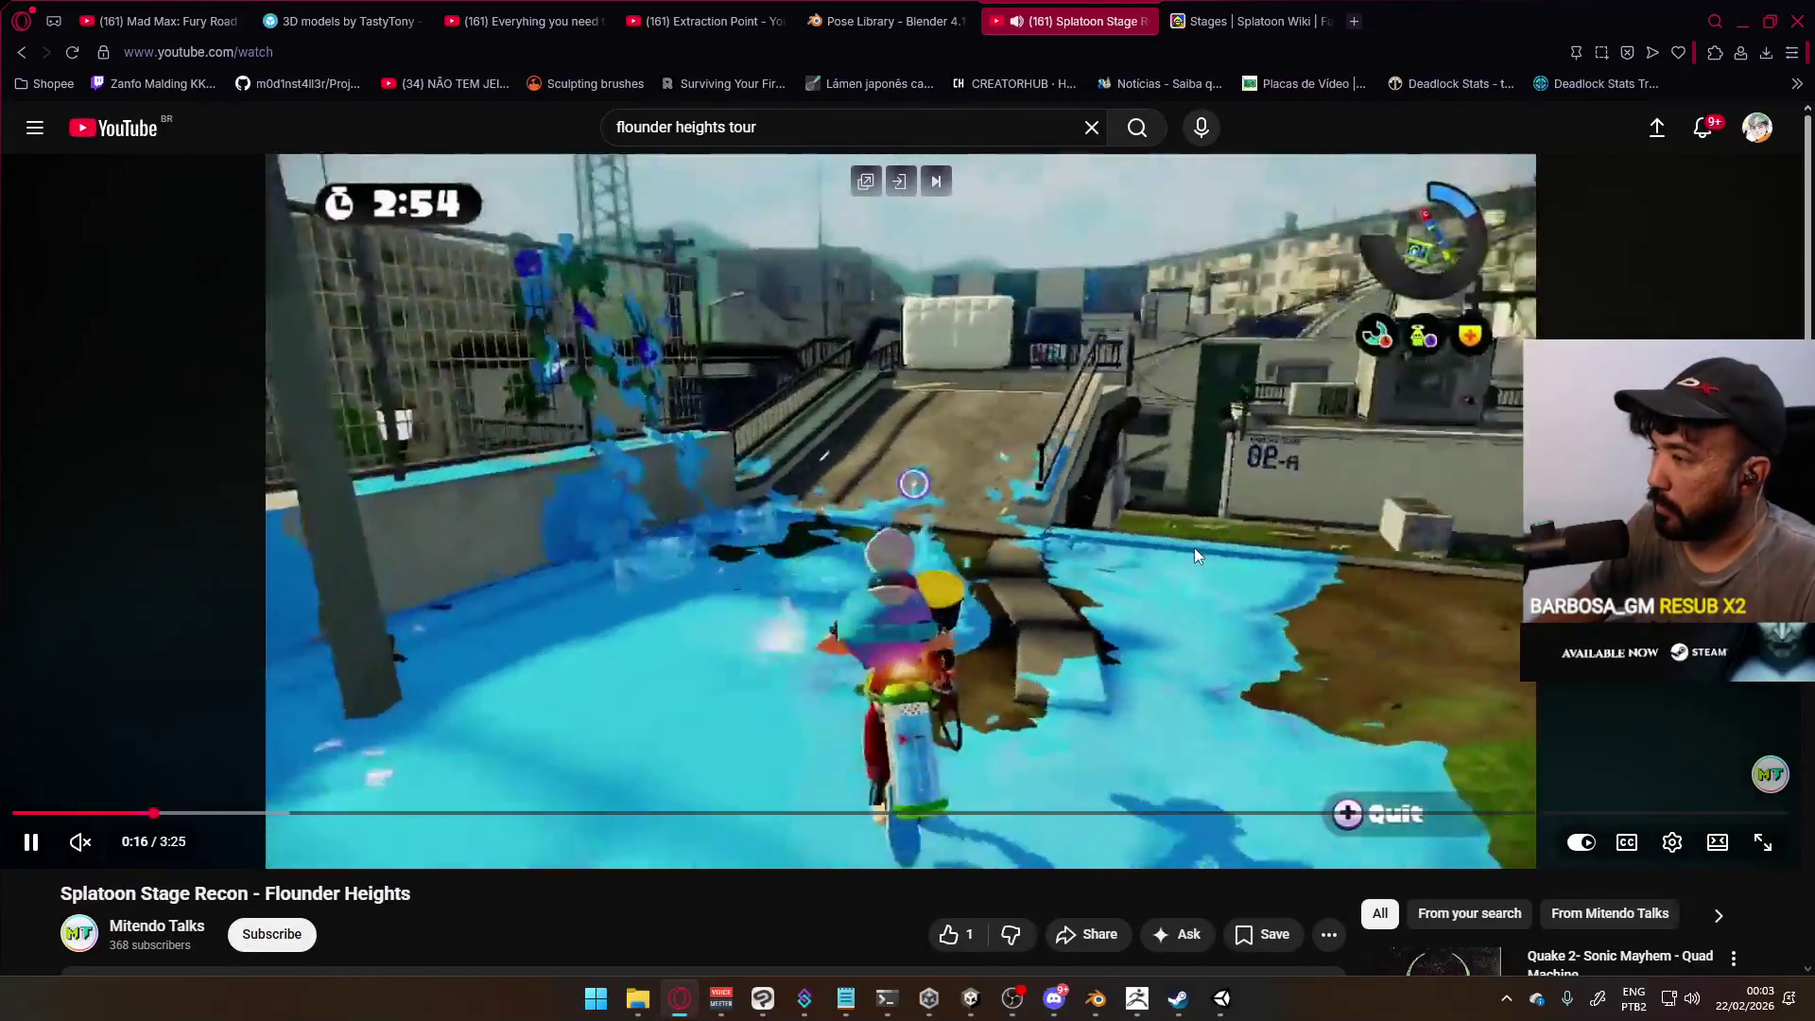
pyautogui.click(1240, 524)
pyautogui.click(152, 813)
pyautogui.moveTo(151, 814); pyautogui.dragTo(136, 813)
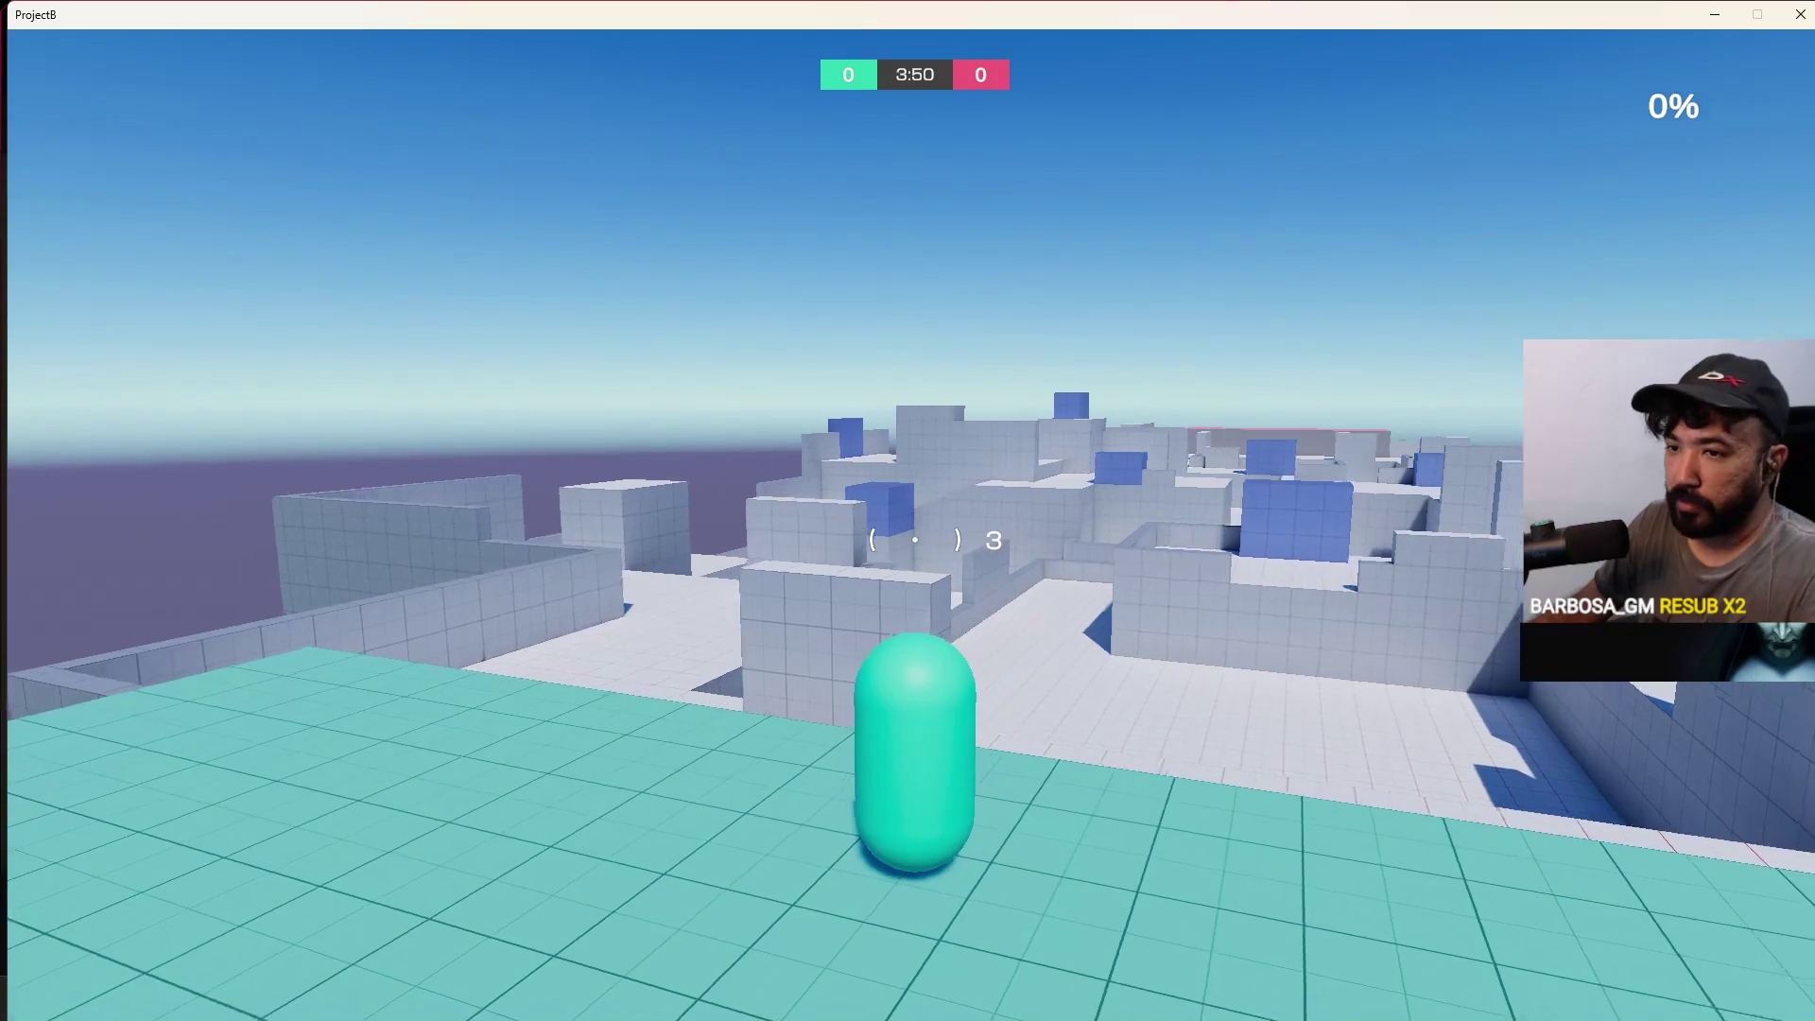
# Alternate between ProjectB and the paused reference video, looking around the blockout level
pyautogui.hotkey('alt', 'Tab')
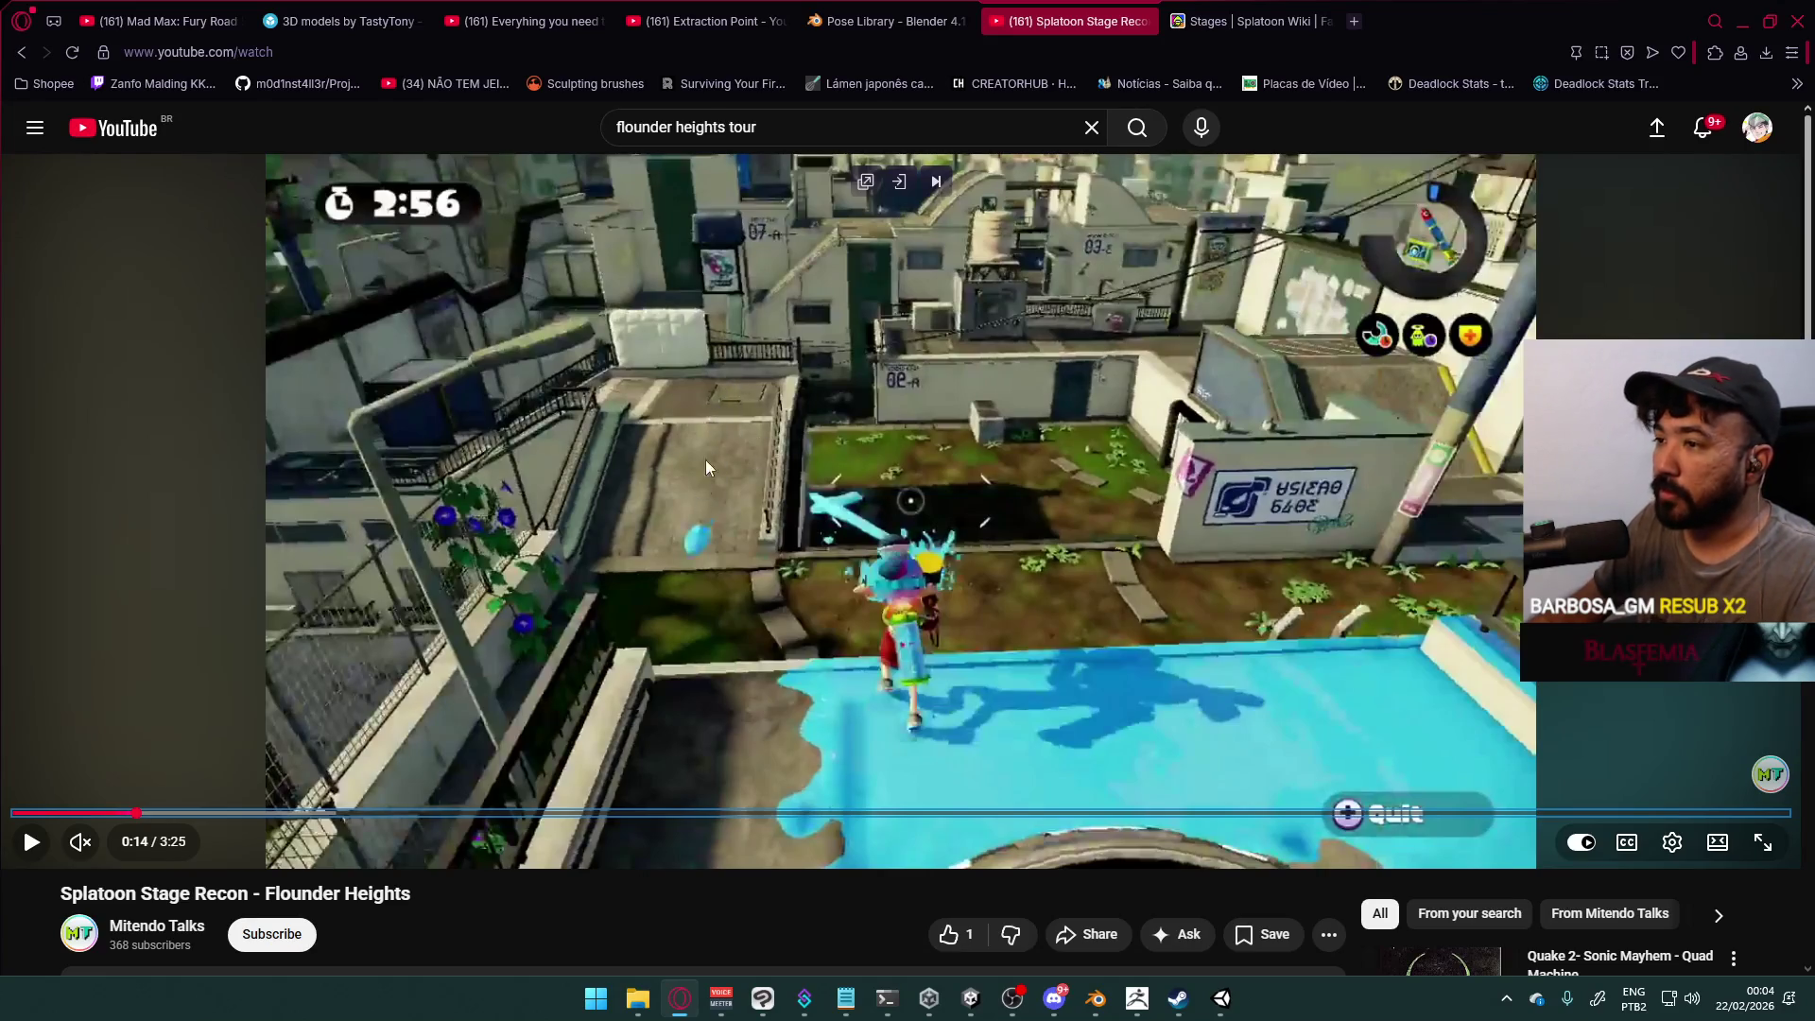
pyautogui.hotkey('alt', 'Tab')
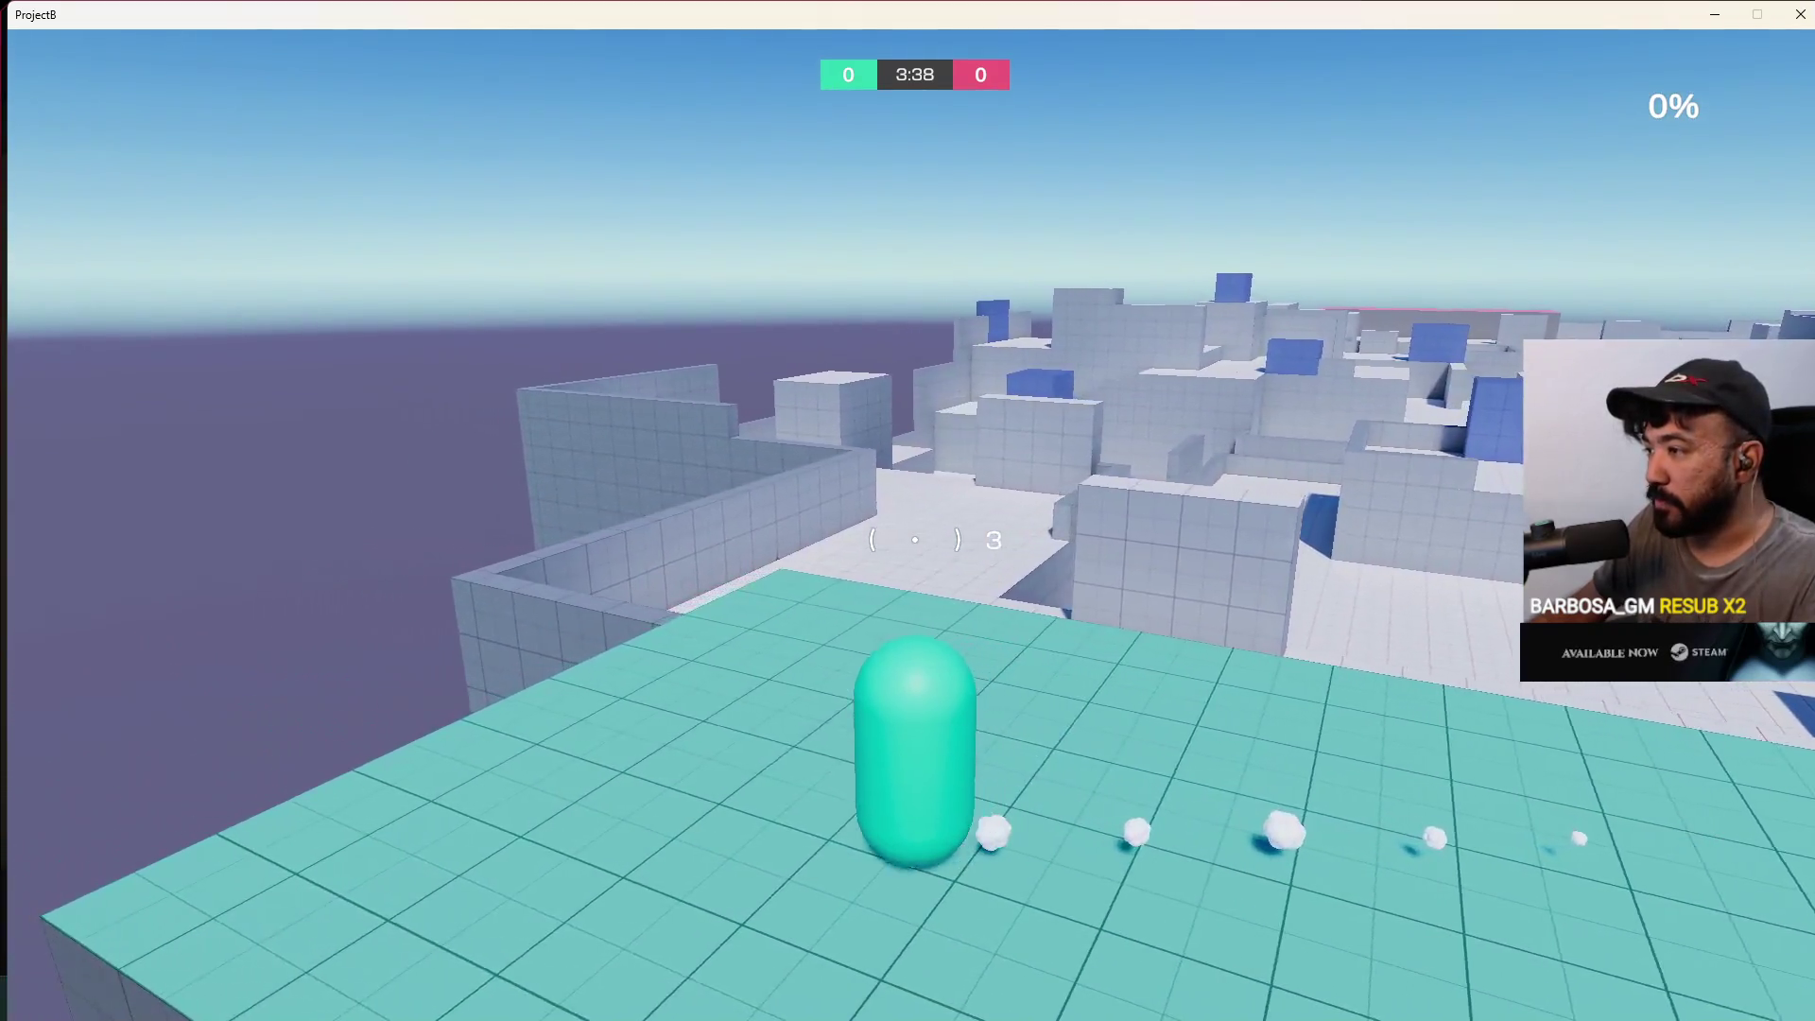
pyautogui.hotkey('alt', 'Tab')
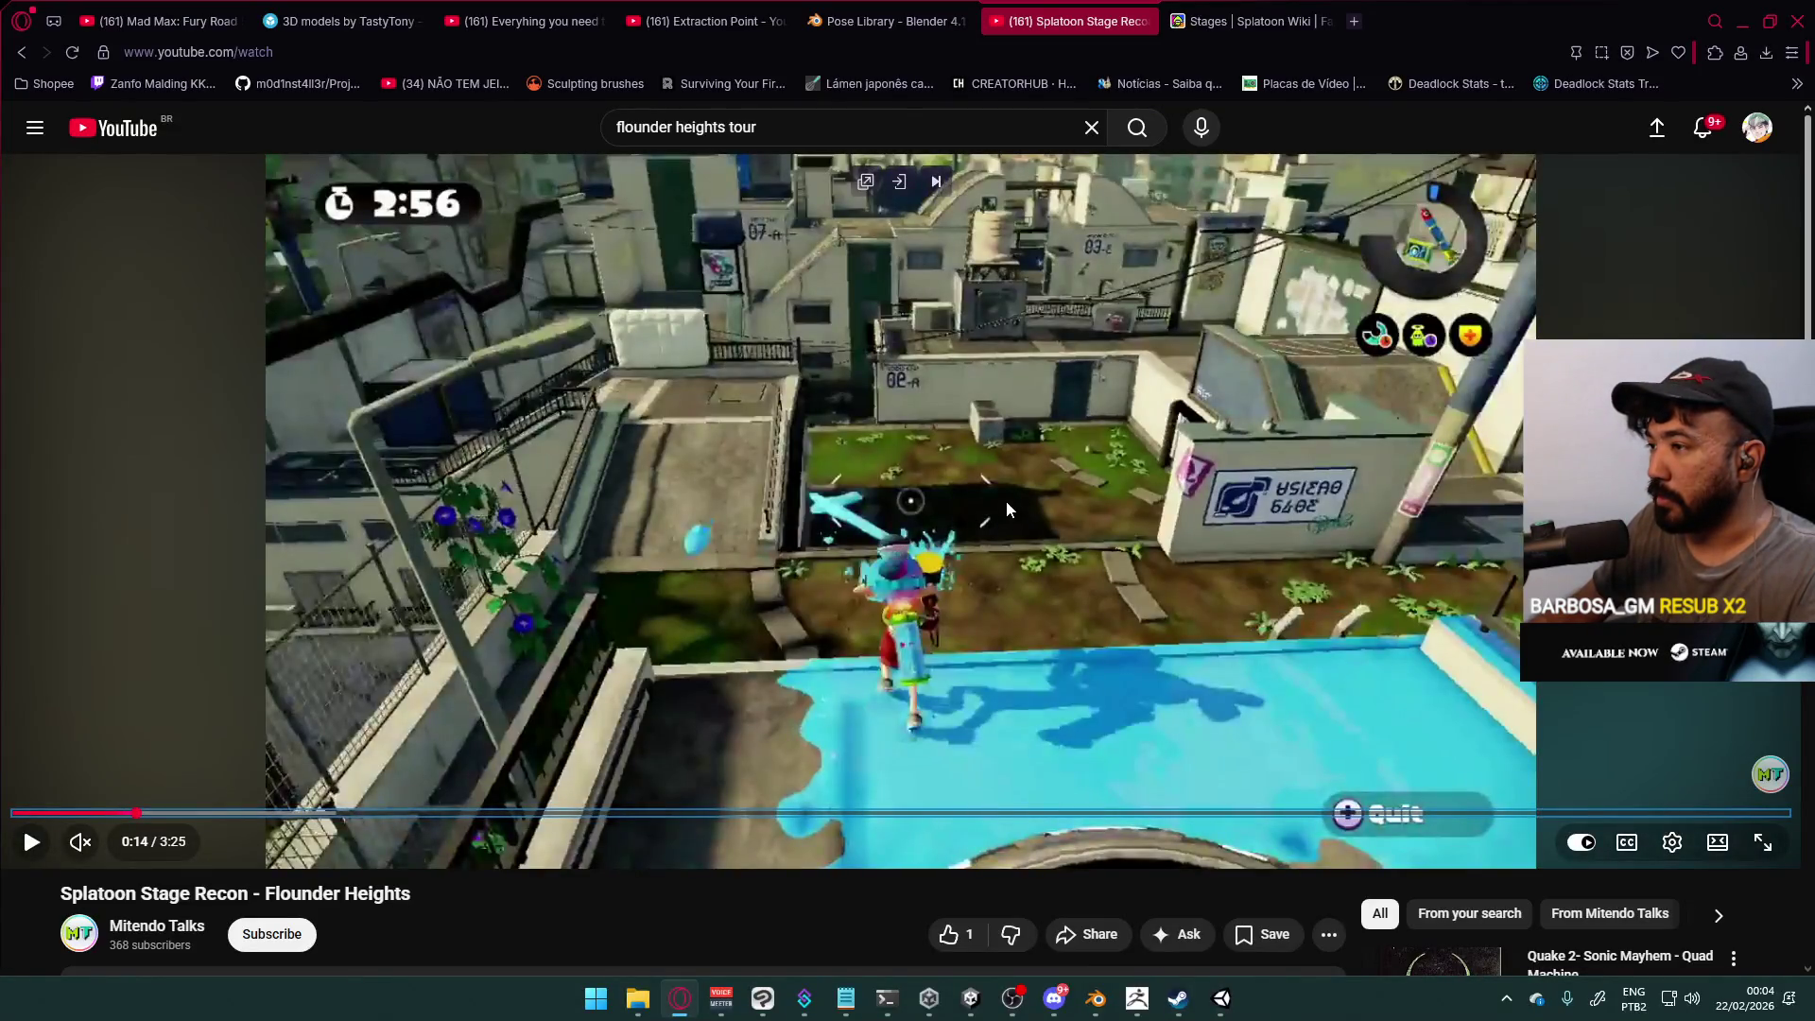
pyautogui.hotkey('alt', 'Tab')
pyautogui.hotkey('alt', 'Tab')
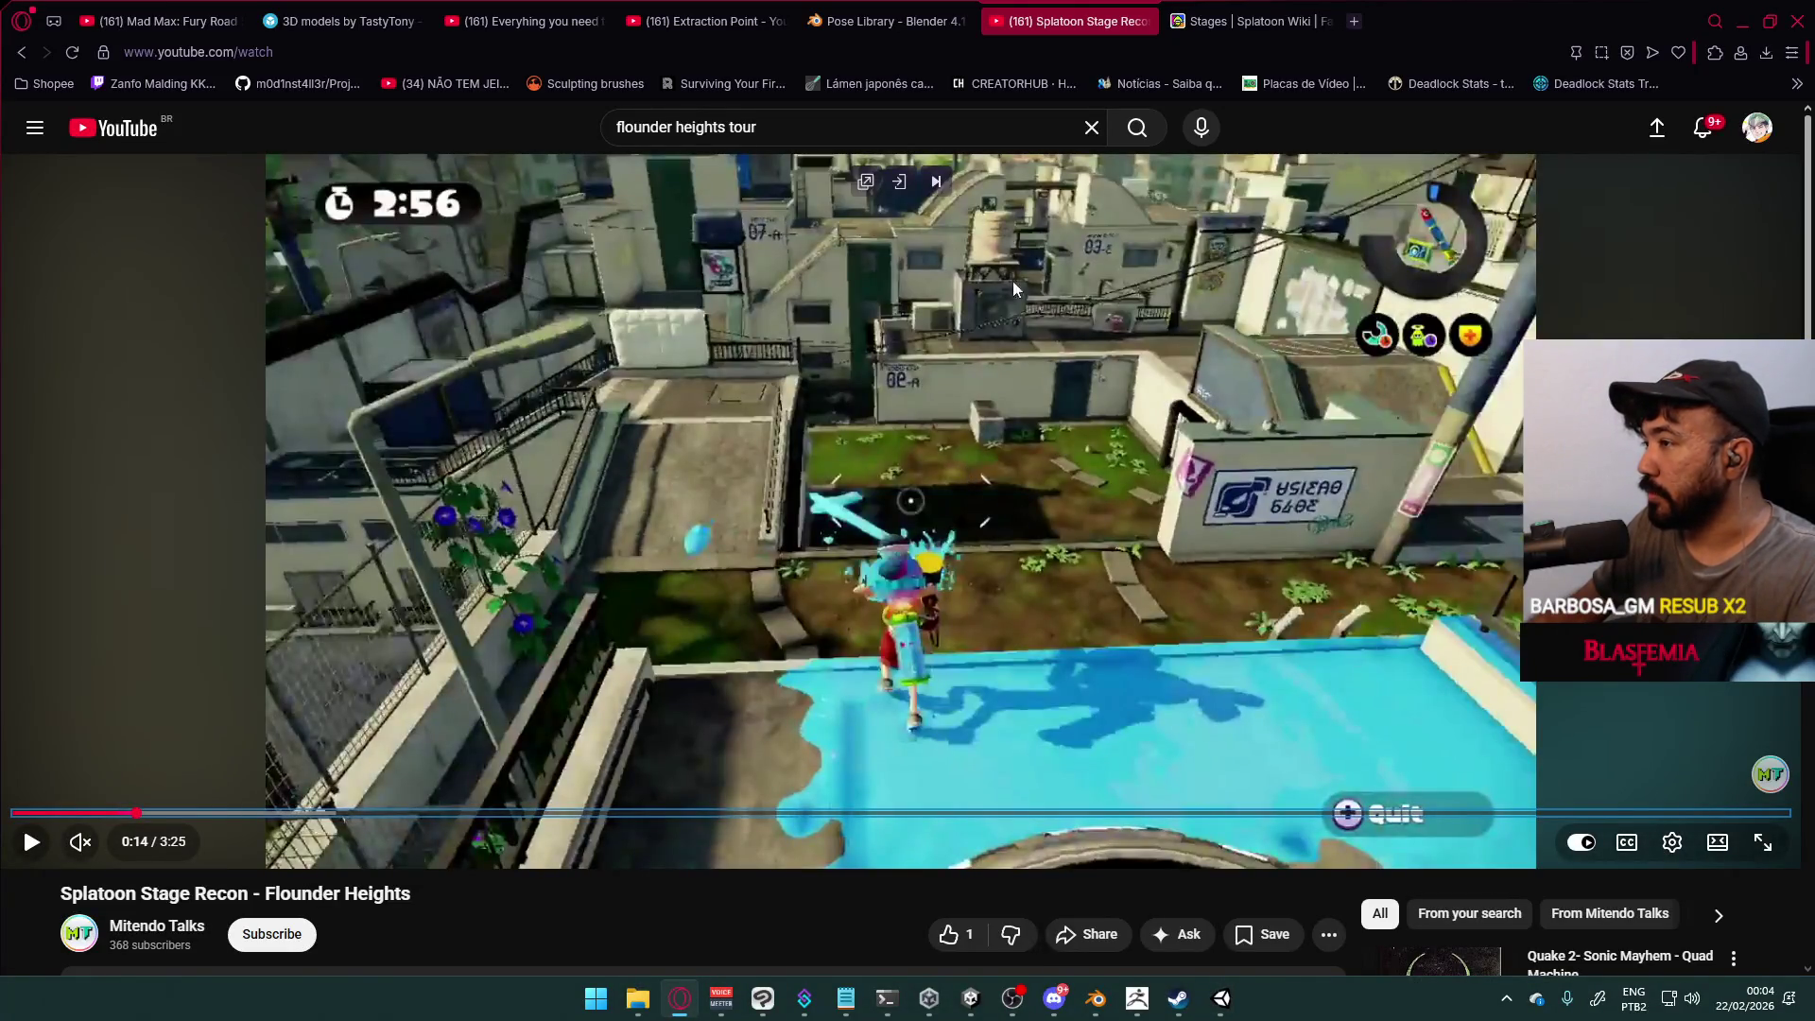
pyautogui.hotkey('alt', 'Tab')
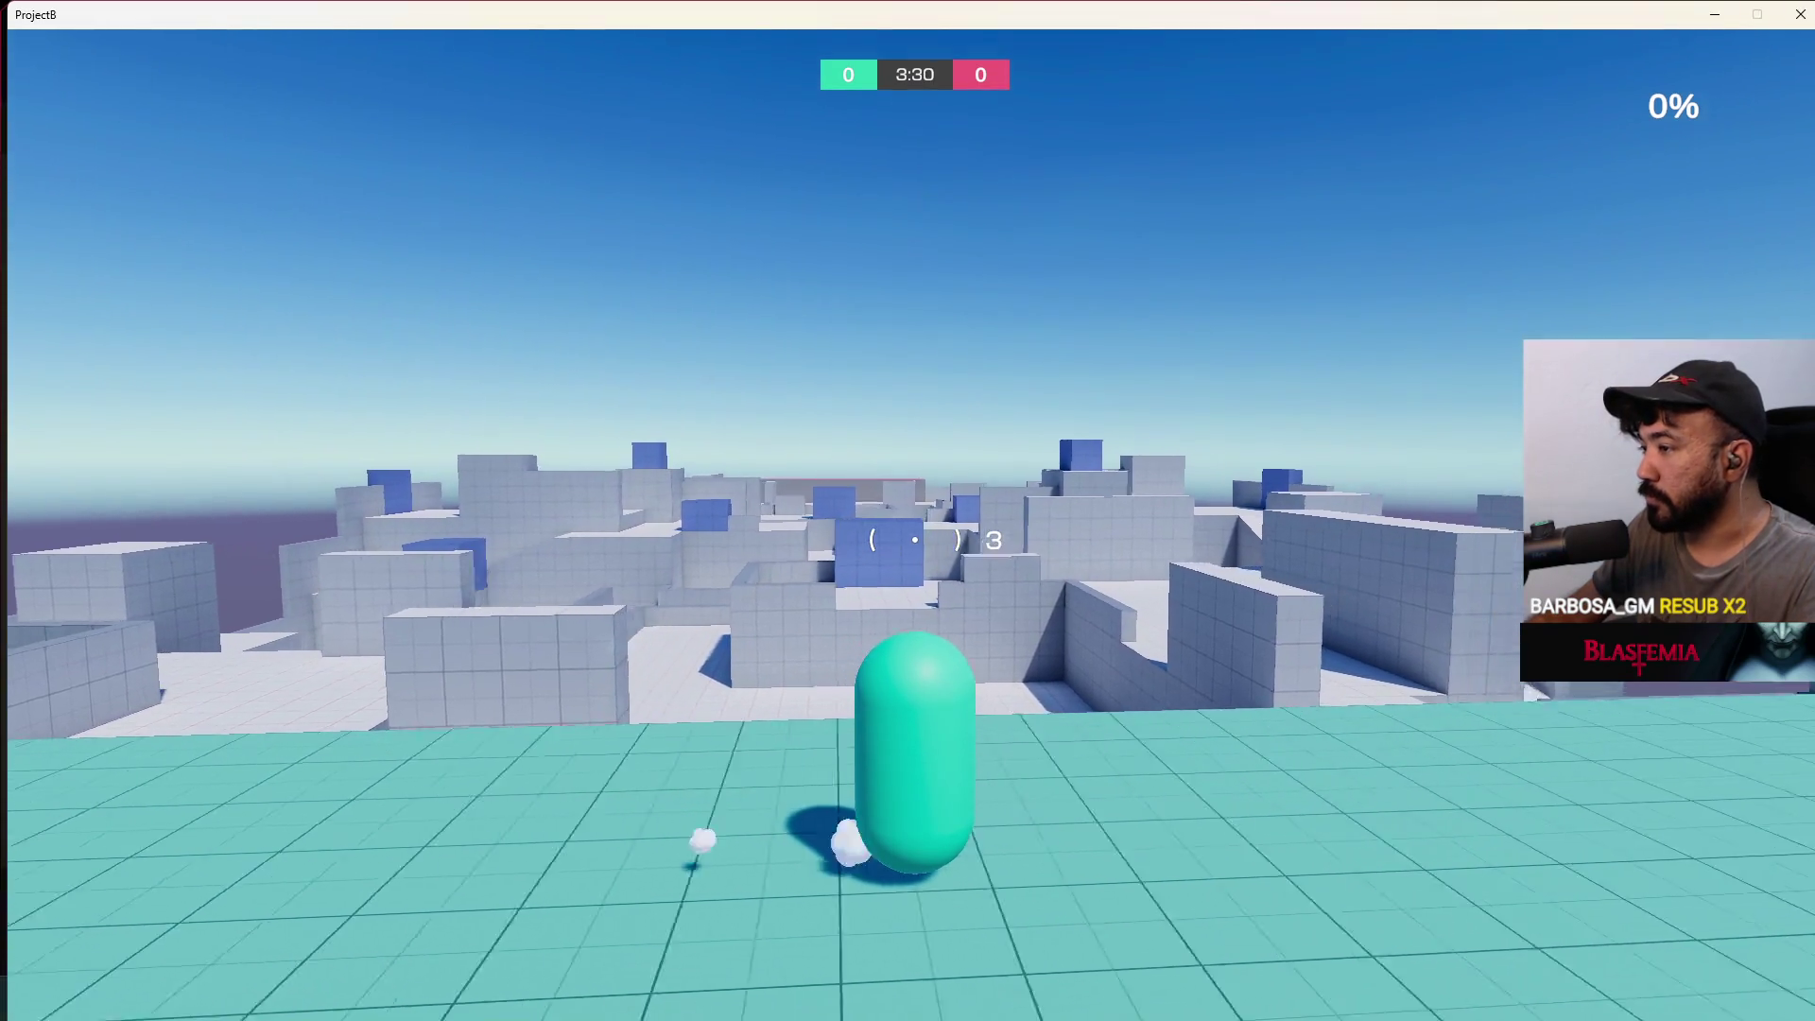
pyautogui.hotkey('alt', 'Tab')
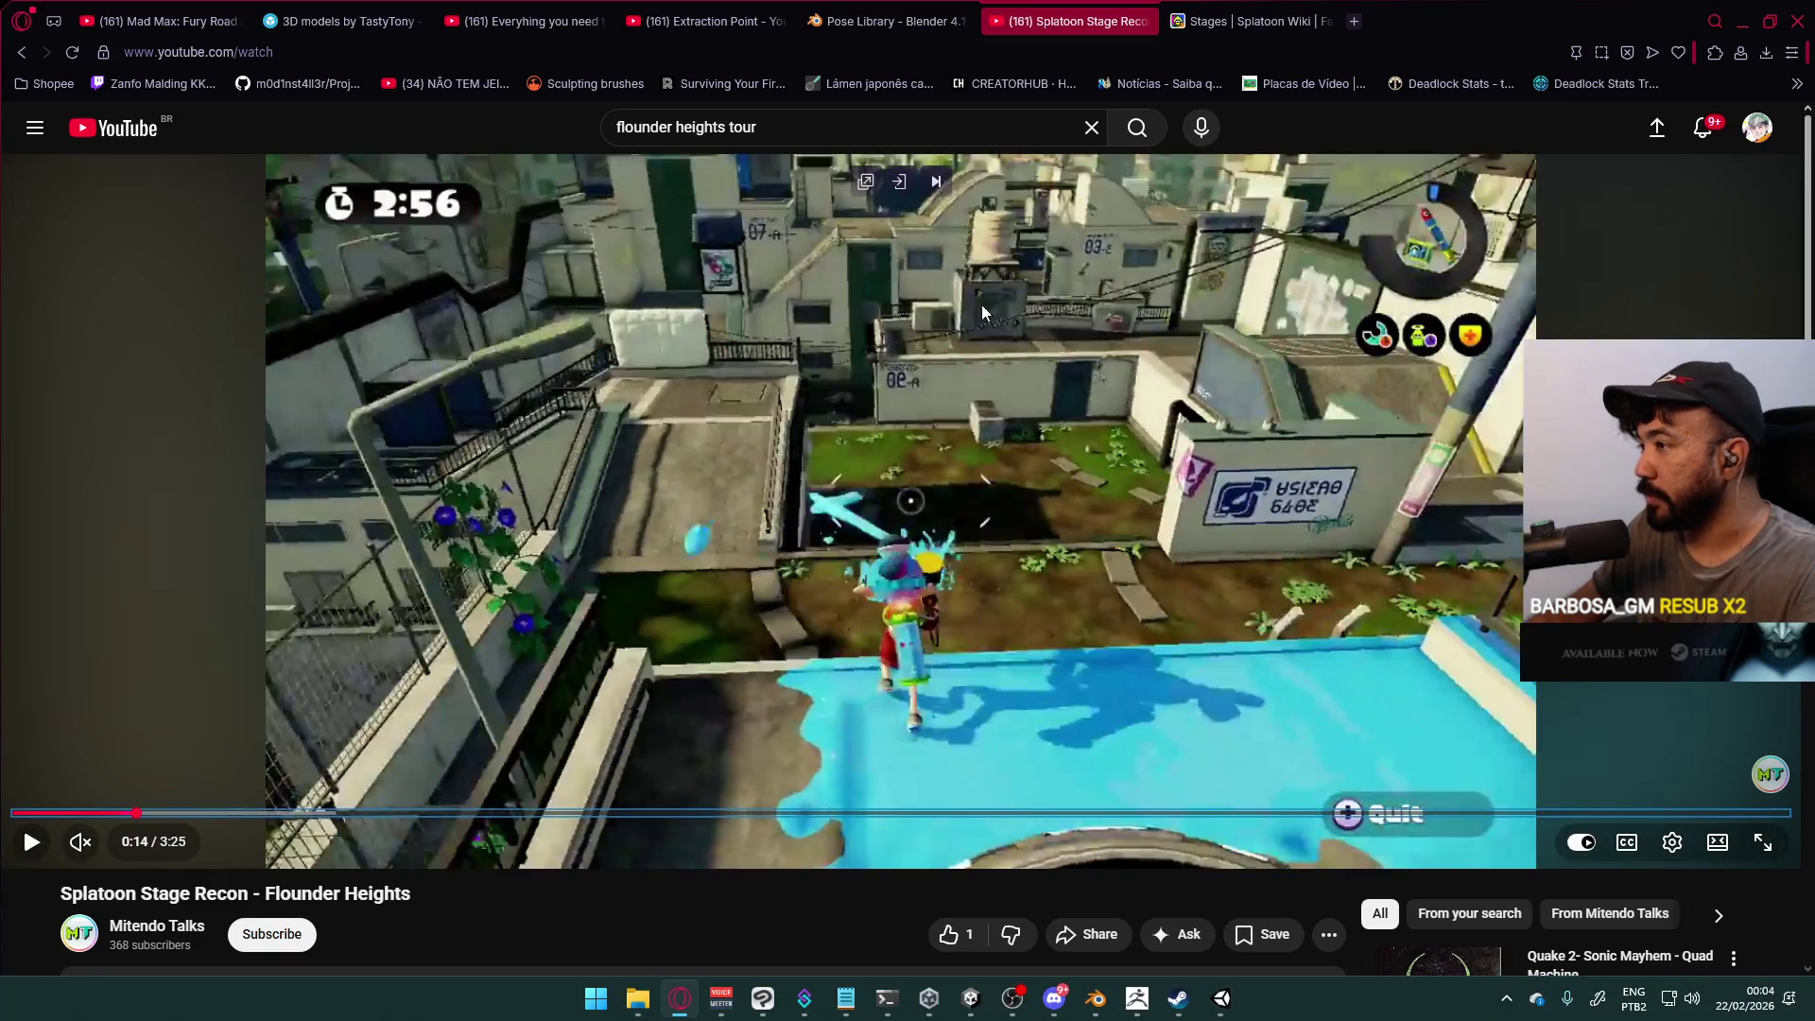
pyautogui.hotkey('alt', 'Tab')
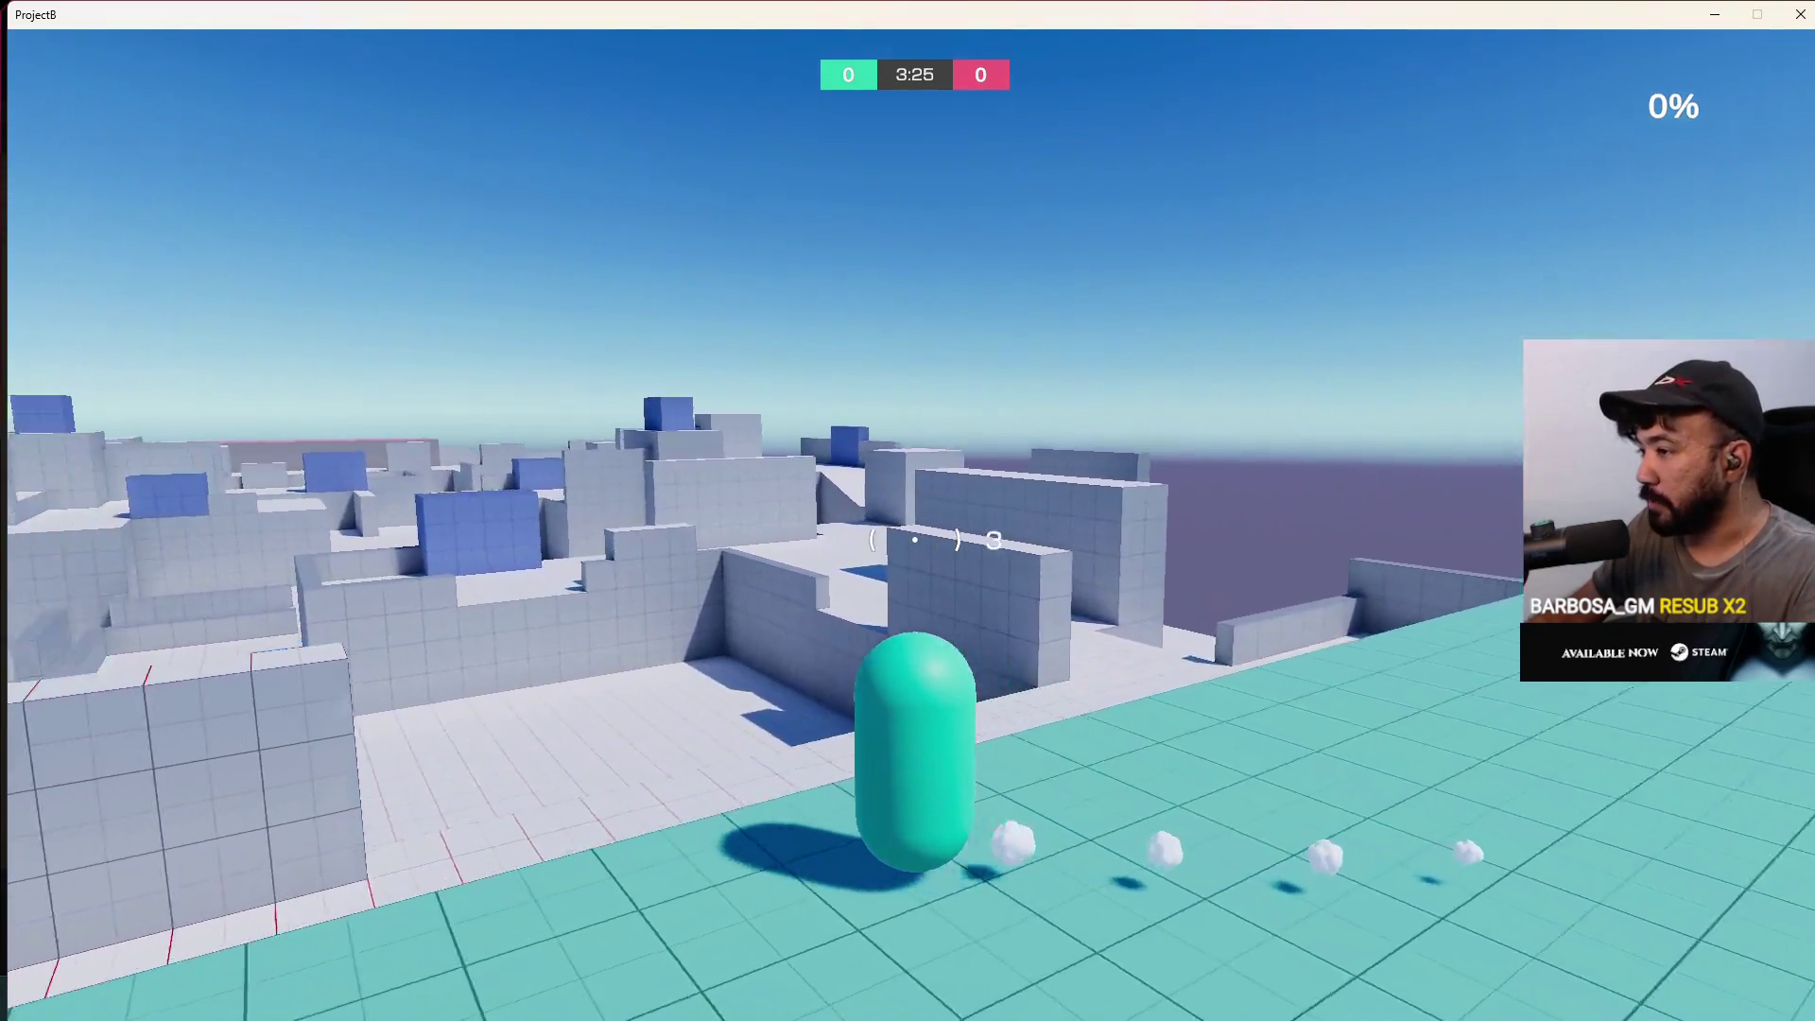
pyautogui.hotkey('alt', 'Tab')
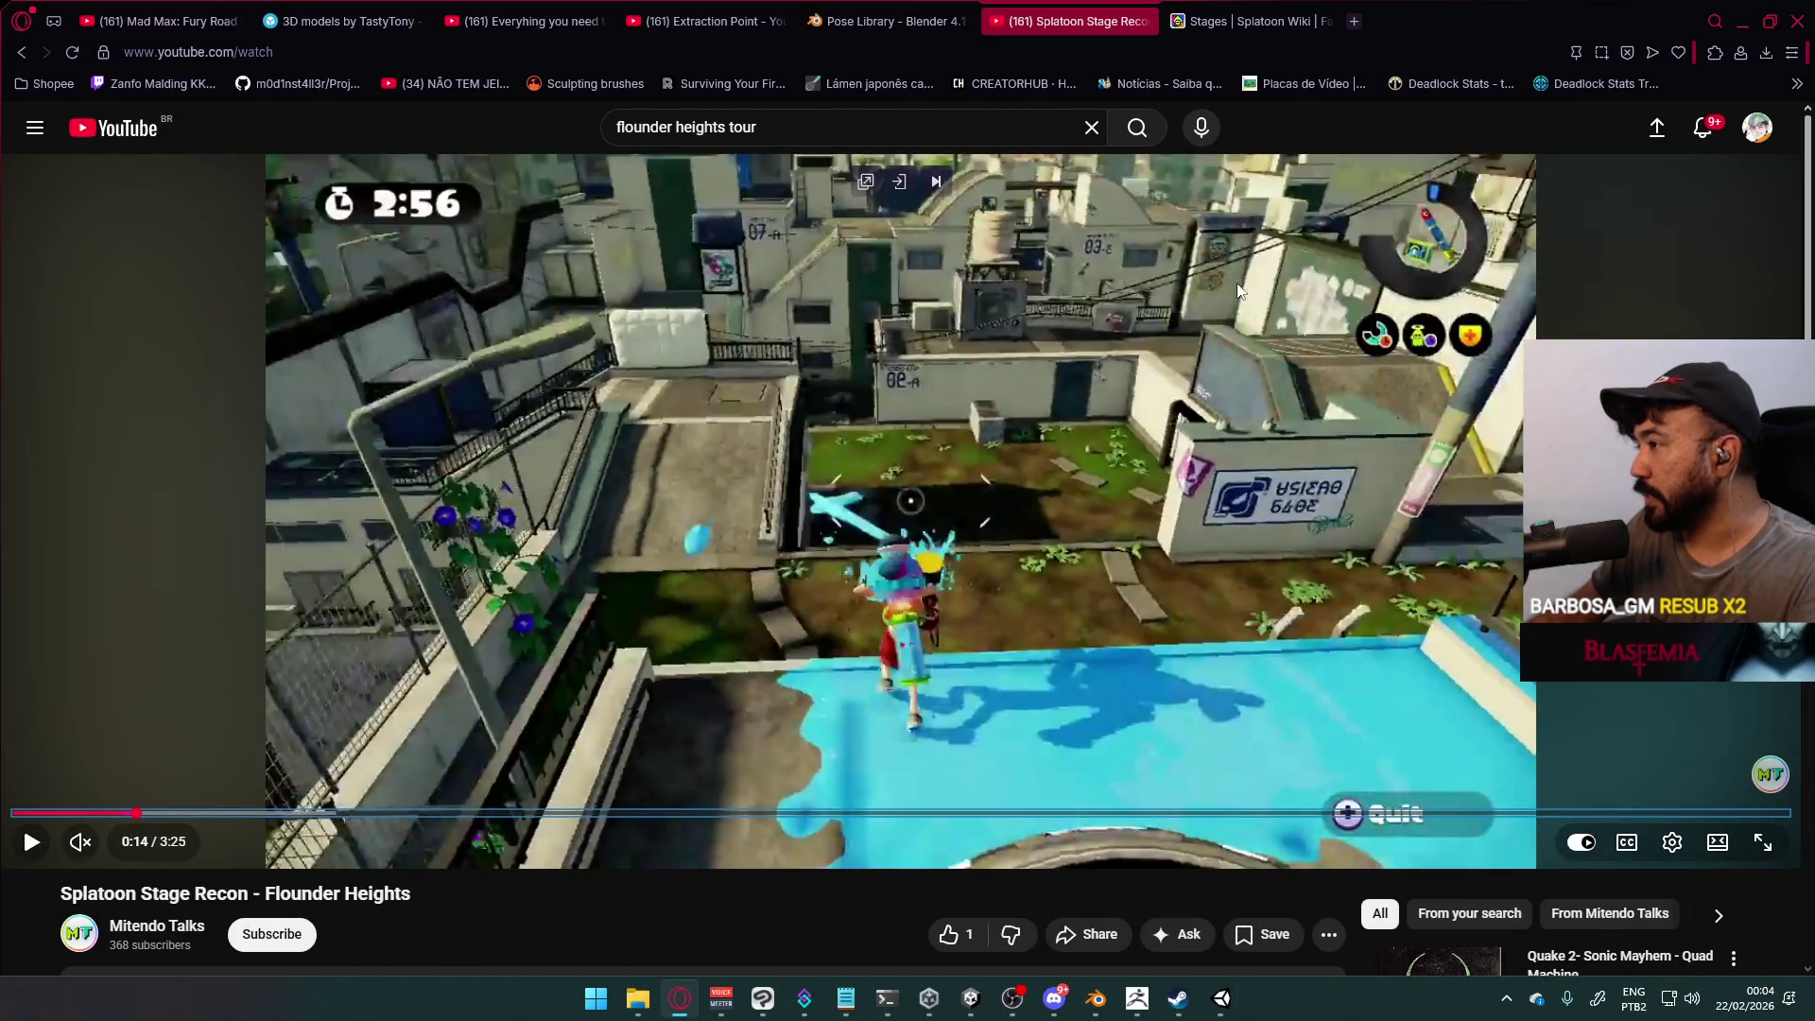
pyautogui.hotkey('alt', 'Tab')
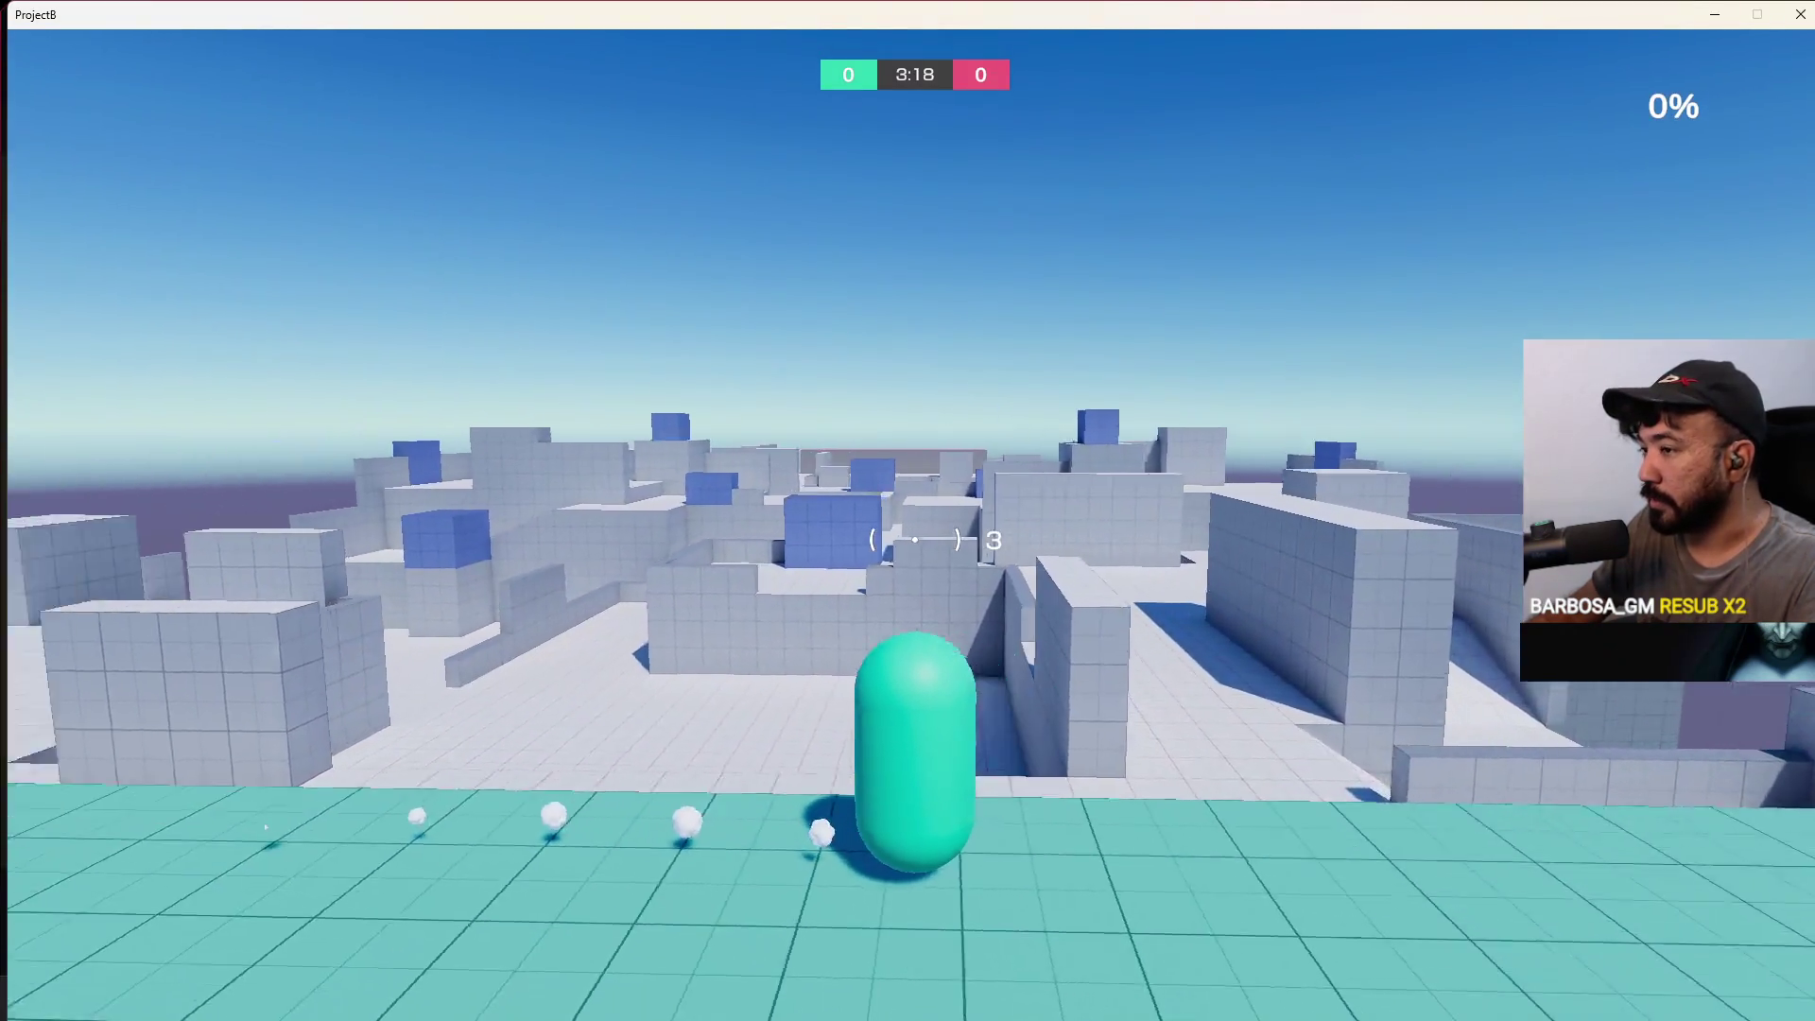
pyautogui.hotkey('alt', 'Tab')
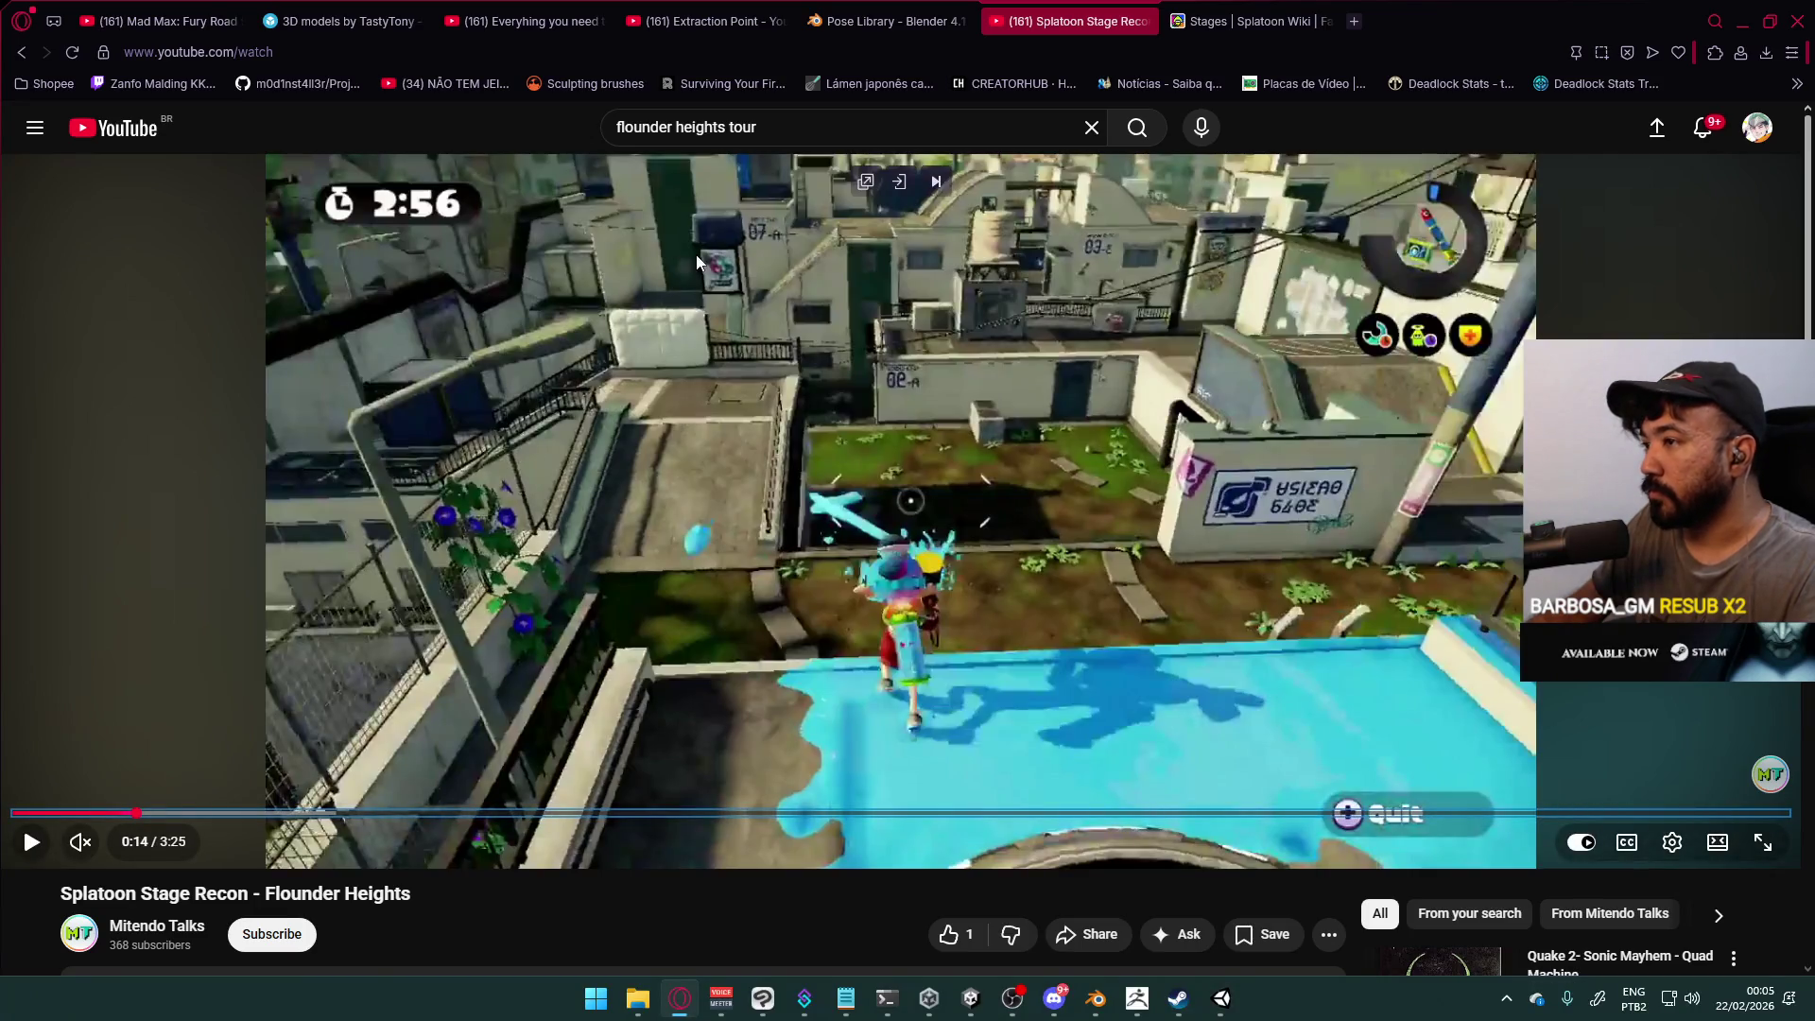
pyautogui.hotkey('alt', 'Tab')
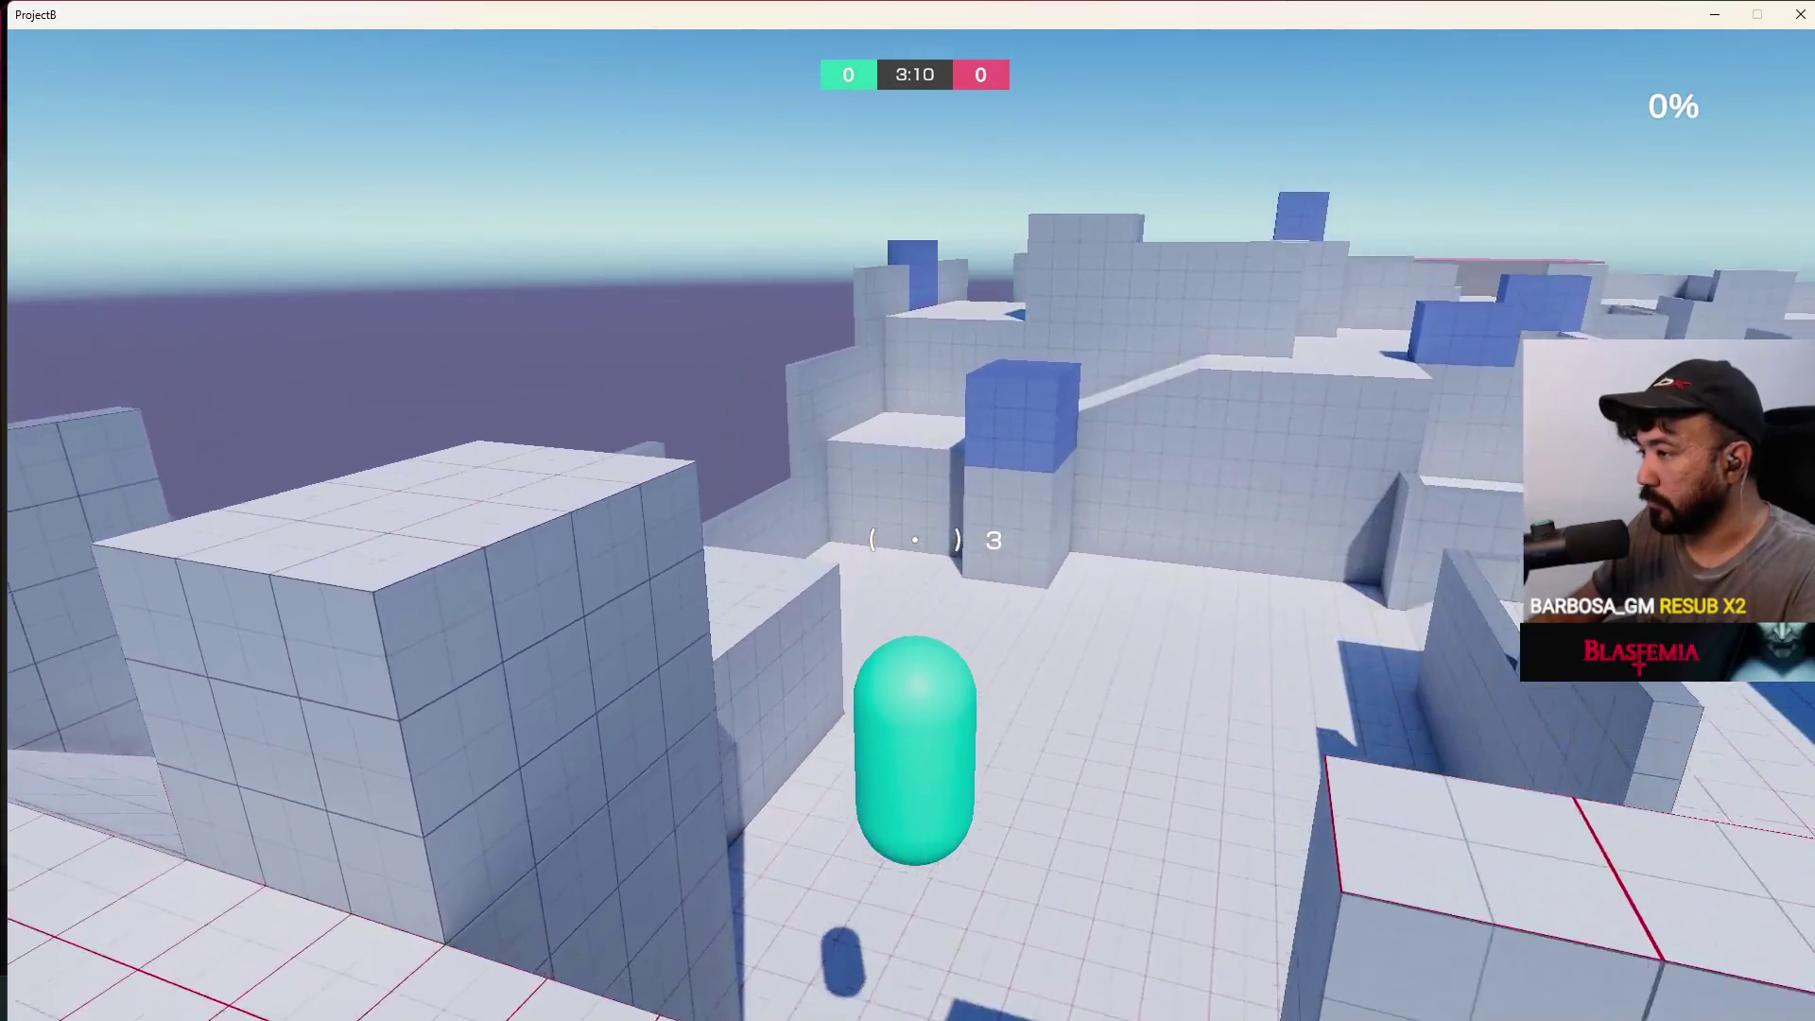
# Toggle between ball and capsule form, then check the video and return to the game
pyautogui.press('ctrl')
pyautogui.press('ctrl')
pyautogui.press('ctrl')
pyautogui.press('ctrl')
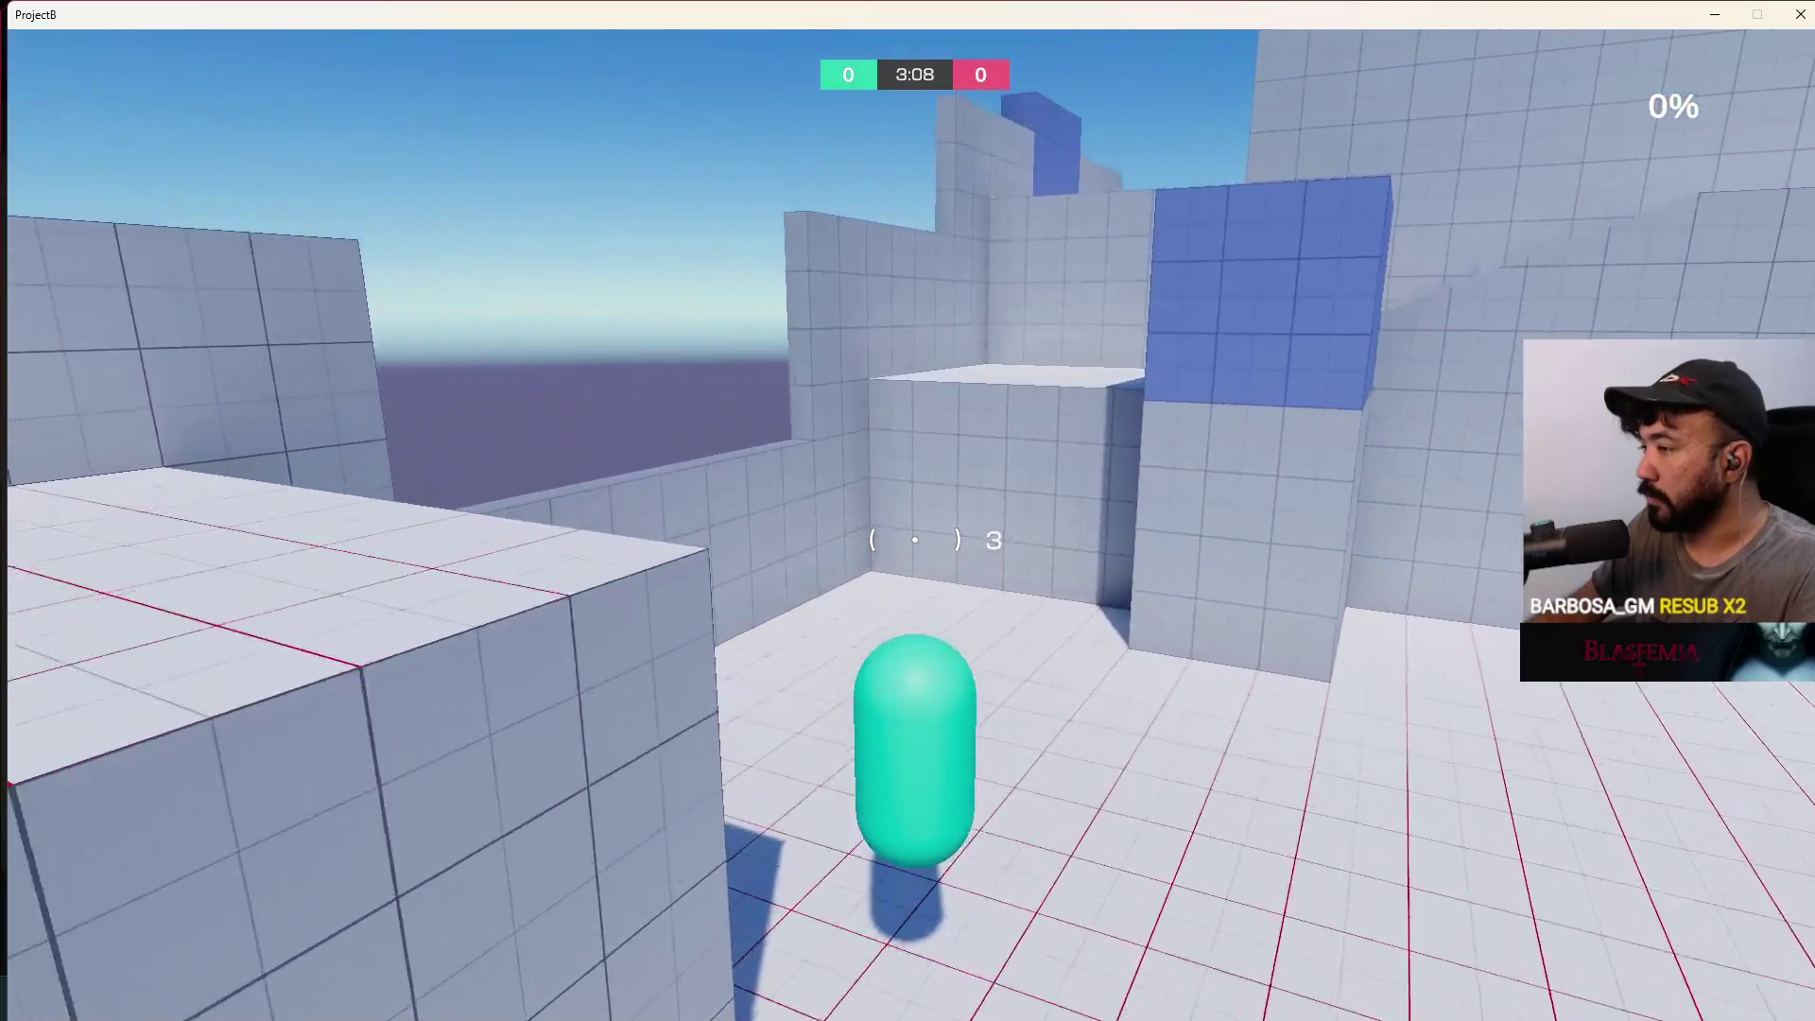
pyautogui.press('ctrl')
pyautogui.press('ctrl')
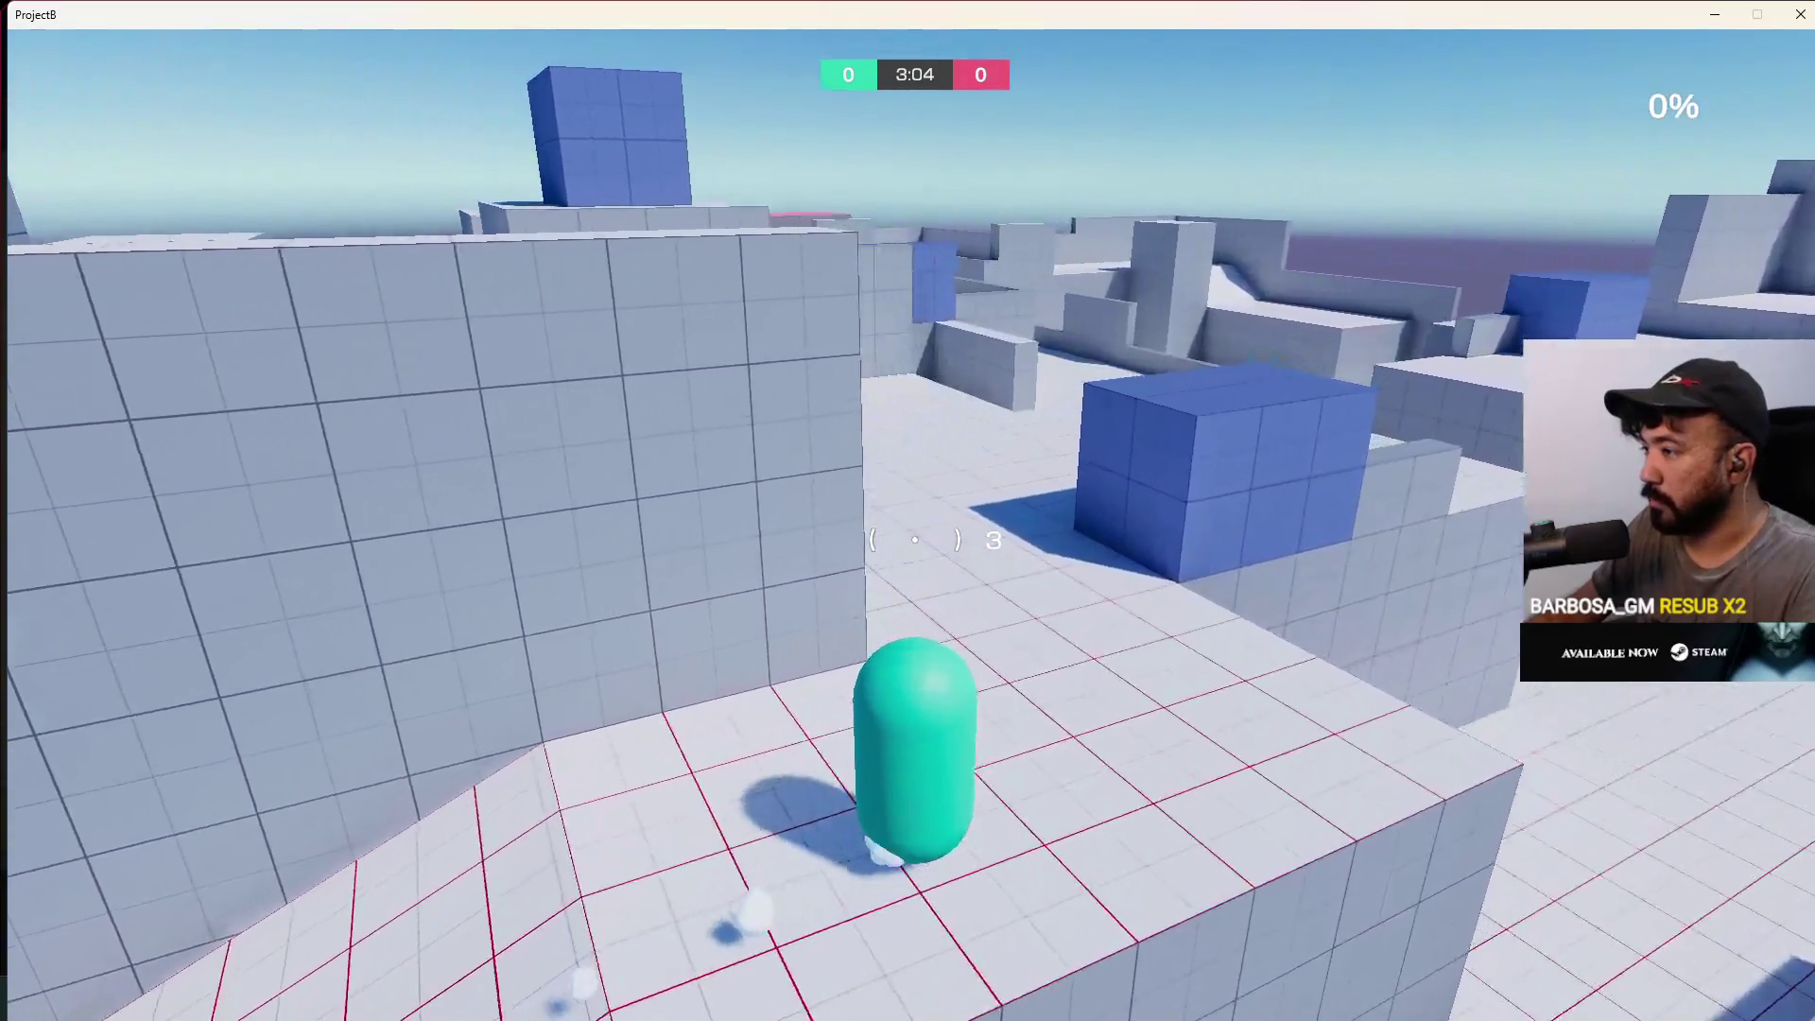
pyautogui.hotkey('alt', 'Tab')
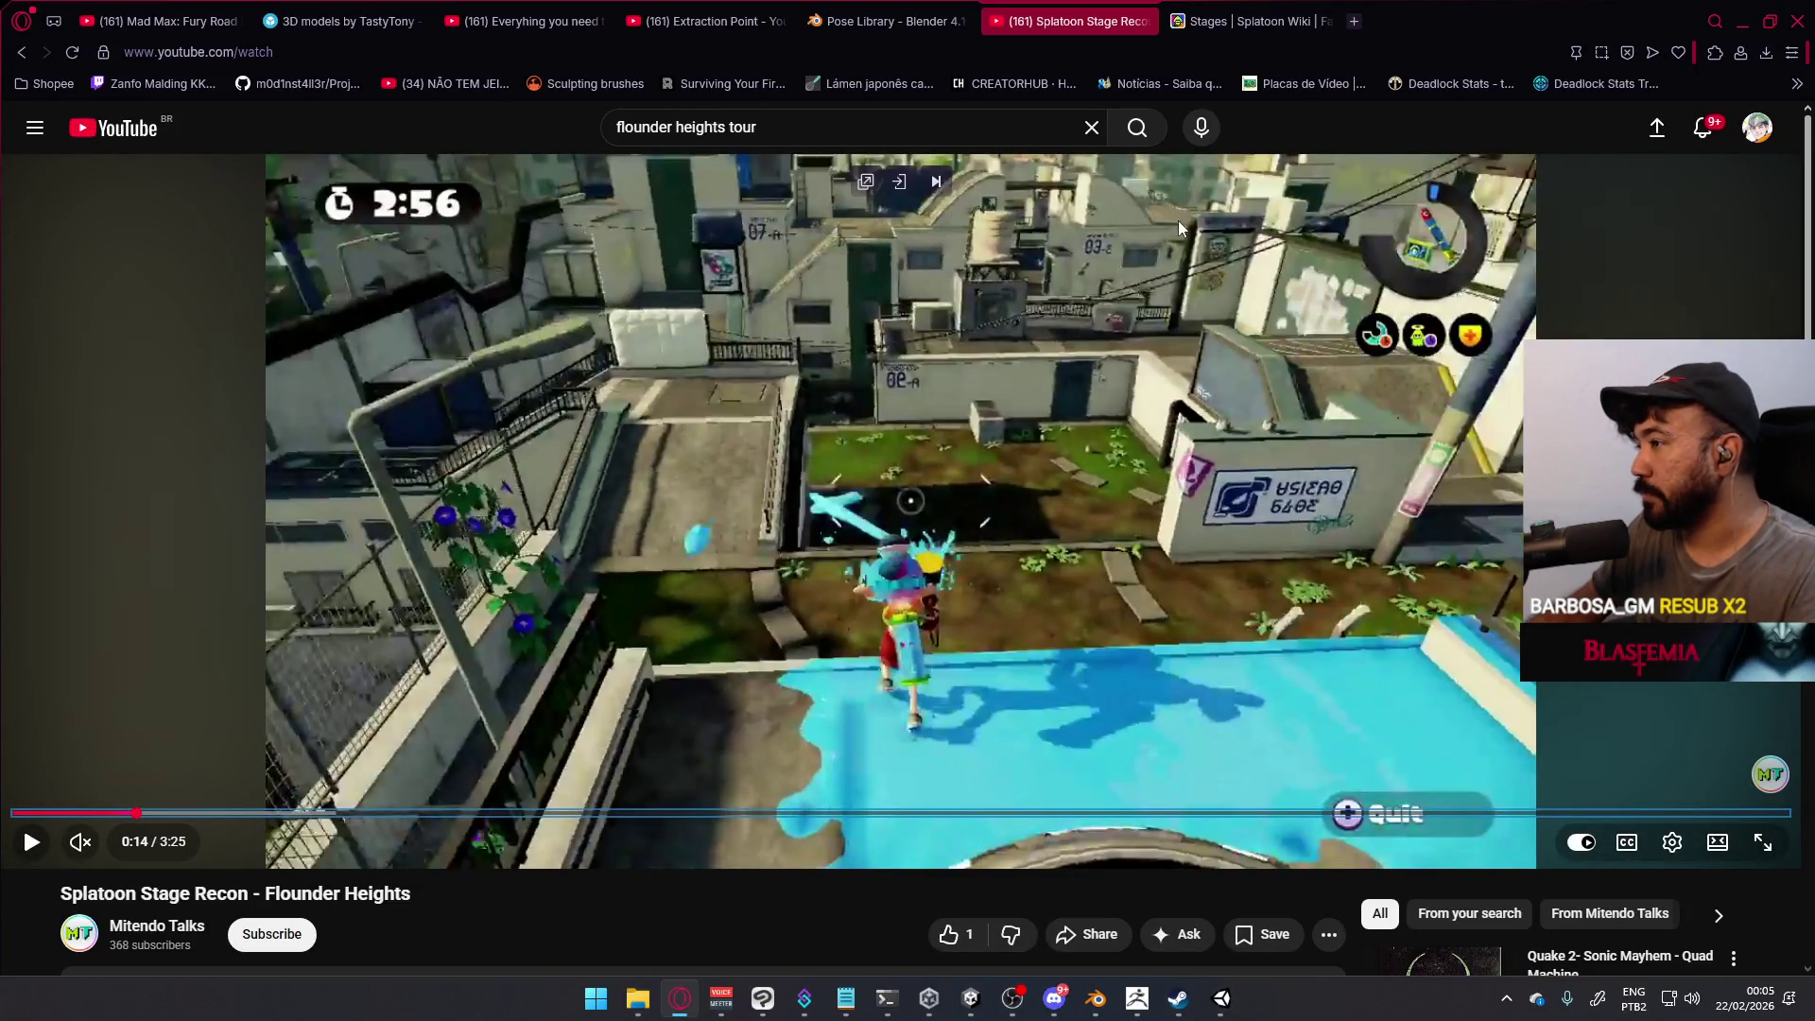
pyautogui.hotkey('alt', 'Tab')
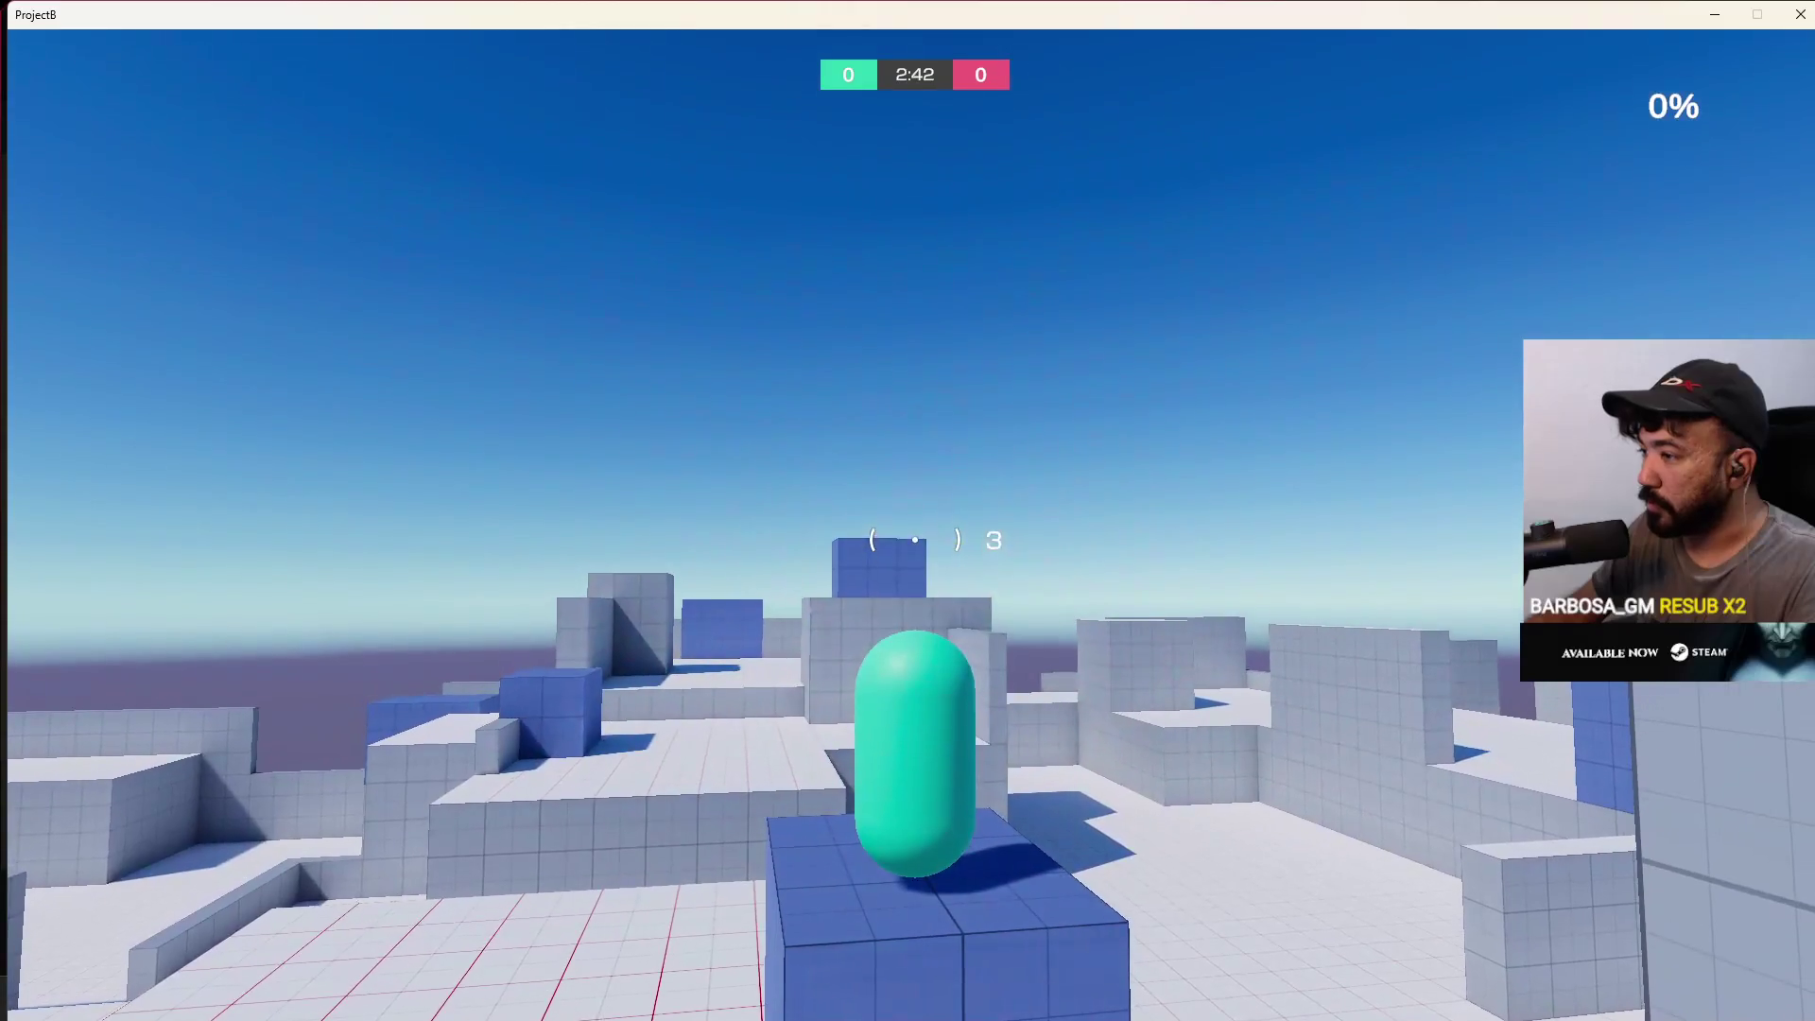
# Fire five shots across the level, then jump the capsule onto the blue cube
pyautogui.click(915, 540)
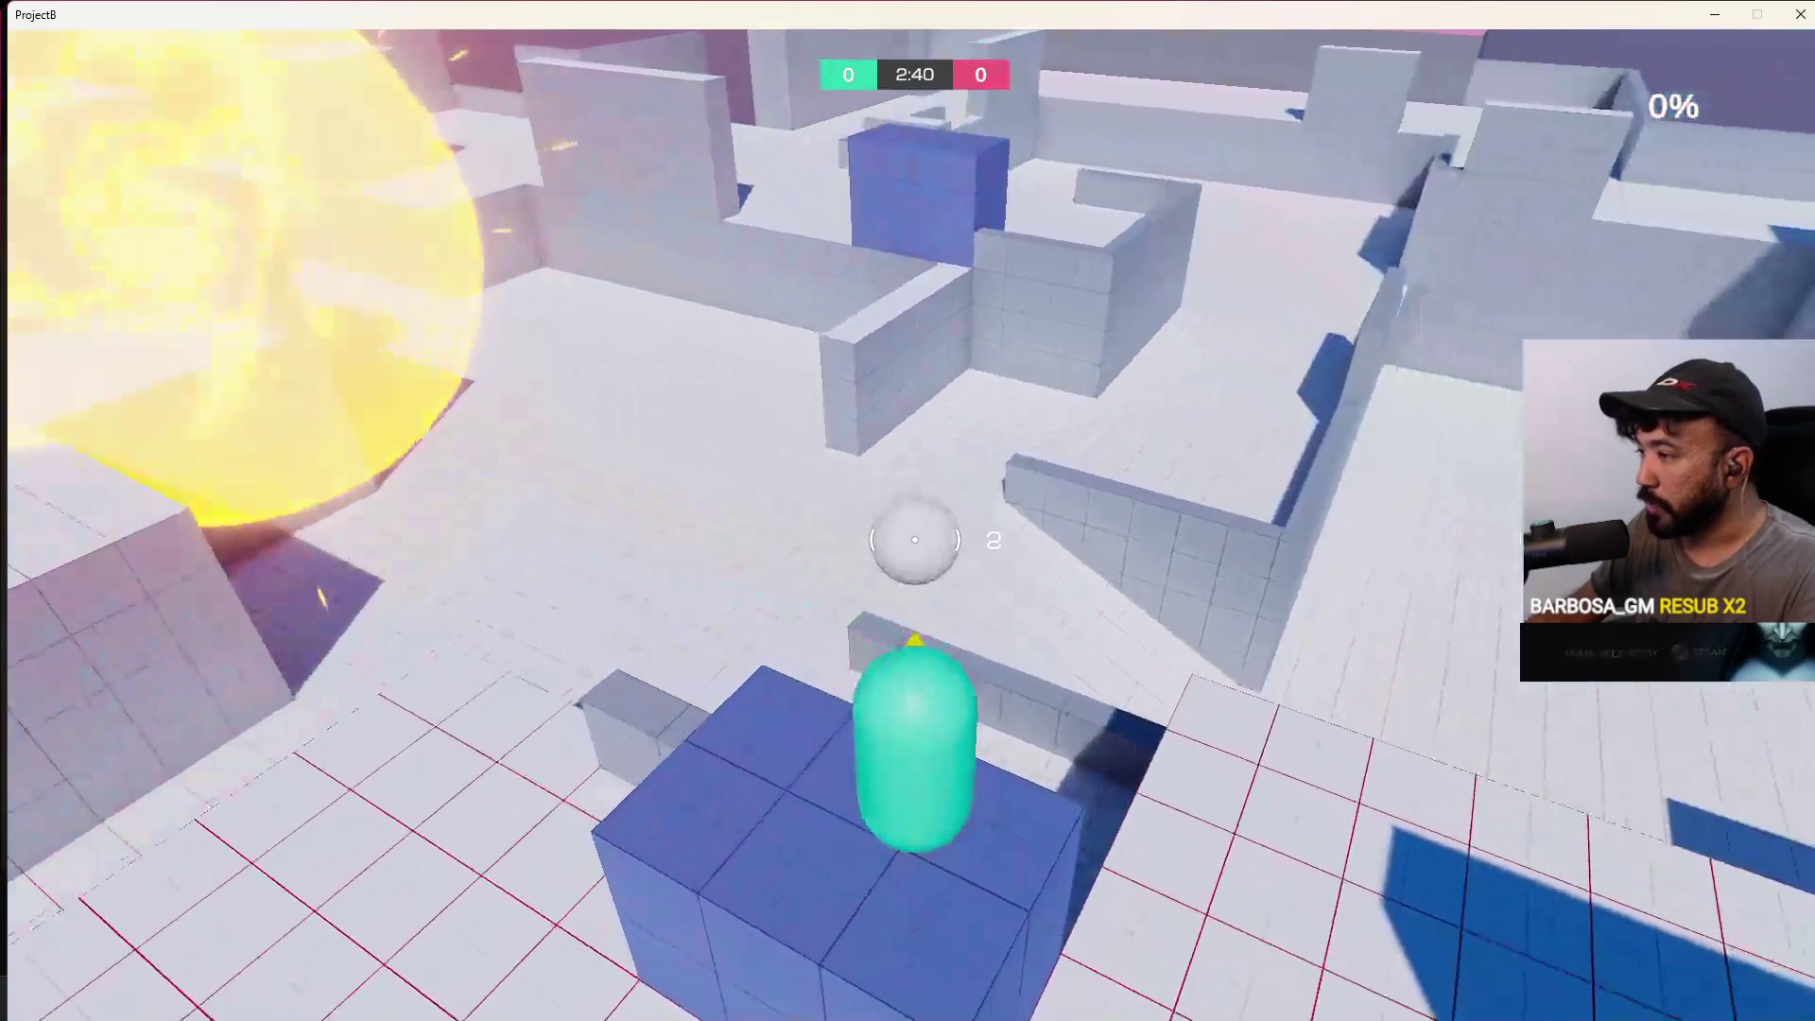
pyautogui.click(915, 539)
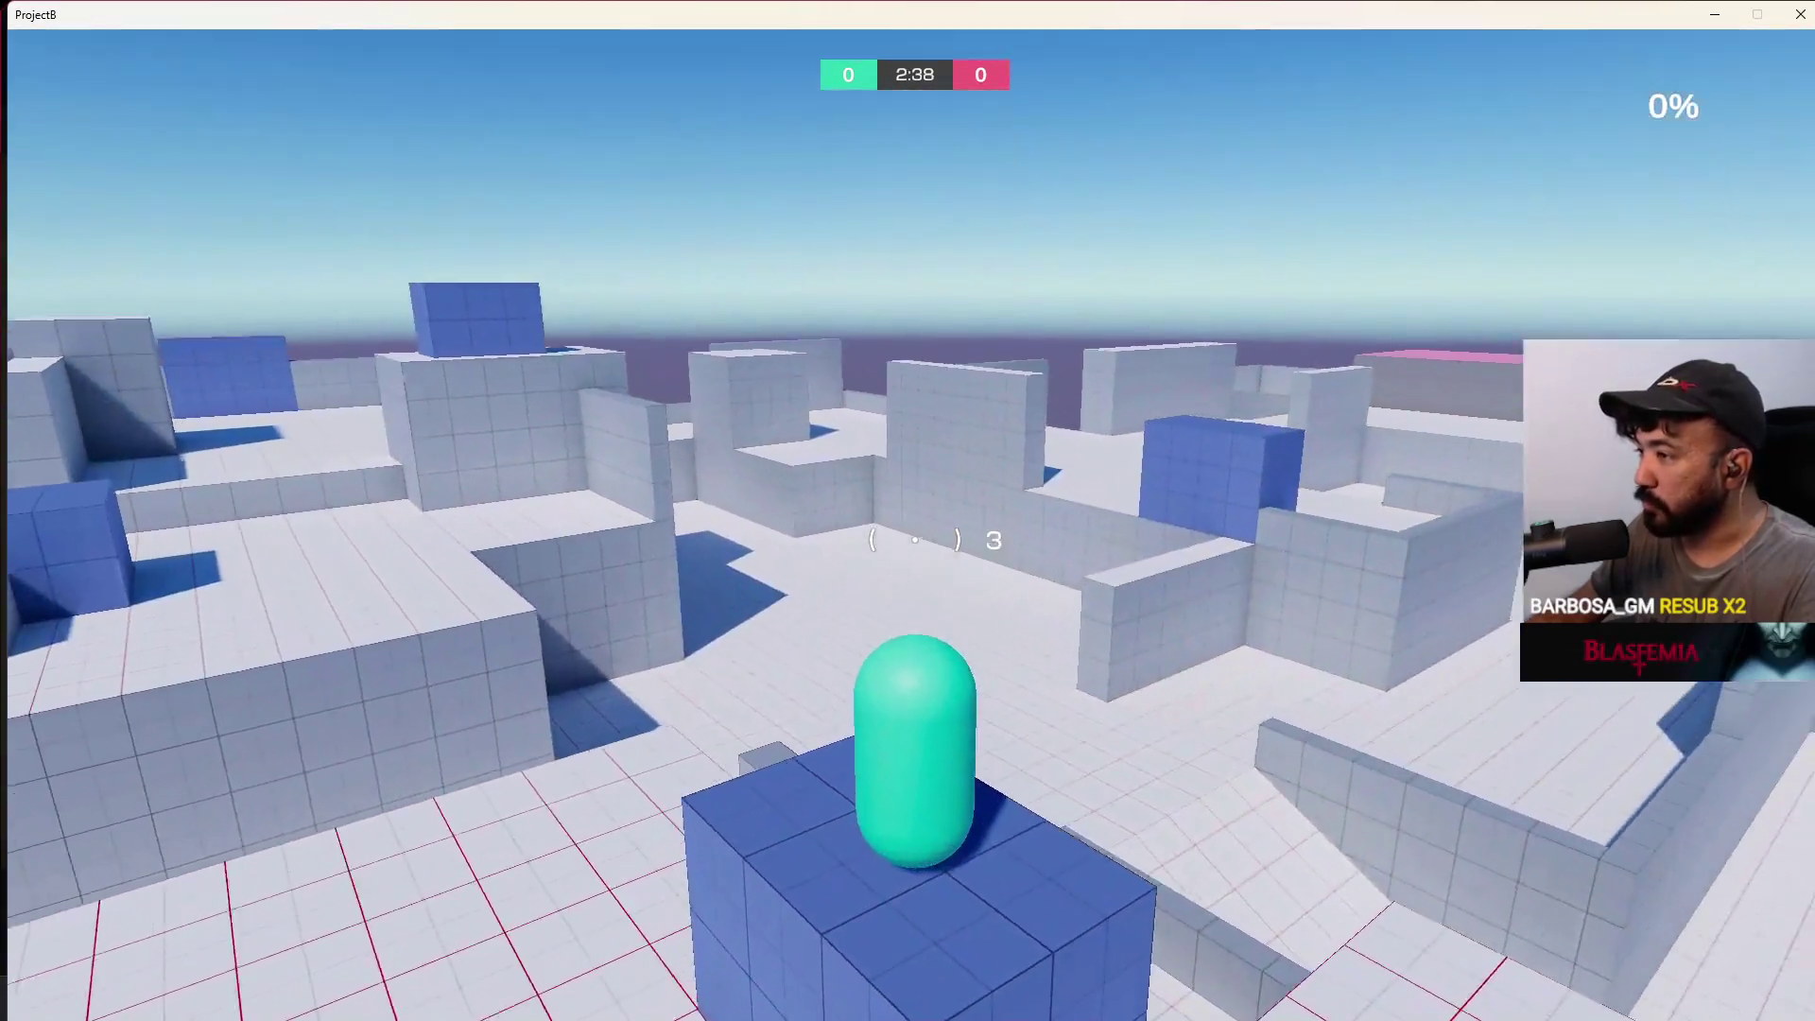
pyautogui.click(915, 539)
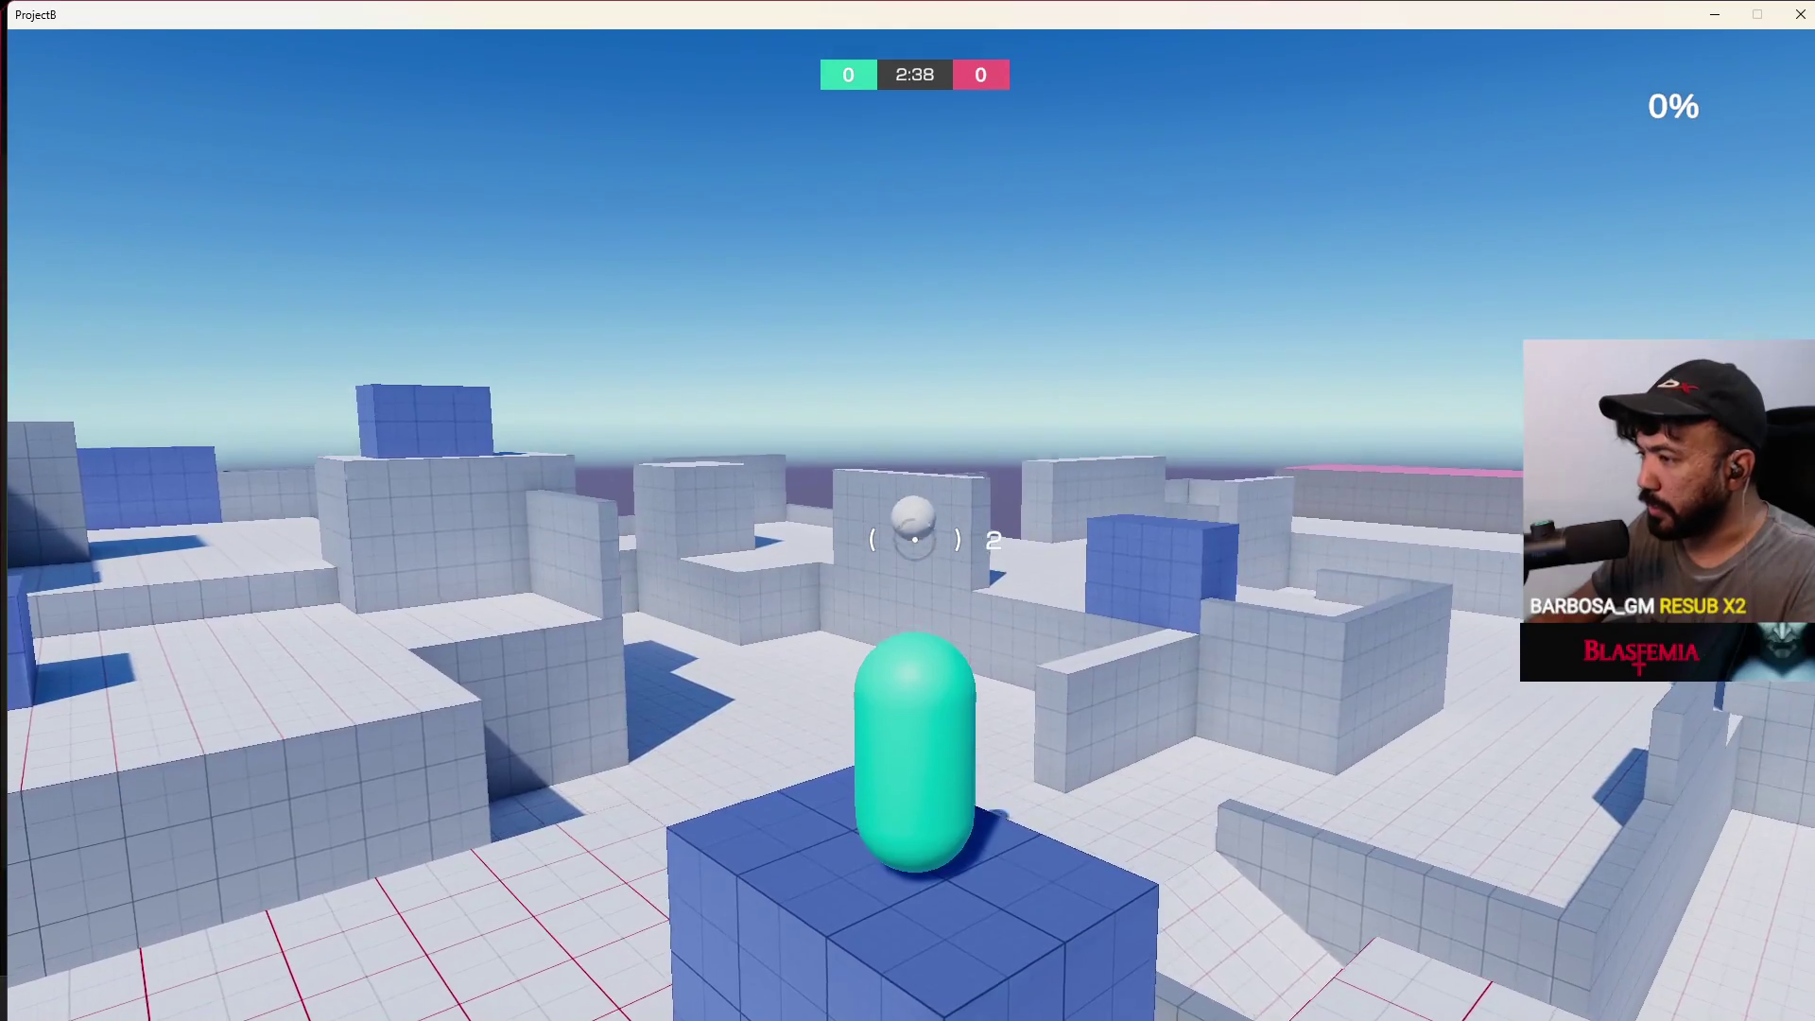
pyautogui.click(915, 540)
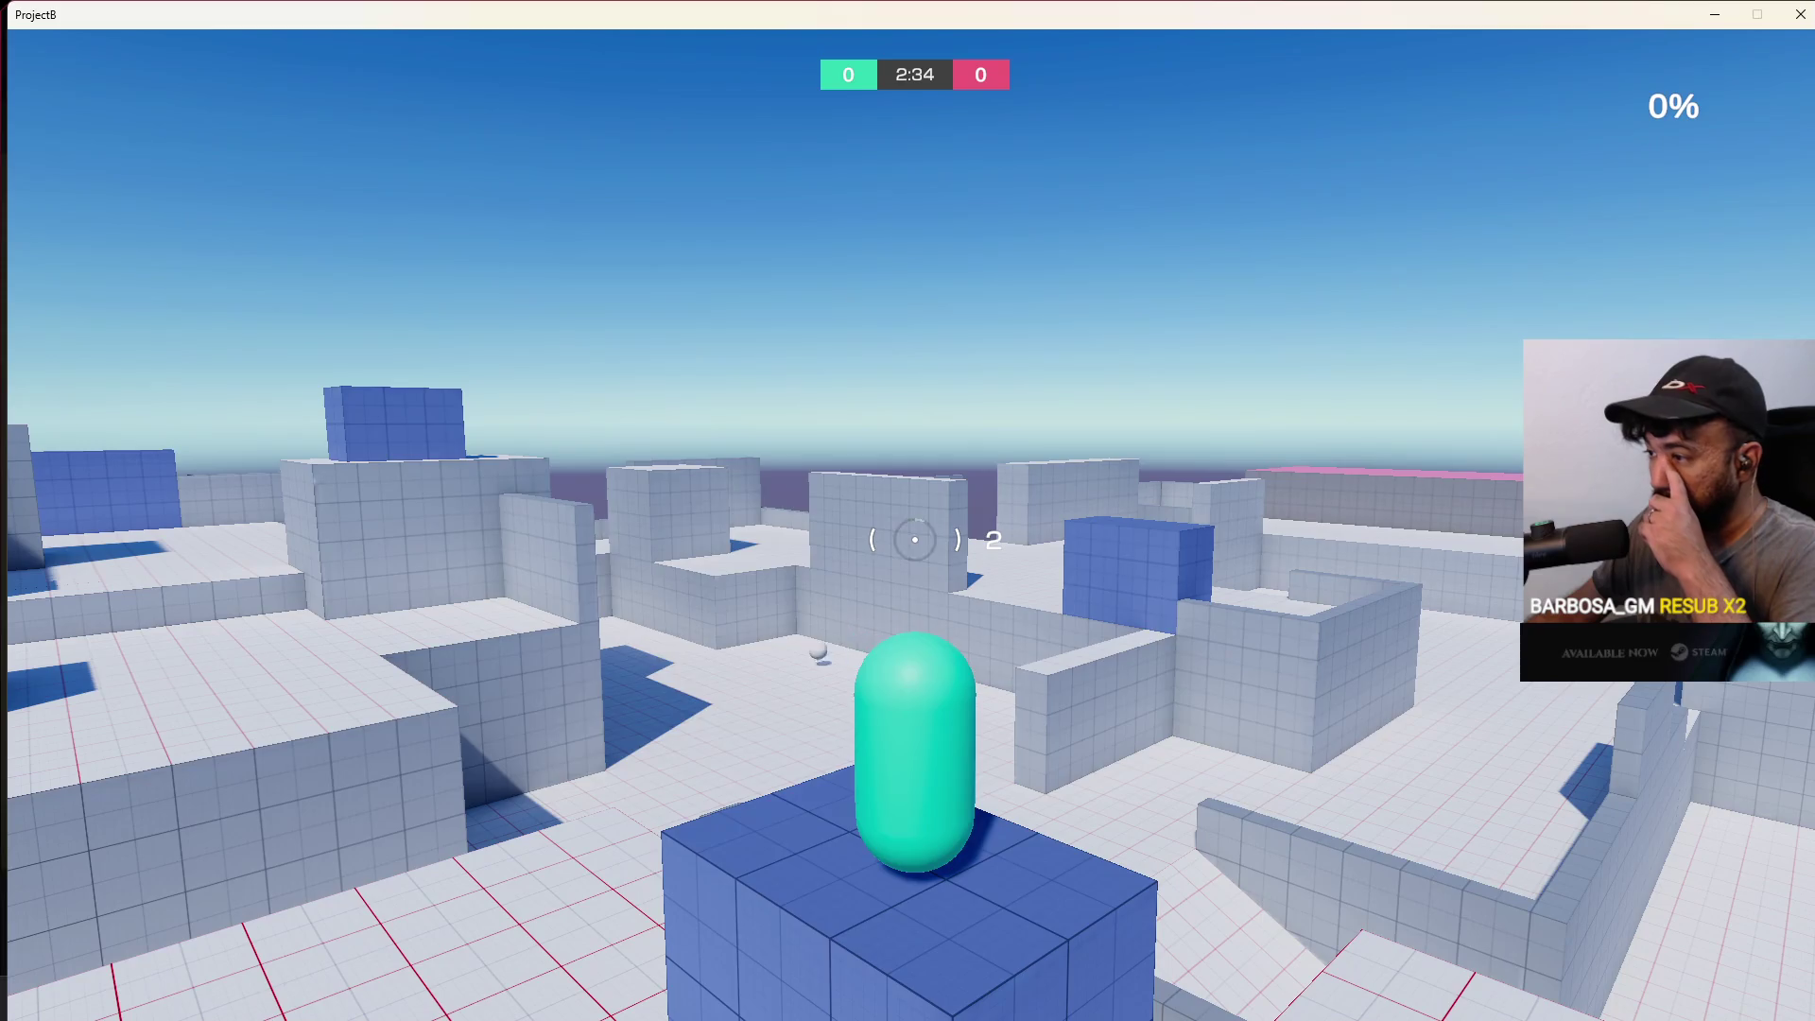
pyautogui.click(915, 540)
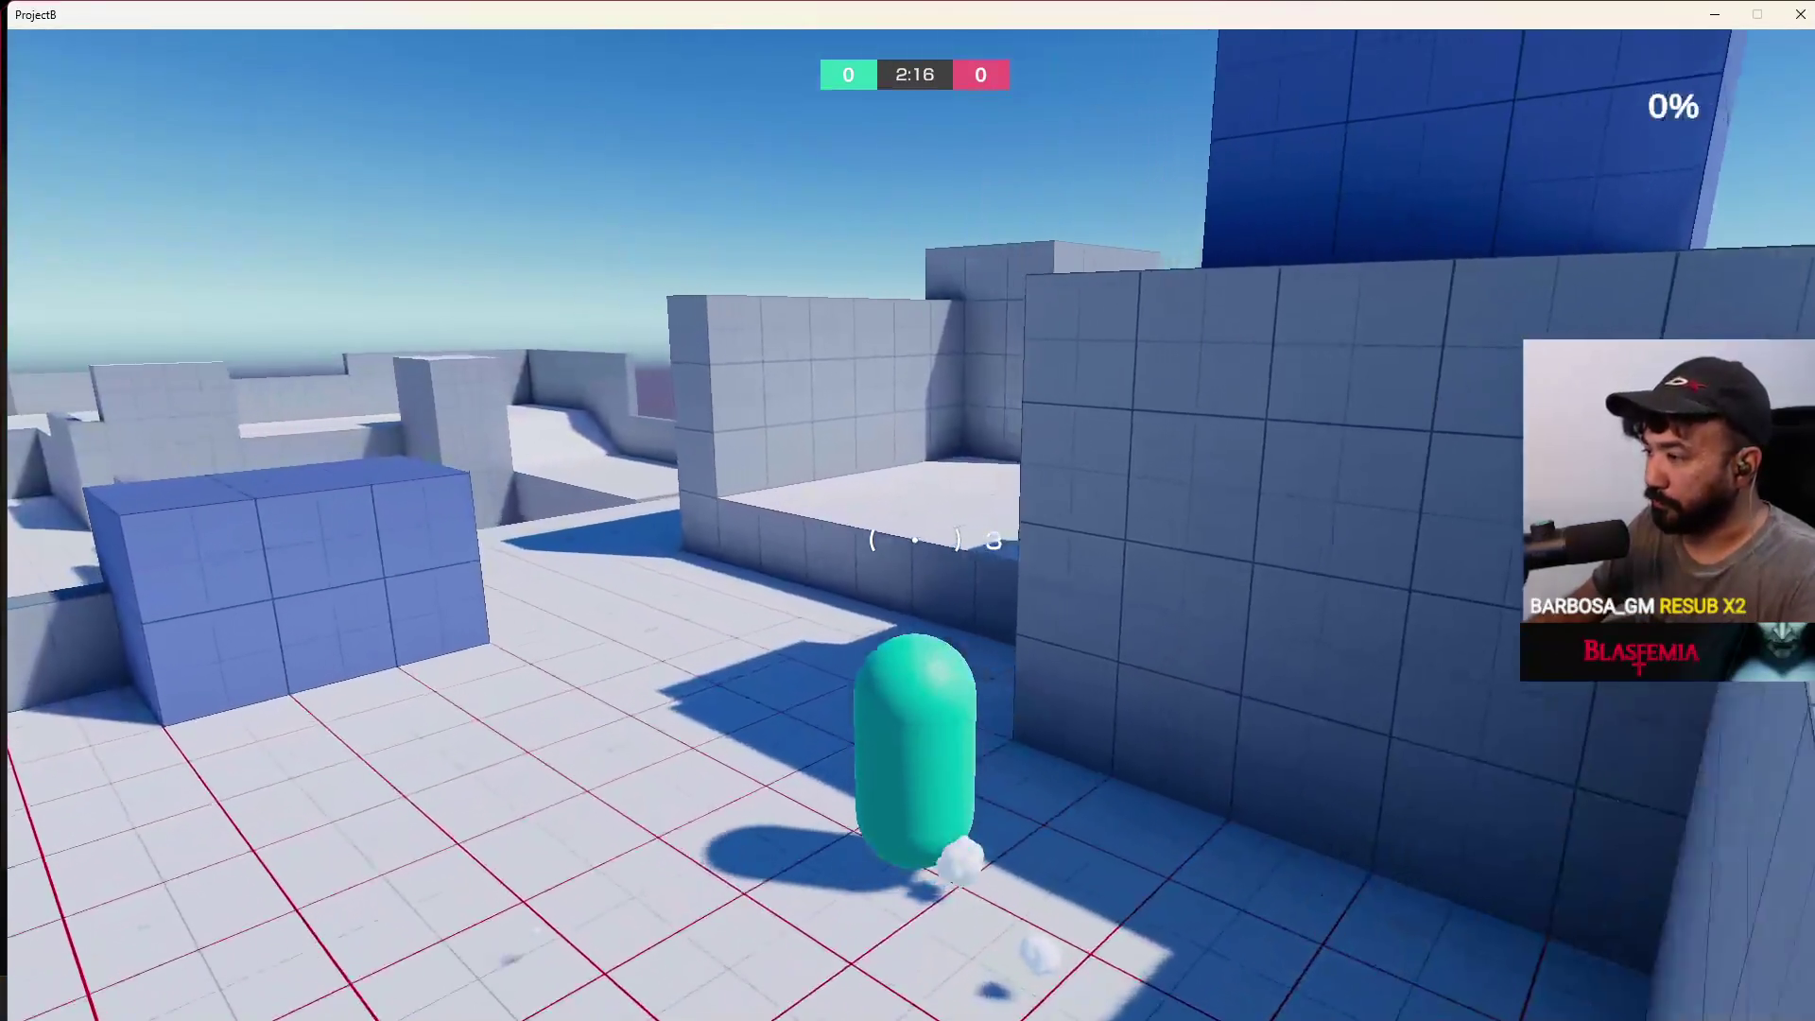
pyautogui.press('w')
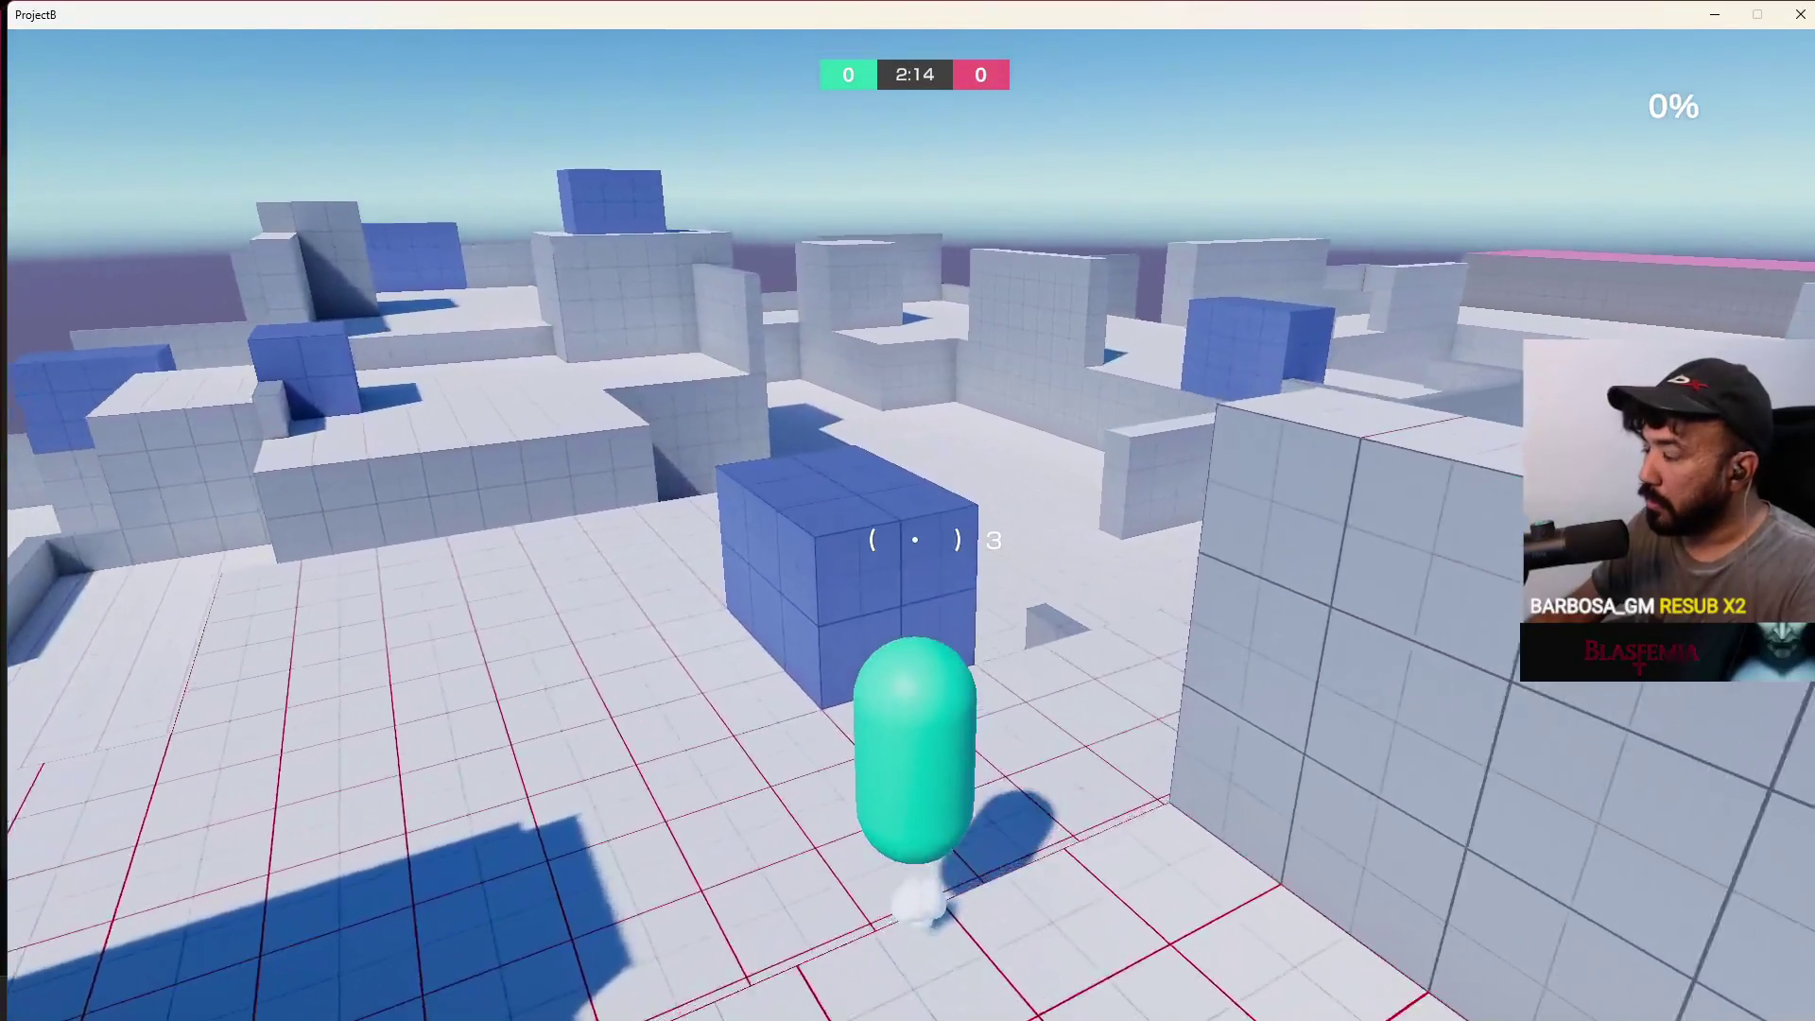
pyautogui.press('space')
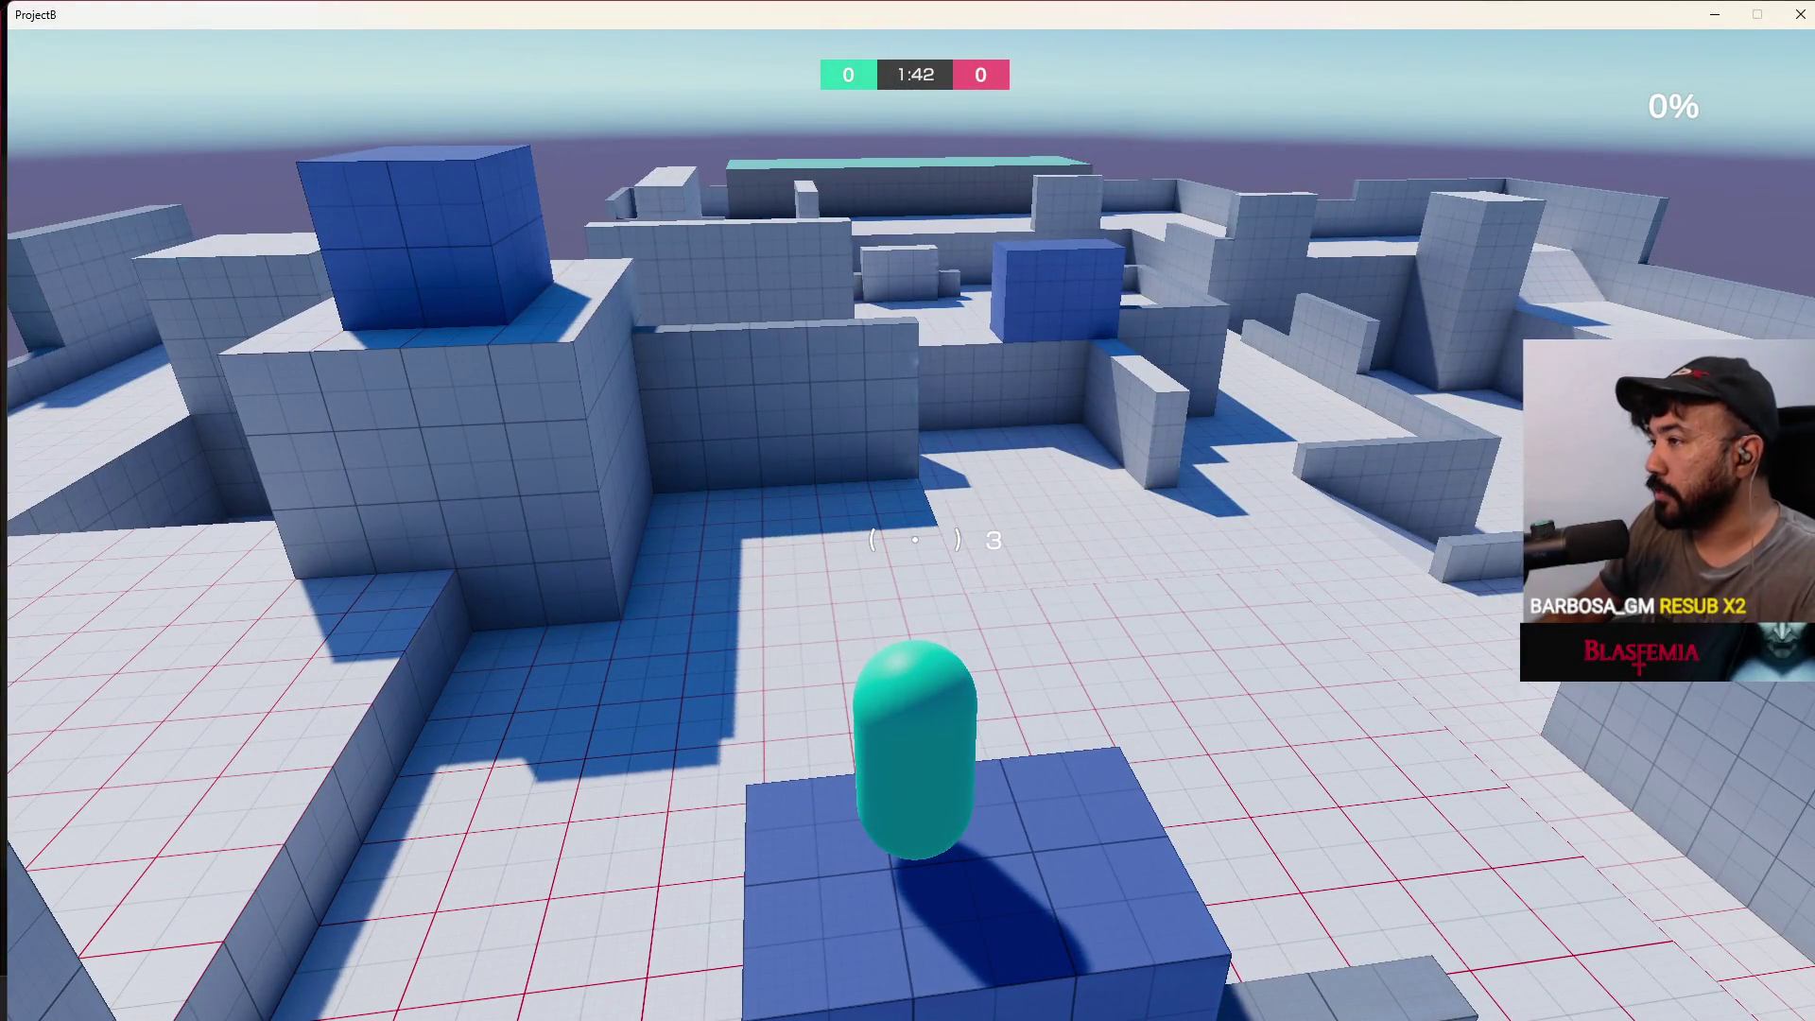
# Walk the capsule off the blocks into the walled area and shoot the wall
pyautogui.press('w')
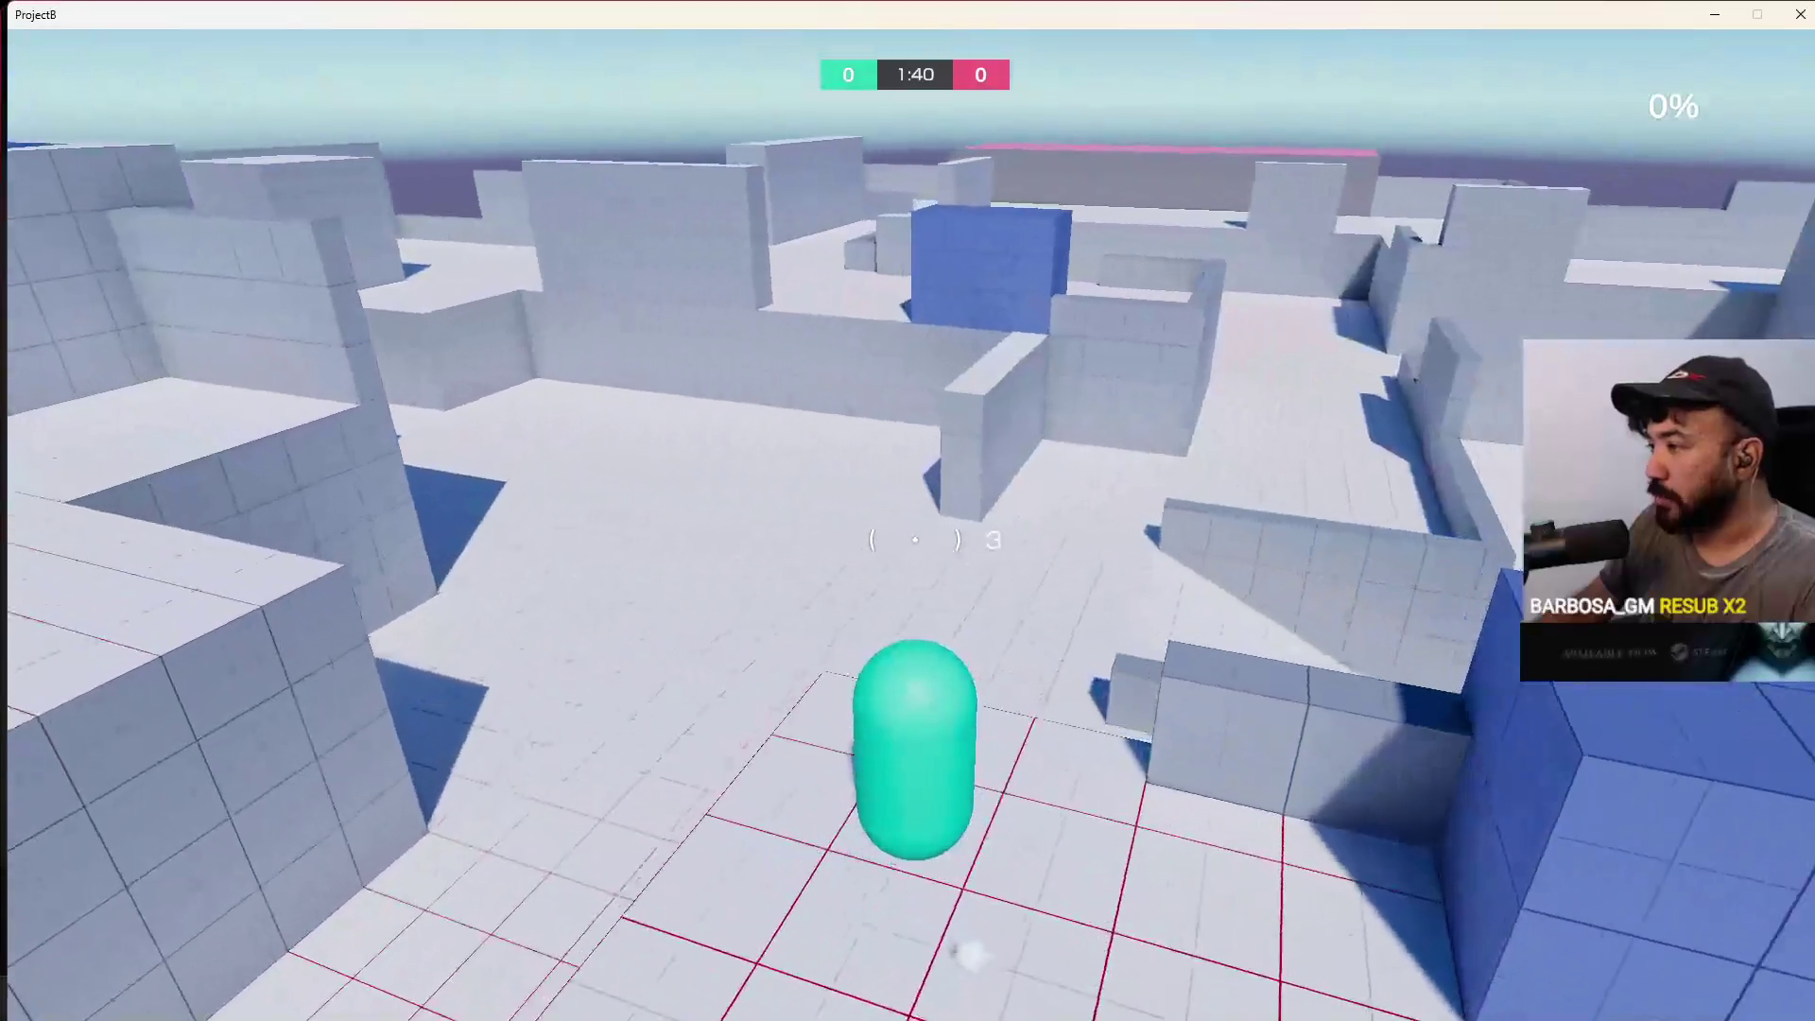
pyautogui.press('w')
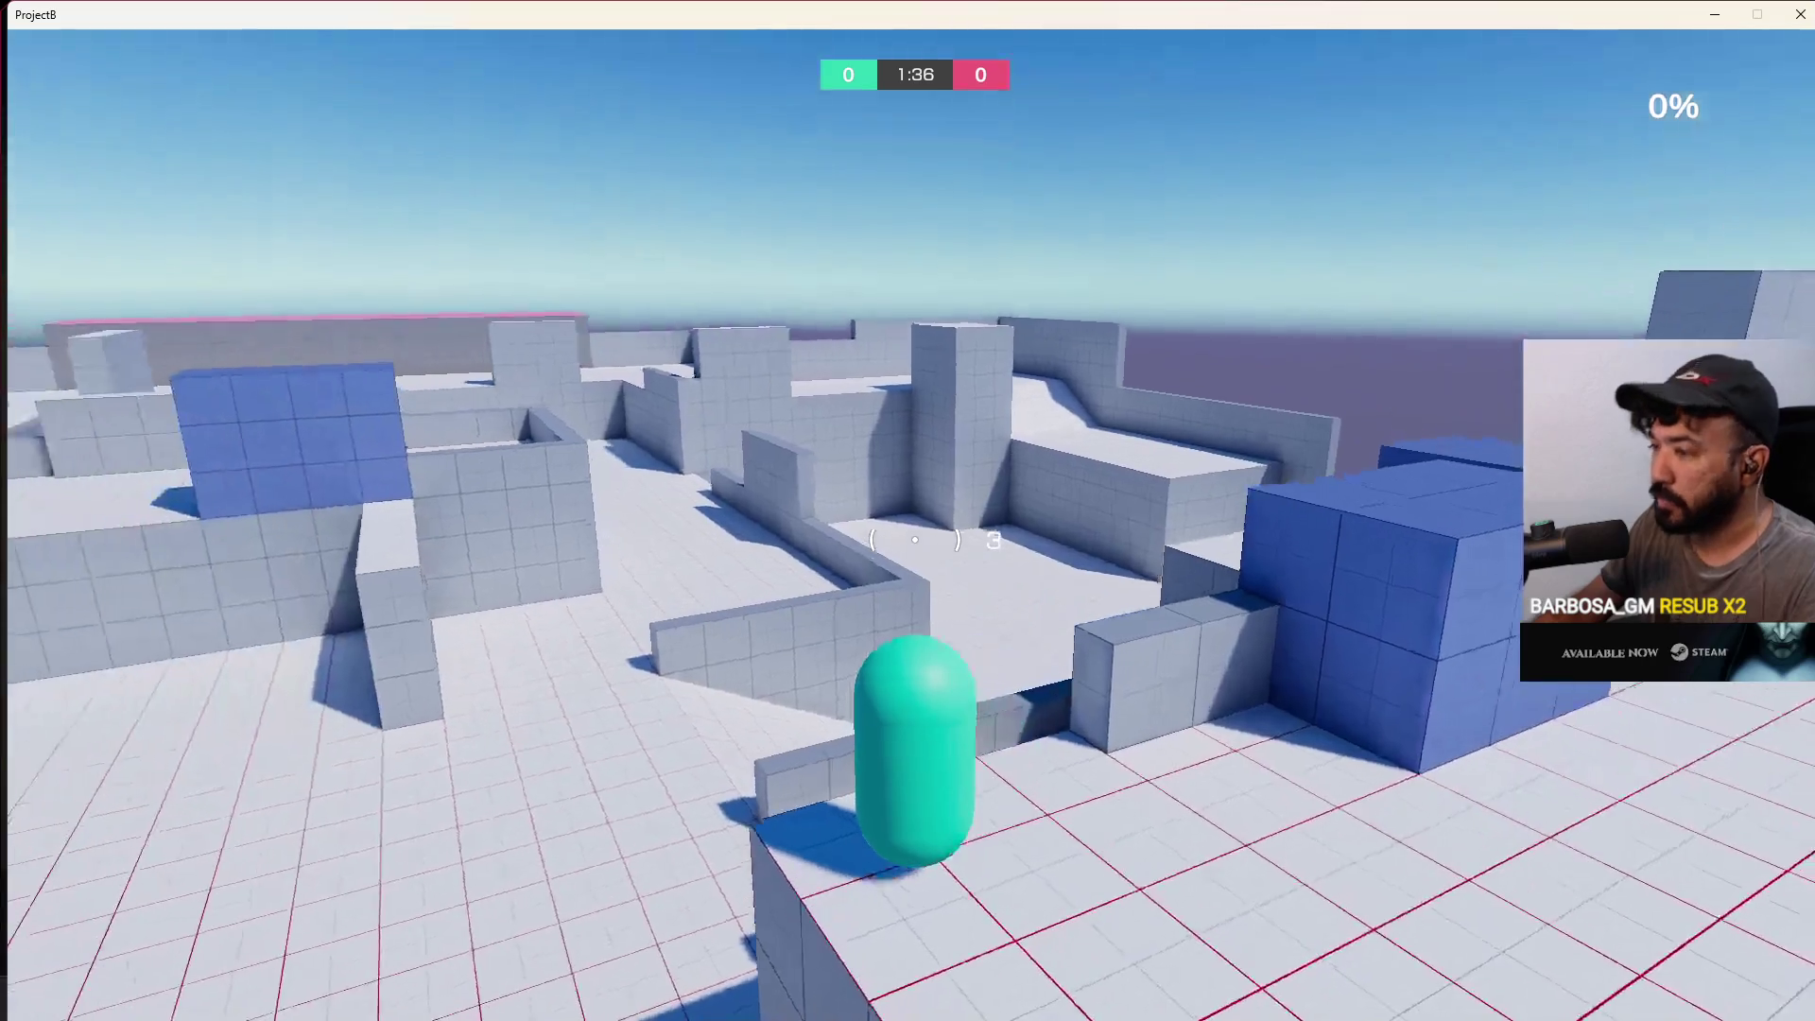
pyautogui.press('w')
pyautogui.press('ctrl')
pyautogui.press('ctrl')
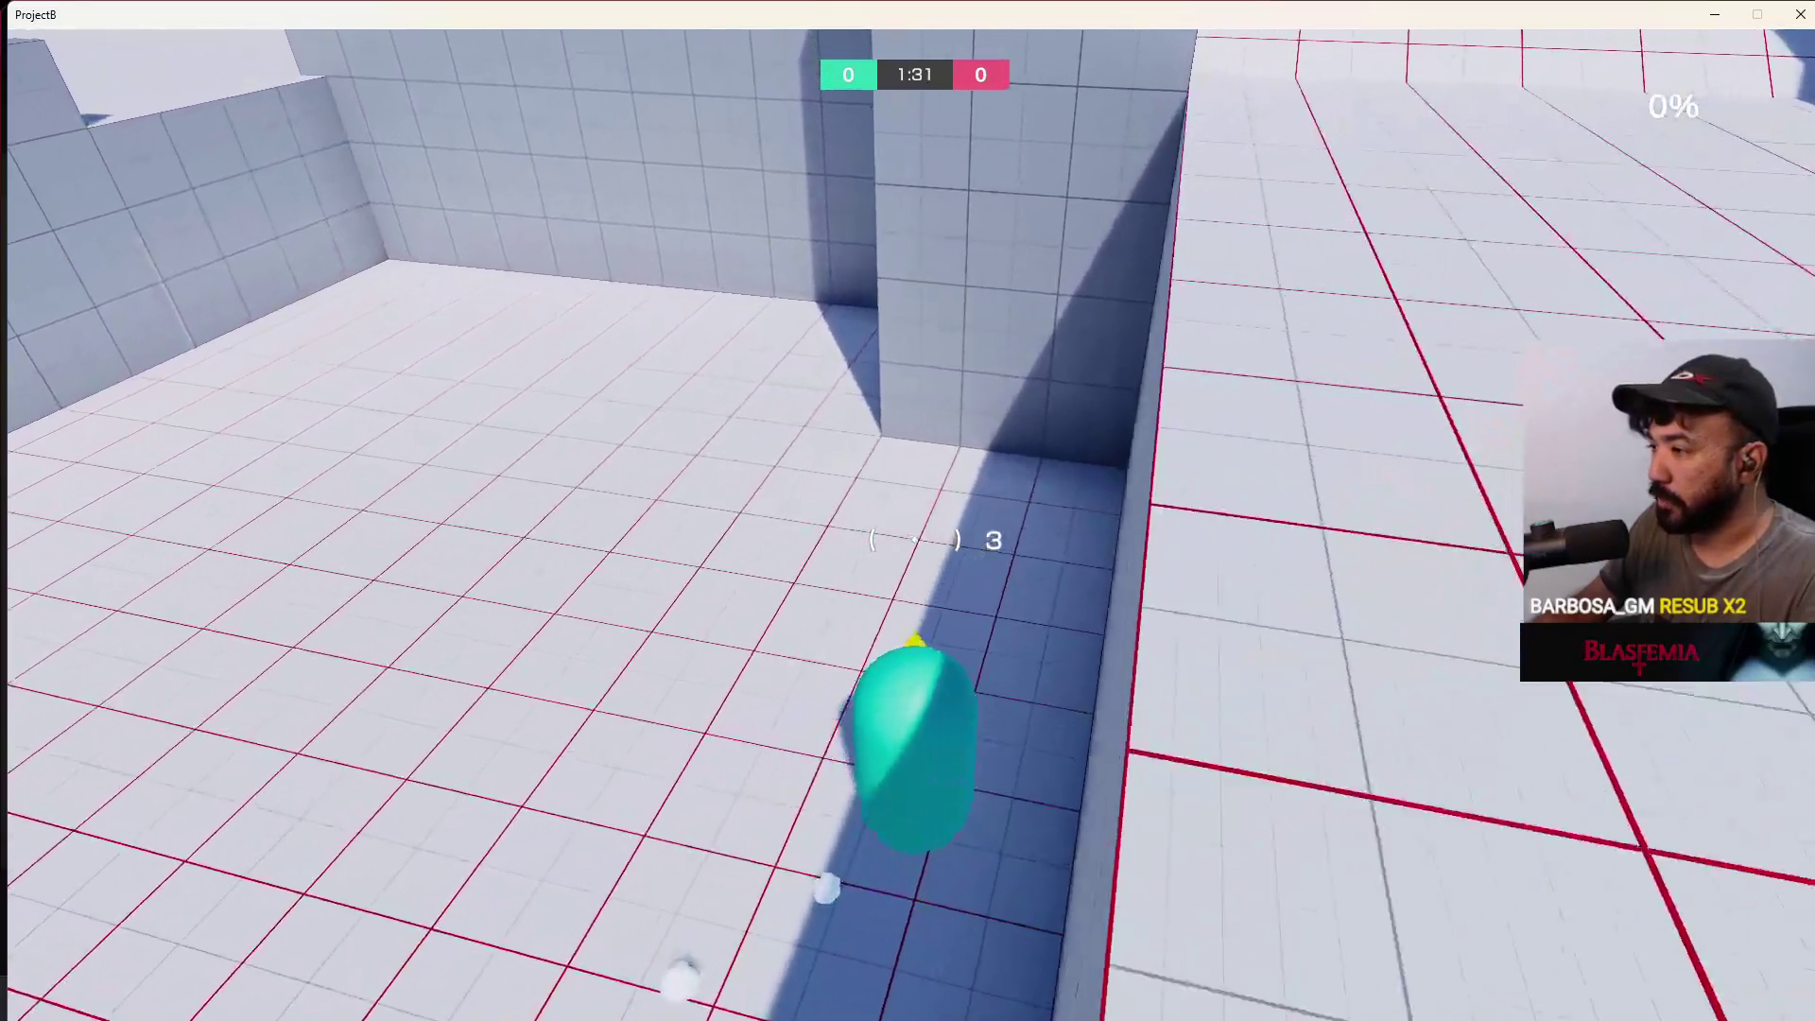
pyautogui.click(916, 539)
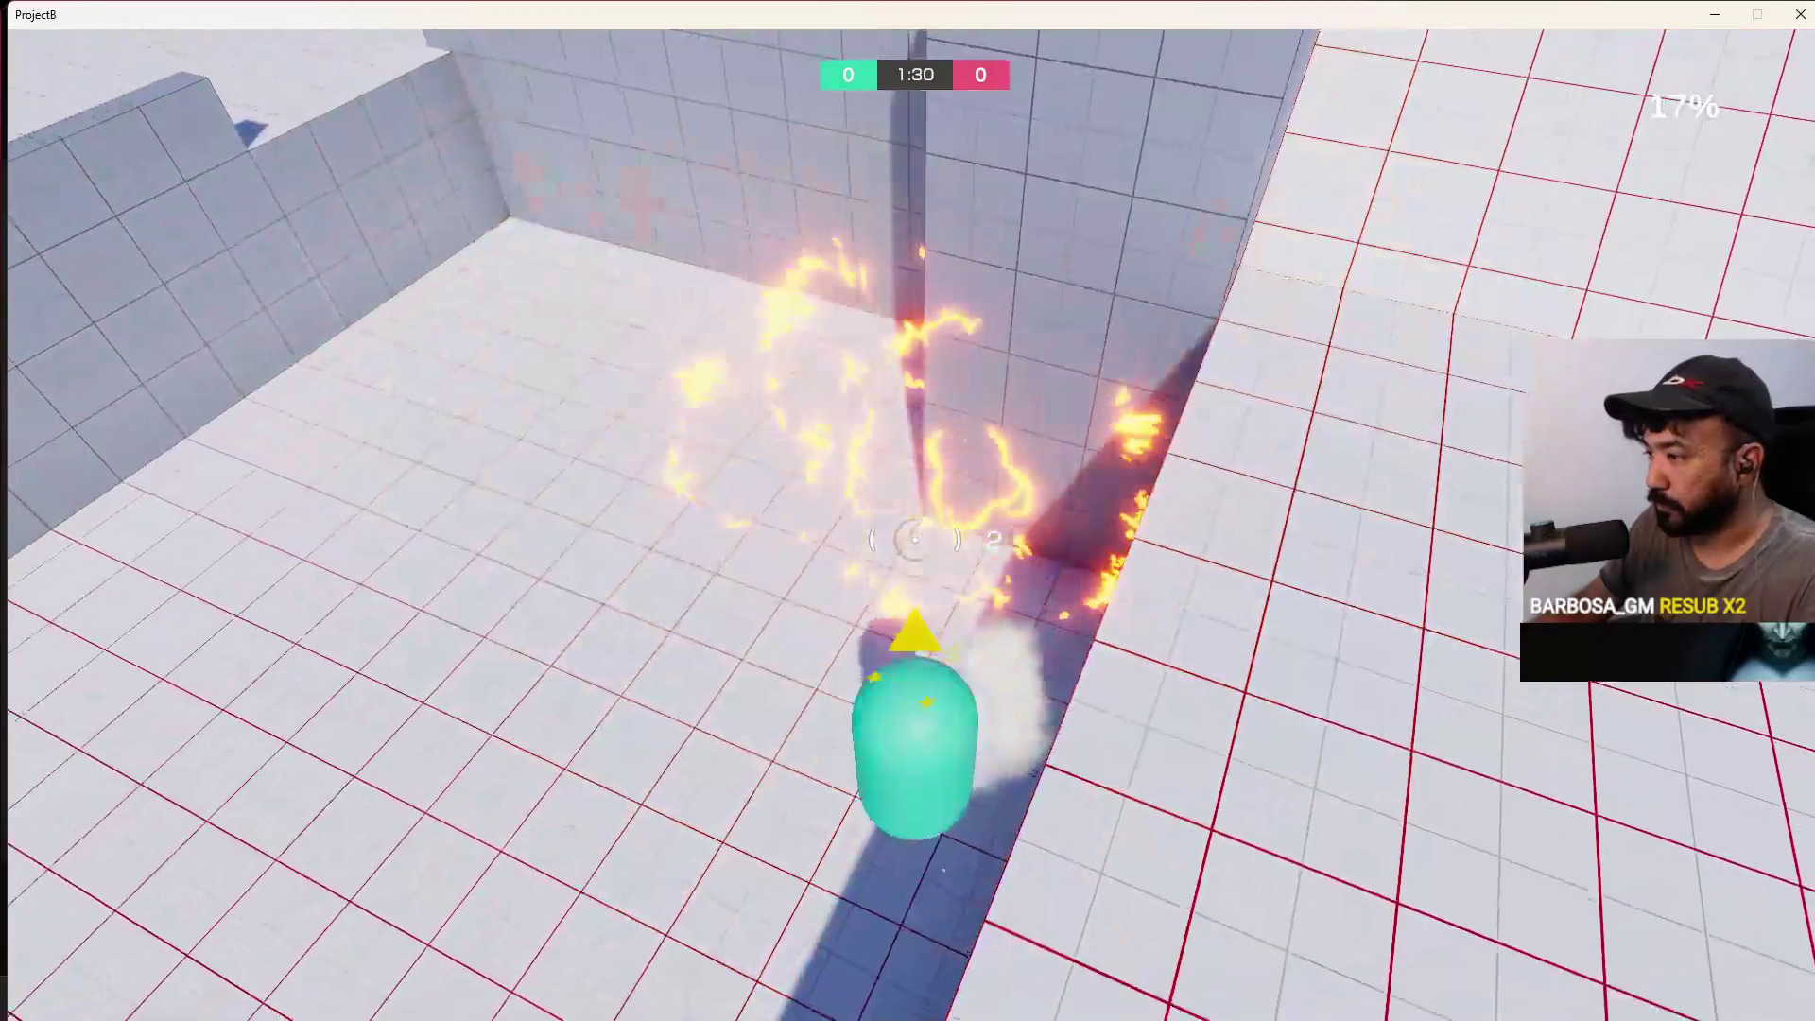
# Move toward the wall, strafe right and fire three more shots at it
pyautogui.press('w')
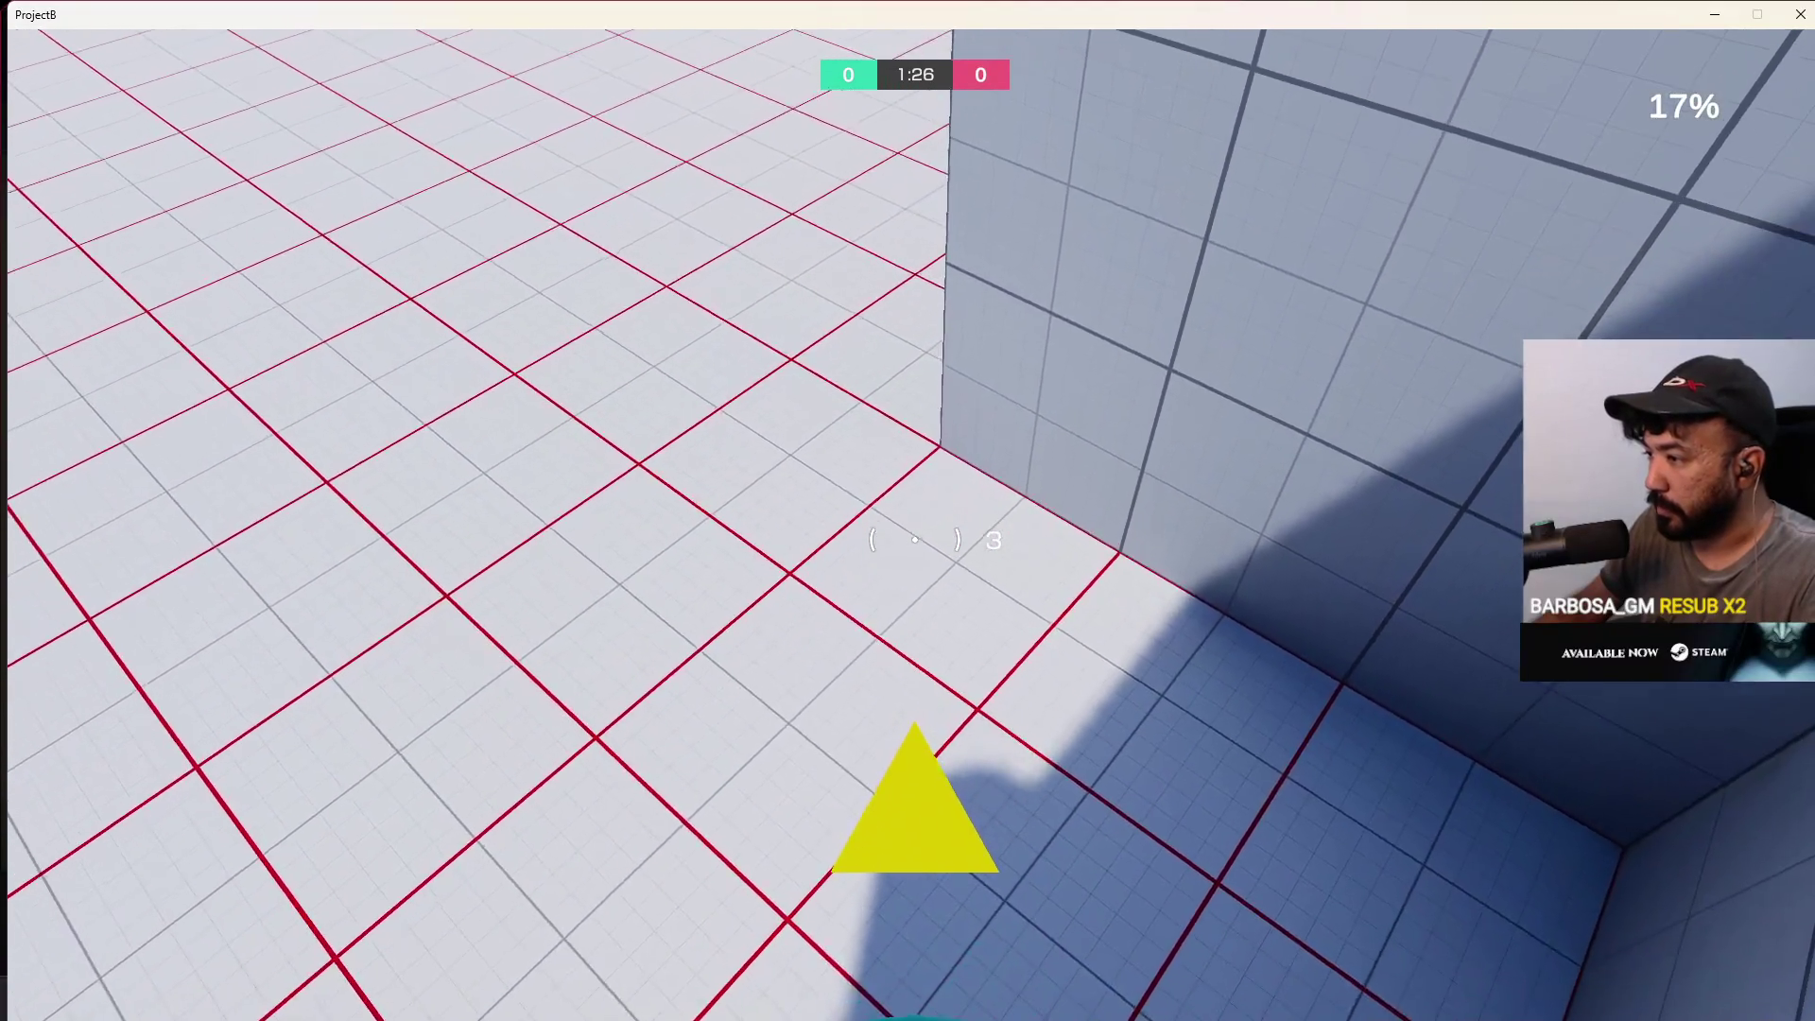
pyautogui.click(915, 540)
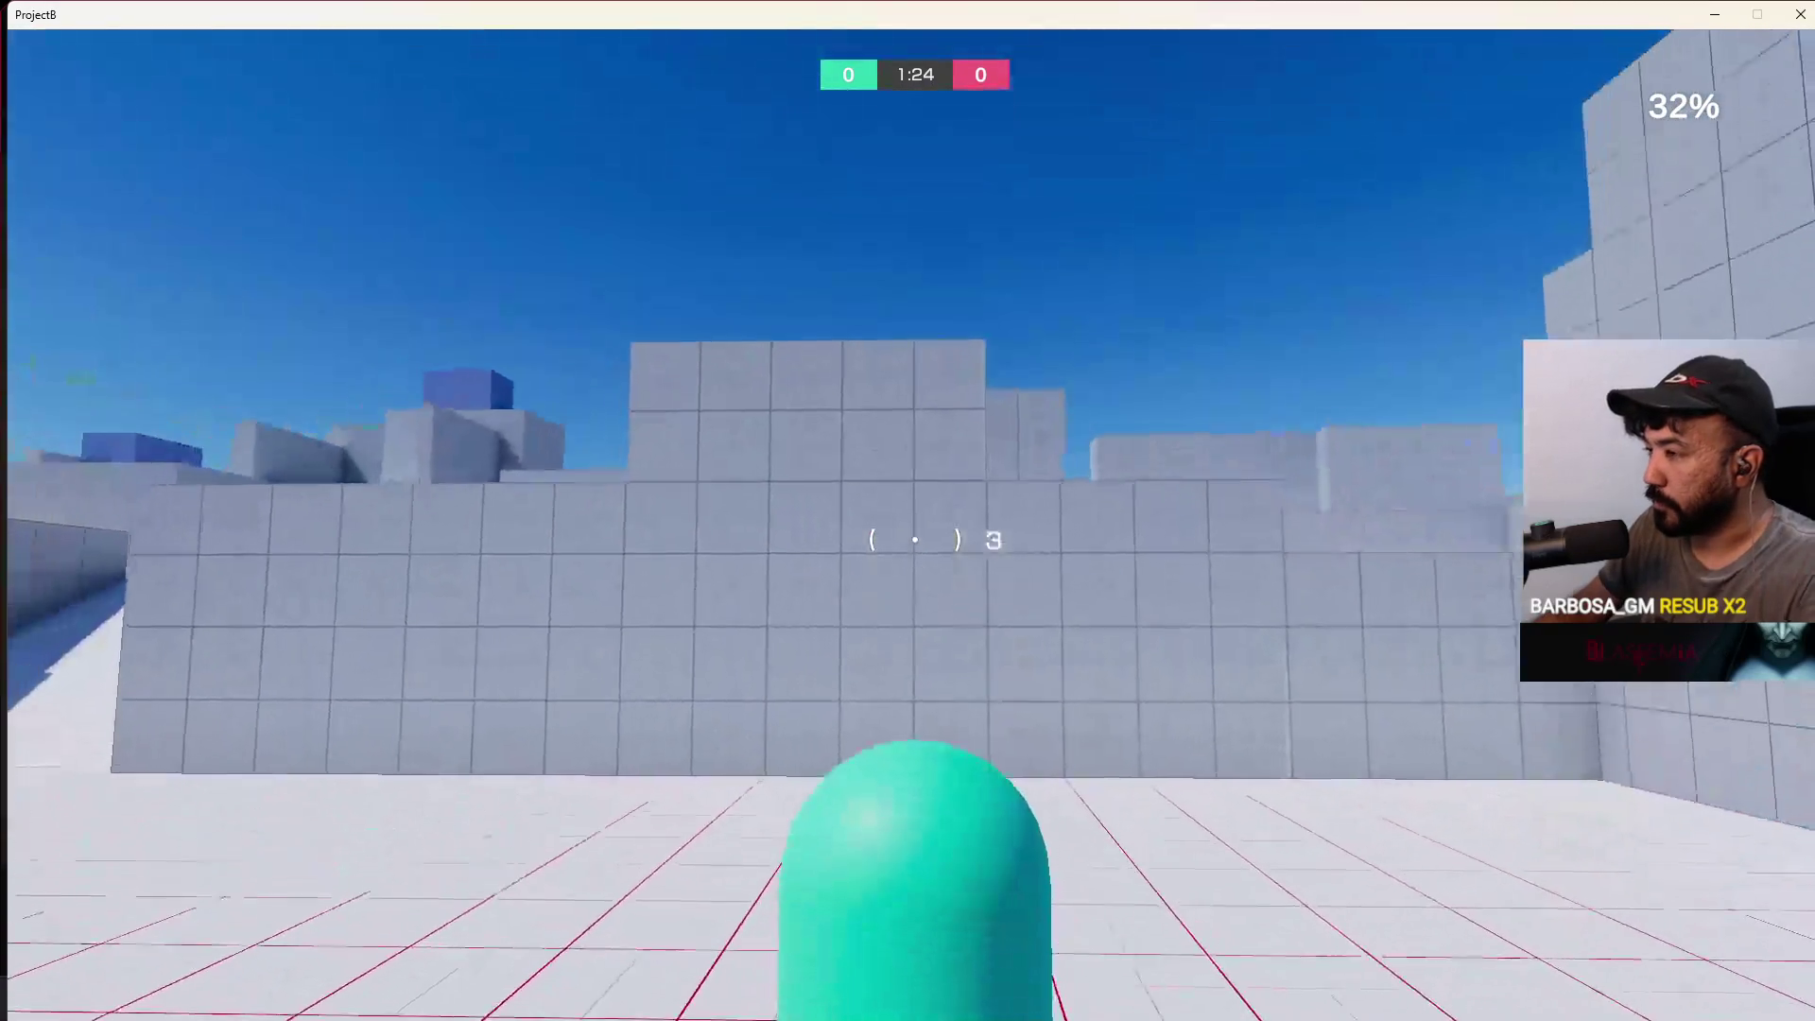
pyautogui.click(915, 540)
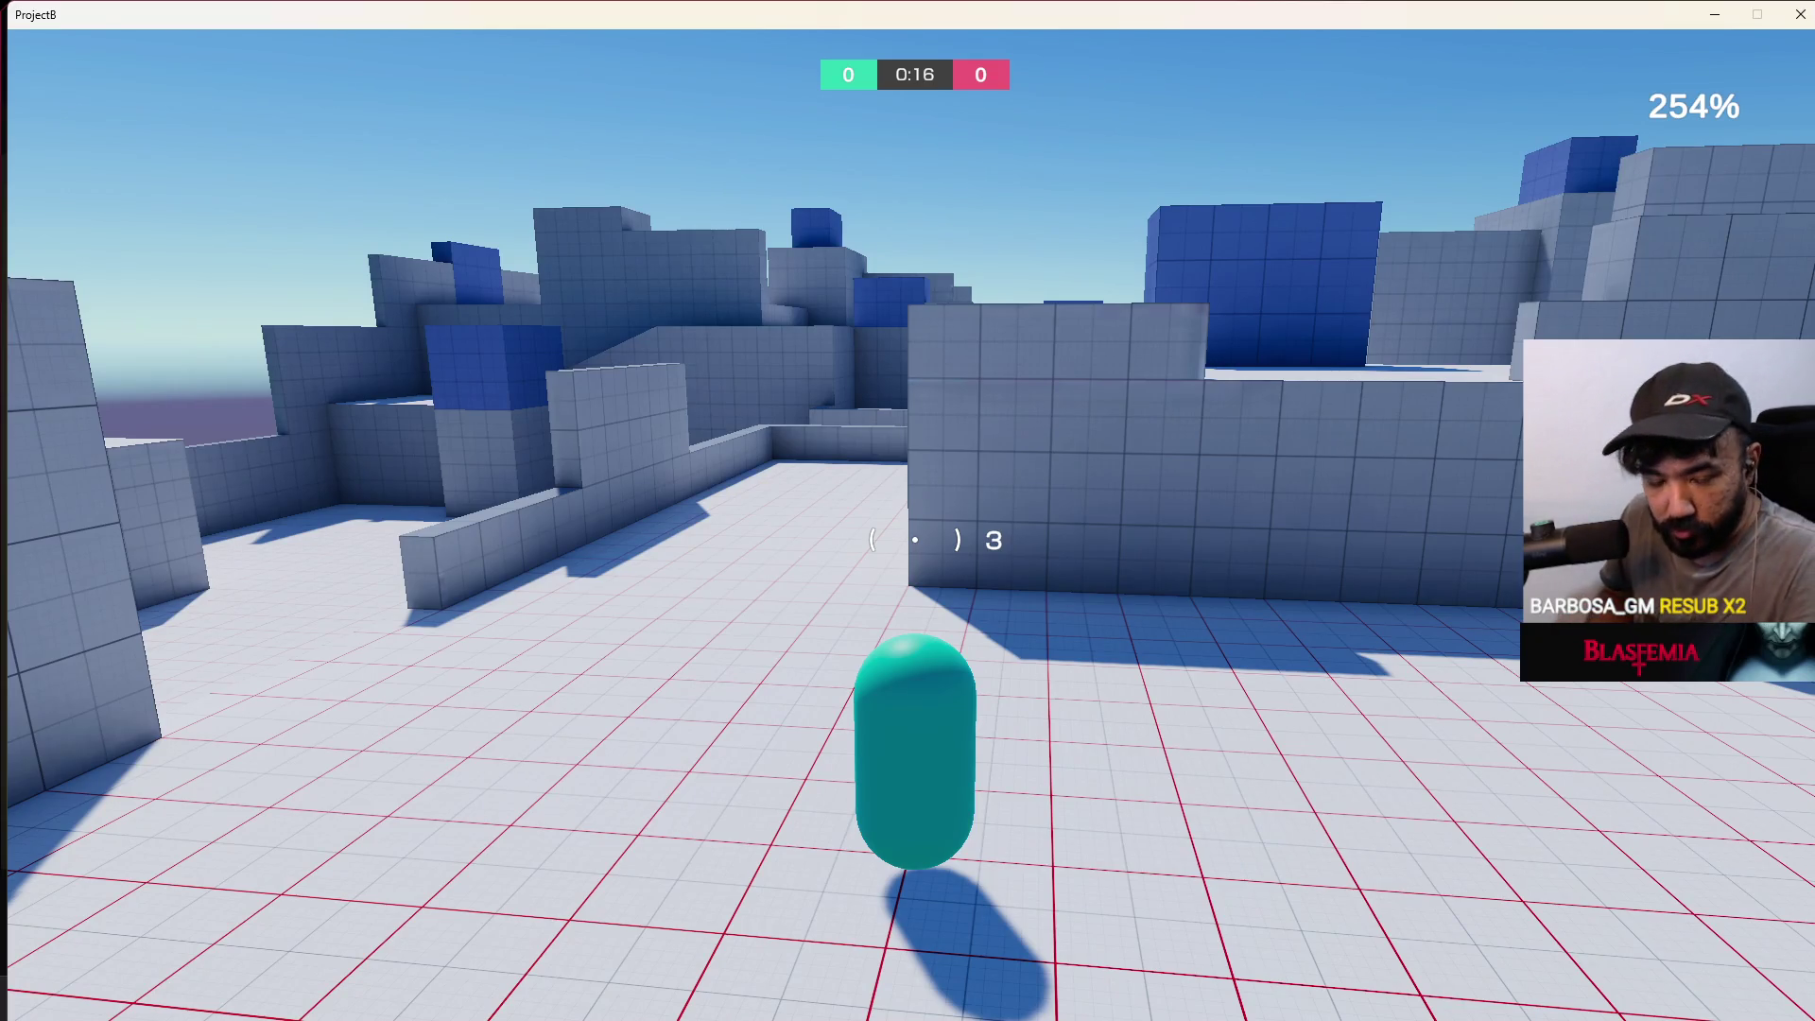
pyautogui.press('d')
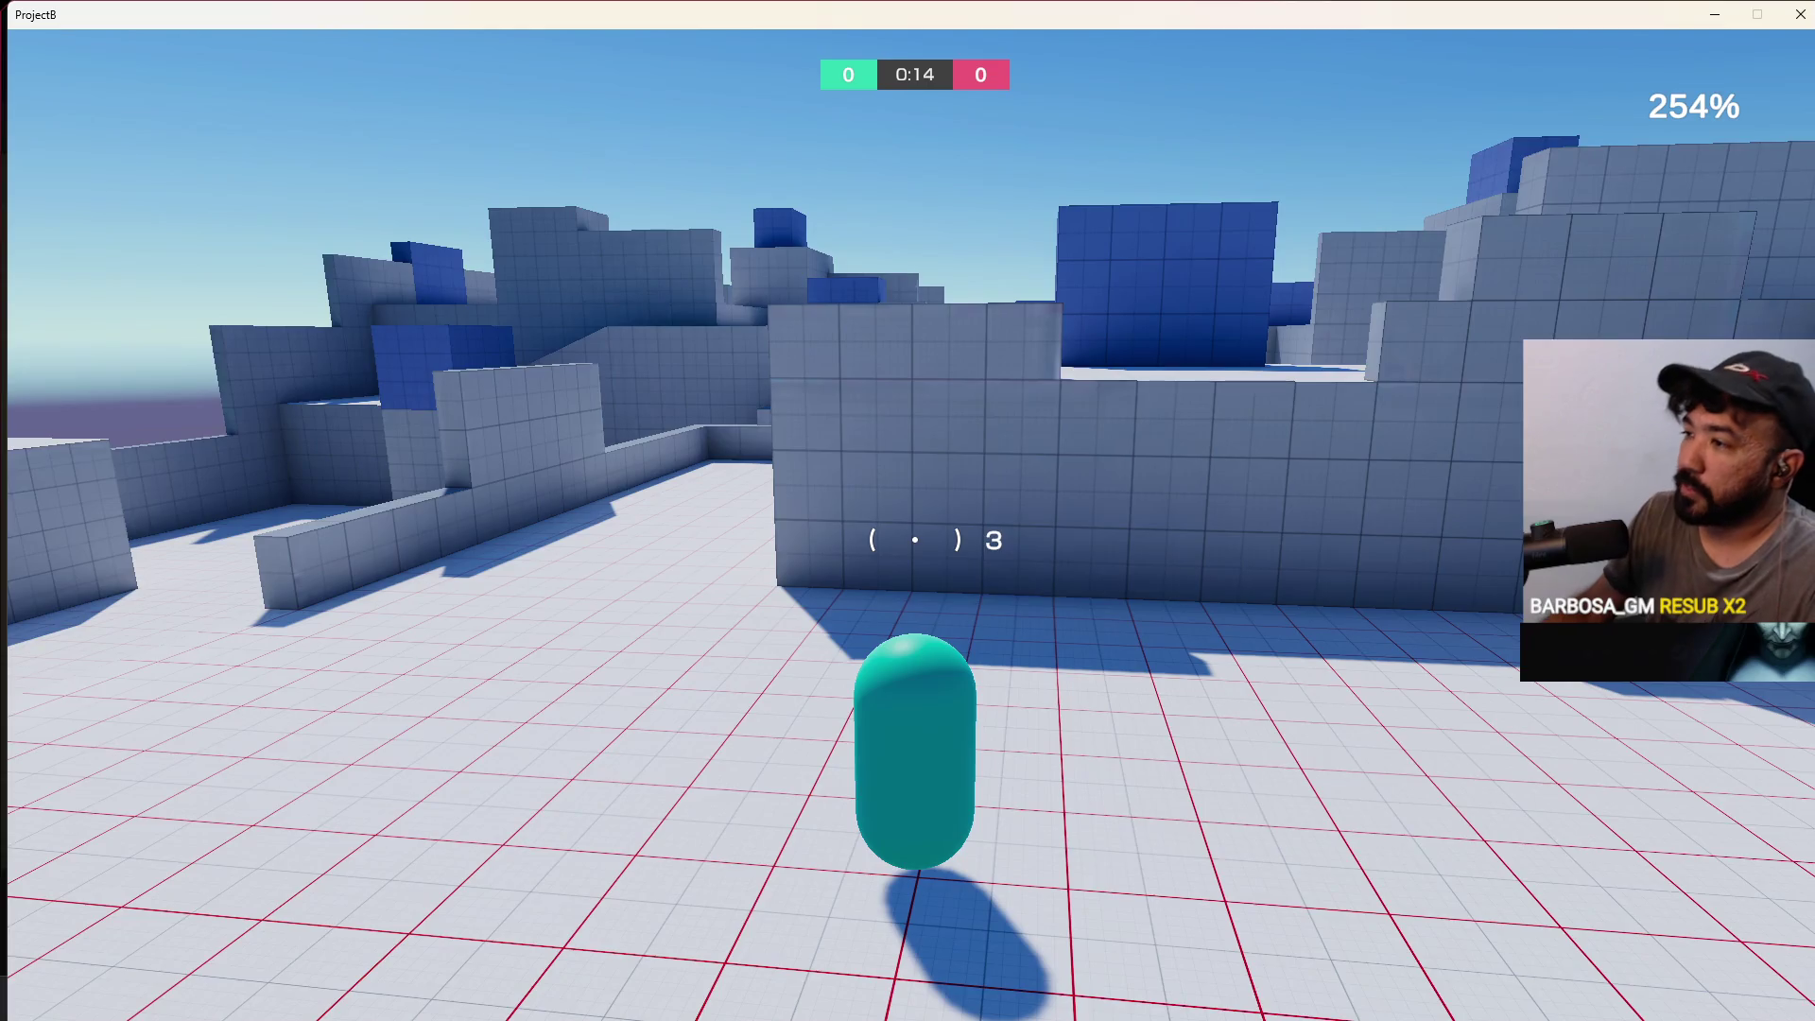
pyautogui.click(914, 540)
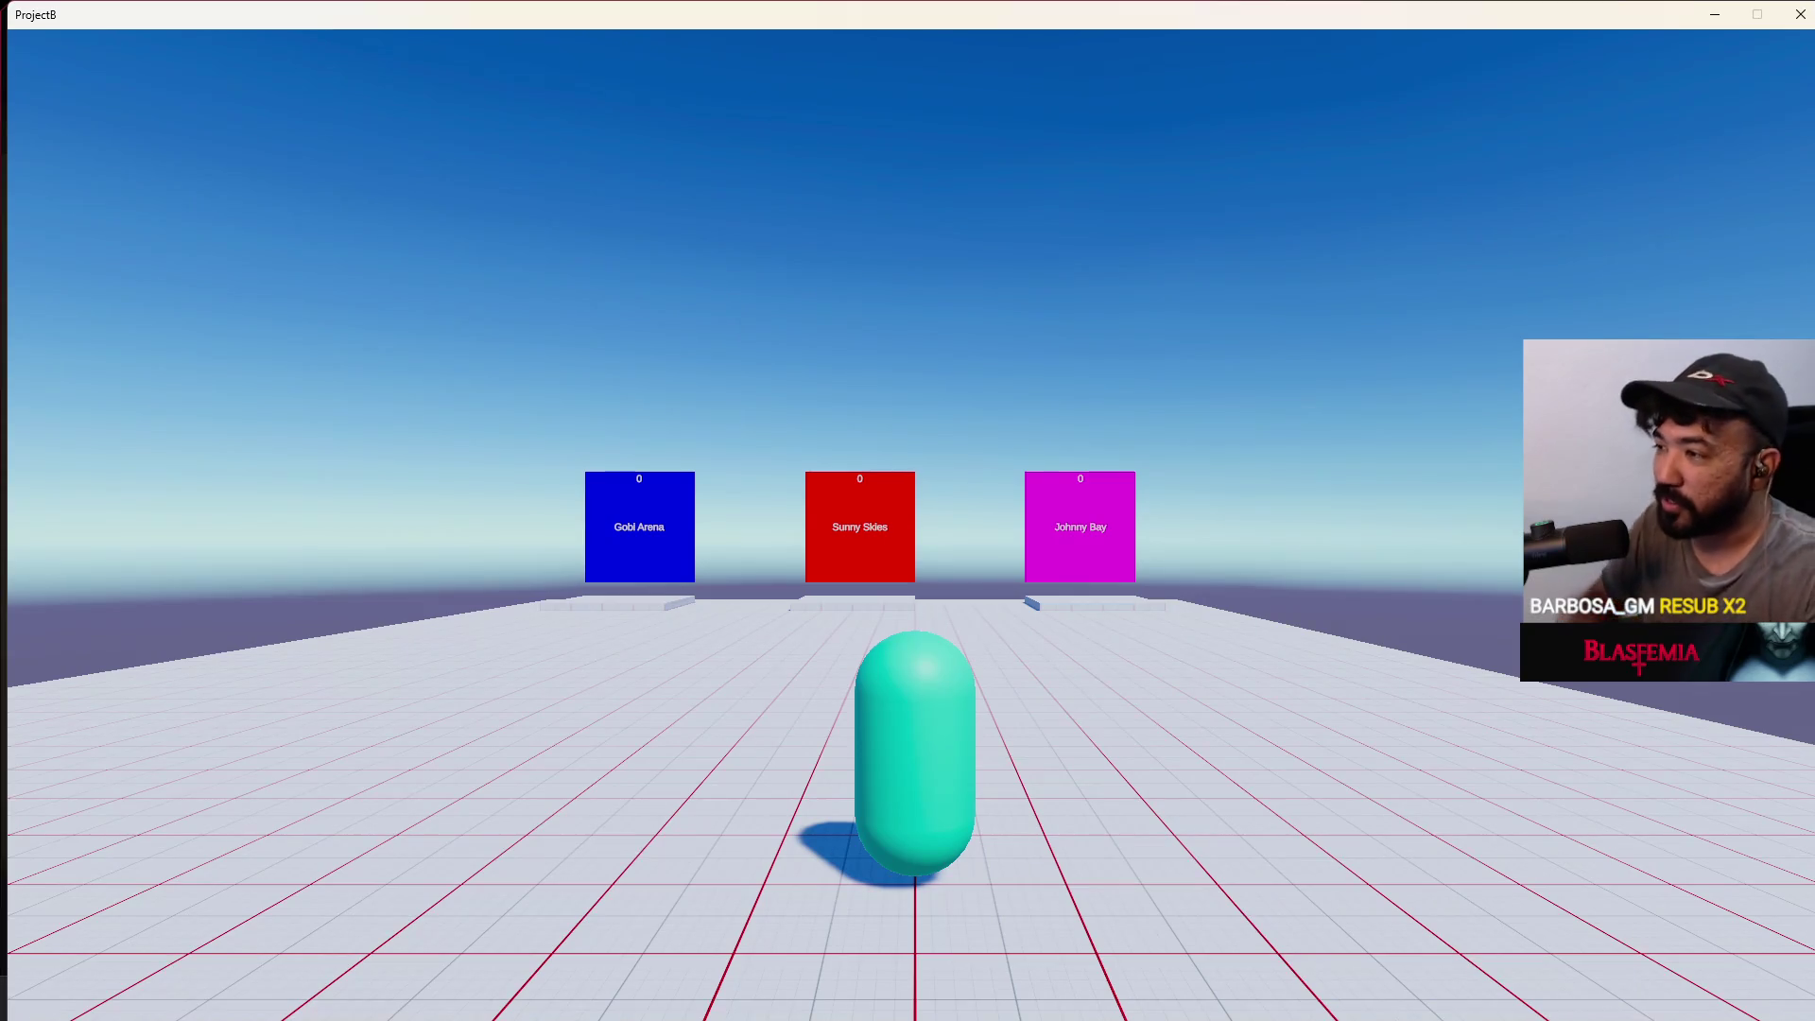
# Walk onto the Johnny Bay pad to vote for it, then run toward Gobi Arena
pyautogui.press('w')
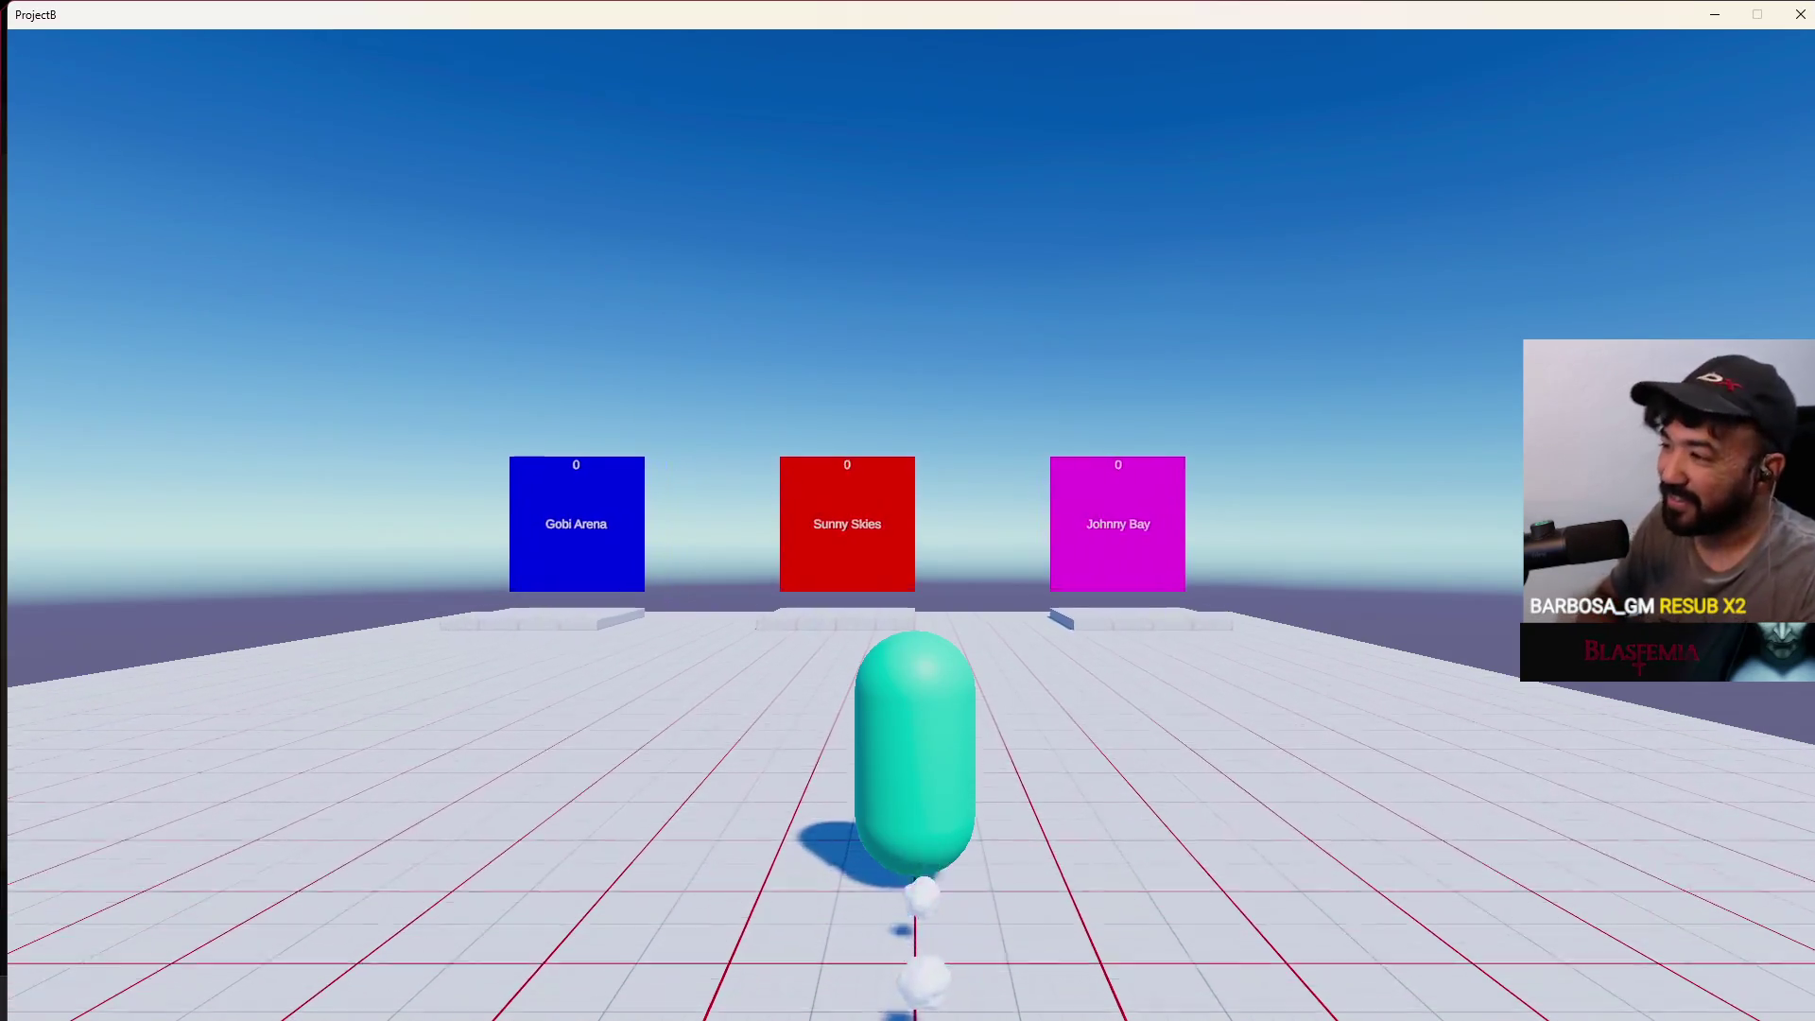
pyautogui.press('w')
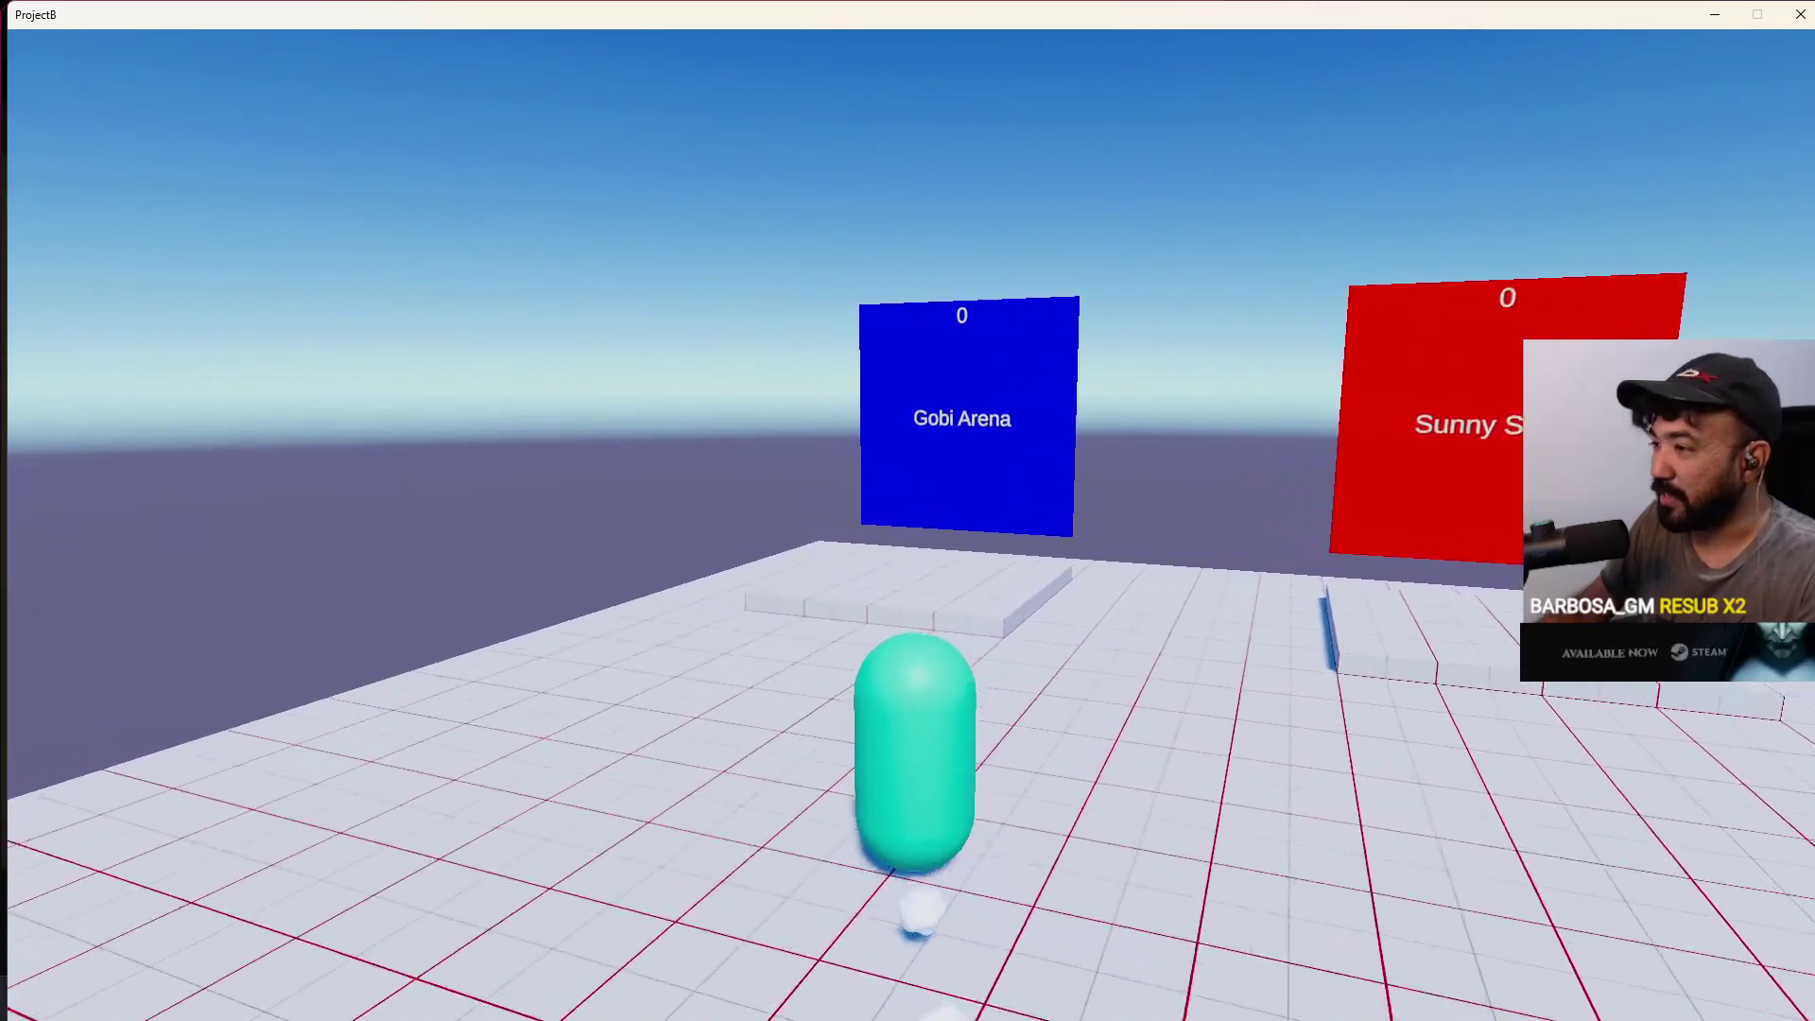
pyautogui.press('s')
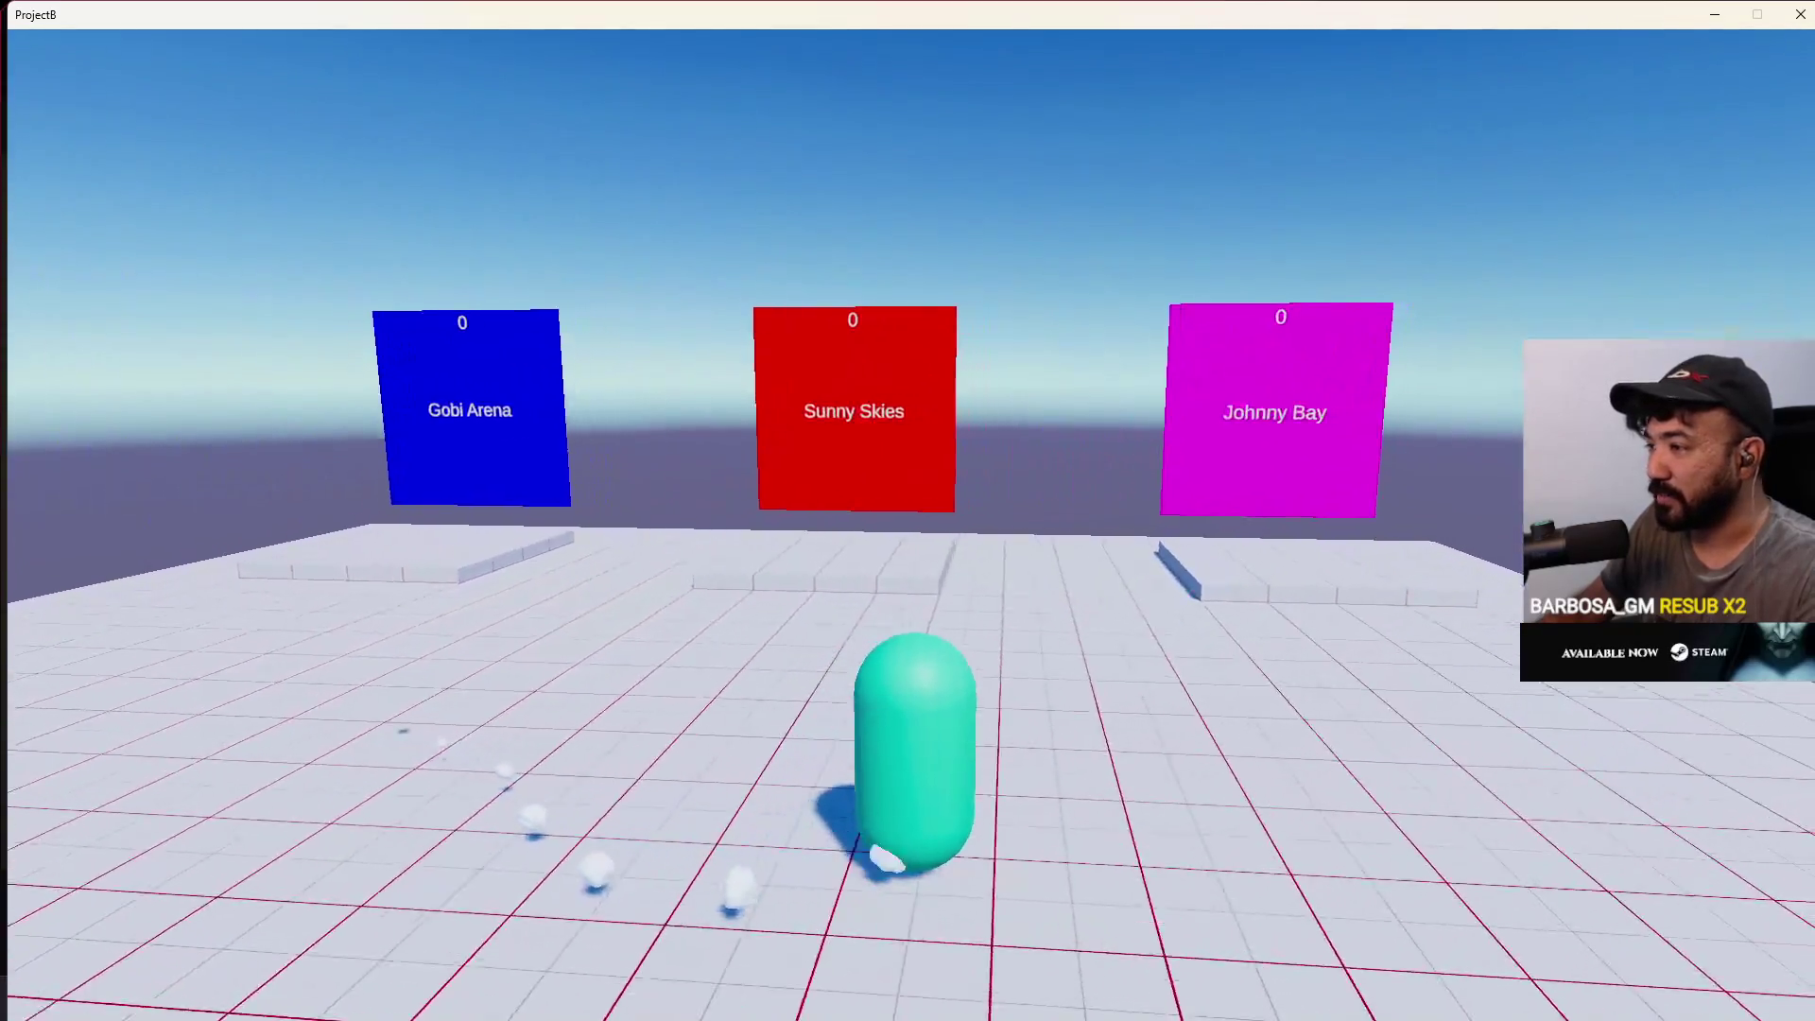
pyautogui.press('d')
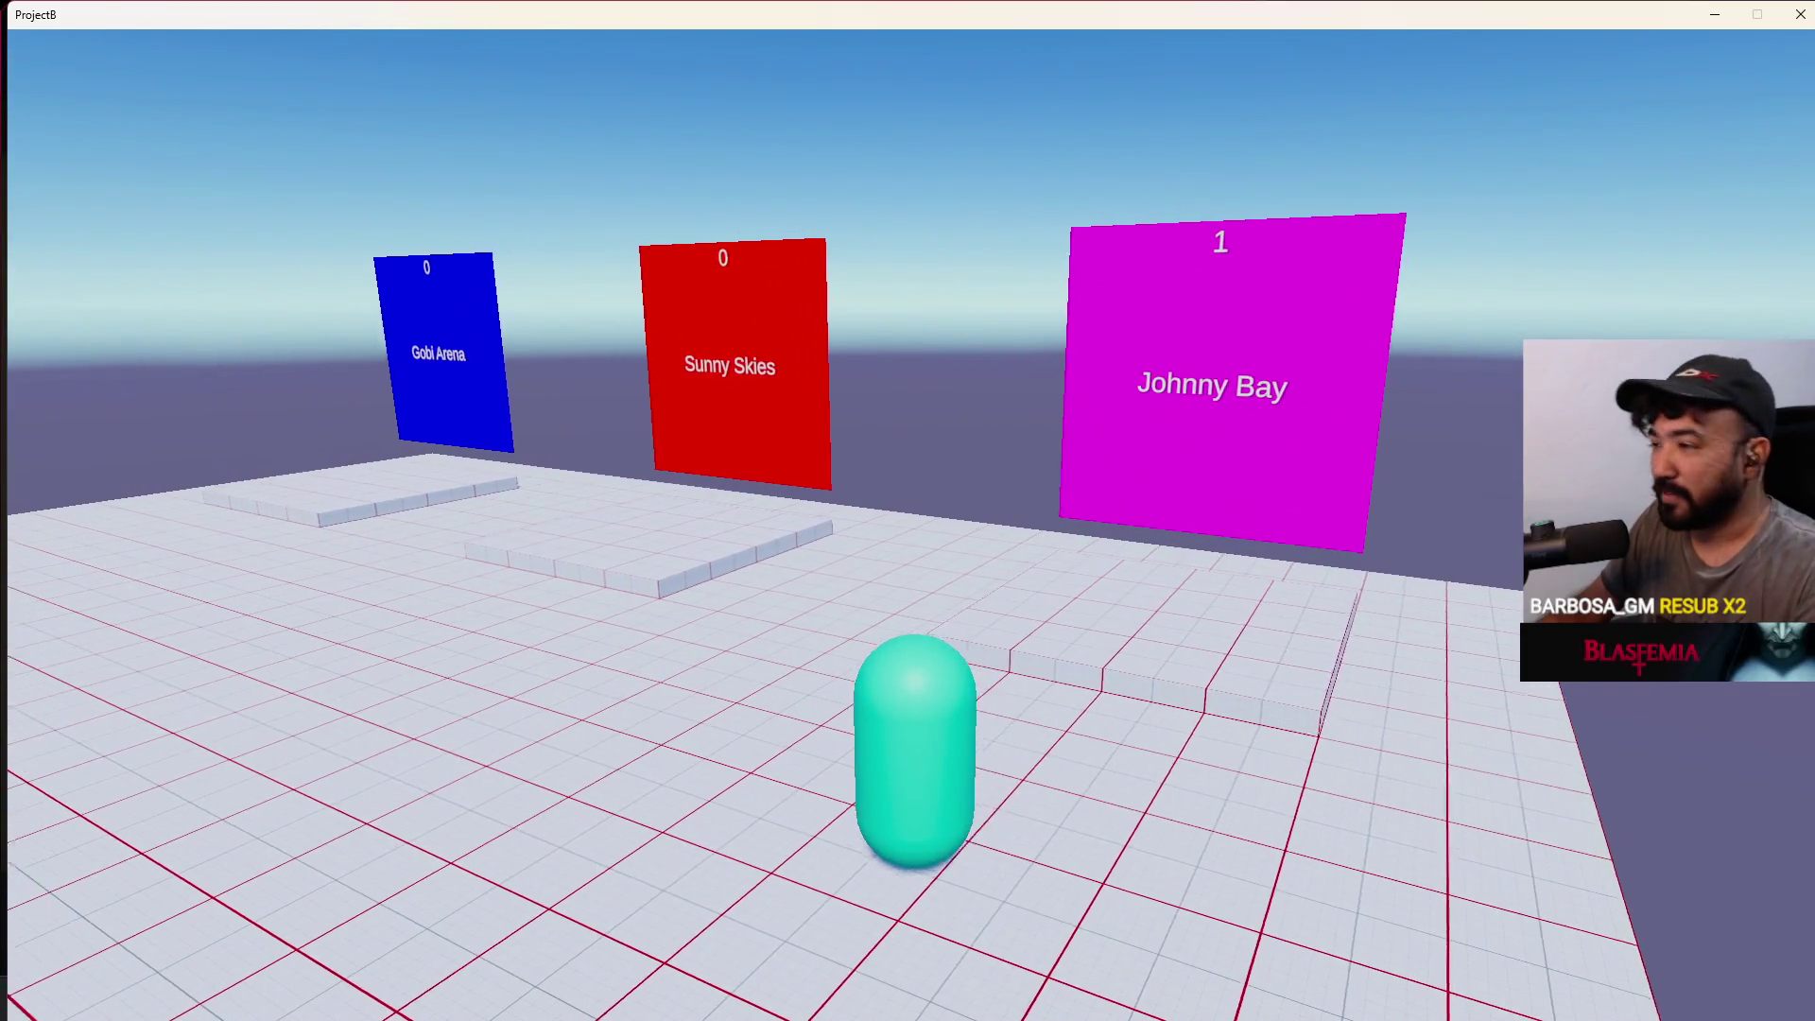
pyautogui.press('a')
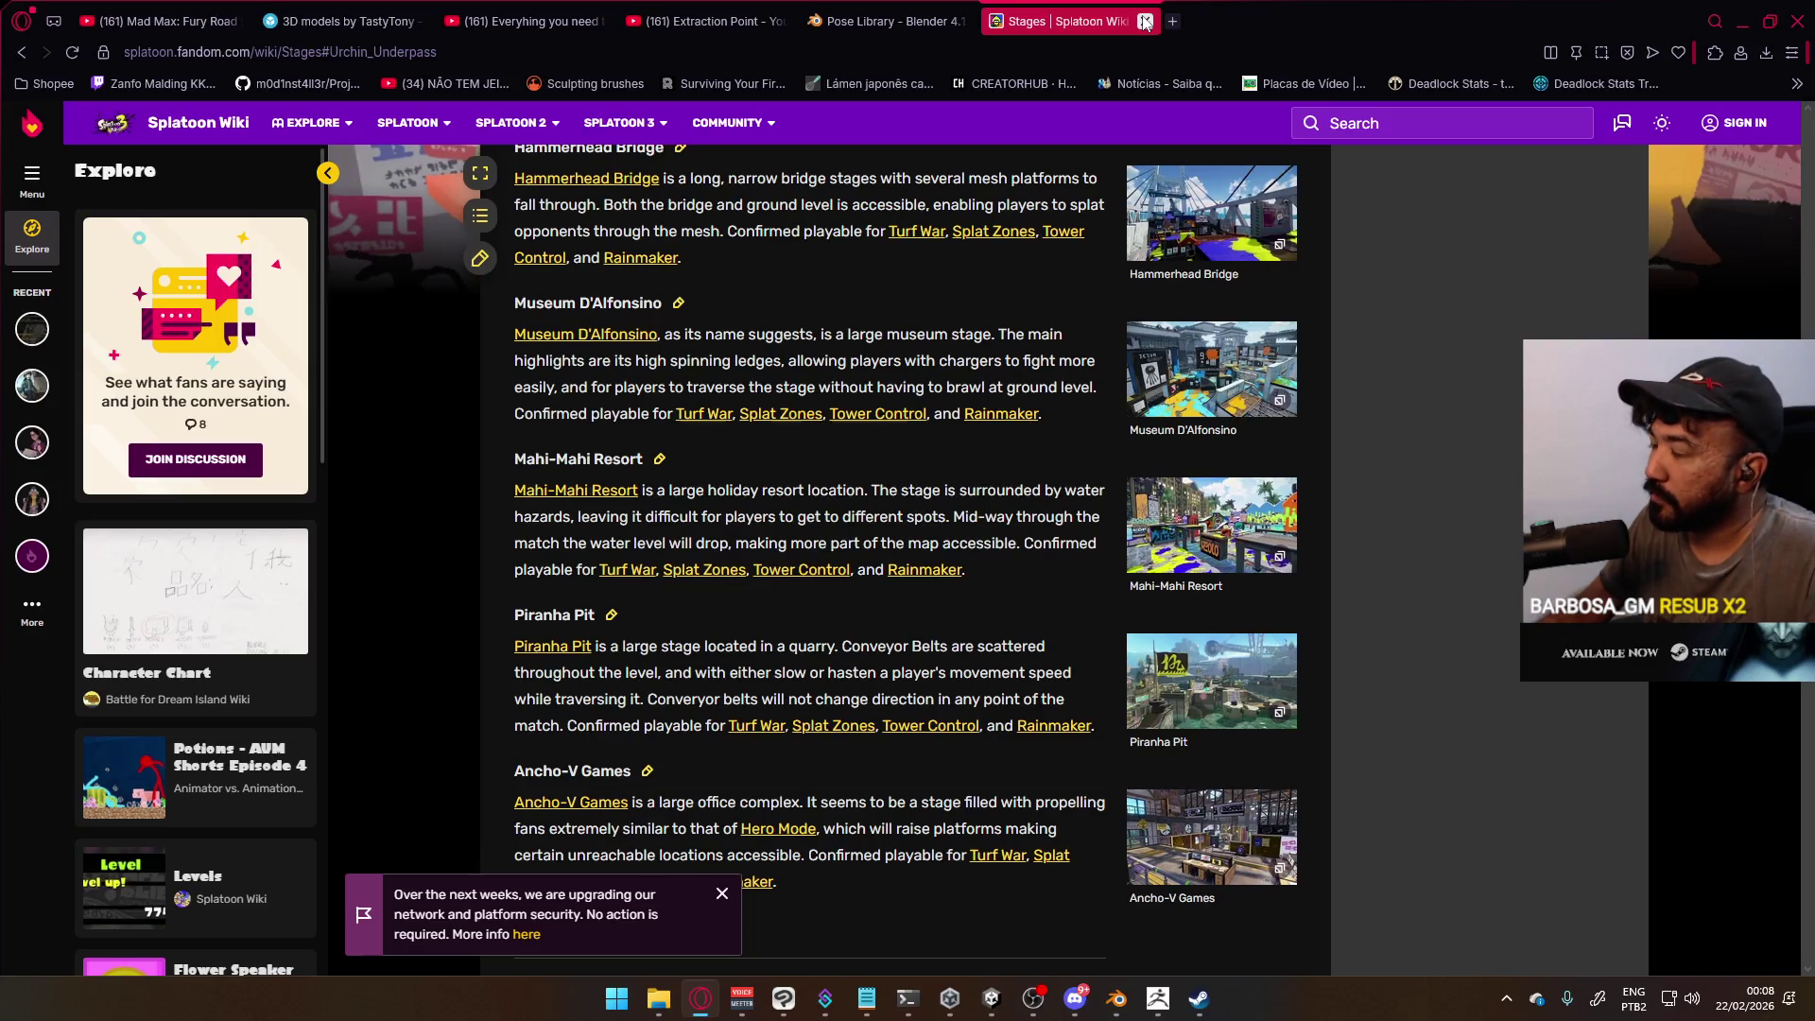
# Close the wiki tab and launch Project I.exe from D:\Builds\Project I in File Explorer
pyautogui.click(1144, 21)
pyautogui.click(659, 998)
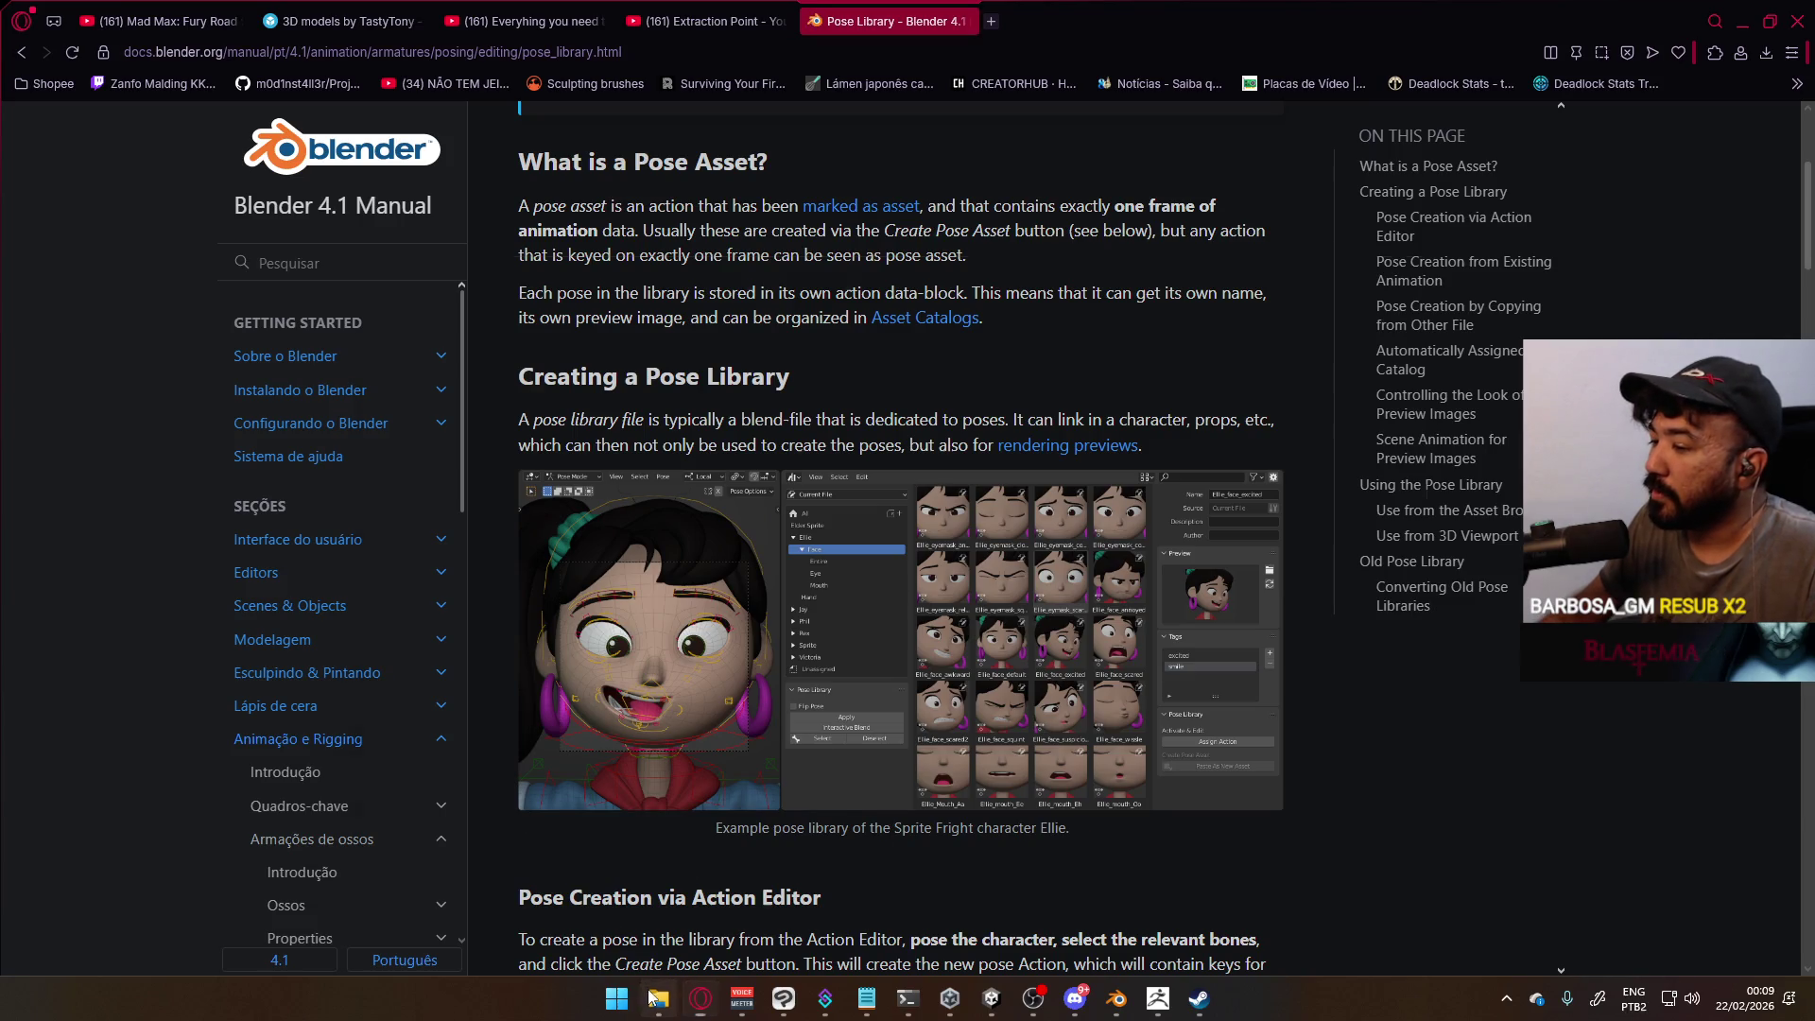
pyautogui.click(843, 317)
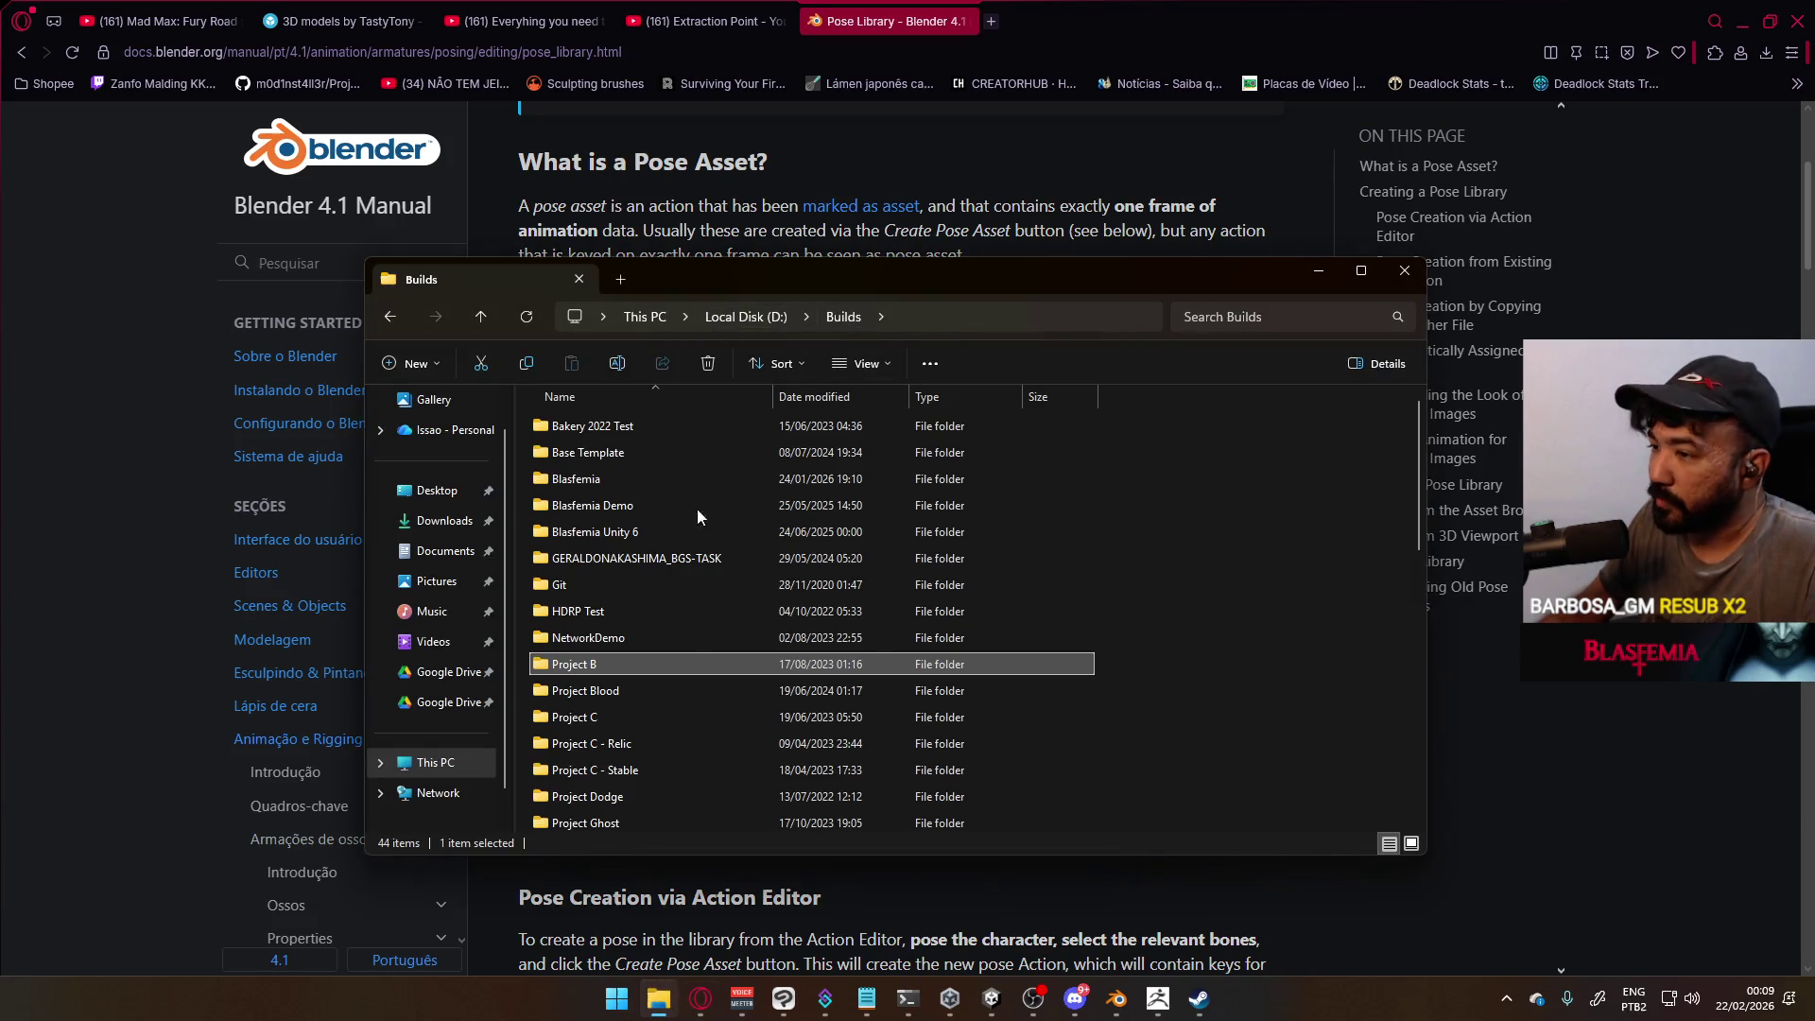
pyautogui.scroll(-4, 675, 690)
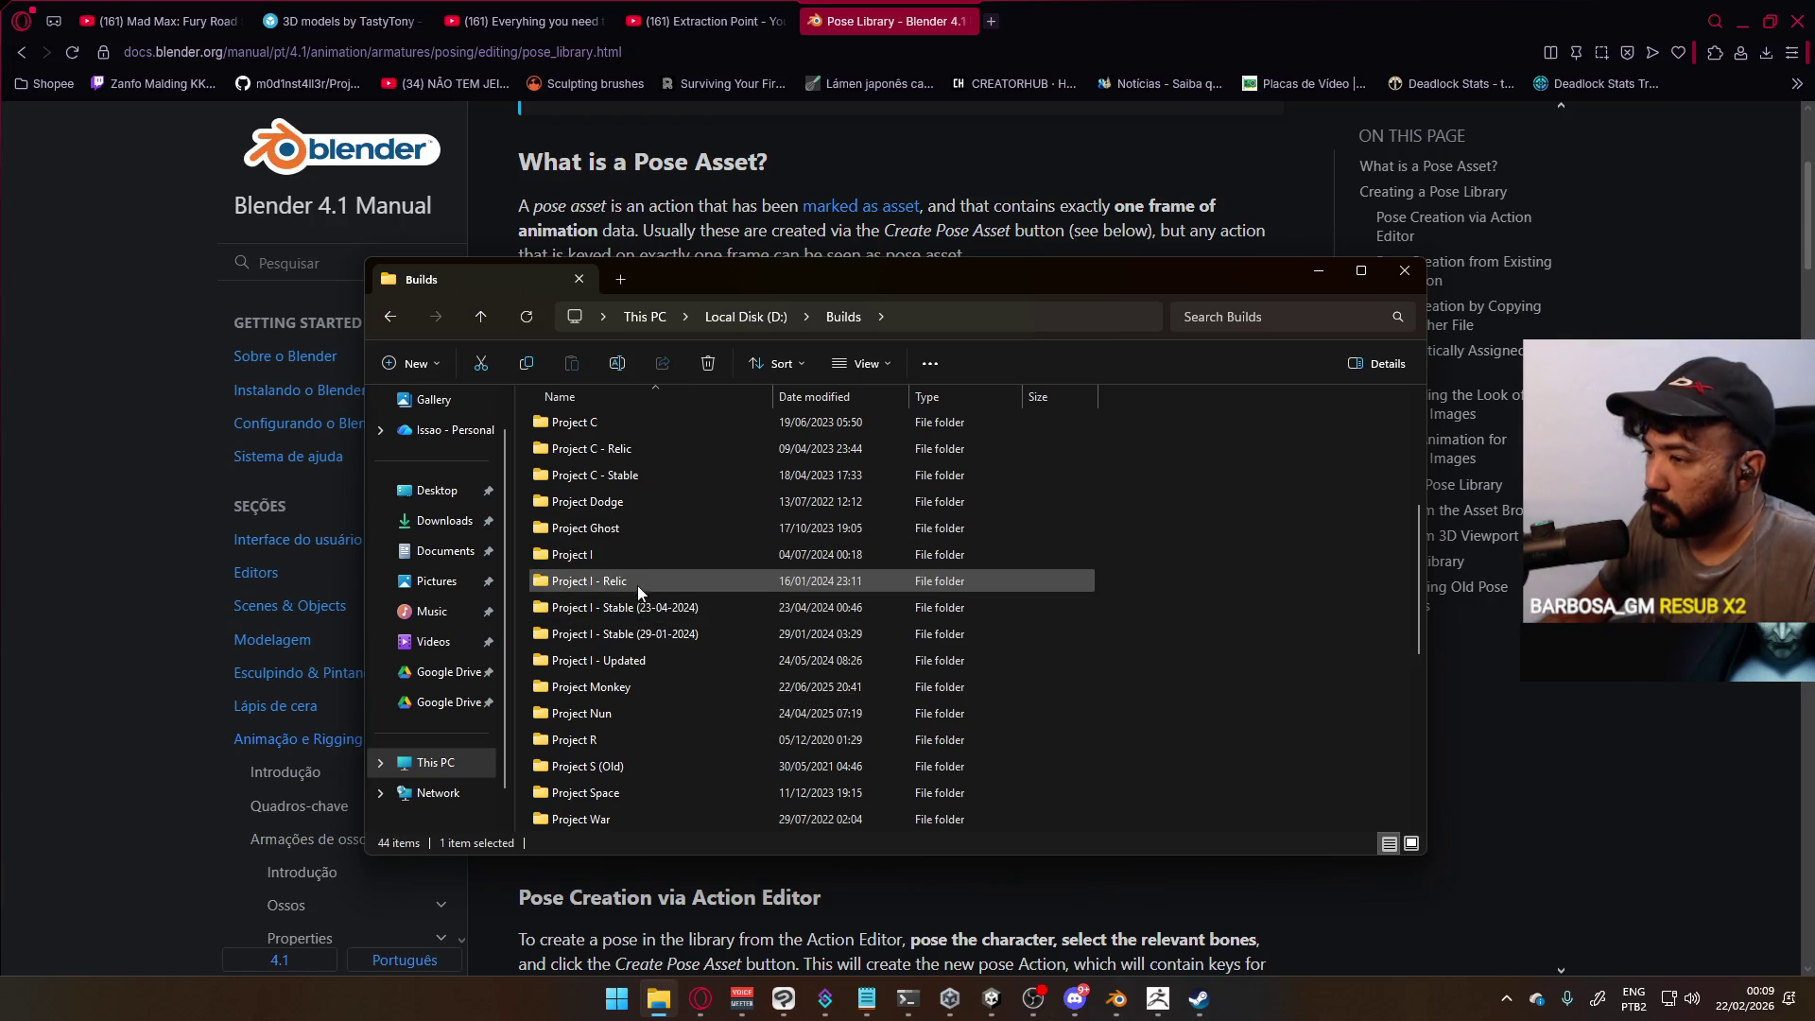
pyautogui.doubleClick(633, 563)
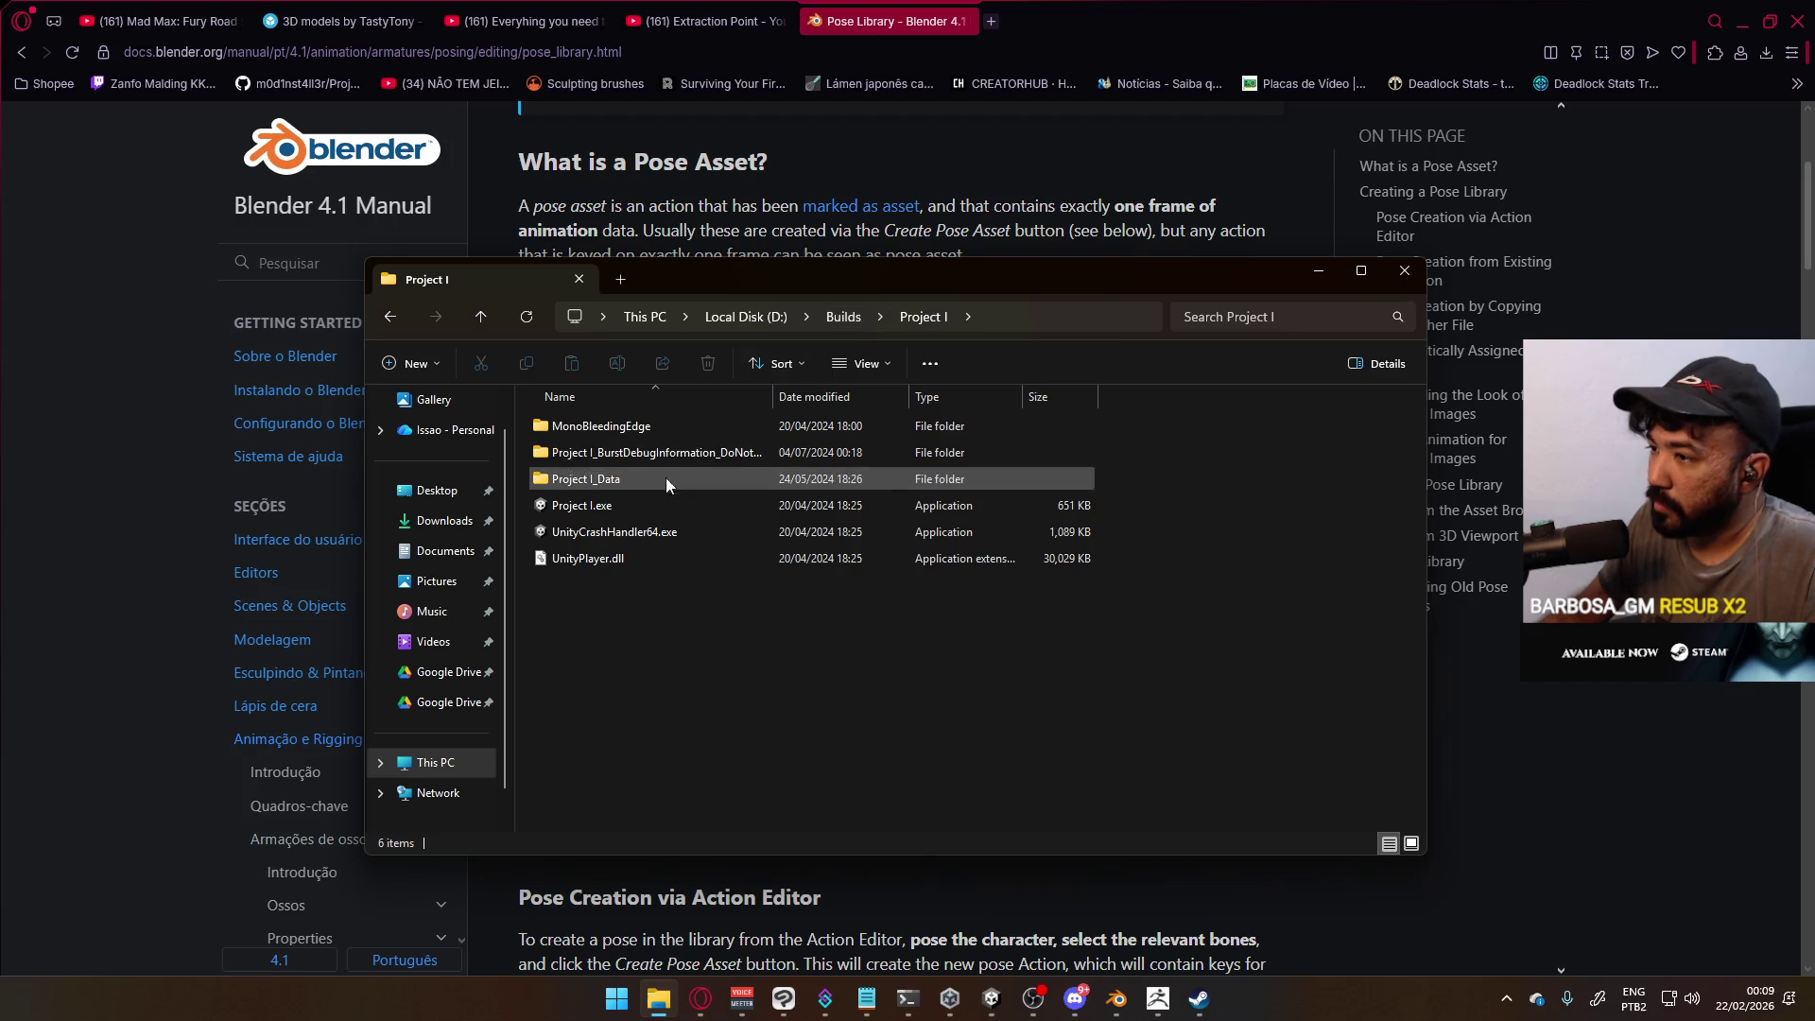
pyautogui.doubleClick(614, 509)
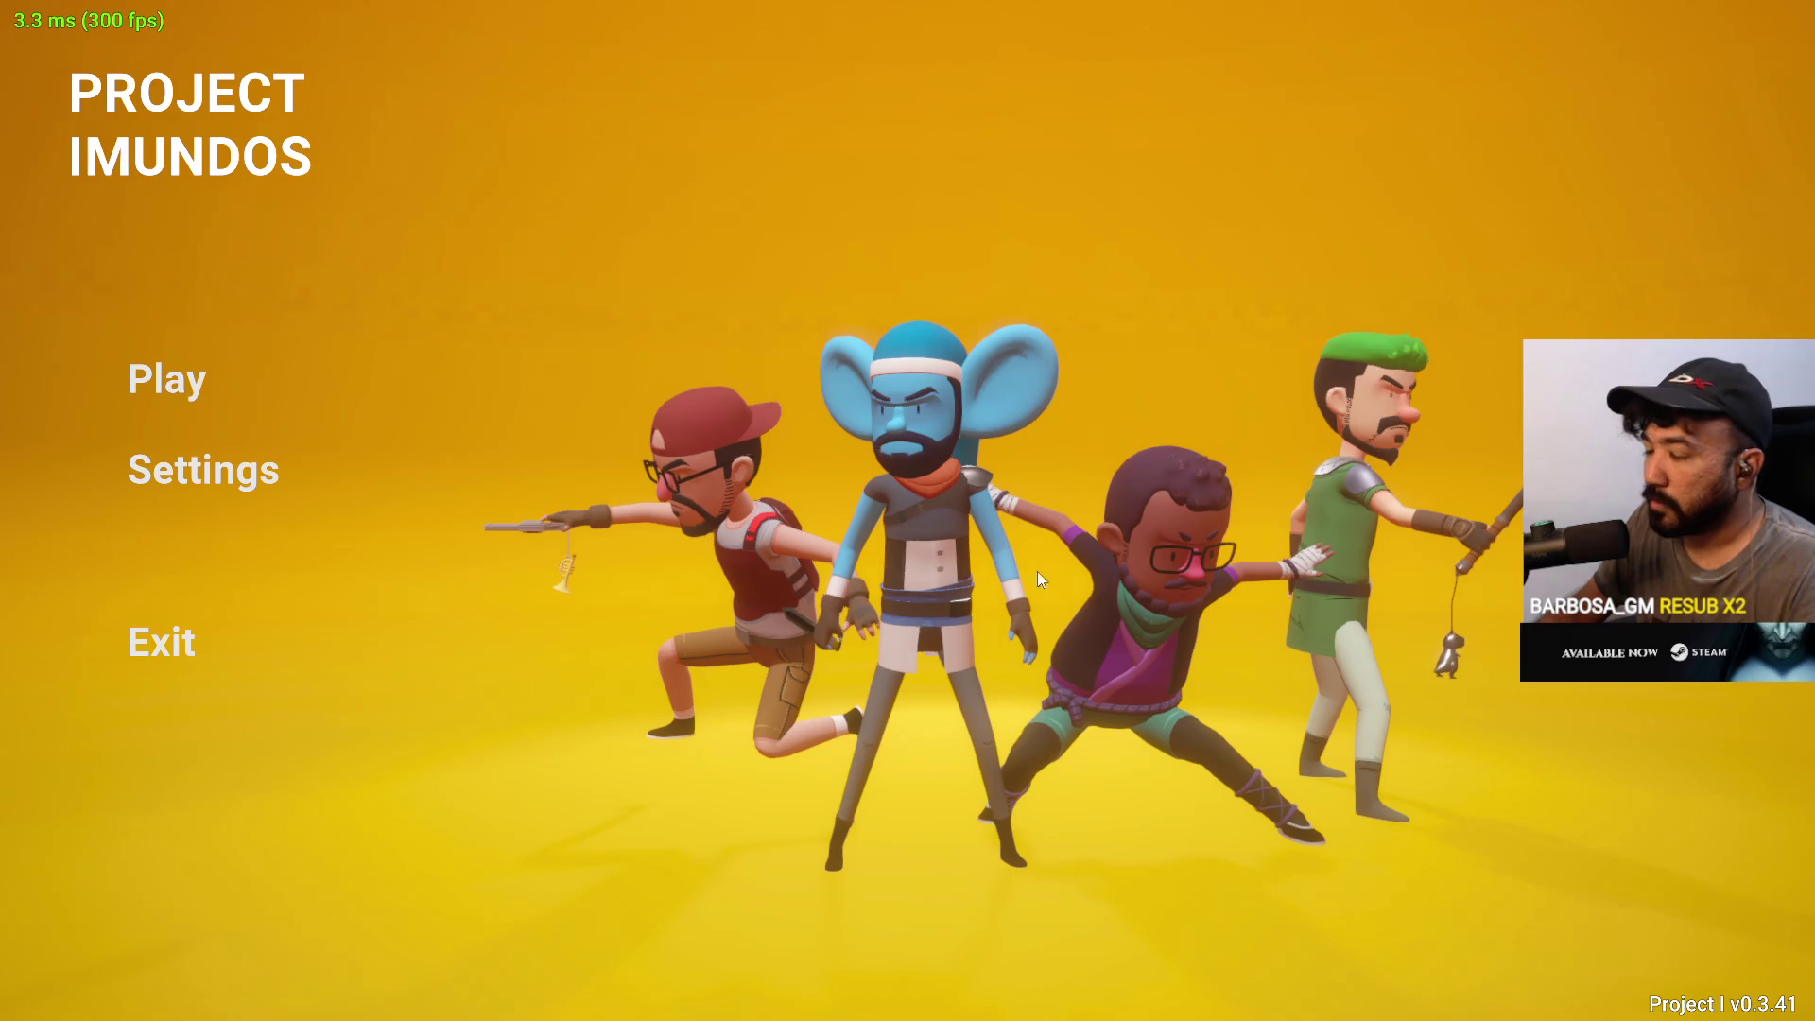
# Start a new game via Play > Create and check the Settings panel in the phone menu
pyautogui.click(174, 378)
pyautogui.click(790, 487)
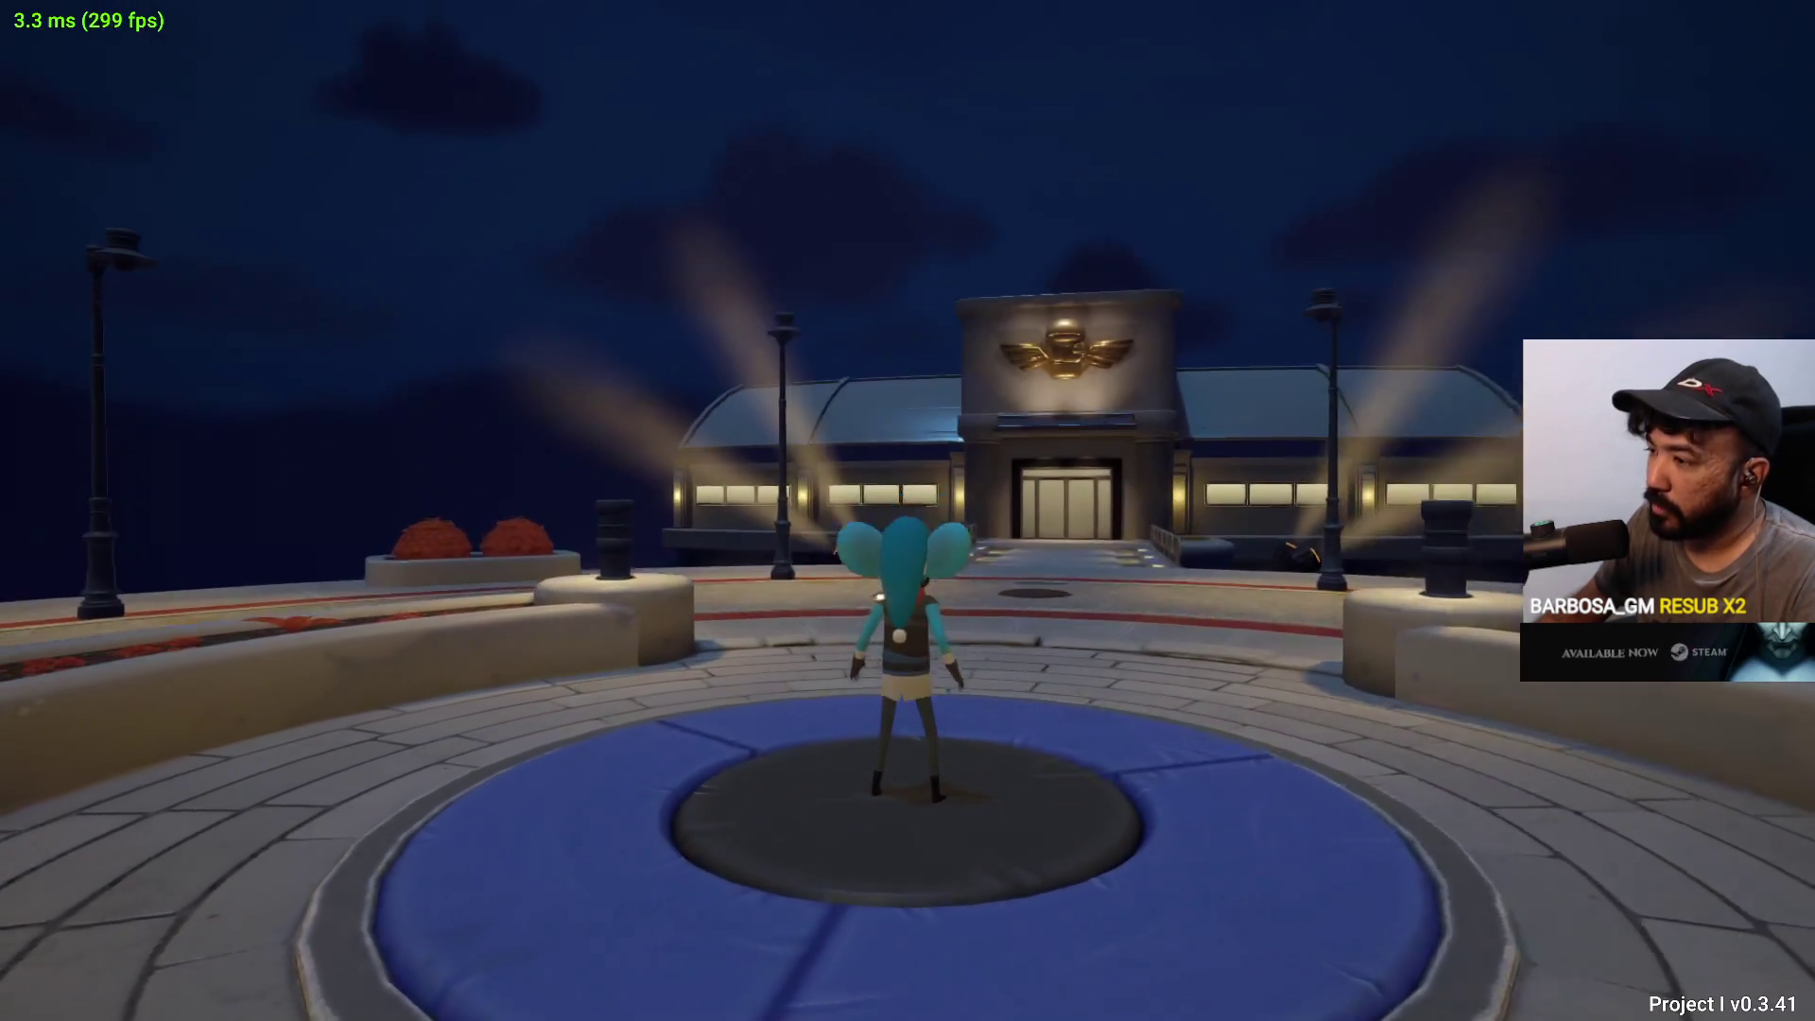
pyautogui.press('Escape')
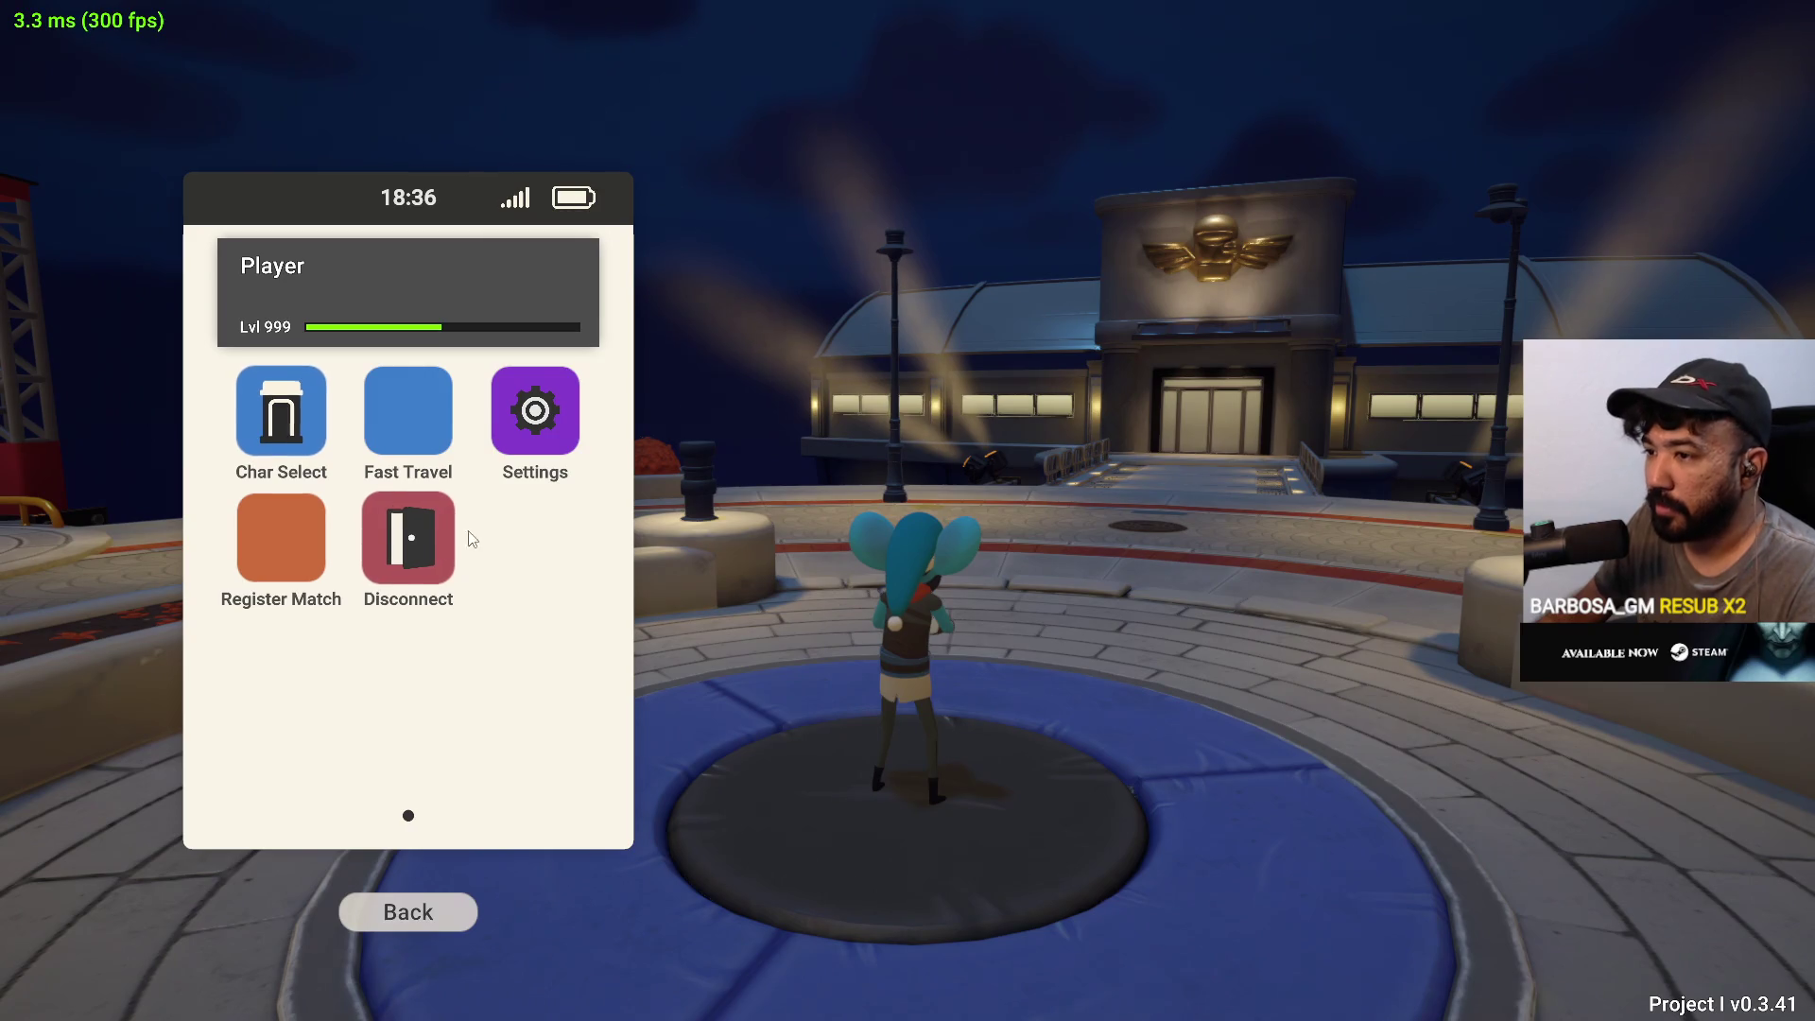
pyautogui.click(558, 426)
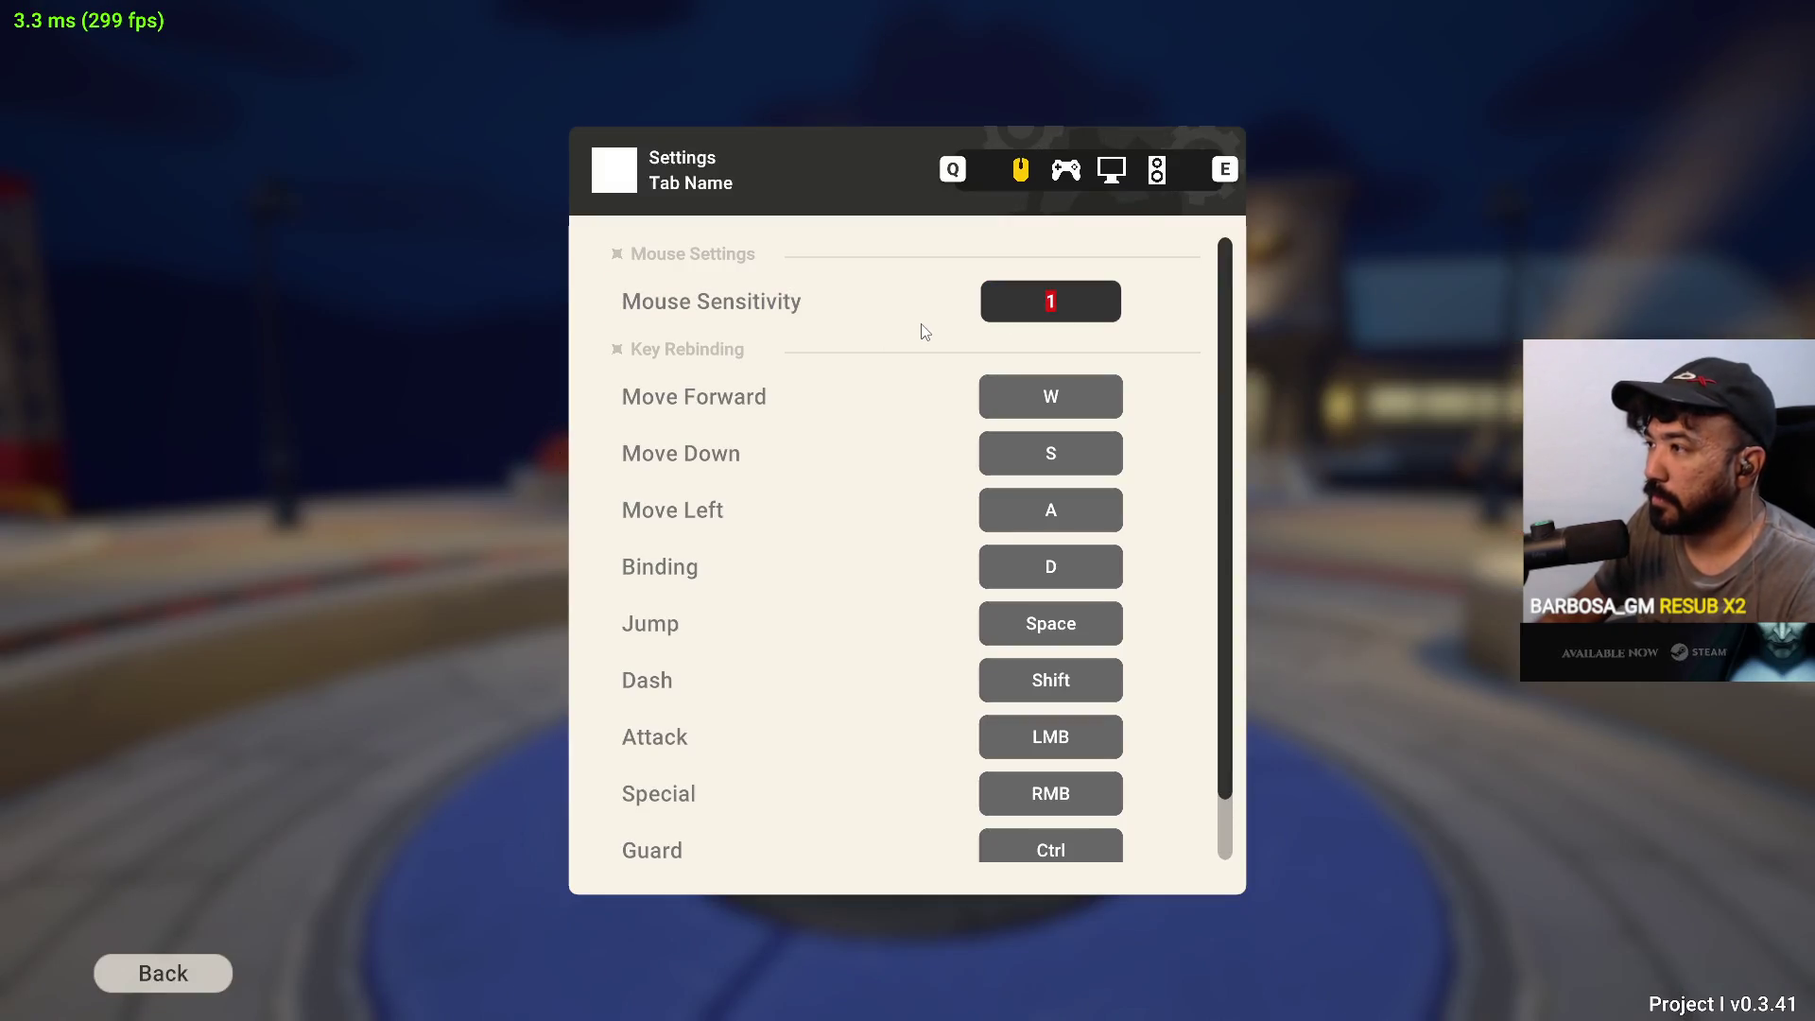
pyautogui.press('Escape')
pyautogui.press('Escape')
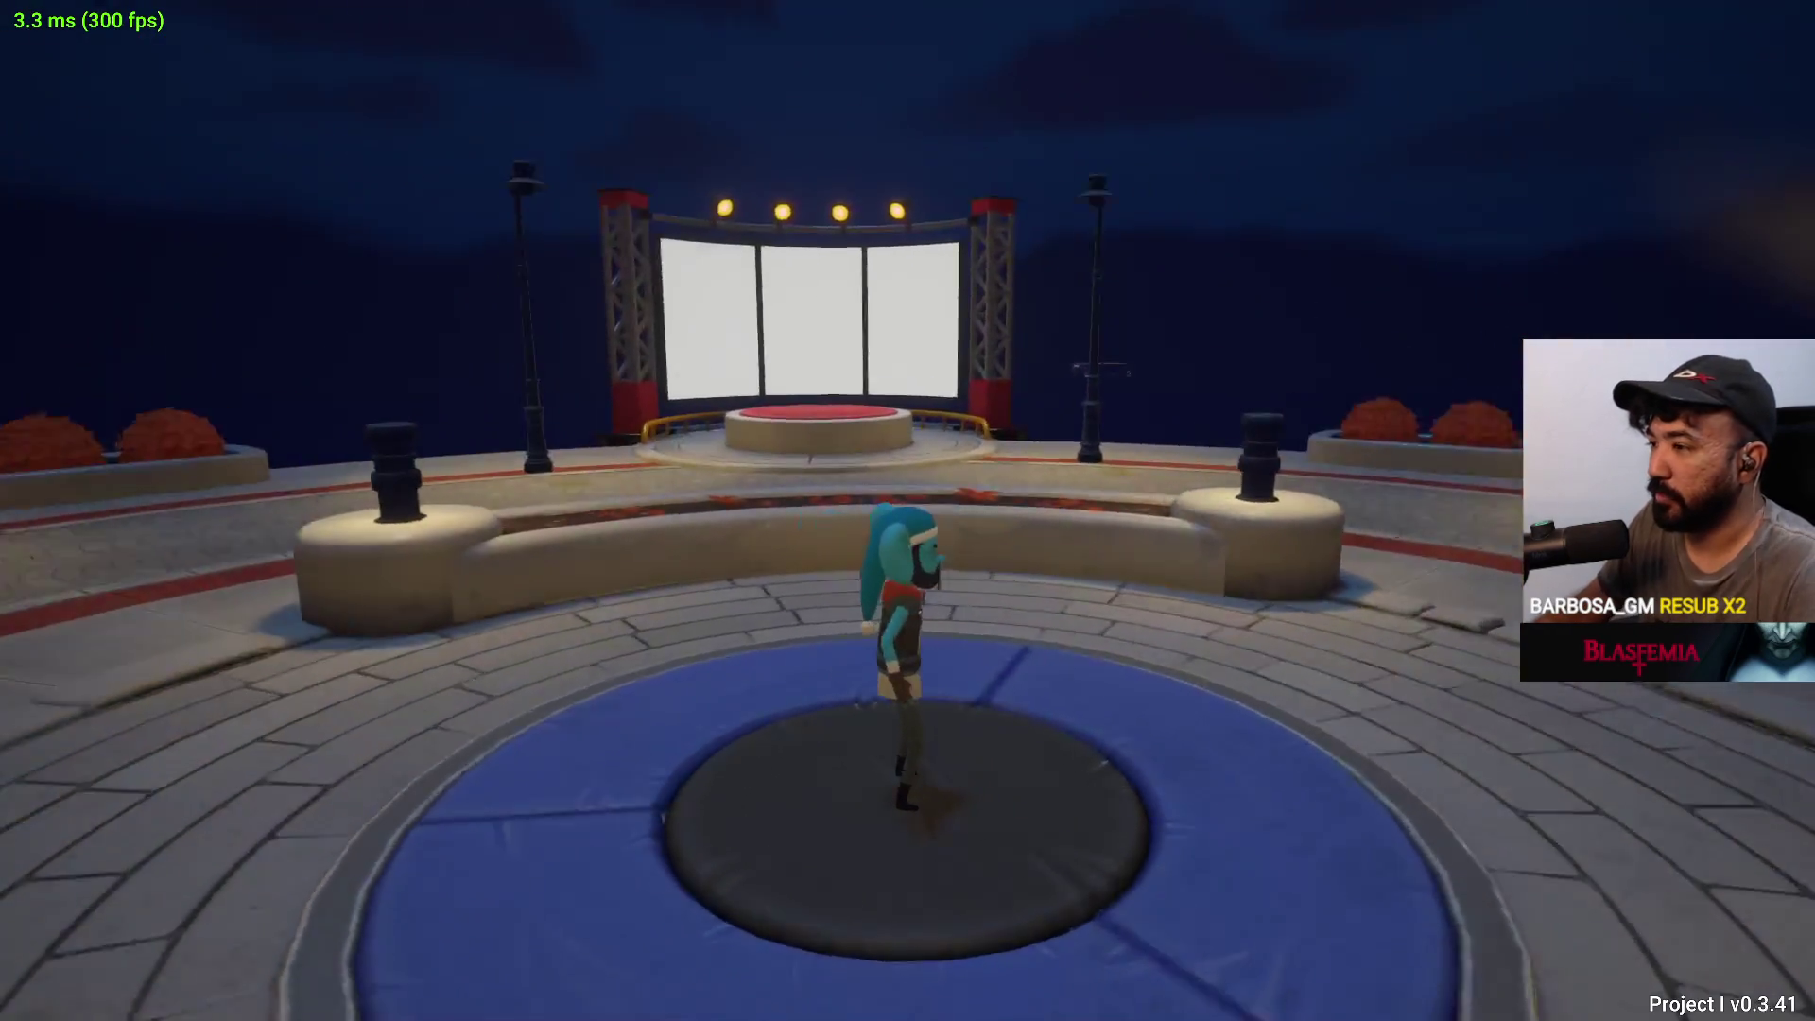
# Run around the night-time plaza, then bring the phone menu back up
pyautogui.press('a')
pyautogui.press('w')
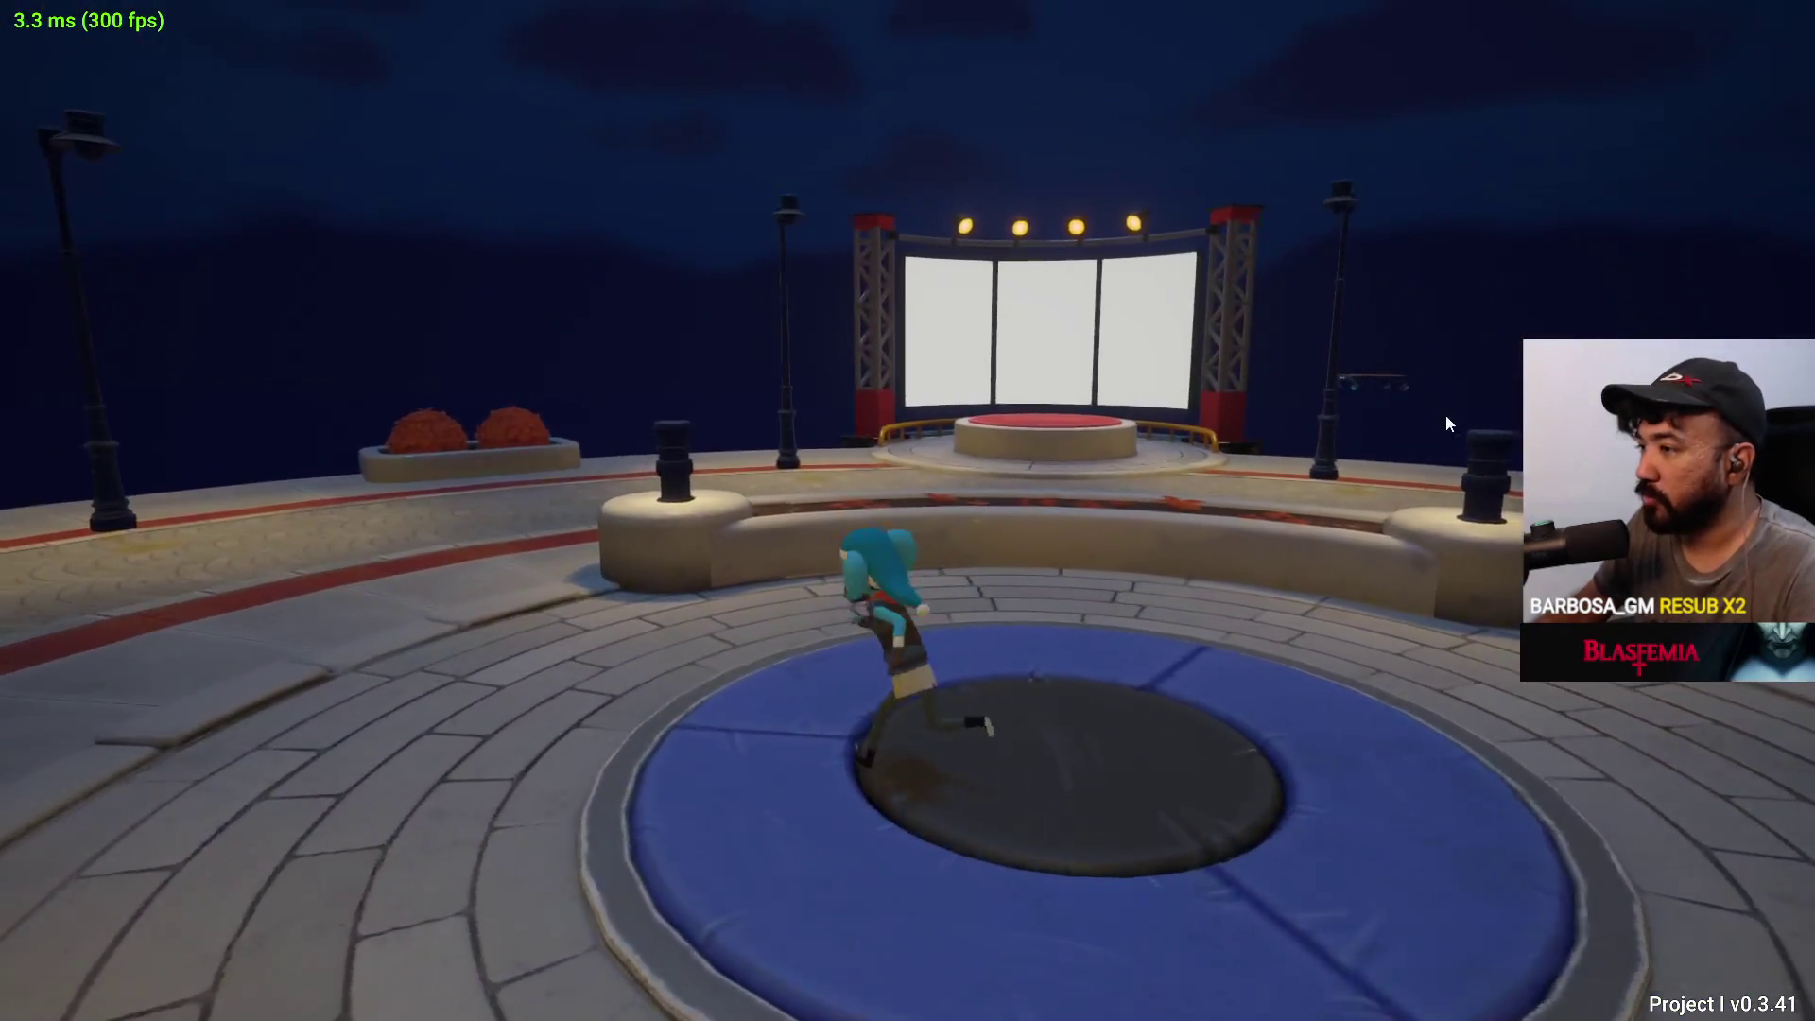
pyautogui.press('w')
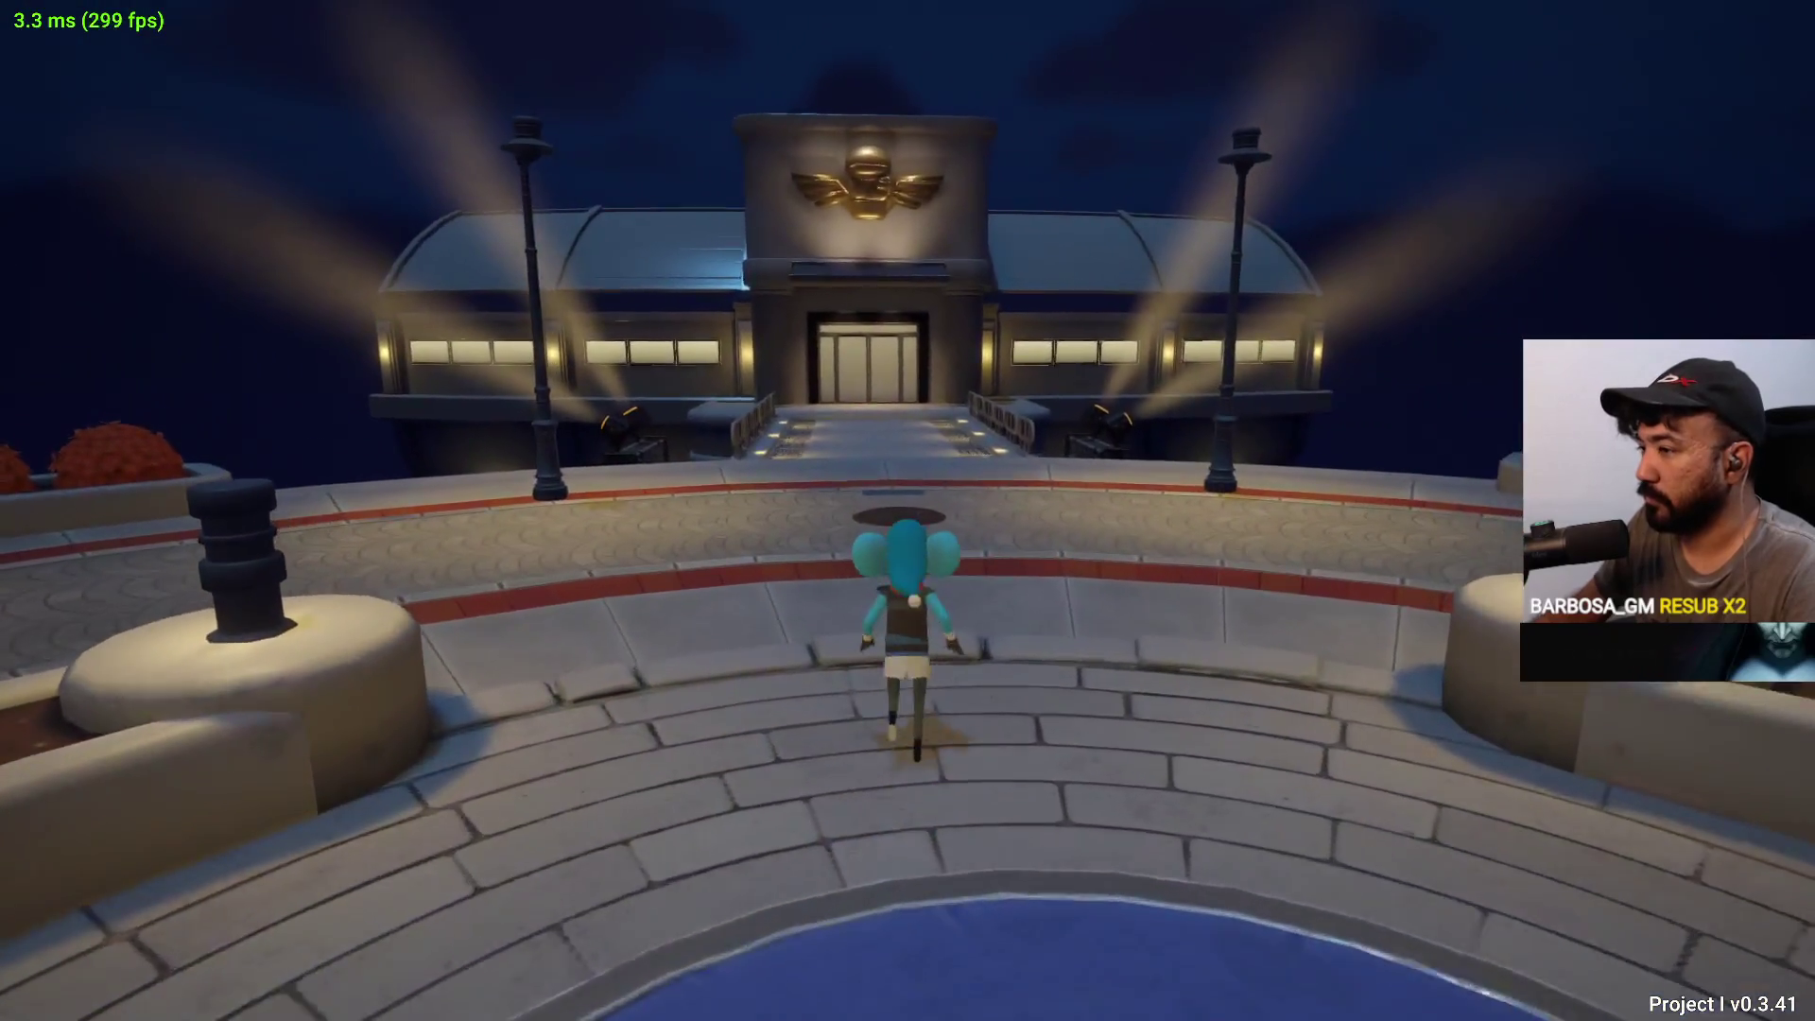
pyautogui.press('d')
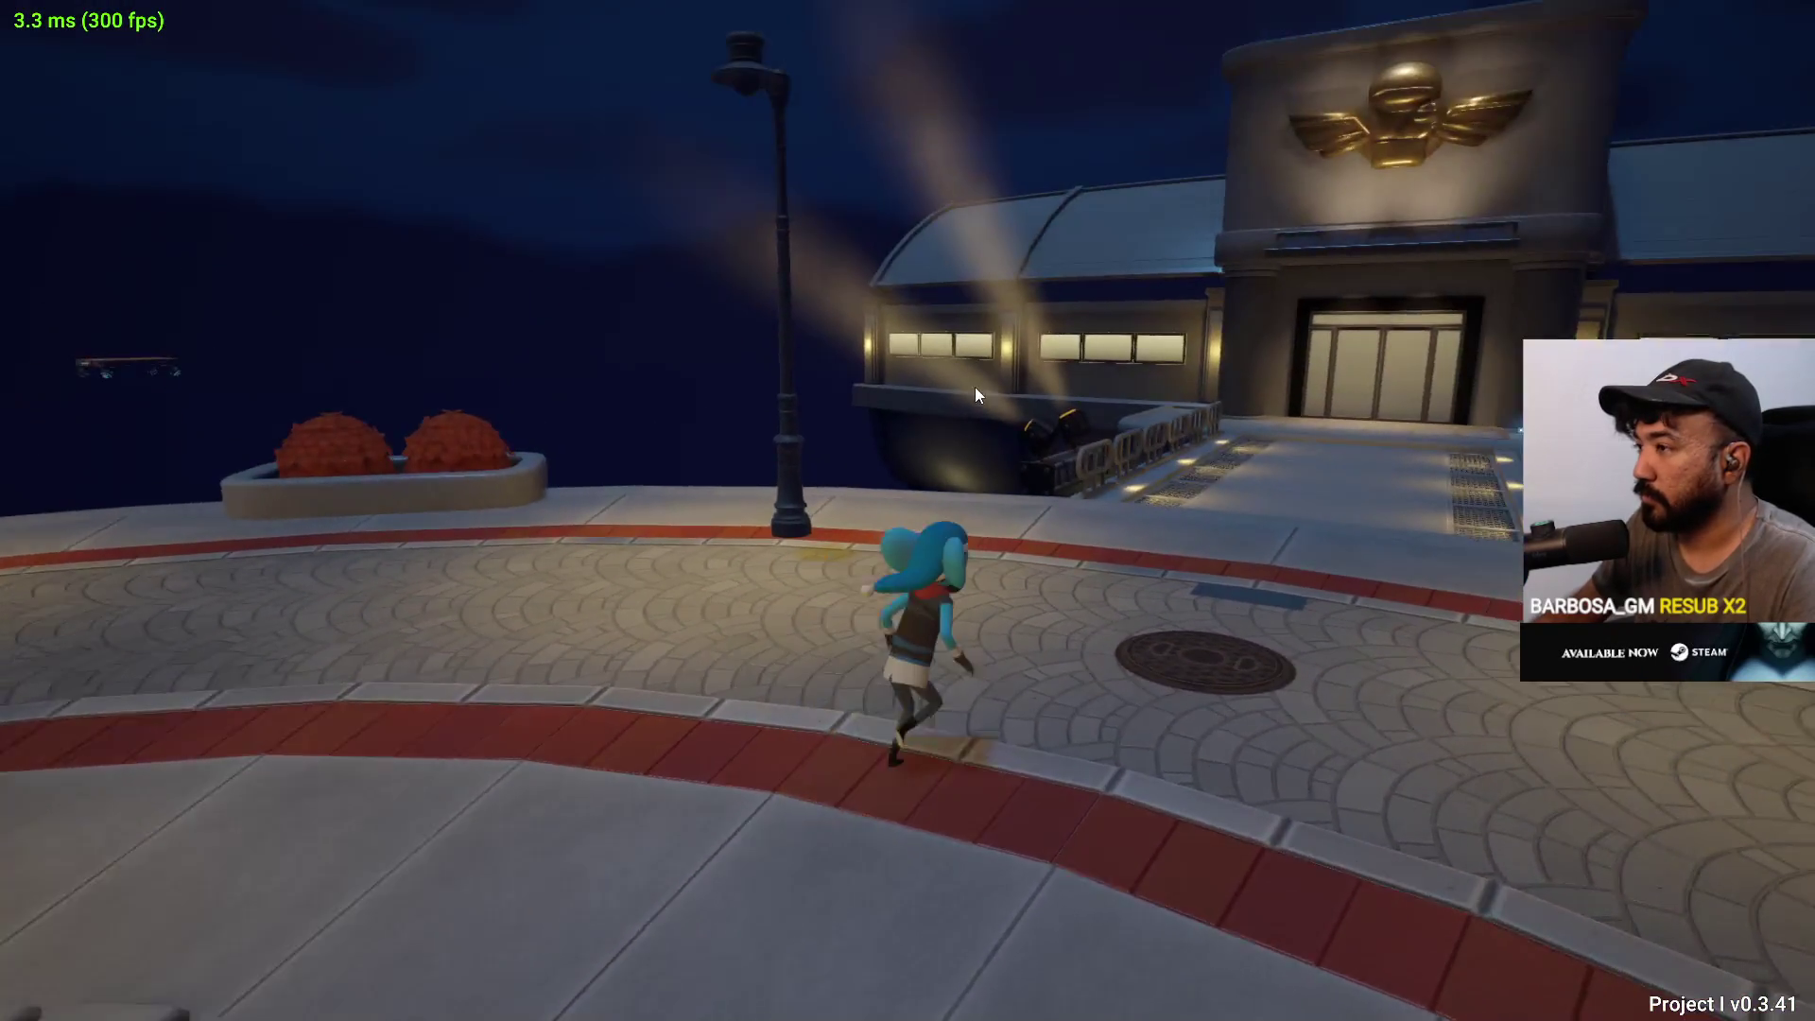
pyautogui.press('Escape')
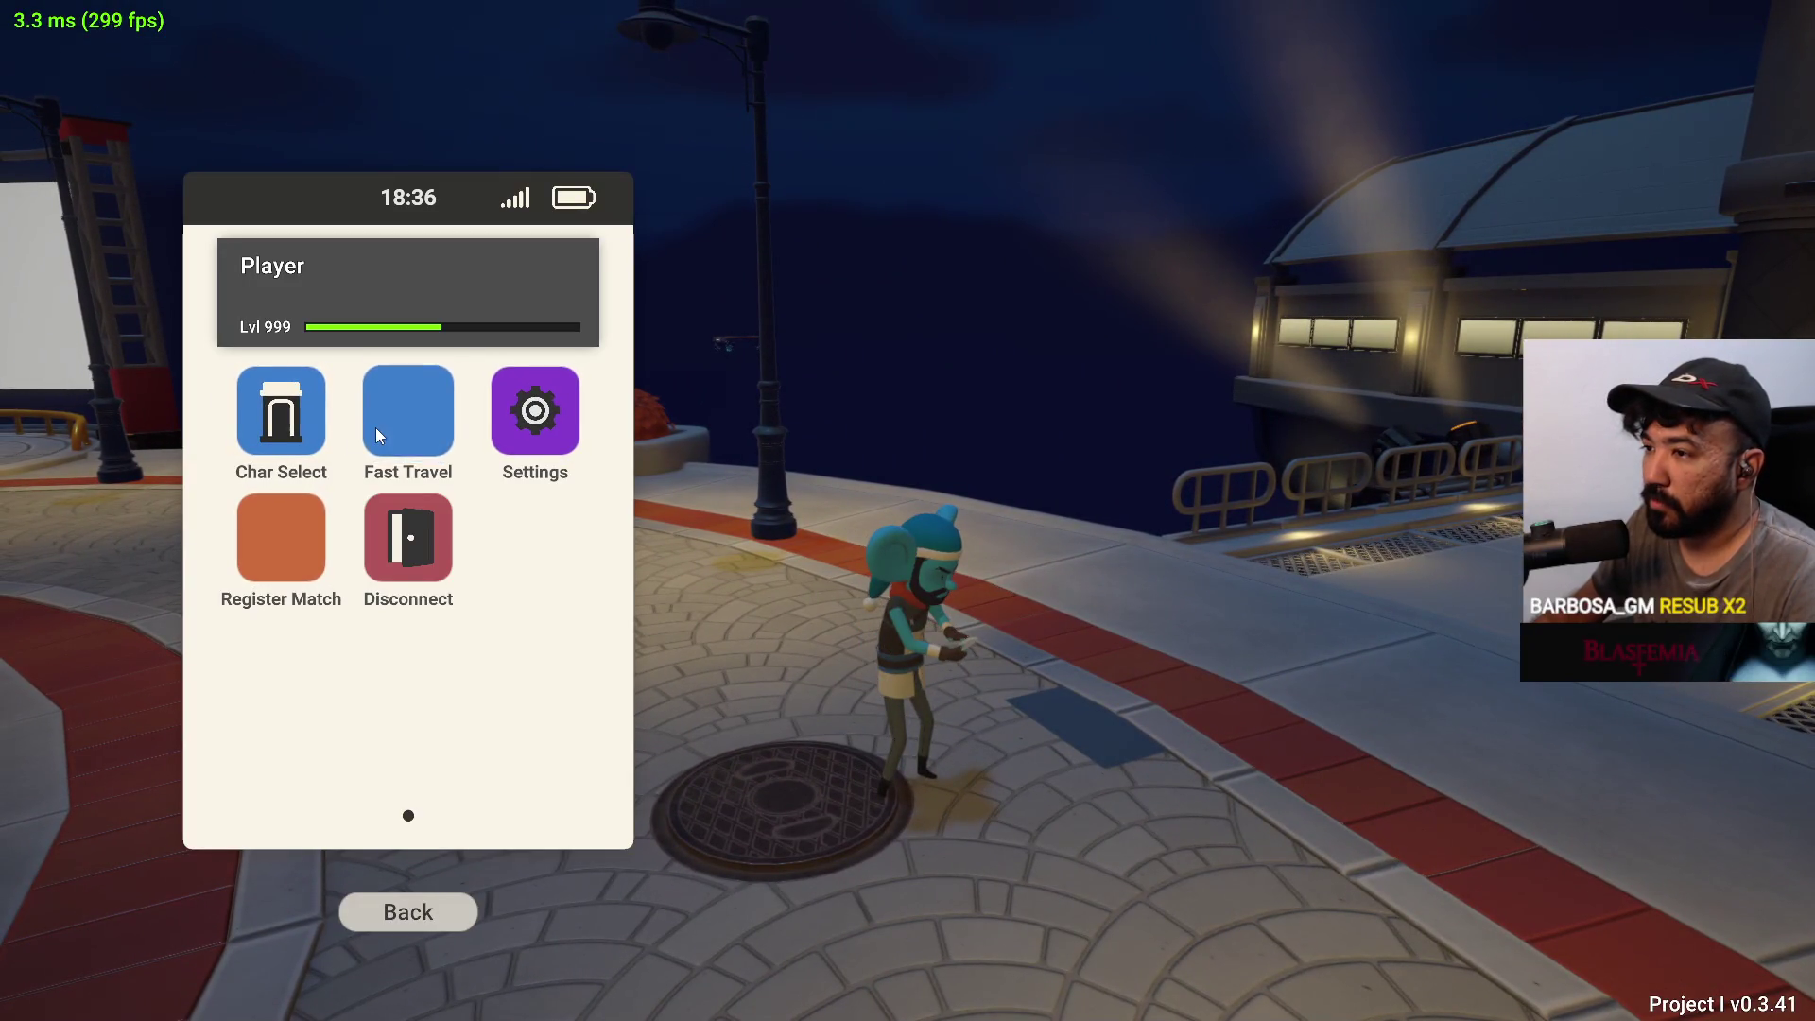
# Choose the bearded red-cap character in Char Select with the Red colour variant
pyautogui.click(295, 510)
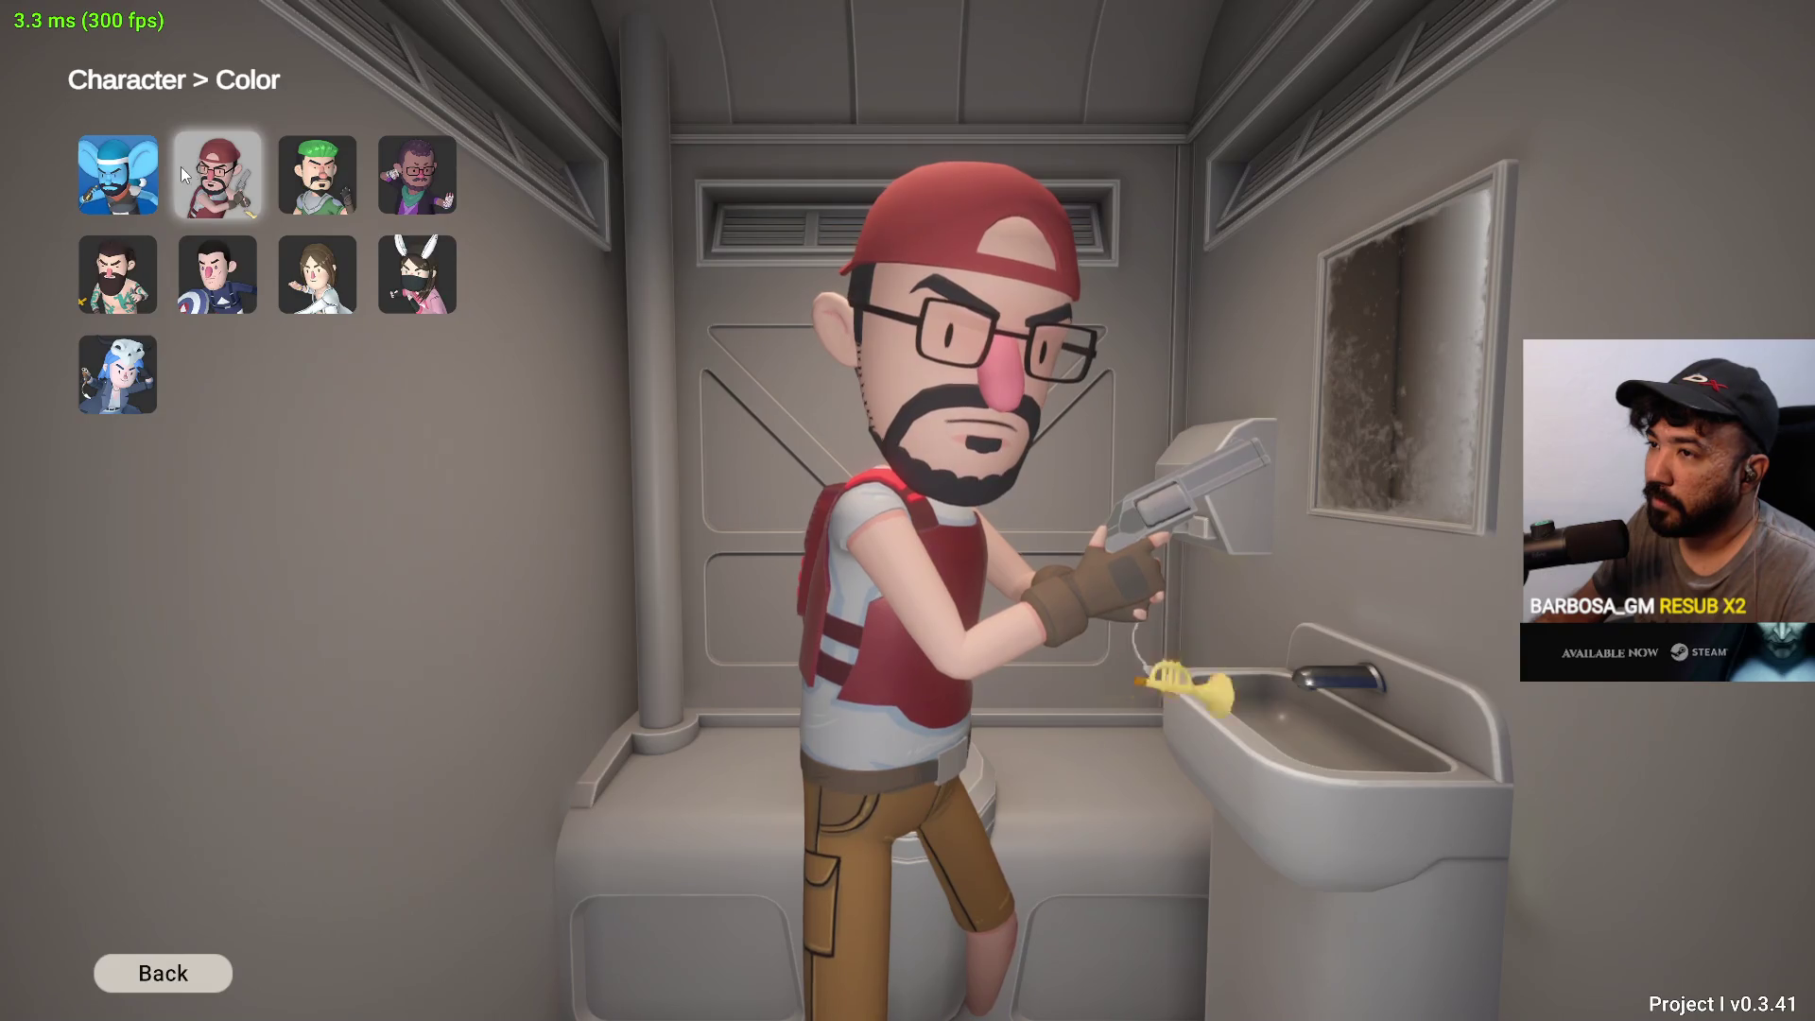
pyautogui.click(182, 166)
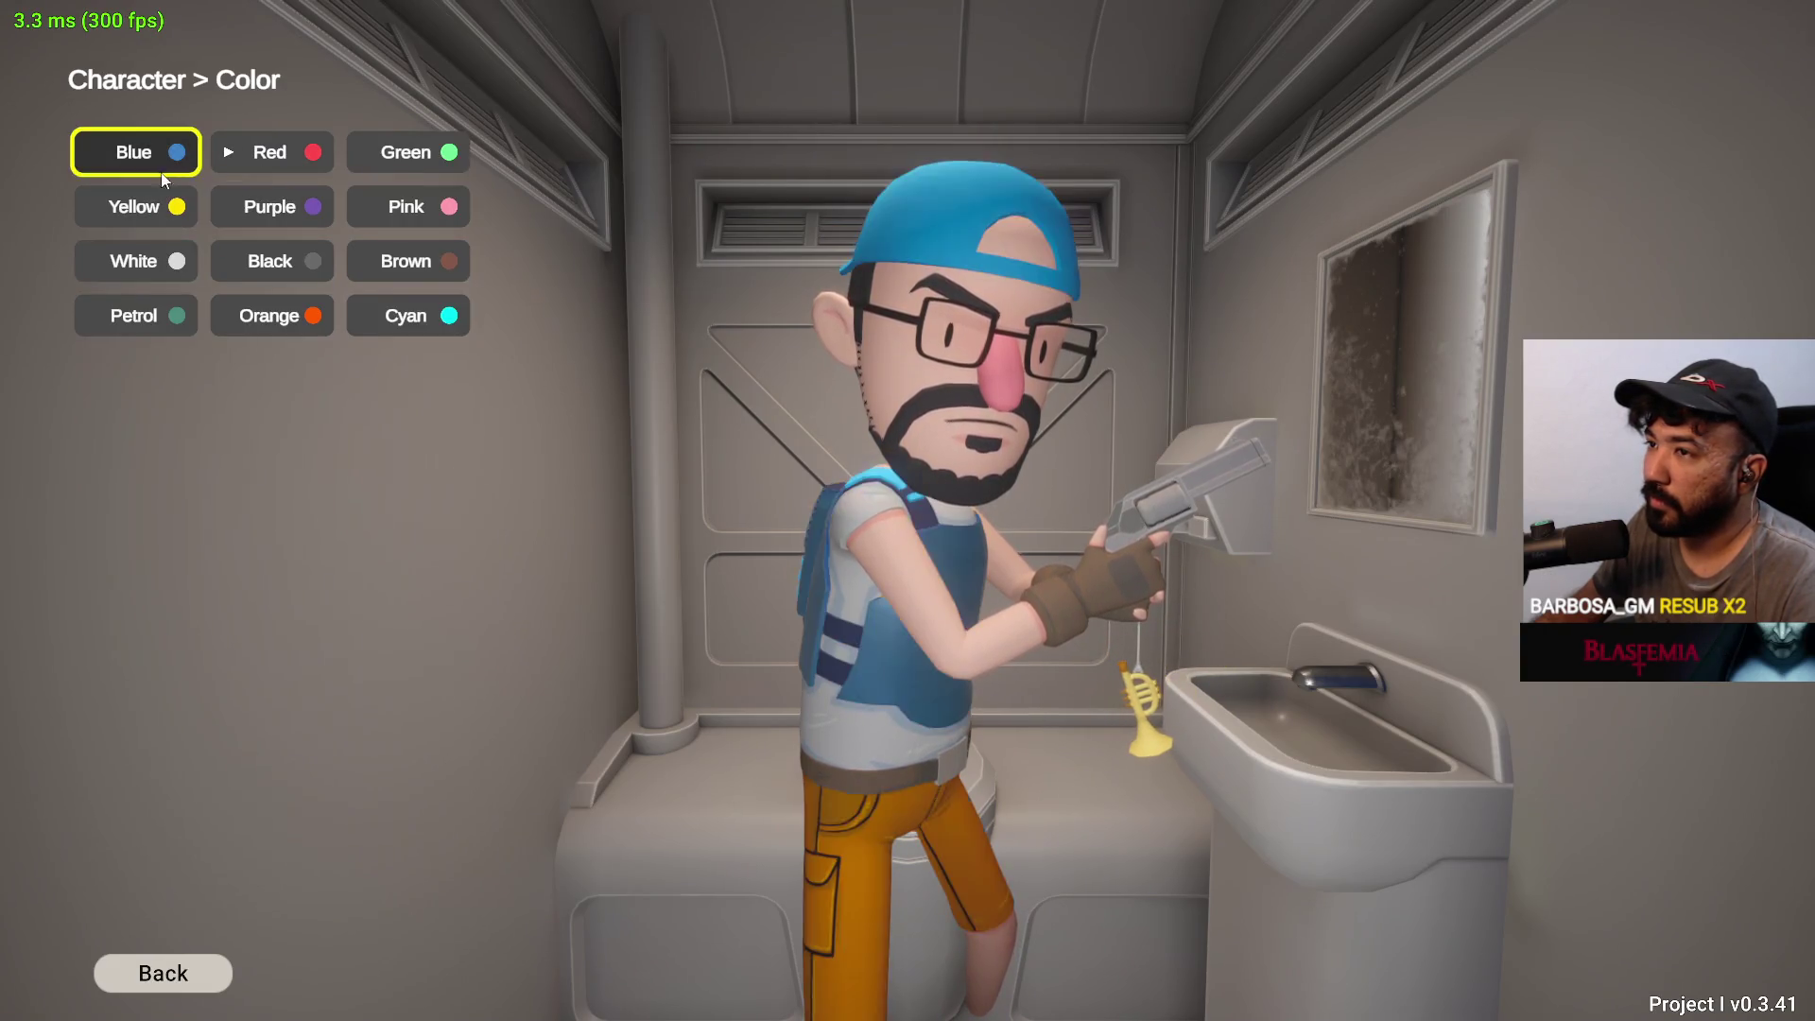
pyautogui.click(257, 169)
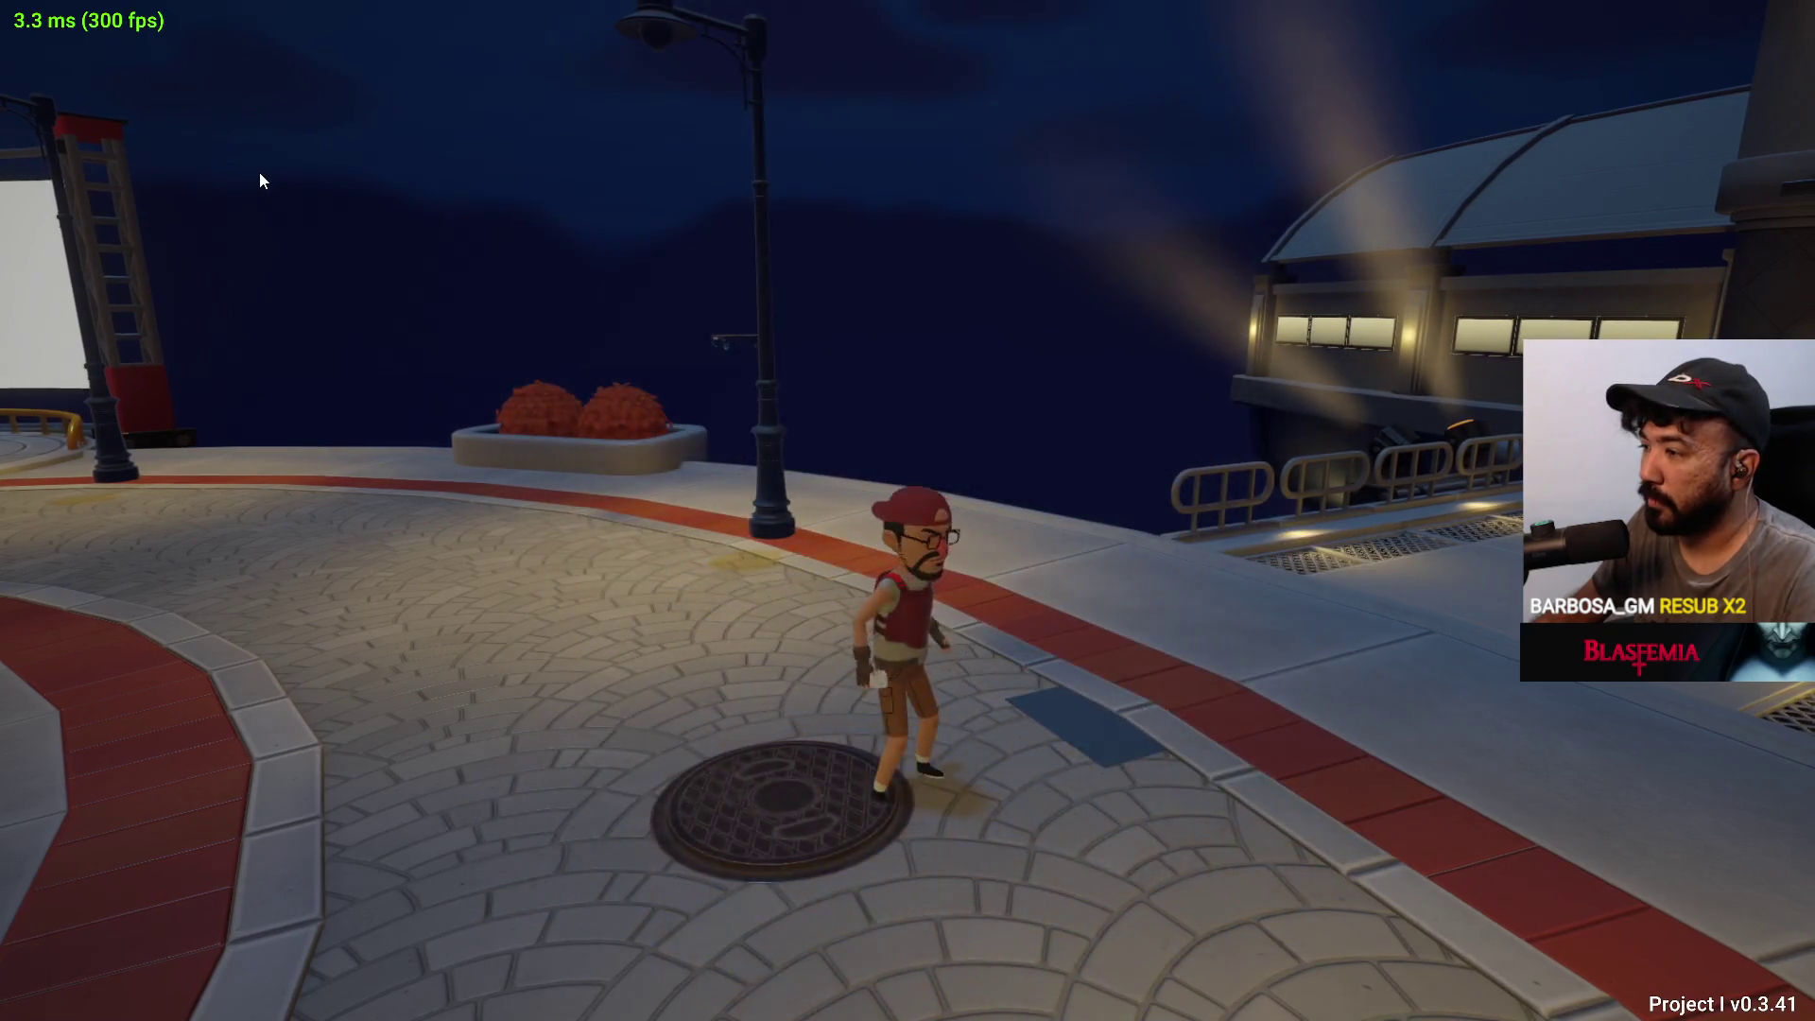
# Run the new character across the plaza, then begin Match Registration from the phone menu
pyautogui.press('a')
pyautogui.press('w')
pyautogui.press('Escape')
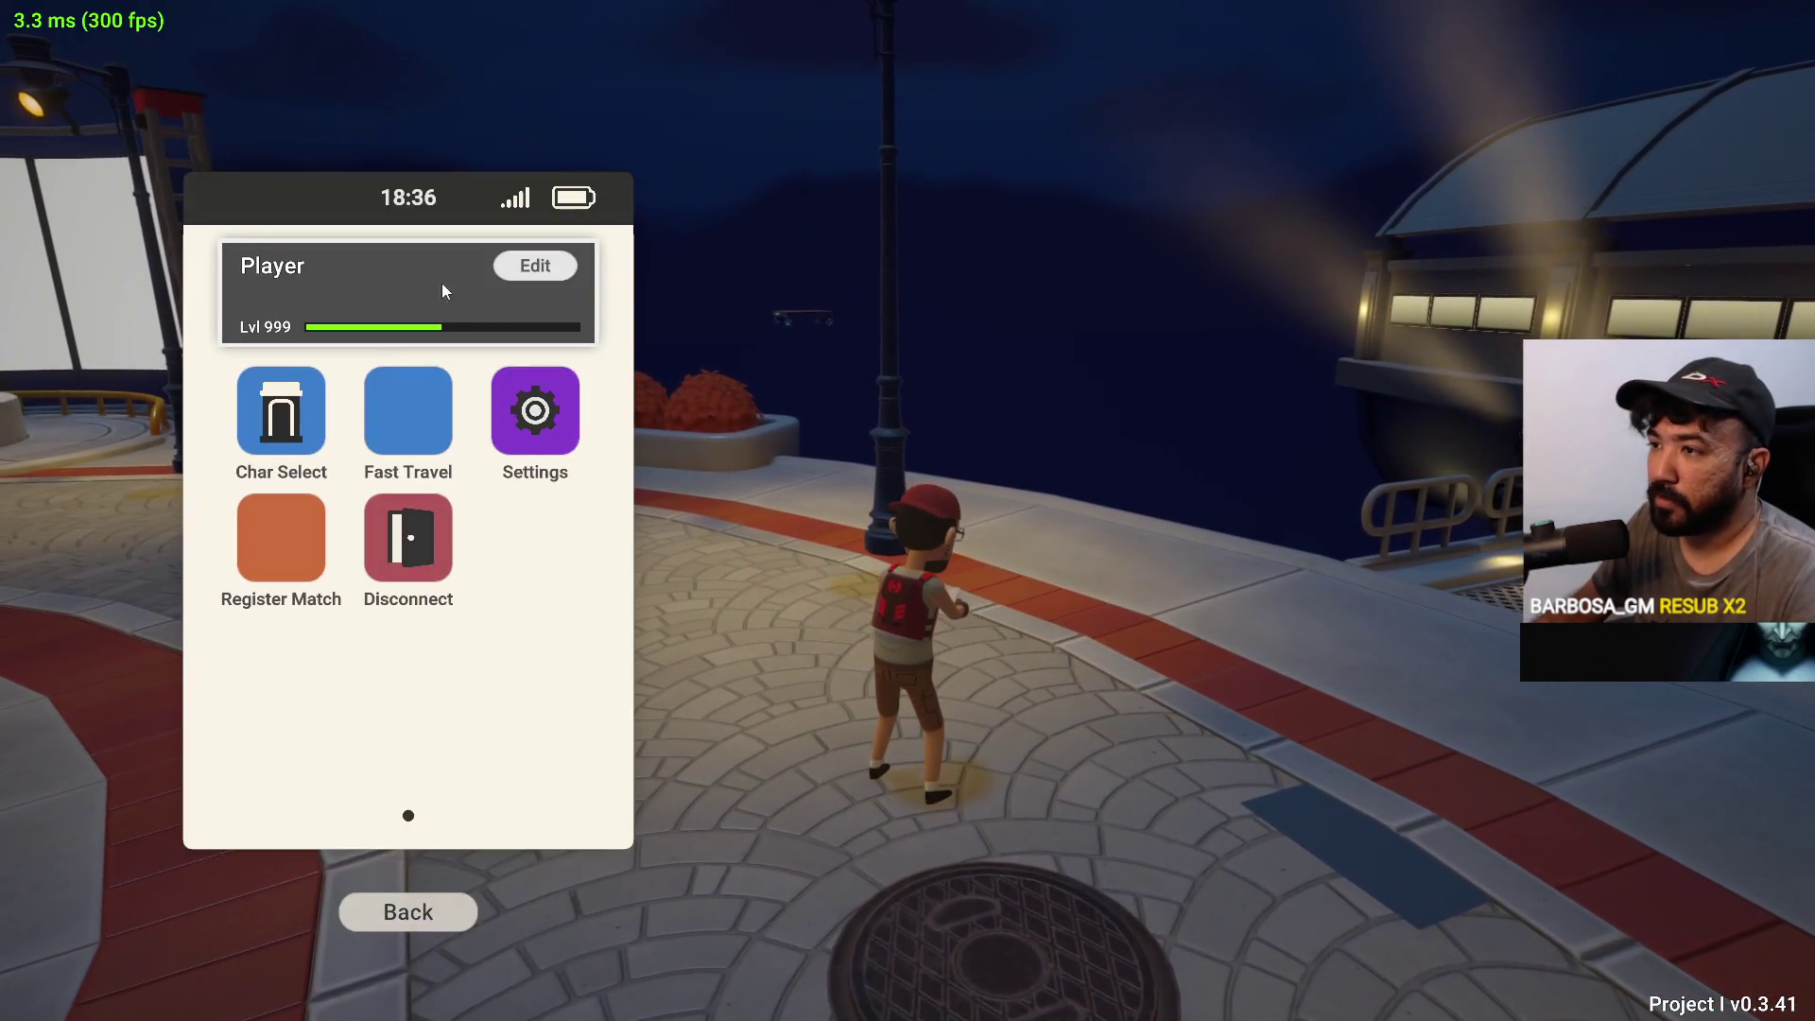
pyautogui.click(282, 548)
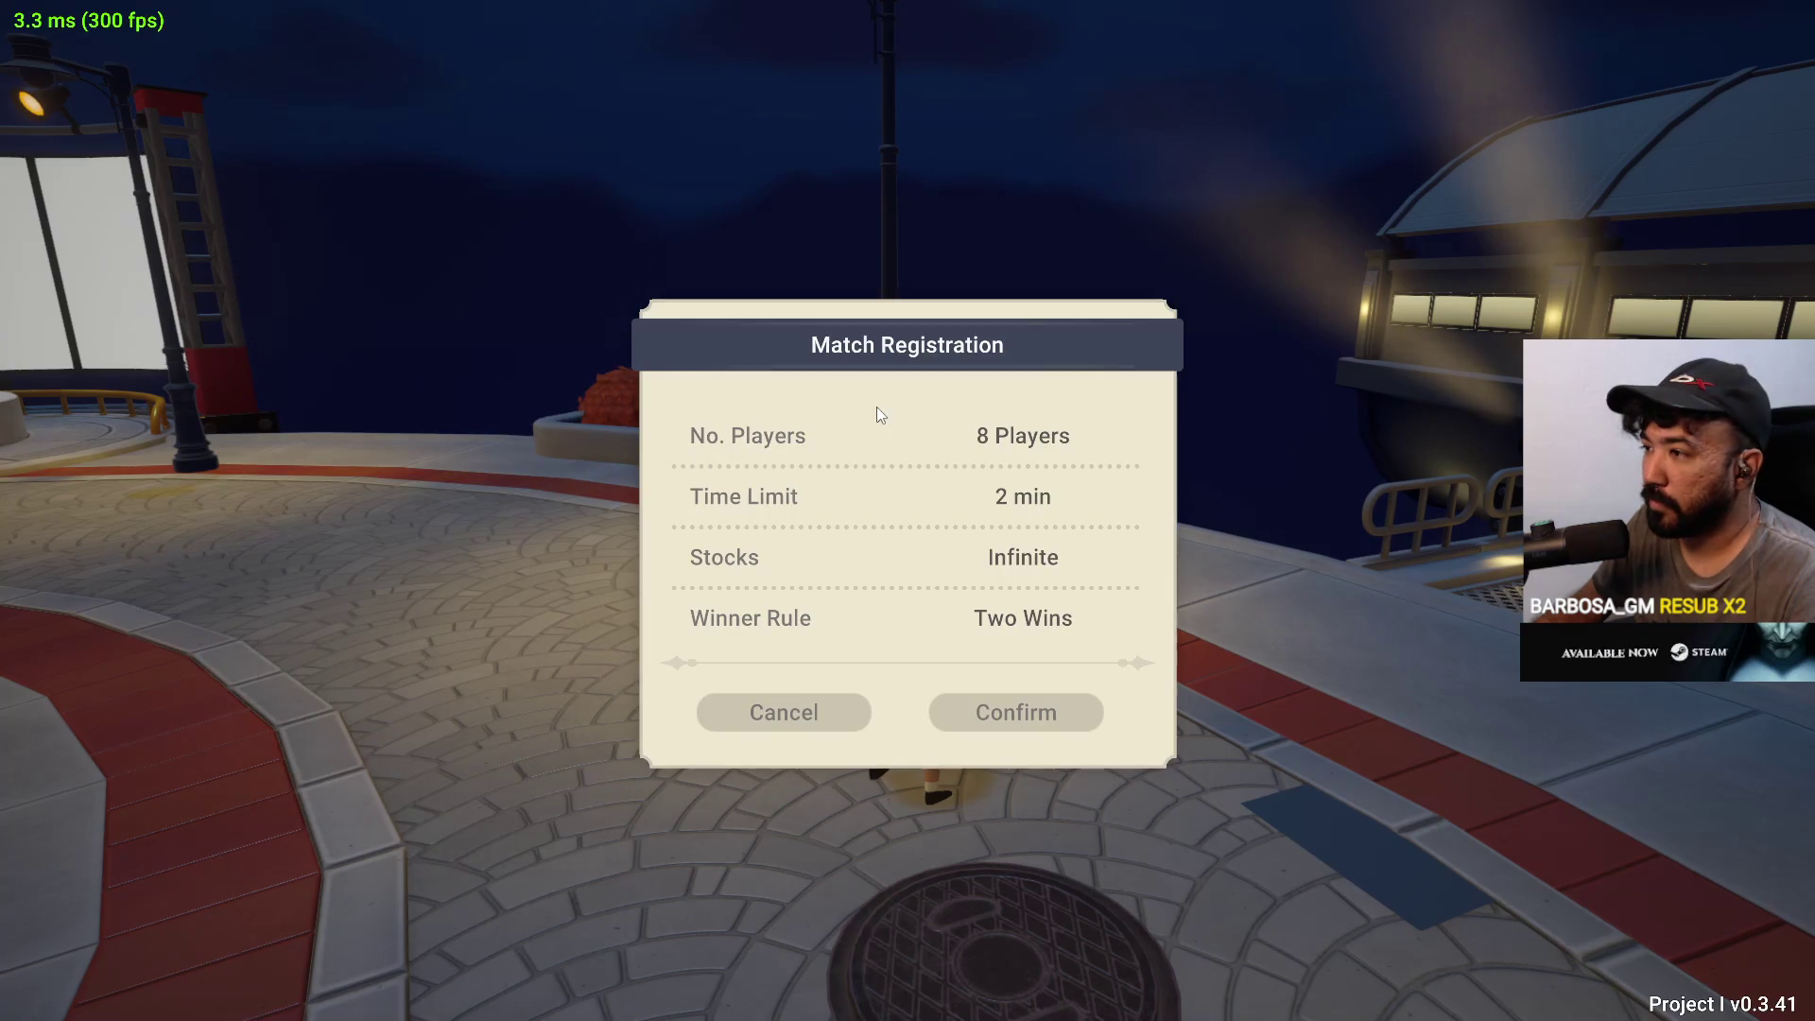
# Cancel match registration and fast travel to the Training Mode arena
pyautogui.click(828, 712)
pyautogui.click(437, 422)
pyautogui.click(375, 309)
# Hit the Training Dummy with a jab, overhead and aerial lunge combo, then recover
pyautogui.press('d')
pyautogui.click(1098, 355)
pyautogui.click(1108, 354)
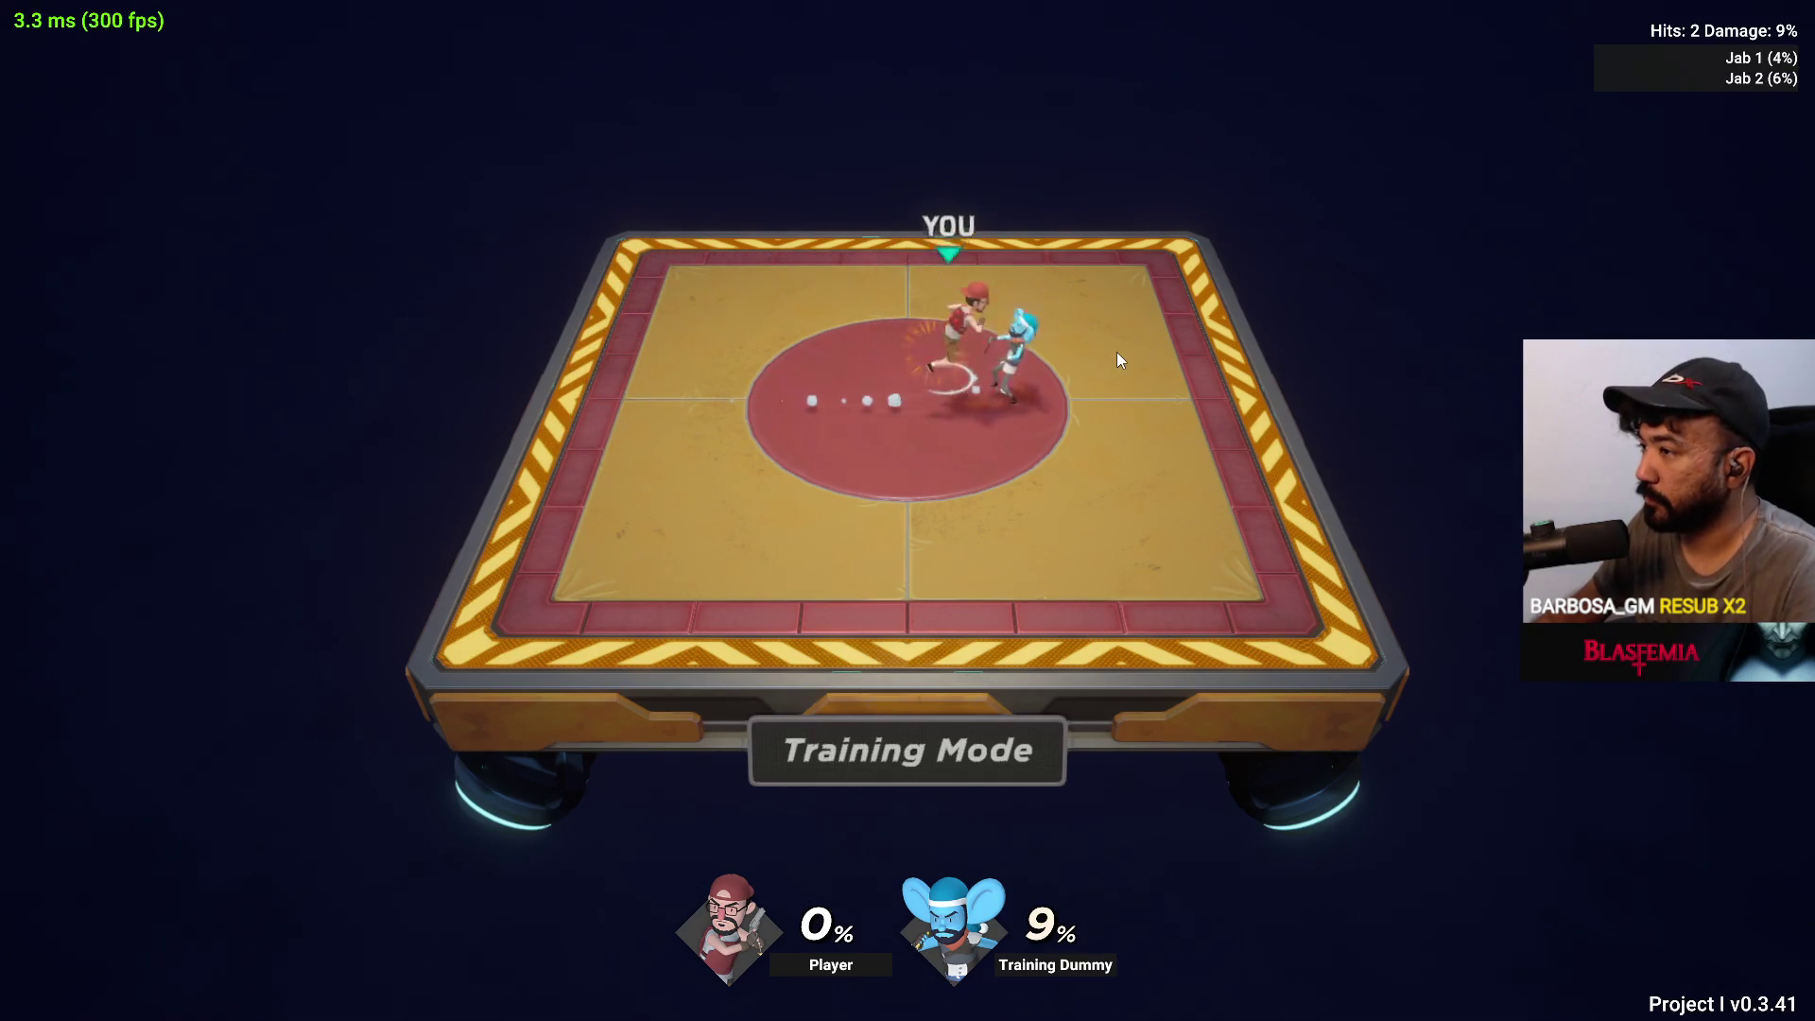
pyautogui.click(1130, 352)
pyautogui.press('space')
pyautogui.click(1163, 337)
pyautogui.click(1186, 329)
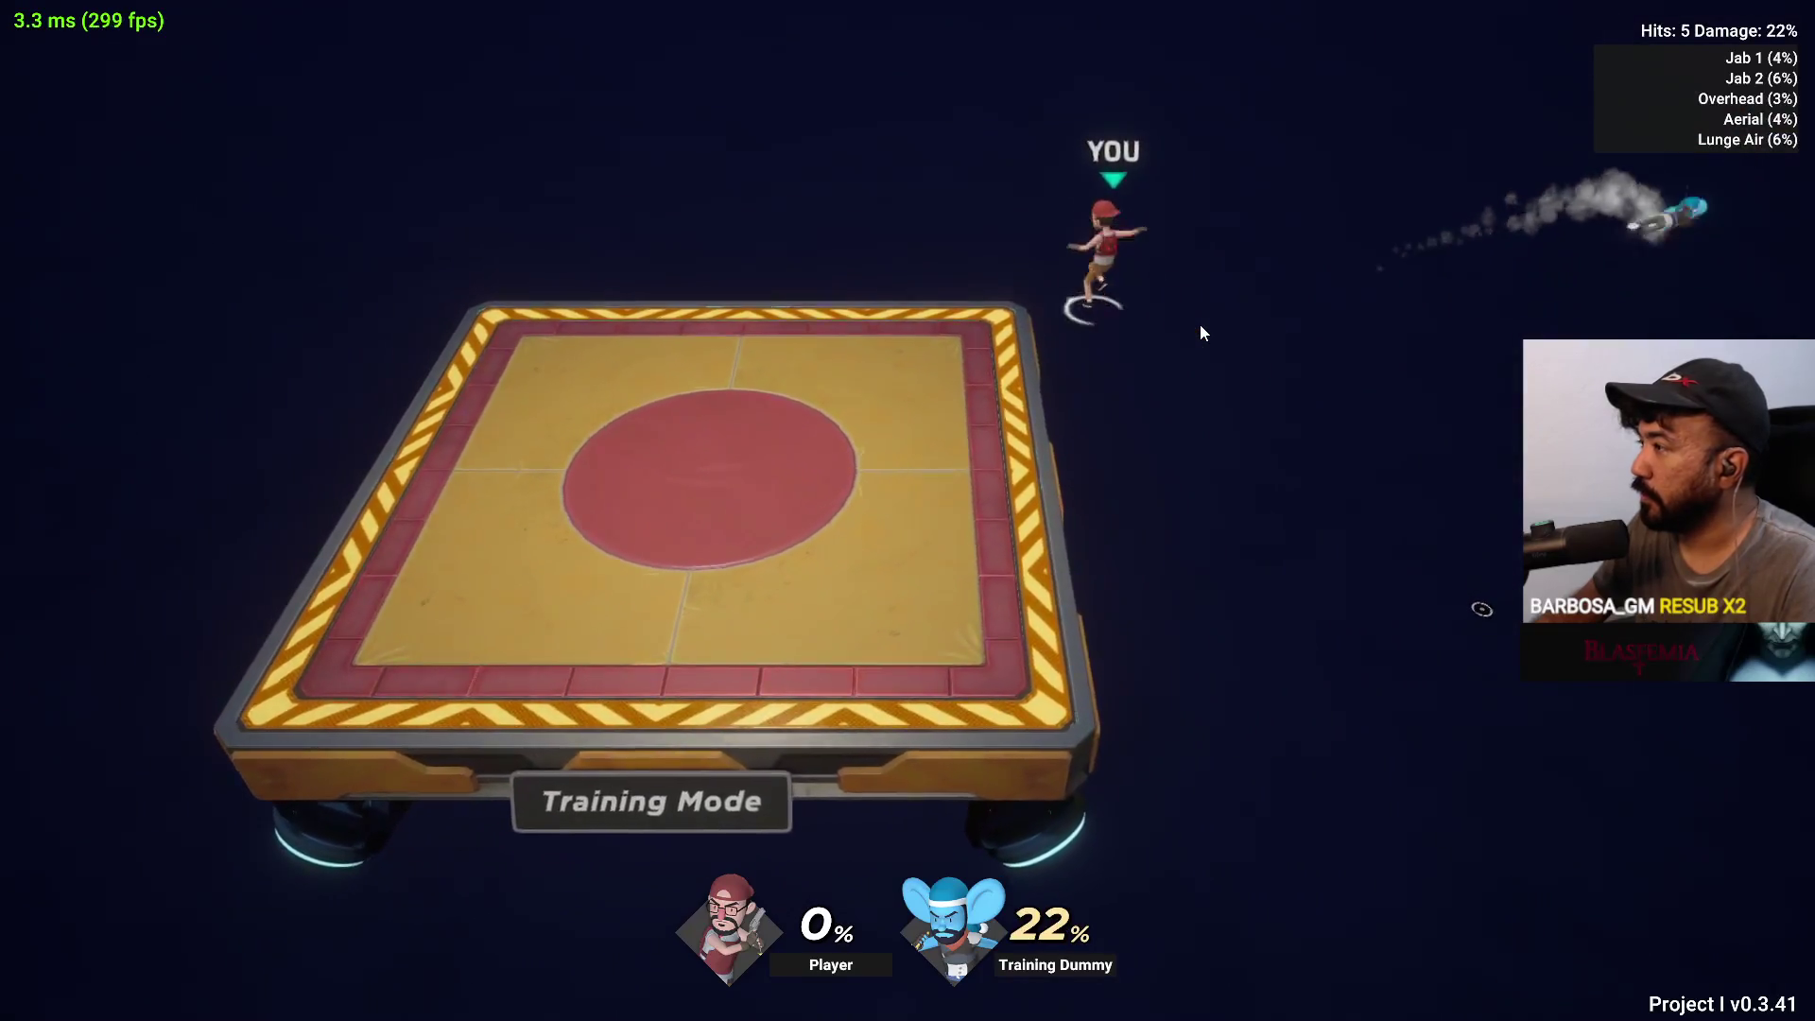
pyautogui.press('a')
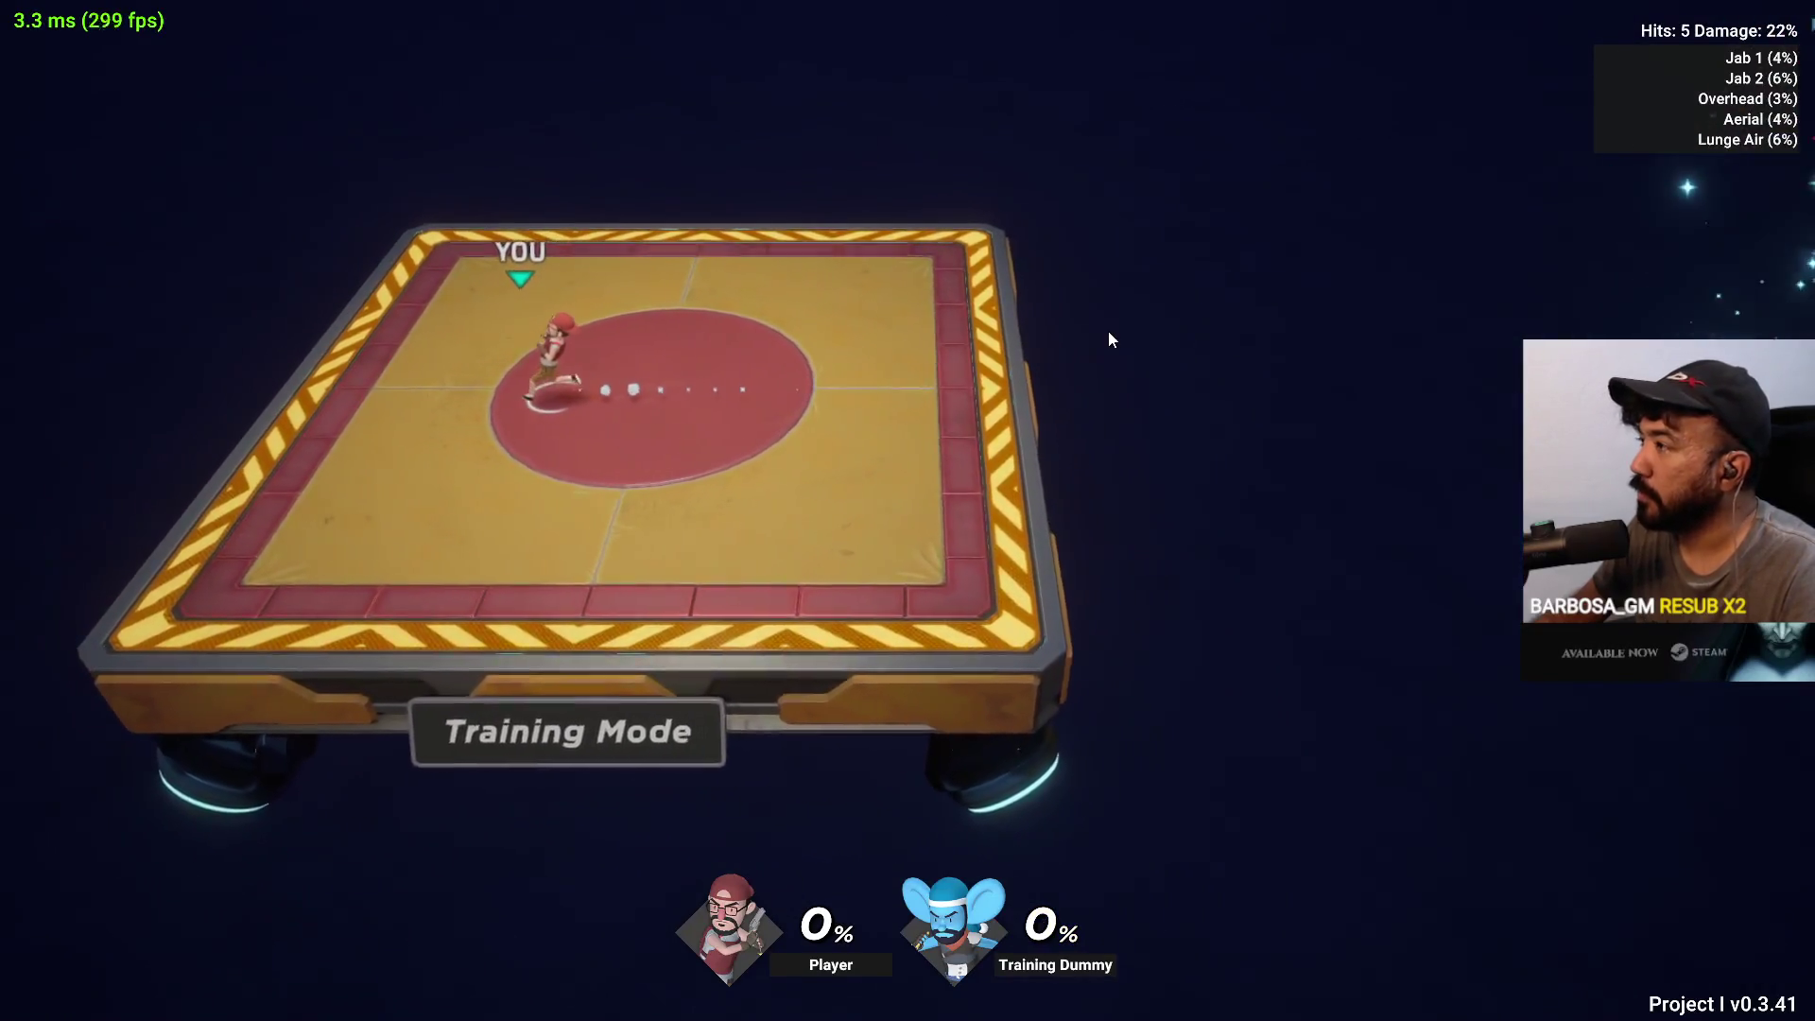
# Refocus the game and land jab, special and smash combos on the dummy
pyautogui.press('super')
pyautogui.click(1587, 197)
pyautogui.press('d')
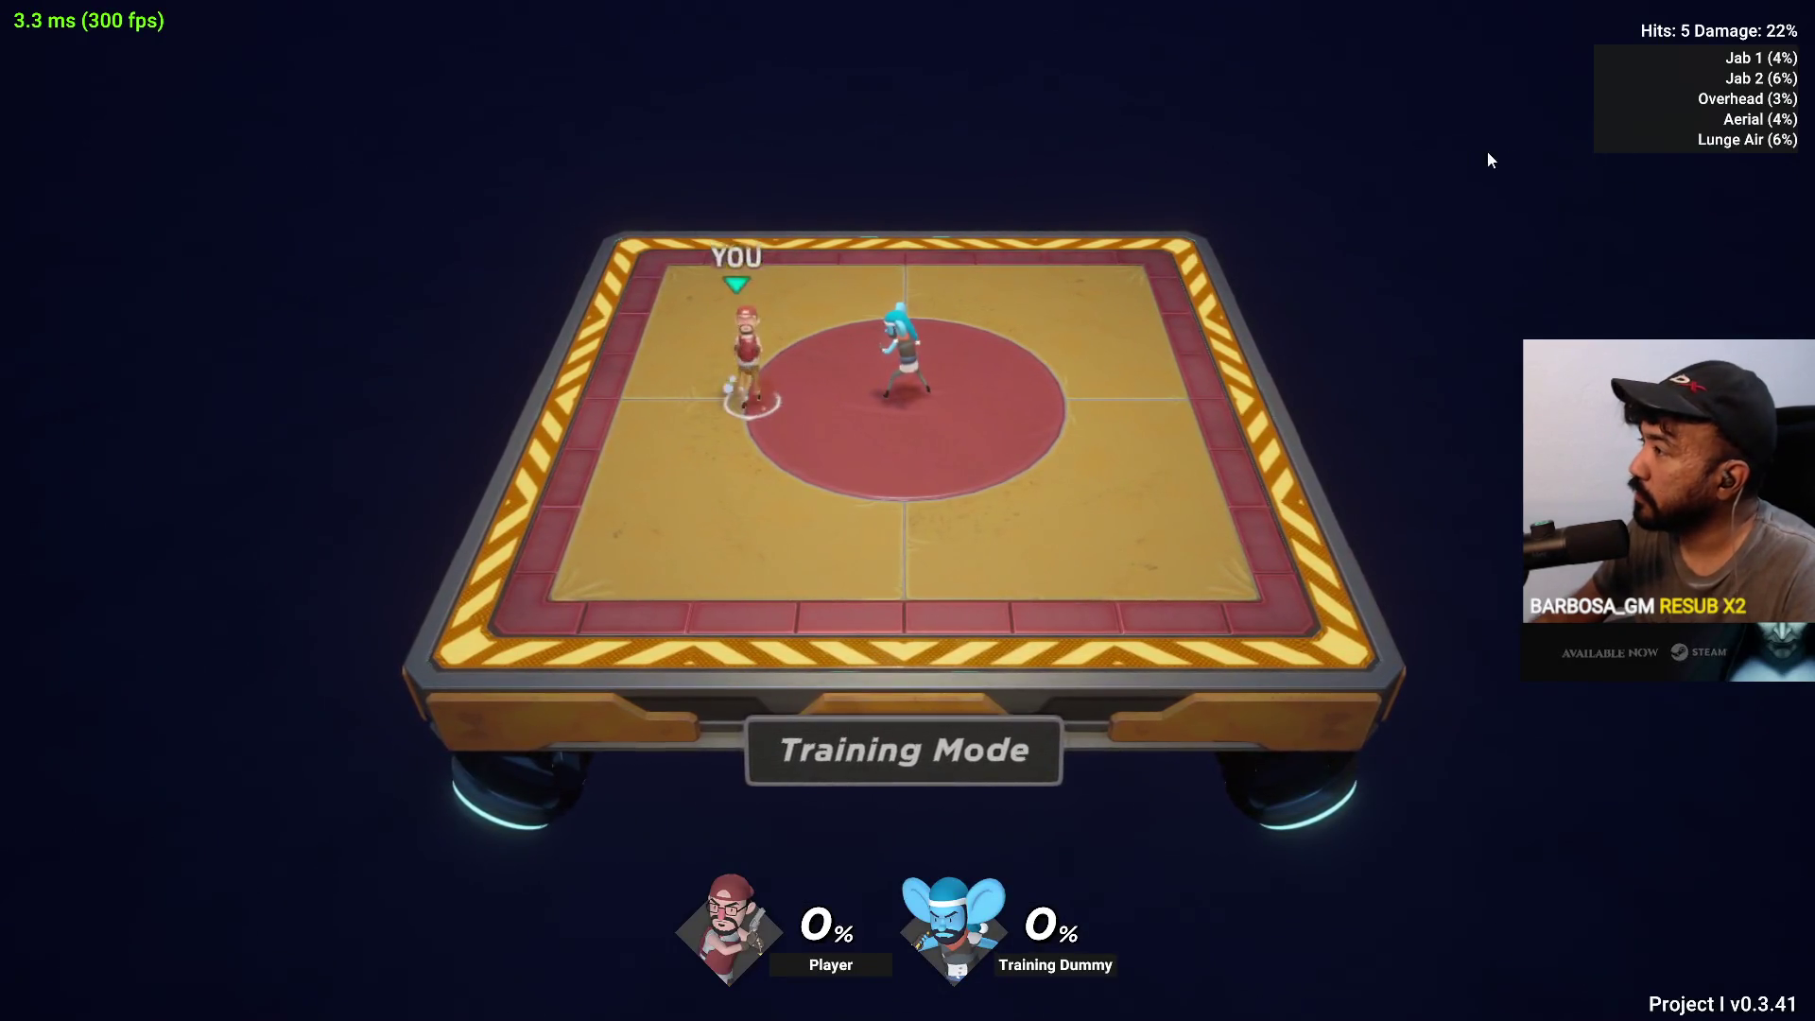
pyautogui.press('d')
pyautogui.click(1069, 296)
pyautogui.click(1062, 297)
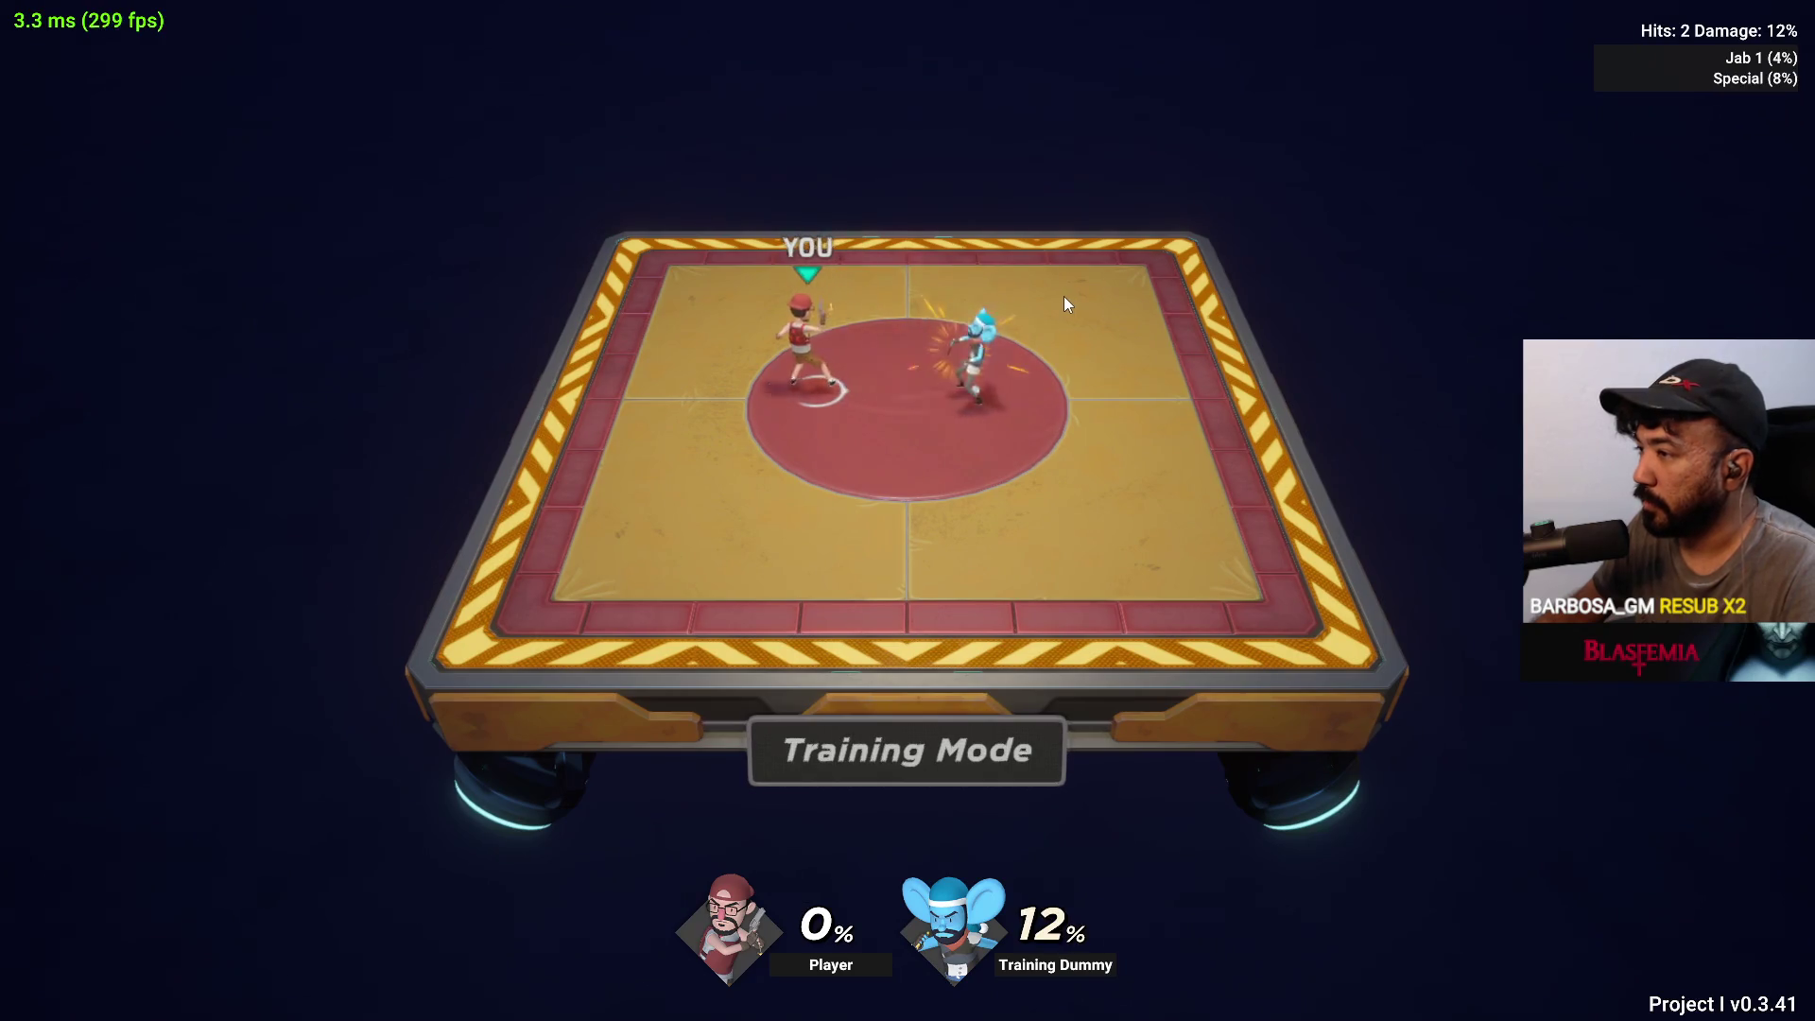
pyautogui.press('a')
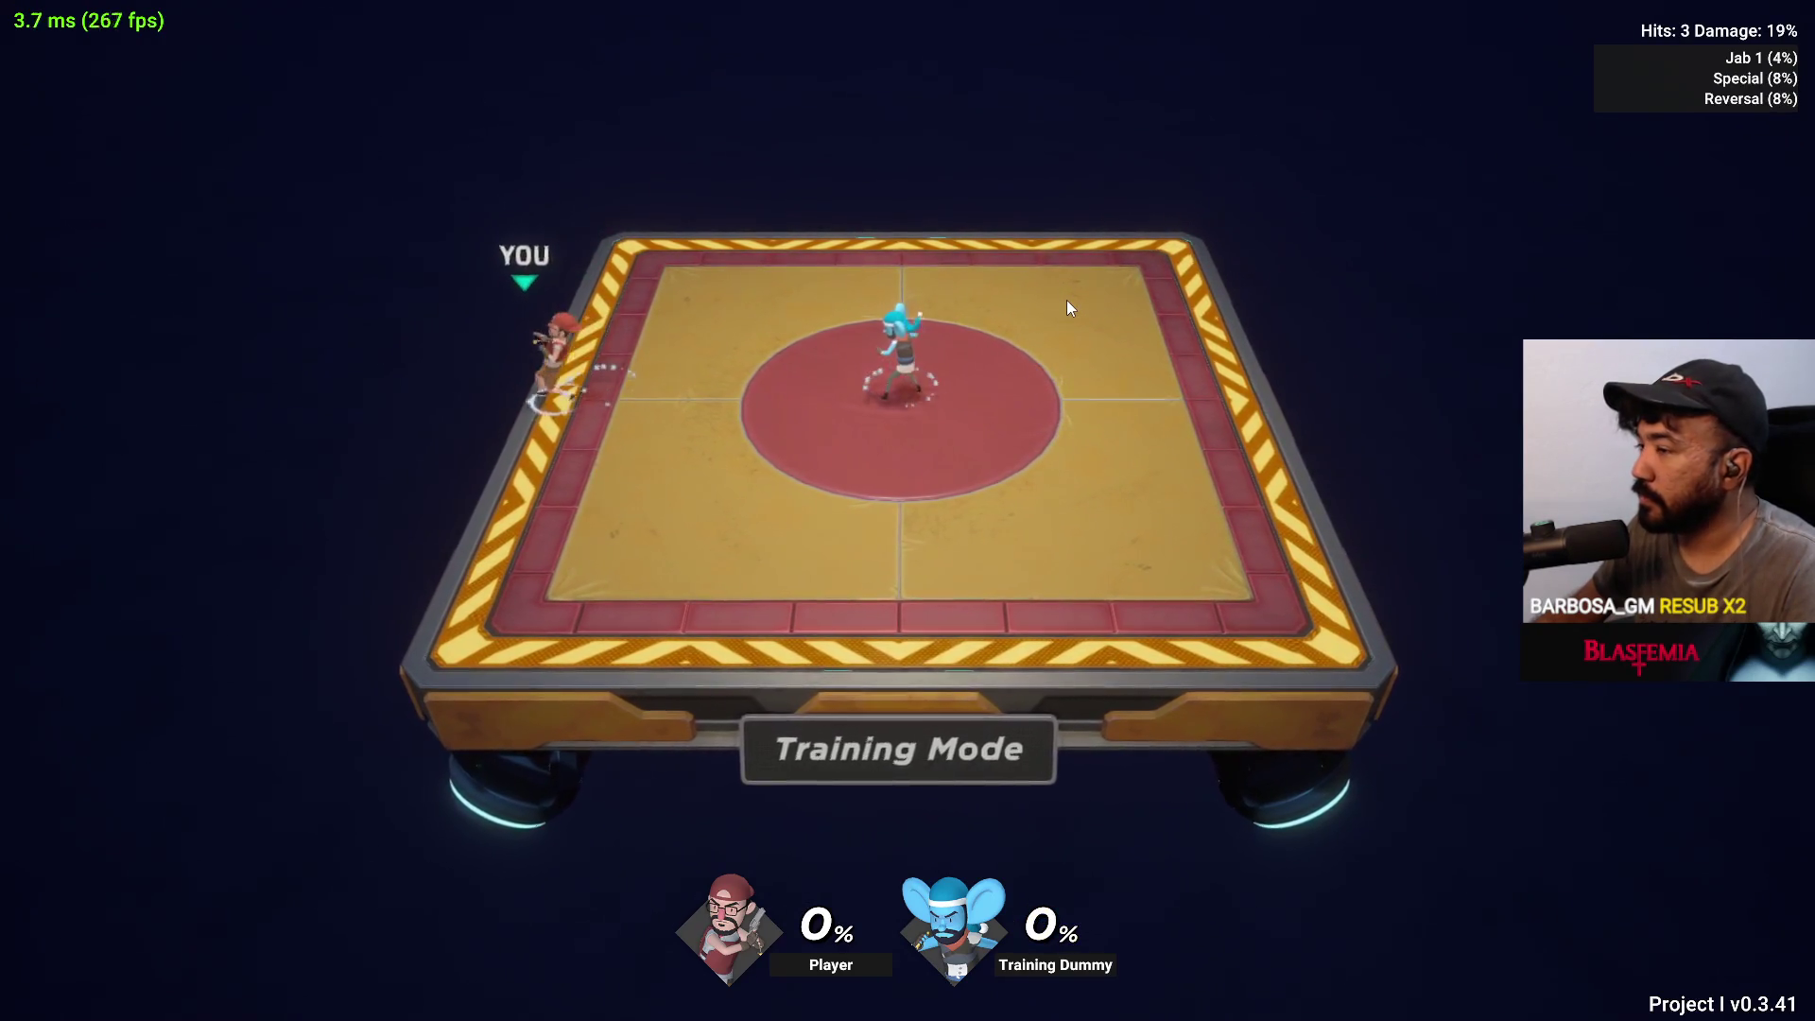
pyautogui.press('d')
pyautogui.click(1067, 301)
pyautogui.click(1068, 301)
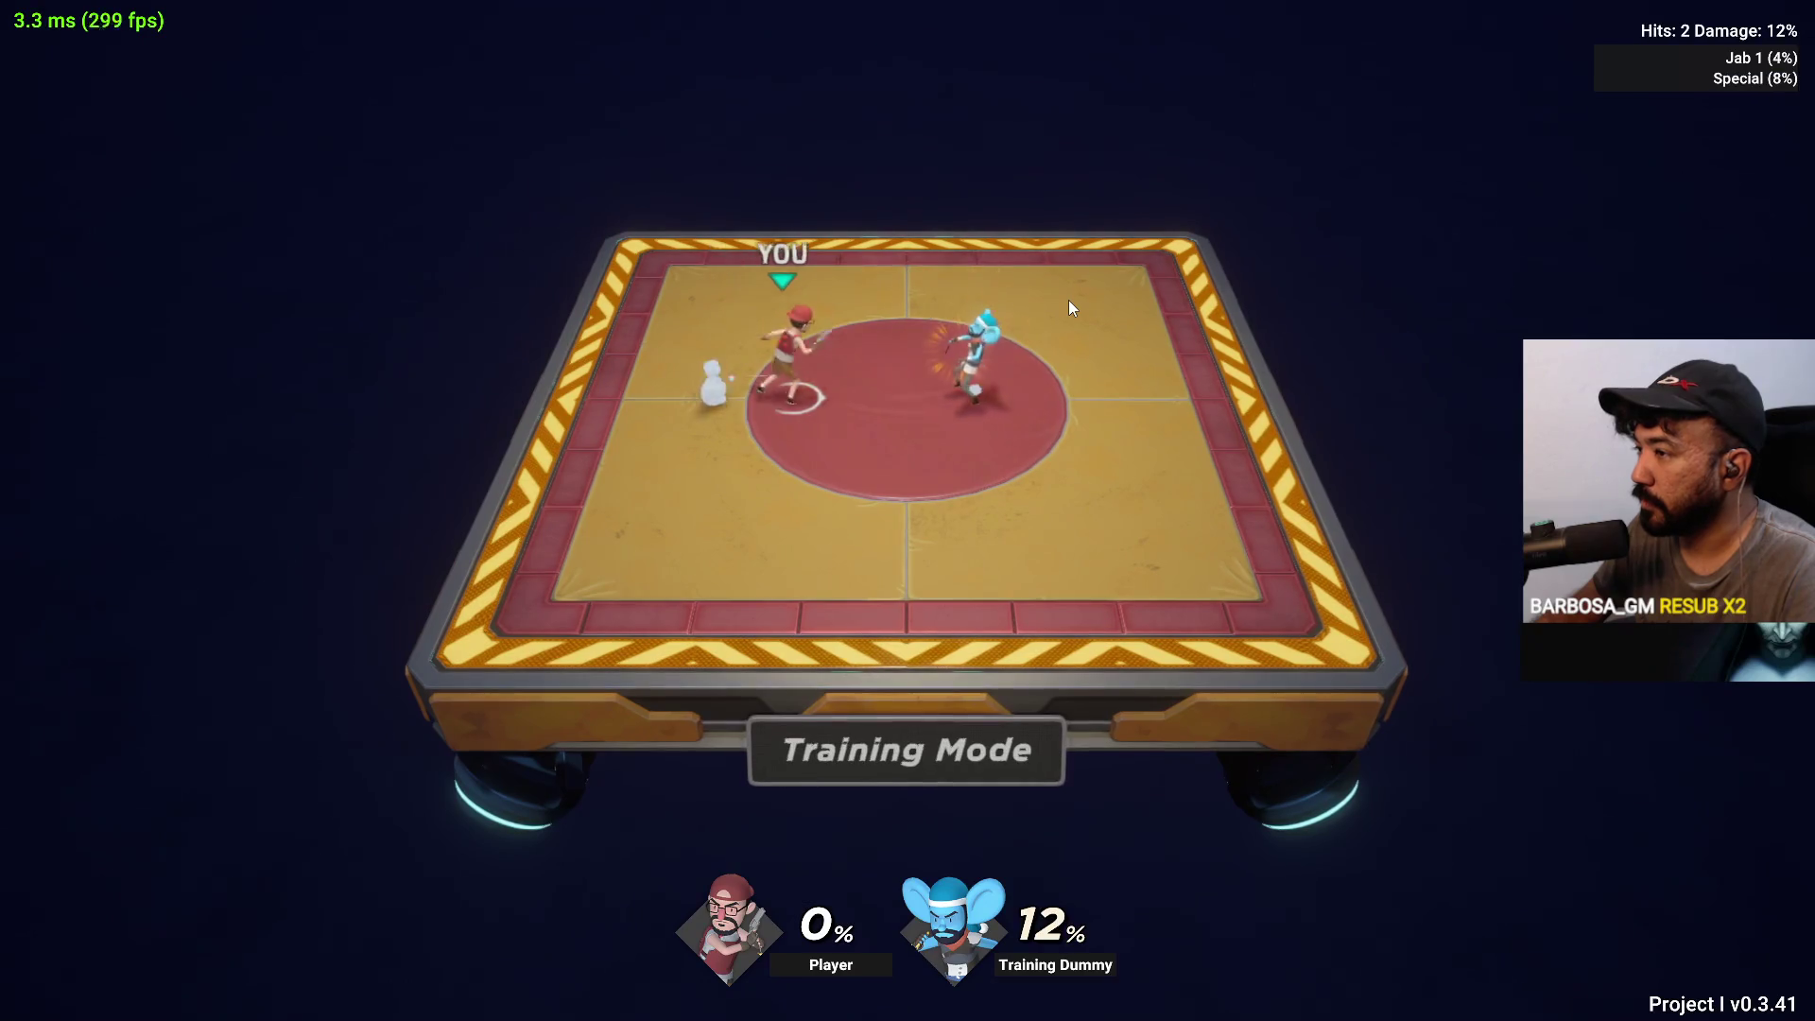
pyautogui.click(1069, 301)
# Smash the respawned dummy off the arena twice, then start new jab strings
pyautogui.press('d')
pyautogui.press('d')
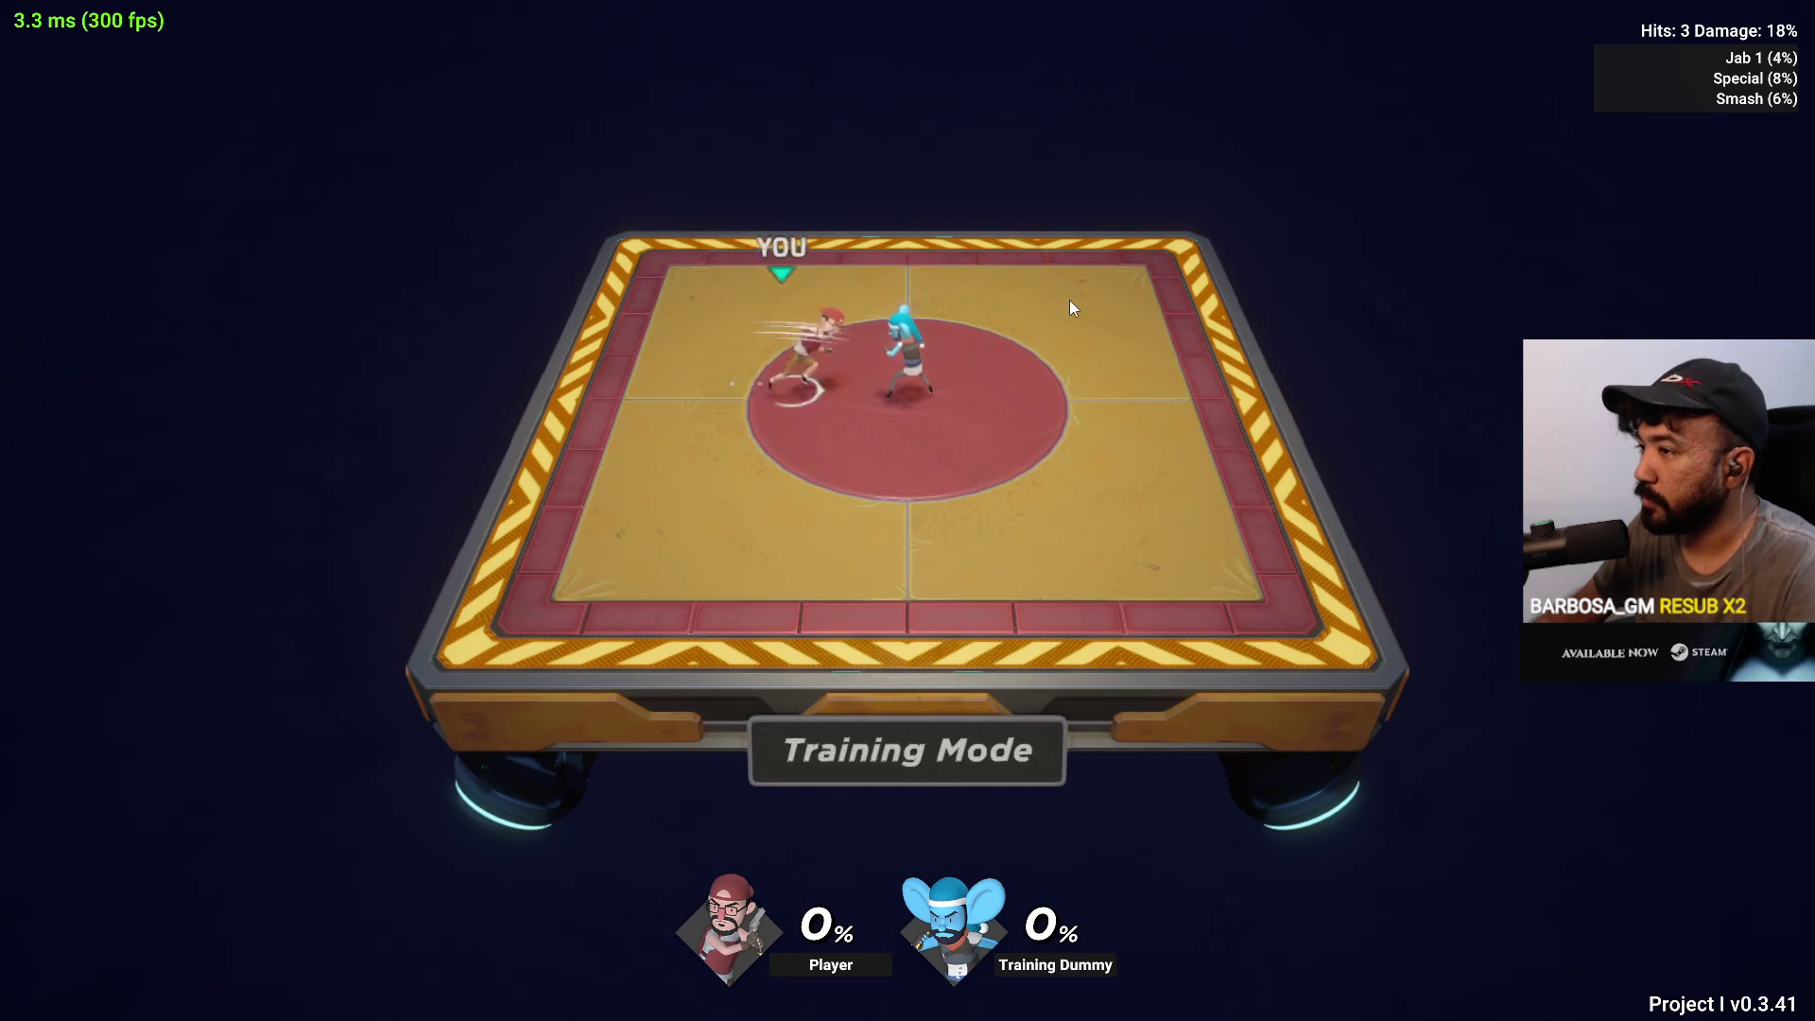
pyautogui.click(1069, 300)
pyautogui.press('d')
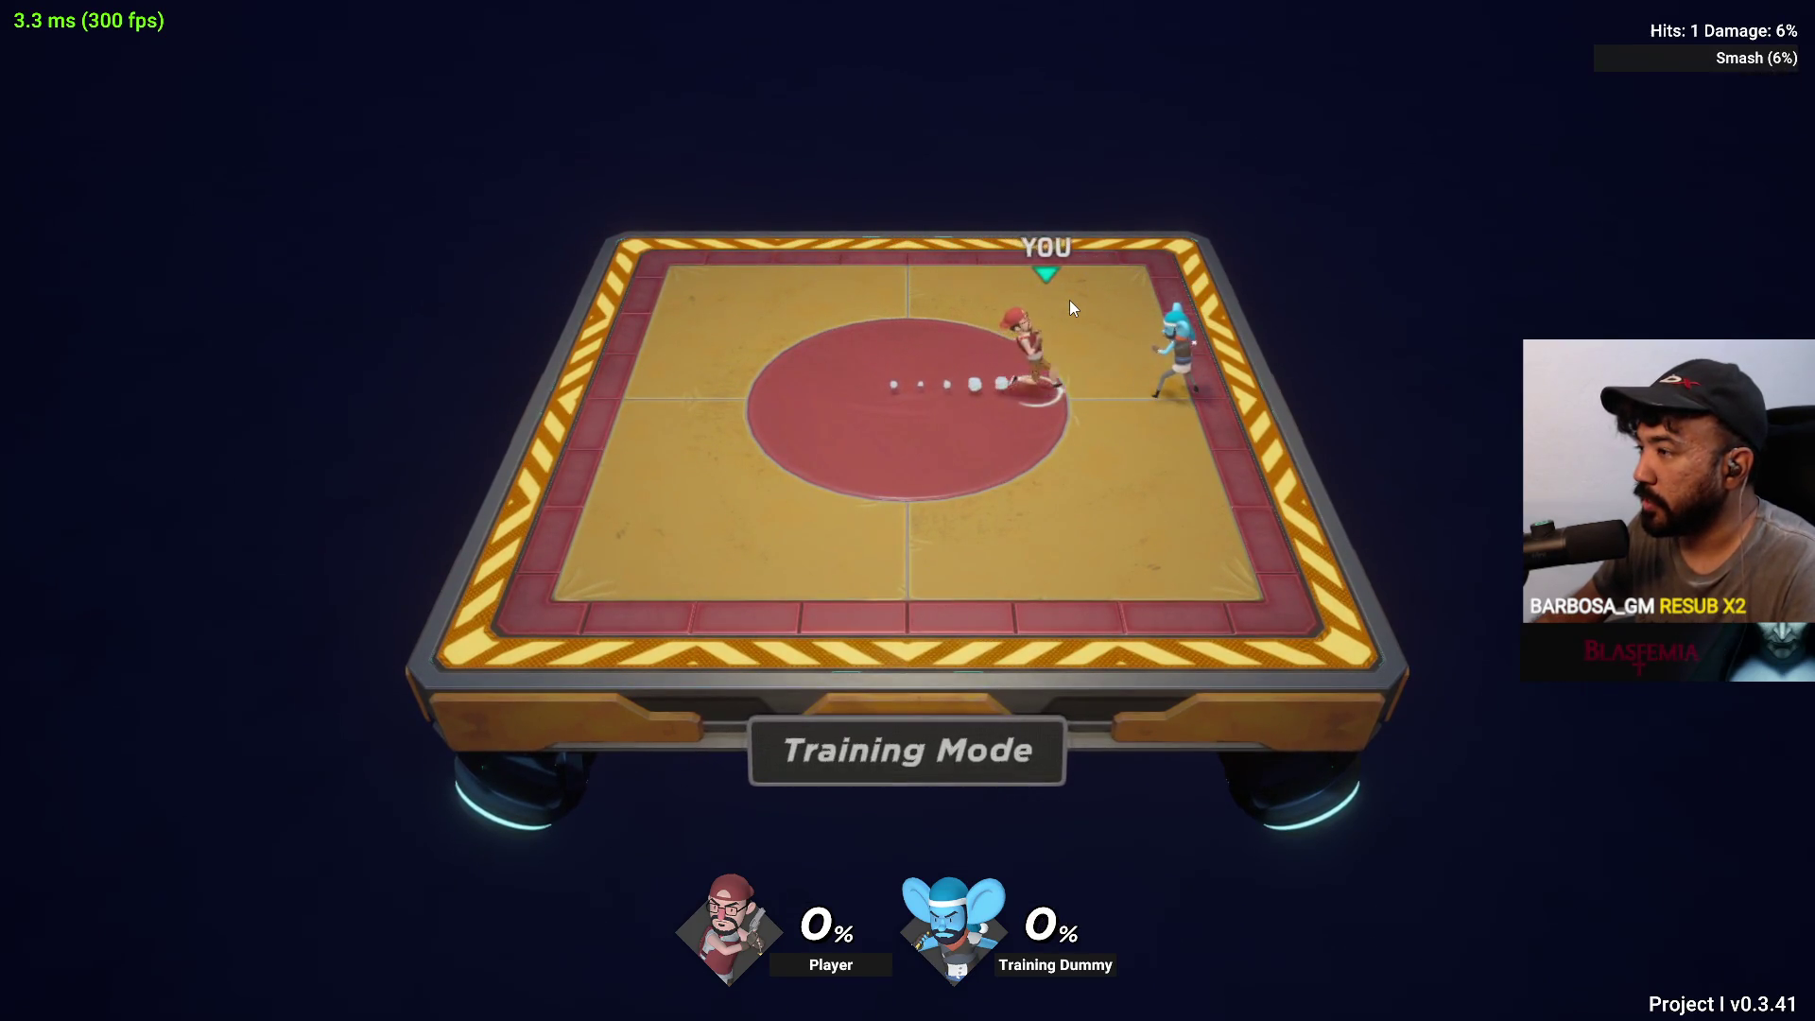
pyautogui.click(1070, 299)
pyautogui.press('d')
pyautogui.press('d')
pyautogui.click(1070, 299)
pyautogui.click(1071, 299)
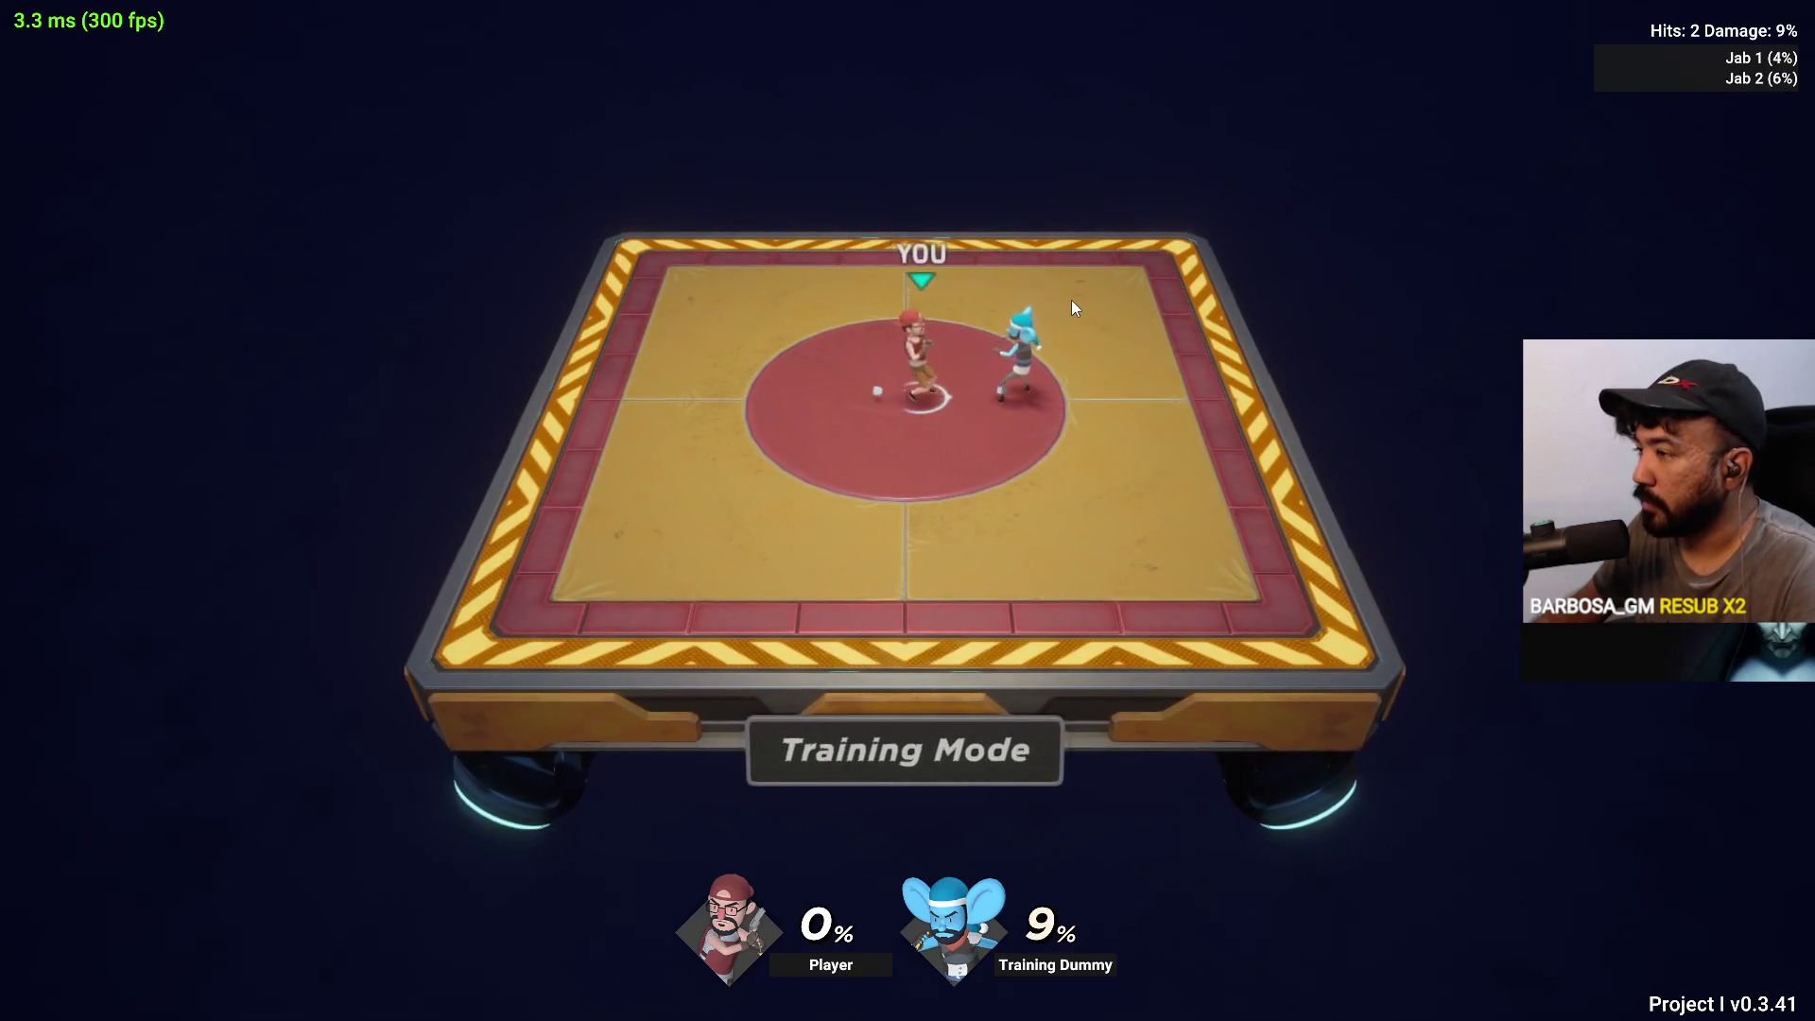
pyautogui.click(1070, 299)
pyautogui.press('a')
pyautogui.click(1070, 299)
pyautogui.click(1063, 308)
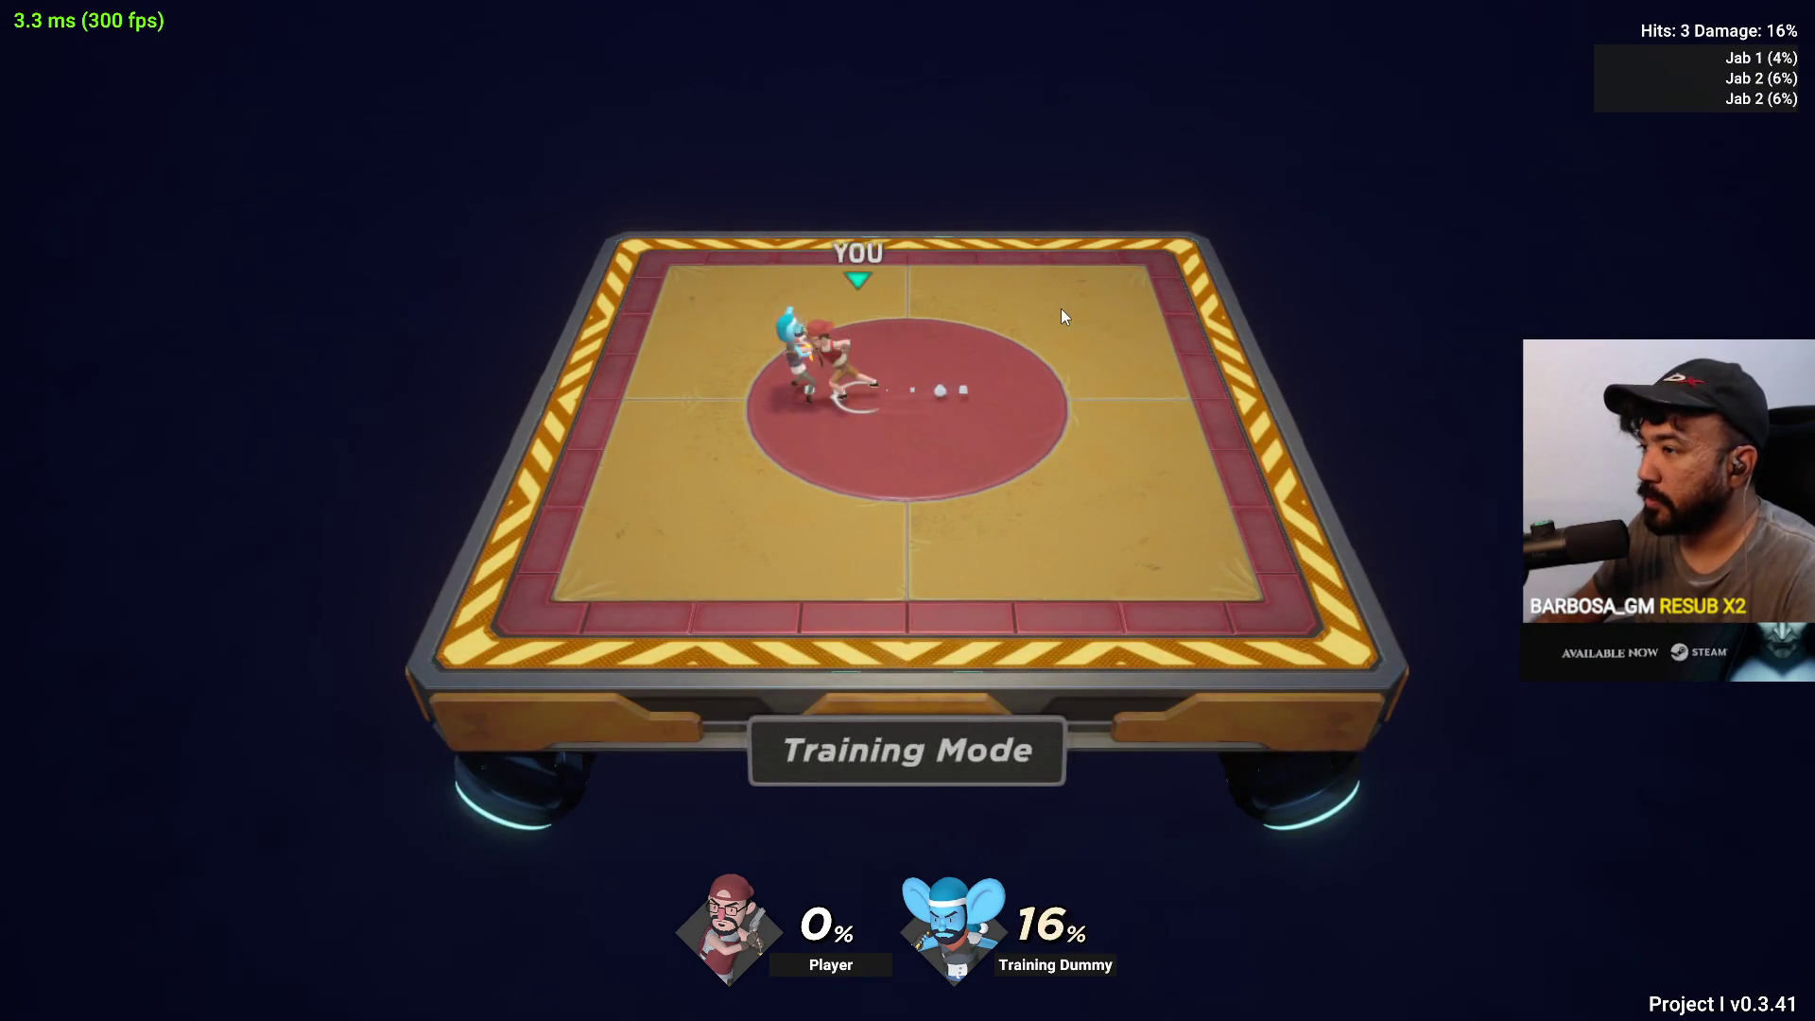
# Chase the dummy with jab strings finished by a special and a launching thrust
pyautogui.press('d')
pyautogui.click(1063, 309)
pyautogui.click(1063, 309)
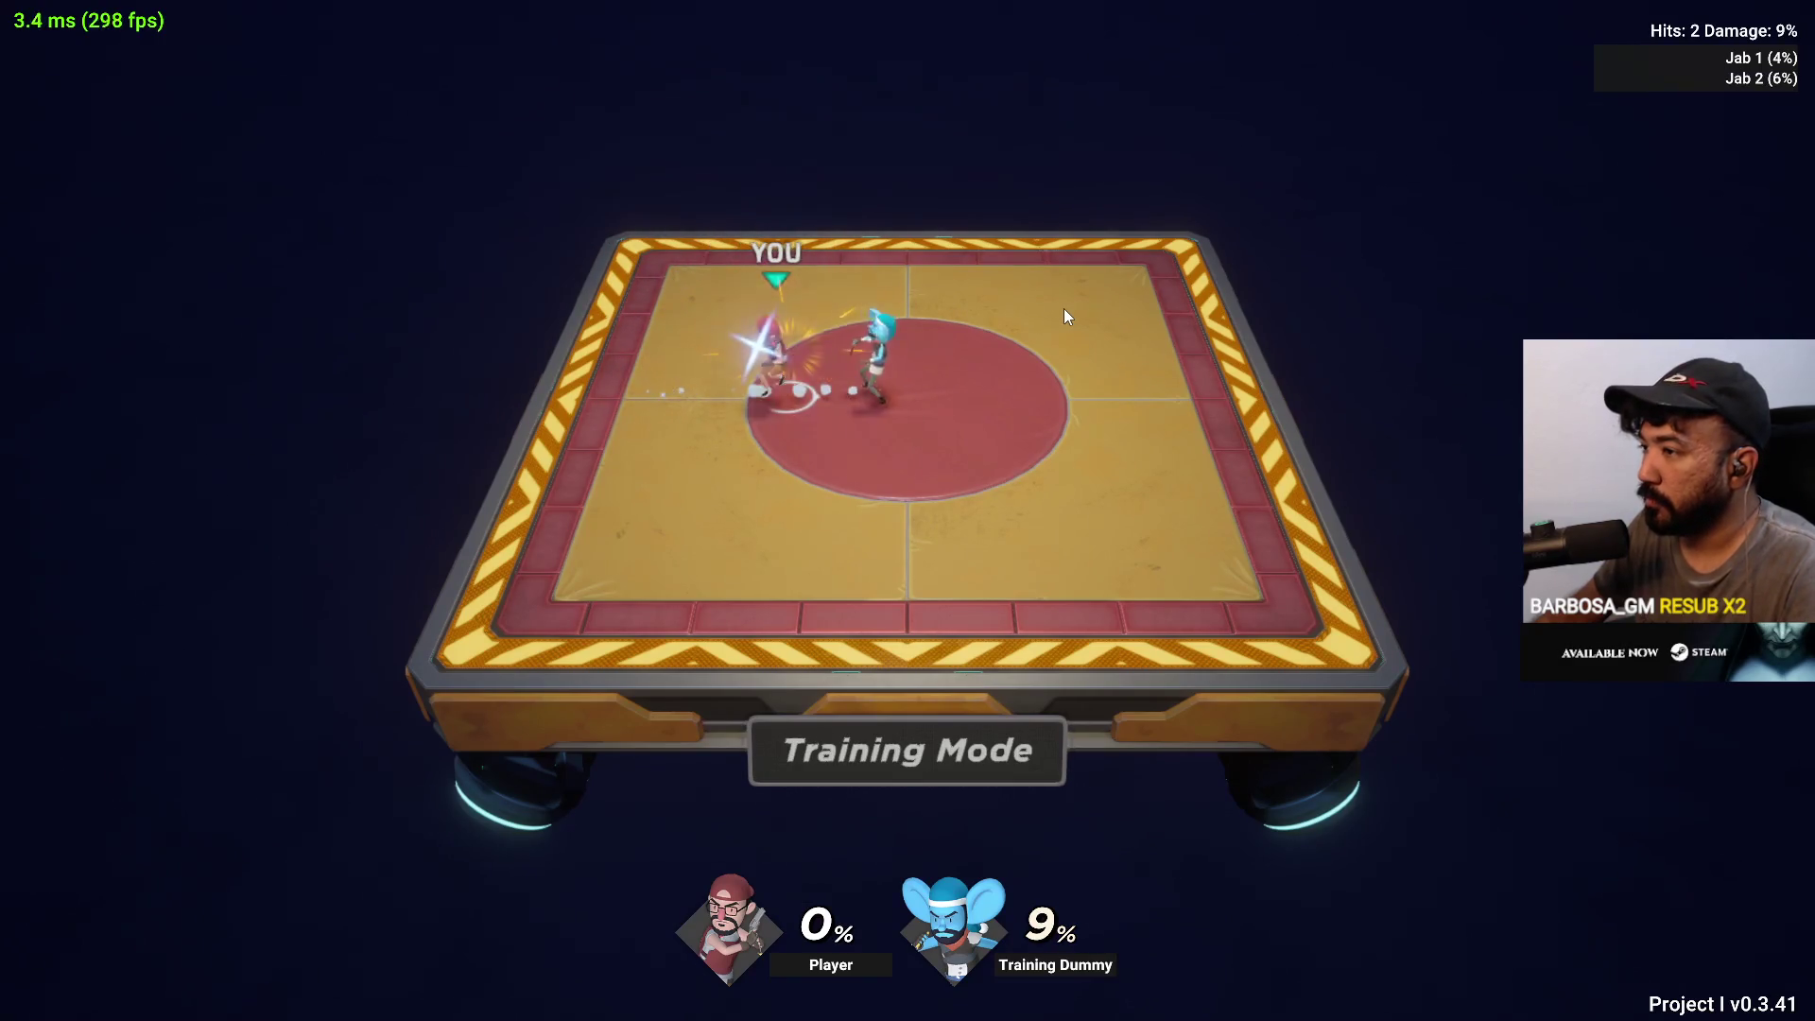
pyautogui.click(1067, 305)
pyautogui.rightClick(1074, 303)
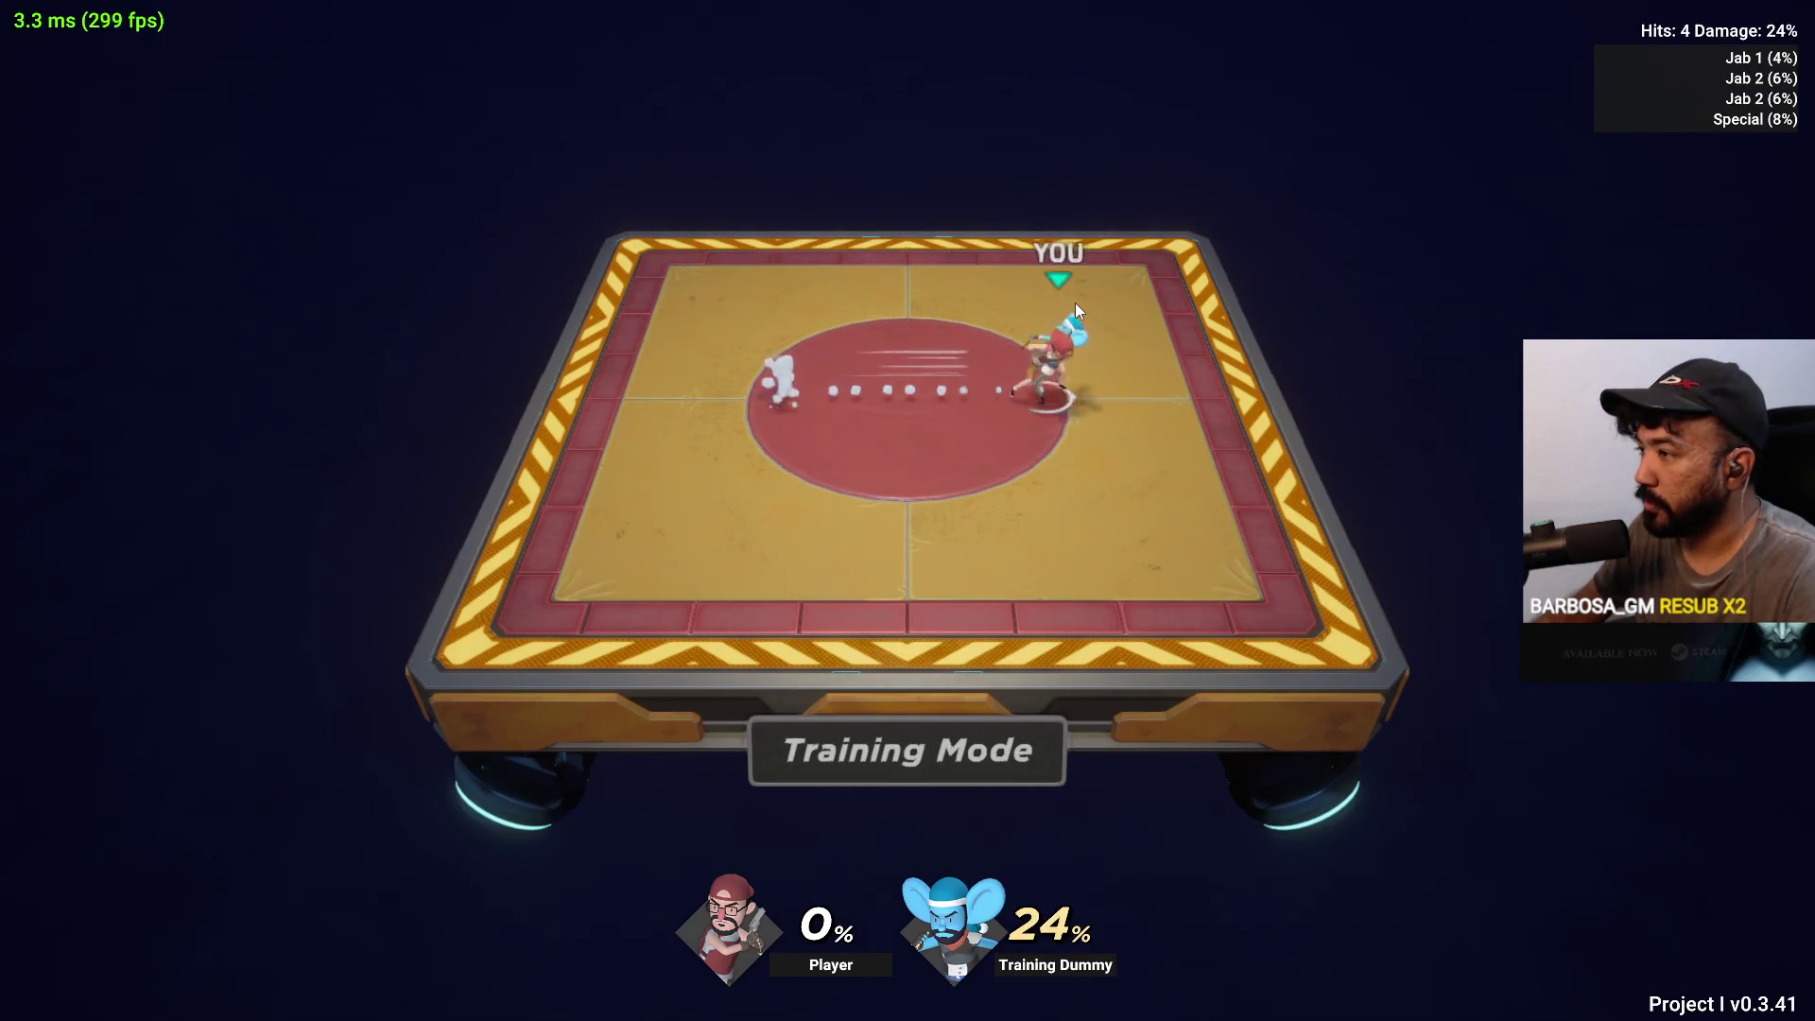
pyautogui.click(1075, 302)
pyautogui.press('d')
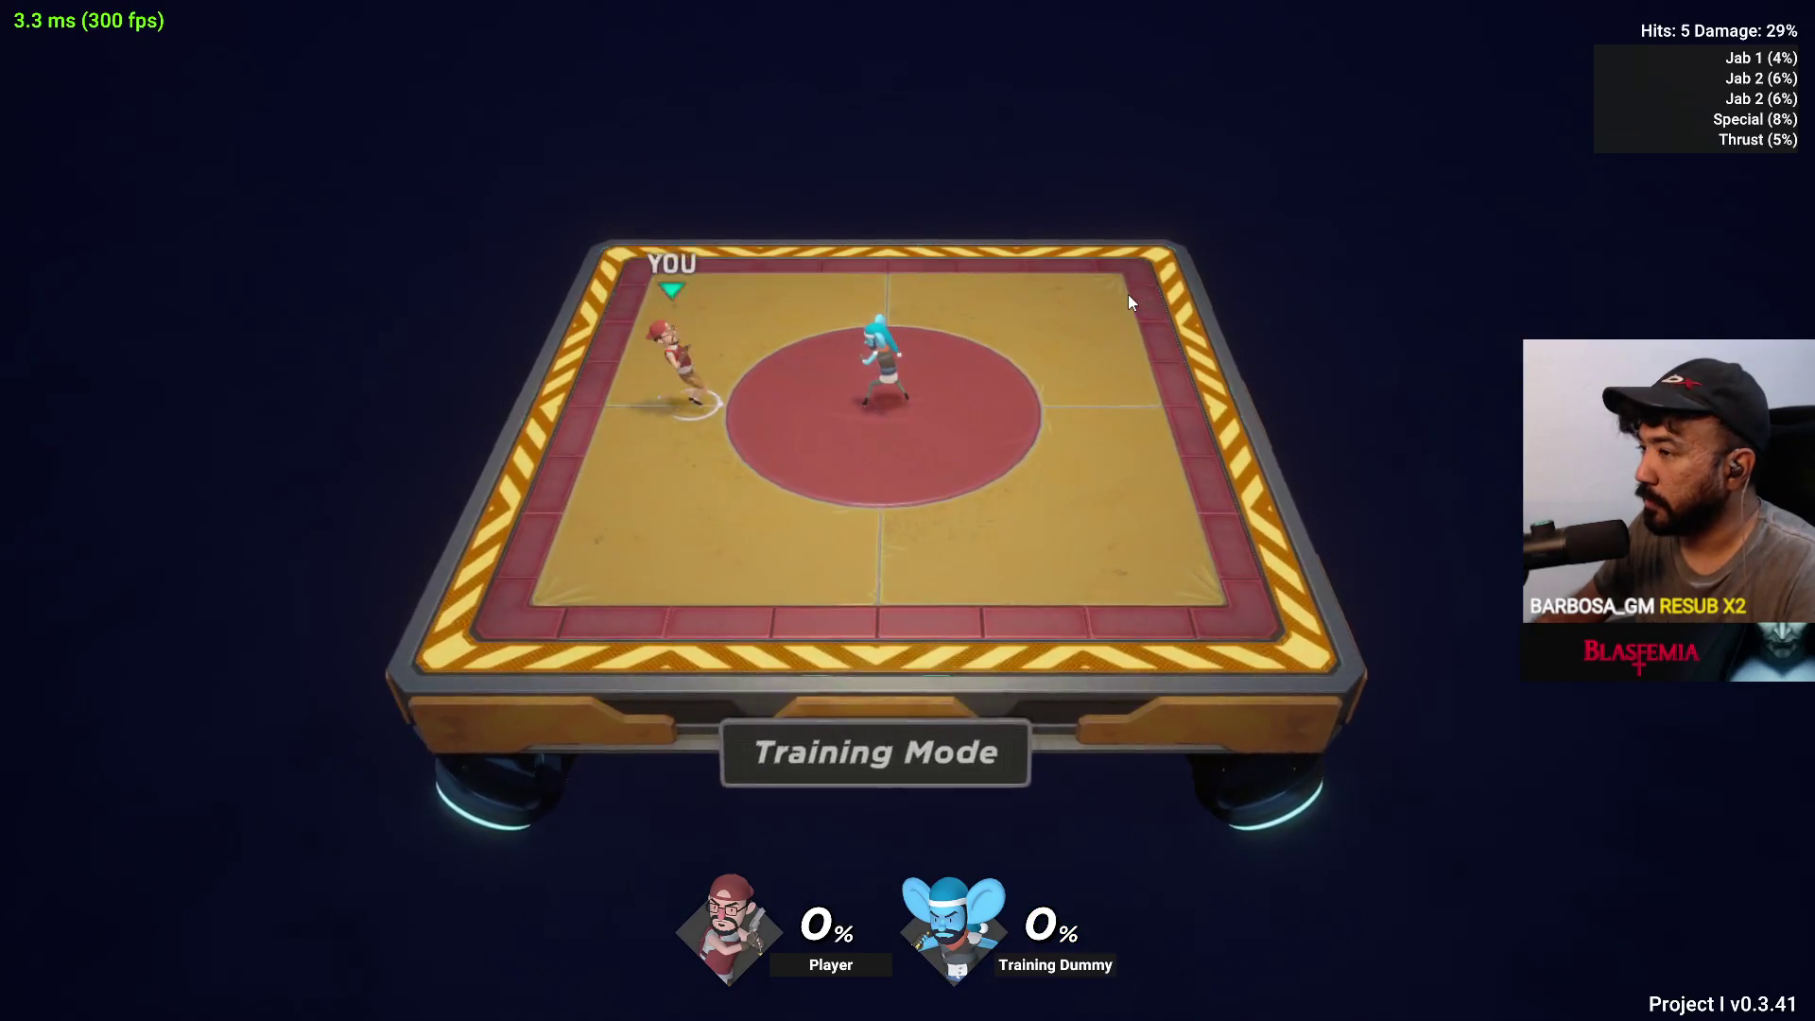
pyautogui.click(1130, 293)
pyautogui.click(1133, 293)
pyautogui.click(1135, 292)
pyautogui.click(1139, 289)
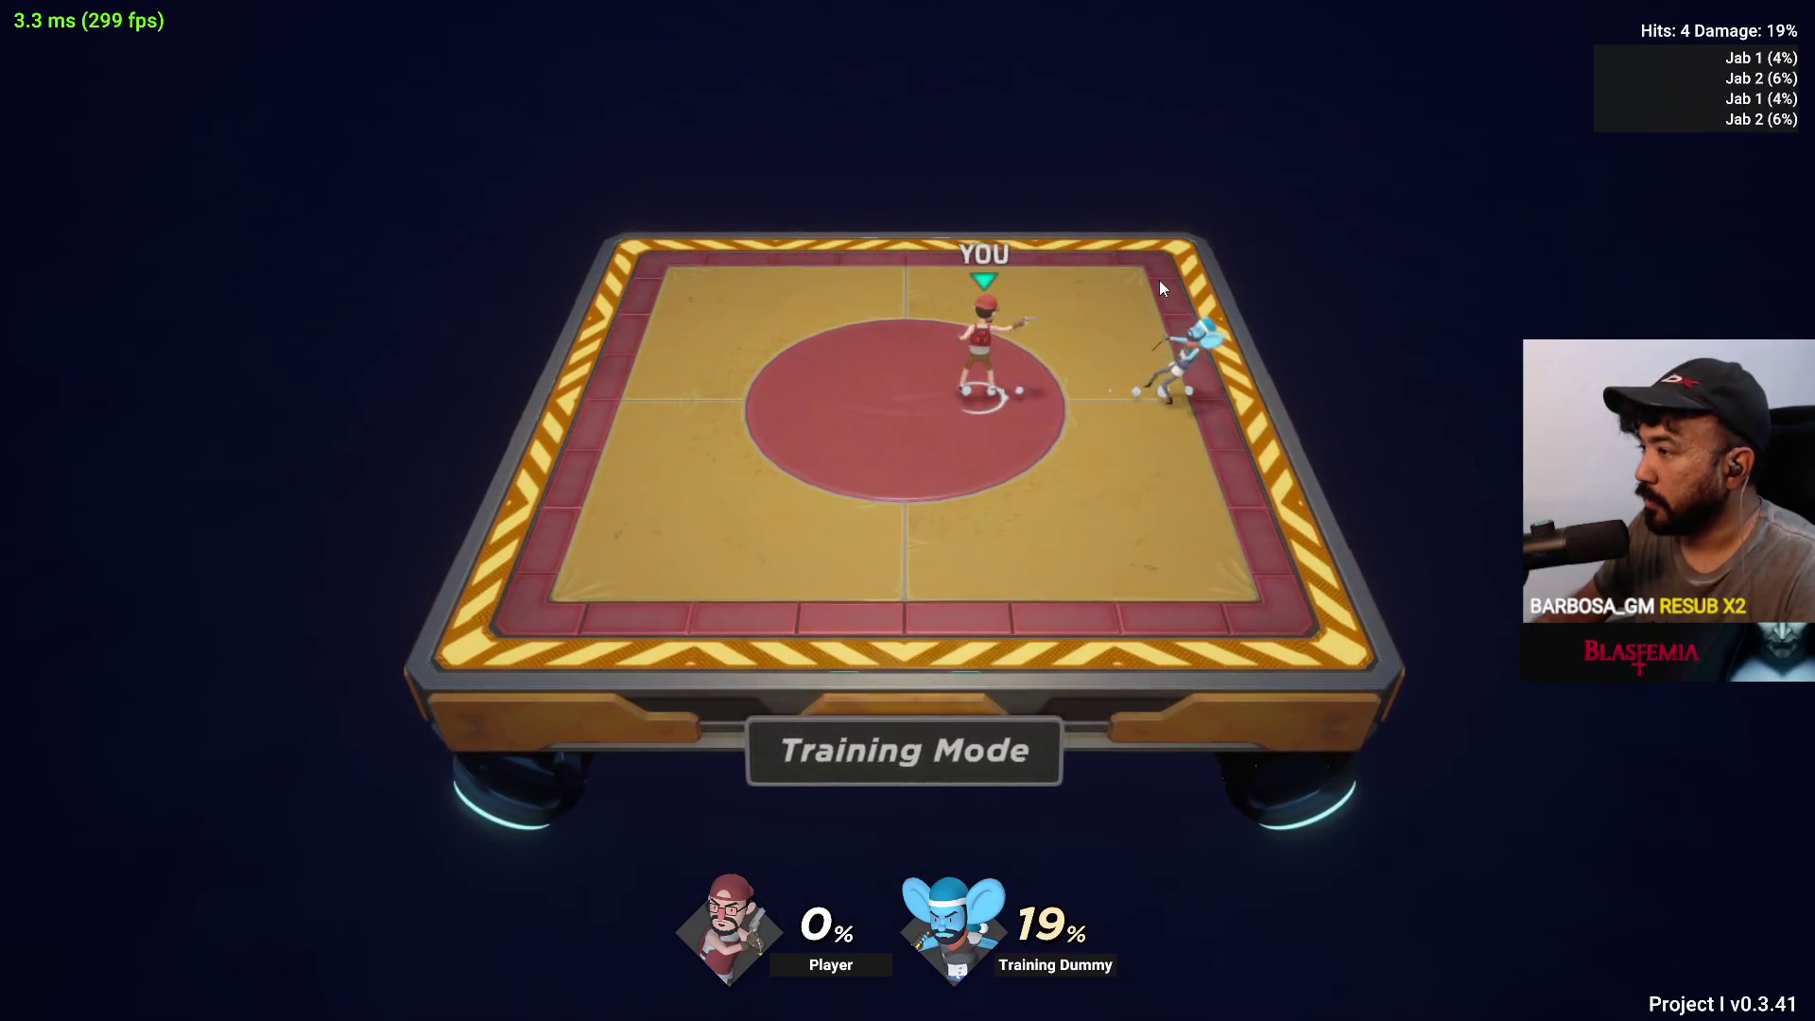
pyautogui.rightClick(1159, 280)
pyautogui.click(1159, 280)
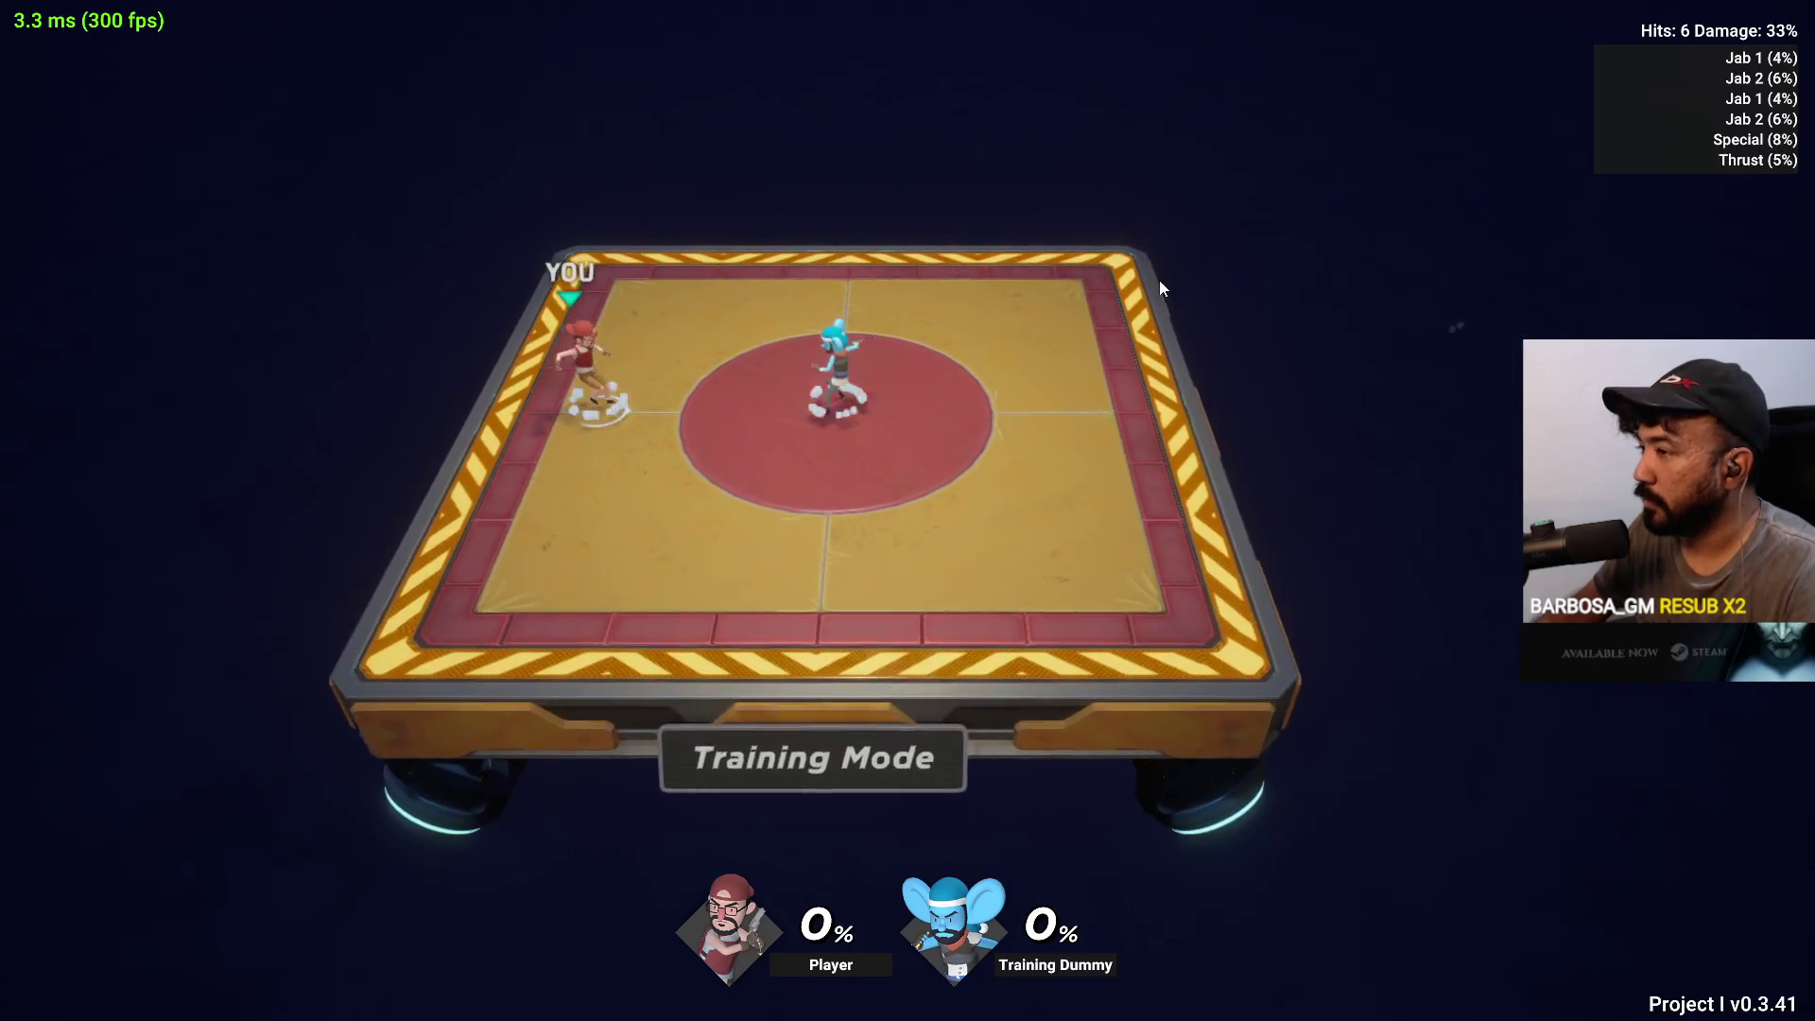
# Land a jab-special-thrust-lunge air combo and jab at the edge, then show training settings (220% damage)
pyautogui.press('d')
pyautogui.click(1160, 280)
pyautogui.click(1159, 280)
pyautogui.rightClick(1159, 280)
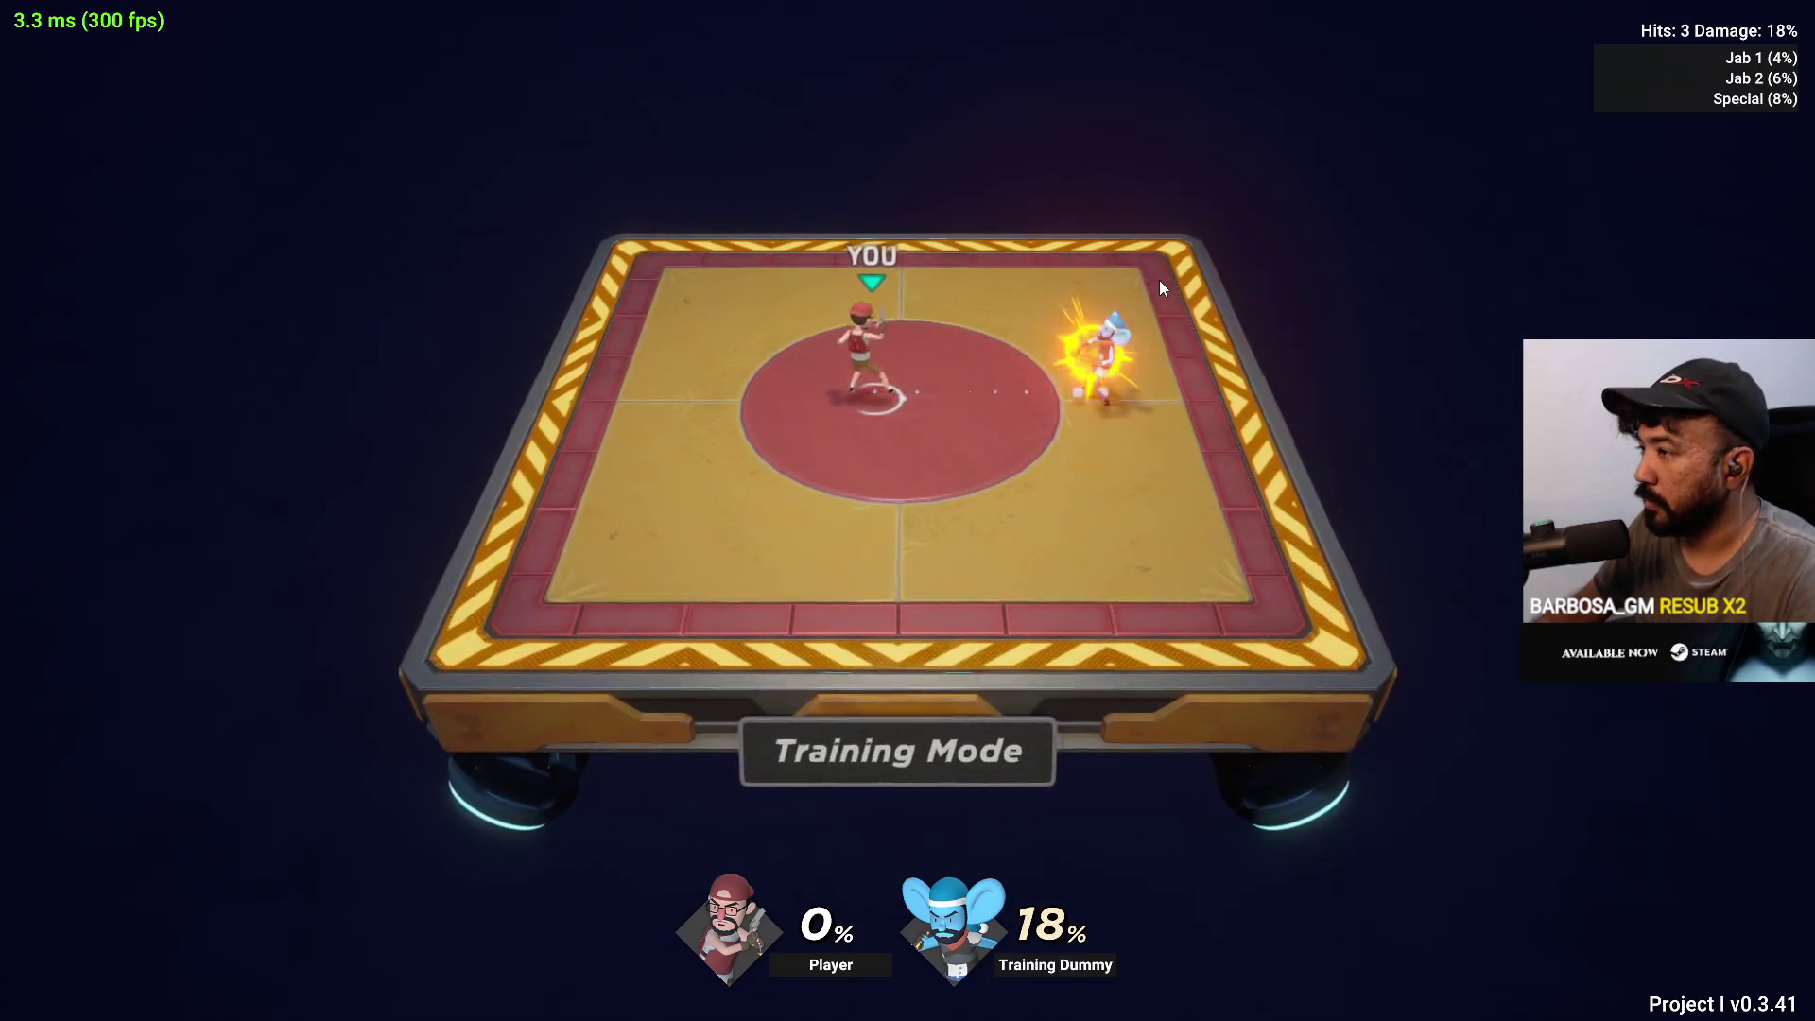
pyautogui.click(1163, 281)
pyautogui.click(1164, 282)
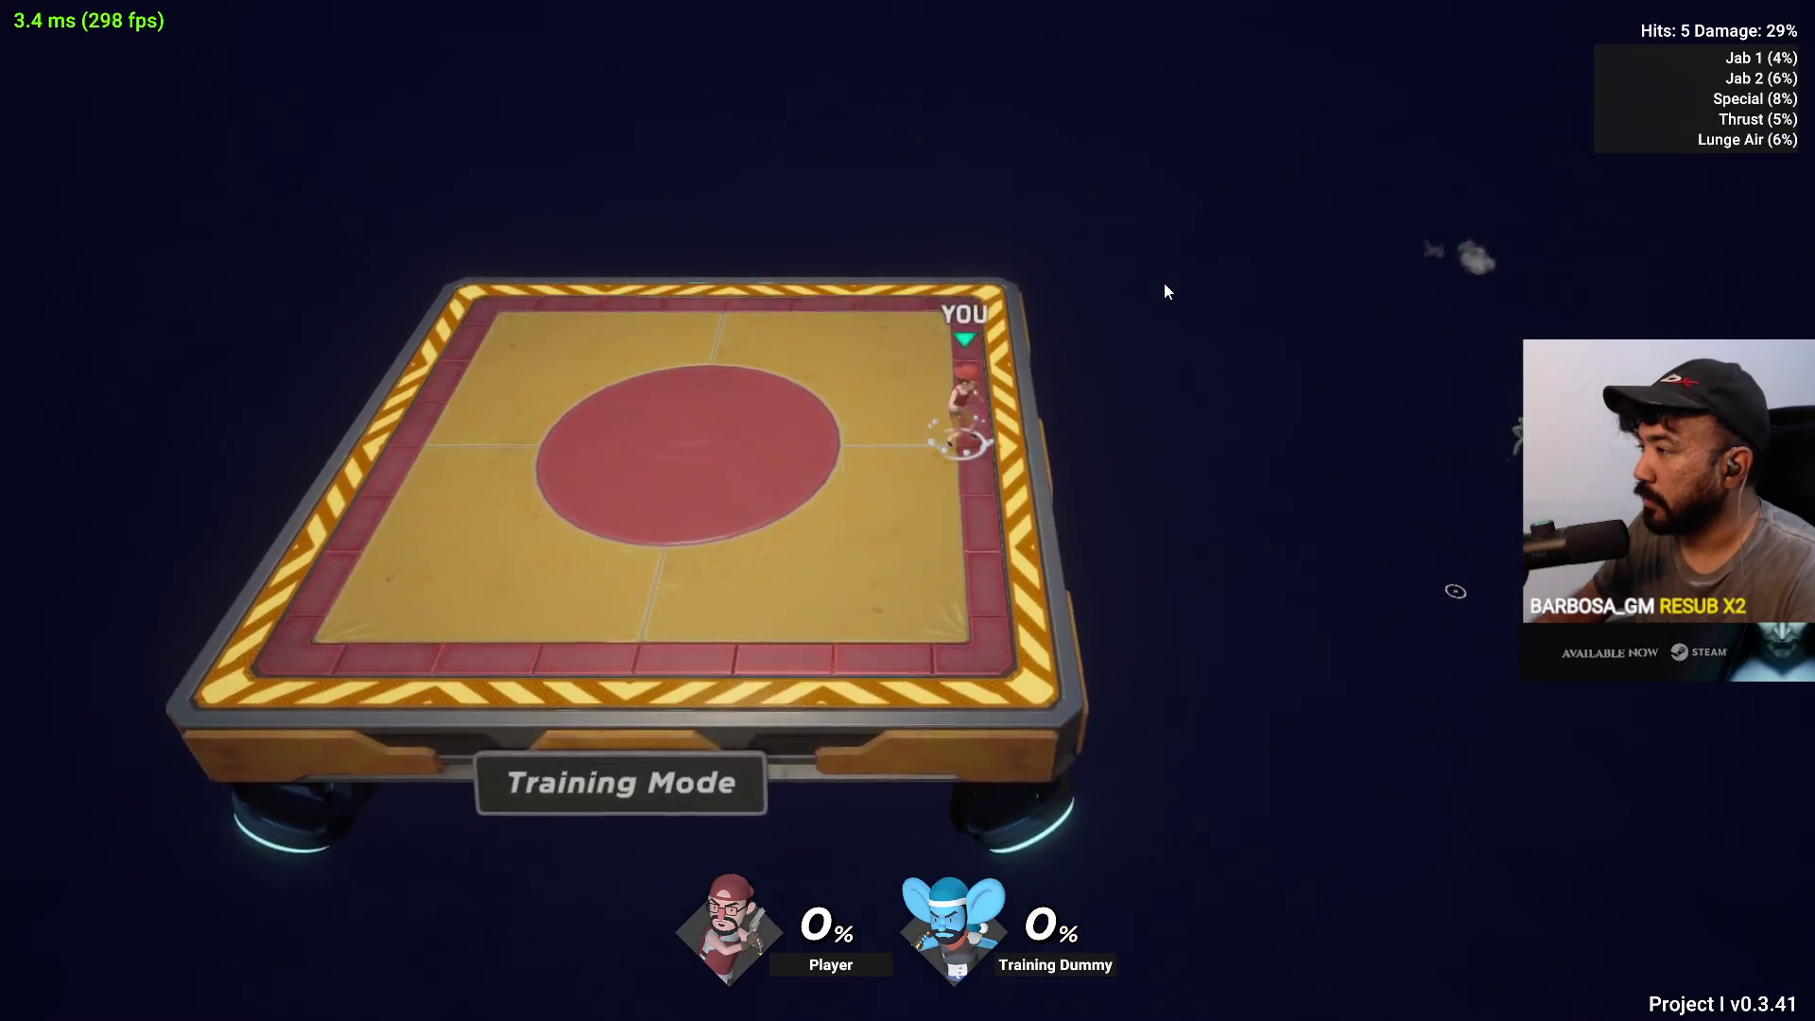
pyautogui.press('d')
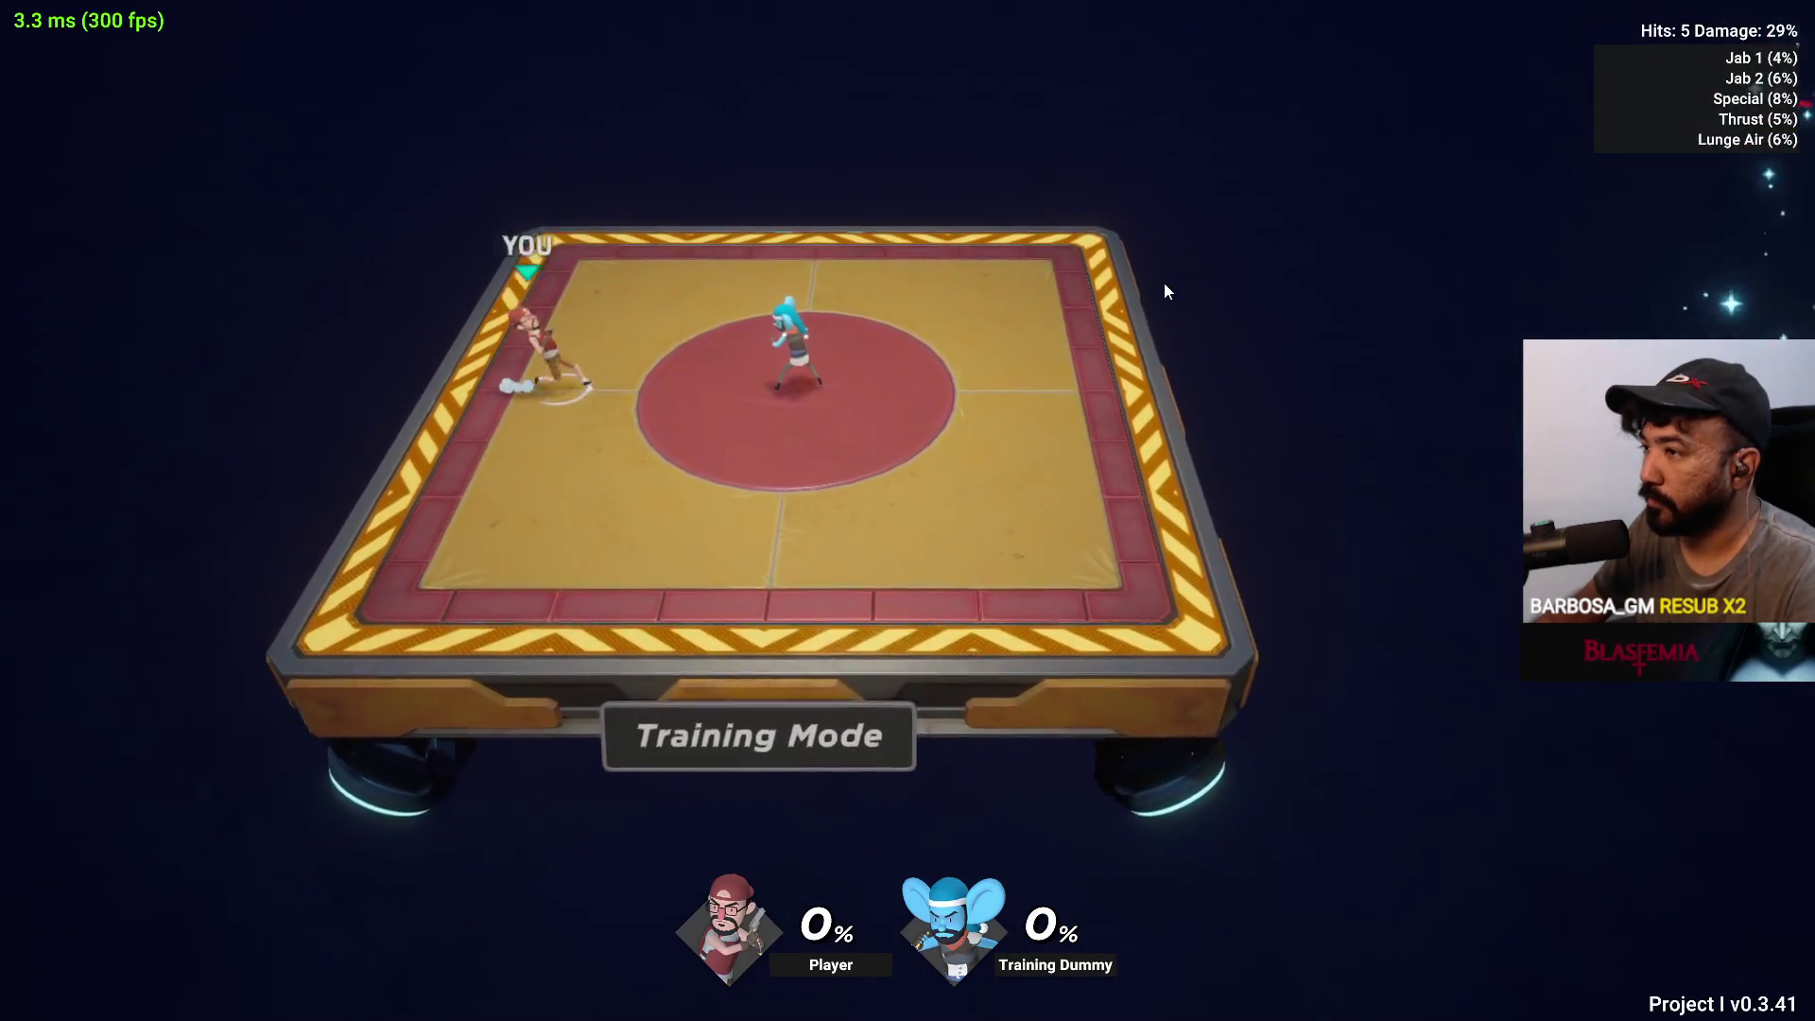
pyautogui.click(1165, 282)
pyautogui.press('a')
pyautogui.click(1164, 282)
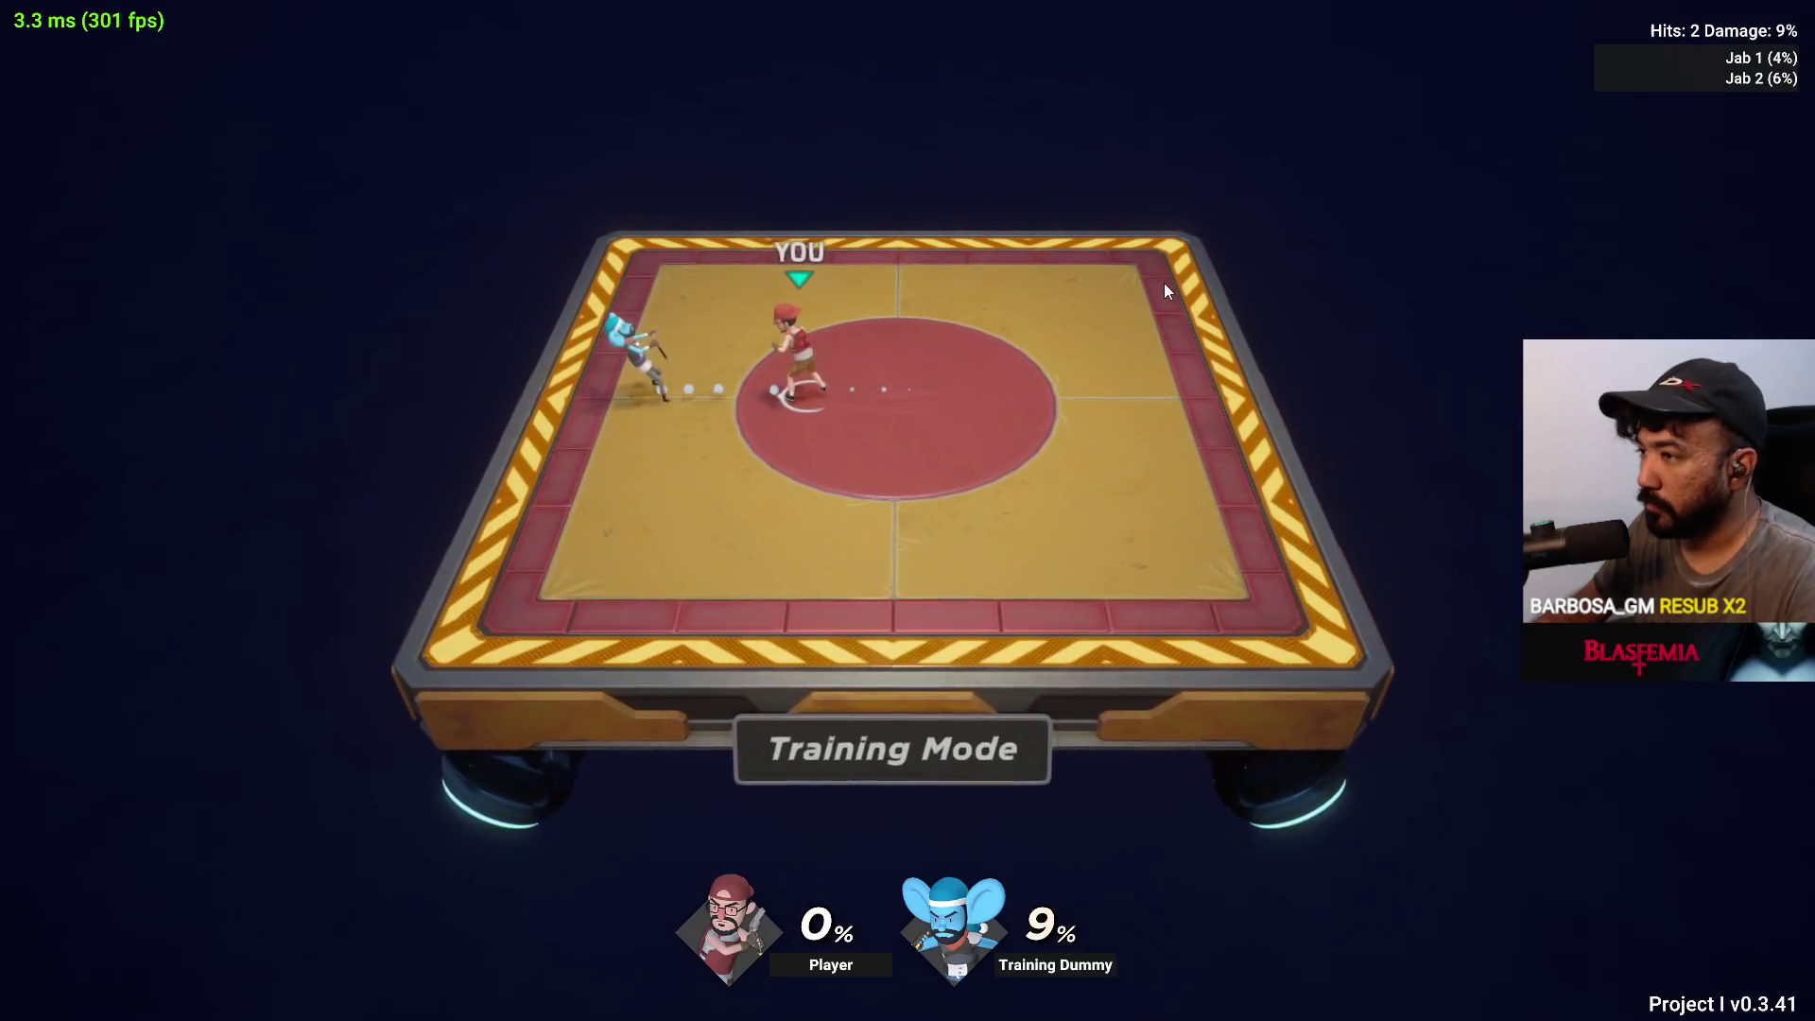
pyautogui.click(1165, 281)
pyautogui.click(1164, 281)
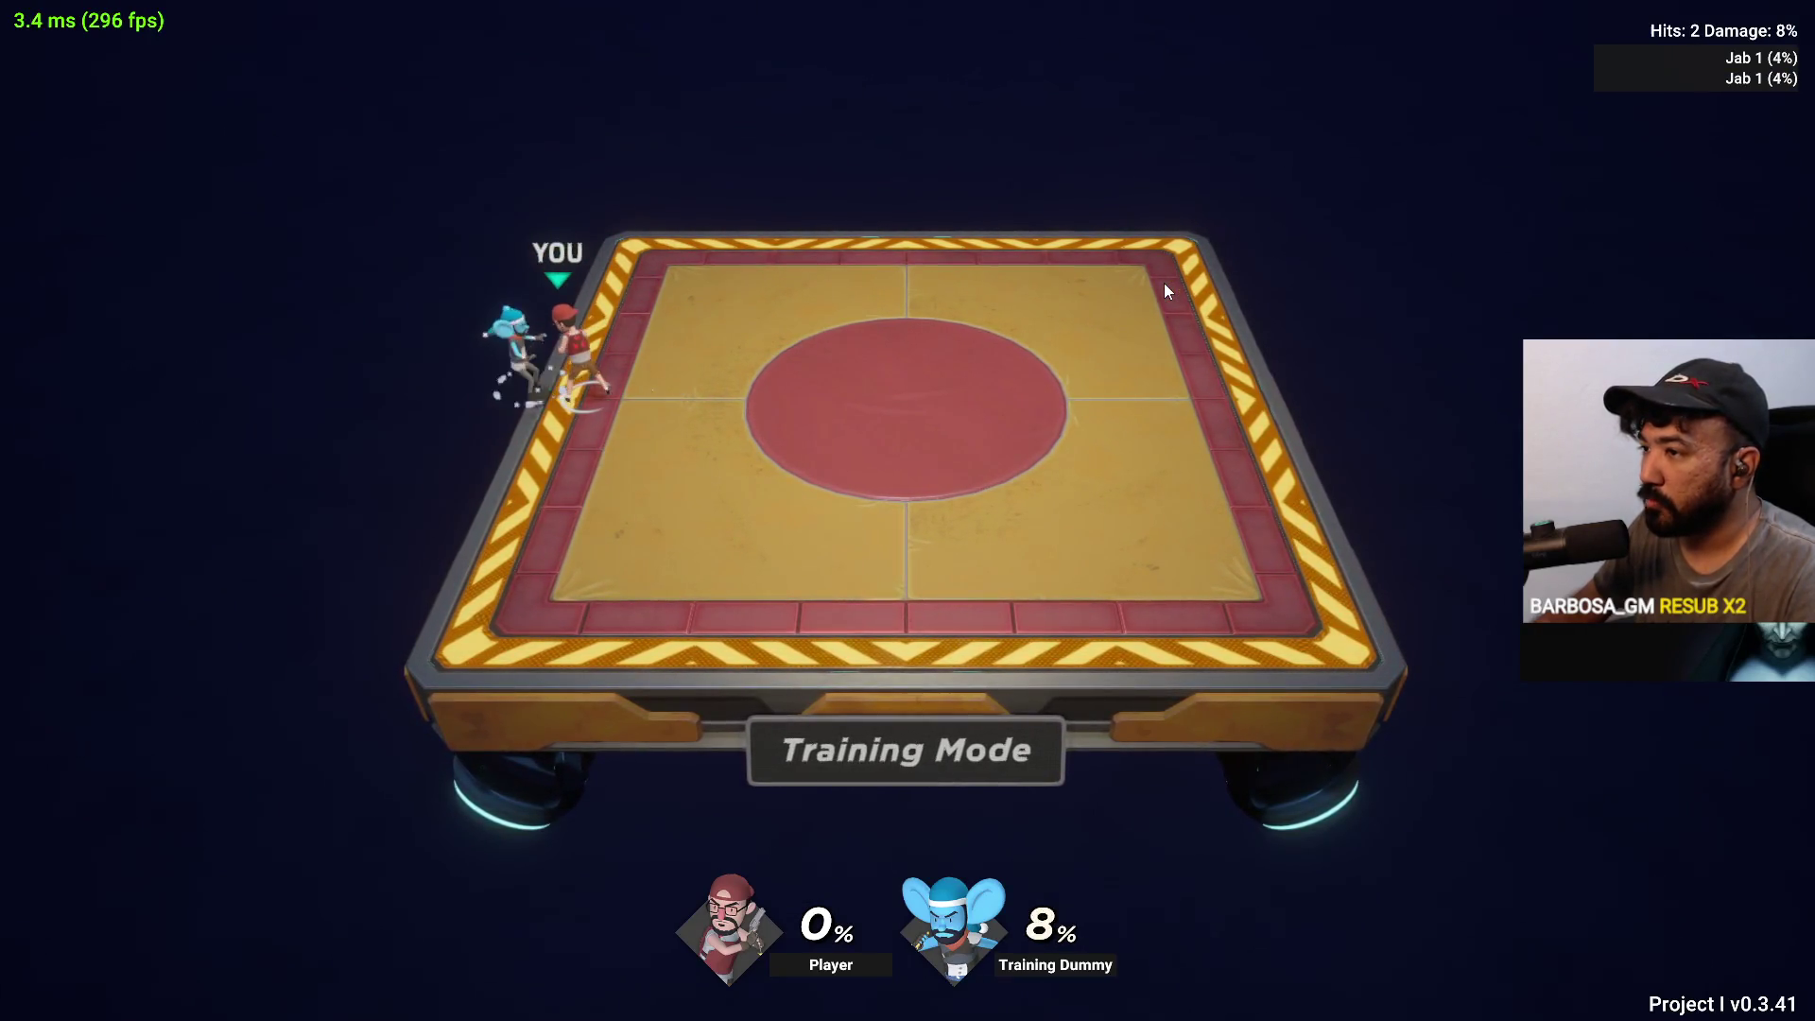
pyautogui.press('Escape')
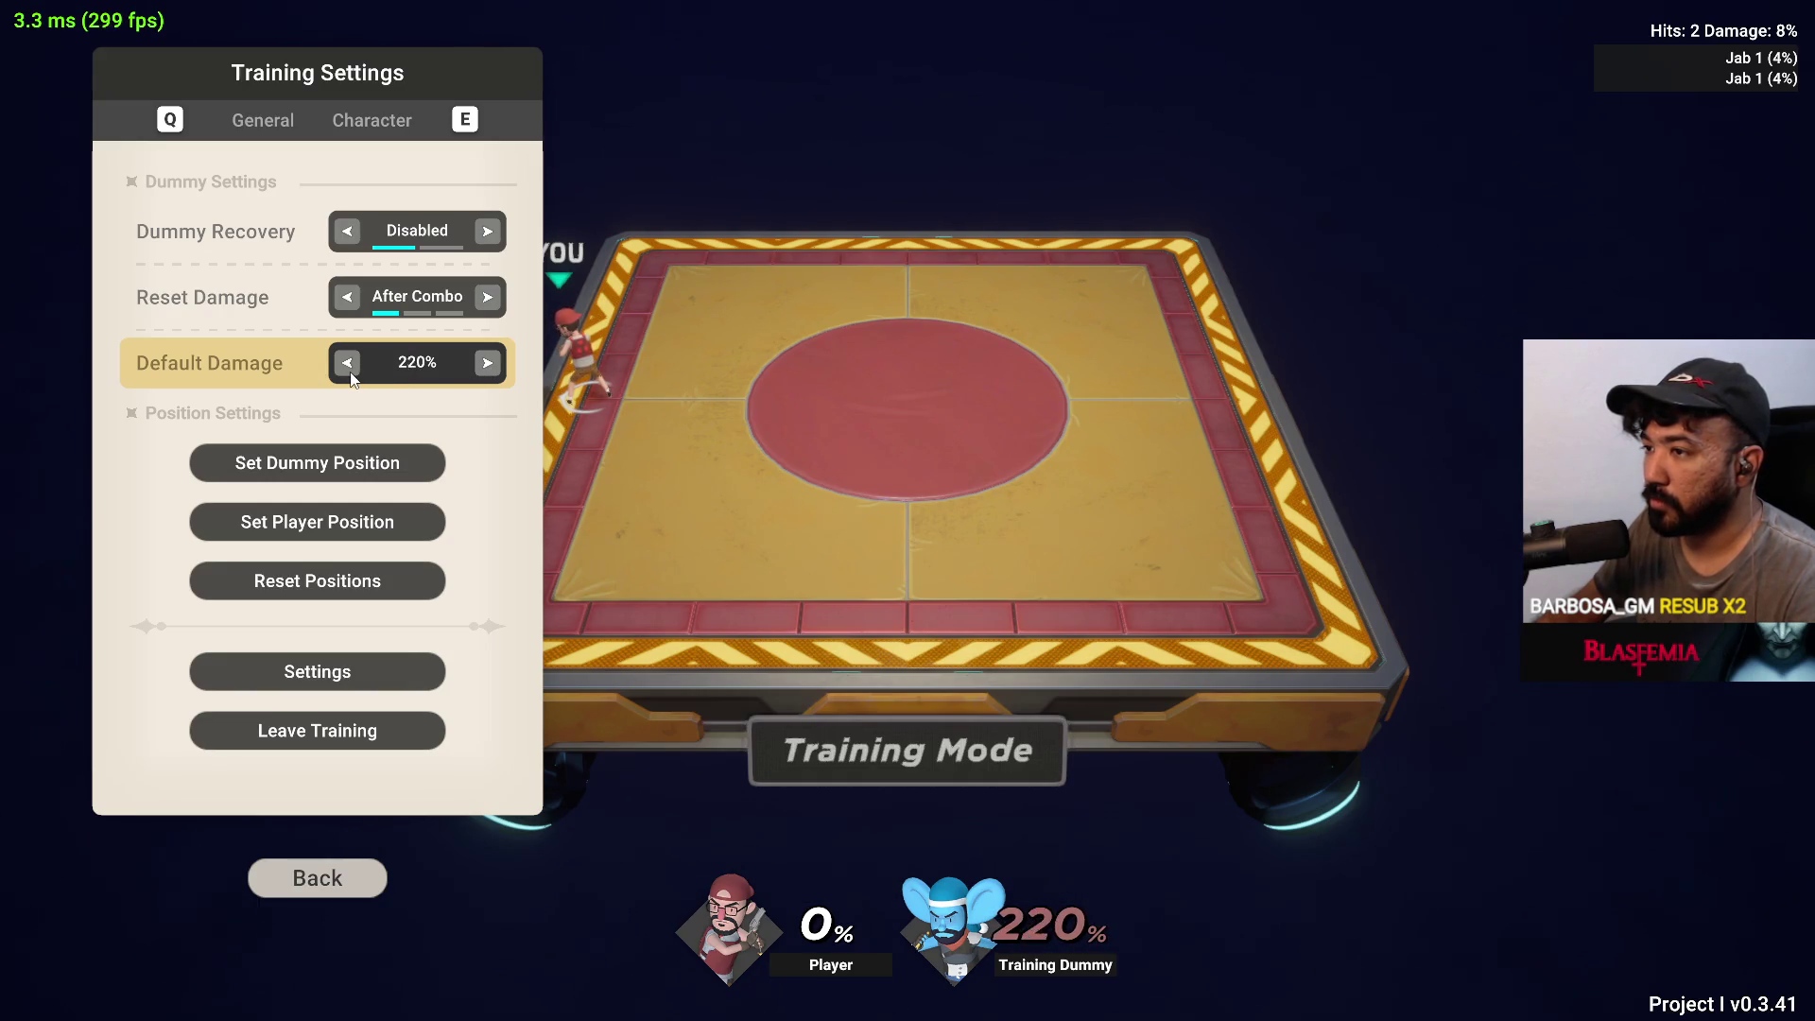
# Resume play and run the fighter left off the stage edge
pyautogui.press('Escape')
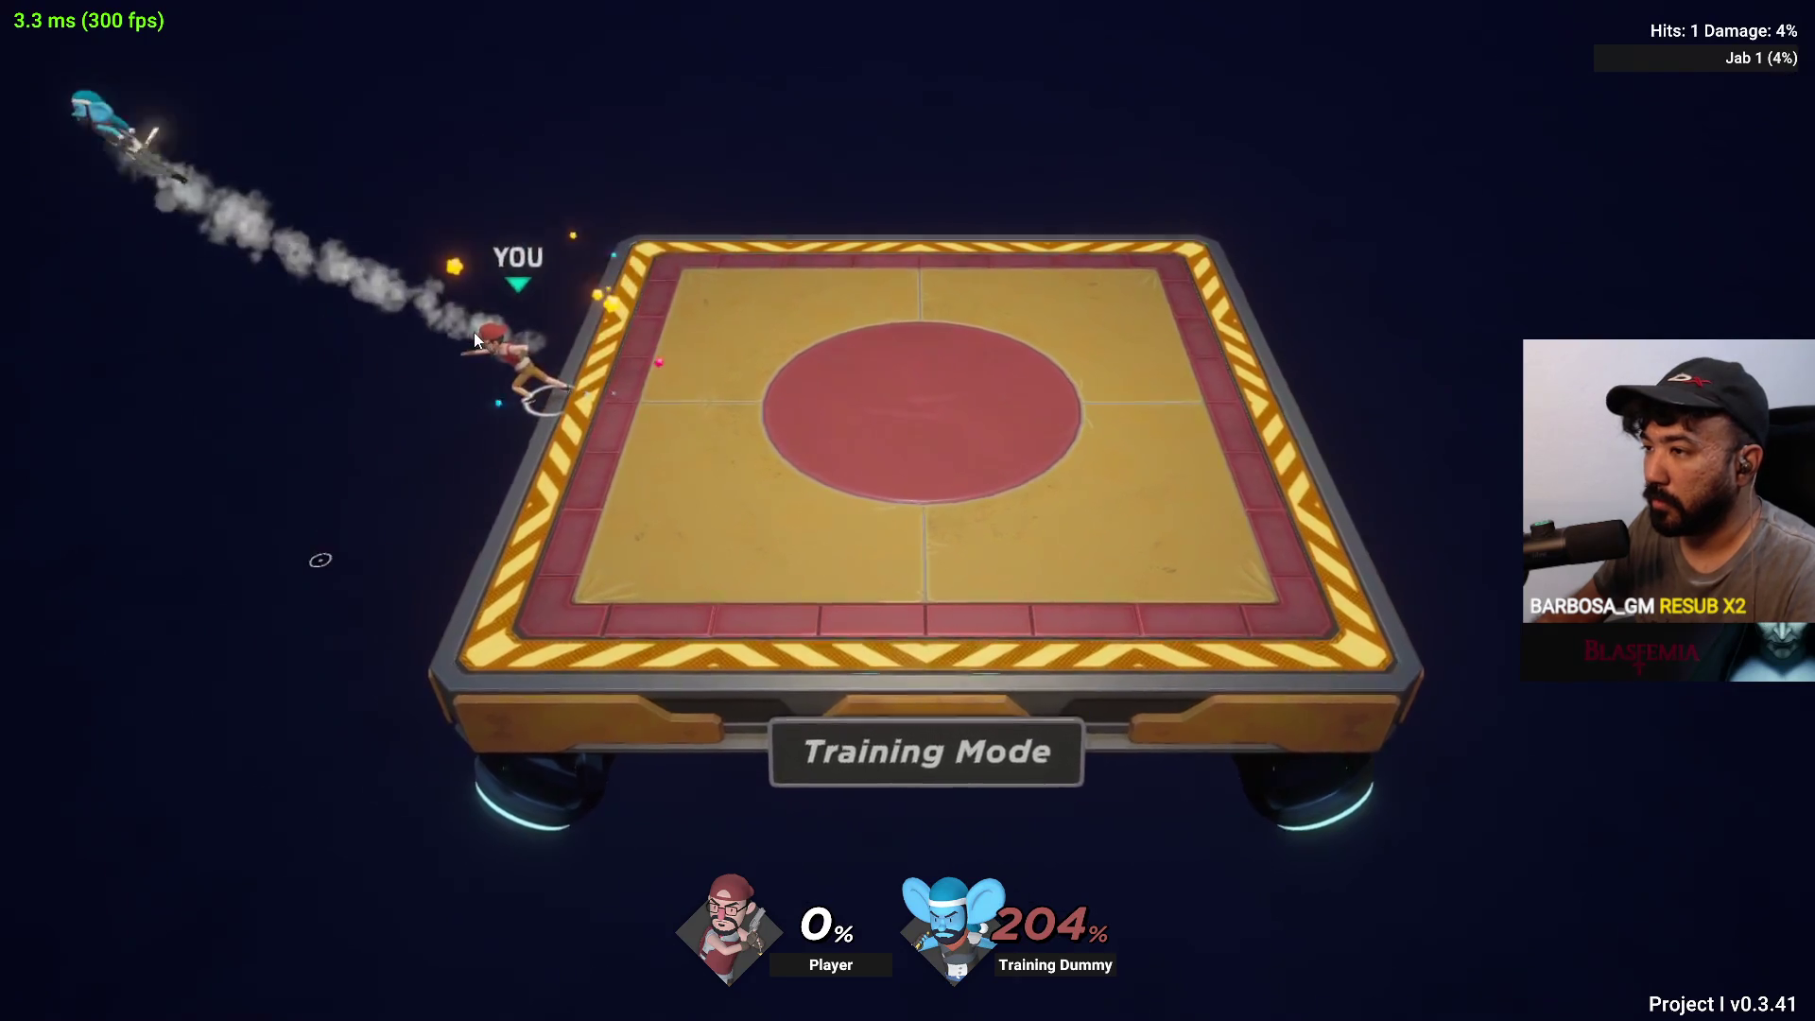
pyautogui.press('d')
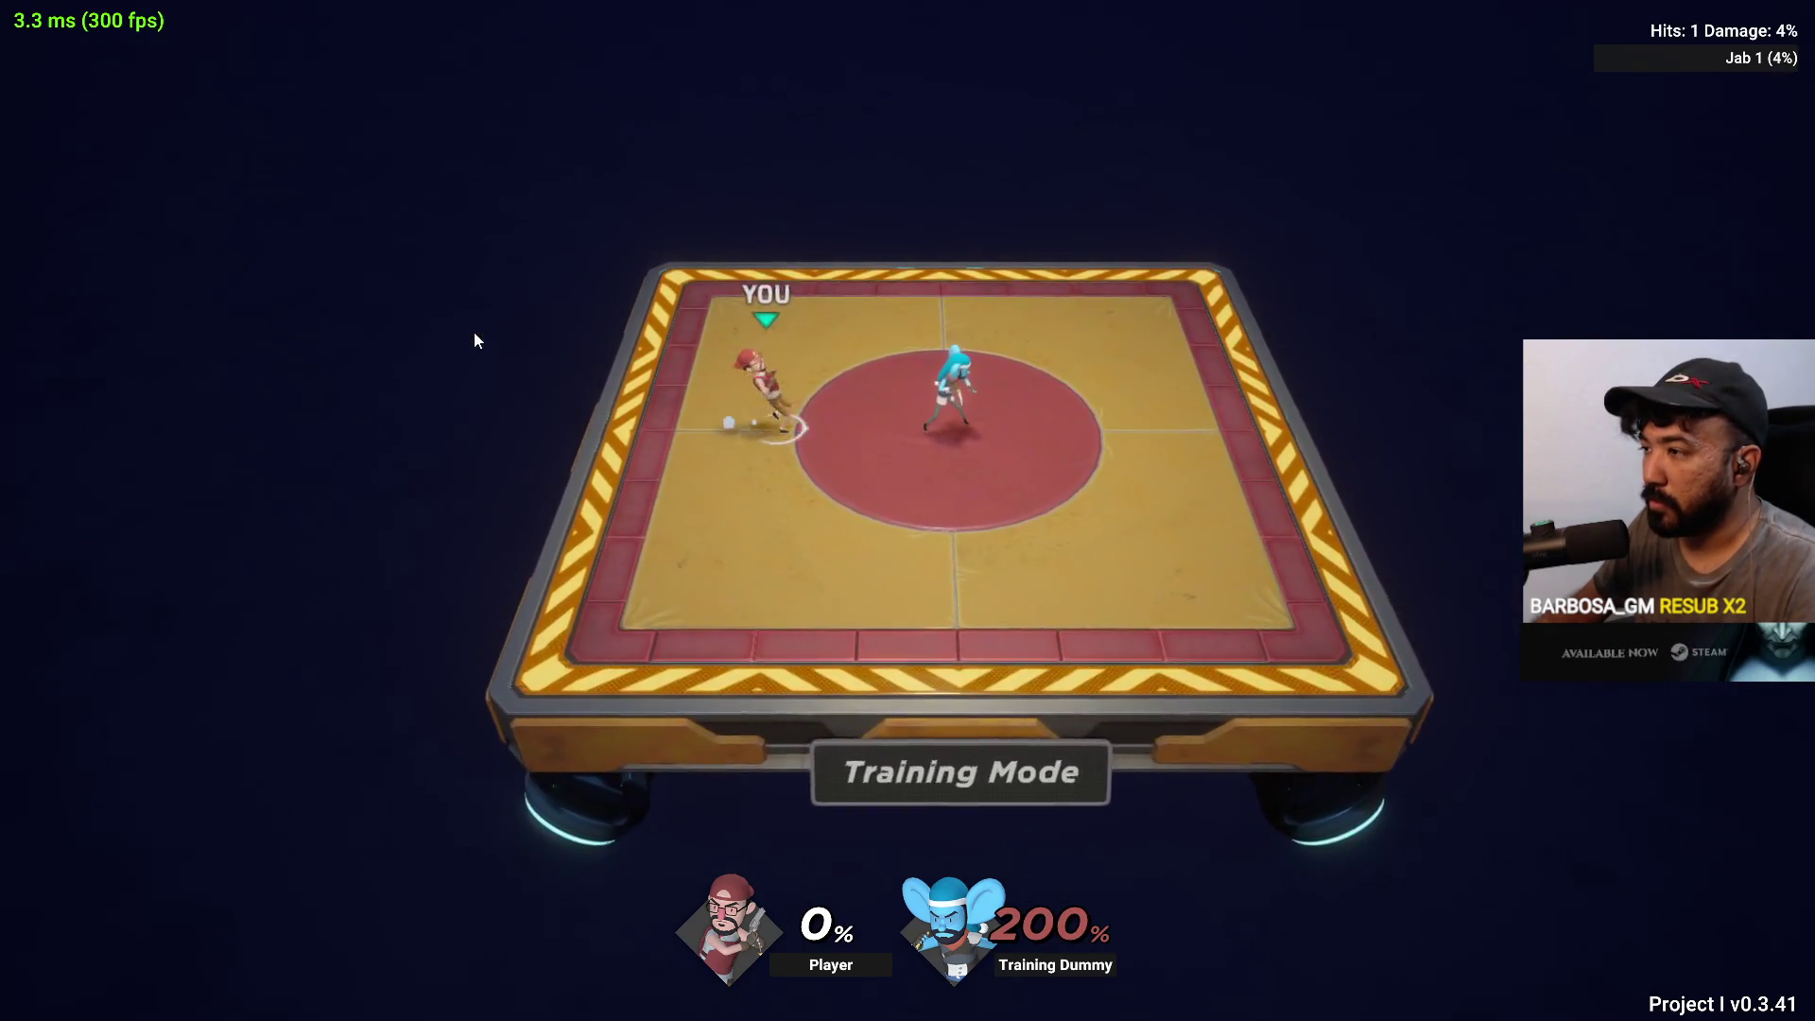
pyautogui.press('a')
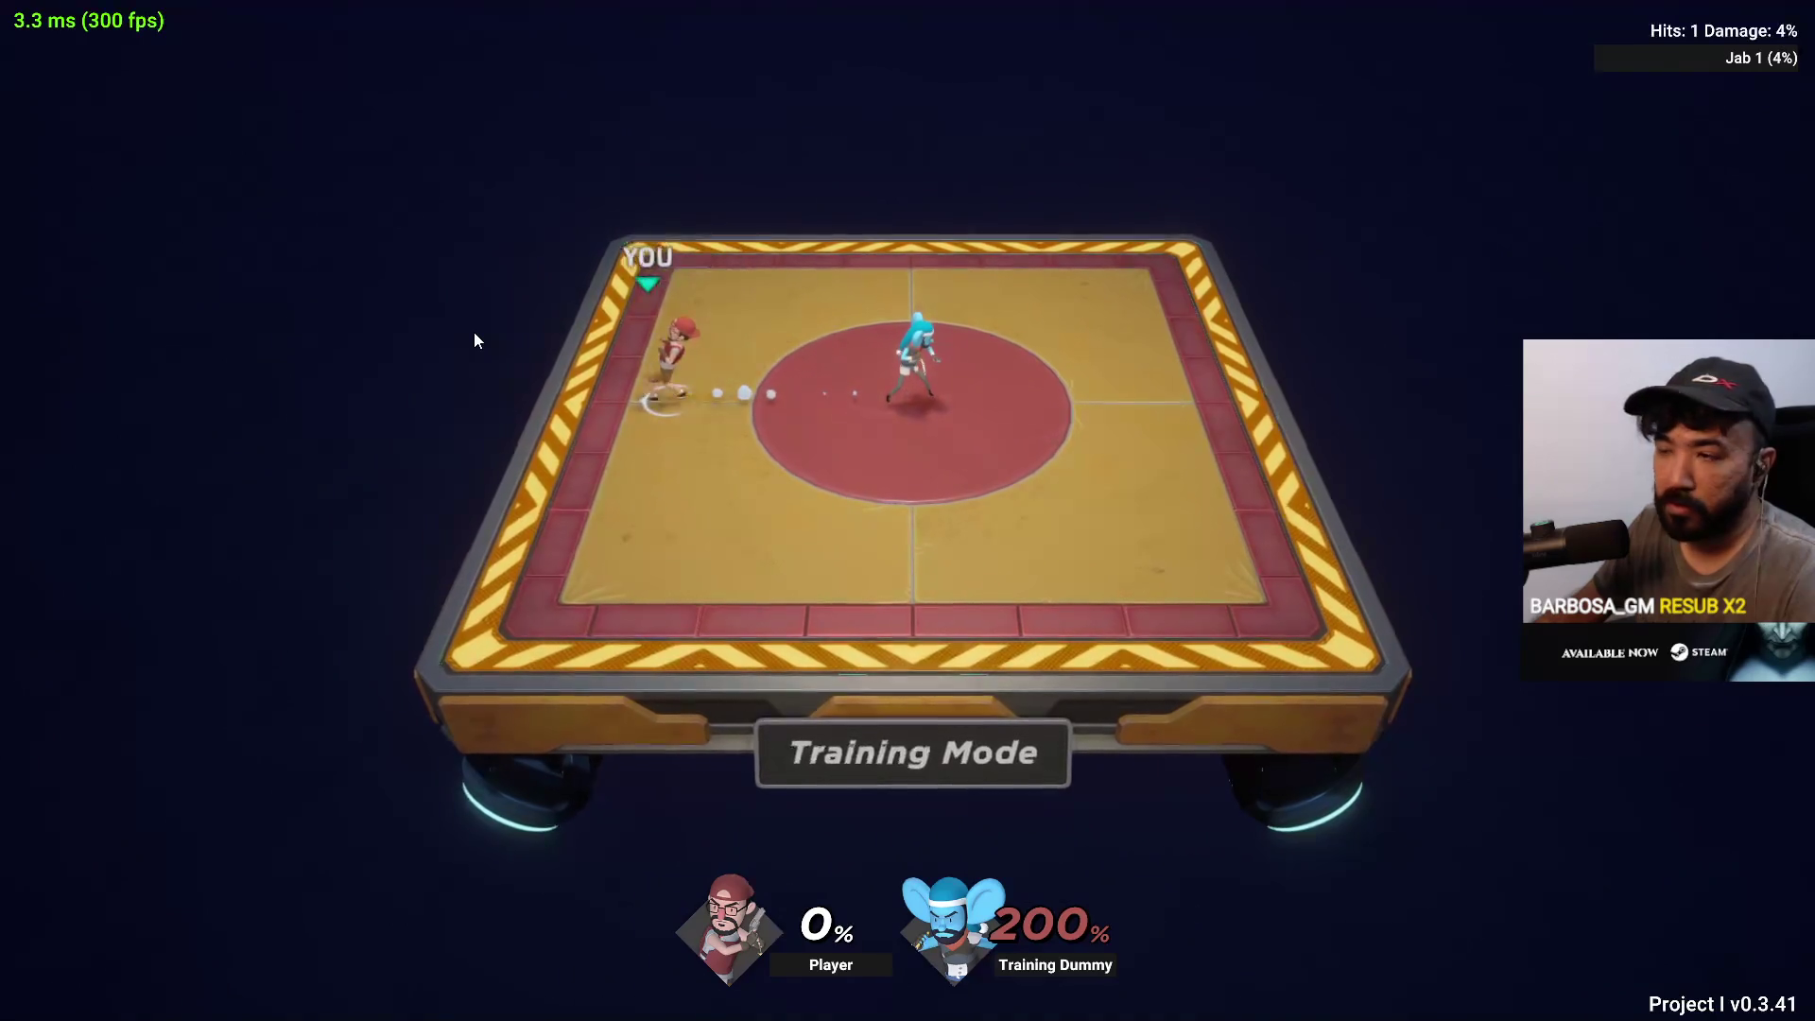
pyautogui.press('a')
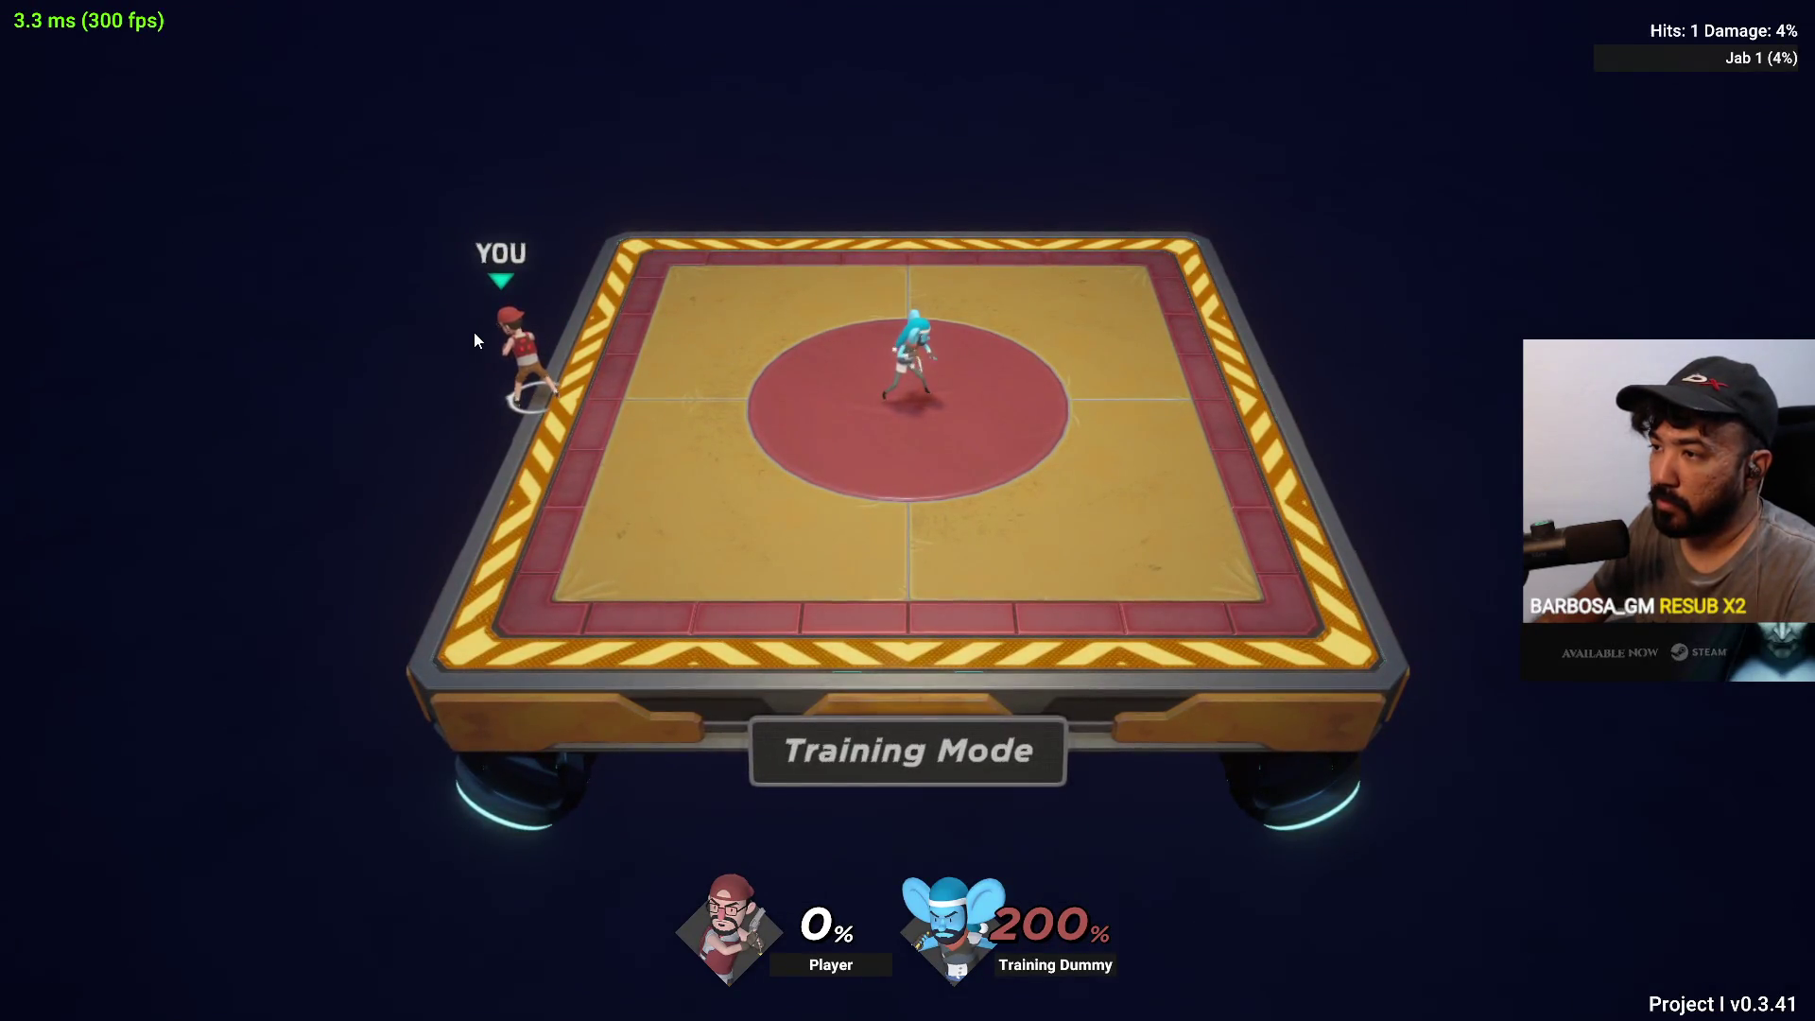
# Place the dummy beside the player from Training Settings and jab it repeatedly
pyautogui.press('Escape')
pyautogui.click(427, 465)
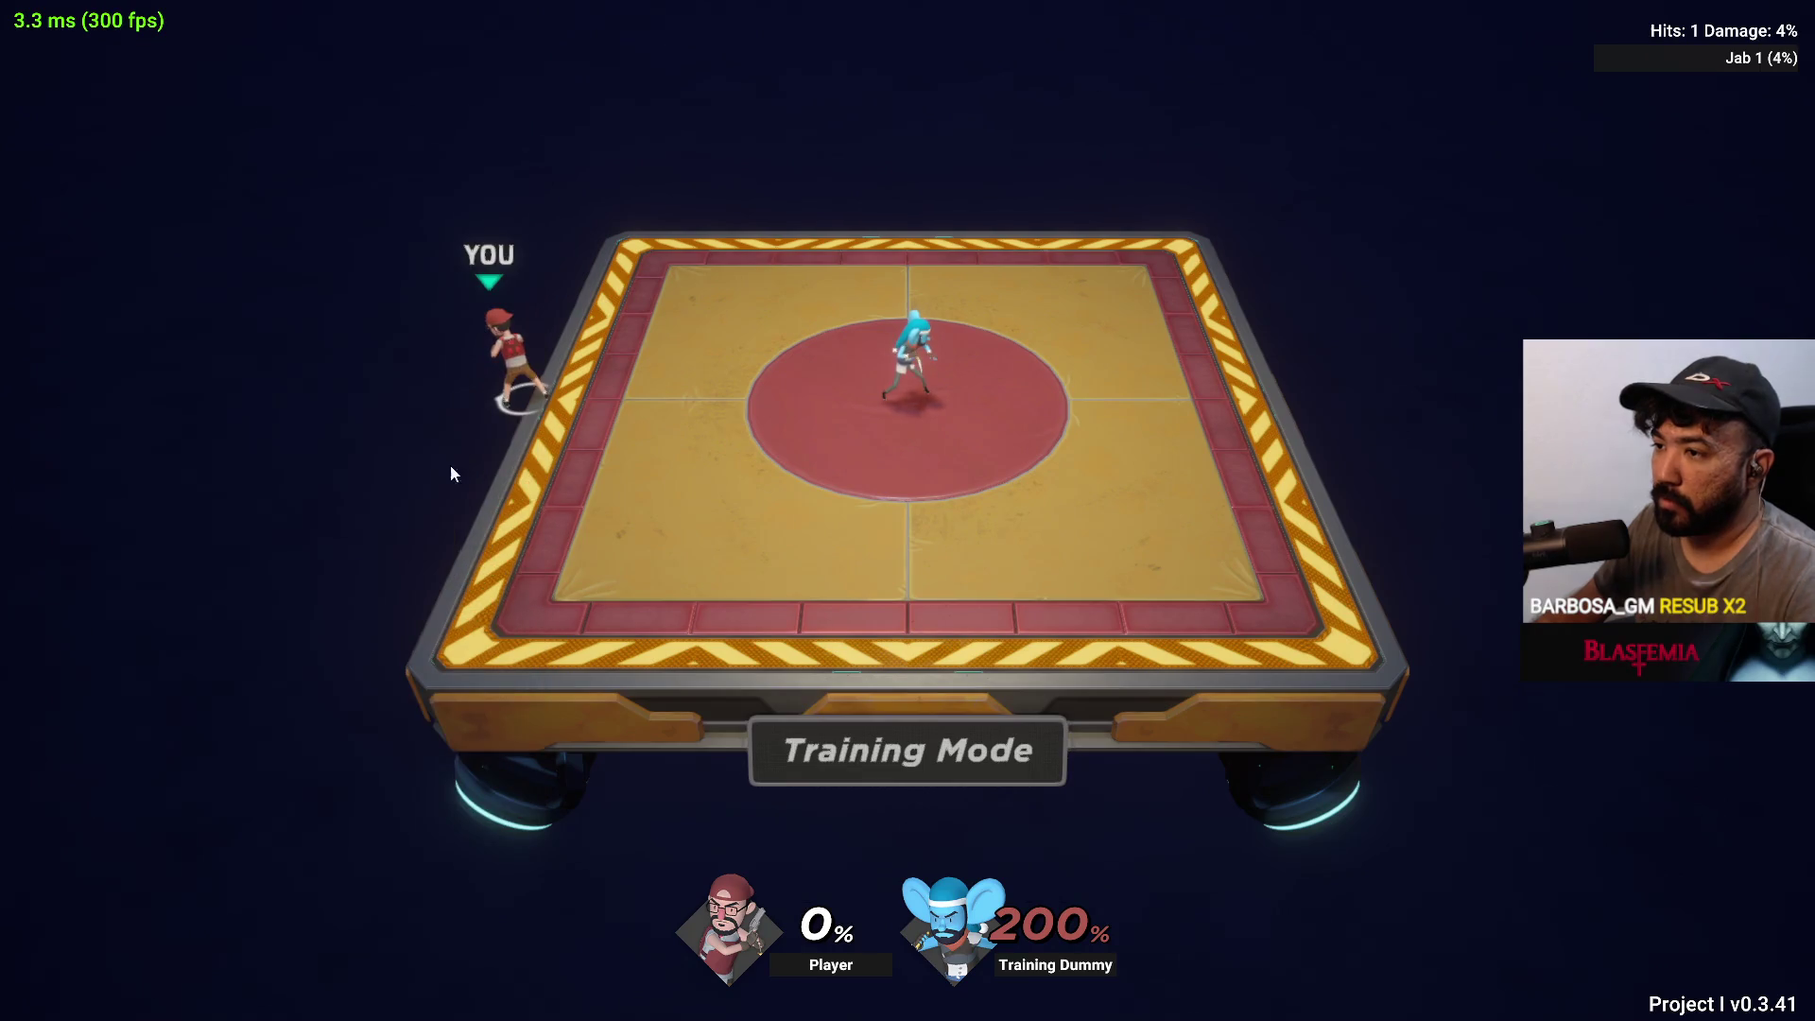
pyautogui.click(593, 376)
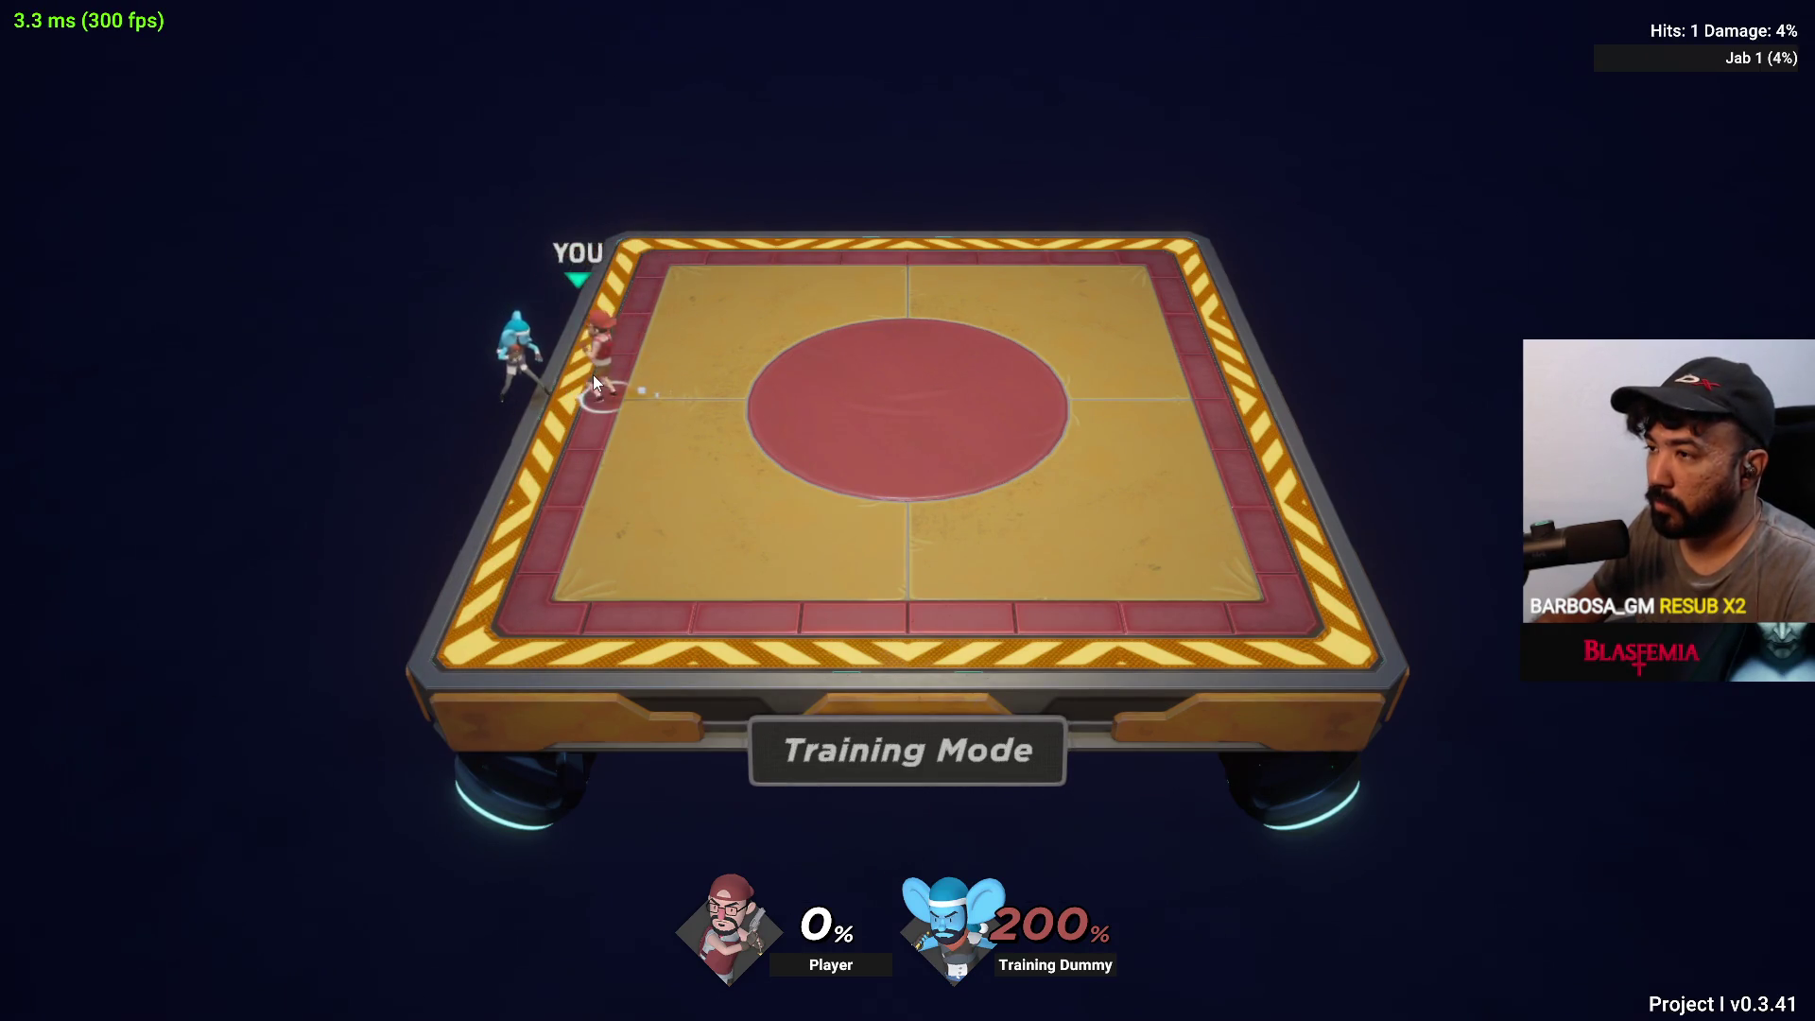
pyautogui.click(656, 335)
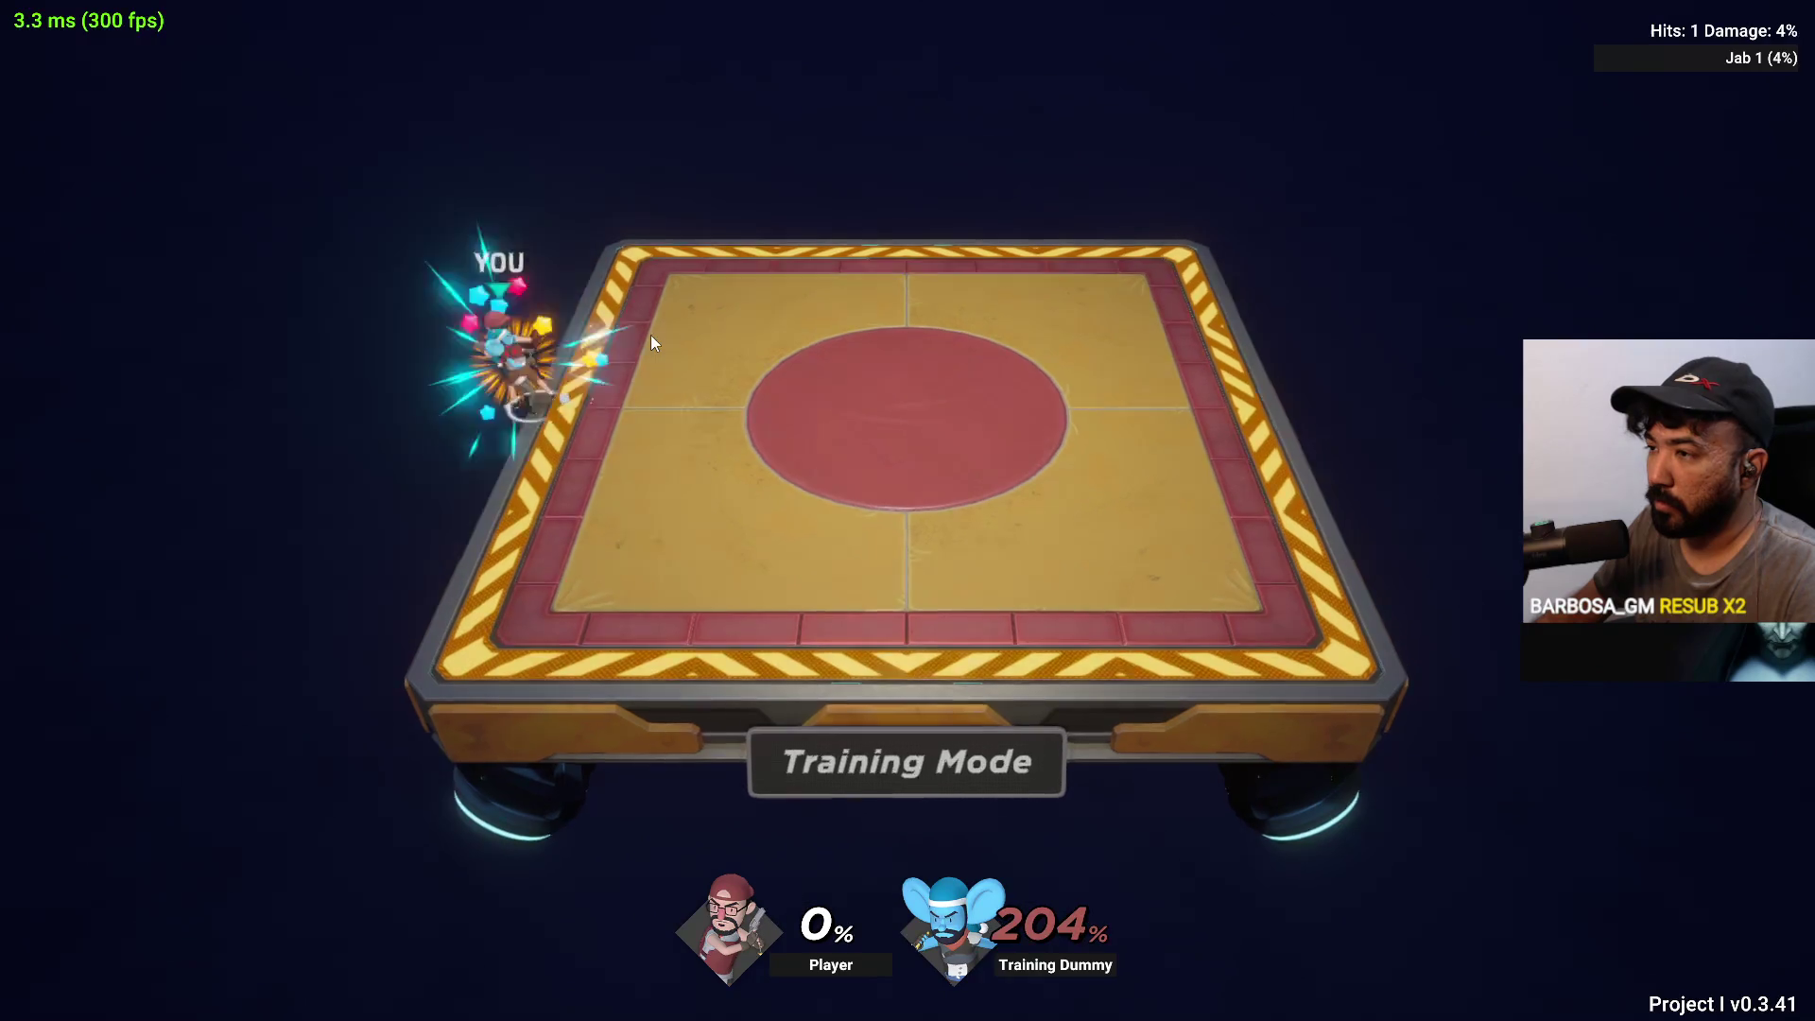
pyautogui.click(651, 334)
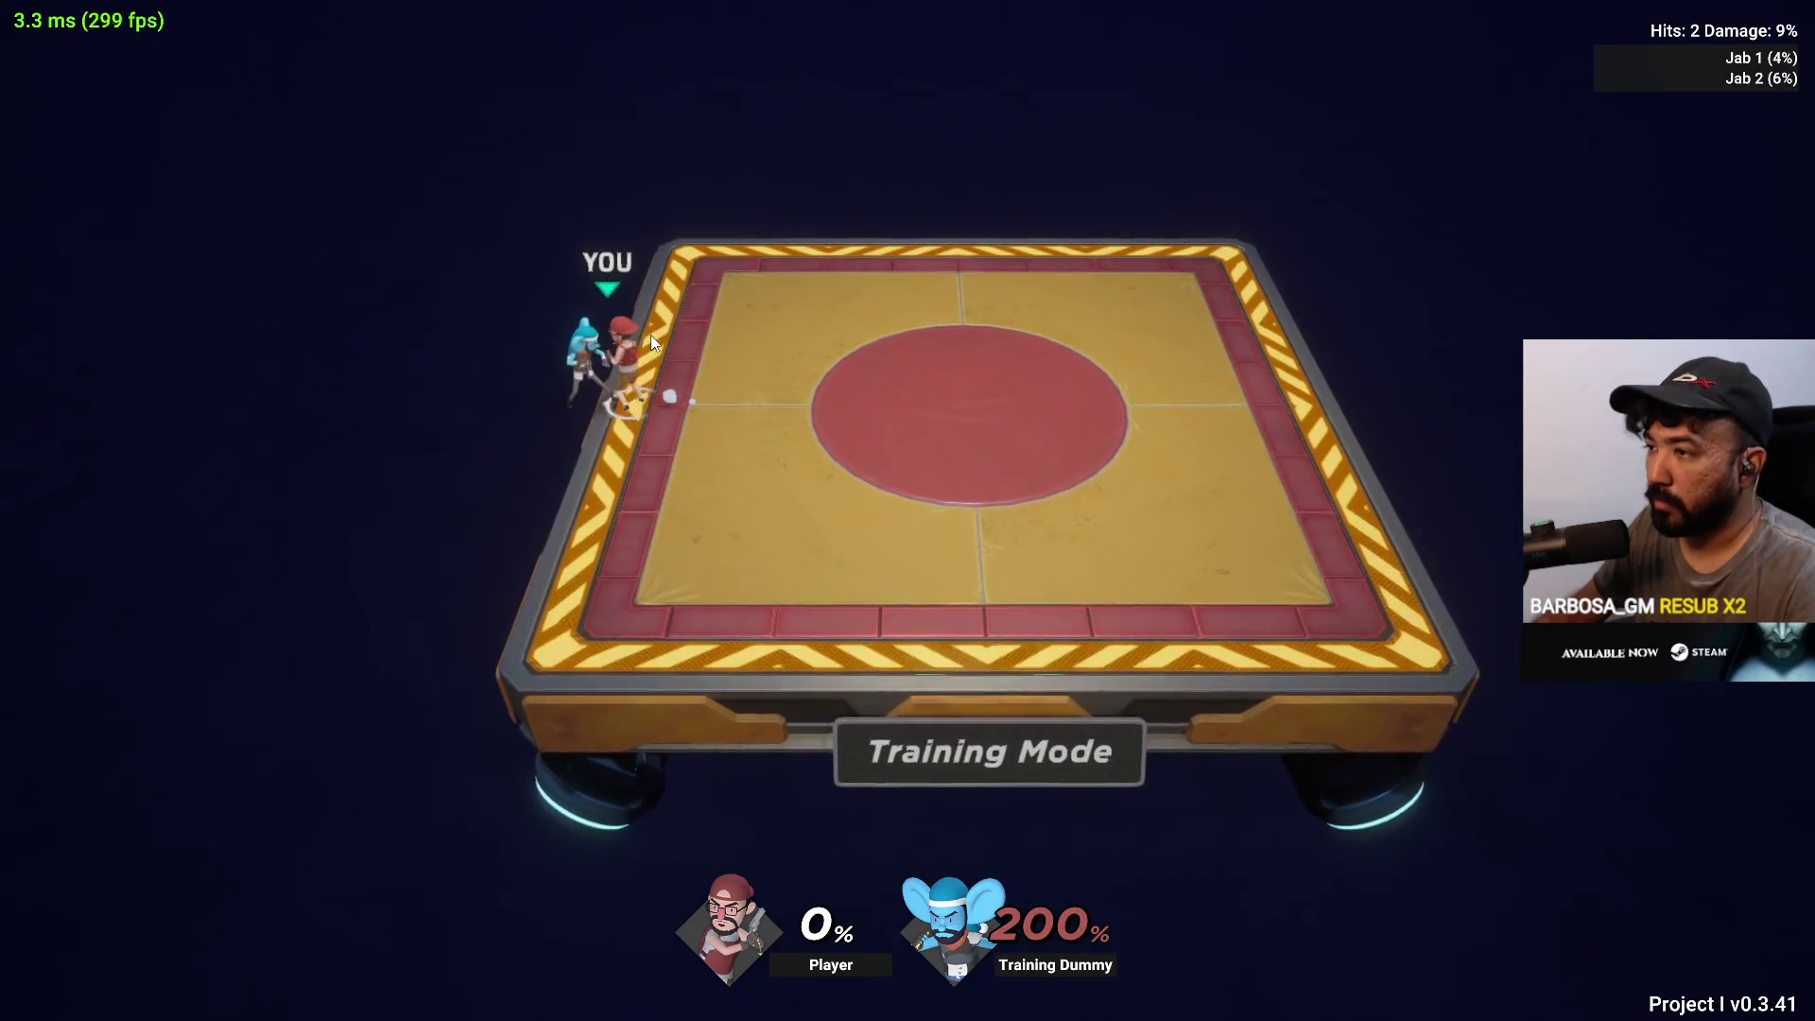
pyautogui.click(654, 336)
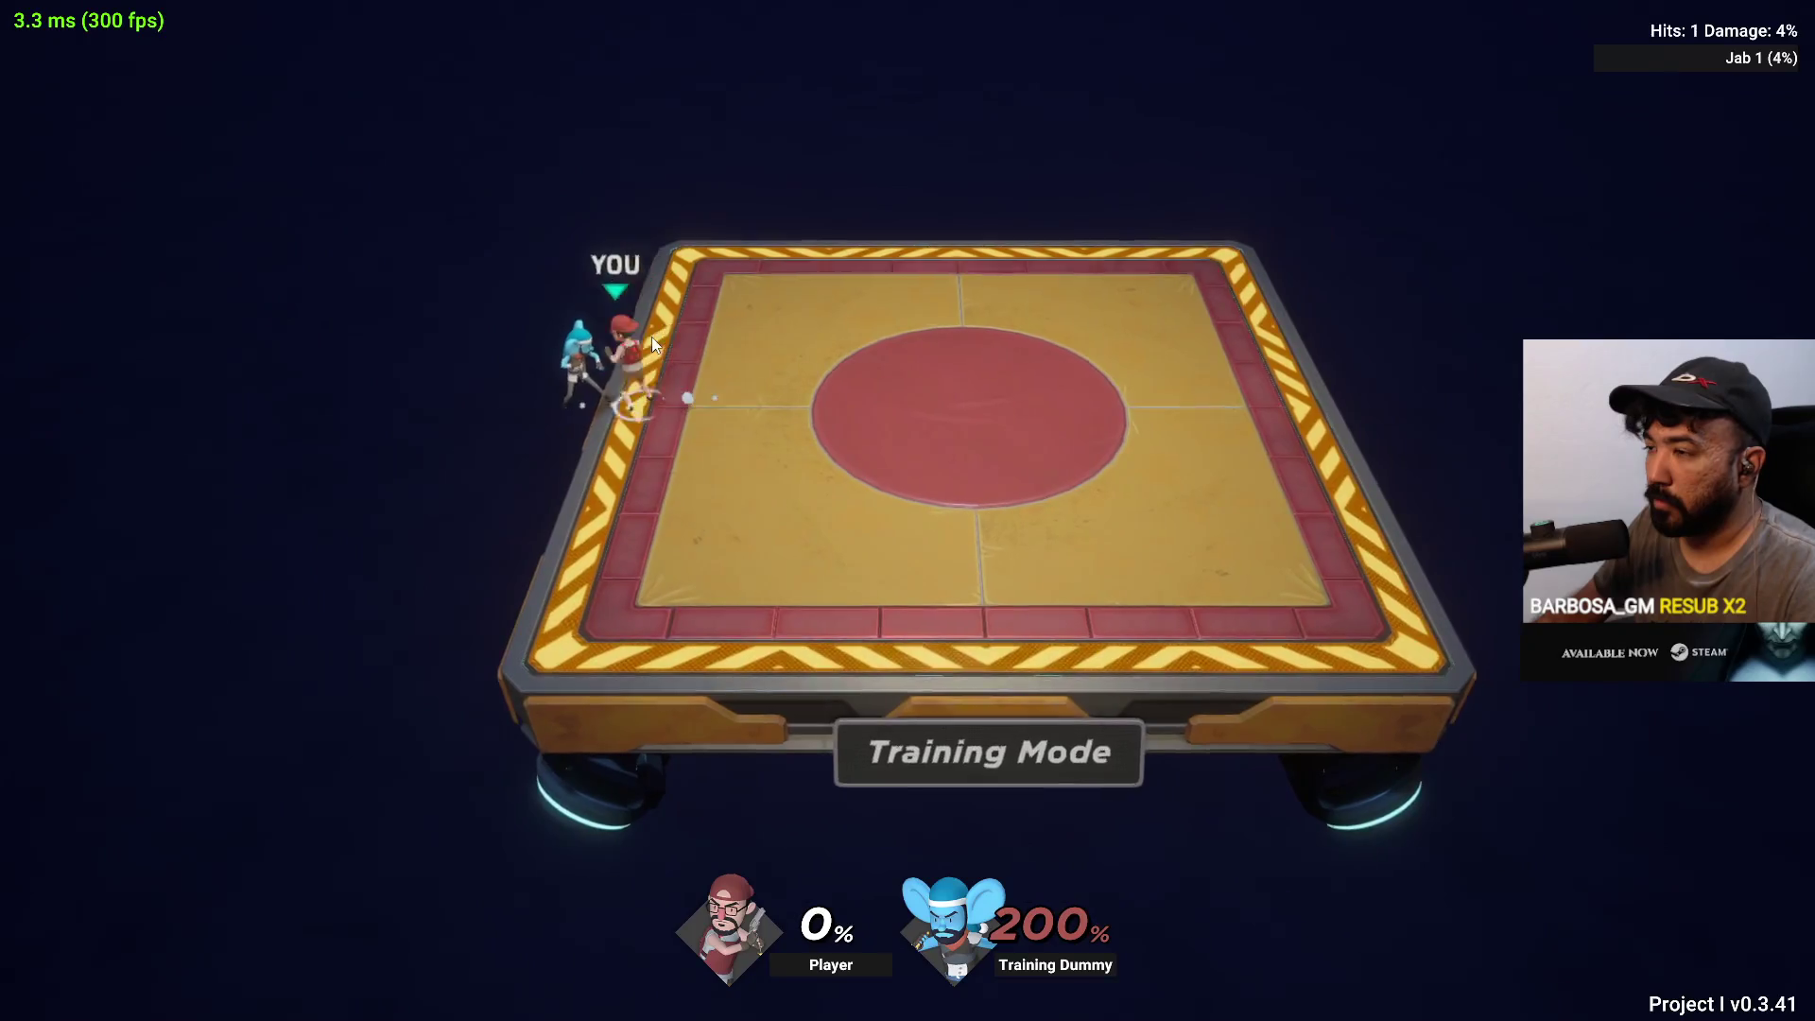
pyautogui.click(657, 337)
pyautogui.click(657, 341)
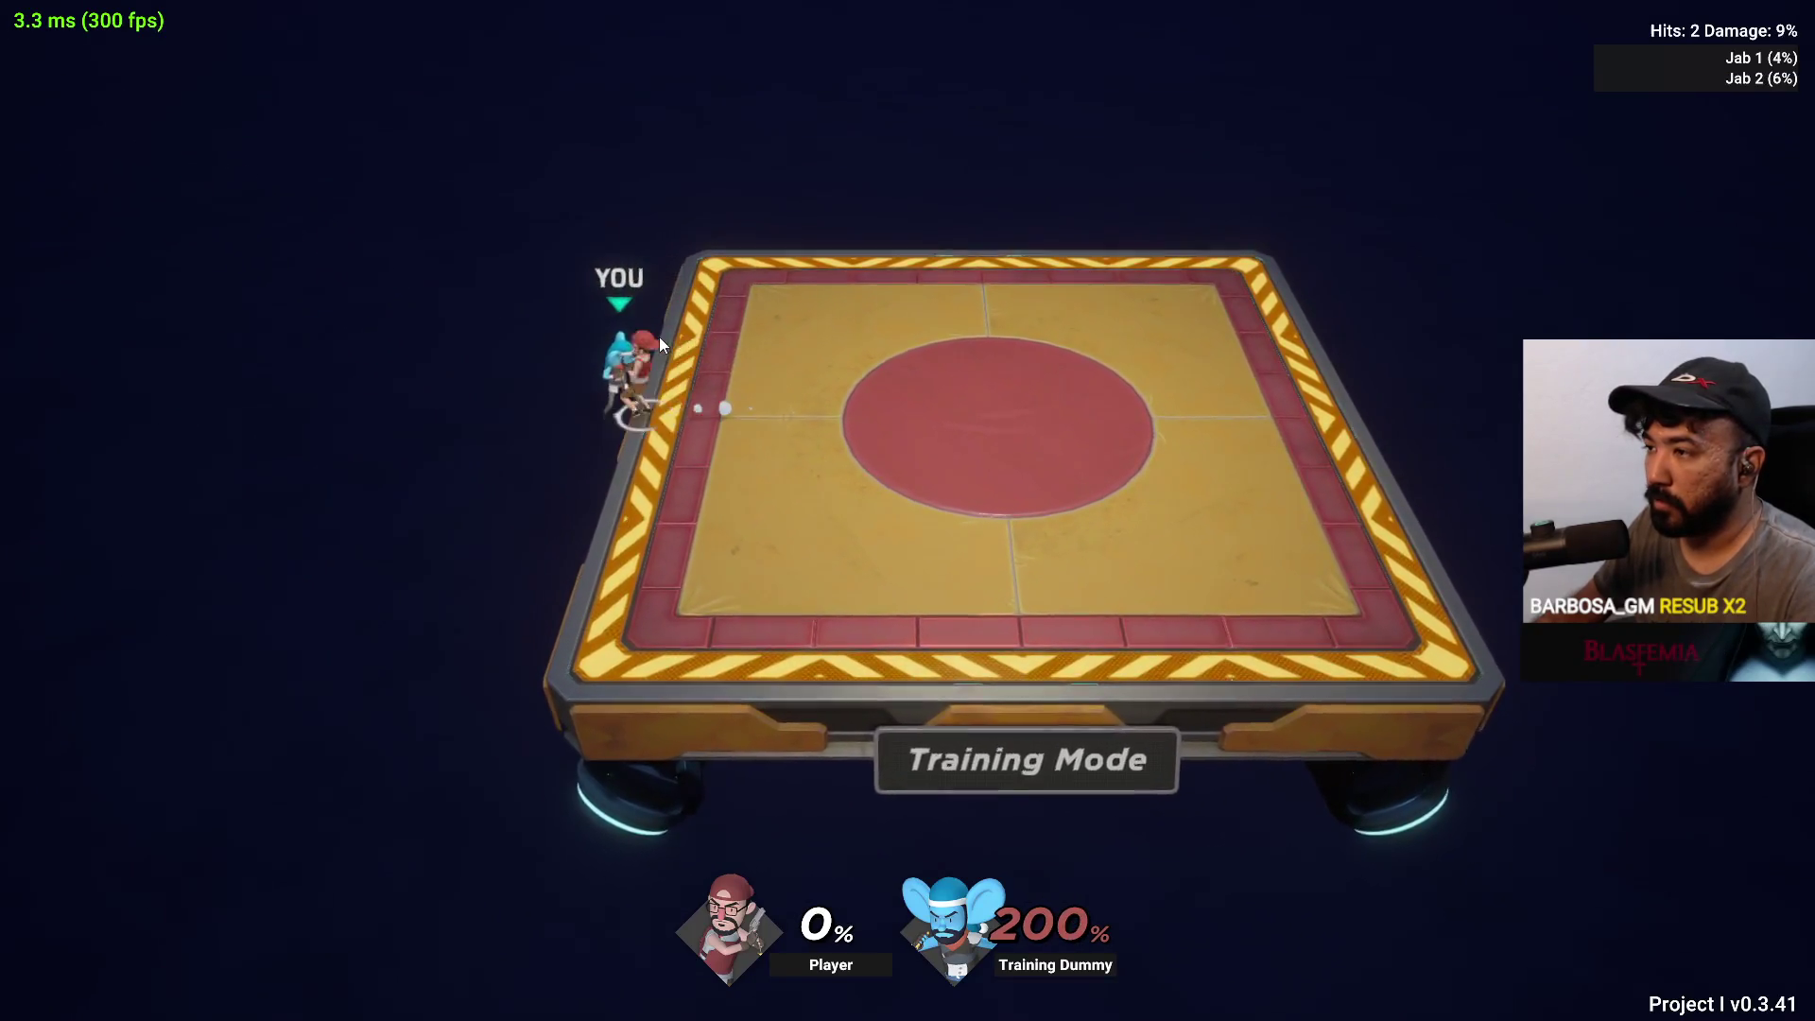
pyautogui.click(656, 337)
pyautogui.click(656, 337)
# Keep double-jabbing the respawning dummy, ending in Training Settings with Default Damage at 150%
pyautogui.click(643, 332)
pyautogui.click(646, 334)
pyautogui.click(662, 352)
pyautogui.click(661, 352)
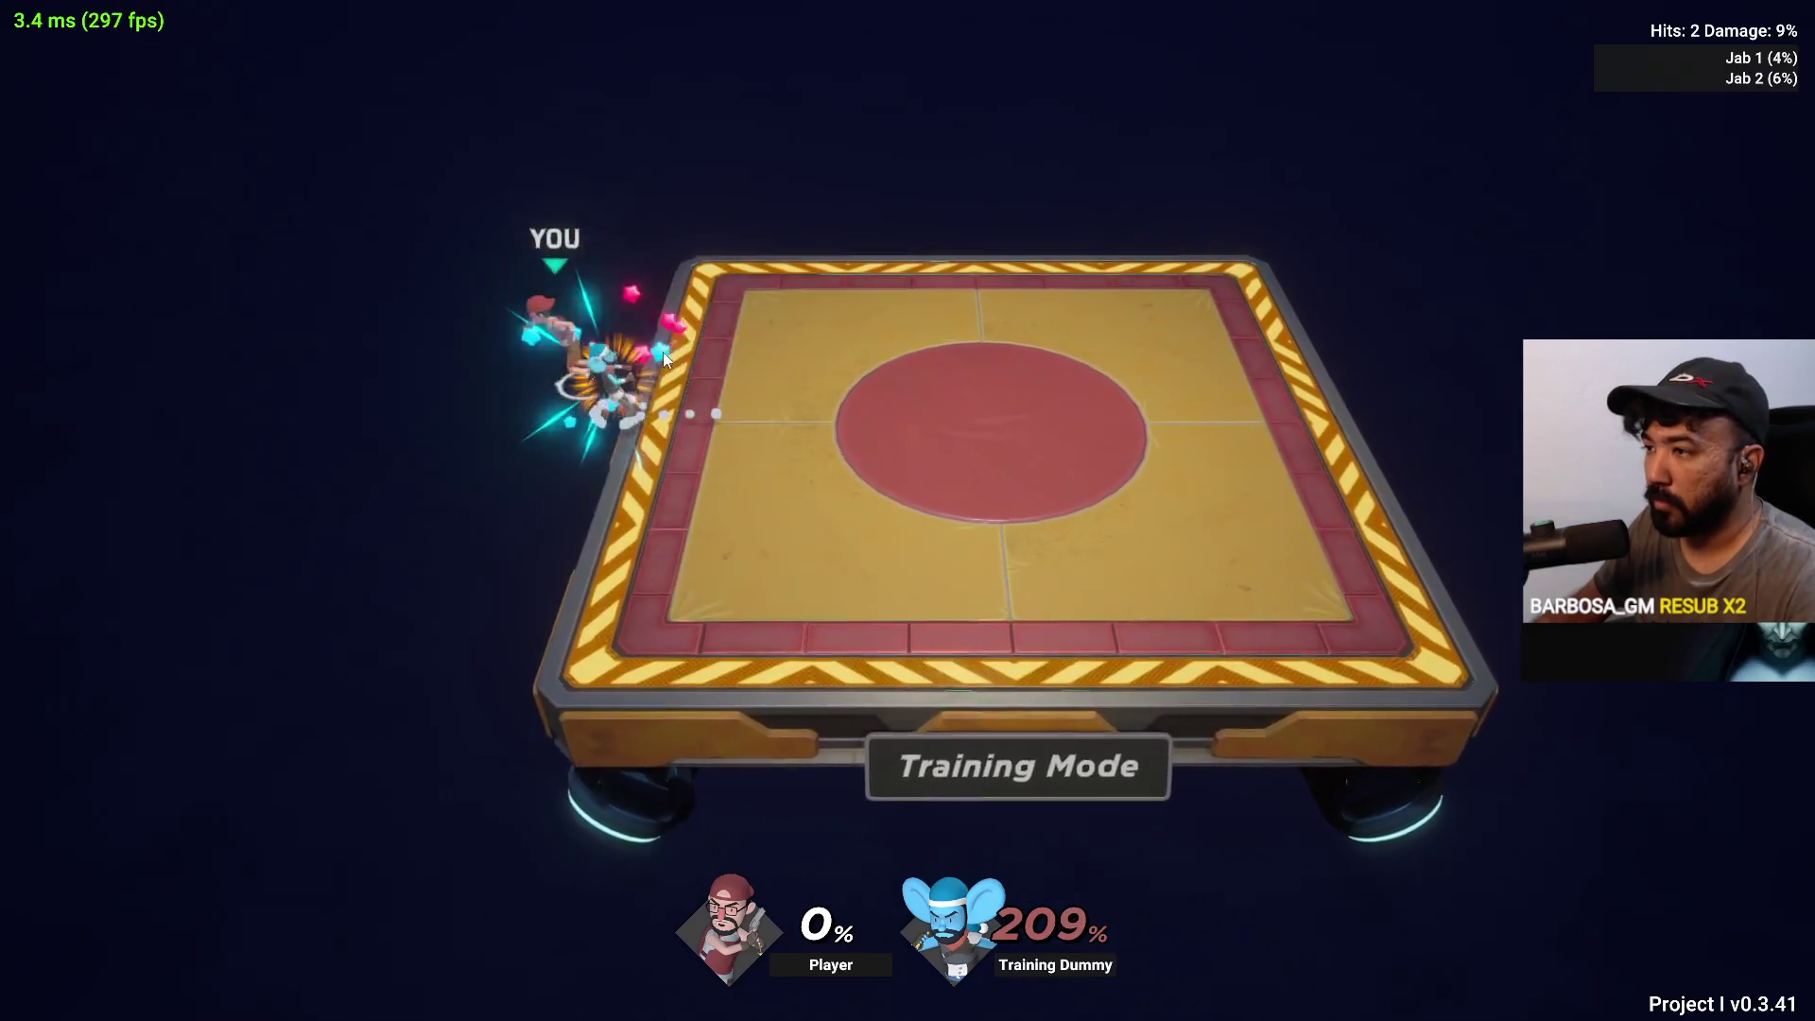
pyautogui.click(669, 357)
pyautogui.click(672, 357)
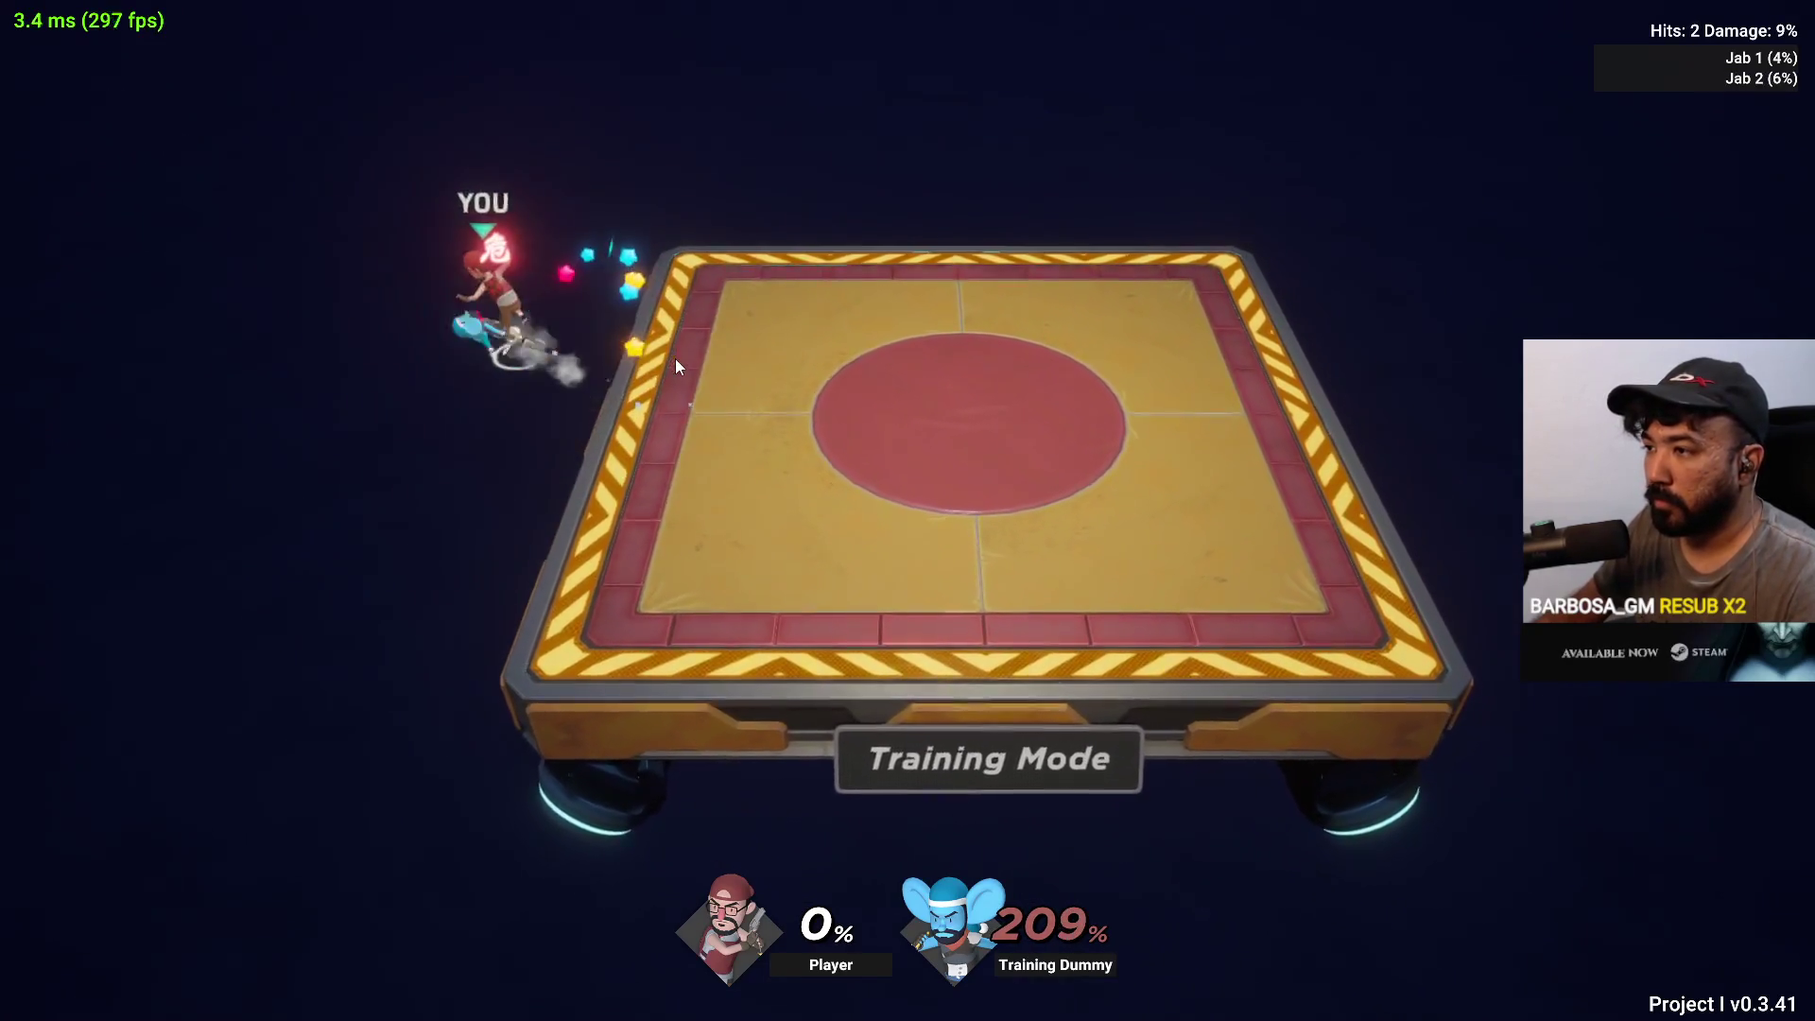
pyautogui.click(667, 359)
pyautogui.click(670, 367)
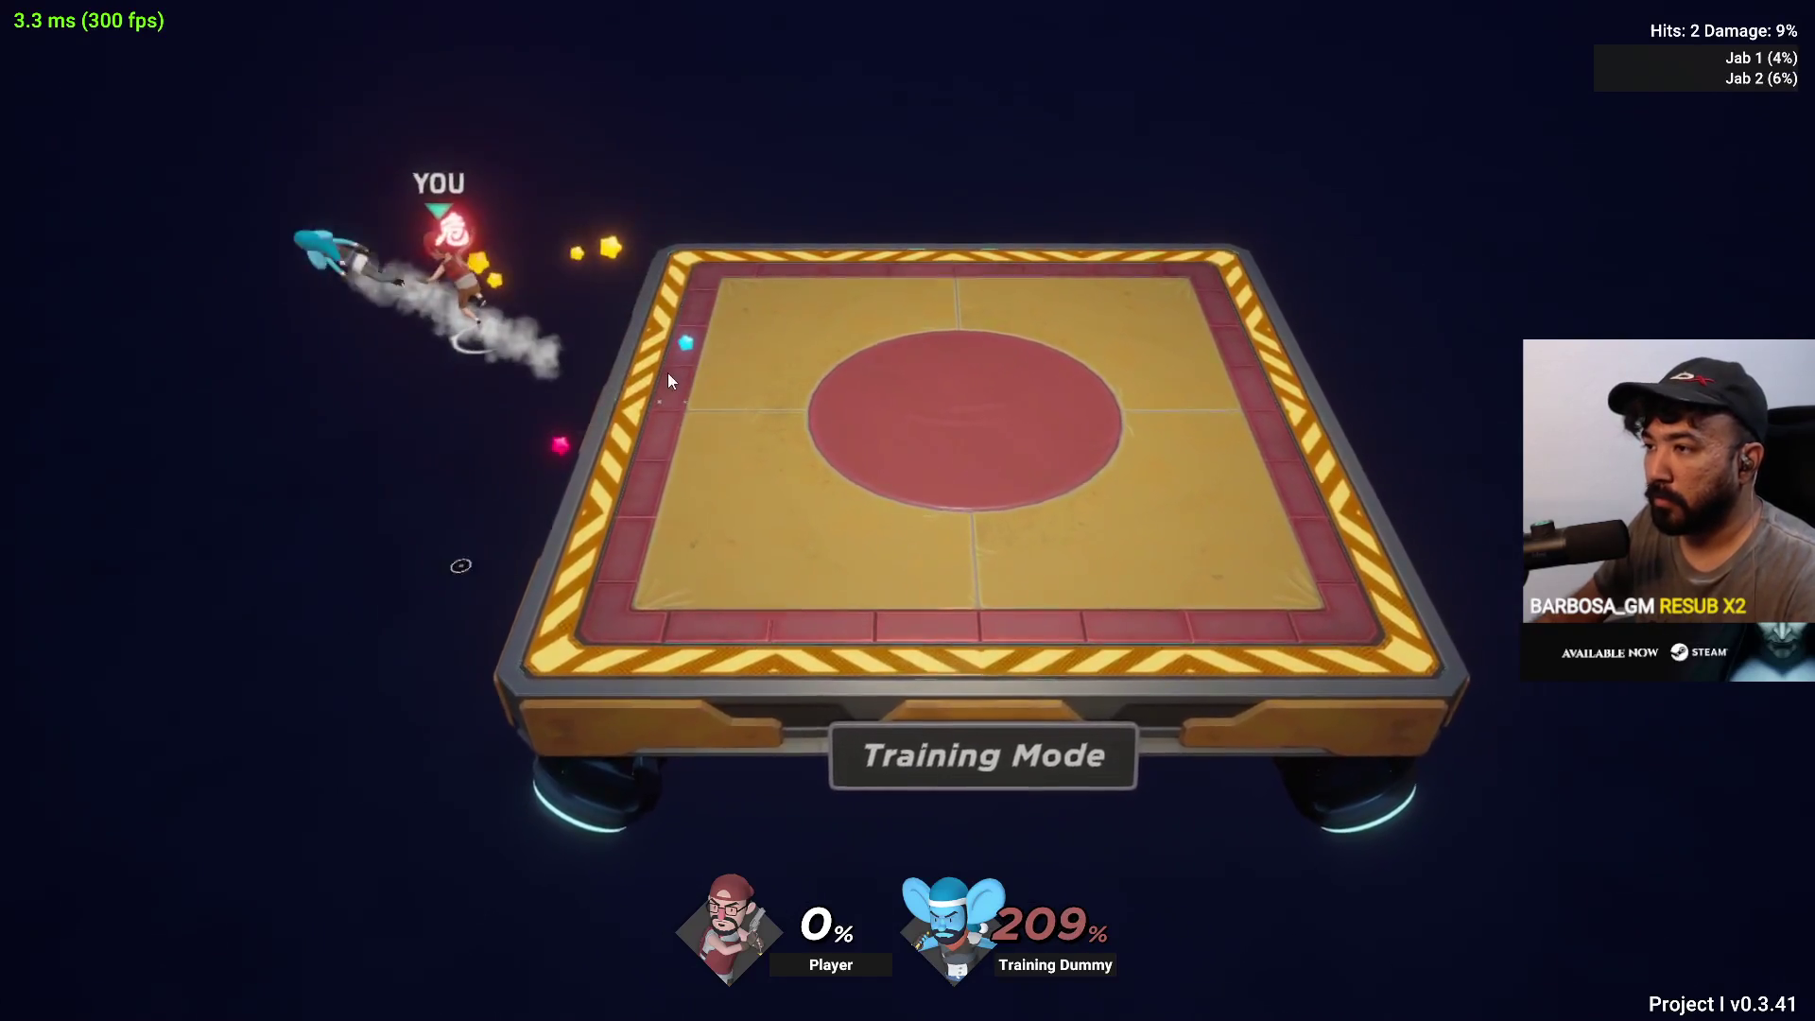
pyautogui.click(673, 374)
pyautogui.click(679, 374)
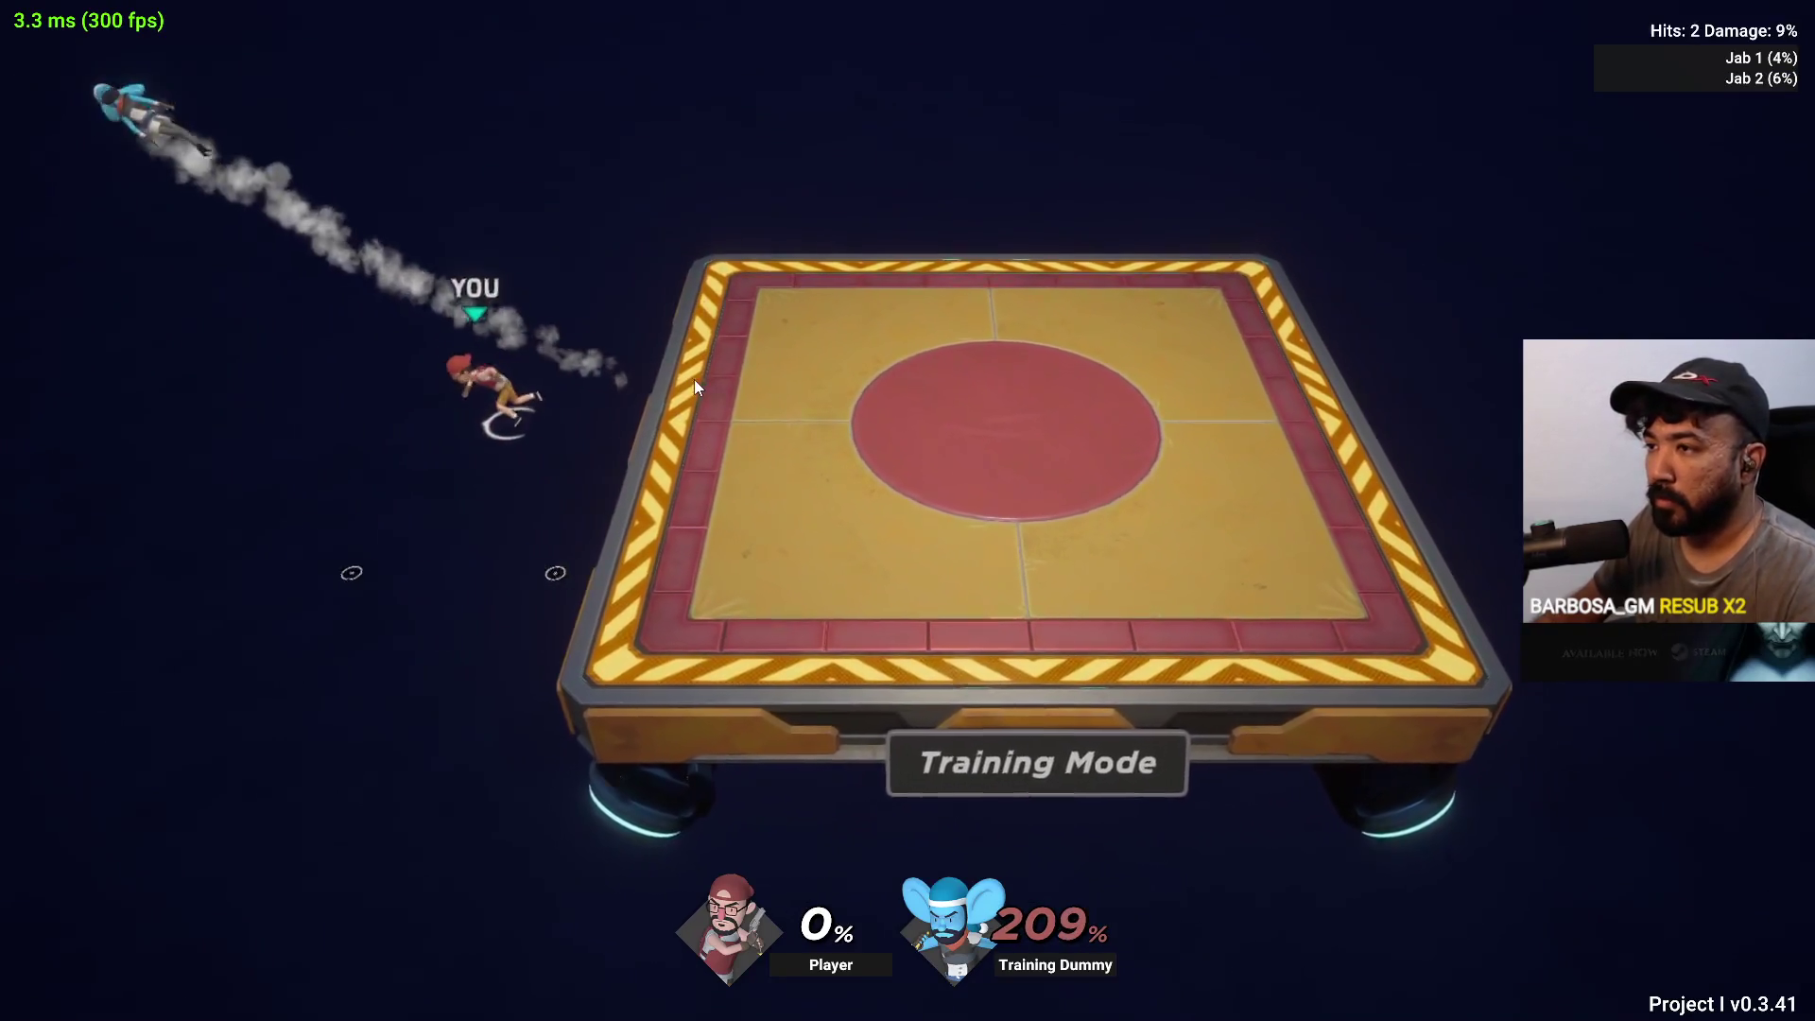
pyautogui.click(695, 380)
pyautogui.click(704, 405)
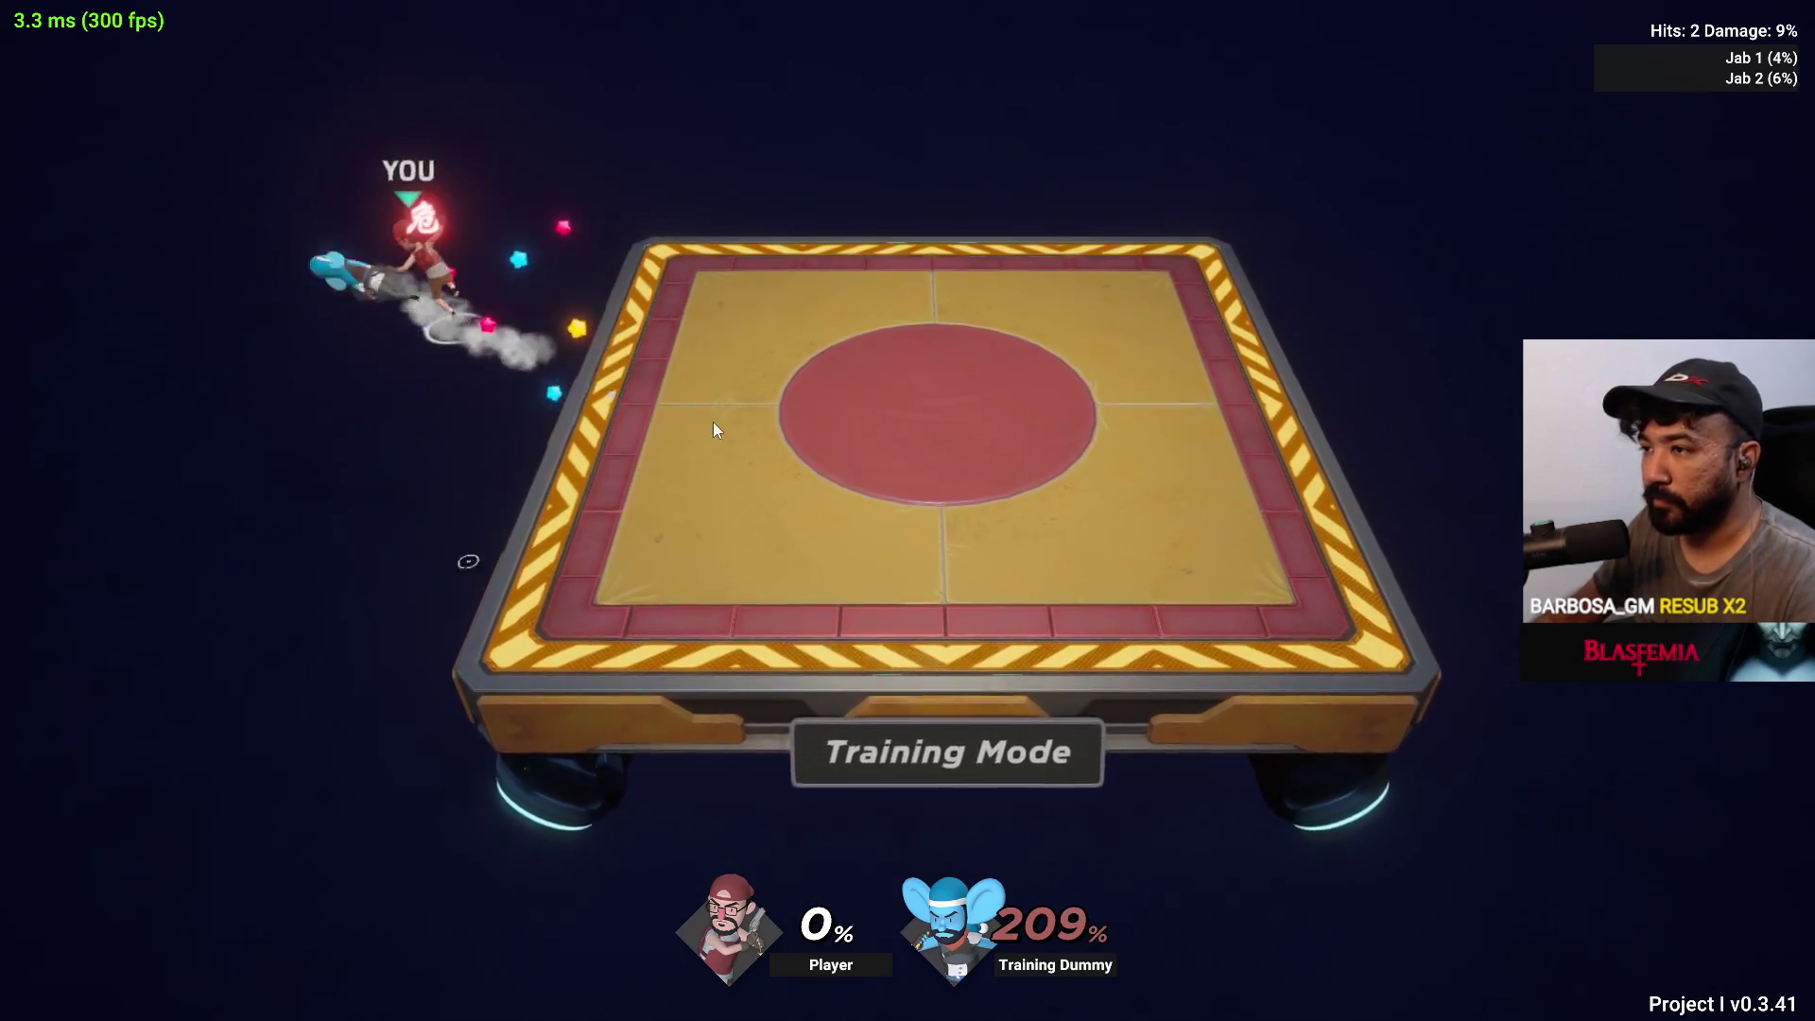
pyautogui.press('Escape')
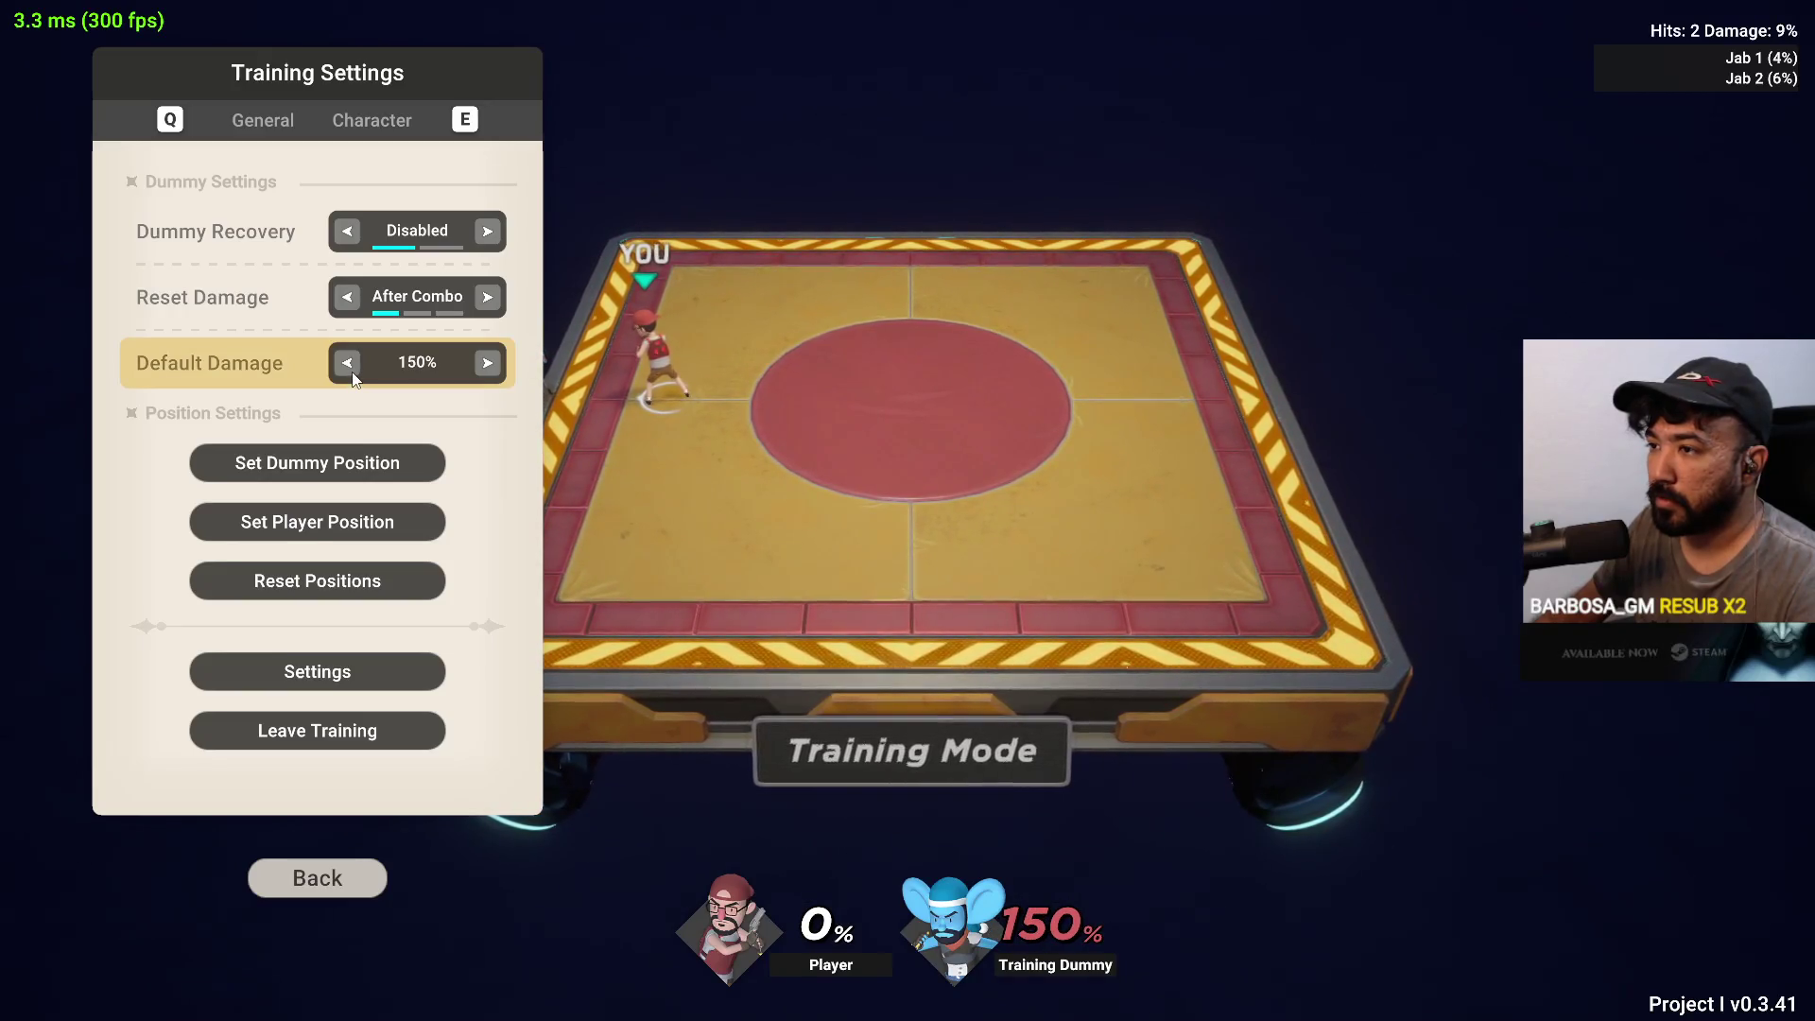
# Close Training Settings and double-jab the dummy at 150% damage
pyautogui.press('Escape')
pyautogui.click(660, 393)
pyautogui.click(669, 394)
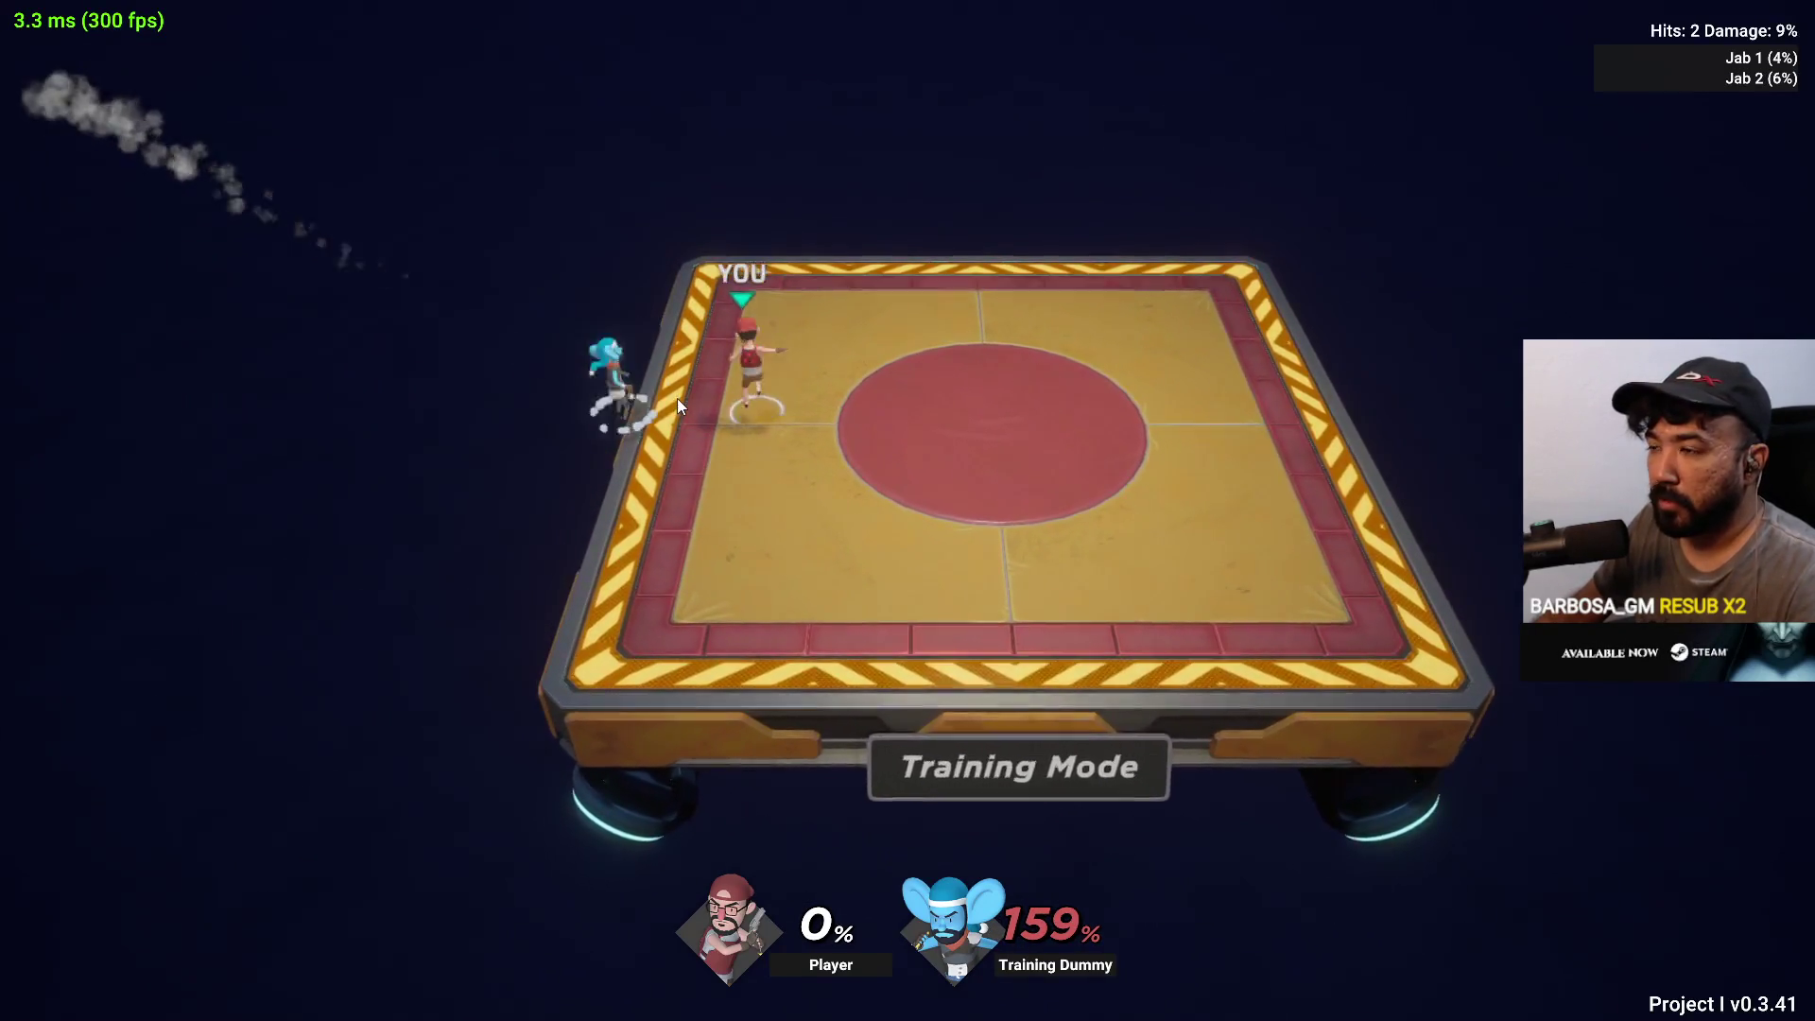
pyautogui.click(682, 400)
pyautogui.click(688, 403)
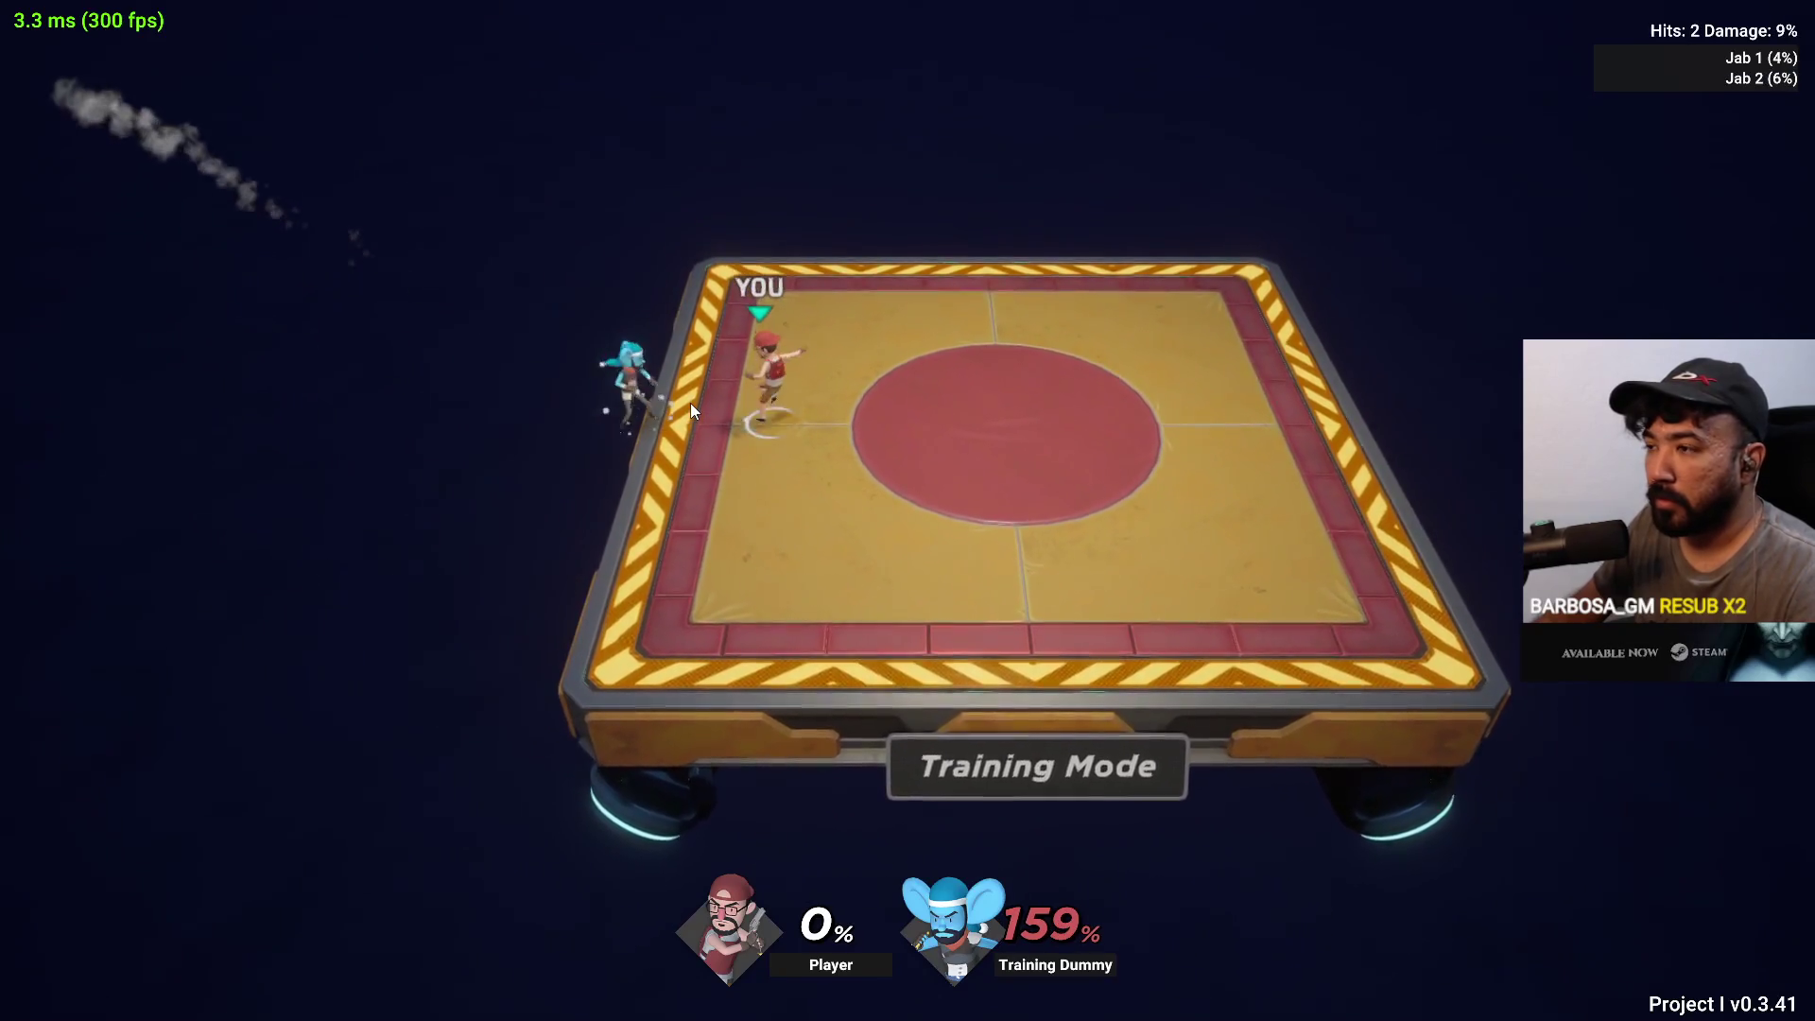
# Raise the dummy's Default Damage to 300% in Training Settings
pyautogui.press('Escape')
pyautogui.click(487, 363)
pyautogui.click(487, 363)
pyautogui.click(487, 363)
pyautogui.click(486, 363)
pyautogui.click(487, 363)
pyautogui.click(487, 363)
pyautogui.click(487, 363)
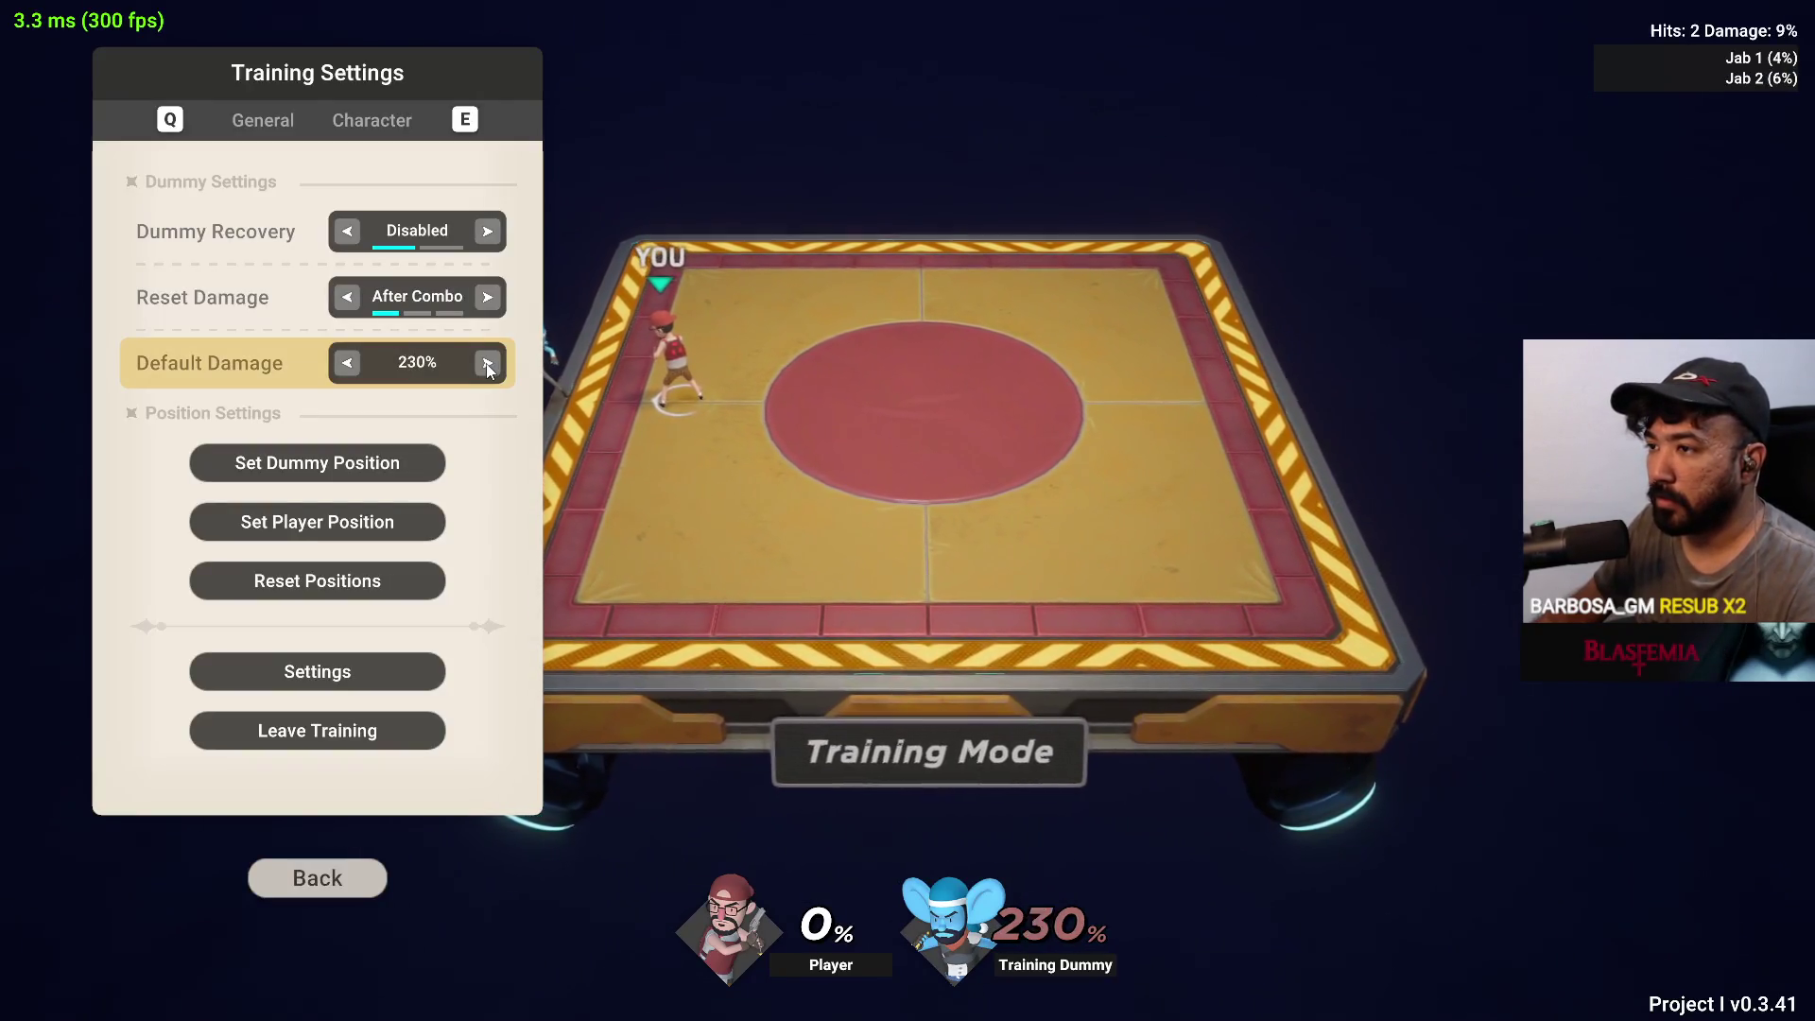
pyautogui.click(487, 367)
pyautogui.click(487, 367)
pyautogui.press('Escape')
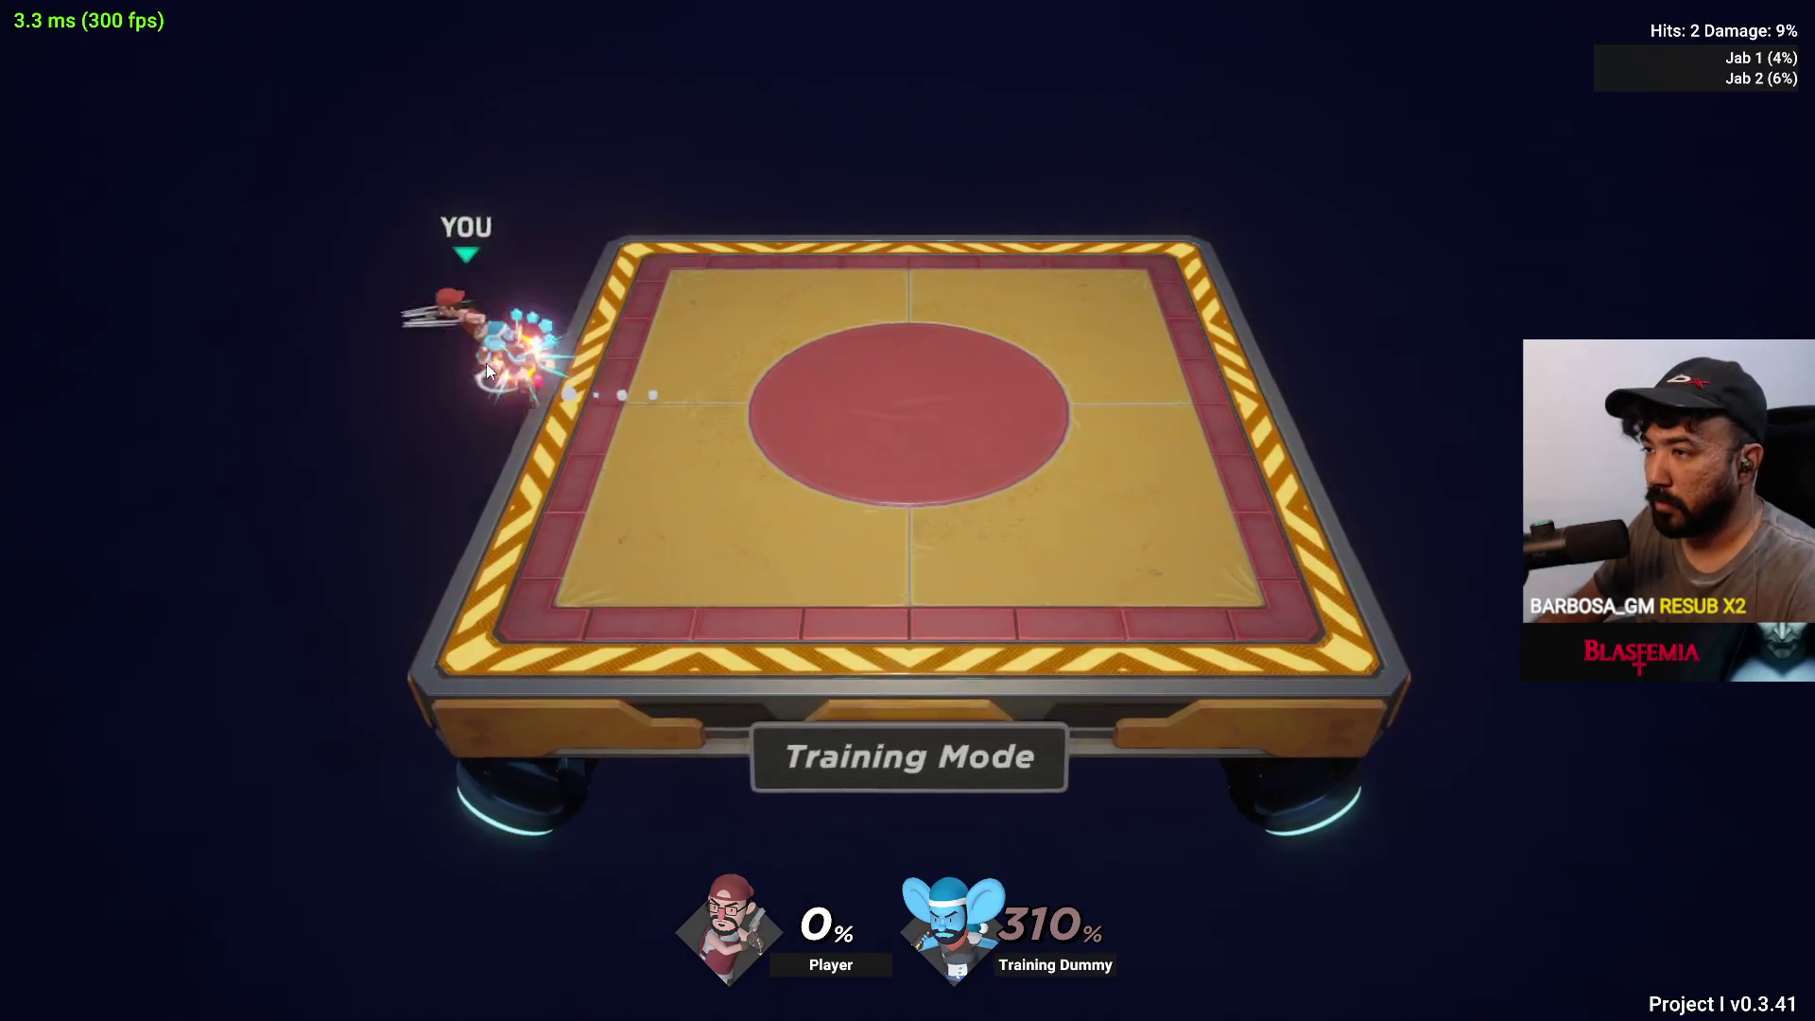
# Test a 13% jab-Overhead combo on the dummy, walk into the red centre circle, and reopen settings
pyautogui.click(486, 363)
pyautogui.press('d')
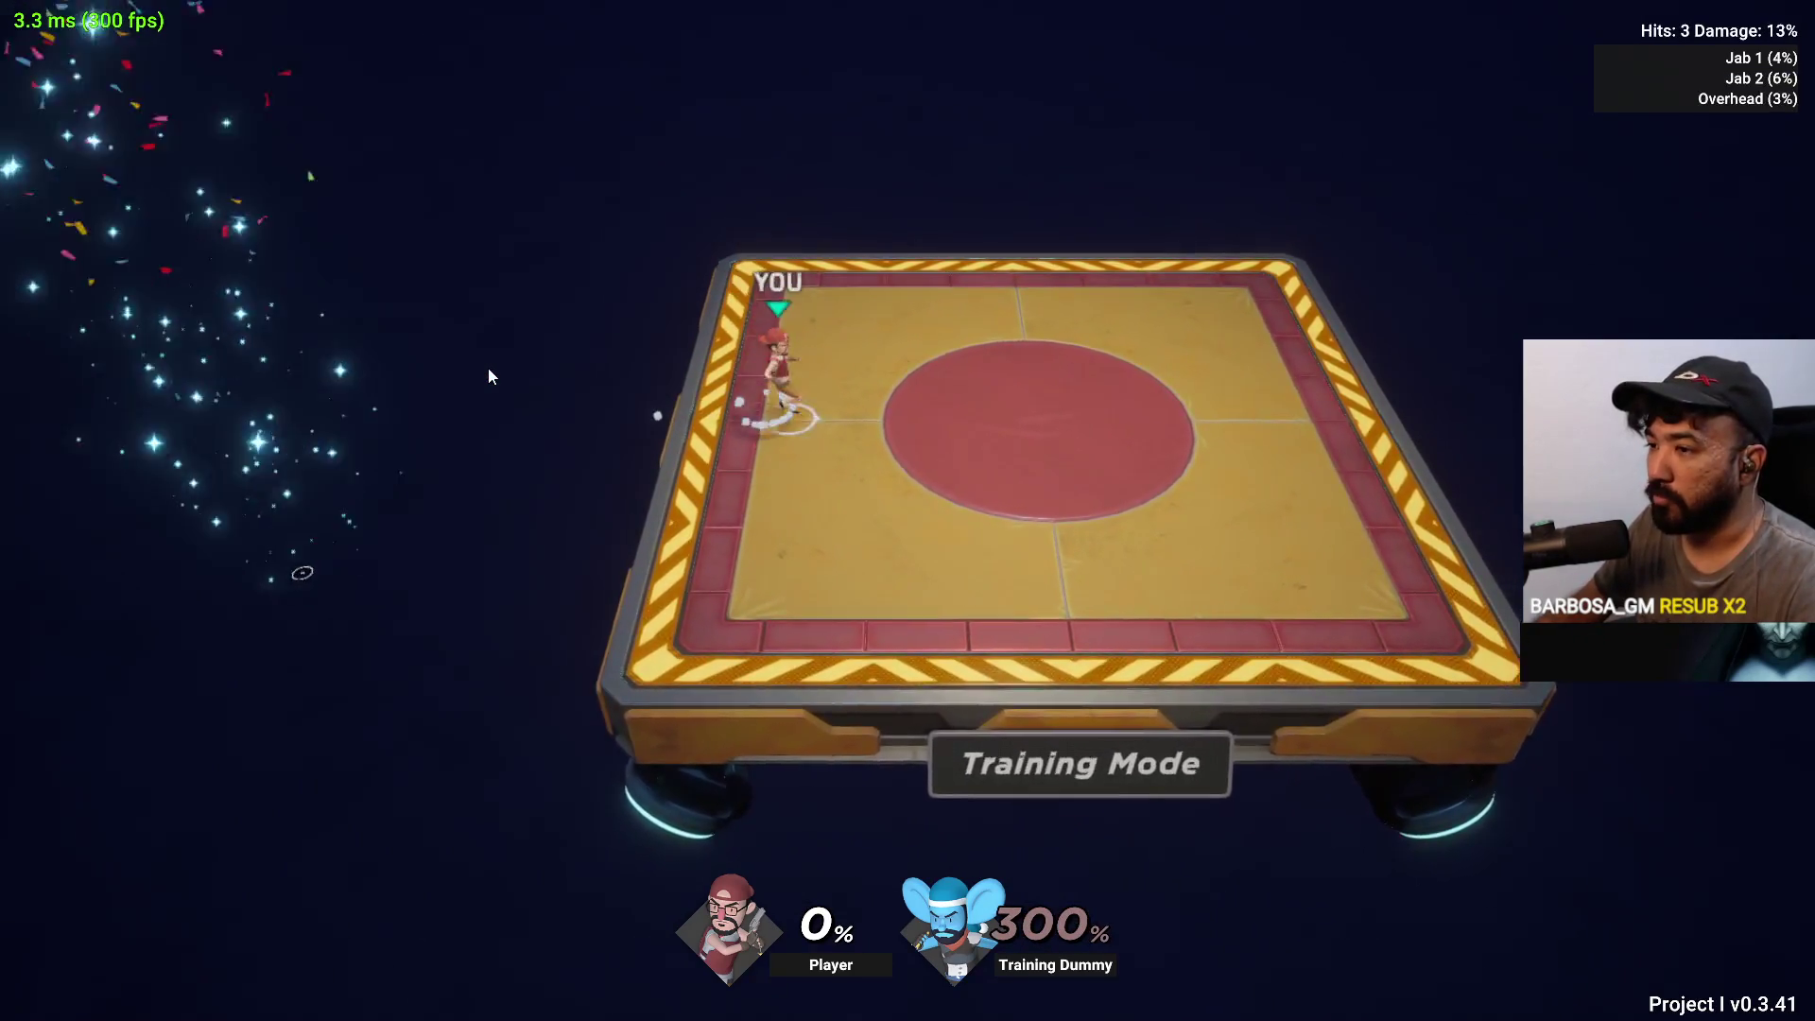
pyautogui.press('a')
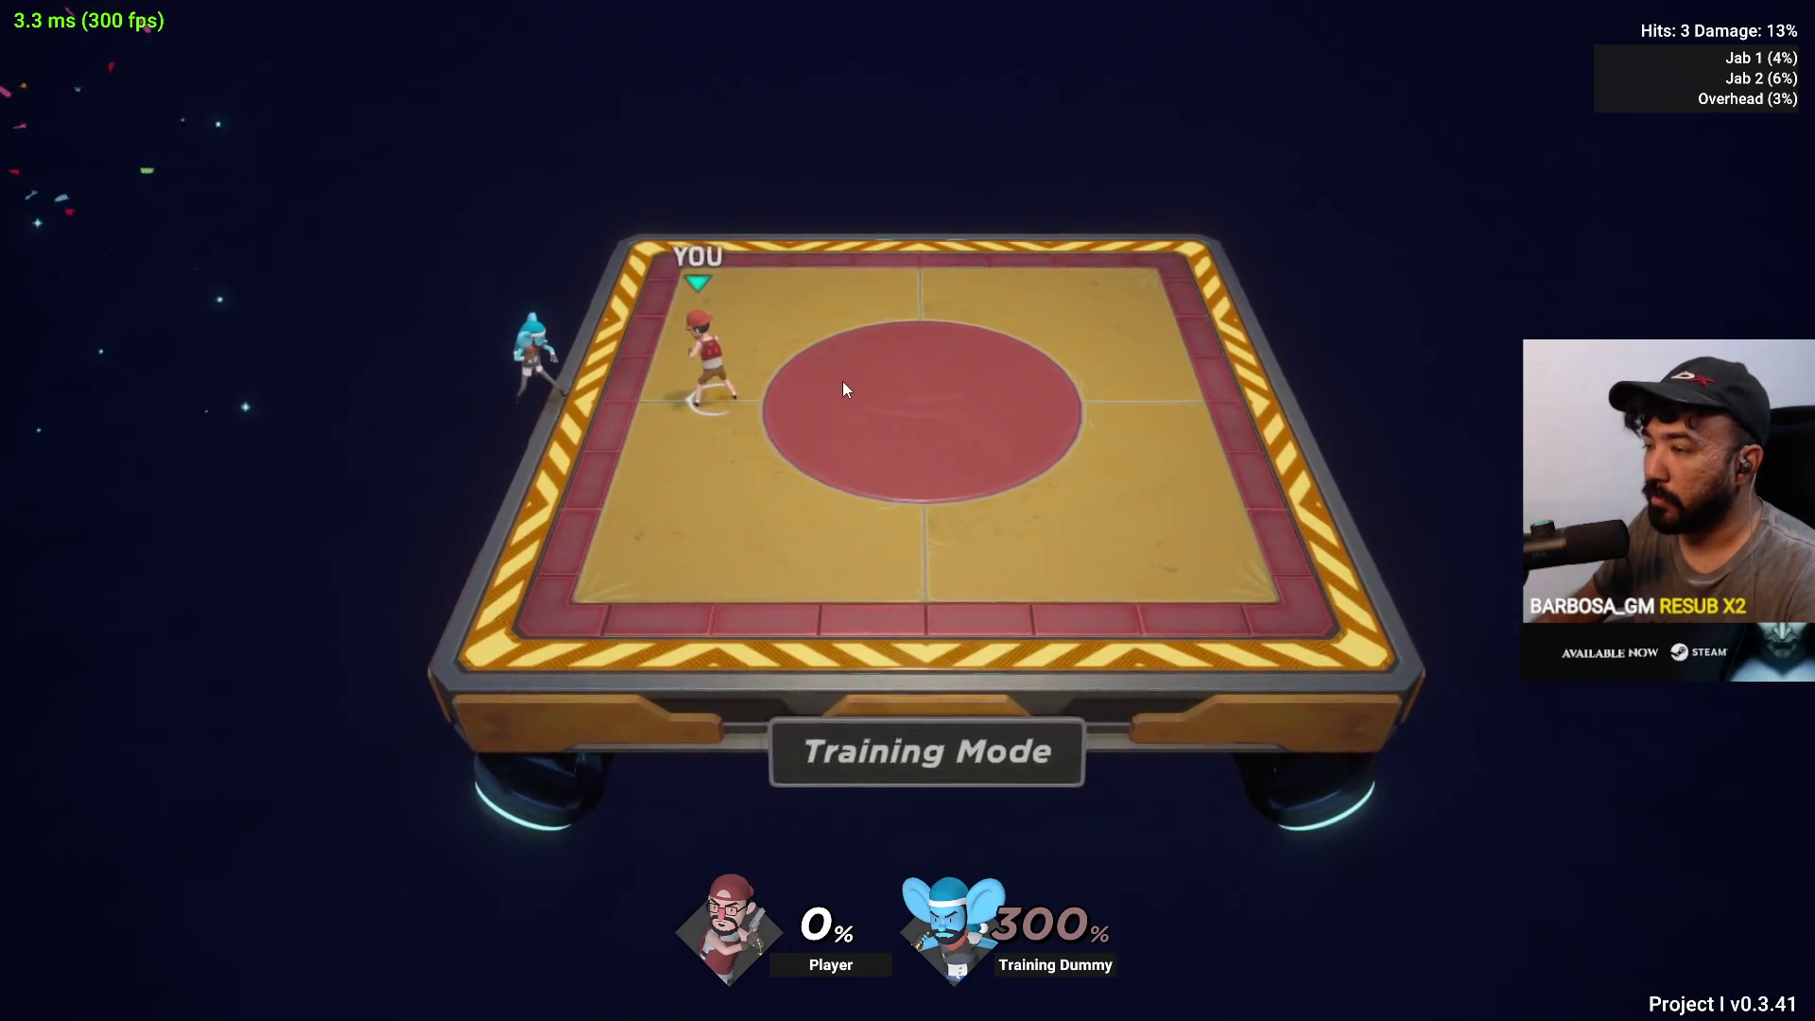
pyautogui.click(842, 382)
pyautogui.click(841, 382)
pyautogui.click(842, 383)
pyautogui.click(841, 384)
pyautogui.click(842, 384)
pyautogui.click(843, 383)
pyautogui.press('d')
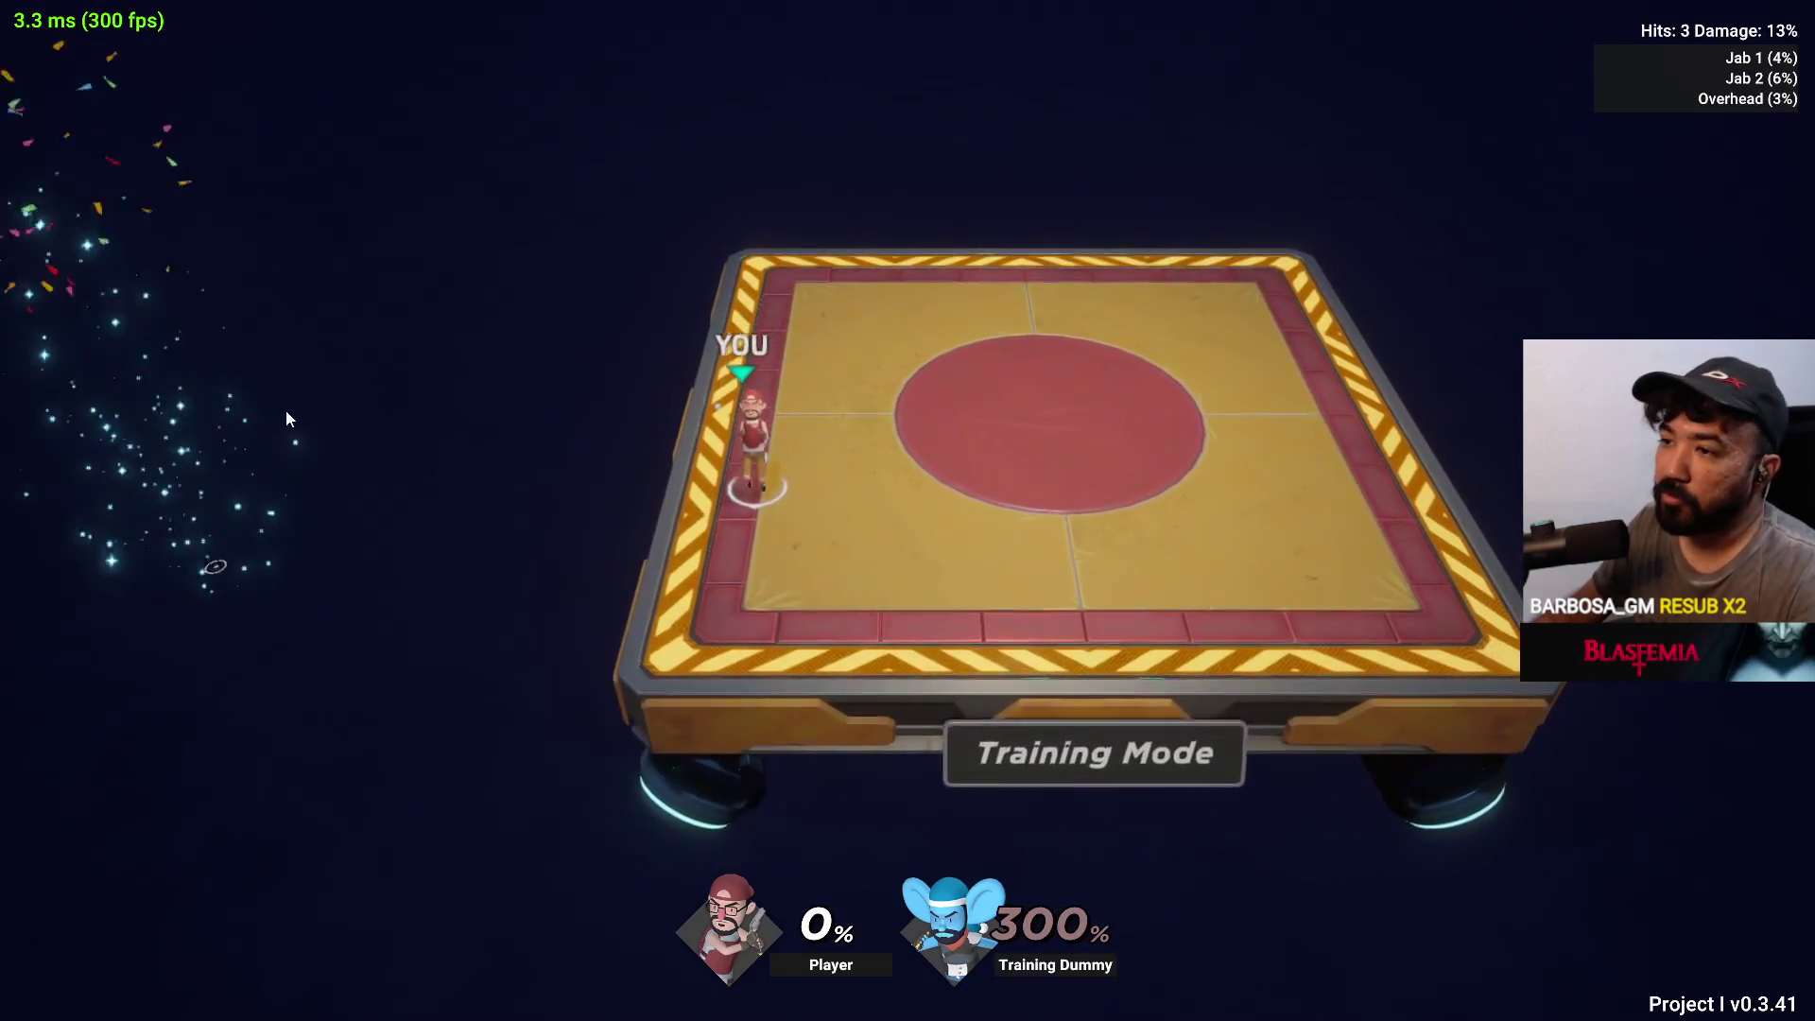
pyautogui.press('d')
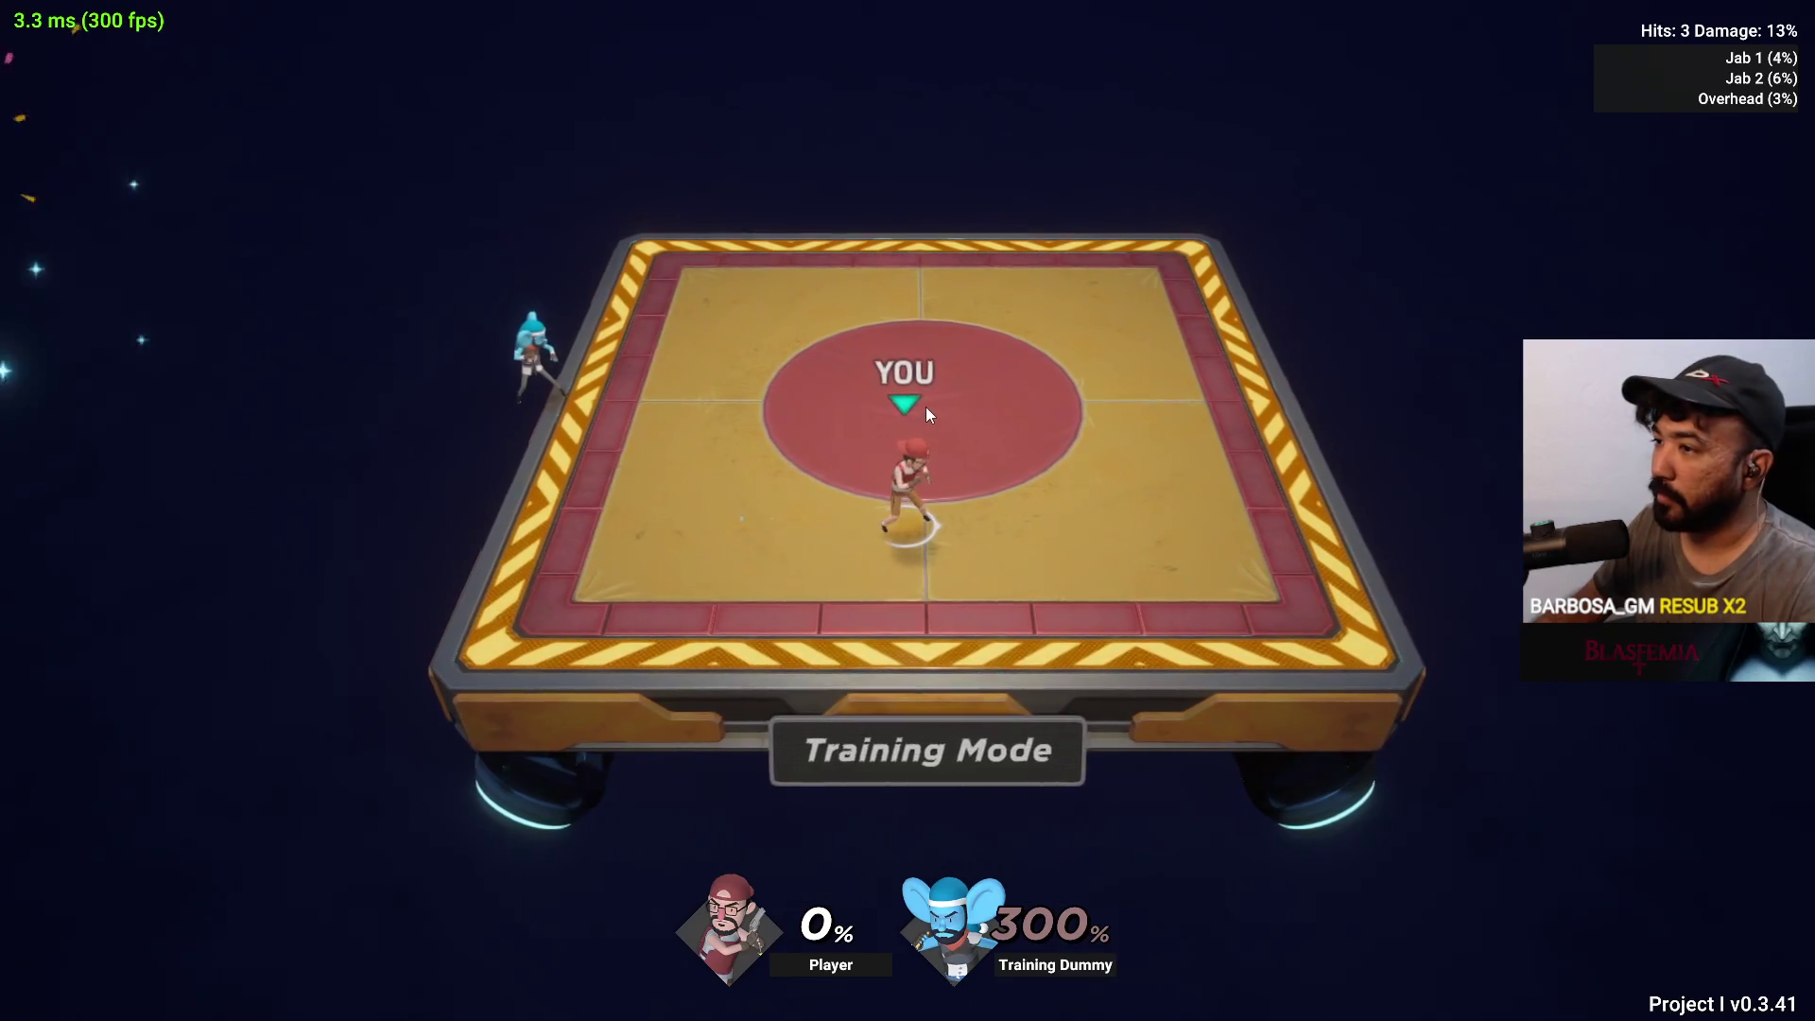
pyautogui.press('w')
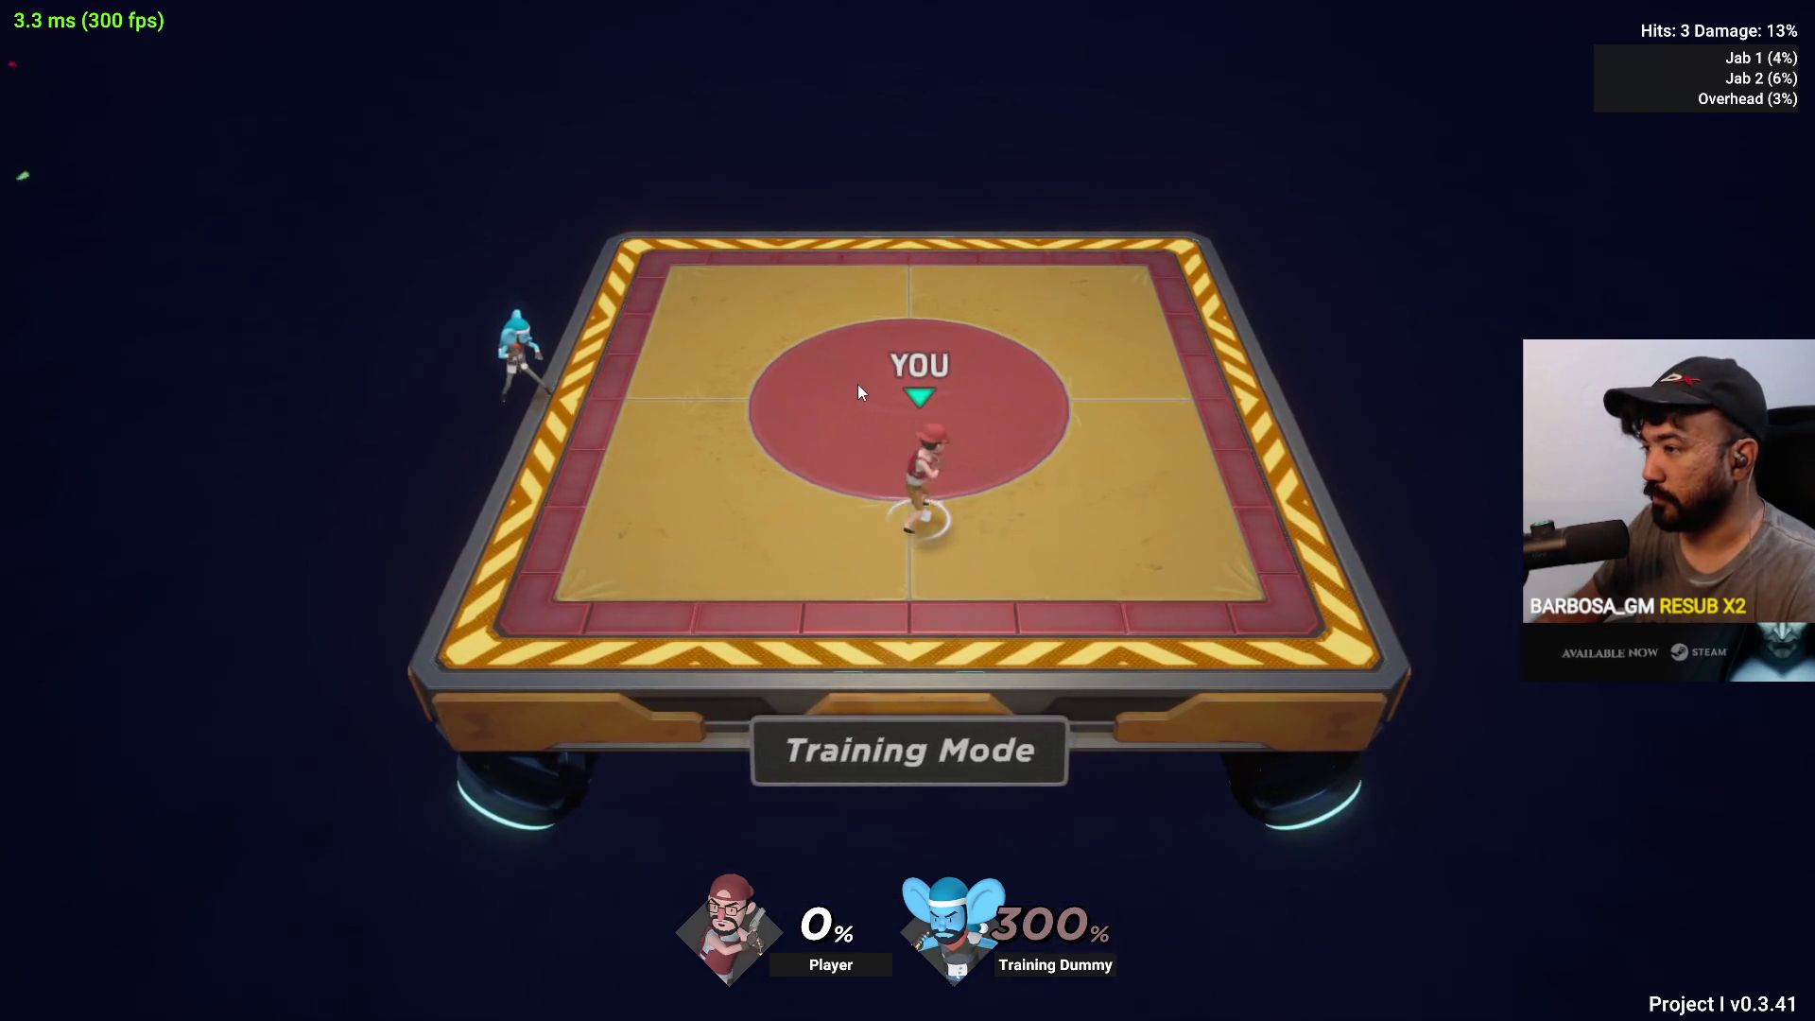
pyautogui.press('Escape')
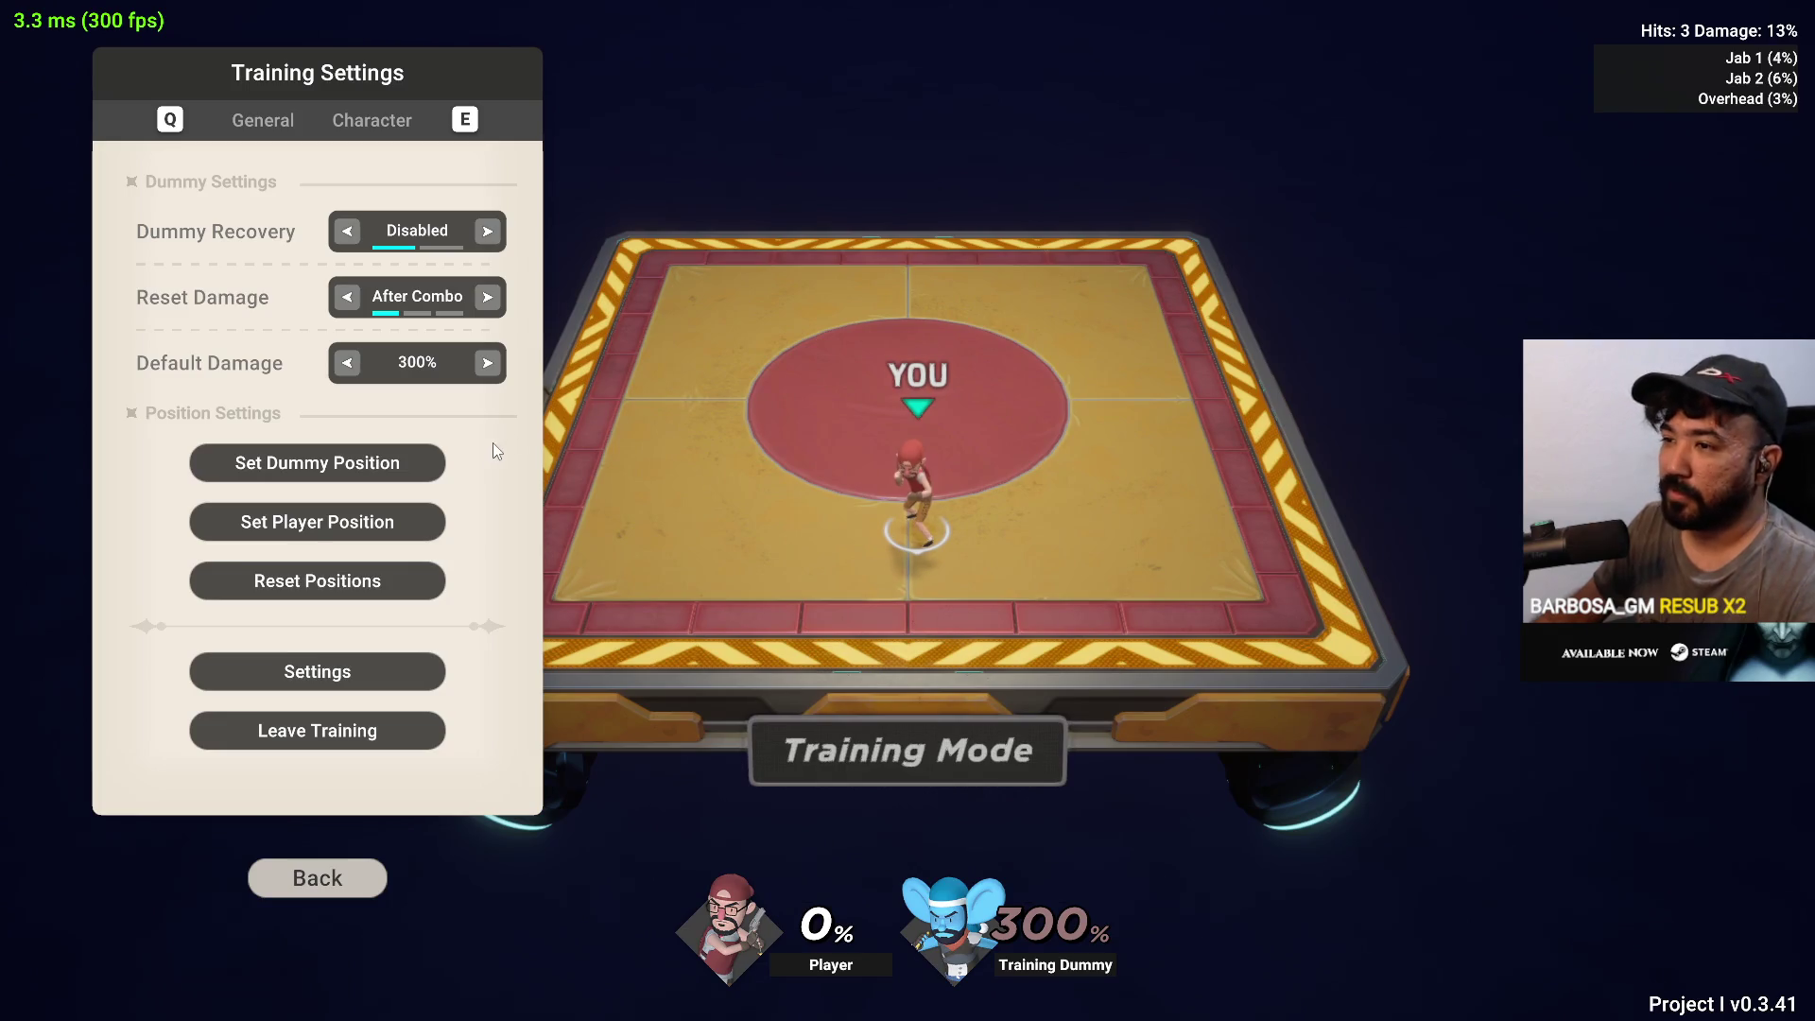
# Close Training Settings, land an 8% Reversal hit on the 300% dummy, and reopen the settings
pyautogui.click(410, 513)
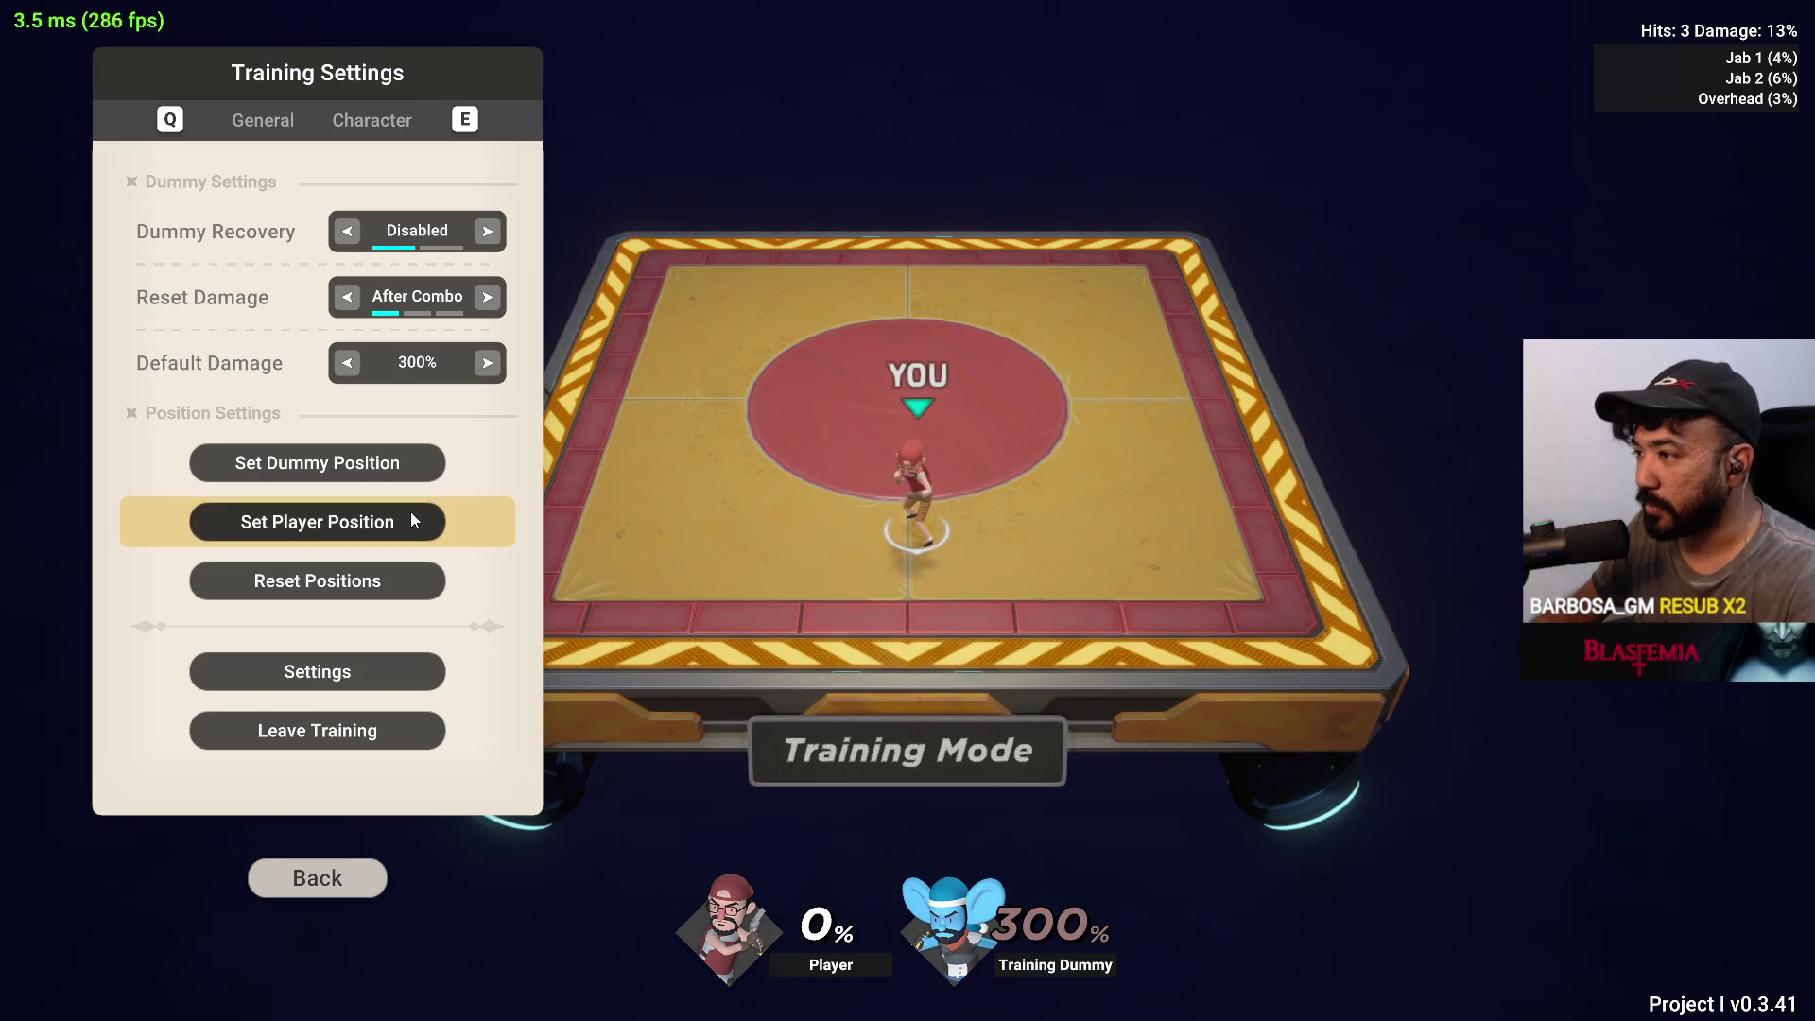
pyautogui.press('Escape')
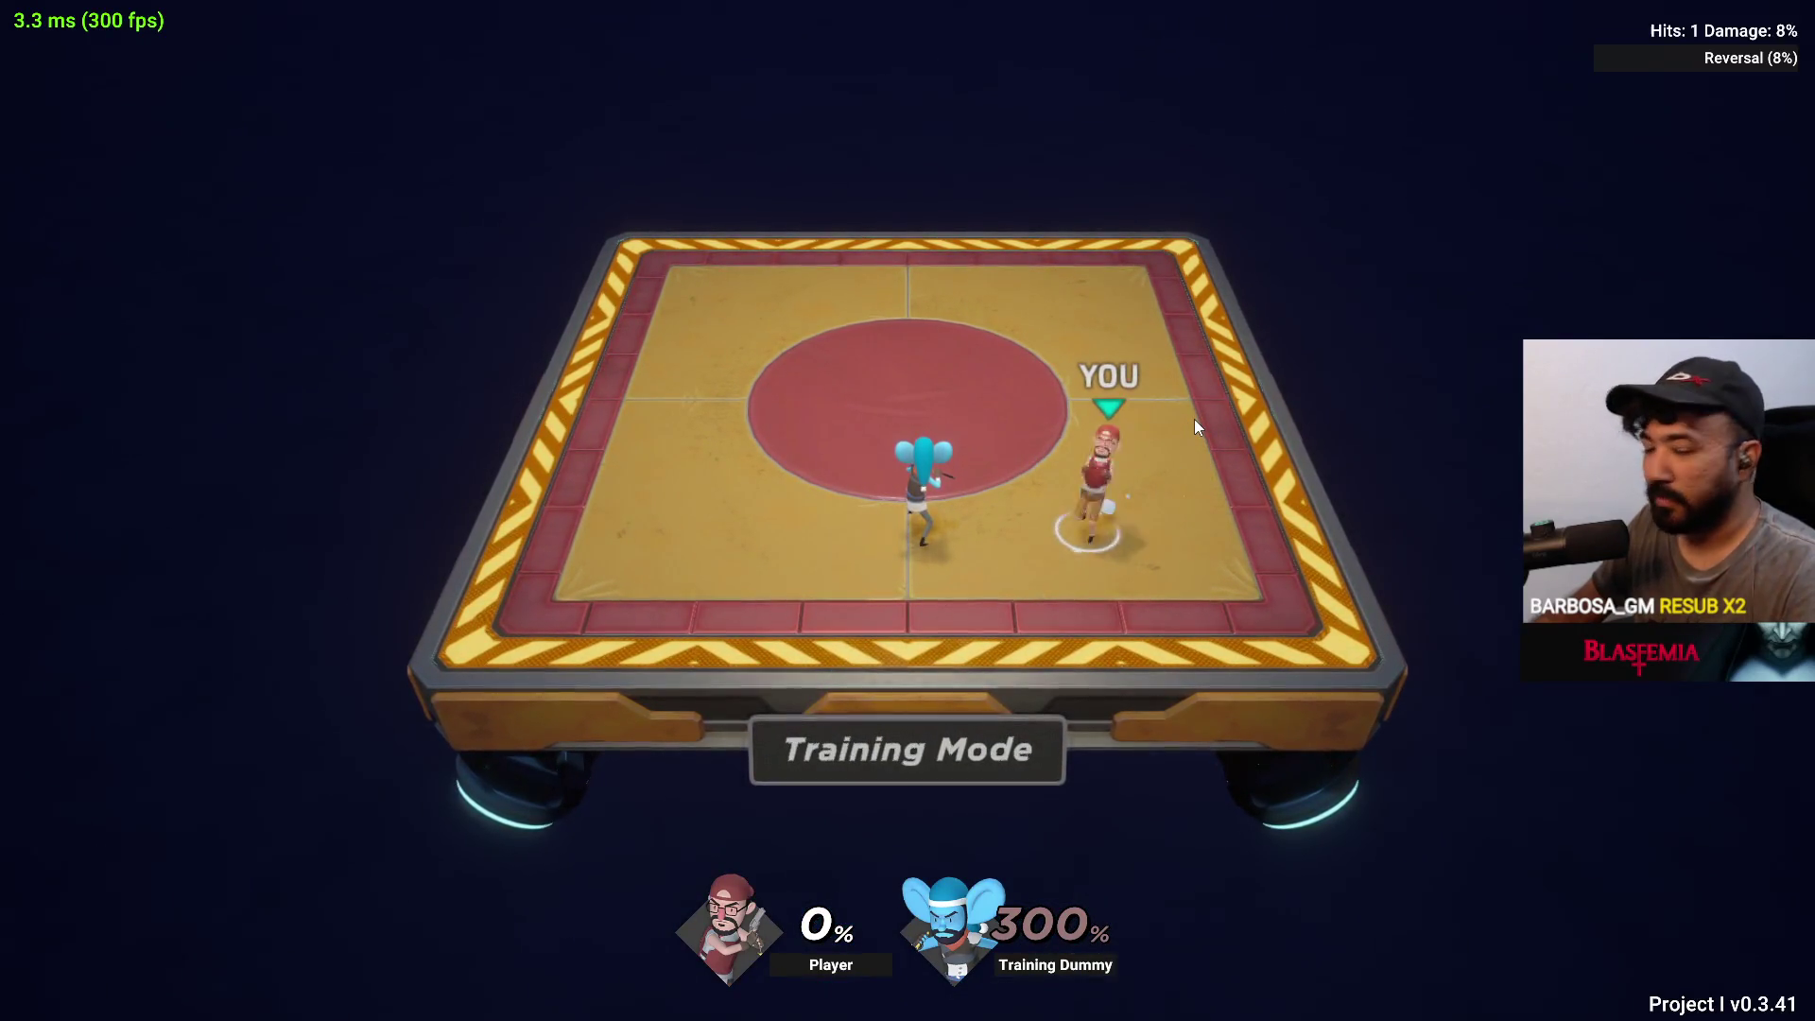
pyautogui.press('Escape')
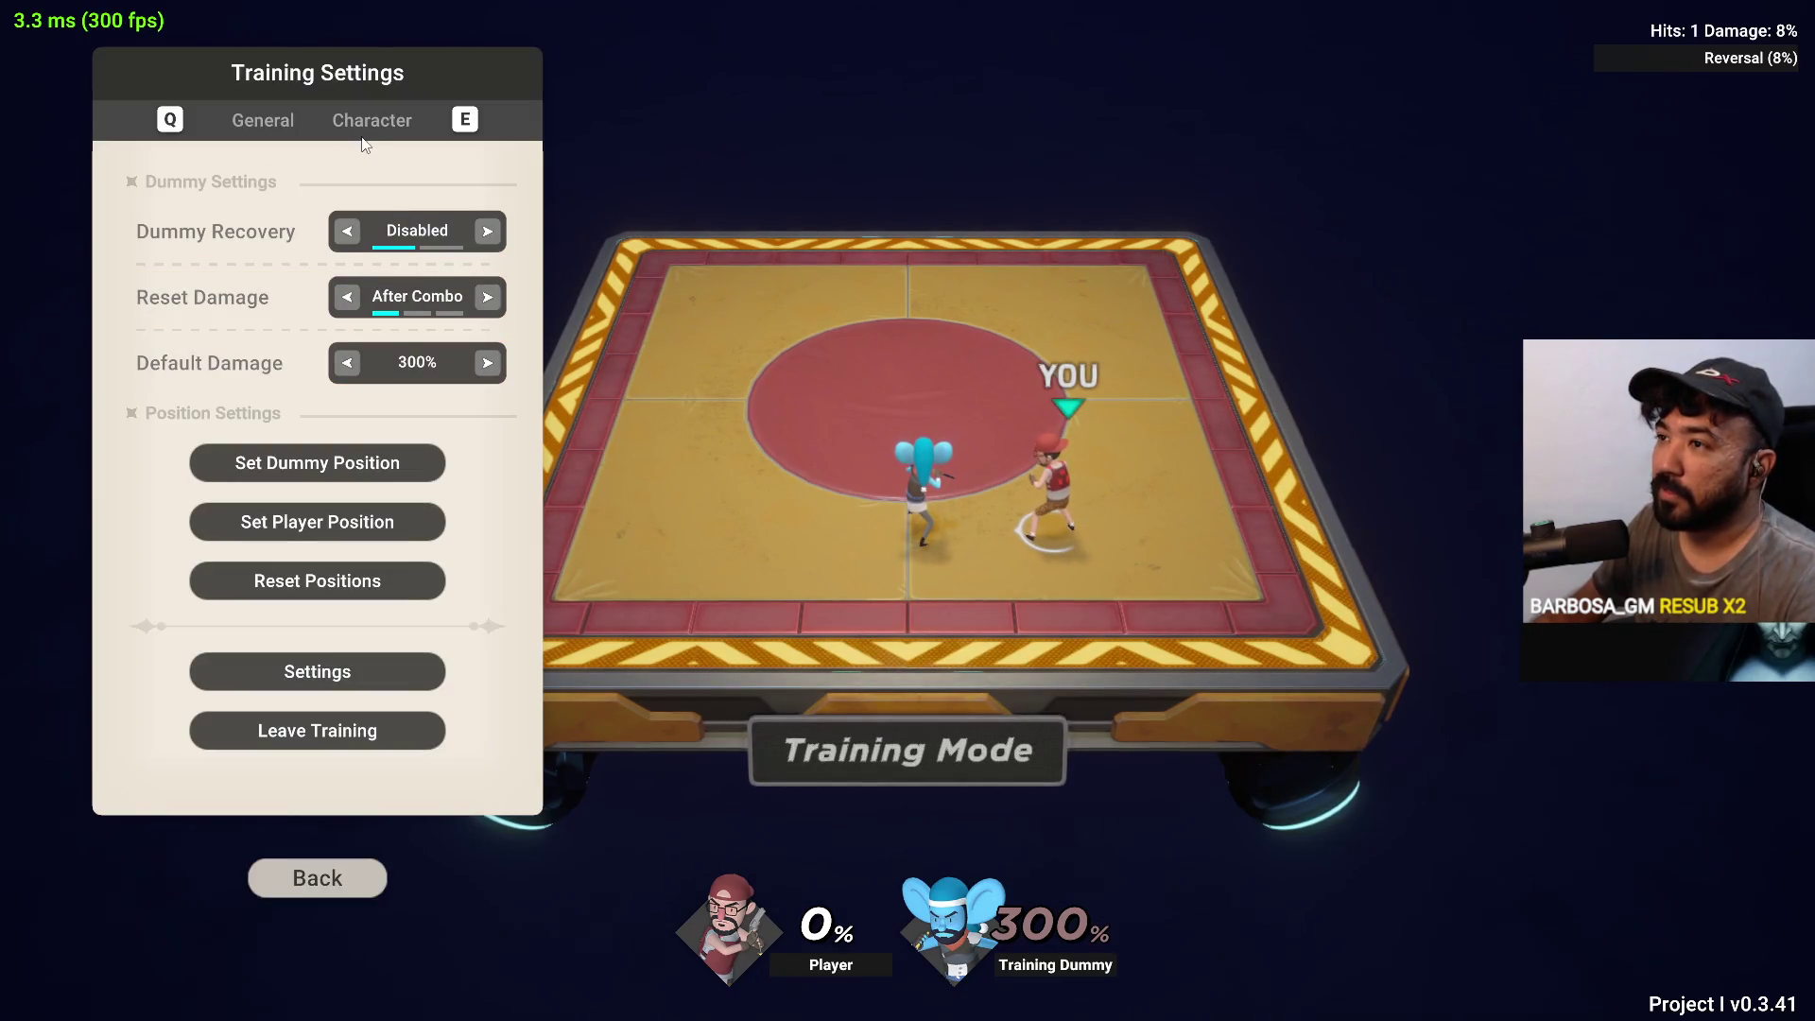
# Change the Player Color from Red to Green on the Character tab and resume jabbing the dummy
pyautogui.click(364, 139)
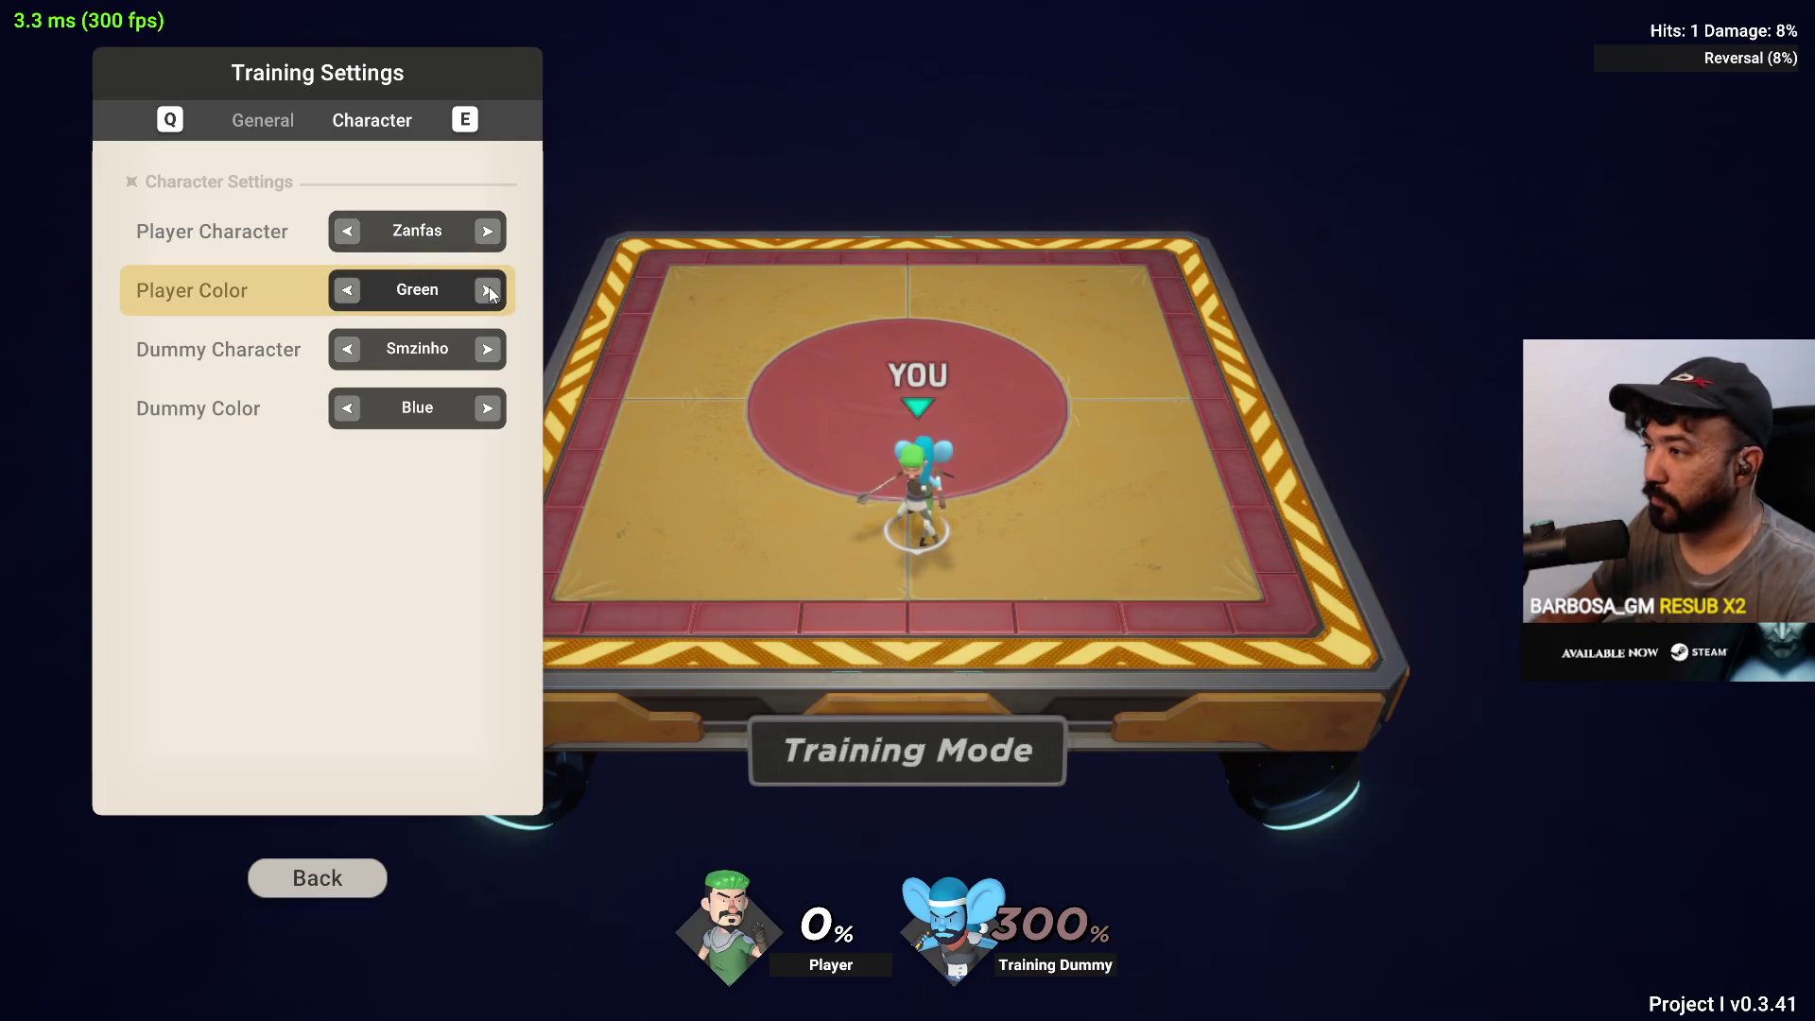
pyautogui.press('Escape')
pyautogui.press('Left')
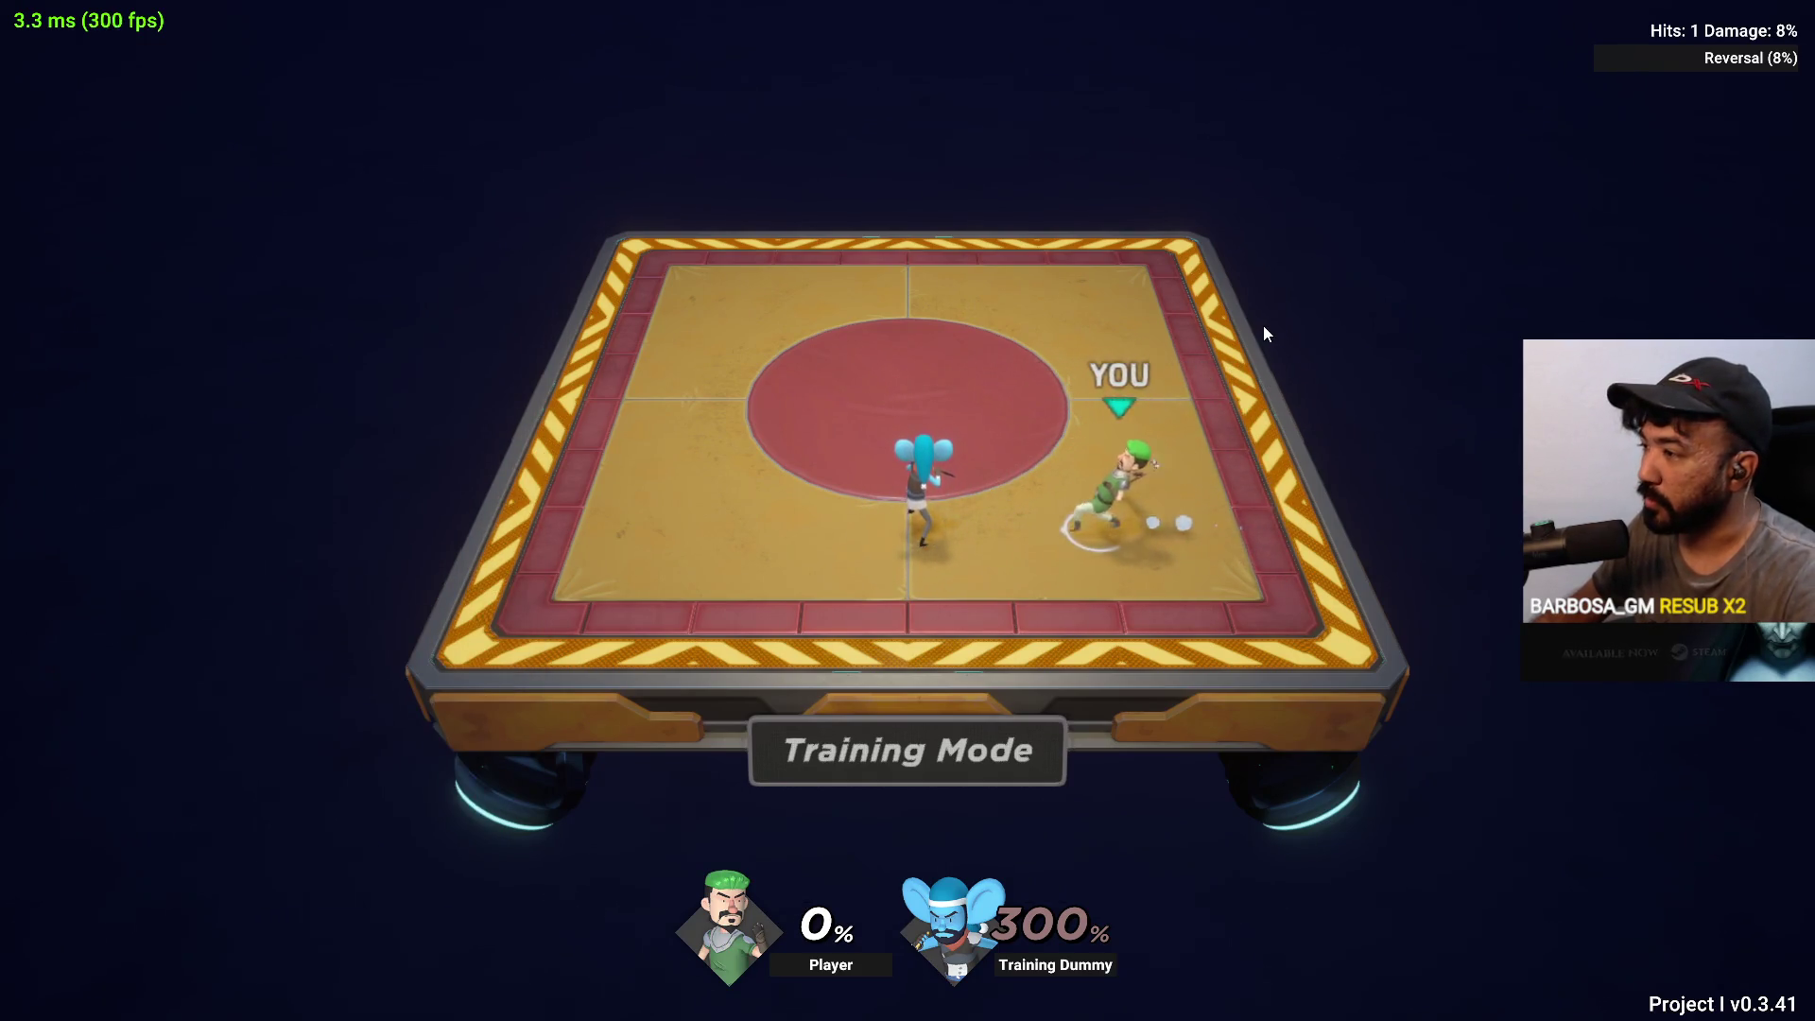
pyautogui.press('j')
pyautogui.press('j')
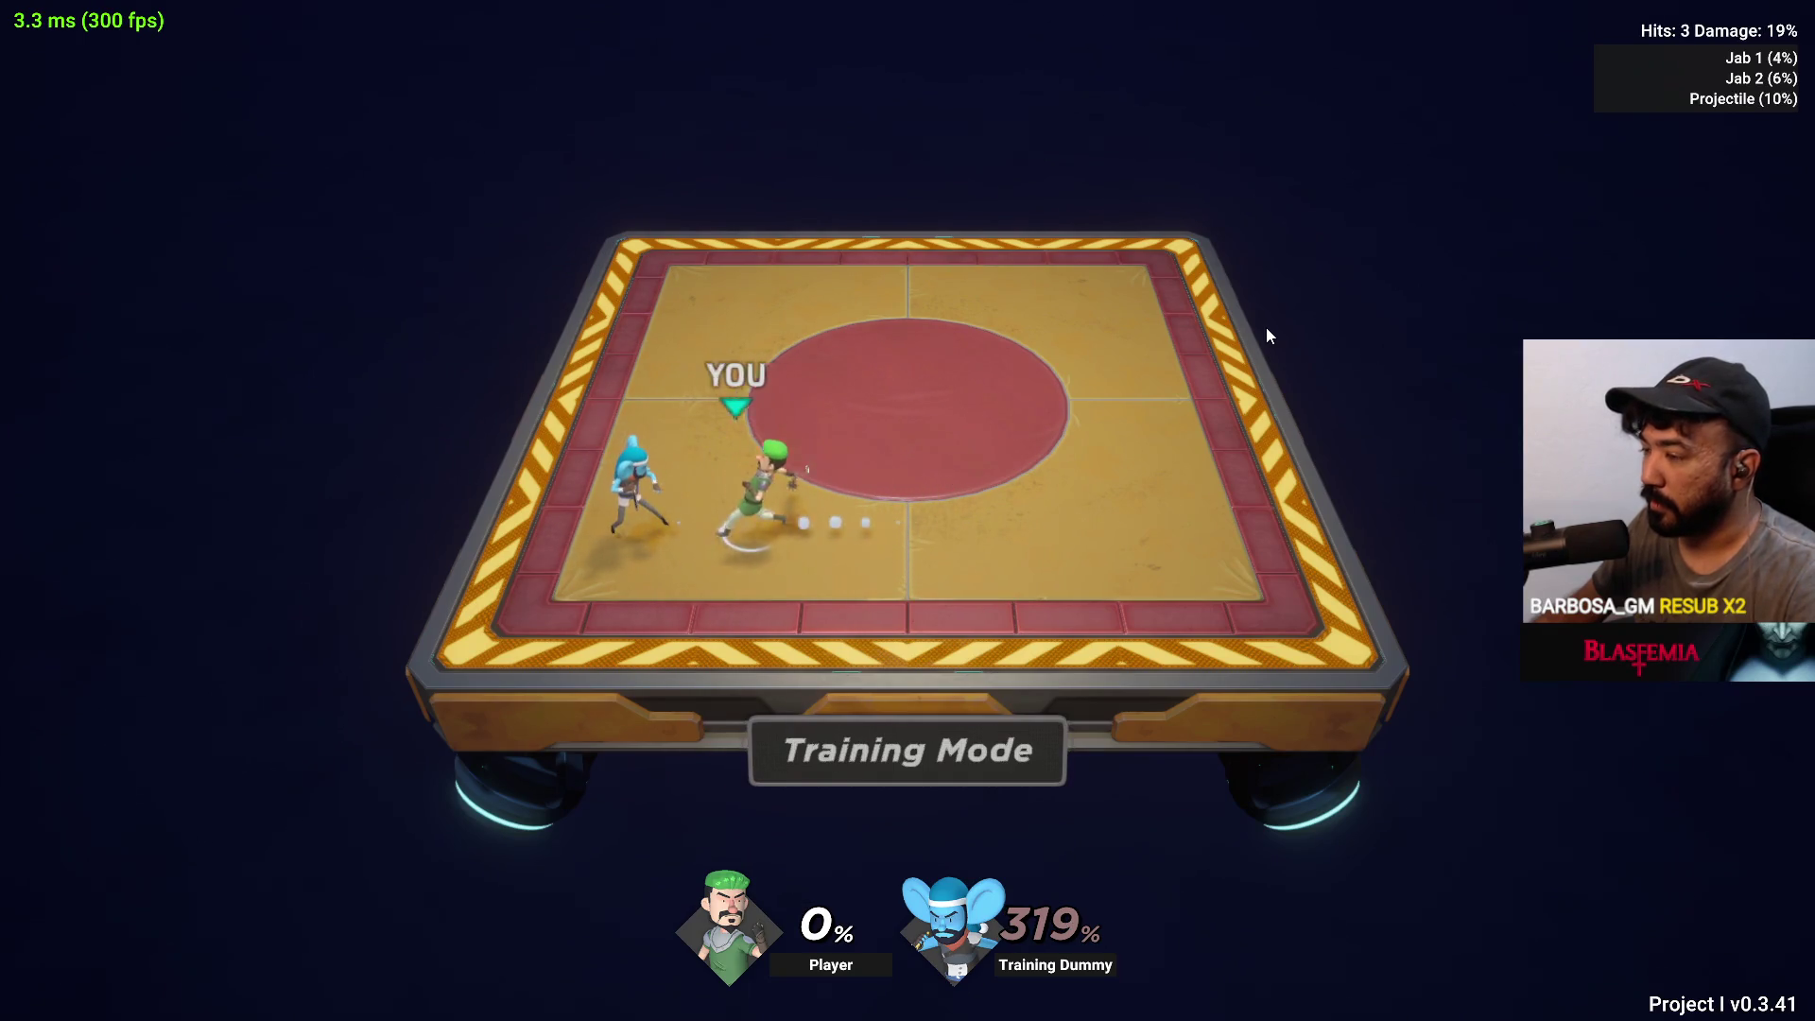
# Hit the dummy with a jab, projectile and thrust combo, then run back to centre
pyautogui.press('j')
pyautogui.press('j')
pyautogui.press('k')
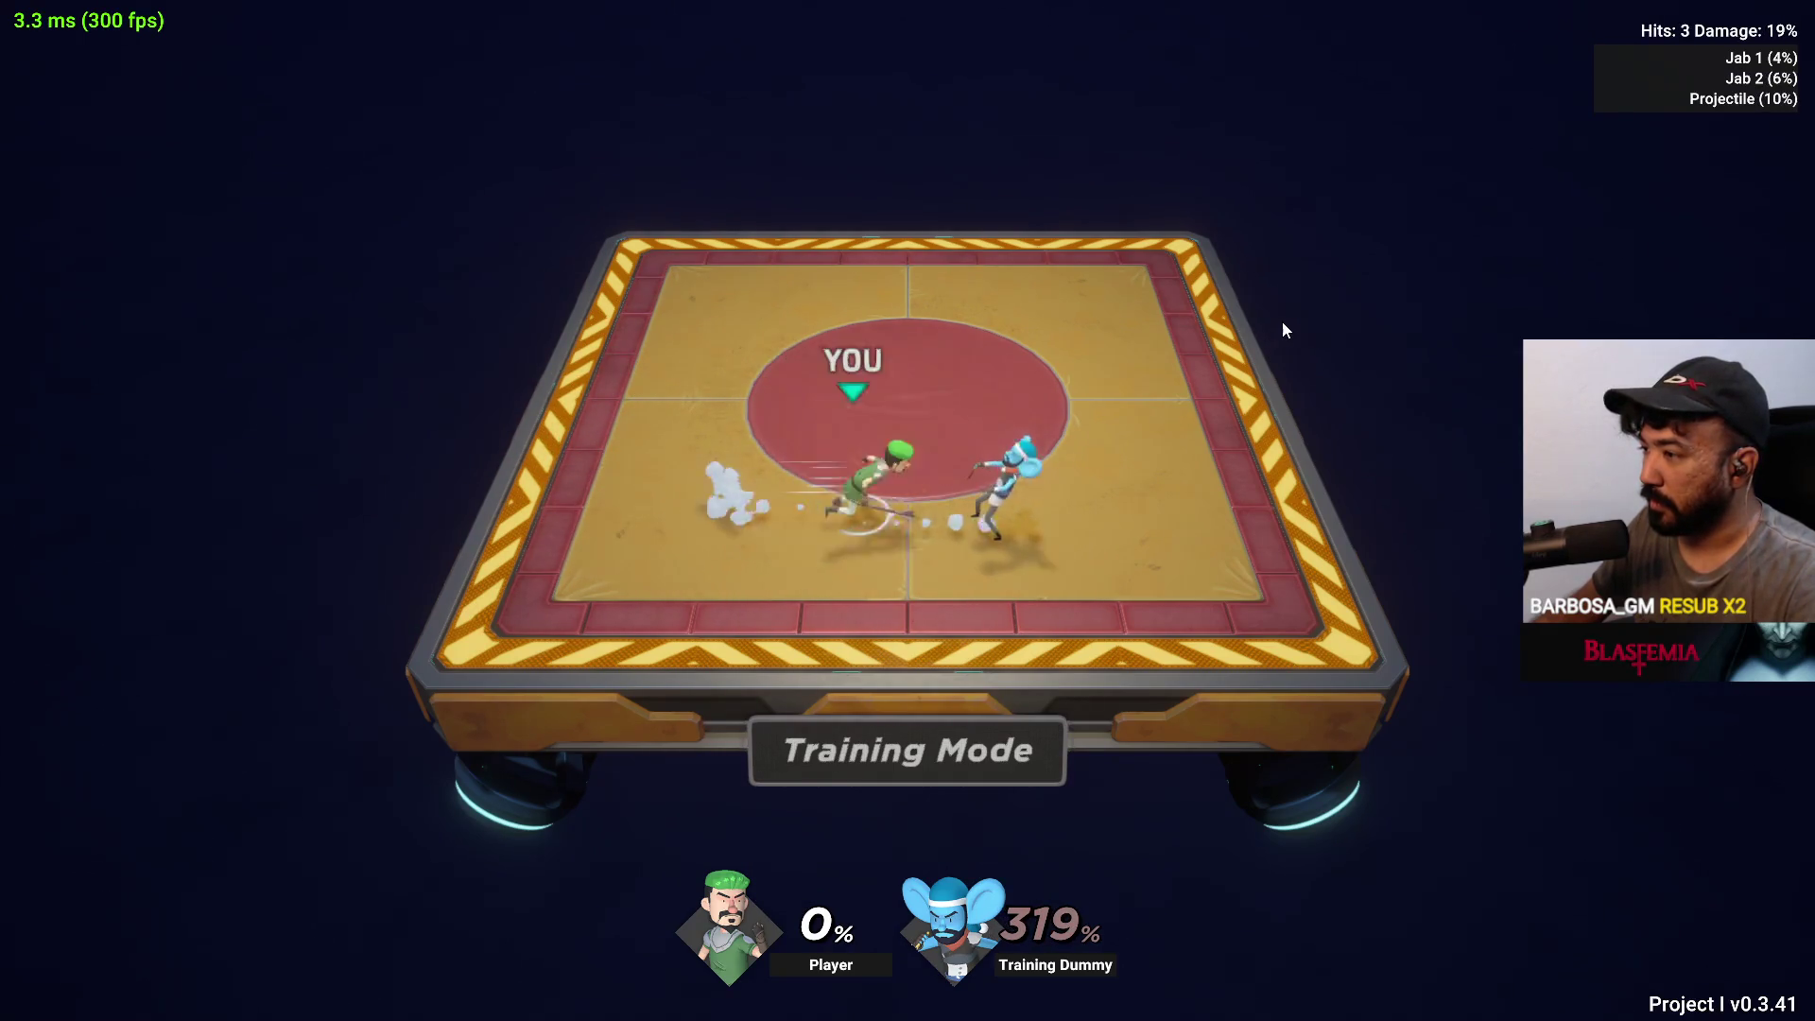
pyautogui.press('Right')
pyautogui.press('l')
pyautogui.press('l')
pyautogui.press('Left')
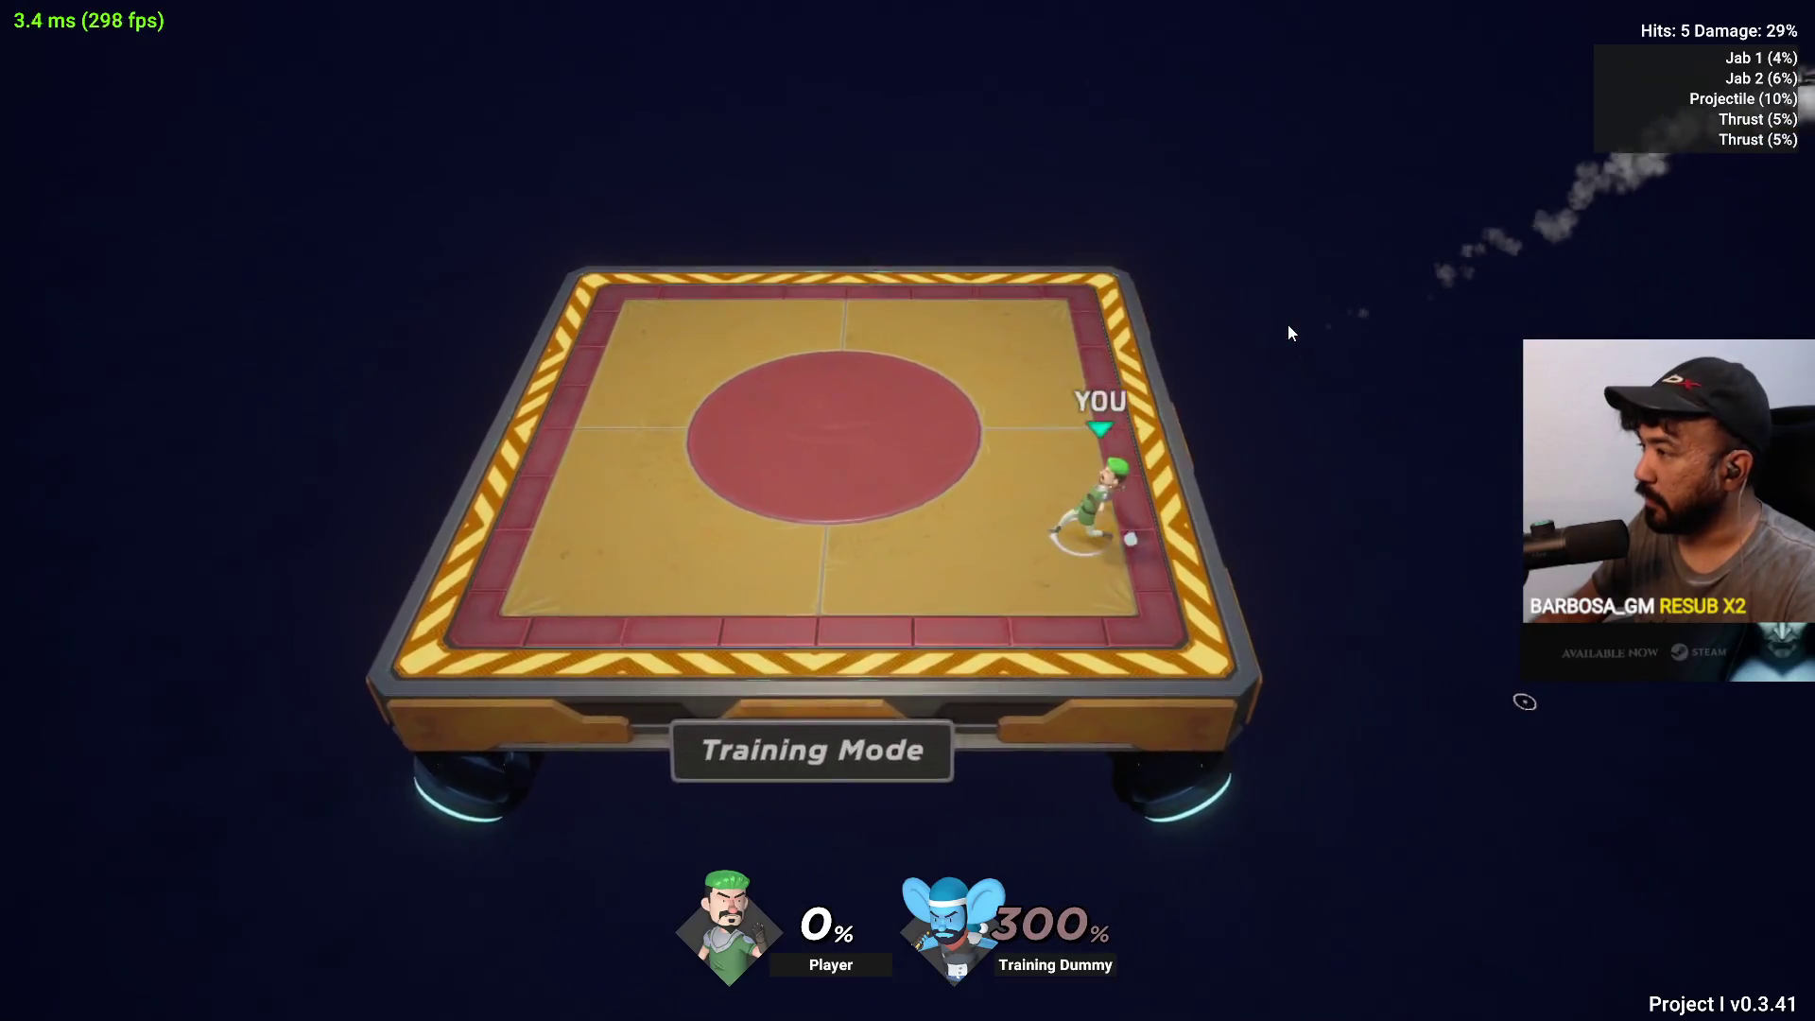
# Jab the dummy and smash it off the stage, then run back to centre
pyautogui.press('j')
pyautogui.press('j')
pyautogui.press('Left')
pyautogui.press('l')
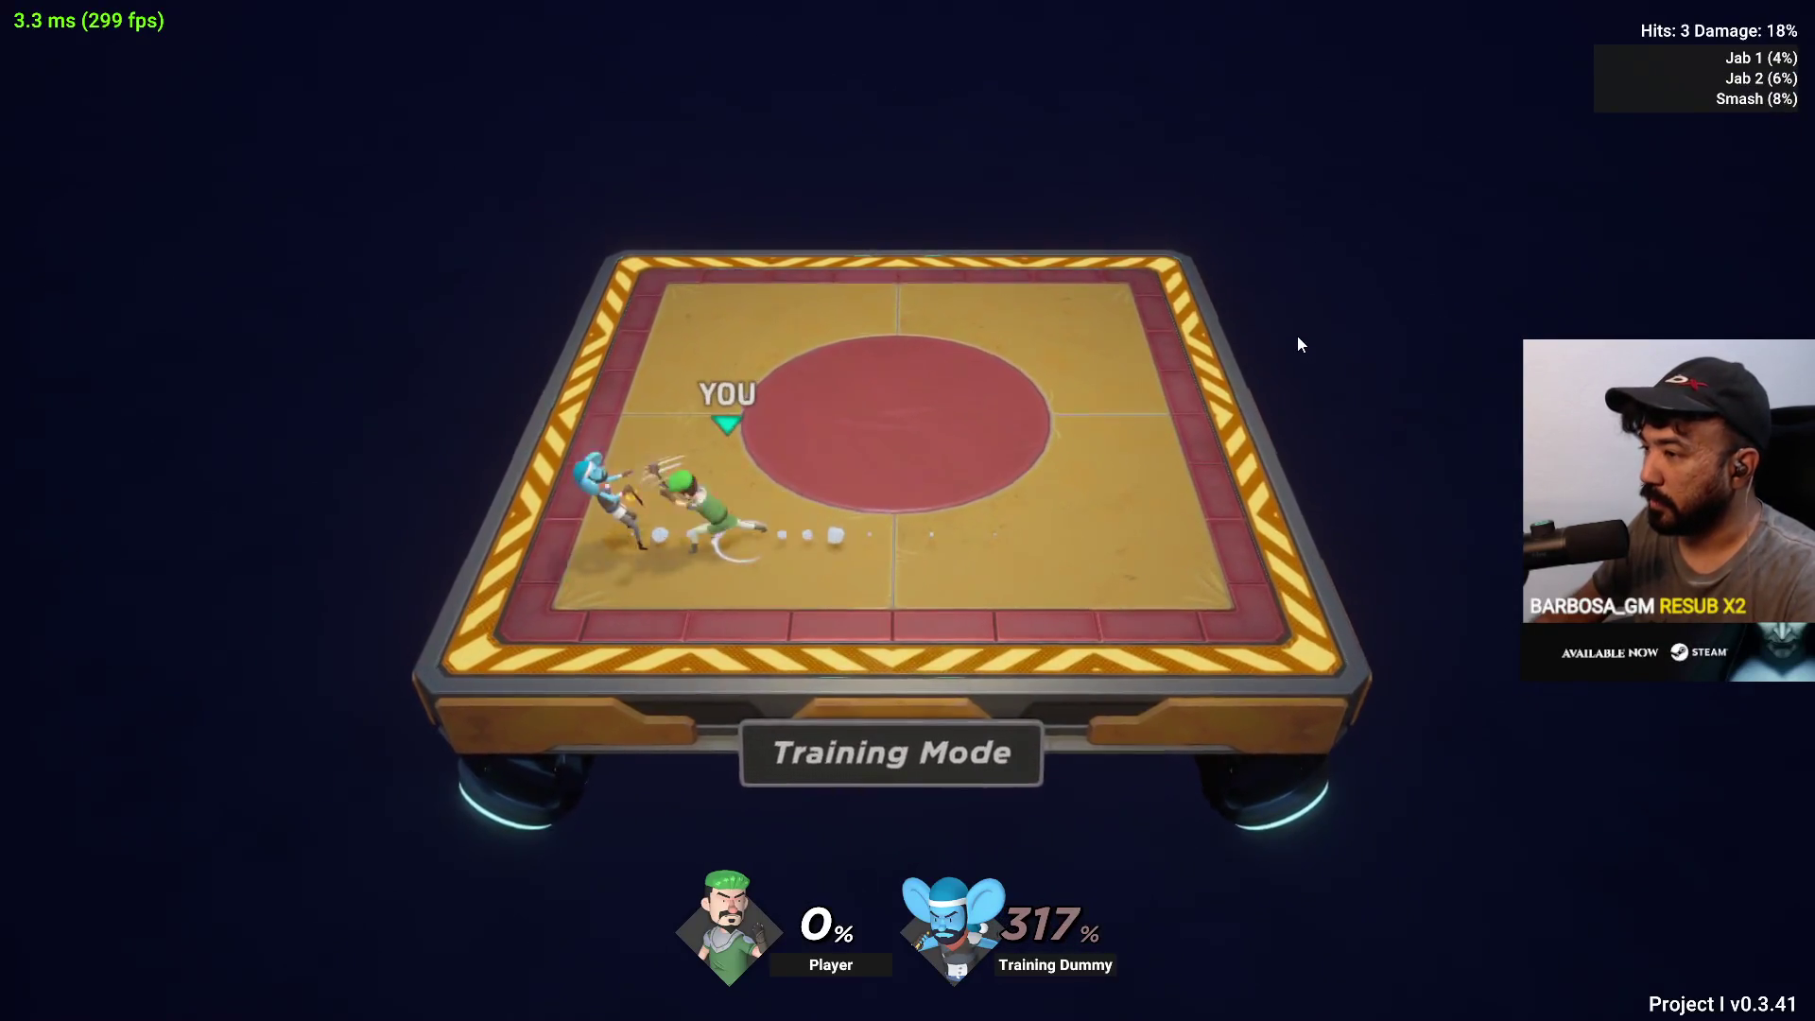
pyautogui.press('Right')
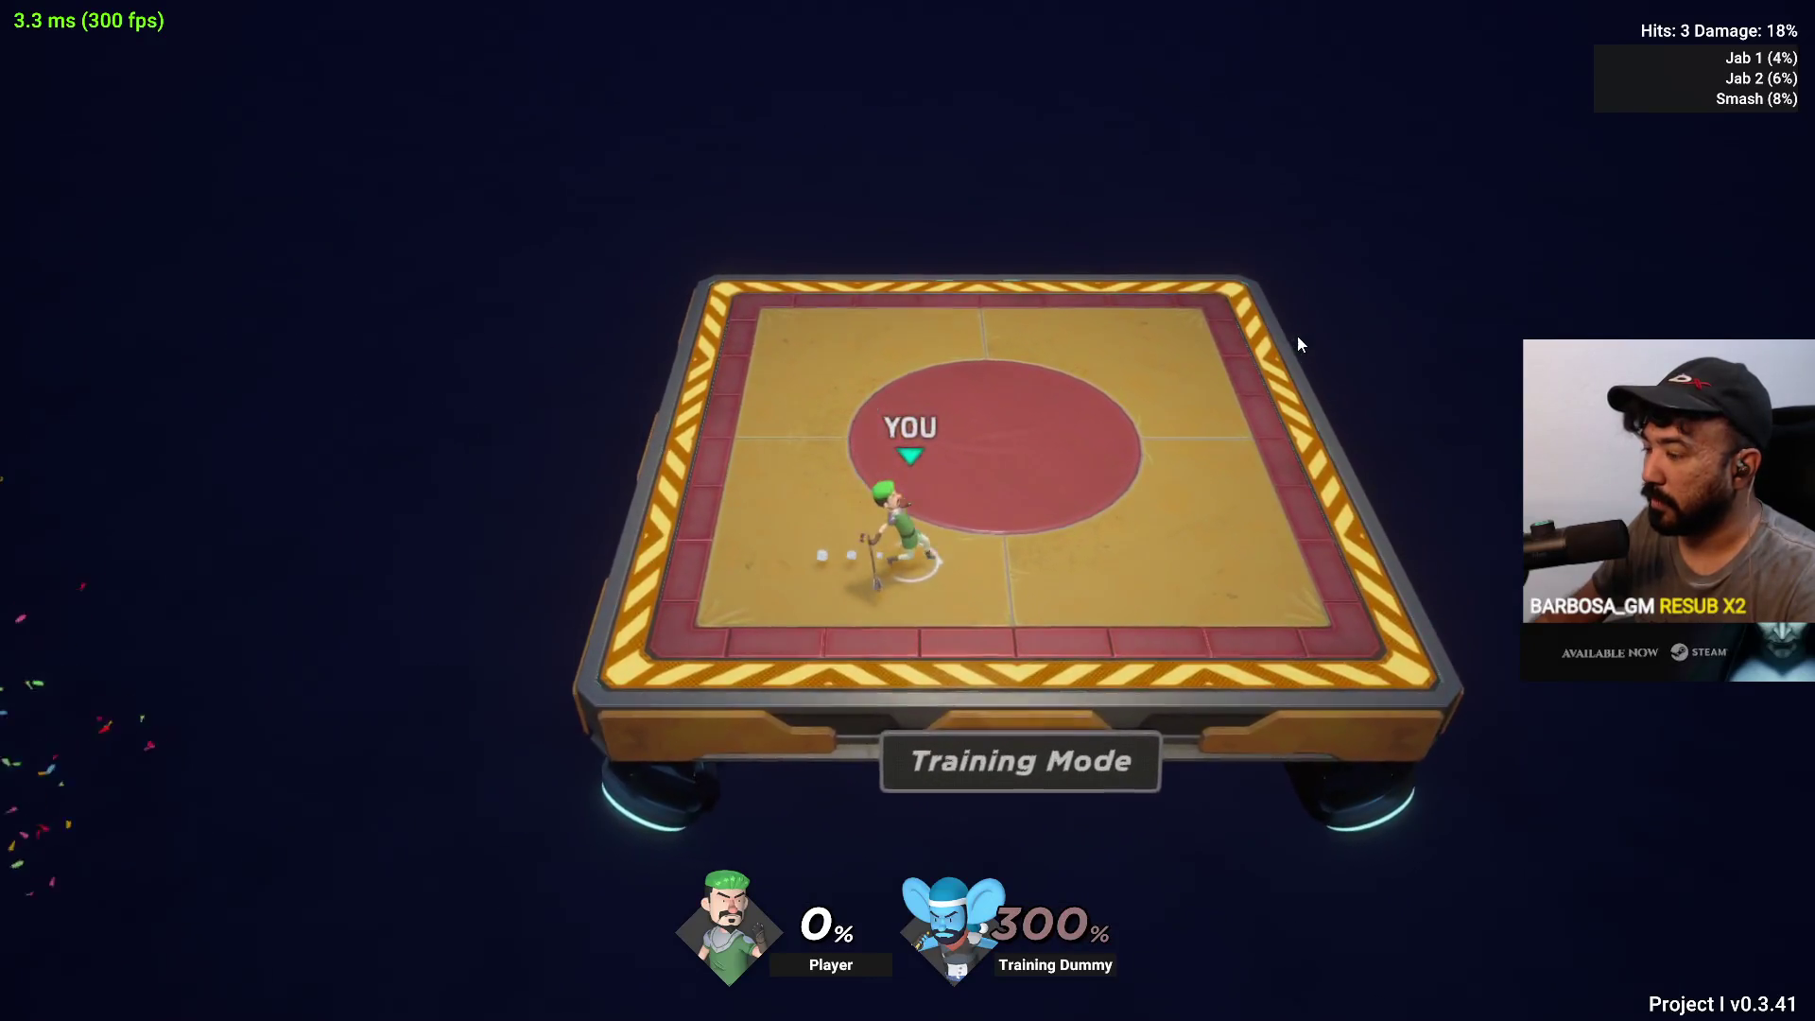
# Finish a double-jab Reversal combo, return to centre and open Training Settings
pyautogui.press('j')
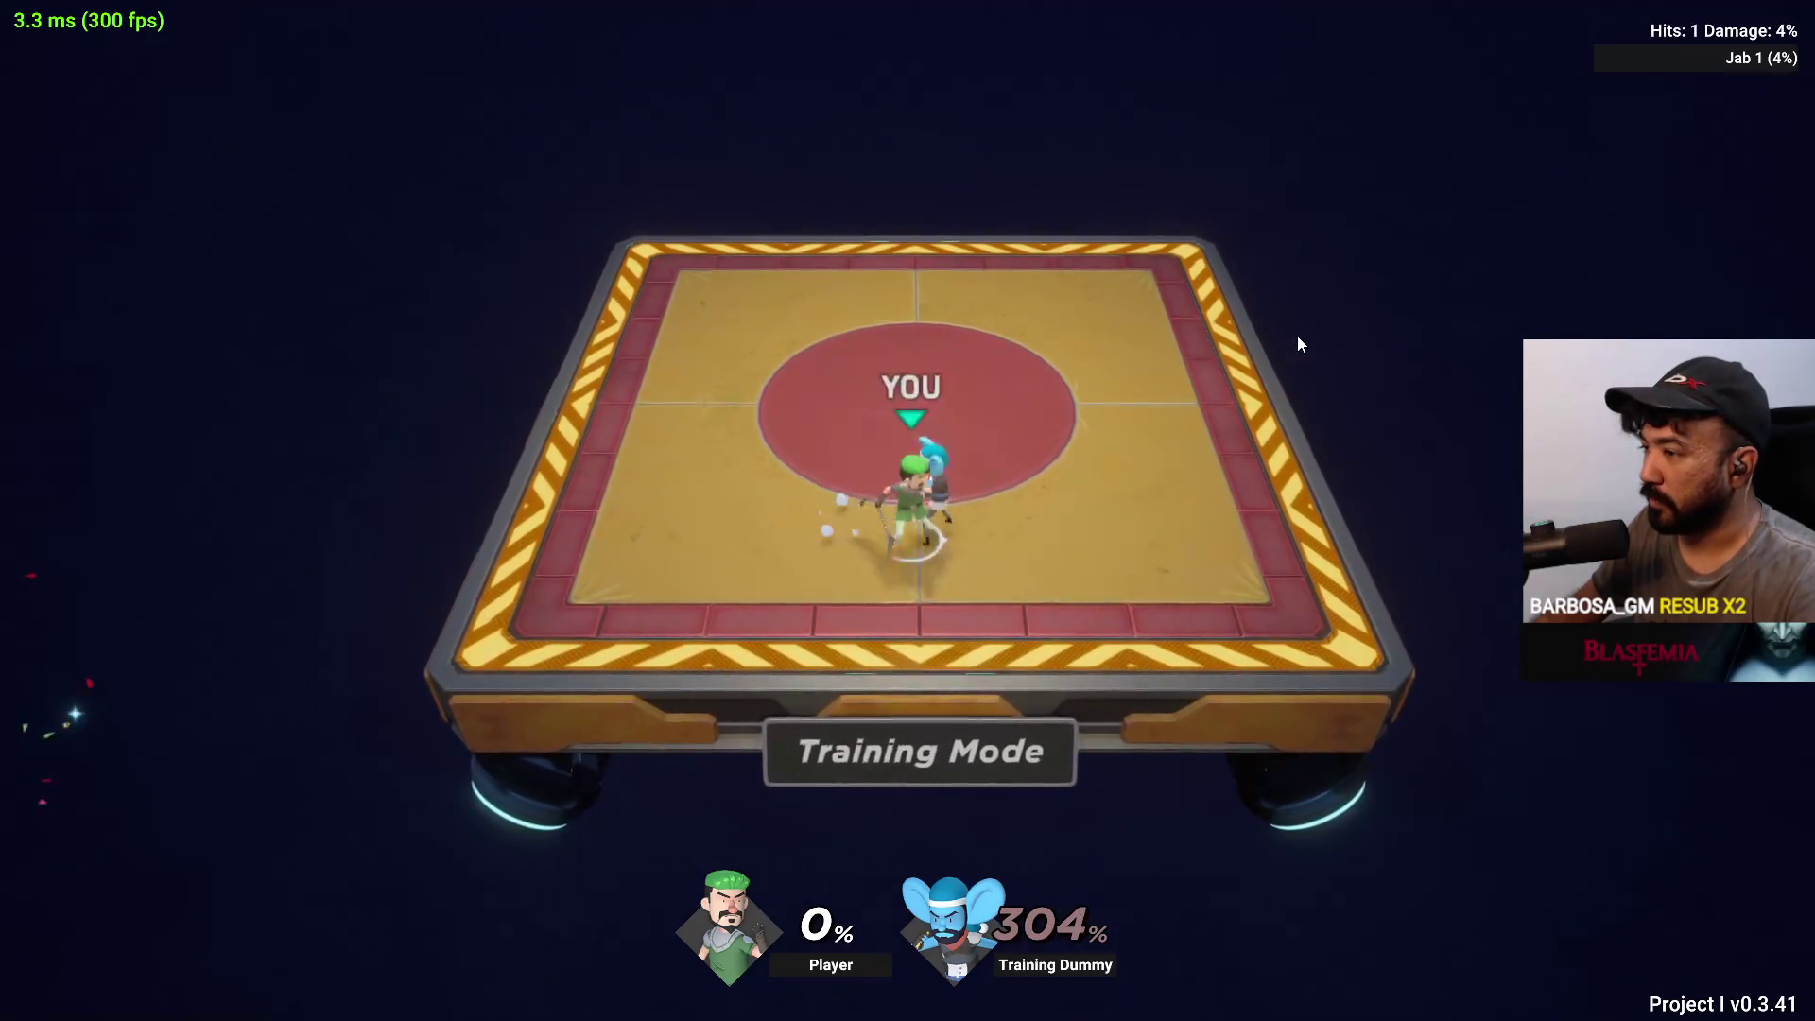
pyautogui.press('j')
pyautogui.press('k')
pyautogui.press('Left')
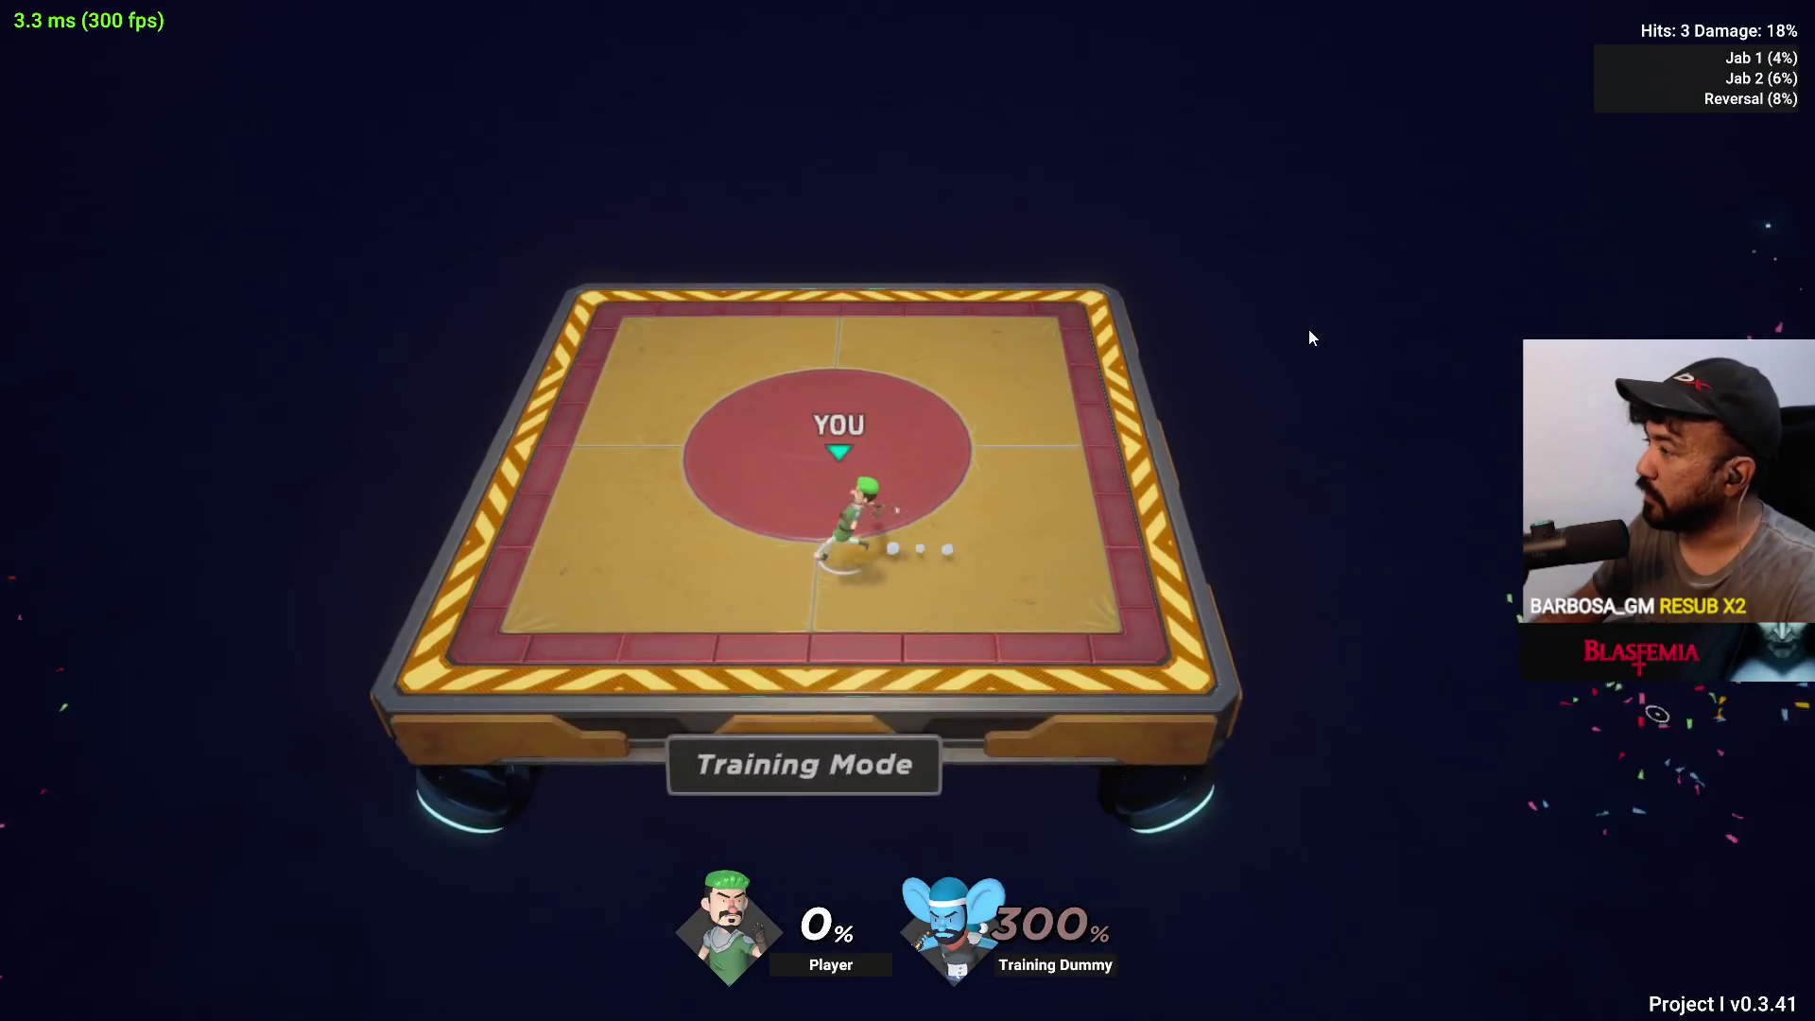
pyautogui.press('Escape')
# Change the player character to Katraka and the player colour to Yellow, then resume play
pyautogui.click(488, 231)
pyautogui.click(488, 231)
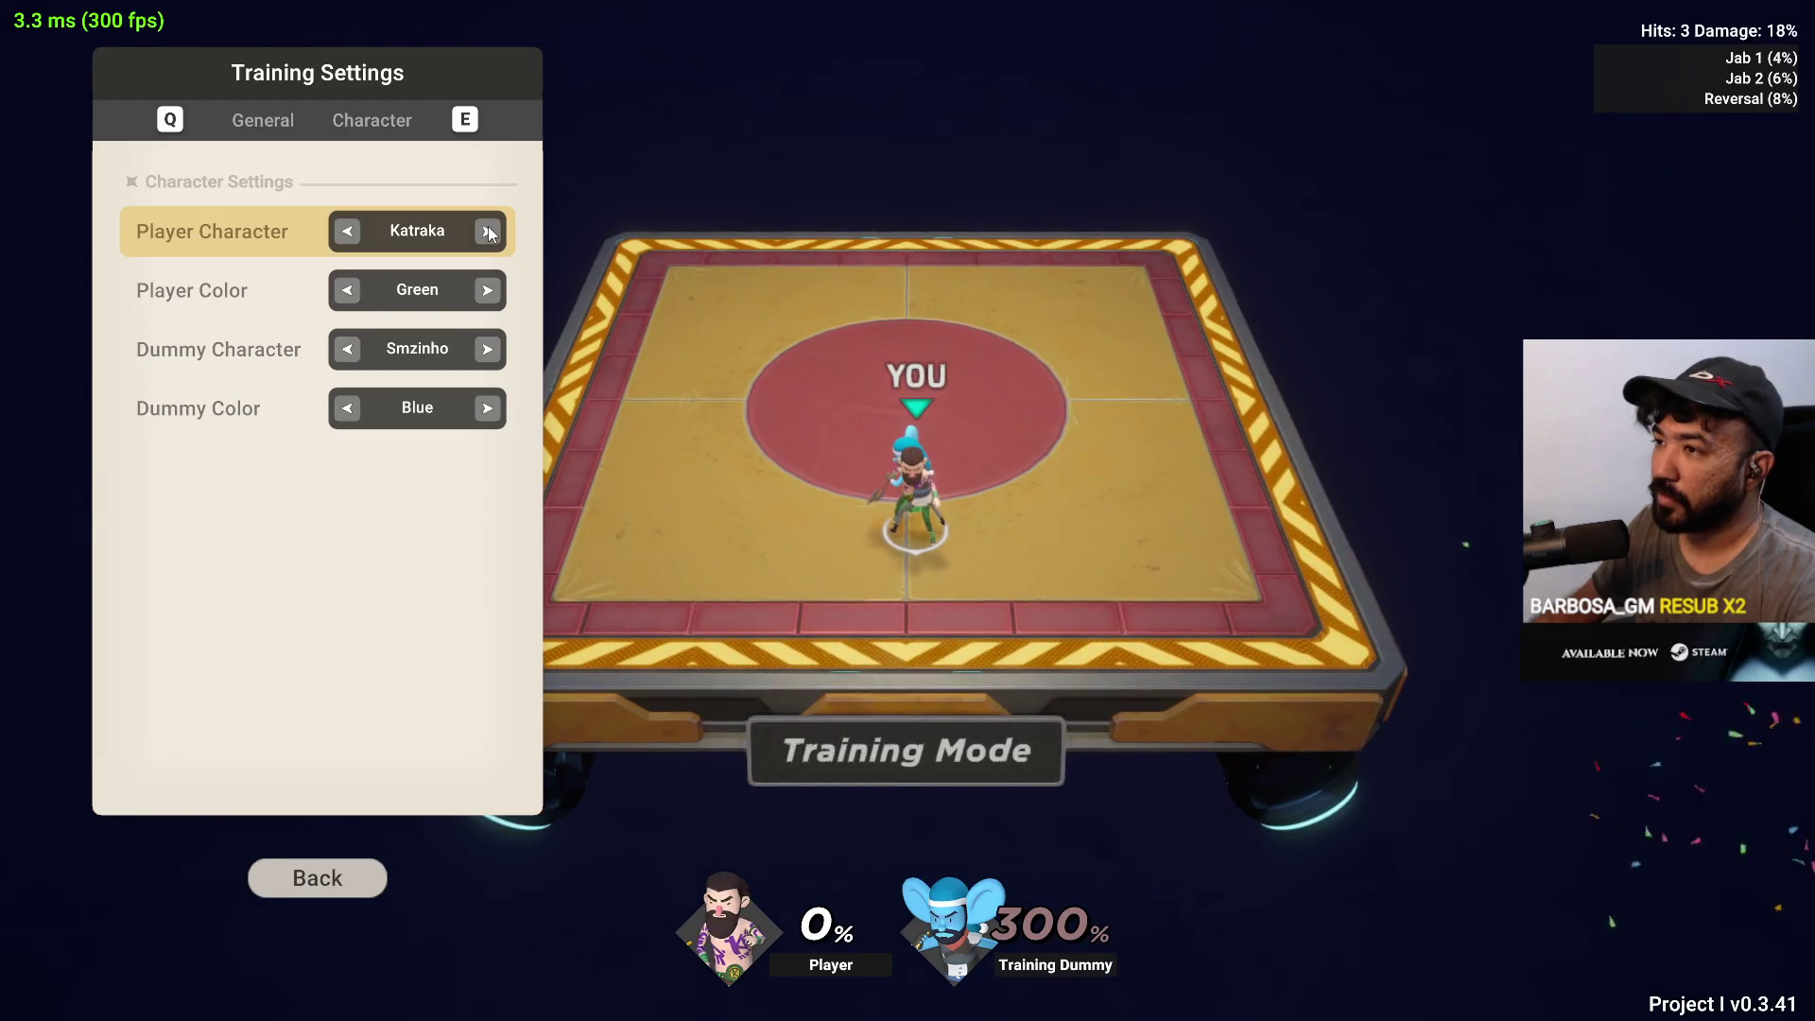
pyautogui.click(487, 291)
pyautogui.click(488, 291)
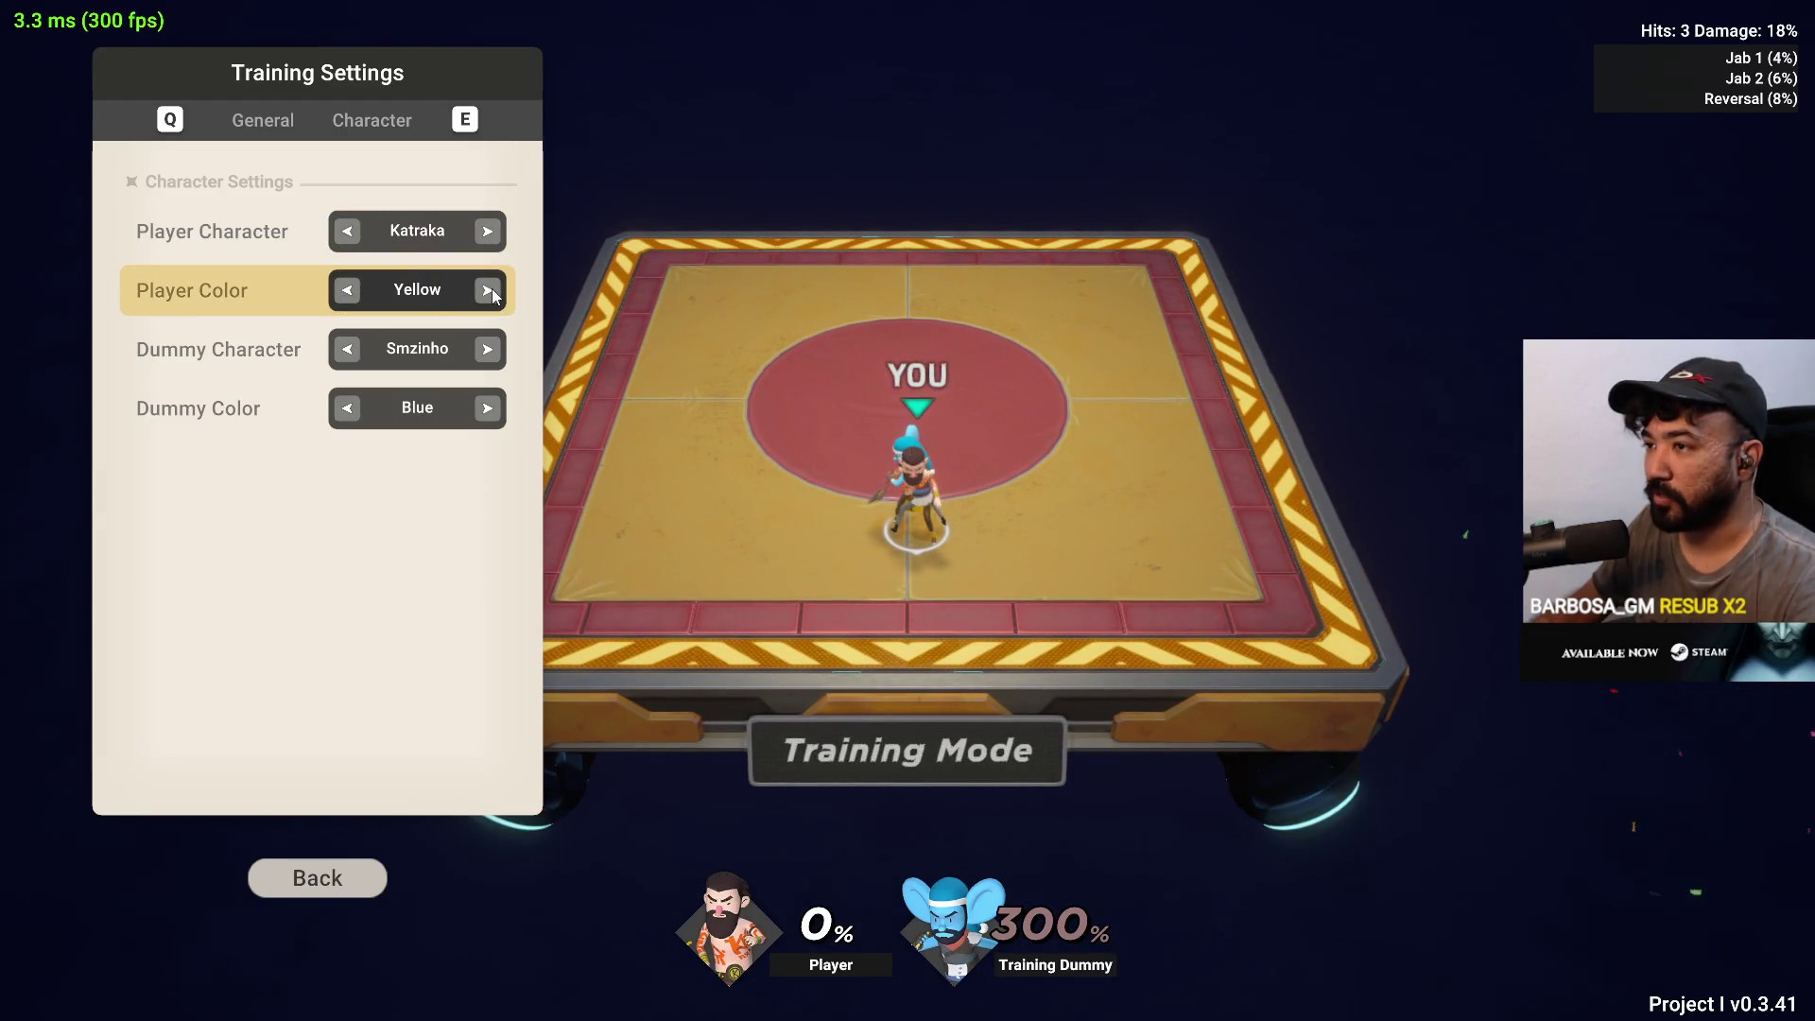
pyautogui.press('Escape')
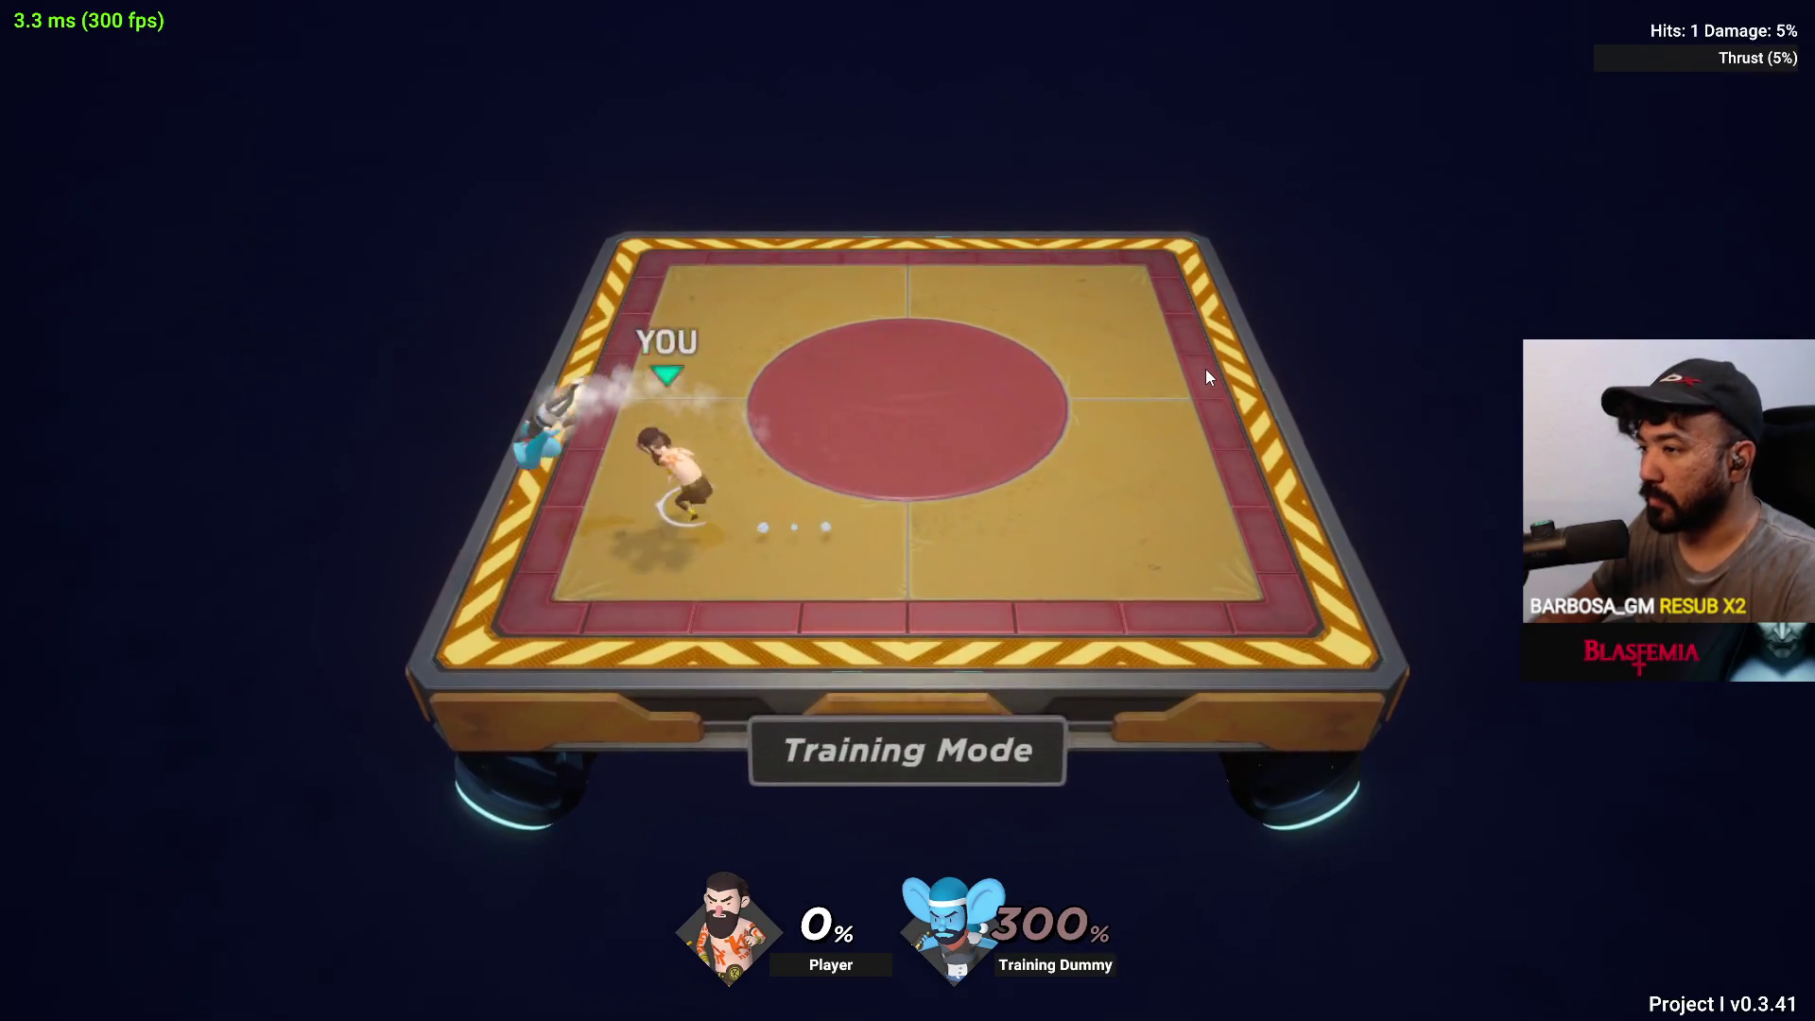
# Reopen Training Settings to view the Character and General options, then leave training
pyautogui.press('Escape')
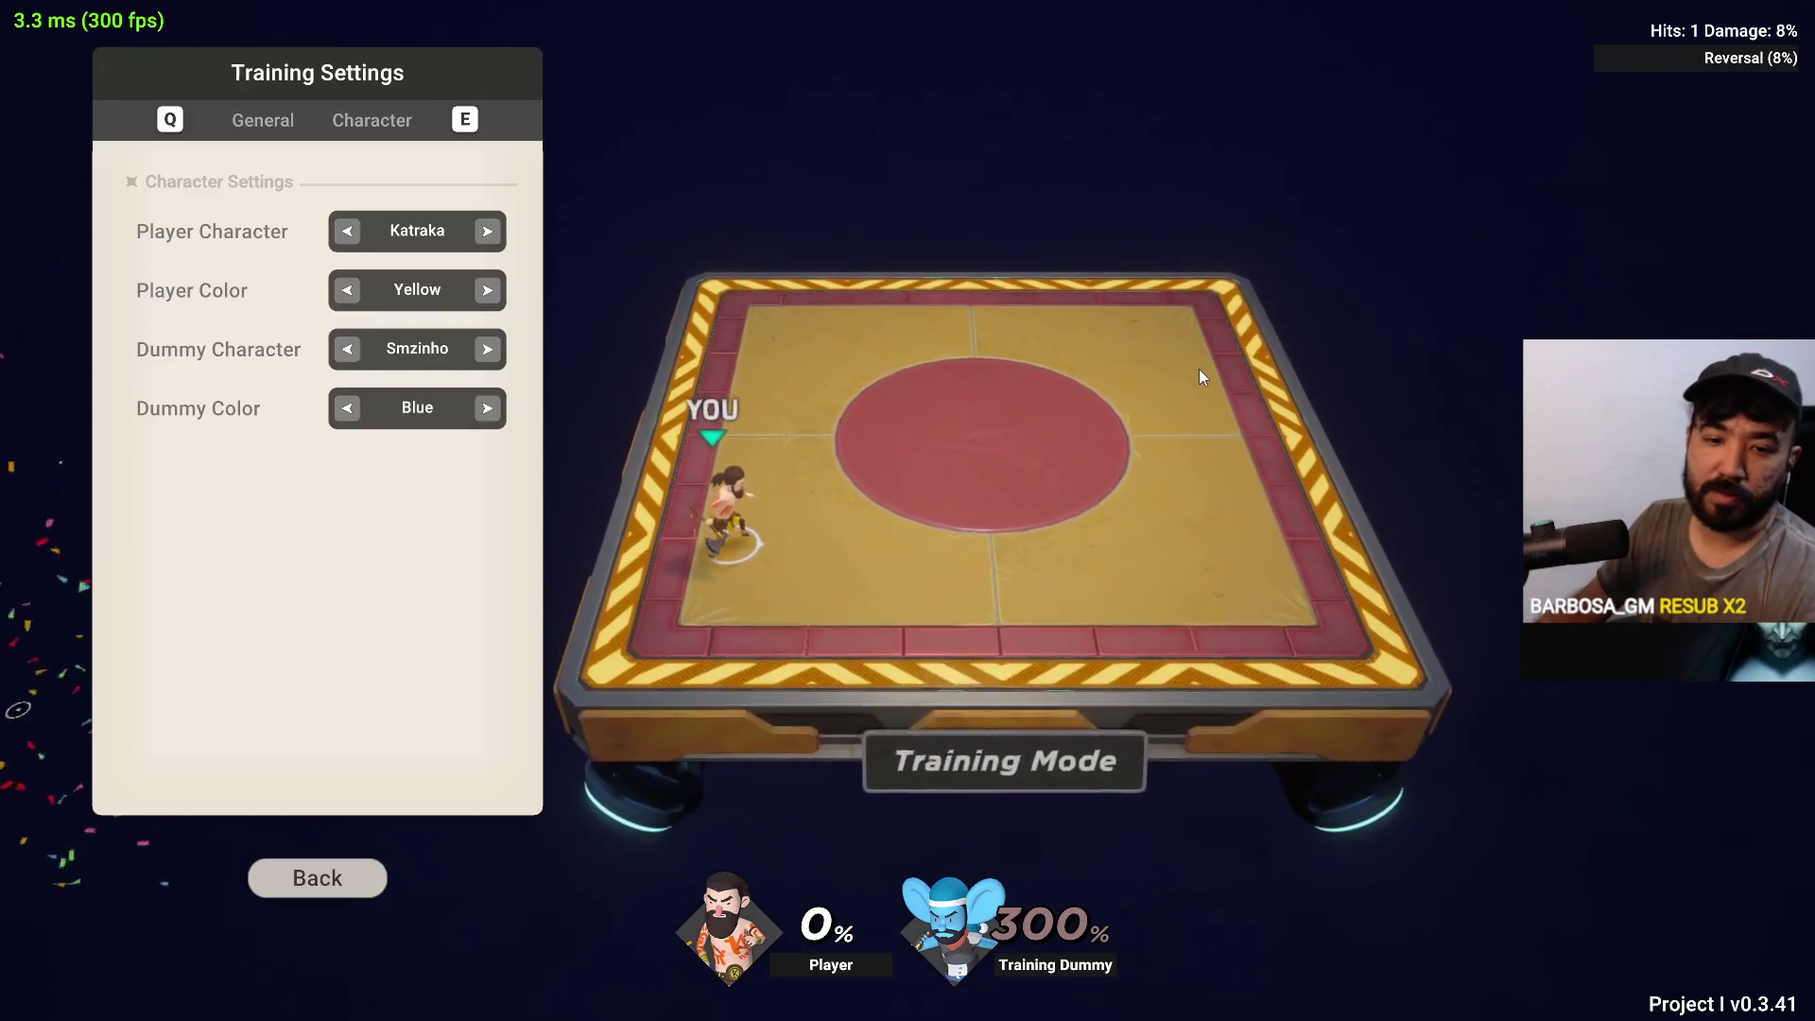
pyautogui.click(388, 121)
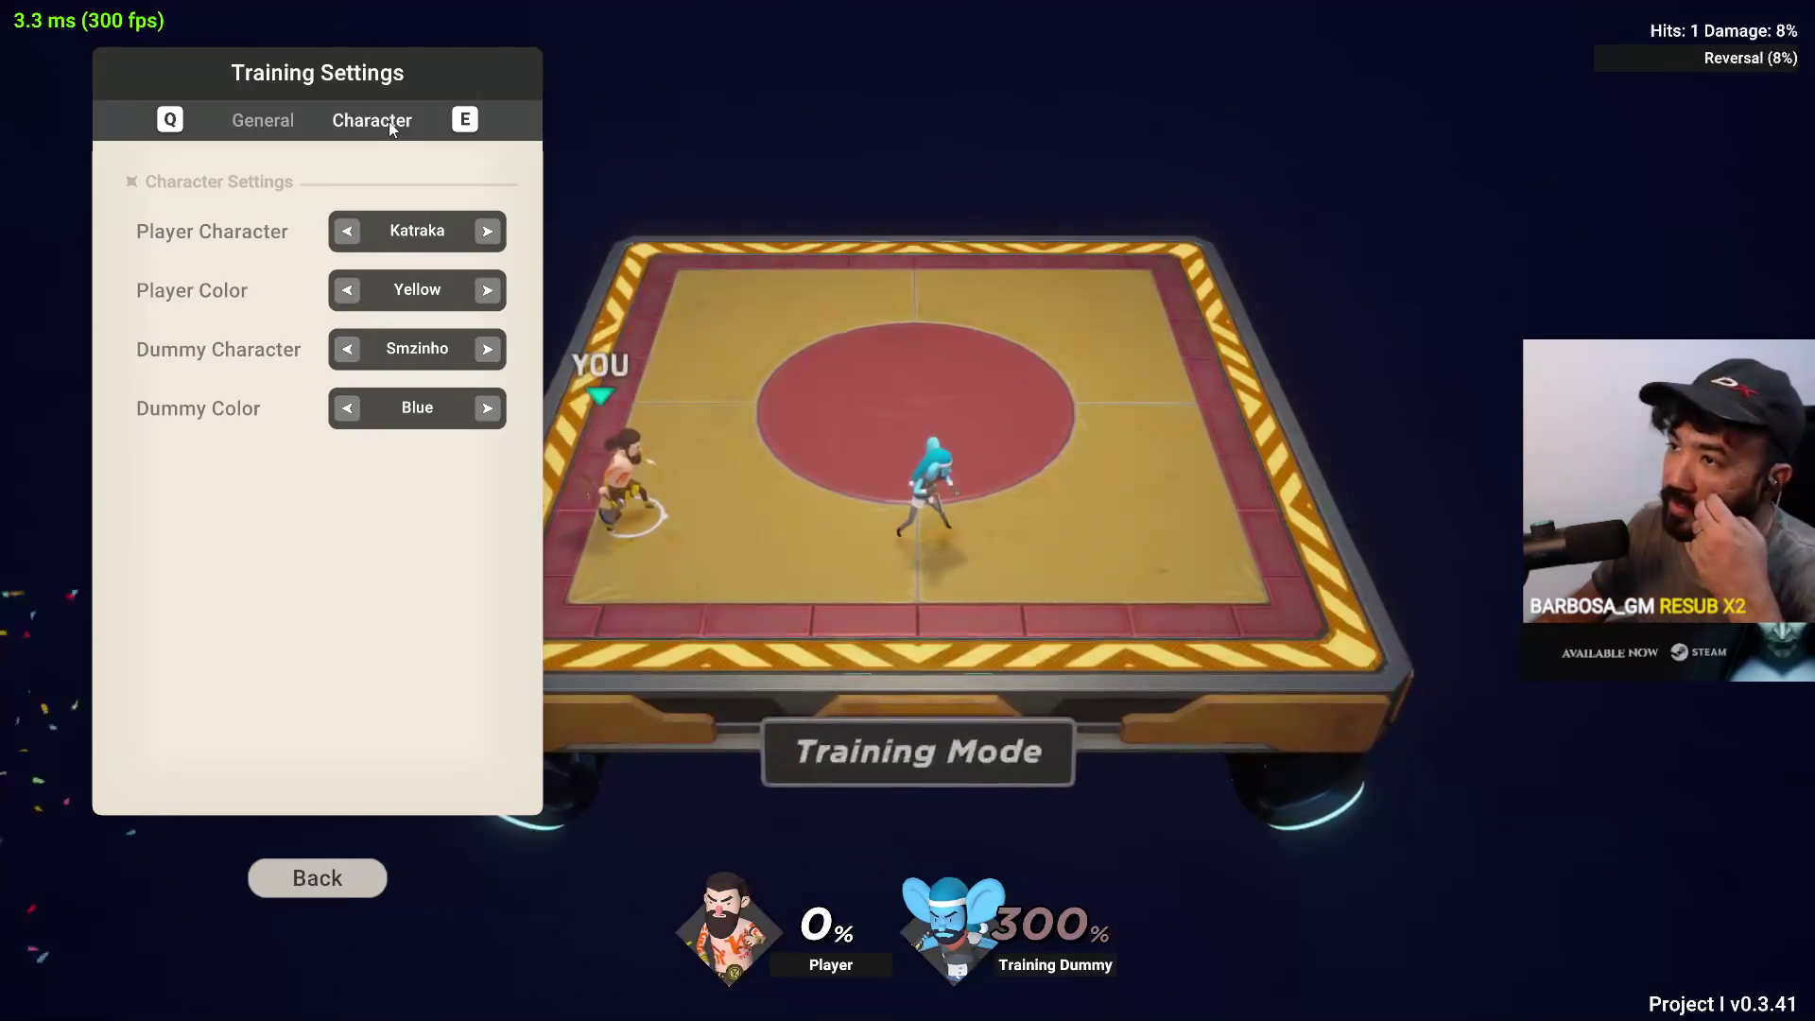
pyautogui.click(364, 878)
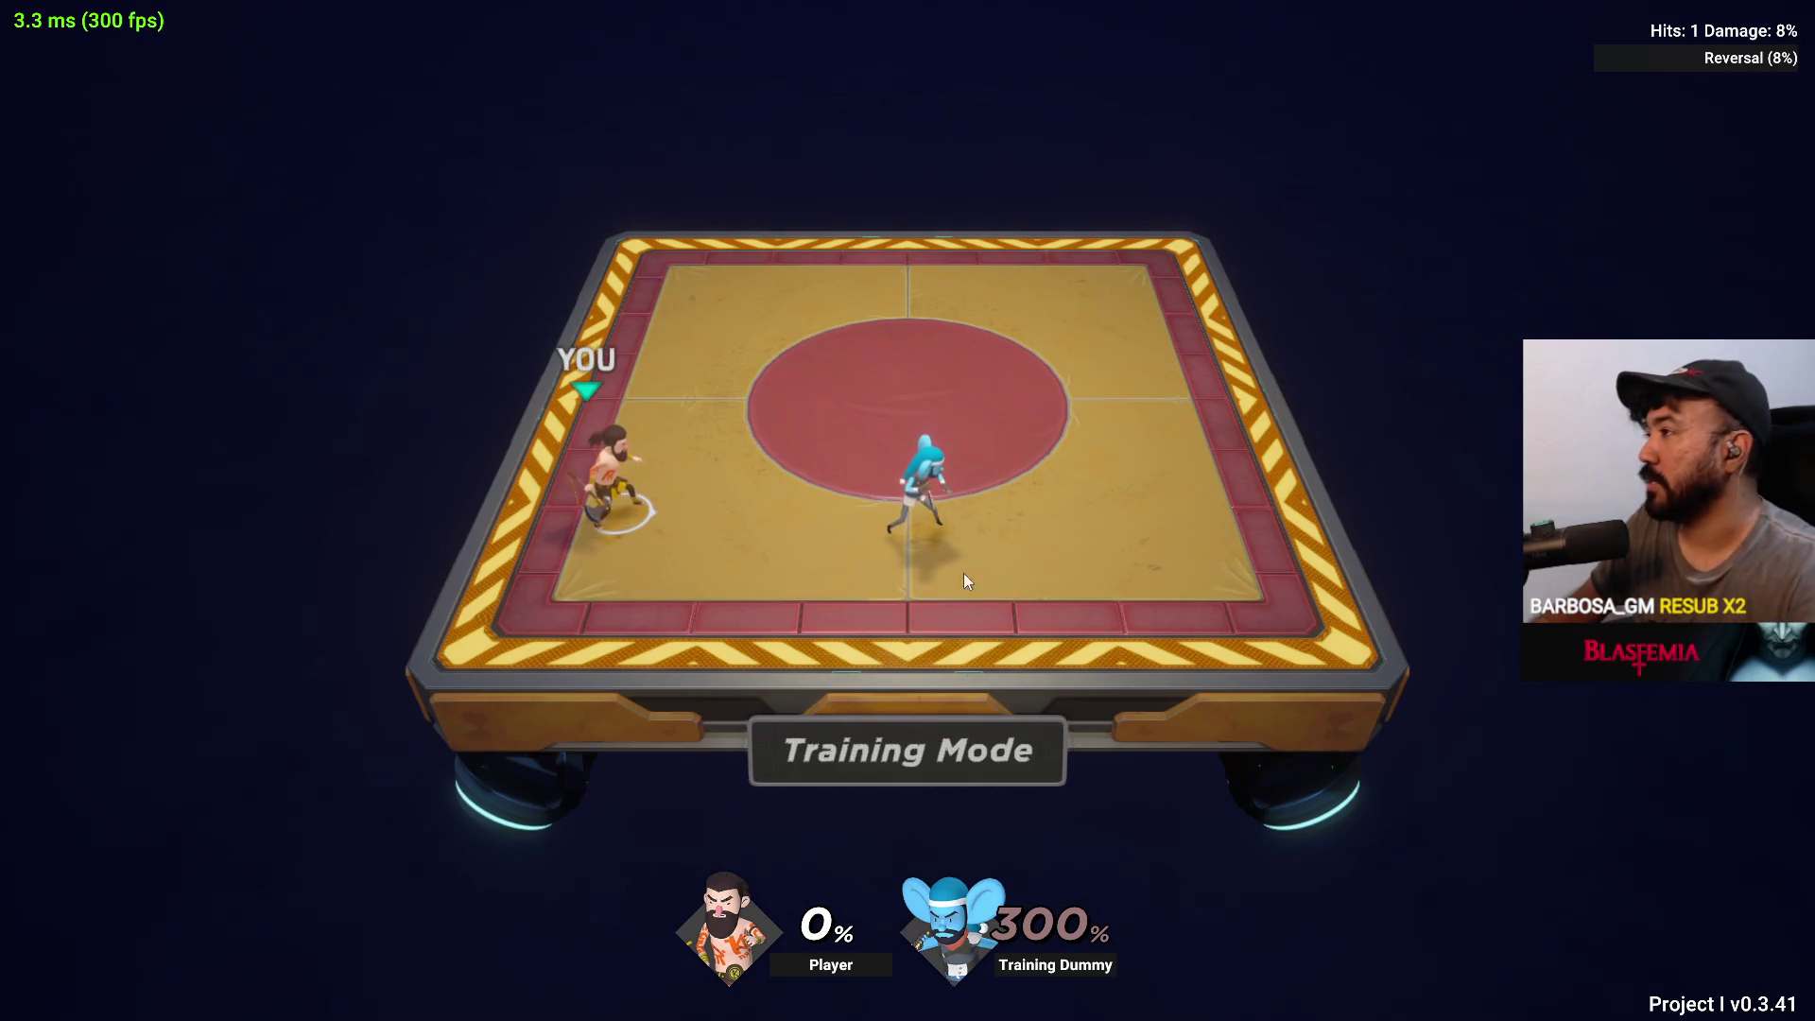
pyautogui.press('Escape')
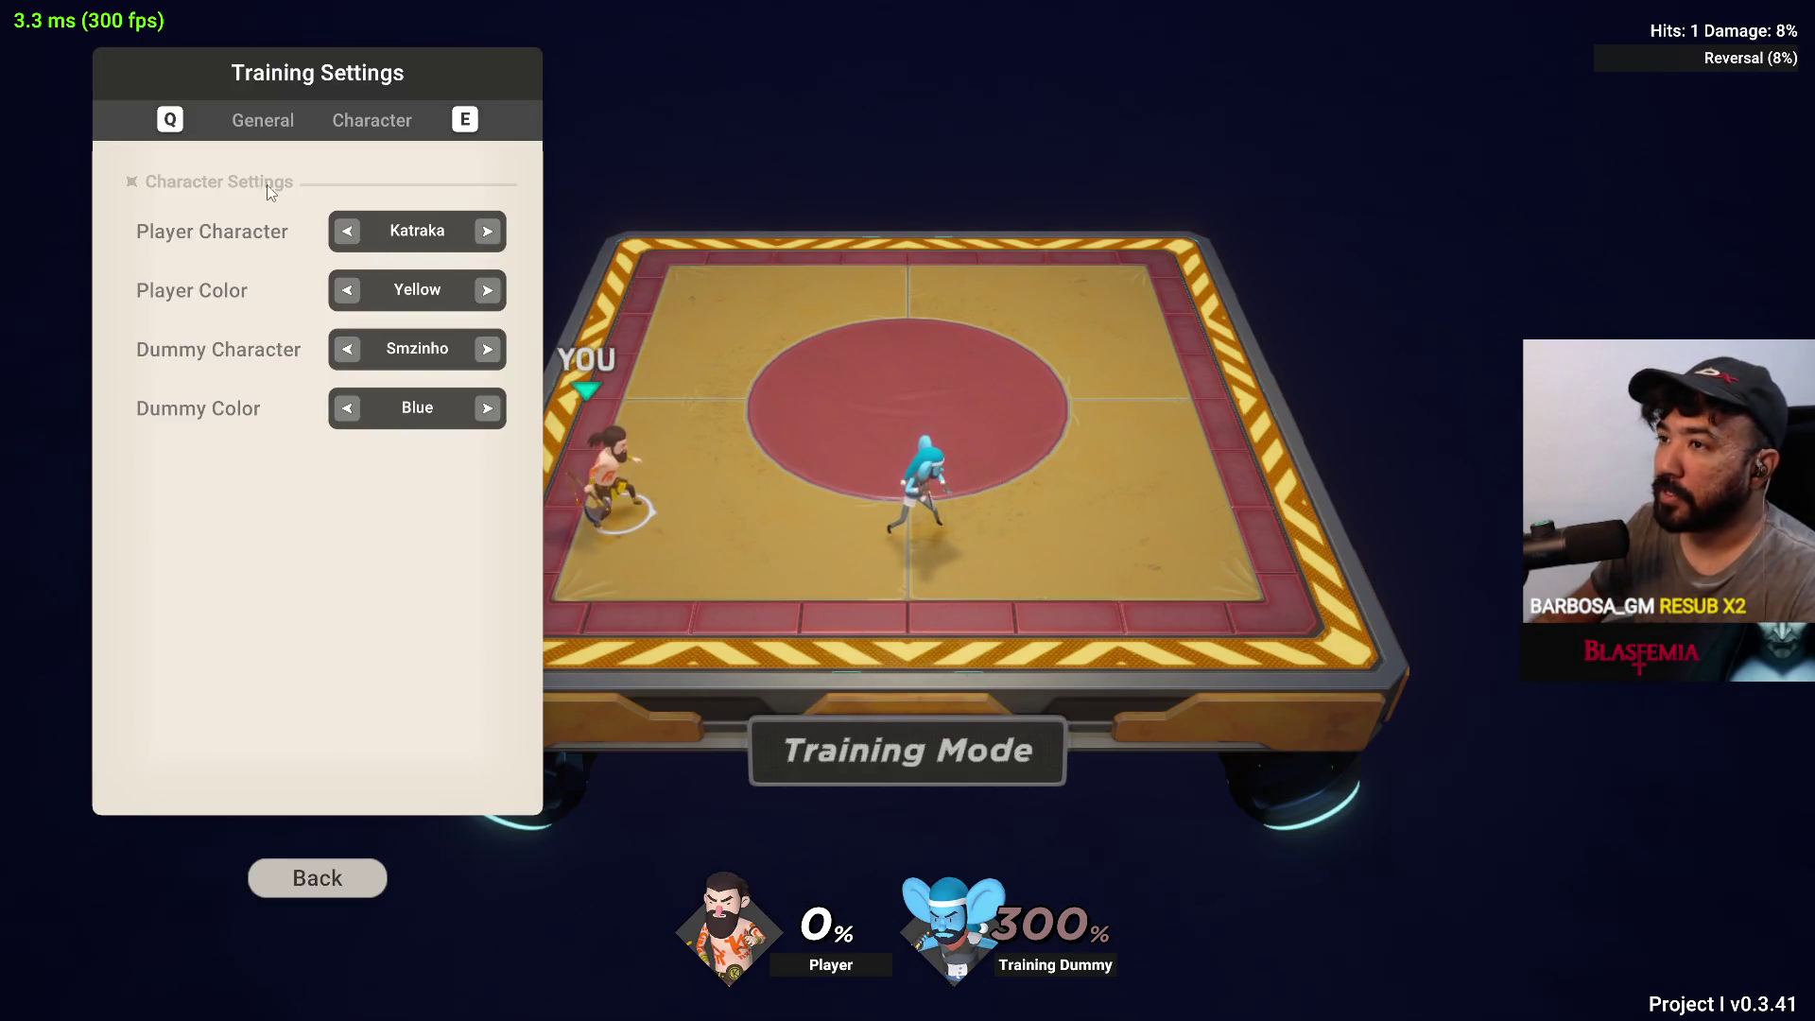
pyautogui.click(263, 122)
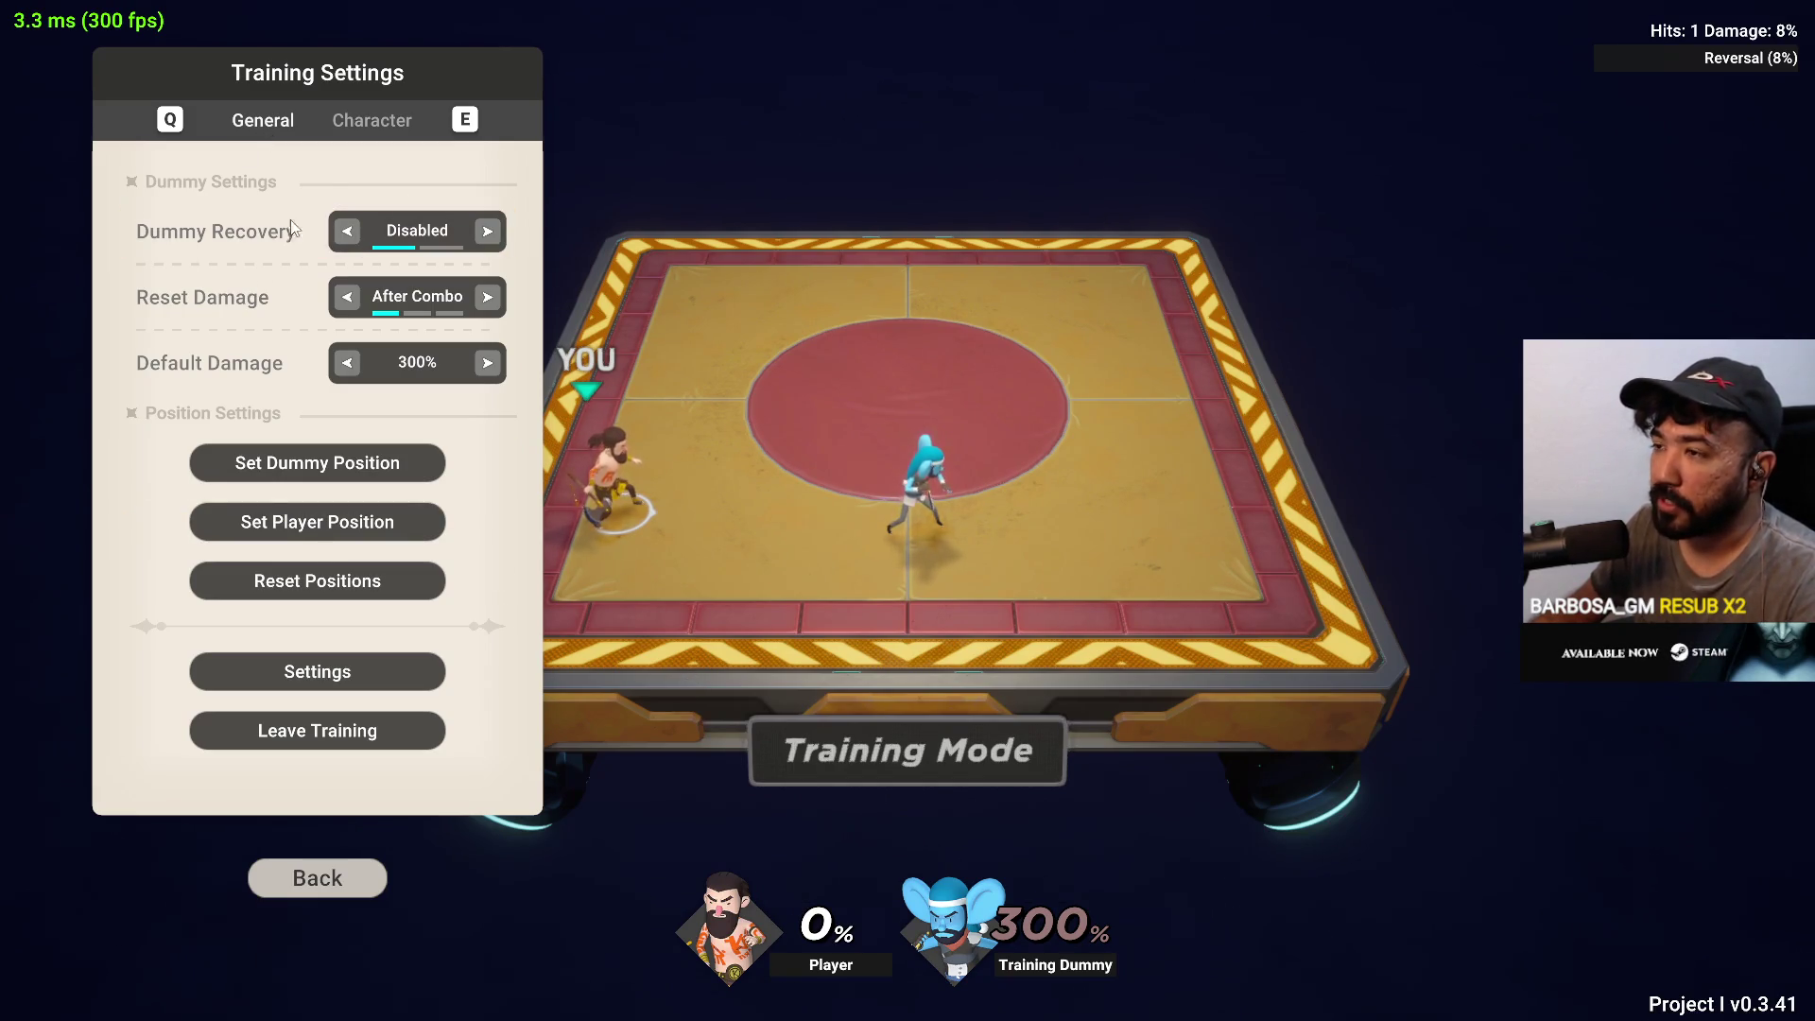
pyautogui.click(372, 734)
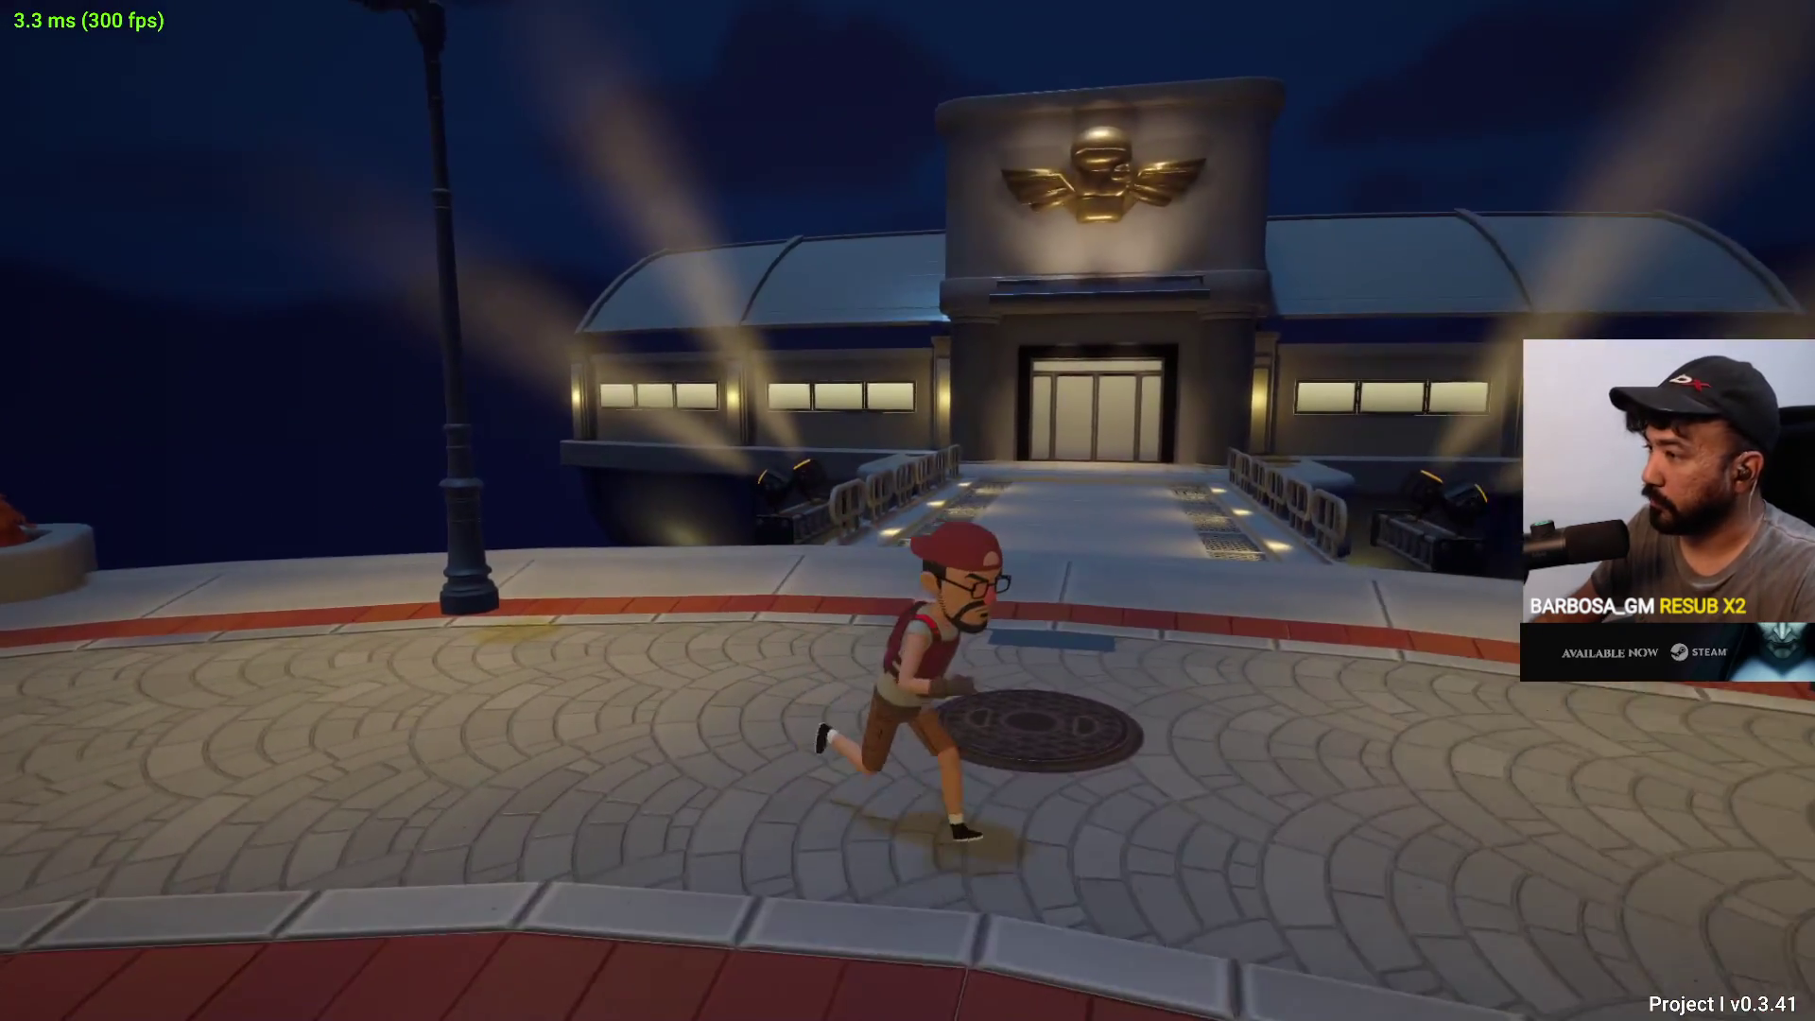
# Run around the night plaza to the clock-building elevator and back, then open the phone menu
pyautogui.press('w')
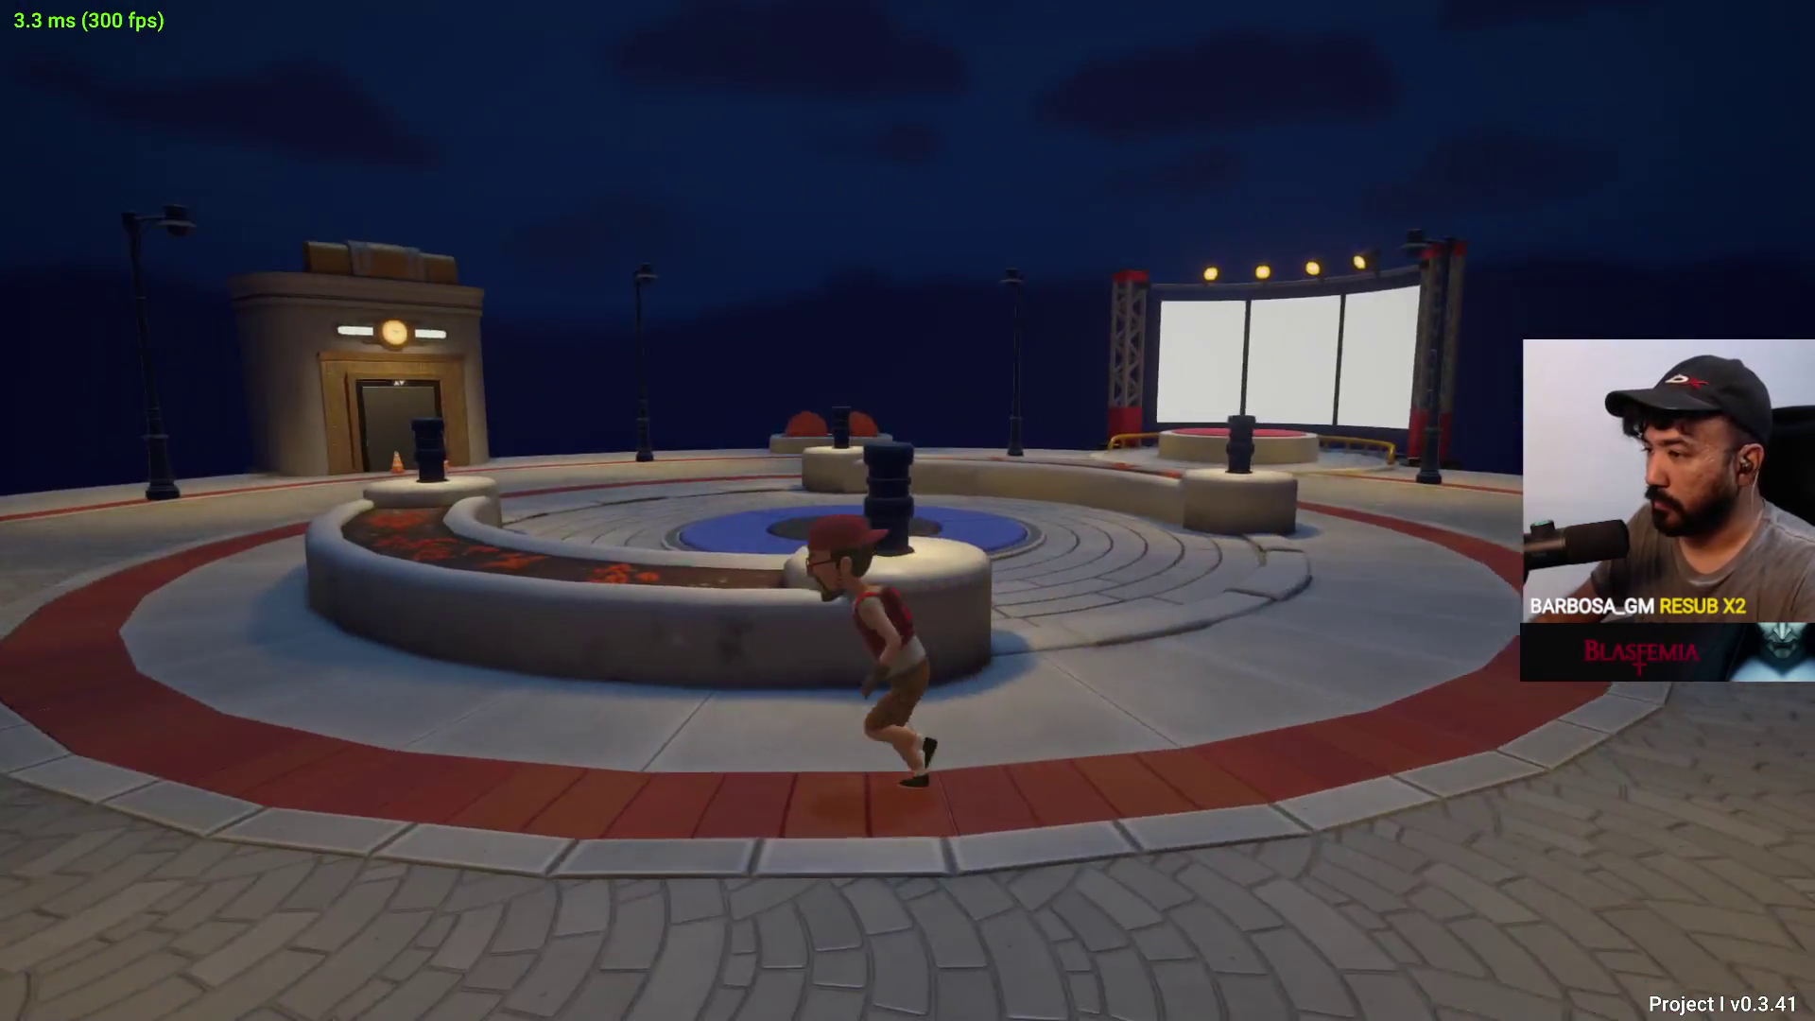
pyautogui.press('w')
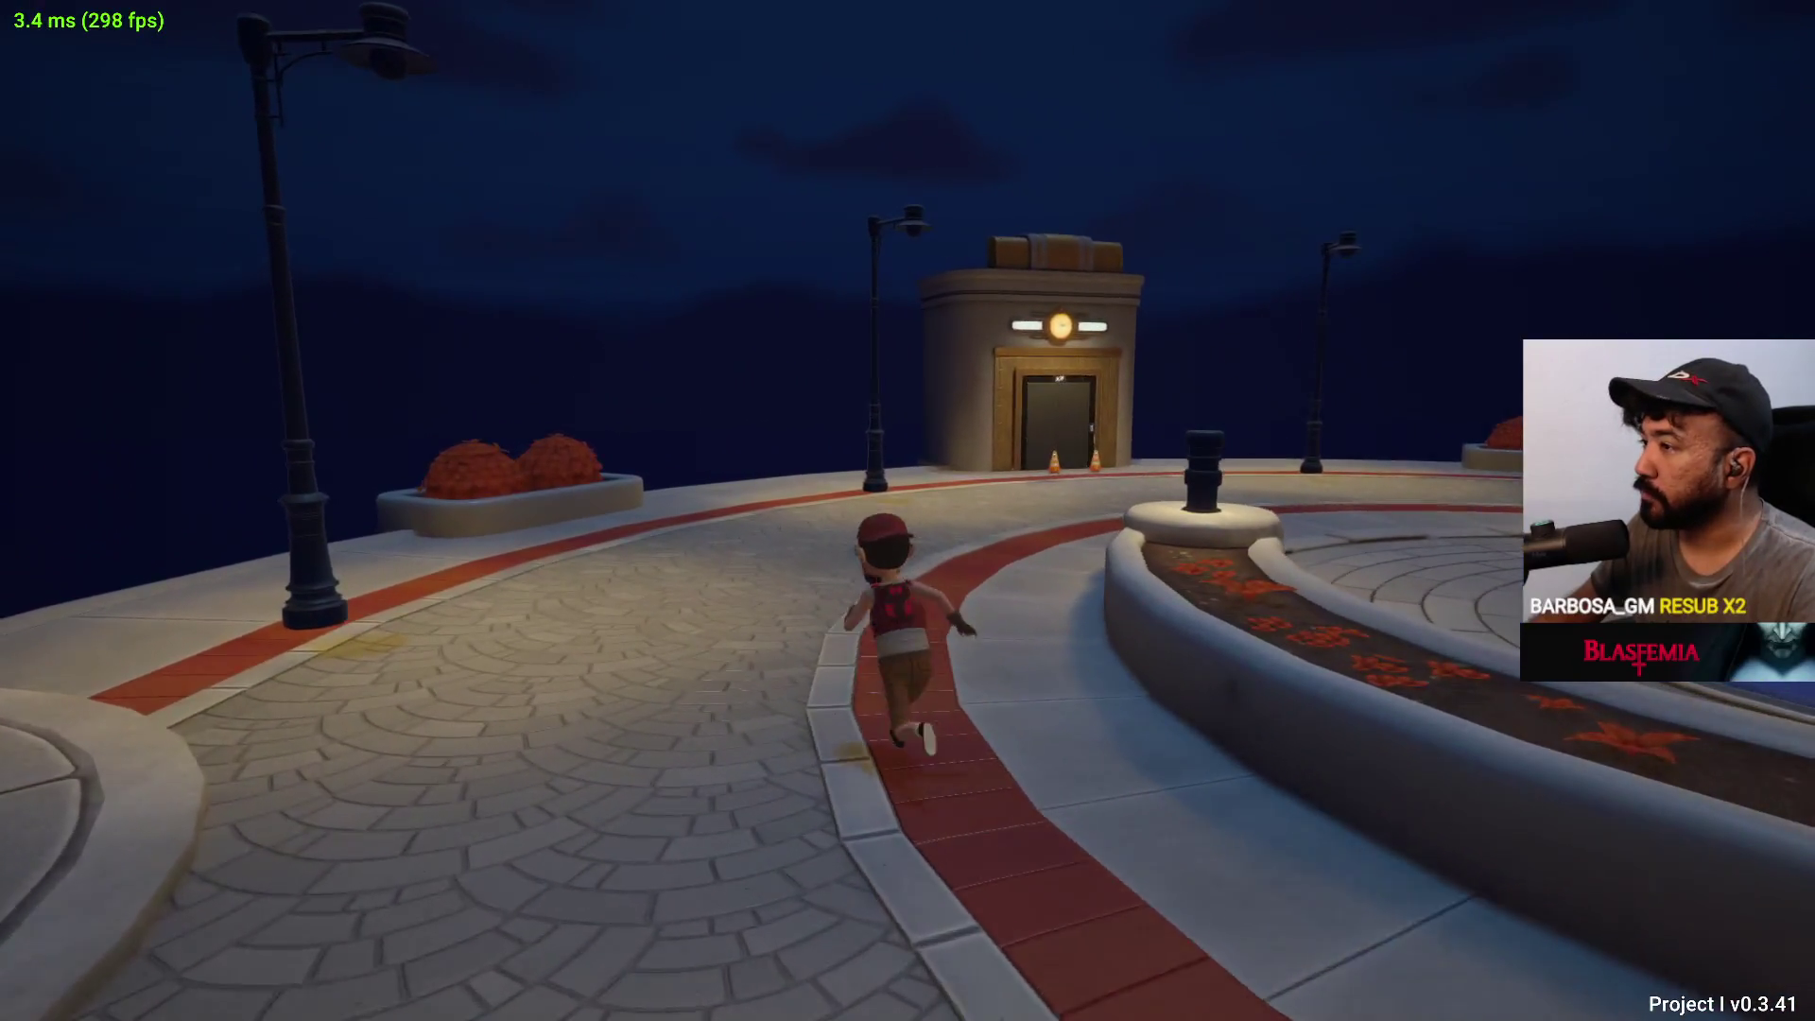
pyautogui.press('w')
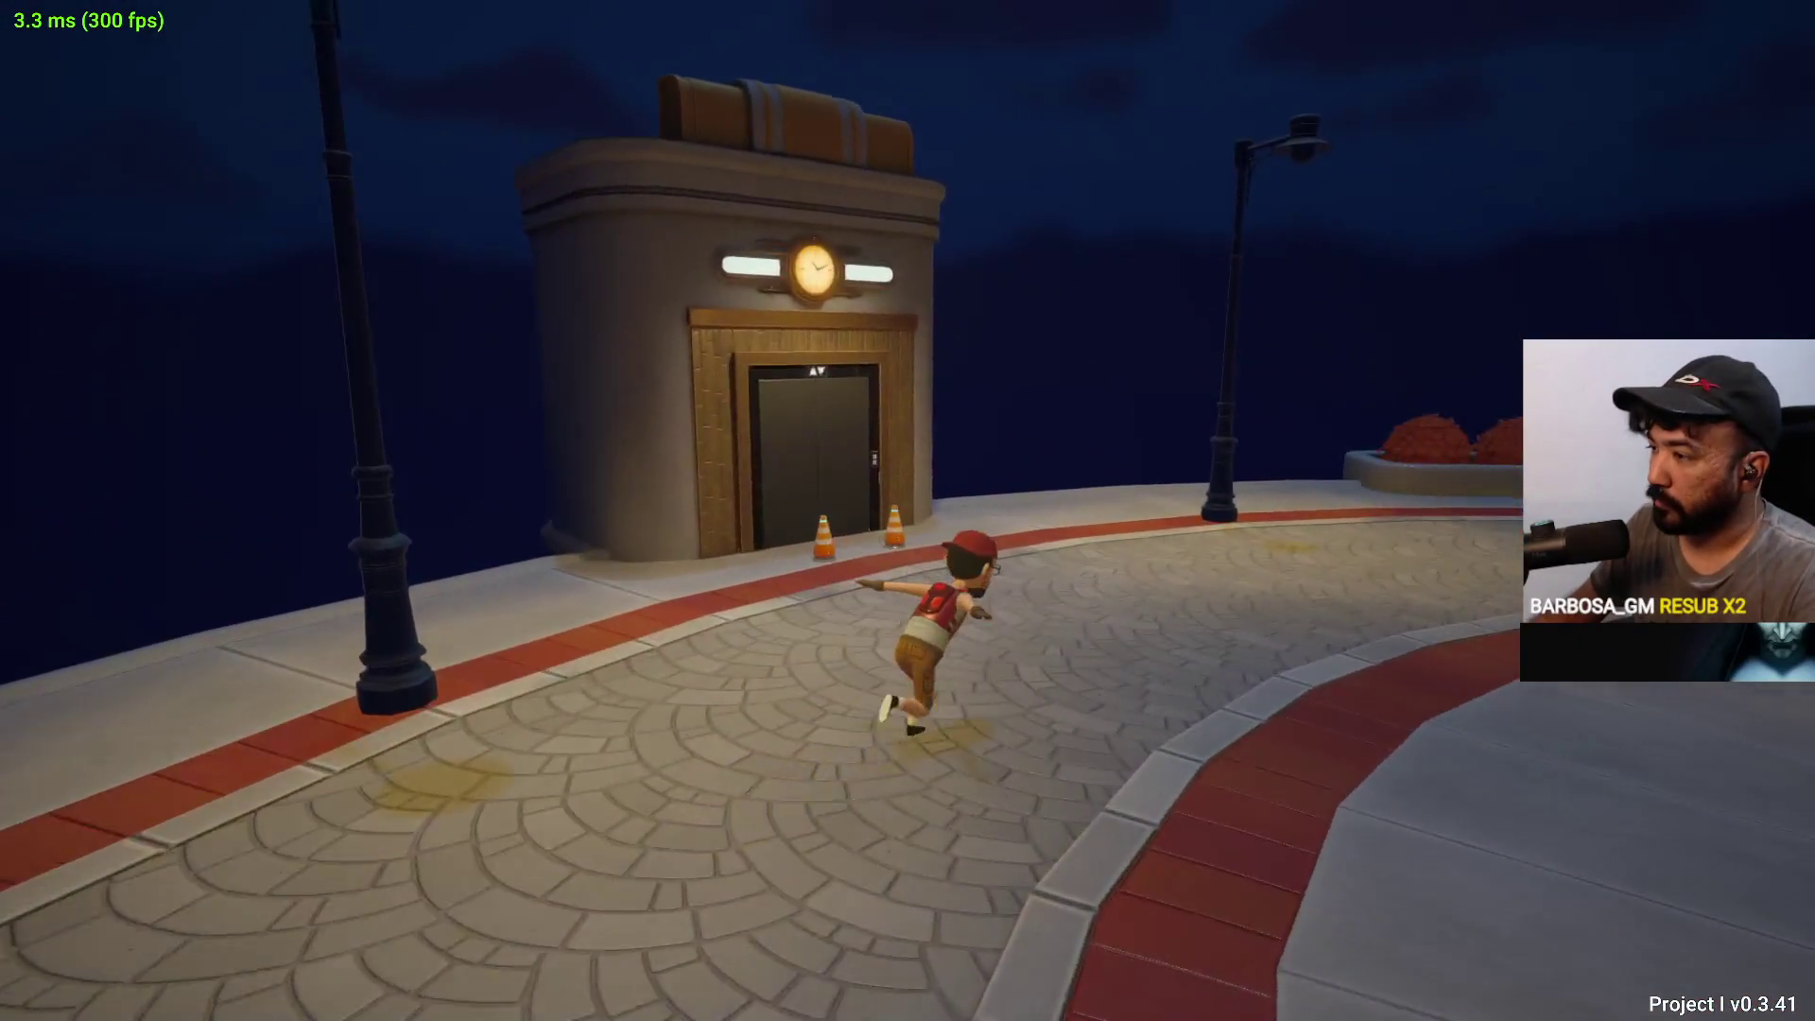
pyautogui.press('w')
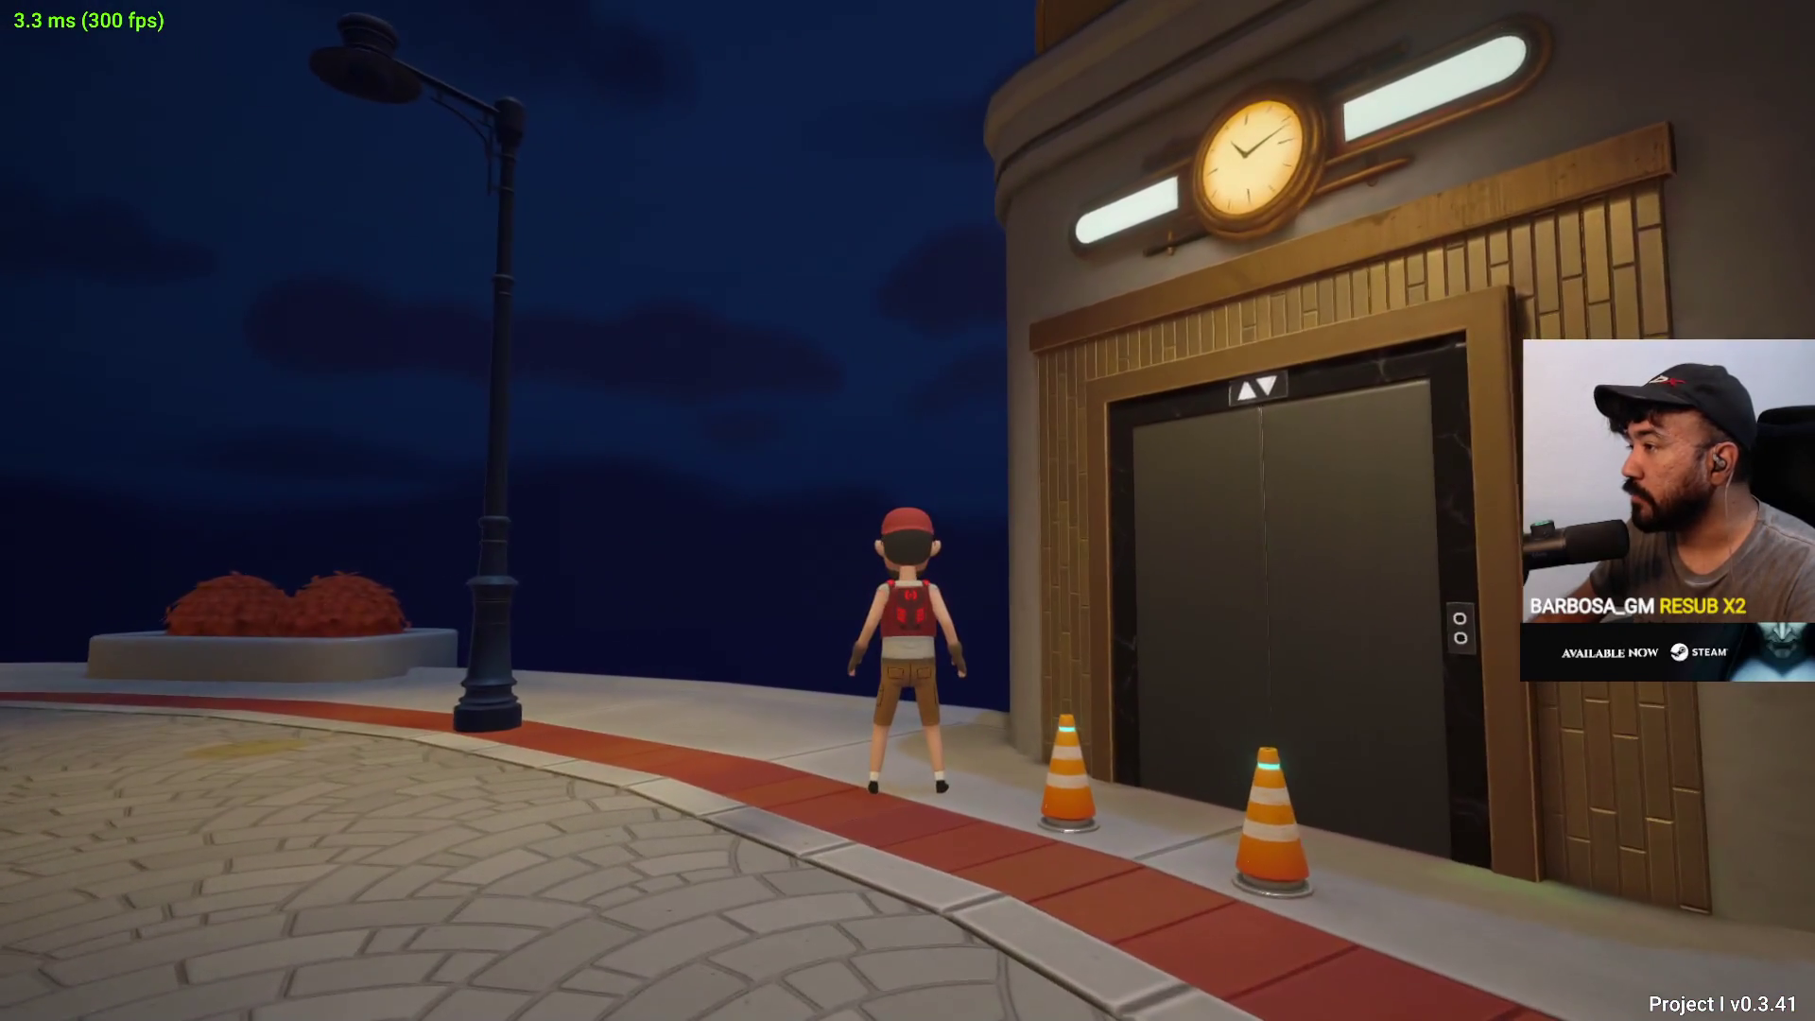
pyautogui.press('s')
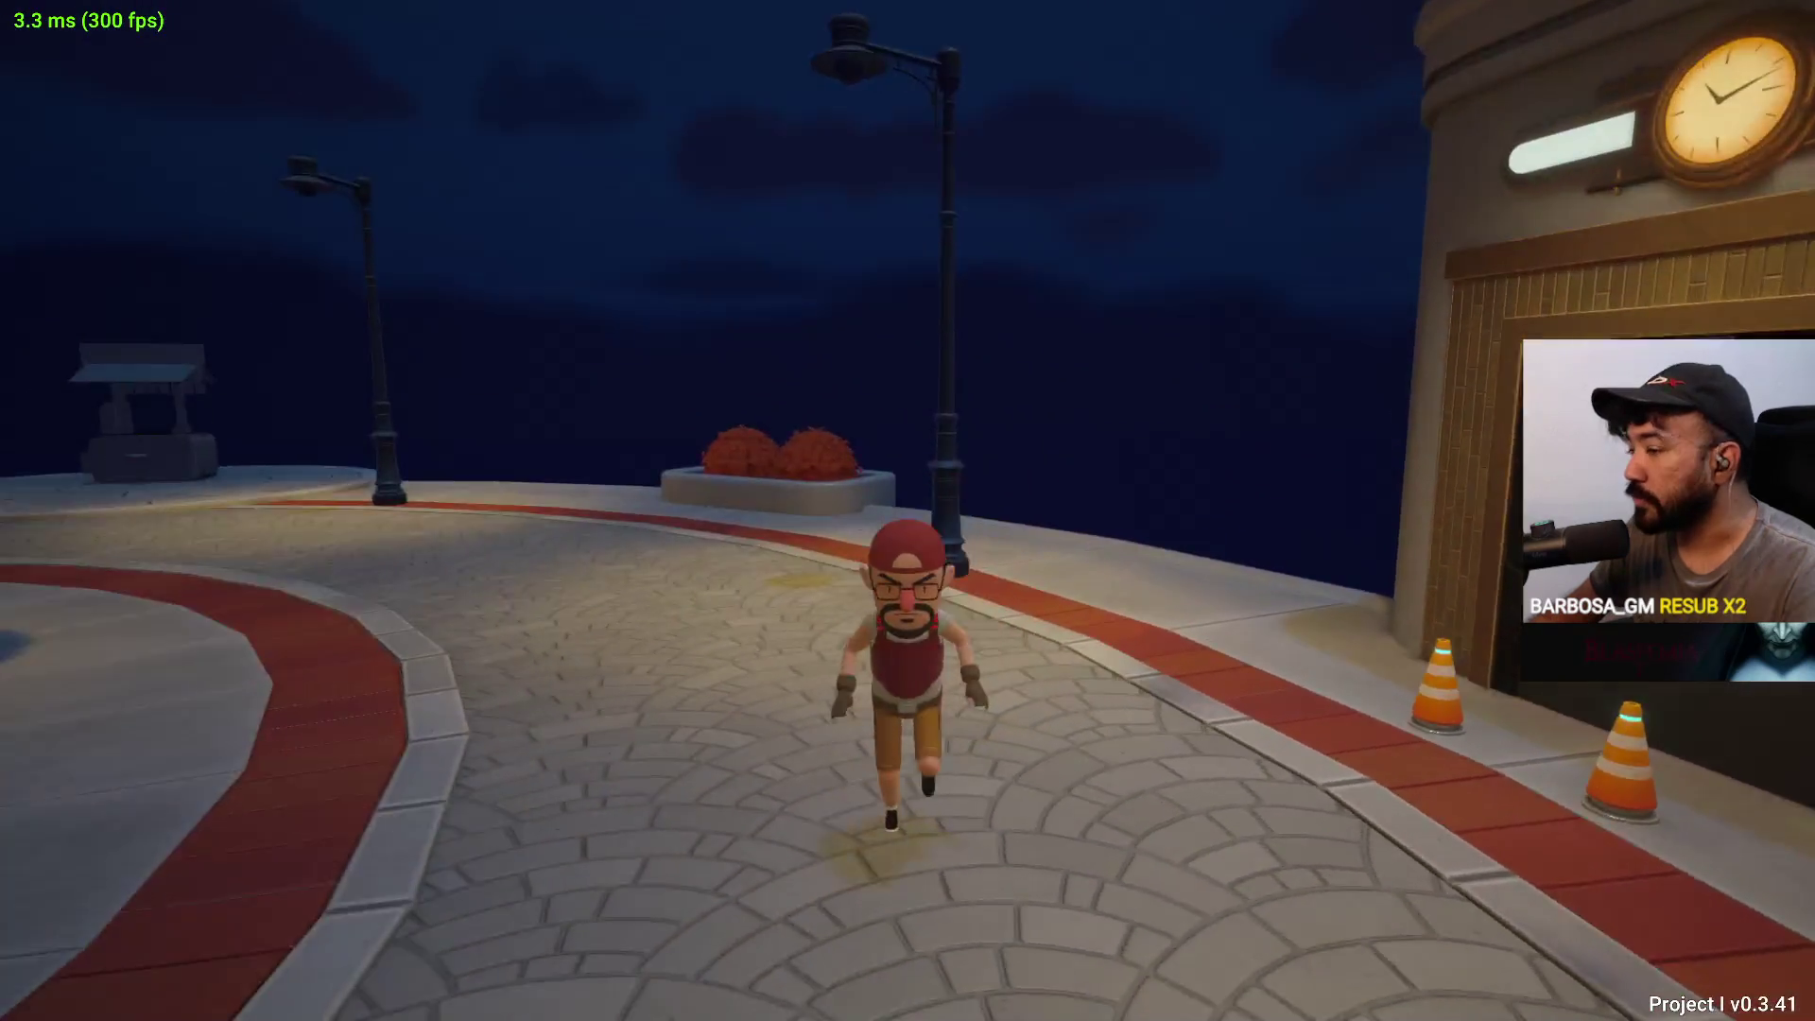
pyautogui.press('a')
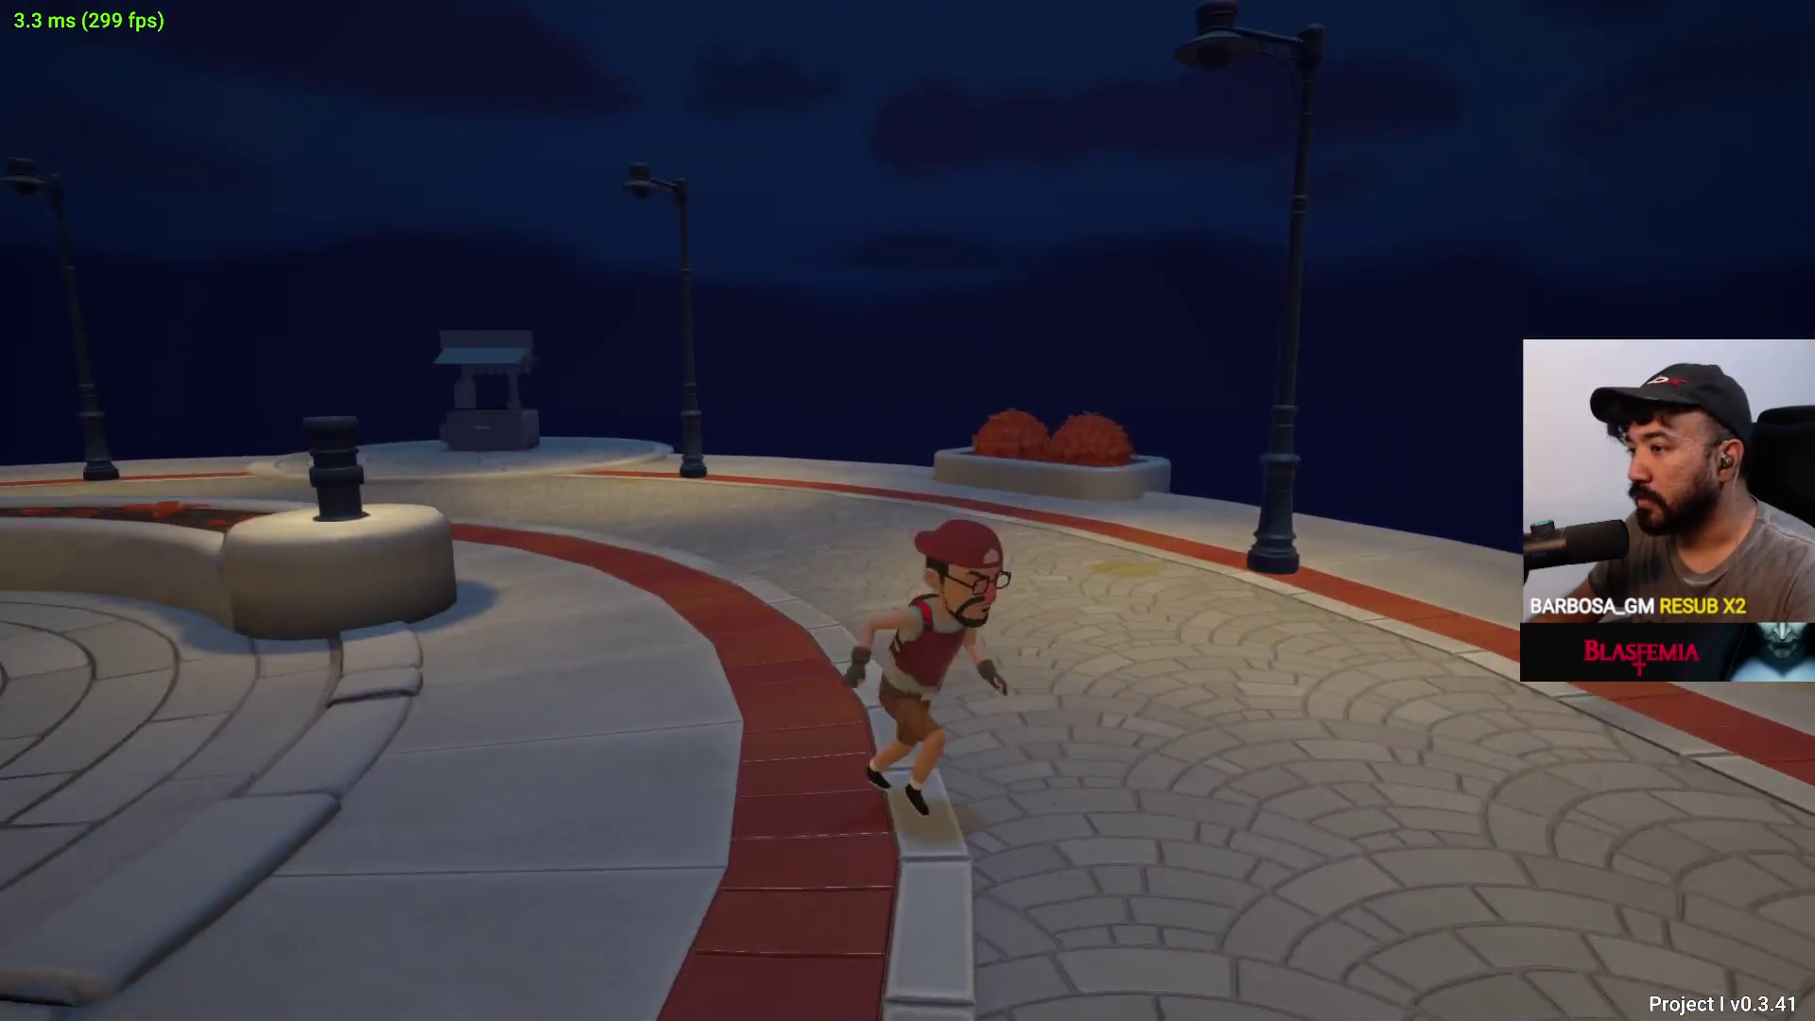
pyautogui.press('w')
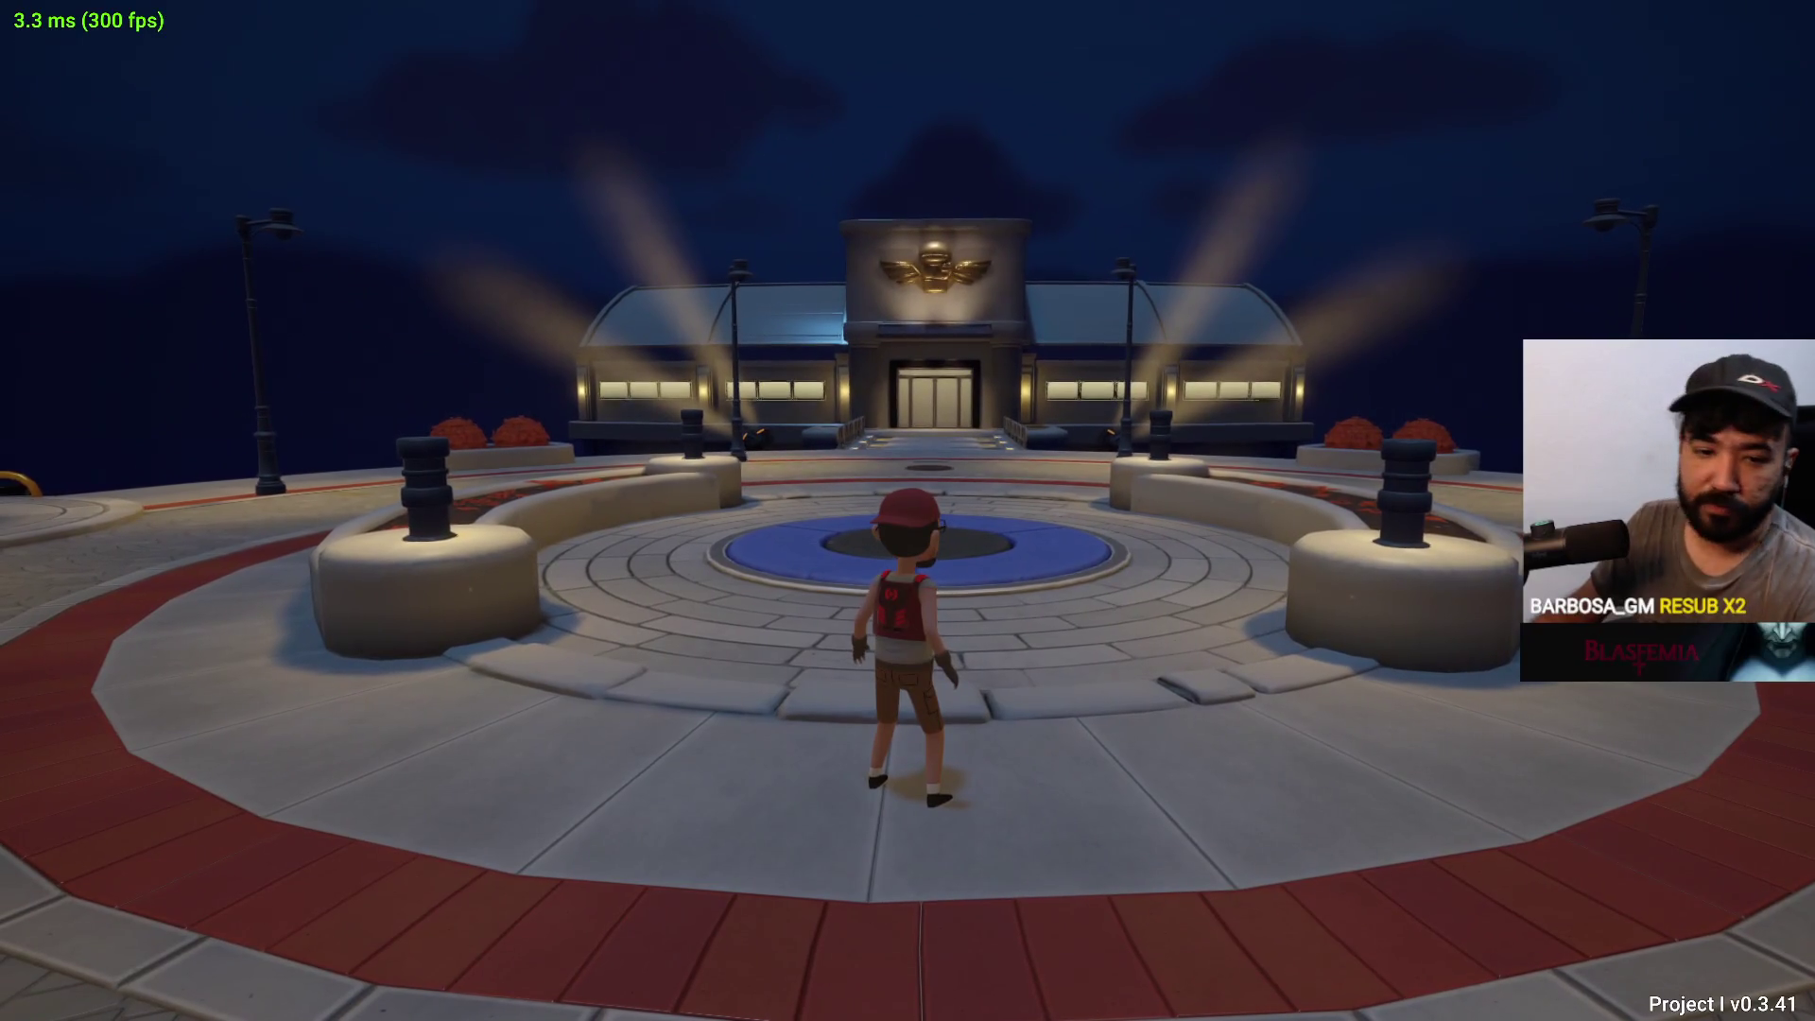
pyautogui.press('Escape')
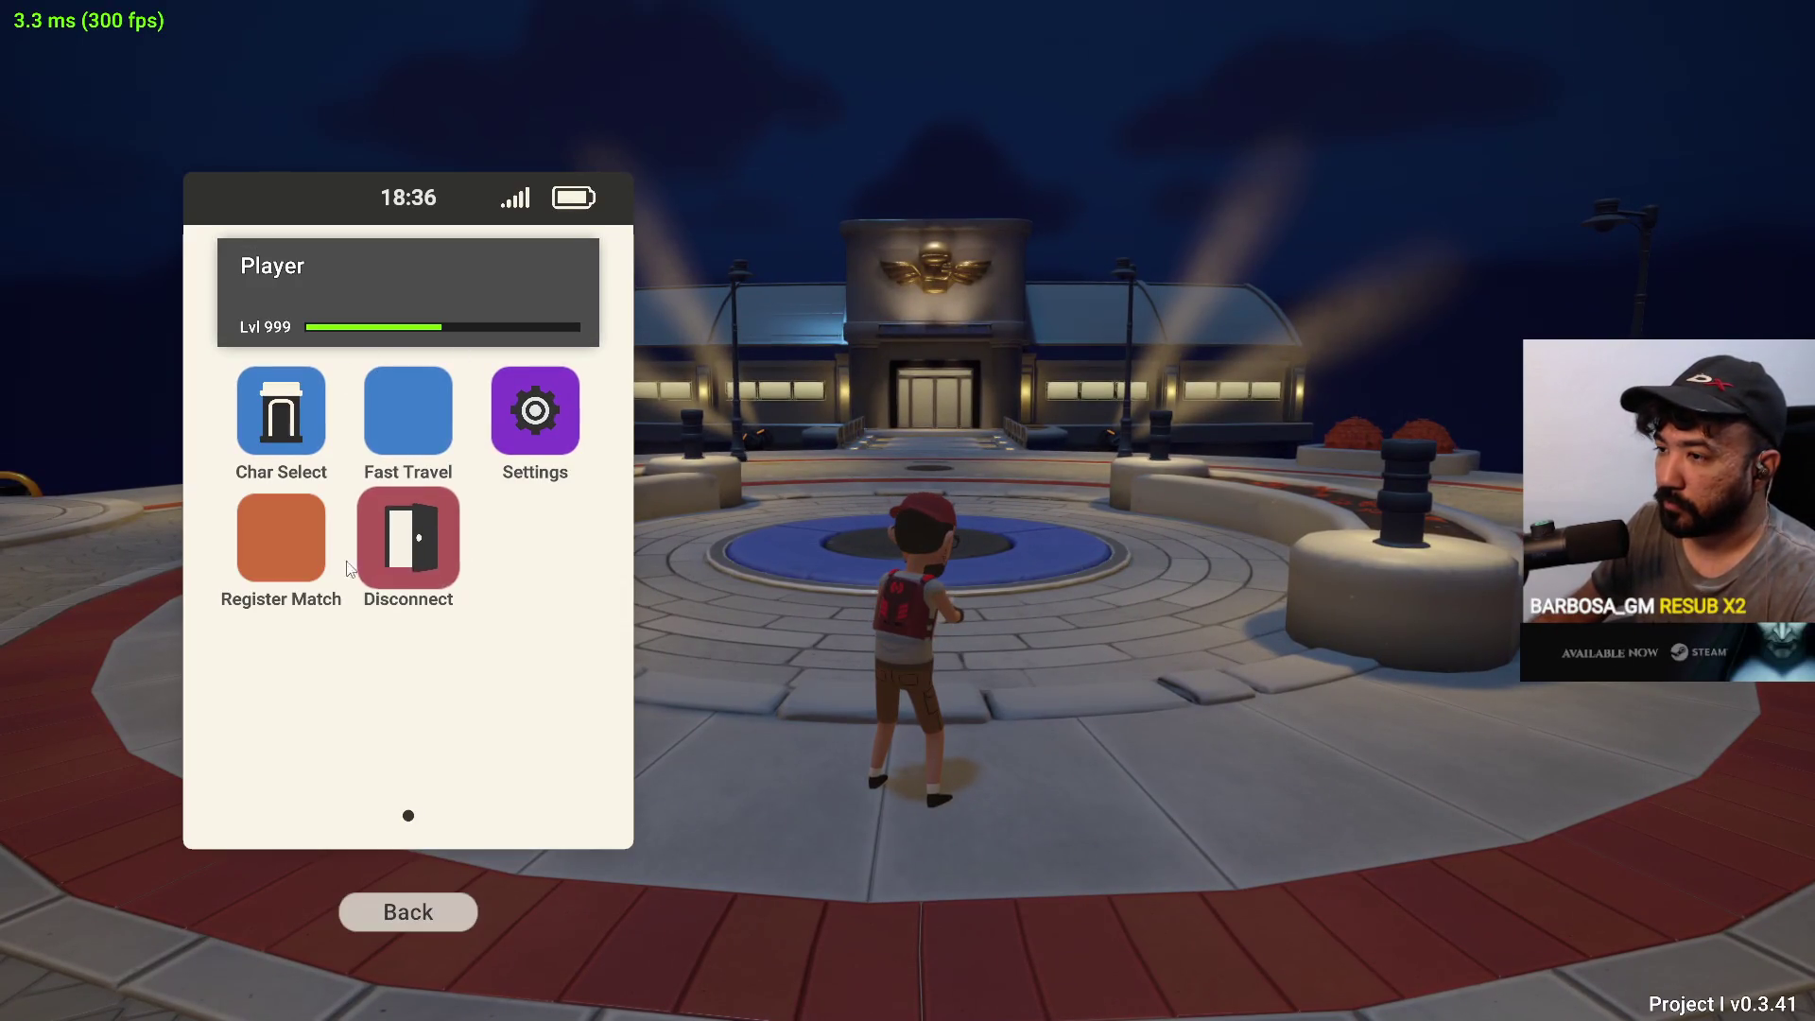
# Disconnect from the lobby with the phone menu's Disconnect tile and exit Project I from the title screen
pyautogui.click(419, 536)
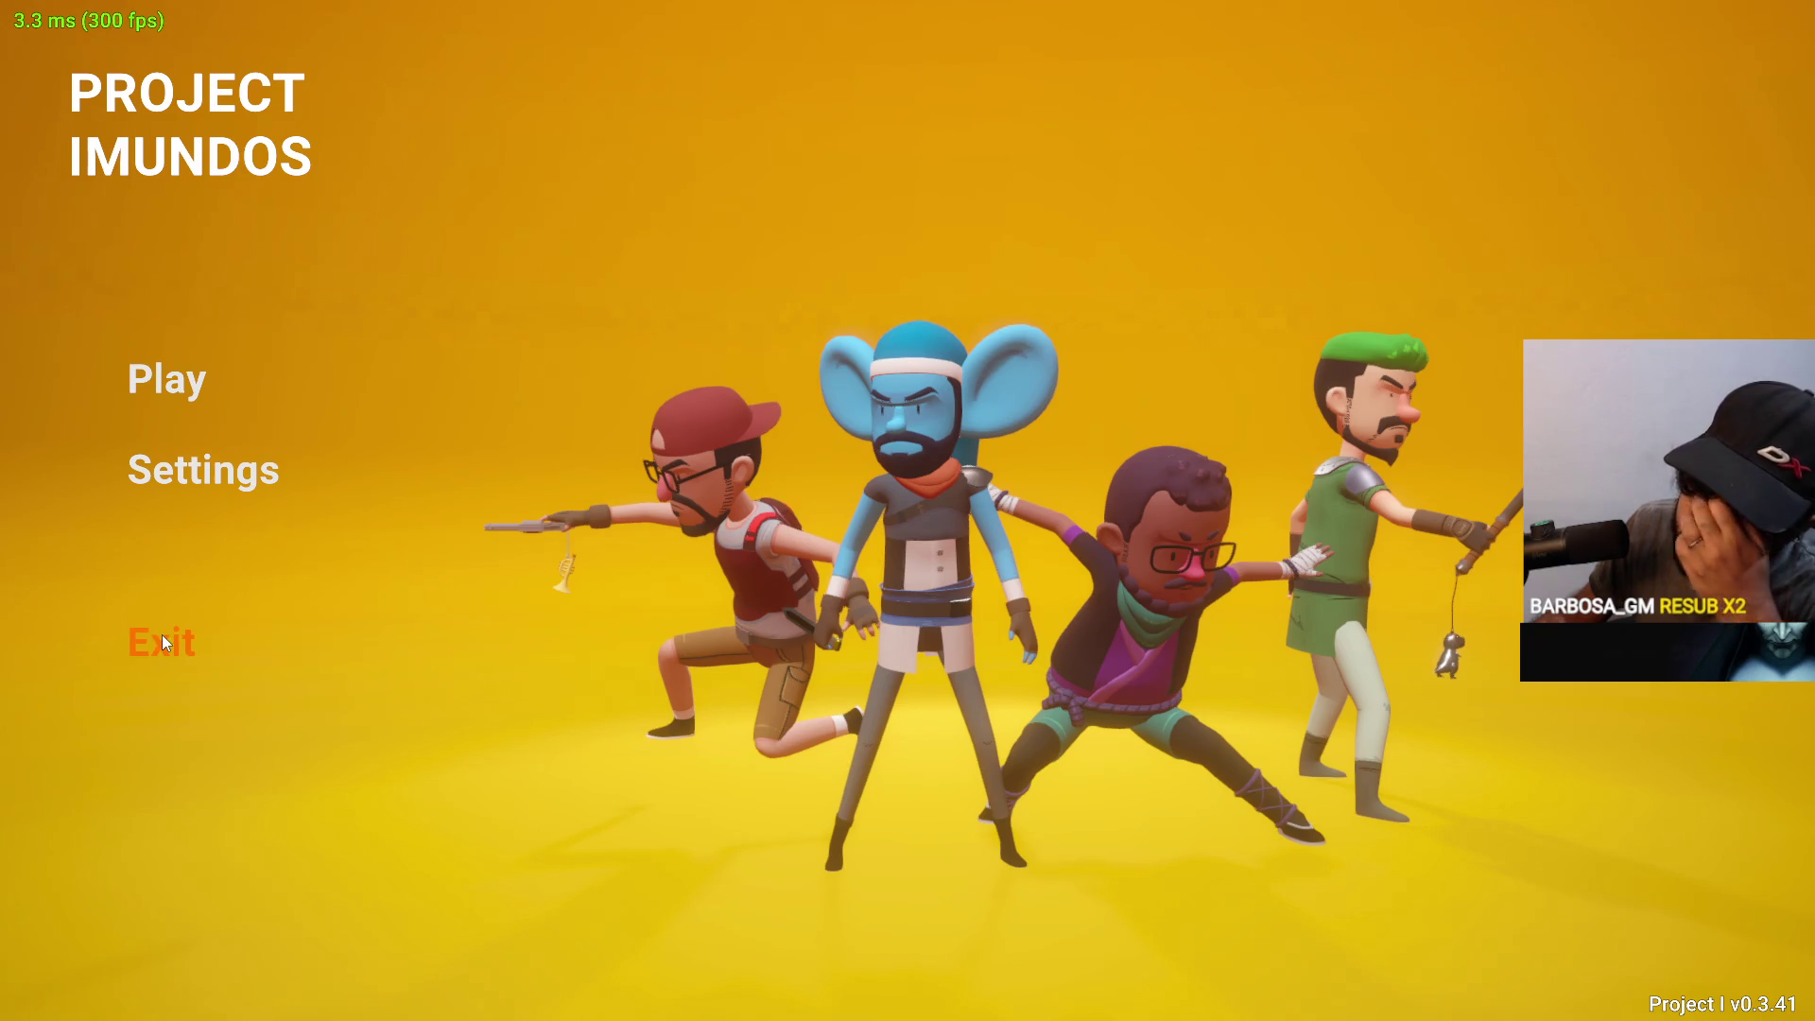
pyautogui.click(294, 620)
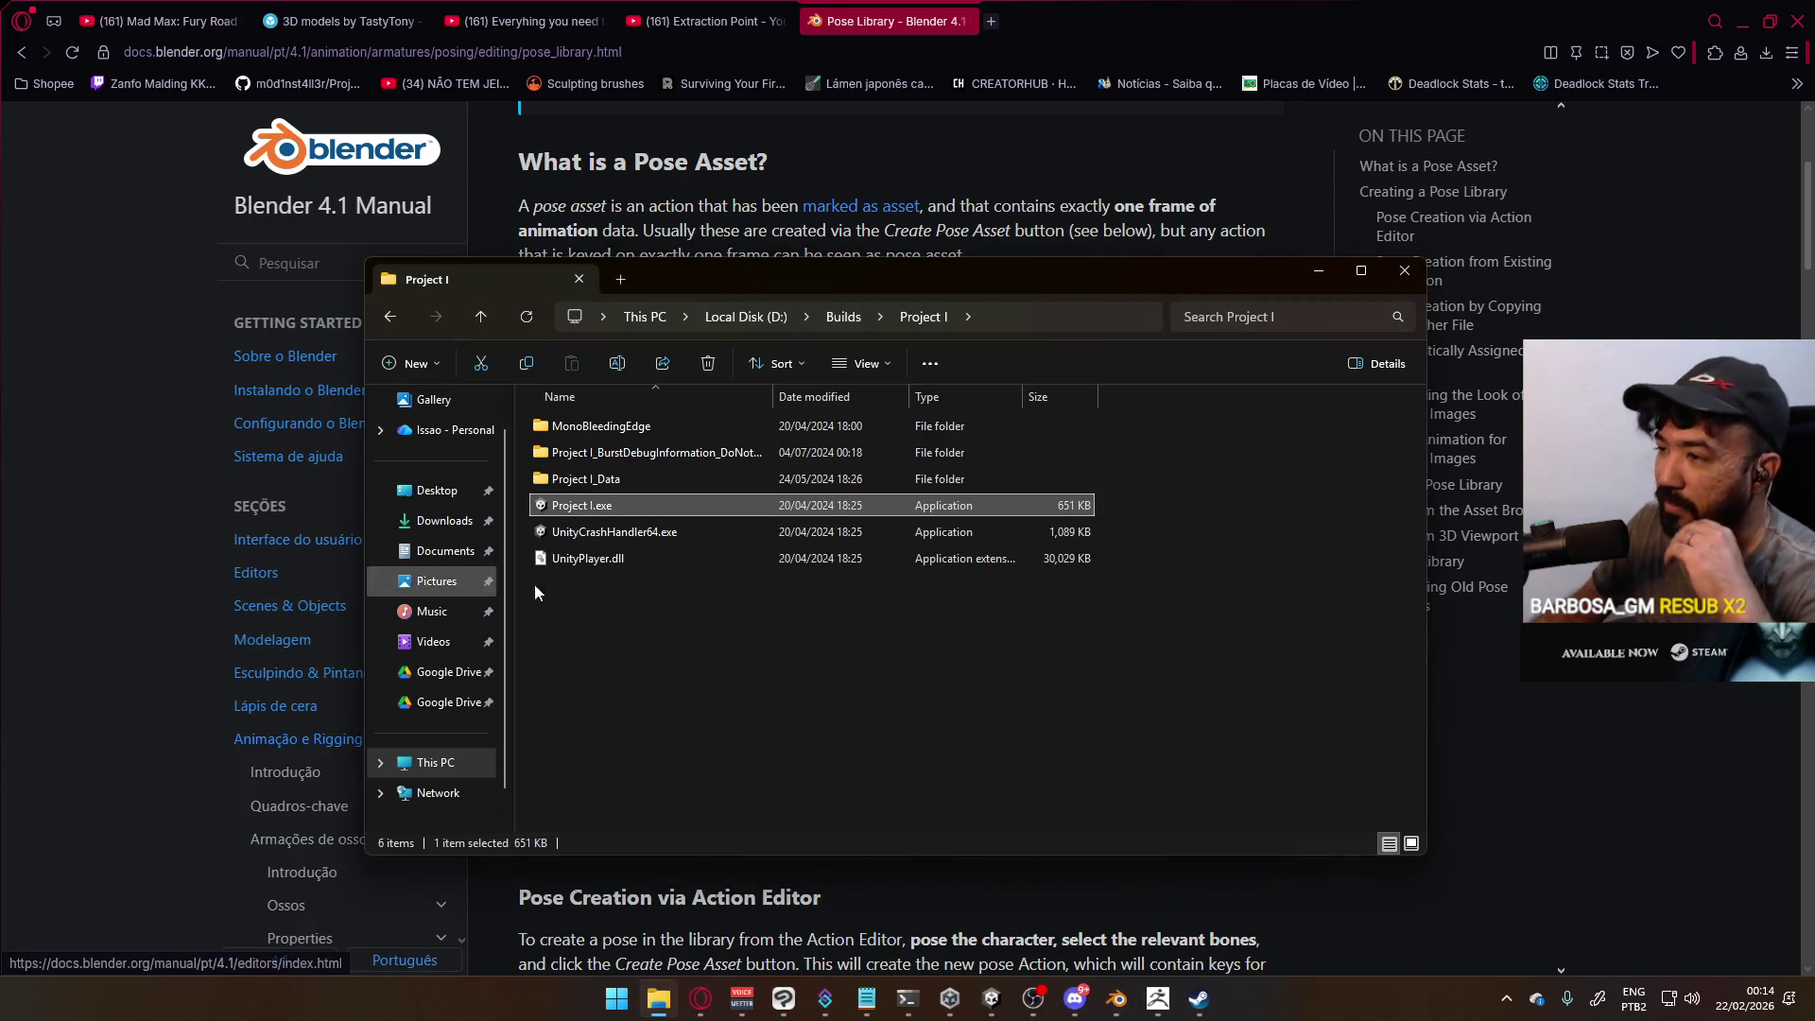
# Go up to D:\Builds and scroll through its list of 44 build folders
pyautogui.click(844, 317)
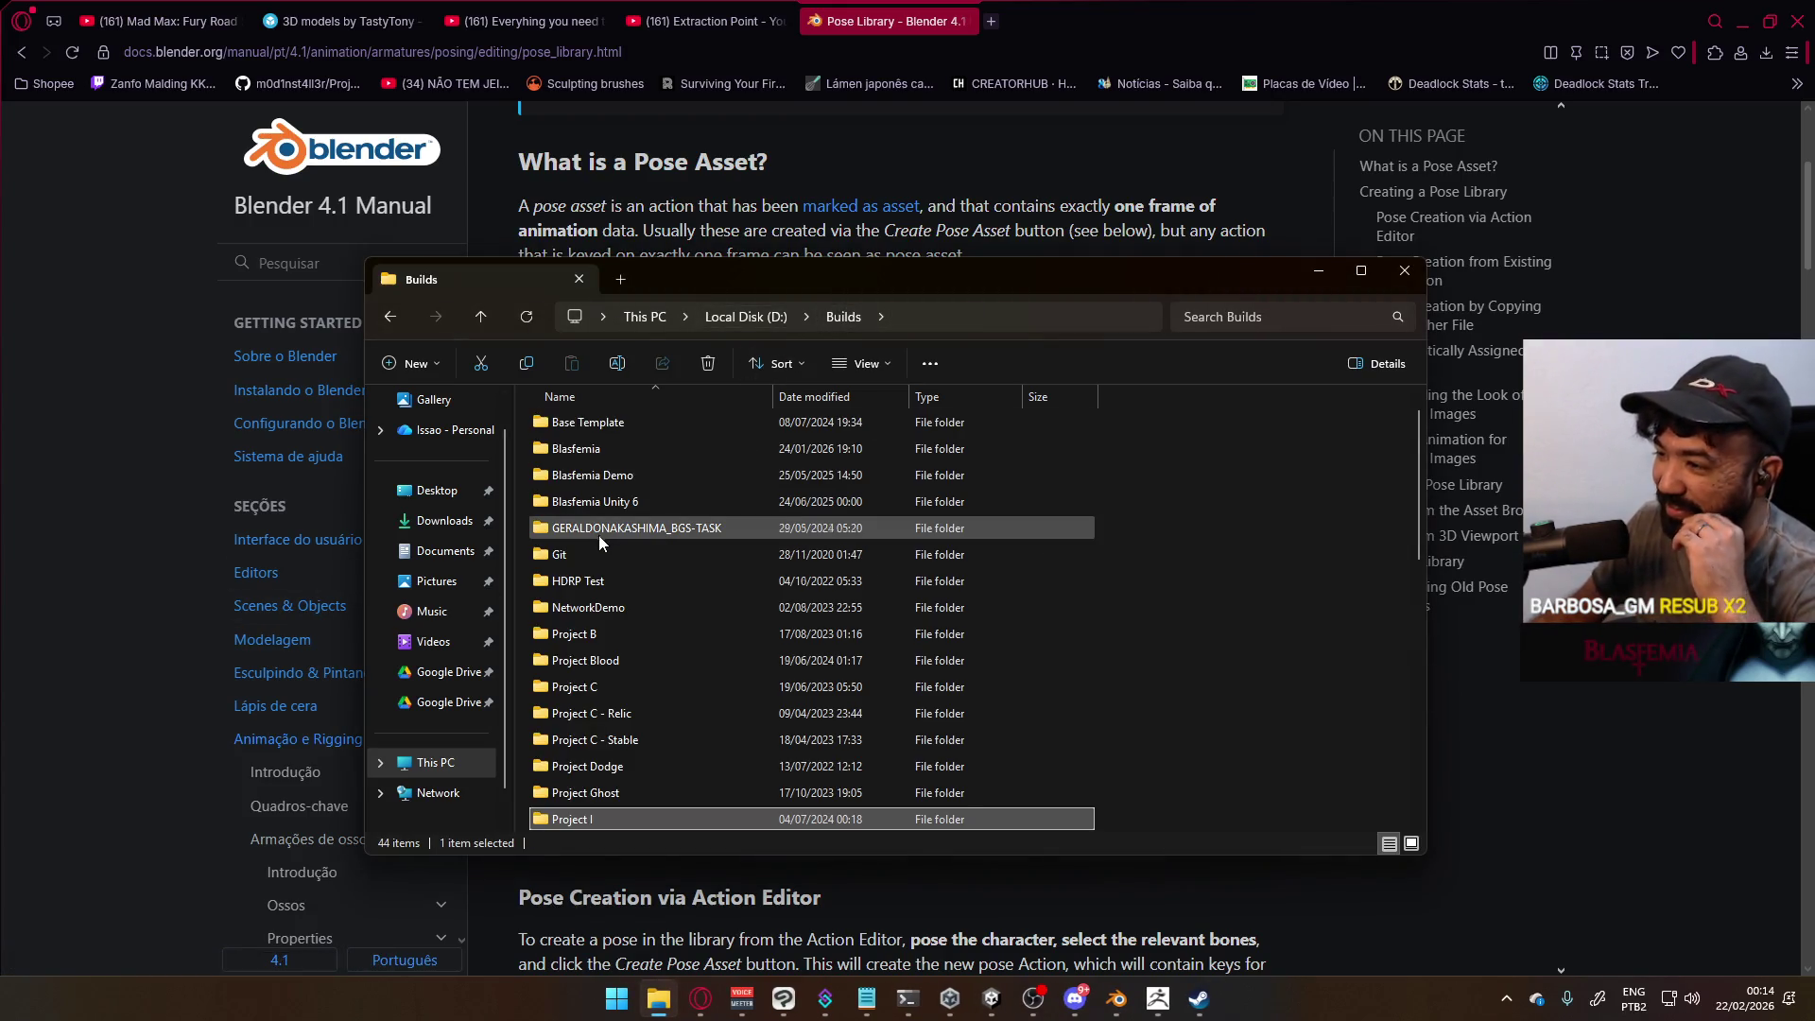
pyautogui.scroll(-5, 830, 600)
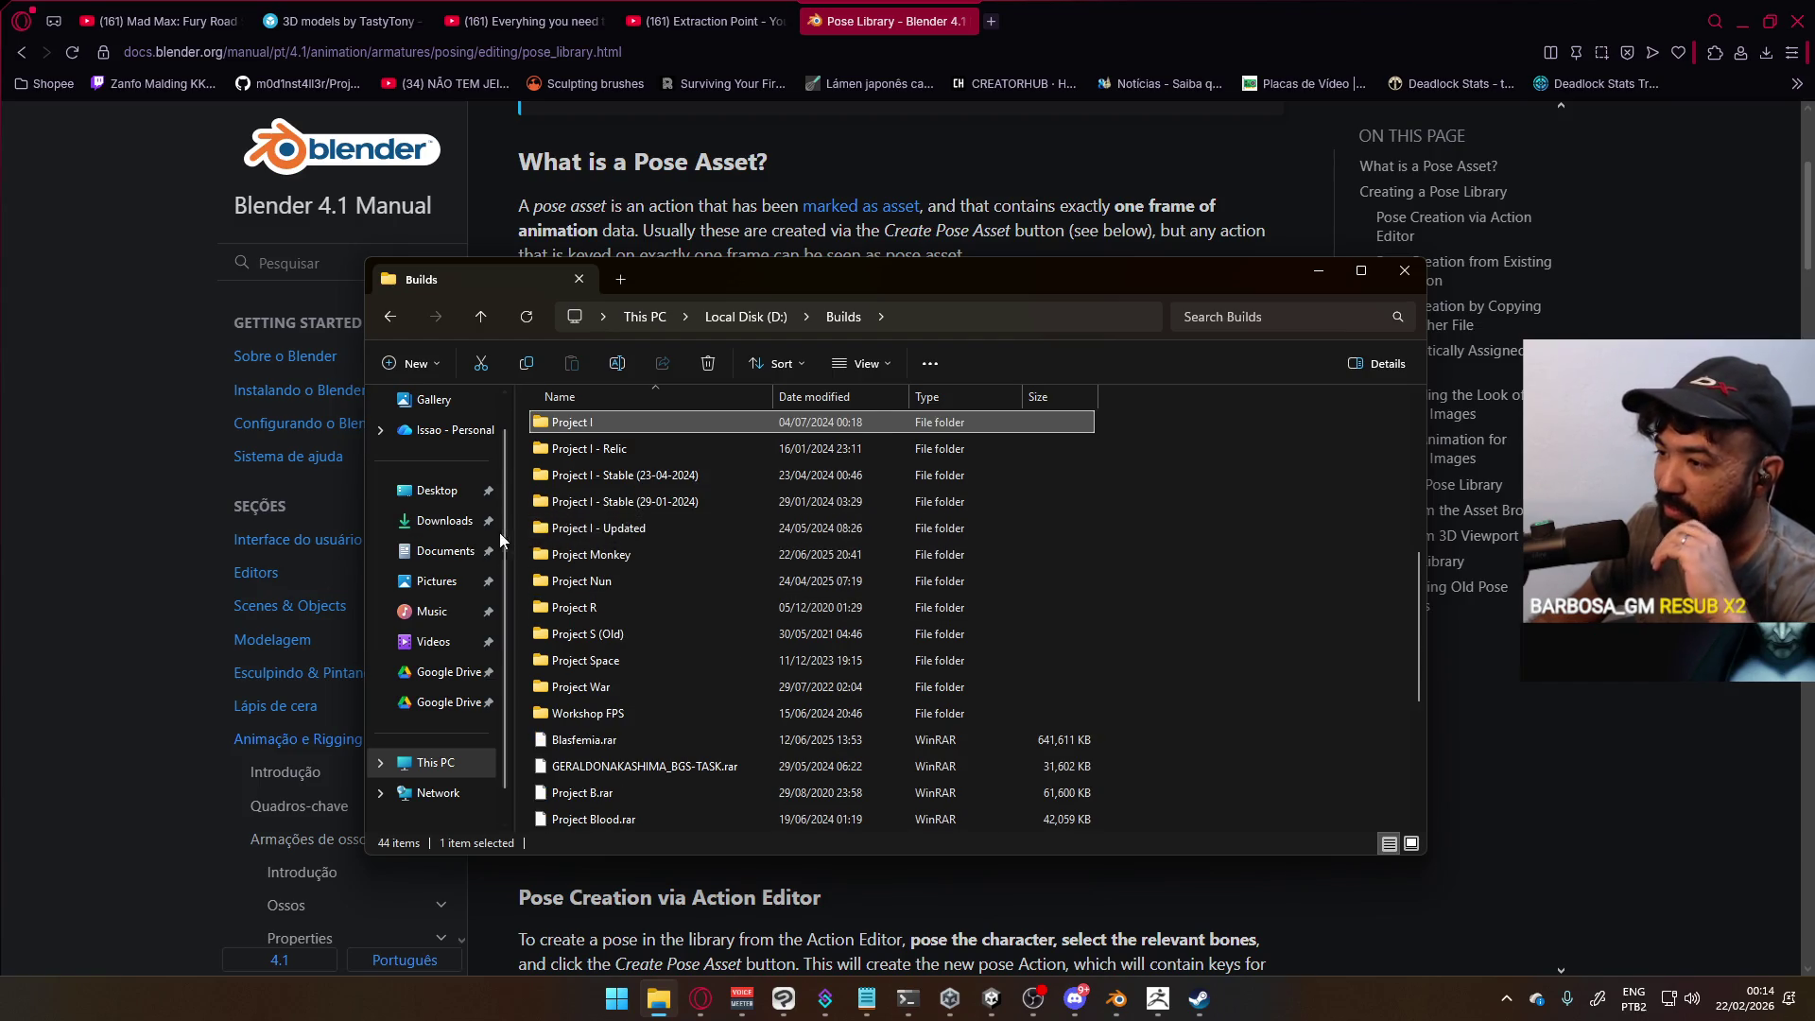
pyautogui.scroll(4, 627, 592)
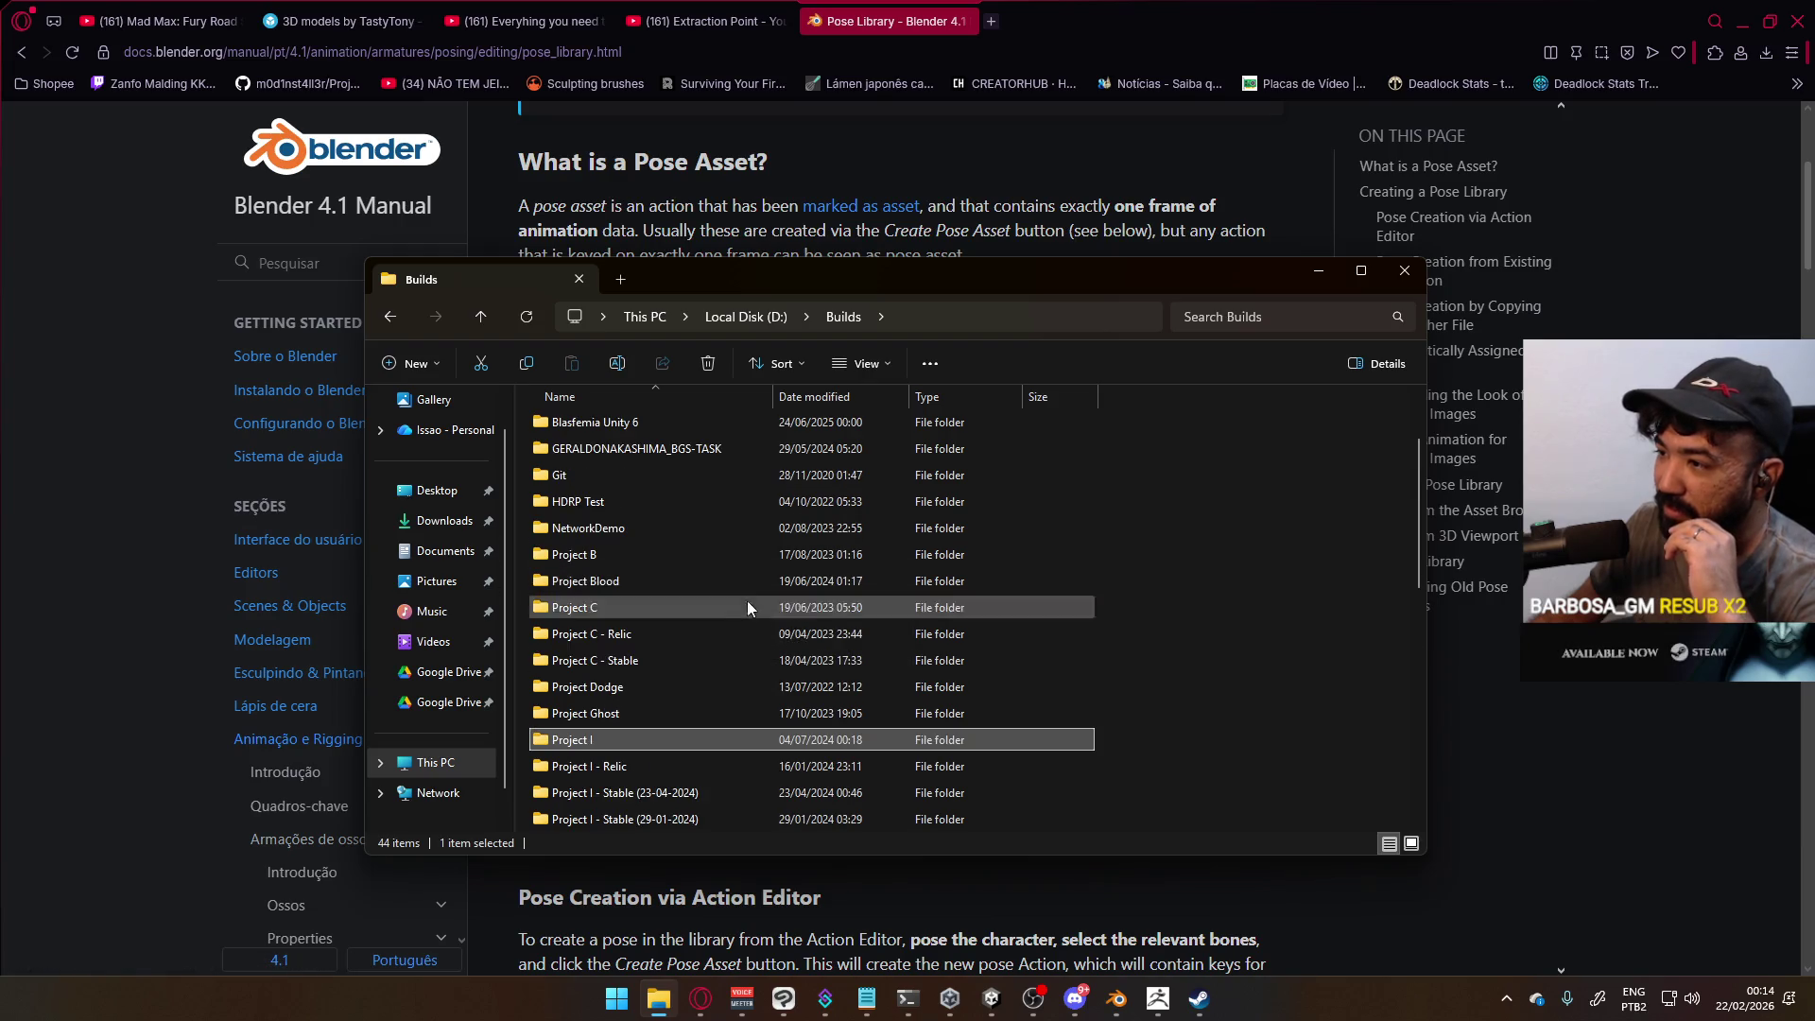
pyautogui.scroll(2, 768, 588)
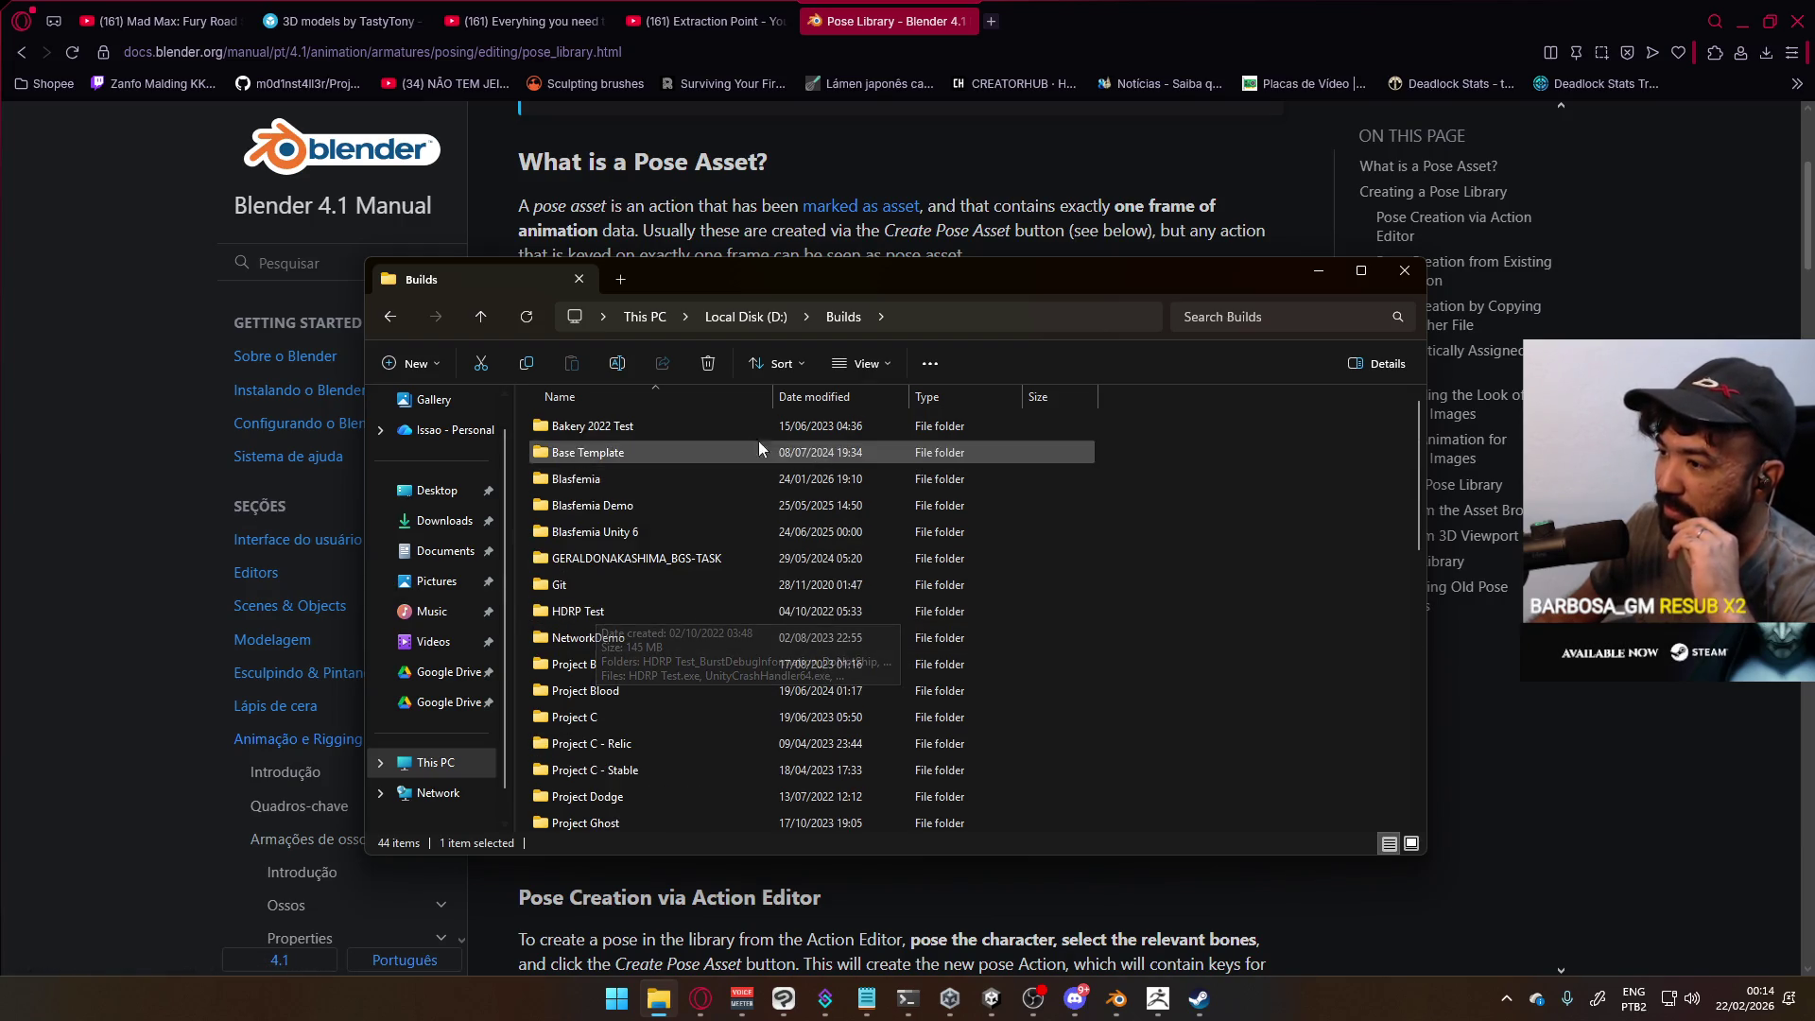
pyautogui.scroll(-2, 644, 473)
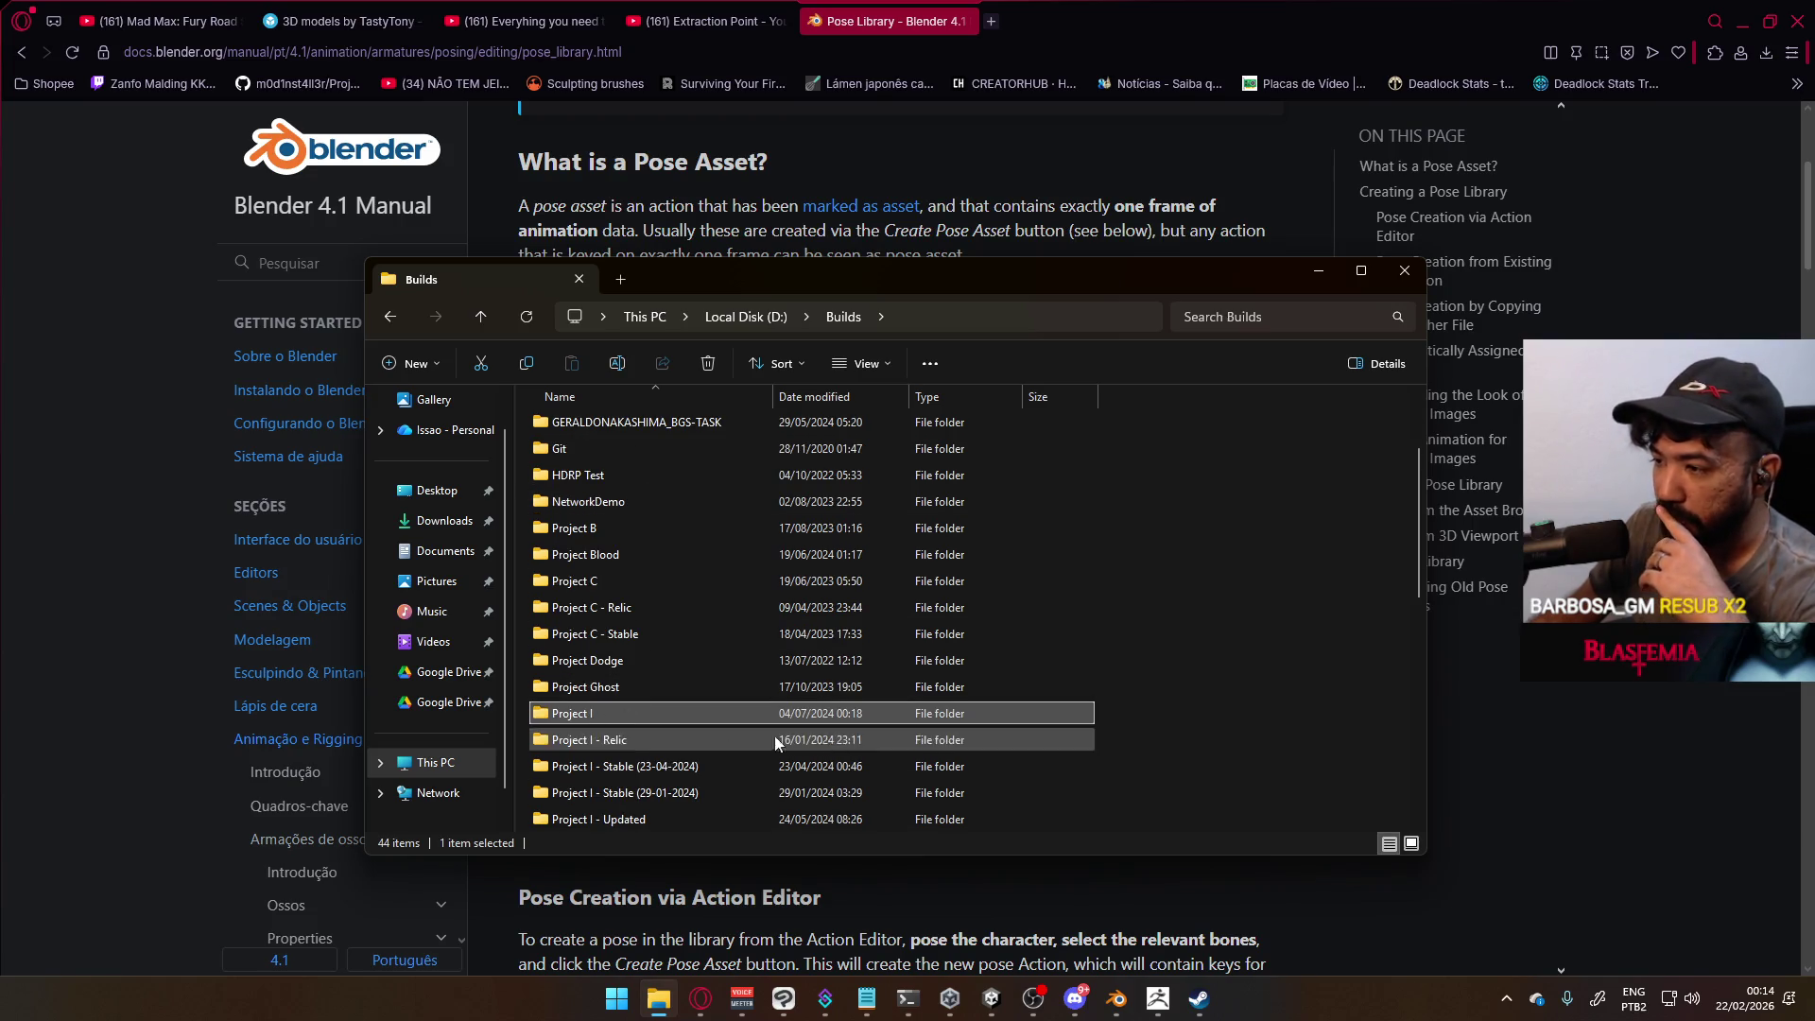
pyautogui.scroll(-2, 695, 689)
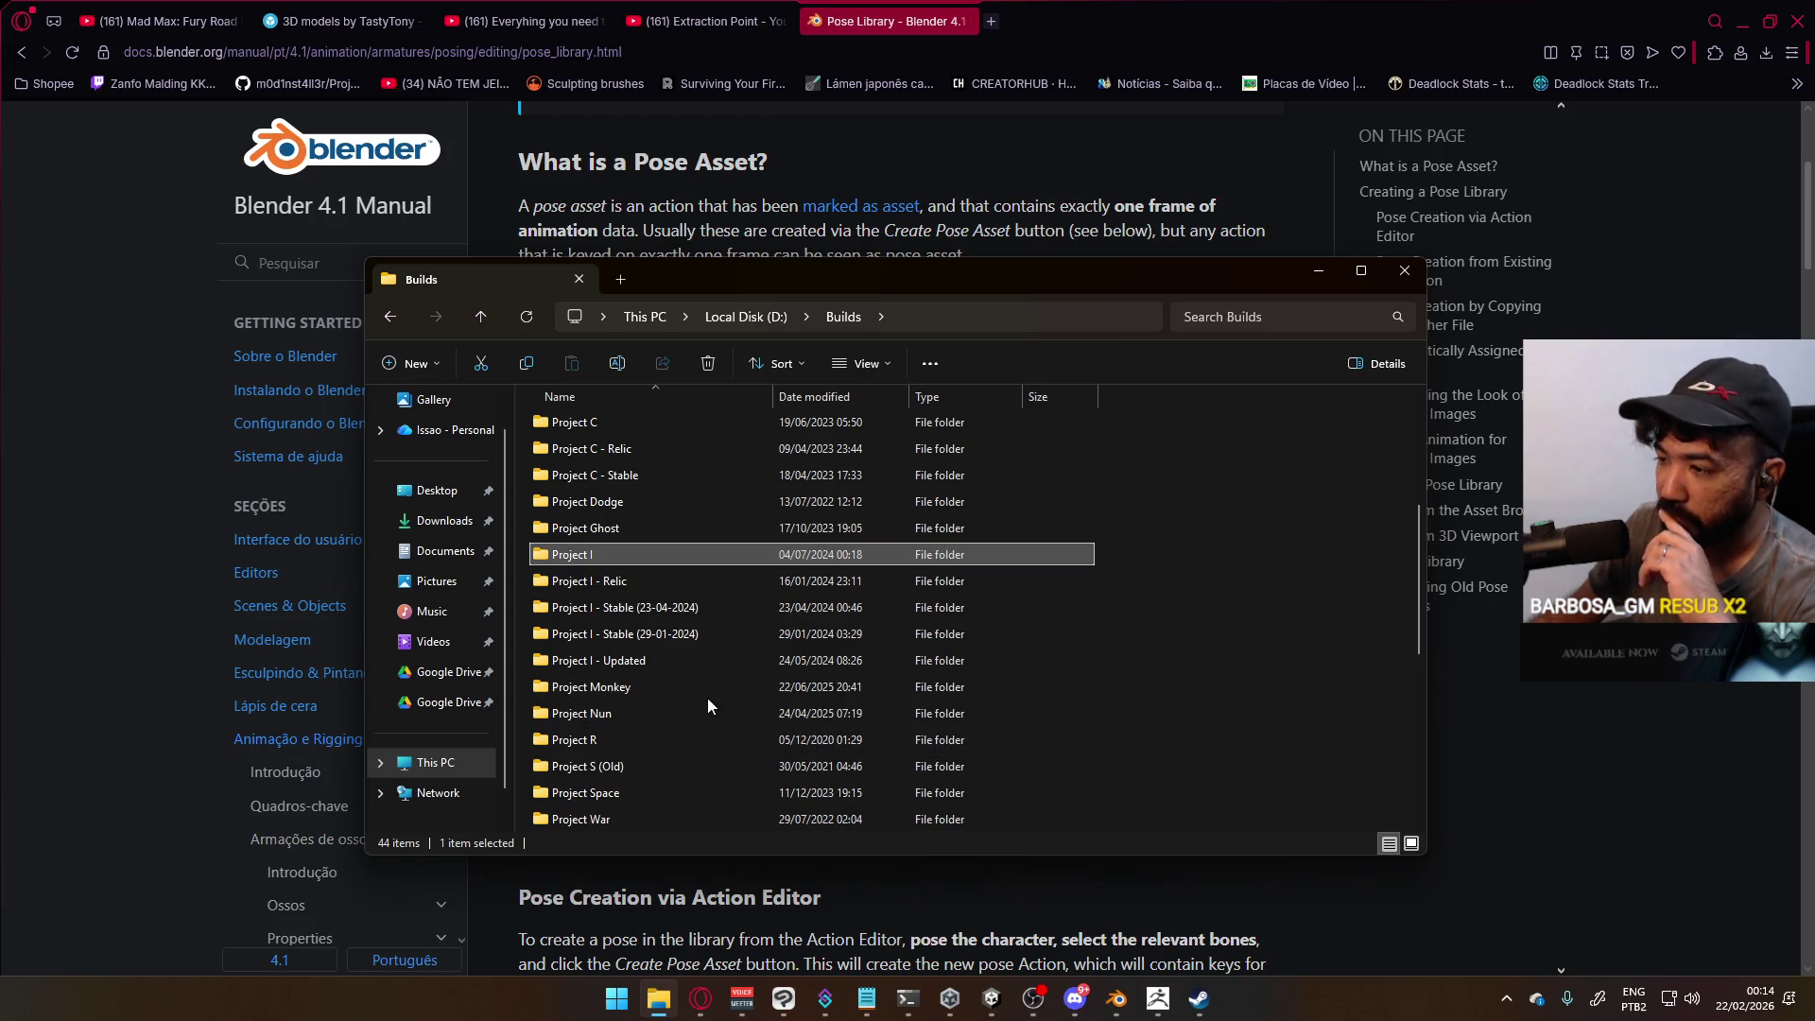
# Open the Project R folder, launch Project R.exe and nudge its window into place
pyautogui.doubleClick(592, 739)
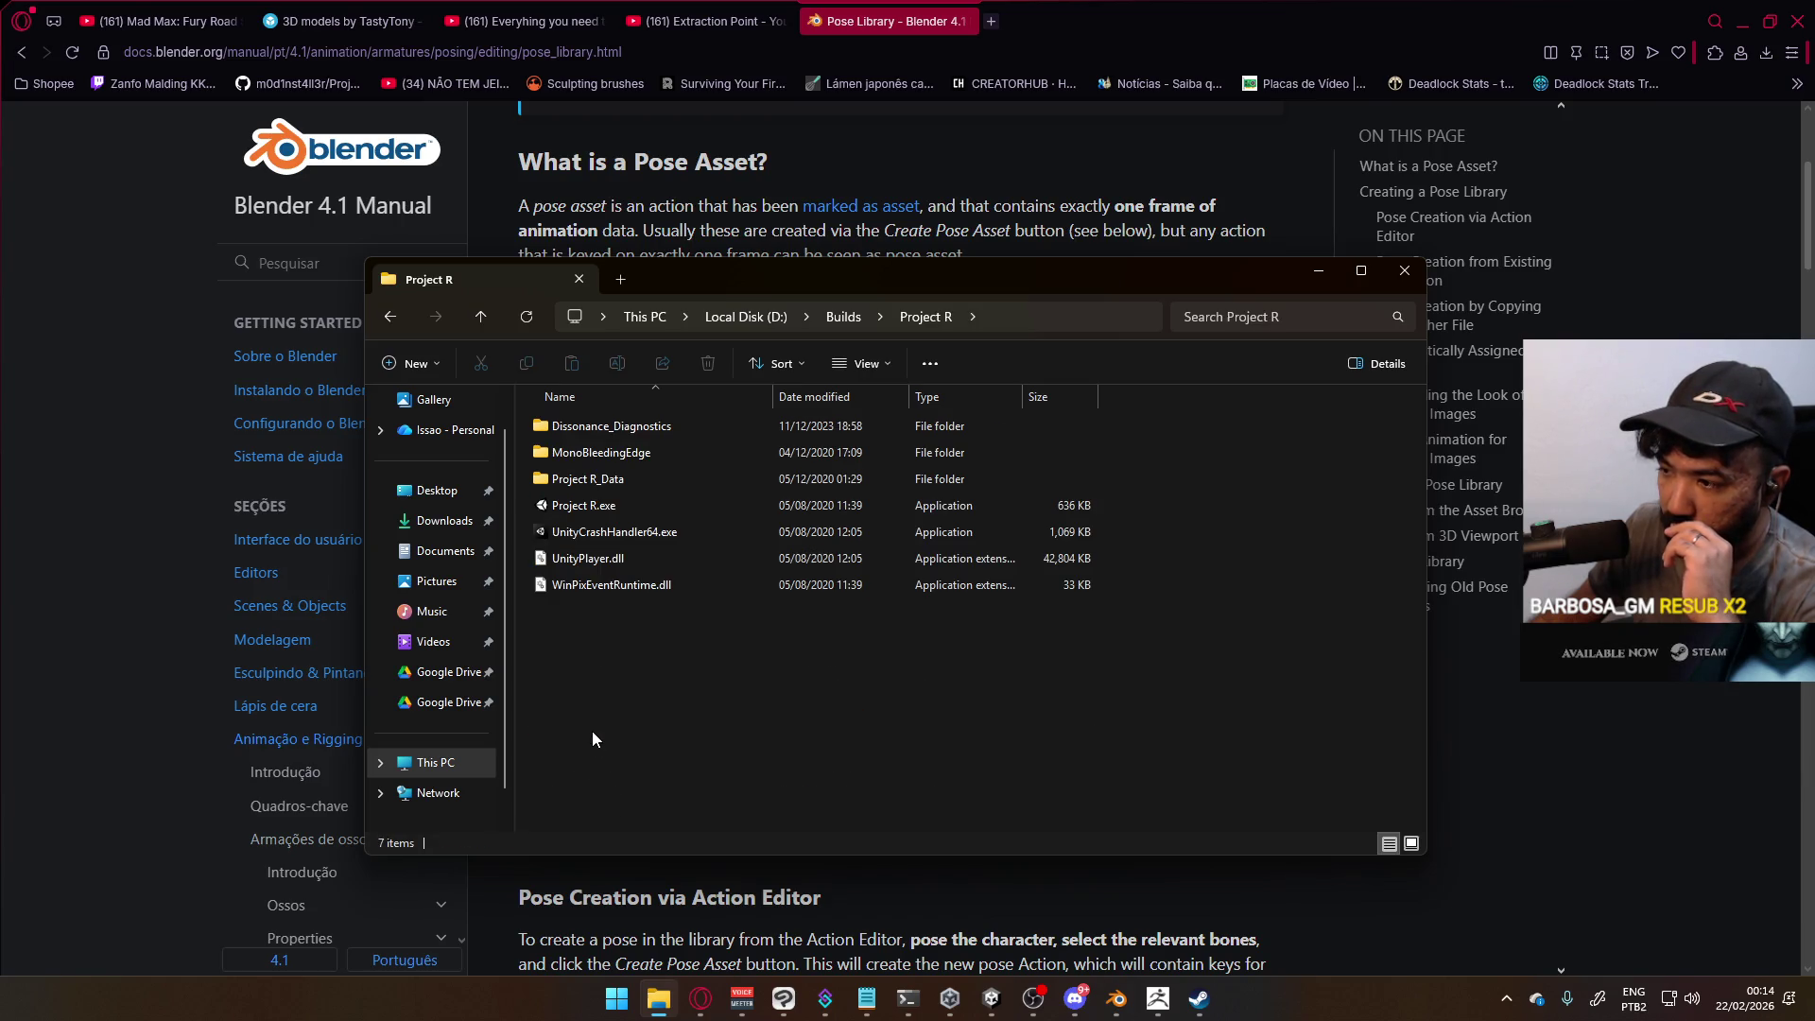
pyautogui.doubleClick(603, 513)
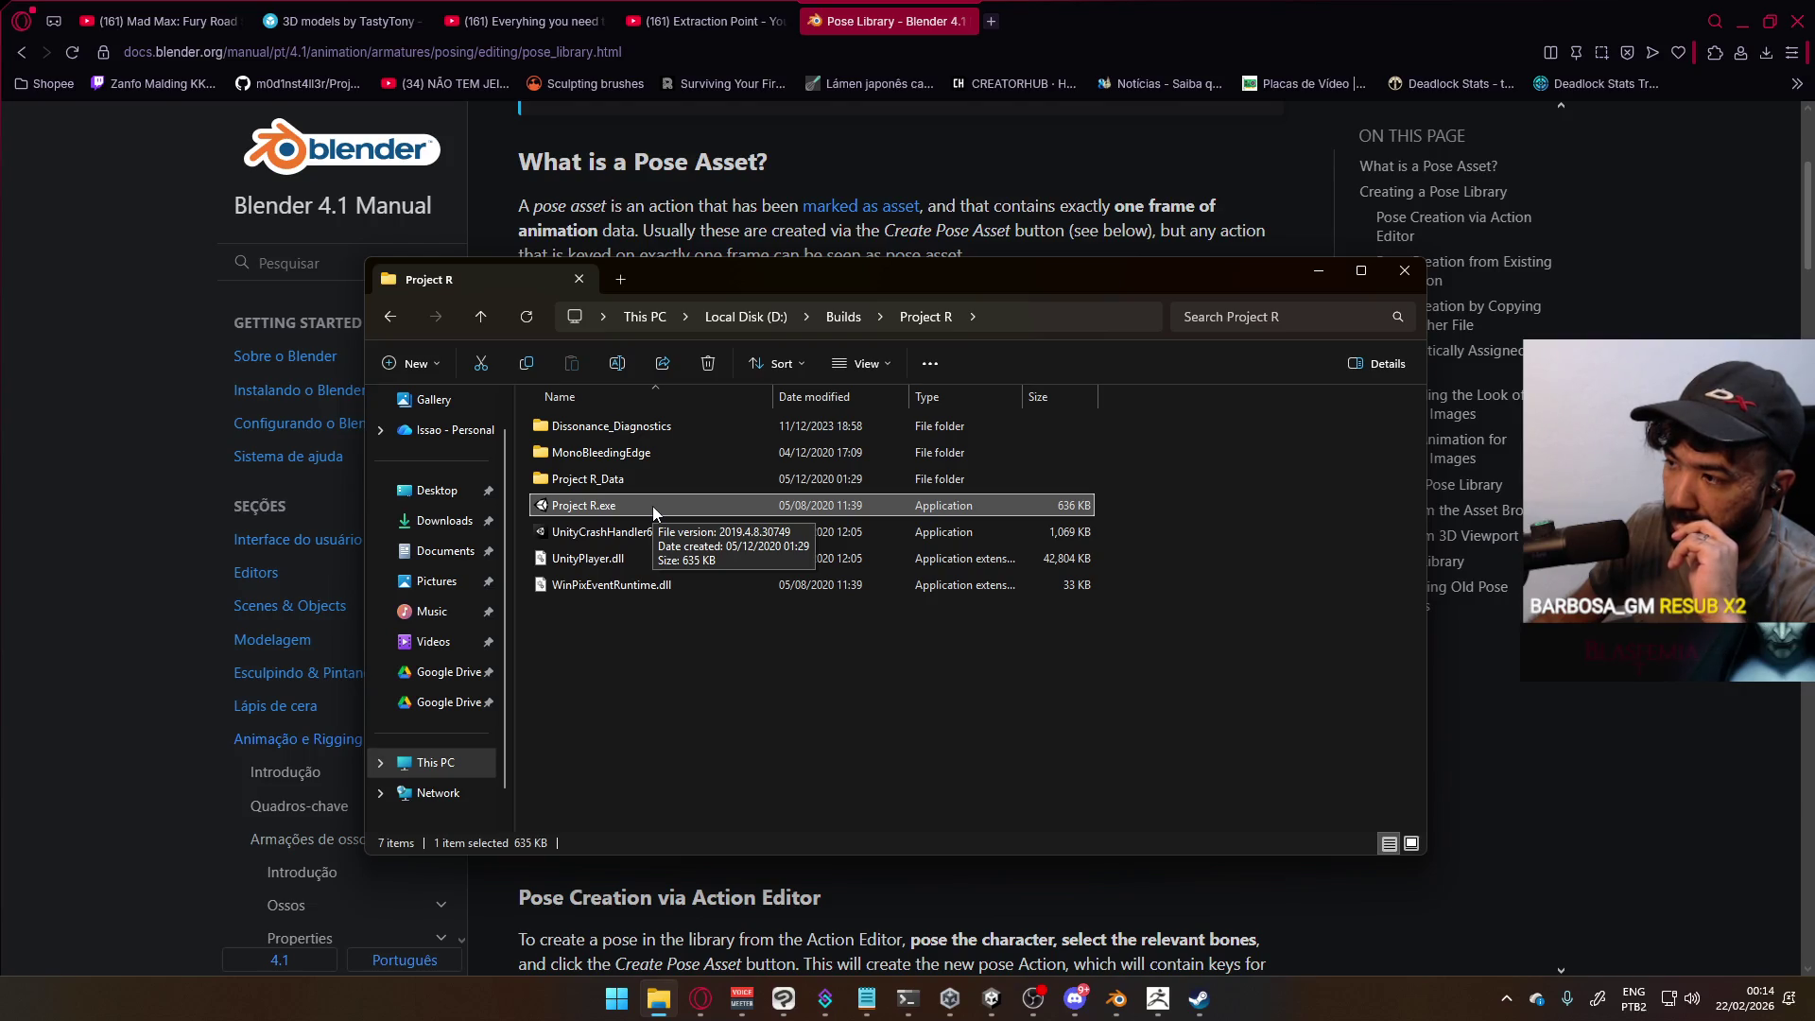
pyautogui.moveTo(865, 280)
pyautogui.mouseDown()
pyautogui.moveTo(884, 246)
pyautogui.moveTo(857, 285)
pyautogui.mouseUp()
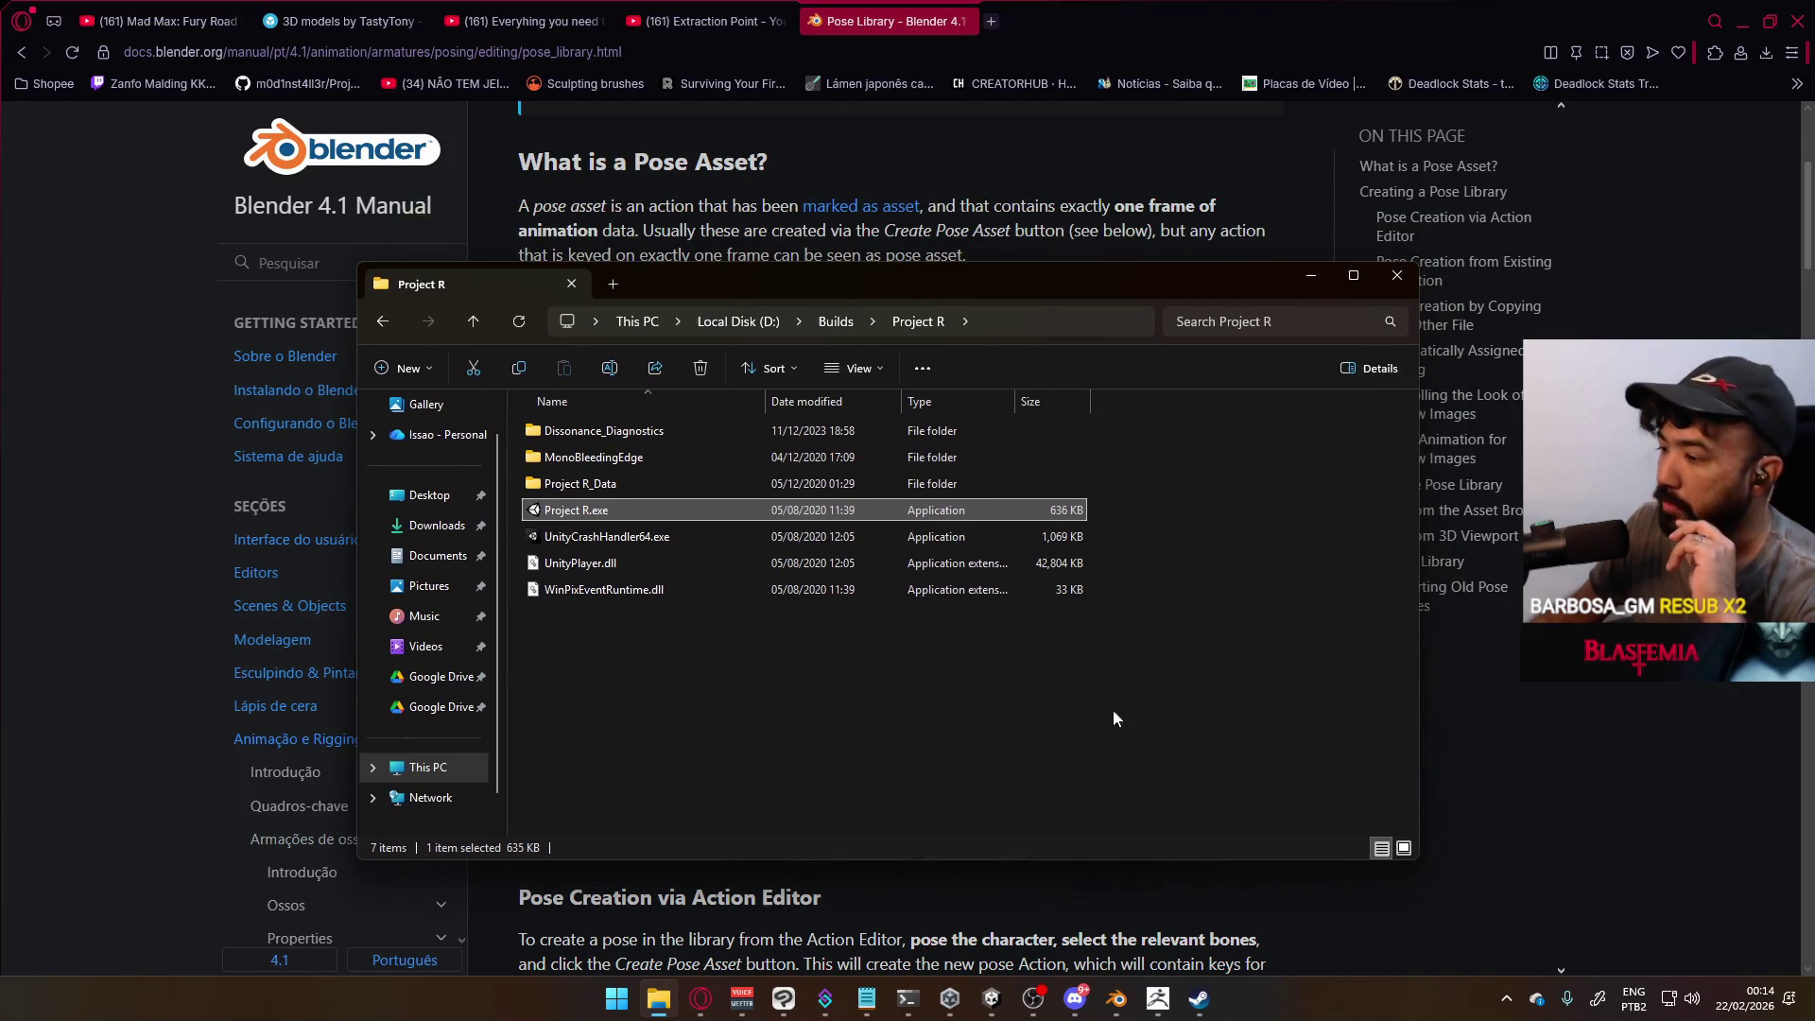
pyautogui.rightClick(1423, 999)
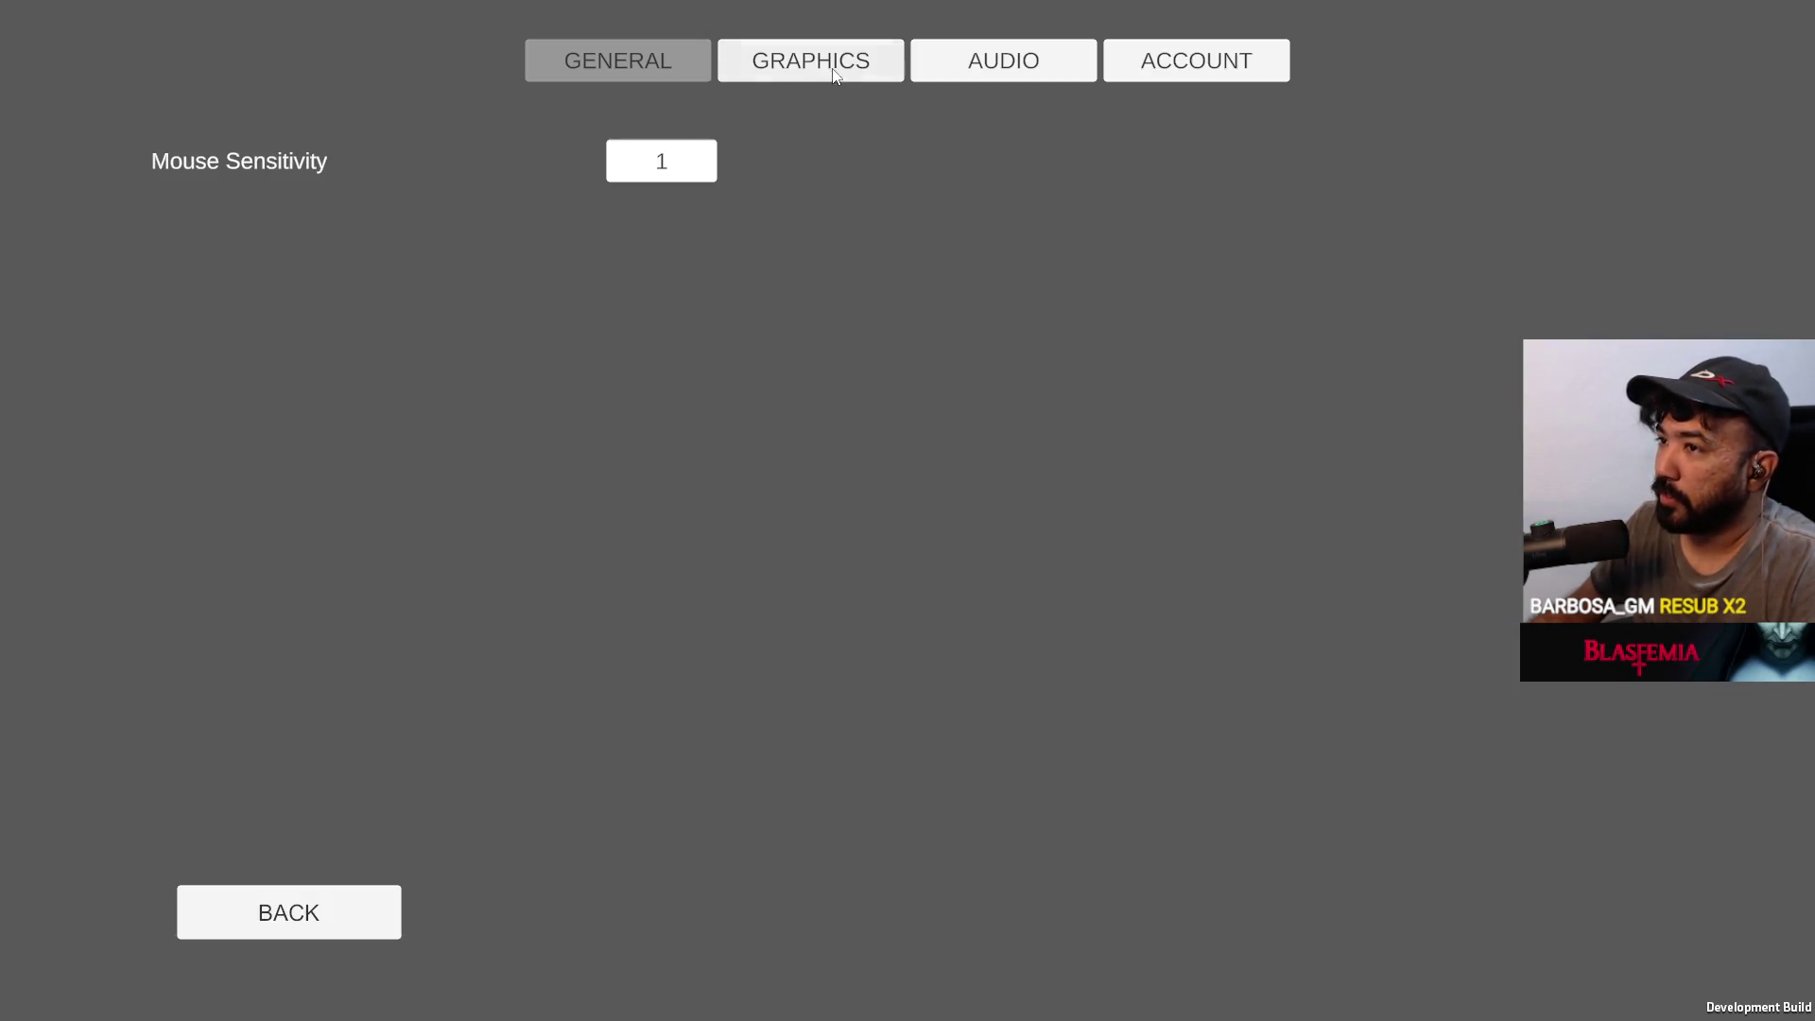
# Set Project R's graphics to fullscreen, then host a new game via Play and Create
pyautogui.click(836, 75)
pyautogui.click(624, 217)
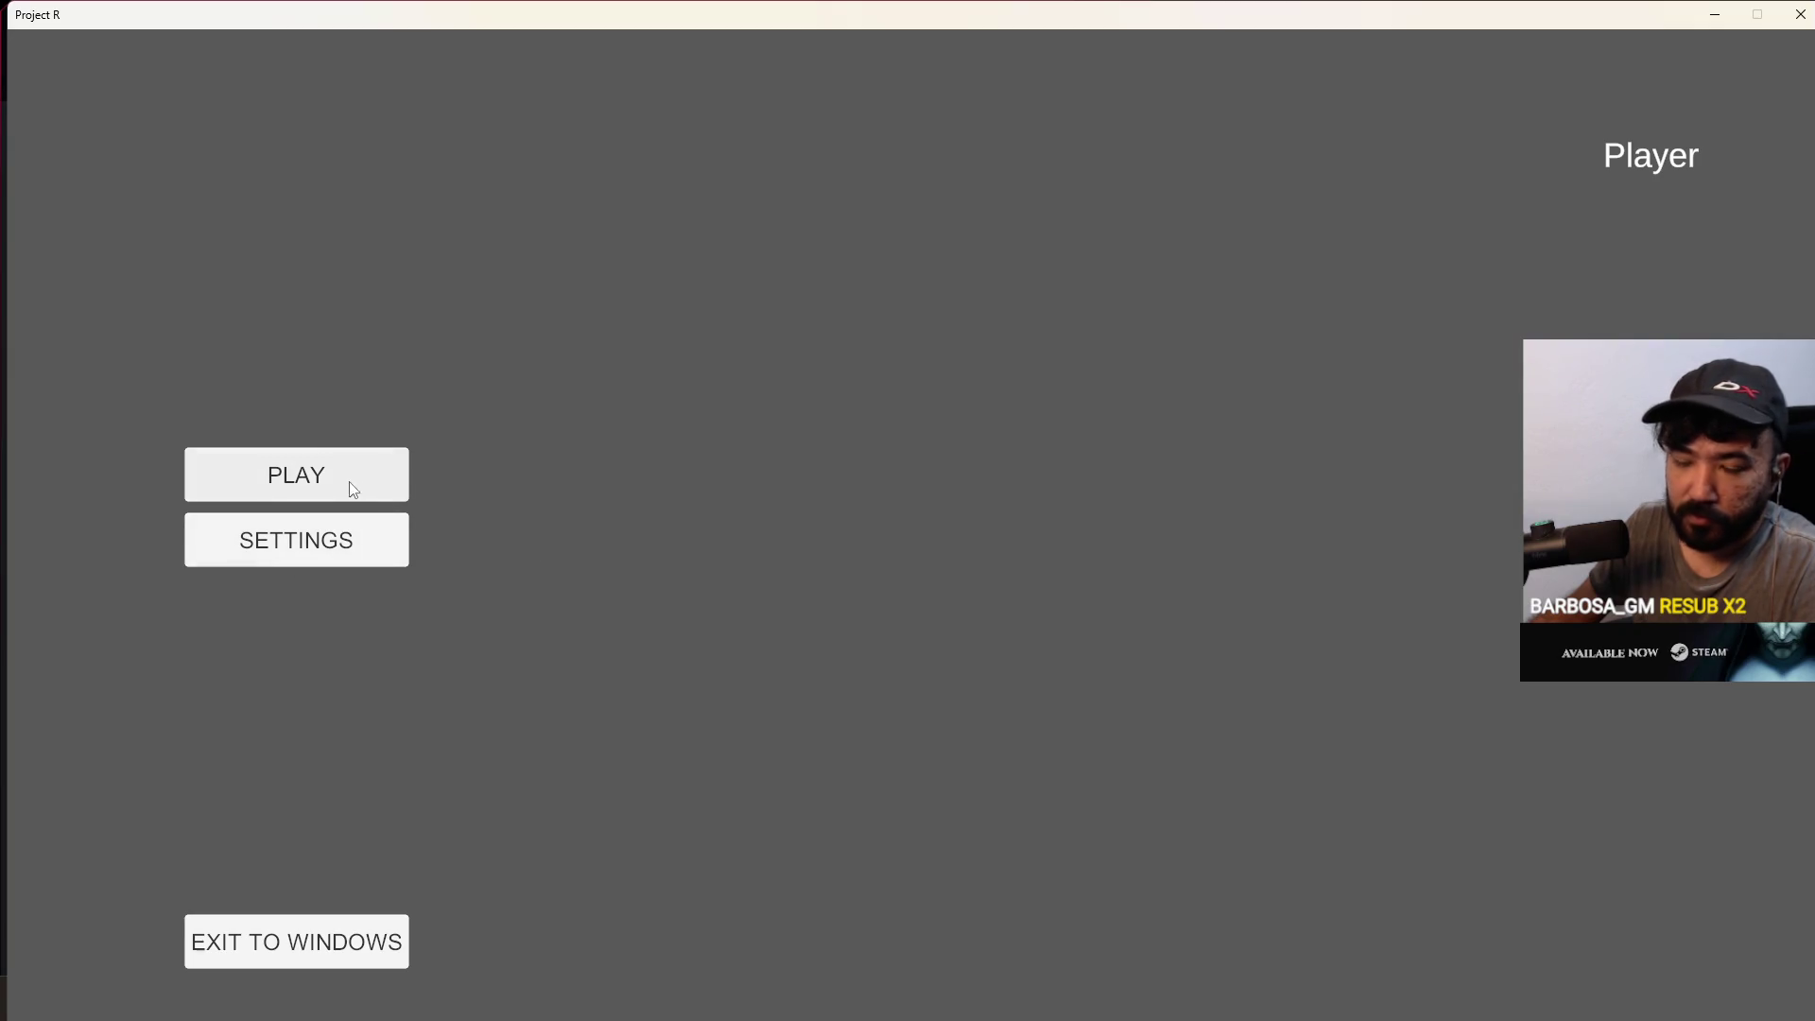
pyautogui.click(352, 489)
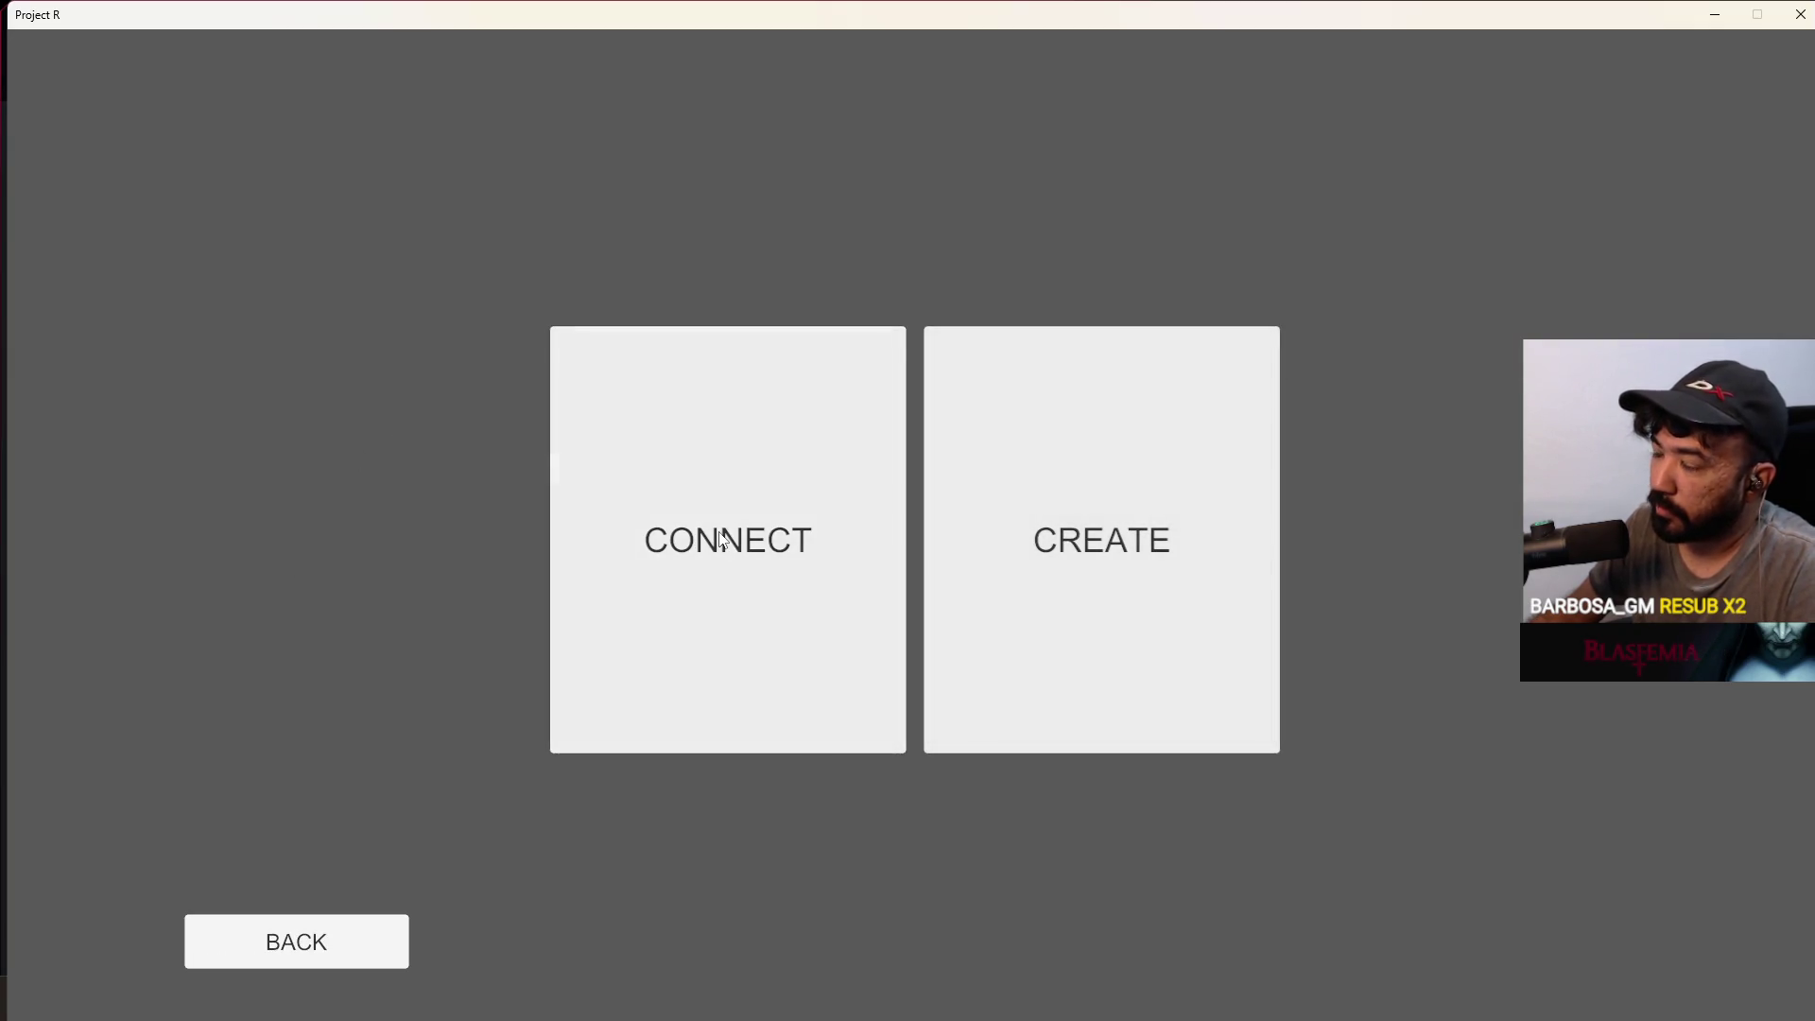
pyautogui.click(1029, 485)
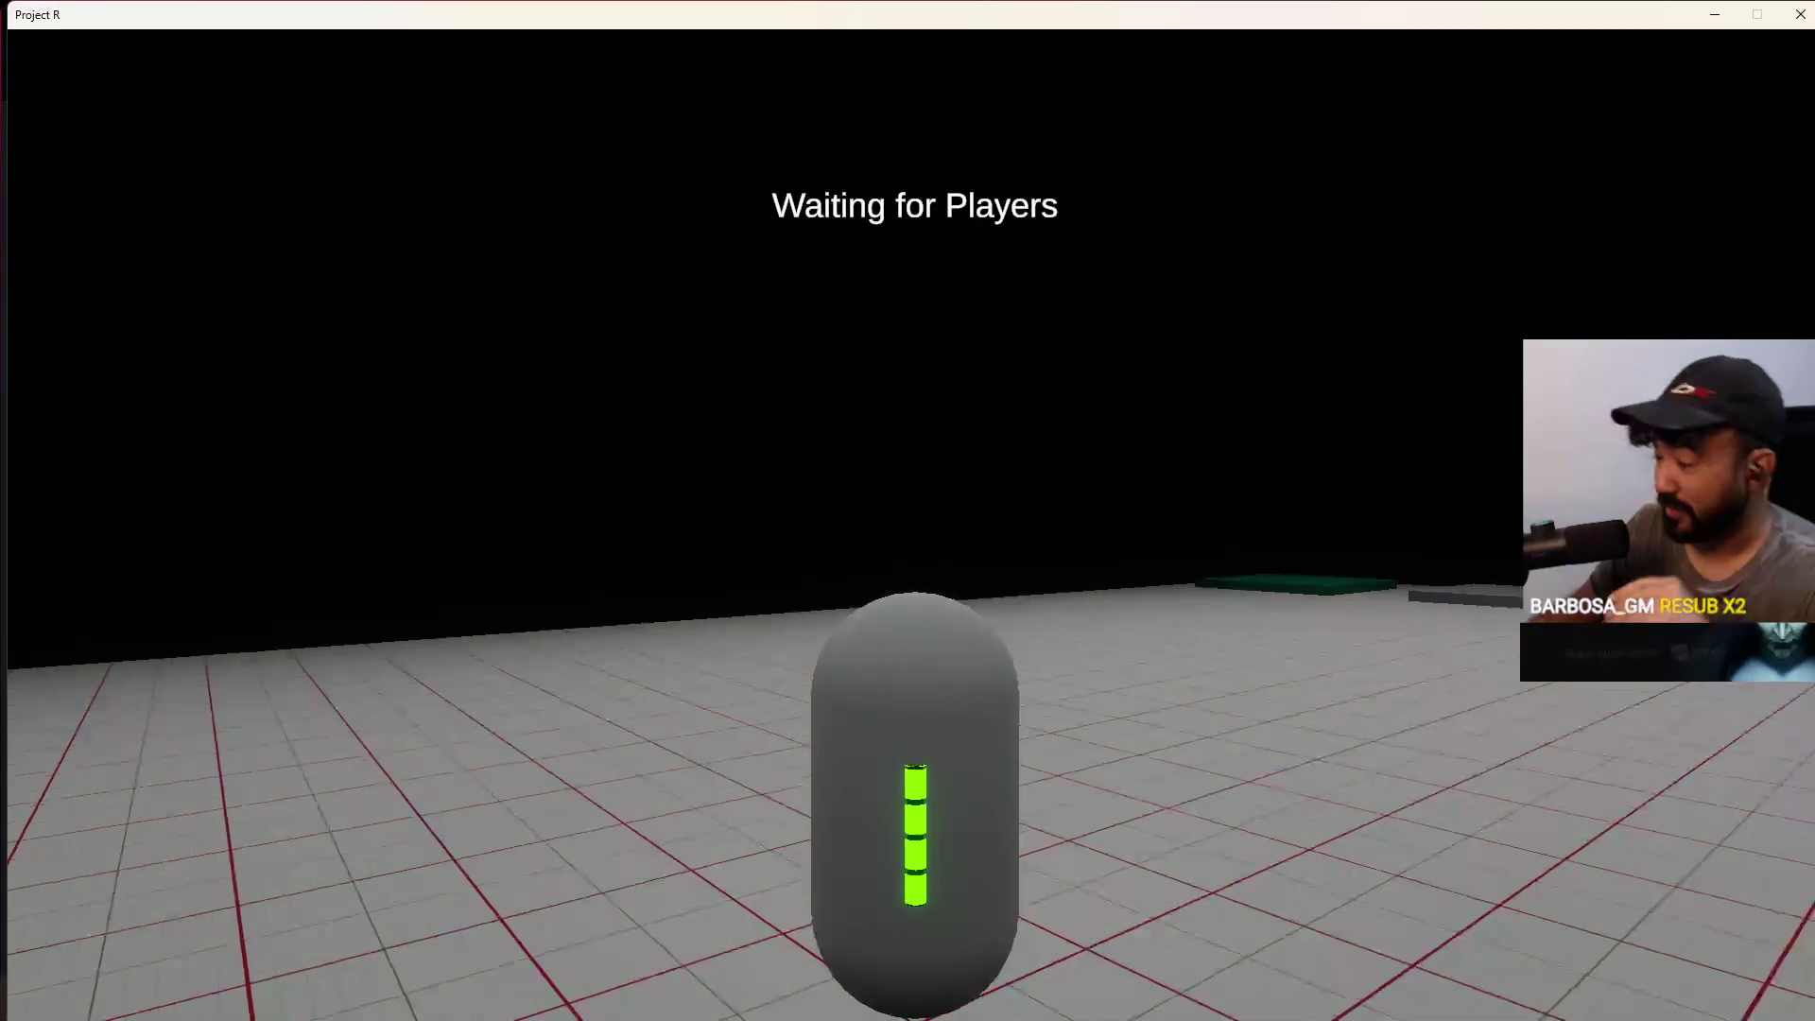
# Walk toward the coloured platforms and then back away from them
pyautogui.press('w')
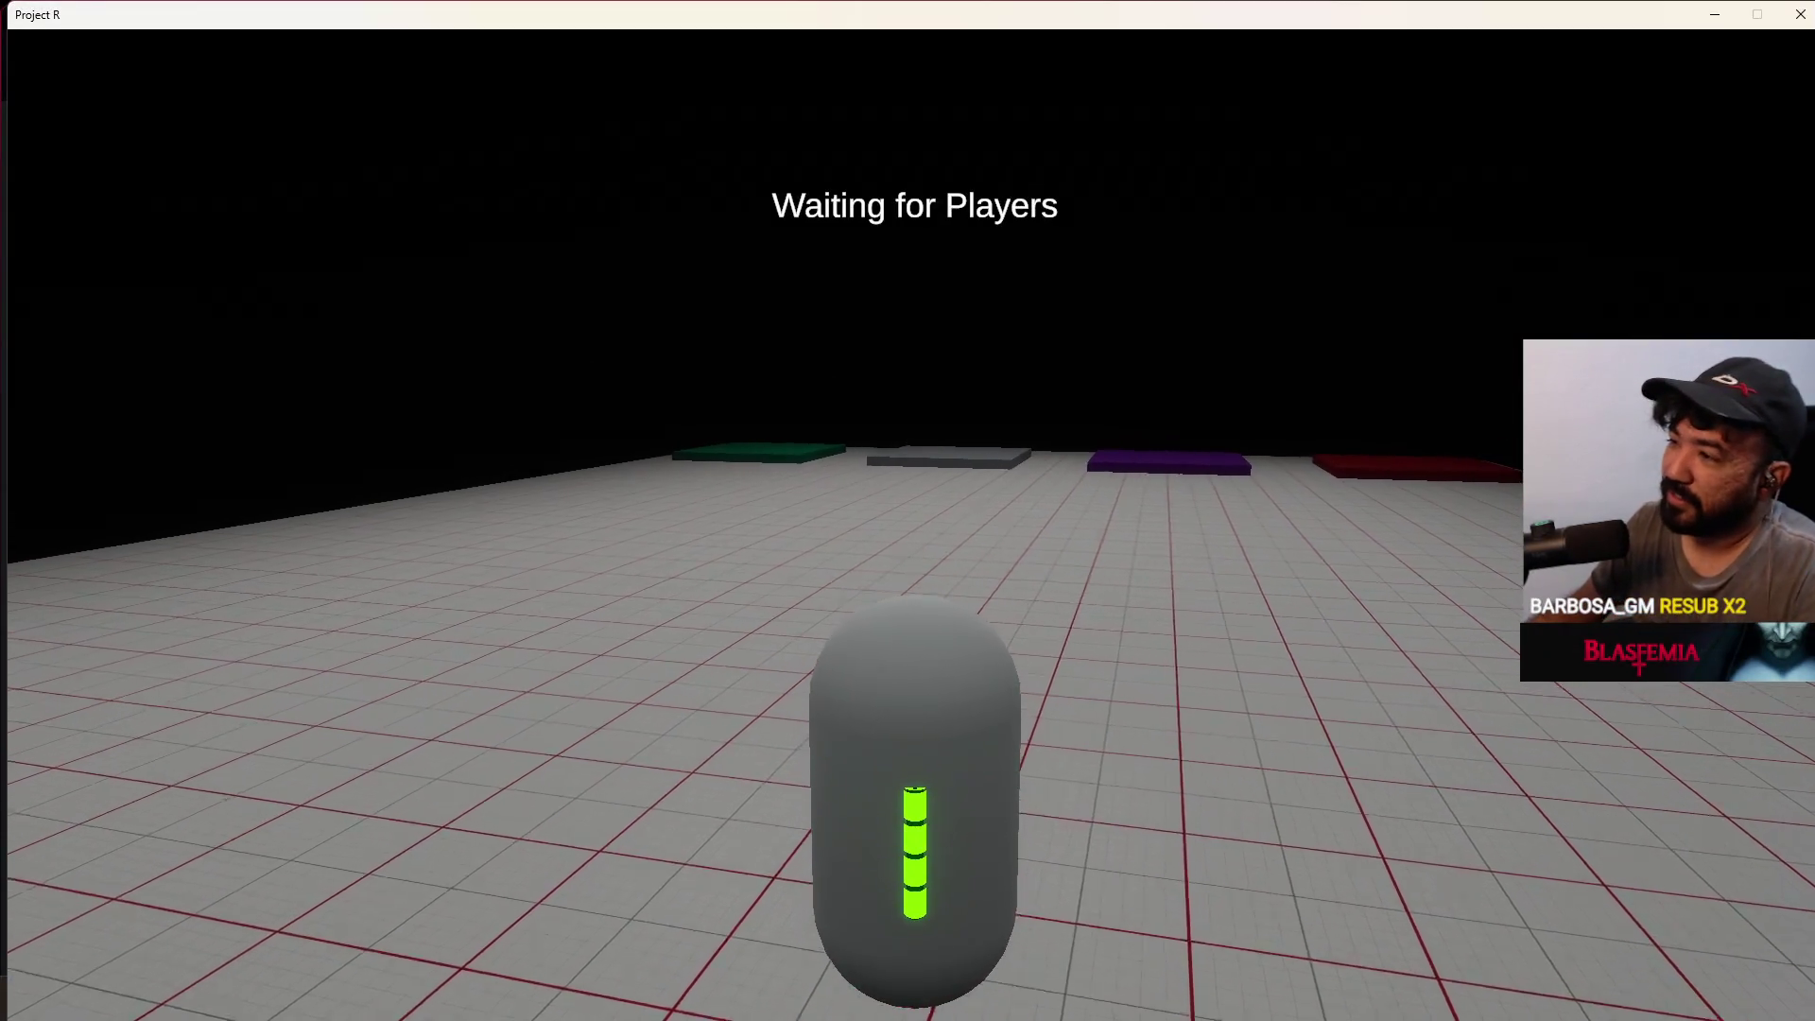
pyautogui.press('w')
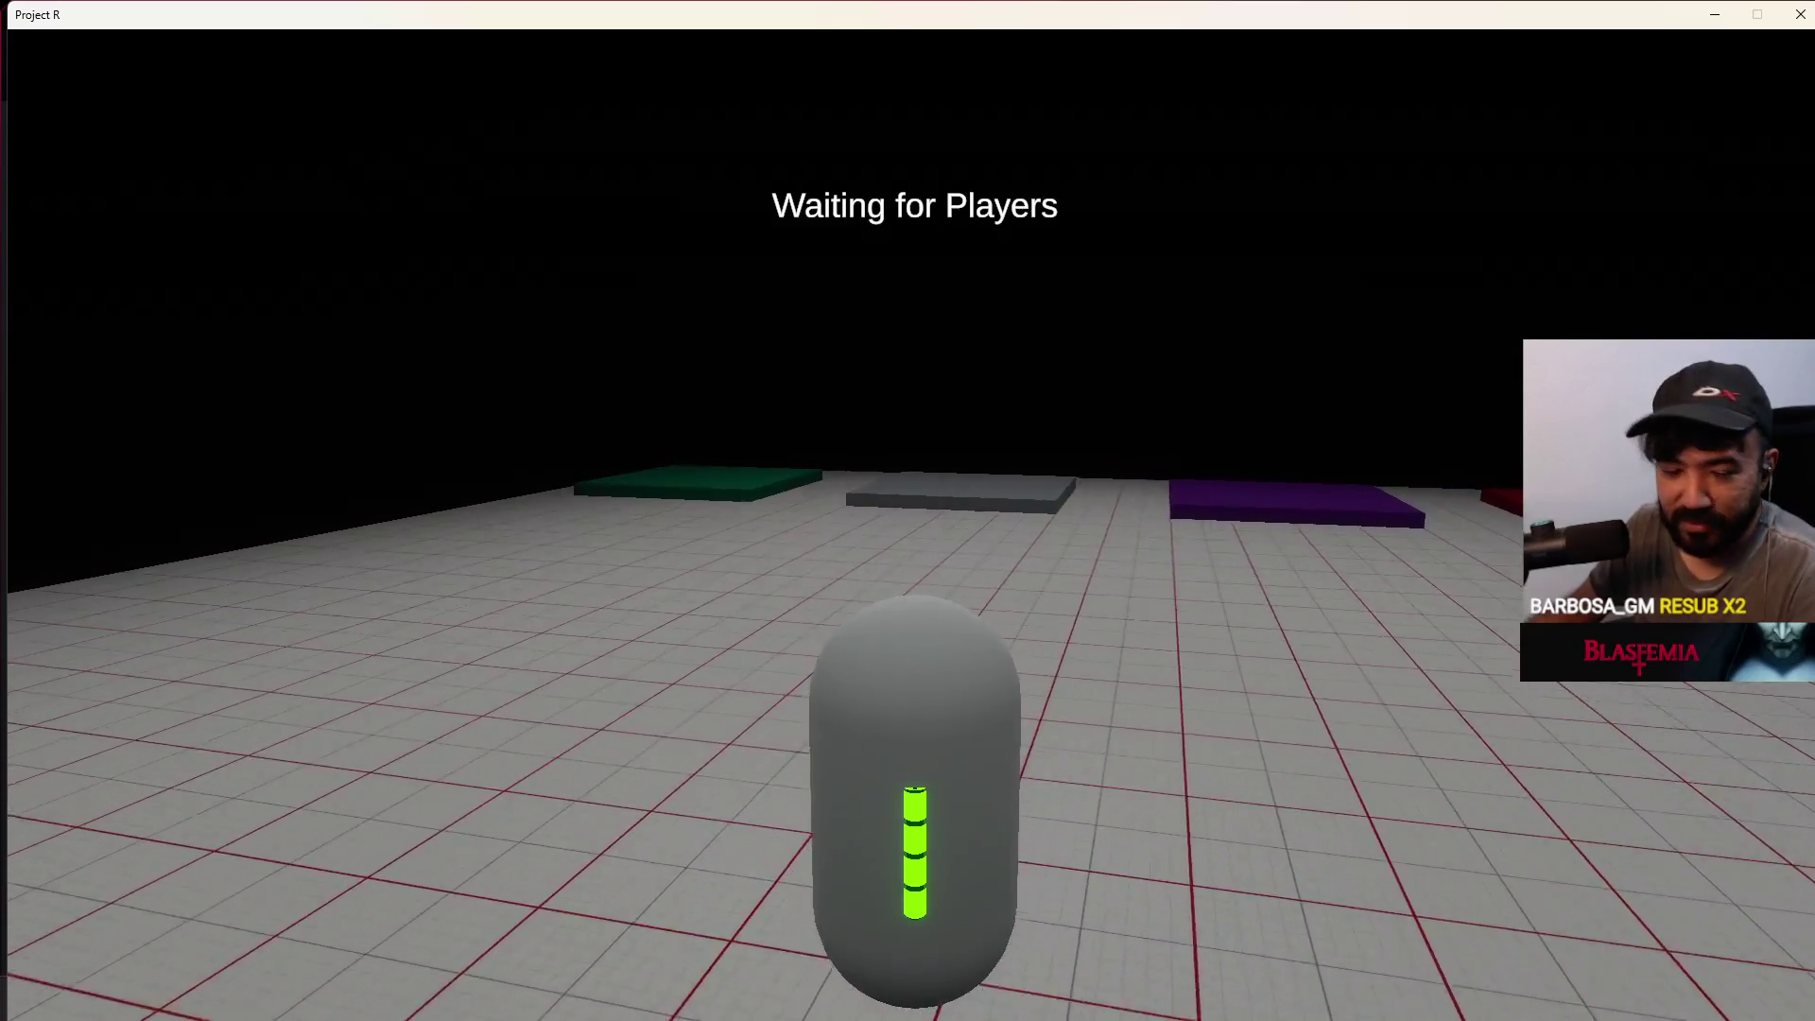
pyautogui.press('w')
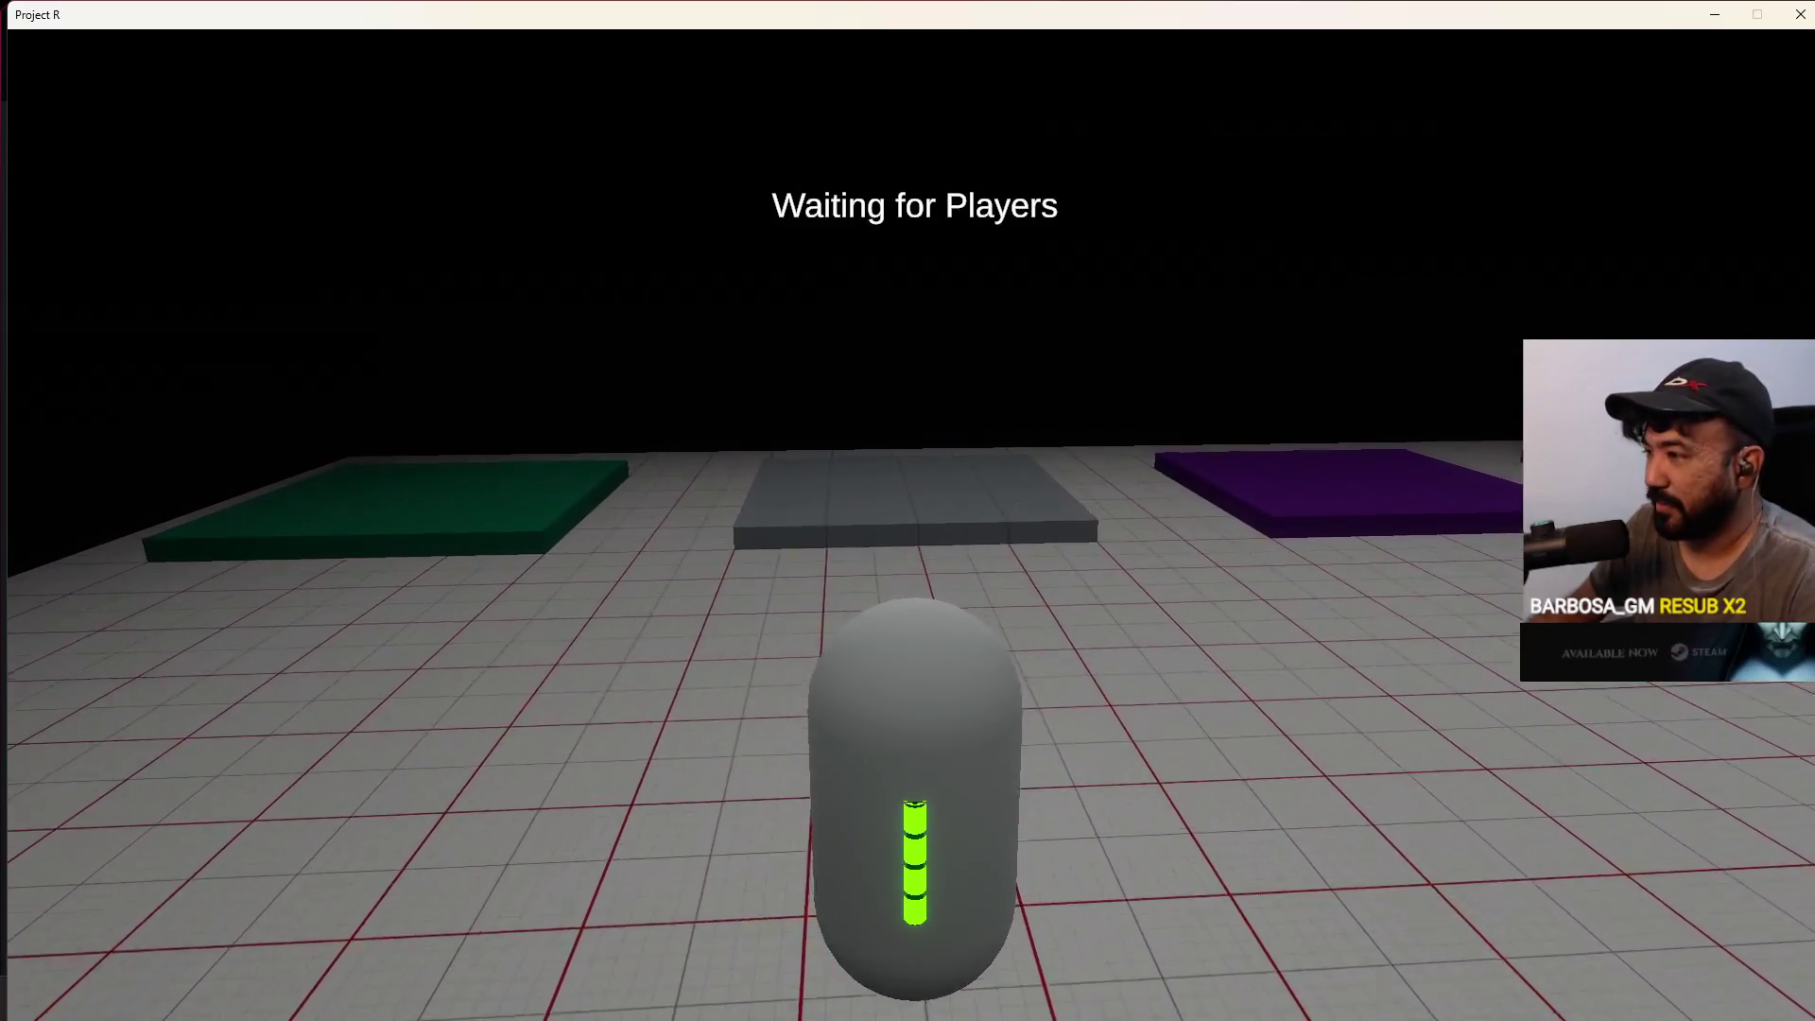
pyautogui.press('s')
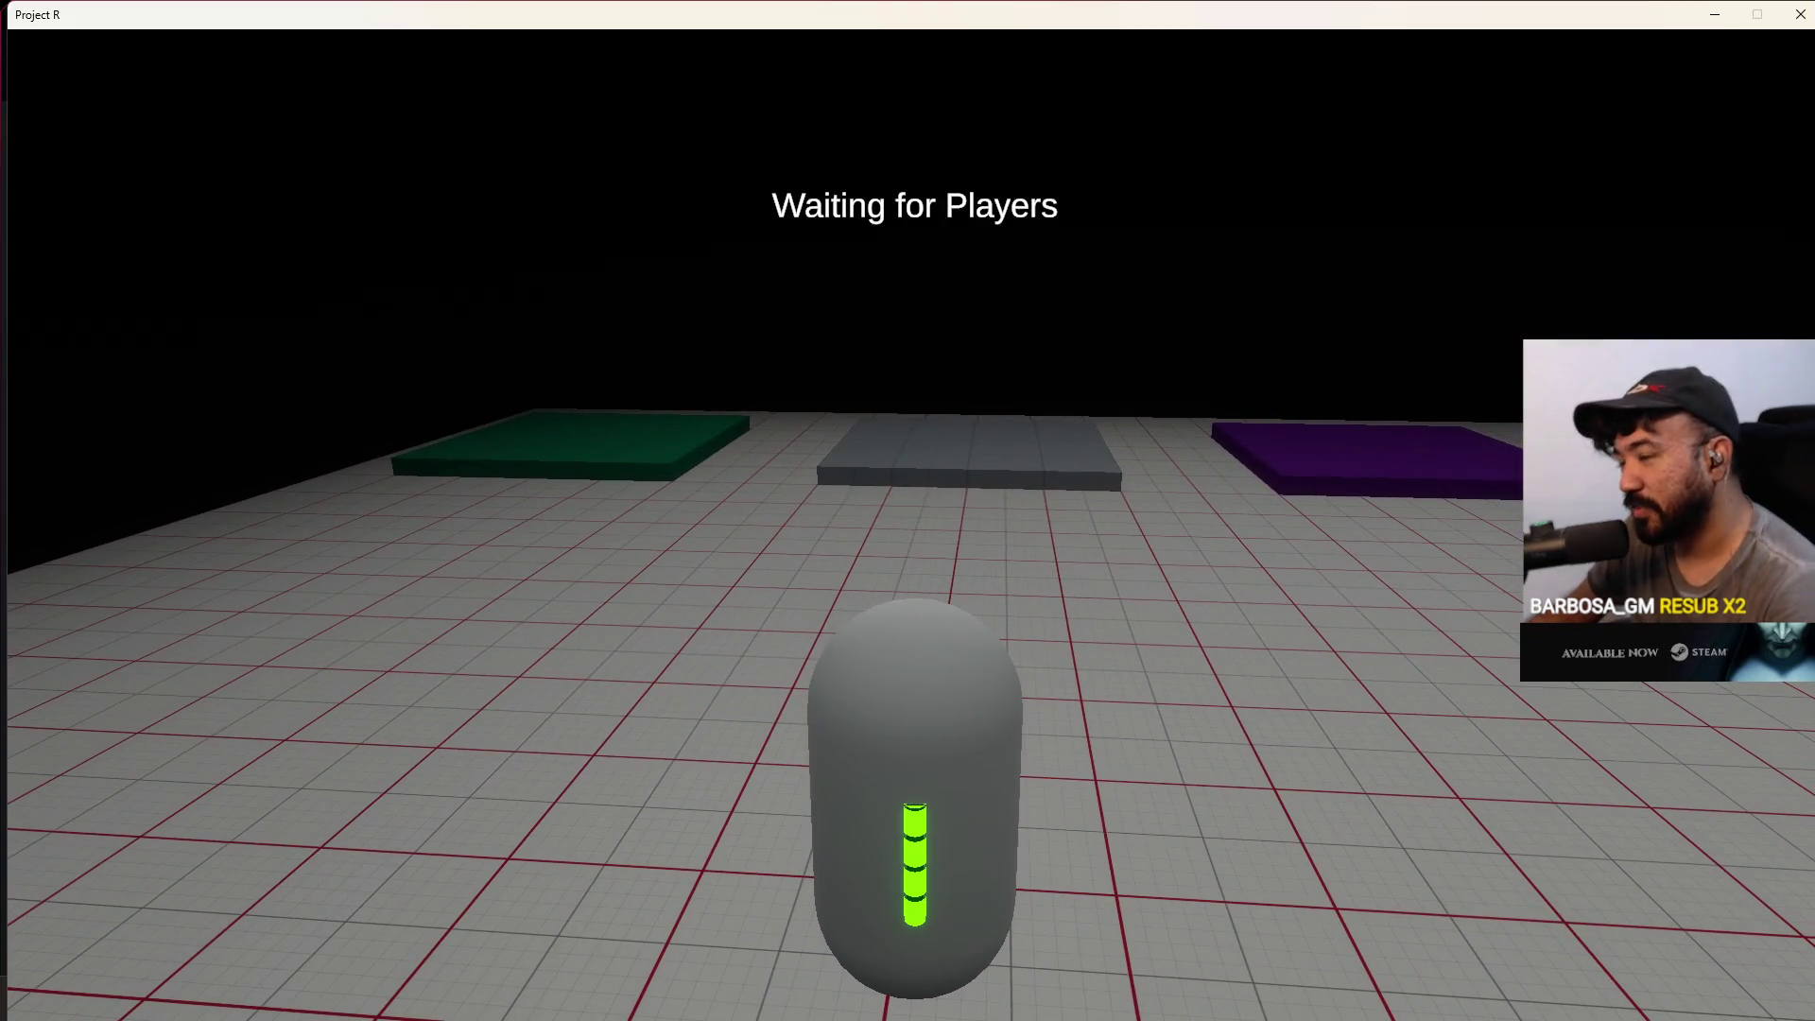
pyautogui.press('s')
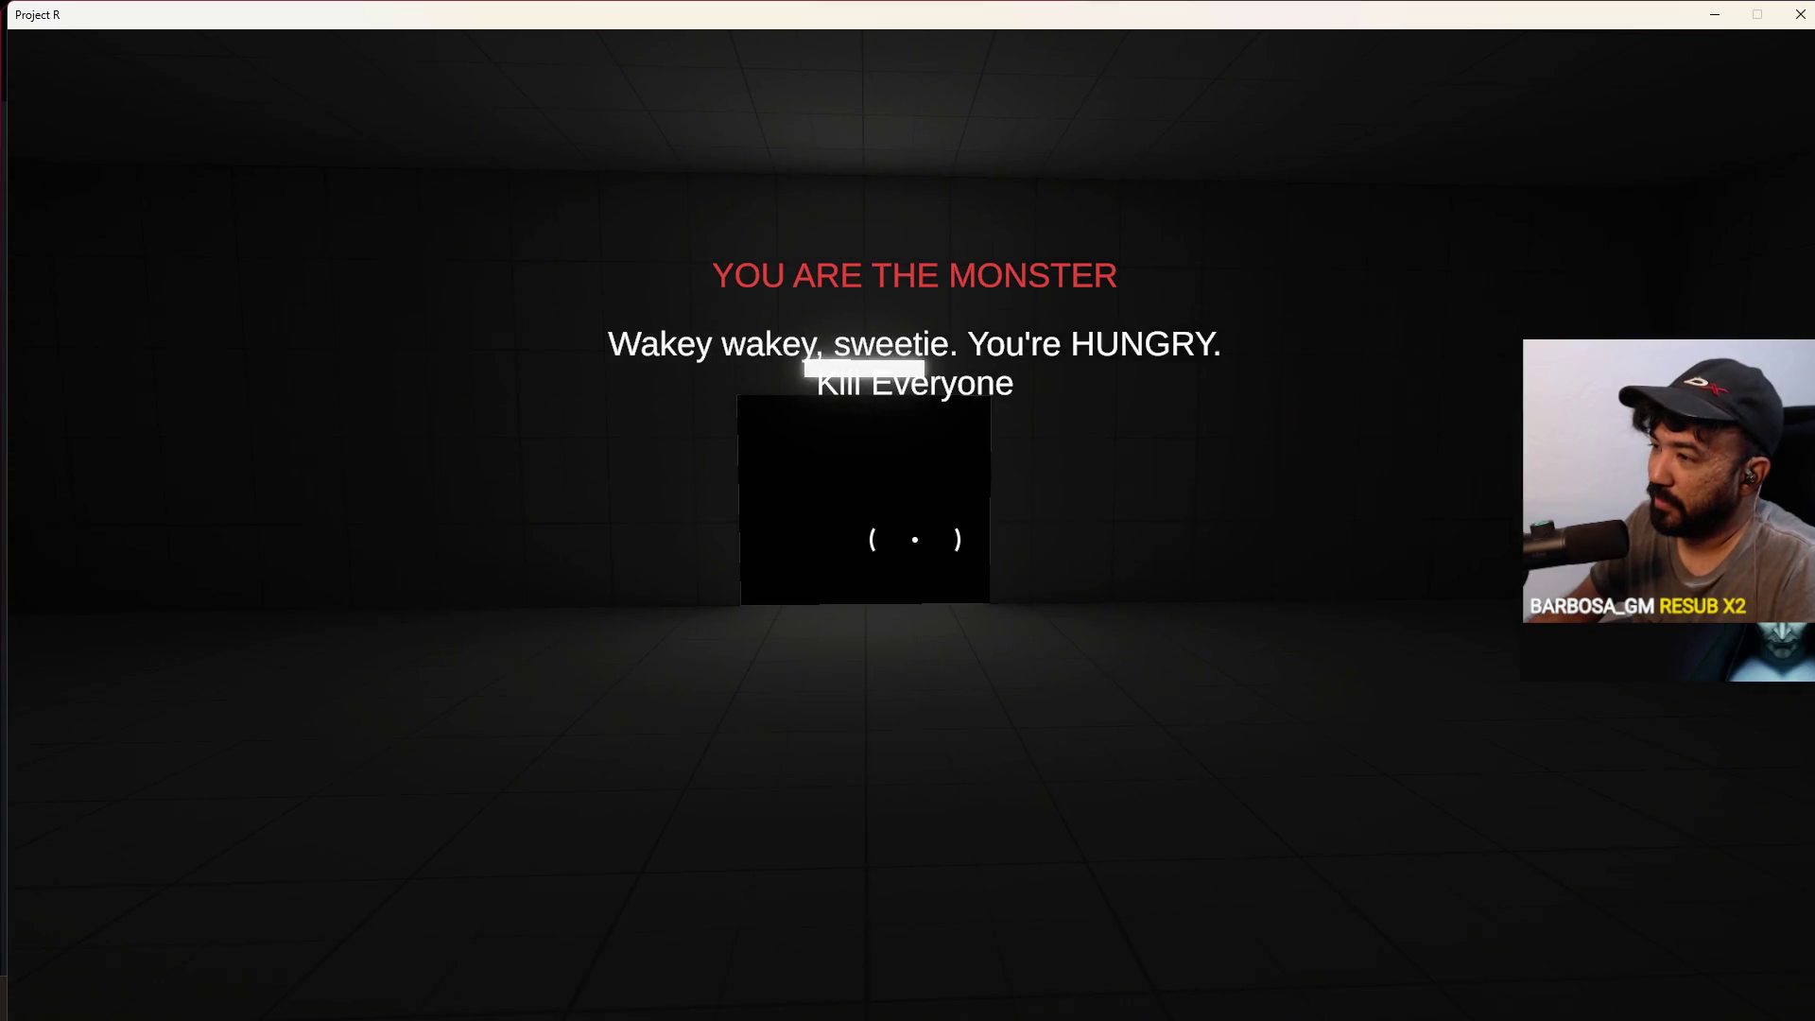
# Walk through the lit tiled room and corridor into the room with the red ammo box
pyautogui.press('w')
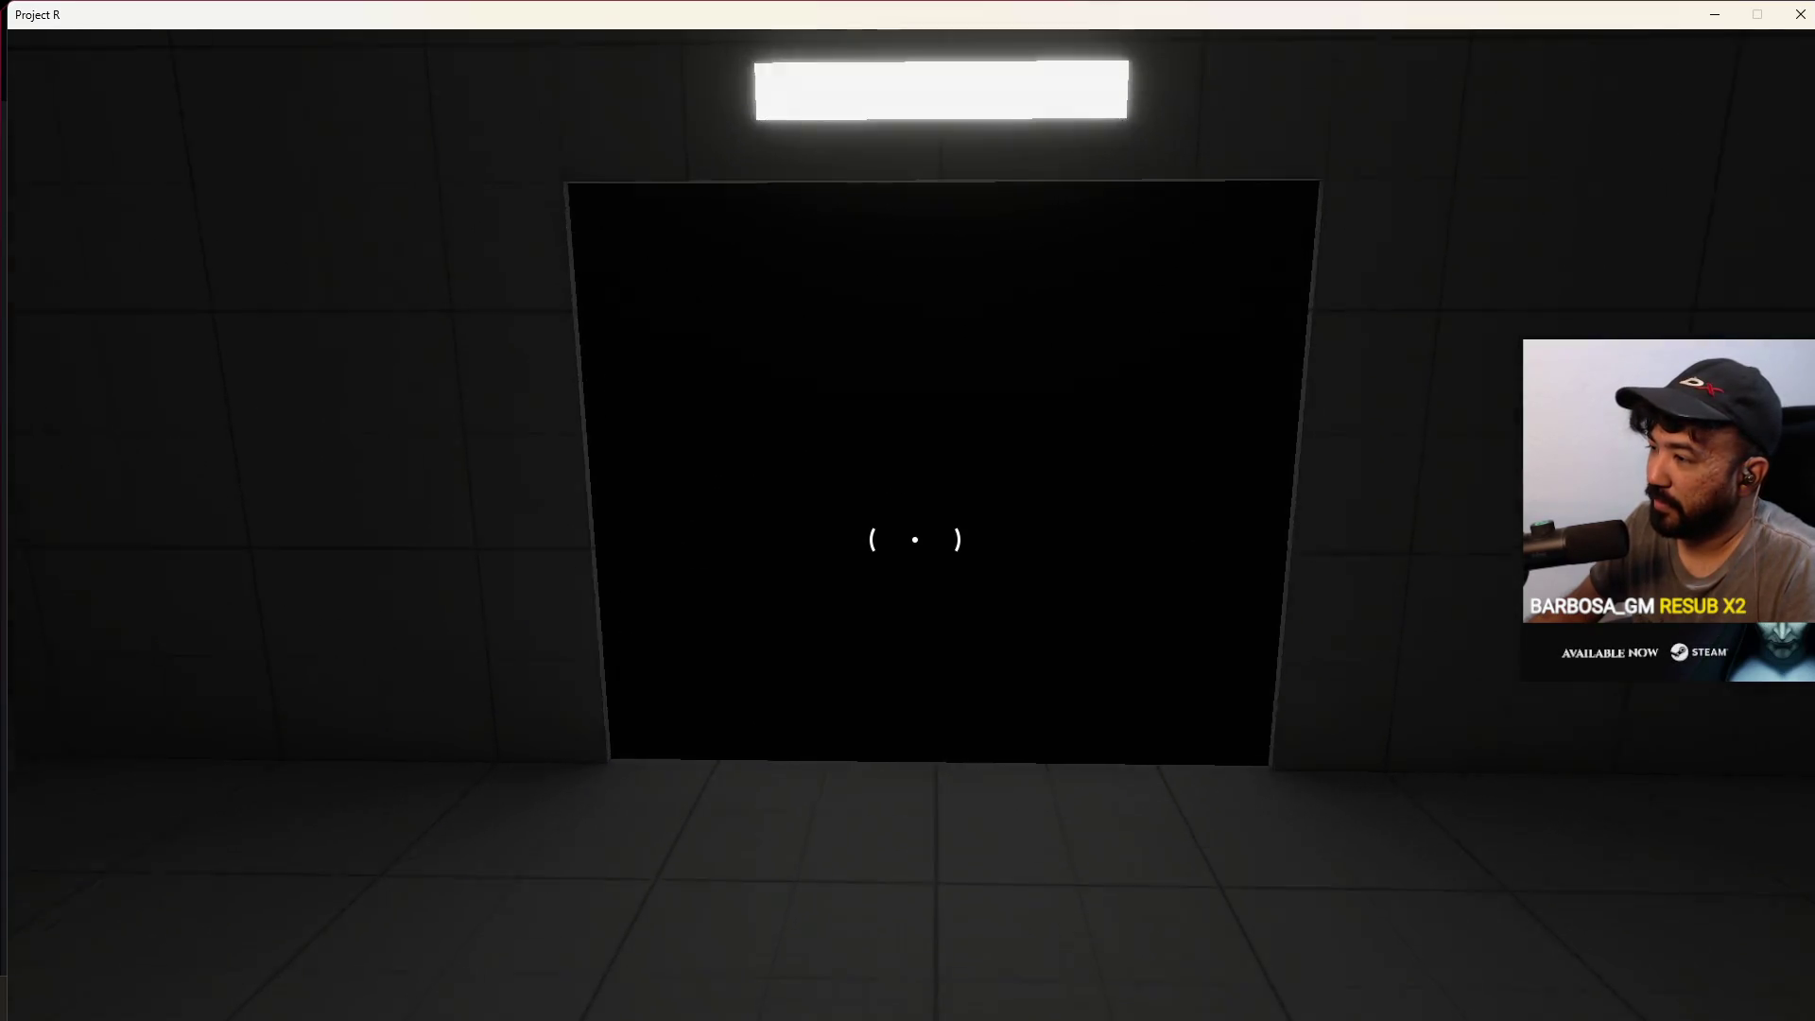
pyautogui.press('w')
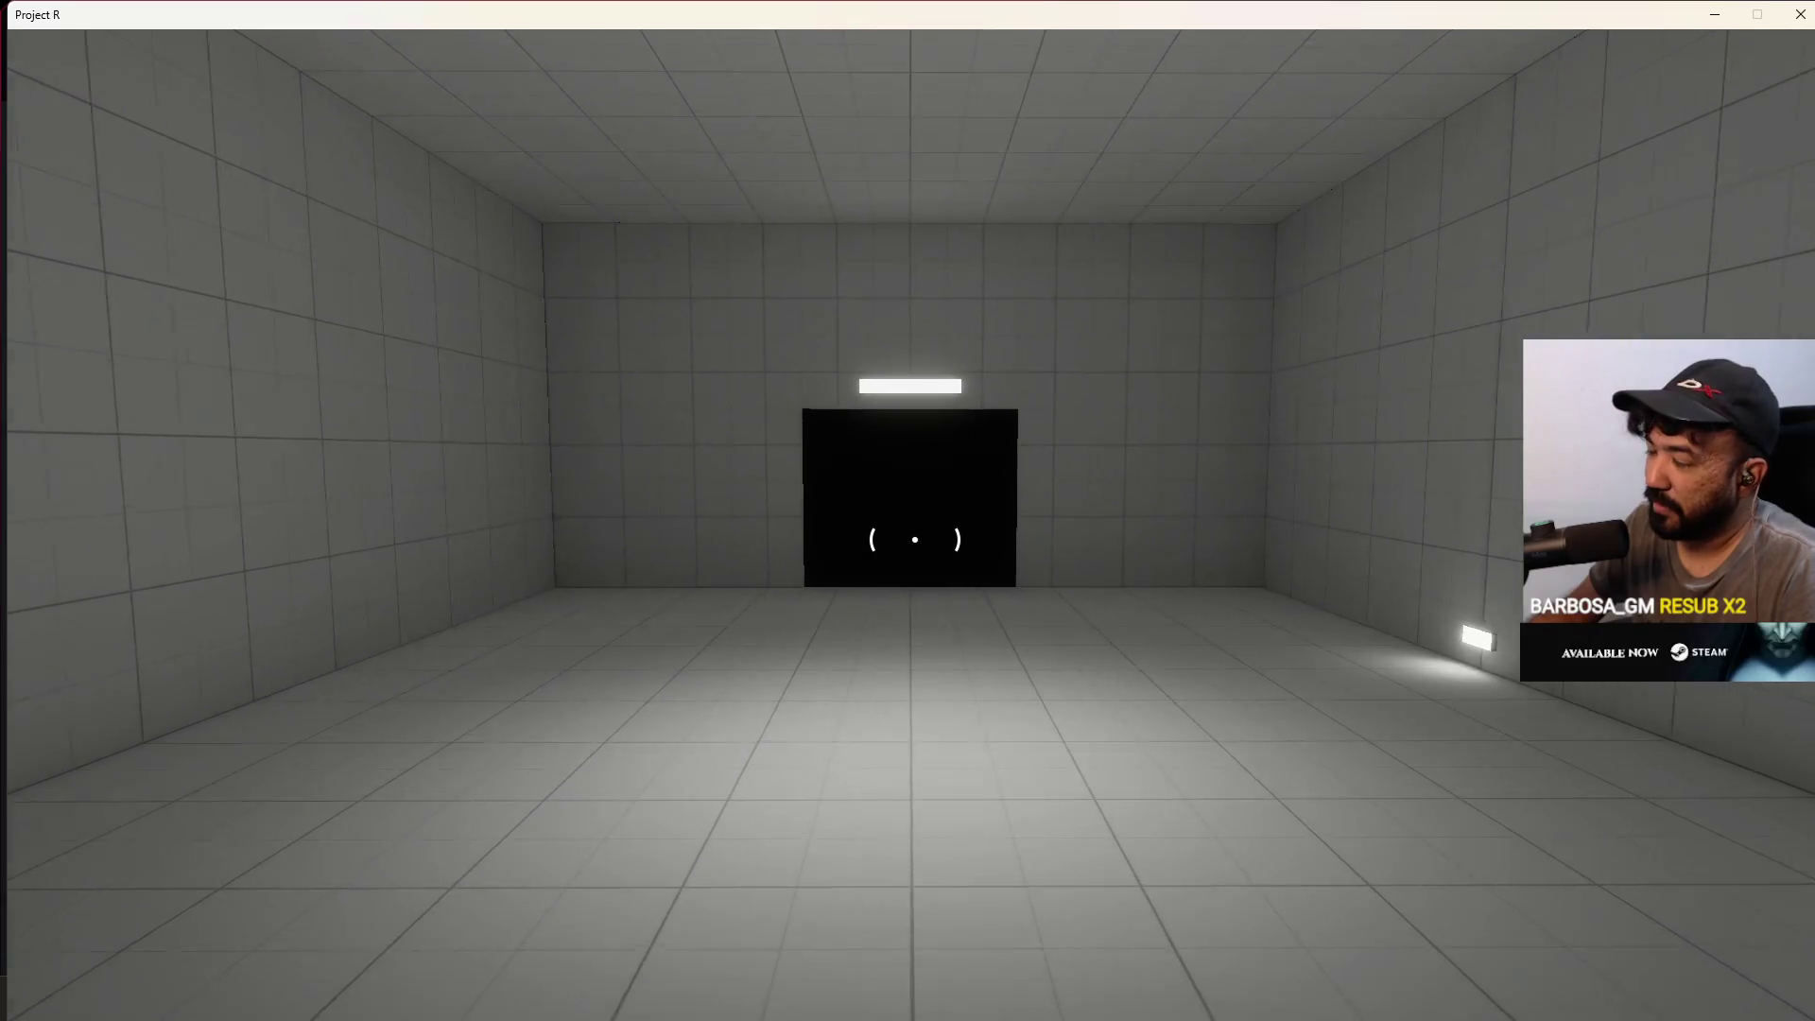
pyautogui.press('w')
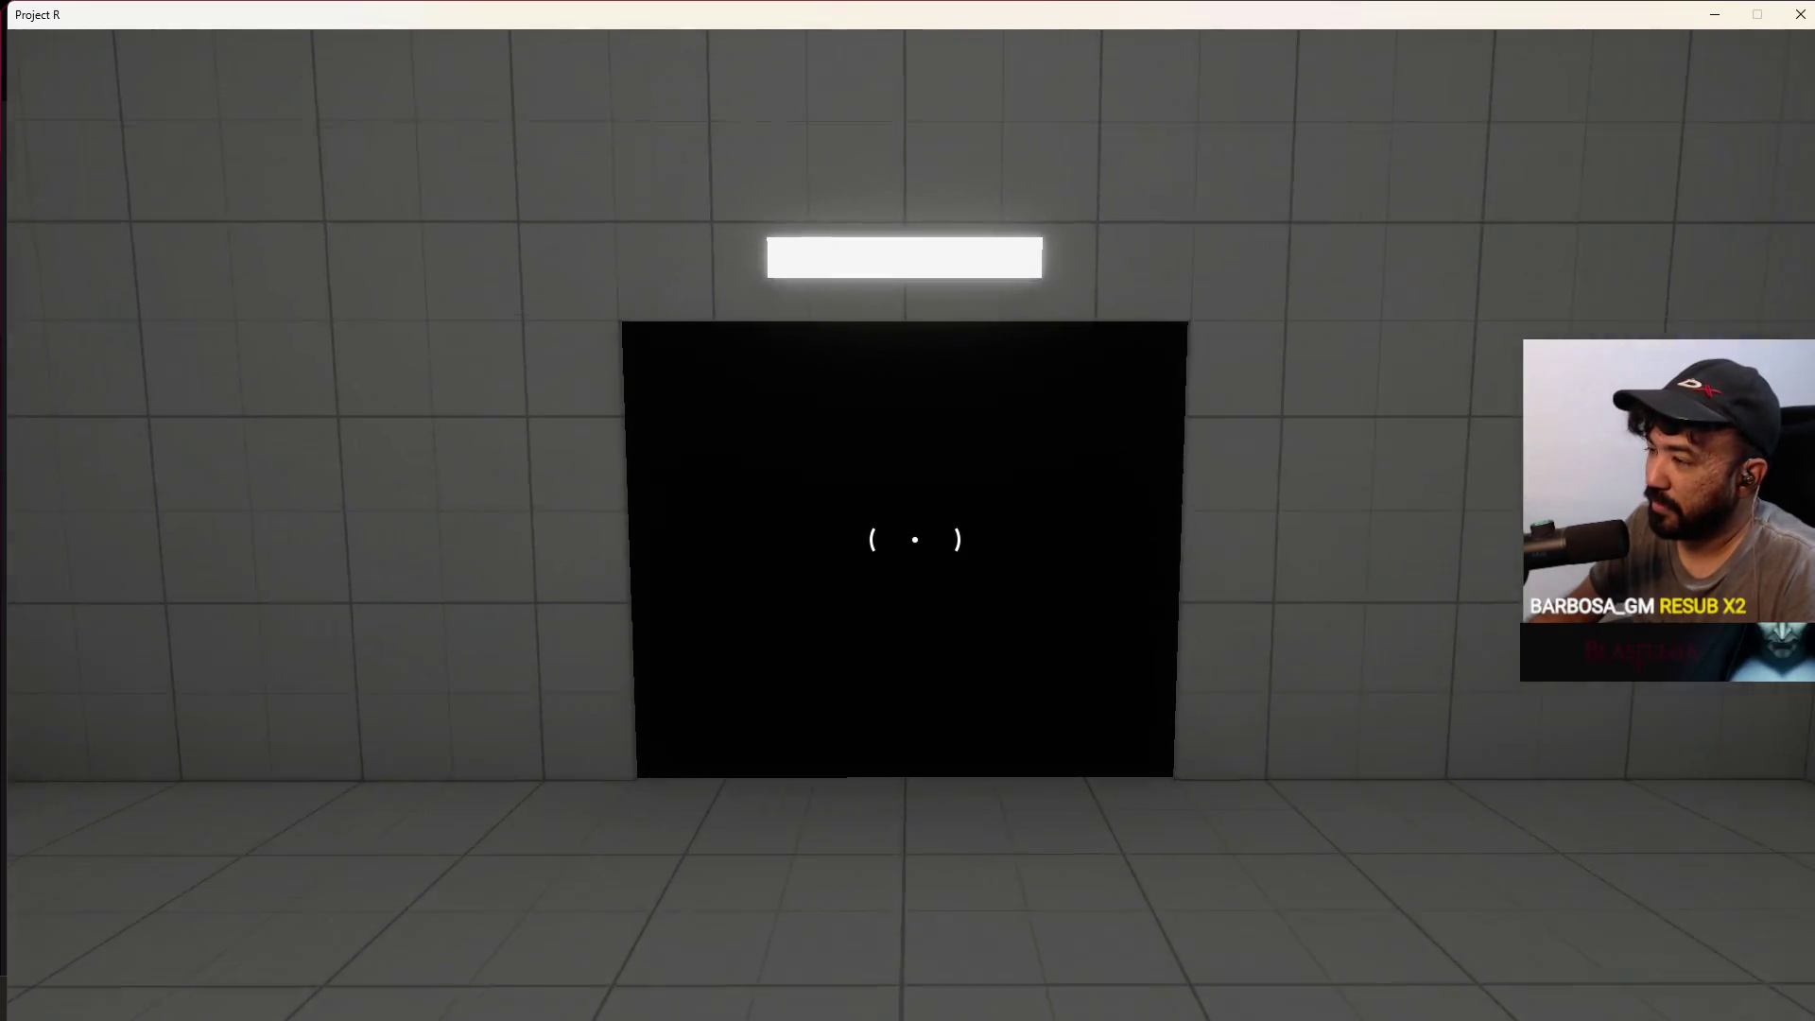
pyautogui.press('w')
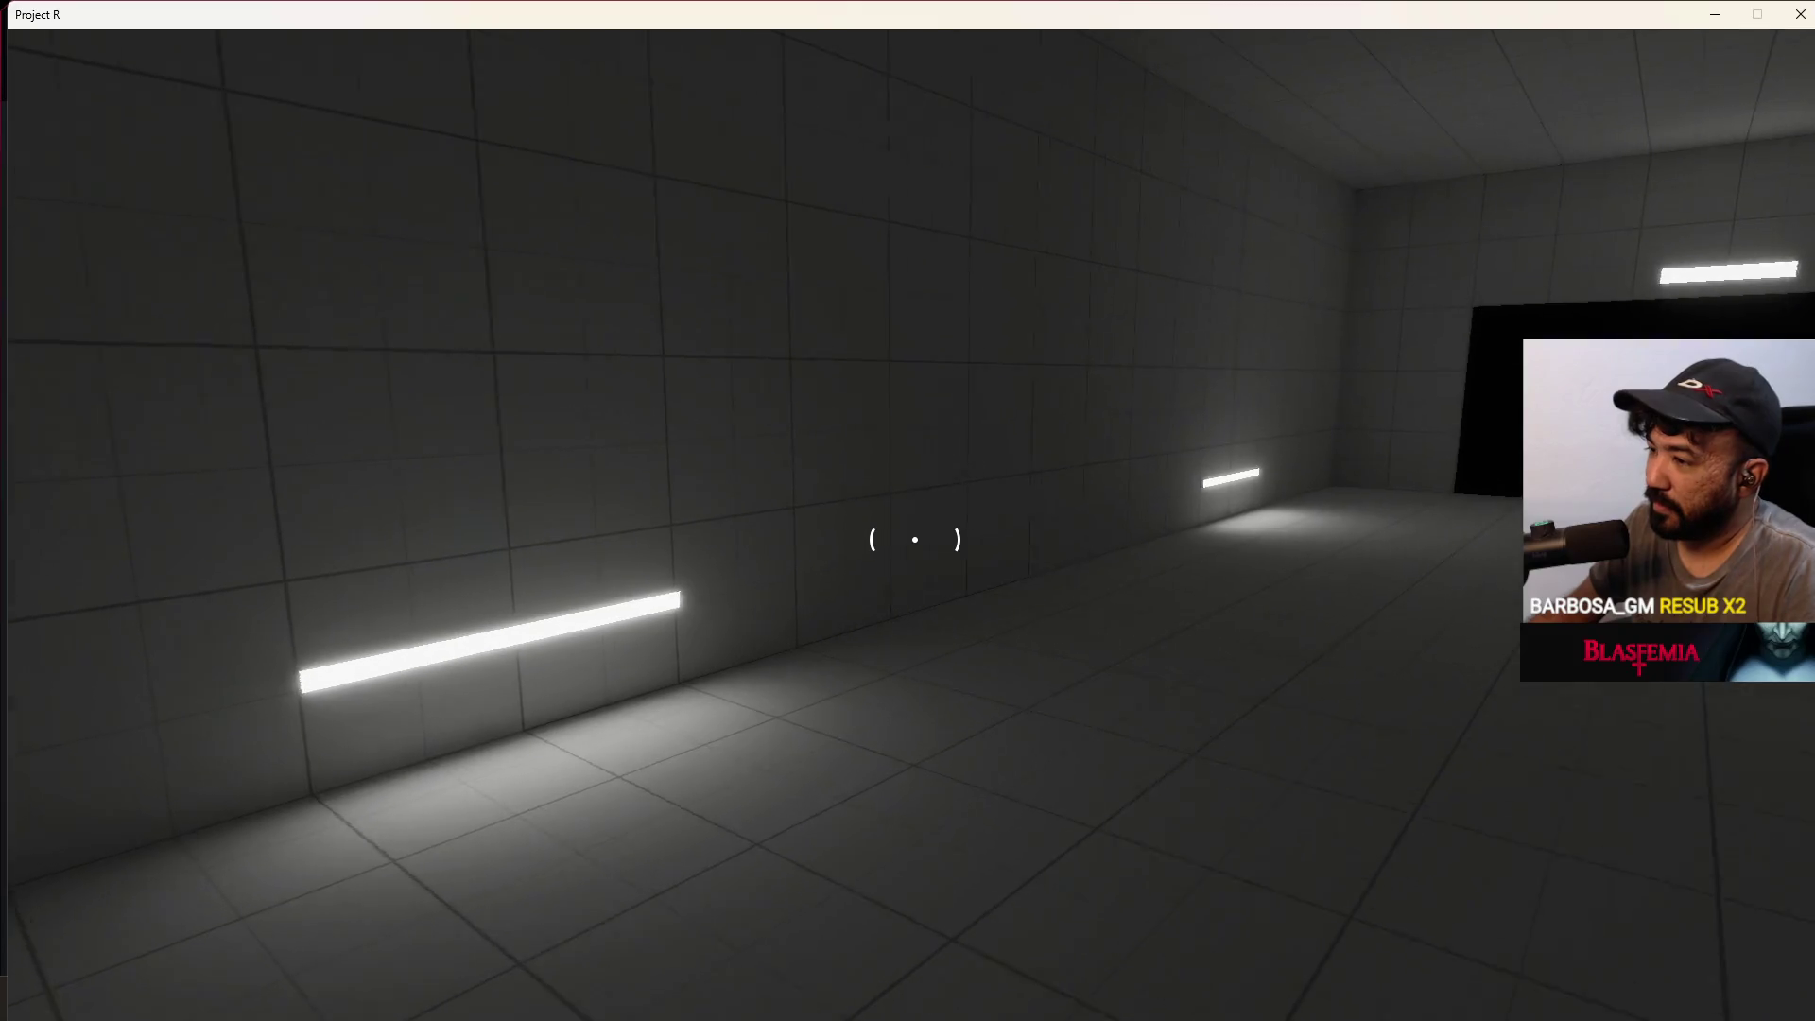
pyautogui.press('w')
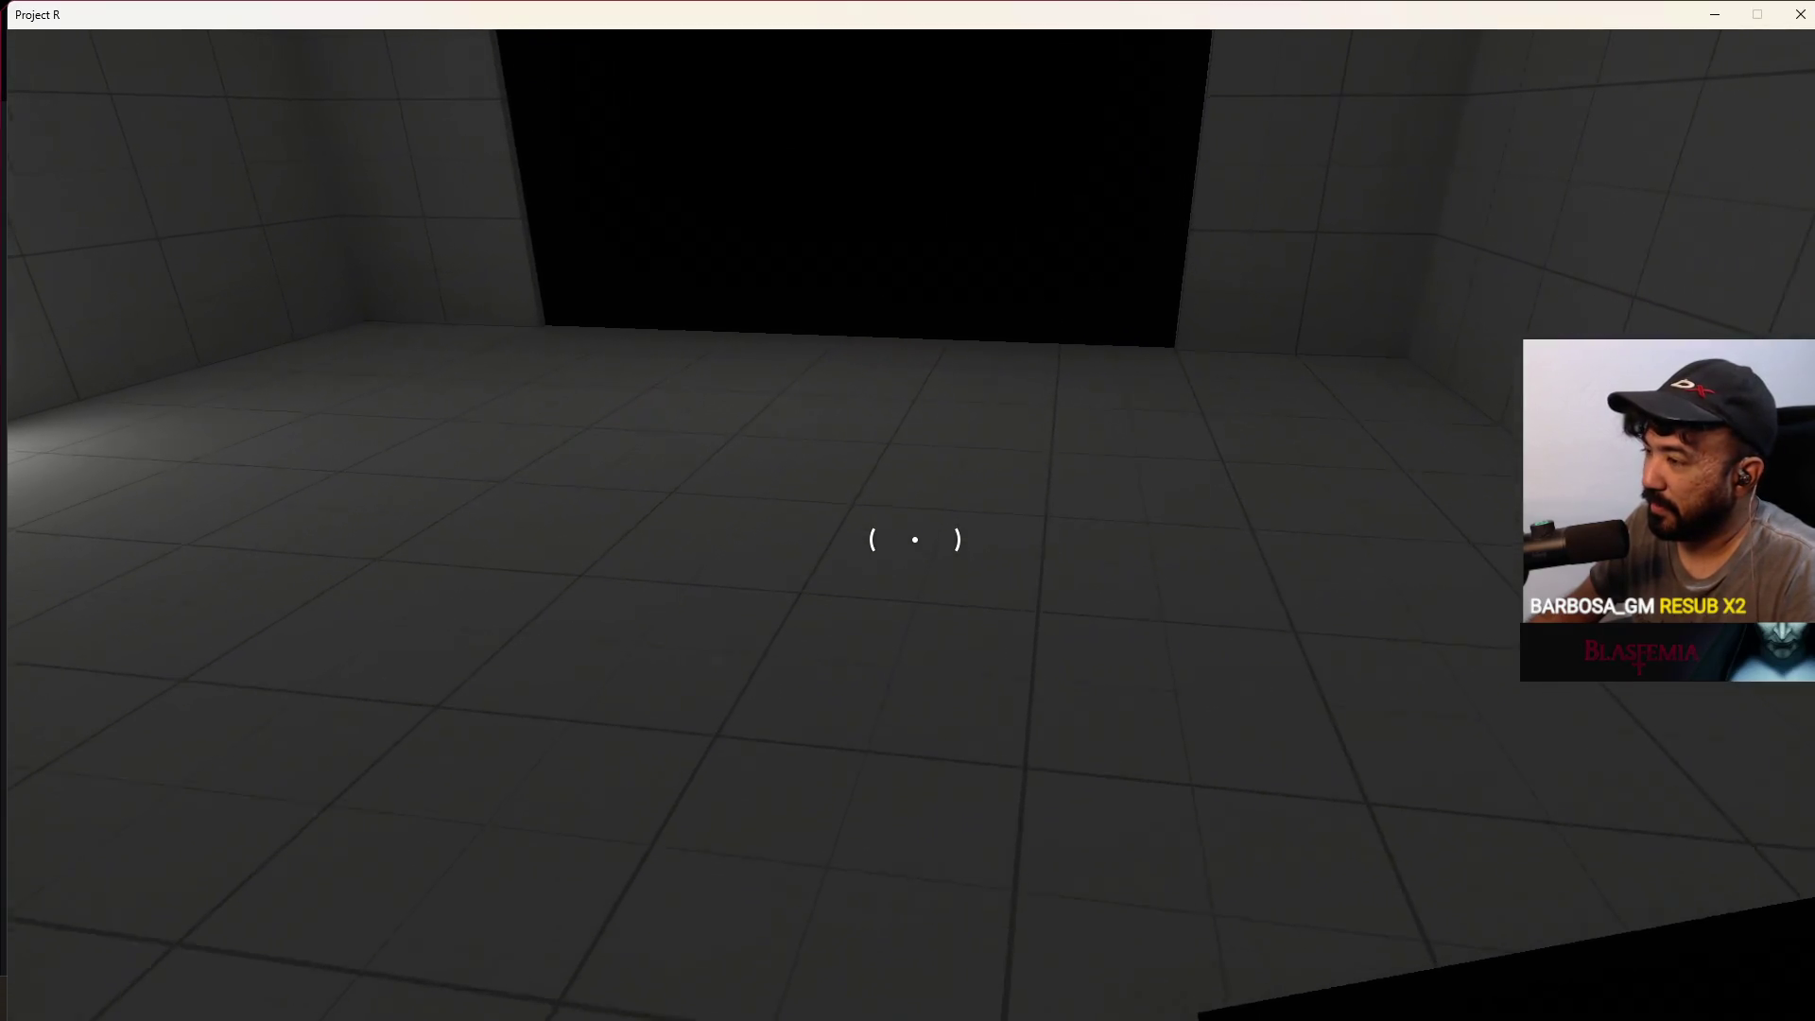
pyautogui.press('w')
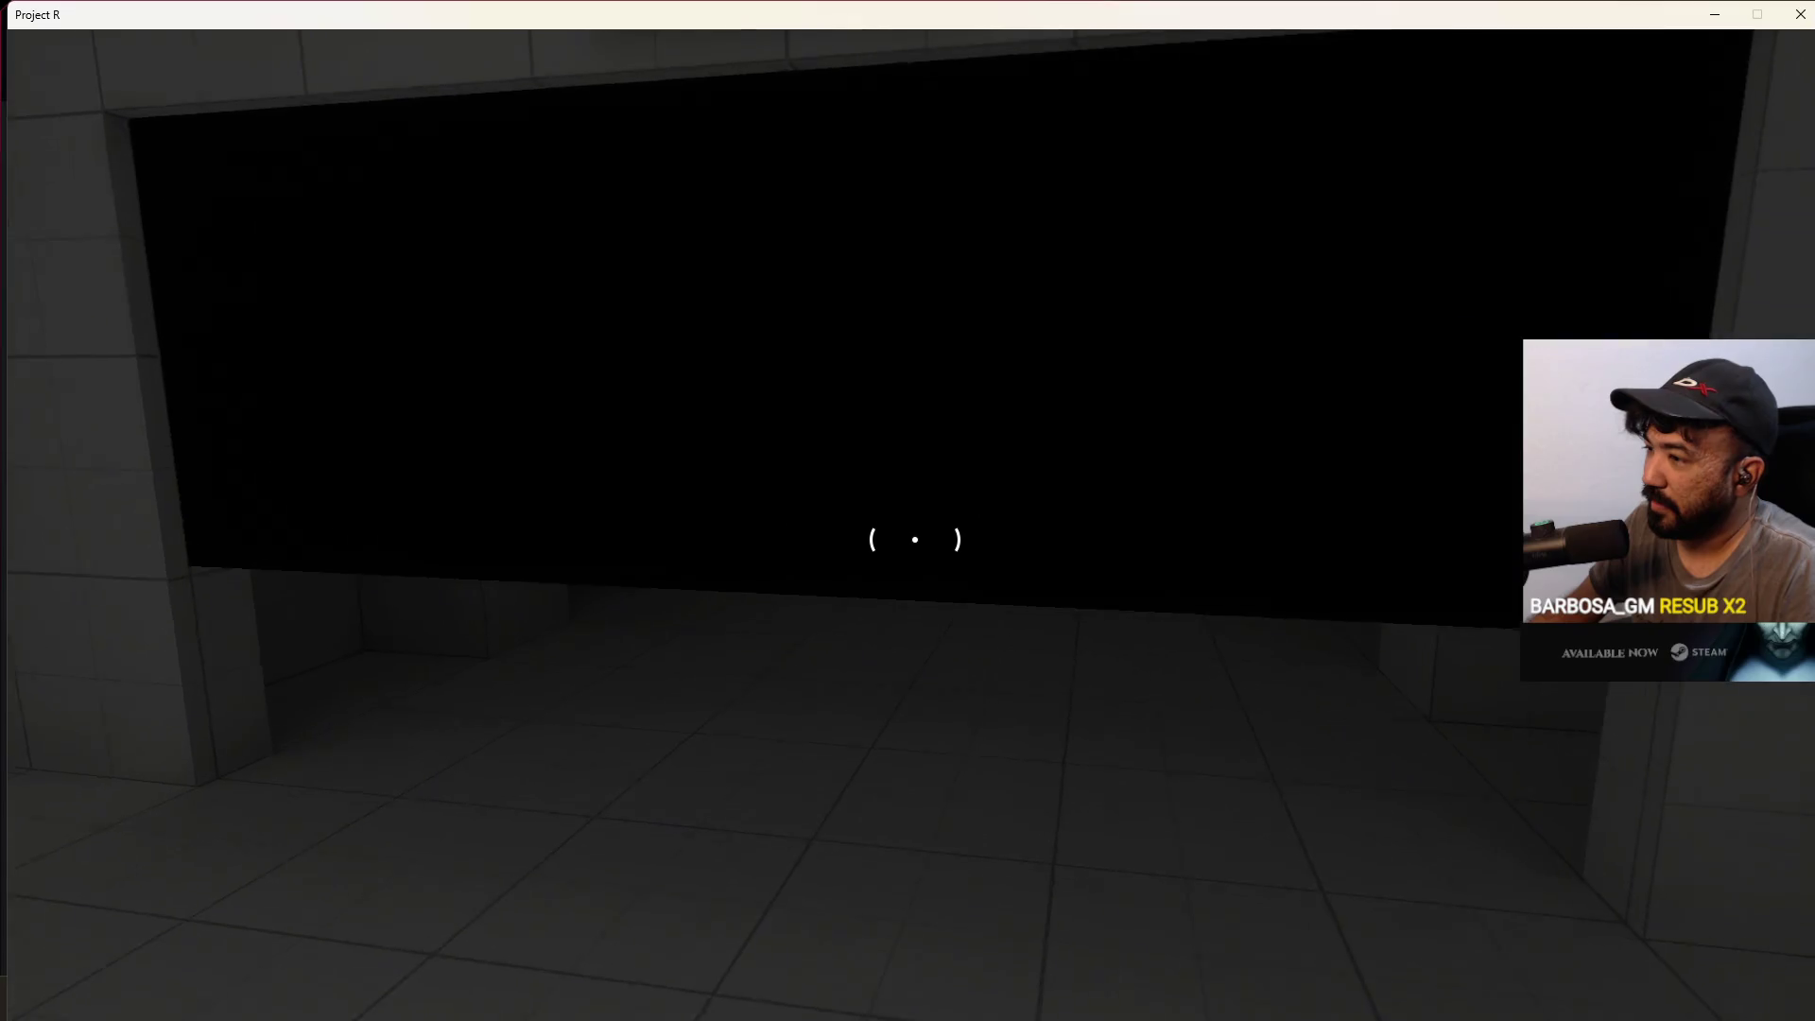
pyautogui.press('w')
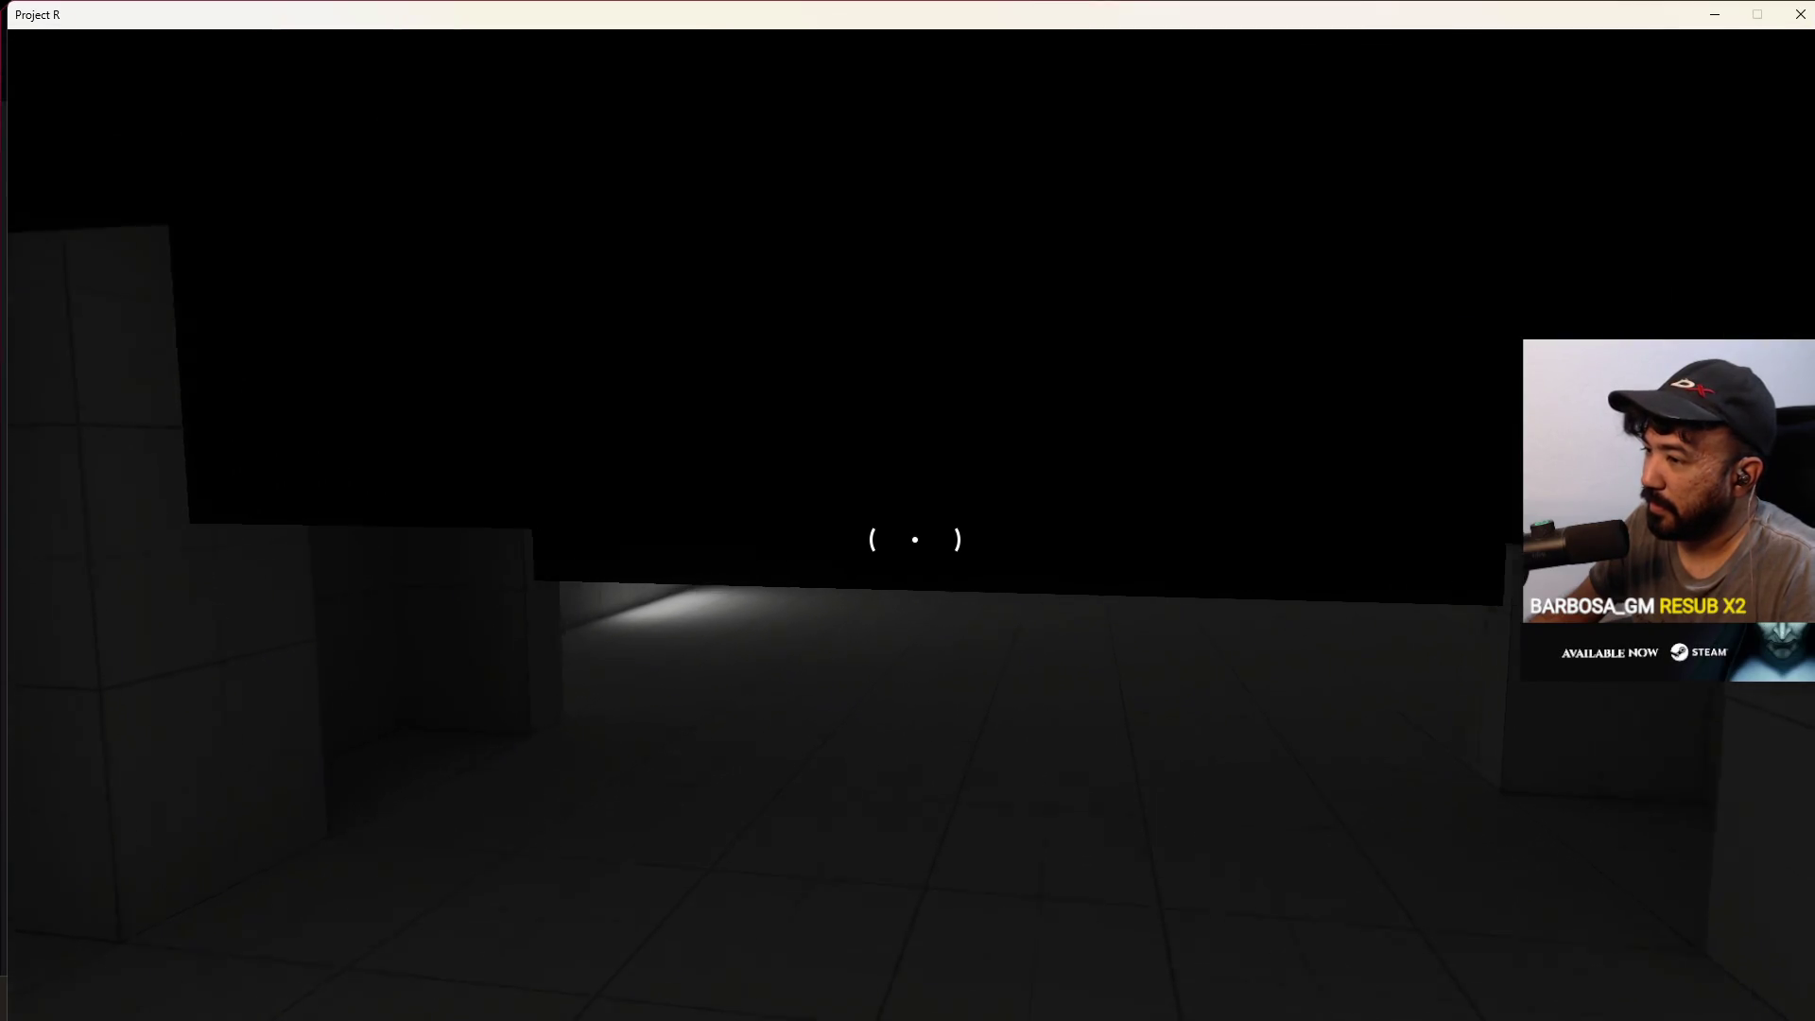
pyautogui.press('w')
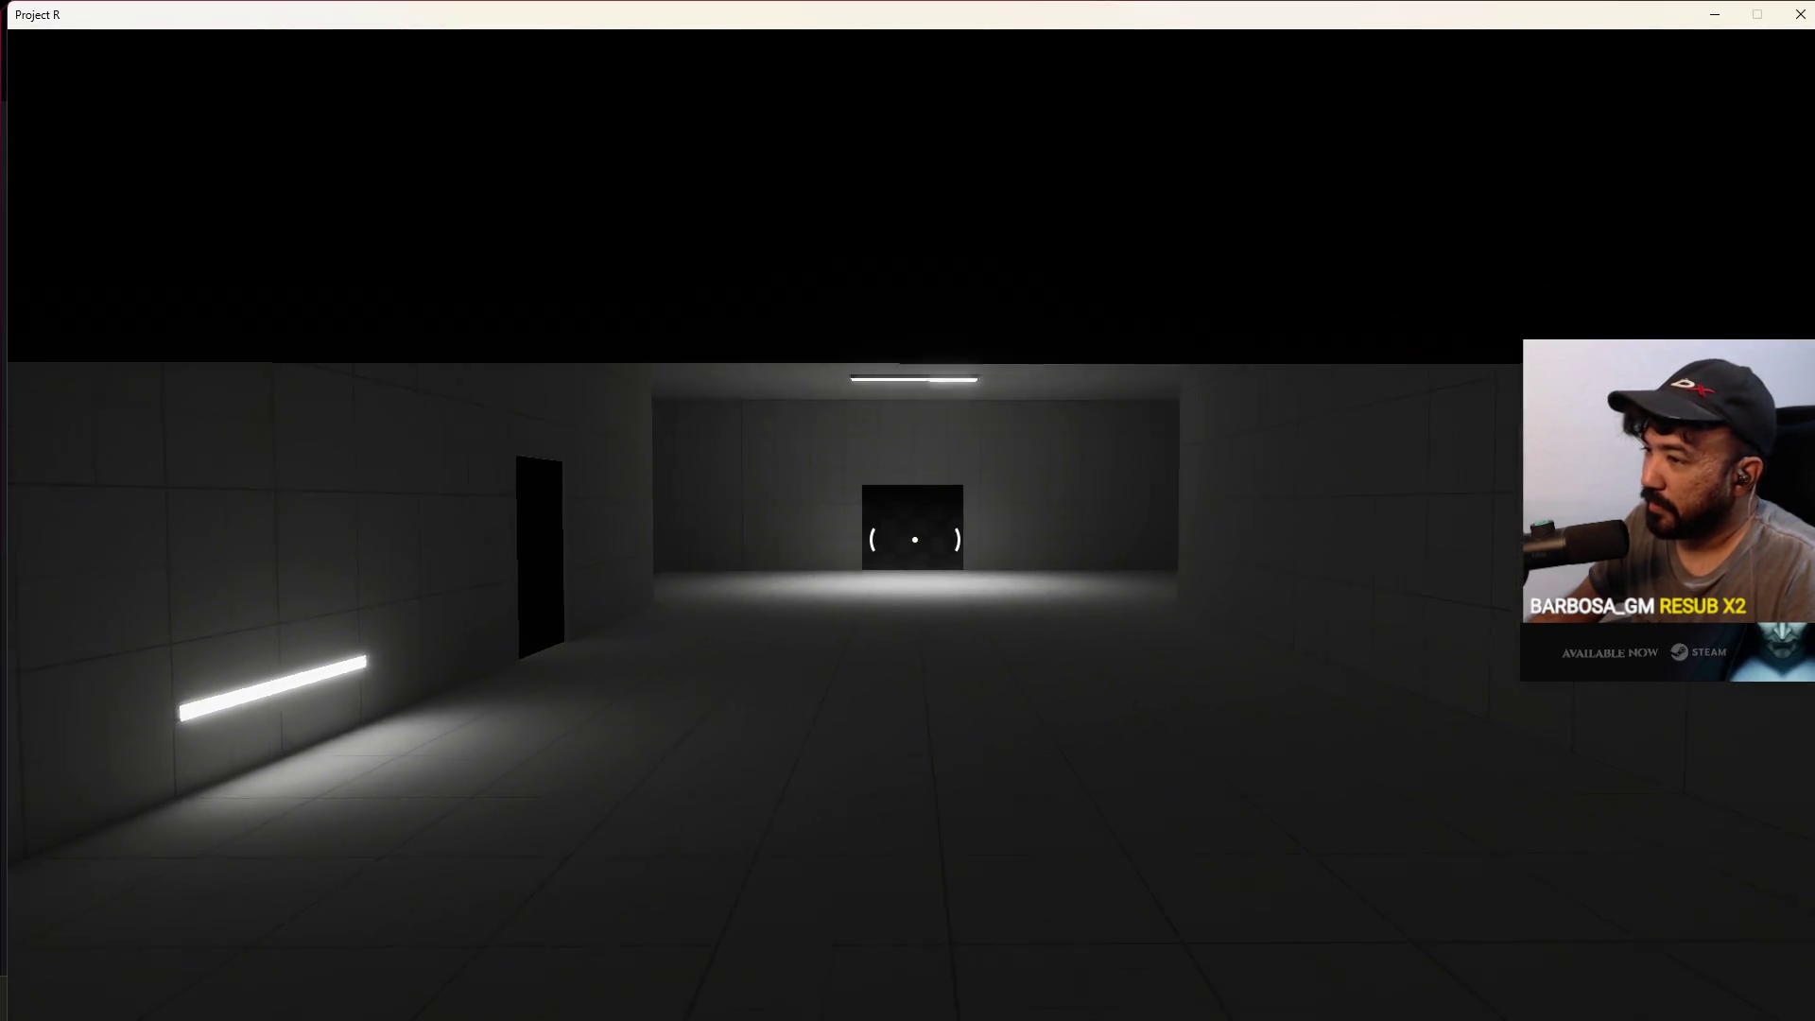
pyautogui.press('w')
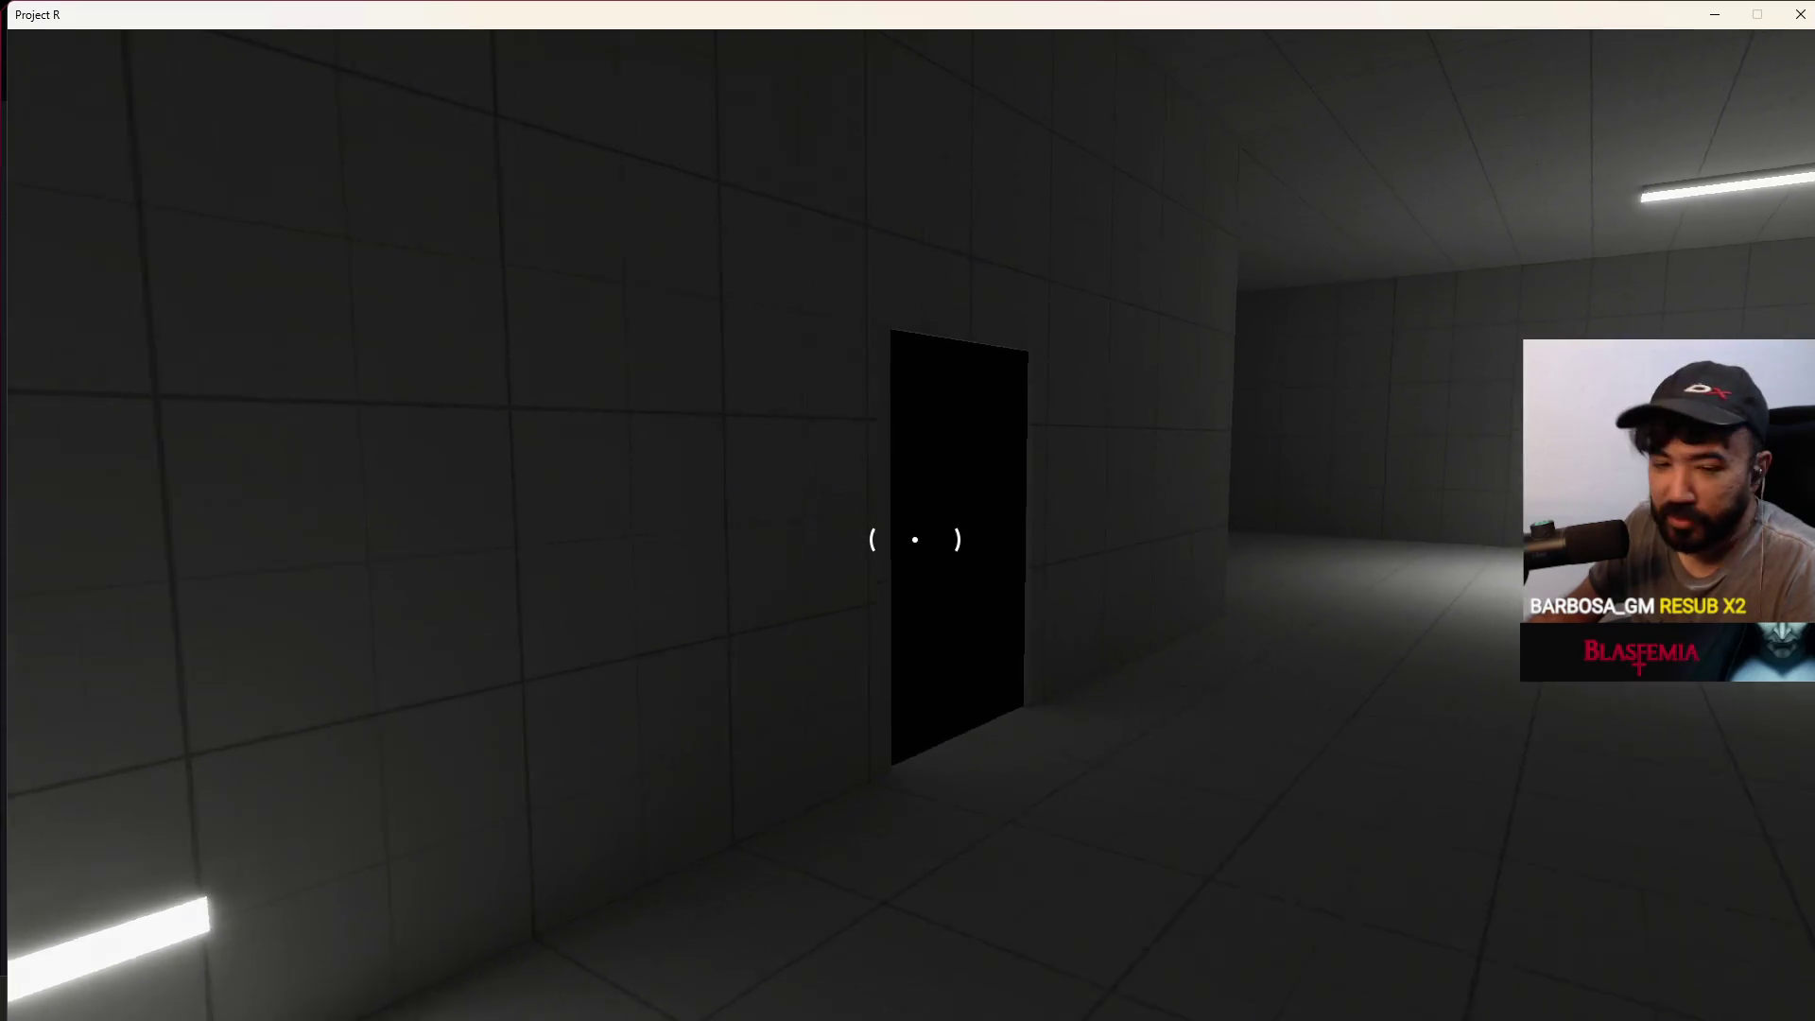
pyautogui.press('w')
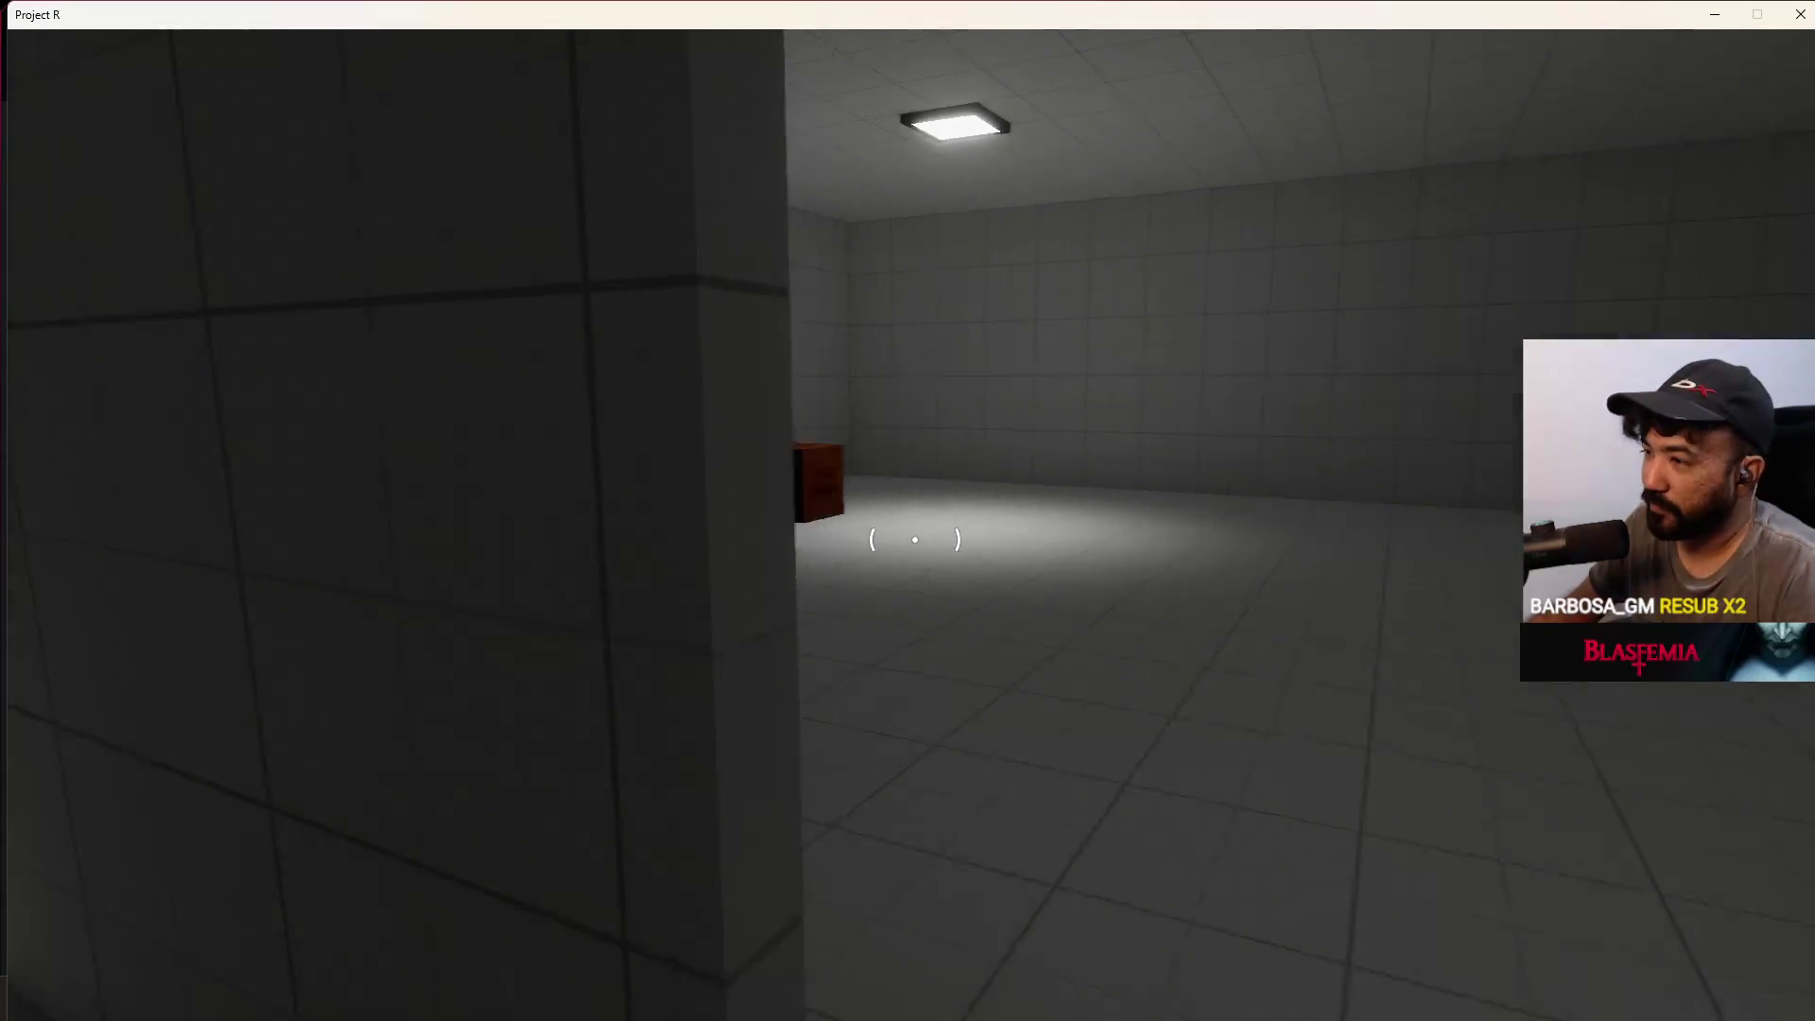
pyautogui.press('w')
pyautogui.press('w')
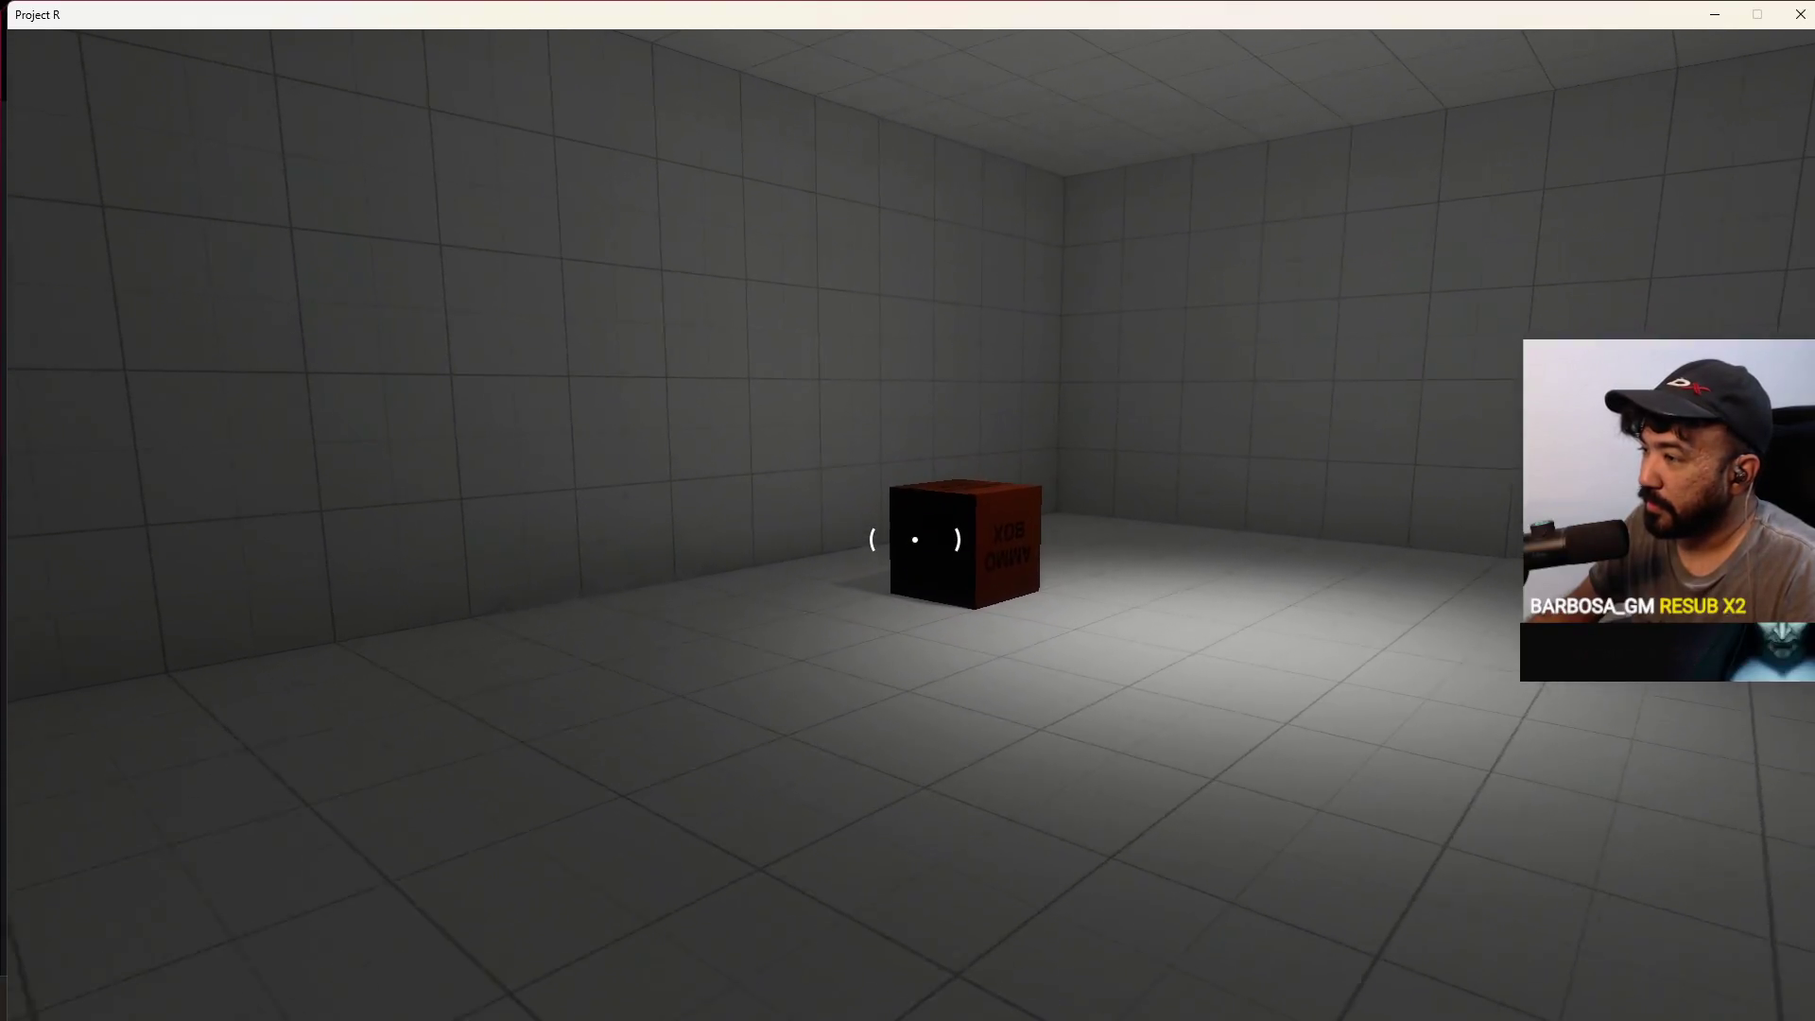
pyautogui.press('w')
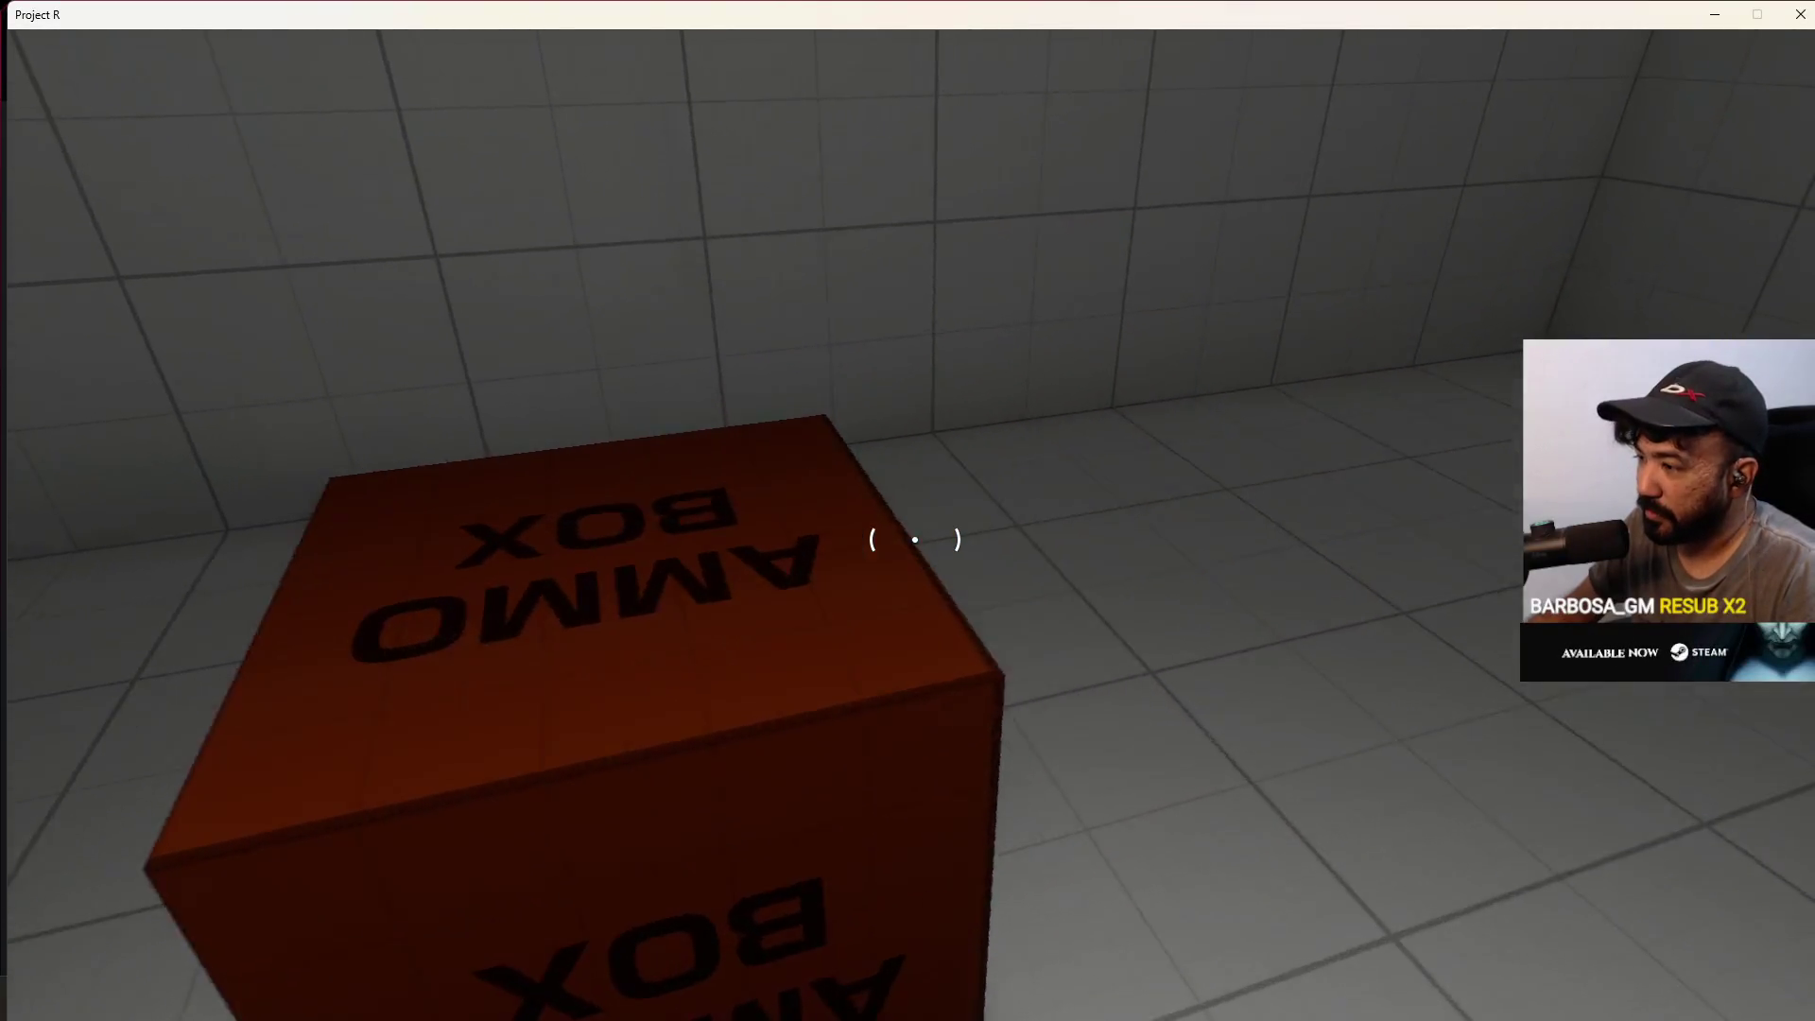
# Continue through the dim pillared hall past the checkered crates into the dark desk room
pyautogui.press('s')
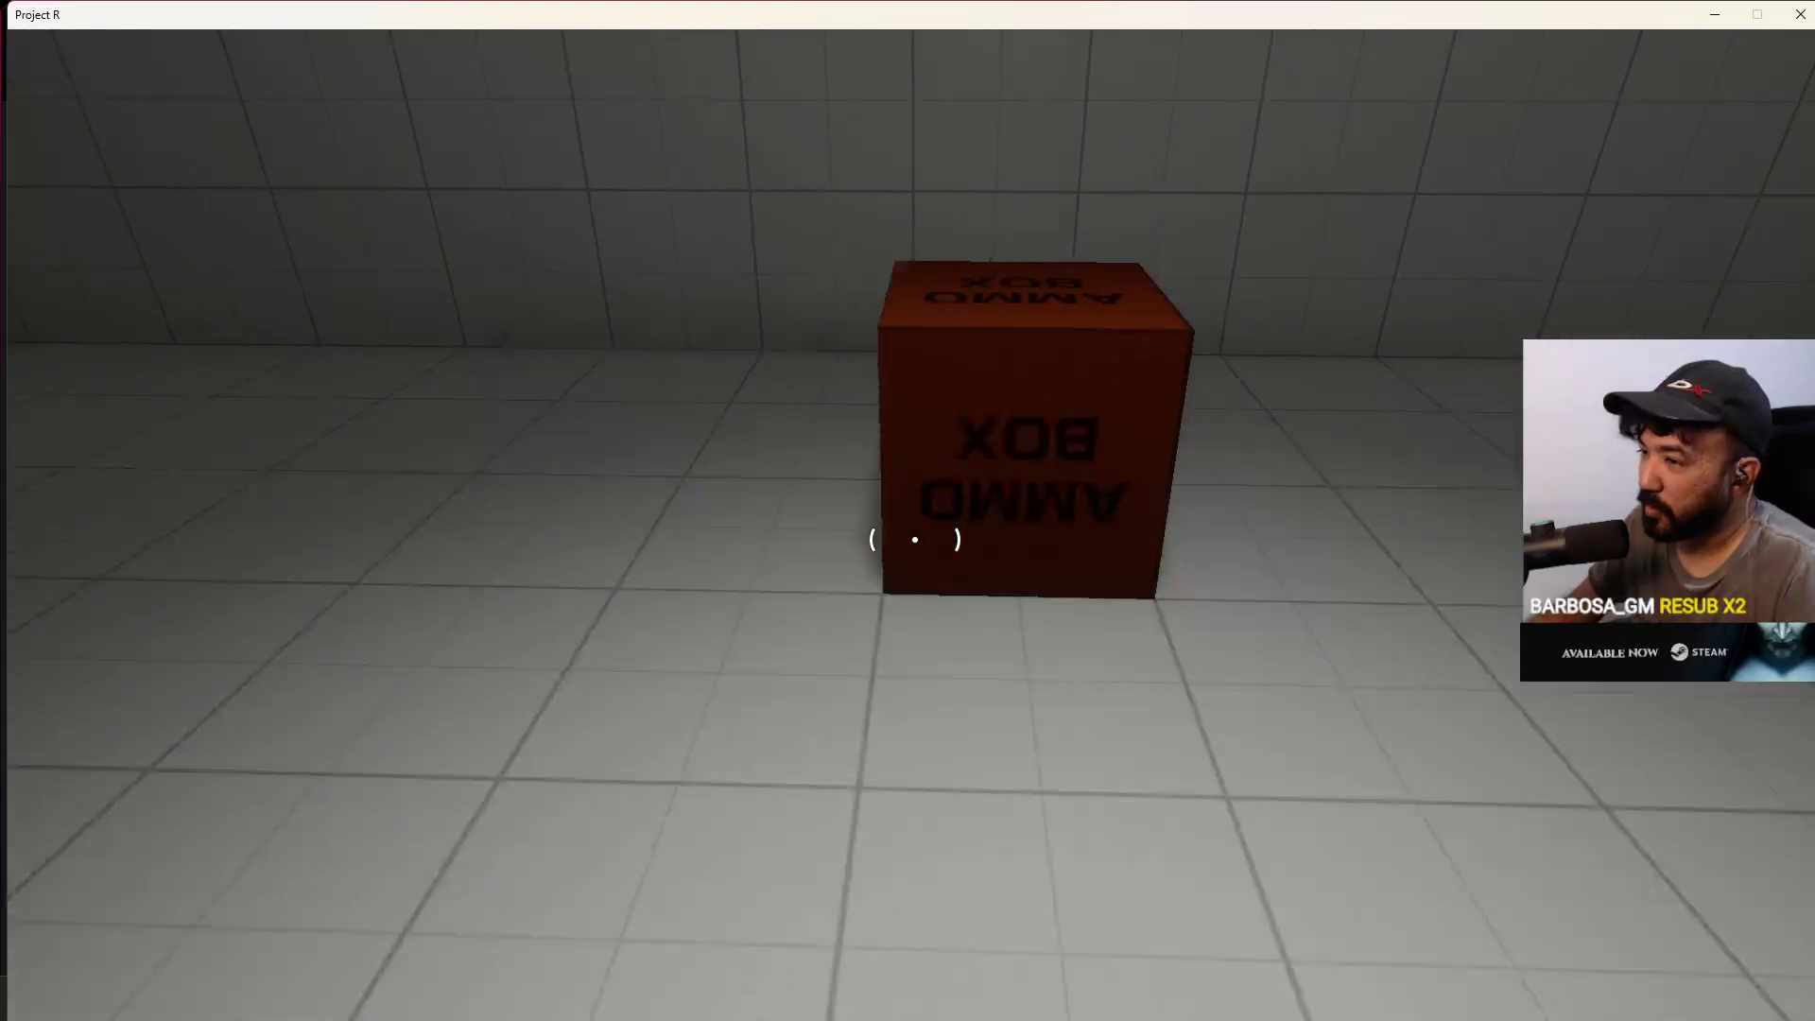
pyautogui.press('w')
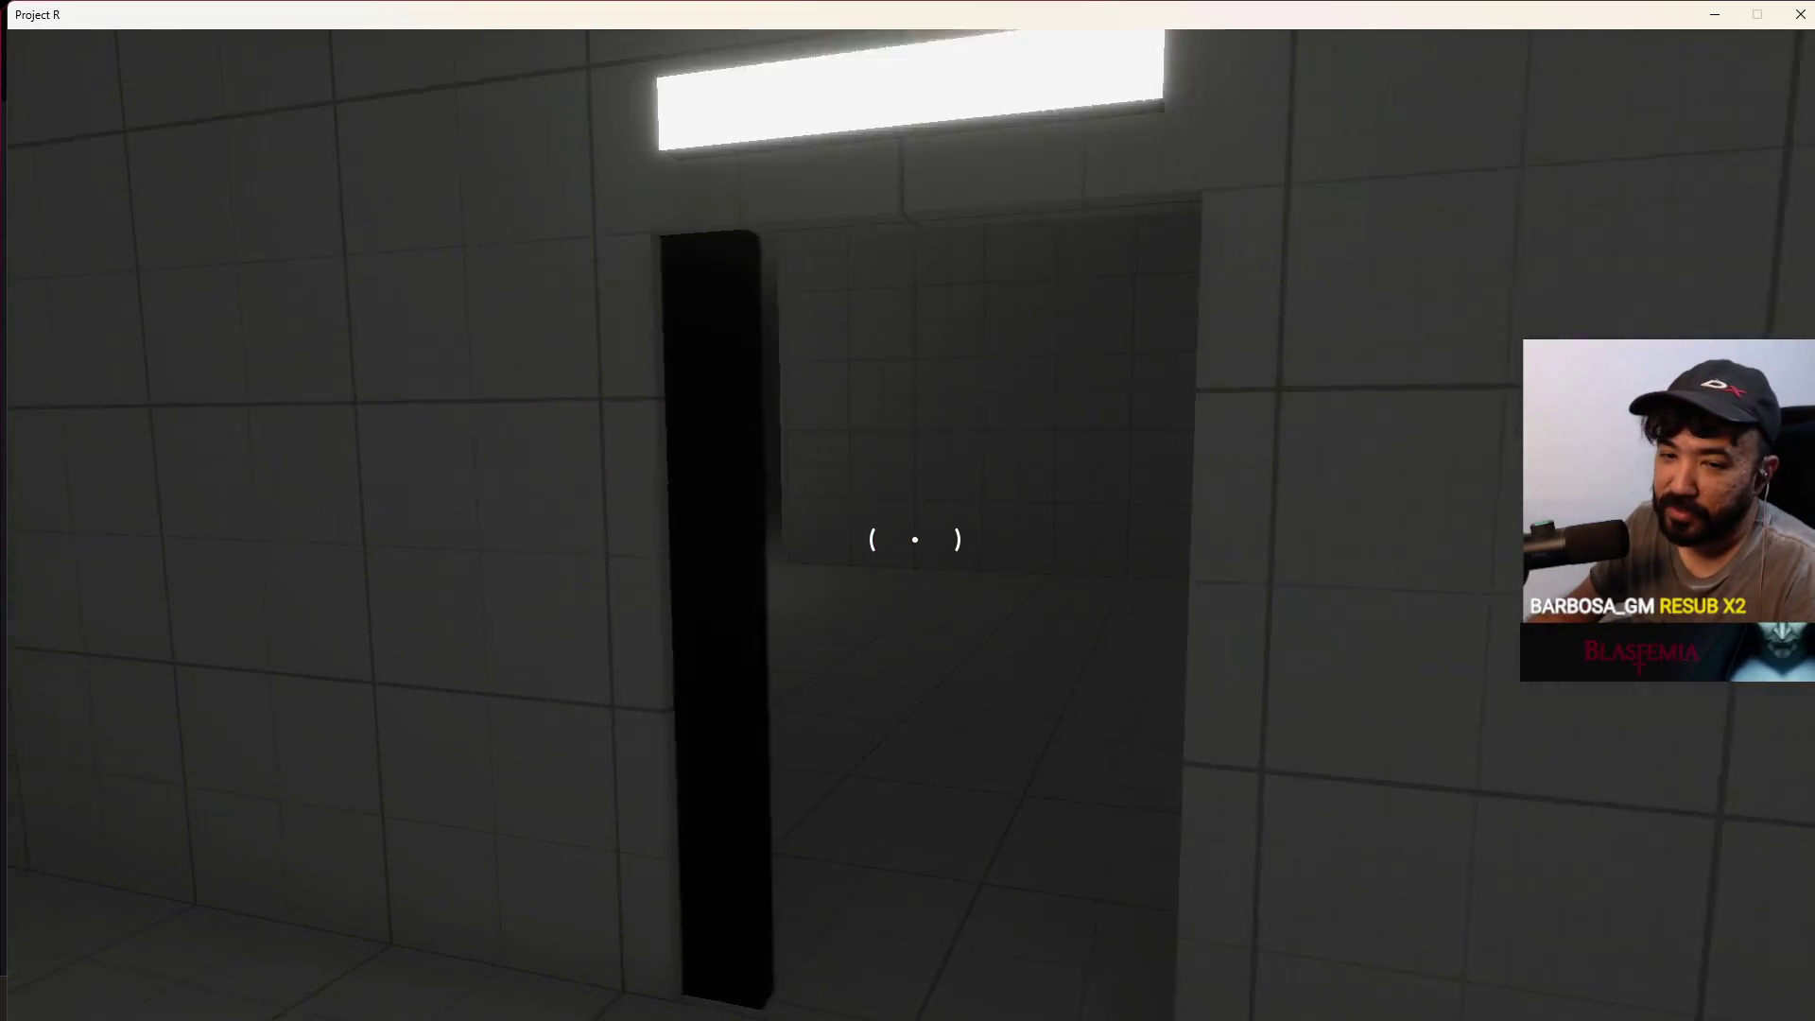
pyautogui.press('w')
pyautogui.moveTo(914, 540)
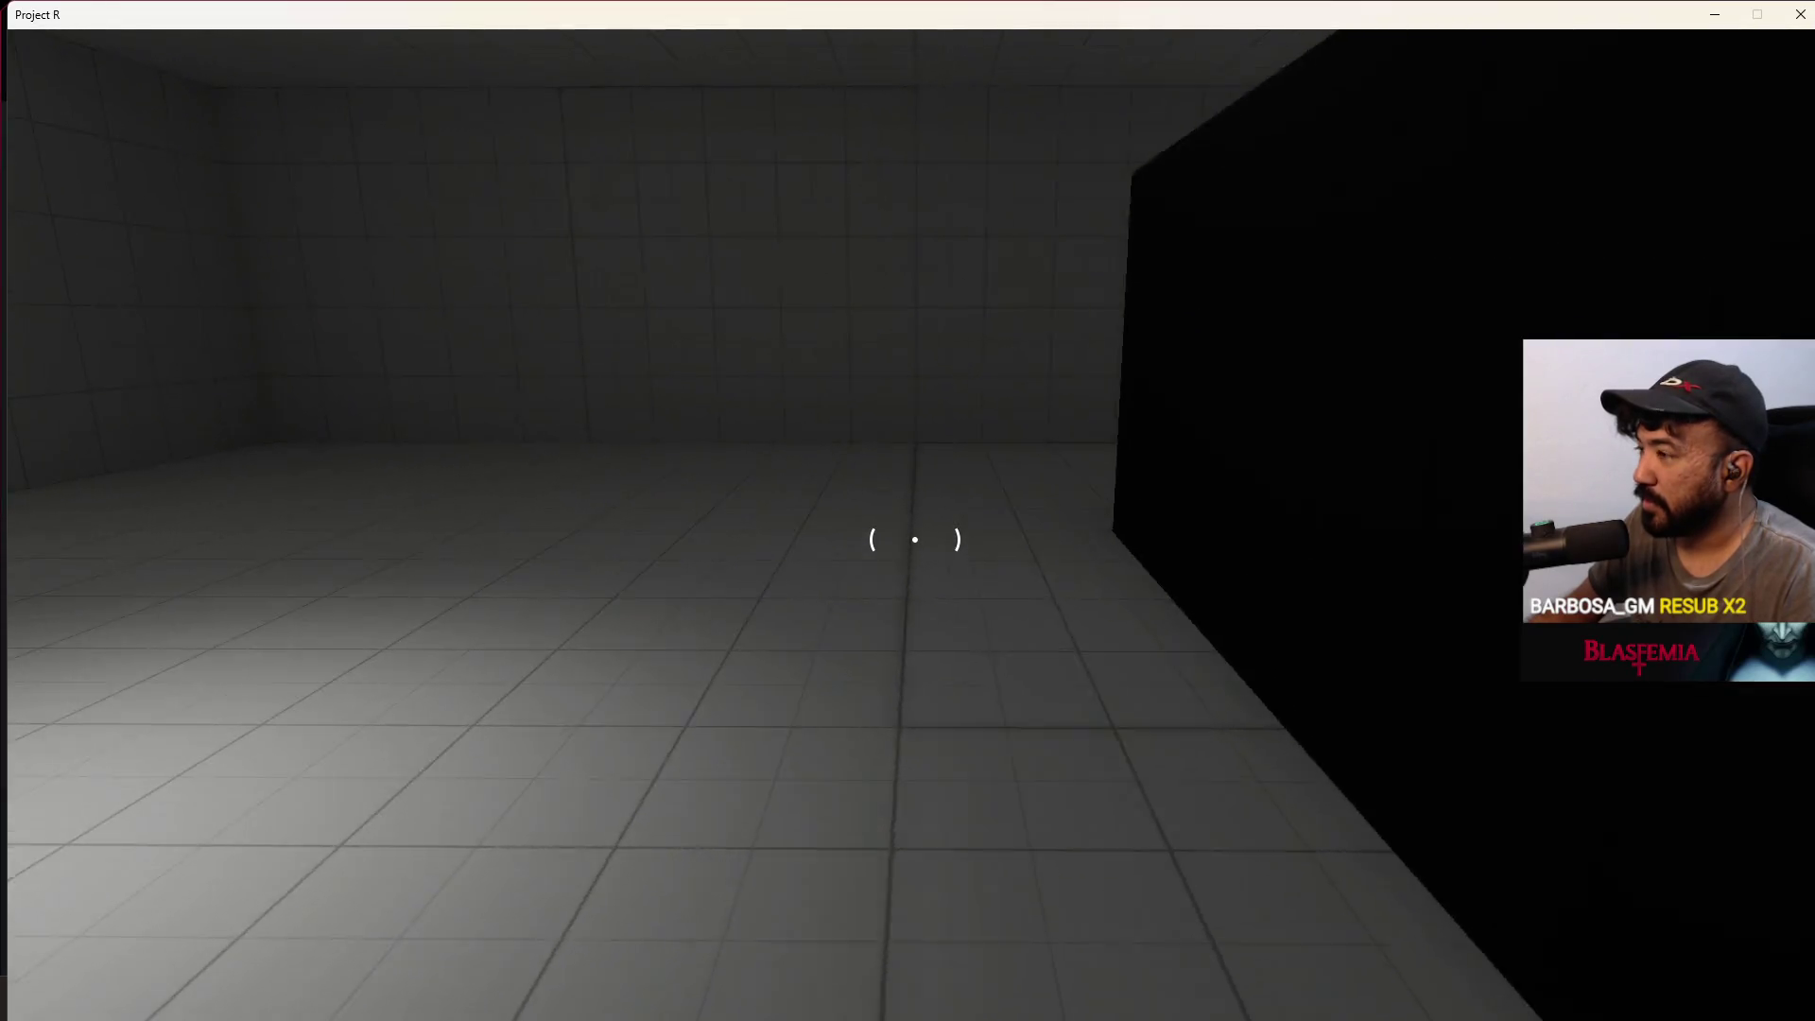
pyautogui.press('w')
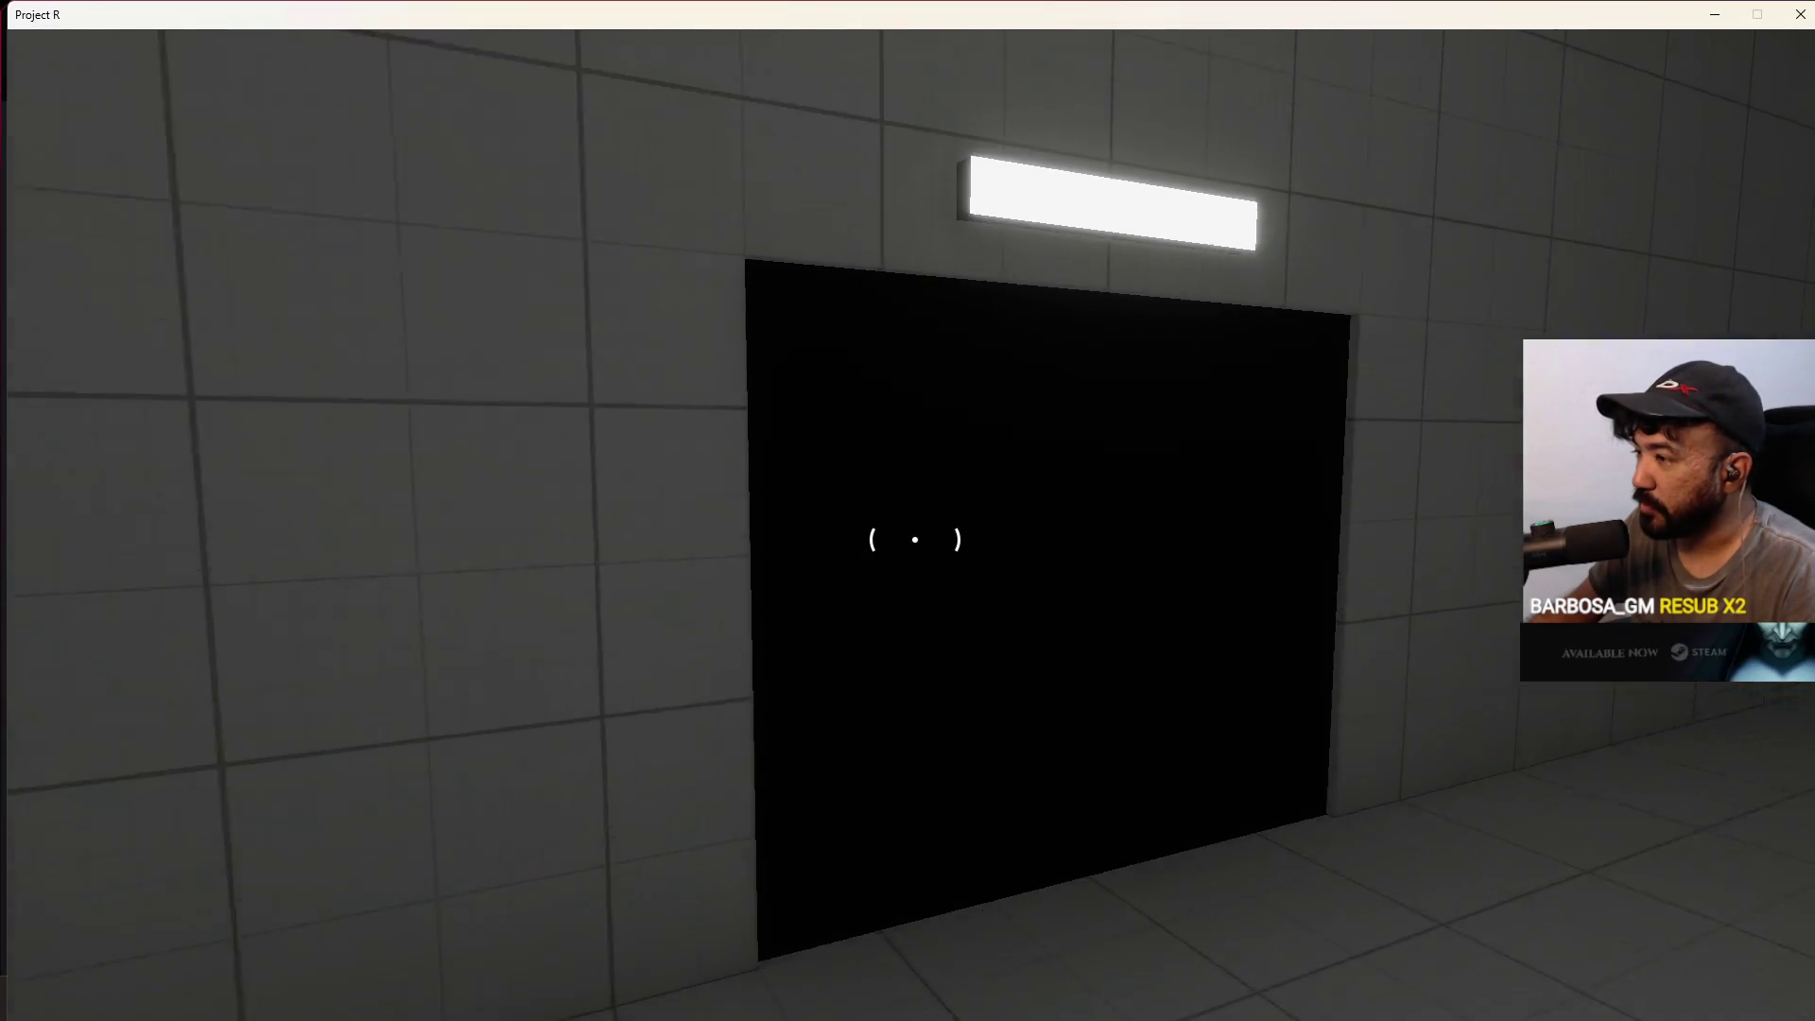
pyautogui.press('w')
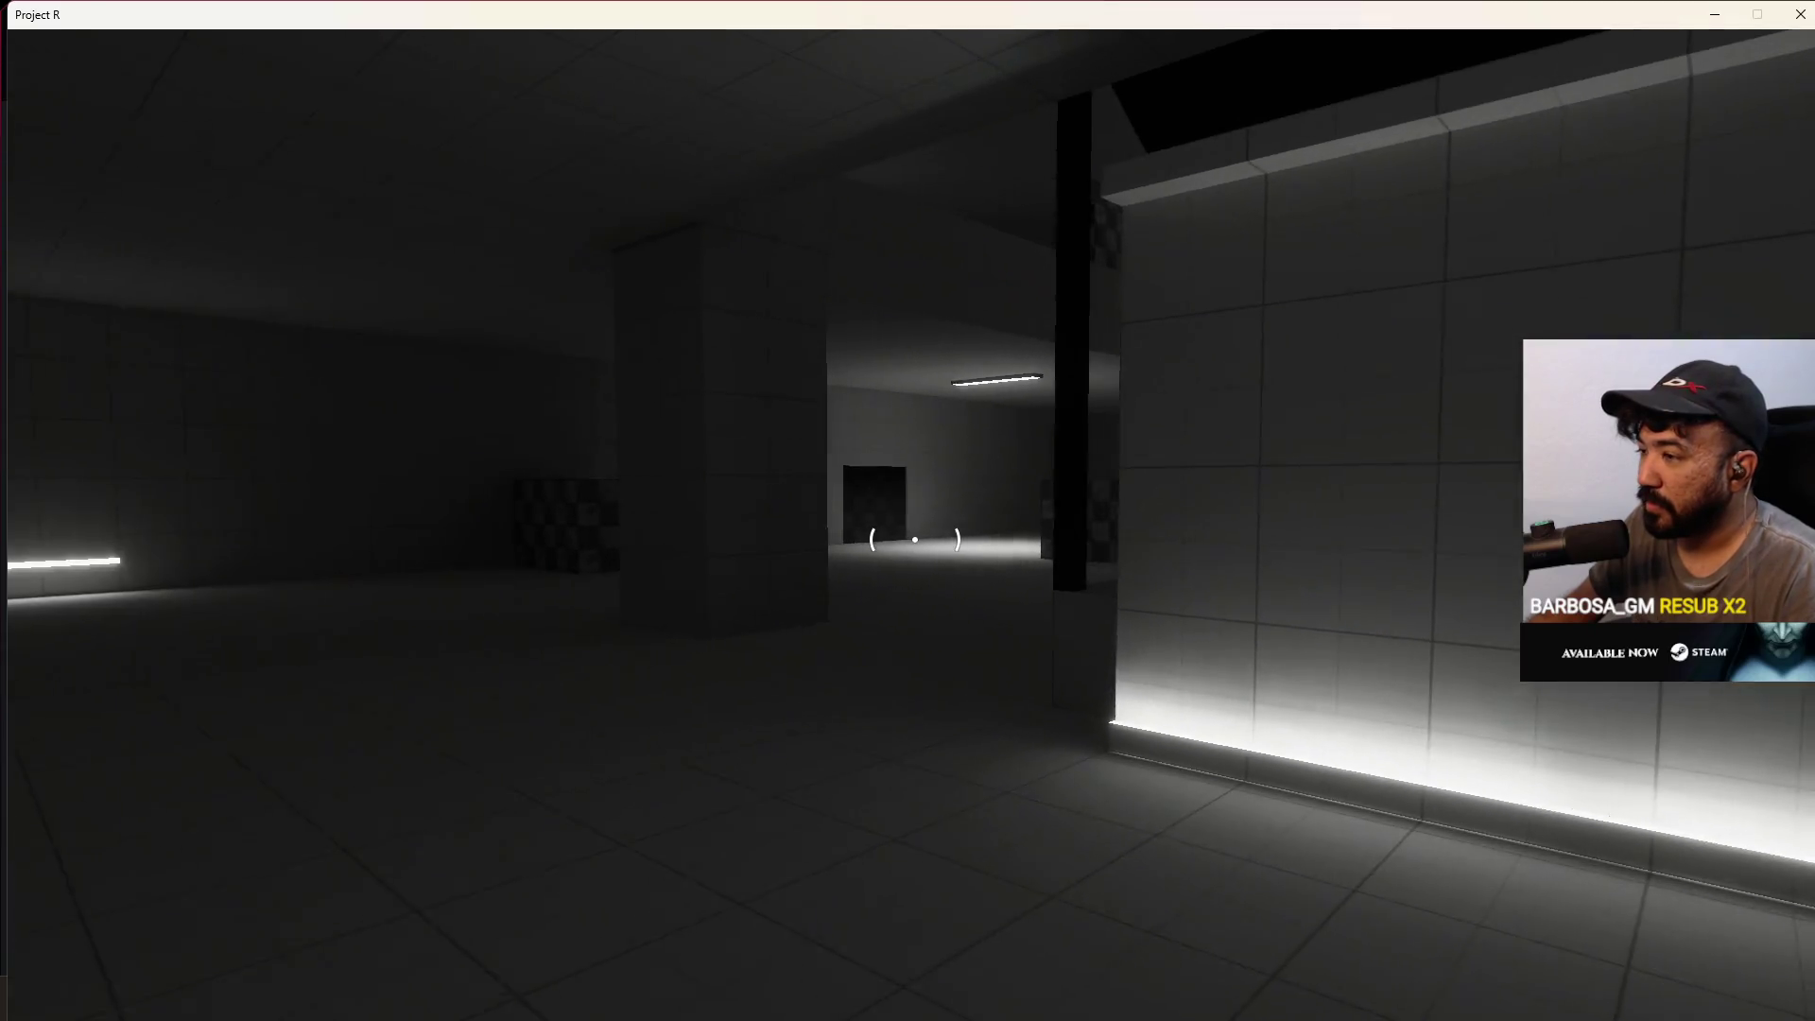
pyautogui.press('w')
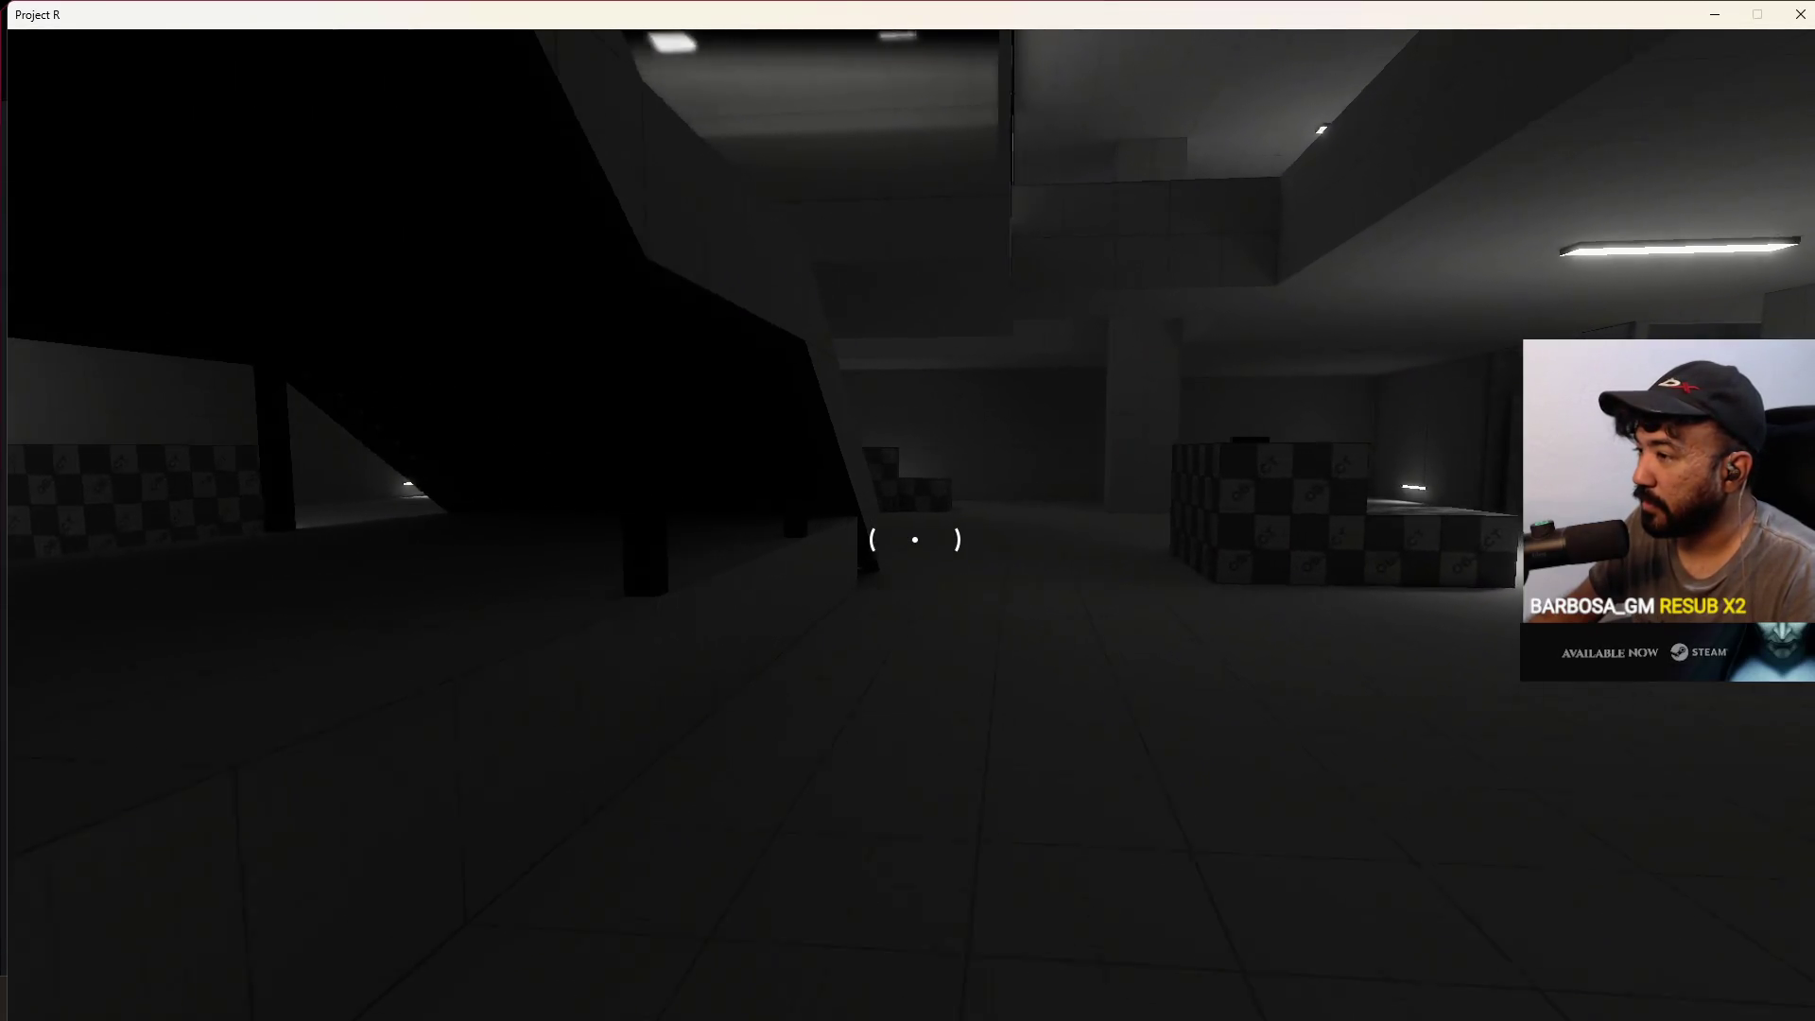
pyautogui.press('w')
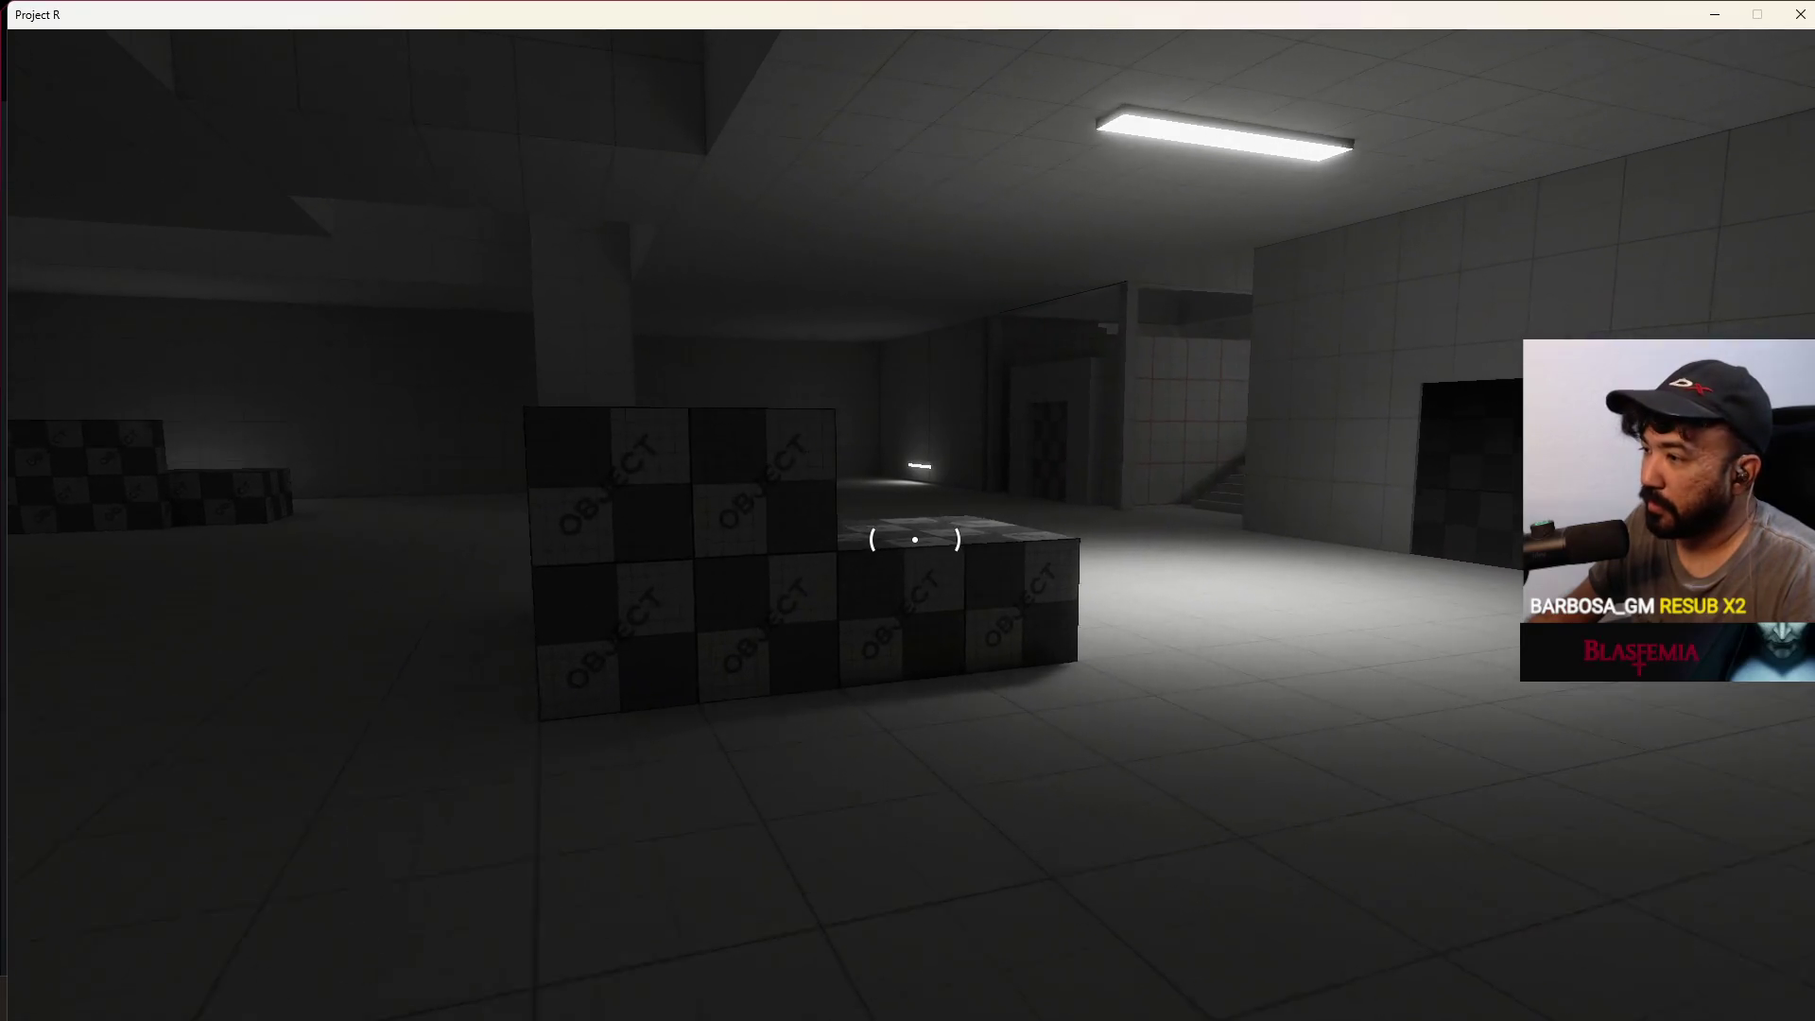
pyautogui.press('w')
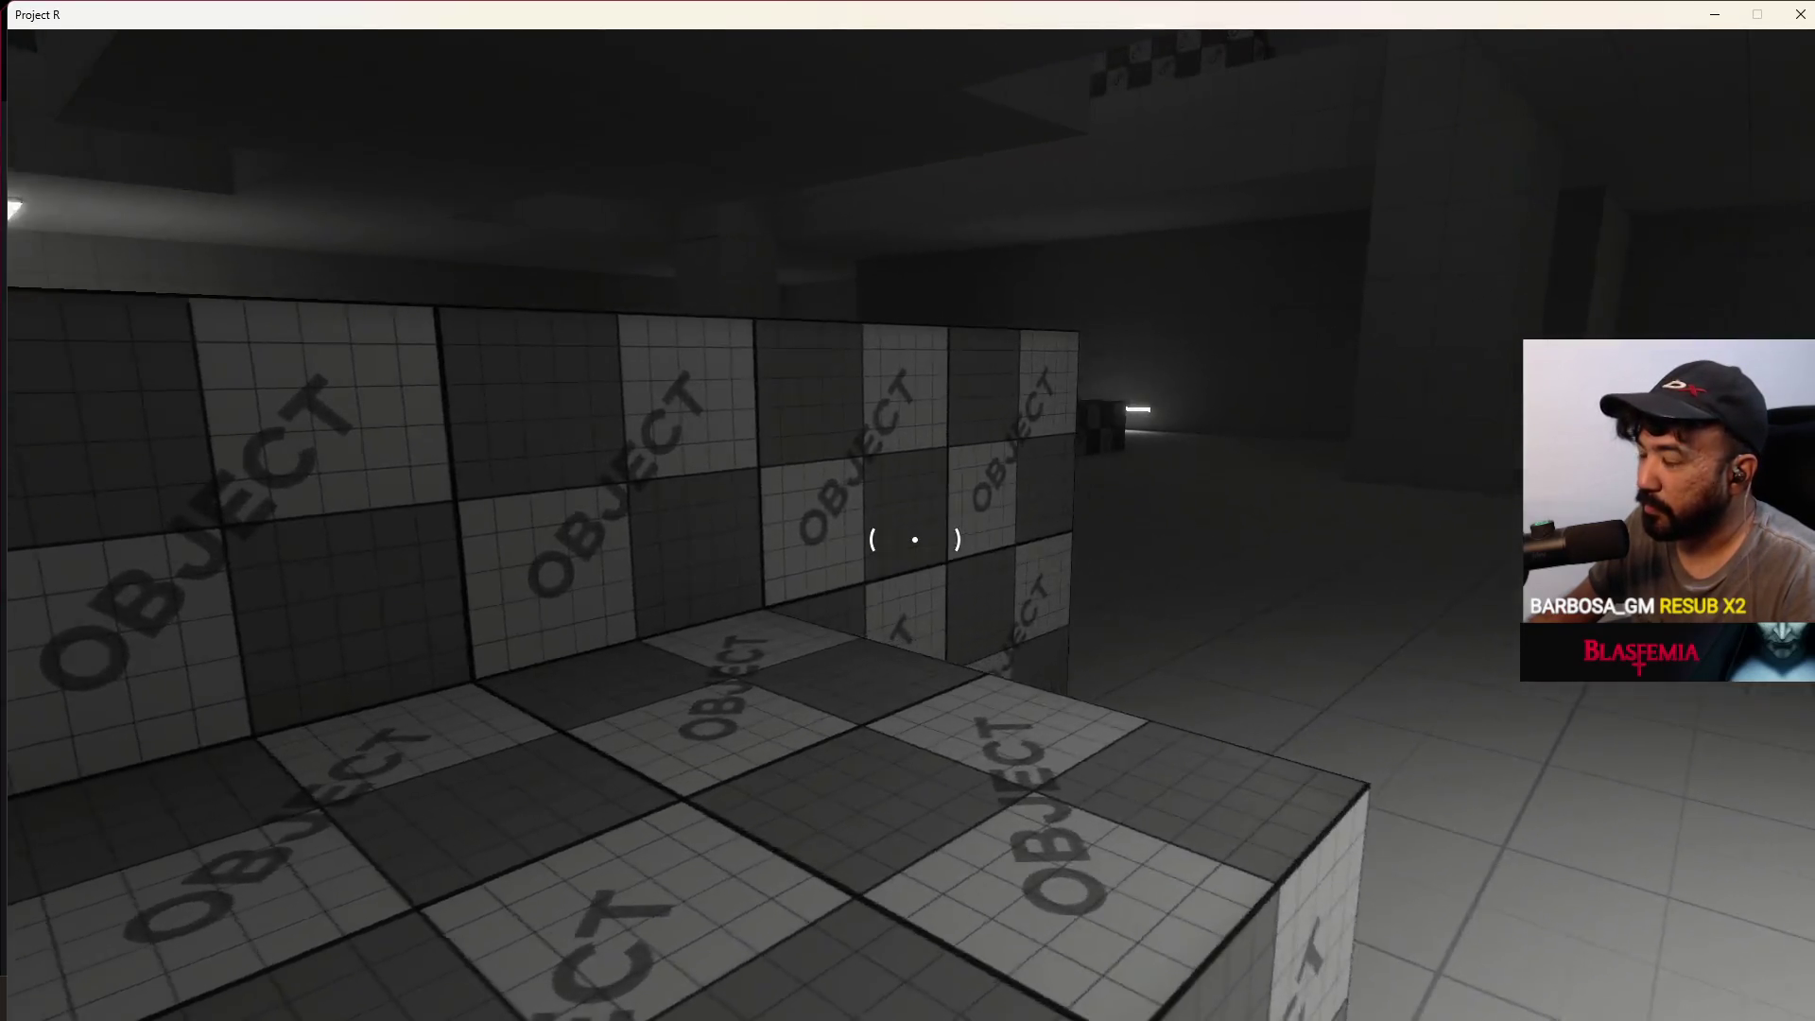
pyautogui.press('w')
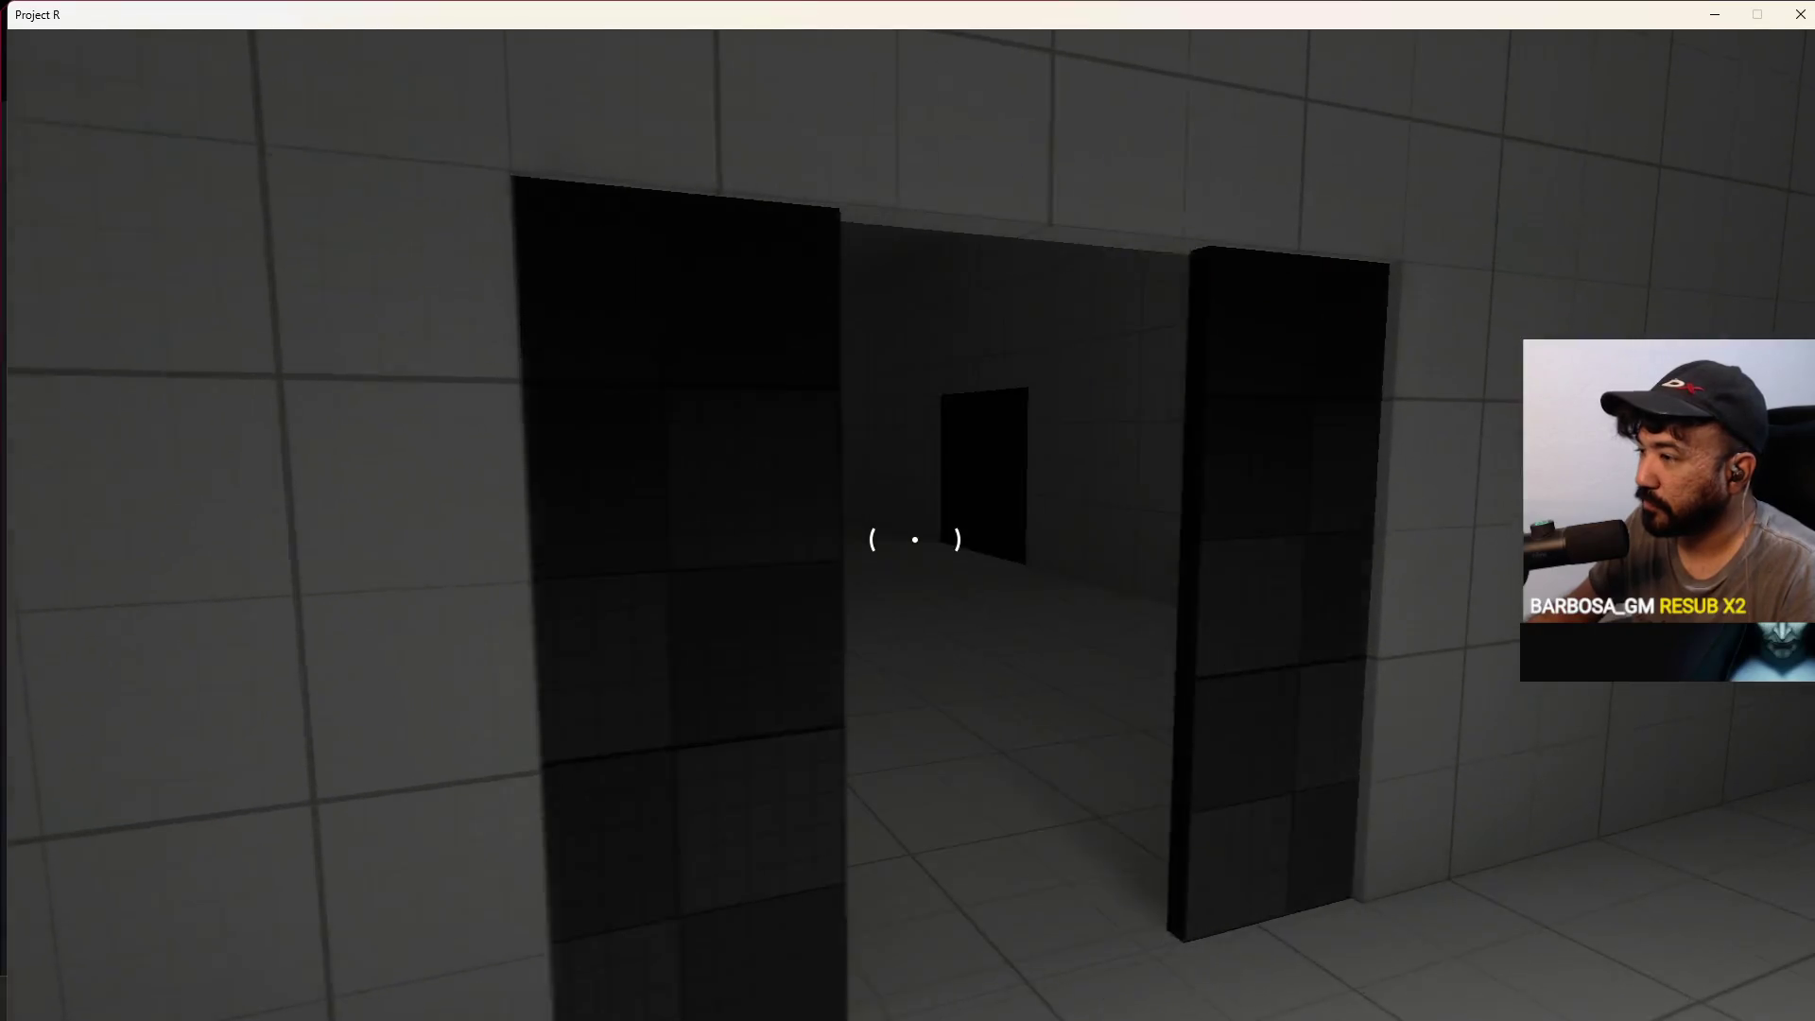
pyautogui.press('w')
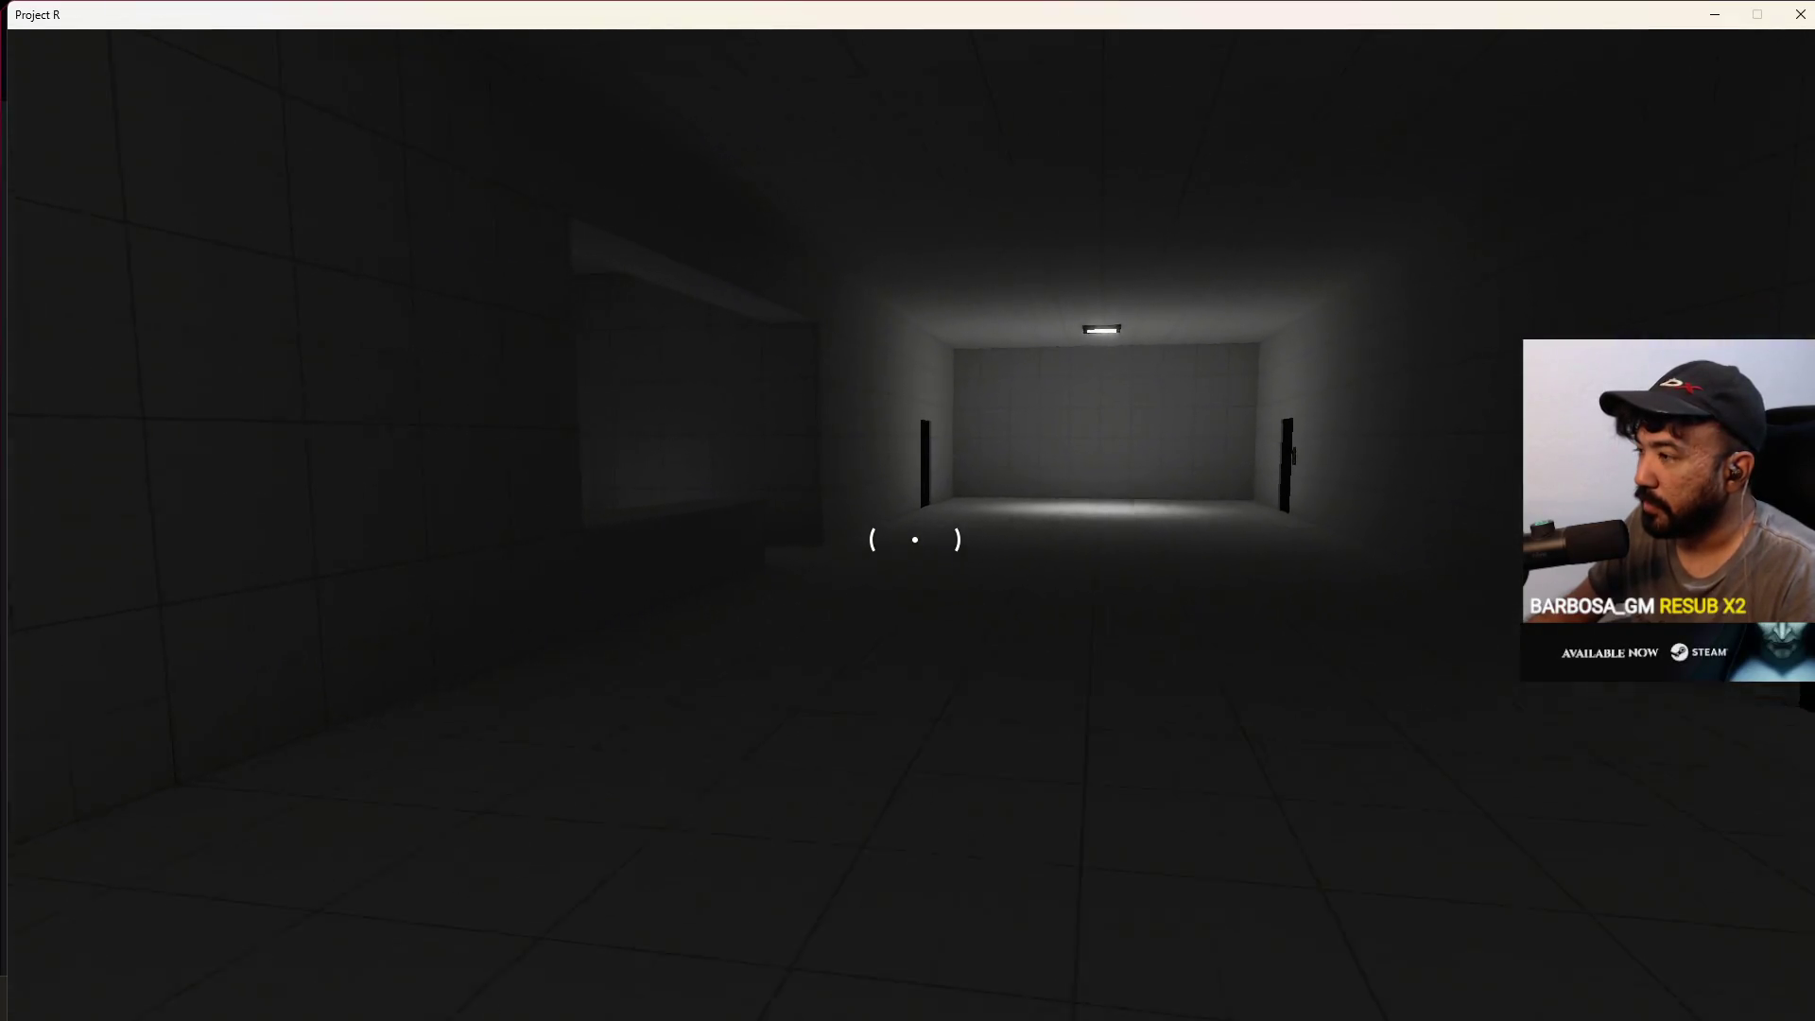
pyautogui.press('w')
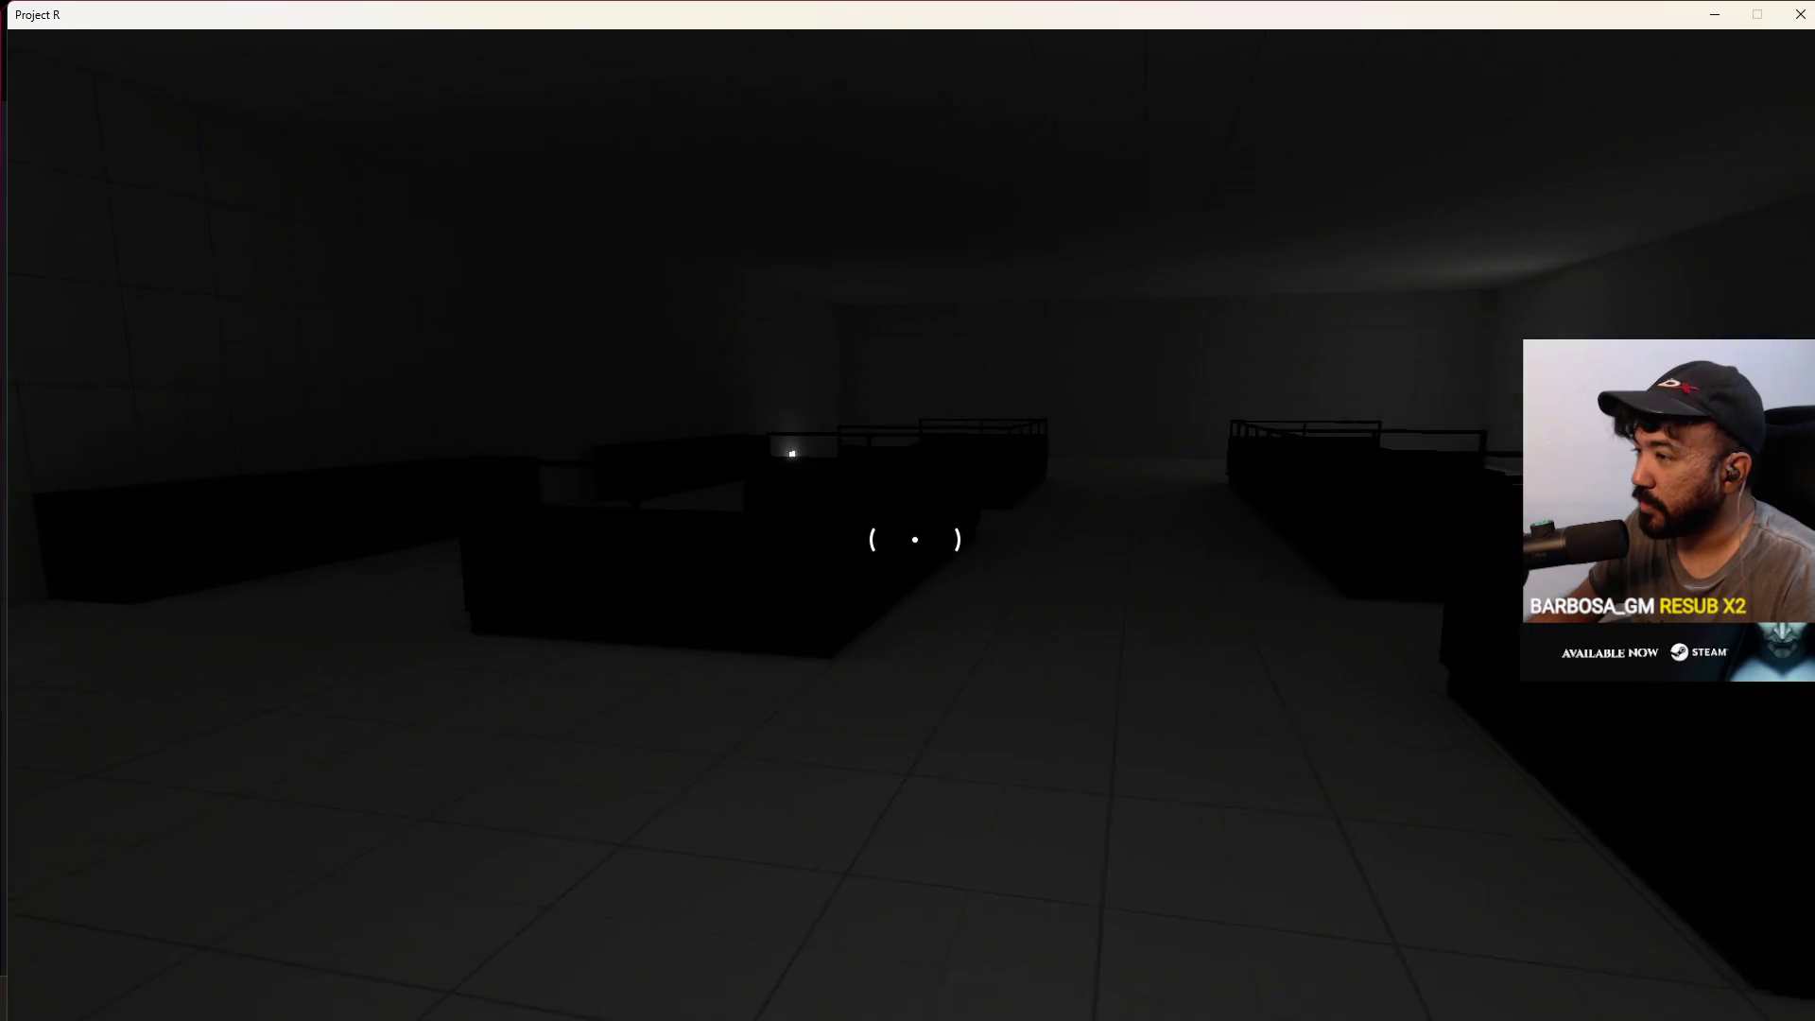
pyautogui.press('w')
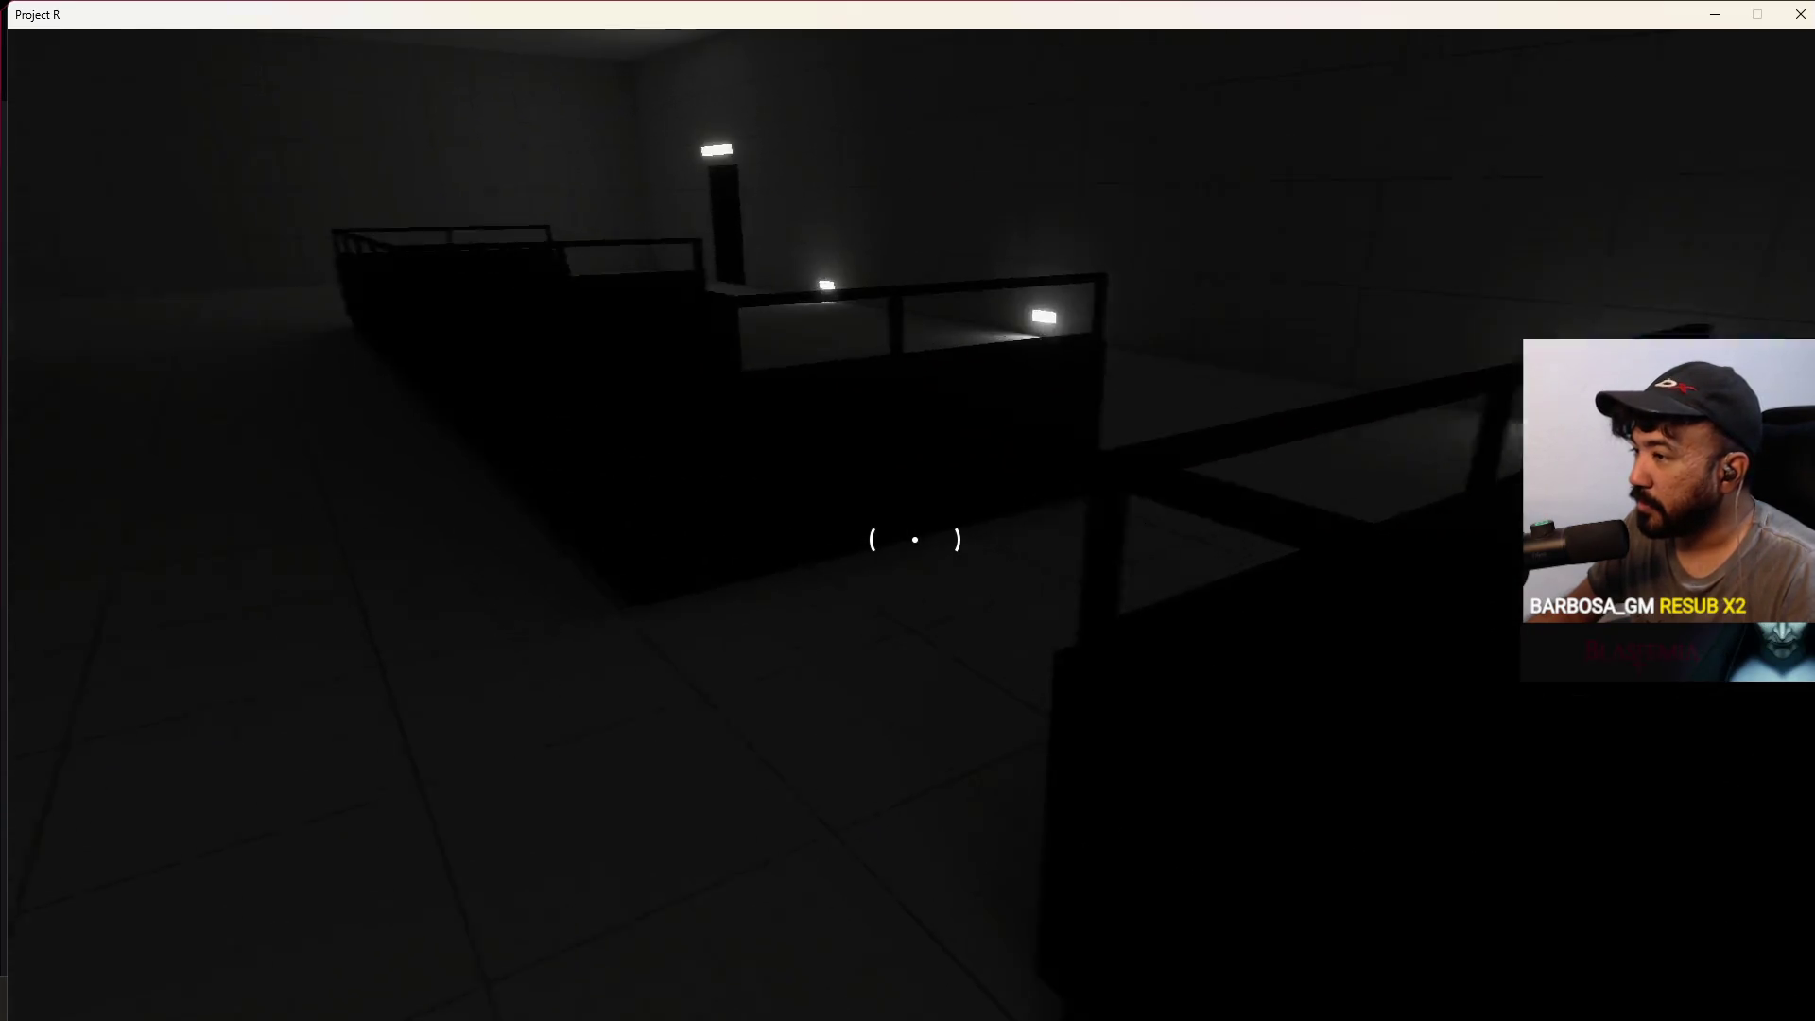
pyautogui.press('w')
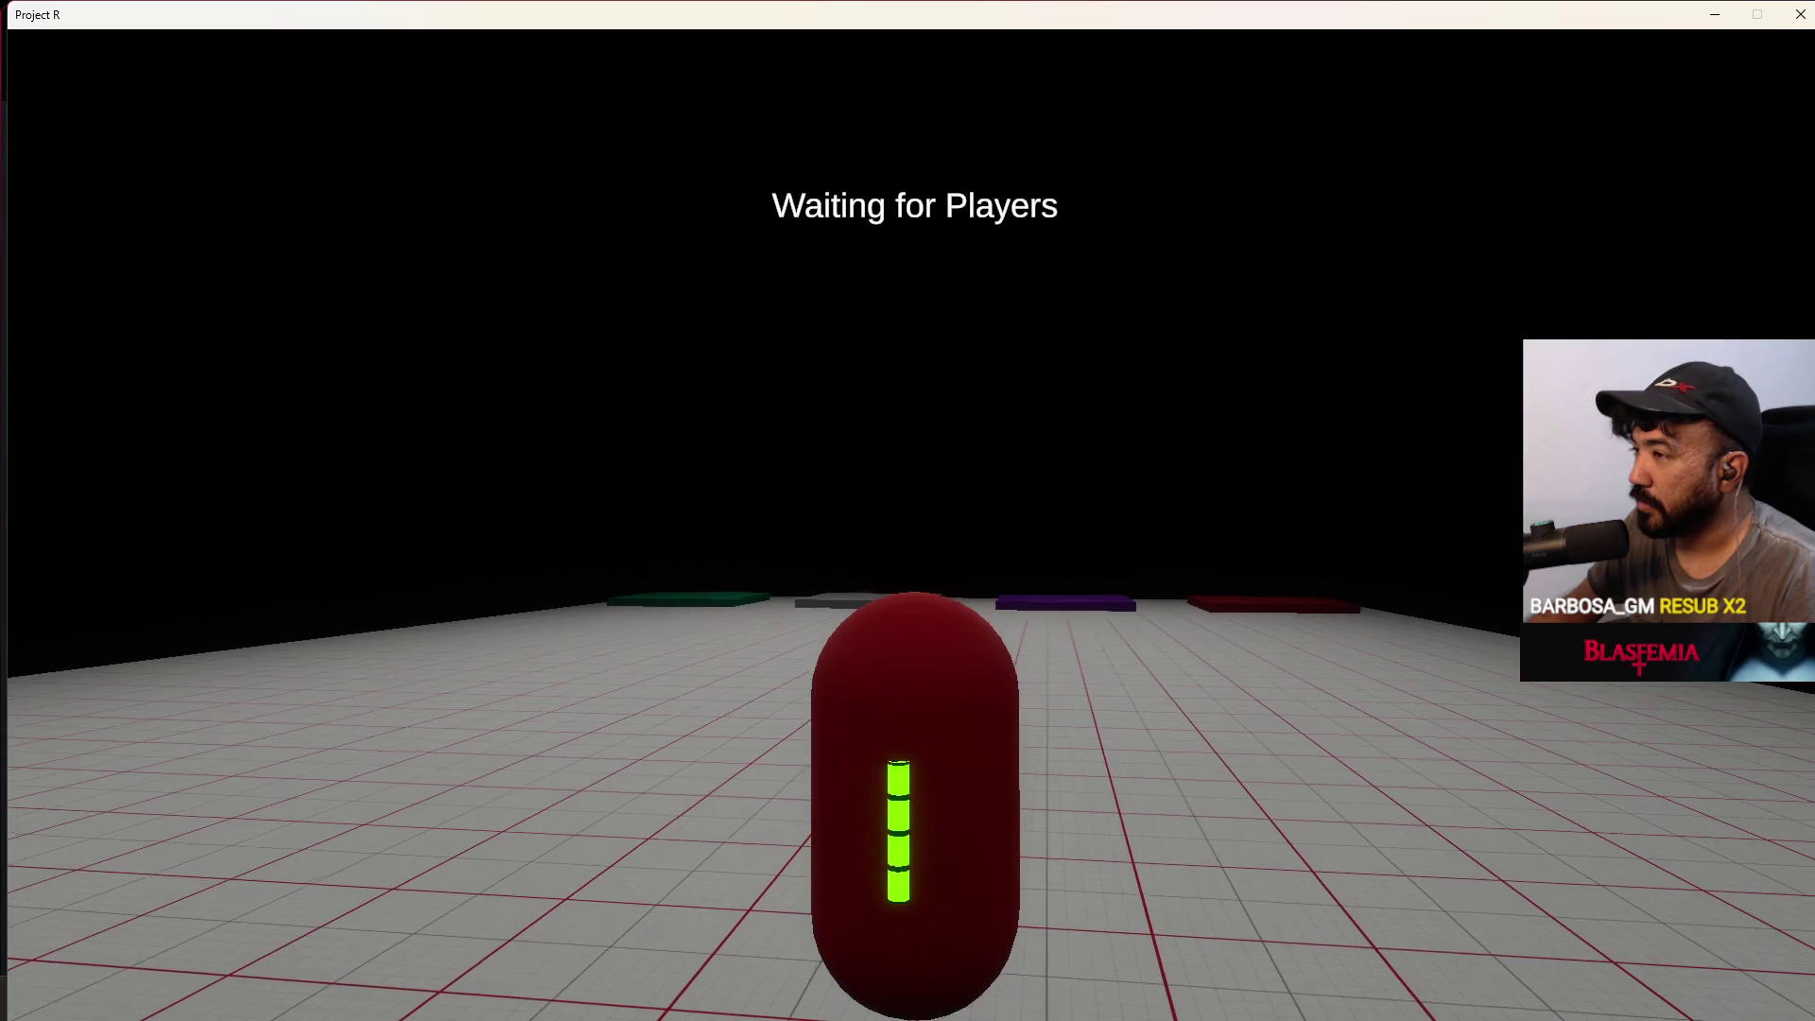
# Move the capsule around the lobby, then close the Project R window and Task Manager
pyautogui.press('s')
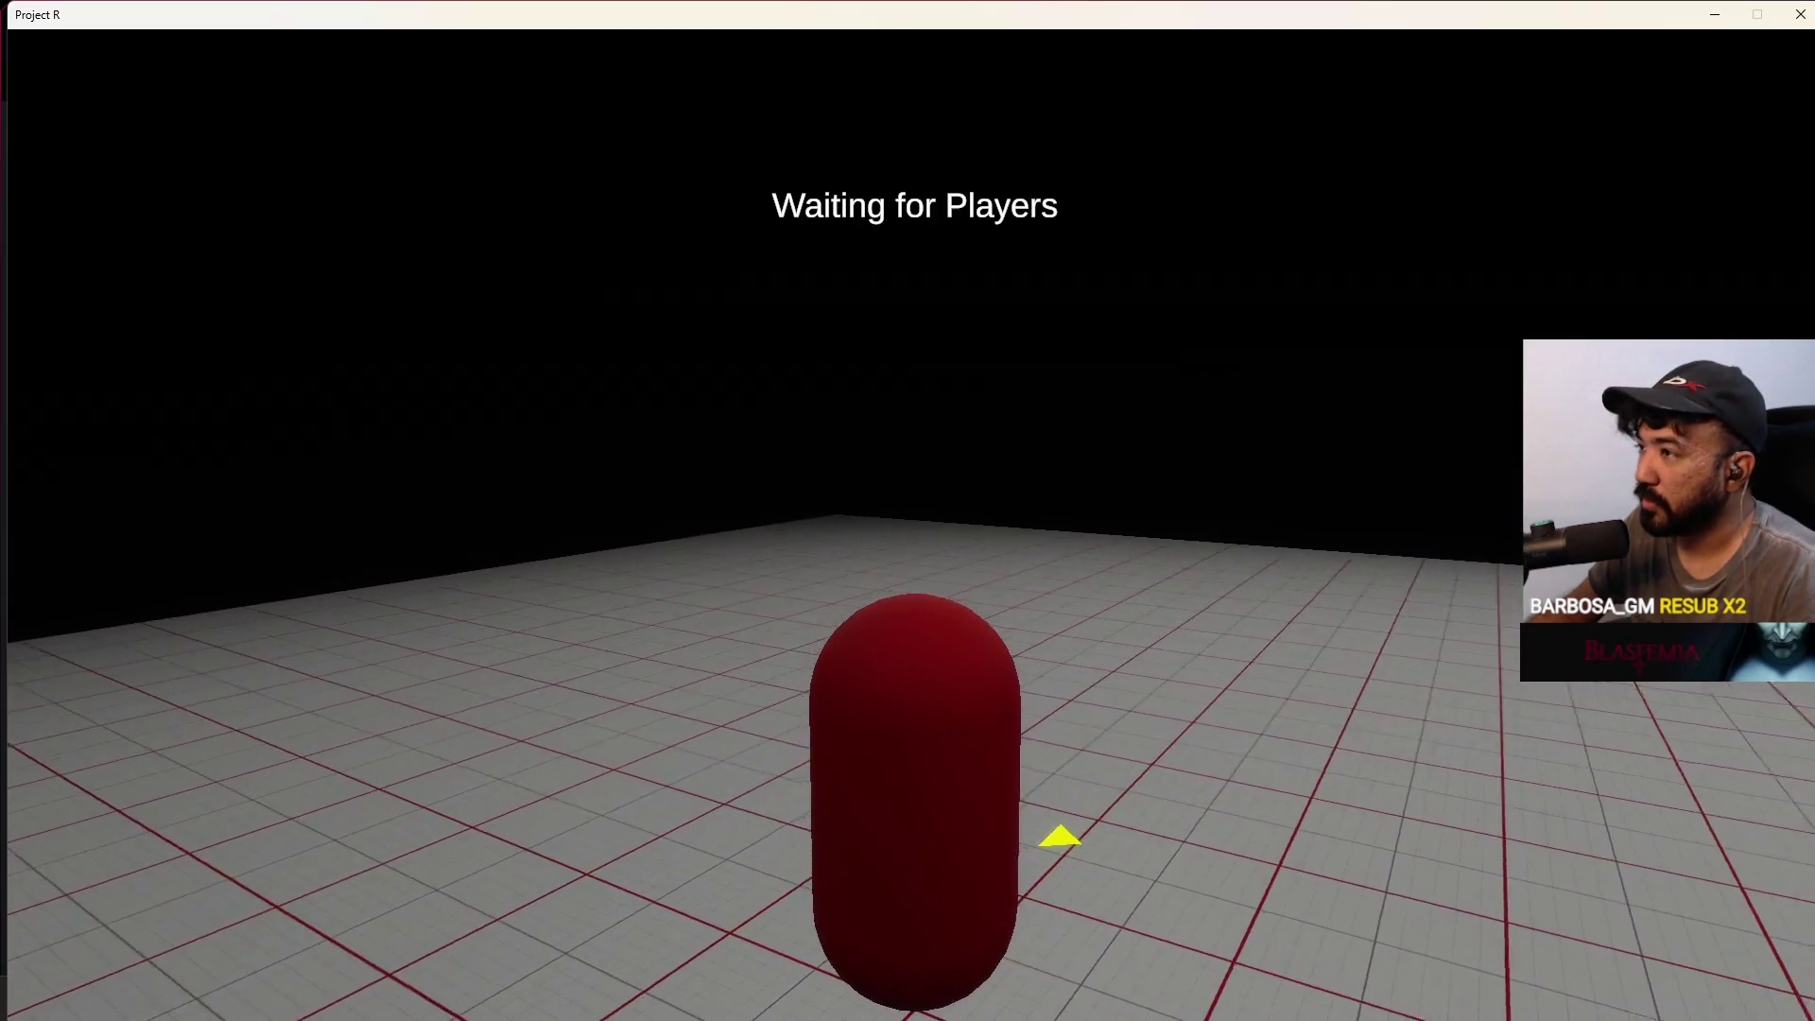
pyautogui.press('w')
pyautogui.press('d')
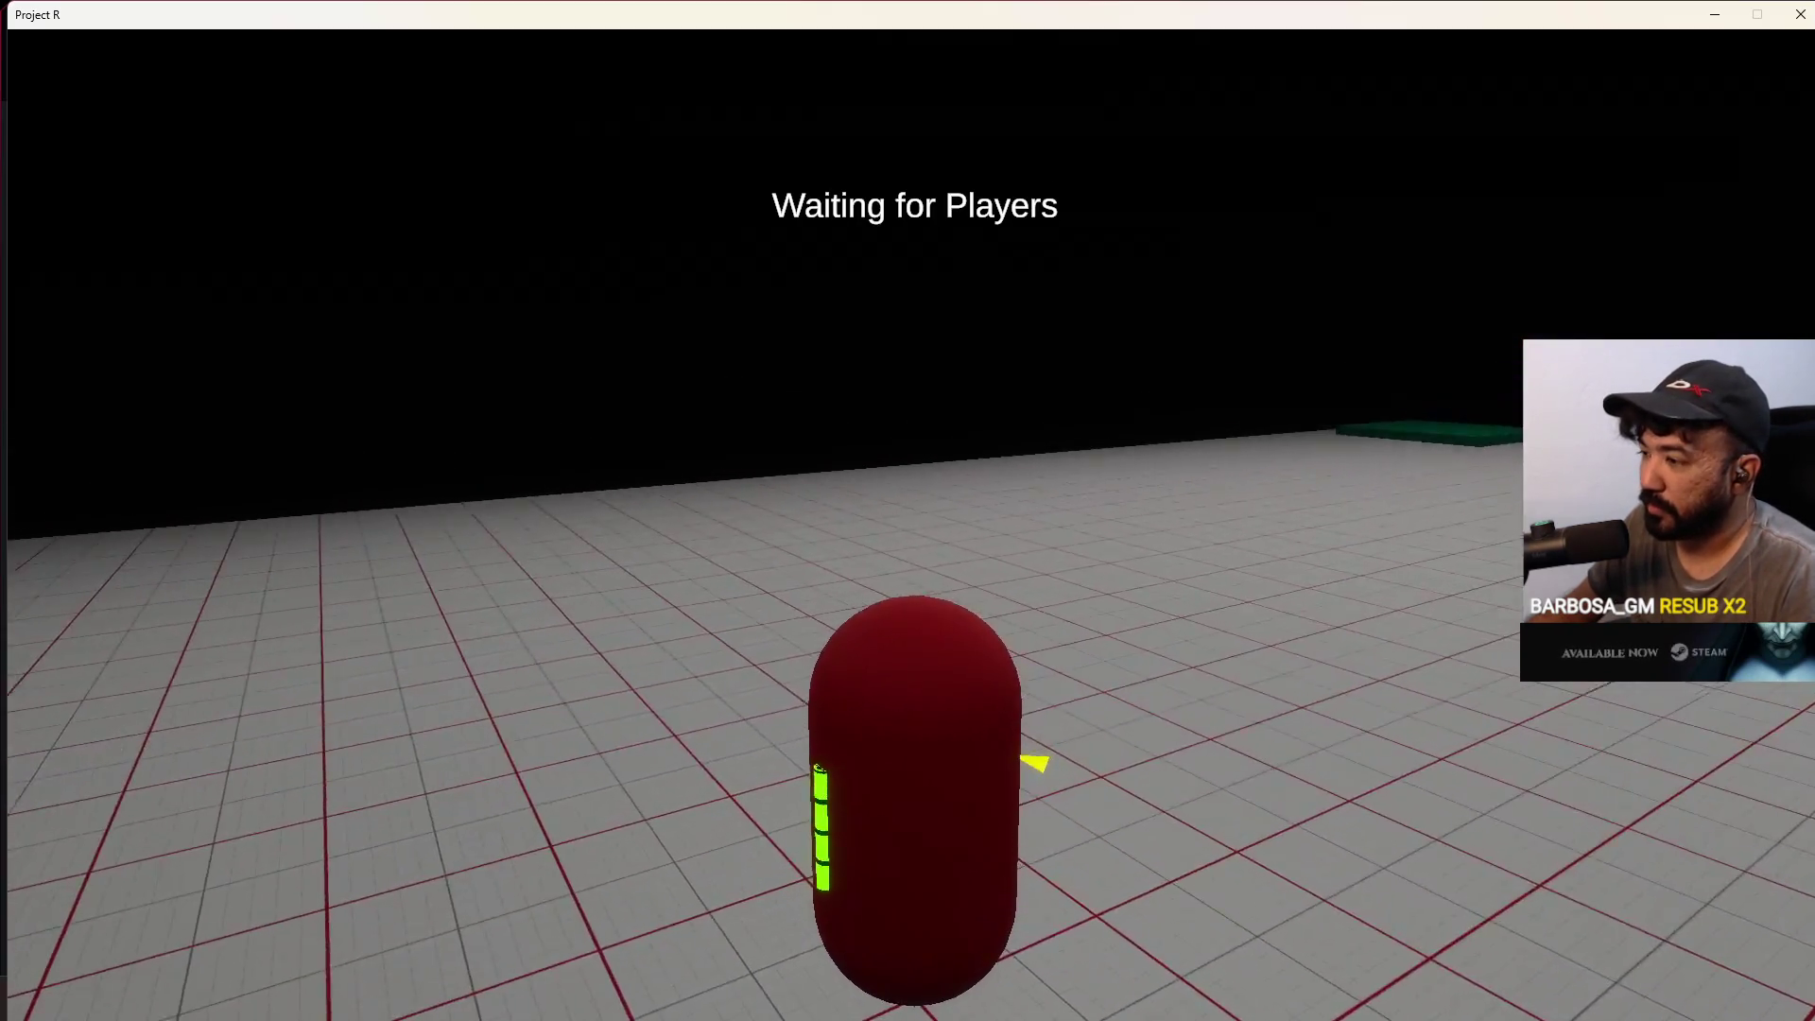
pyautogui.press('super')
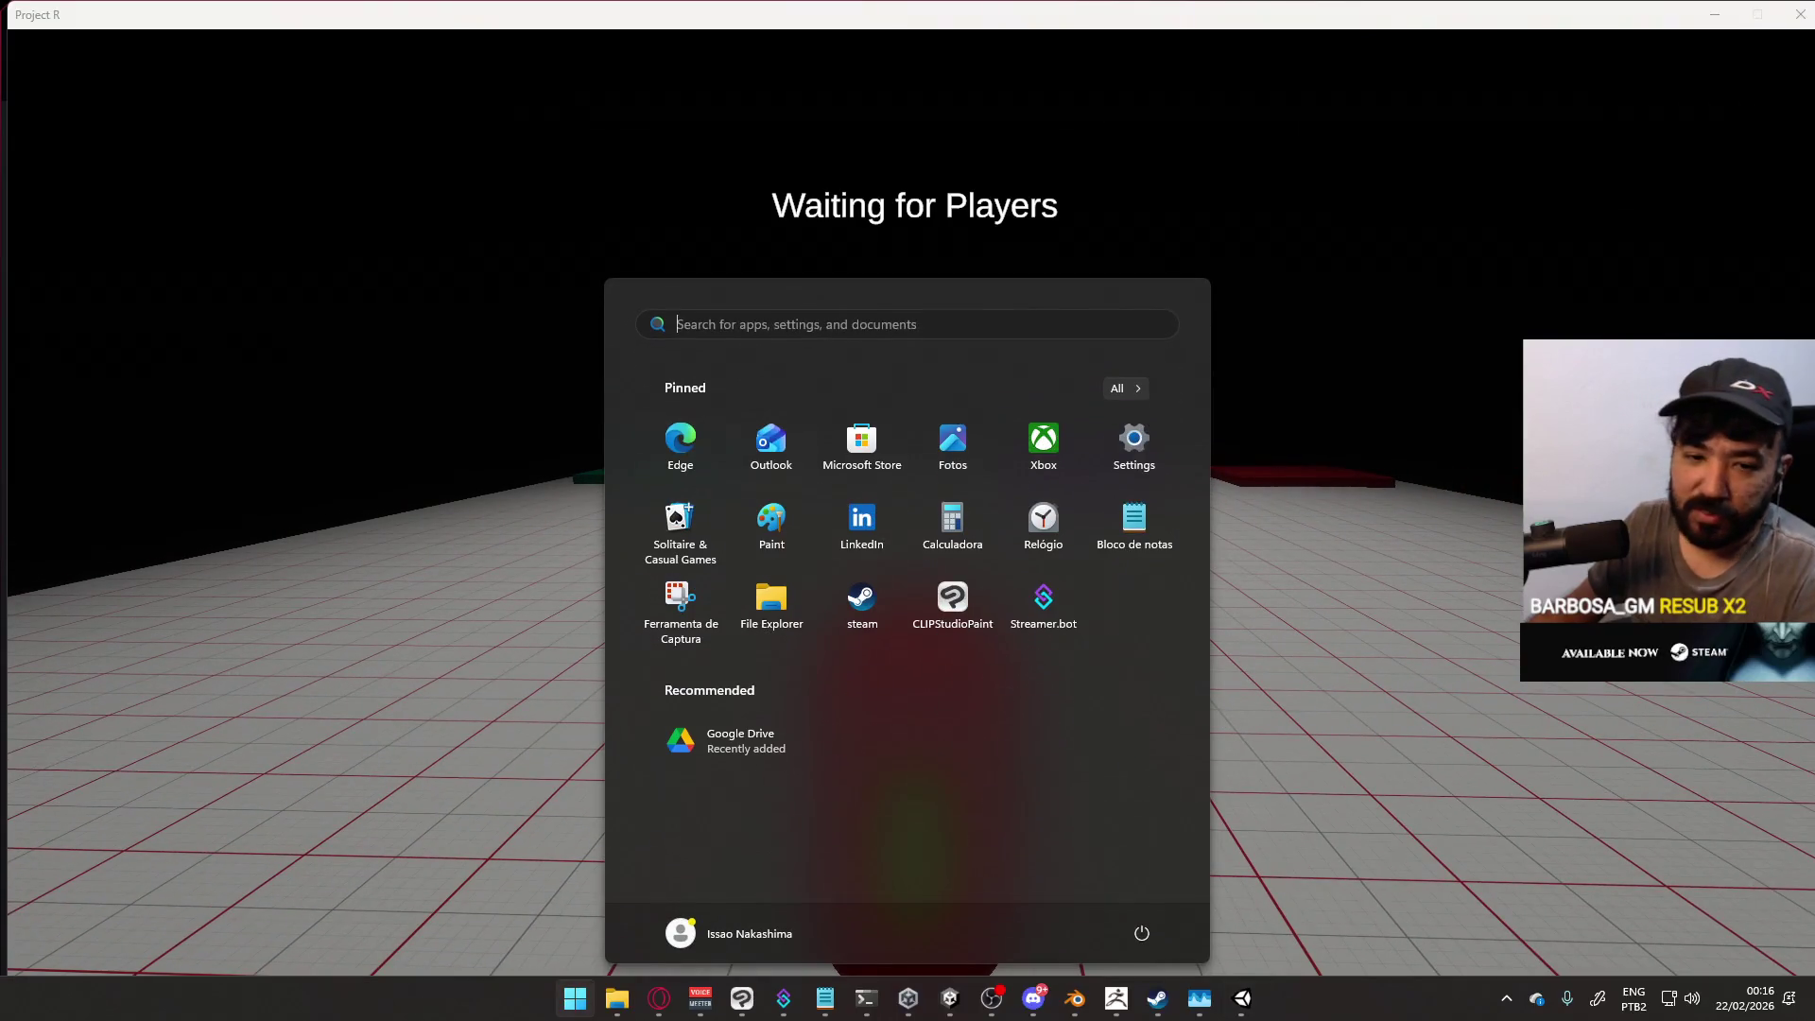
pyautogui.click(1806, 14)
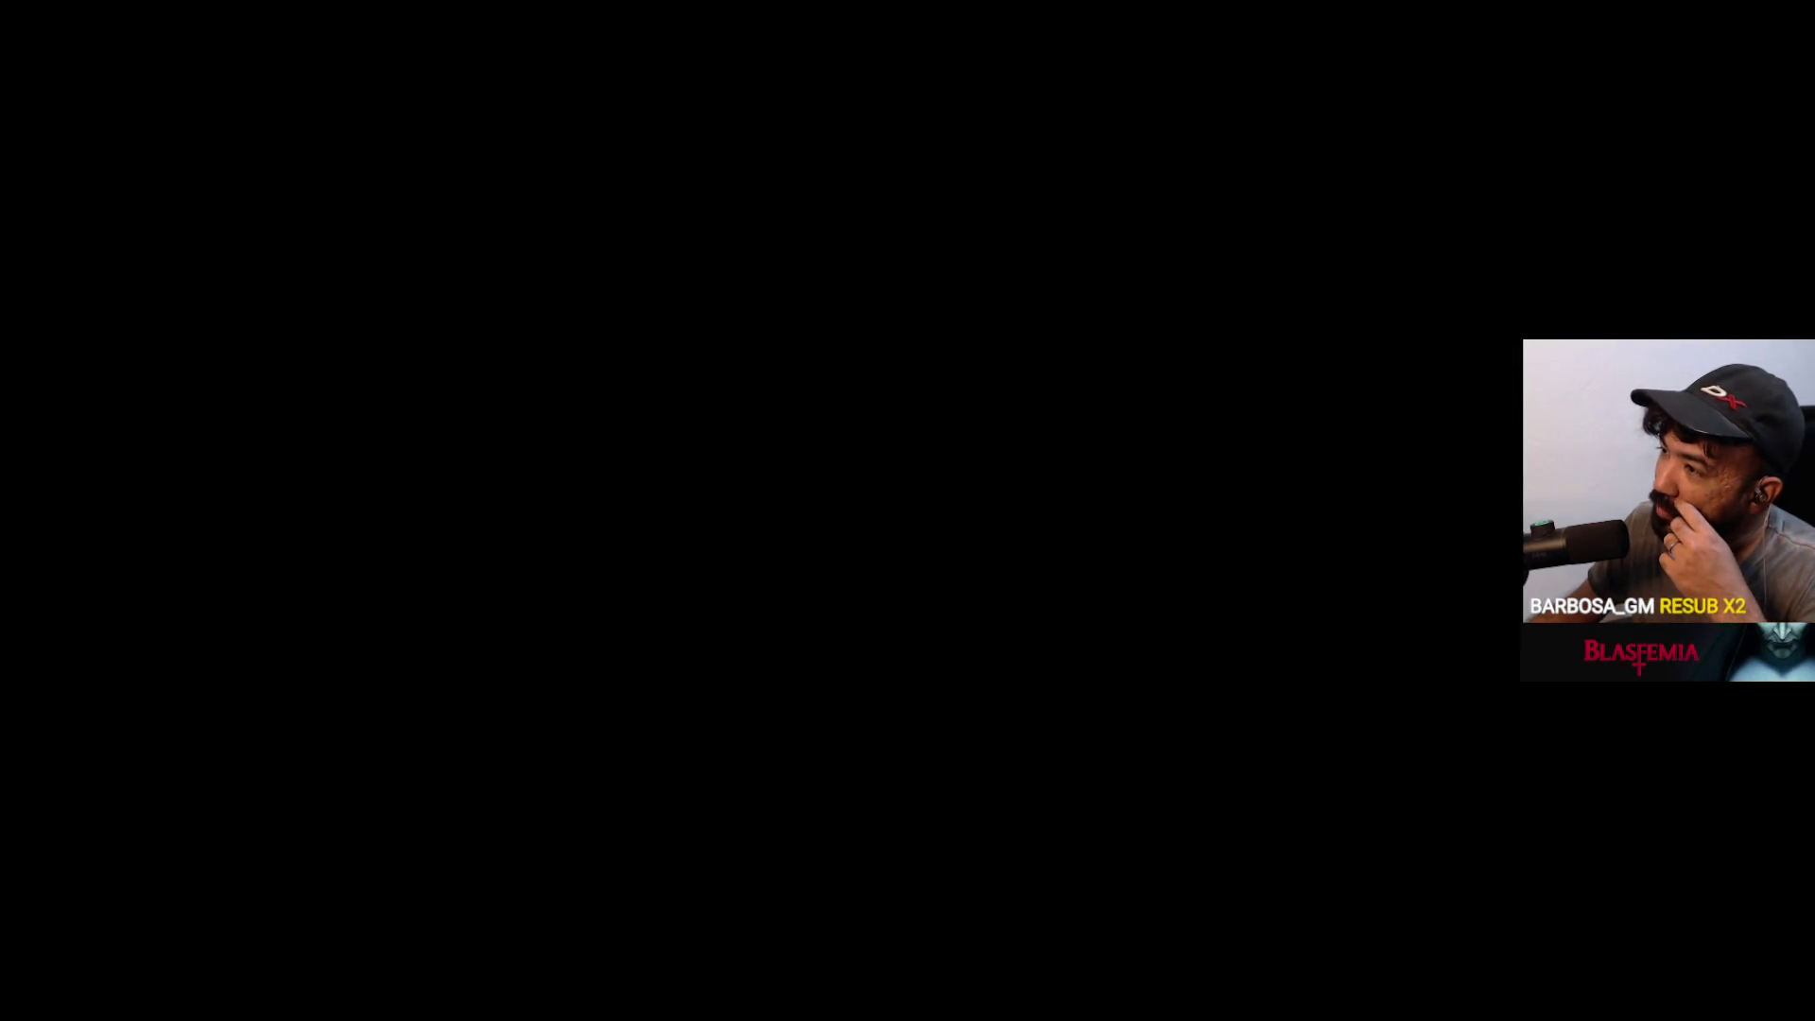
pyautogui.click(1551, 243)
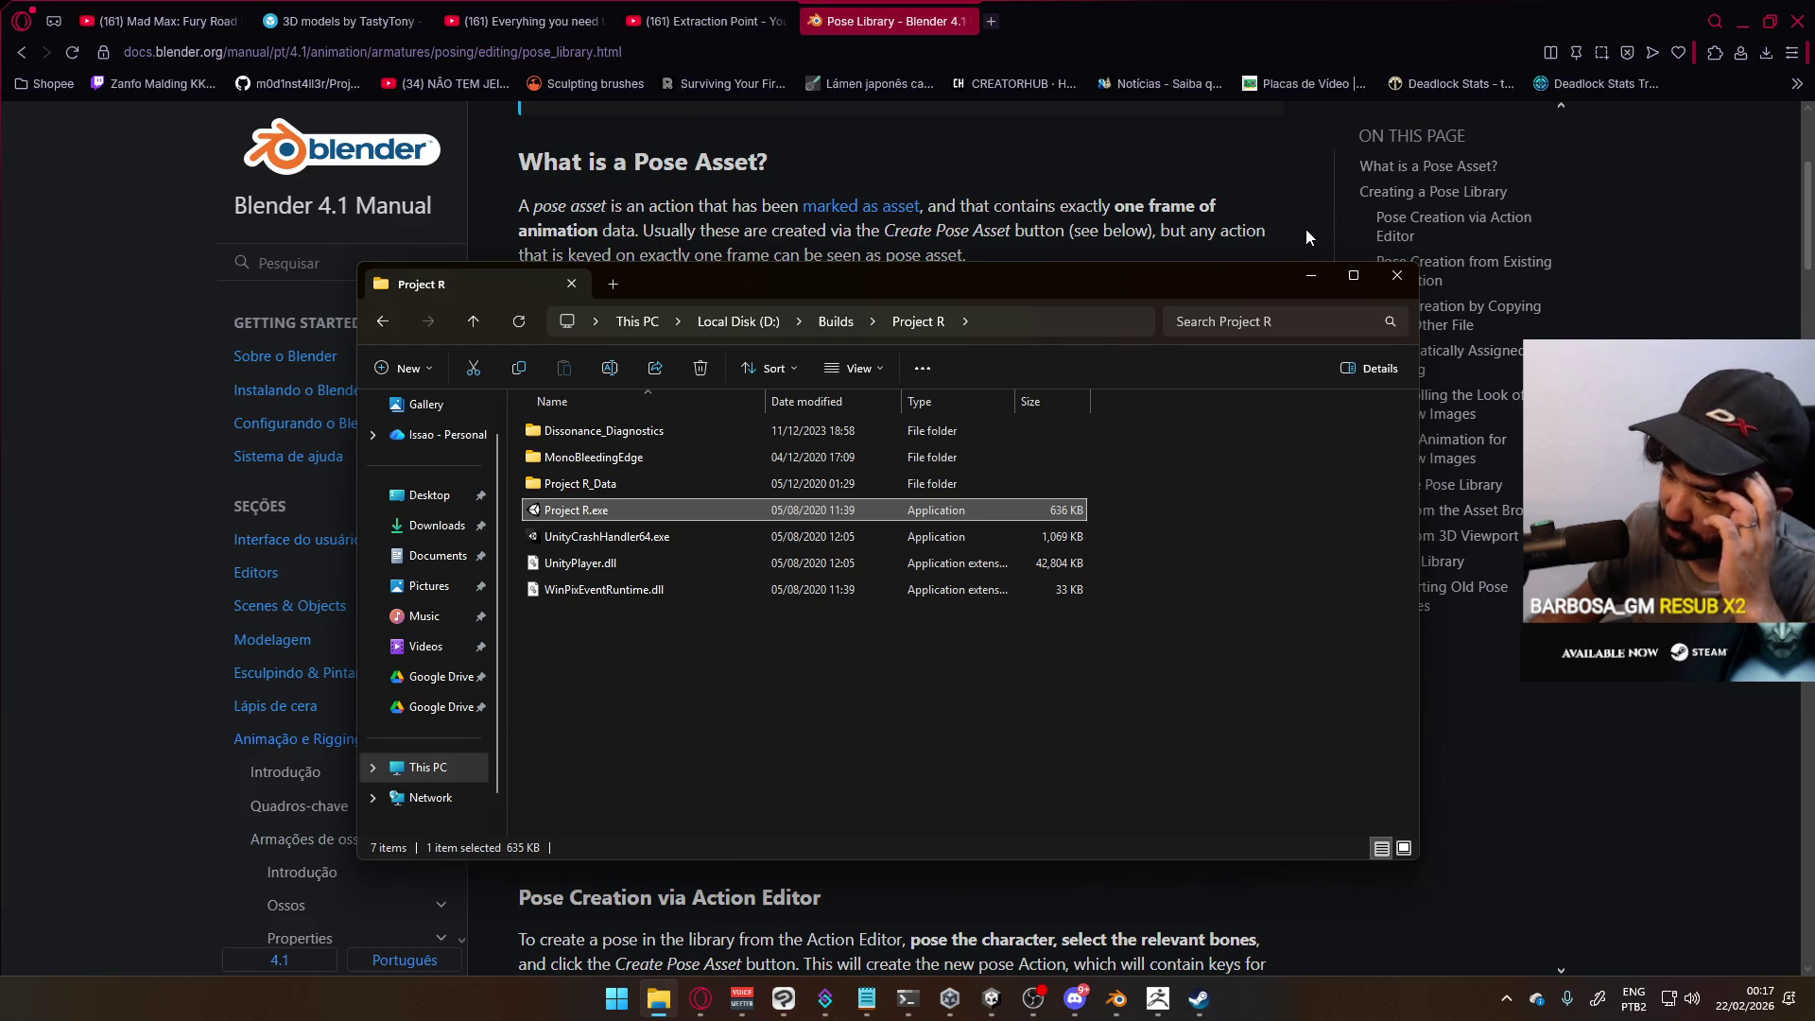
# Move the Explorer window, go up to Builds and open the Workshop FPS folder
pyautogui.moveTo(1101, 281)
pyautogui.mouseDown()
pyautogui.moveTo(1086, 237)
pyautogui.moveTo(984, 242)
pyautogui.mouseUp()
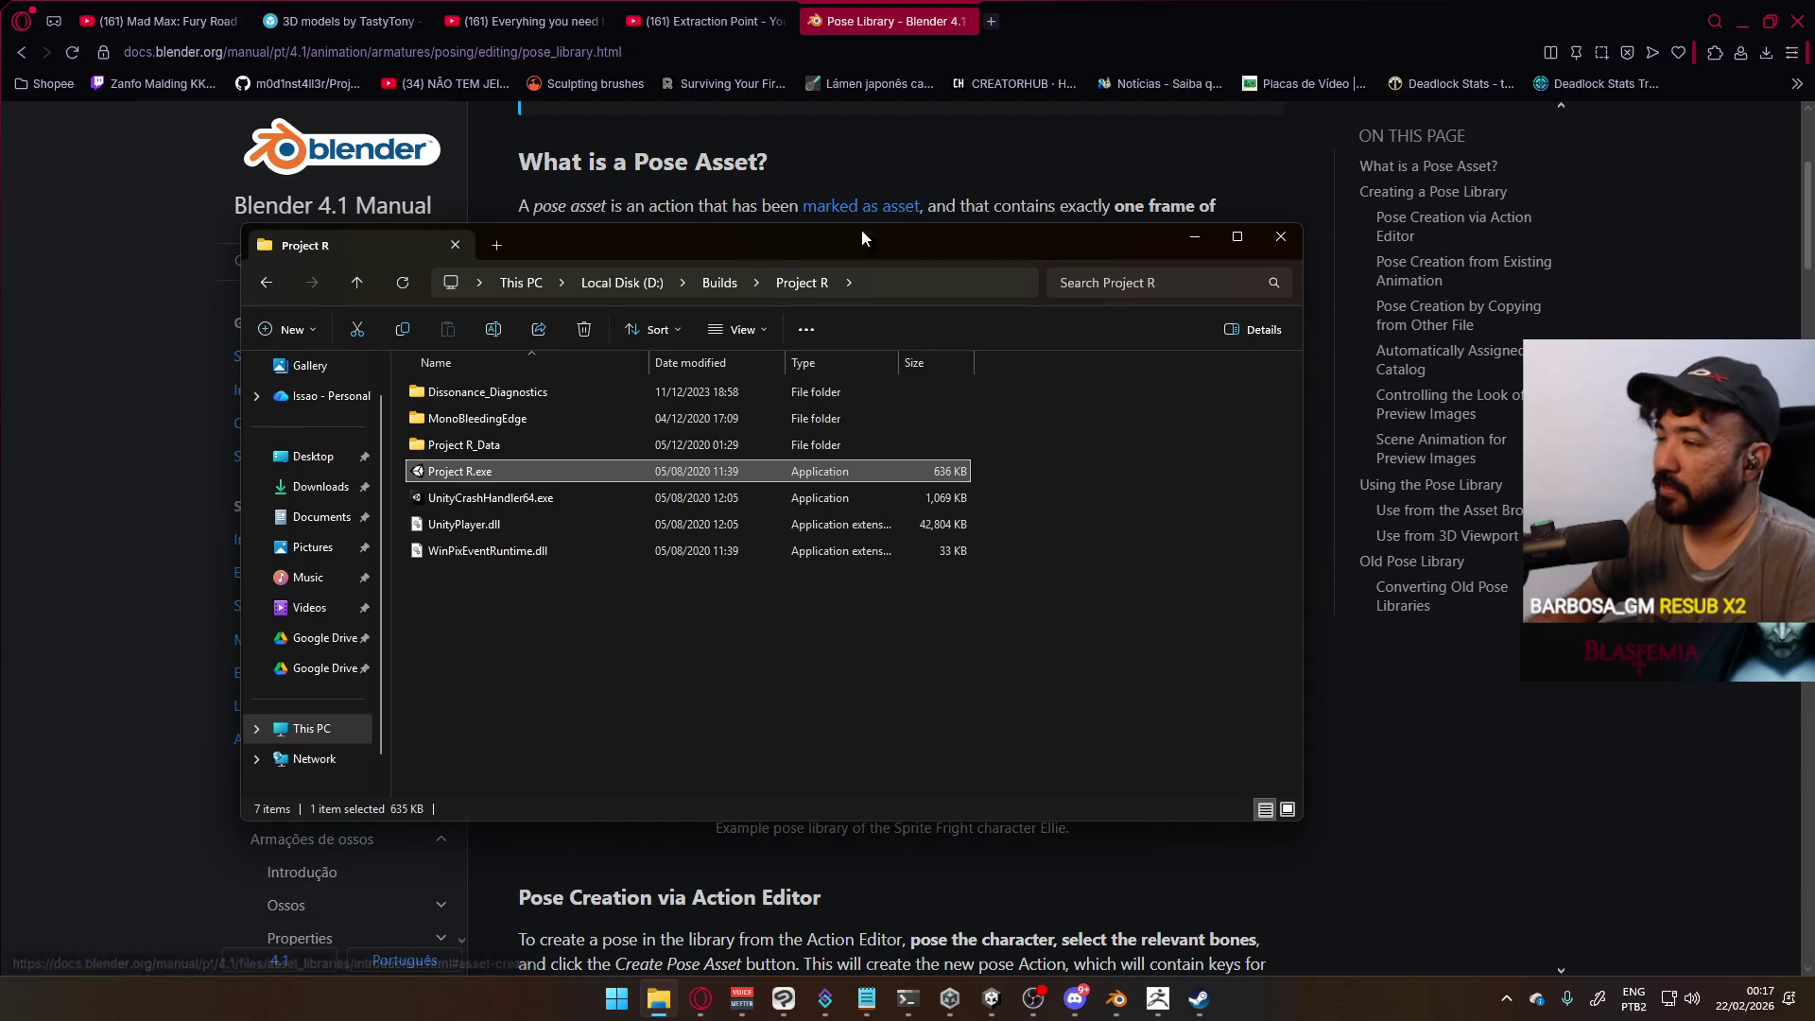
pyautogui.click(739, 273)
pyautogui.scroll(-2, 644, 461)
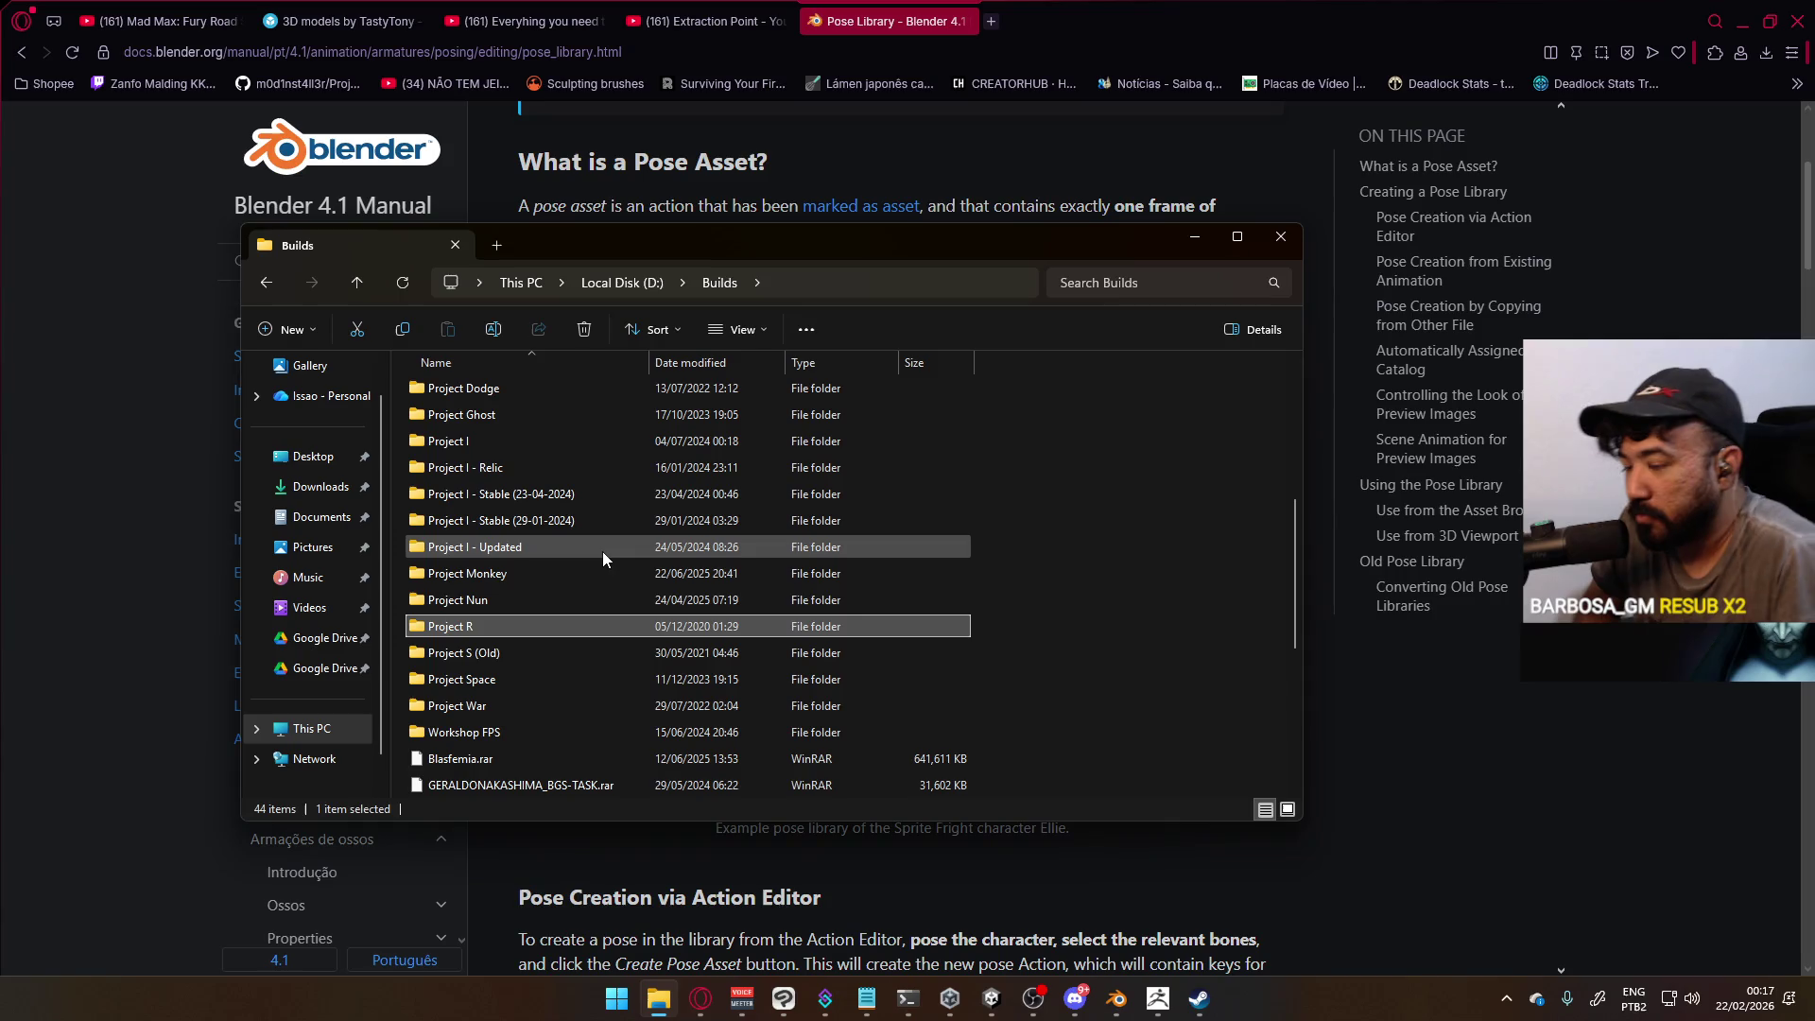
pyautogui.moveTo(603, 553)
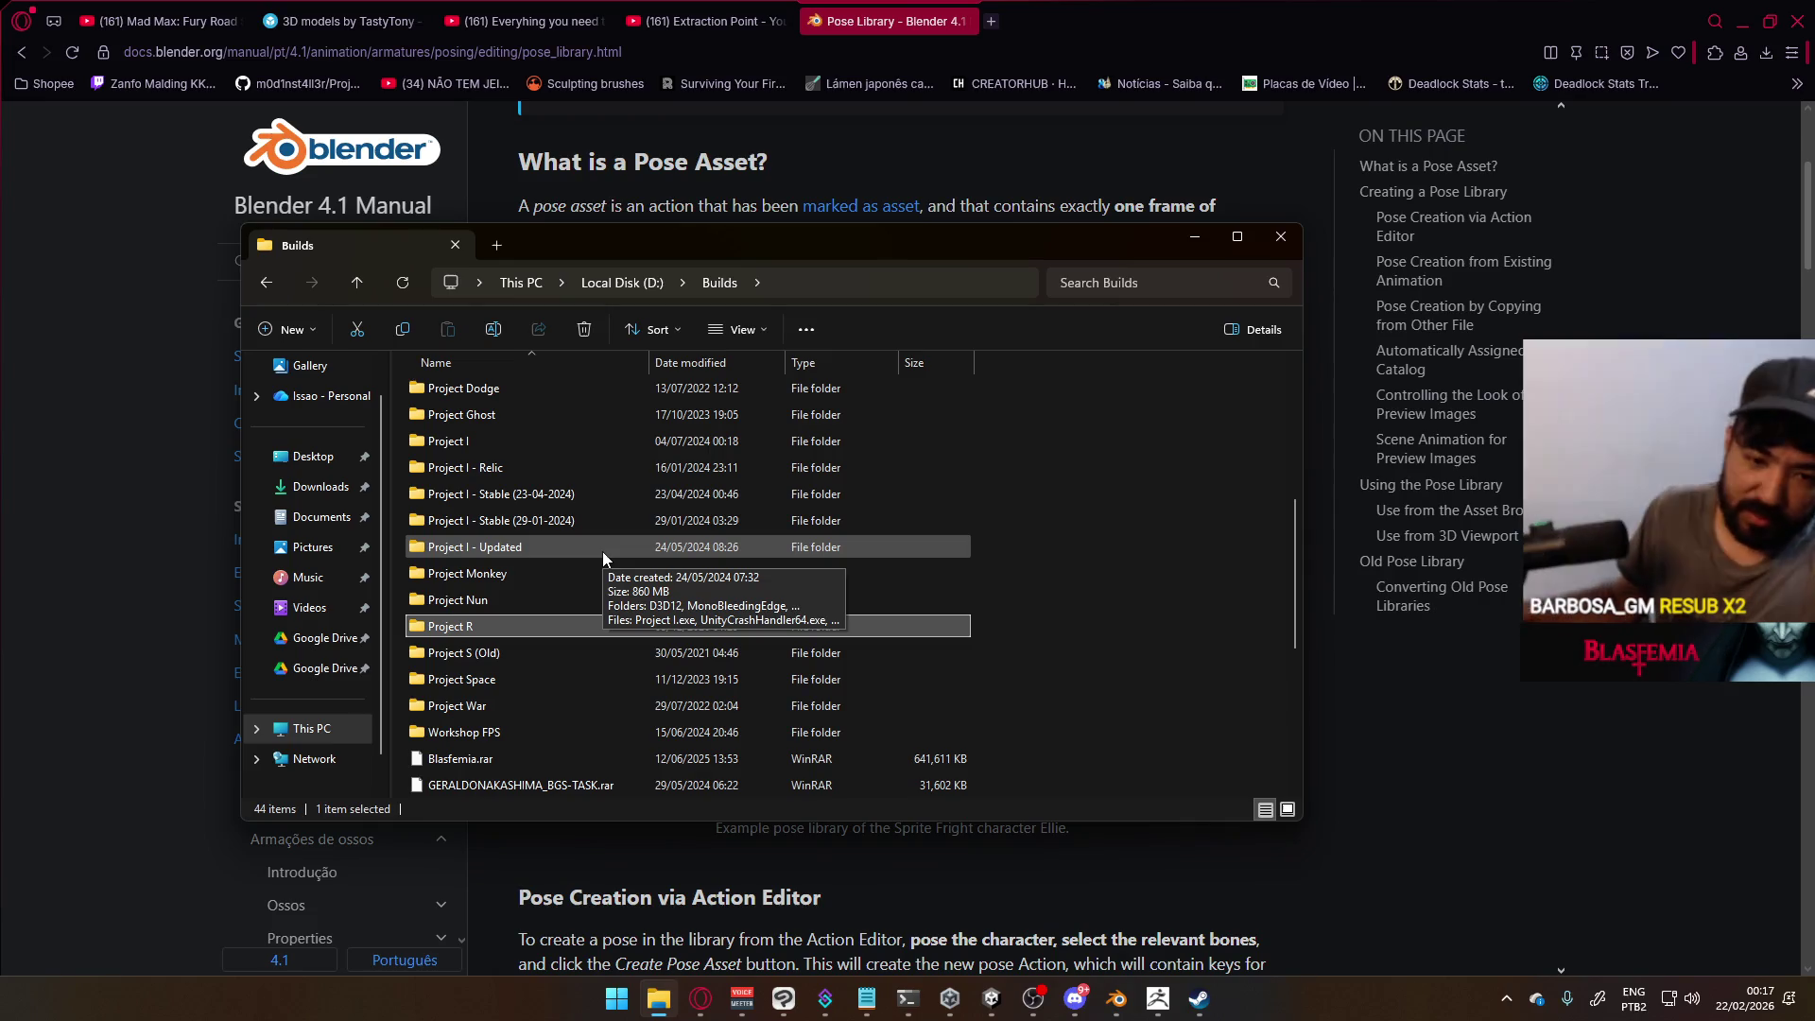
pyautogui.doubleClick(495, 736)
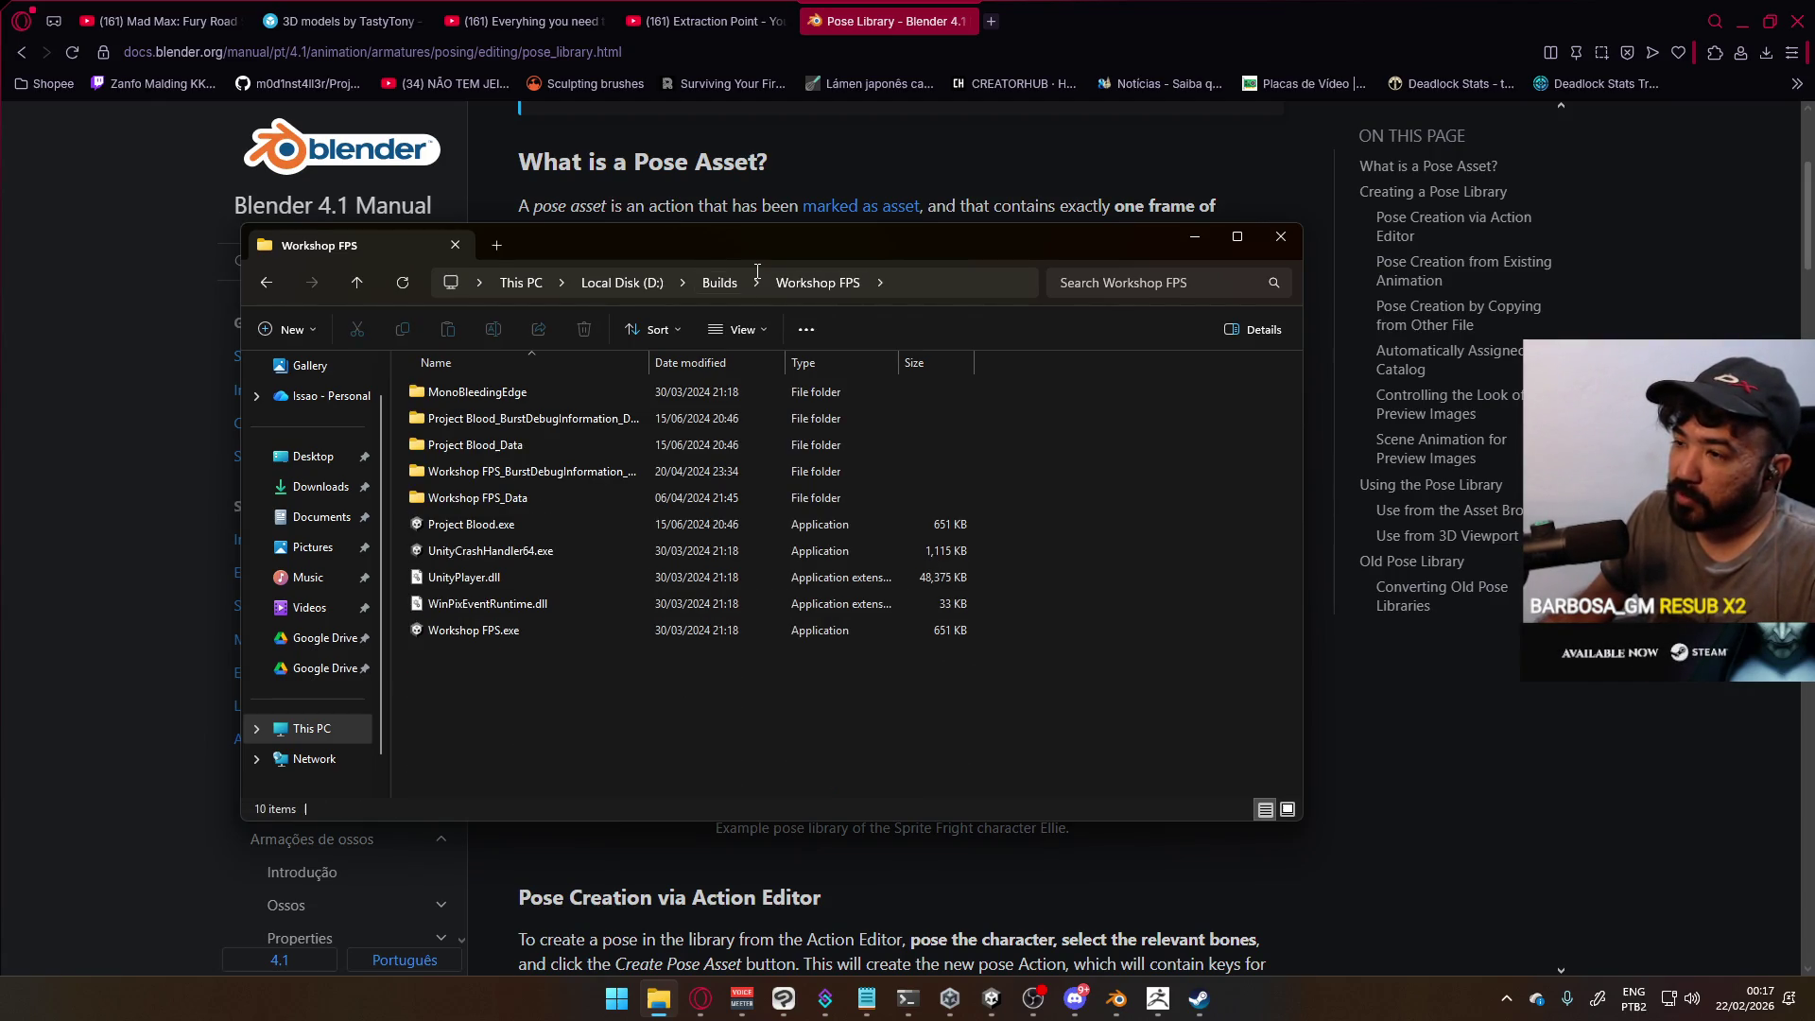
# Return to Builds, open Project Blood, then go up to the Local Disk (D:) root
pyautogui.click(724, 289)
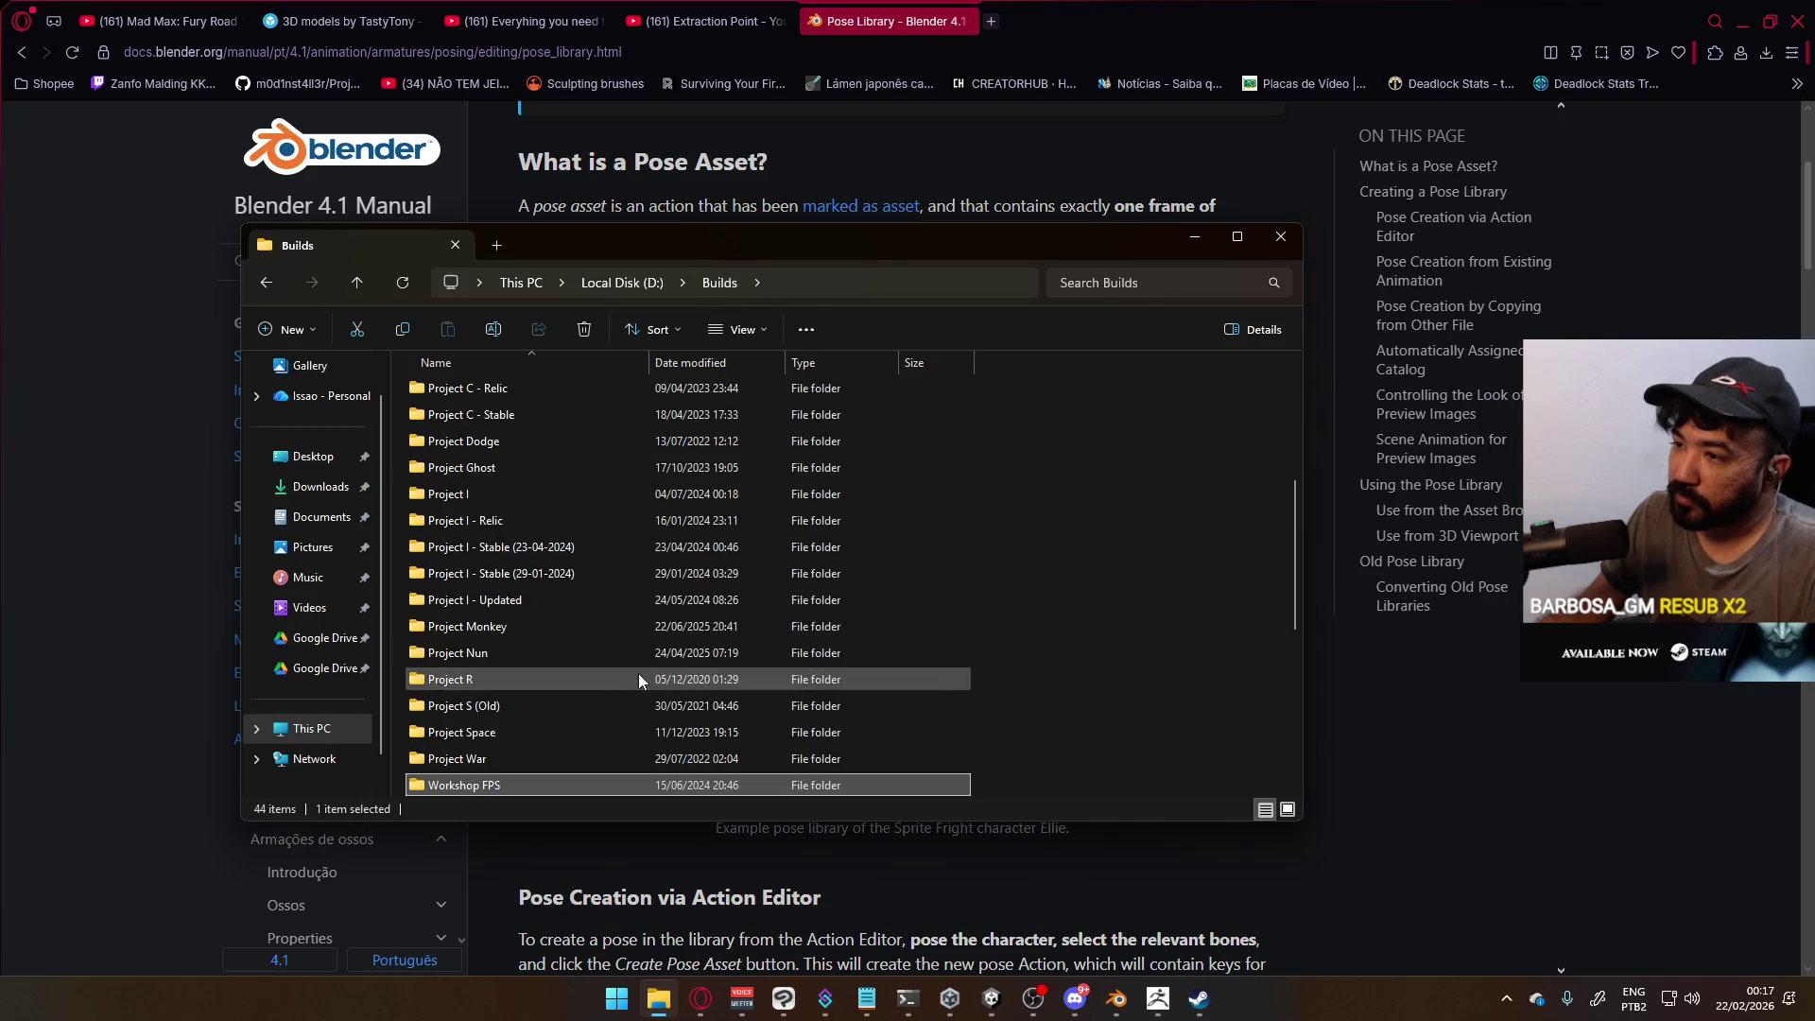
pyautogui.scroll(5, 576, 577)
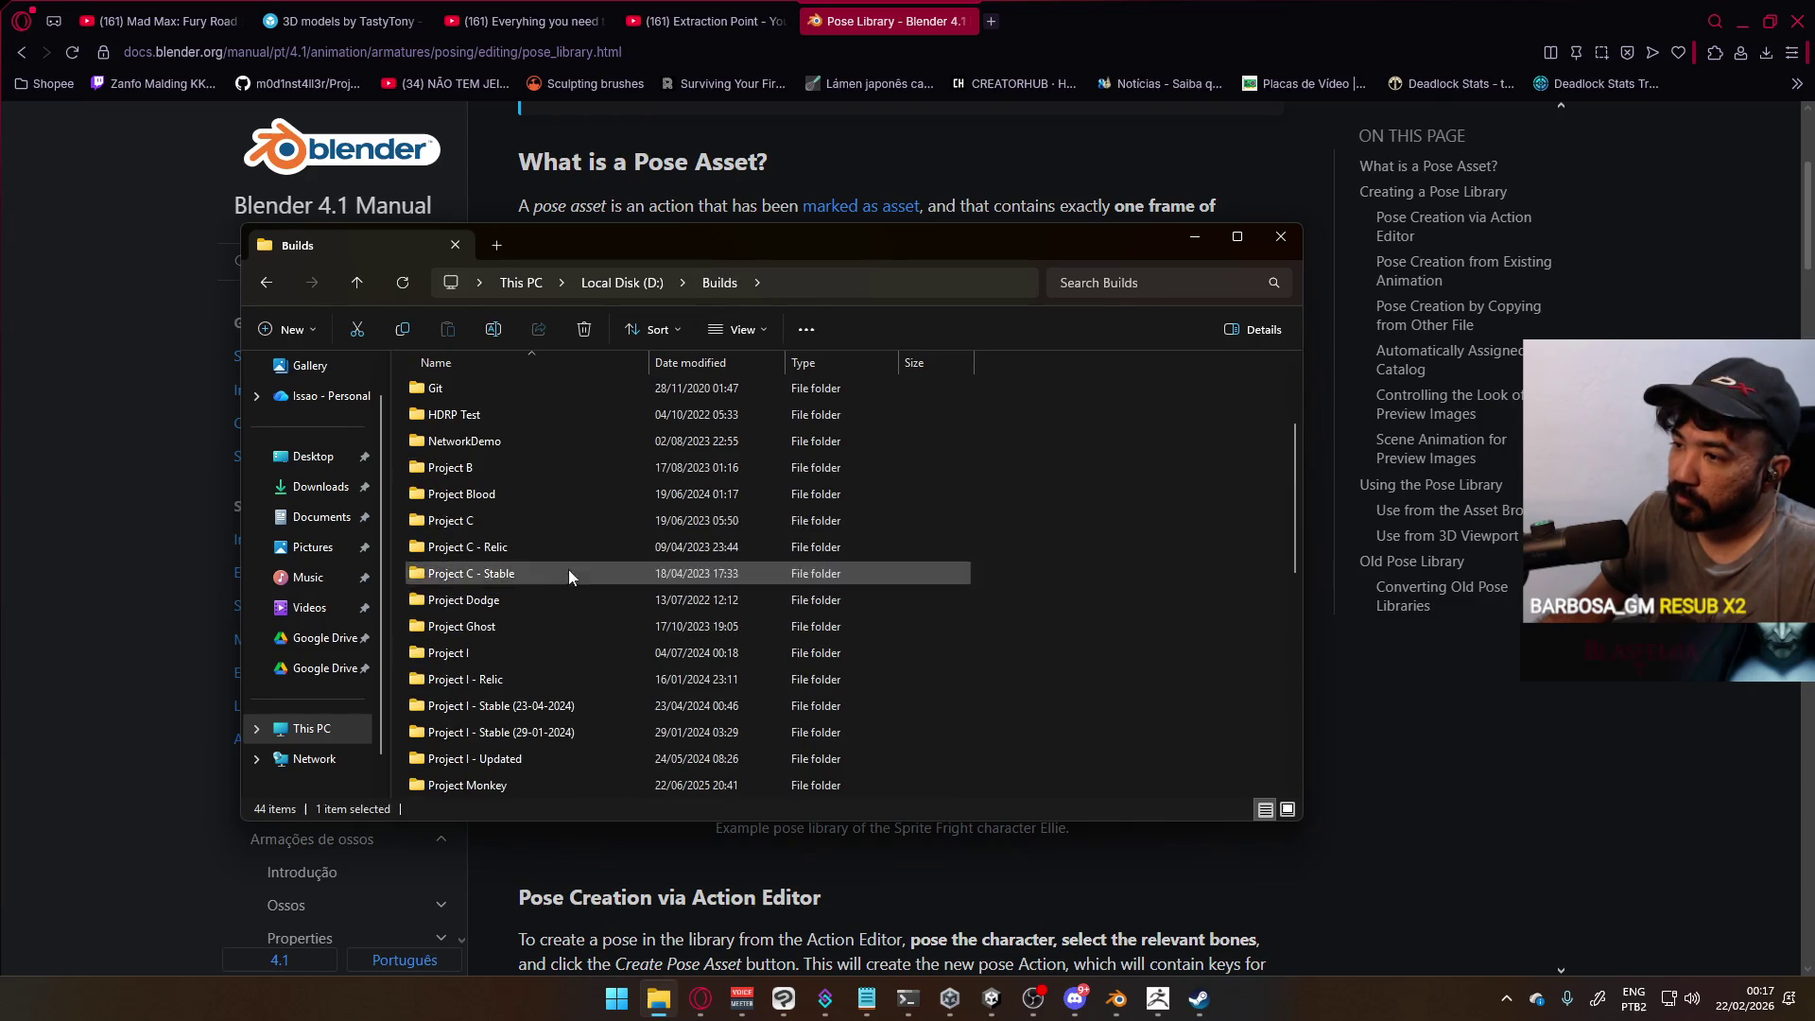
pyautogui.doubleClick(569, 493)
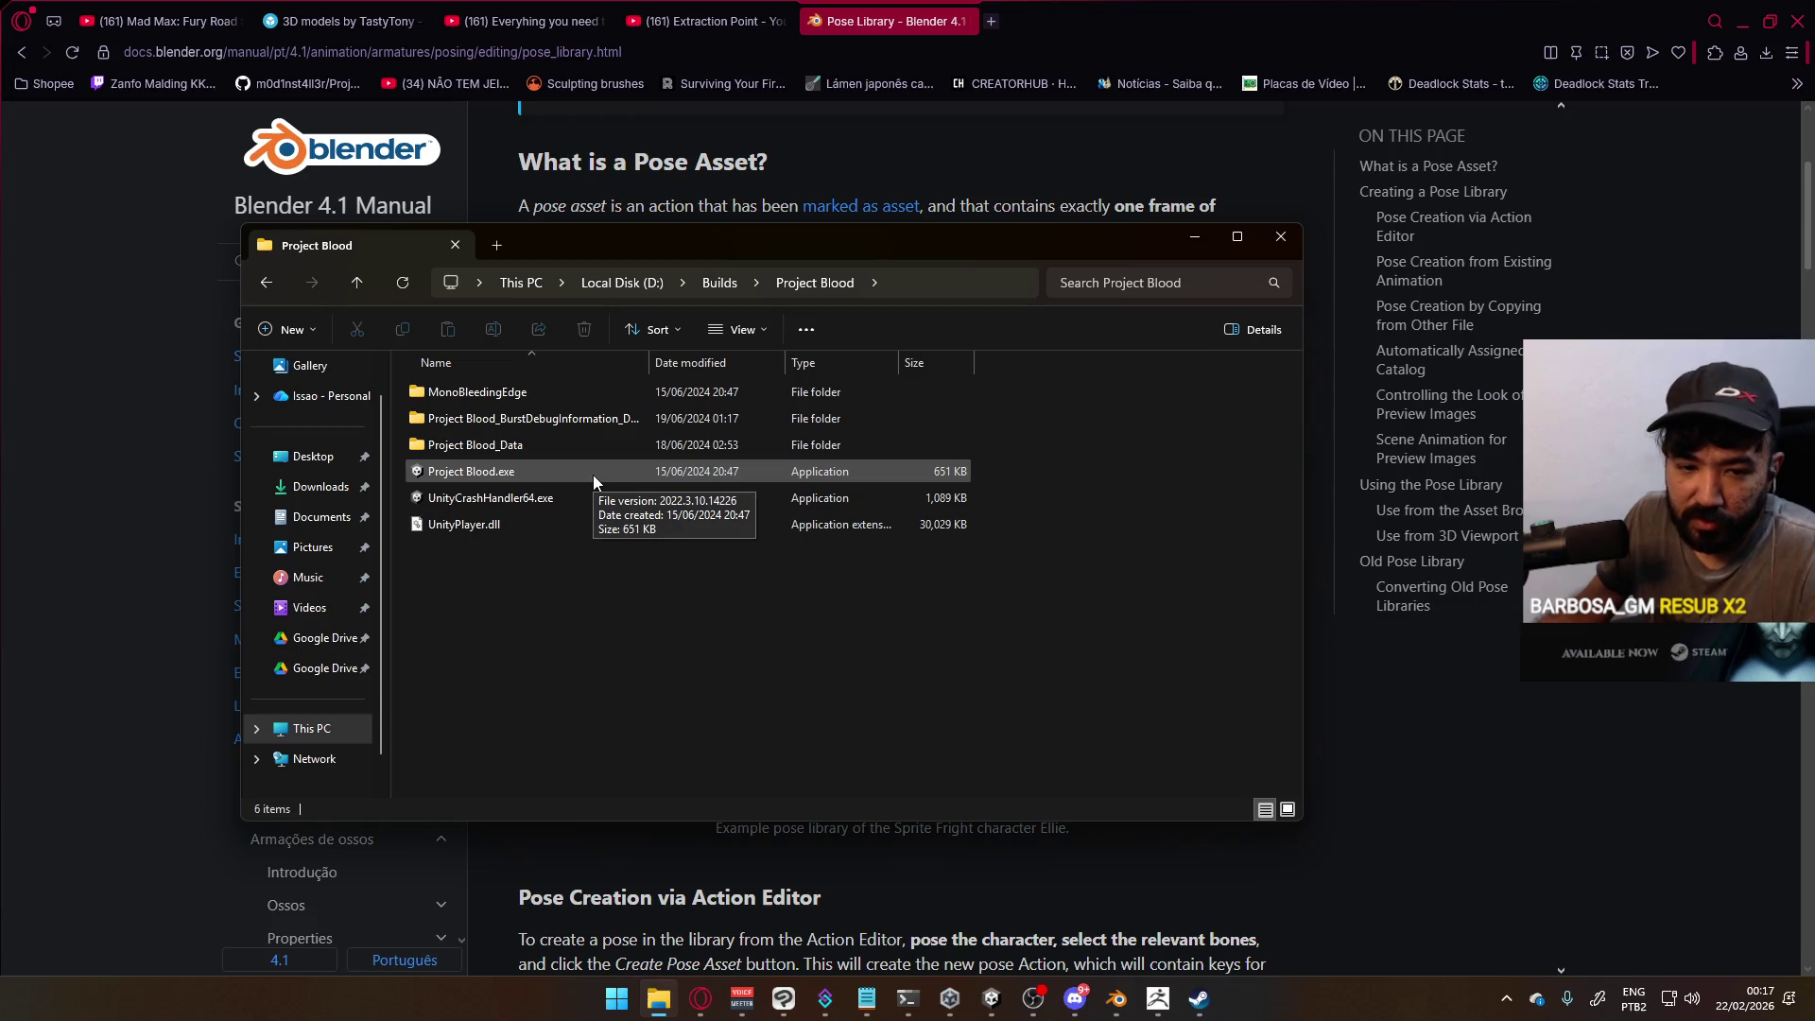
pyautogui.click(626, 281)
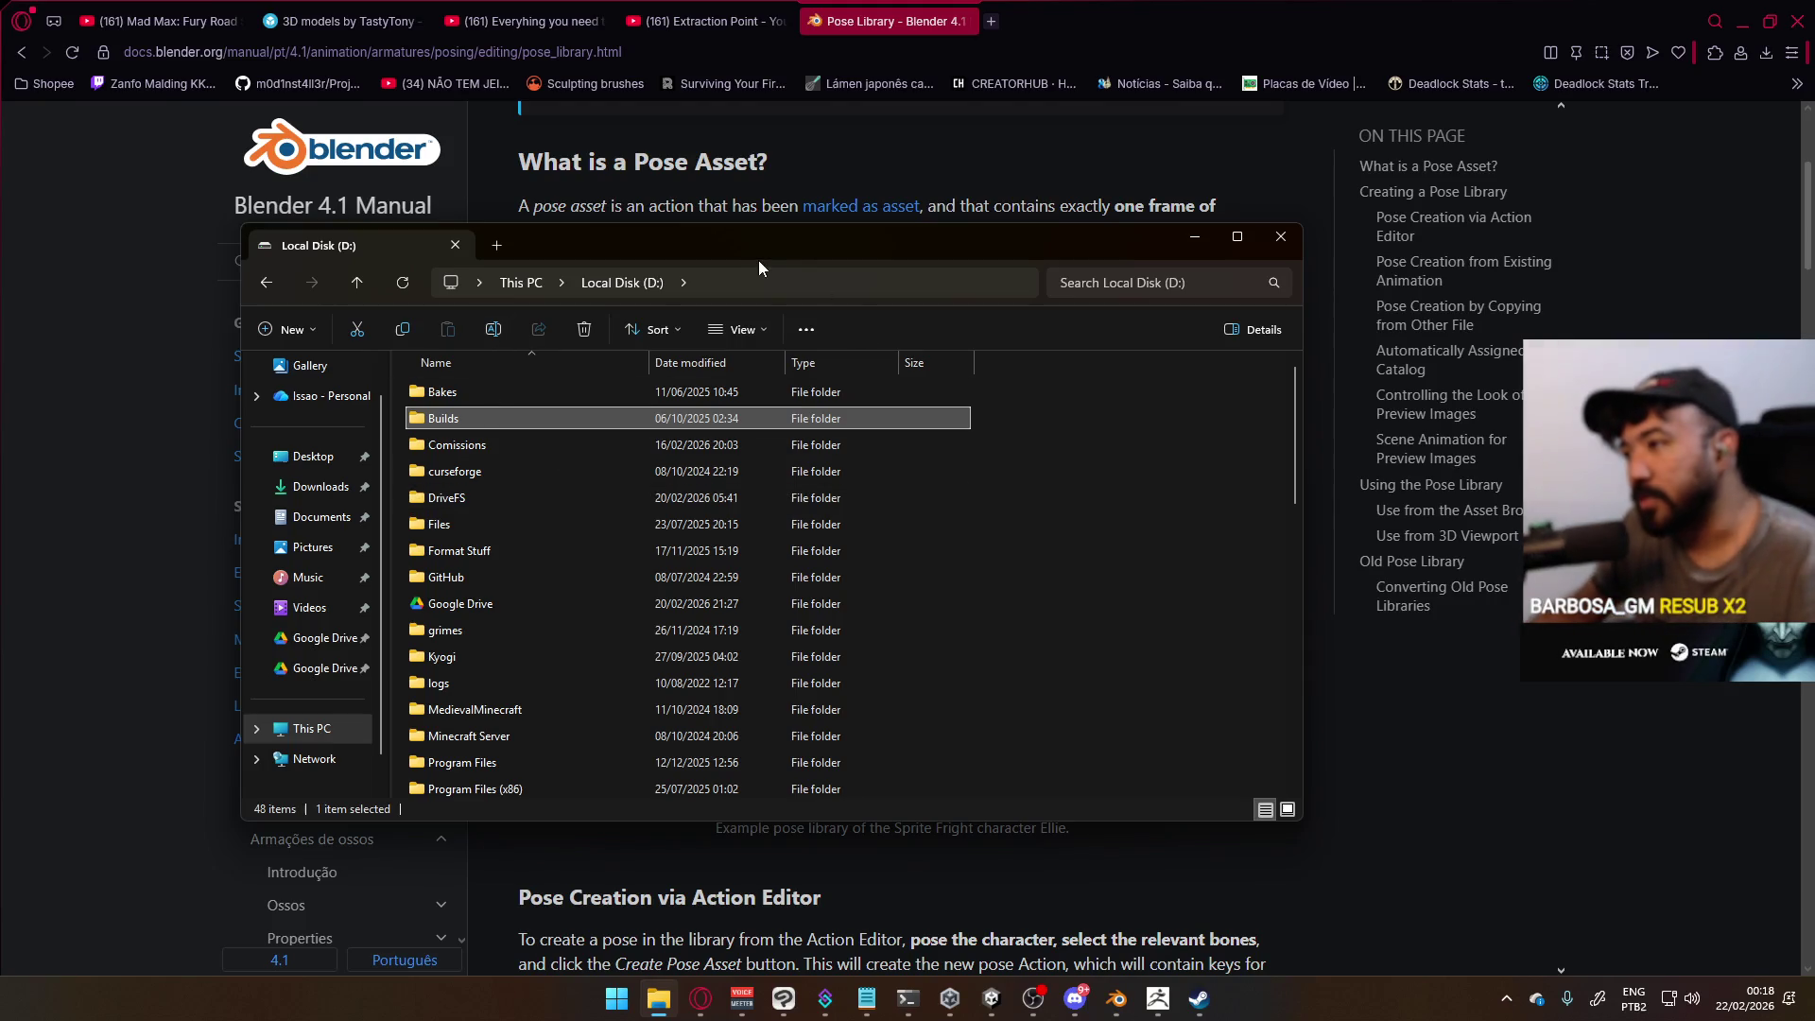
# Close the File Explorer window and return to the Extraction Point YouTube tab
pyautogui.moveTo(758, 261); pyautogui.dragTo(800, 279)
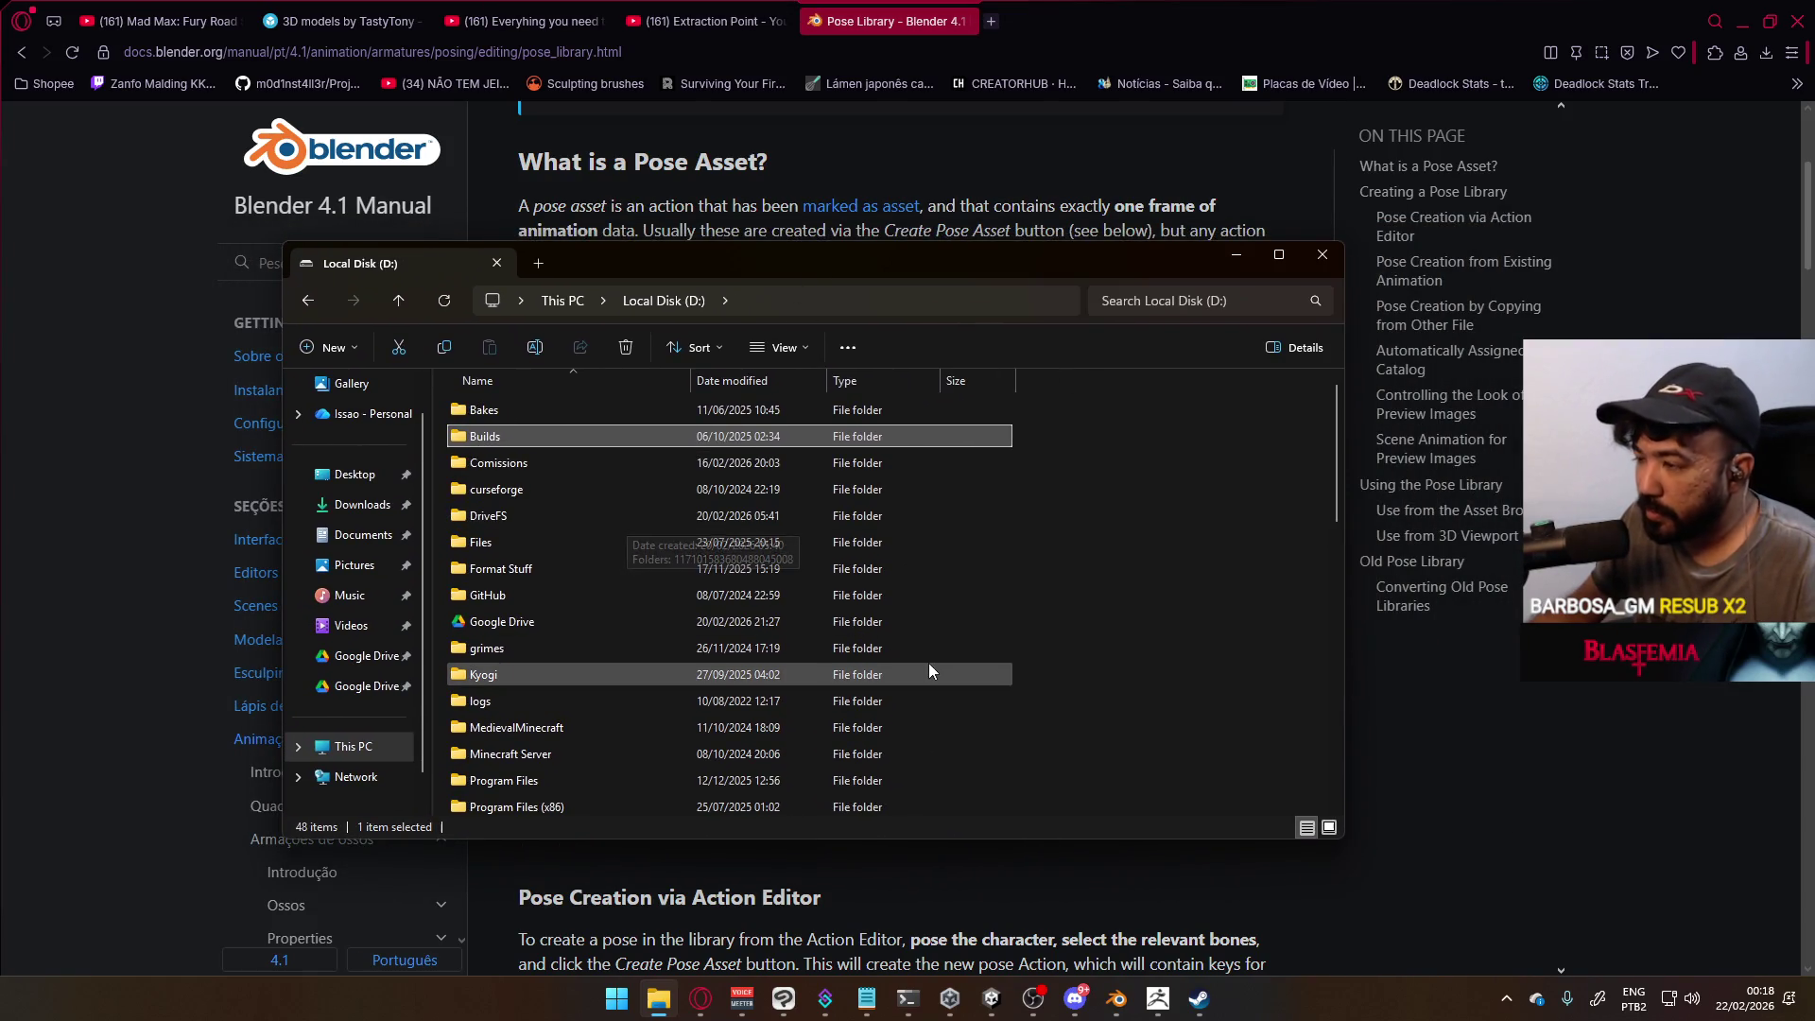
pyautogui.scroll(-10, 908, 669)
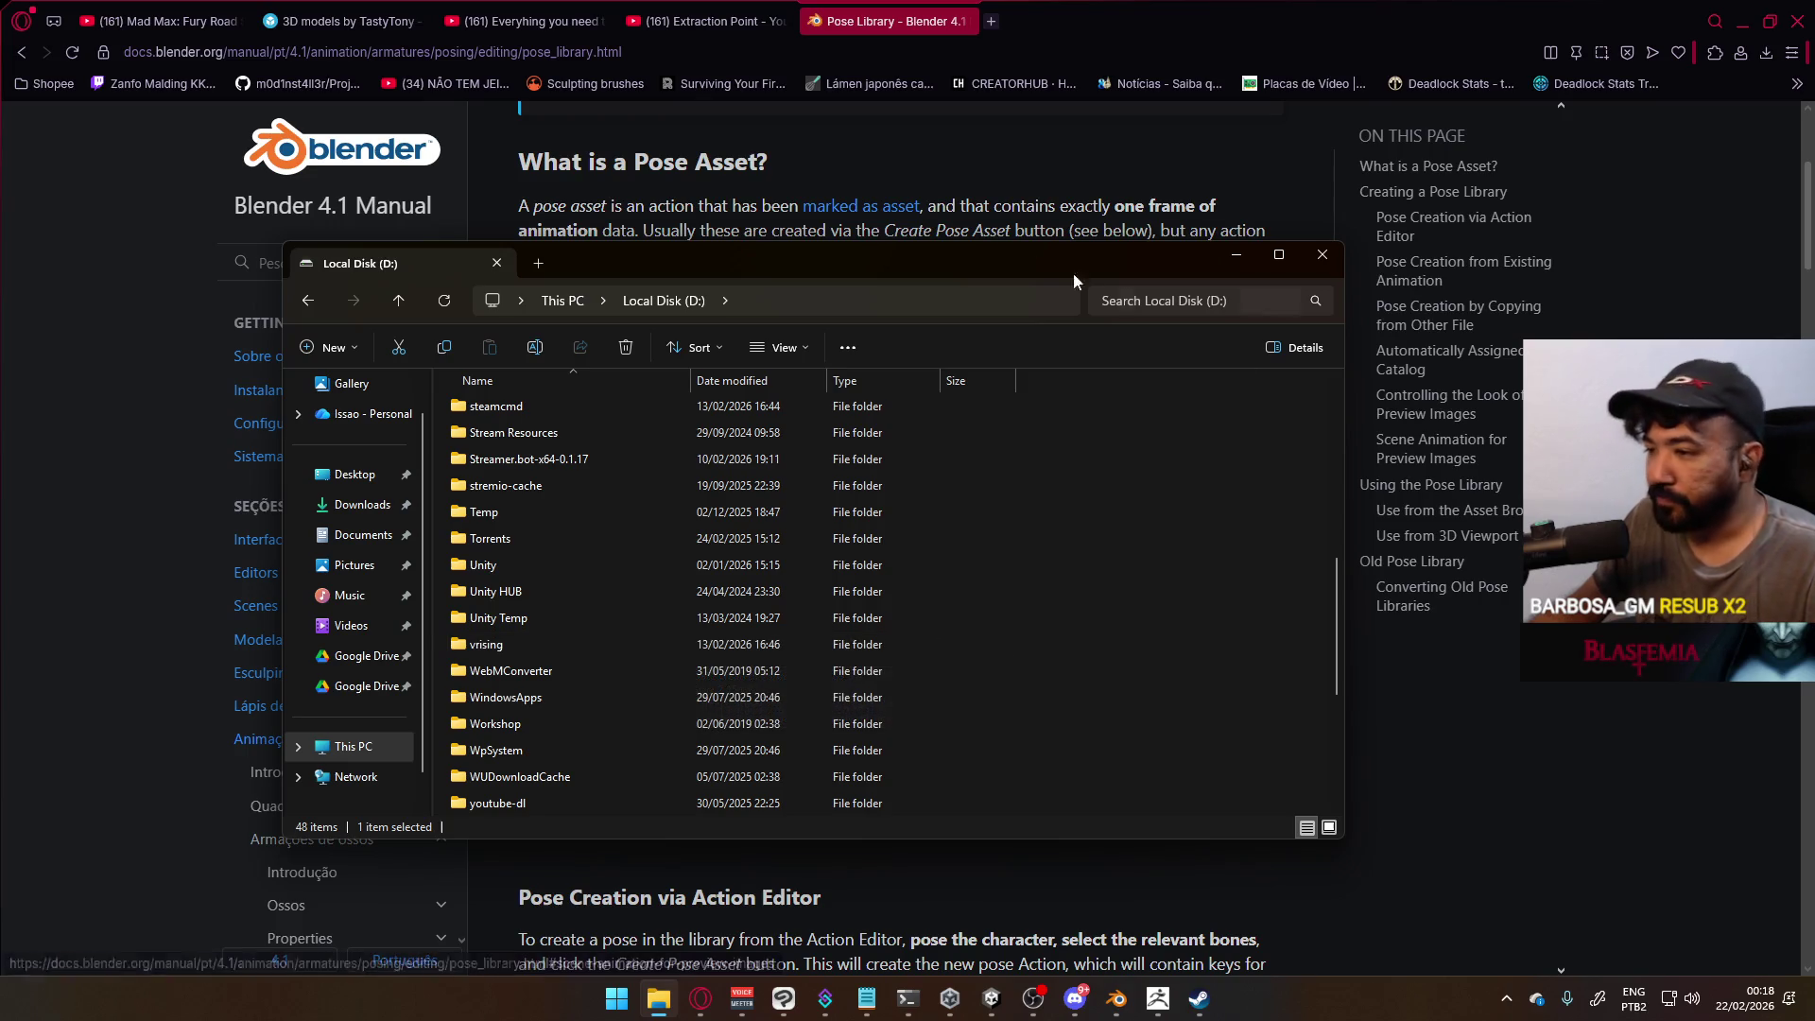
pyautogui.click(1322, 255)
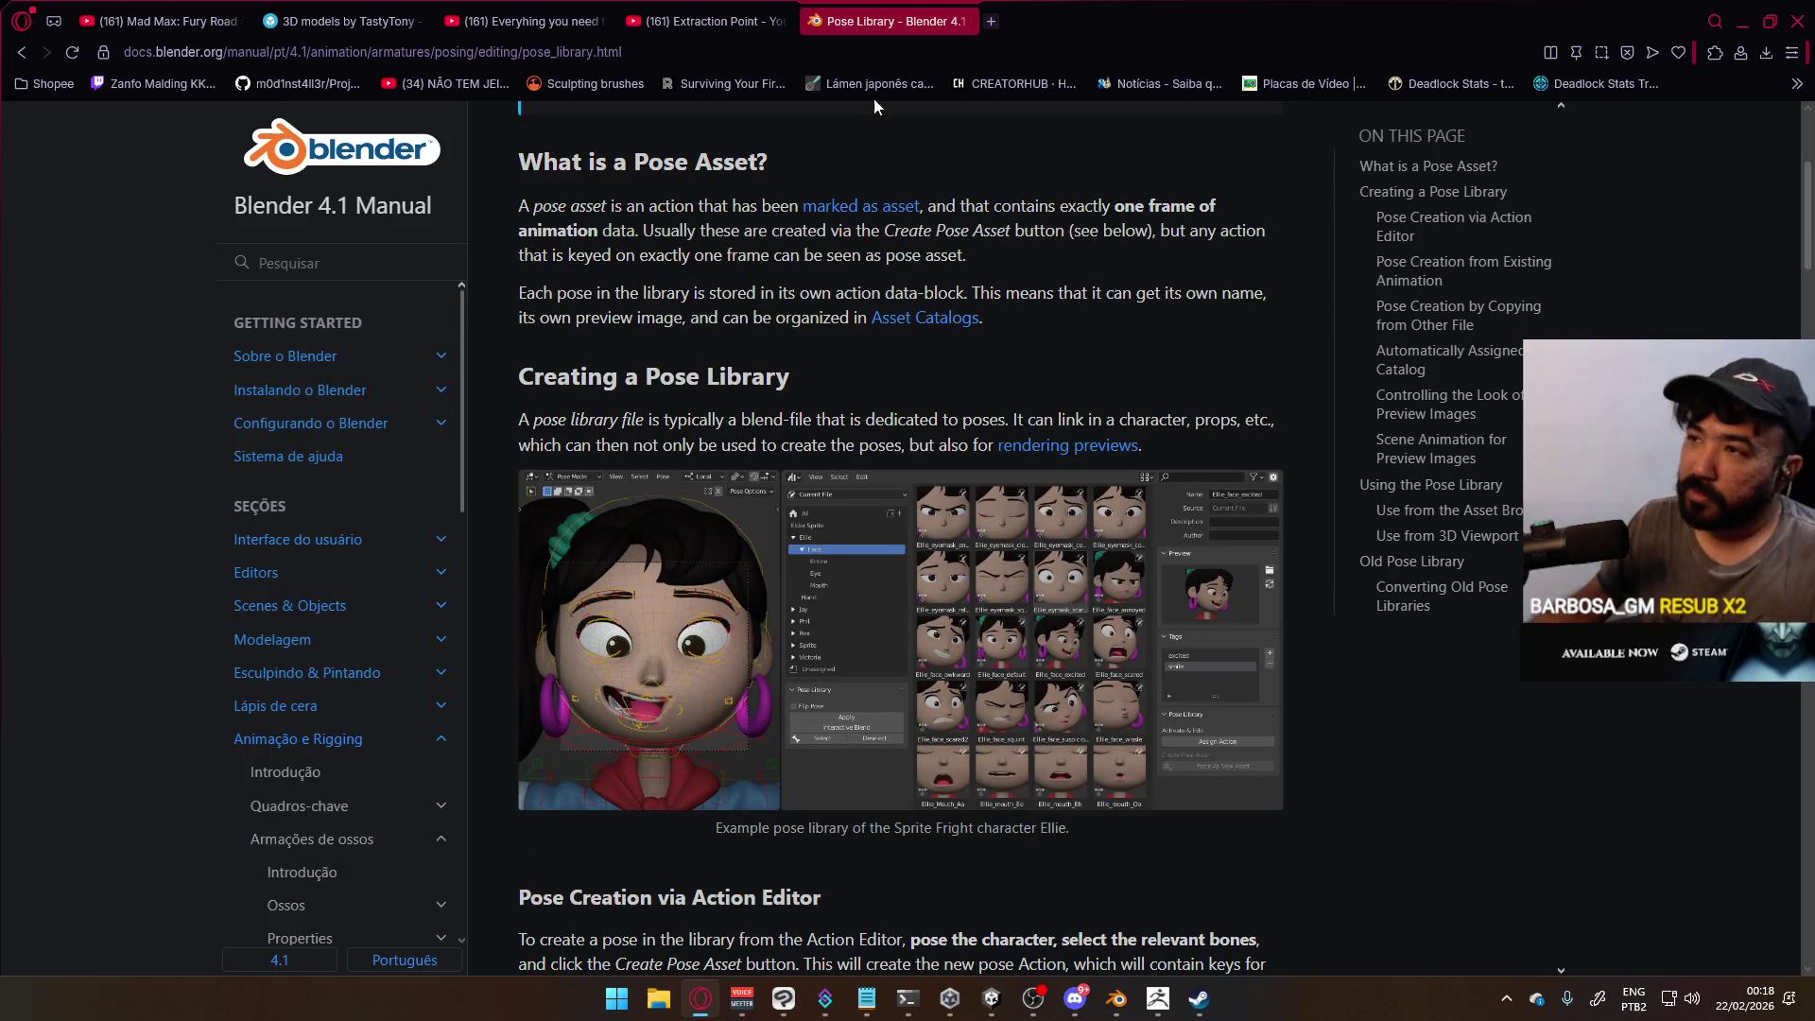
pyautogui.click(749, 7)
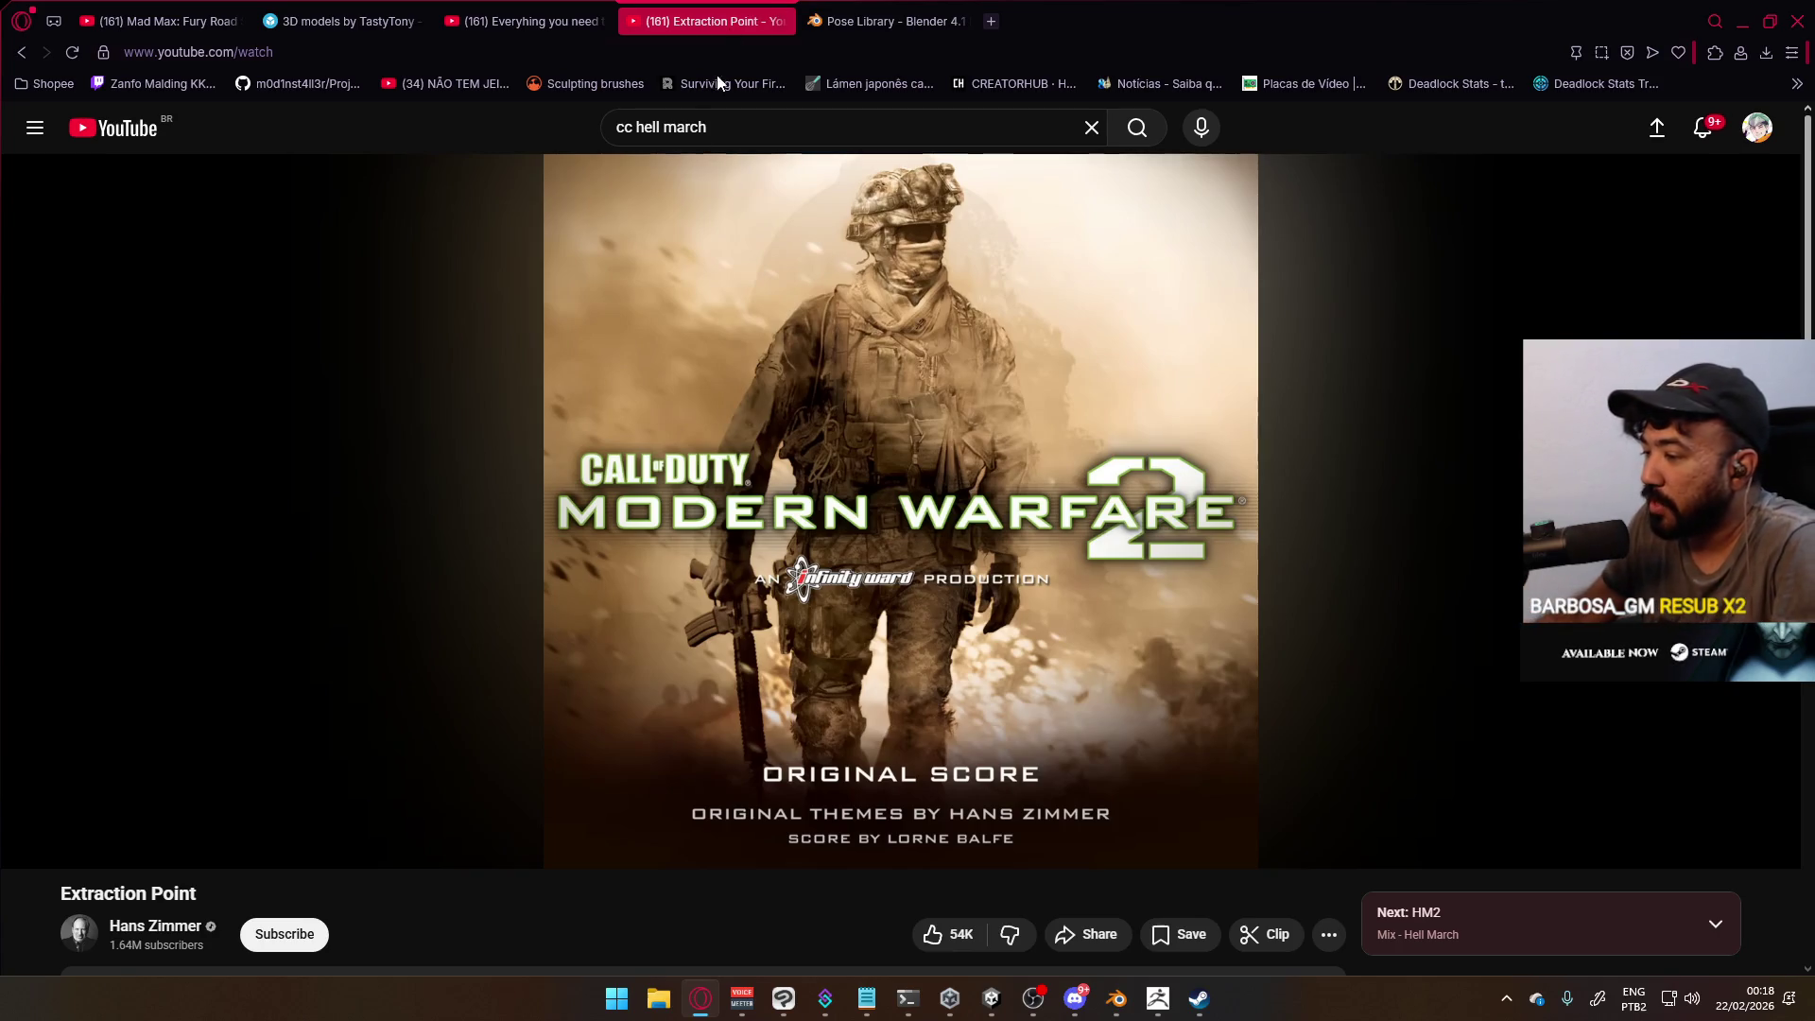
# Reopen File Explorer on Local Disk (D:), check Google Drive, then enter the Builds folder
pyautogui.click(658, 998)
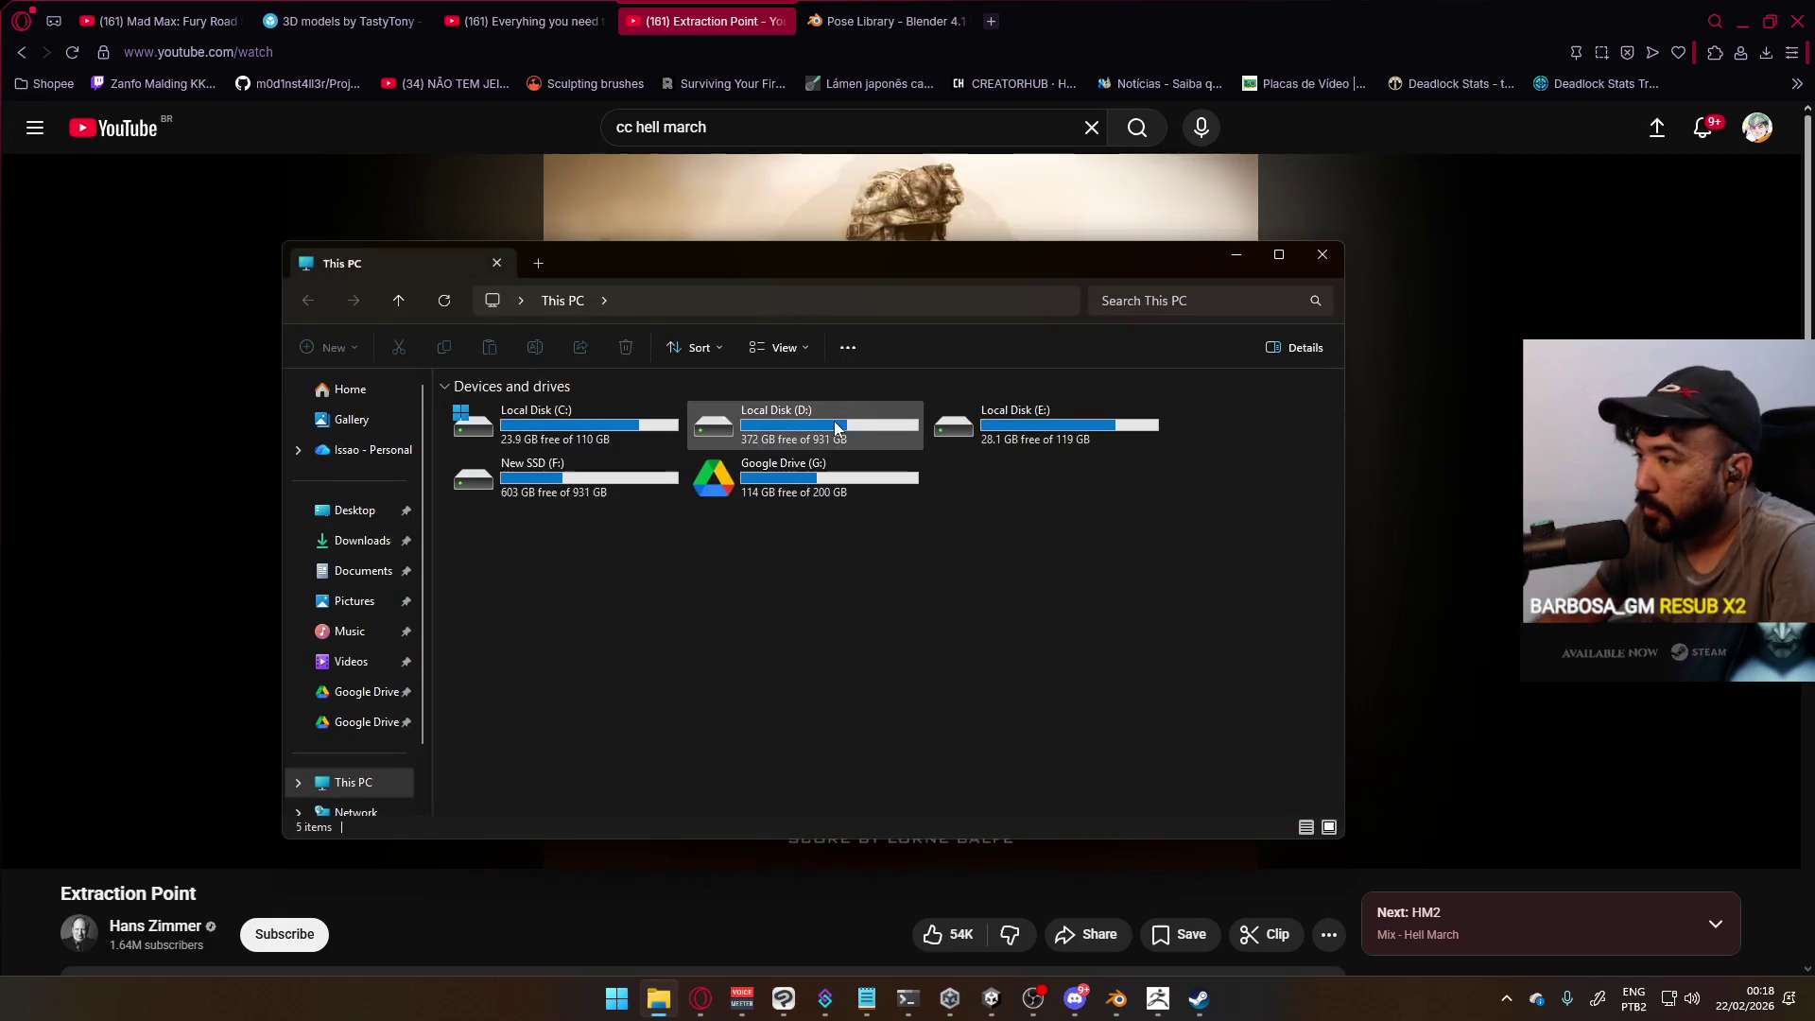
pyautogui.doubleClick(835, 421)
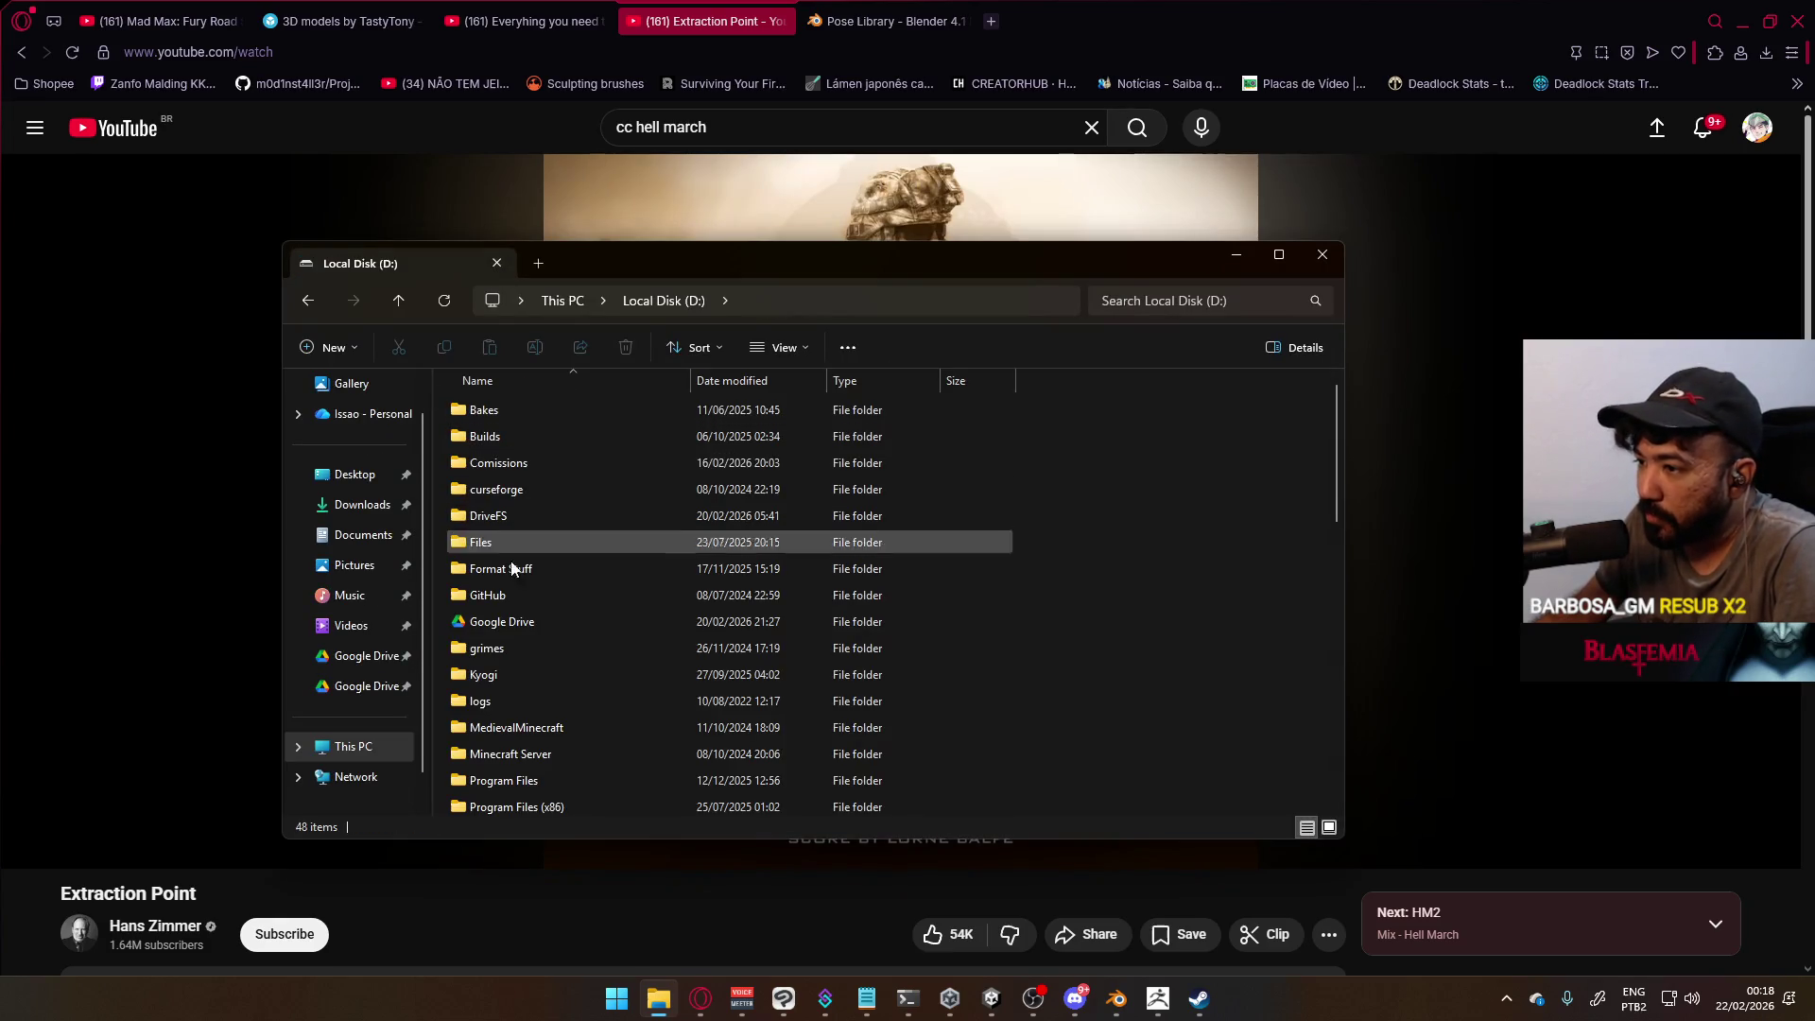
pyautogui.doubleClick(518, 622)
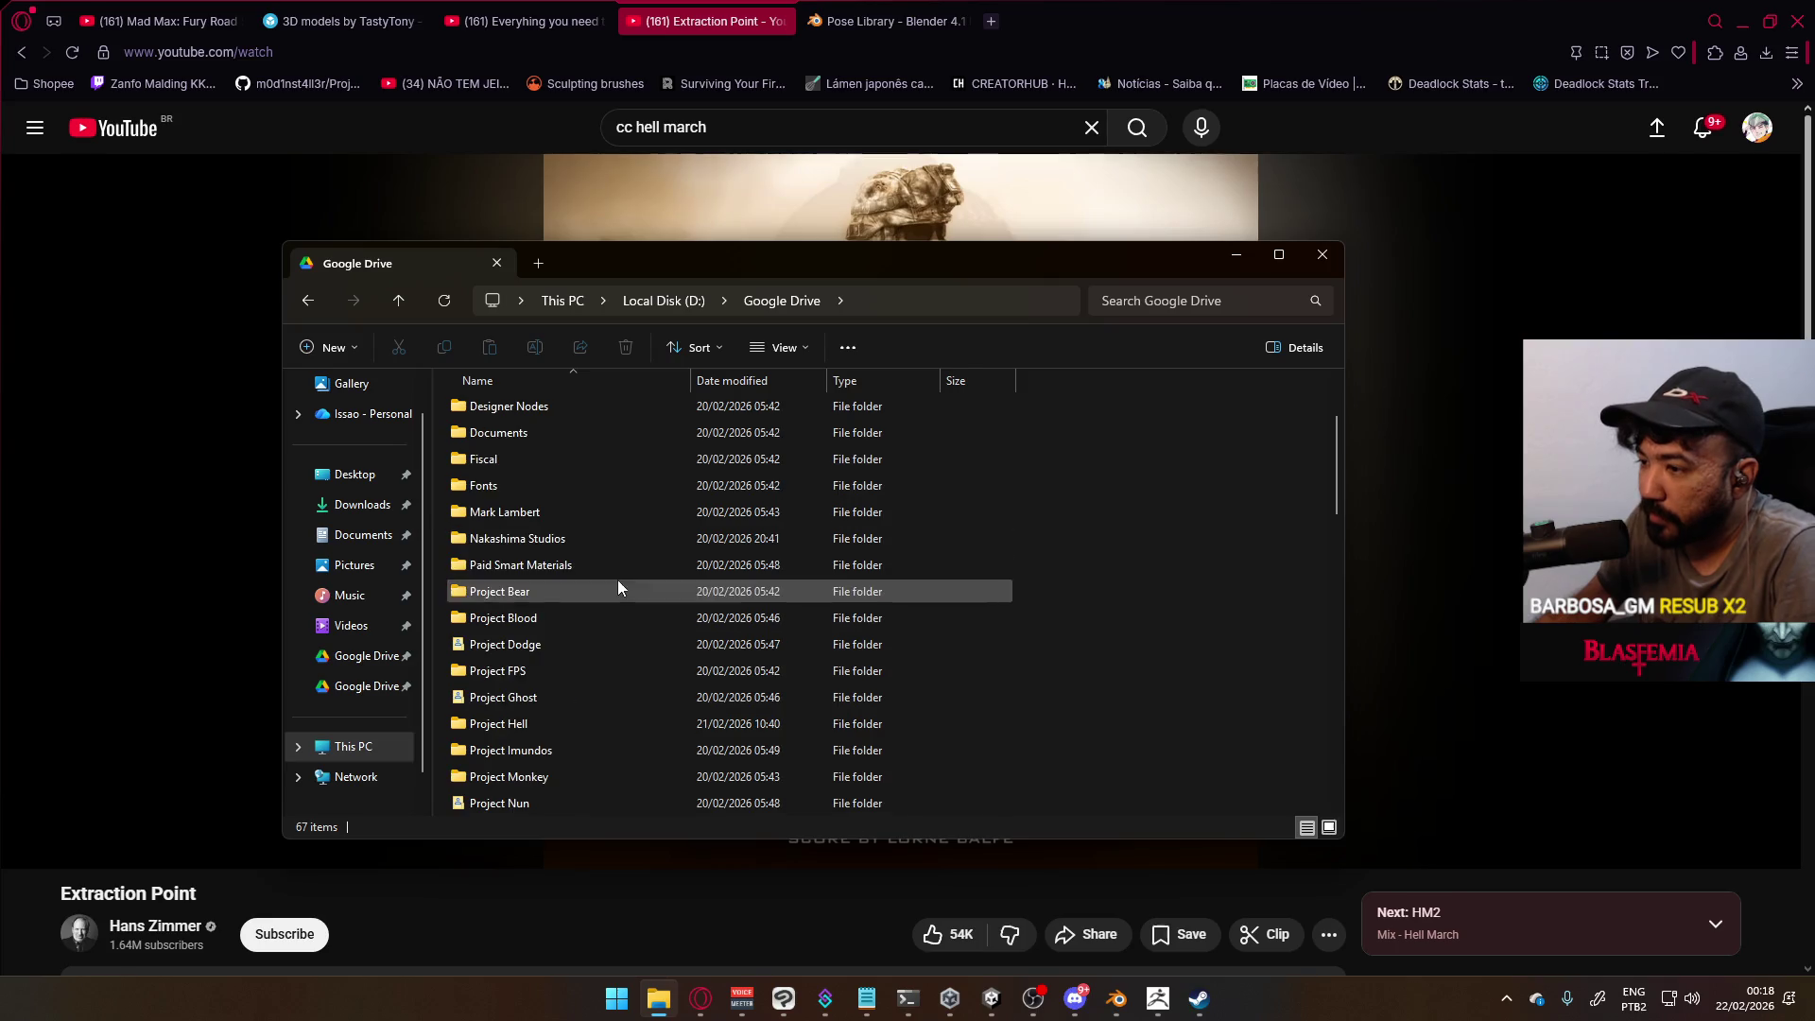
pyautogui.click(658, 299)
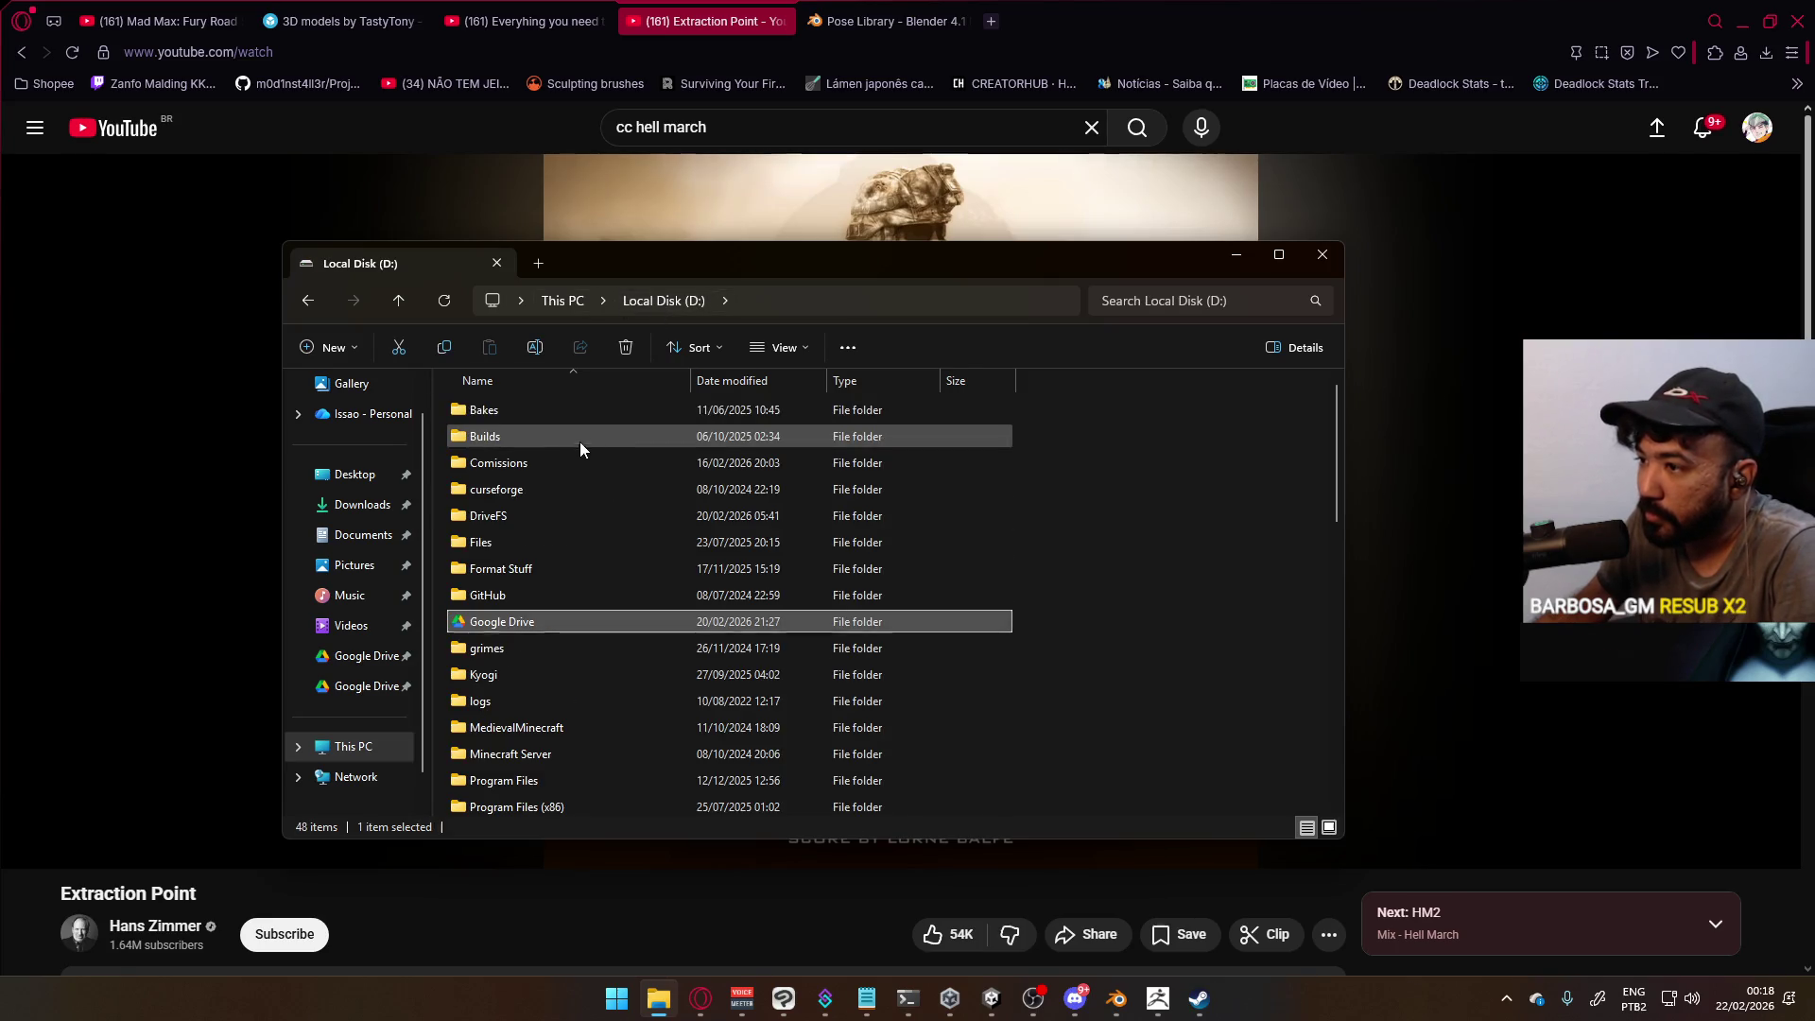
pyautogui.doubleClick(564, 440)
pyautogui.scroll(-1, 567, 677)
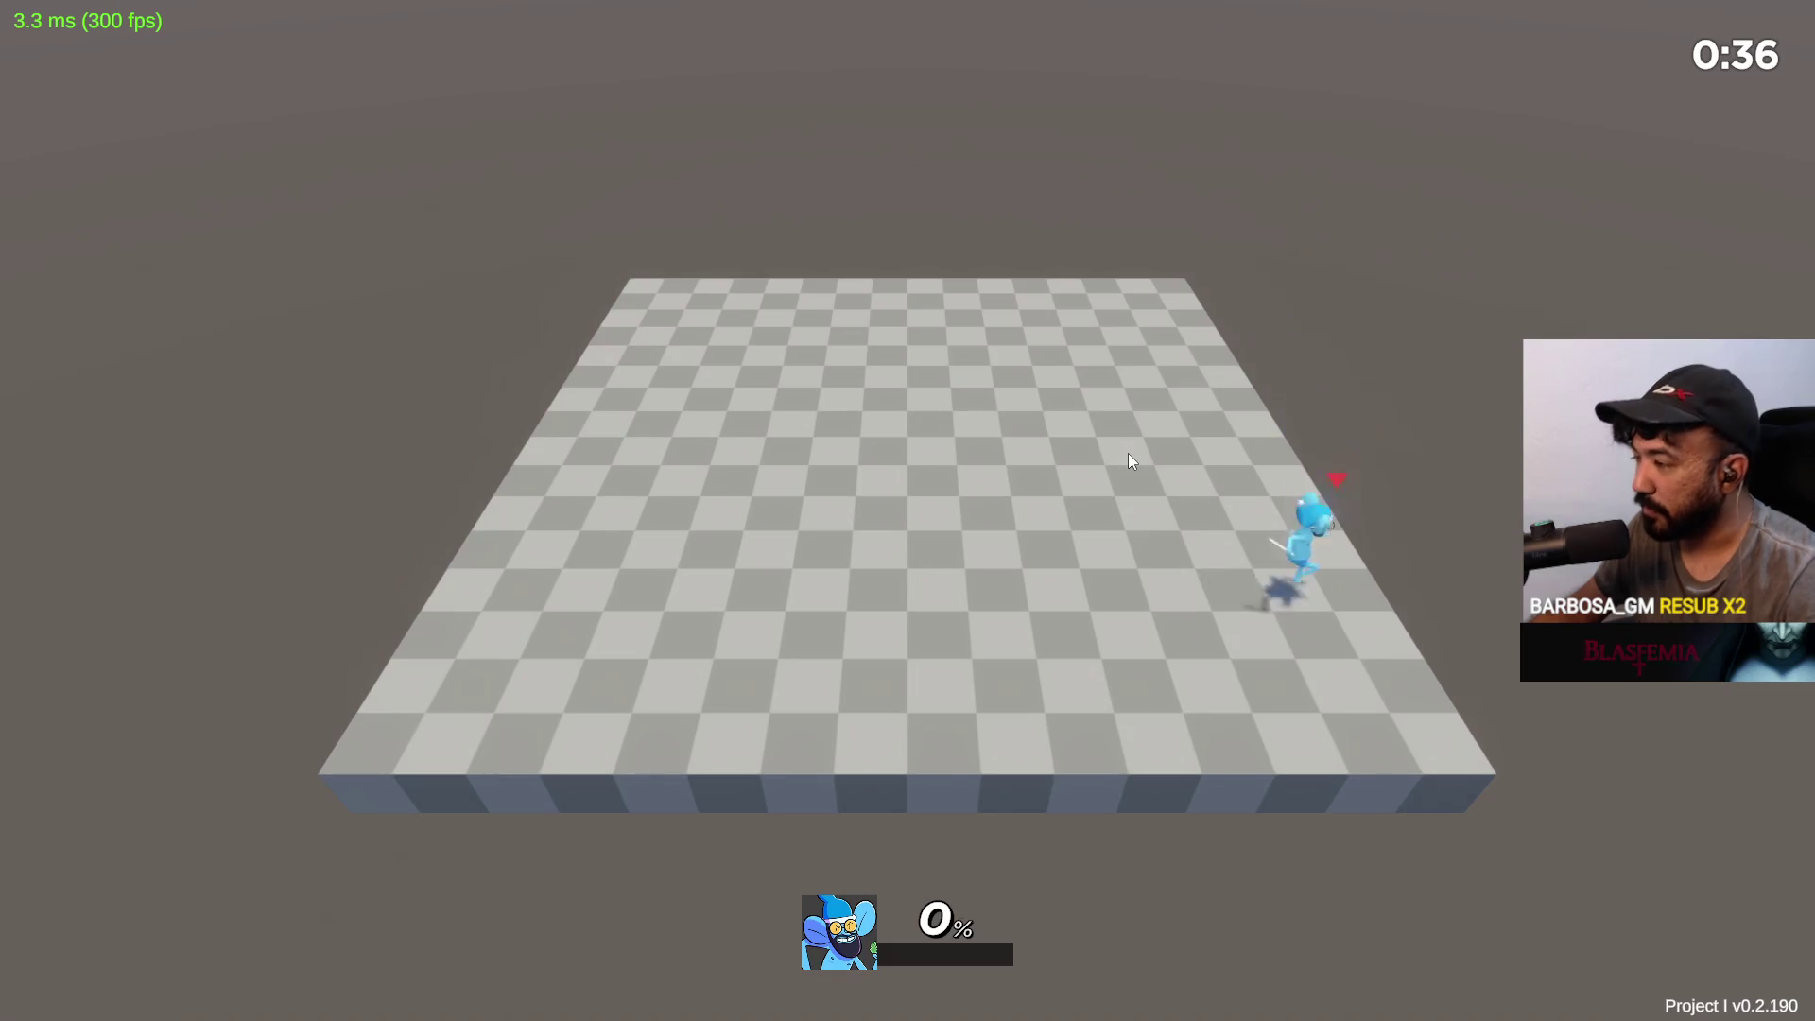
# Bring up the in-game menu with Escape and choose Leave Lobby, retrying once
pyautogui.press('Escape')
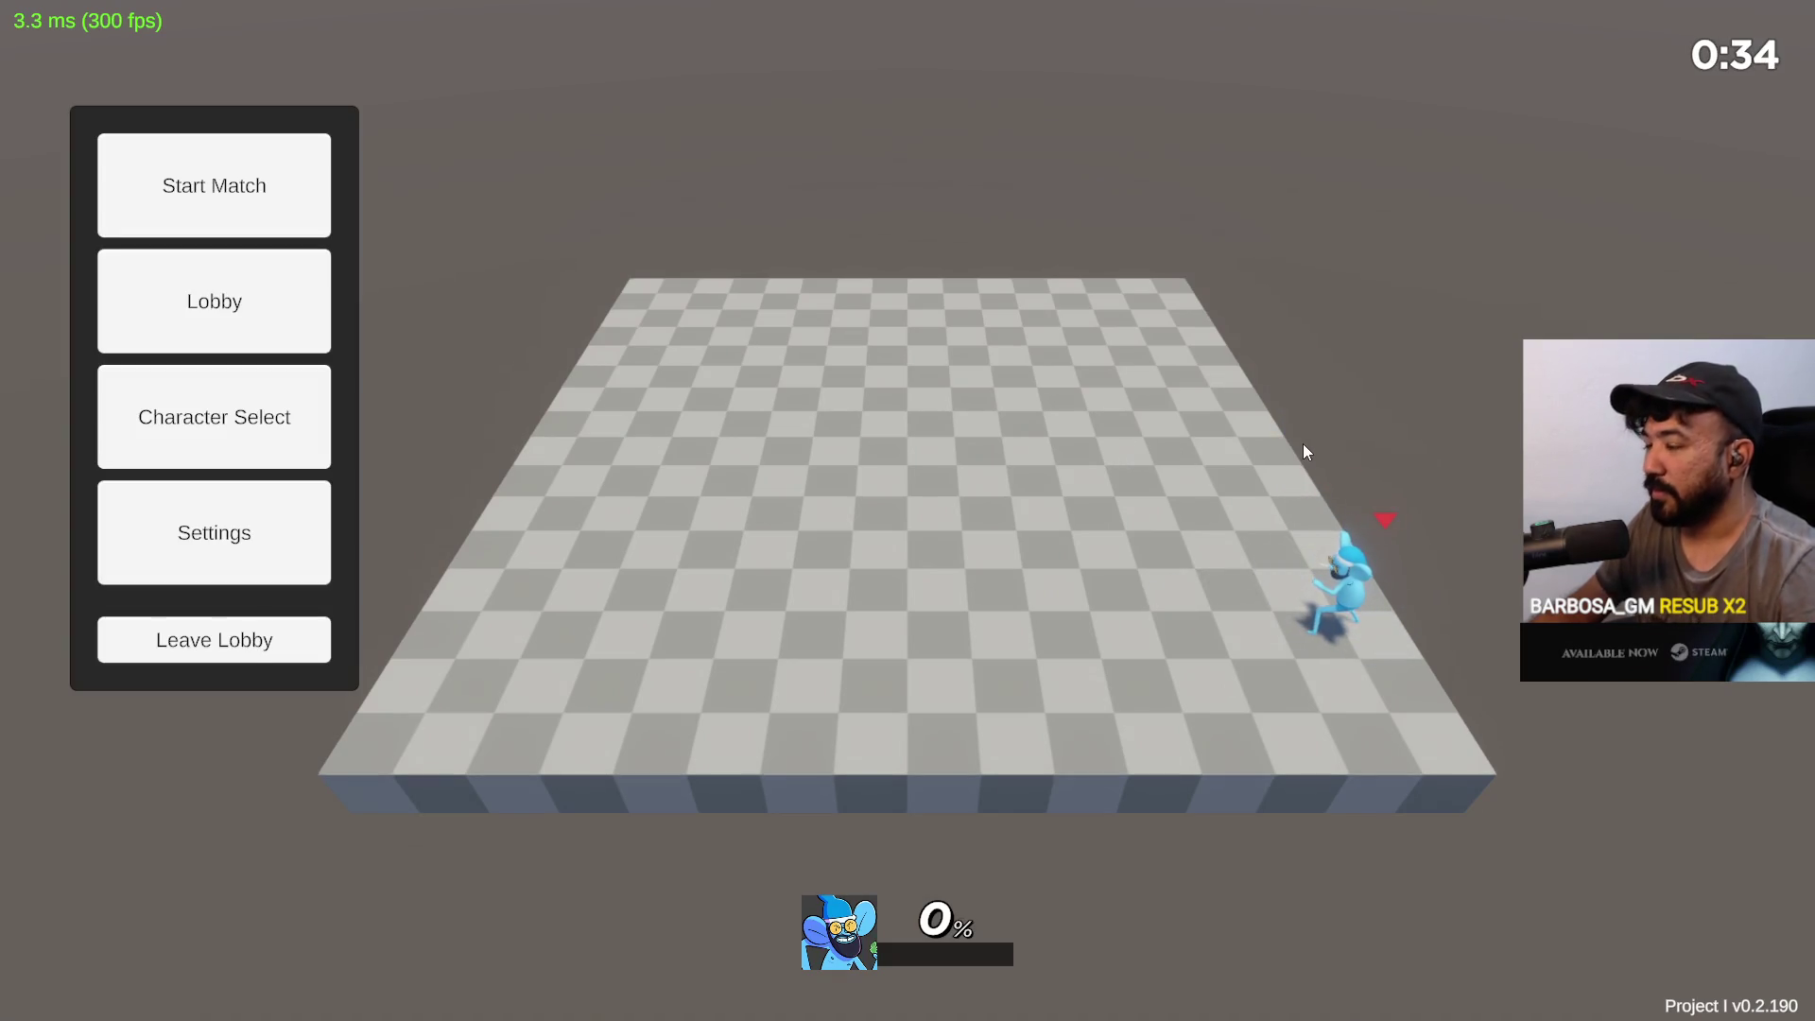
pyautogui.click(261, 645)
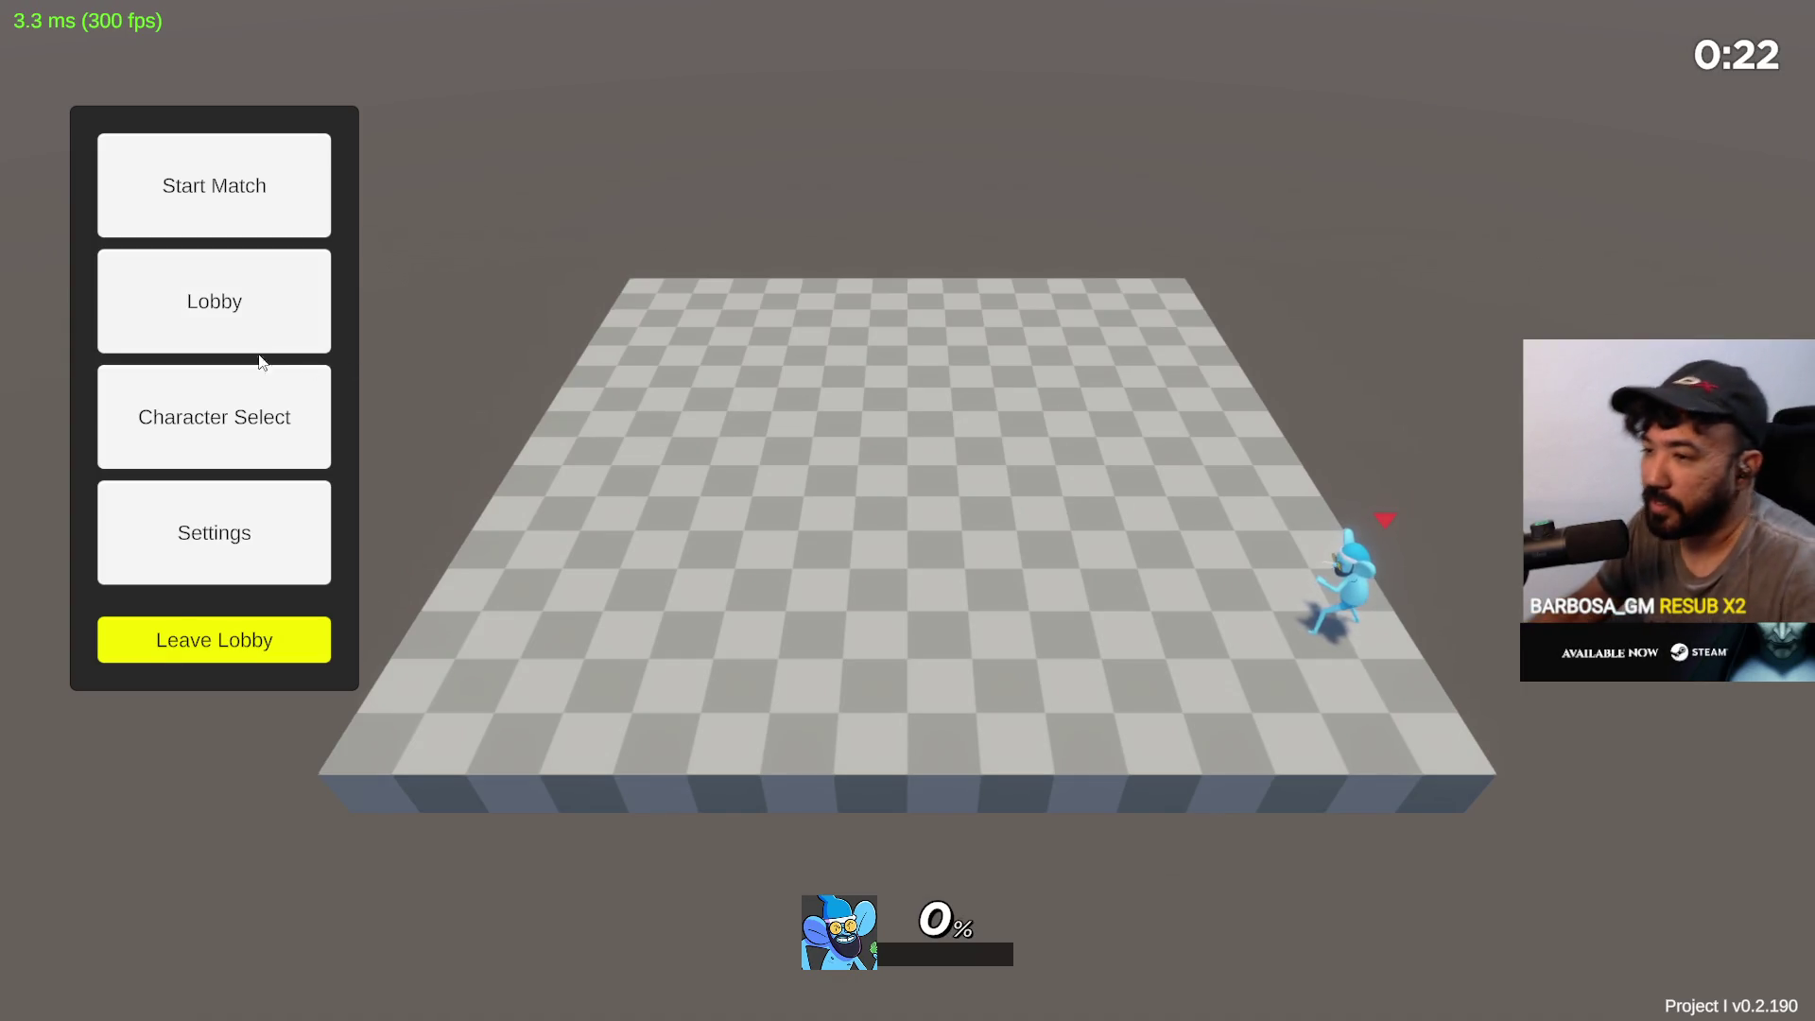
pyautogui.click(216, 640)
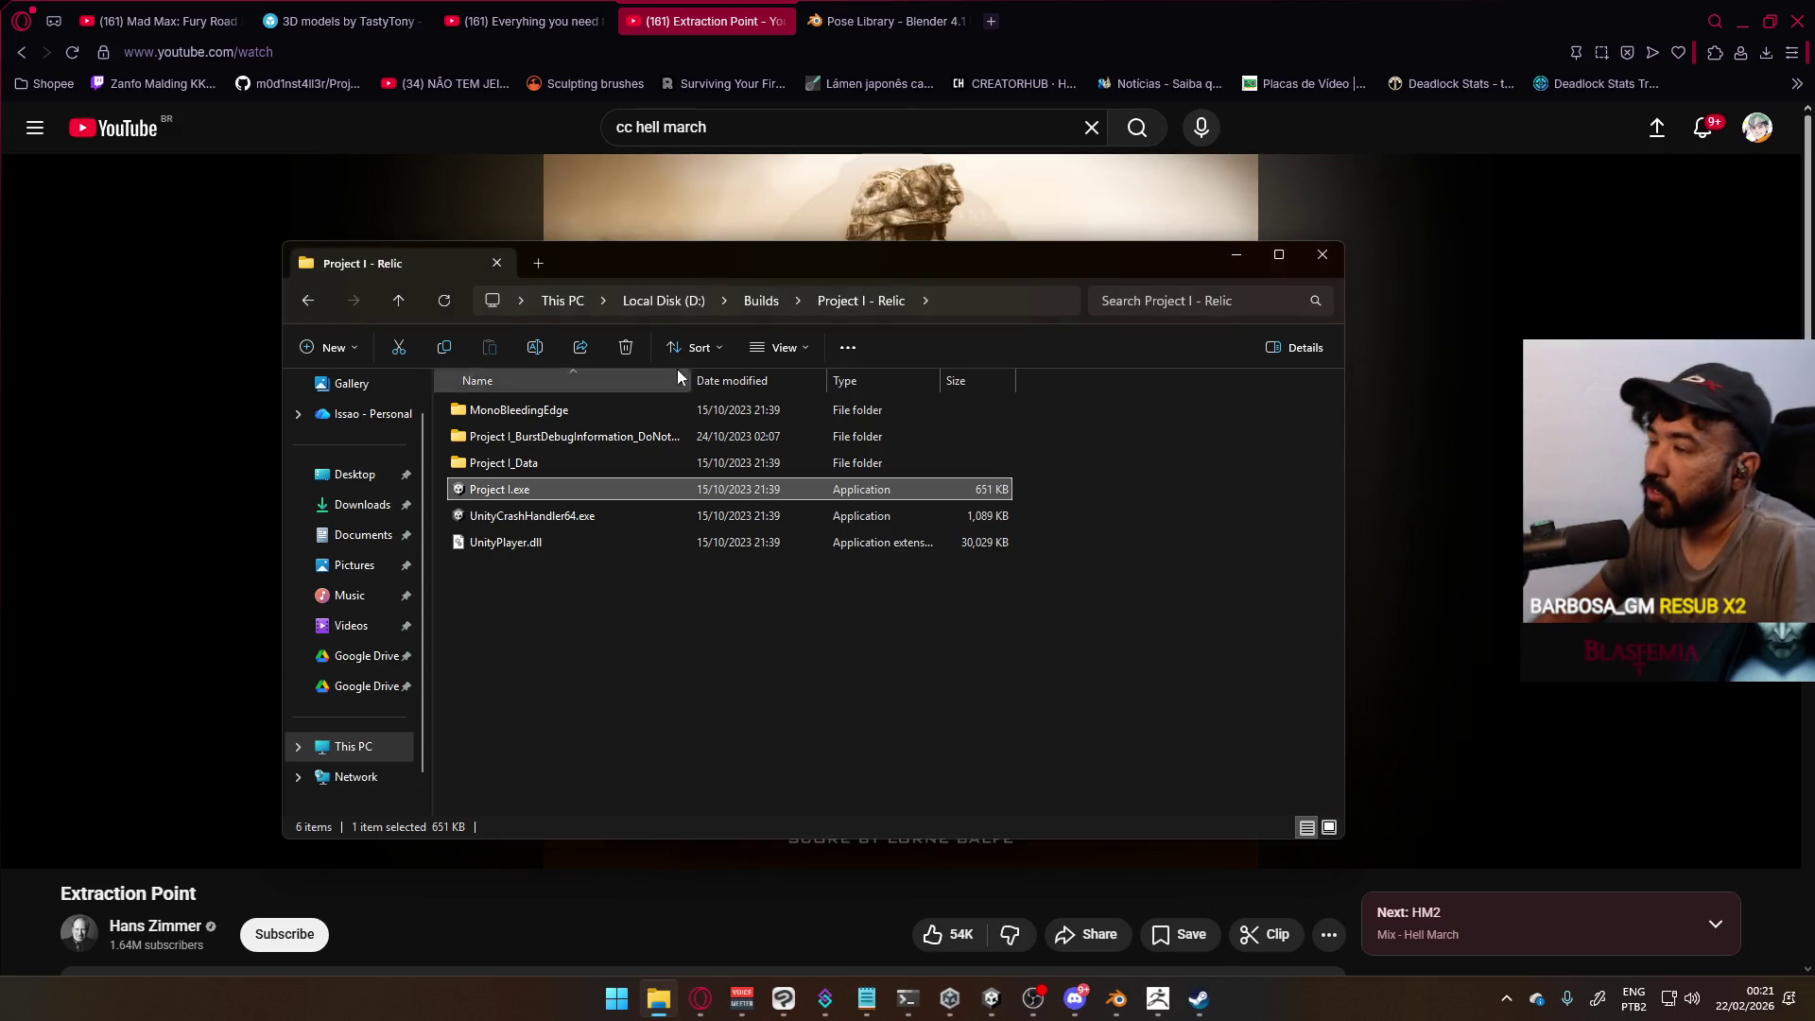
# Go up from Project I - Relic to Local Disk (D:) and close File Explorer
pyautogui.click(664, 301)
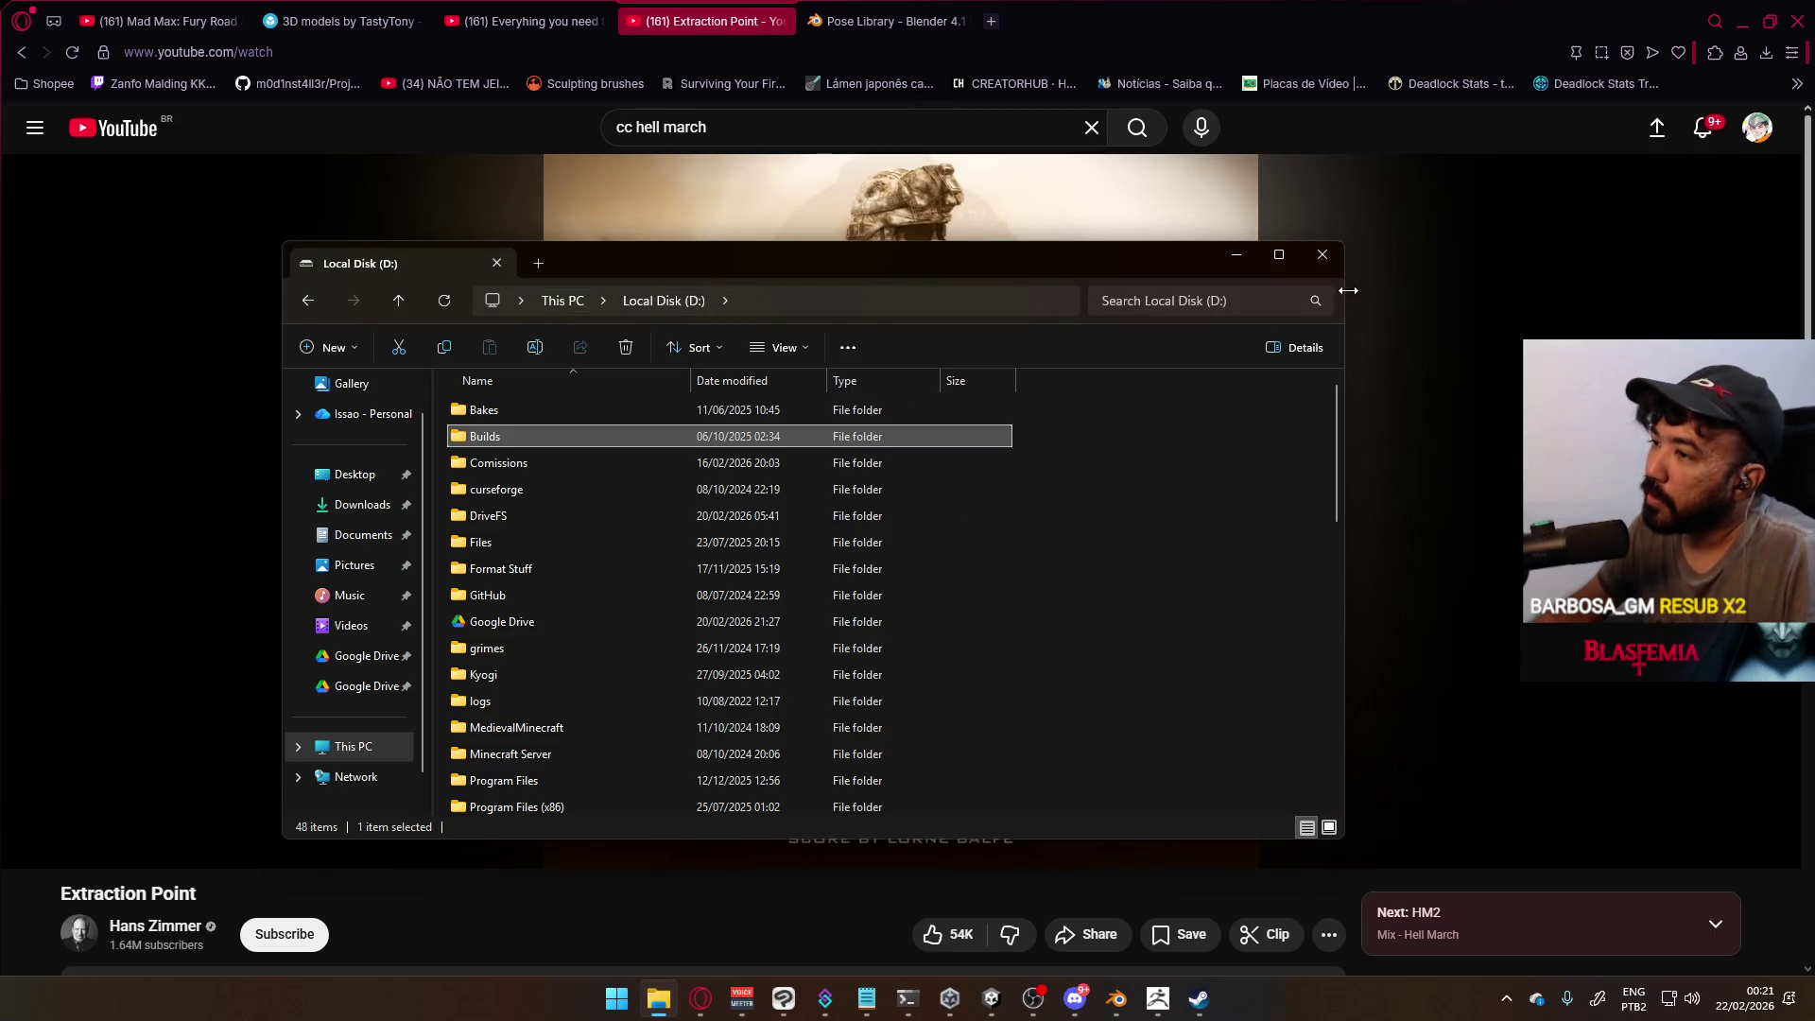
pyautogui.click(1321, 256)
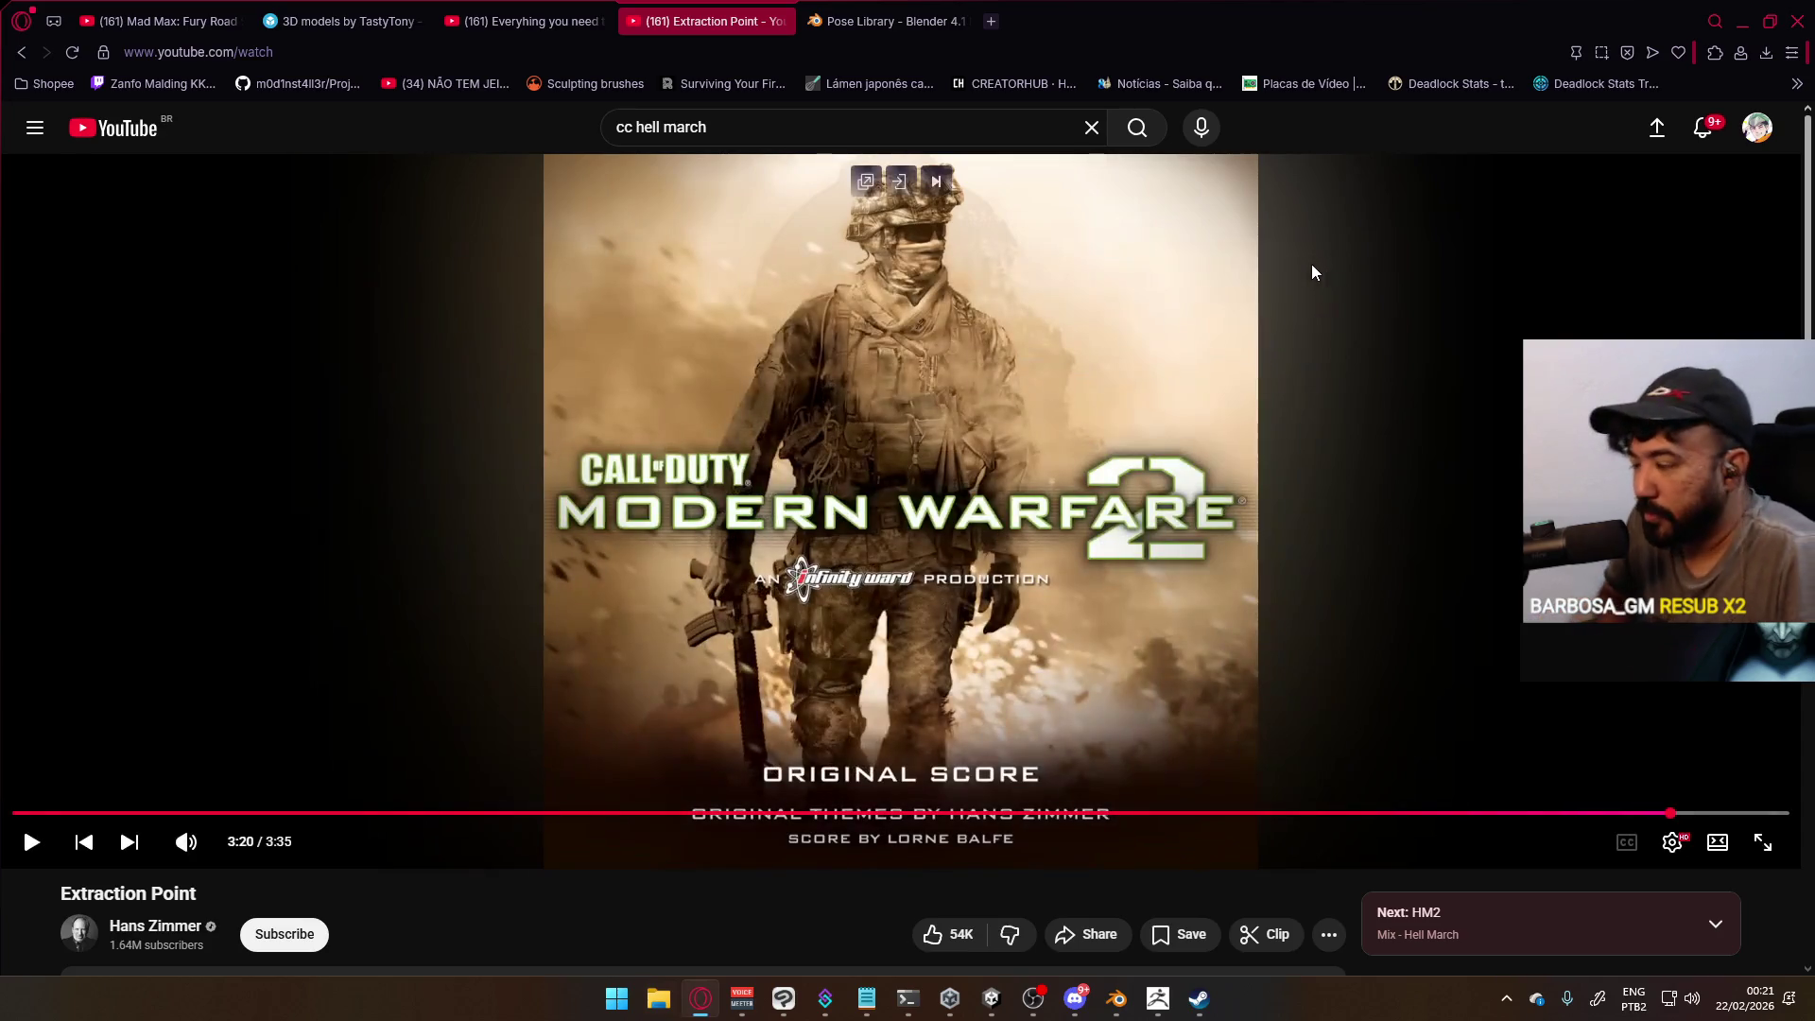
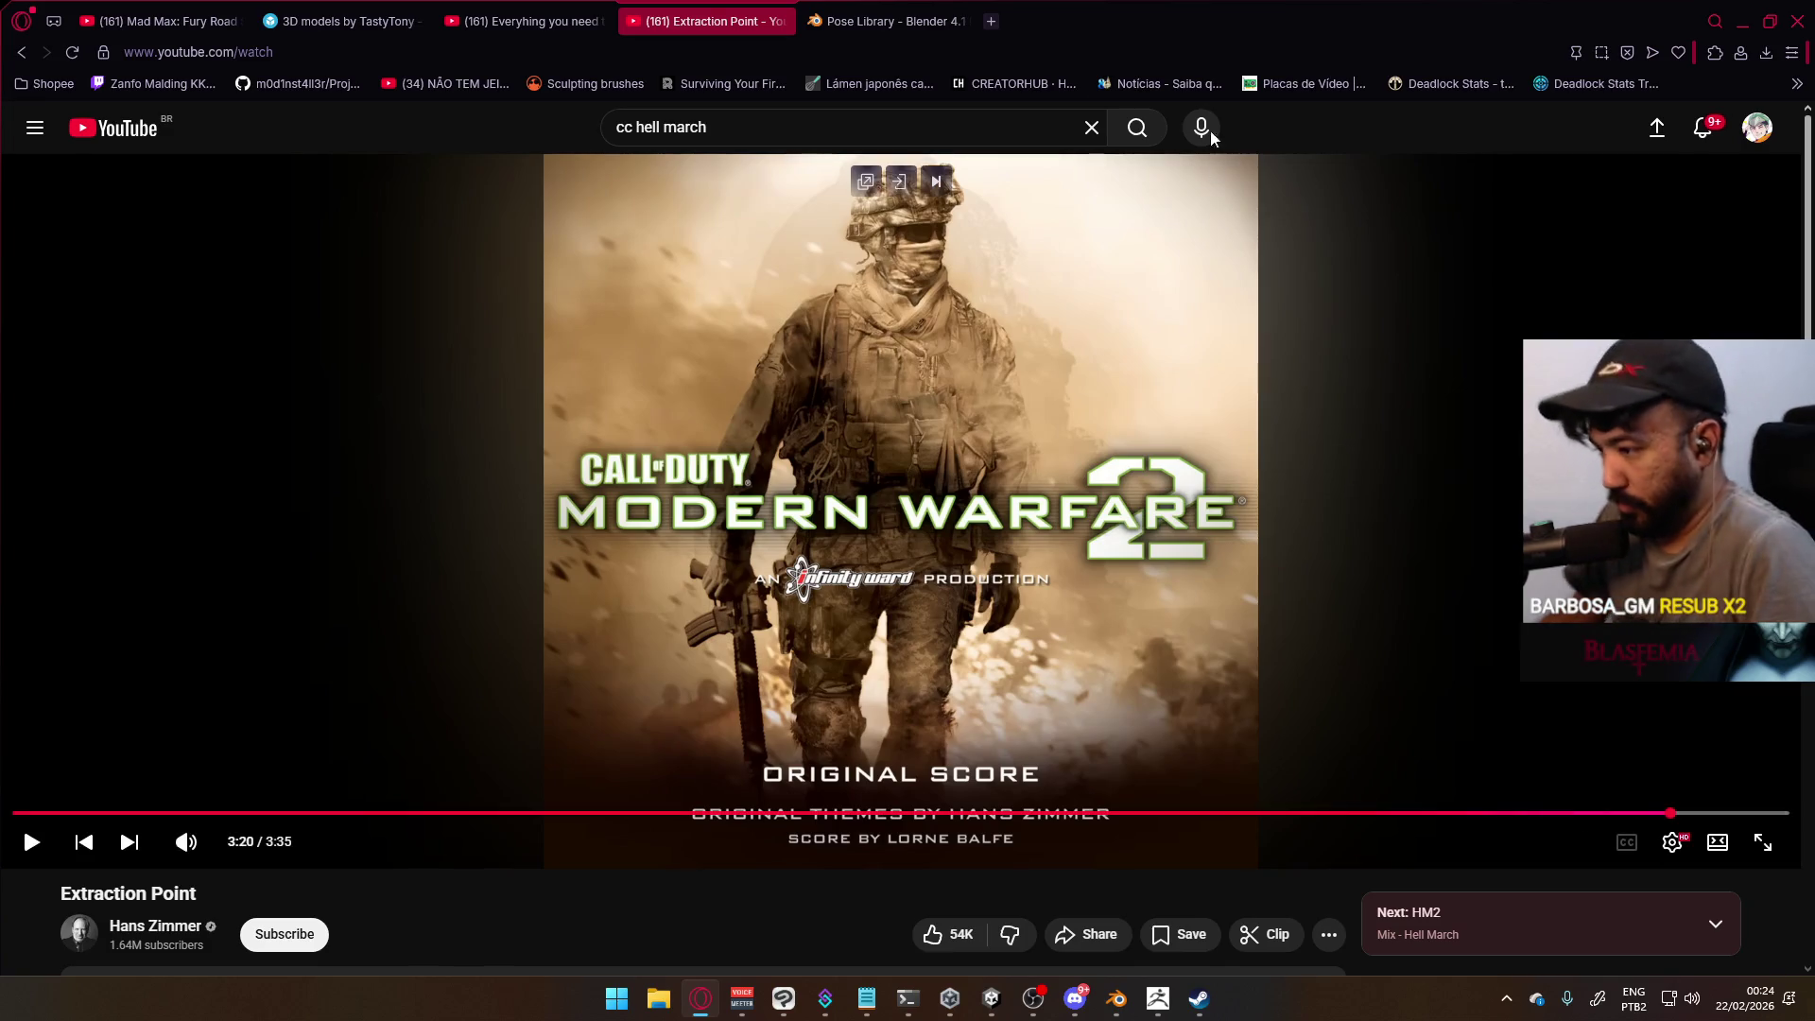
# Bring Blender to the front and orbit the view around the leg mesh
pyautogui.click(1117, 998)
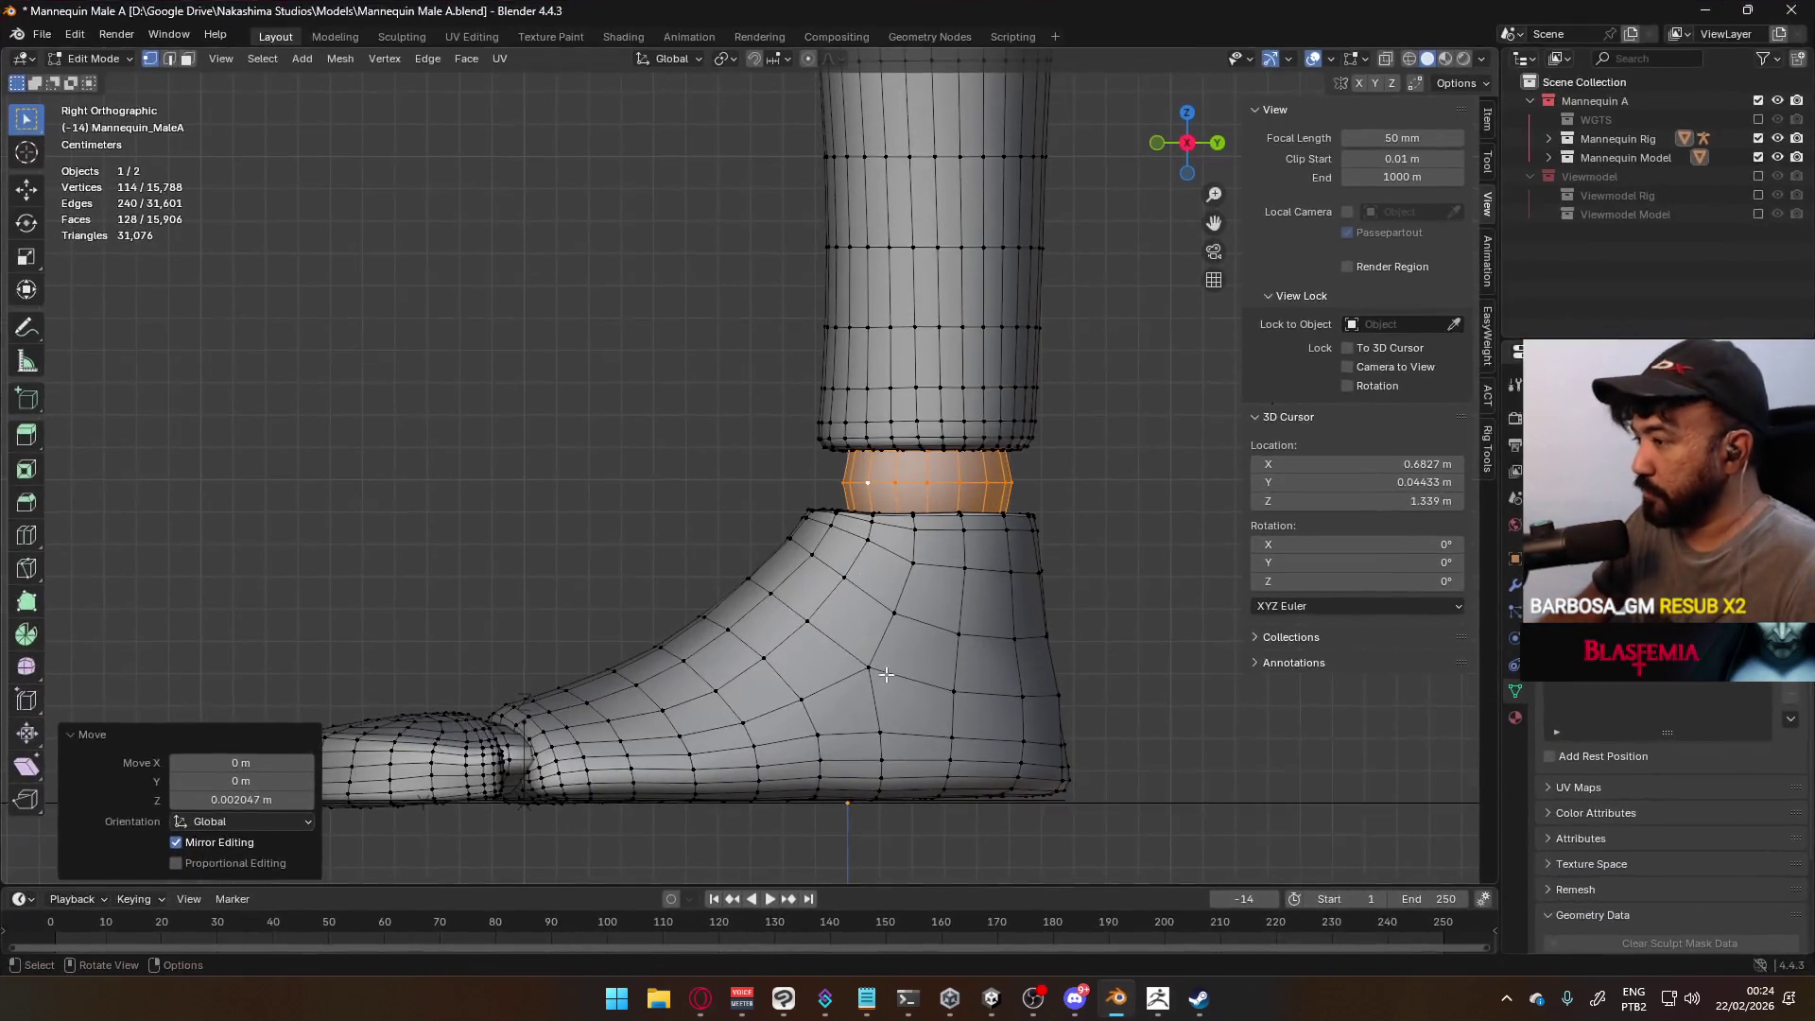
pyautogui.scroll(-3, 838, 493)
pyautogui.scroll(3, 711, 436)
pyautogui.moveTo(711, 436); pyautogui.dragTo(989, 495, button='middle')
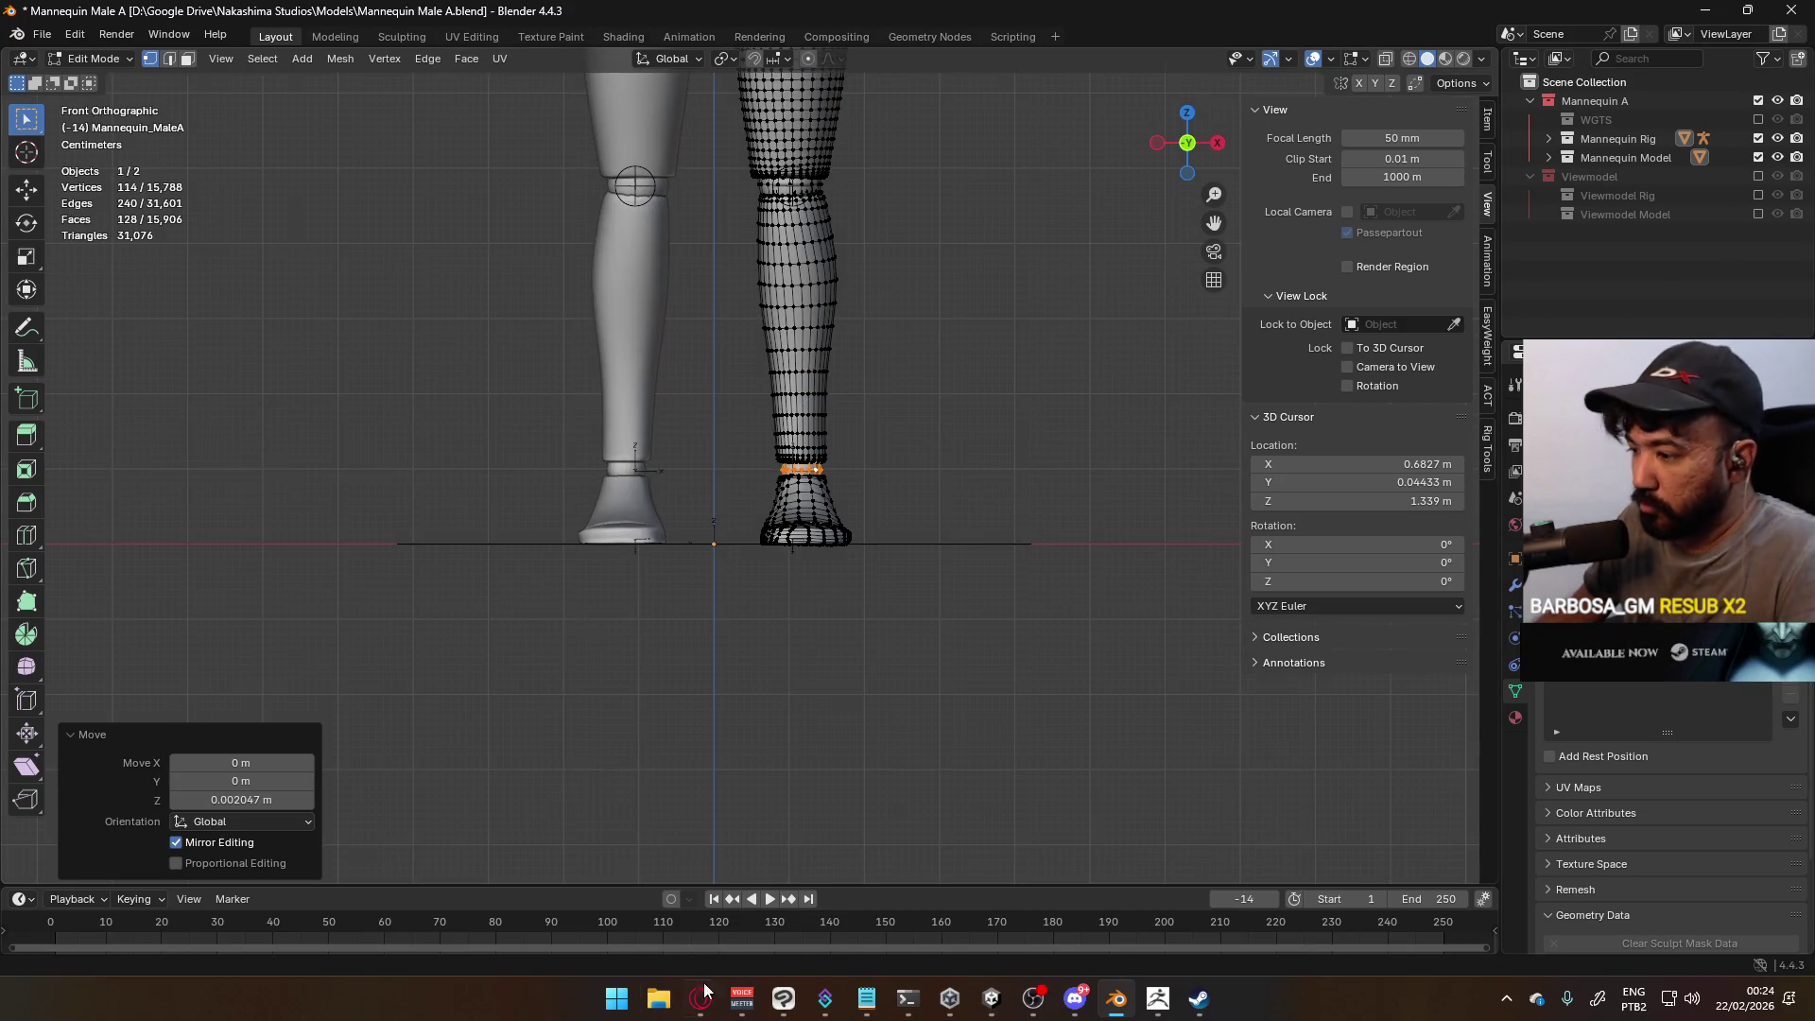
# Toggle the Extraction Point video's playback in YouTube, then return to Blender in Object Mode
pyautogui.click(701, 998)
pyautogui.click(978, 441)
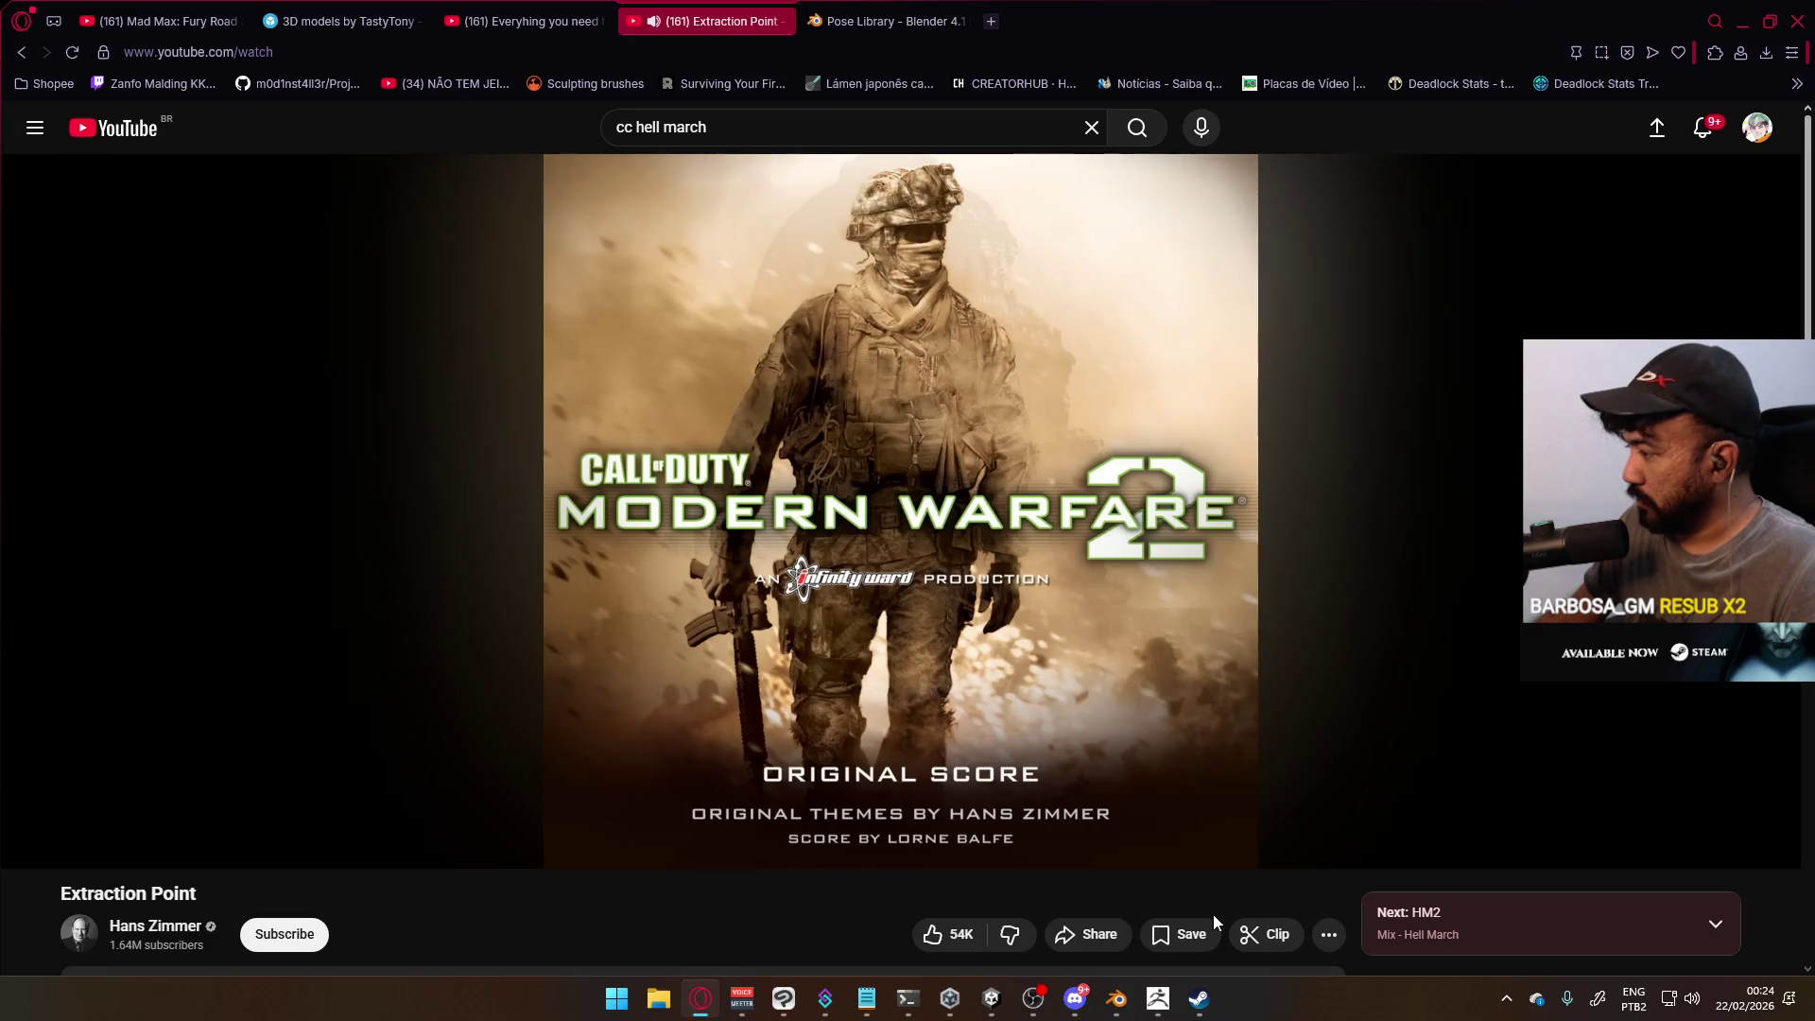
pyautogui.moveTo(991, 998)
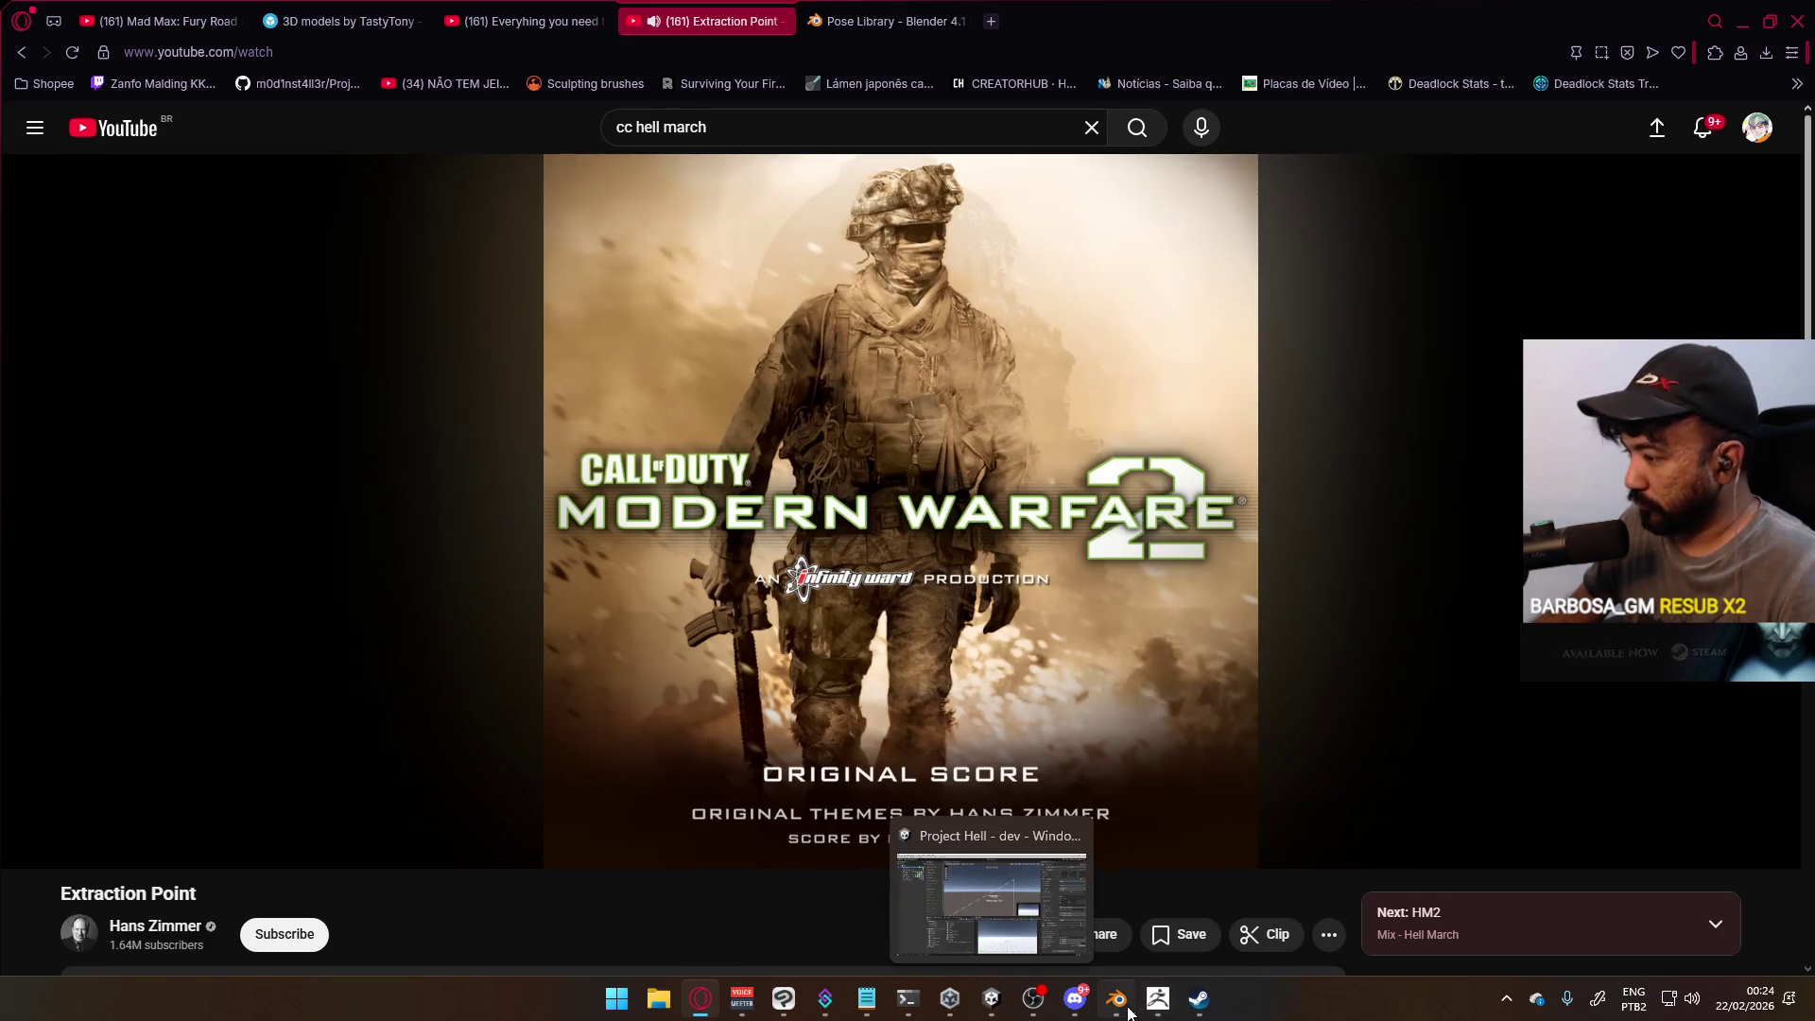
pyautogui.click(1117, 998)
pyautogui.moveTo(842, 401)
pyautogui.keyDown('ctrl'); pyautogui.mouseDown(button='middle')
pyautogui.moveTo(875, 380)
pyautogui.moveTo(921, 443)
pyautogui.moveTo(842, 519)
pyautogui.moveTo(722, 539)
pyautogui.moveTo(834, 508)
pyautogui.moveTo(877, 463)
pyautogui.mouseUp(button='middle'); pyautogui.keyUp('ctrl')
pyautogui.press('Tab')
# Select the armature, frame the left hand in front view, and enter bone Edit Mode
pyautogui.click(845, 408)
pyautogui.moveTo(877, 535)
pyautogui.keyDown('shift'); pyautogui.mouseDown(button='middle')
pyautogui.moveTo(961, 259)
pyautogui.moveTo(1074, 126)
pyautogui.moveTo(922, 704)
pyautogui.moveTo(979, 588)
pyautogui.mouseUp(button='middle'); pyautogui.keyUp('shift')
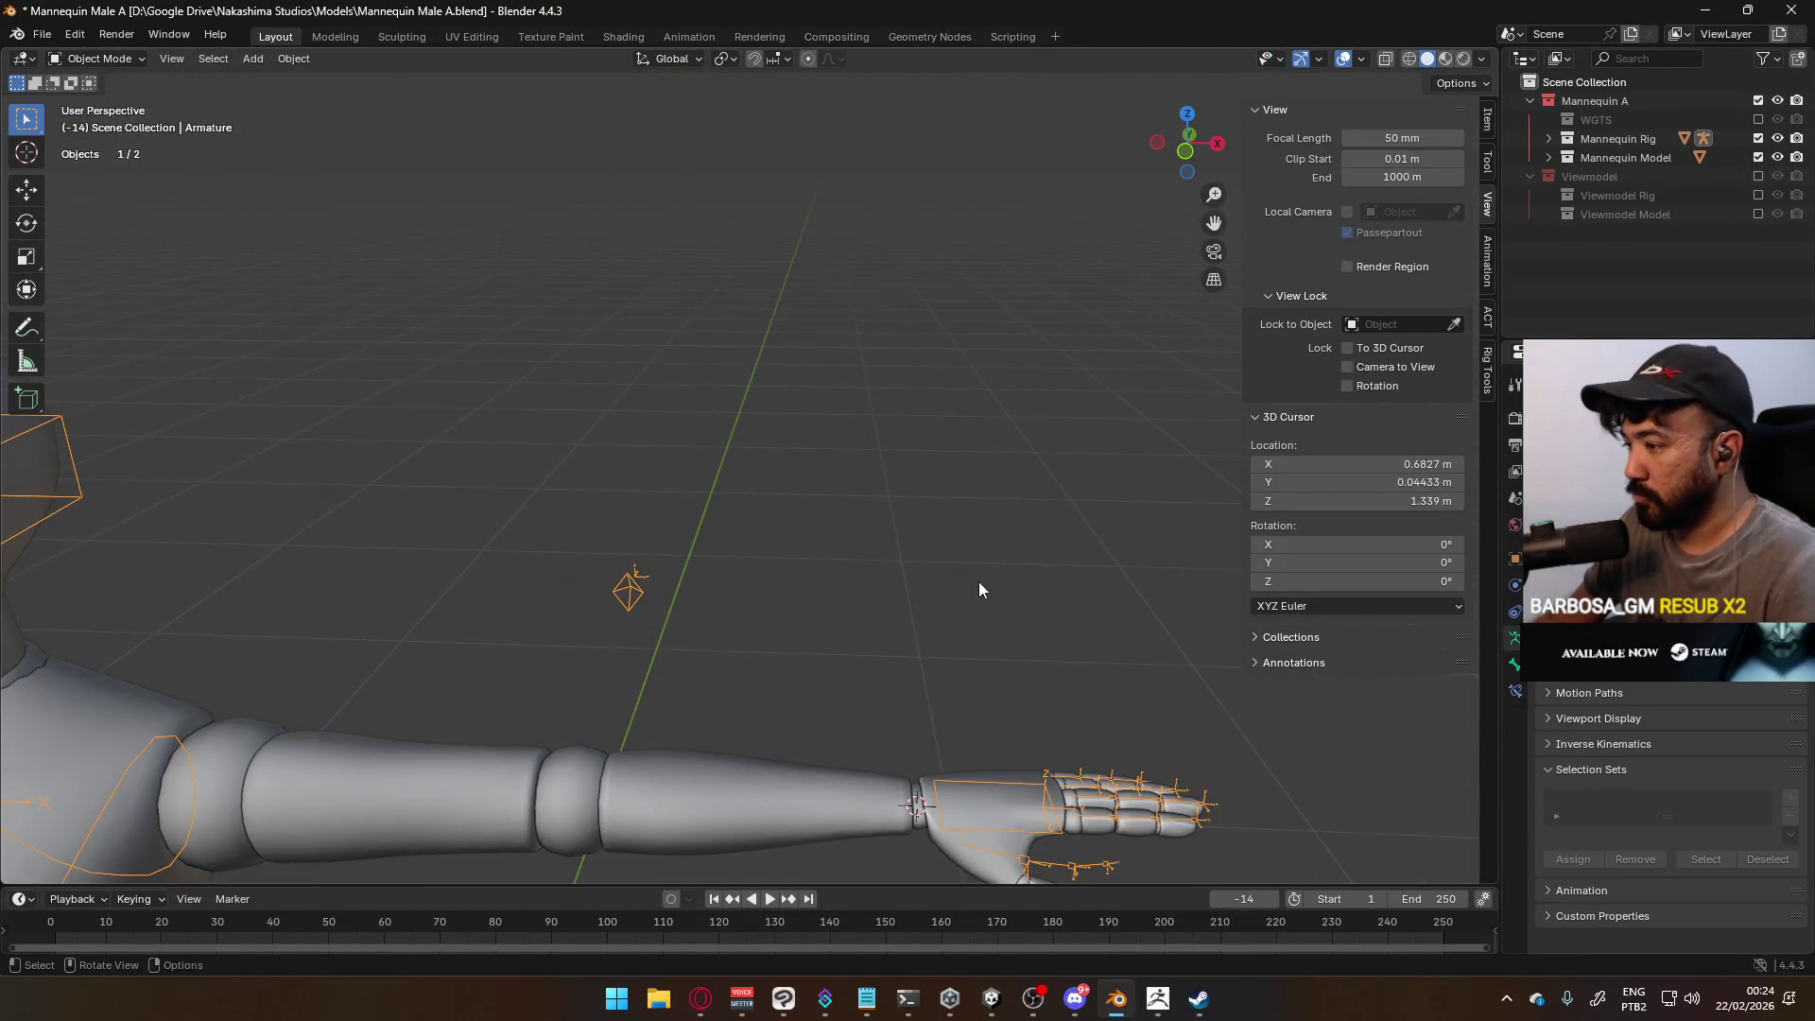
pyautogui.press('KP_1')
pyautogui.moveTo(1030, 786)
pyautogui.keyDown('shift'); pyautogui.mouseDown(button='middle')
pyautogui.moveTo(821, 489)
pyautogui.moveTo(854, 424)
pyautogui.mouseUp(button='middle'); pyautogui.keyUp('shift')
pyautogui.press('Tab')
pyautogui.moveTo(837, 303)
pyautogui.mouseDown(button='middle')
pyautogui.moveTo(683, 488)
pyautogui.moveTo(868, 461)
pyautogui.mouseUp(button='middle')
pyautogui.moveTo(925, 320); pyautogui.dragTo(801, 535, button='middle')
# Select the index, middle, ring and pinky finger bones (Pointer2.L, Ring2.L, Pinky1.L, Pinky2.L)
pyautogui.keyDown('shift'); pyautogui.click(869, 603); pyautogui.keyUp('shift')
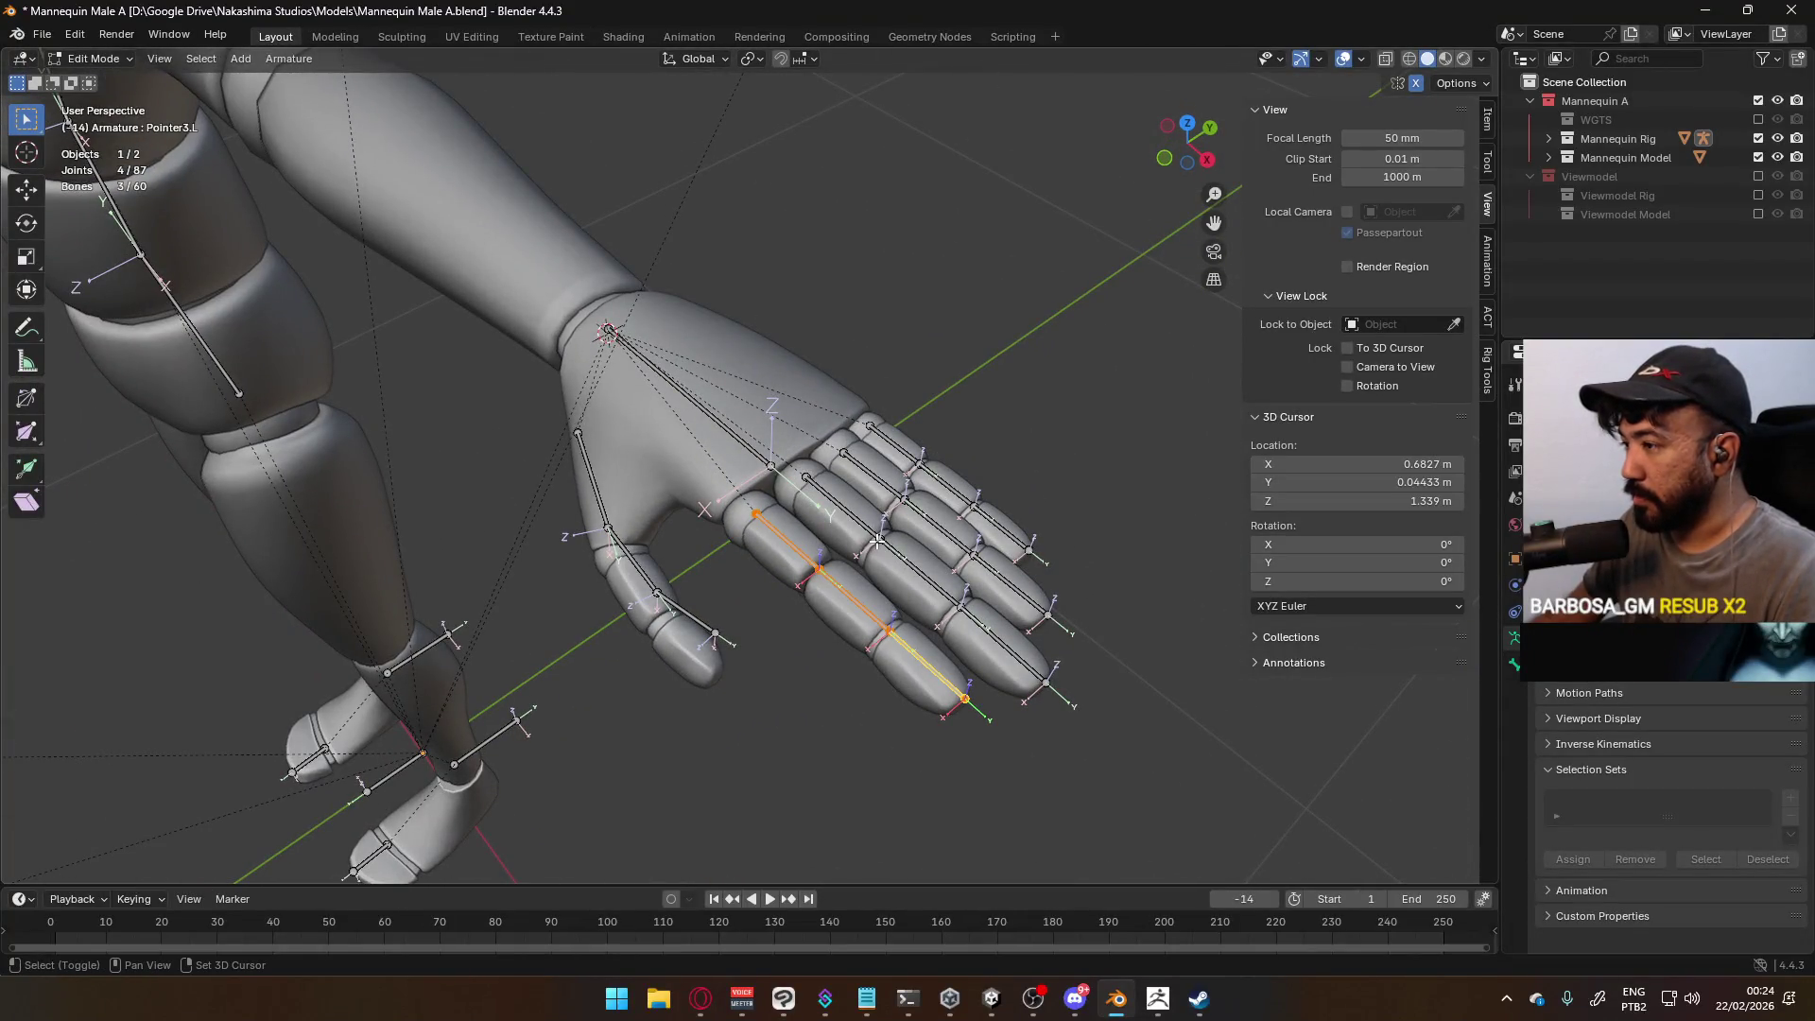
pyautogui.keyDown('shift'); pyautogui.click(900, 562); pyautogui.keyUp('shift')
pyautogui.keyDown('shift'); pyautogui.click(1002, 643); pyautogui.keyUp('shift')
pyautogui.keyDown('shift'); pyautogui.click(911, 502); pyautogui.keyUp('shift')
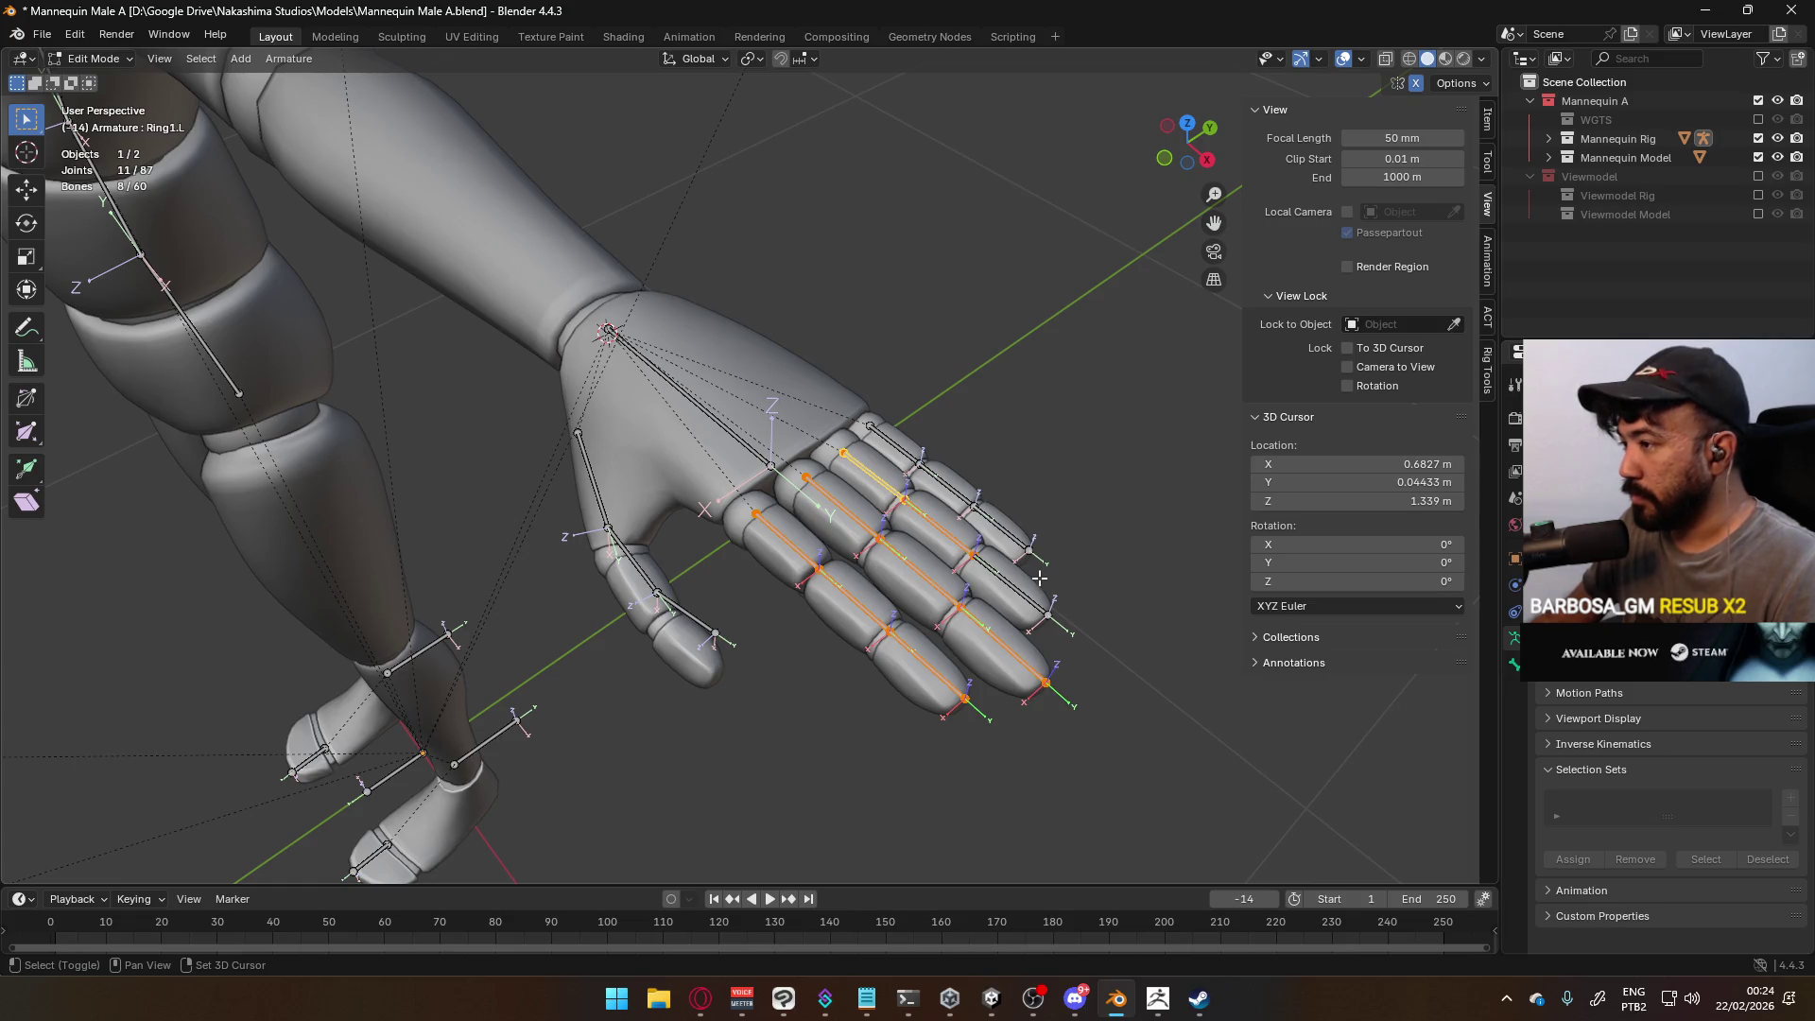
pyautogui.keyDown('shift'); pyautogui.click(940, 481); pyautogui.keyUp('shift')
pyautogui.keyDown('shift'); pyautogui.click(896, 443); pyautogui.keyUp('shift')
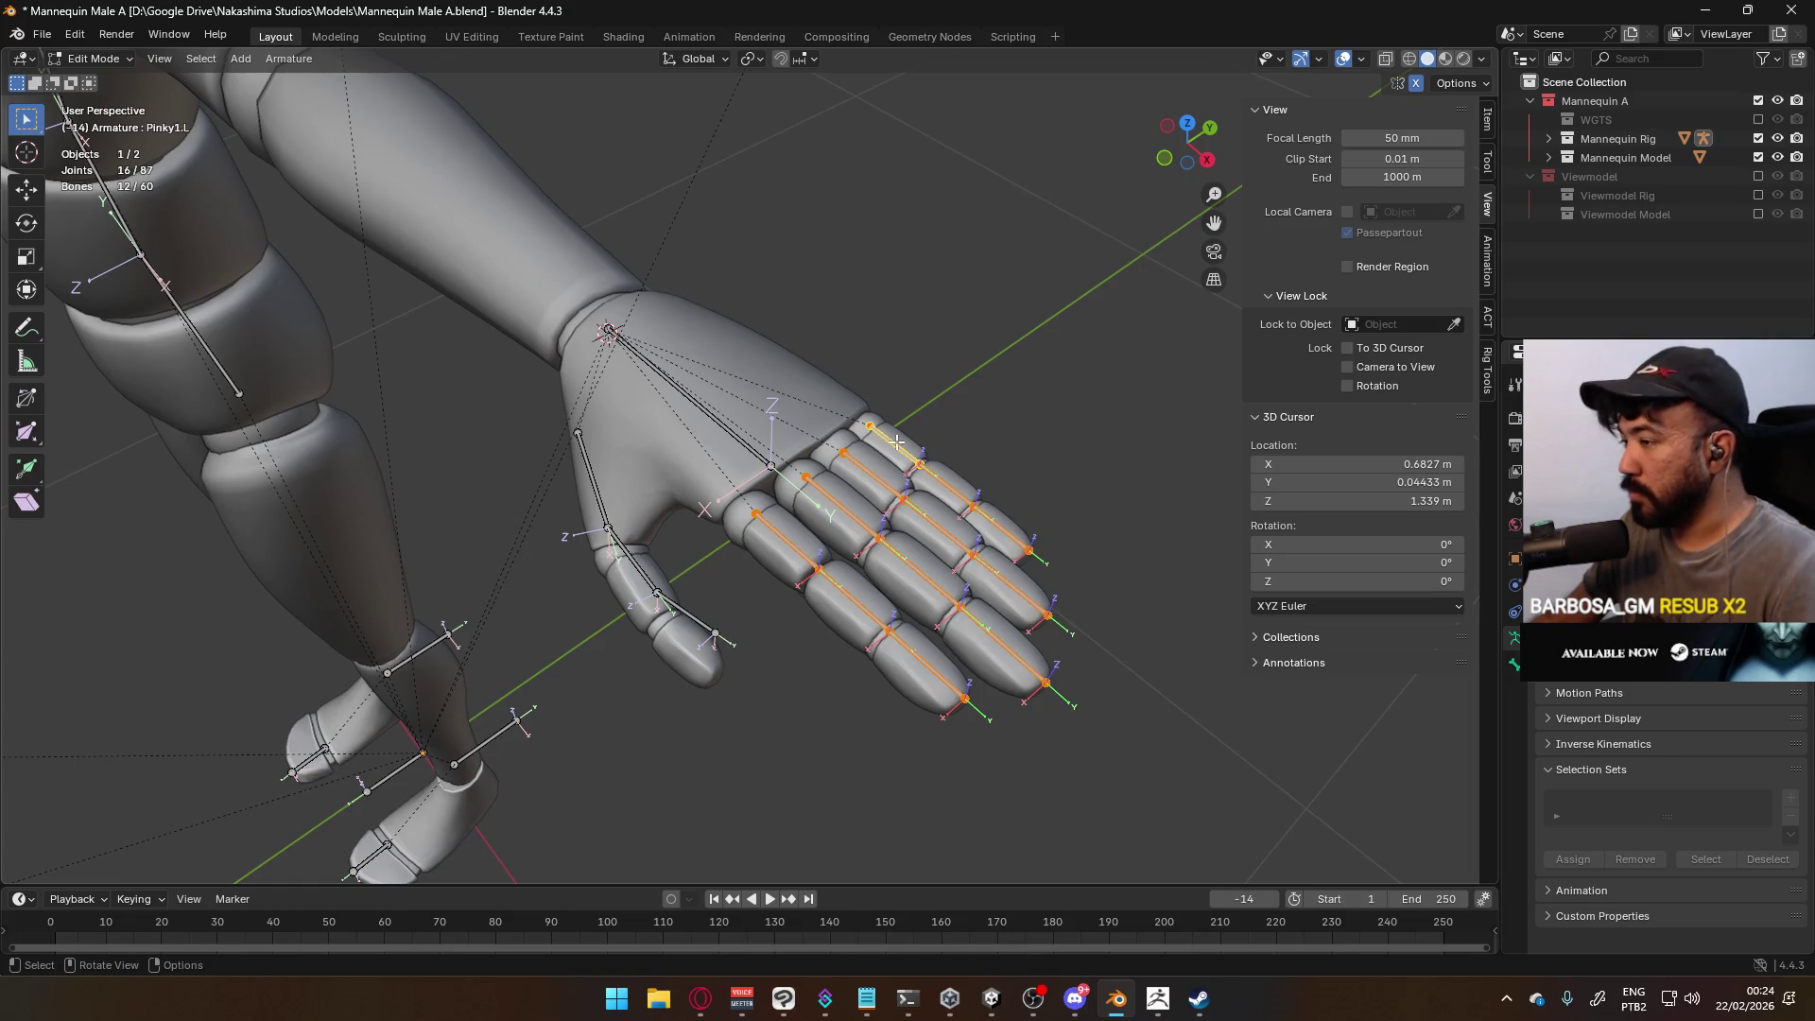
# Lower the selected finger bones 0.005139 m along Z
pyautogui.press('KP_1')
pyautogui.scroll(4, 725, 456)
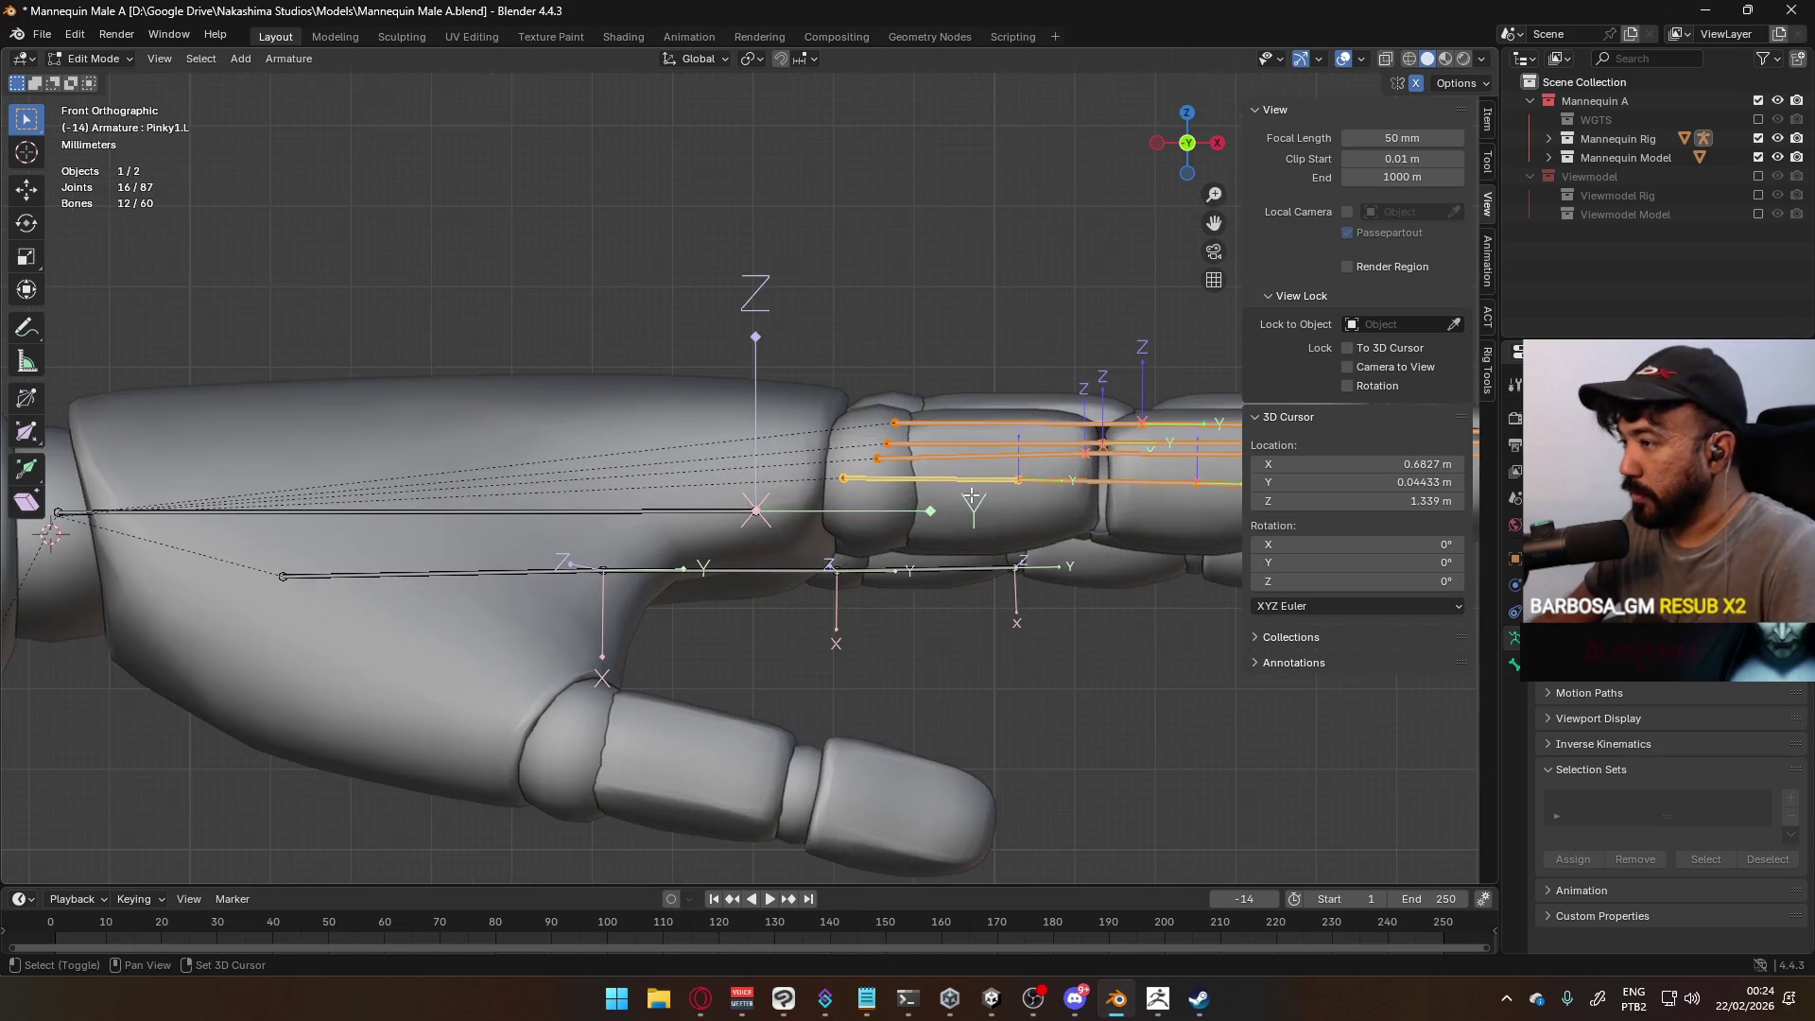
pyautogui.press('g')
pyautogui.click(725, 445)
pyautogui.moveTo(725, 445)
pyautogui.mouseDown(button='middle')
pyautogui.moveTo(788, 479)
pyautogui.moveTo(945, 477)
pyautogui.moveTo(654, 492)
pyautogui.mouseUp(button='middle')
pyautogui.press('g')
pyautogui.press('z')
pyautogui.click(788, 480)
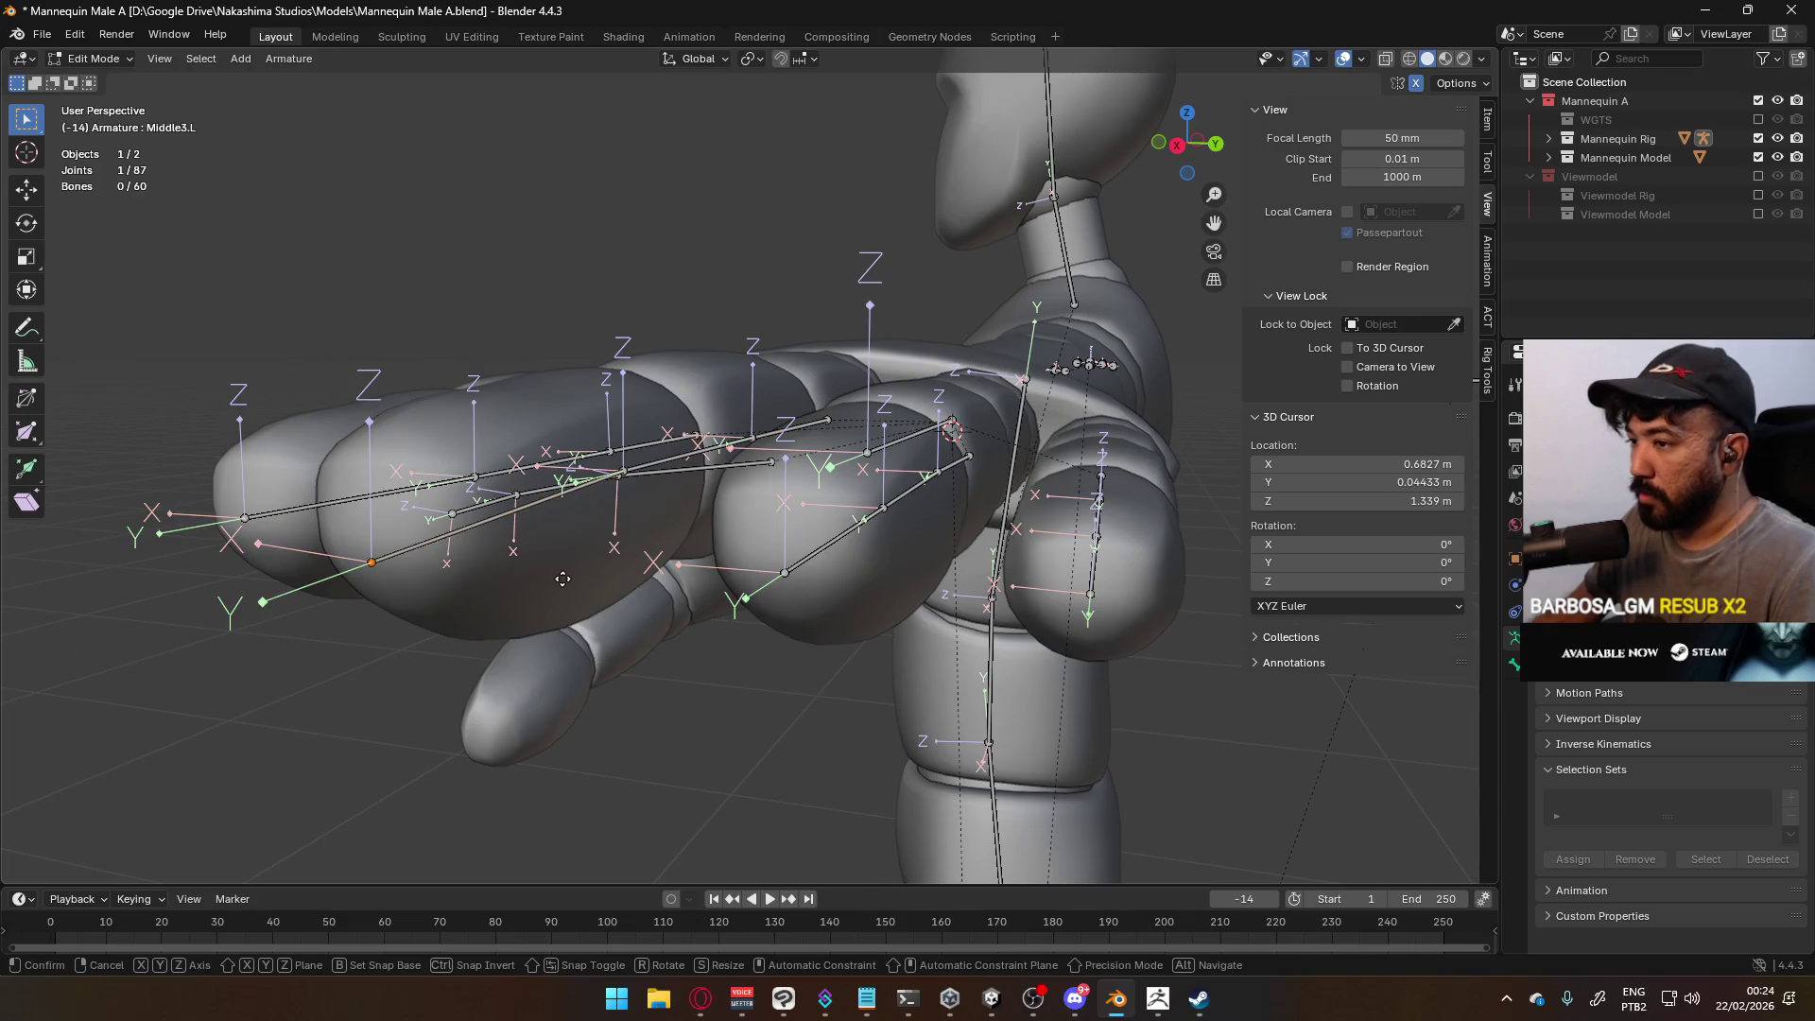
# Select the middle finger bone chain and adjust its height along Z
pyautogui.click(518, 494)
pyautogui.doubleClick(518, 495)
pyautogui.press('KP_Decimal')
pyautogui.moveTo(518, 494)
pyautogui.mouseDown(button='middle')
pyautogui.moveTo(864, 512)
pyautogui.moveTo(687, 487)
pyautogui.mouseUp(button='middle')
pyautogui.press('g')
pyautogui.press('z')
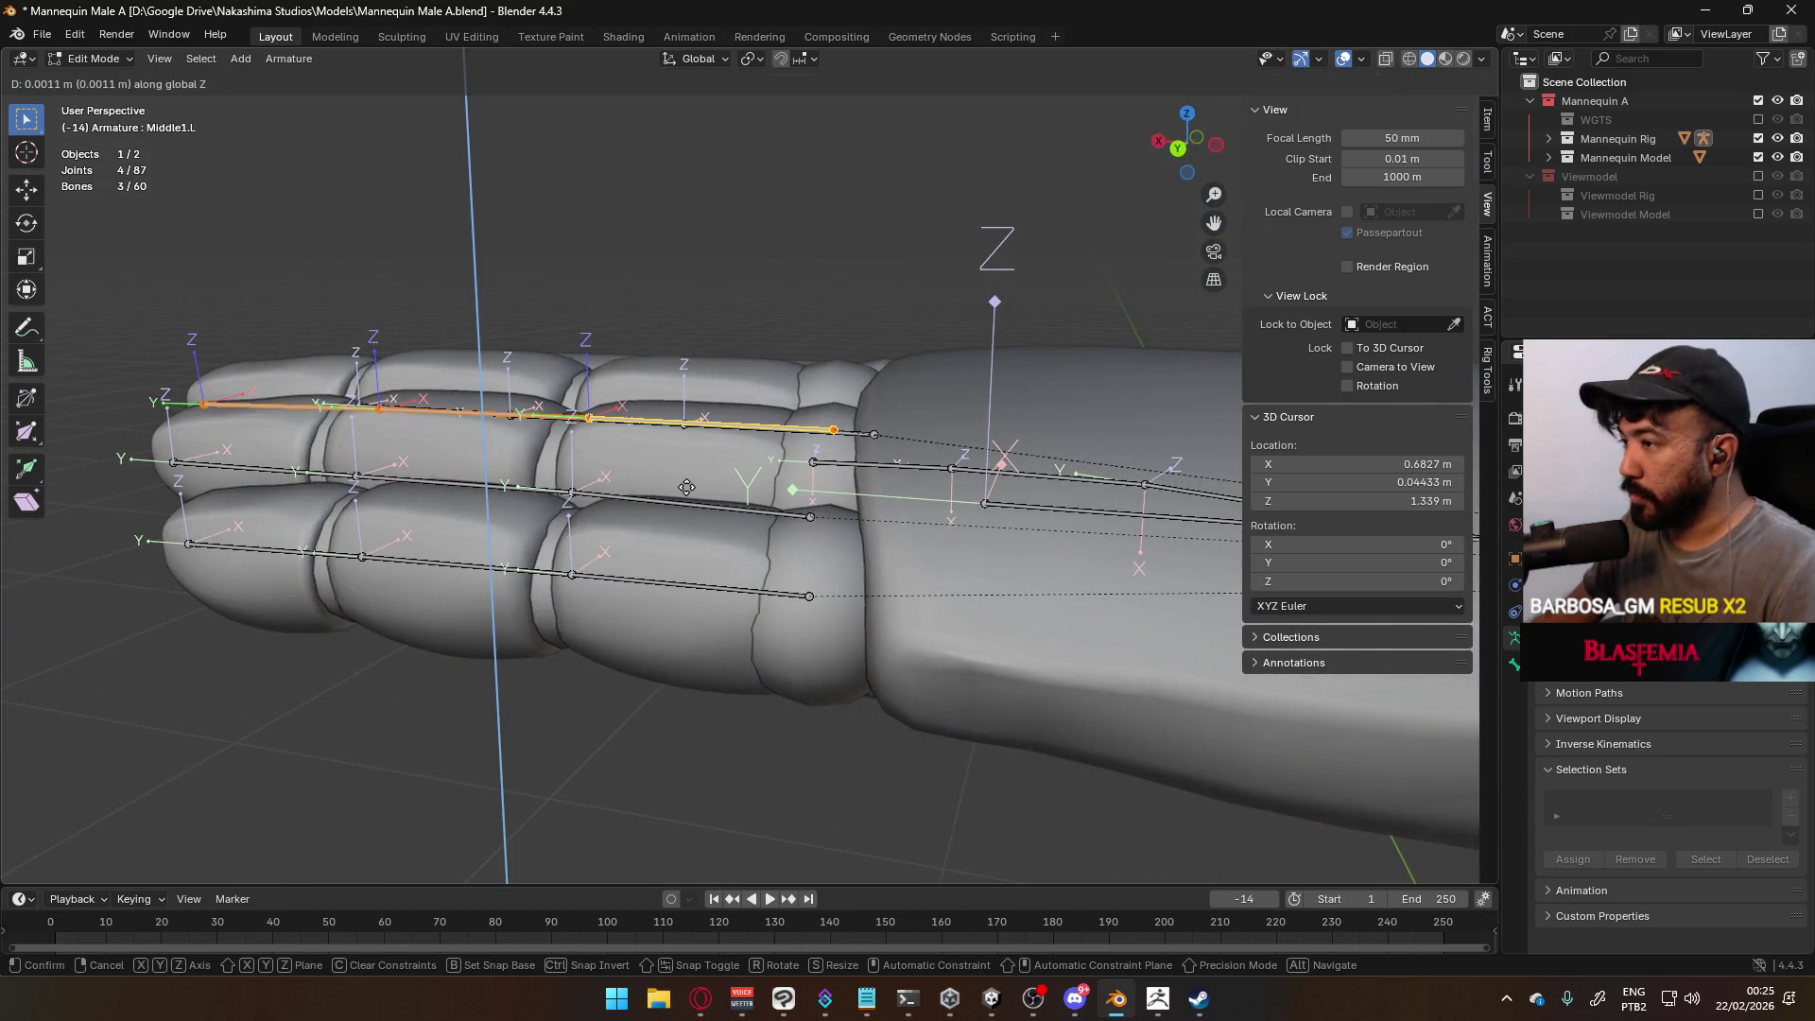
pyautogui.click(686, 484)
pyautogui.moveTo(686, 485)
pyautogui.mouseDown(button='middle')
pyautogui.moveTo(677, 350)
pyautogui.moveTo(860, 517)
pyautogui.mouseUp(button='middle')
# Select the ring finger chain and raise it along Z
pyautogui.click(861, 517)
pyautogui.keyDown('shift'); pyautogui.click(428, 598); pyautogui.keyUp('shift')
pyautogui.moveTo(427, 598)
pyautogui.mouseDown(button='middle')
pyautogui.moveTo(513, 587)
pyautogui.moveTo(632, 522)
pyautogui.moveTo(517, 558)
pyautogui.moveTo(706, 551)
pyautogui.mouseUp(button='middle')
pyautogui.press('g')
pyautogui.press('z')
pyautogui.click(542, 581)
# Select the pinky bone chain and move it 0.000742 m along Z
pyautogui.click(603, 549)
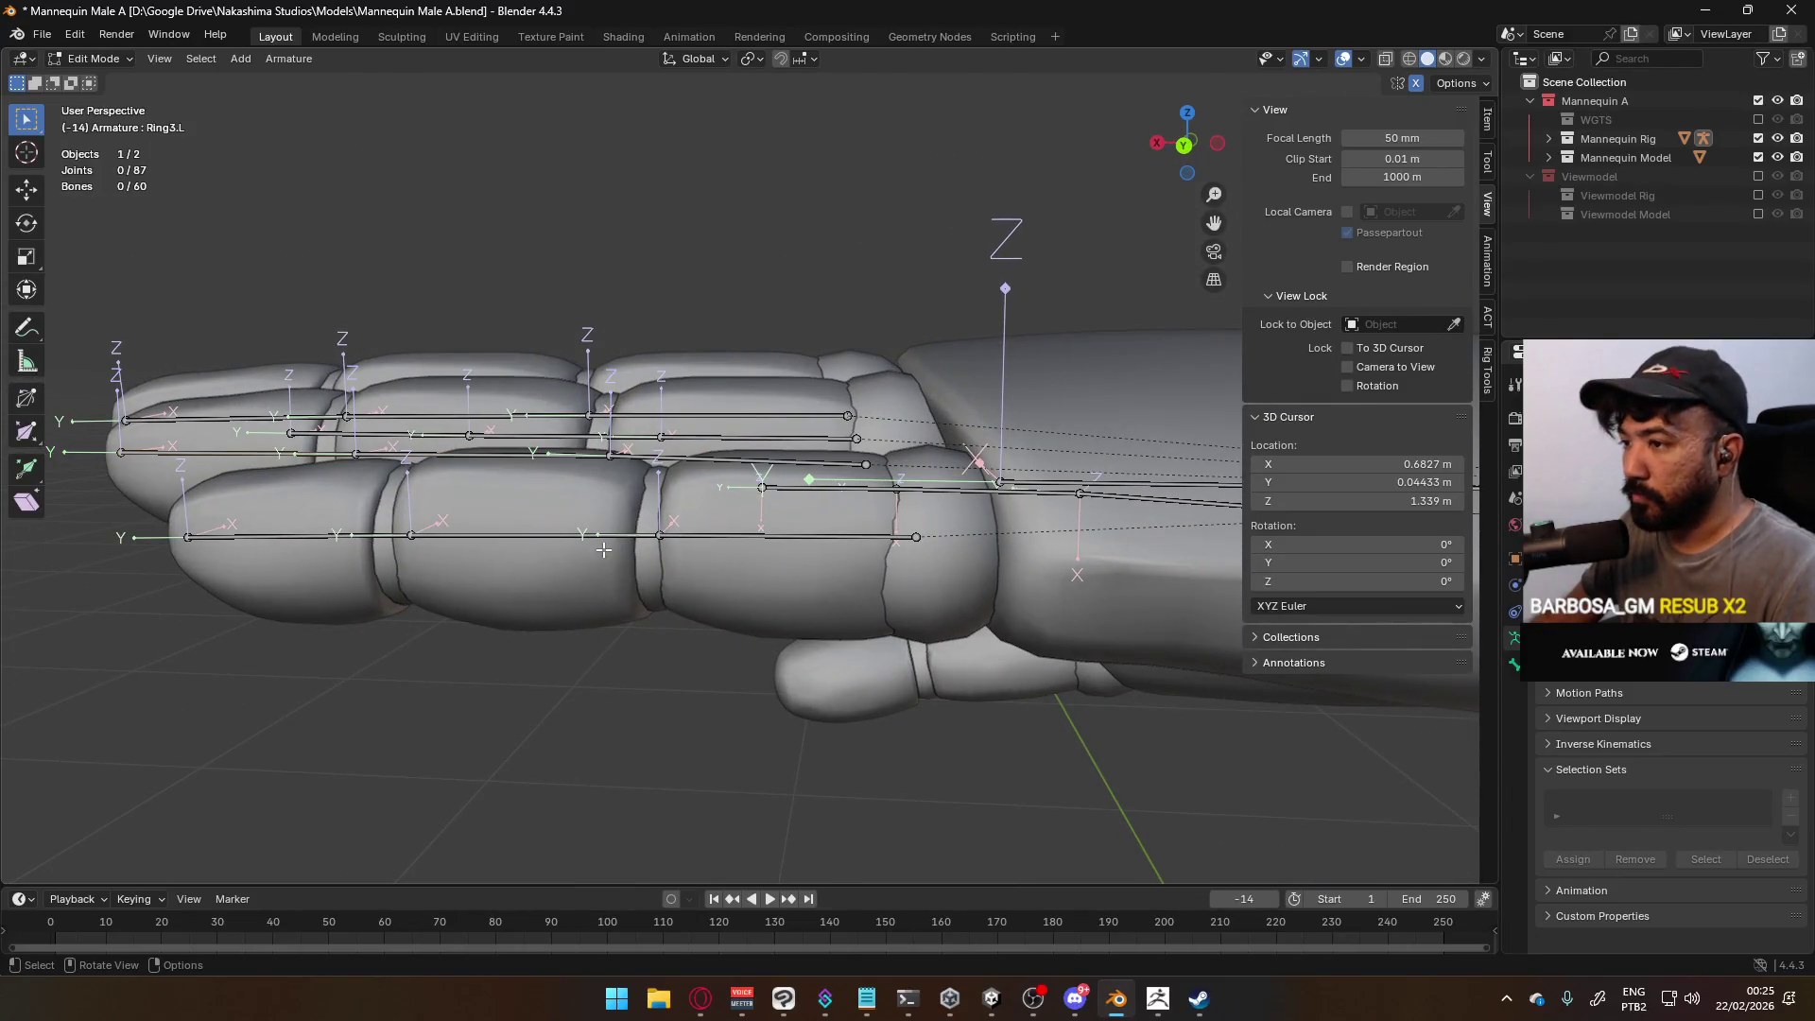
pyautogui.keyDown('shift'); pyautogui.click(746, 536); pyautogui.keyUp('shift')
pyautogui.keyDown('shift'); pyautogui.click(303, 537); pyautogui.keyUp('shift')
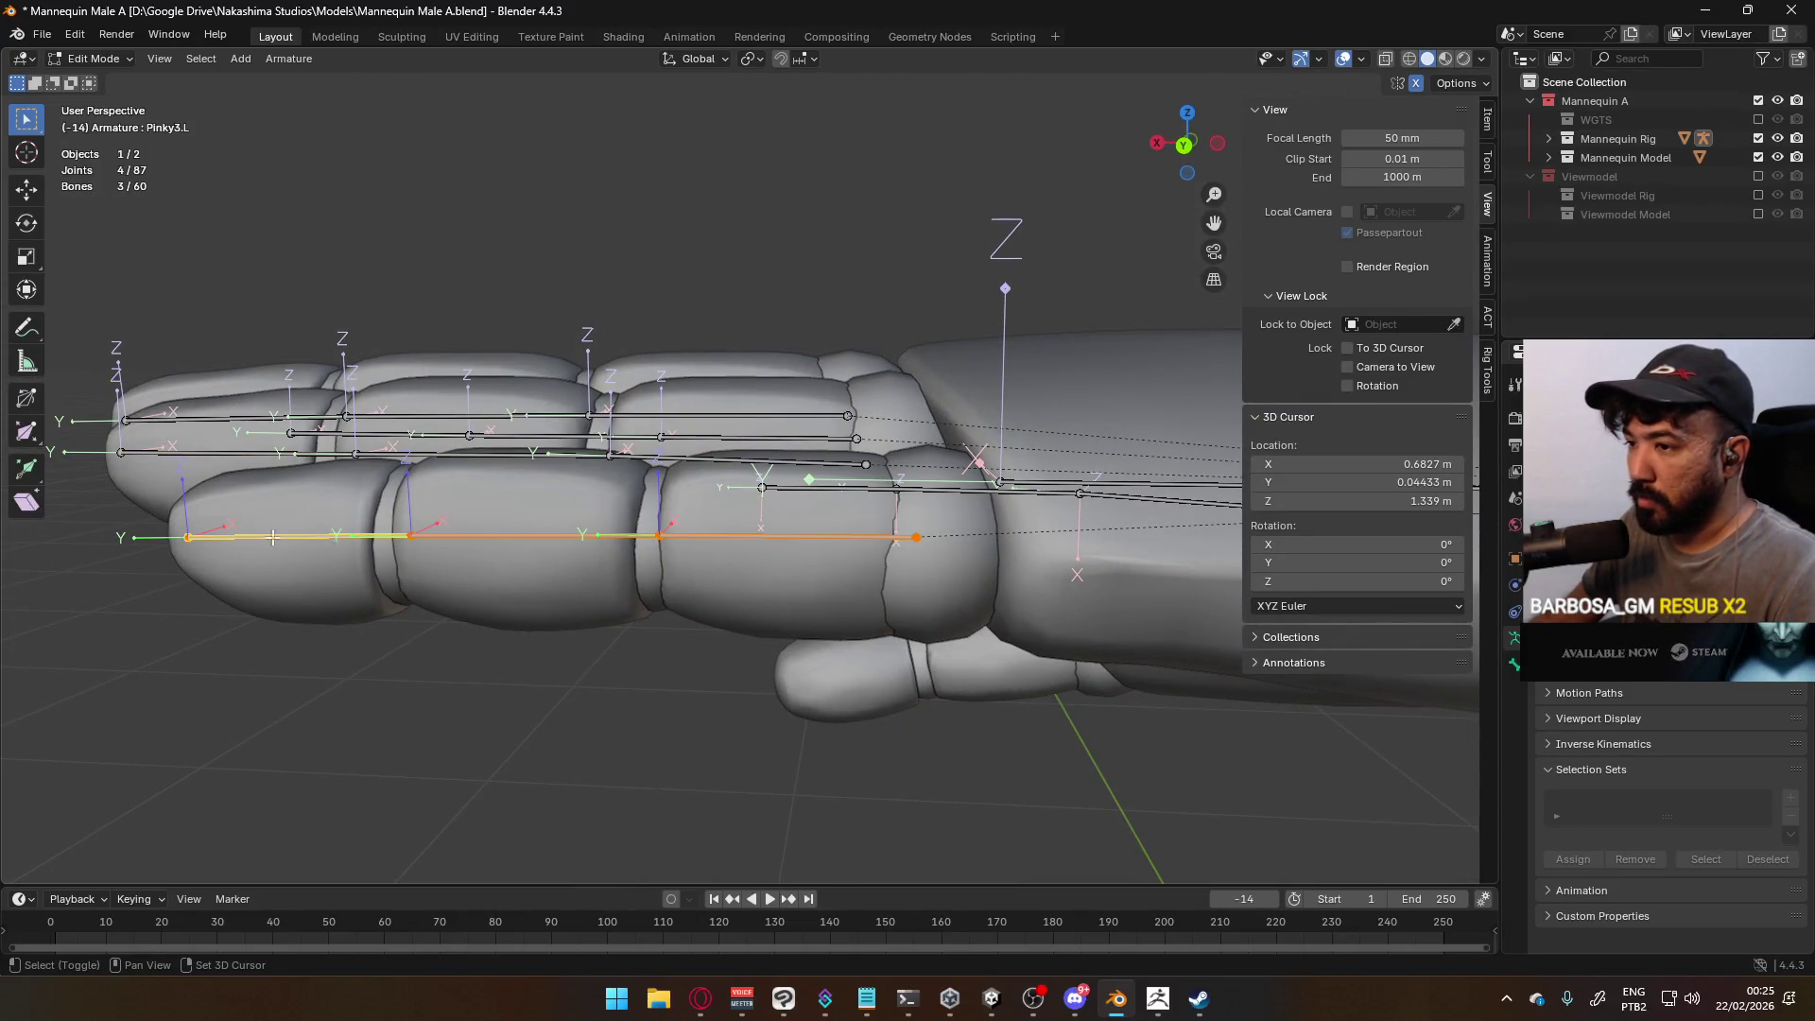
pyautogui.press('g')
pyautogui.press('z')
pyautogui.click(525, 552)
pyautogui.moveTo(524, 551); pyautogui.dragTo(684, 554, button='middle')
# In top view, shift the Ring1.L base joint sideways to the left
pyautogui.press('KP_7')
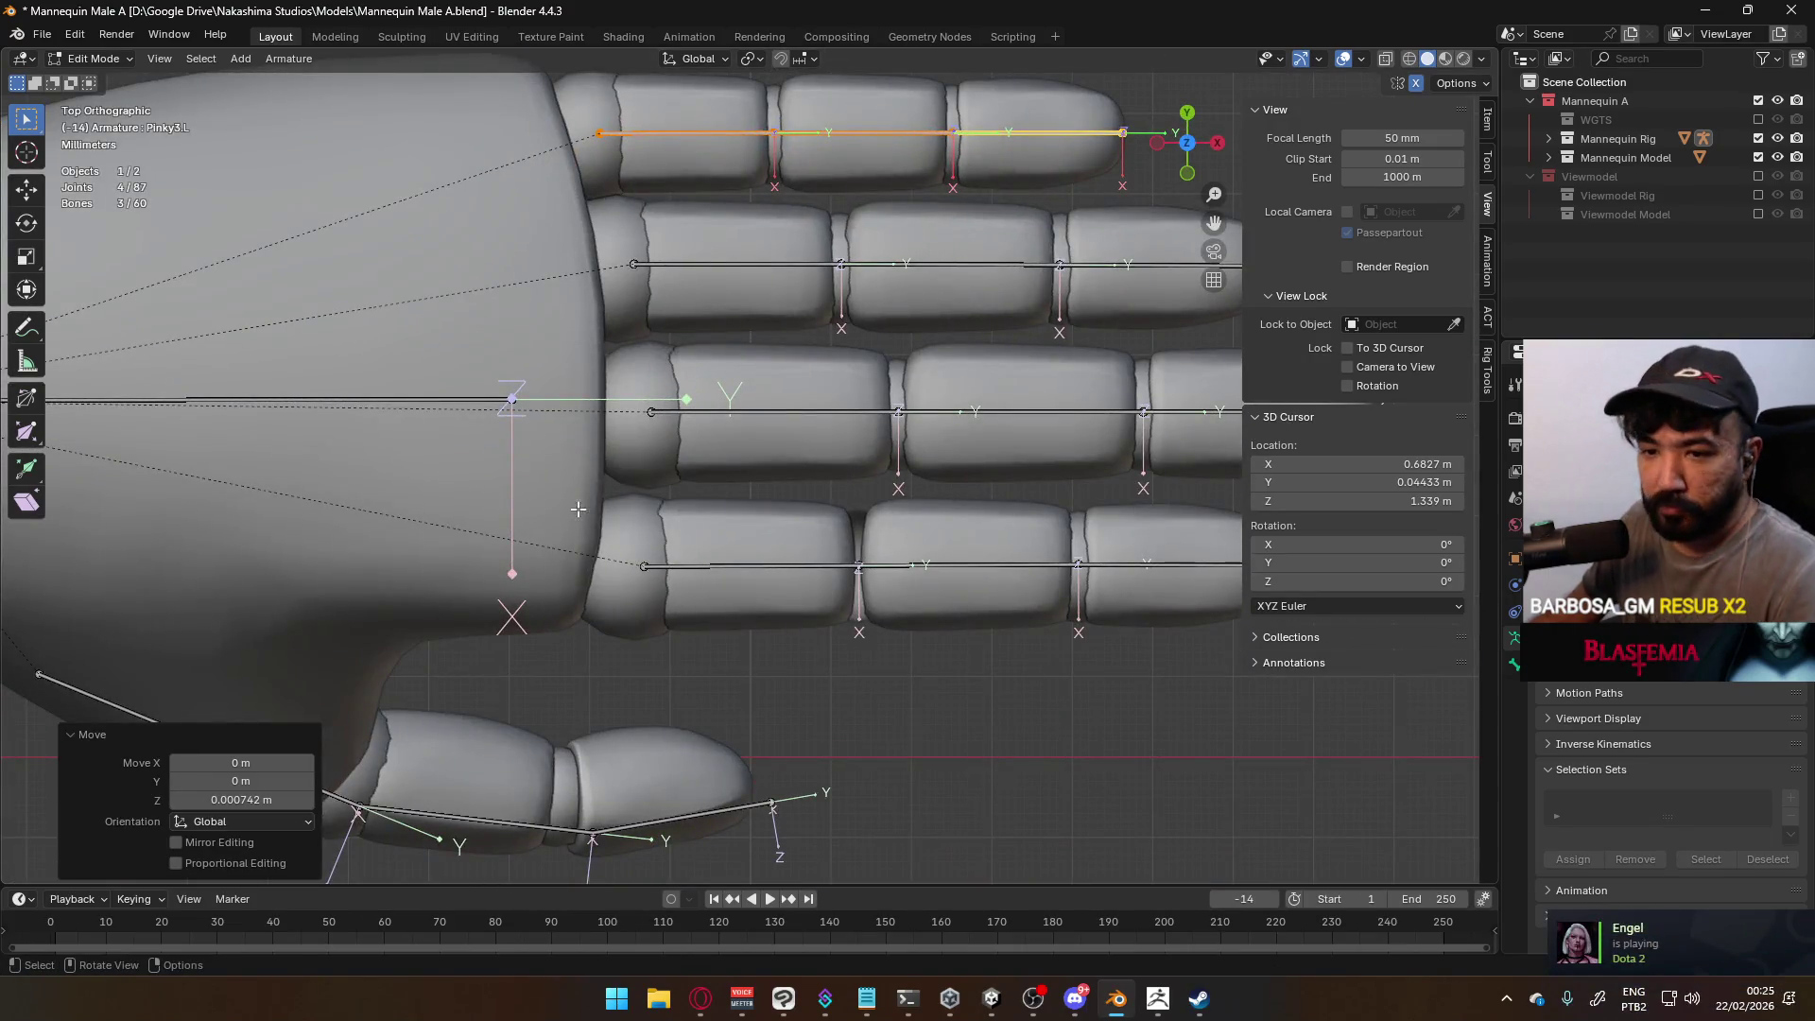
pyautogui.keyDown('shift'); pyautogui.moveTo(734, 324); pyautogui.dragTo(673, 437, button='middle'); pyautogui.keyUp('shift')
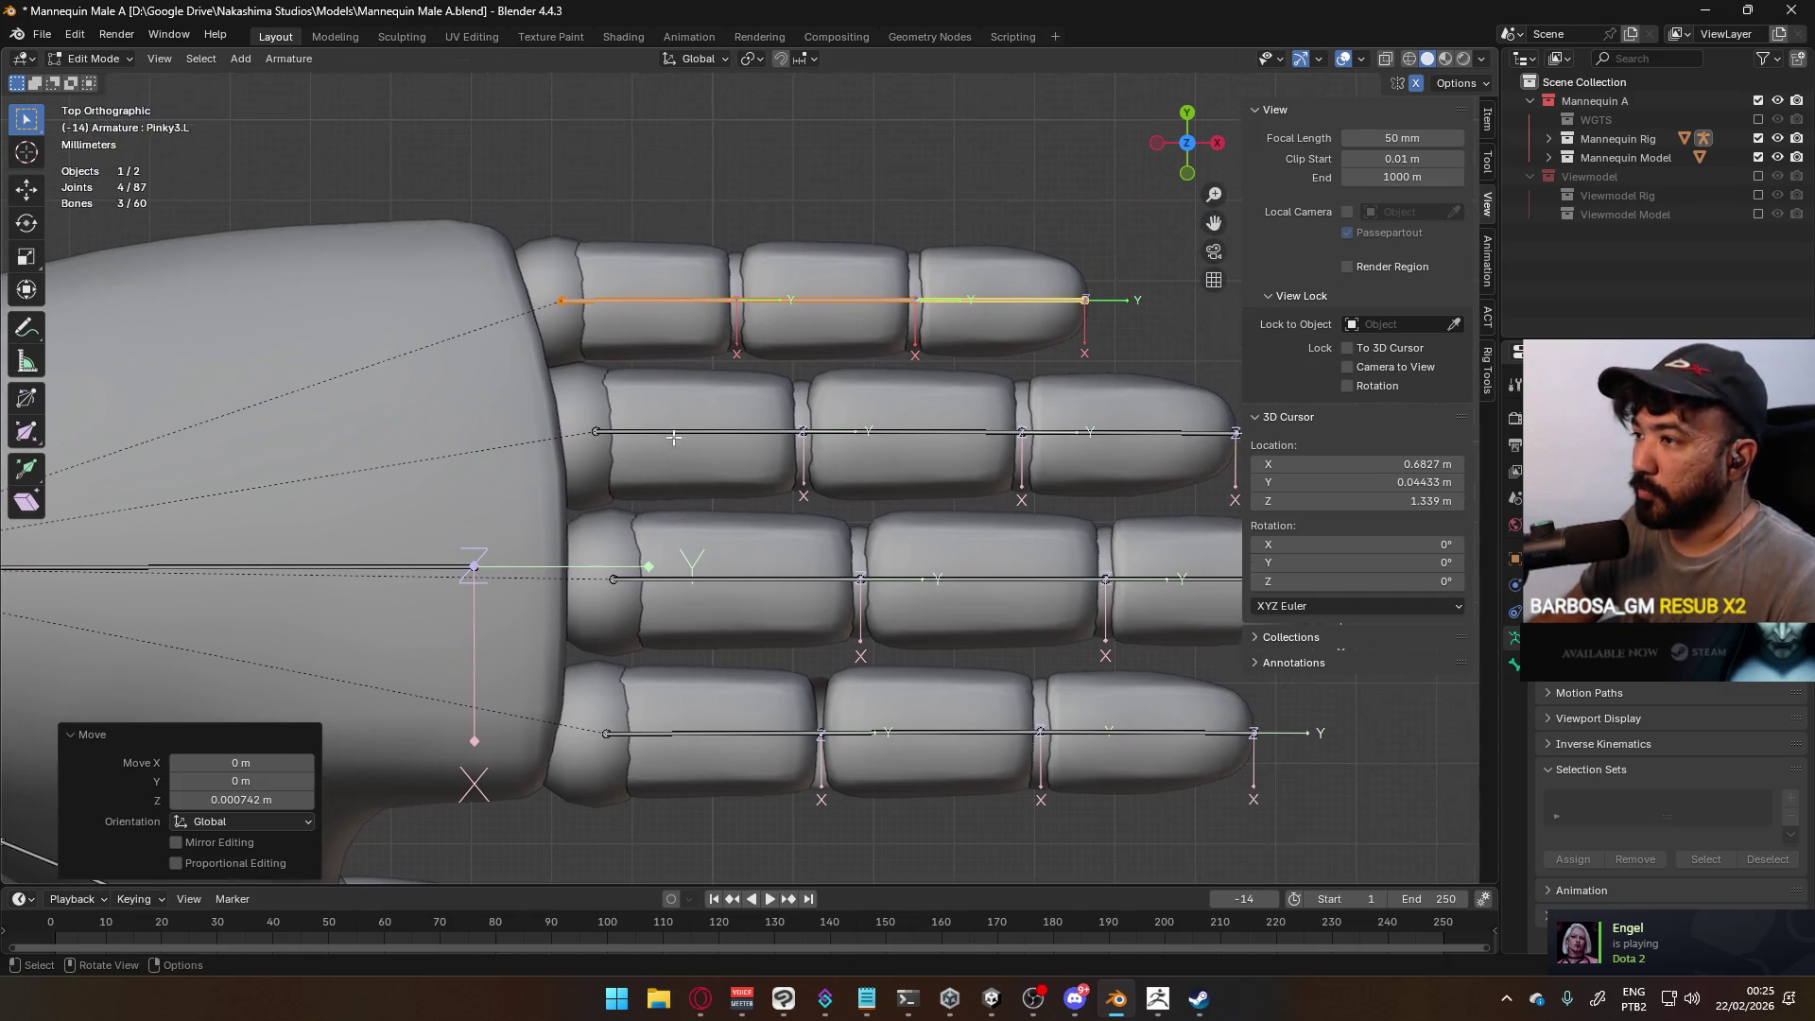
pyautogui.click(595, 430)
pyautogui.press('g')
pyautogui.press('y')
pyautogui.press('Escape')
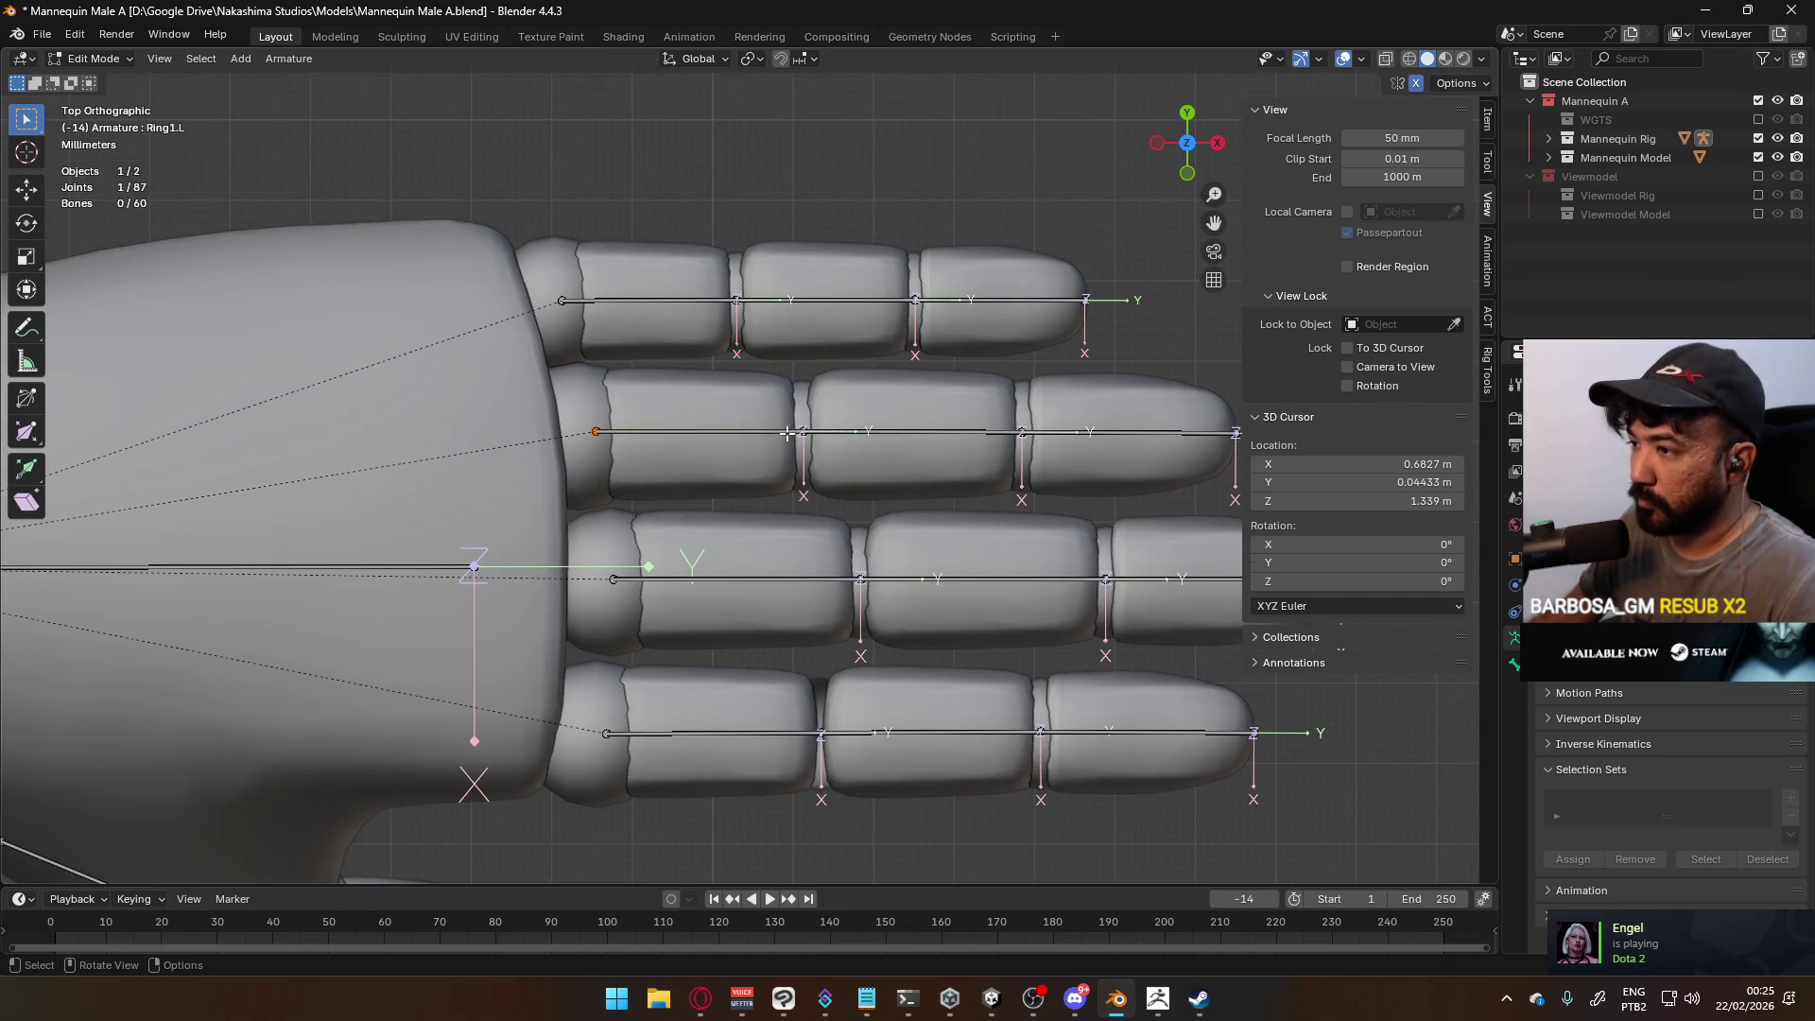
pyautogui.press('g')
pyautogui.click(795, 428)
# Shift the Middle1.L base joint slightly along X
pyautogui.click(562, 301)
pyautogui.click(613, 570)
pyautogui.scroll(-3, 613, 570)
pyautogui.press('g')
pyautogui.press('x')
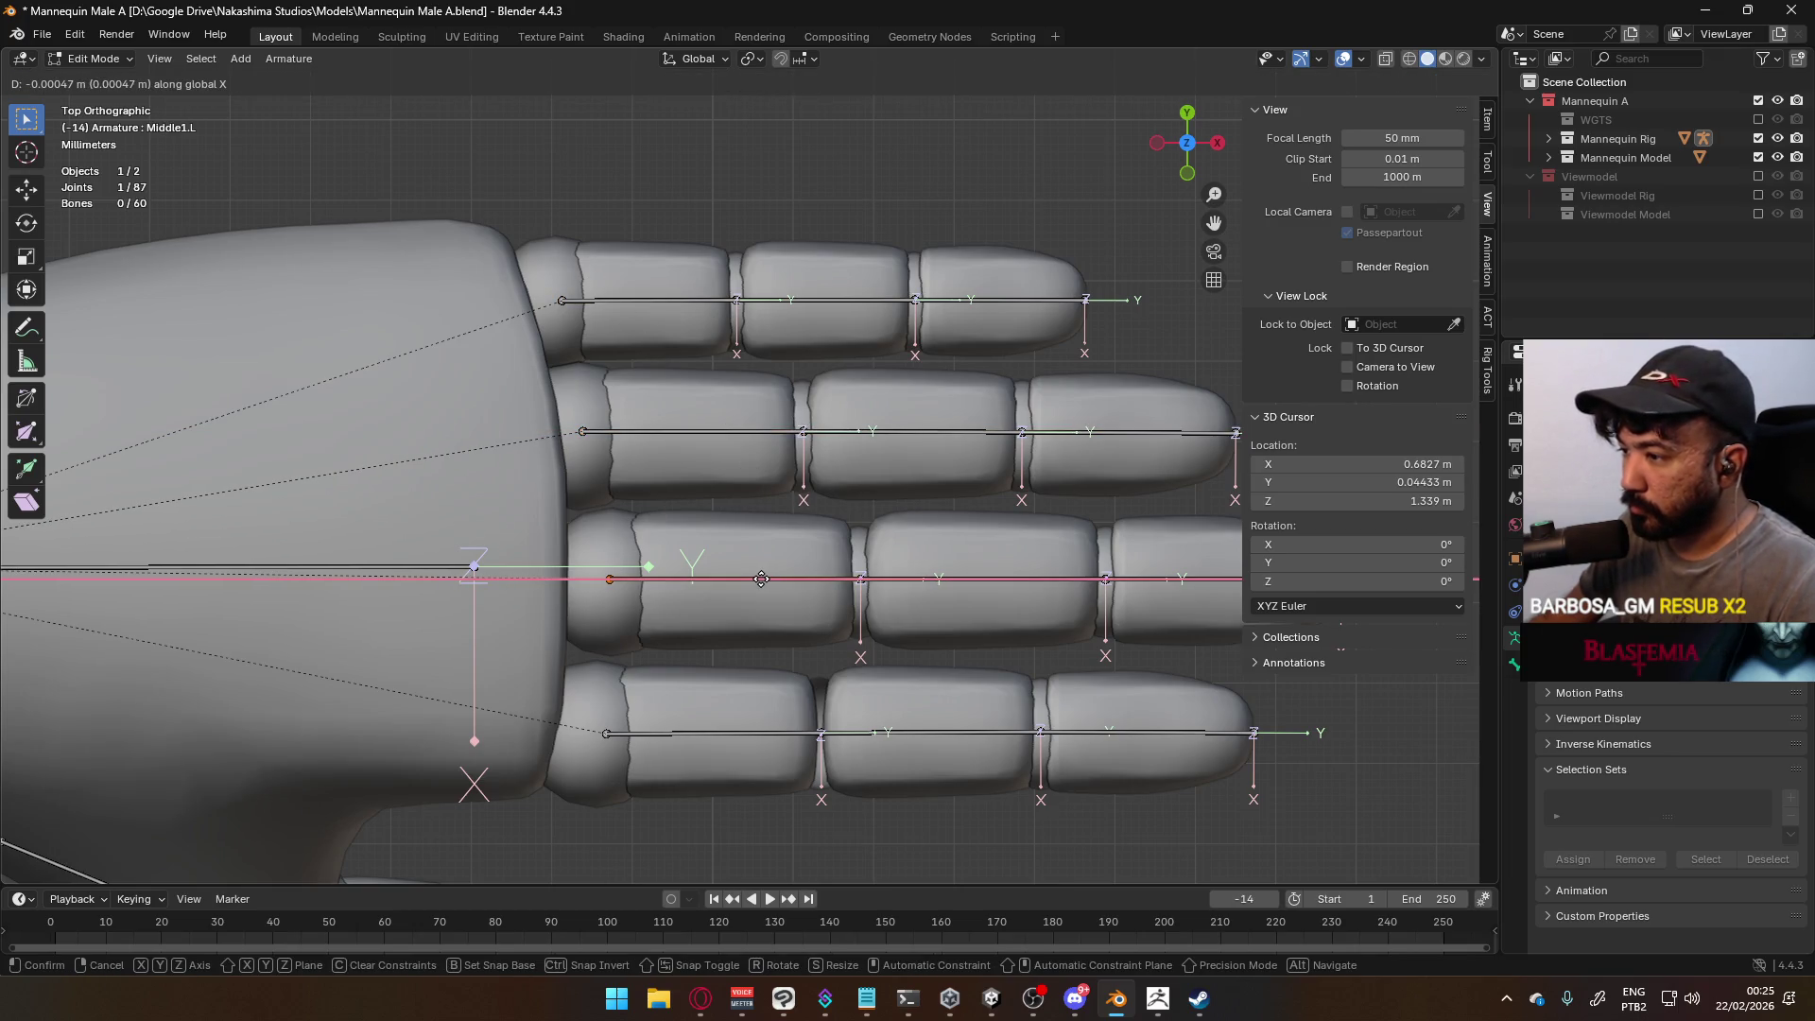
pyautogui.click(840, 588)
pyautogui.moveTo(888, 648)
pyautogui.mouseDown(button='middle')
pyautogui.moveTo(592, 479)
pyautogui.moveTo(526, 505)
pyautogui.moveTo(576, 416)
pyautogui.moveTo(619, 440)
pyautogui.moveTo(623, 377)
pyautogui.mouseUp(button='middle')
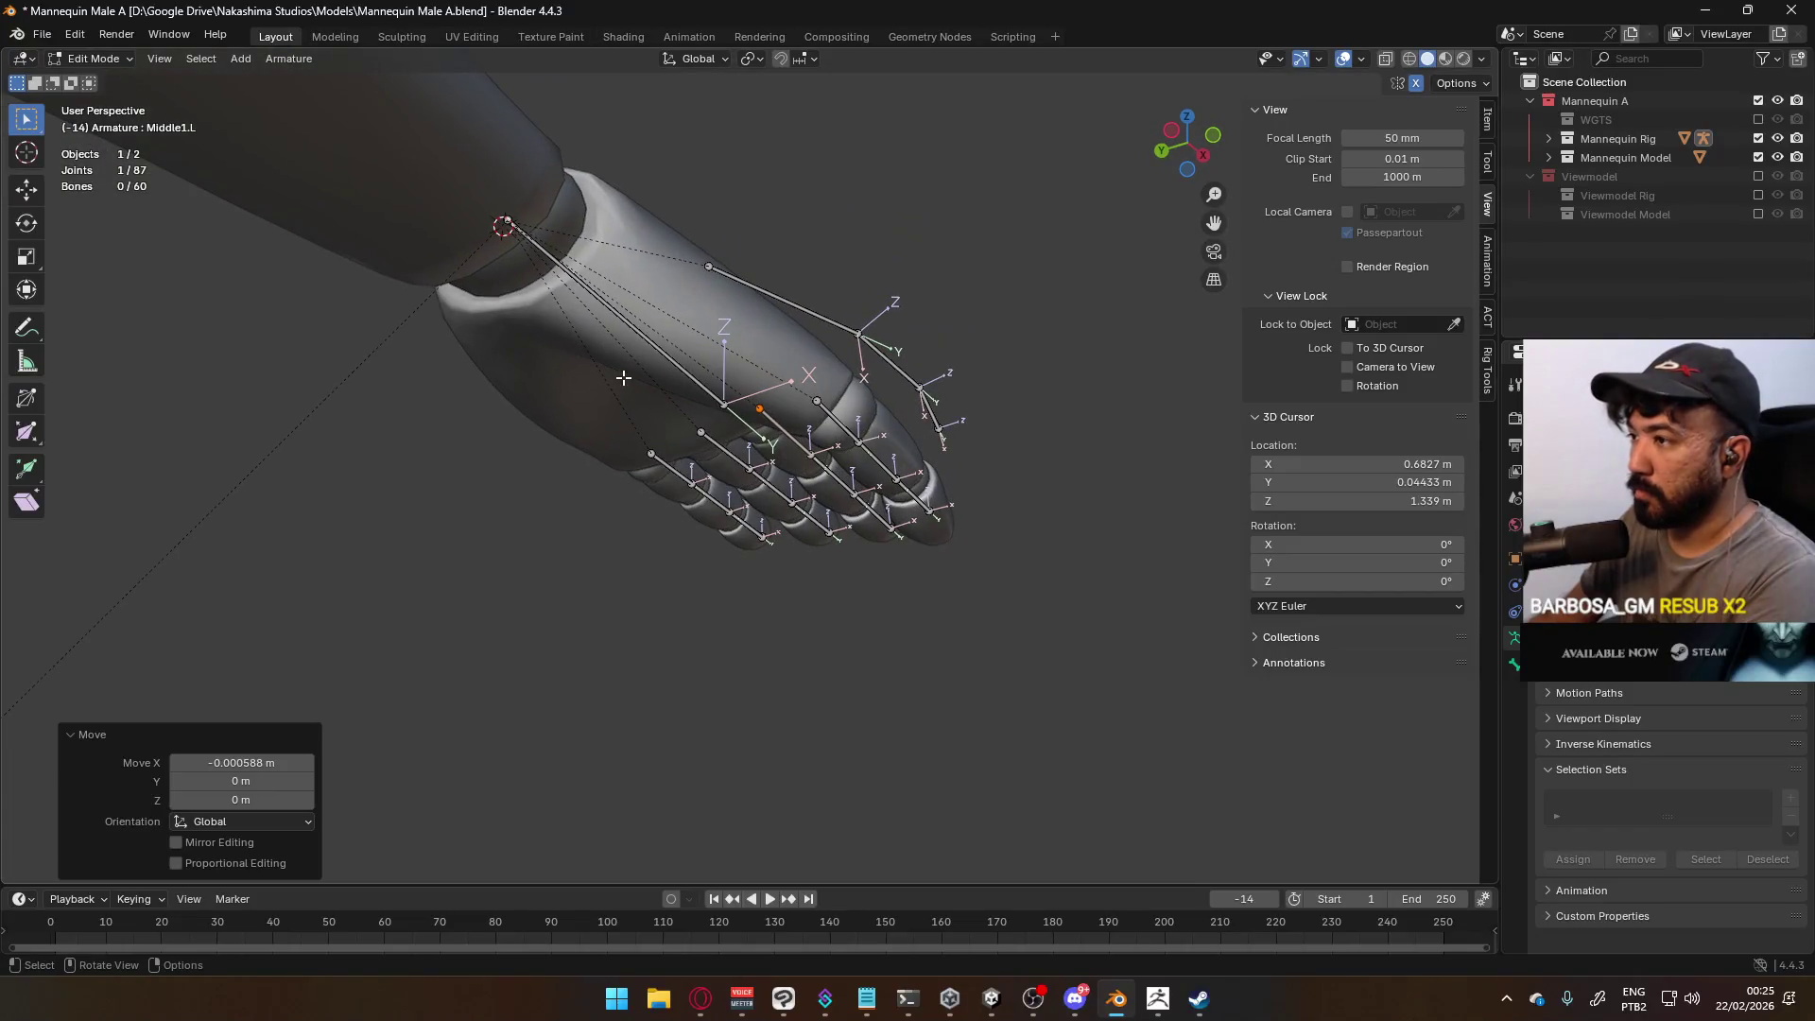
# Set snapping to Volume and move the Thumb0.L joint down into the thumb
pyautogui.click(707, 265)
pyautogui.click(802, 59)
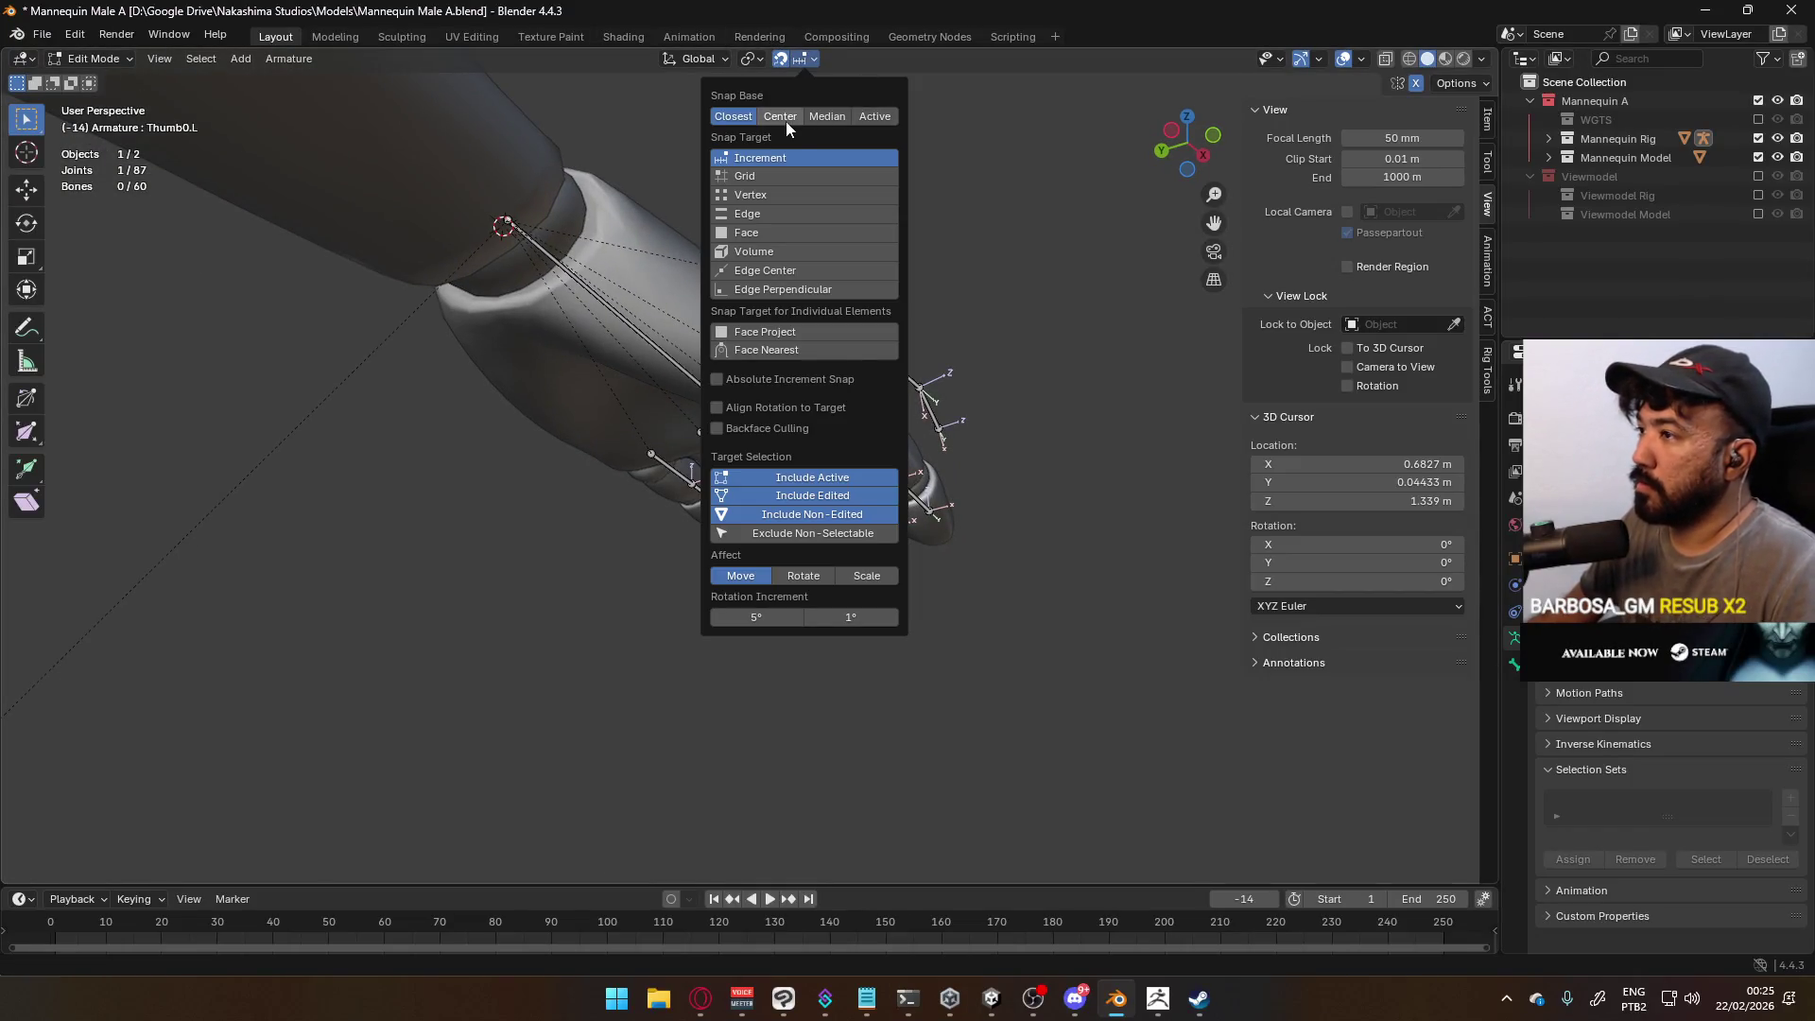
pyautogui.click(766, 251)
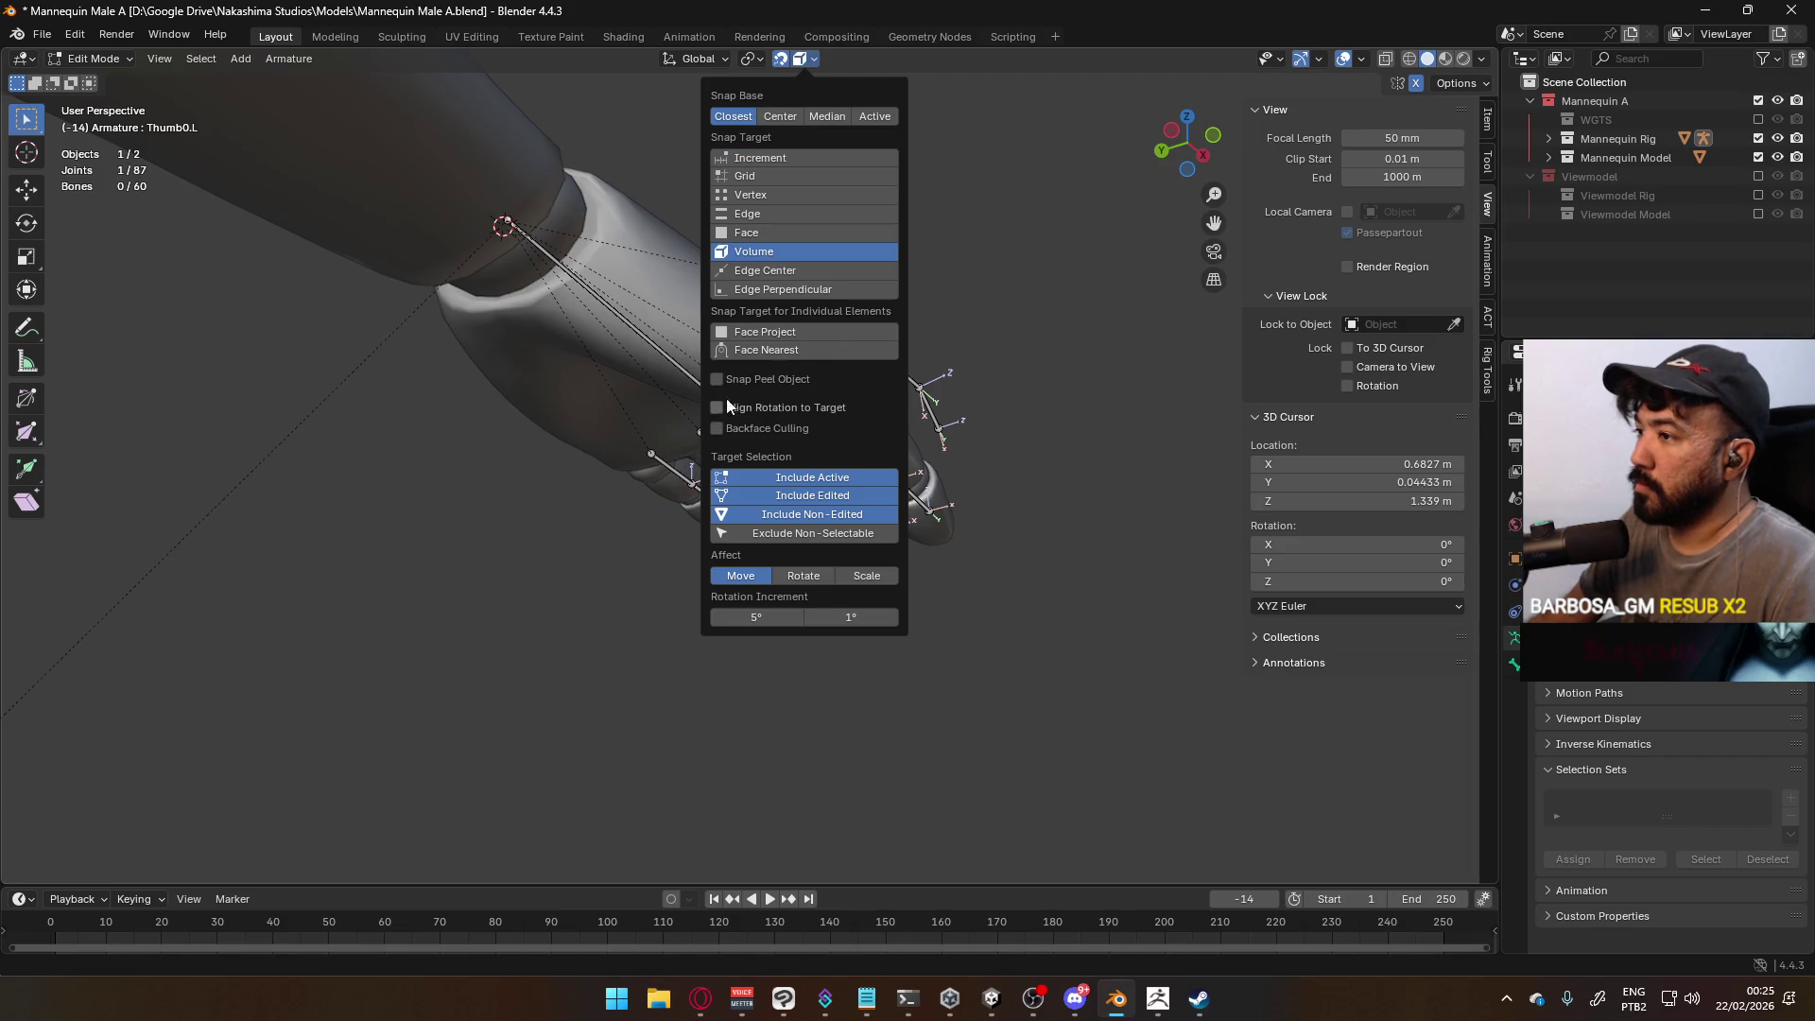
pyautogui.moveTo(938, 437)
pyautogui.mouseDown(button='middle')
pyautogui.moveTo(1013, 344)
pyautogui.moveTo(775, 425)
pyautogui.moveTo(559, 532)
pyautogui.moveTo(804, 437)
pyautogui.moveTo(729, 514)
pyautogui.moveTo(615, 549)
pyautogui.mouseUp(button='middle')
pyautogui.click(565, 528)
pyautogui.moveTo(562, 498); pyautogui.dragTo(549, 580)
pyautogui.moveTo(549, 580)
pyautogui.mouseDown(button='middle')
pyautogui.moveTo(729, 408)
pyautogui.moveTo(662, 383)
pyautogui.mouseUp(button='middle')
pyautogui.moveTo(662, 382)
pyautogui.mouseDown()
pyautogui.moveTo(624, 340)
pyautogui.moveTo(643, 364)
pyautogui.mouseUp()
pyautogui.moveTo(643, 364)
pyautogui.mouseDown(button='middle')
pyautogui.moveTo(727, 437)
pyautogui.moveTo(681, 594)
pyautogui.mouseUp(button='middle')
# Reposition the Thumb1.L joint, then readjust the thumb base joint inside the thumb
pyautogui.click(677, 598)
pyautogui.scroll(2, 700, 695)
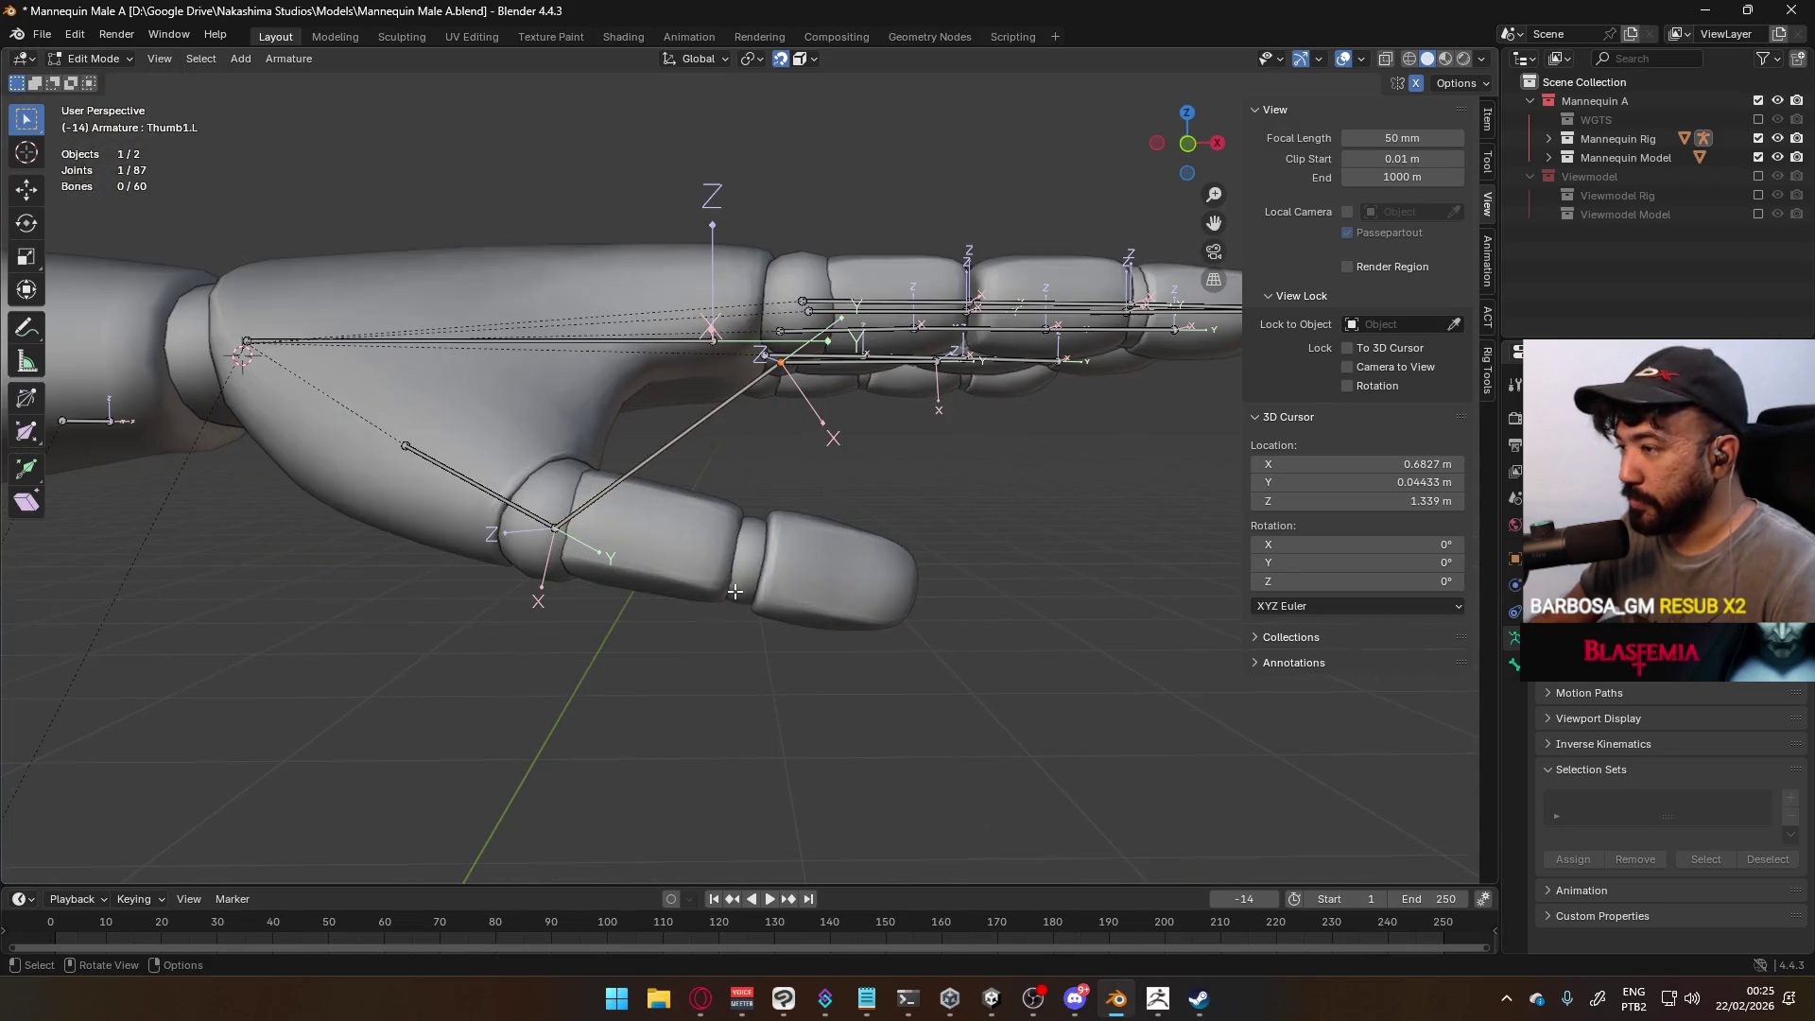
pyautogui.press('g')
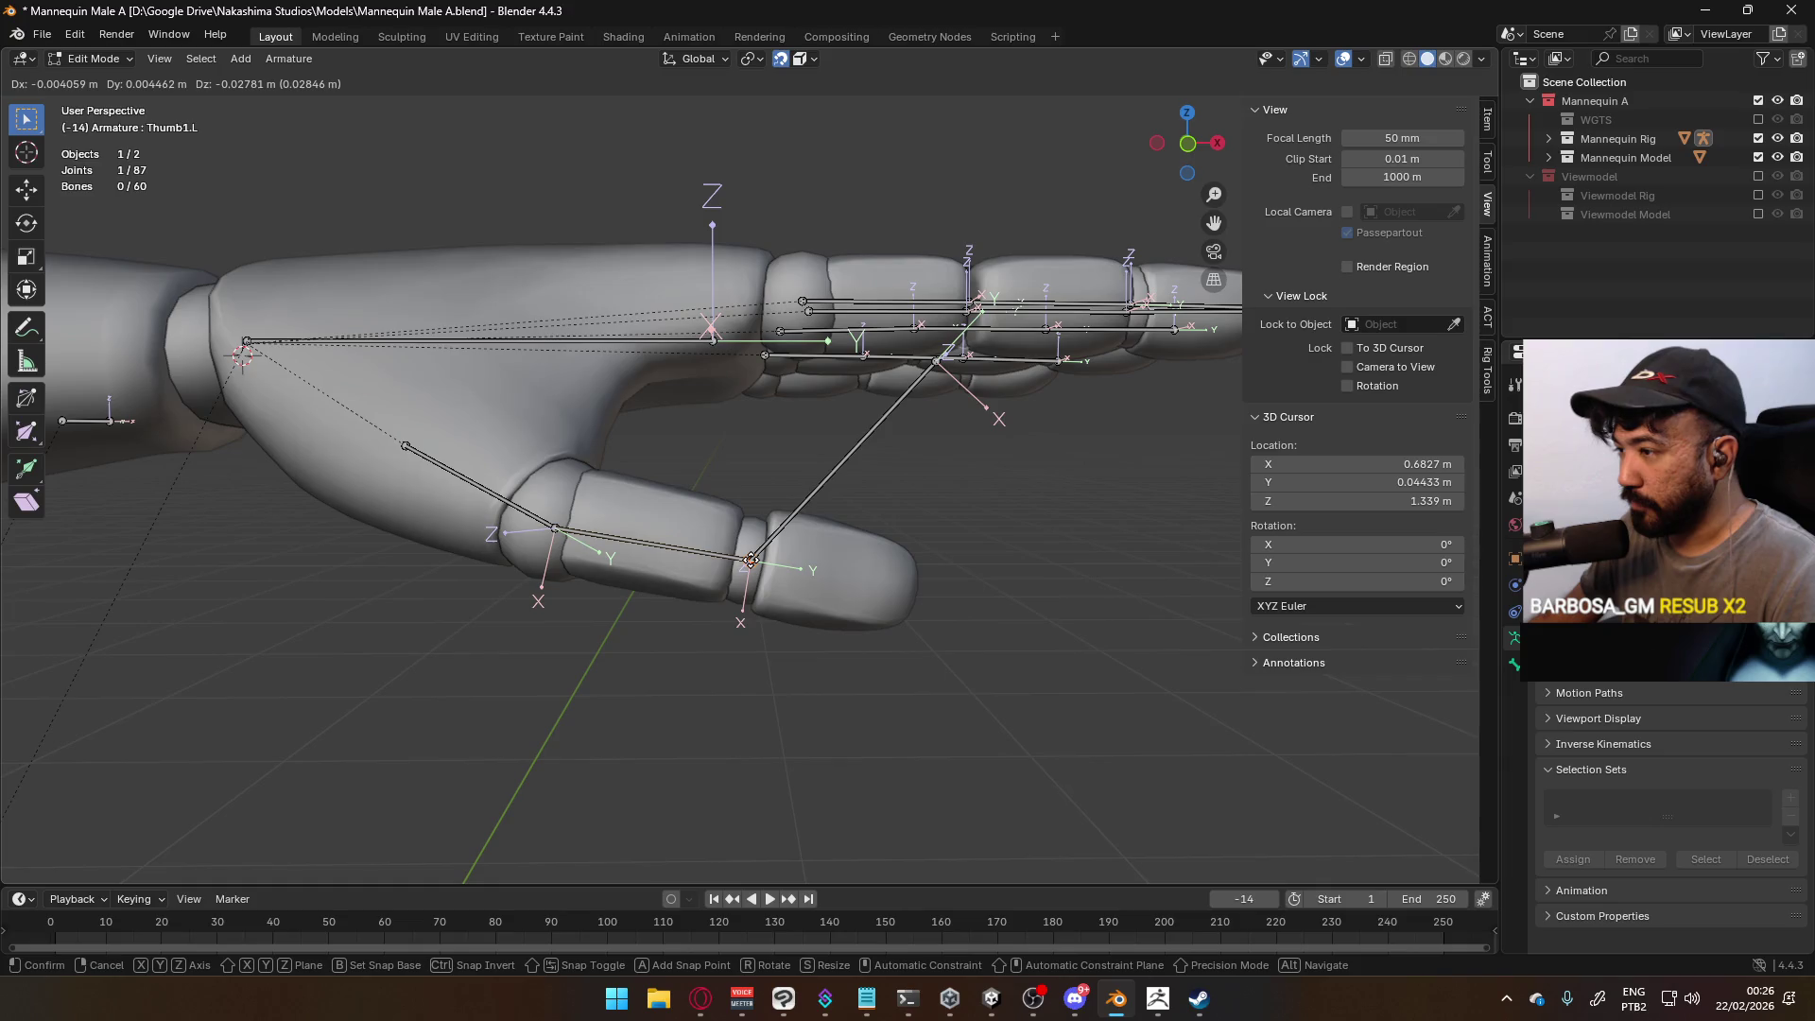
pyautogui.click(756, 562)
pyautogui.moveTo(756, 562)
pyautogui.mouseDown(button='middle')
pyautogui.moveTo(891, 399)
pyautogui.moveTo(662, 530)
pyautogui.mouseUp(button='middle')
pyautogui.click(603, 541)
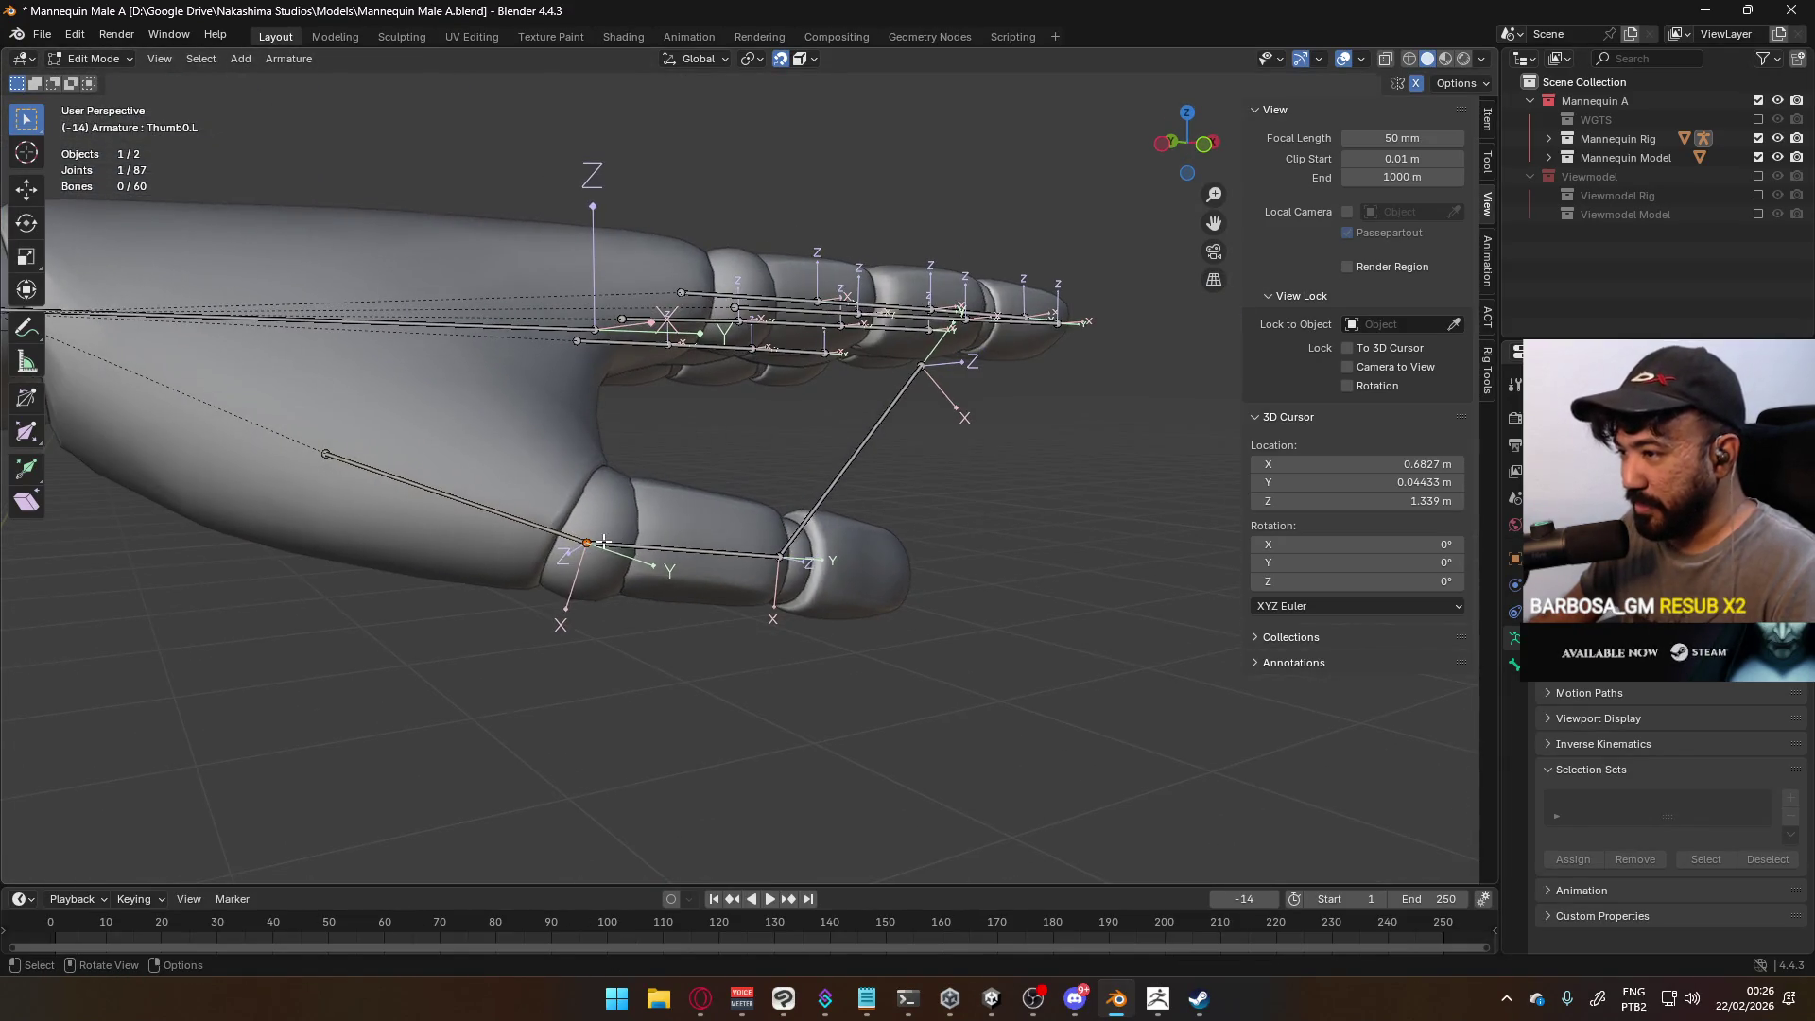
pyautogui.press('g')
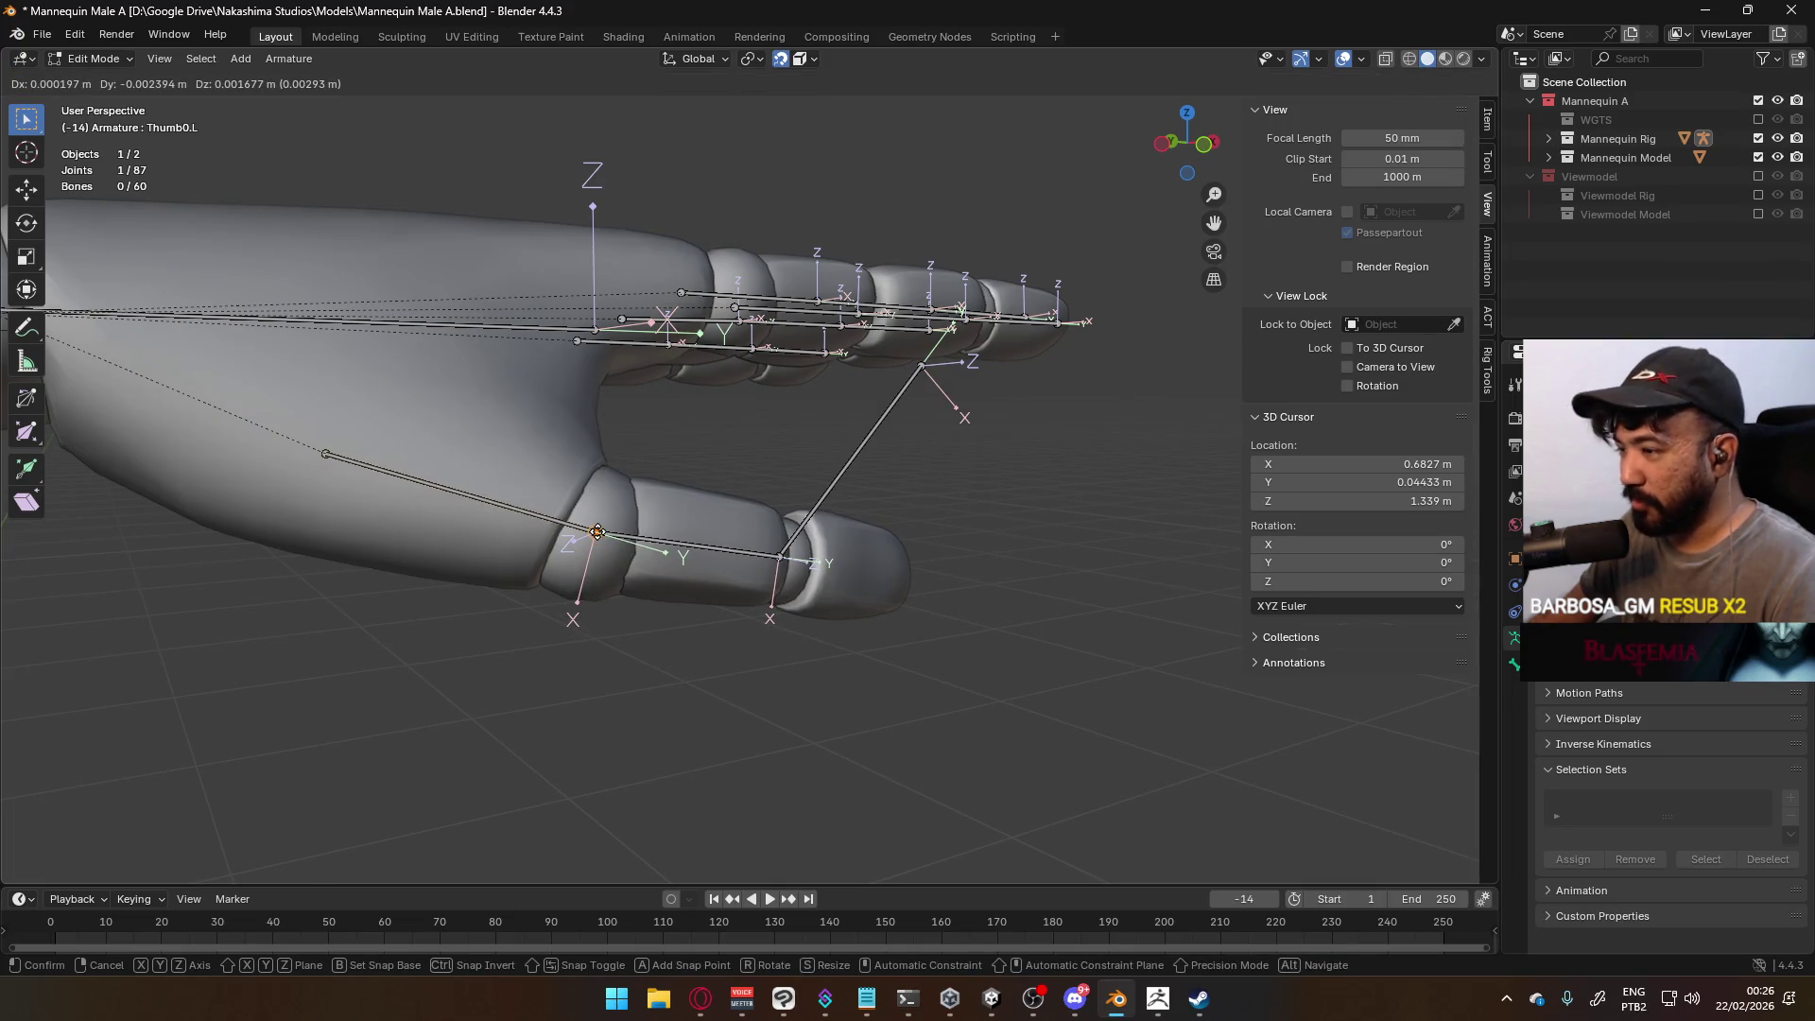
pyautogui.click(597, 533)
# Move the Thumb2.L tip joint by -0.008611, 0.005505, -0.031323 m into the thumb tip
pyautogui.moveTo(596, 532); pyautogui.dragTo(686, 494, button='middle')
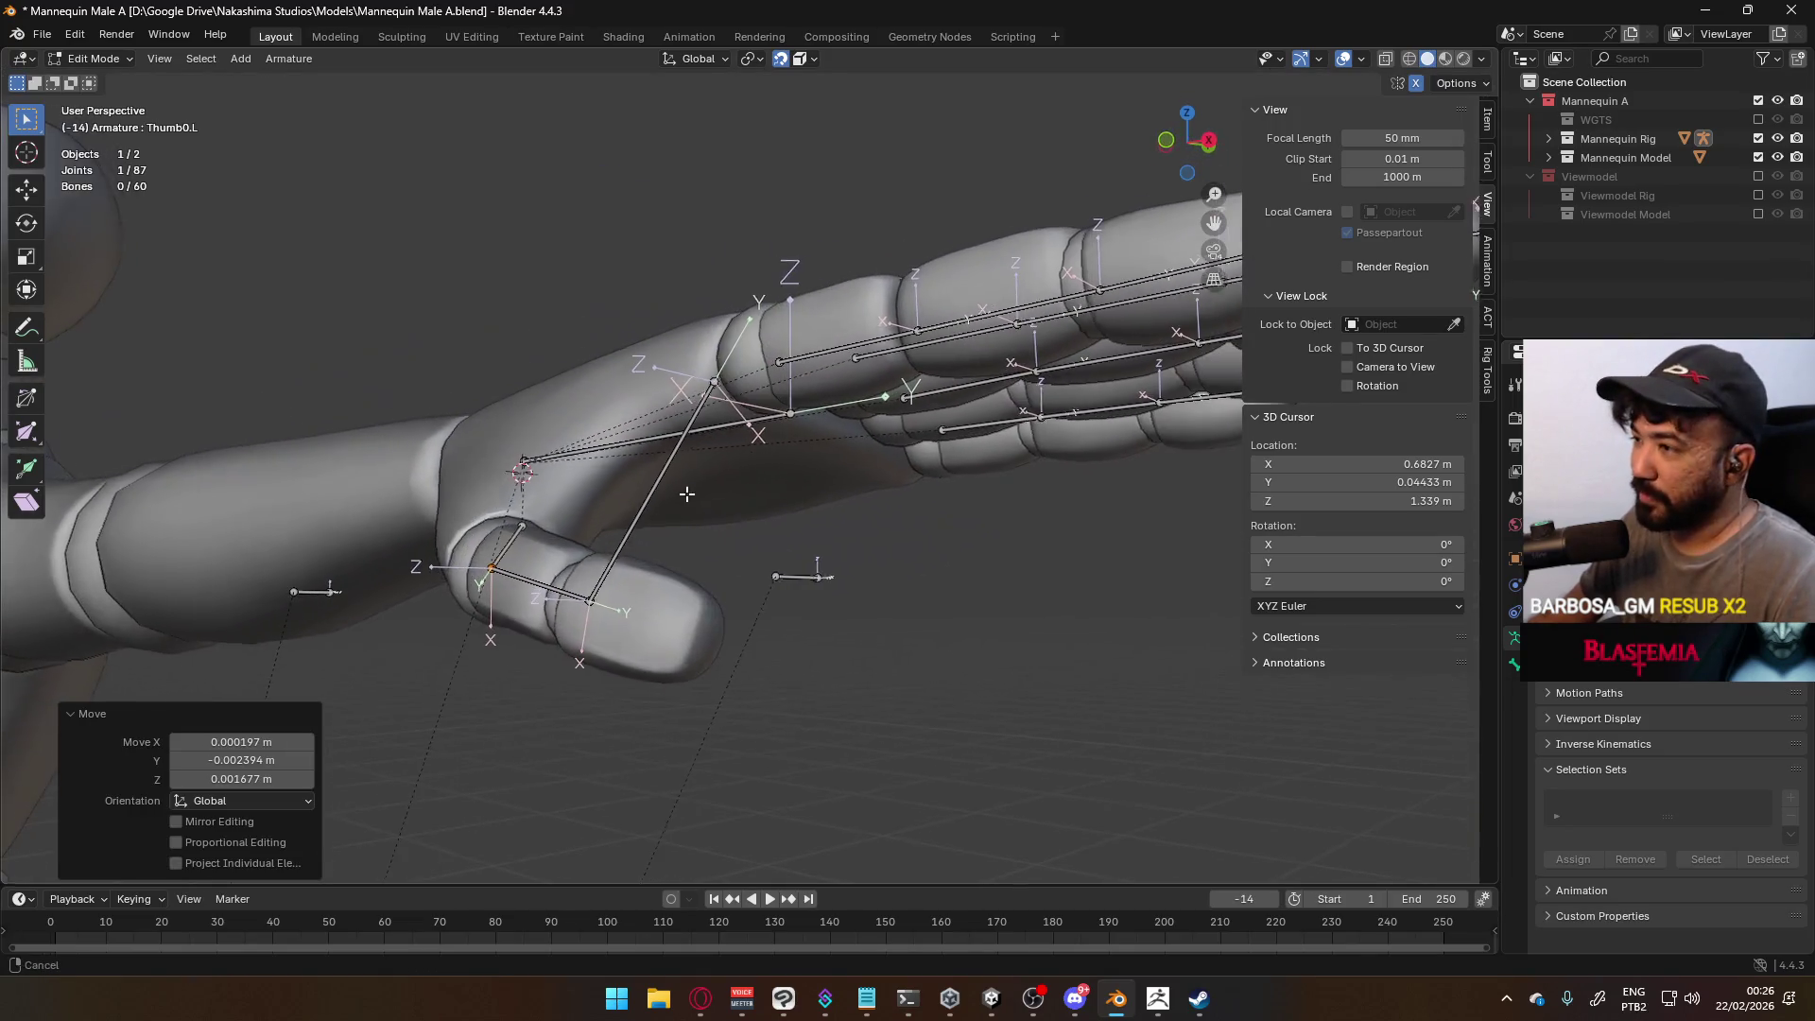
pyautogui.click(713, 381)
pyautogui.moveTo(713, 381); pyautogui.dragTo(690, 454, button='middle')
pyautogui.press('g')
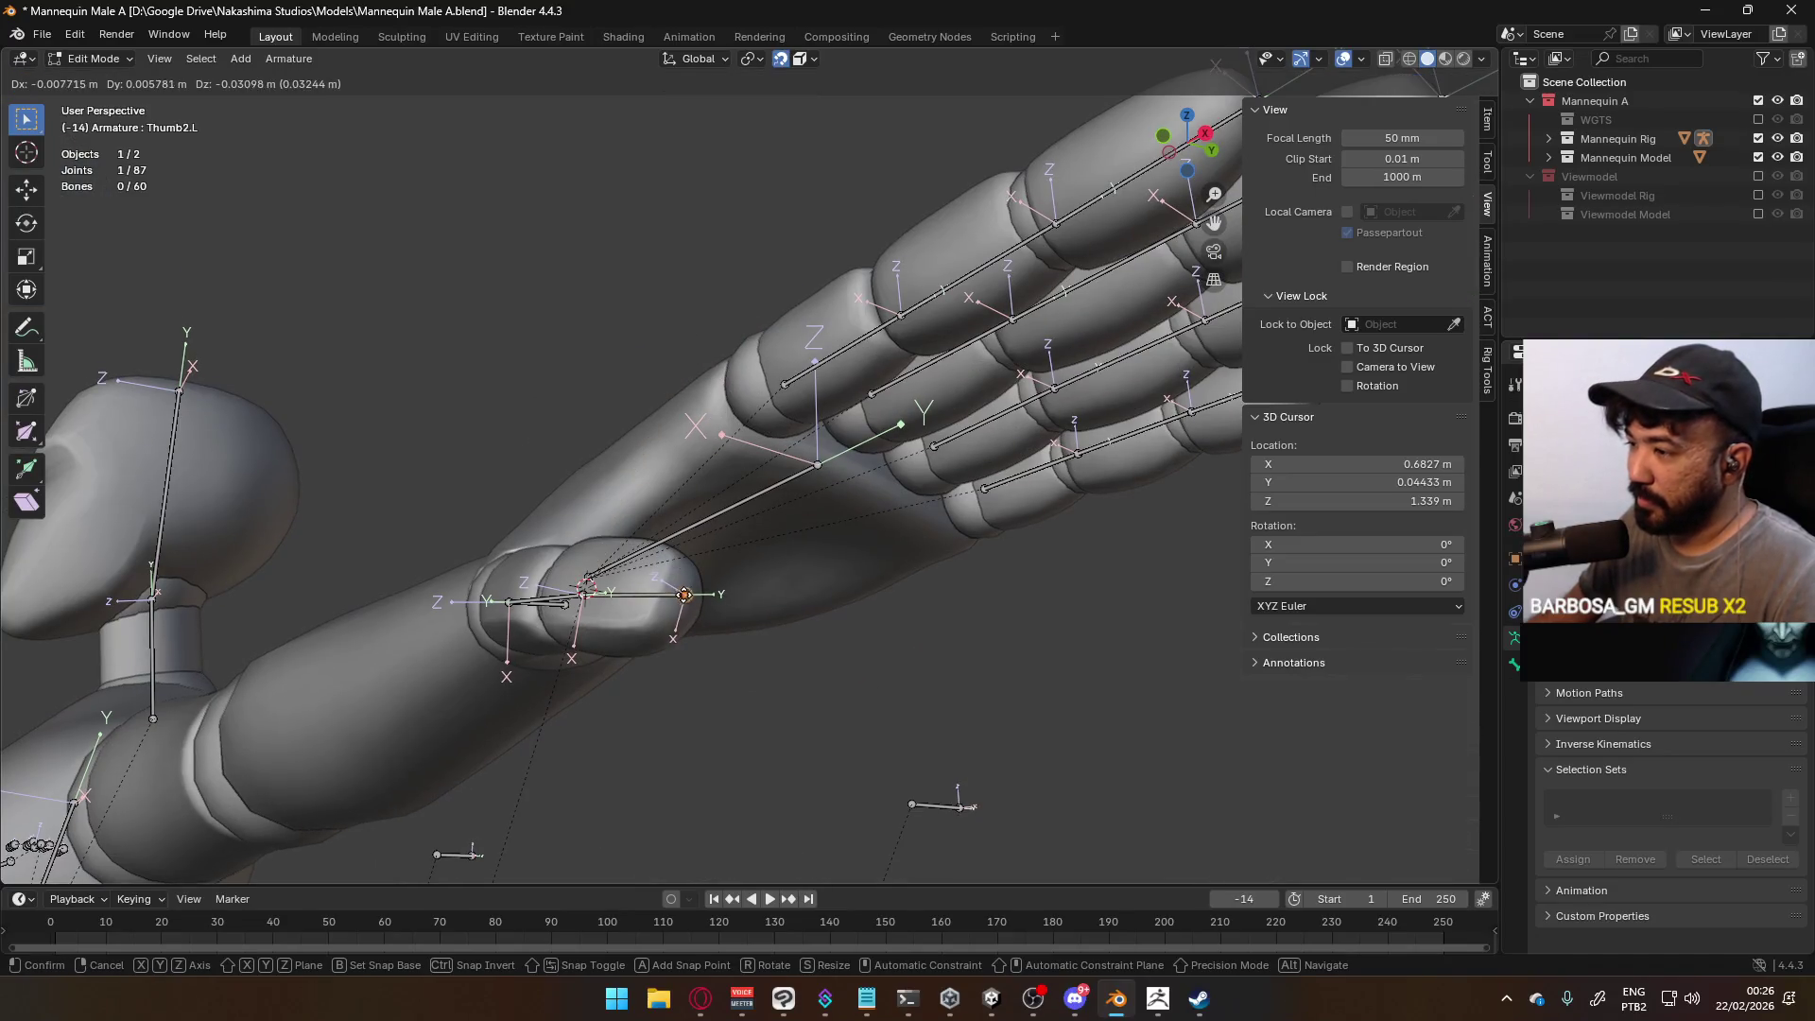
pyautogui.click(679, 598)
pyautogui.moveTo(680, 598); pyautogui.dragTo(703, 473, button='middle')
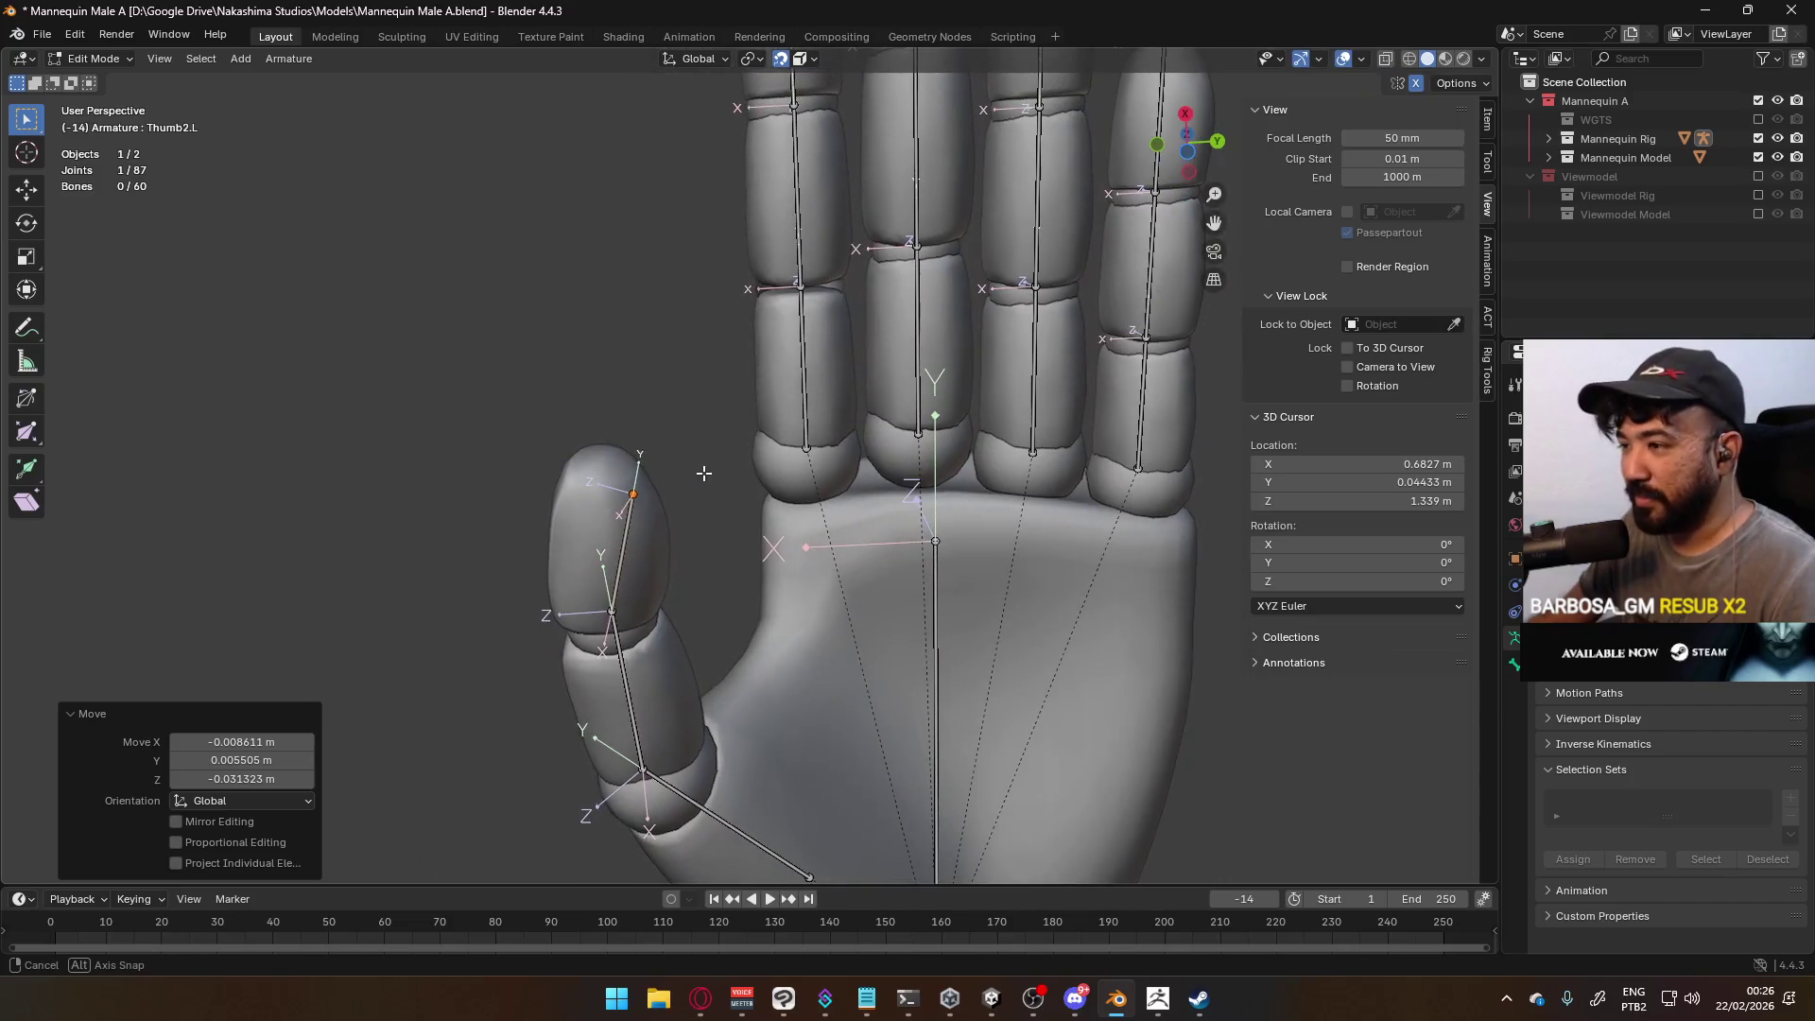
# Switch snapping back to Increment and move the selected thumb joint
pyautogui.click(801, 60)
pyautogui.click(754, 157)
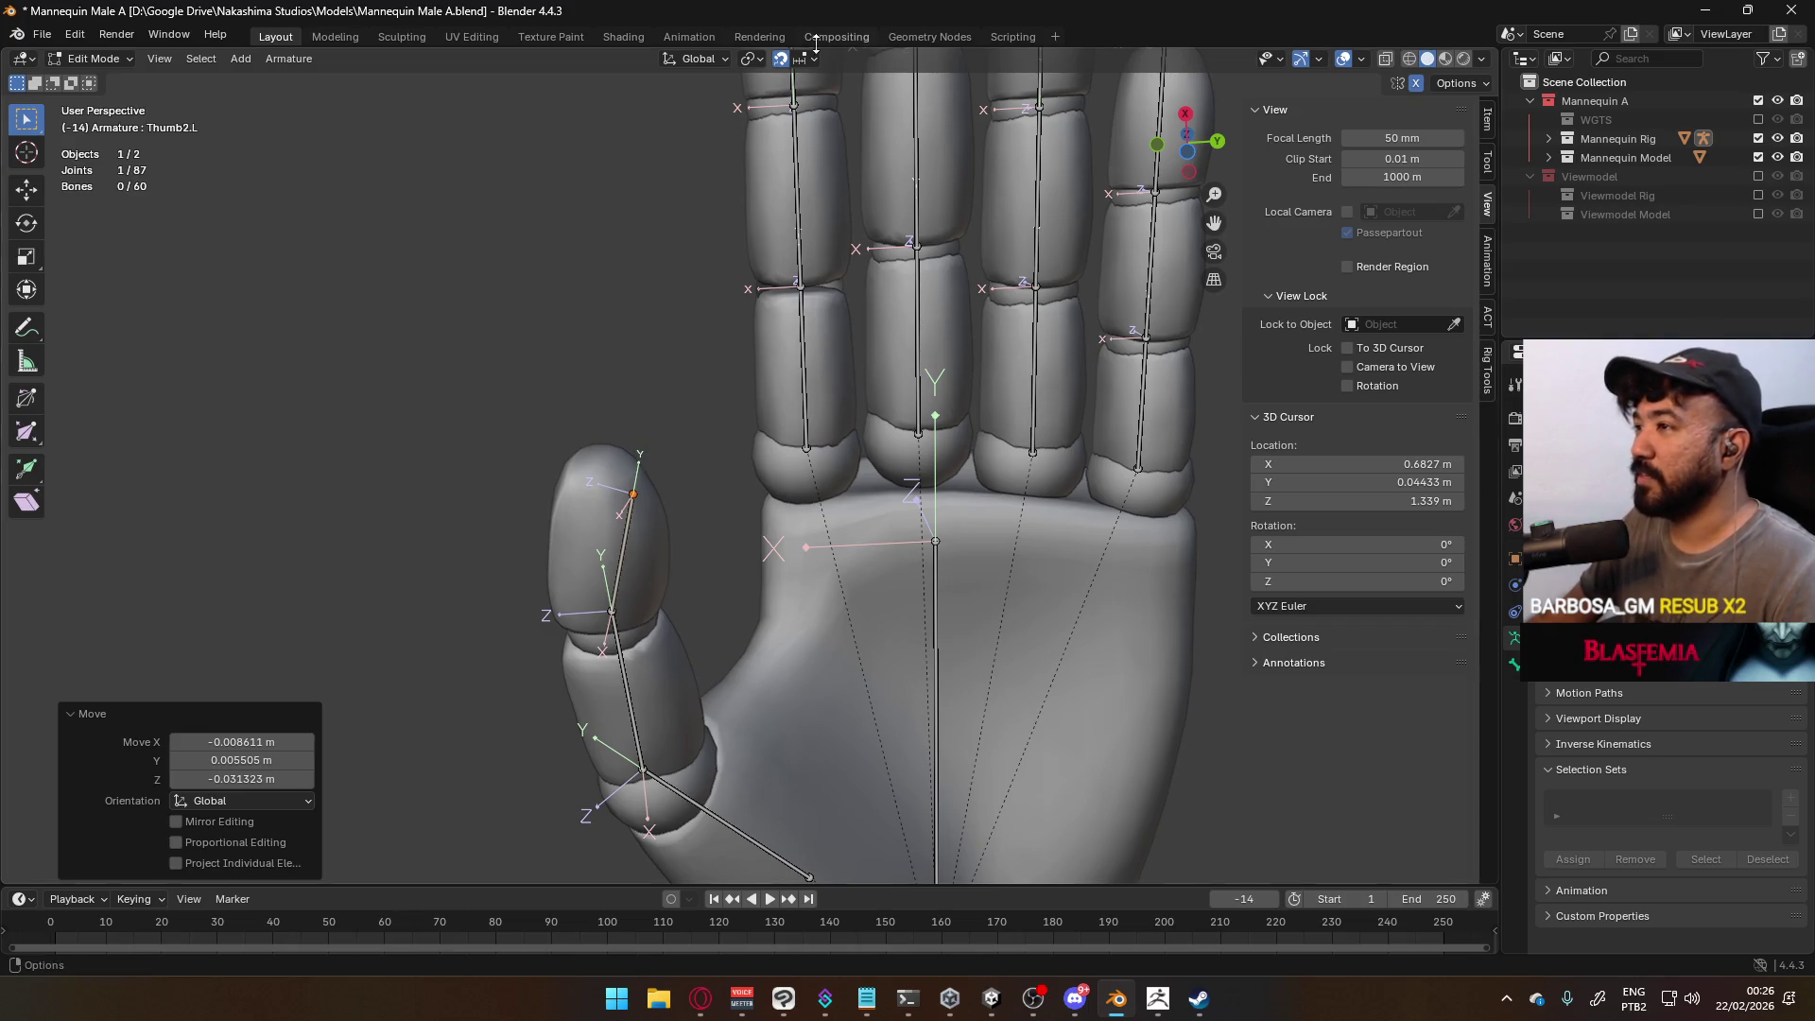
pyautogui.moveTo(541, 517)
pyautogui.mouseDown(button='middle')
pyautogui.moveTo(649, 407)
pyautogui.moveTo(681, 491)
pyautogui.moveTo(677, 641)
pyautogui.moveTo(693, 644)
pyautogui.mouseUp(button='middle')
pyautogui.press('g')
pyautogui.click(628, 360)
# Reposition the Thumb1.L middle joint and the thumb tip joint
pyautogui.click(693, 644)
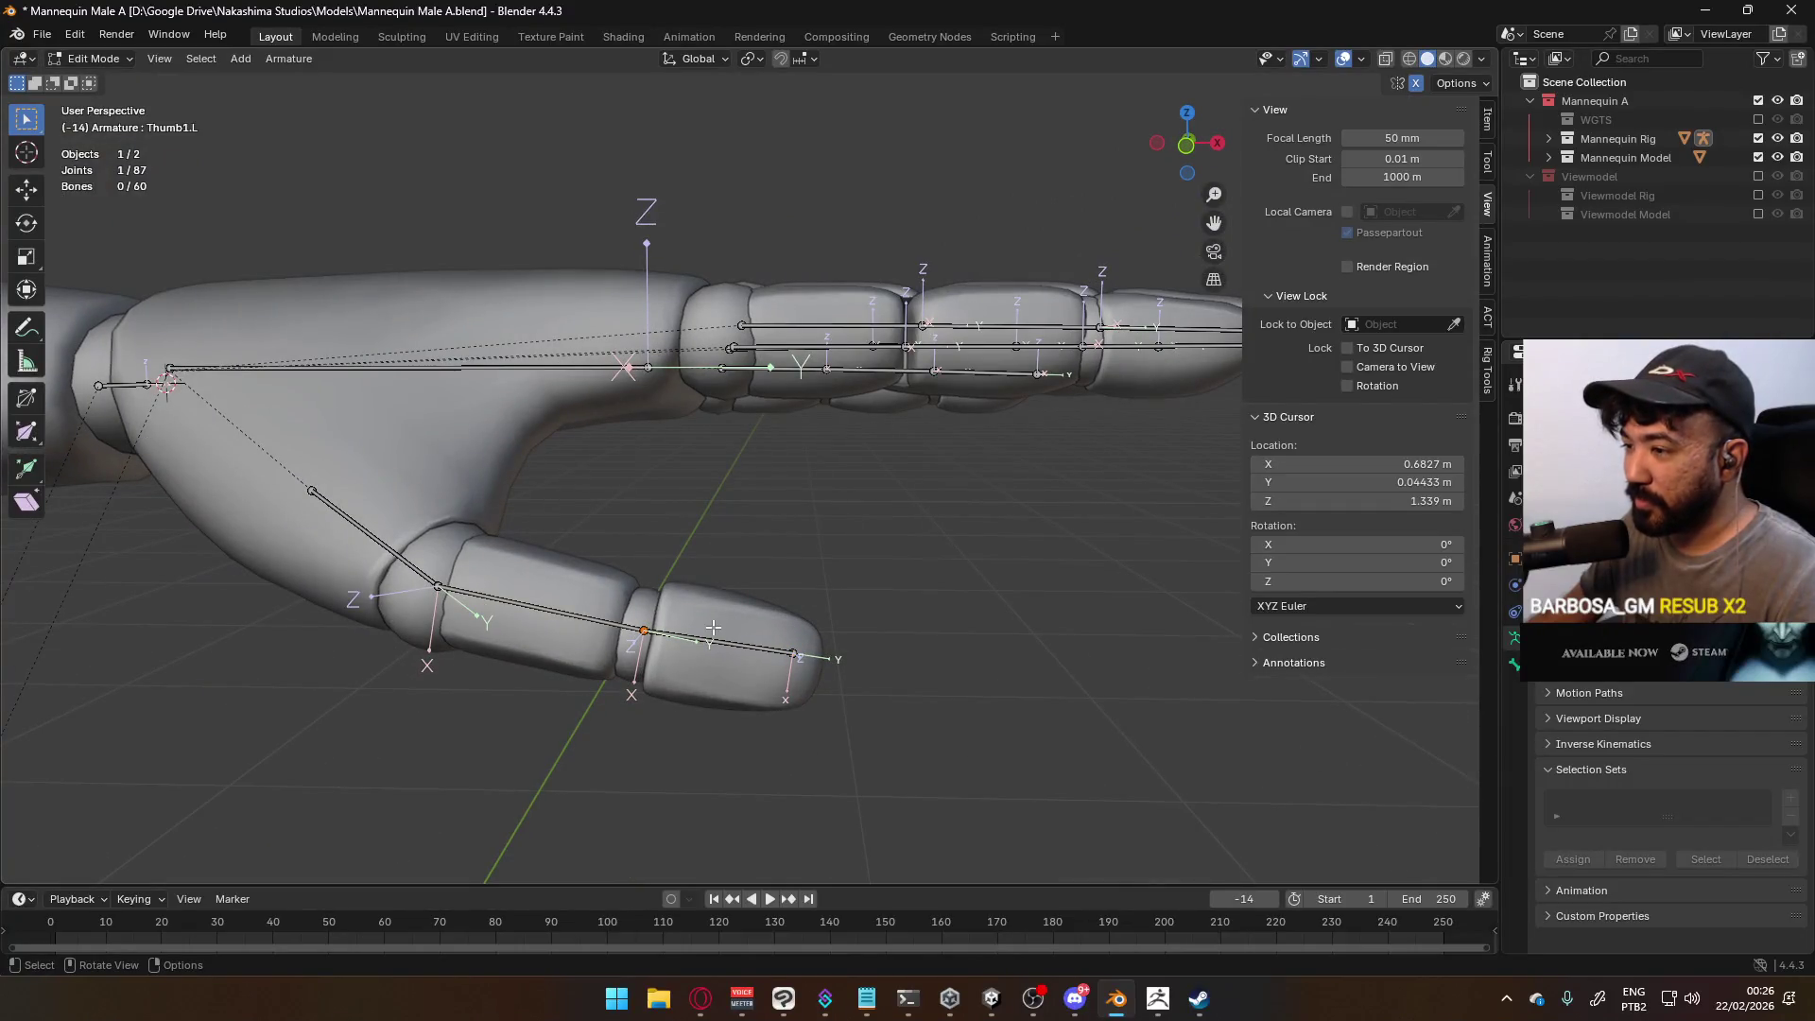
pyautogui.press('g')
pyautogui.click(693, 644)
pyautogui.click(794, 653)
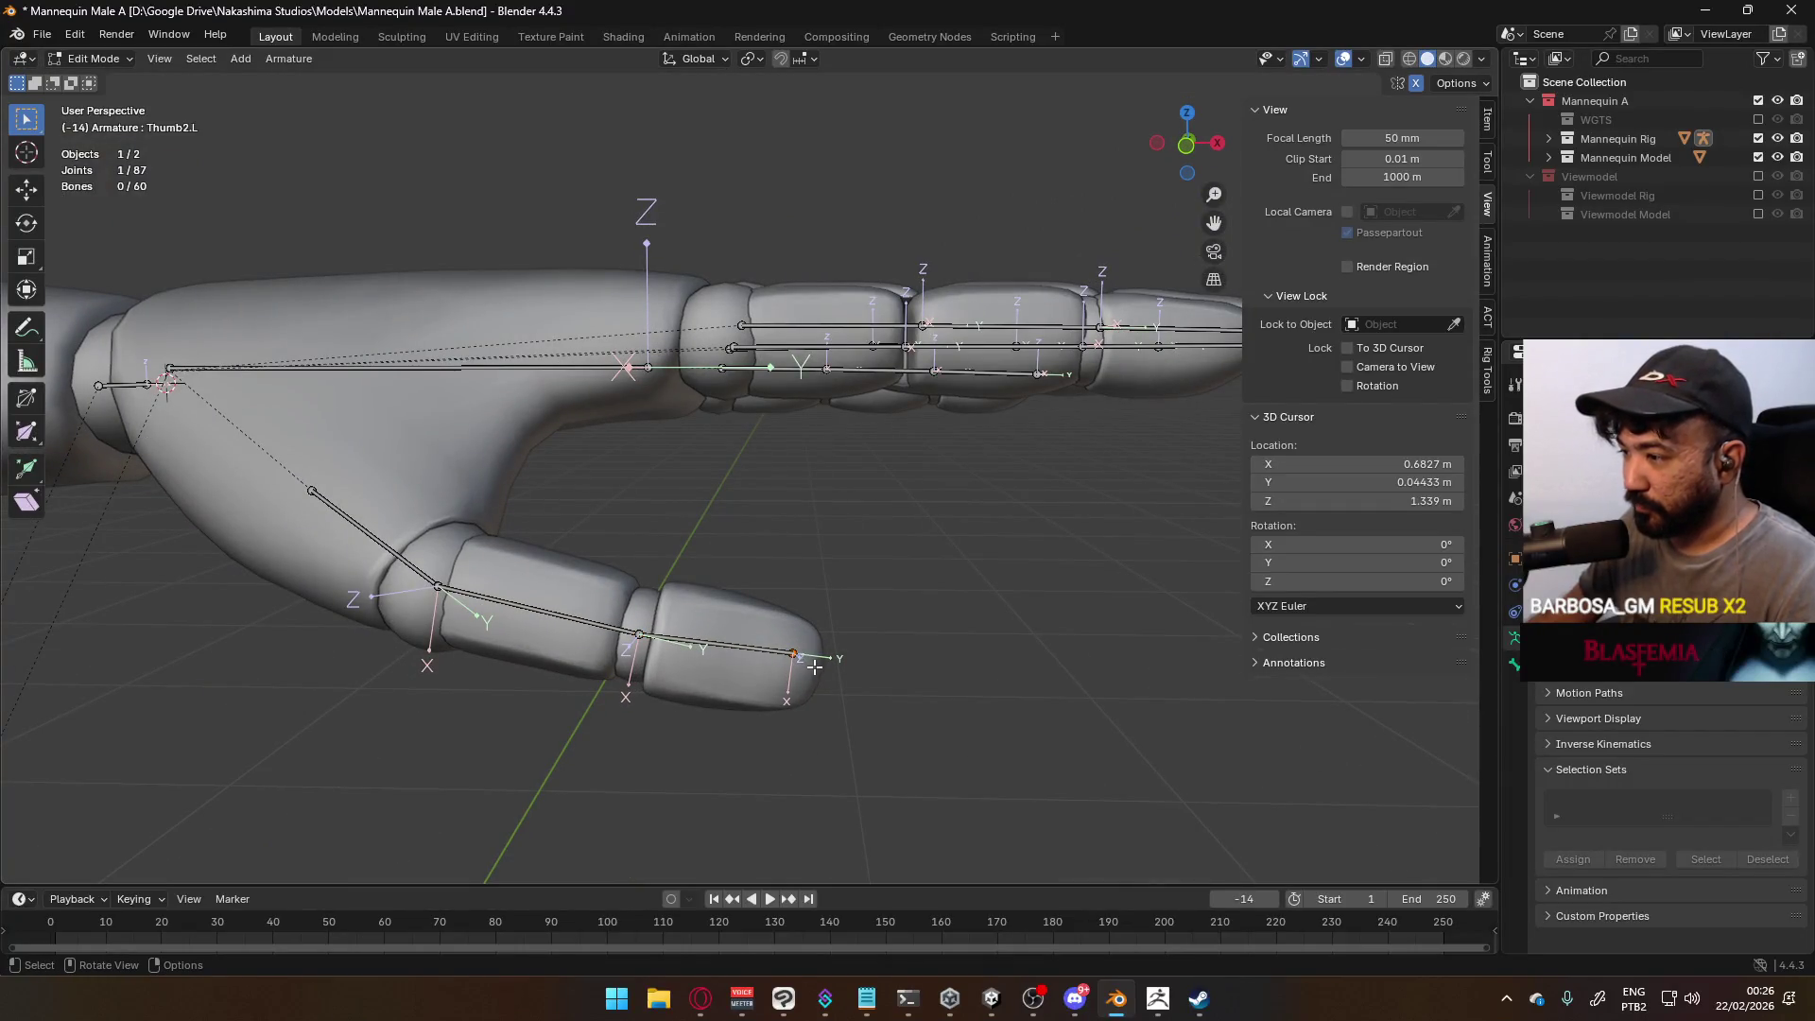
pyautogui.press('g')
pyautogui.click(824, 682)
# From below the hand, readjust the thumb tip and middle thumb joints
pyautogui.moveTo(824, 682)
pyautogui.mouseDown(button='middle')
pyautogui.moveTo(832, 695)
pyautogui.moveTo(747, 718)
pyautogui.moveTo(719, 597)
pyautogui.moveTo(674, 599)
pyautogui.moveTo(629, 420)
pyautogui.moveTo(636, 453)
pyautogui.moveTo(741, 401)
pyautogui.mouseUp(button='middle')
pyautogui.press('g')
pyautogui.click(674, 599)
pyautogui.click(625, 416)
pyautogui.press('g')
pyautogui.click(660, 461)
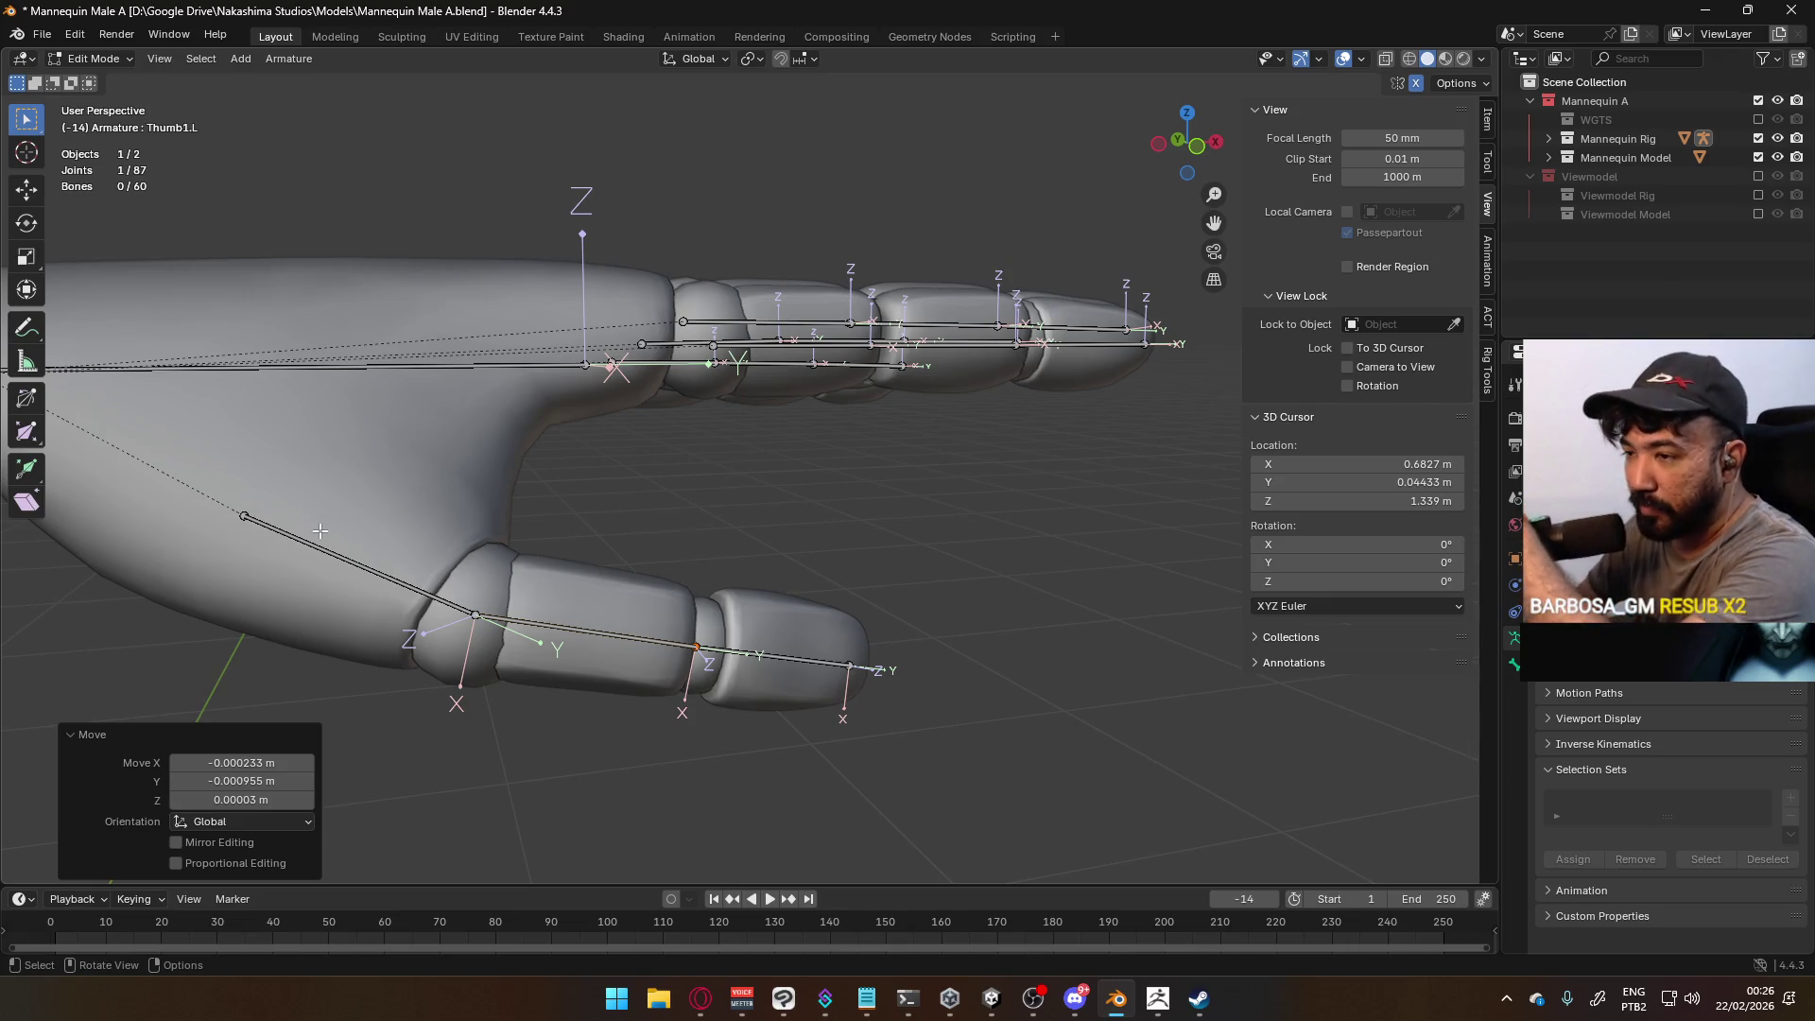
# Shift the Thumb0.L base joint 0.006628 m in X and -0.007051 m in Y using top view
pyautogui.click(247, 518)
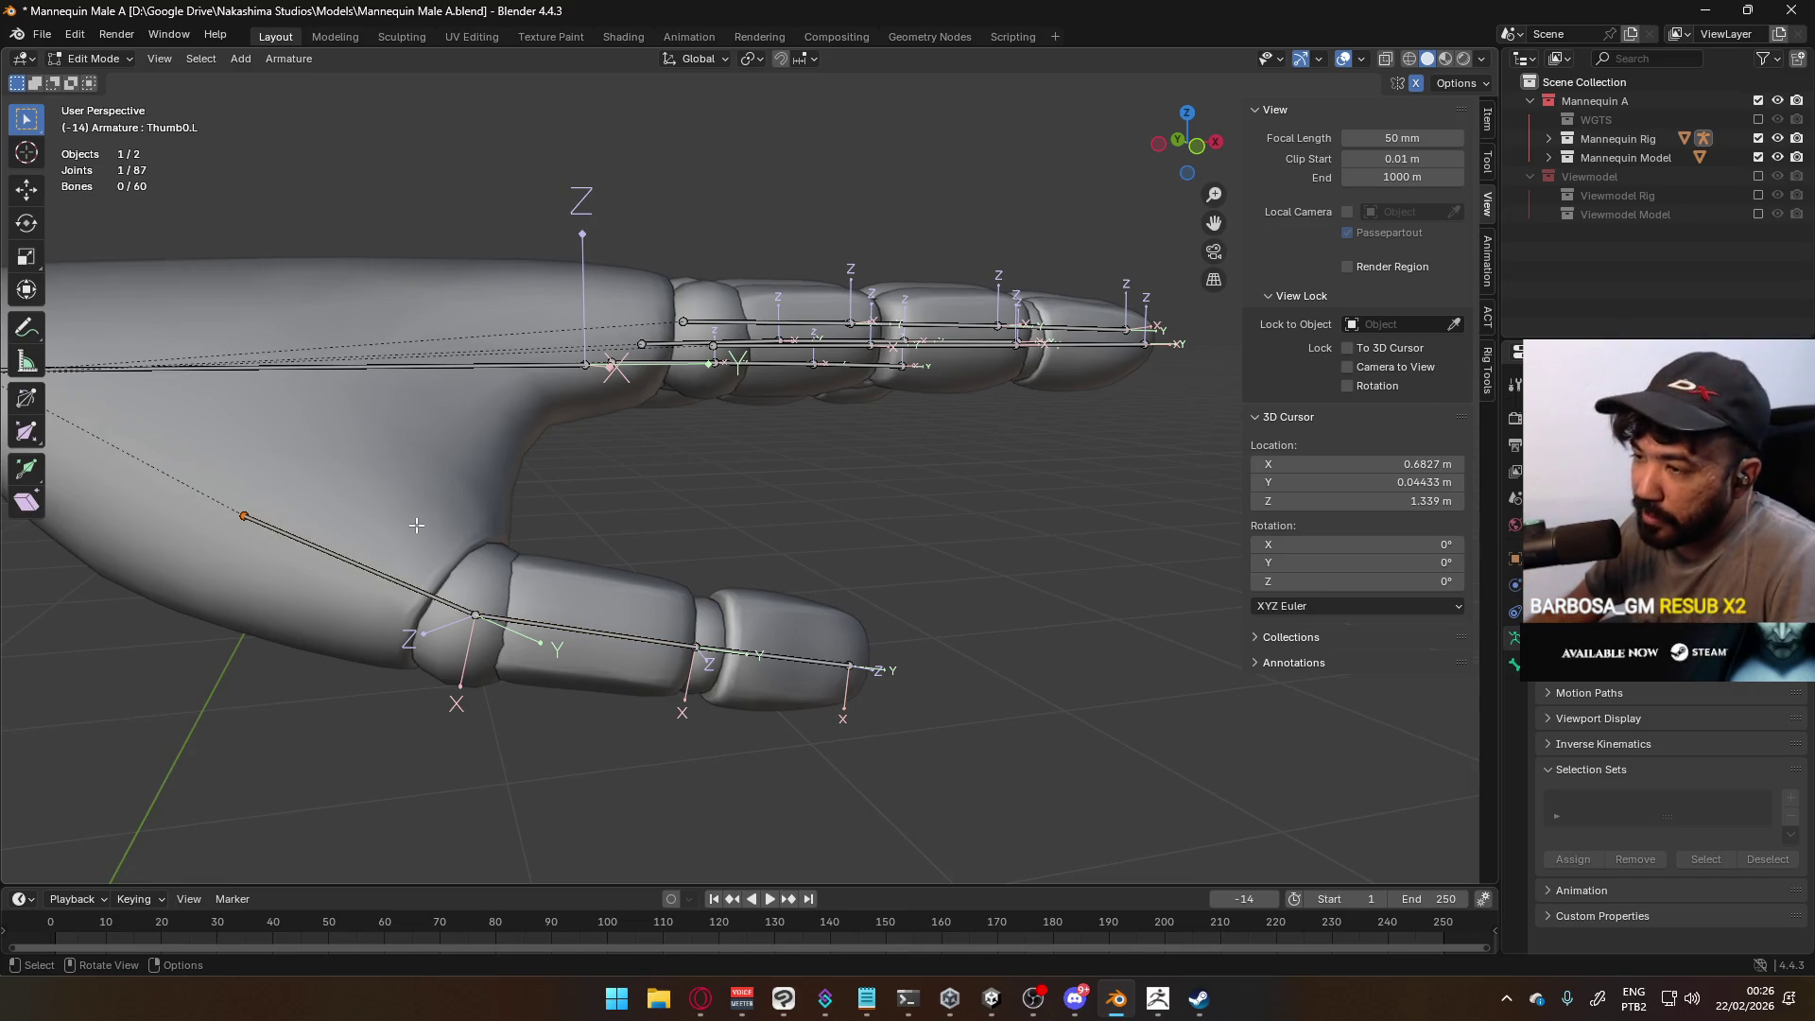
pyautogui.press('g')
pyautogui.click(405, 545)
pyautogui.moveTo(406, 544)
pyautogui.mouseDown(button='middle')
pyautogui.moveTo(395, 606)
pyautogui.moveTo(495, 563)
pyautogui.moveTo(637, 444)
pyautogui.mouseUp(button='middle')
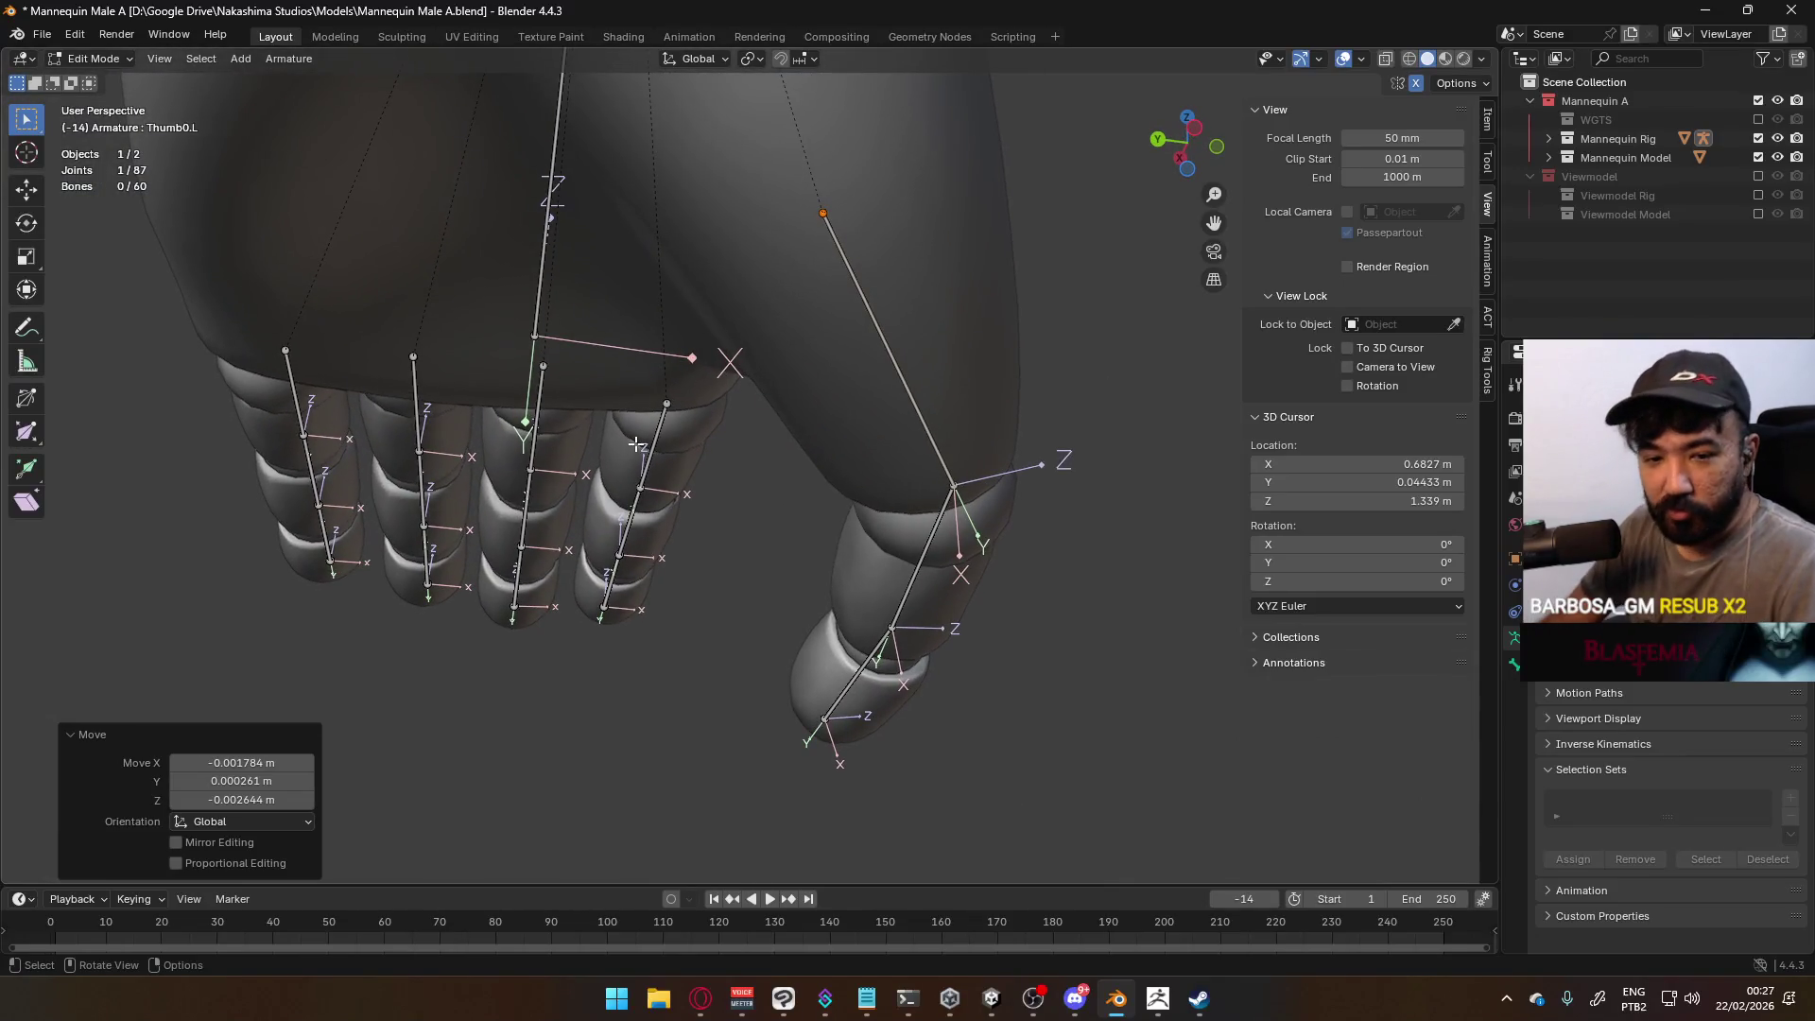
pyautogui.press('KP_7')
pyautogui.press('g')
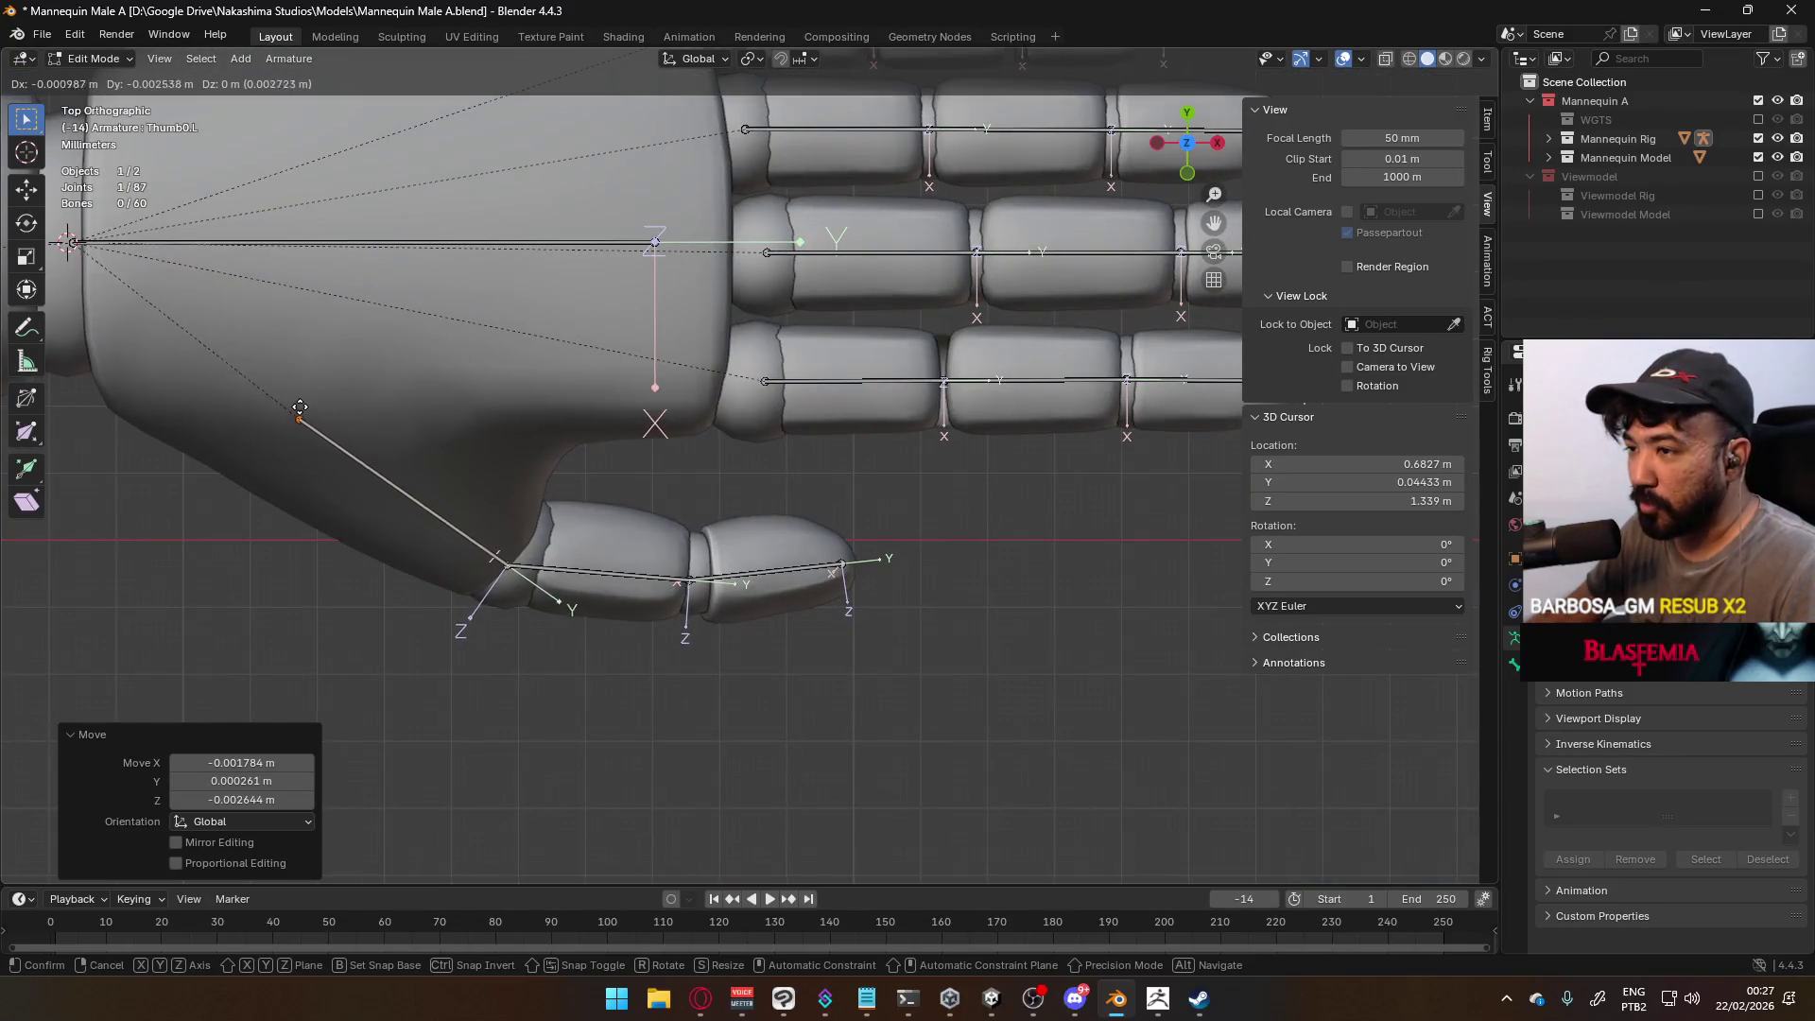
pyautogui.click(171, 329)
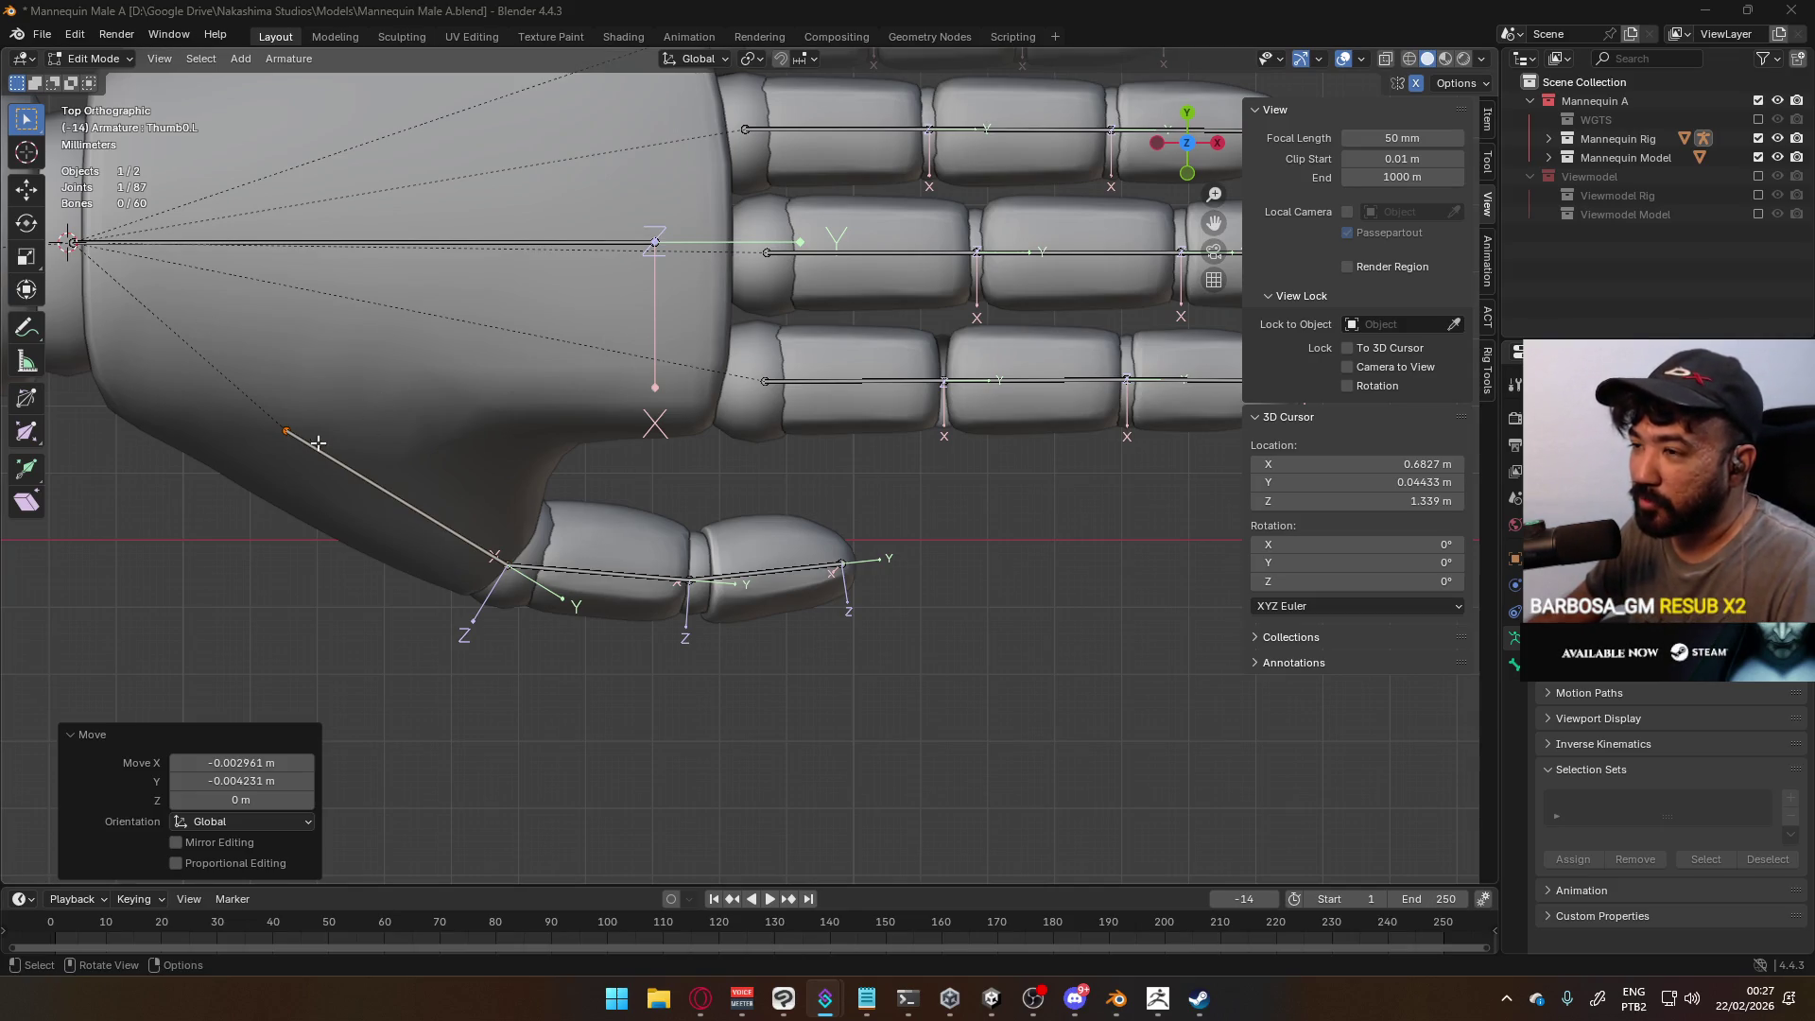
pyautogui.click(284, 433)
pyautogui.press('g')
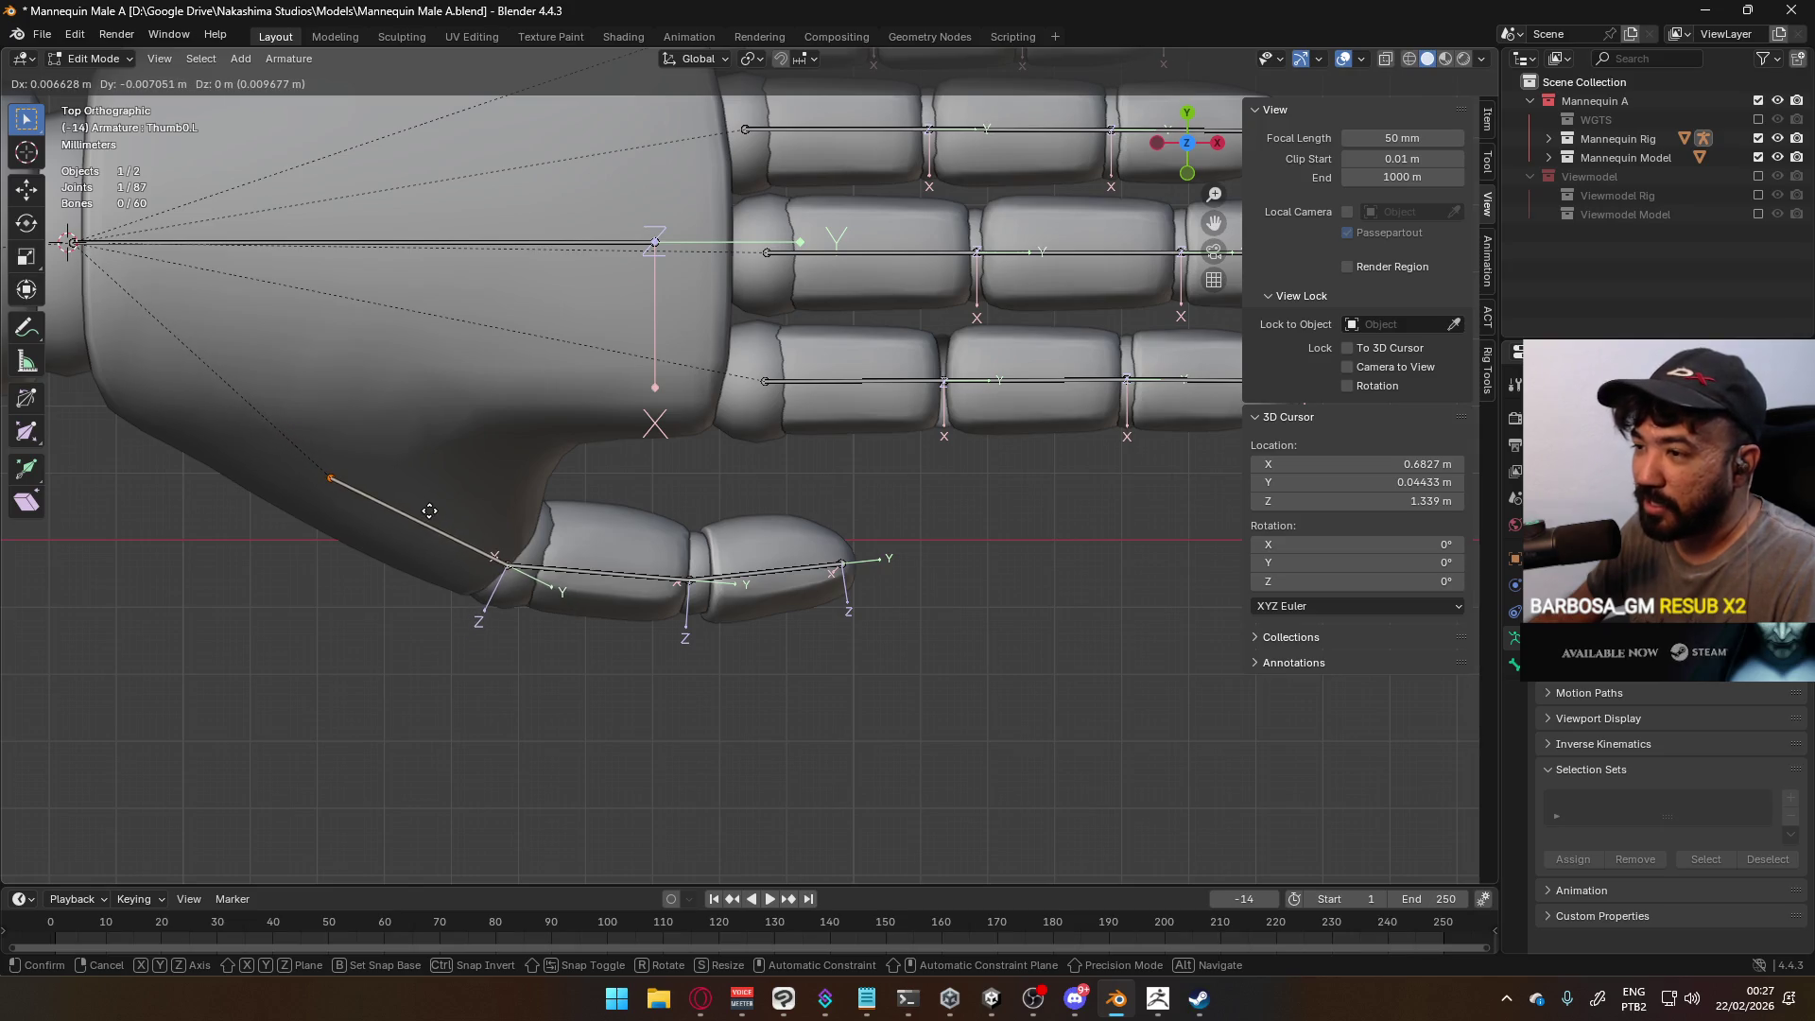
pyautogui.click(430, 510)
pyautogui.moveTo(429, 511)
pyautogui.mouseDown(button='middle')
pyautogui.moveTo(602, 444)
pyautogui.moveTo(266, 391)
pyautogui.moveTo(407, 548)
pyautogui.moveTo(528, 572)
pyautogui.moveTo(729, 495)
pyautogui.moveTo(748, 332)
pyautogui.moveTo(367, 363)
pyautogui.mouseUp(button='middle')
# Raise the HandIK.L bone about 0.0024 m along global Z inside the hand
pyautogui.click(296, 381)
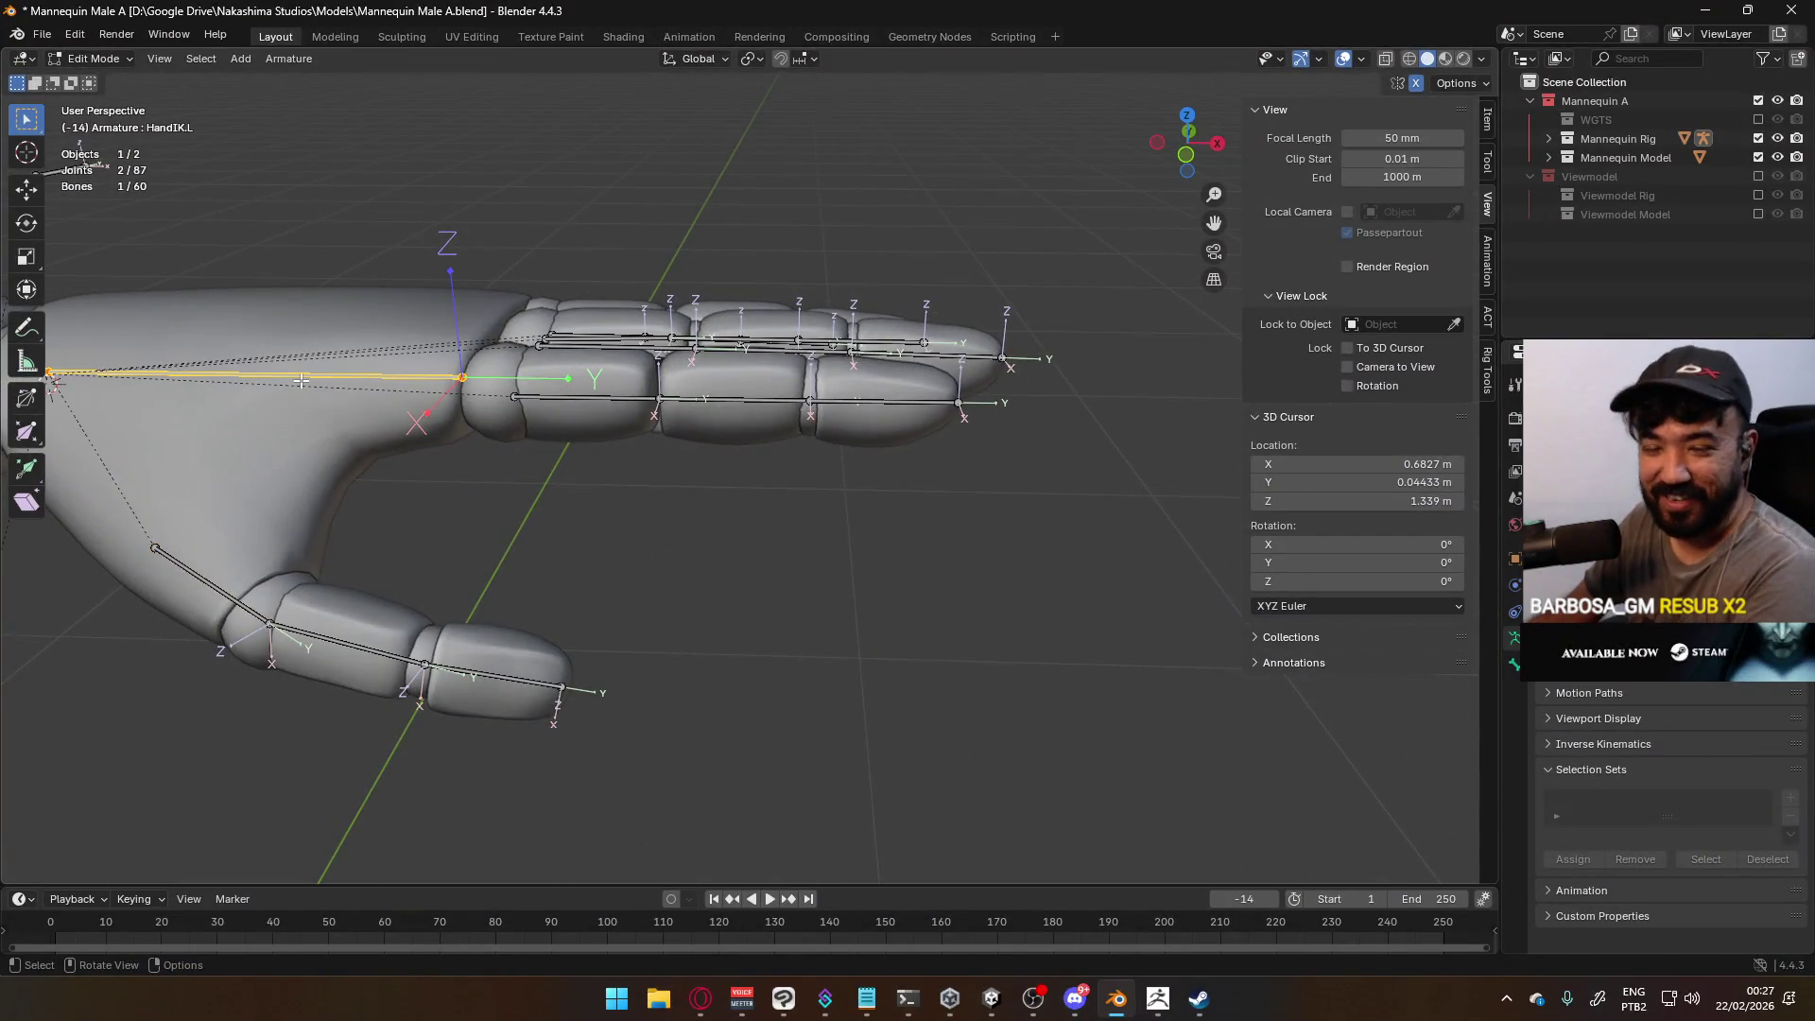
pyautogui.press('KP_1')
pyautogui.scroll(-2, 356, 377)
pyautogui.scroll(2, 368, 412)
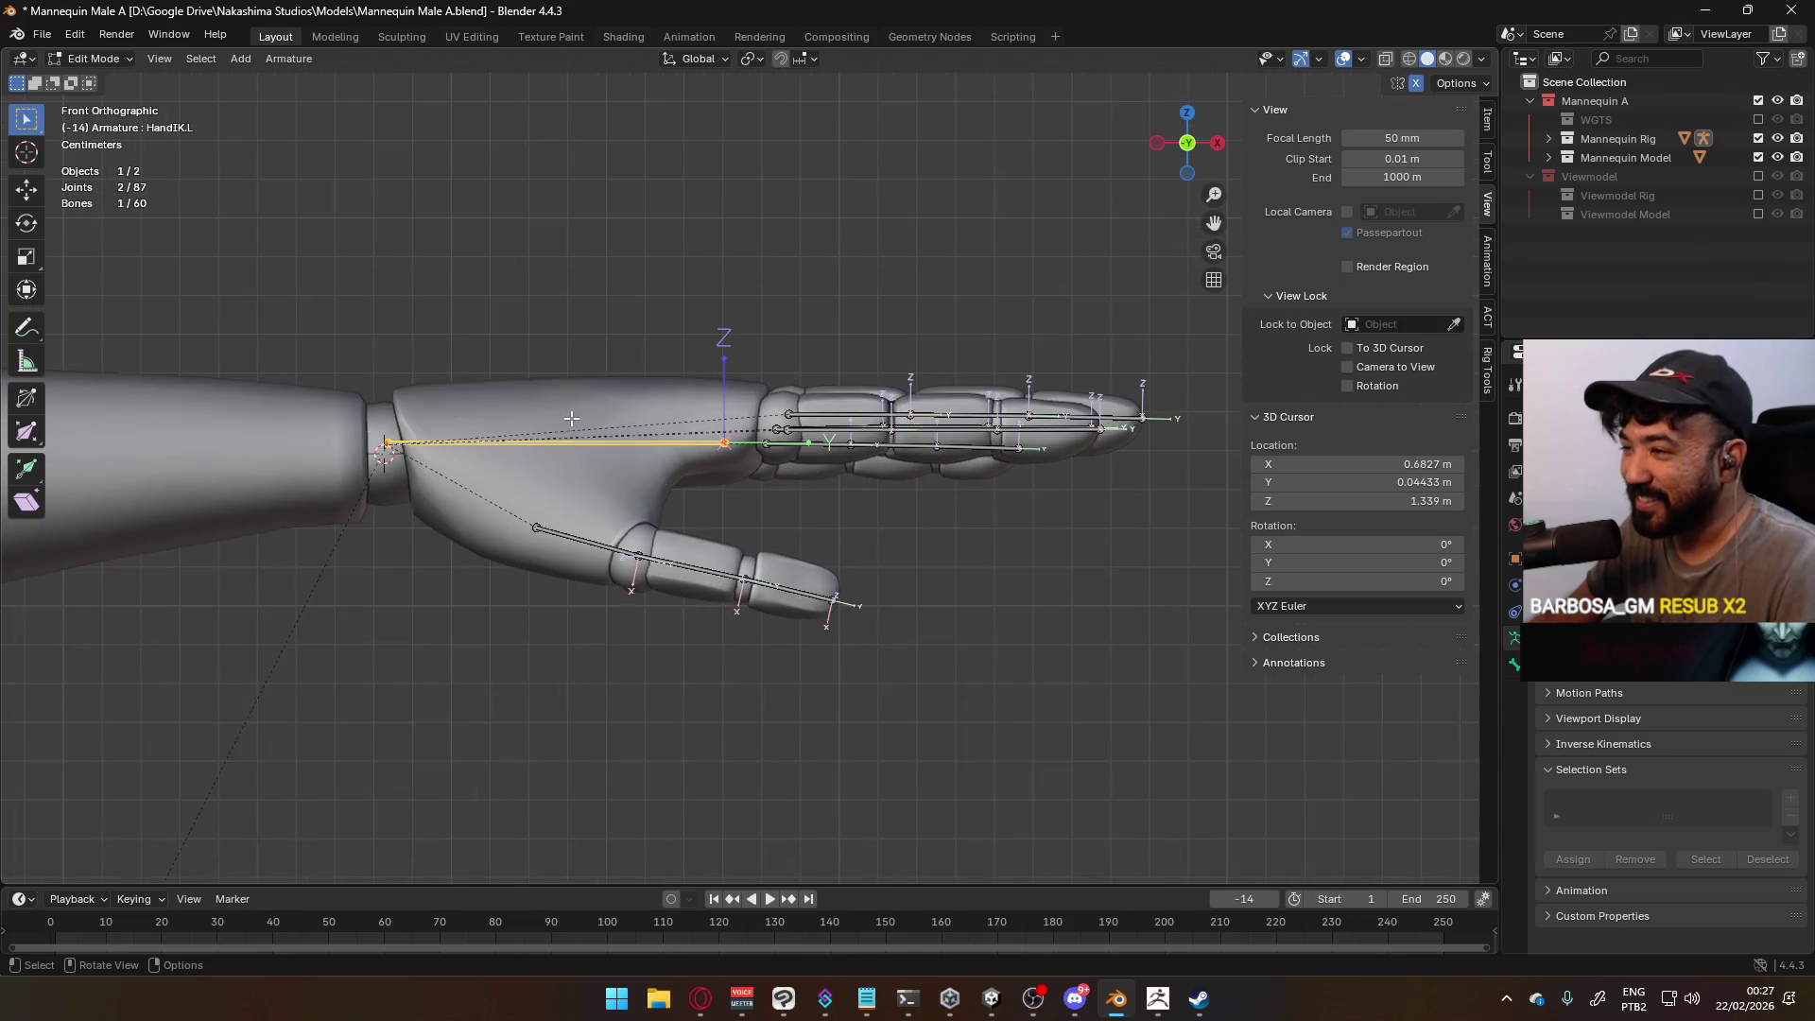
pyautogui.press('g')
pyautogui.press('z')
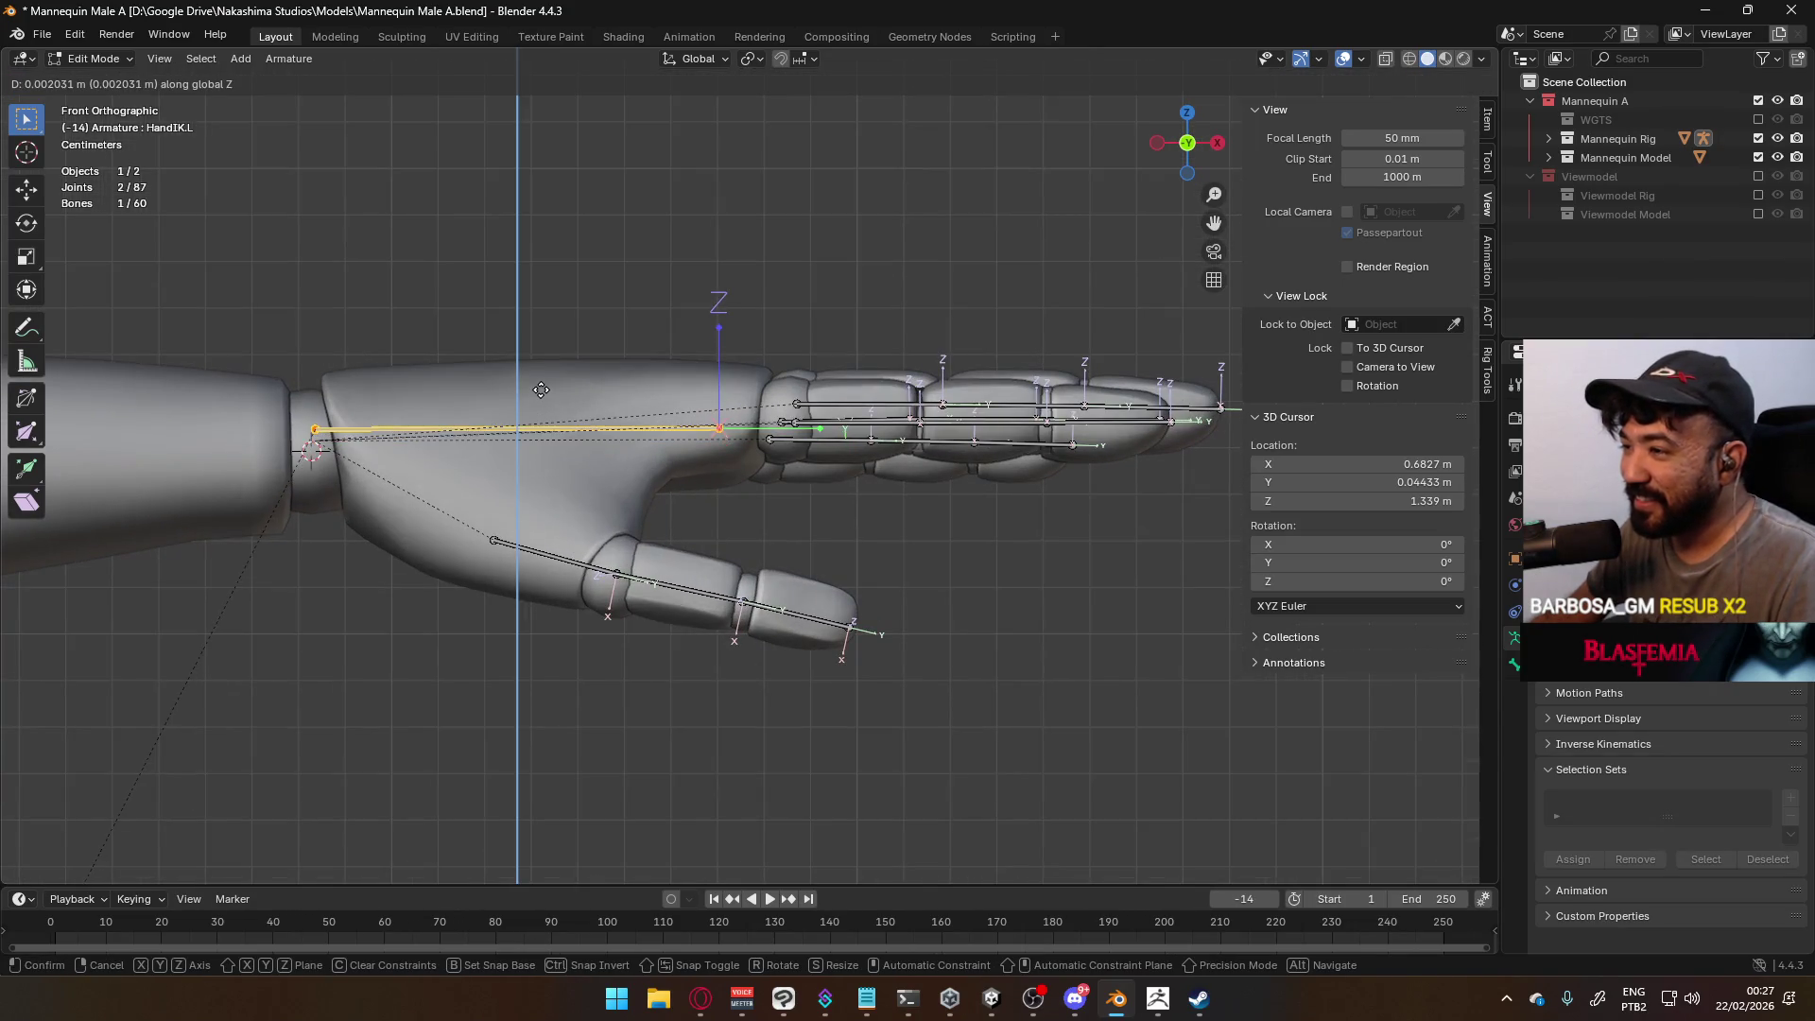
pyautogui.click(541, 388)
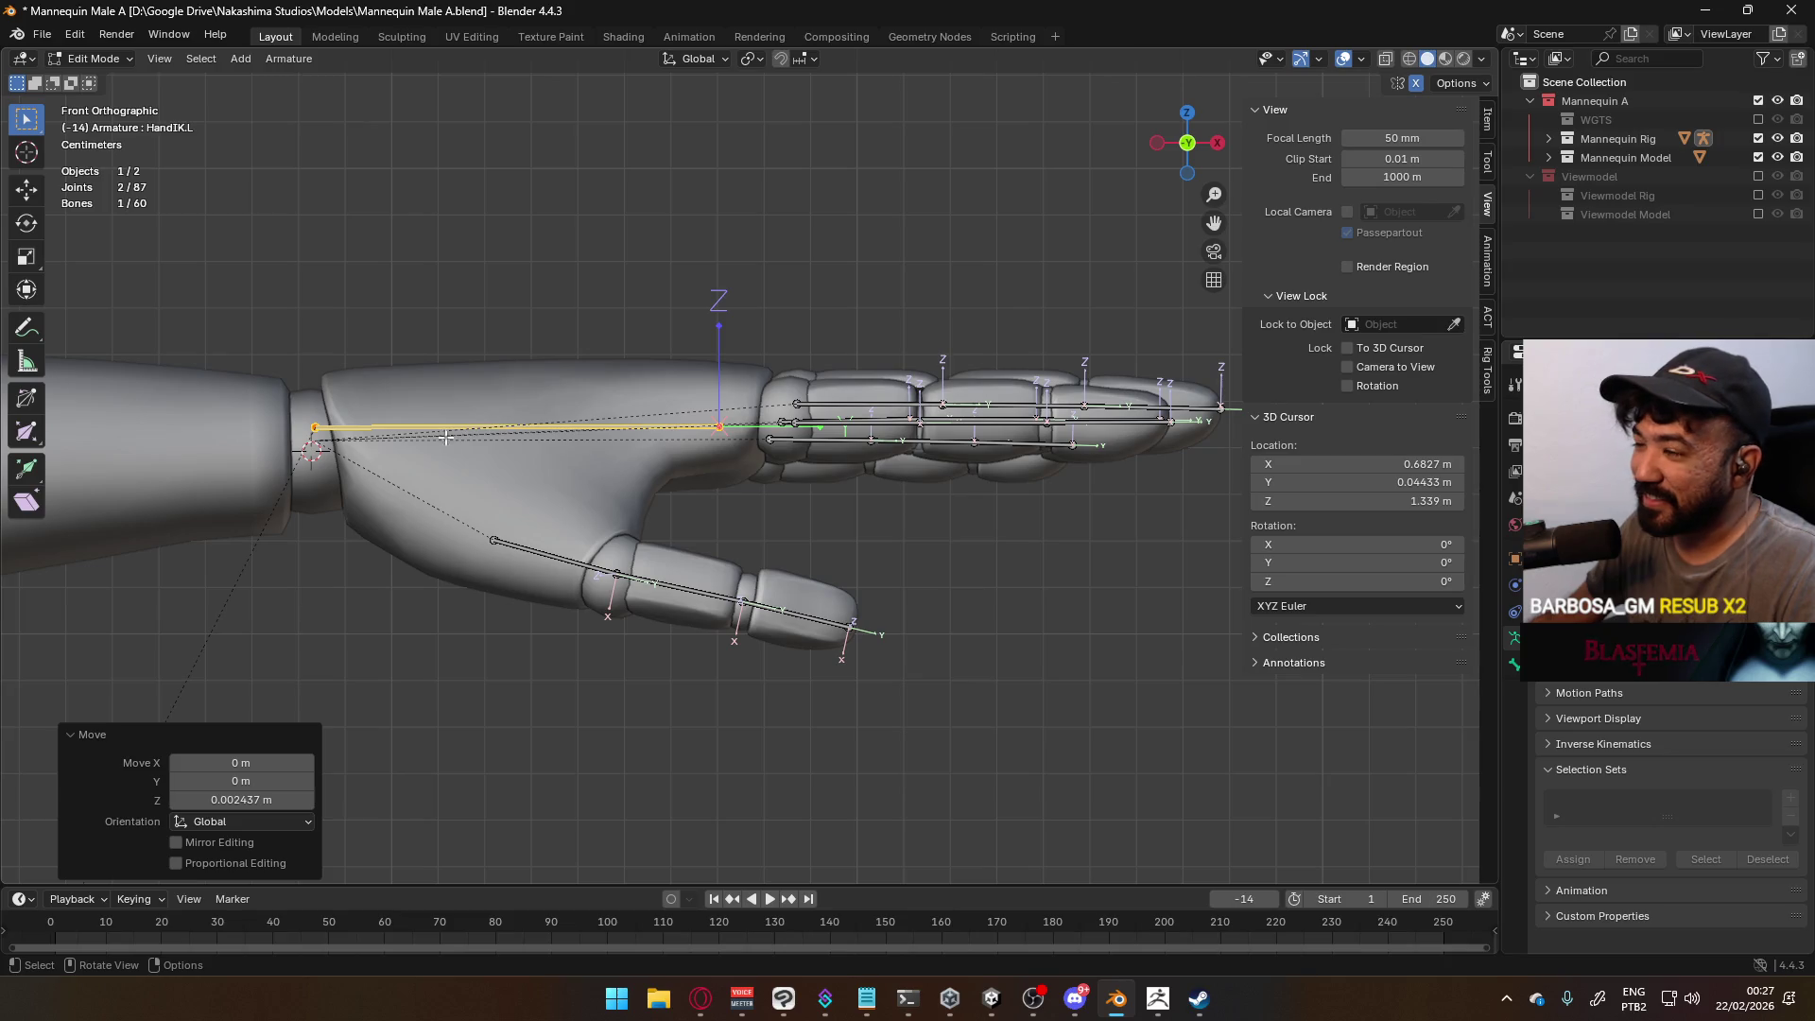
pyautogui.click(315, 429)
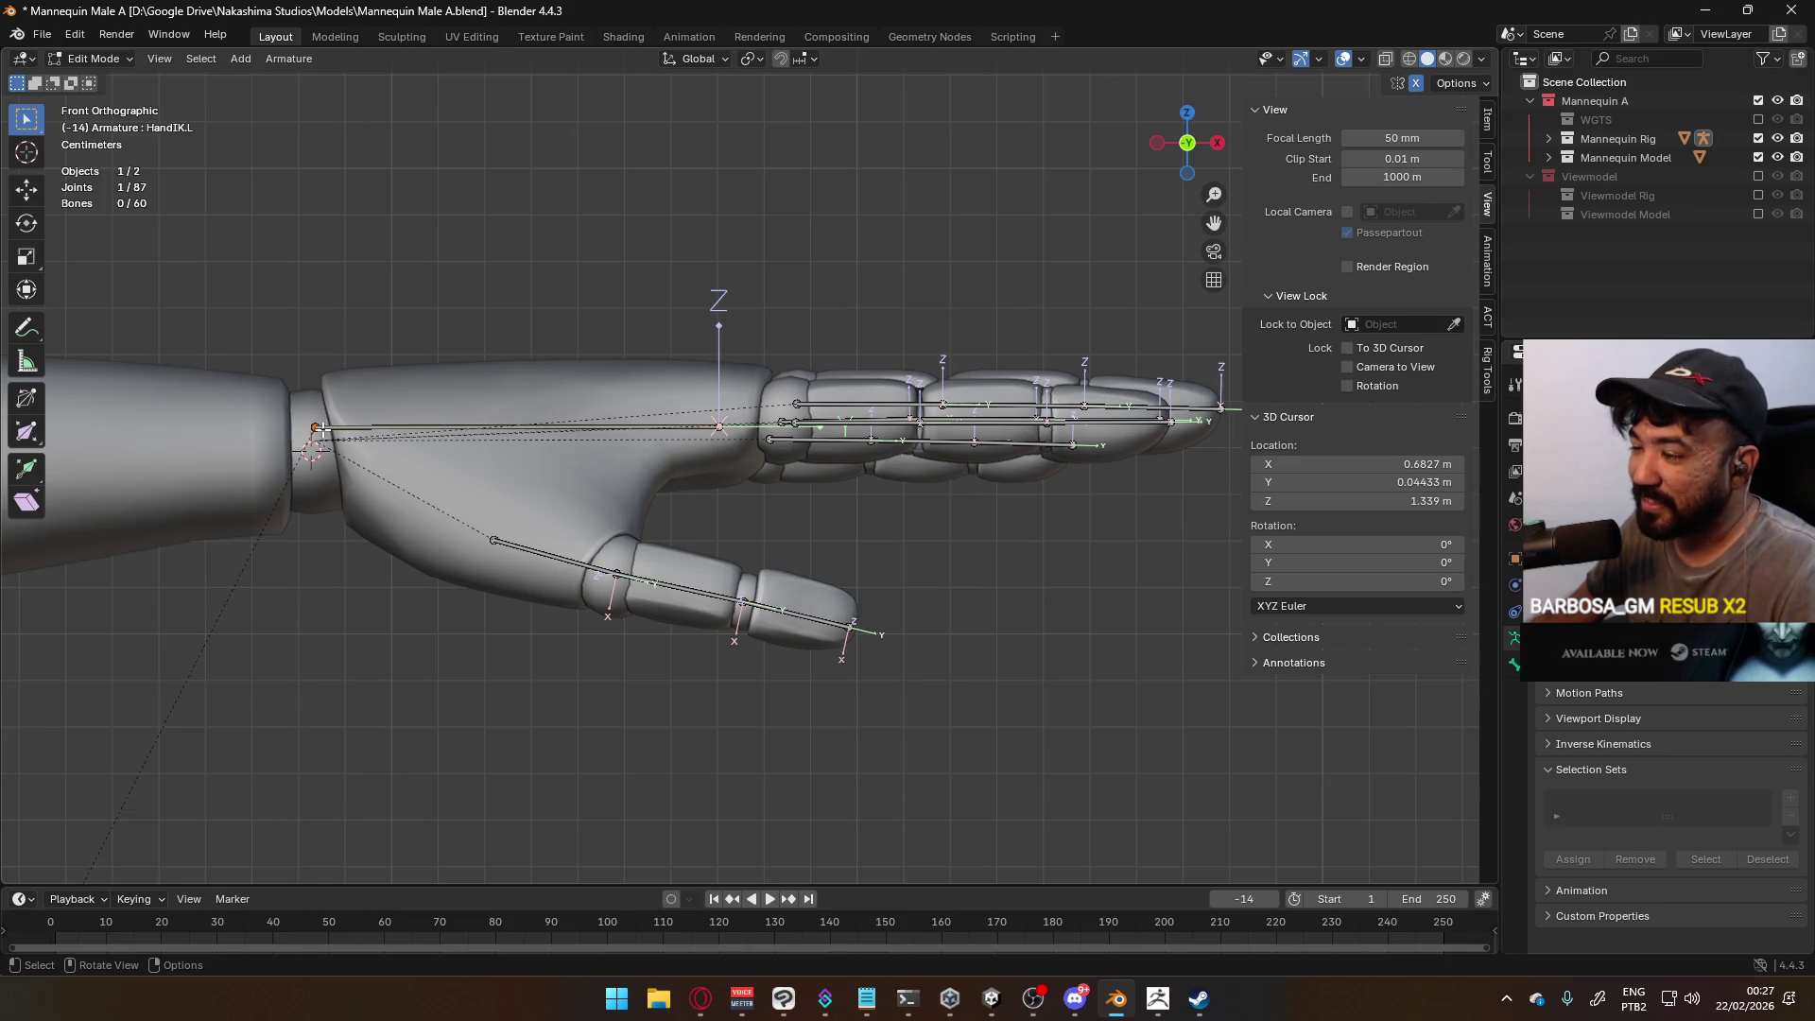
pyautogui.click(568, 424)
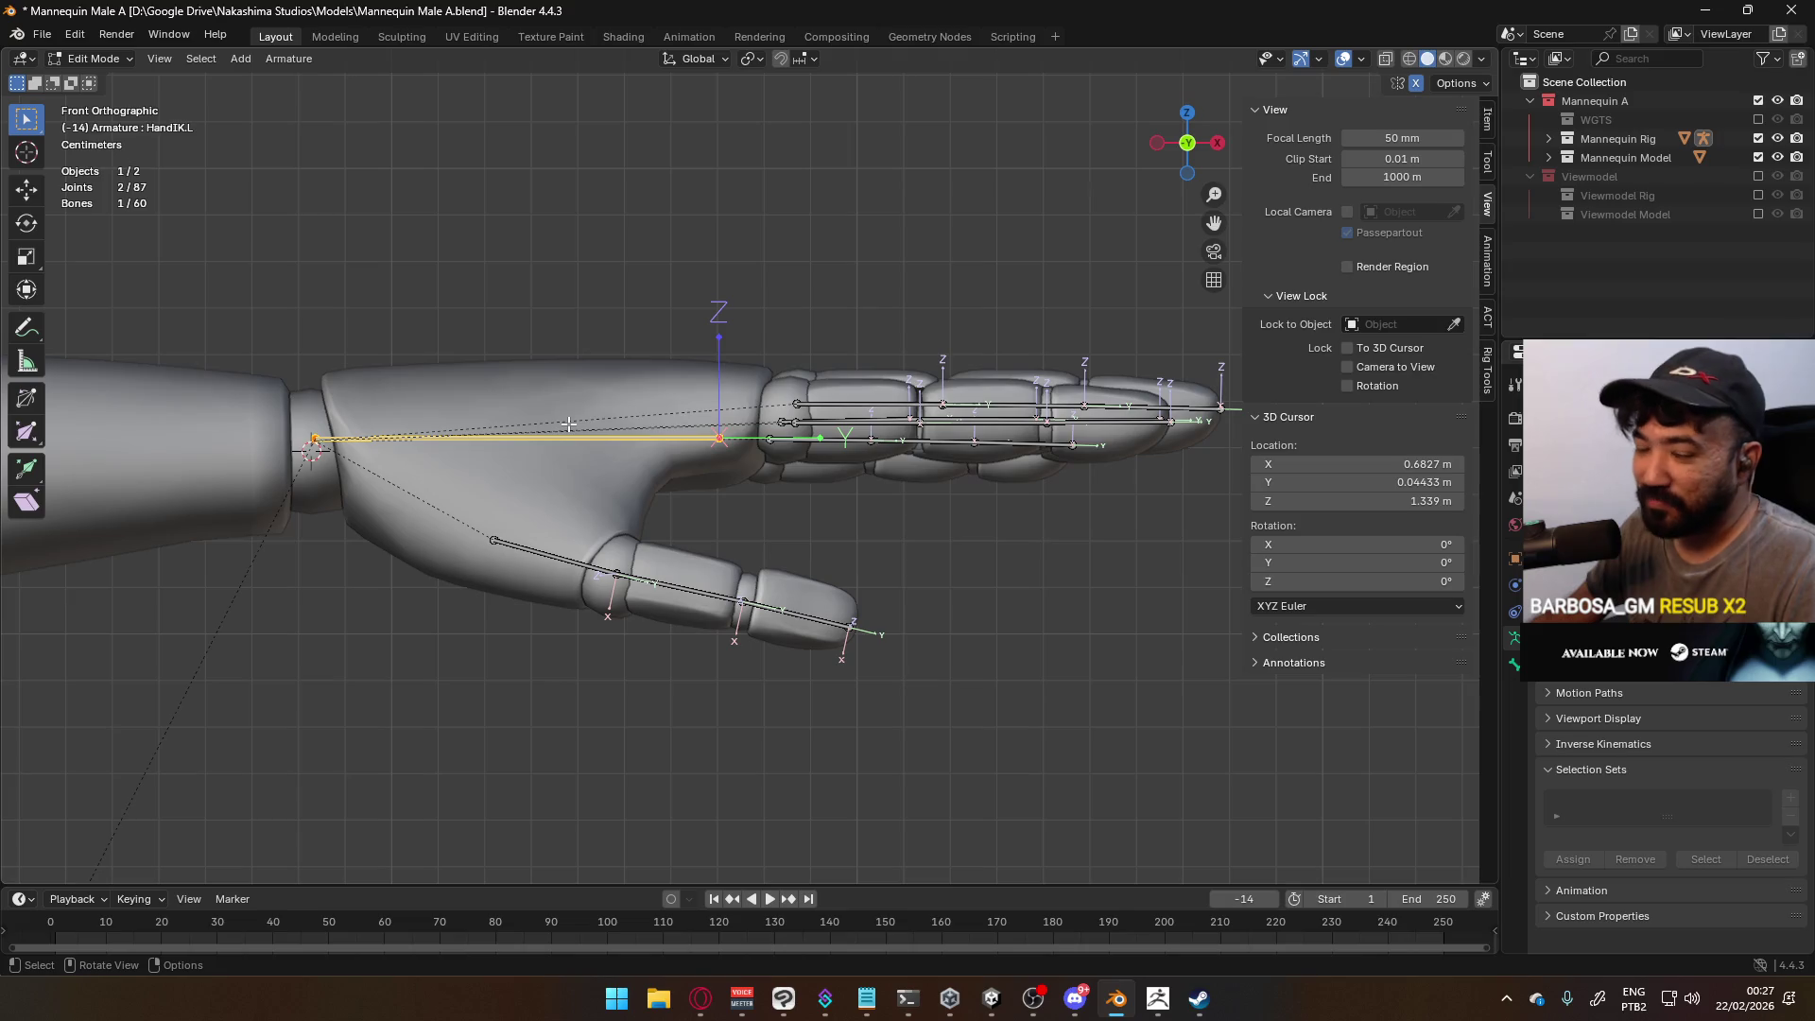
pyautogui.moveTo(518, 416)
pyautogui.mouseDown(button='middle')
pyautogui.moveTo(535, 510)
pyautogui.moveTo(486, 478)
pyautogui.moveTo(768, 488)
pyautogui.mouseUp(button='middle')
# Zoom out to view the whole mannequin and save Mannequin Male A.blend
pyautogui.scroll(-10, 767, 488)
pyautogui.moveTo(693, 596)
pyautogui.mouseDown(button='middle')
pyautogui.moveTo(843, 486)
pyautogui.moveTo(863, 357)
pyautogui.moveTo(775, 591)
pyautogui.moveTo(855, 510)
pyautogui.moveTo(924, 564)
pyautogui.moveTo(1087, 560)
pyautogui.moveTo(947, 584)
pyautogui.moveTo(720, 459)
pyautogui.moveTo(662, 492)
pyautogui.mouseUp(button='middle')
pyautogui.scroll(8, 721, 458)
pyautogui.scroll(-8, 720, 458)
pyautogui.hotkey('ctrl', 's')
# In Pose Mode, test-rotate the left hand bone around the X axis
pyautogui.click(91, 58)
pyautogui.click(104, 124)
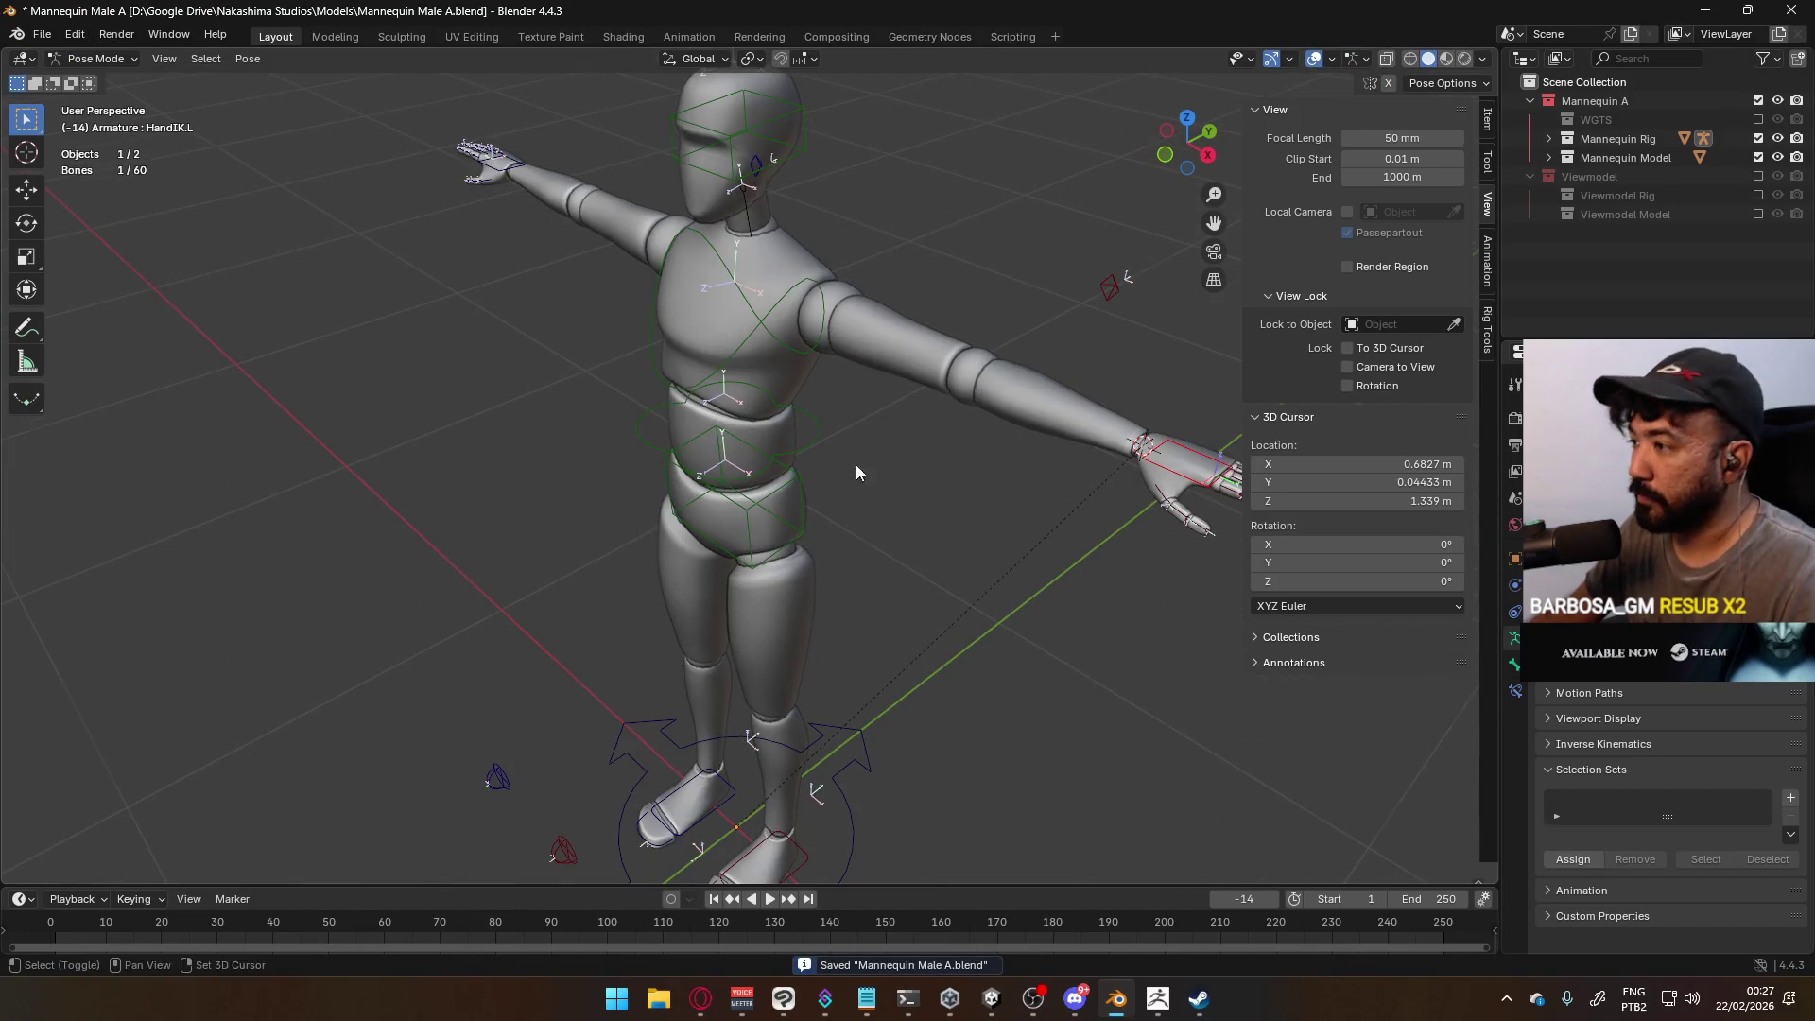
pyautogui.moveTo(855, 463); pyautogui.dragTo(652, 376, button='middle')
pyautogui.scroll(4, 654, 378)
pyautogui.moveTo(779, 360); pyautogui.dragTo(870, 399, button='middle')
pyautogui.scroll(3, 870, 399)
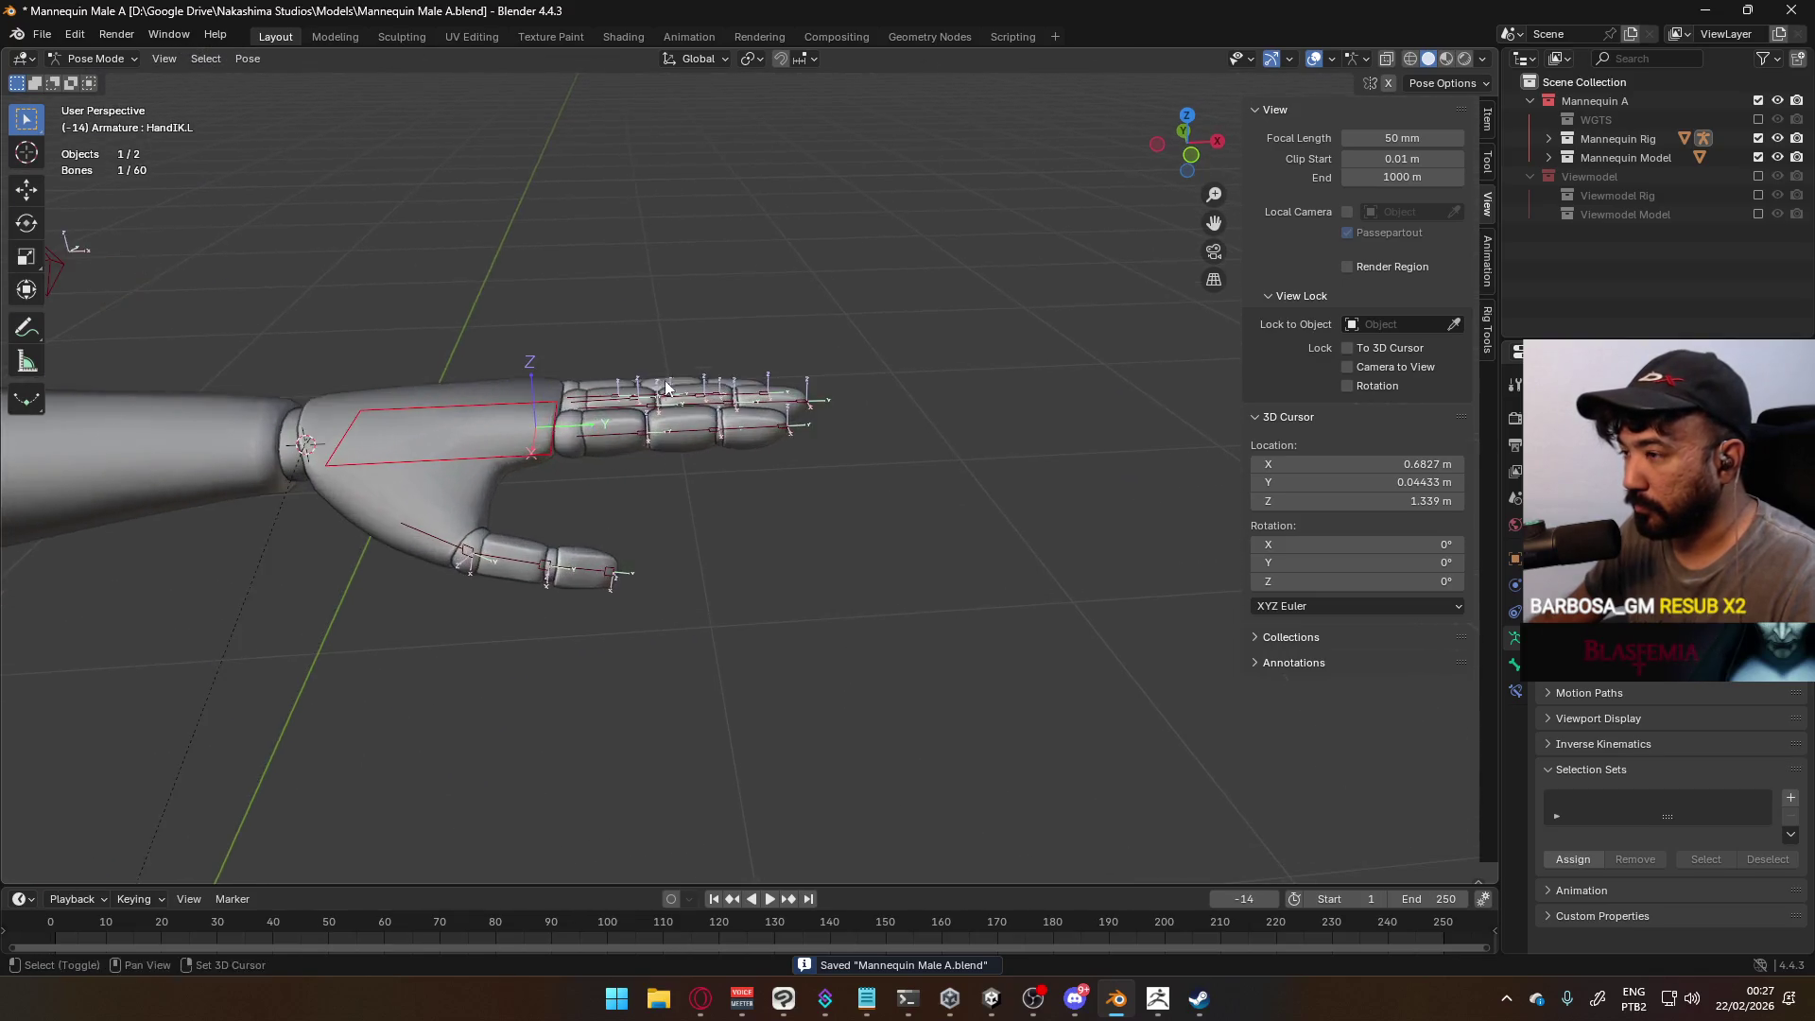
pyautogui.press('r')
pyautogui.press('x')
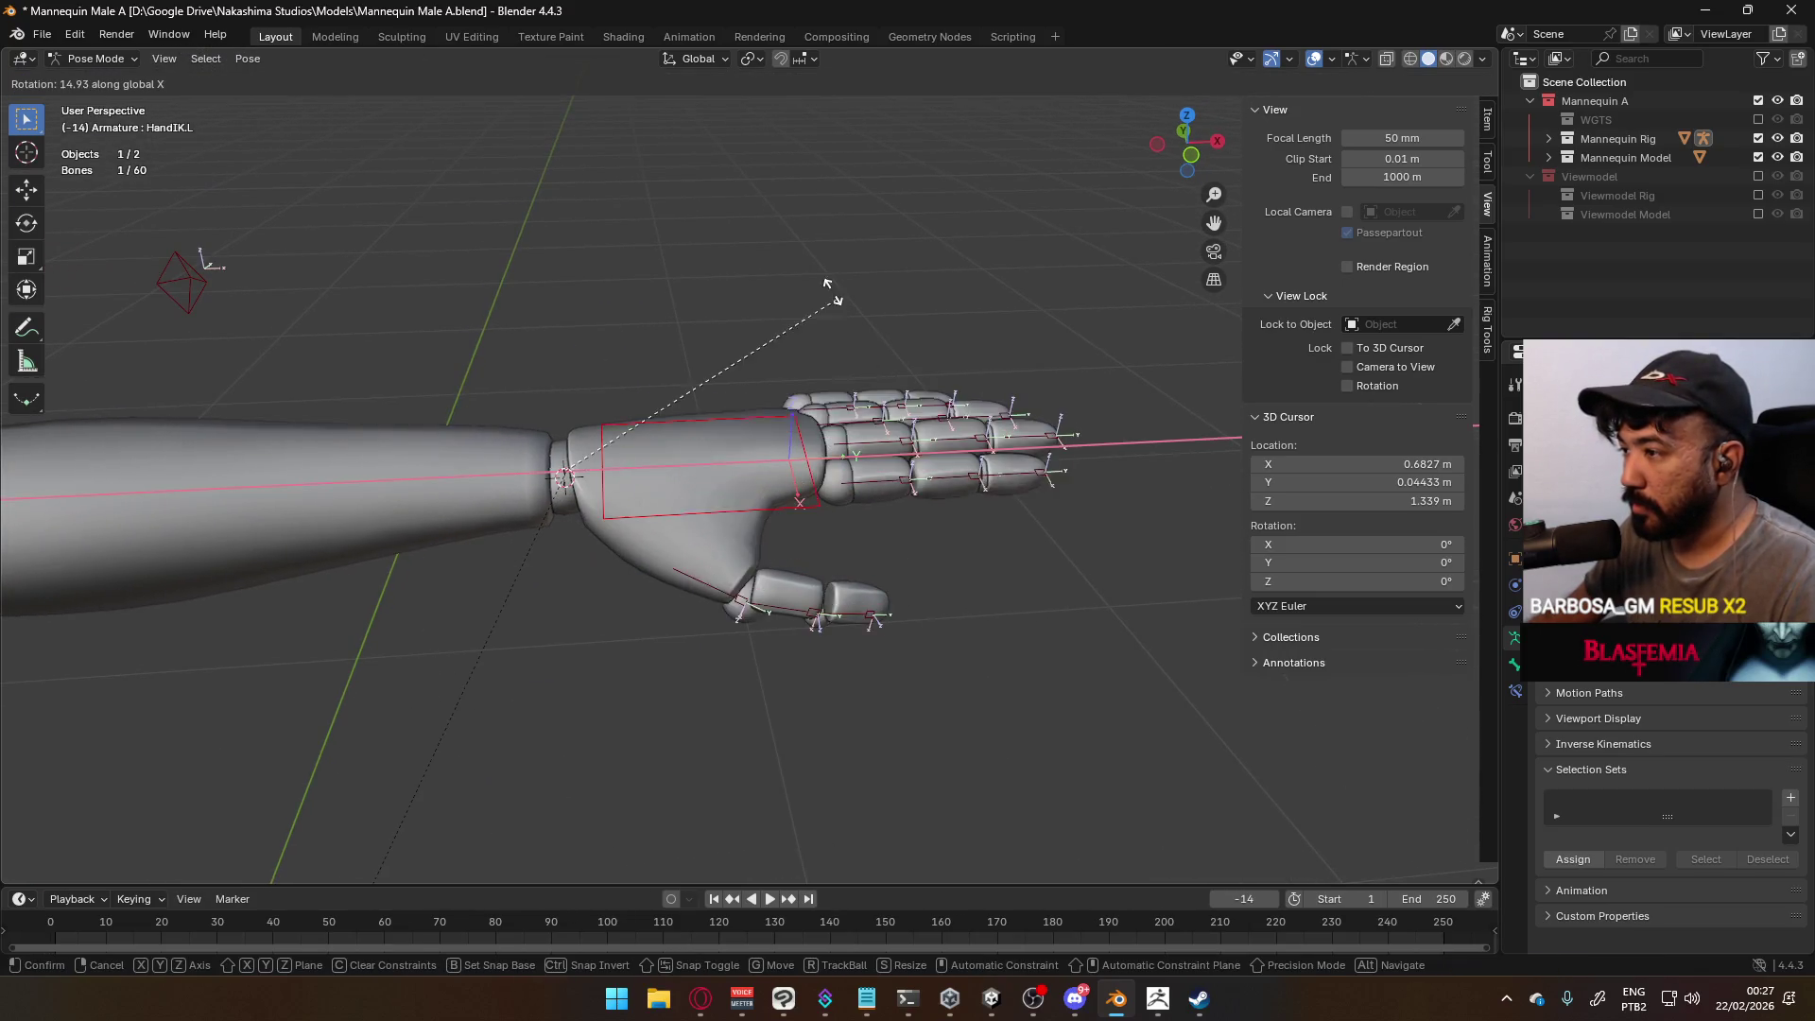
pyautogui.click(550, 276)
# Back in Object Mode, select the armature then the mesh and enter Weight Paint
pyautogui.click(138, 56)
pyautogui.click(94, 84)
pyautogui.keyDown('shift'); pyautogui.click(605, 484); pyautogui.keyUp('shift')
pyautogui.keyDown('shift'); pyautogui.click(667, 535); pyautogui.keyUp('shift')
pyautogui.keyDown('shift'); pyautogui.click(667, 535); pyautogui.keyUp('shift')
pyautogui.click(98, 58)
pyautogui.click(106, 163)
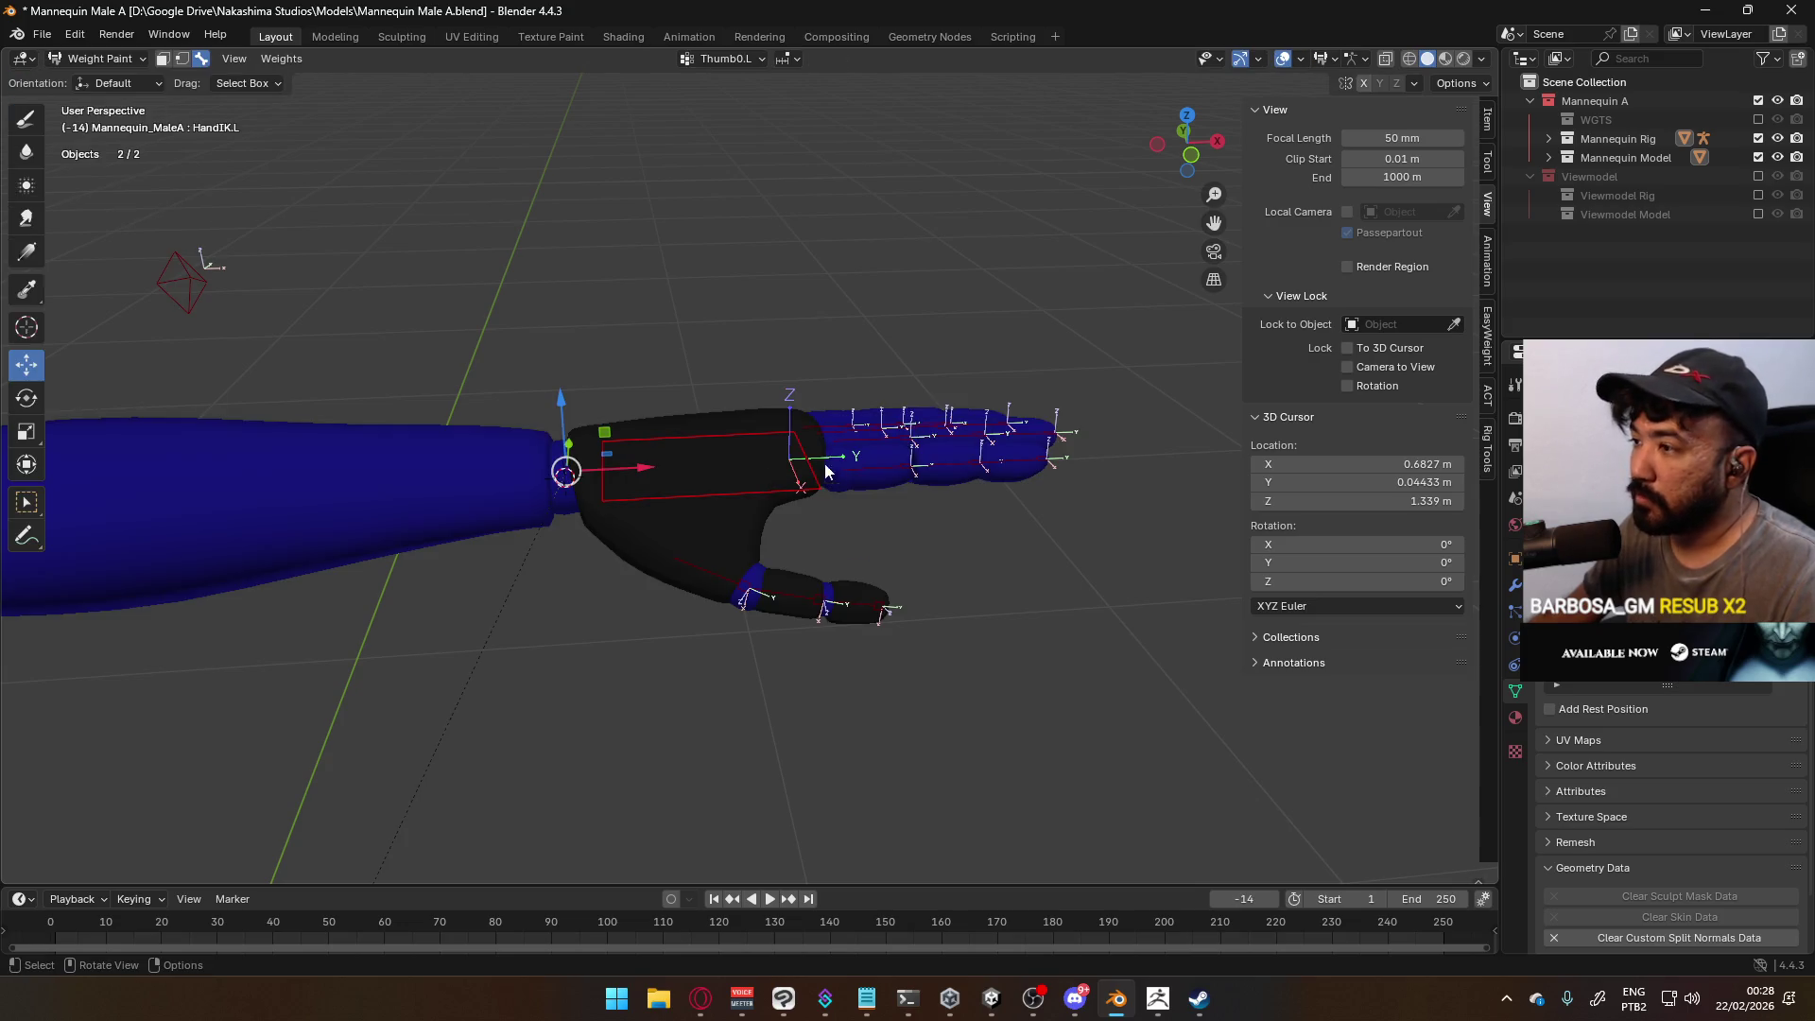
# Return to Object Mode and reselect the mannequin mesh with the armature active
pyautogui.moveTo(762, 405)
pyautogui.keyDown('shift'); pyautogui.mouseDown(button='middle')
pyautogui.moveTo(738, 454)
pyautogui.moveTo(605, 324)
pyautogui.moveTo(1443, 416)
pyautogui.mouseUp(button='middle'); pyautogui.keyUp('shift')
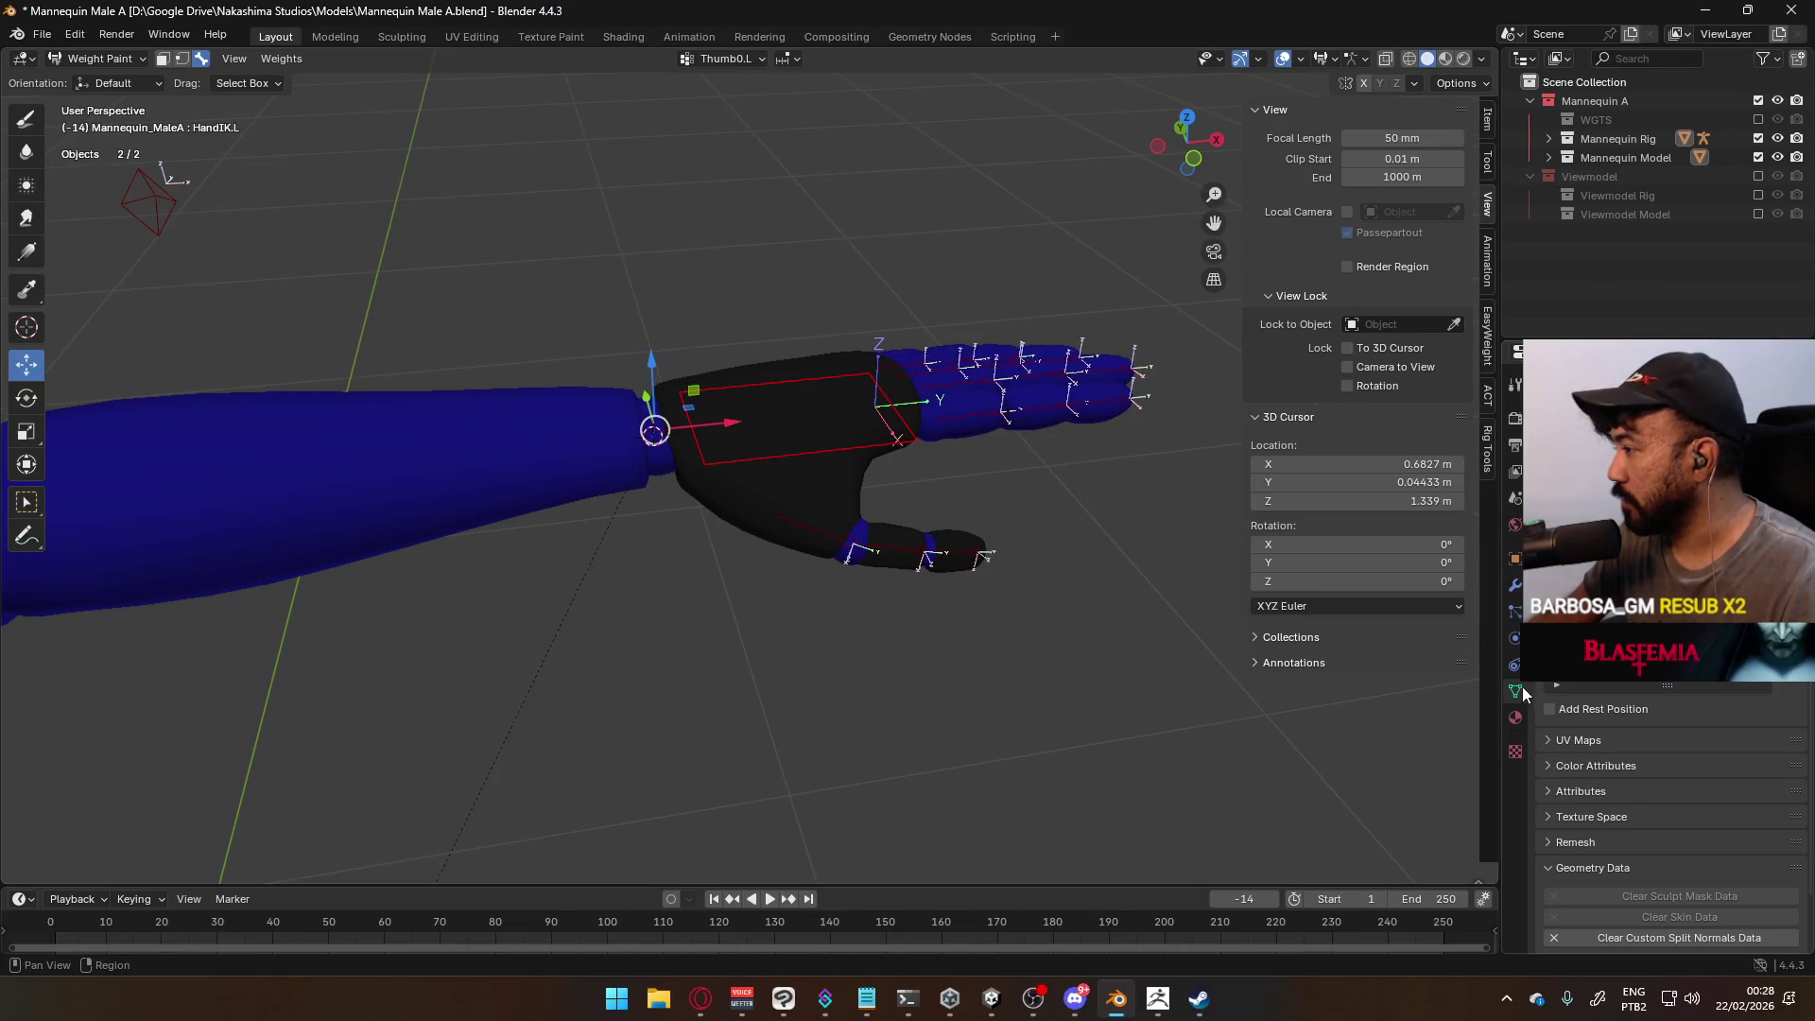
pyautogui.click(121, 57)
pyautogui.click(104, 80)
pyautogui.click(724, 304)
pyautogui.click(750, 393)
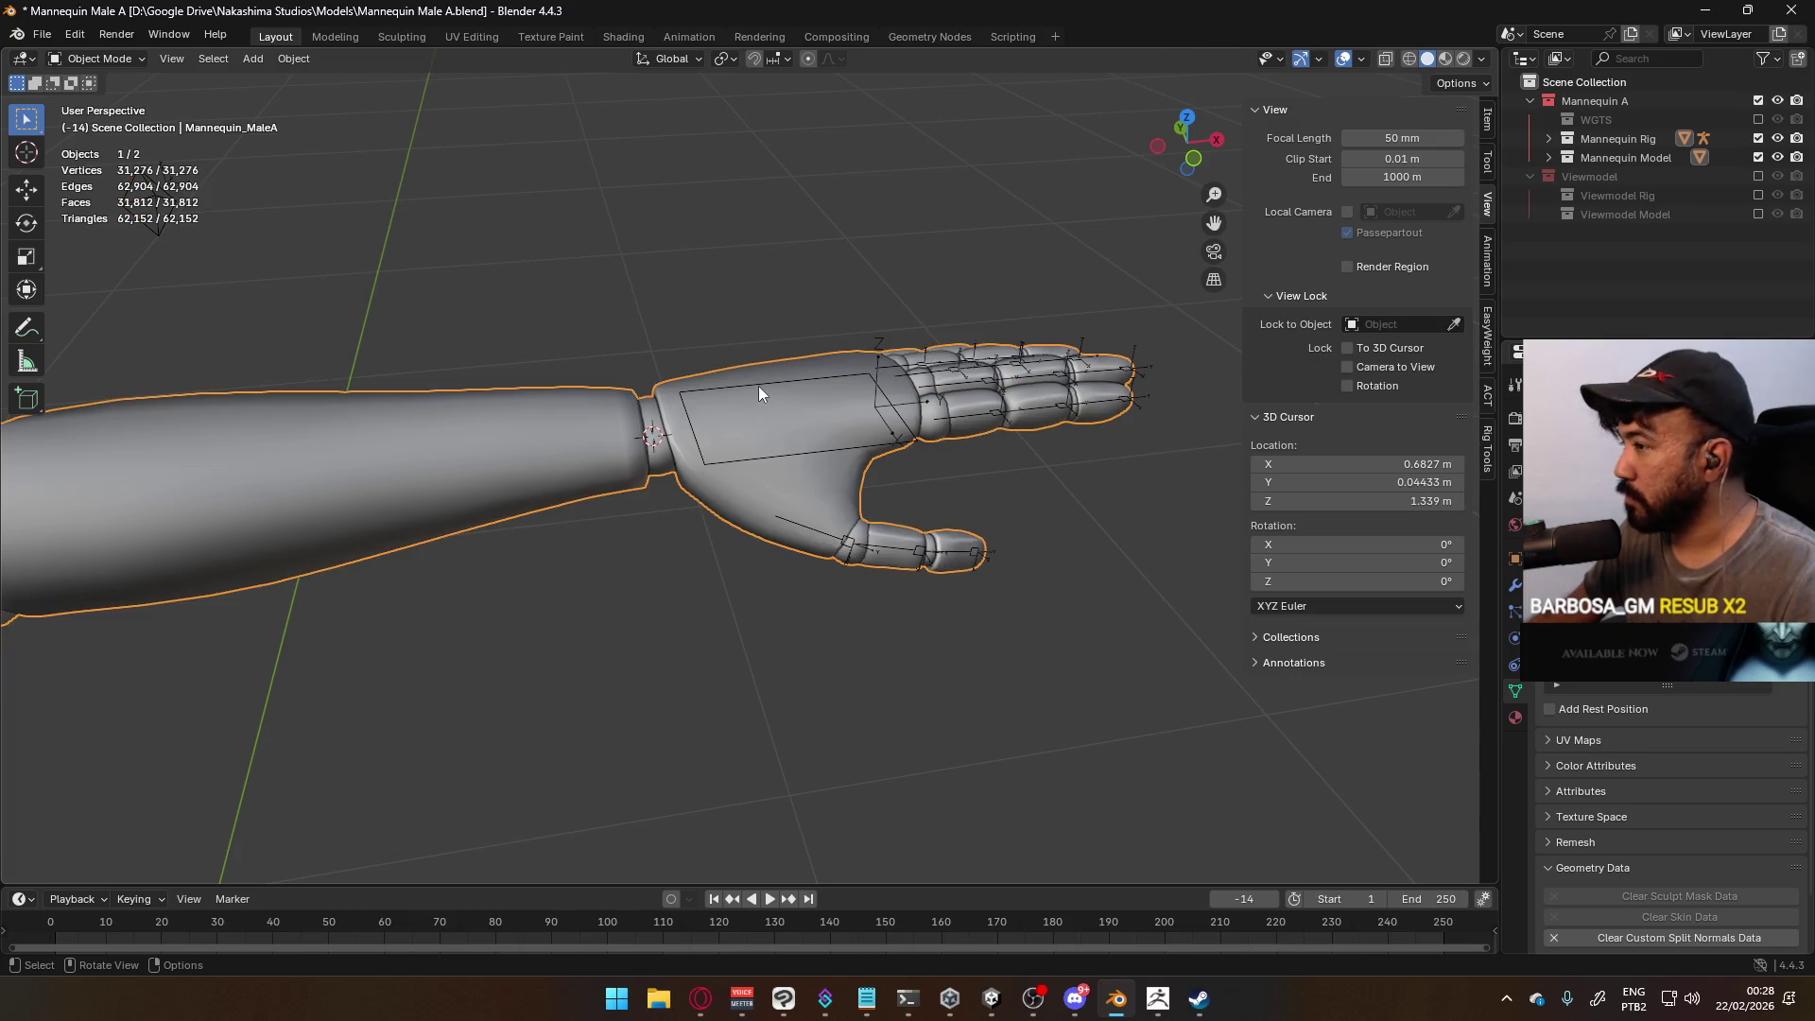
pyautogui.click(758, 394)
pyautogui.click(1759, 530)
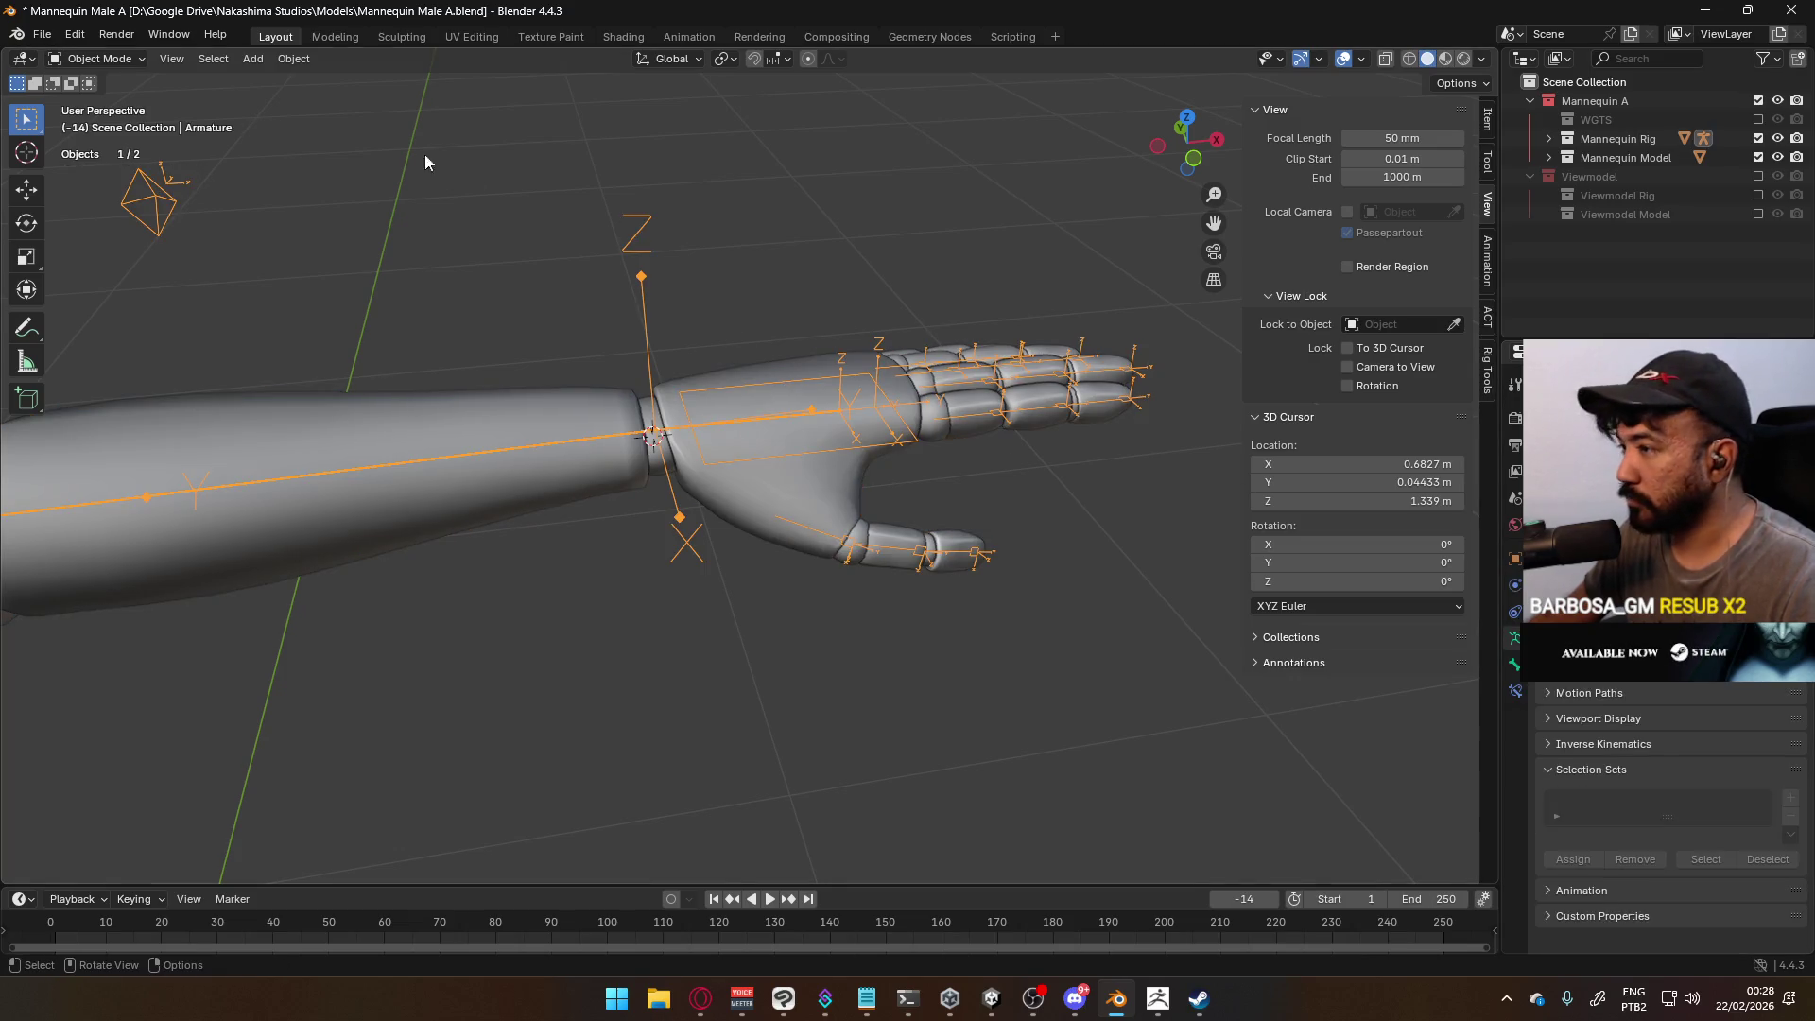
pyautogui.keyDown('shift'); pyautogui.click(784, 468); pyautogui.keyUp('shift')
pyautogui.keyDown('shift'); pyautogui.click(781, 450); pyautogui.keyUp('shift')
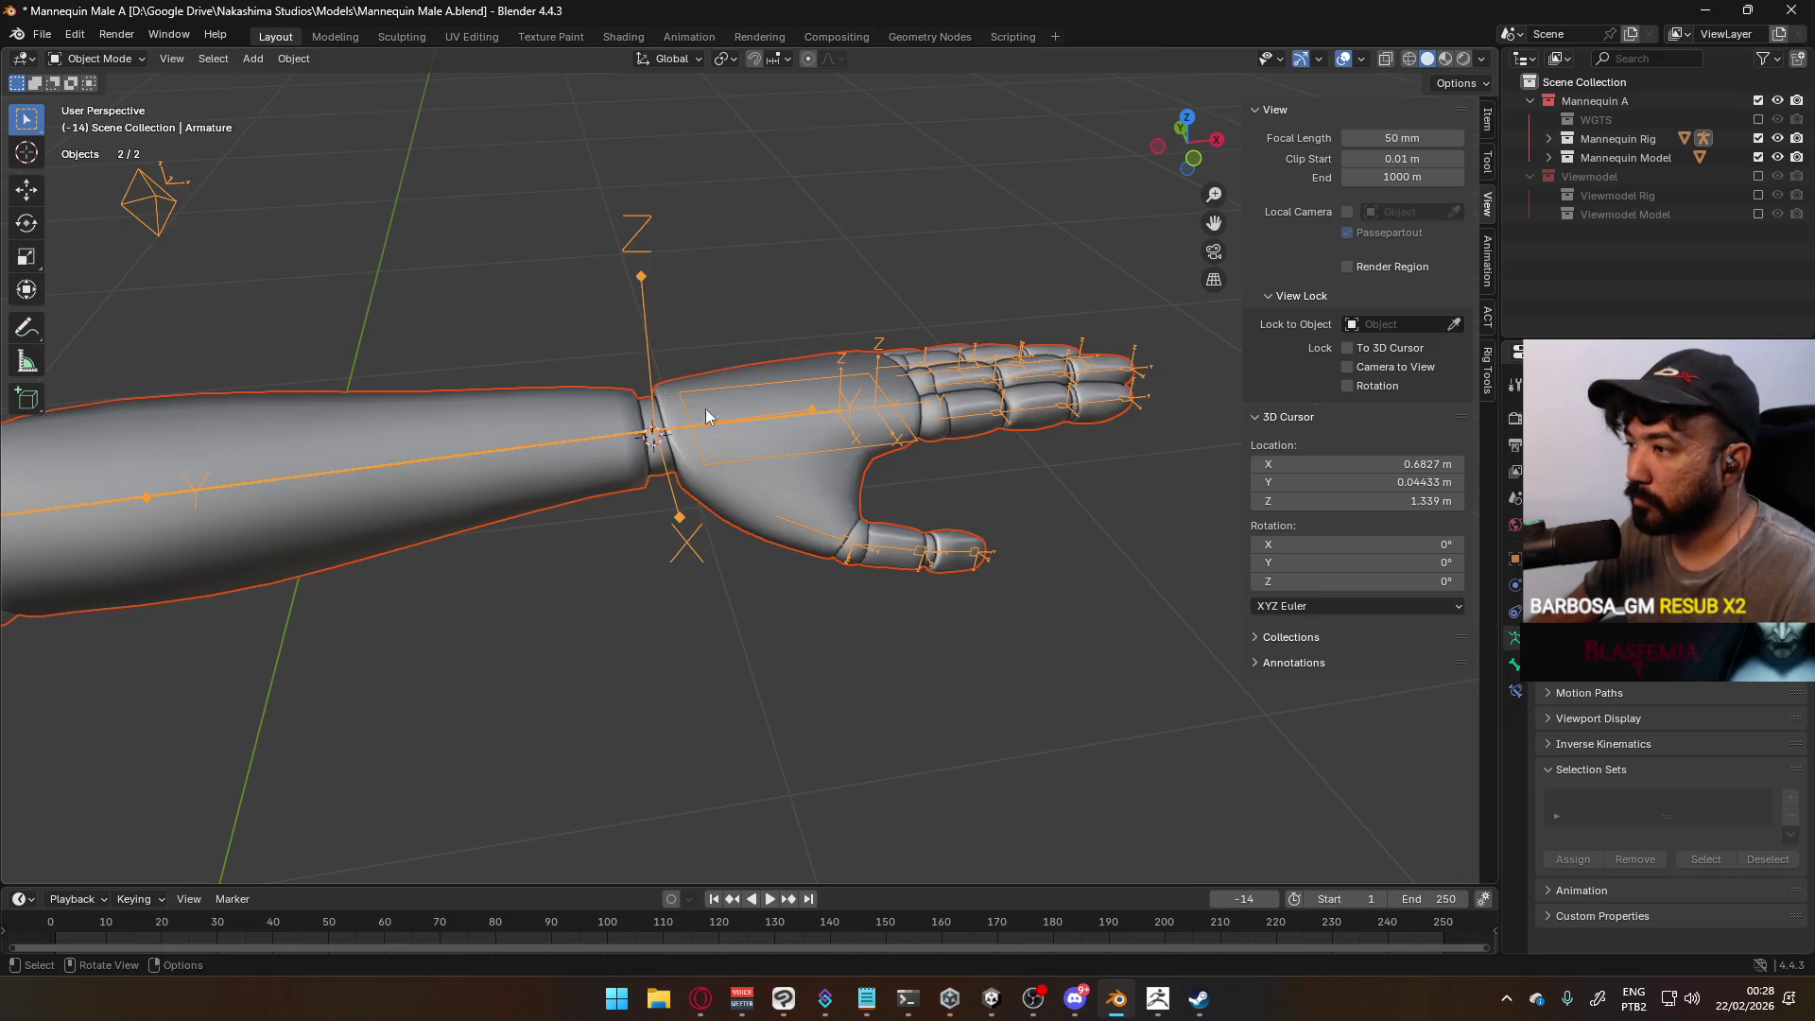
# Briefly switch the rig into Pose Mode and back to Object Mode
pyautogui.click(98, 58)
pyautogui.click(99, 121)
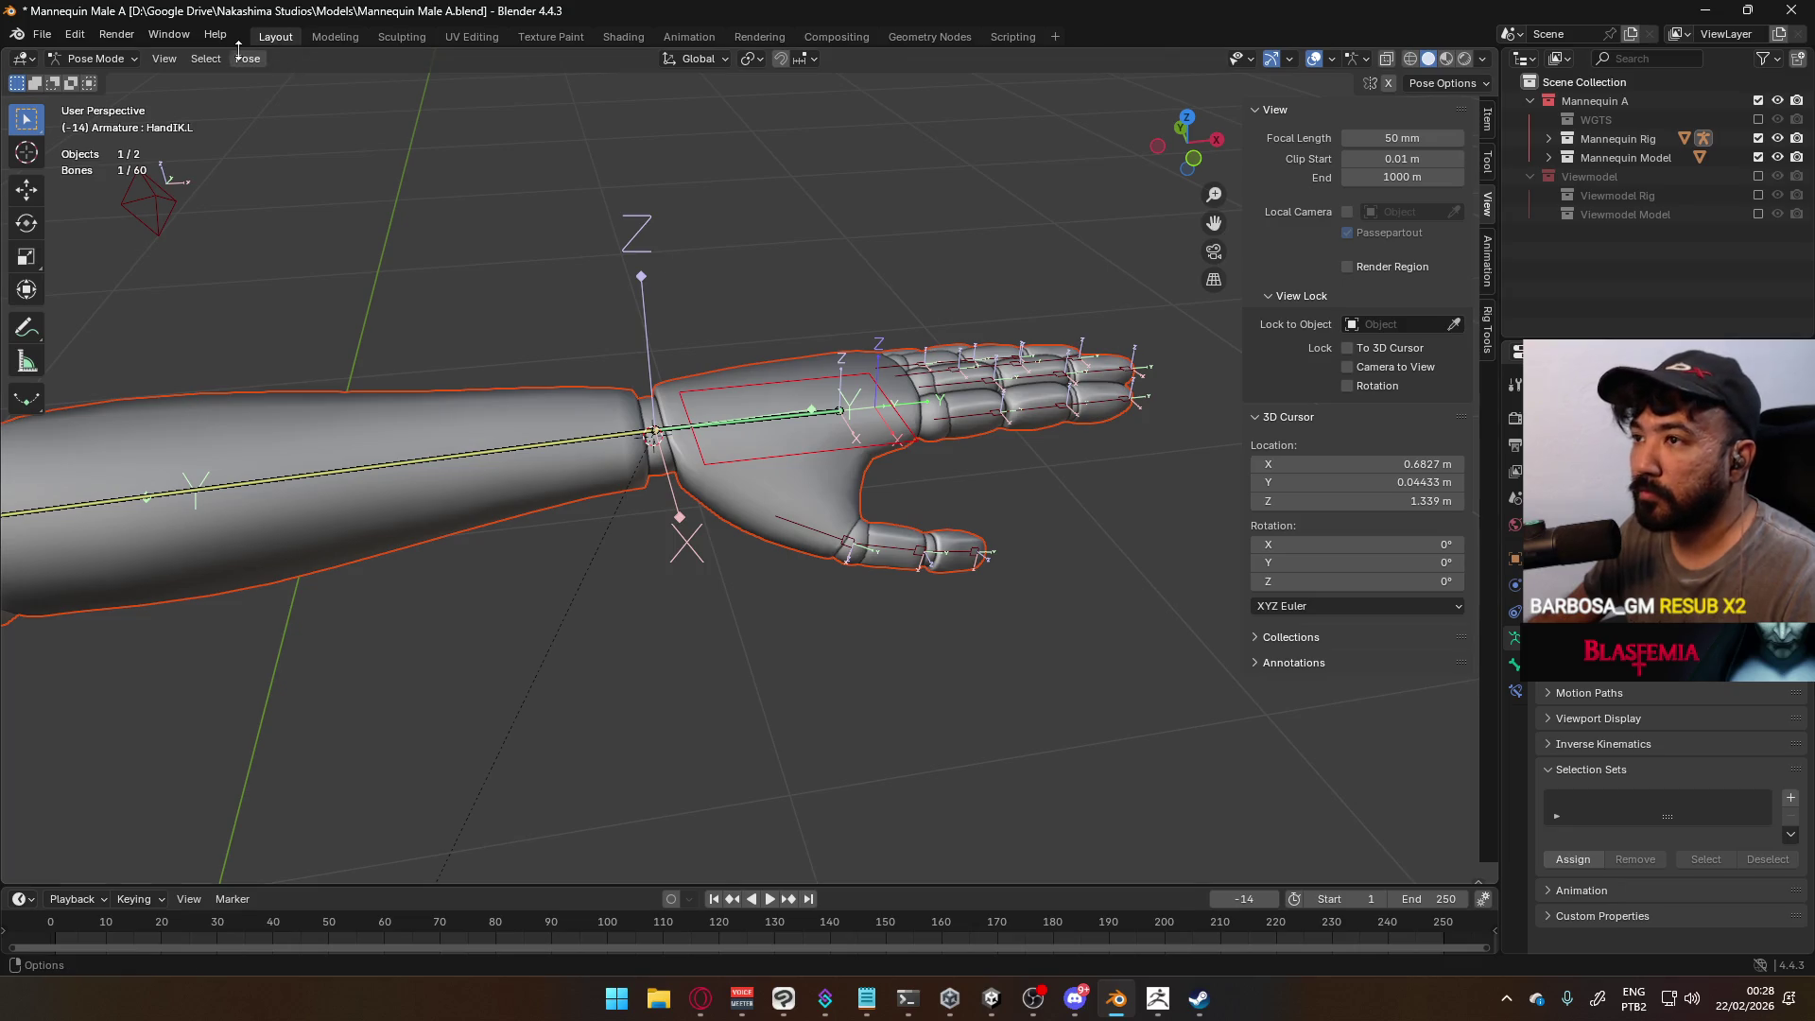
pyautogui.click(98, 59)
pyautogui.click(95, 80)
# Select the armature, add the mannequin mesh, and switch into Weight Paint
pyautogui.click(749, 412)
pyautogui.click(741, 404)
pyautogui.click(754, 421)
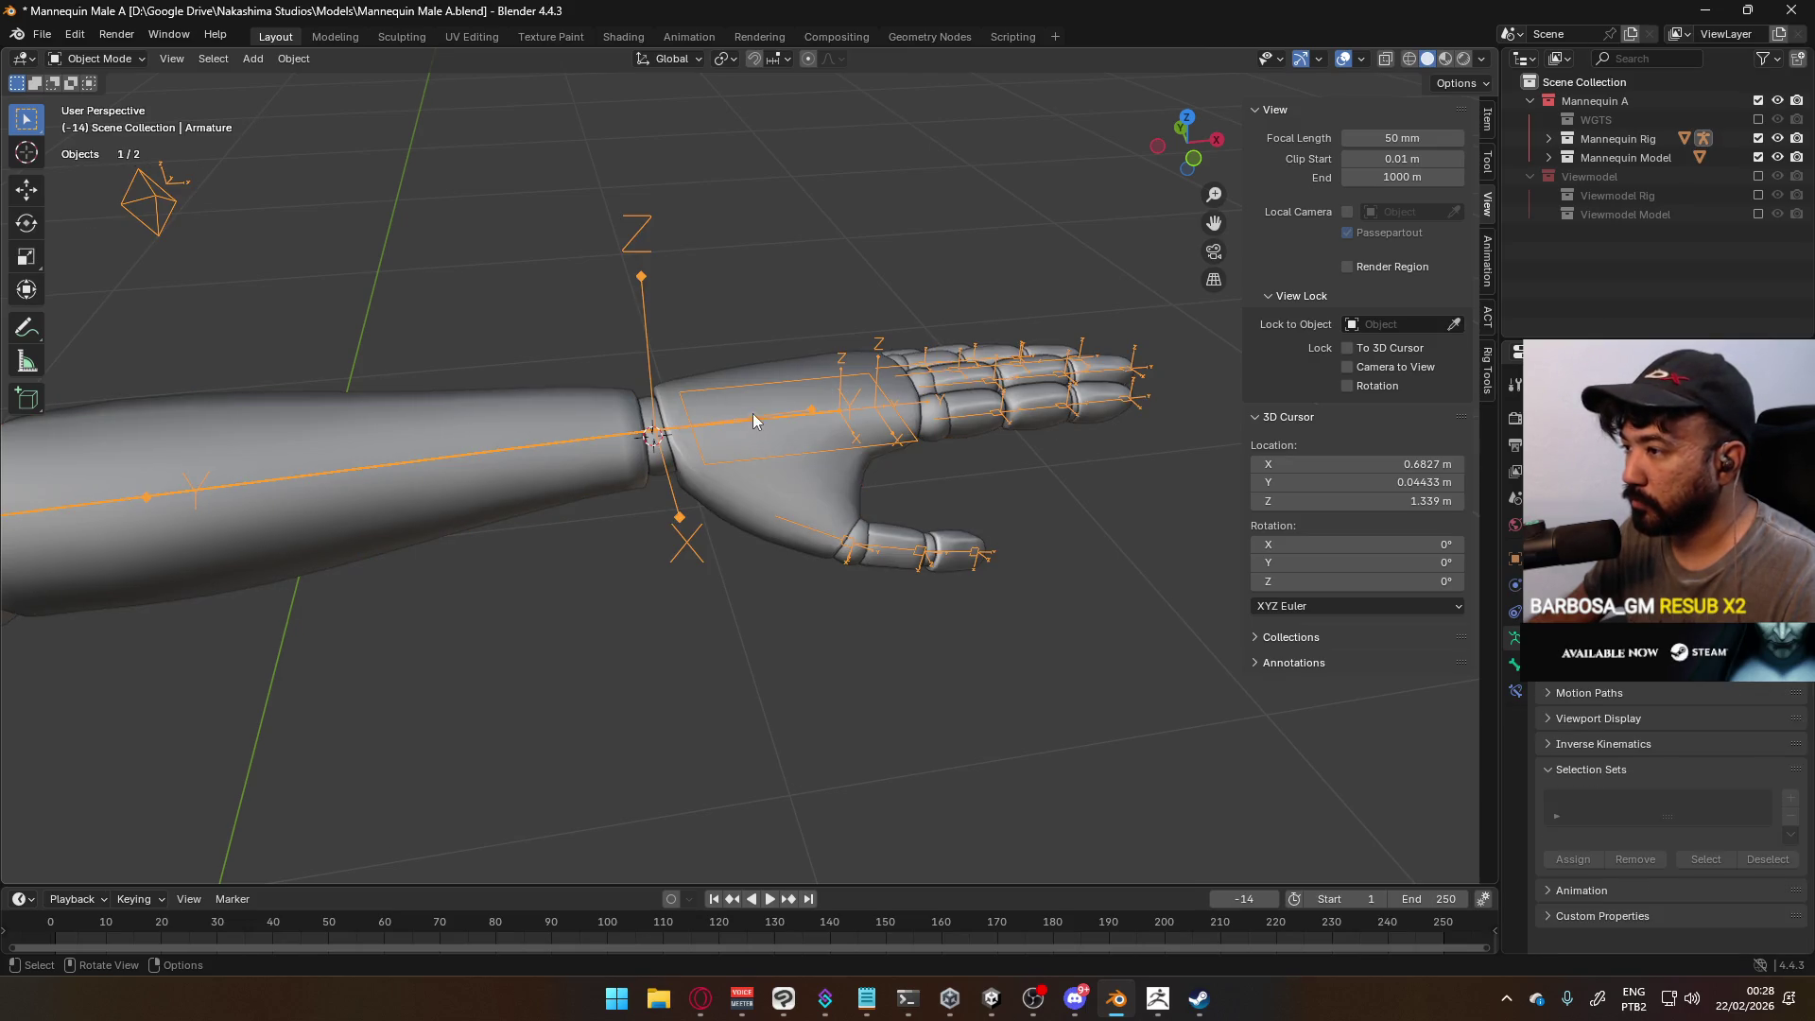
pyautogui.click(792, 378)
pyautogui.click(99, 58)
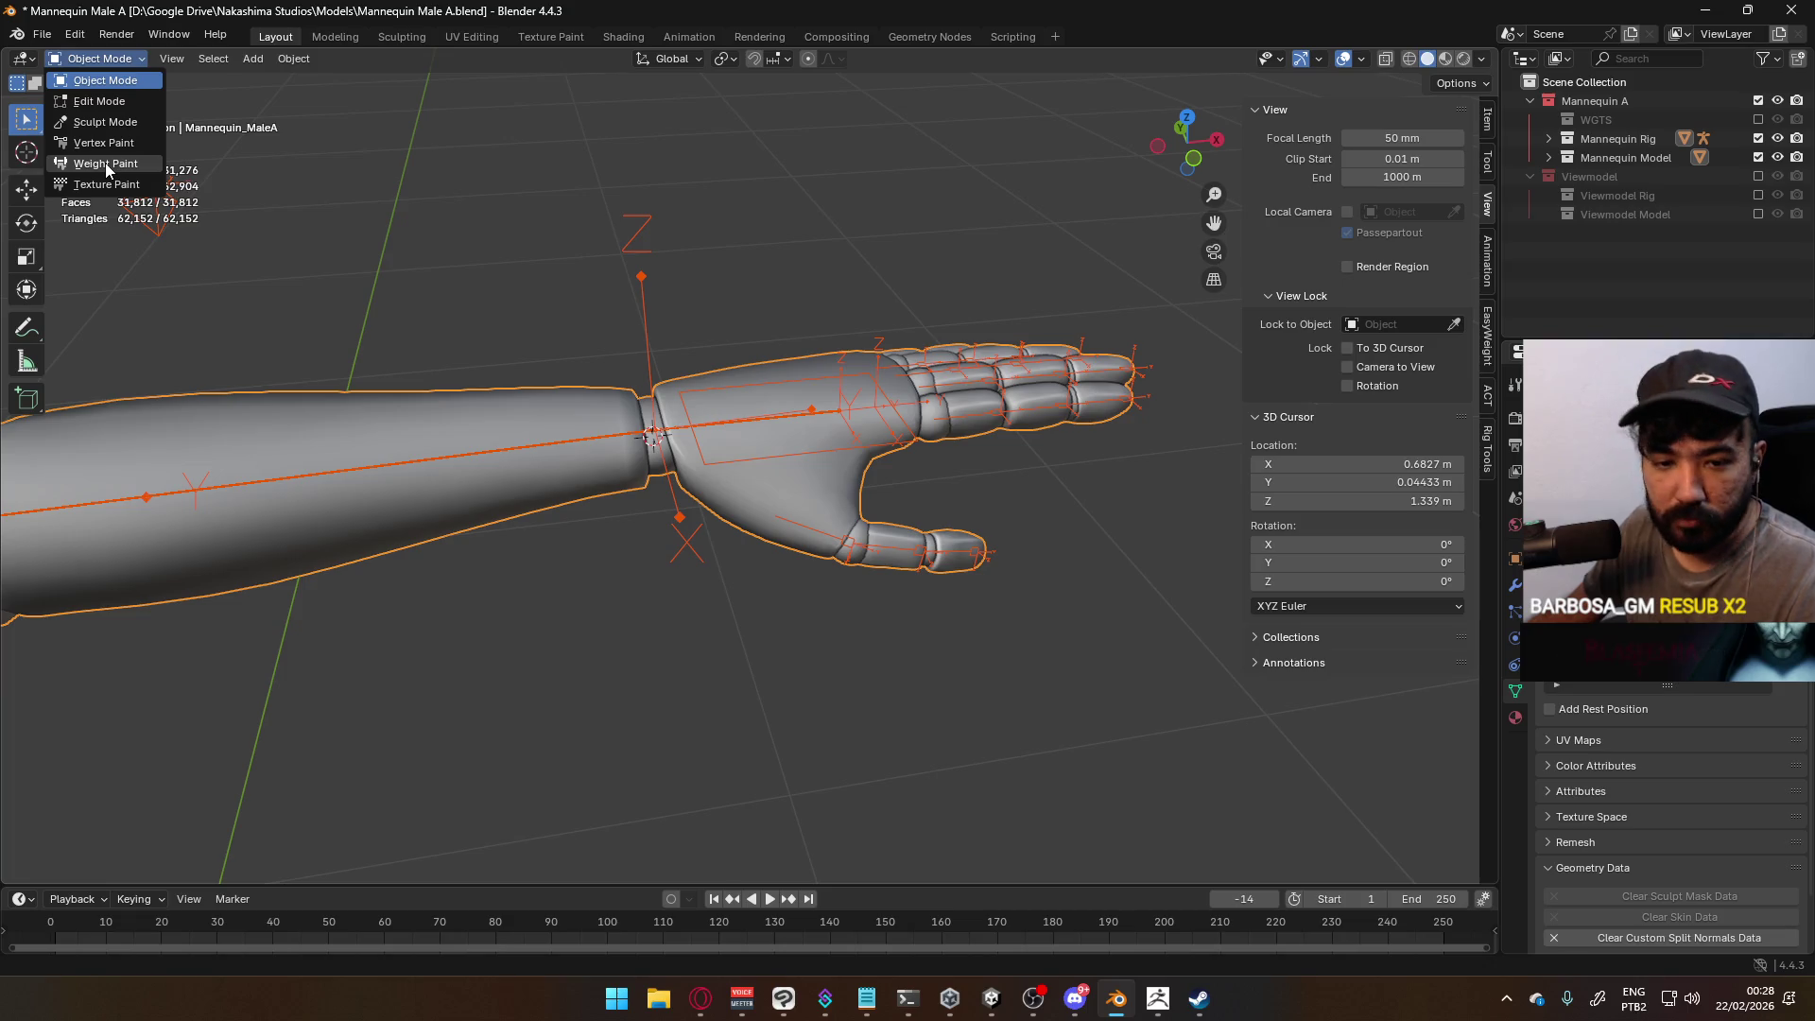
pyautogui.click(105, 163)
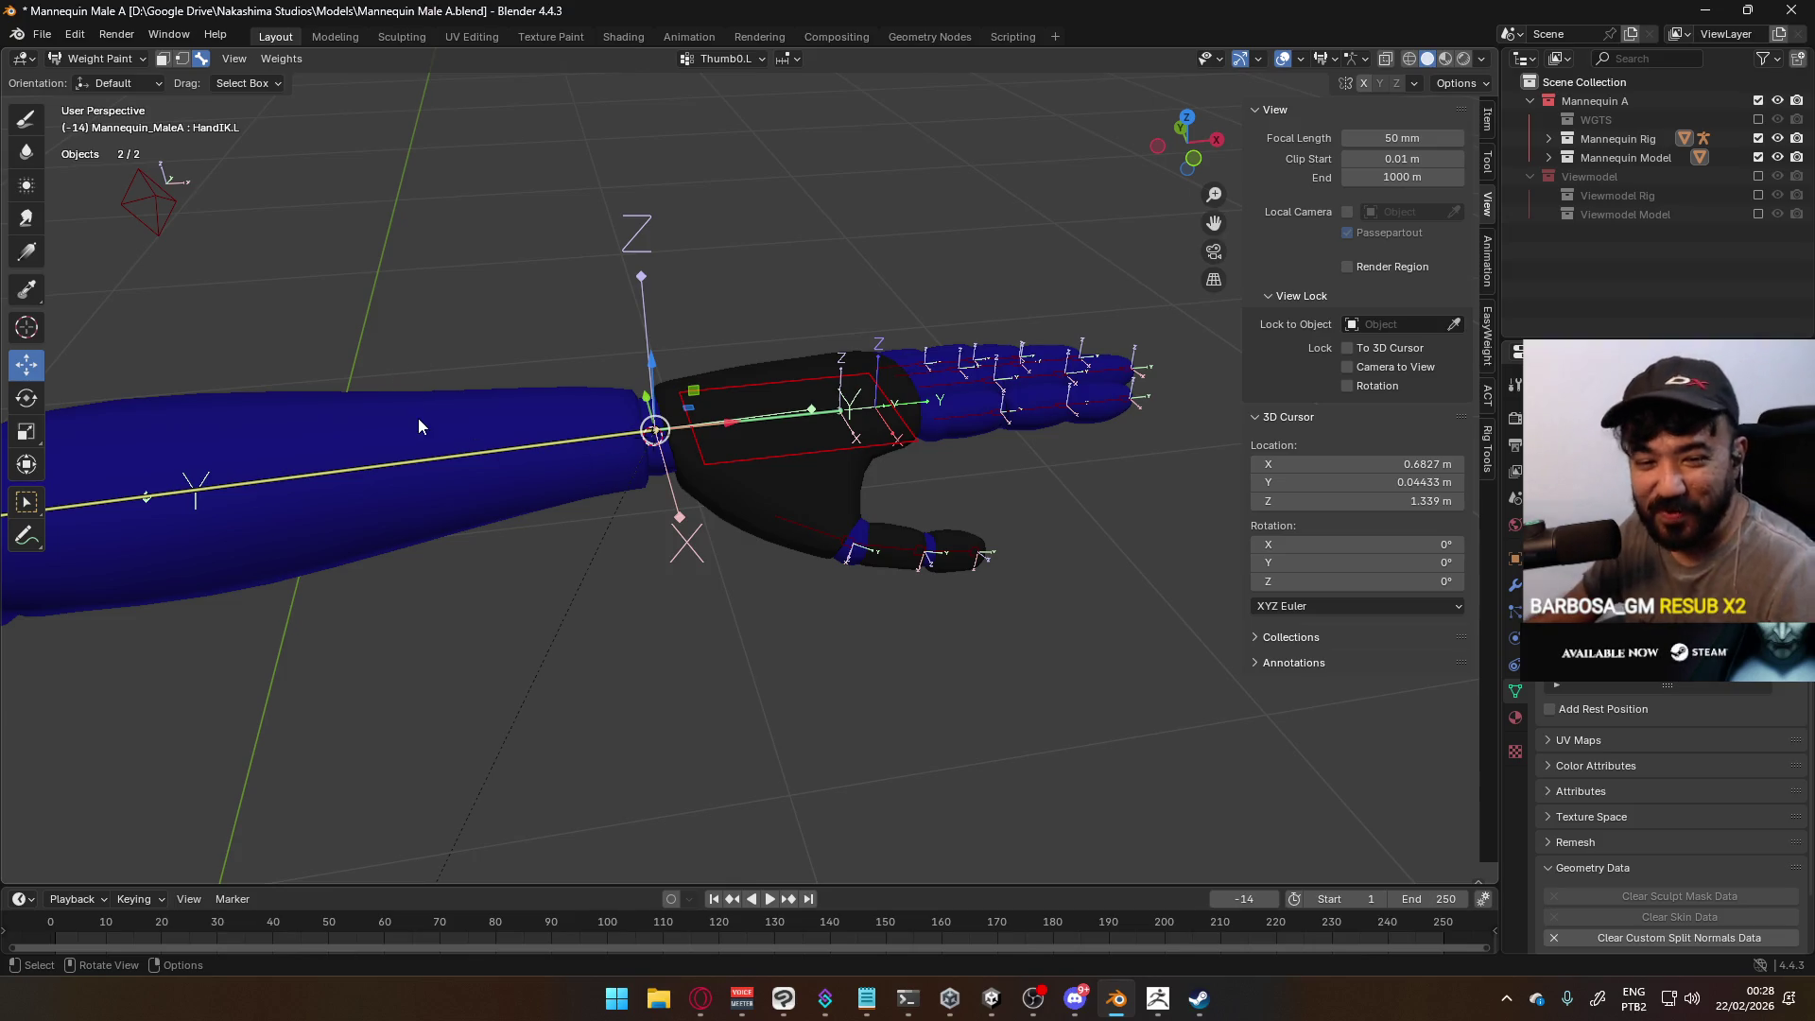
# Mask painting to the palm faces and set them to full weight 1
pyautogui.moveTo(759, 348)
pyautogui.mouseDown(button='middle')
pyautogui.moveTo(679, 361)
pyautogui.moveTo(819, 401)
pyautogui.moveTo(554, 437)
pyautogui.moveTo(425, 427)
pyautogui.mouseUp(button='middle')
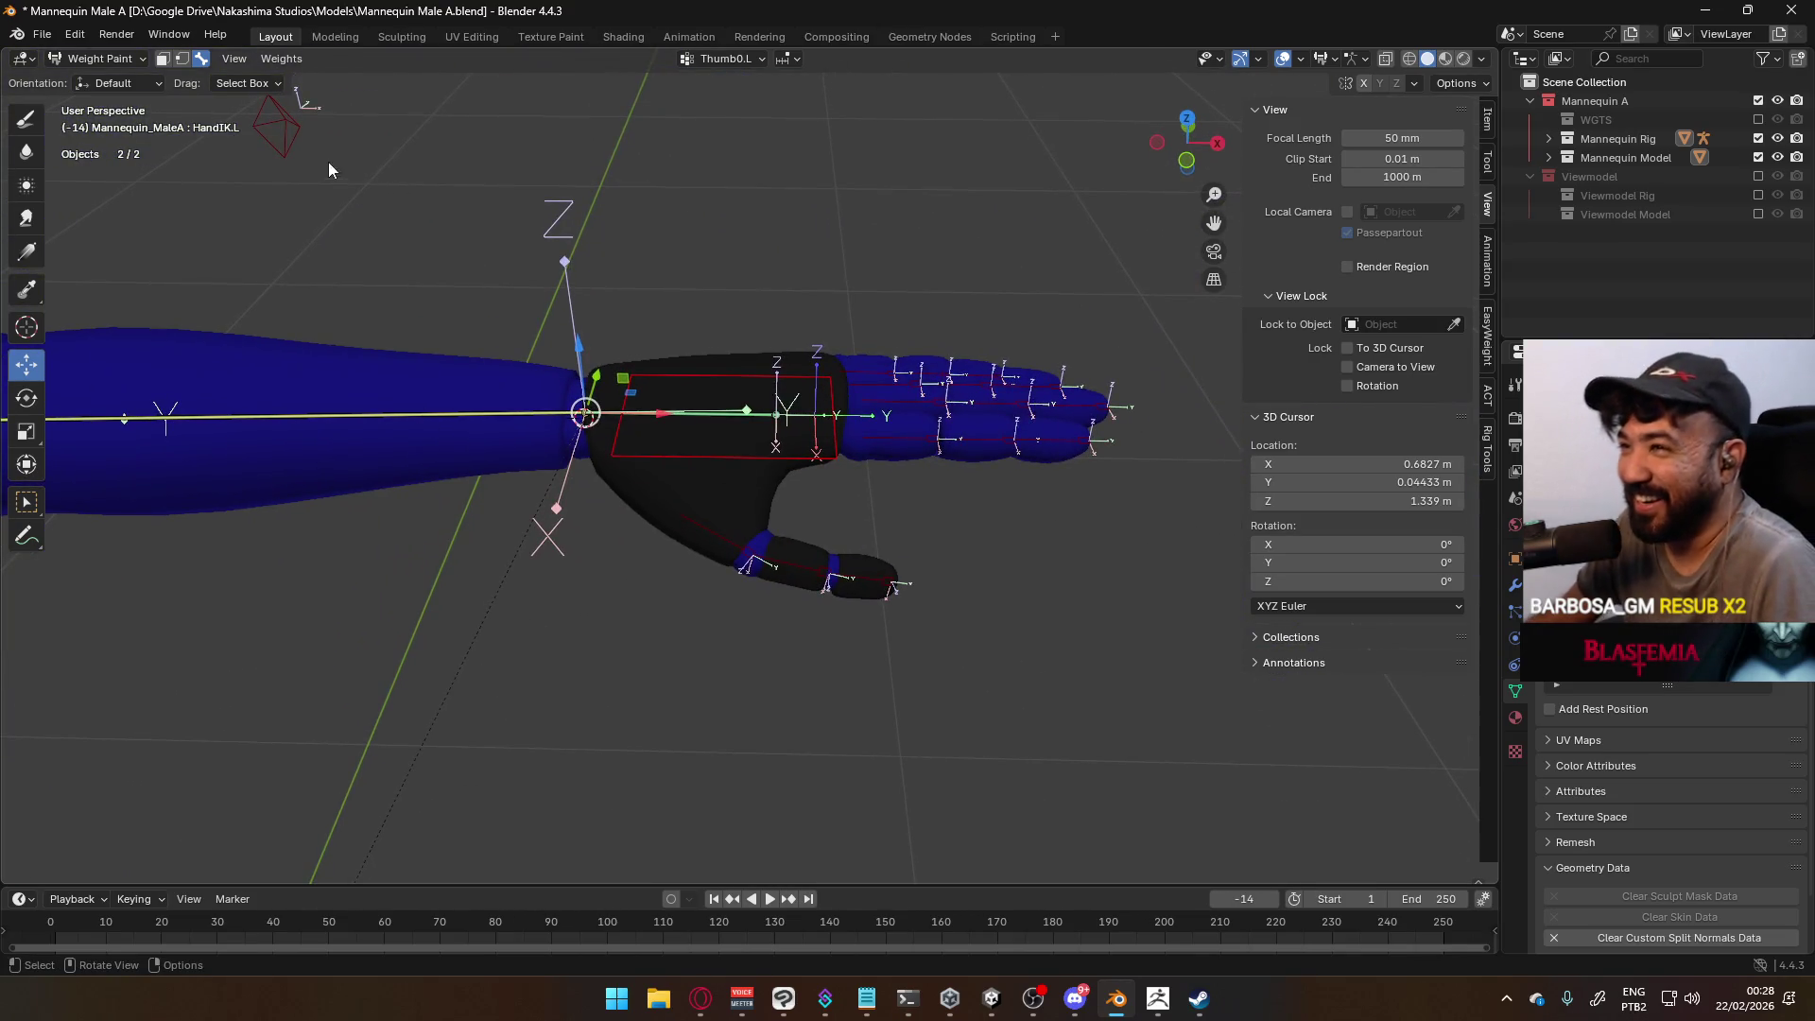
pyautogui.moveTo(667, 362)
pyautogui.mouseDown(button='middle')
pyautogui.moveTo(552, 399)
pyautogui.moveTo(348, 62)
pyautogui.mouseUp(button='middle')
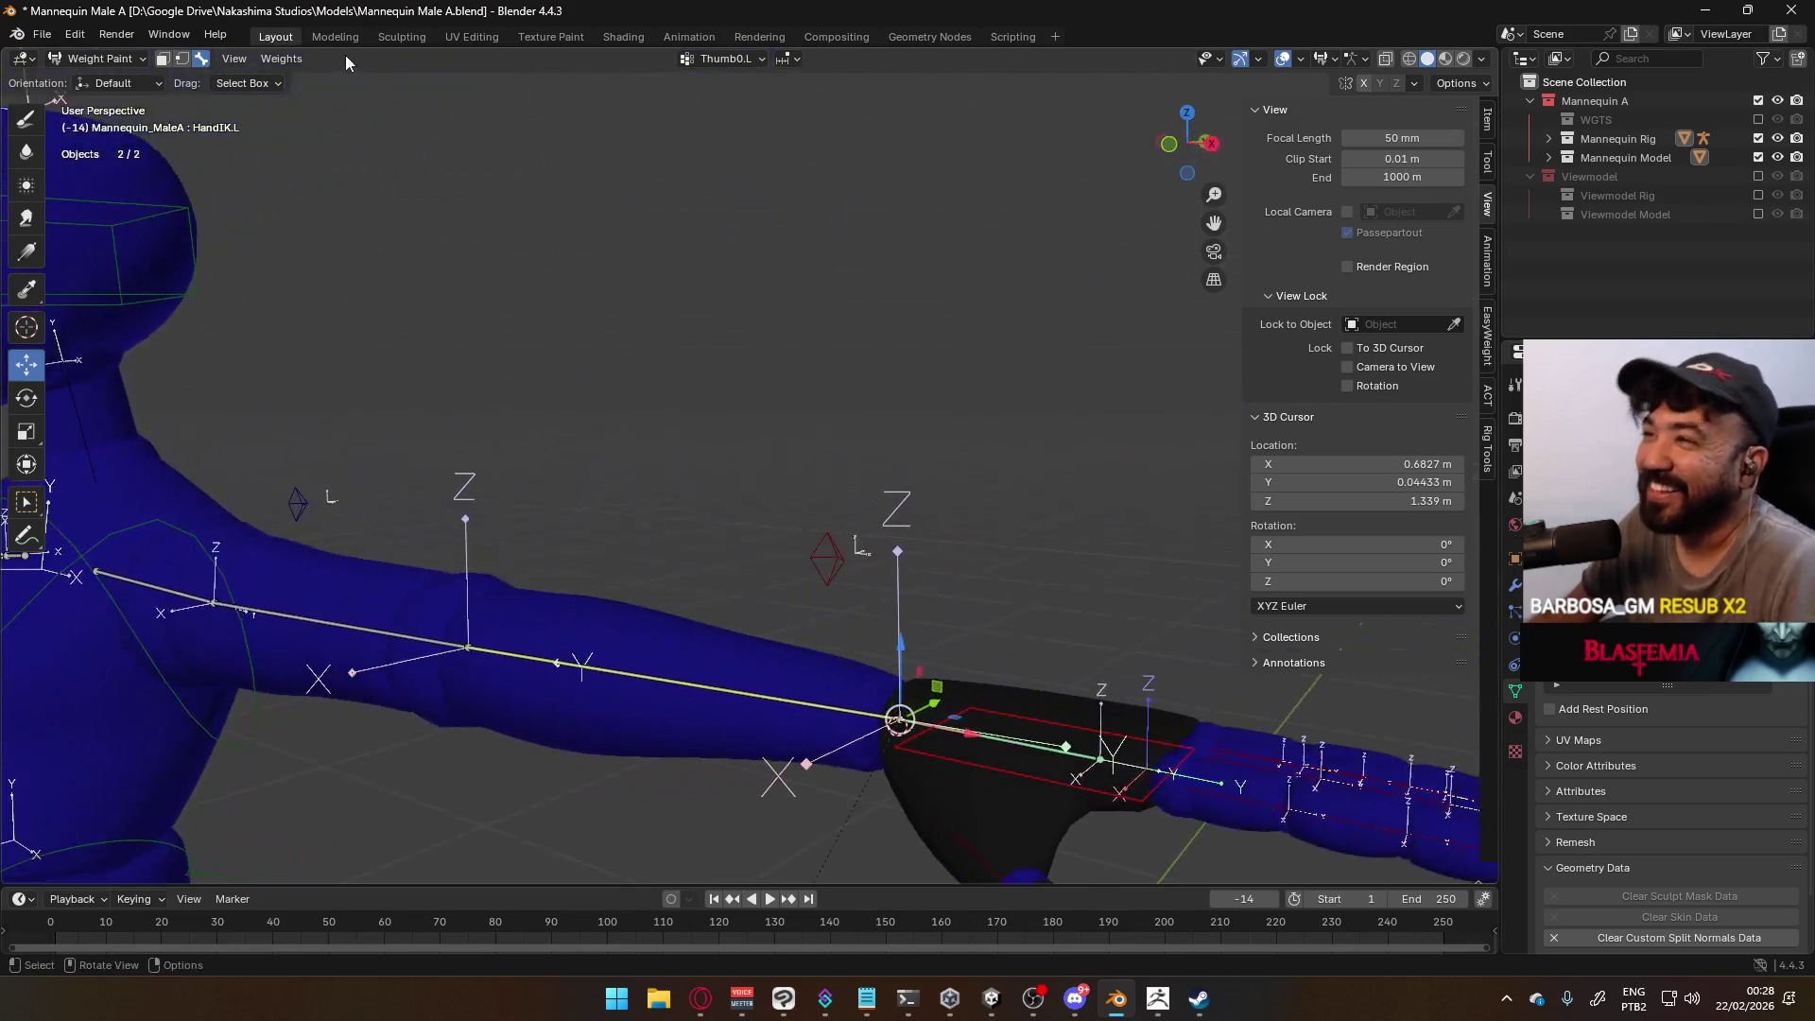
pyautogui.click(163, 59)
pyautogui.moveTo(931, 427)
pyautogui.keyDown('shift'); pyautogui.mouseDown(button='middle')
pyautogui.moveTo(530, 207)
pyautogui.moveTo(596, 360)
pyautogui.mouseUp(button='middle'); pyautogui.keyUp('shift')
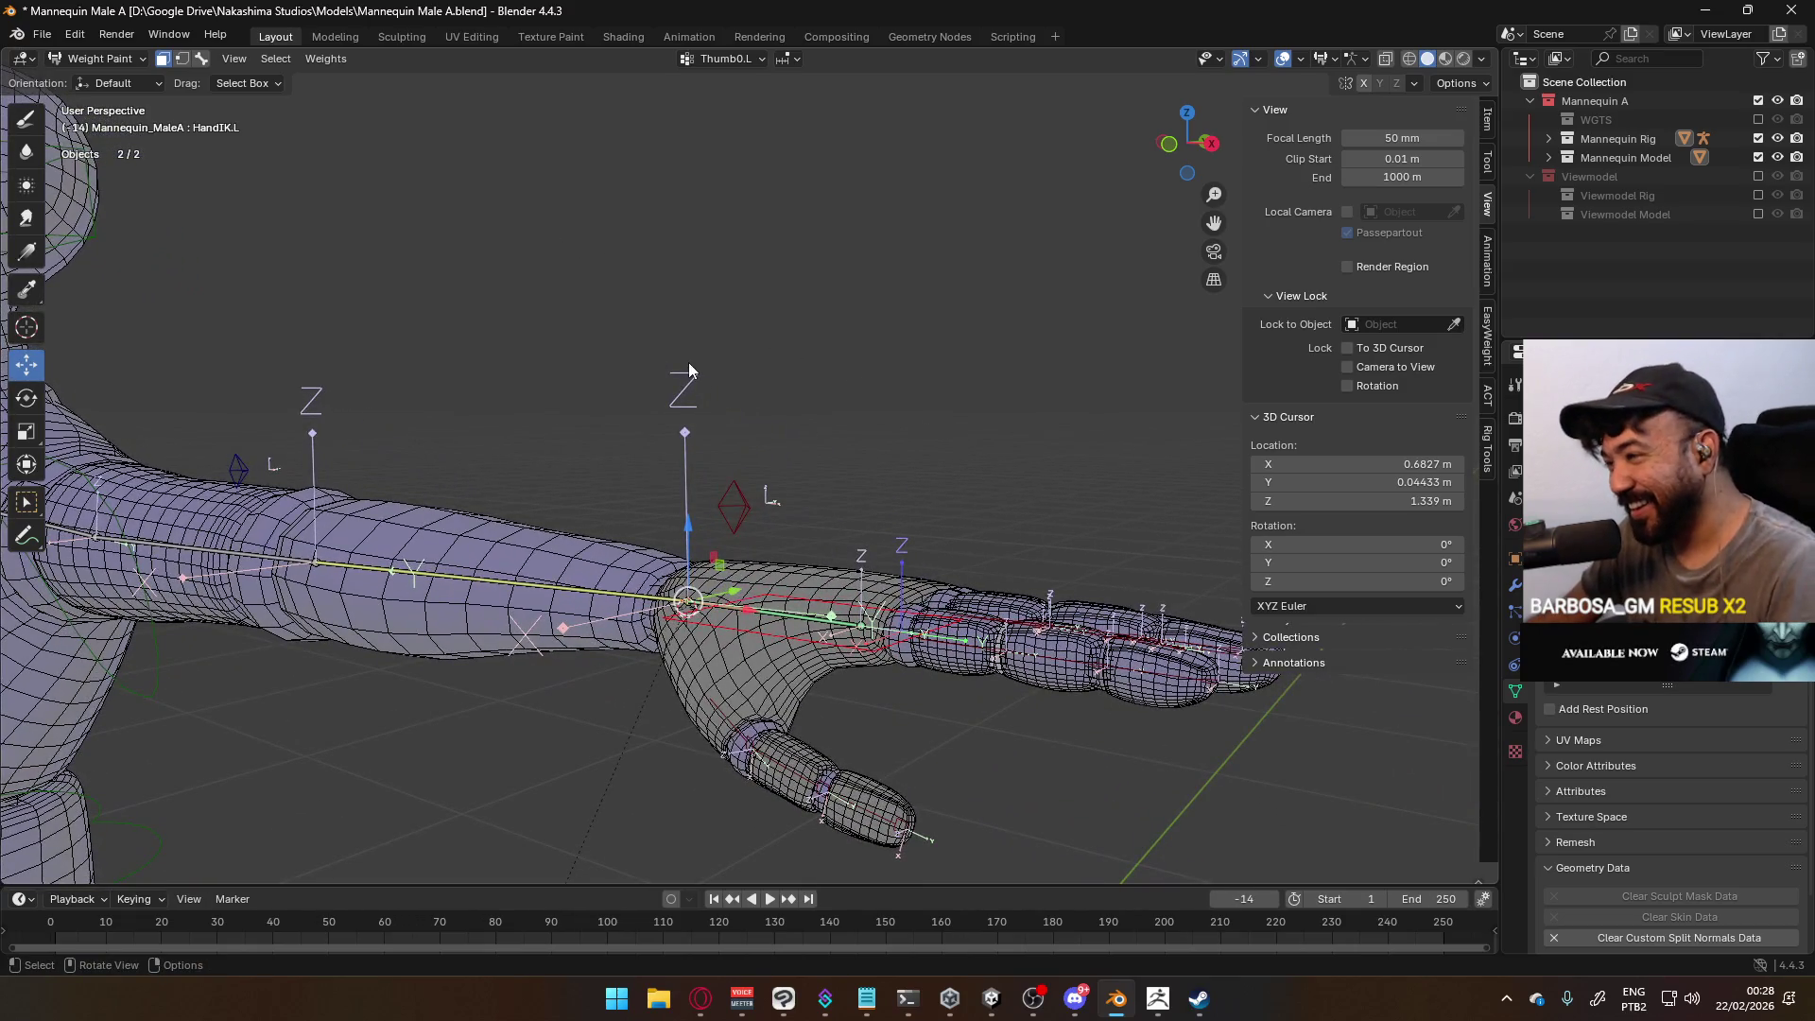
pyautogui.moveTo(691, 395); pyautogui.dragTo(707, 482, button='middle')
pyautogui.moveTo(357, 382)
pyautogui.keyDown('shift'); pyautogui.mouseDown(button='middle')
pyautogui.moveTo(765, 308)
pyautogui.moveTo(711, 375)
pyautogui.mouseUp(button='middle'); pyautogui.keyUp('shift')
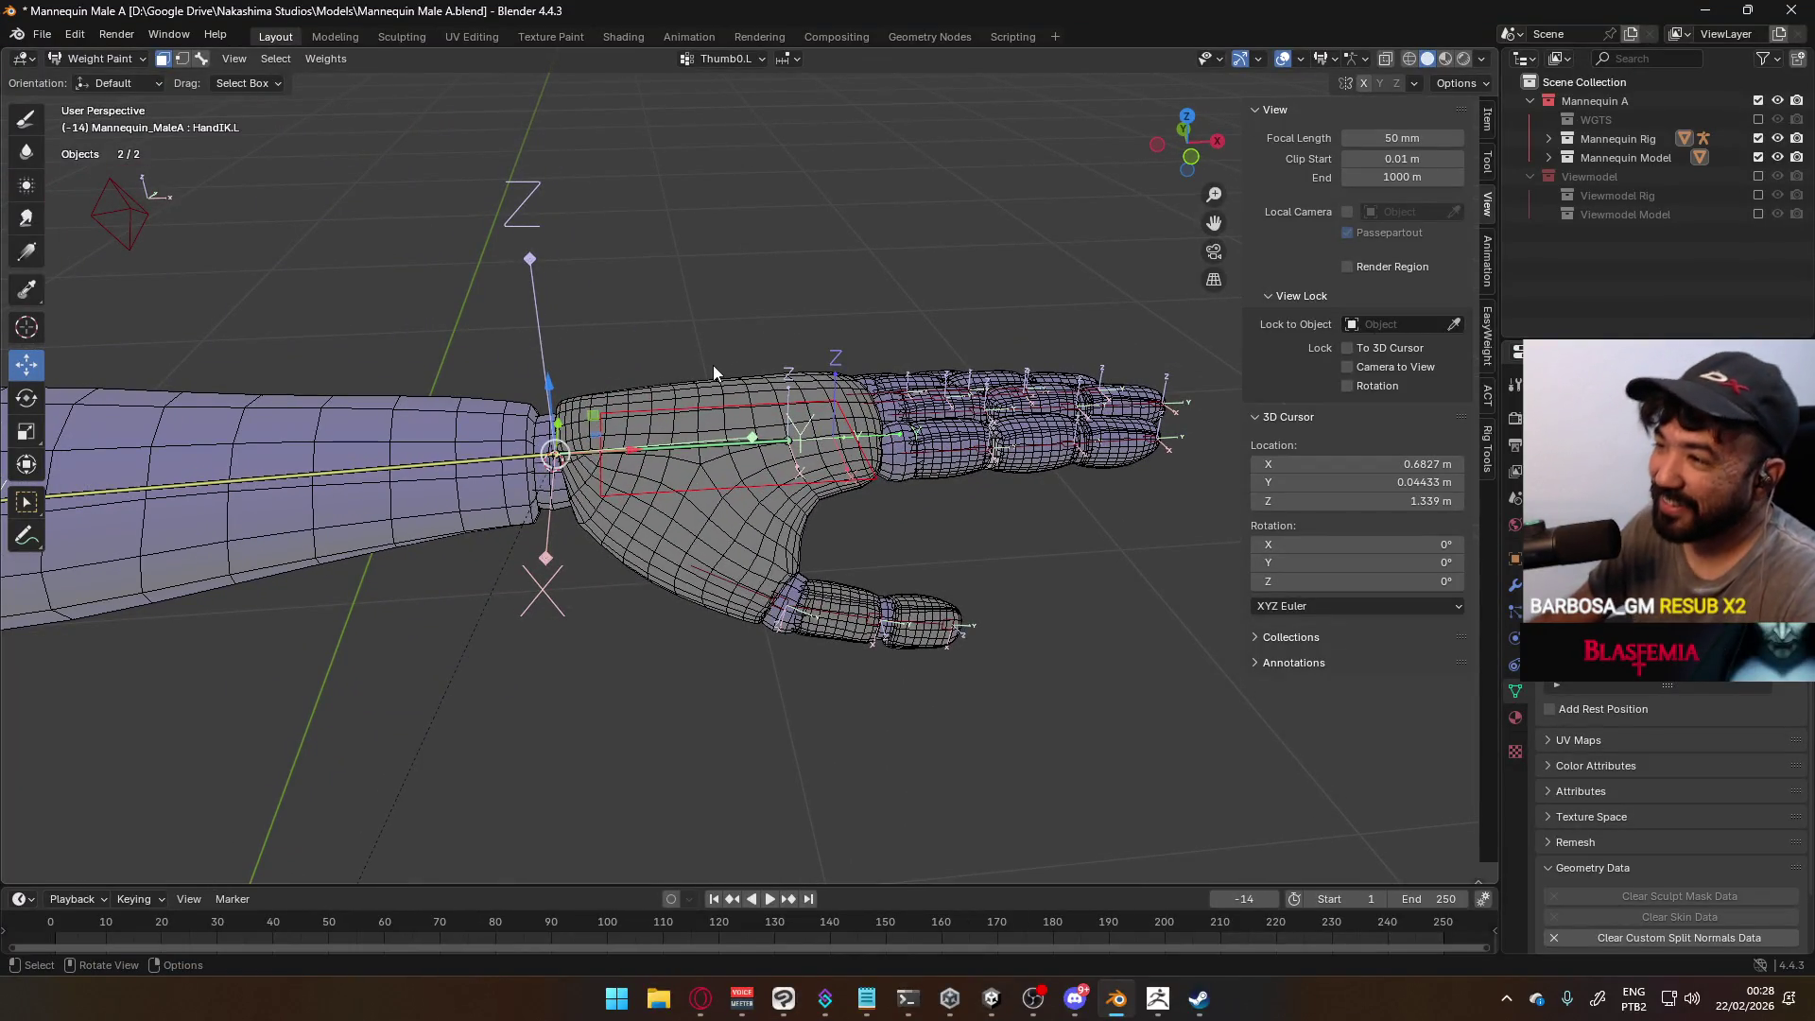
pyautogui.click(707, 388)
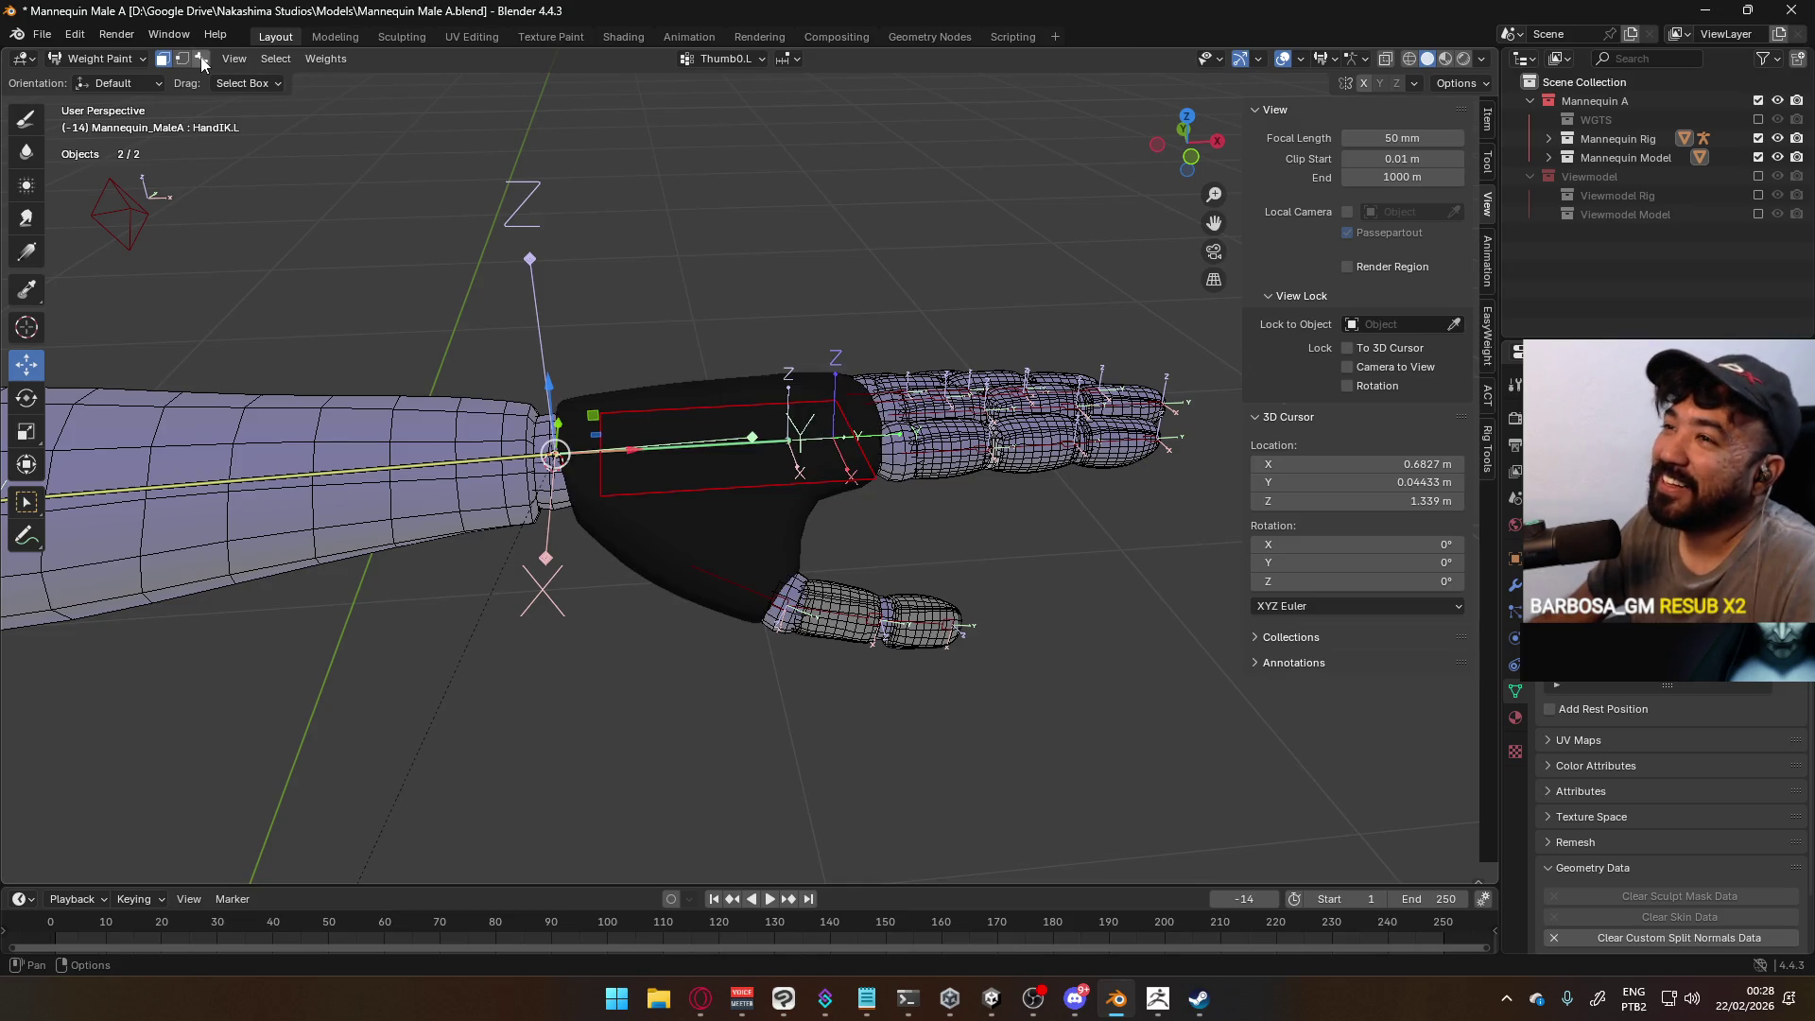
pyautogui.hotkey('ctrl', 'x')
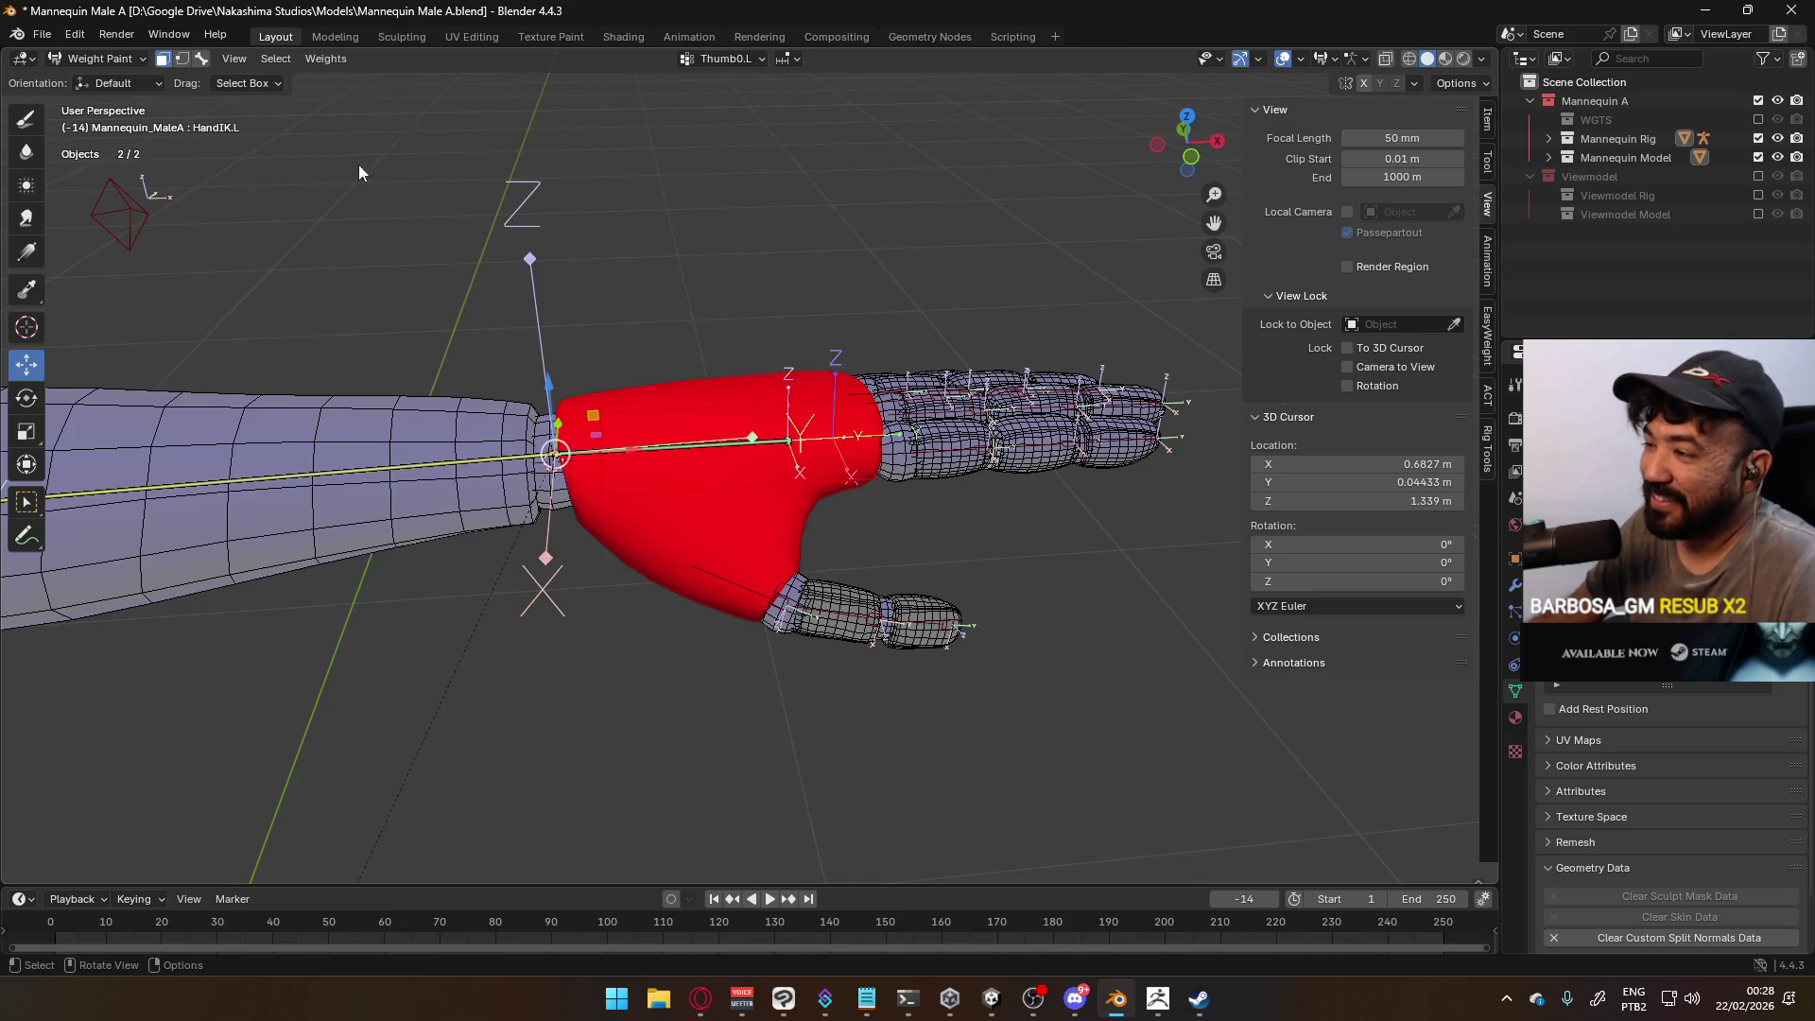
# With bone selection masking, check the forearm and Thumb0.L weights, then go to the YouTube search box
pyautogui.click(201, 60)
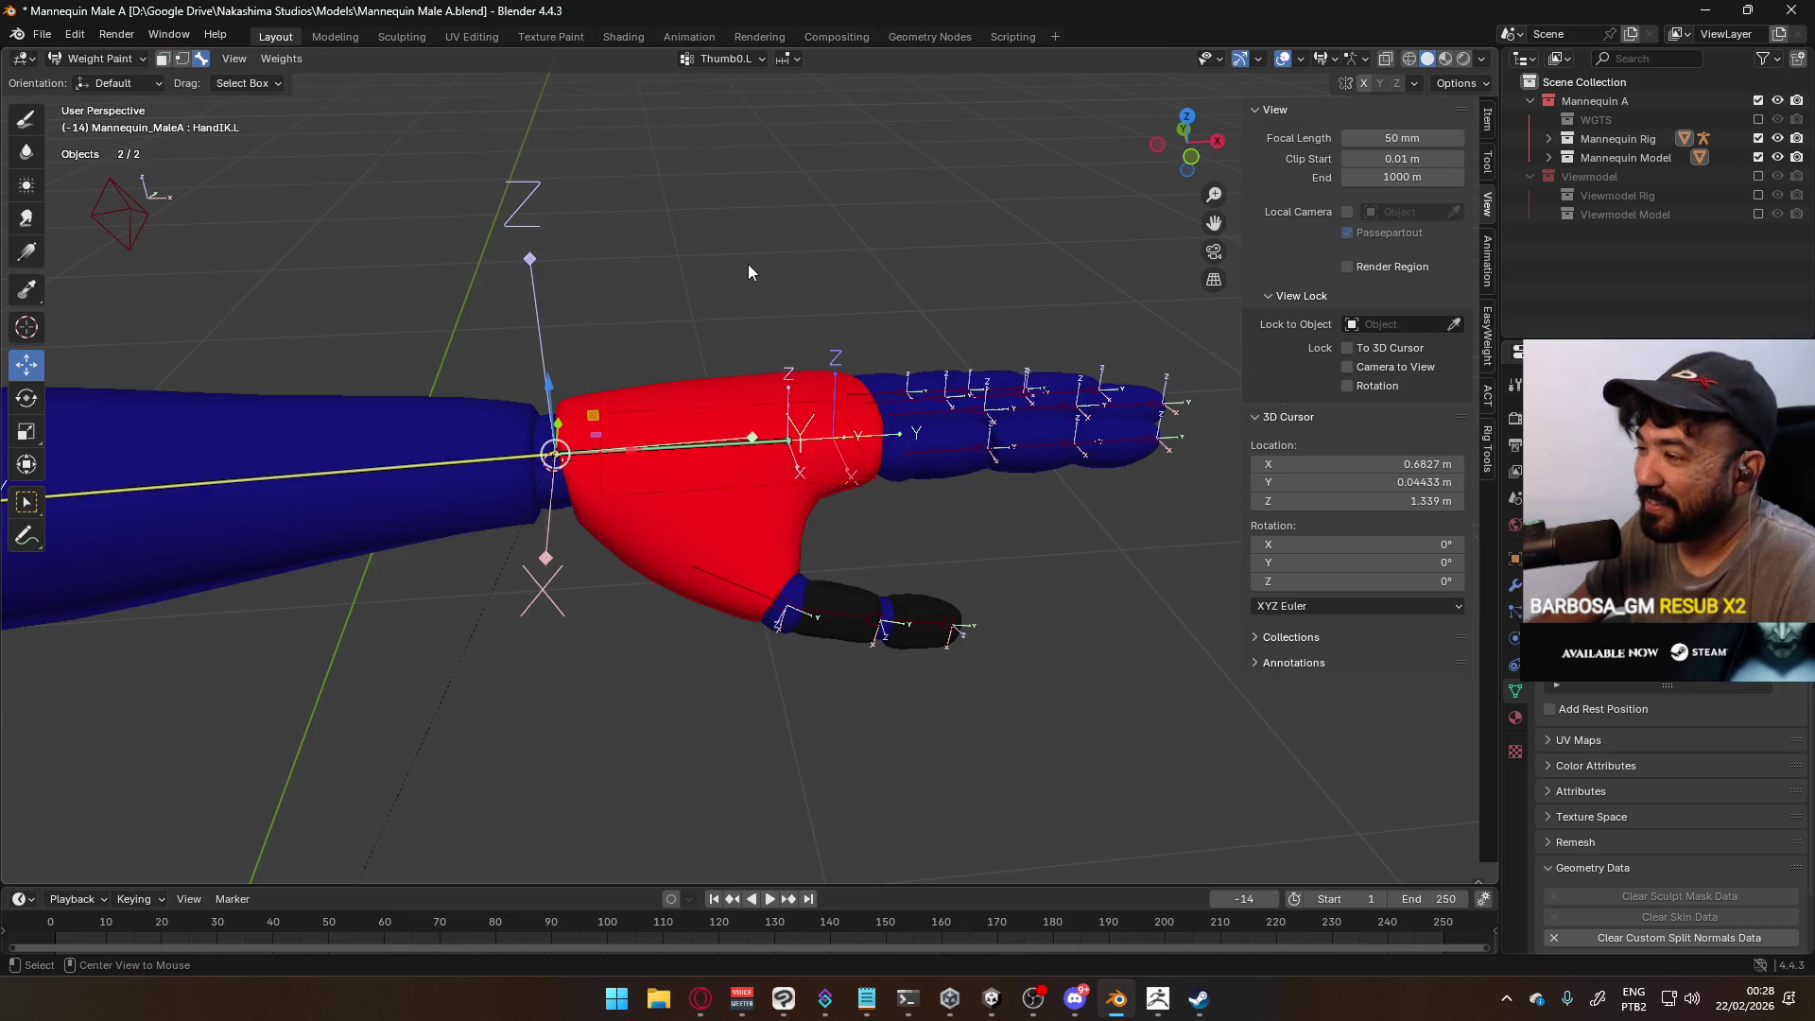
pyautogui.click(787, 440)
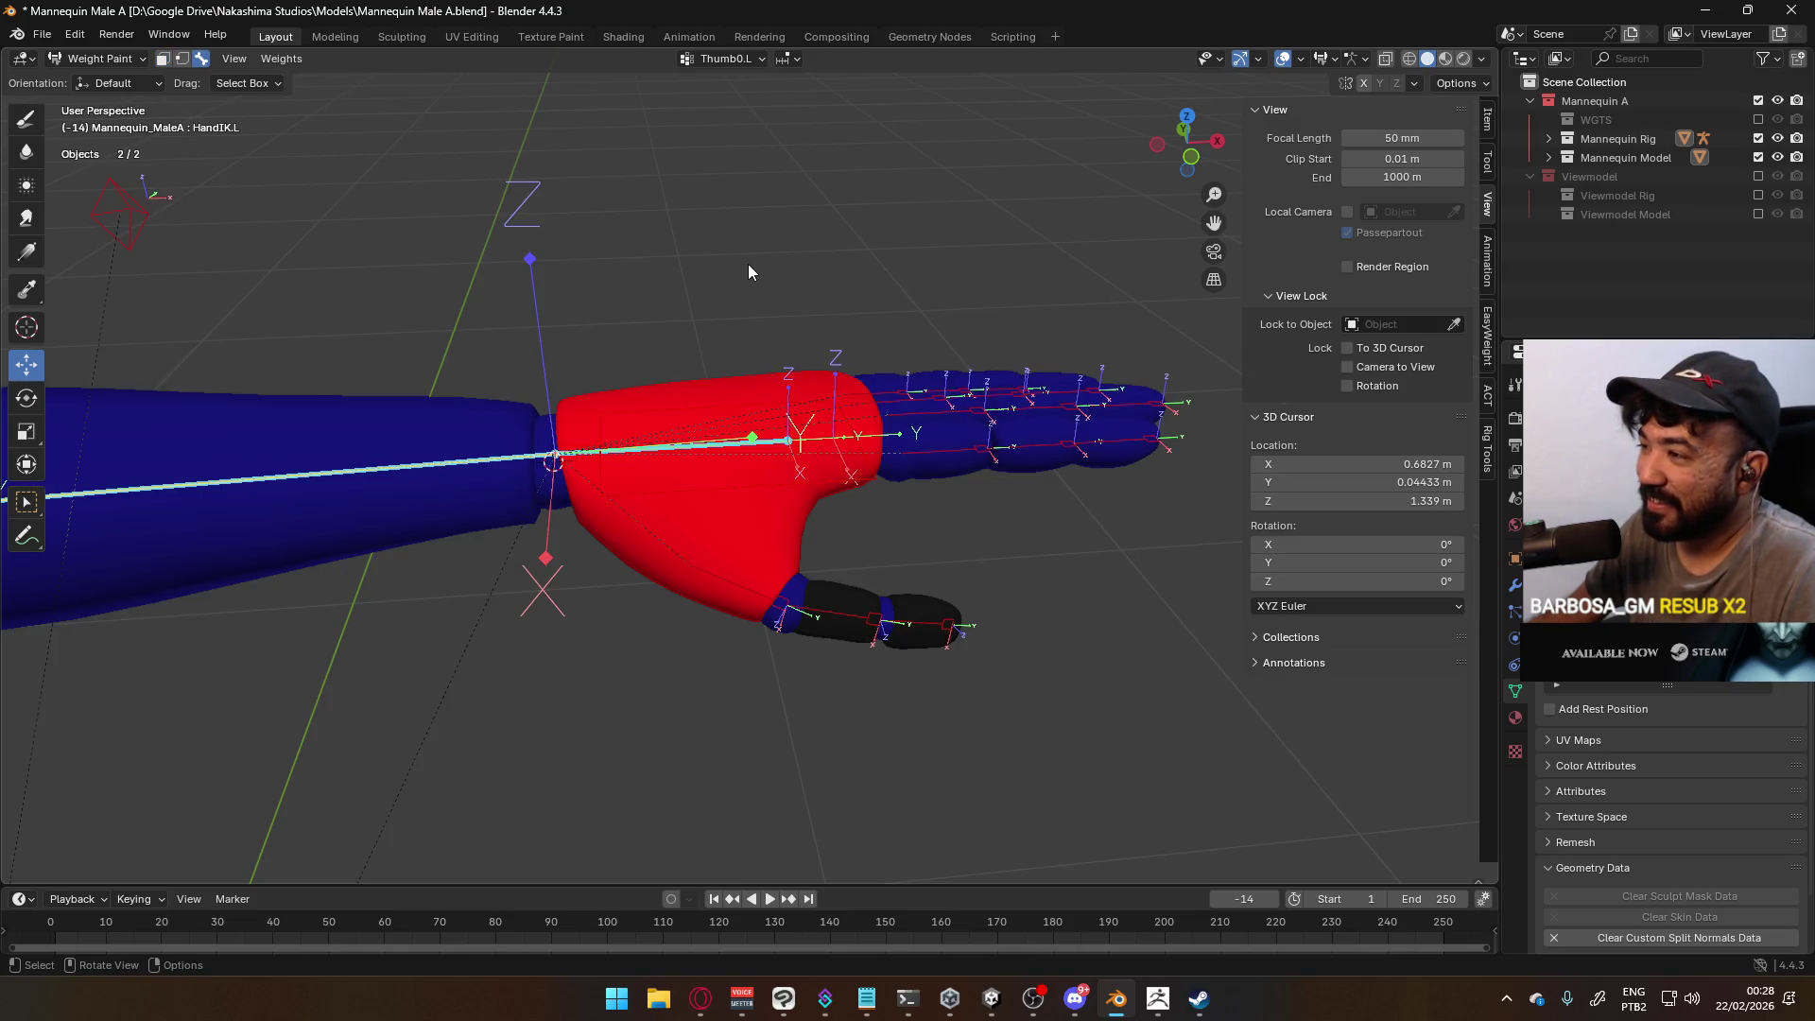
pyautogui.click(834, 618)
pyautogui.click(701, 998)
pyautogui.click(665, 229)
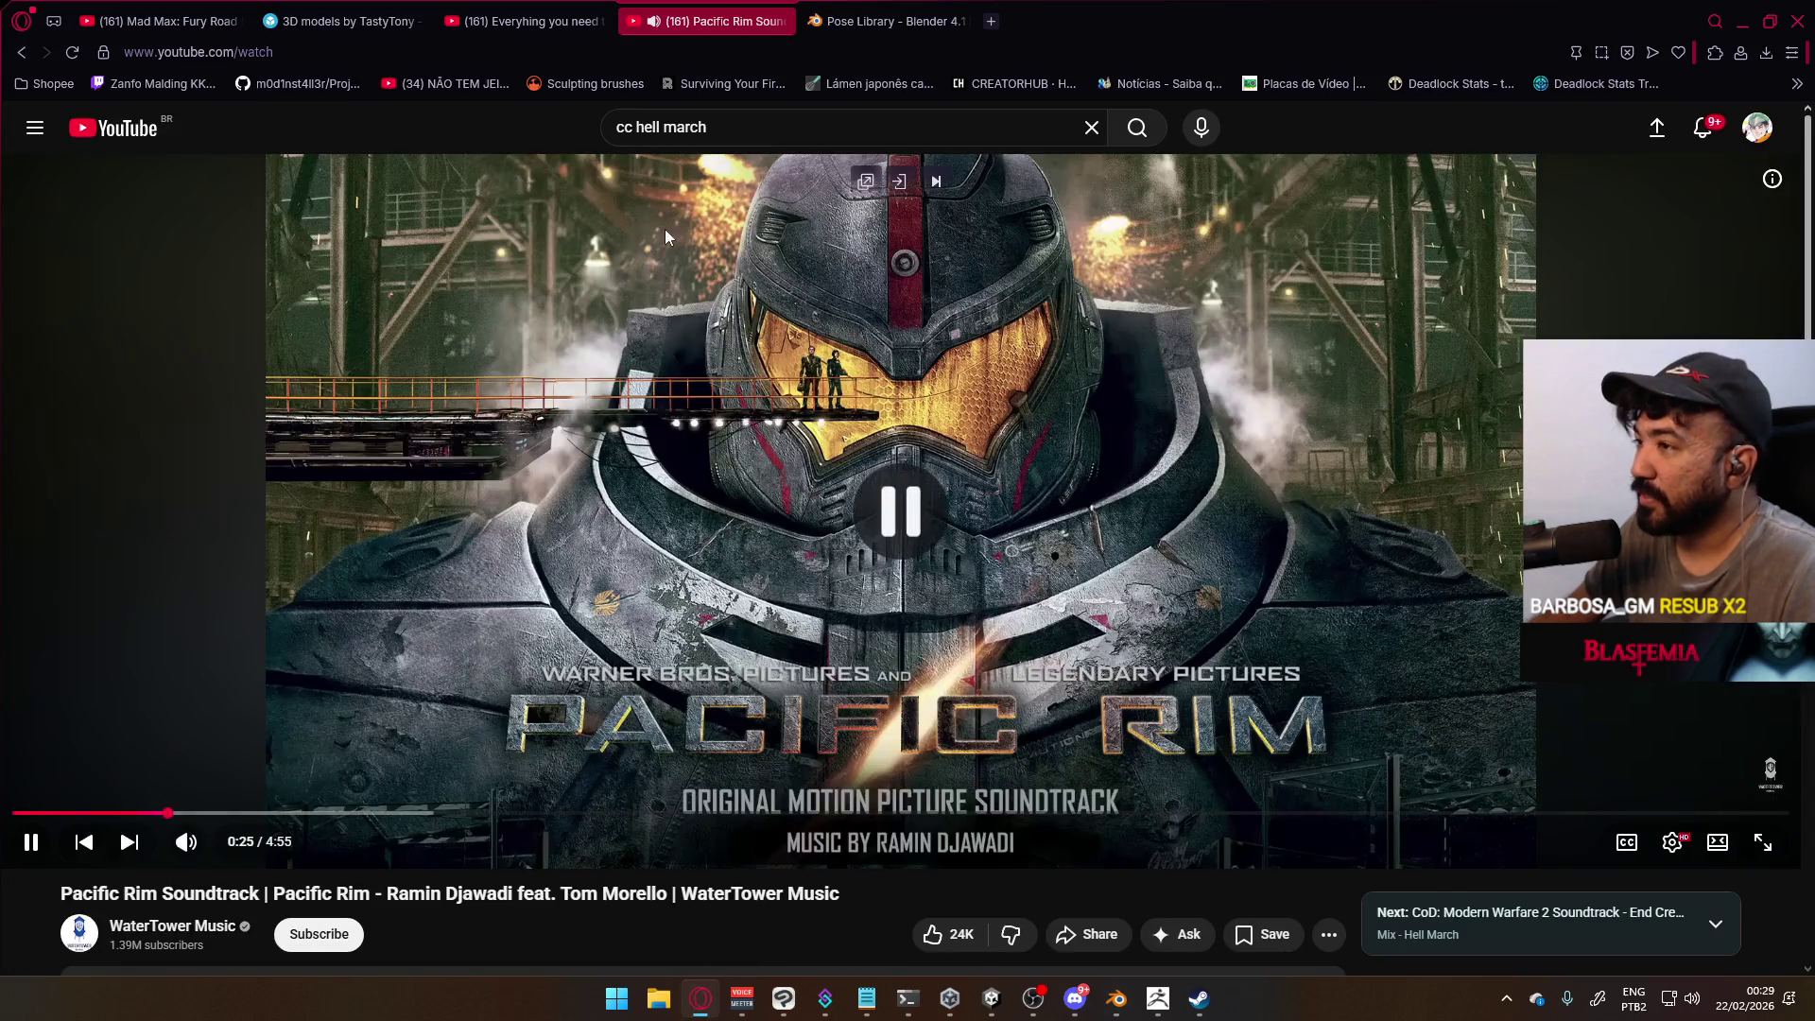
# Search YouTube for 'specters in the fog', play the first result, and return to Blender
pyautogui.press('/')
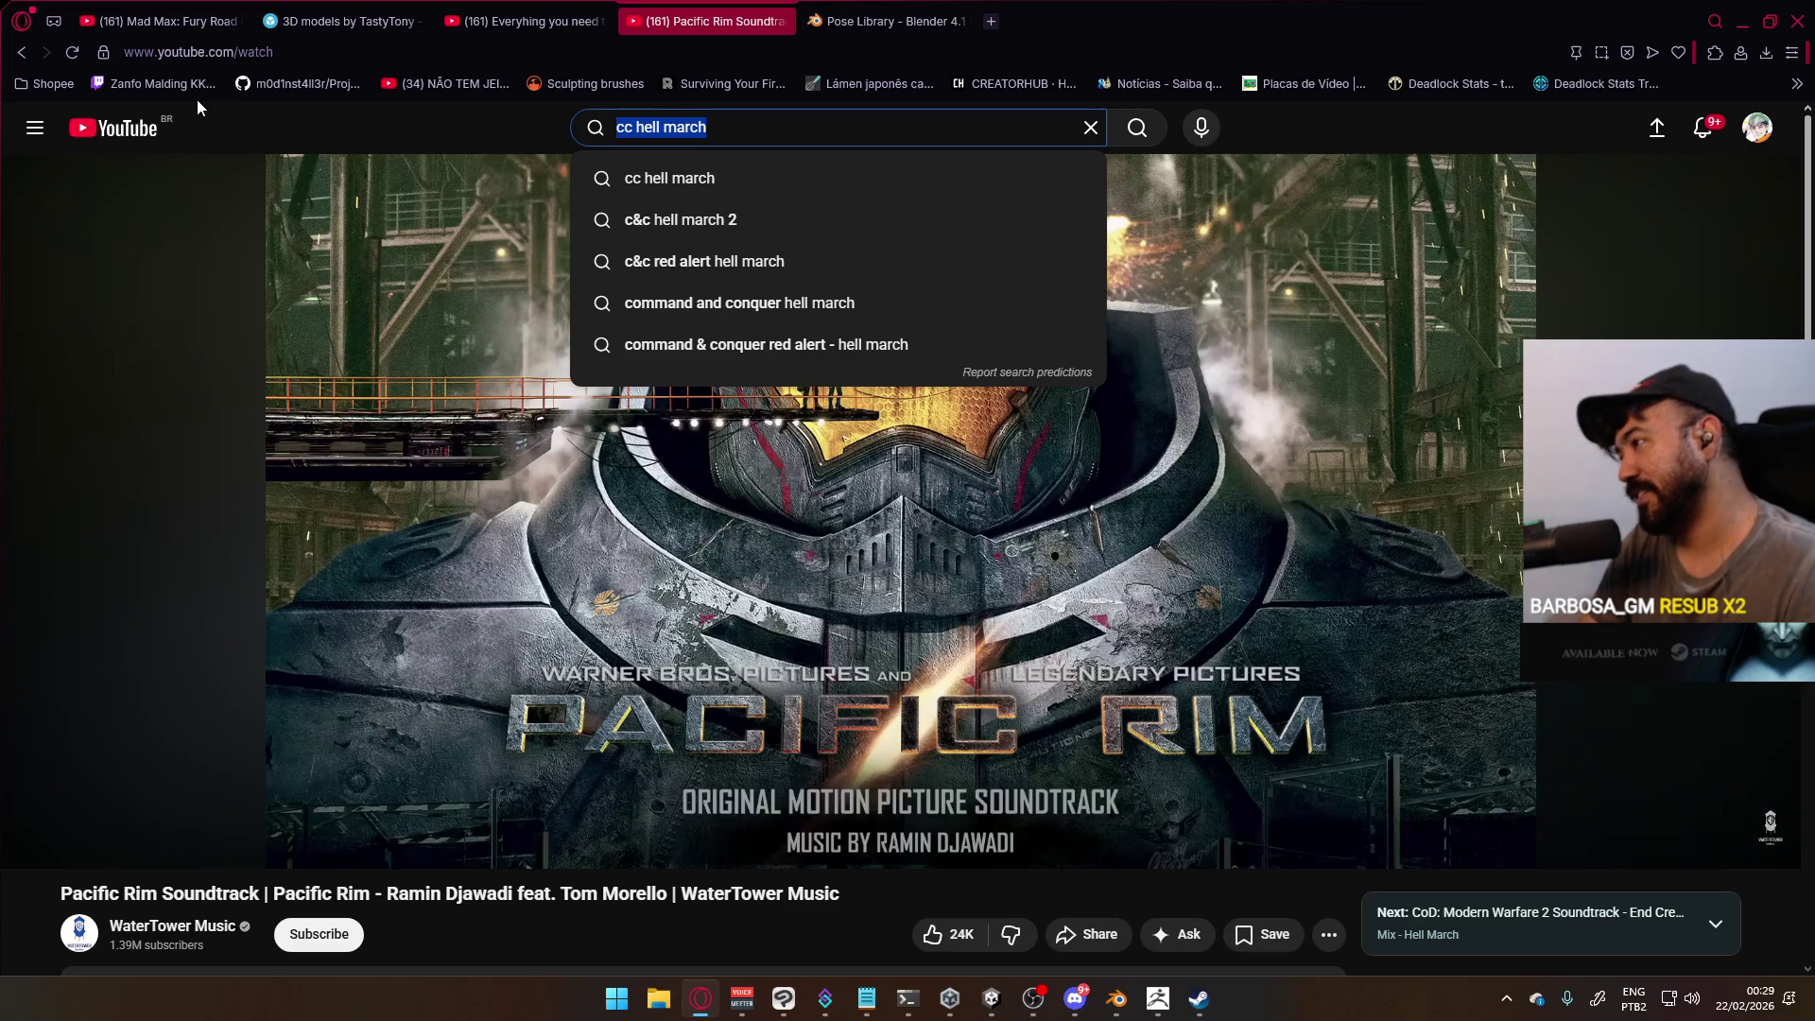
pyautogui.write('specters in the fog')
pyautogui.press('Return')
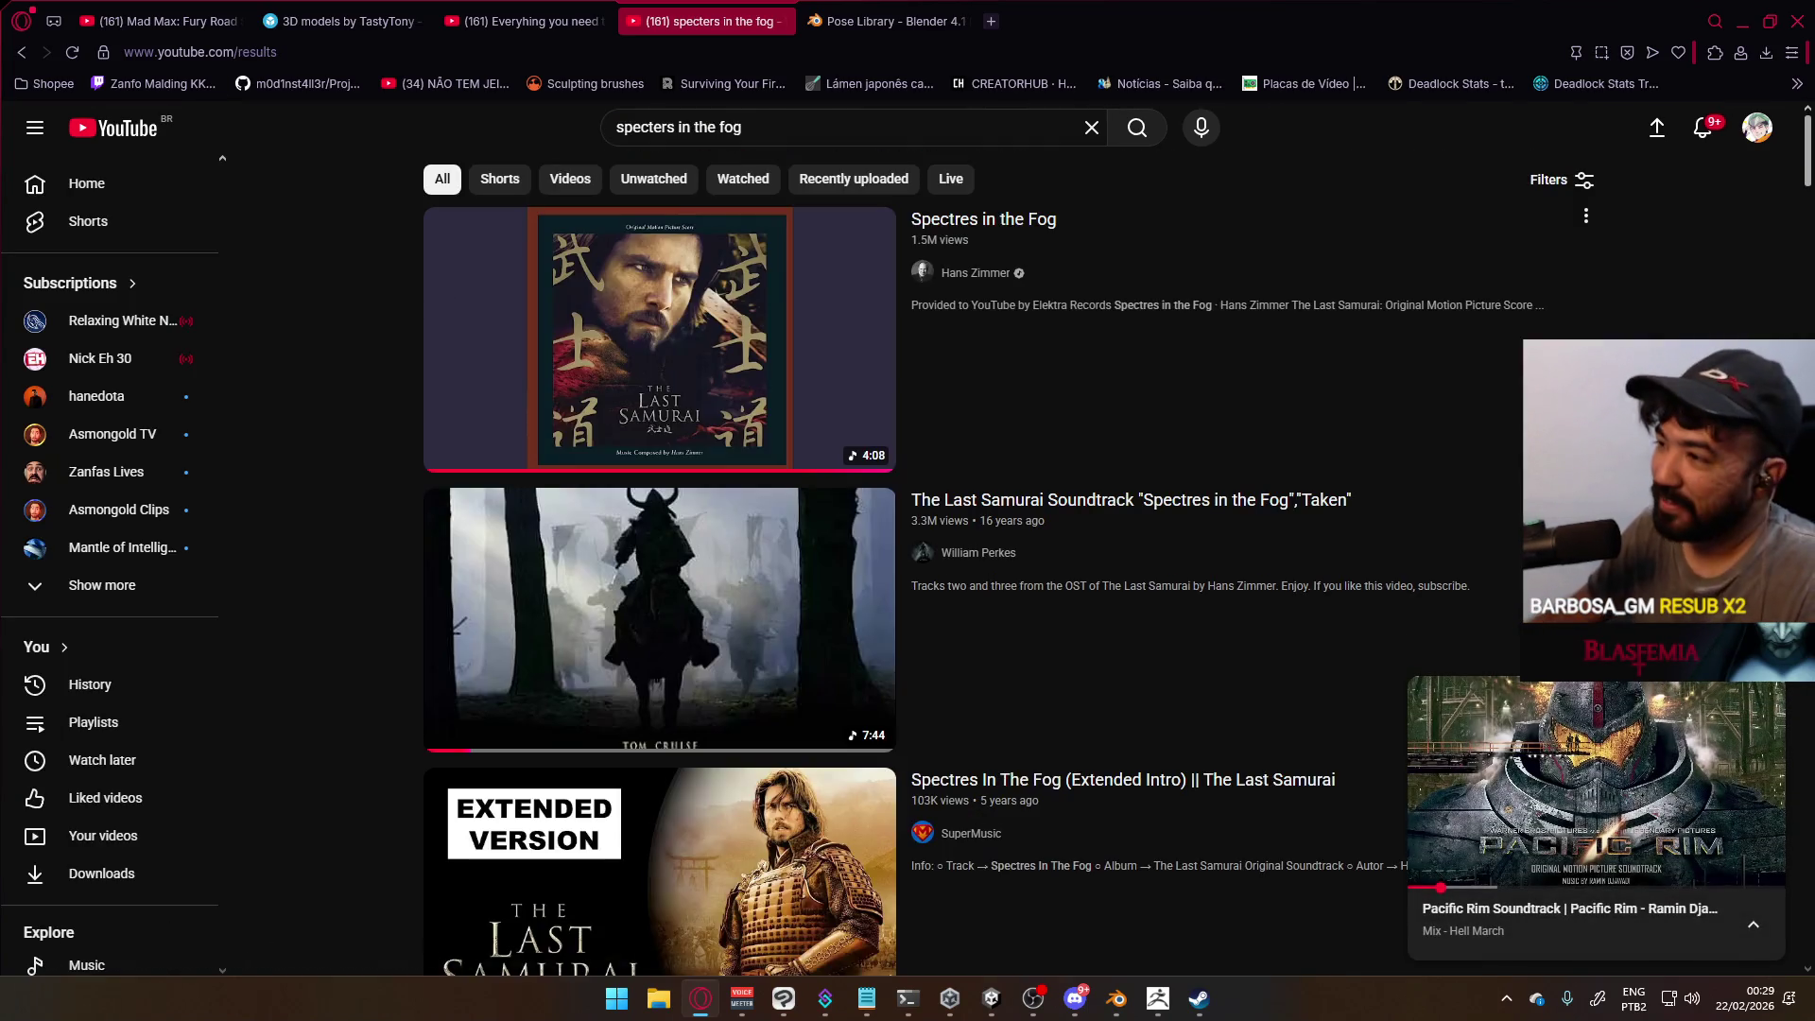
pyautogui.click(1163, 303)
pyautogui.click(1740, 22)
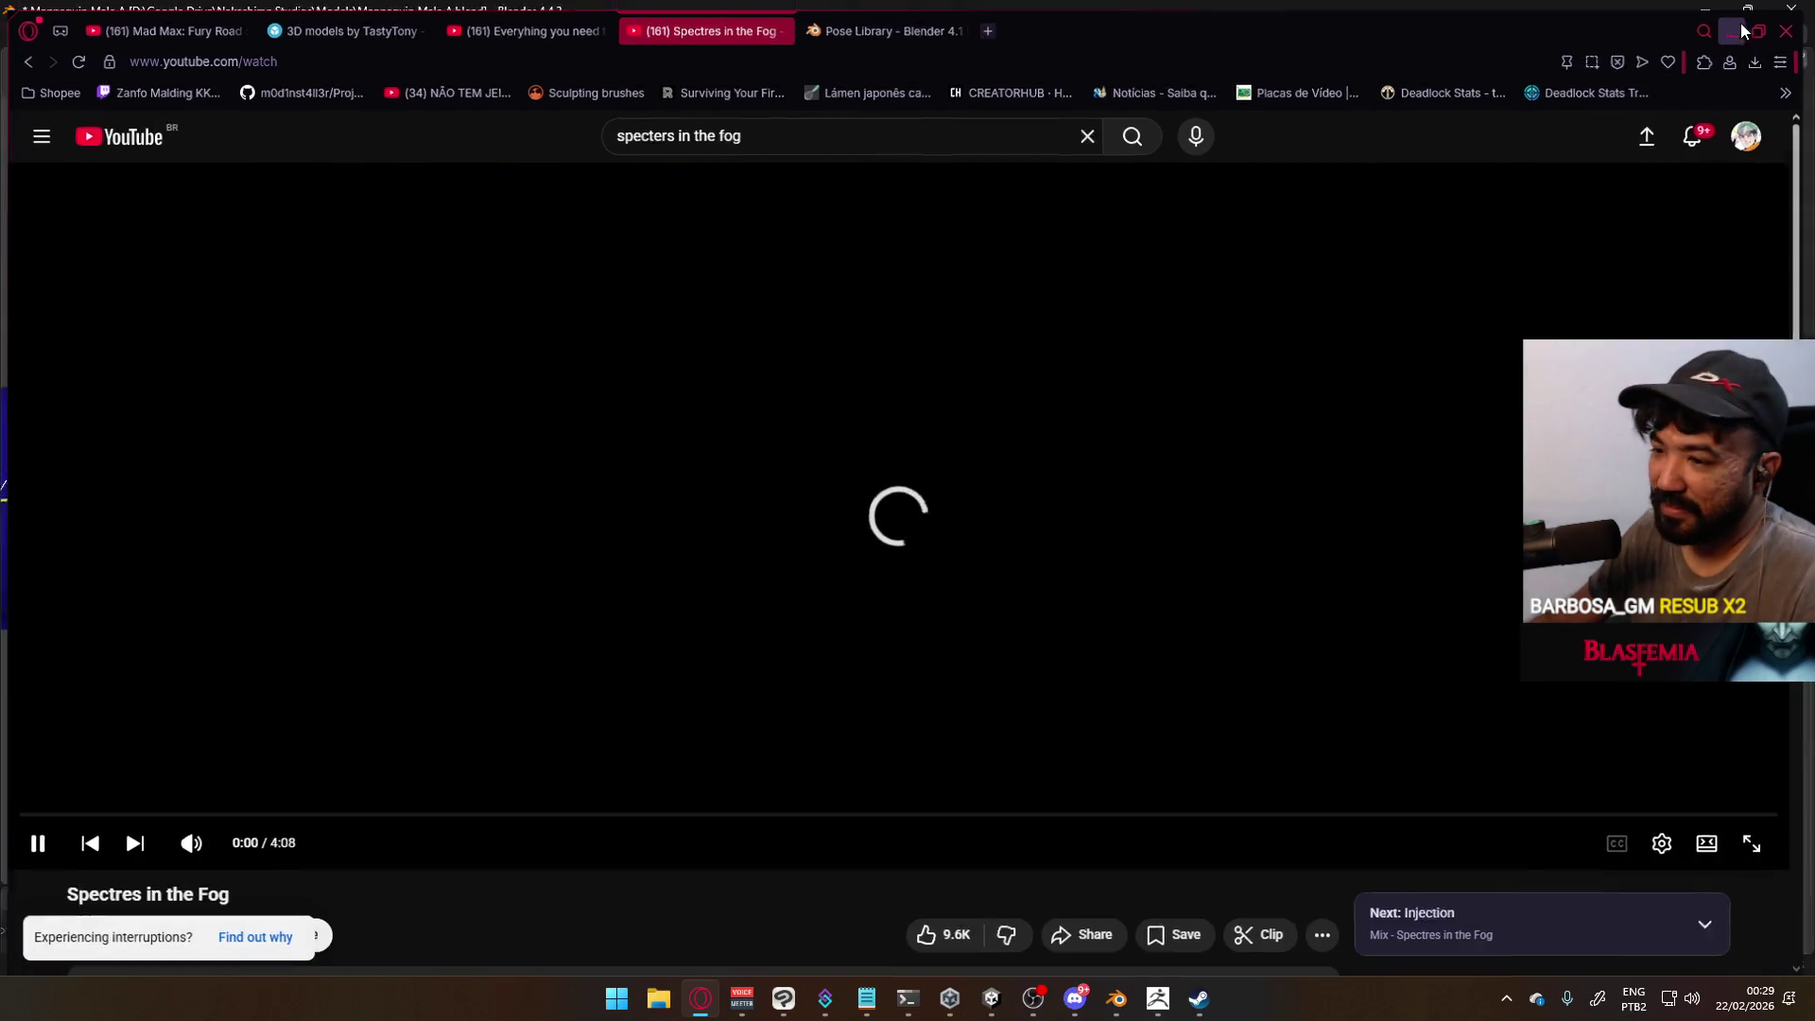
pyautogui.moveTo(859, 588)
pyautogui.mouseDown(button='middle')
pyautogui.moveTo(594, 308)
pyautogui.moveTo(684, 406)
pyautogui.moveTo(753, 595)
pyautogui.moveTo(702, 429)
pyautogui.moveTo(740, 423)
pyautogui.moveTo(586, 338)
pyautogui.mouseUp(button='middle')
pyautogui.scroll(3, 702, 429)
# Test-bend the thumb bone, then check the Thumb0.L and index finger bone weights
pyautogui.press('r')
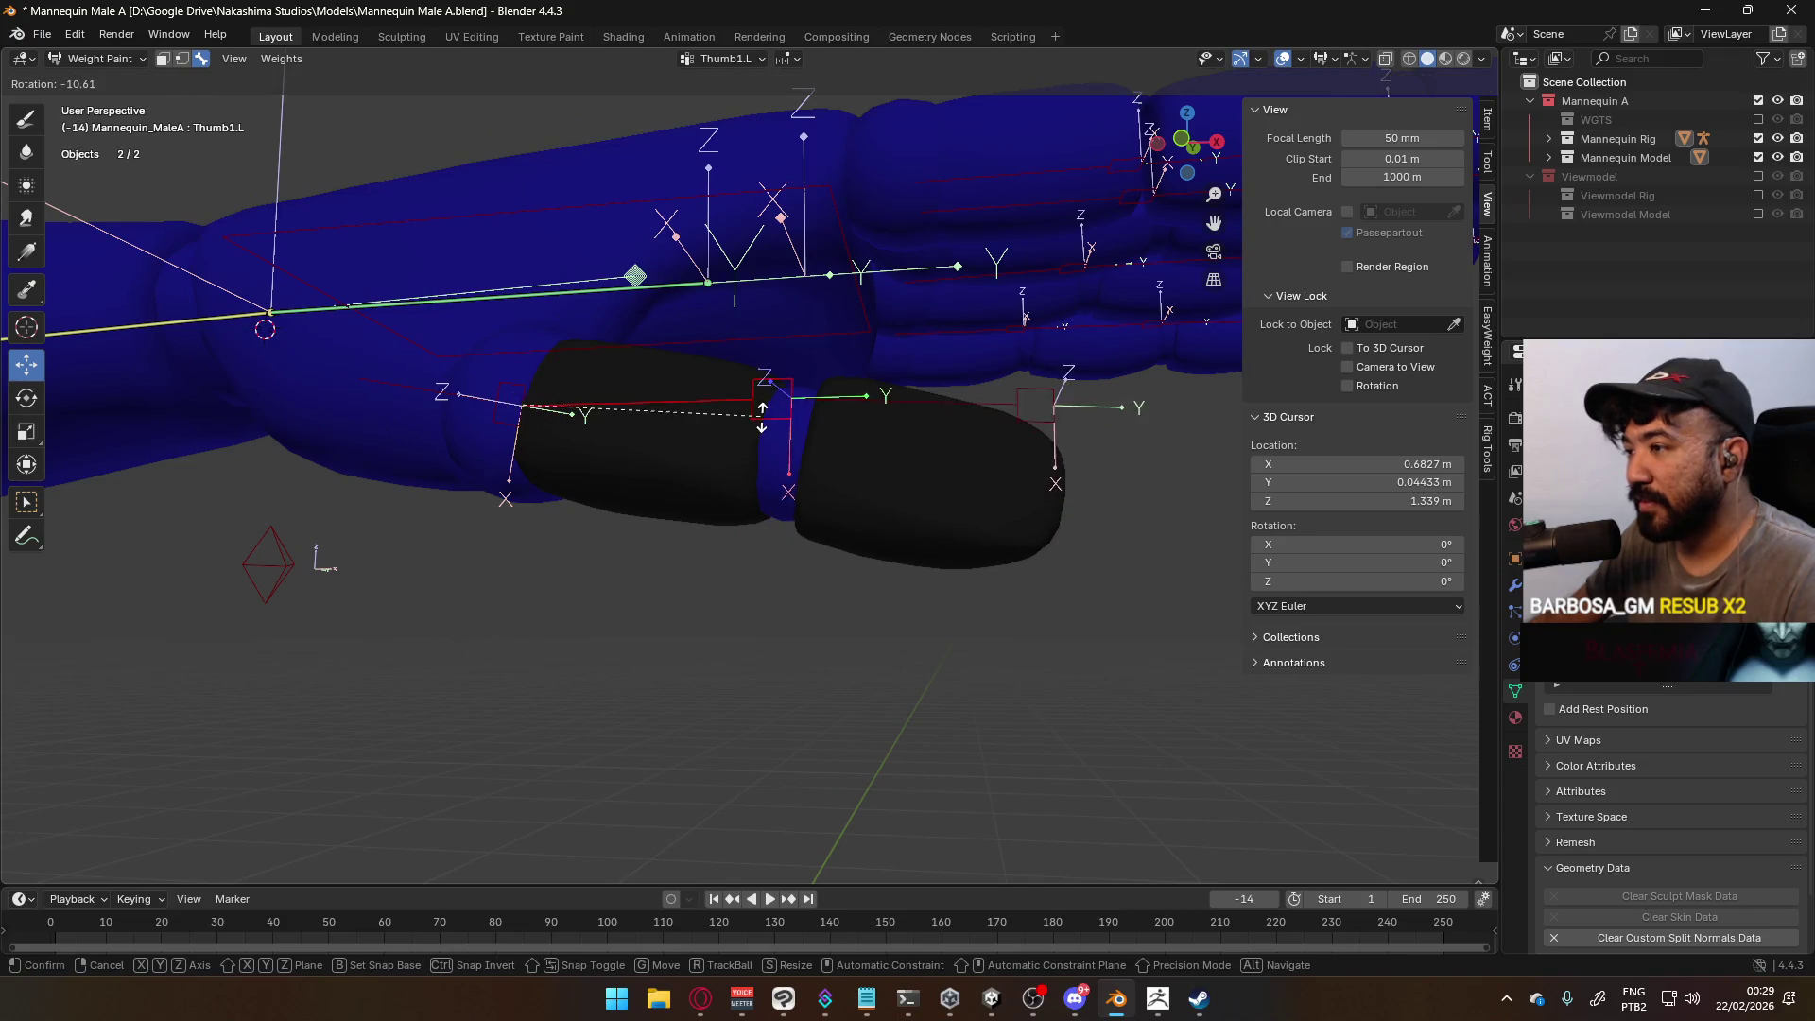
pyautogui.press('Escape')
pyautogui.press('r')
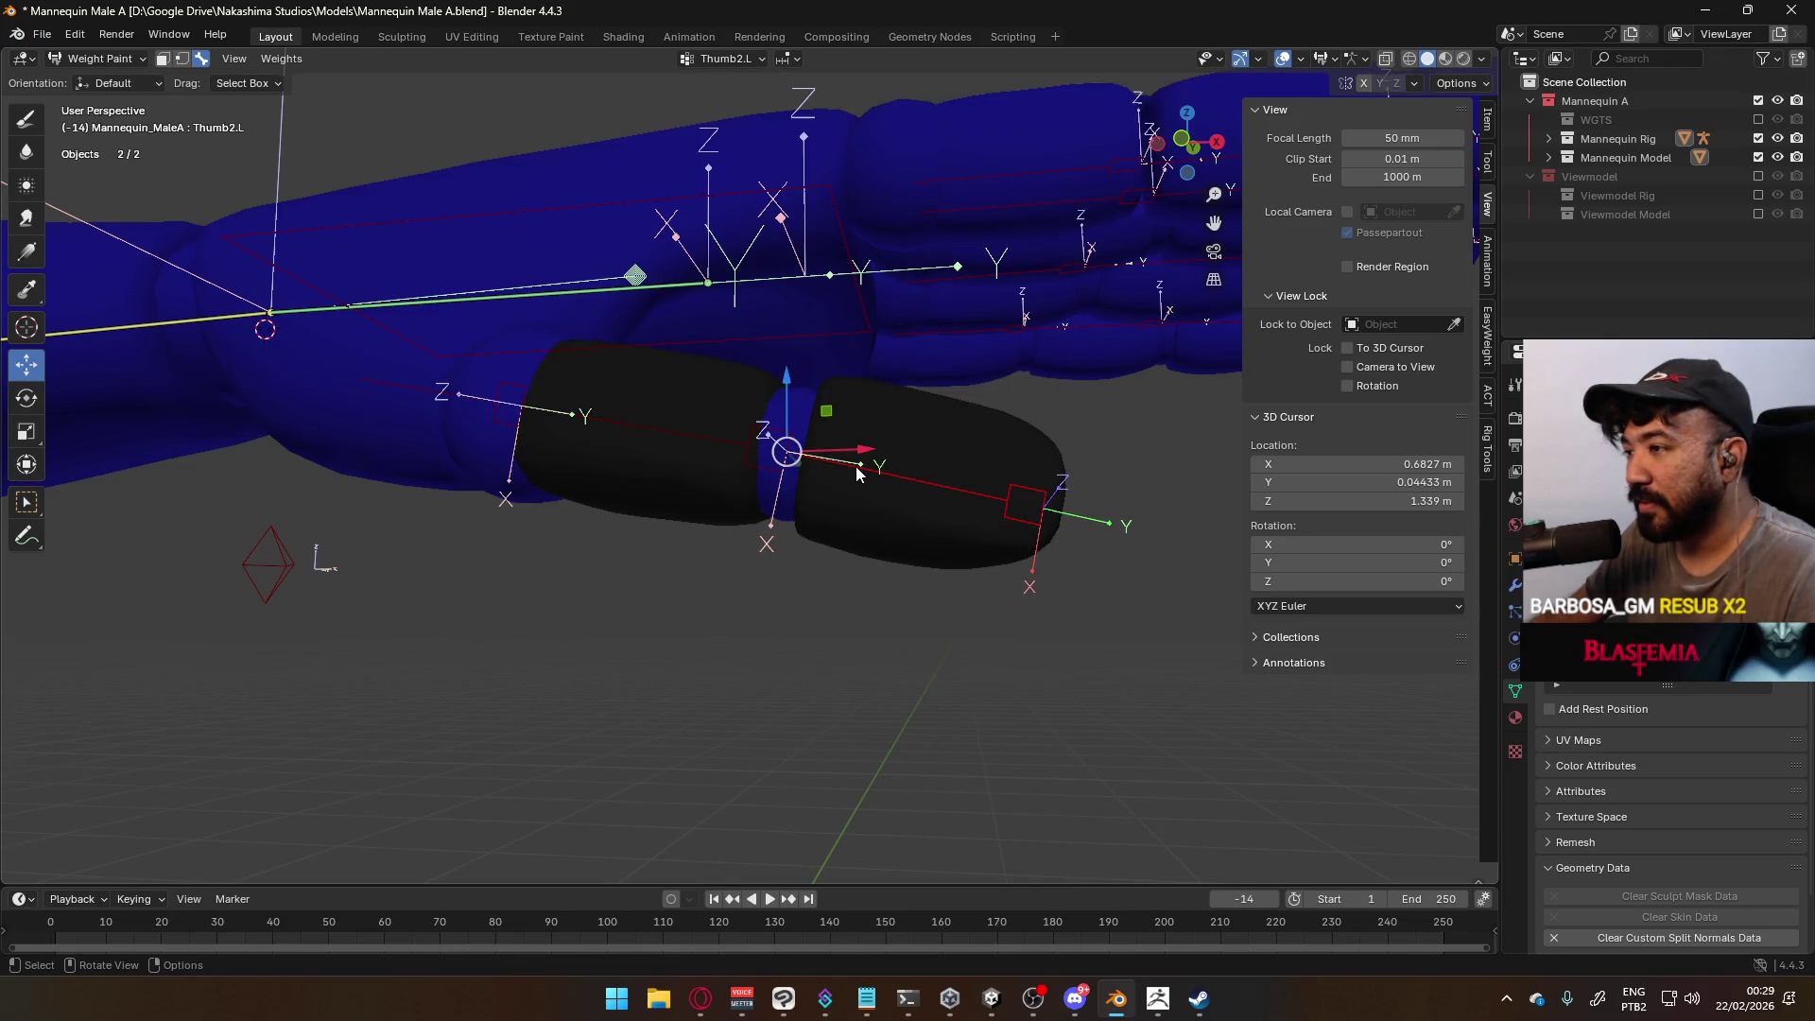
pyautogui.press('Escape')
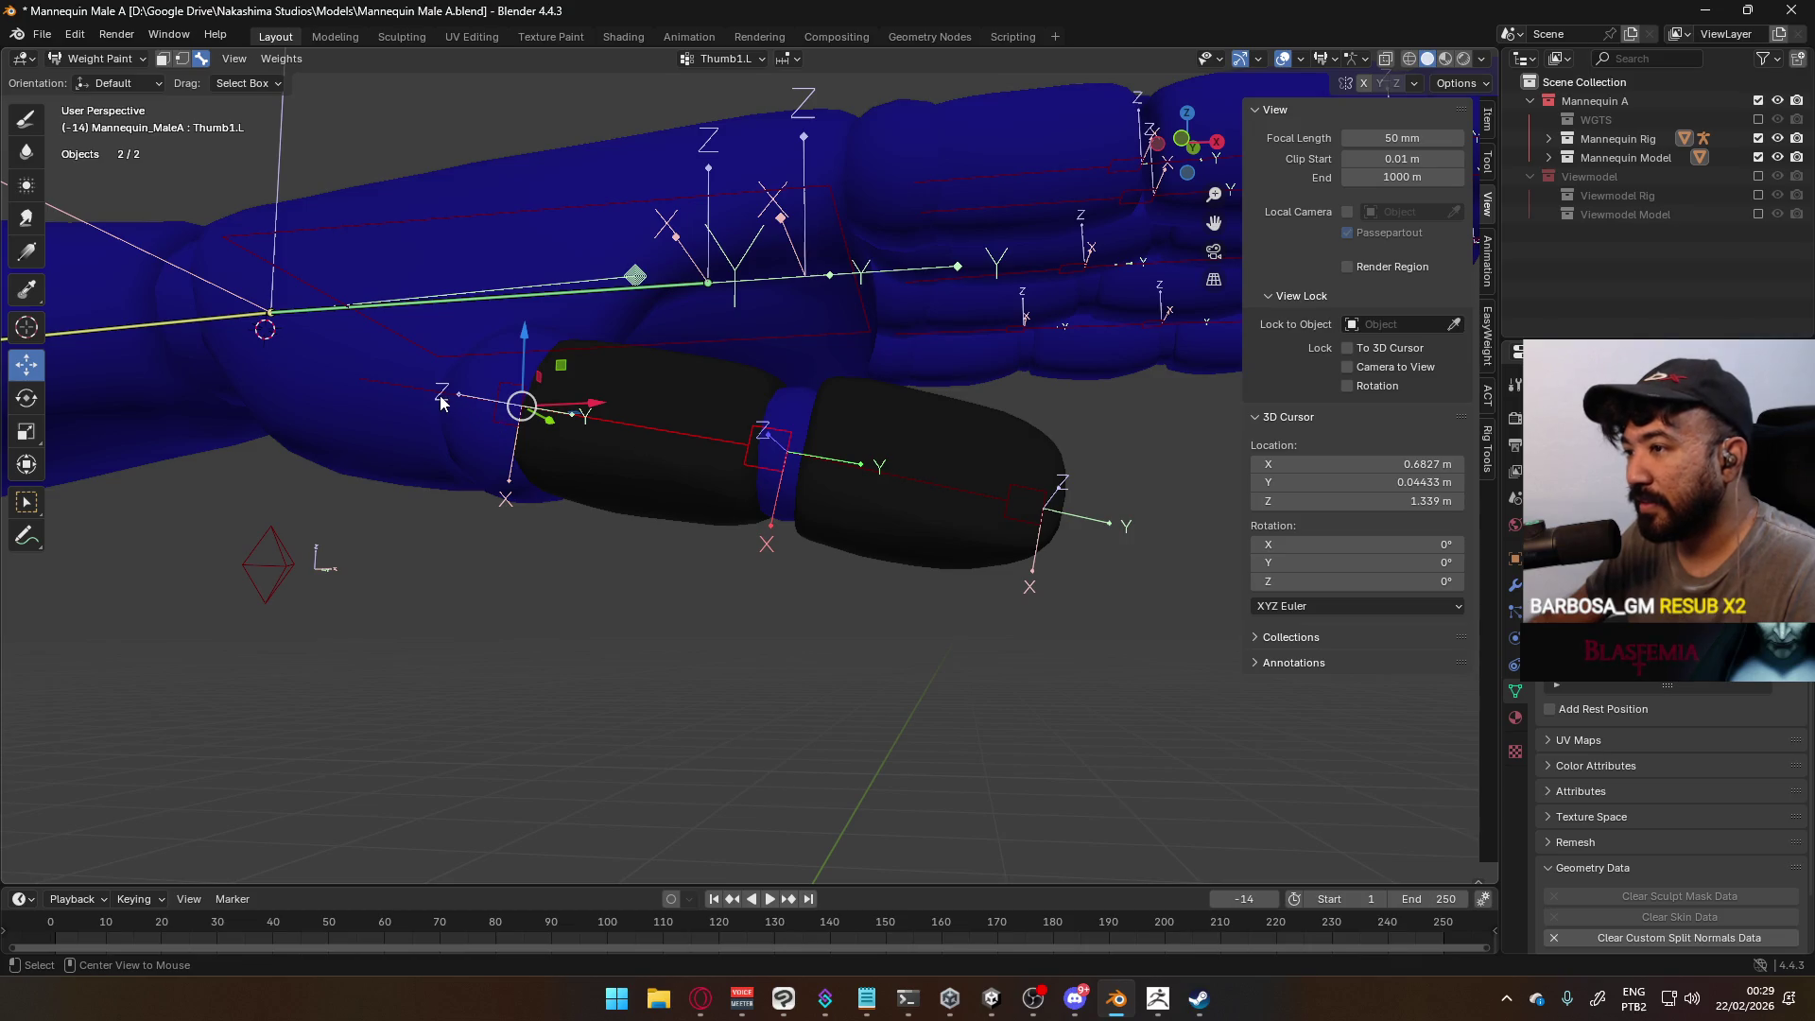
pyautogui.click(441, 401)
pyautogui.moveTo(481, 382)
pyautogui.mouseDown(button='middle')
pyautogui.moveTo(580, 429)
pyautogui.moveTo(584, 356)
pyautogui.moveTo(492, 252)
pyautogui.moveTo(743, 471)
pyautogui.mouseUp(button='middle')
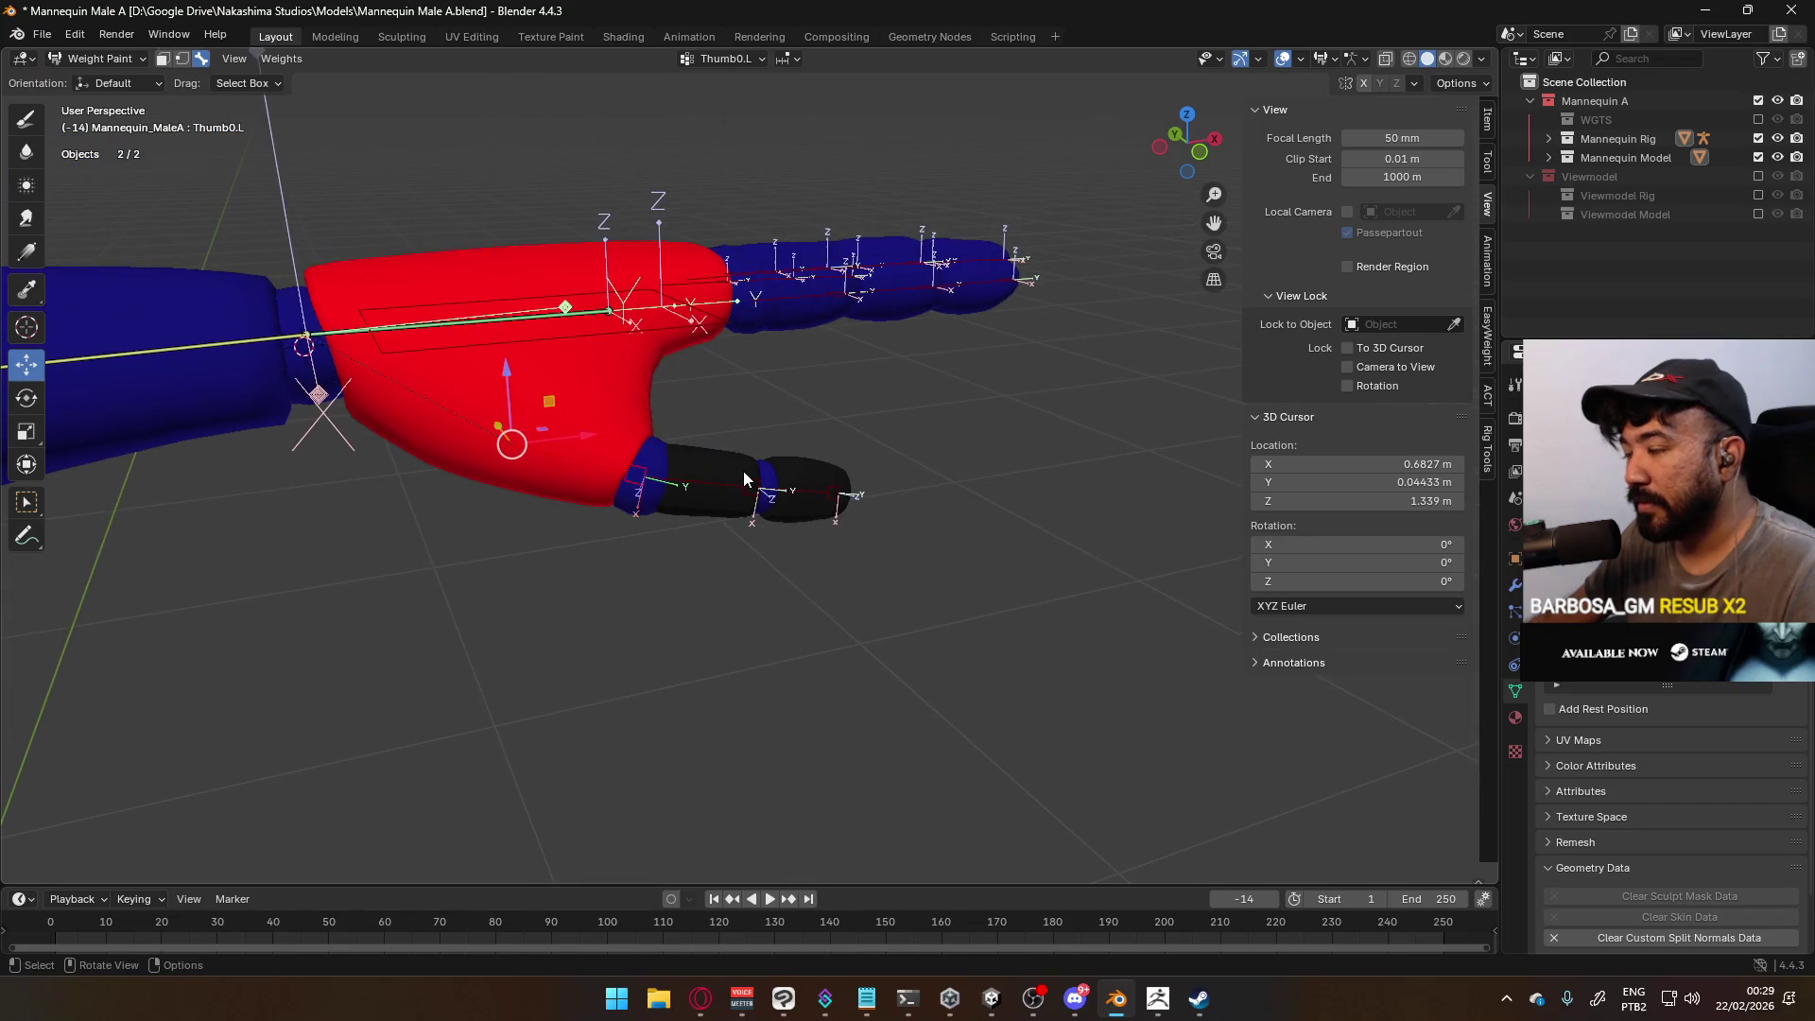
pyautogui.click(780, 292)
pyautogui.click(874, 291)
pyautogui.moveTo(898, 290)
pyautogui.mouseDown(button='middle')
pyautogui.moveTo(878, 317)
pyautogui.moveTo(687, 344)
pyautogui.moveTo(652, 328)
pyautogui.mouseUp(button='middle')
pyautogui.click(658, 318)
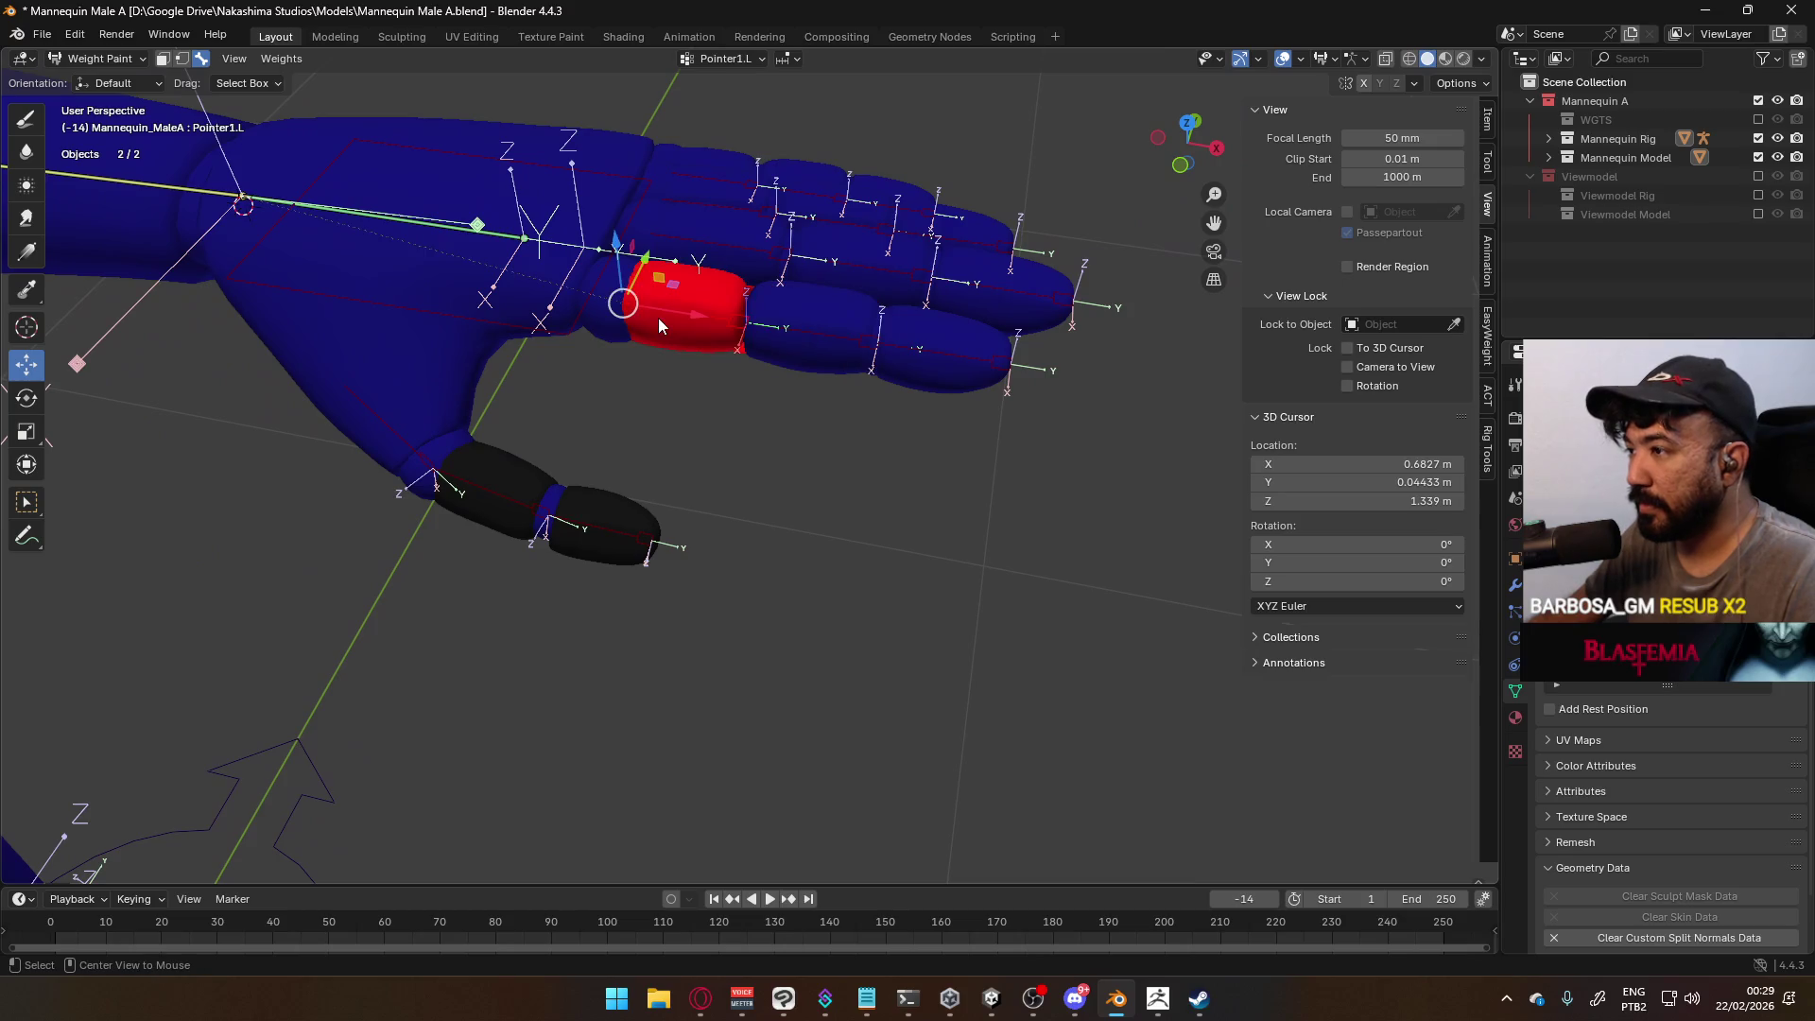
pyautogui.moveTo(801, 325)
pyautogui.mouseDown(button='middle')
pyautogui.moveTo(726, 336)
pyautogui.moveTo(905, 365)
pyautogui.moveTo(816, 352)
pyautogui.mouseUp(button='middle')
# Switch the mannequin to Object Mode, then Edit Mode, and bring up the Normals menu
pyautogui.click(99, 58)
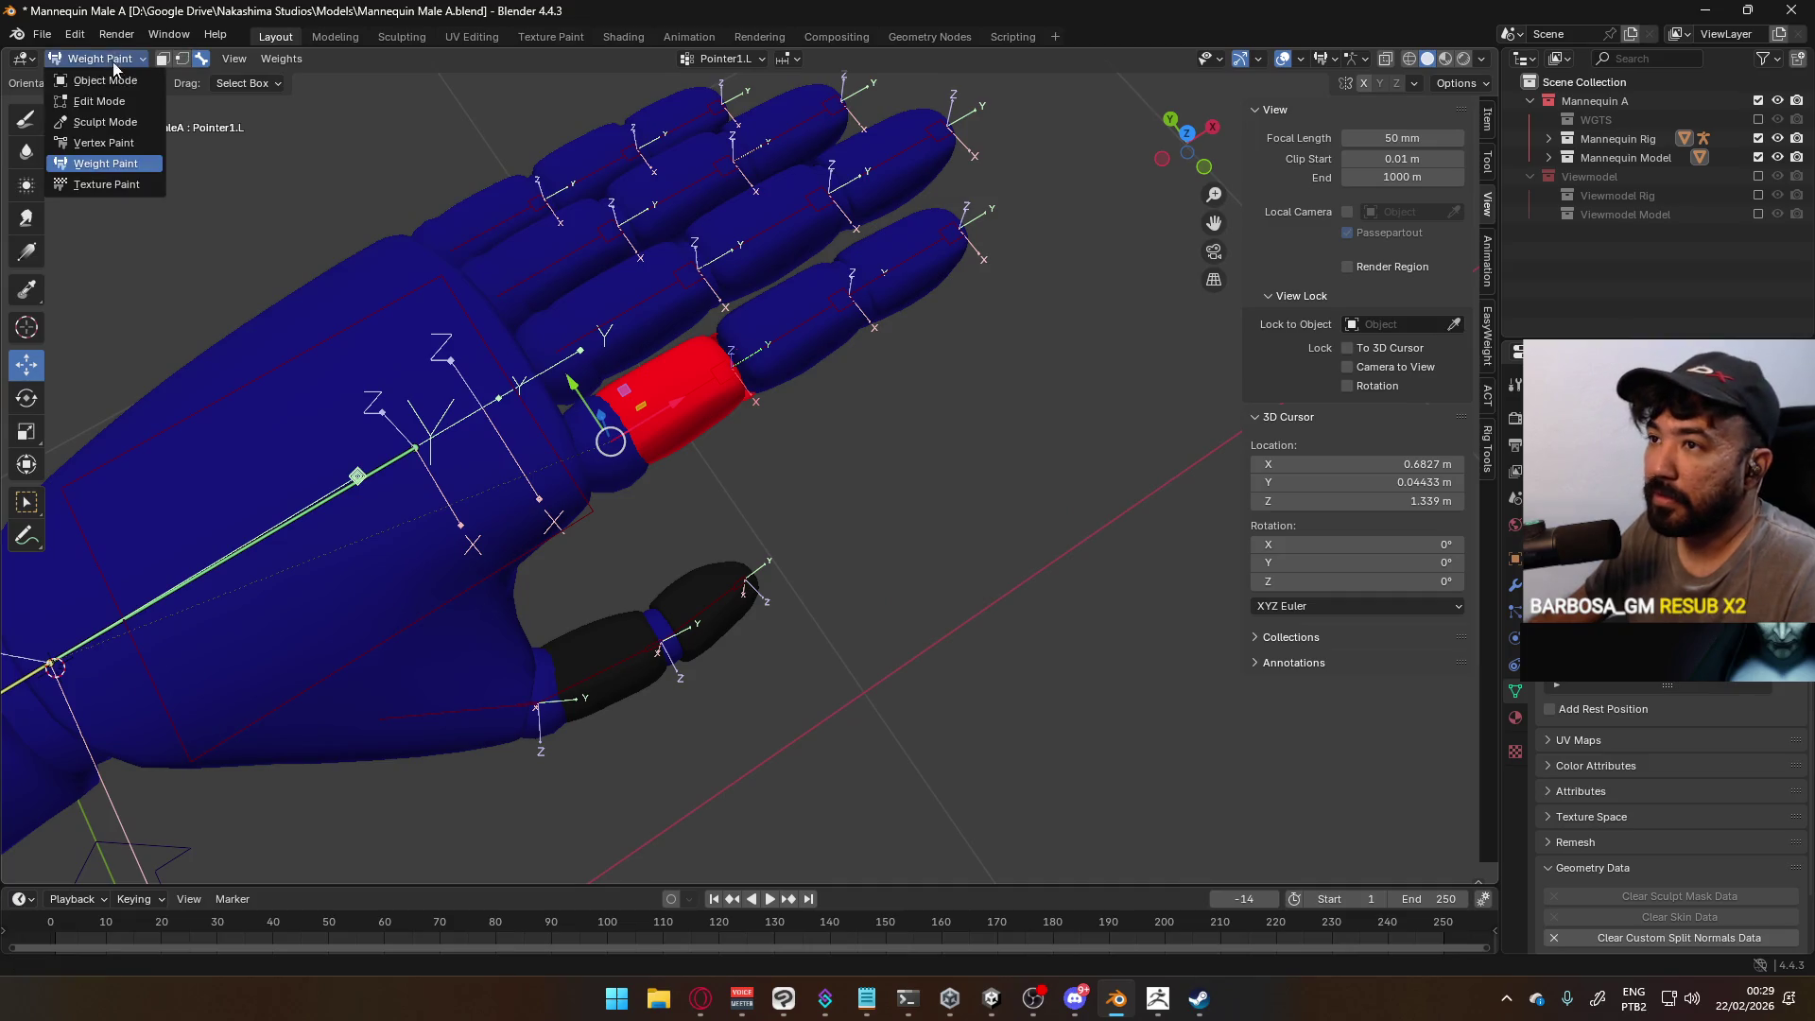
pyautogui.click(95, 68)
pyautogui.scroll(-3, 505, 394)
pyautogui.press('Tab')
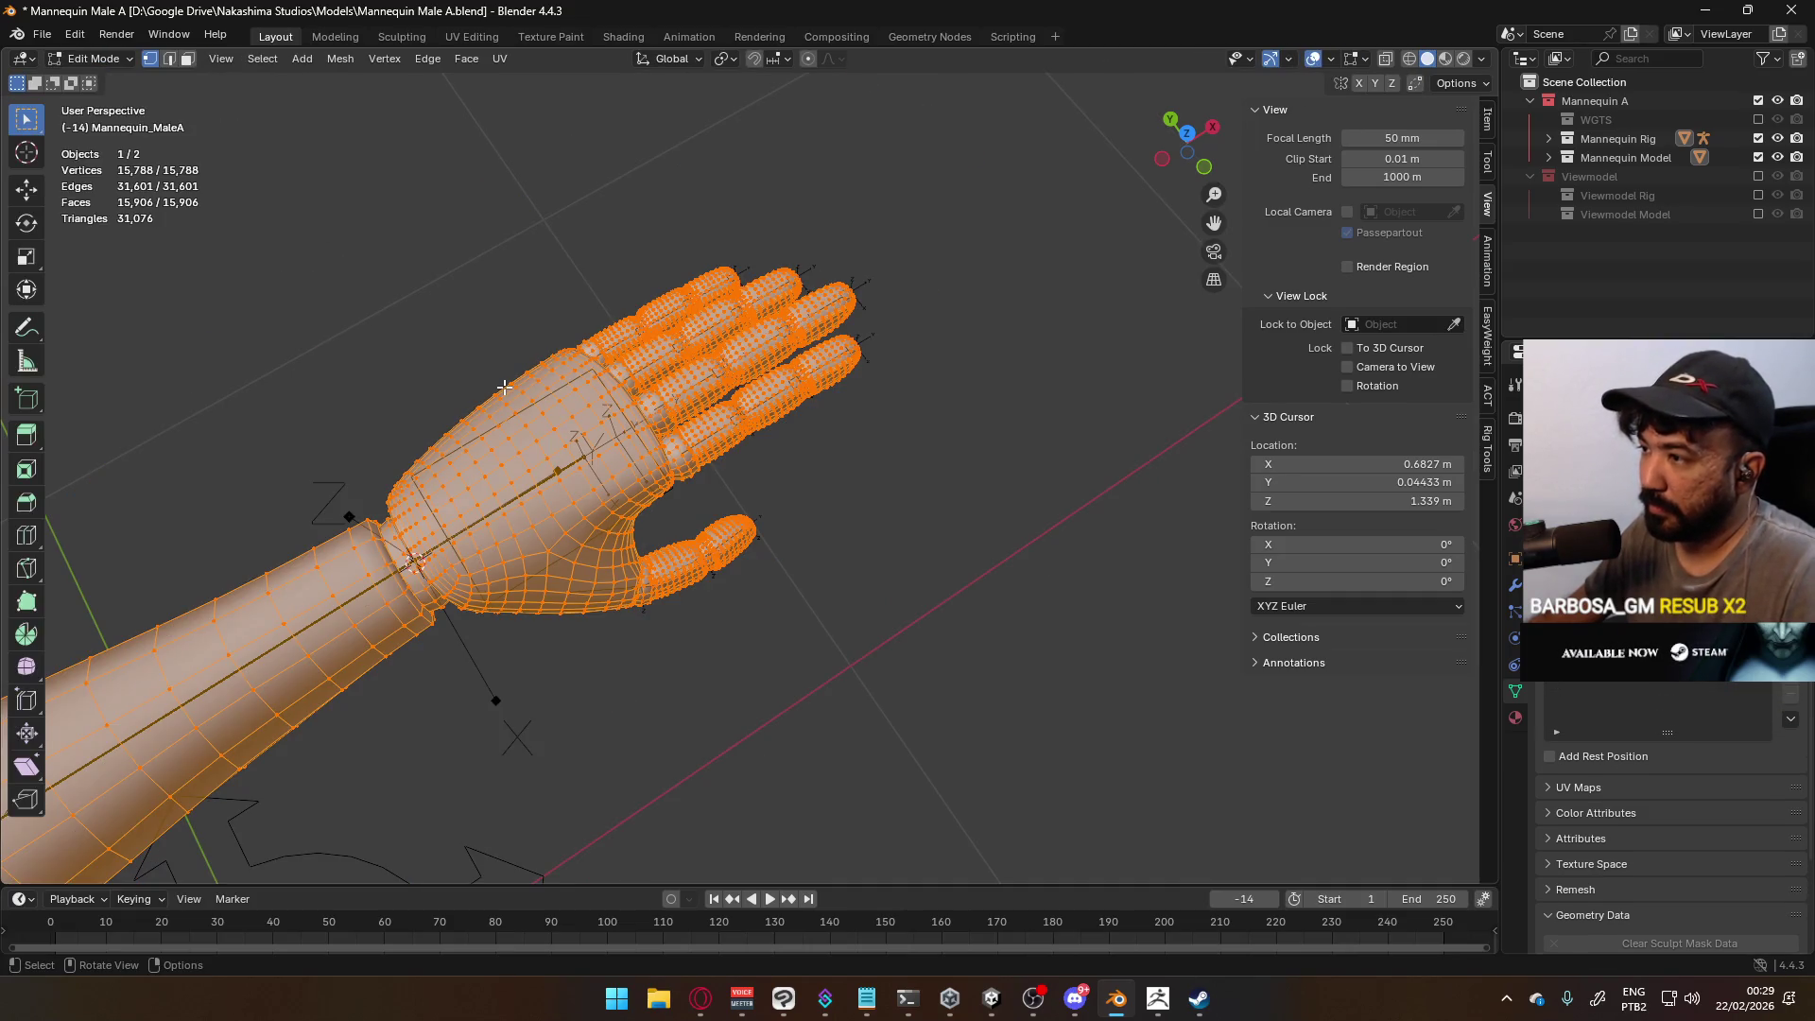
pyautogui.hotkey('alt', 'n')
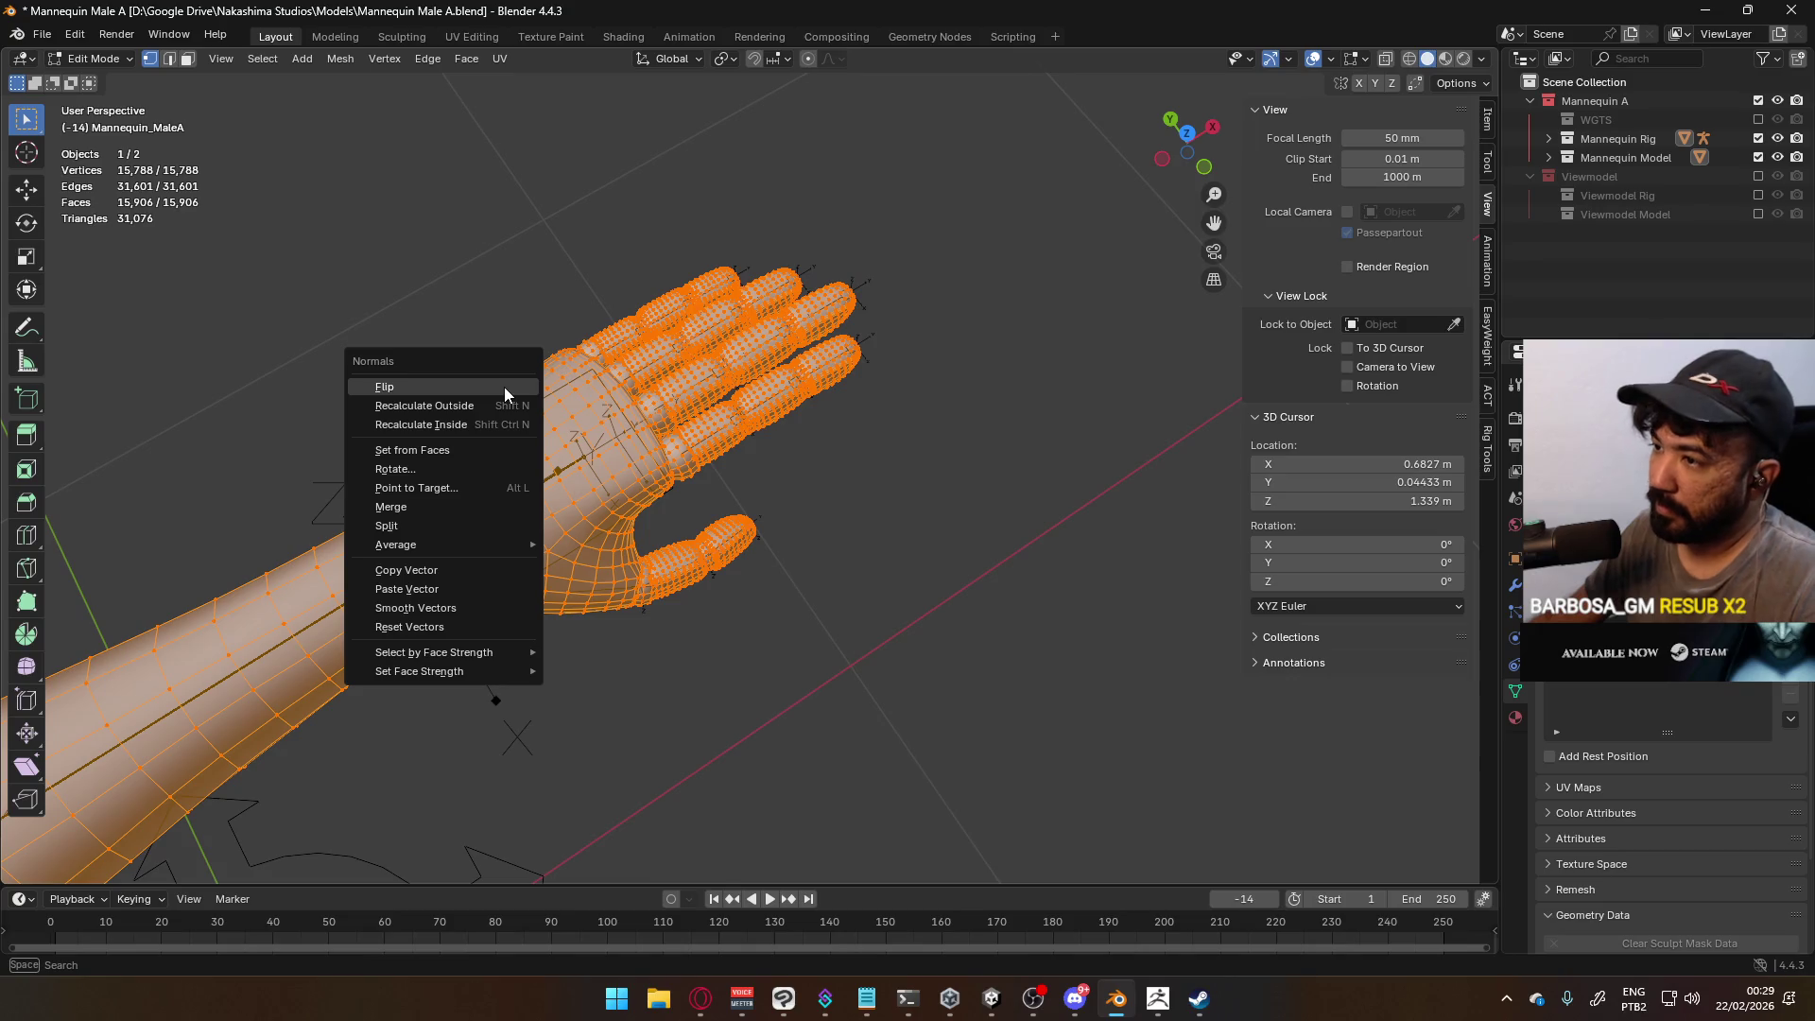
# Recalculate the normals to face outside and return to Object Mode with the mesh selected
pyautogui.click(488, 403)
pyautogui.press('Tab')
pyautogui.moveTo(961, 505)
pyautogui.mouseDown(button='middle')
pyautogui.moveTo(860, 468)
pyautogui.moveTo(740, 348)
pyautogui.moveTo(535, 315)
pyautogui.mouseUp(button='middle')
pyautogui.click(610, 443)
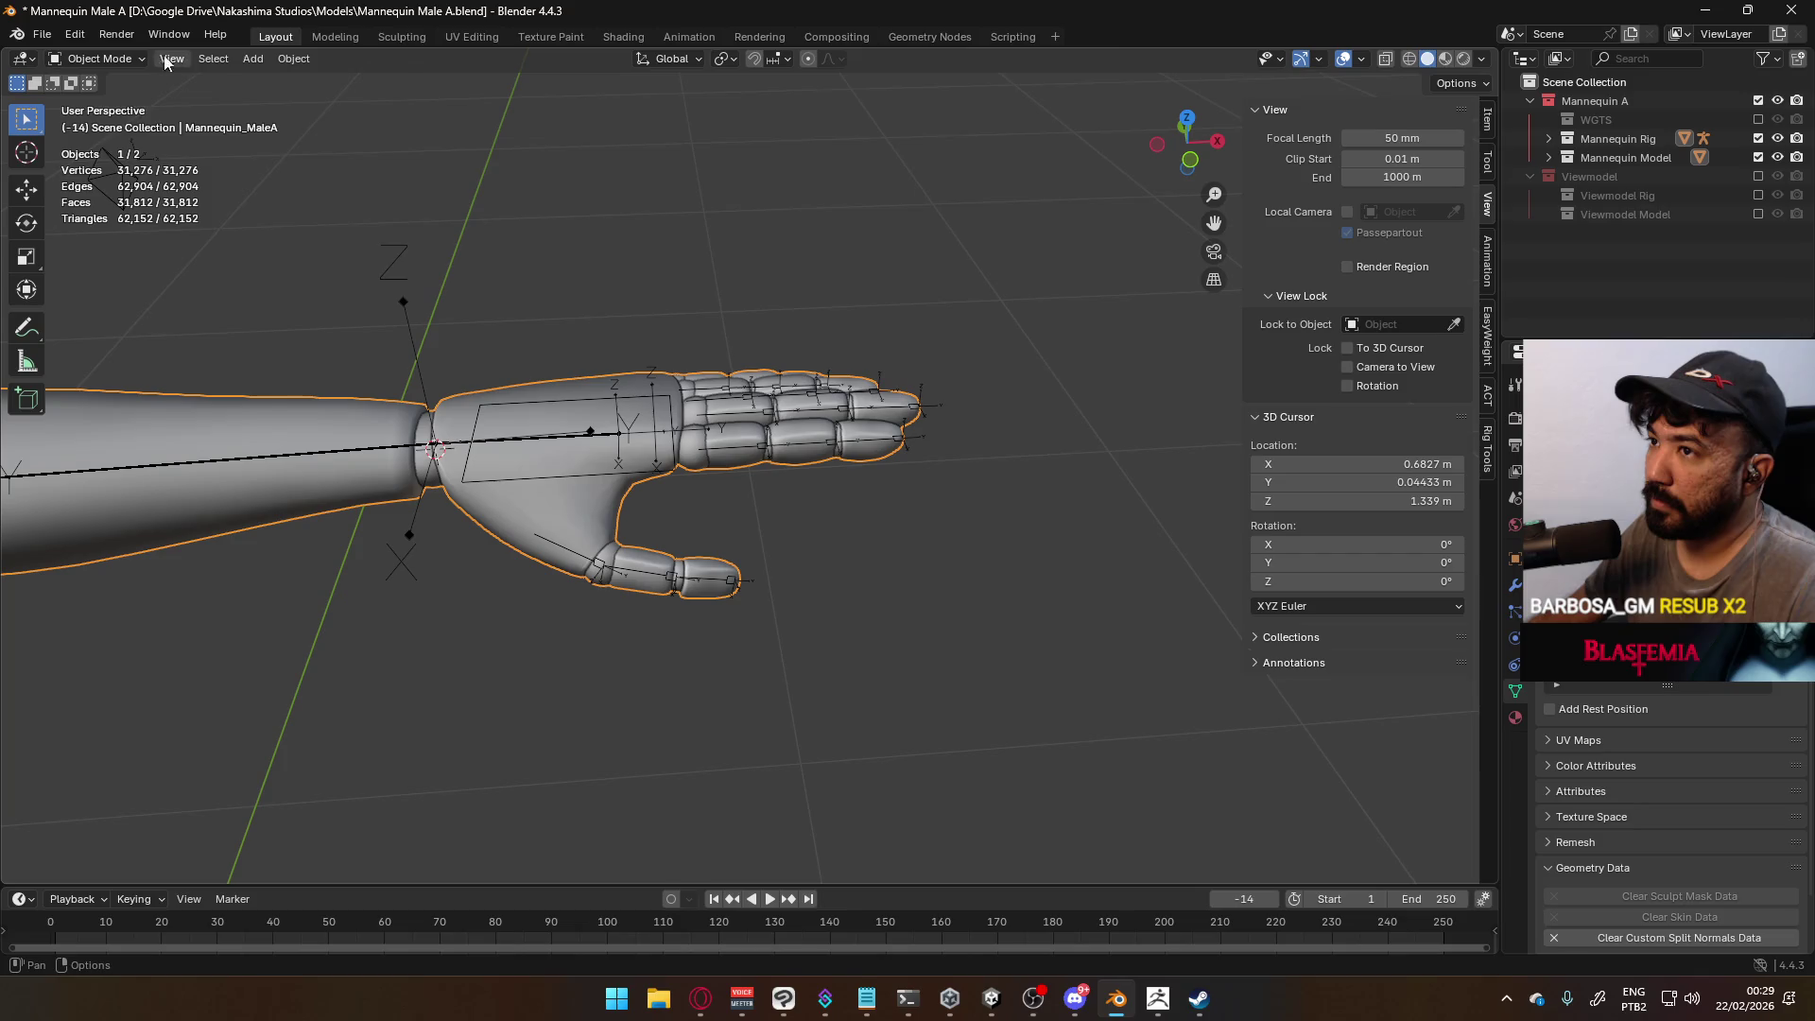
# Select both rig and mesh and enter Weight Paint mode
pyautogui.click(94, 58)
pyautogui.click(95, 142)
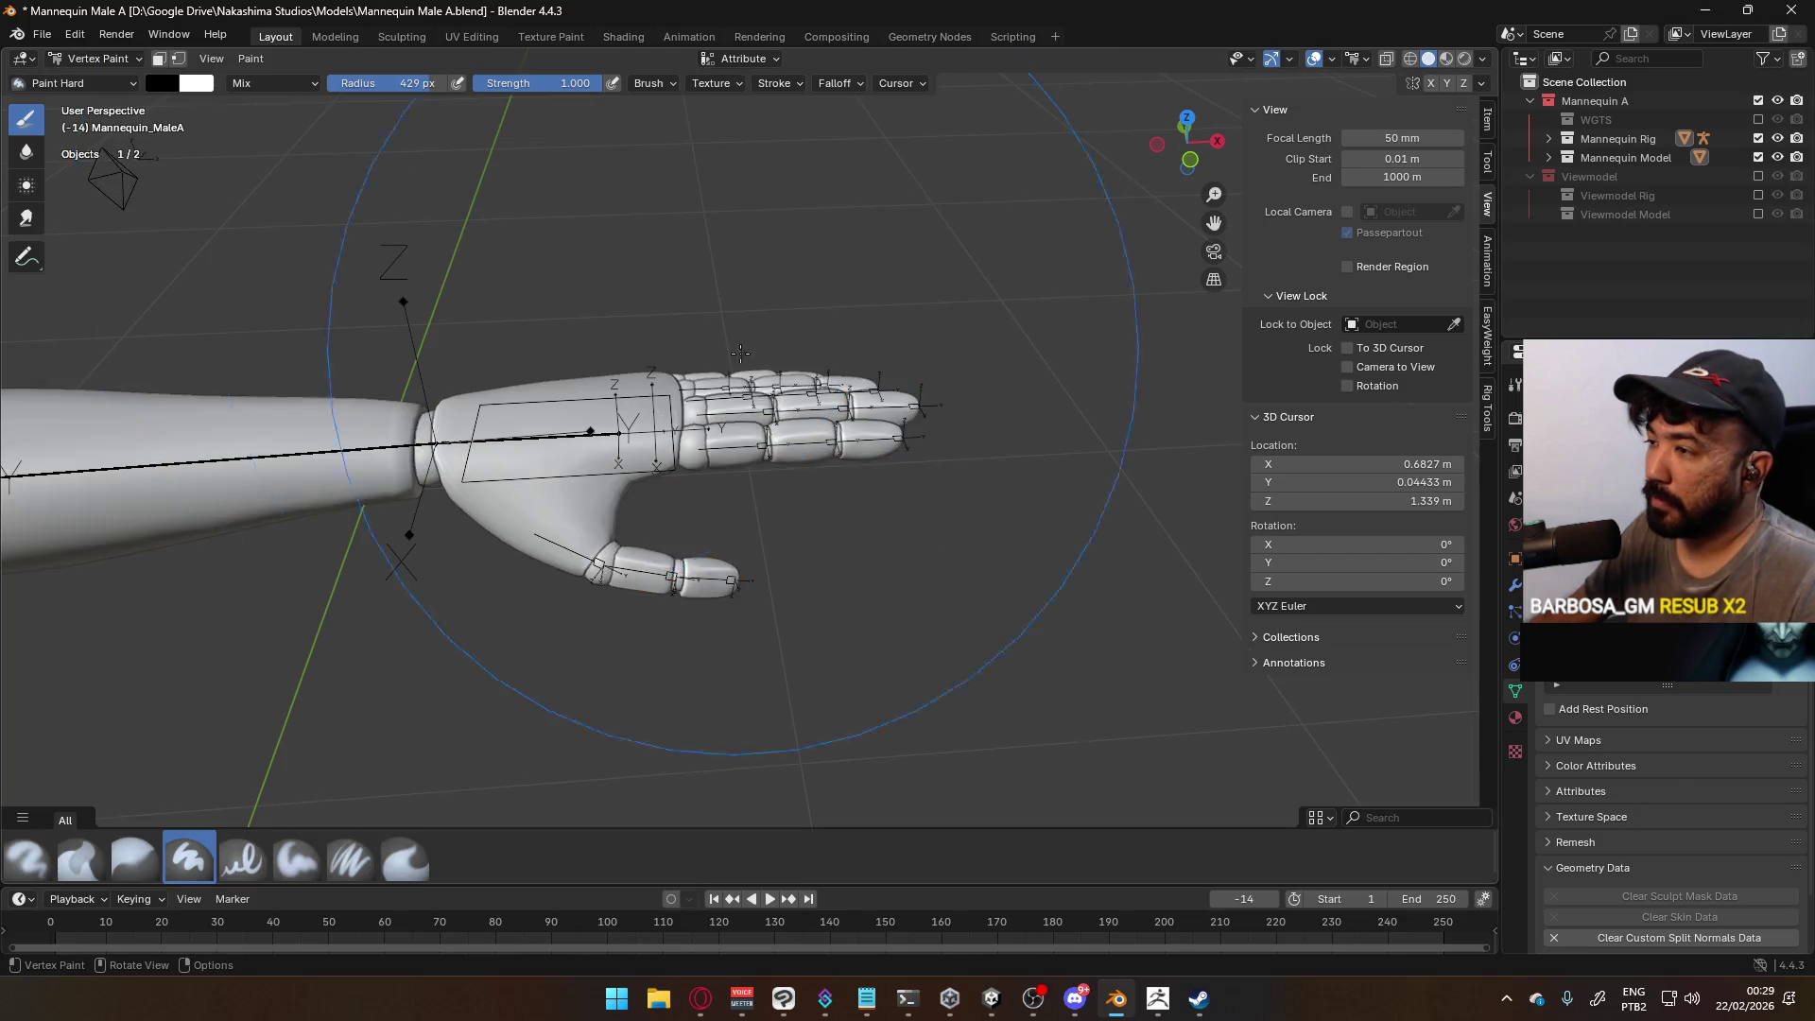
pyautogui.scroll(2, 740, 353)
pyautogui.click(95, 59)
pyautogui.click(90, 79)
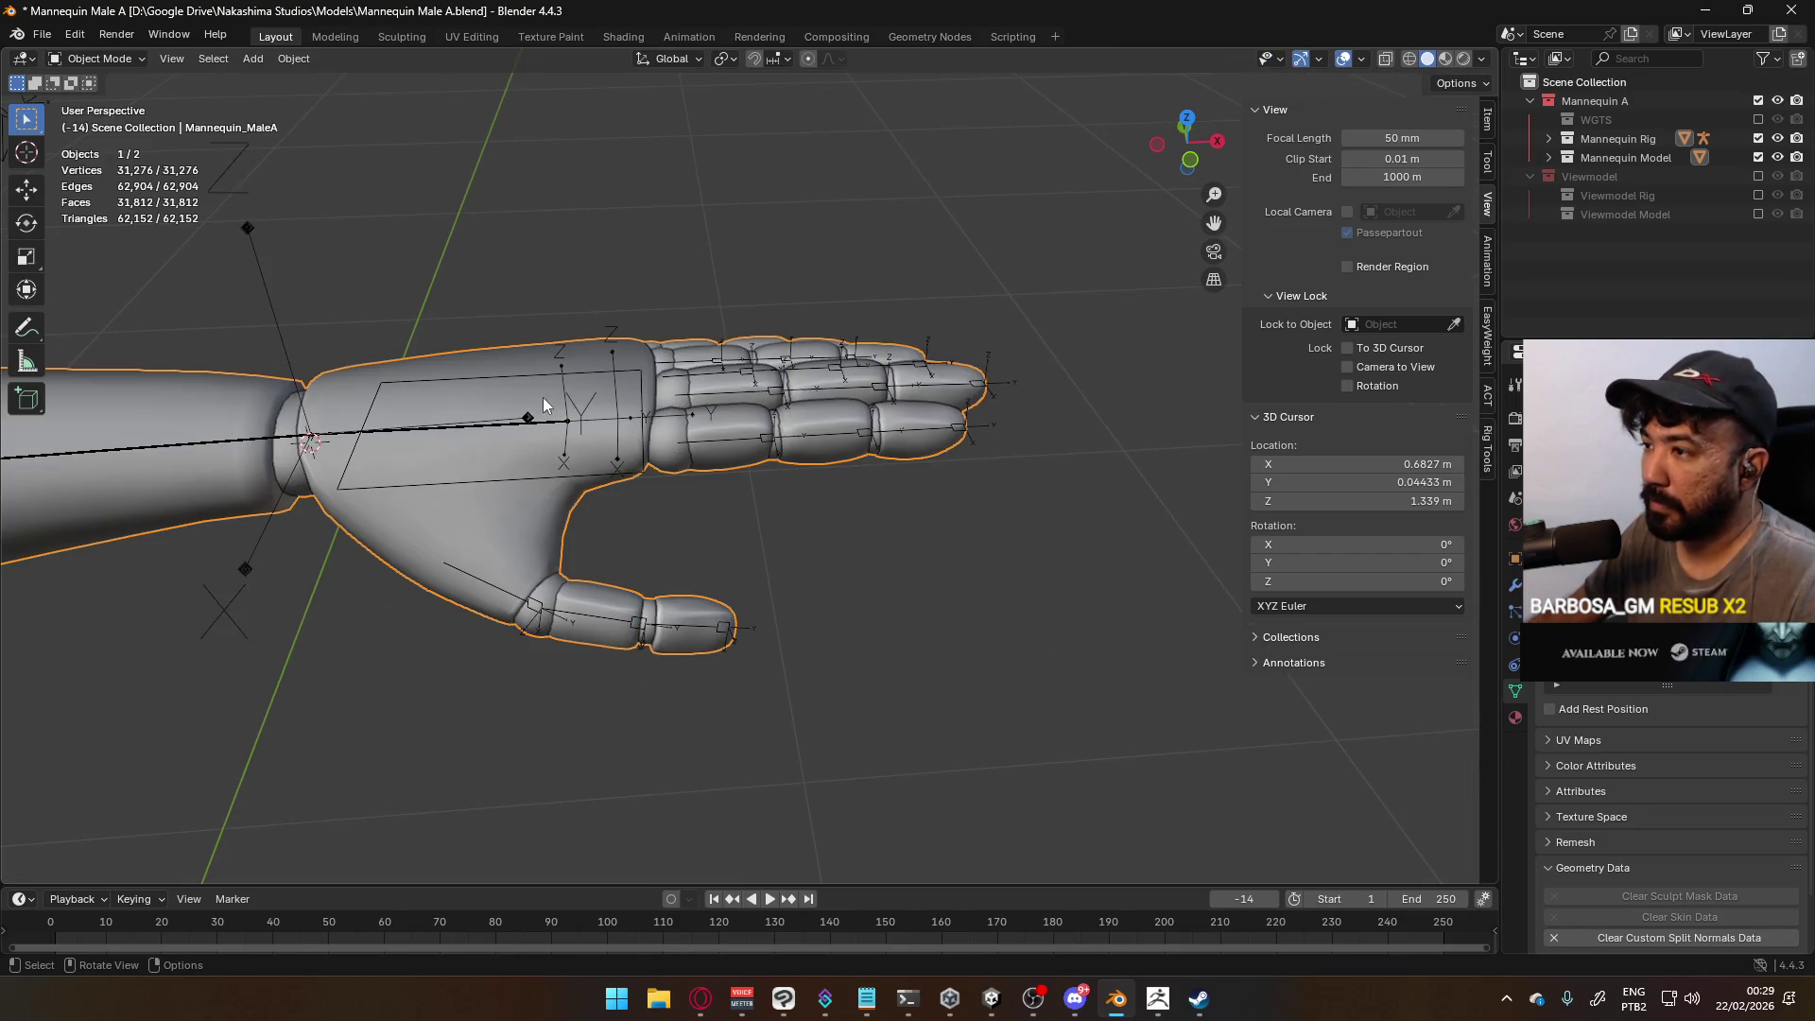
pyautogui.press('a')
pyautogui.click(95, 59)
pyautogui.click(94, 163)
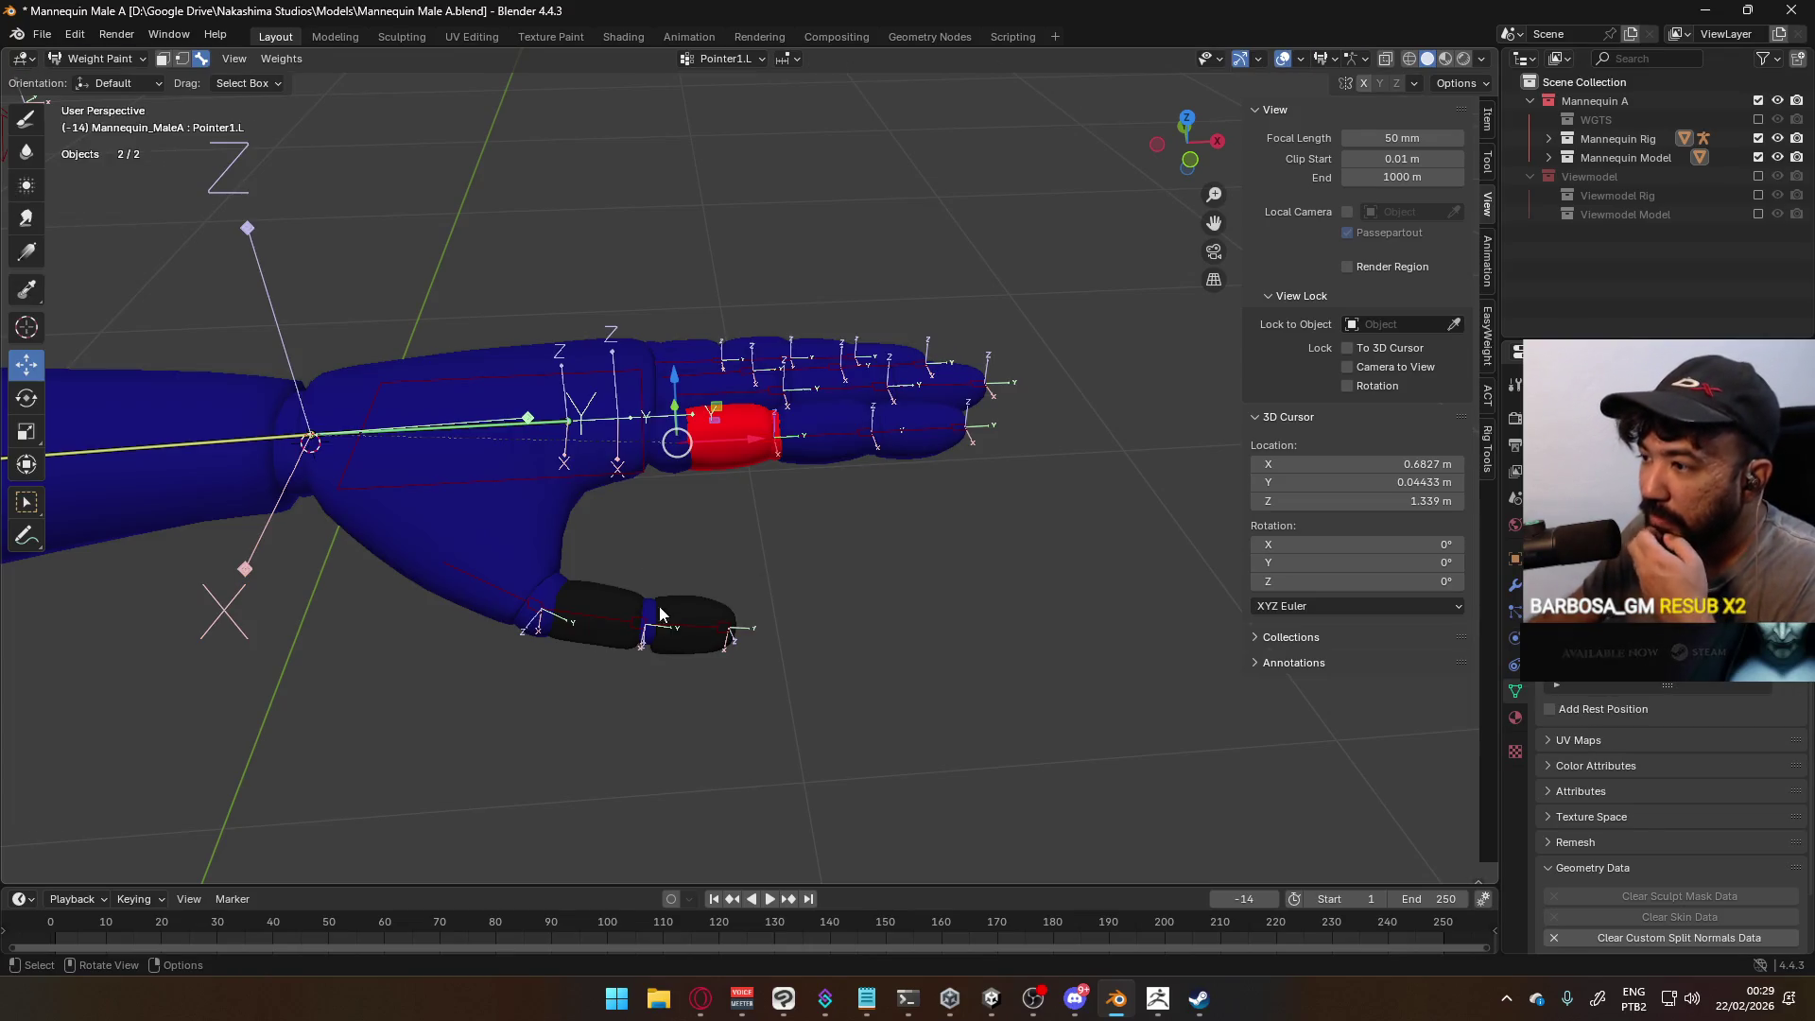
# Step through the thumb and finger bones to check their weights
pyautogui.click(506, 589)
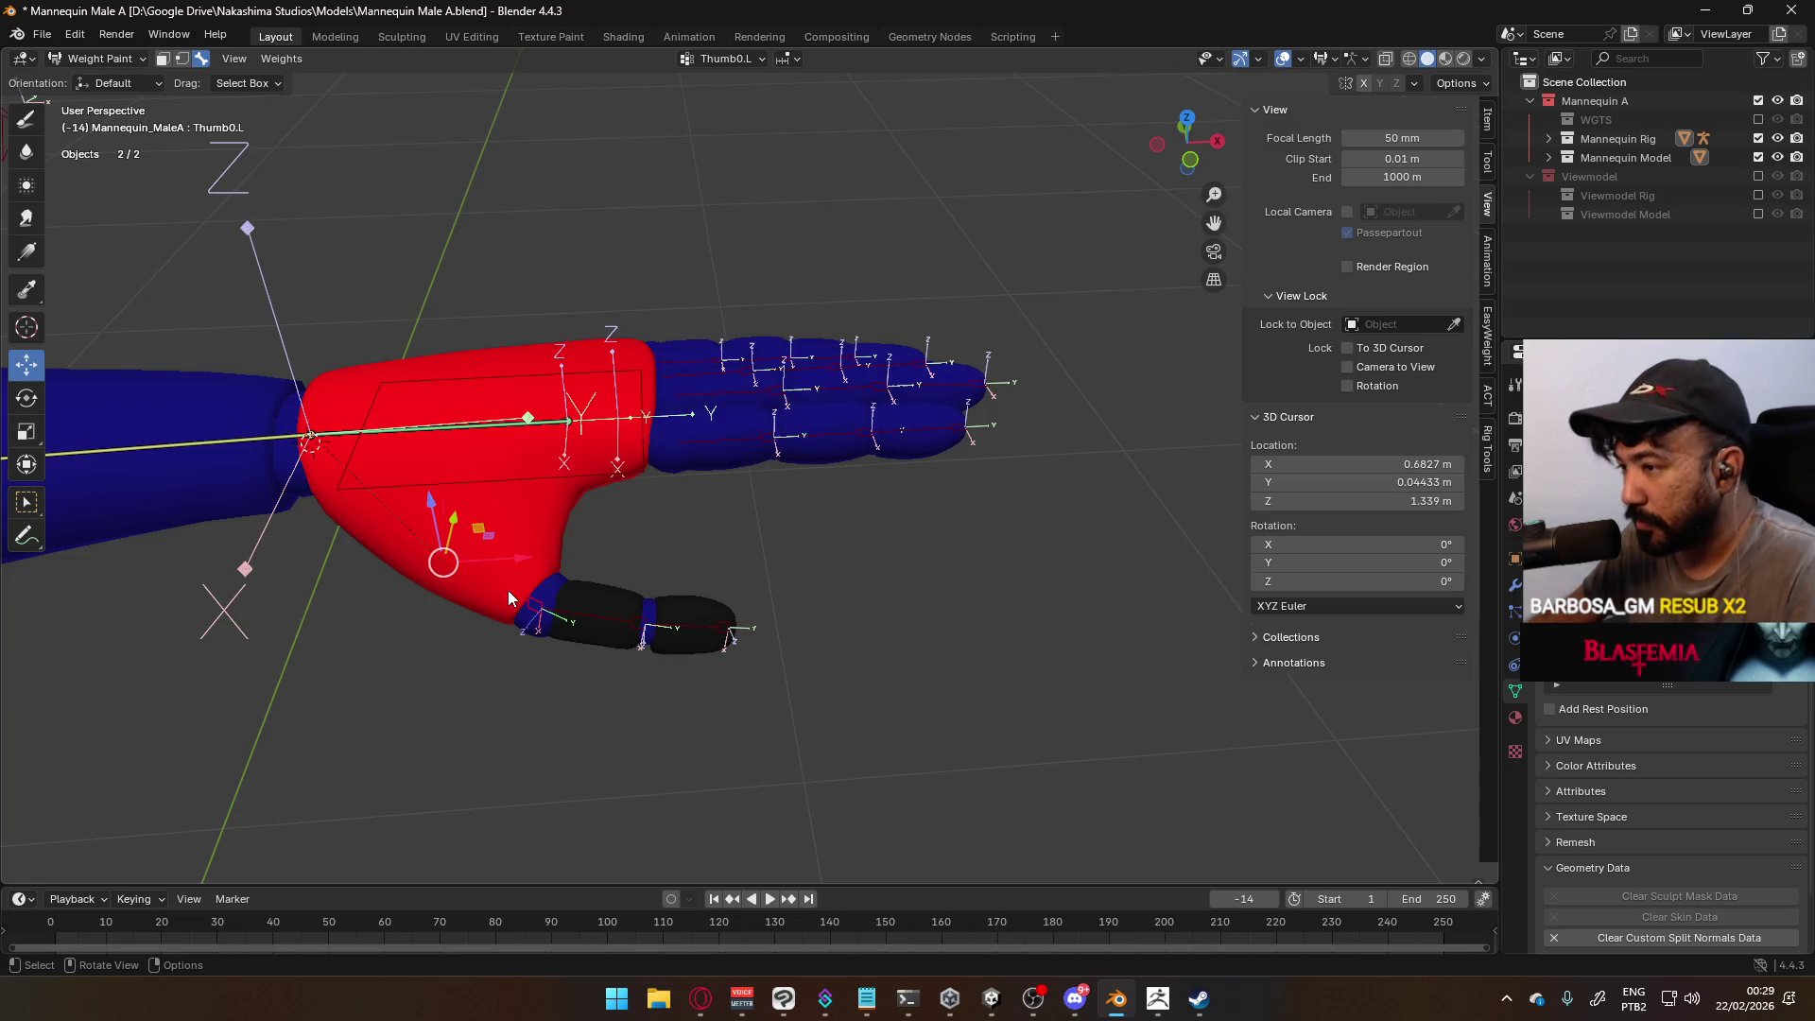
pyautogui.click(582, 611)
pyautogui.click(698, 628)
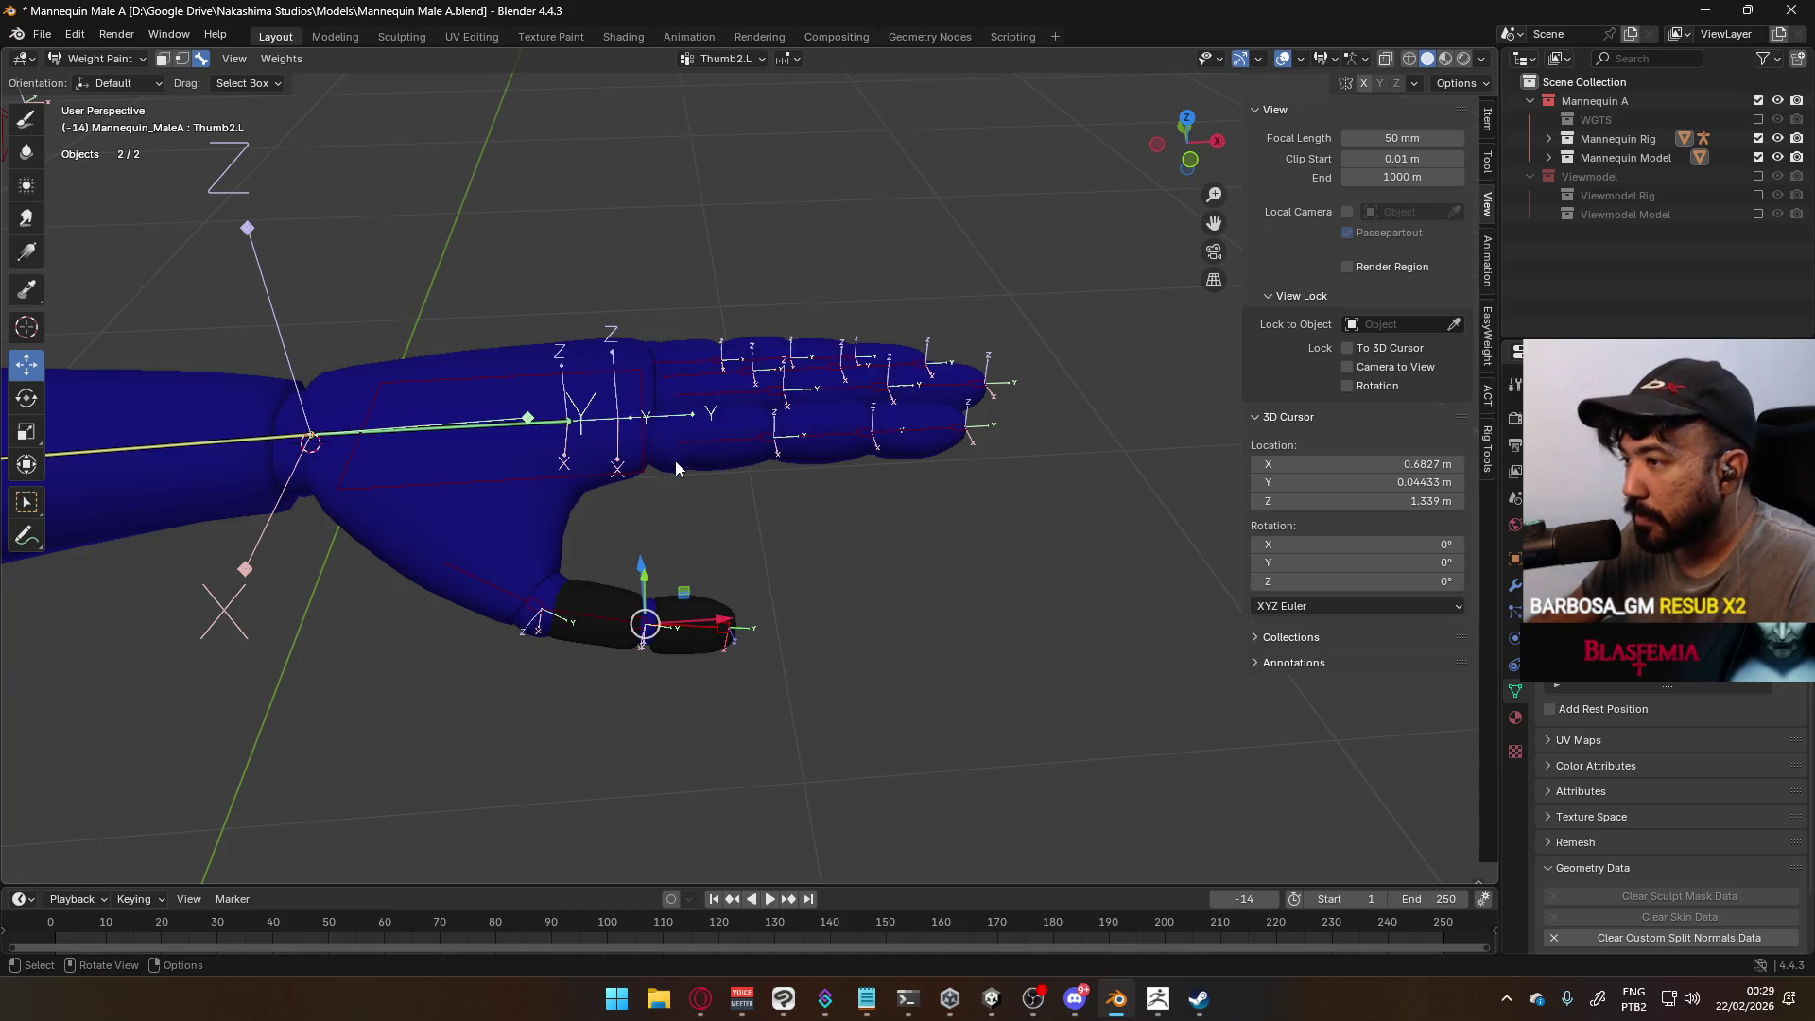
pyautogui.click(734, 438)
pyautogui.click(855, 428)
pyautogui.click(939, 423)
pyautogui.click(940, 383)
pyautogui.click(815, 383)
pyautogui.click(737, 387)
# Check the ring finger, pinky and main hand bone weights from above
pyautogui.moveTo(742, 397); pyautogui.dragTo(768, 274, button='middle')
pyautogui.click(876, 296)
pyautogui.click(894, 292)
pyautogui.click(985, 321)
pyautogui.click(934, 264)
pyautogui.click(872, 244)
pyautogui.click(800, 225)
pyautogui.click(666, 201)
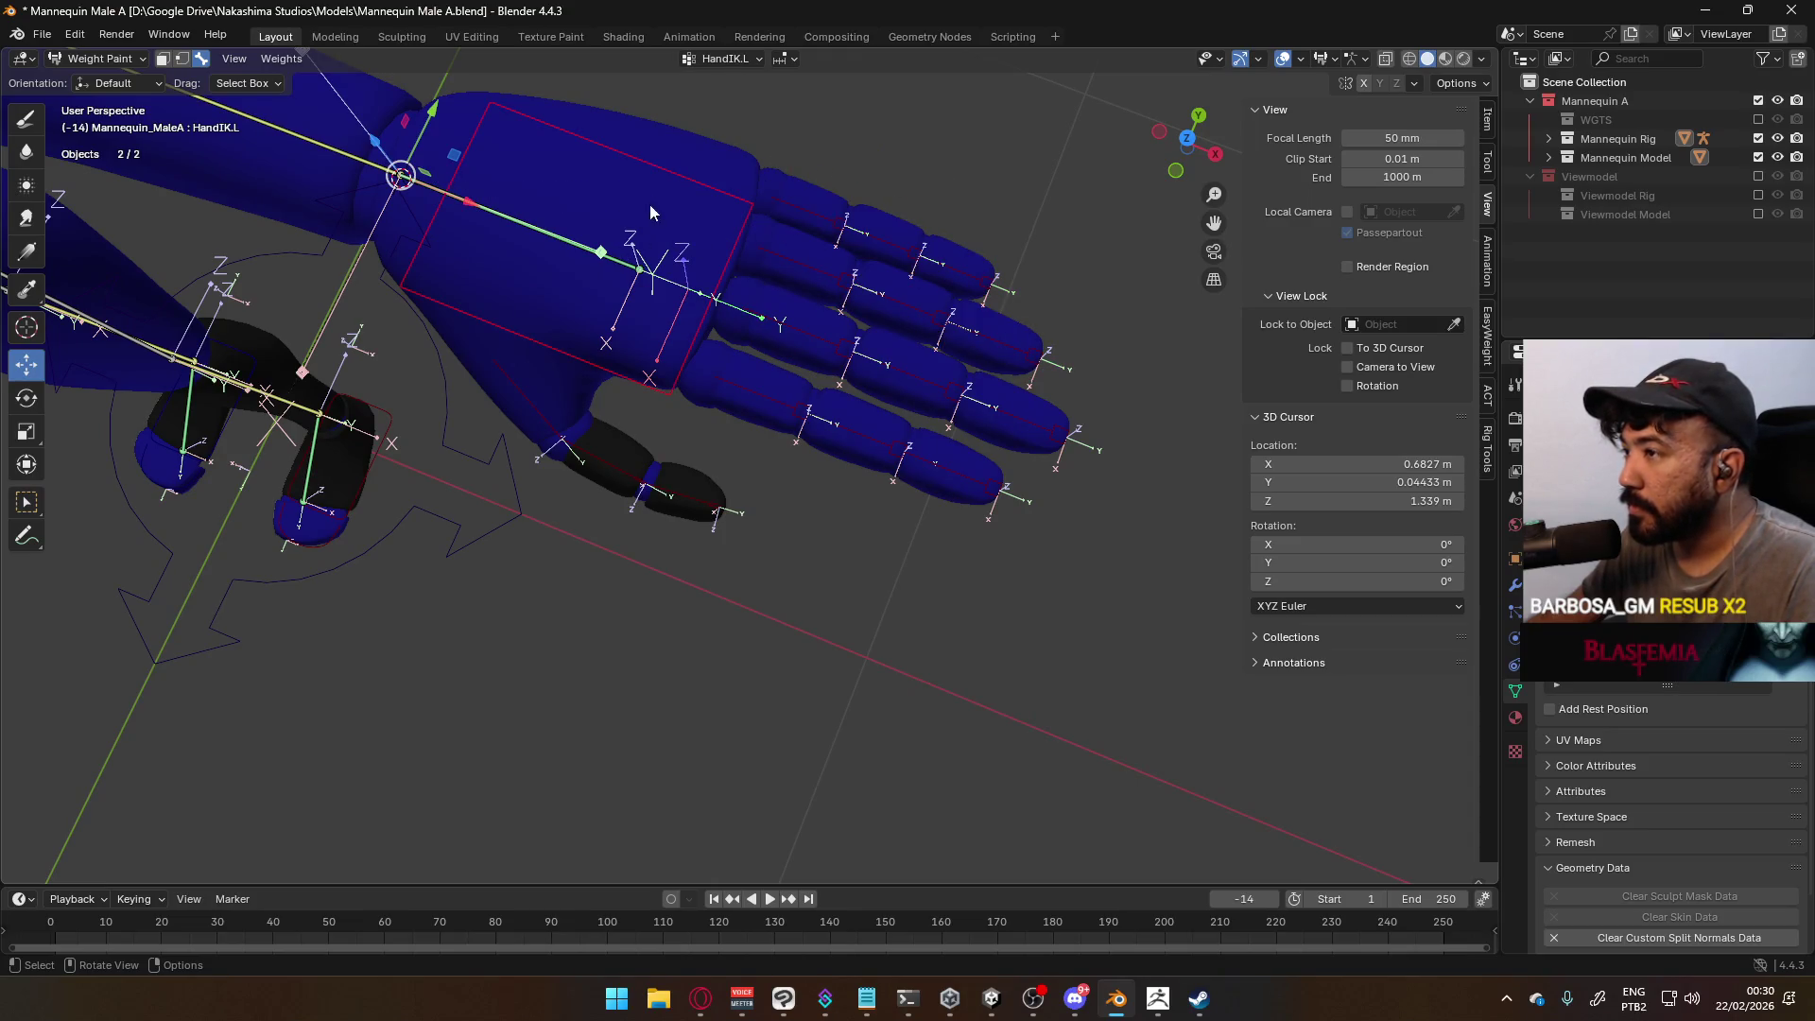
pyautogui.moveTo(592, 398)
pyautogui.mouseDown(button='middle')
pyautogui.moveTo(692, 259)
pyautogui.moveTo(632, 382)
pyautogui.moveTo(677, 329)
pyautogui.moveTo(683, 541)
pyautogui.mouseUp(button='middle')
# With face masking on, set the brush weight to 0 and paint out the thumb's red band
pyautogui.press('1')
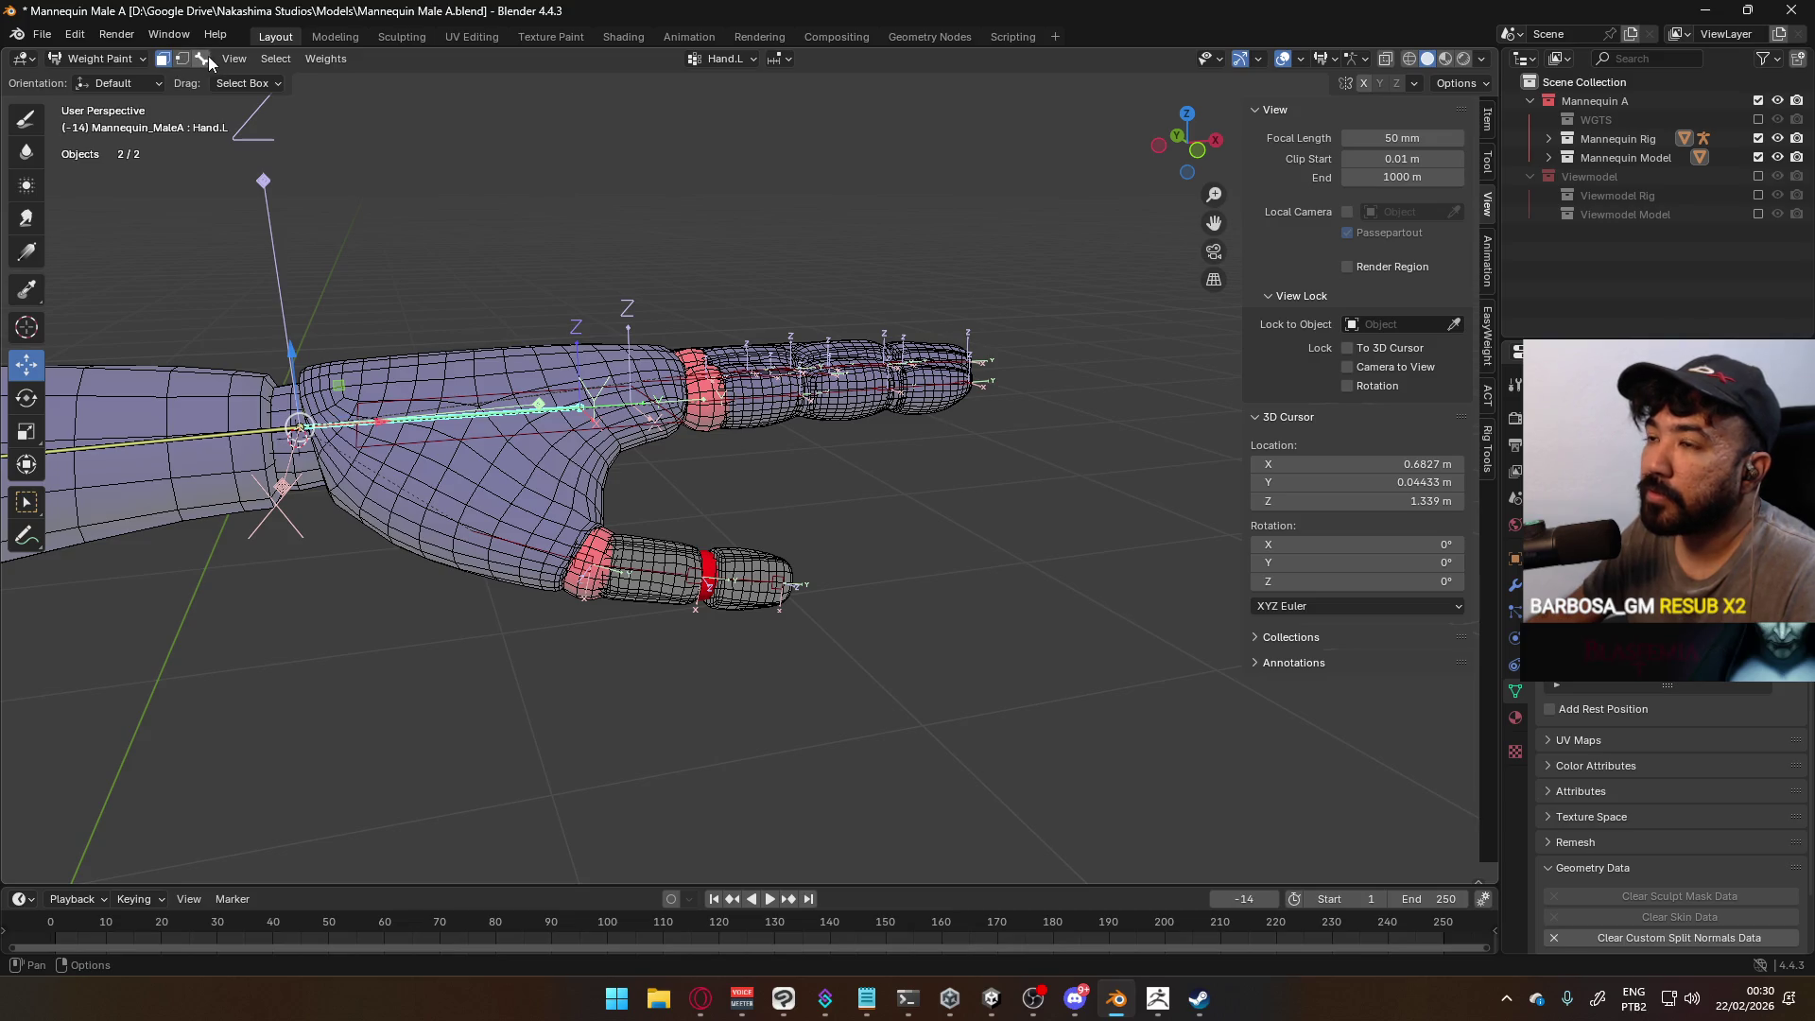
pyautogui.click(337, 63)
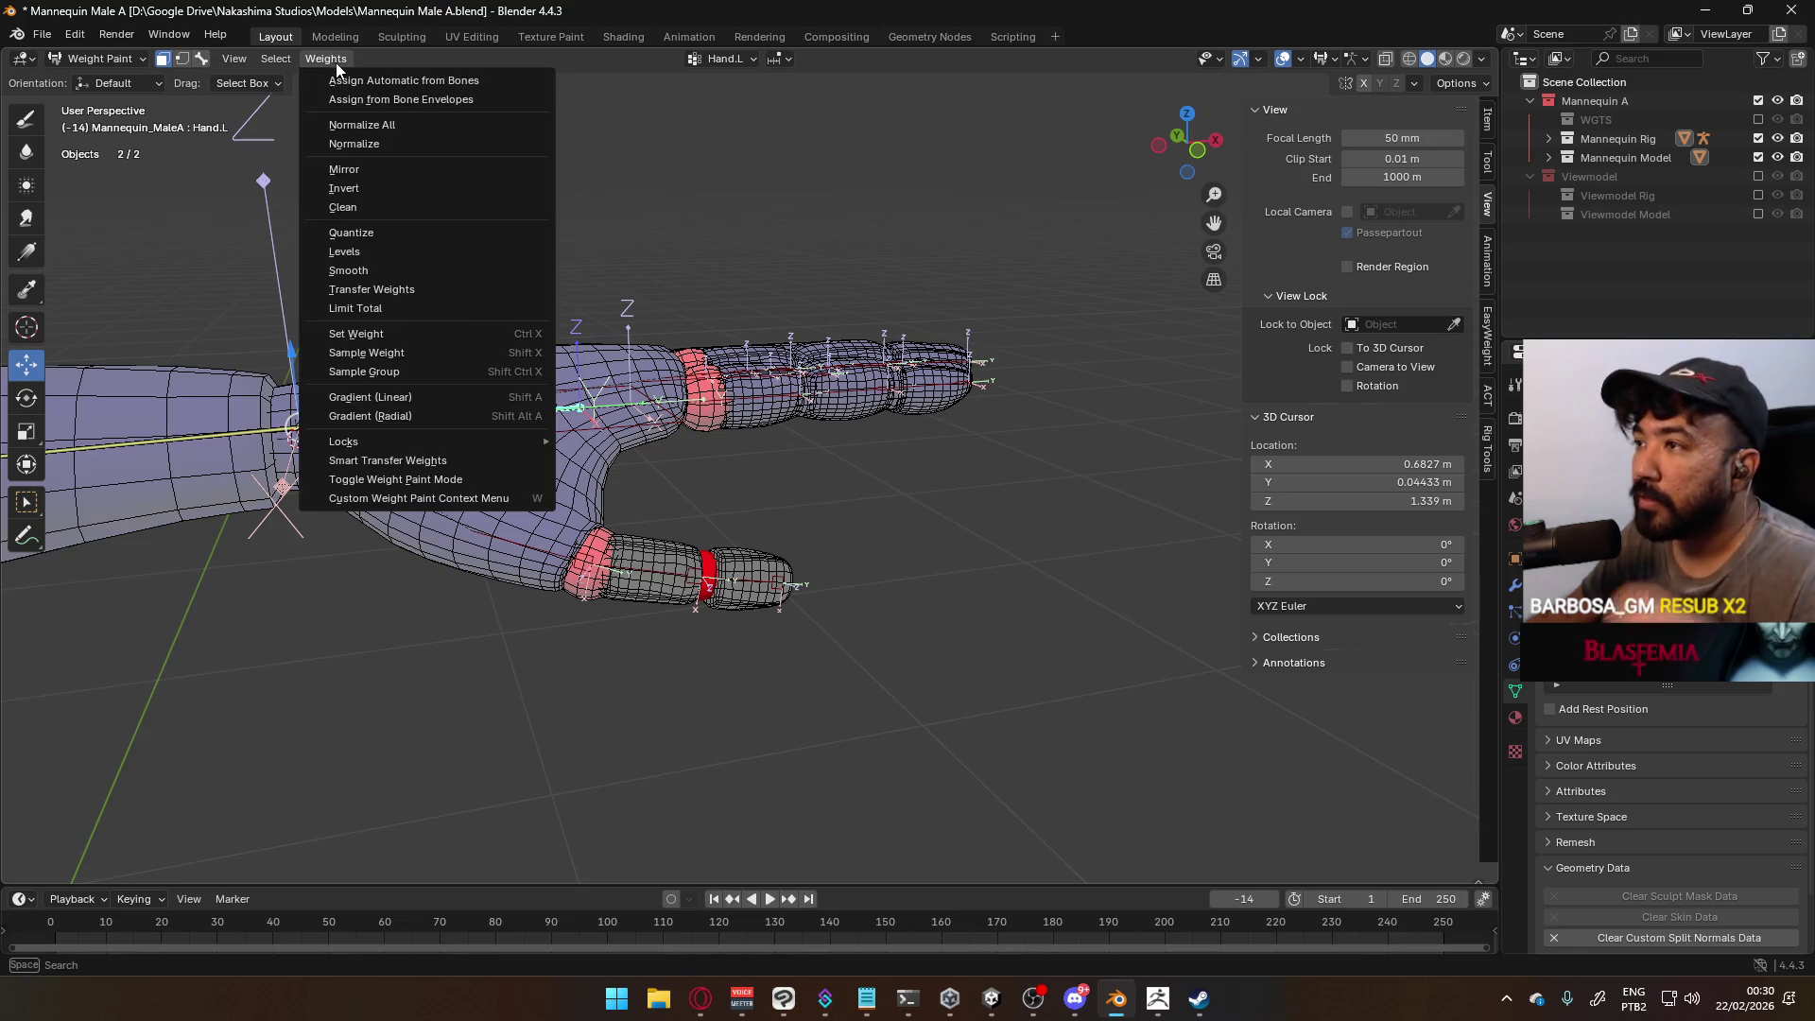
pyautogui.click(27, 124)
pyautogui.click(248, 83)
pyautogui.write('0')
pyautogui.press('Return')
pyautogui.click(804, 567)
# Return the mannequin to Object Mode and zoom onto the hand
pyautogui.click(95, 59)
pyautogui.click(85, 80)
pyautogui.moveTo(809, 467)
pyautogui.mouseDown(button='middle')
pyautogui.moveTo(773, 493)
pyautogui.moveTo(417, 280)
pyautogui.mouseUp(button='middle')
pyautogui.click(104, 59)
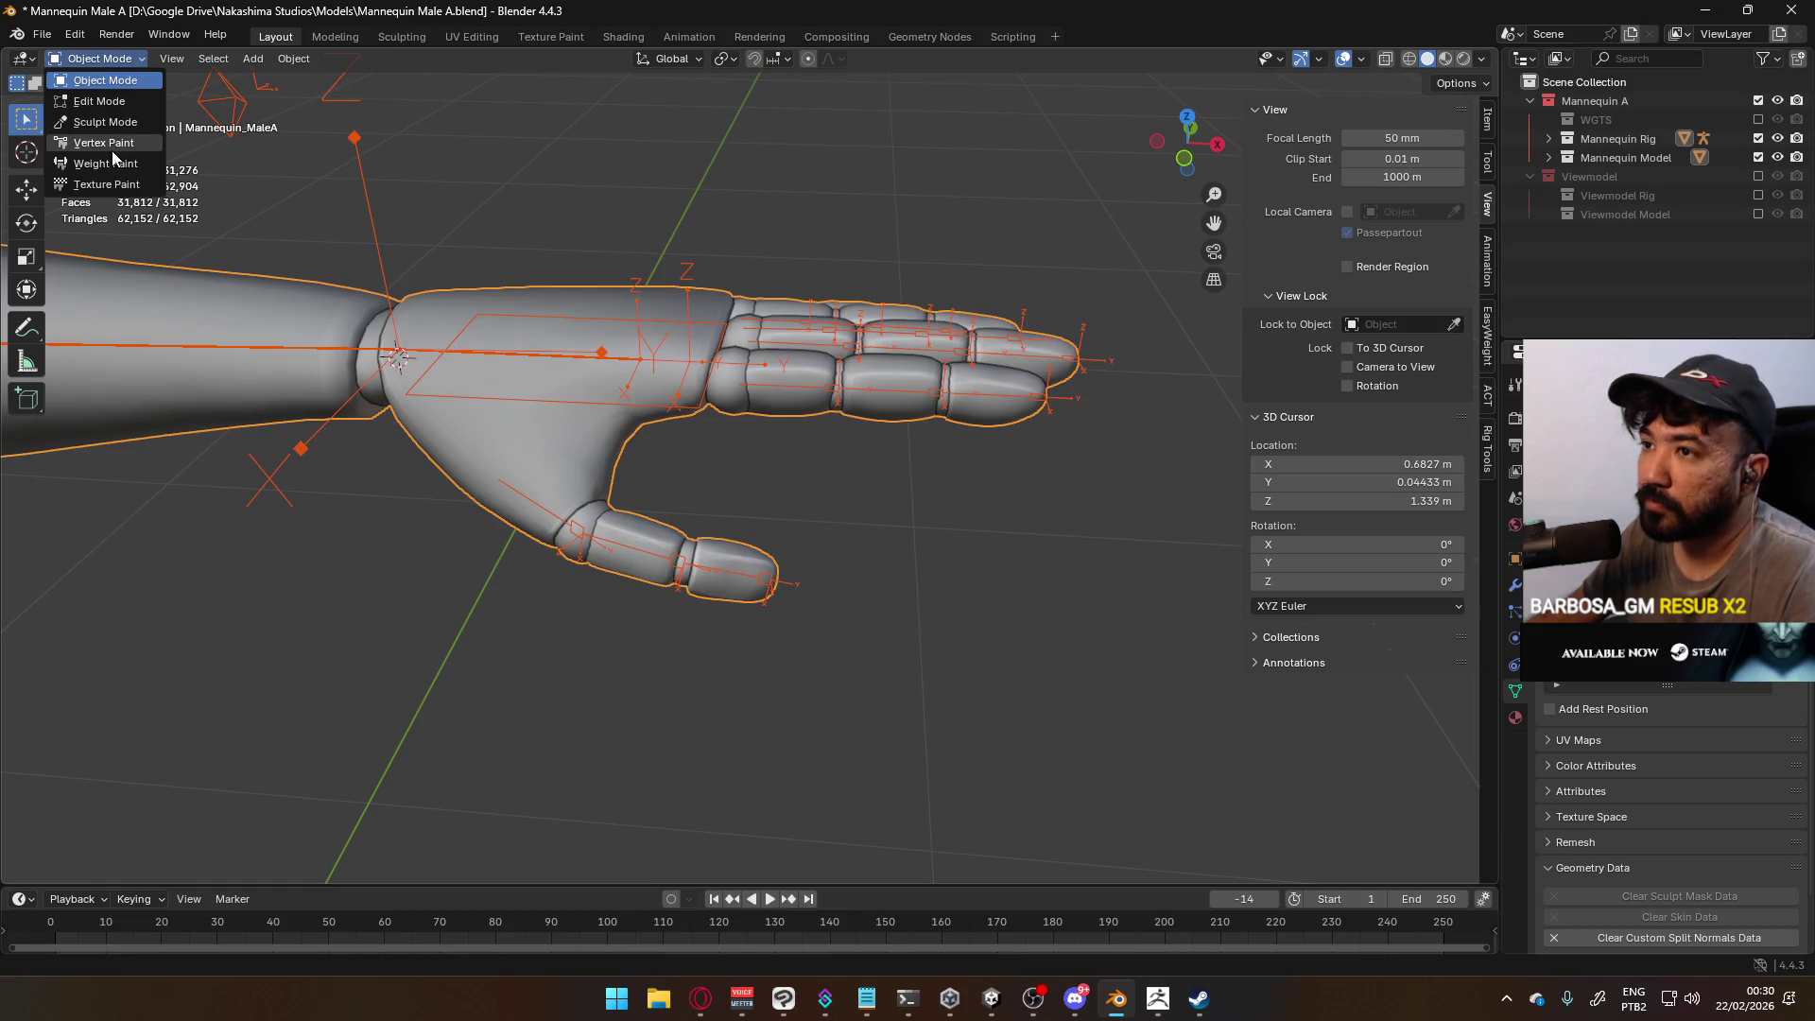
# In Weight Paint, select the first thumb bone and paint its base segment faces to full weight
pyautogui.click(112, 162)
pyautogui.click(203, 58)
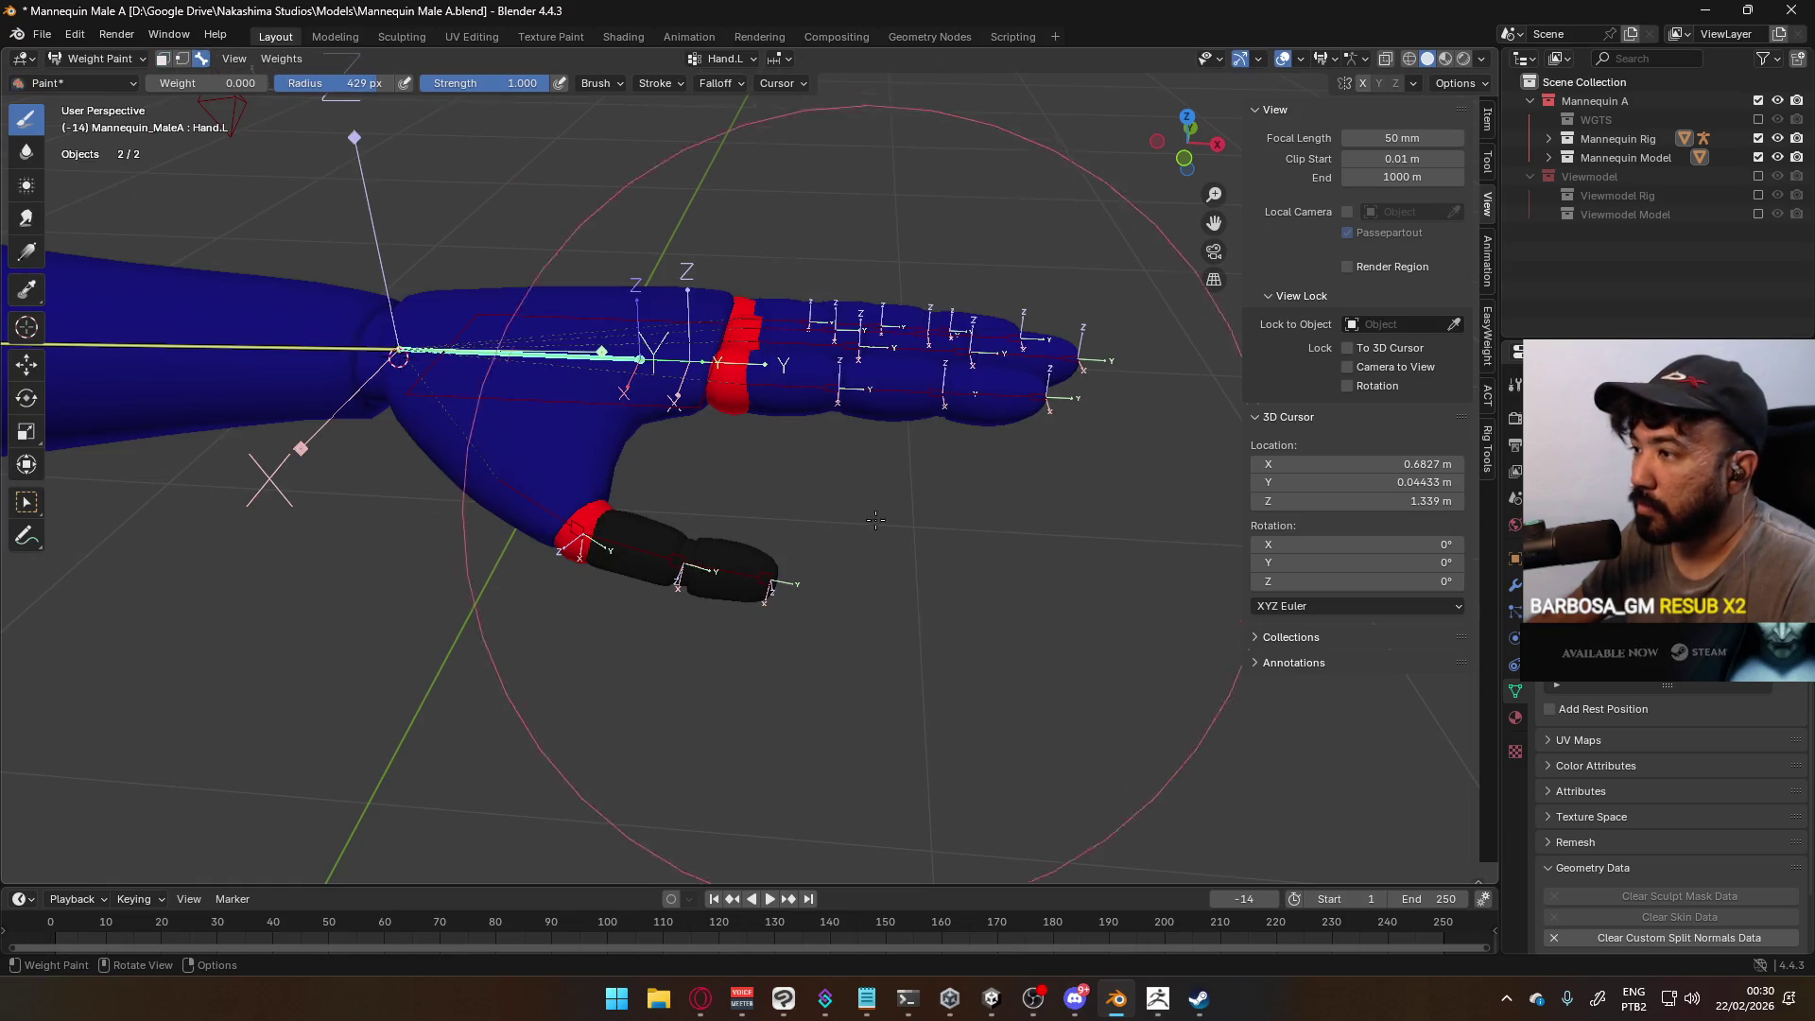
pyautogui.click(669, 541)
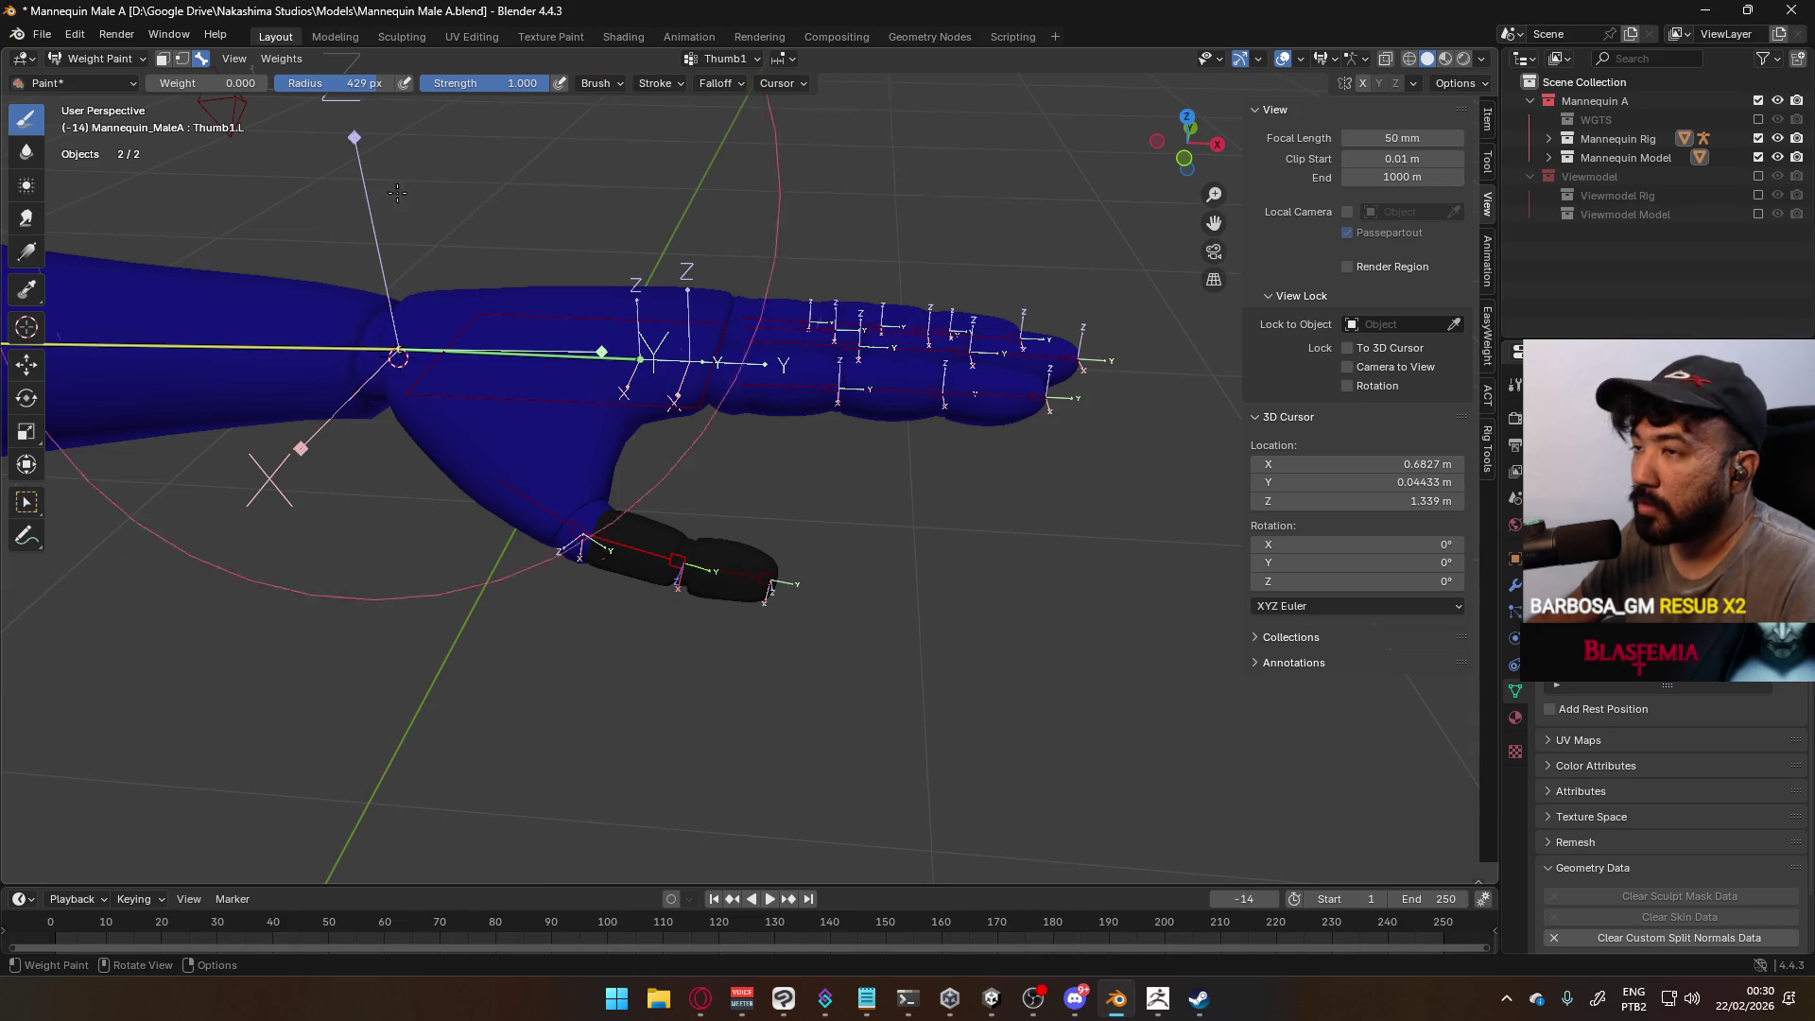
pyautogui.click(162, 58)
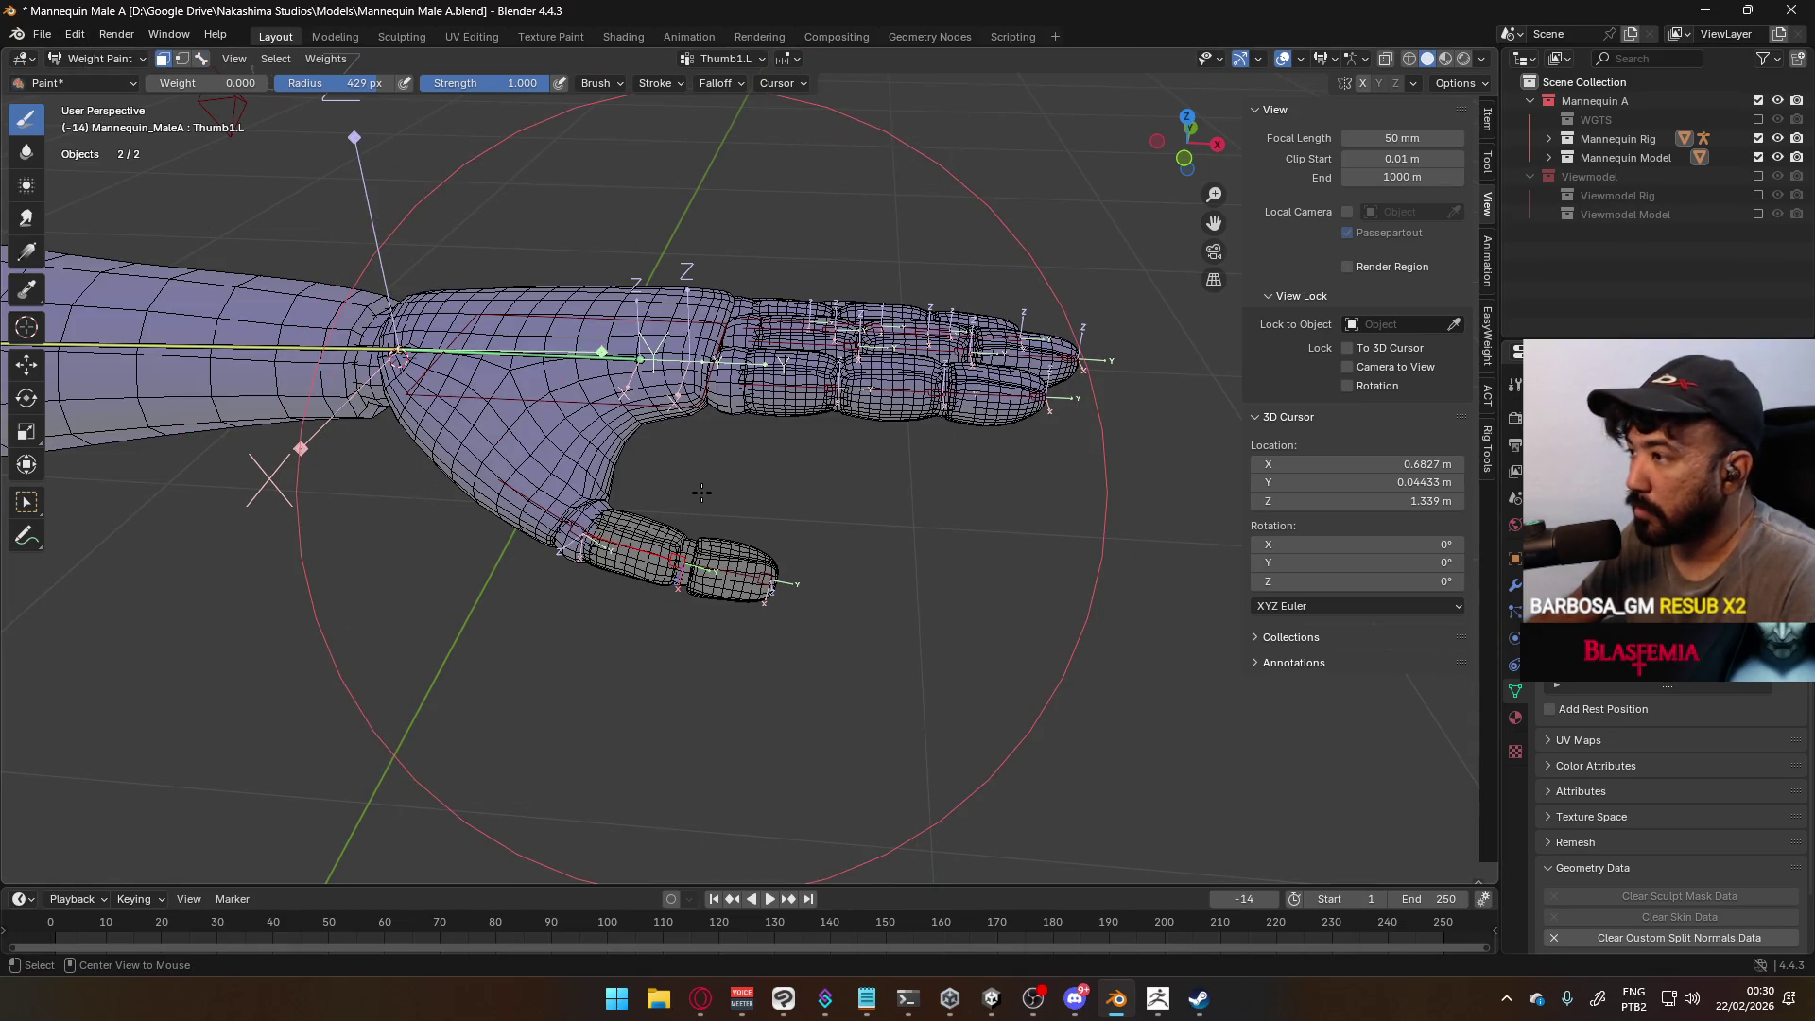
pyautogui.click(649, 539)
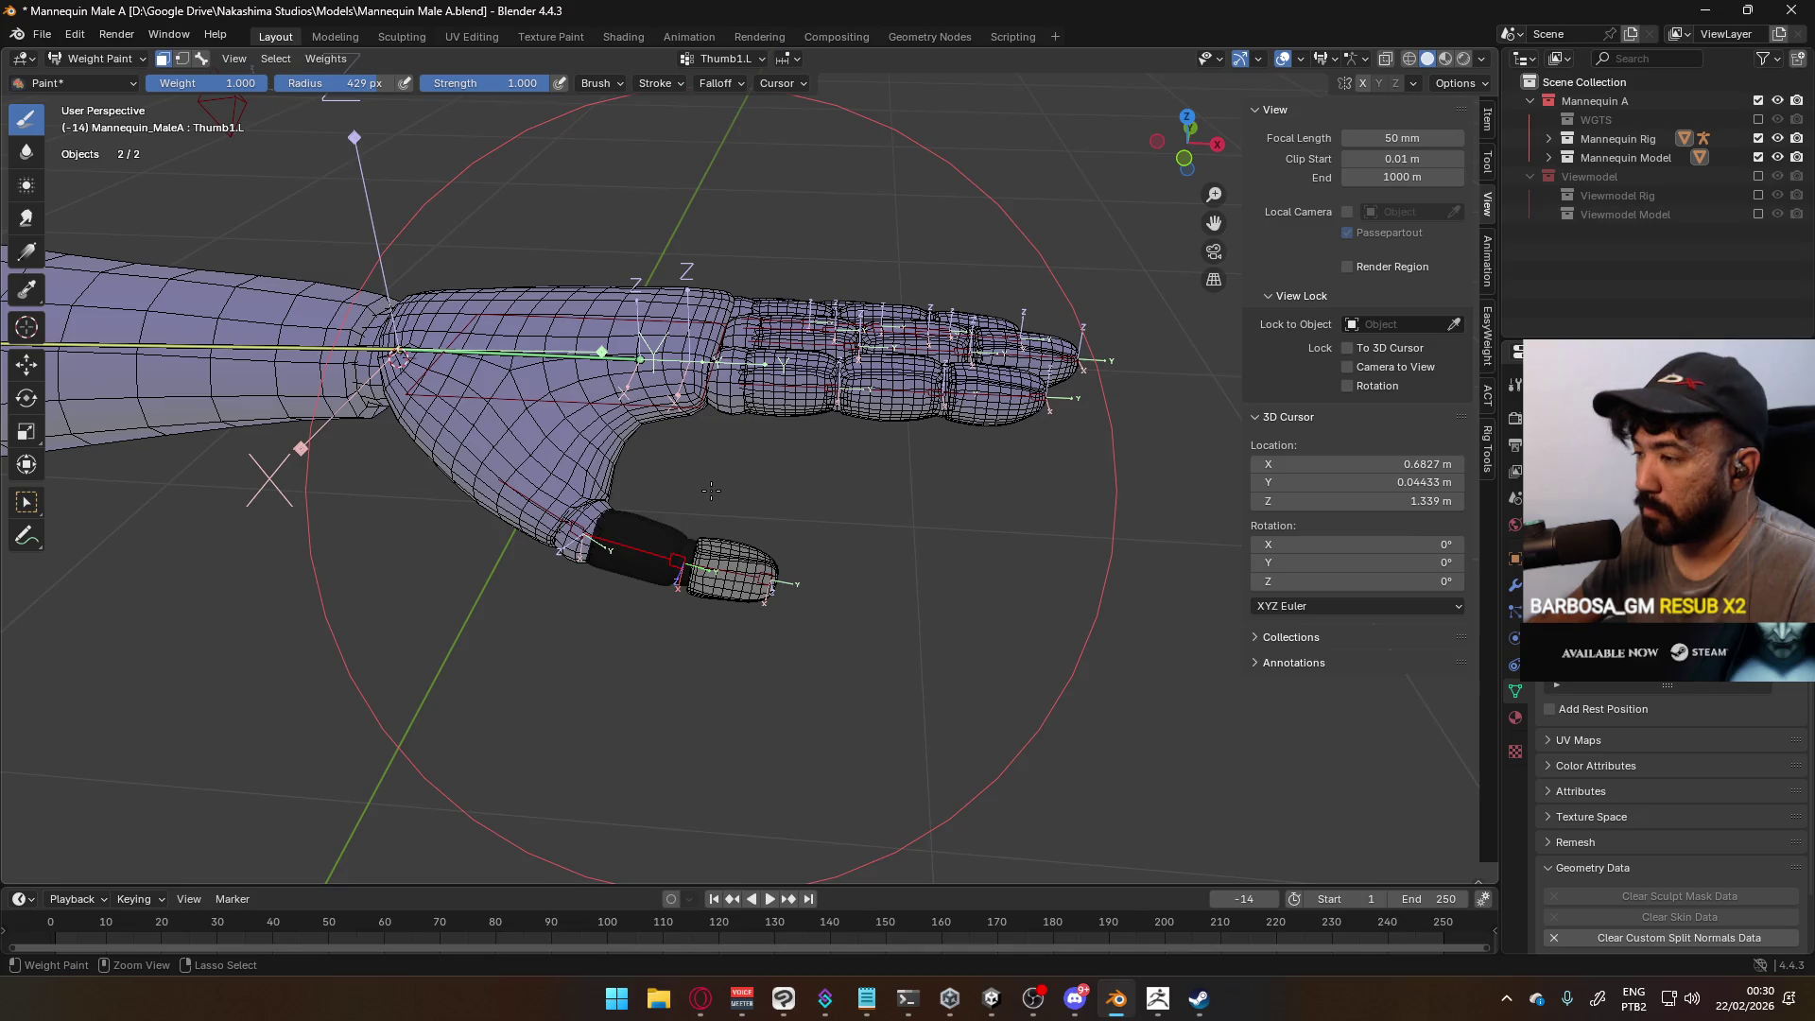
pyautogui.click(851, 586)
# Select Thumb2.L, paint the masked thumb-tip vertices to weight 1.0, and restore bone selection
pyautogui.moveTo(932, 365)
pyautogui.mouseDown(button='middle')
pyautogui.moveTo(762, 558)
pyautogui.moveTo(851, 397)
pyautogui.mouseUp(button='middle')
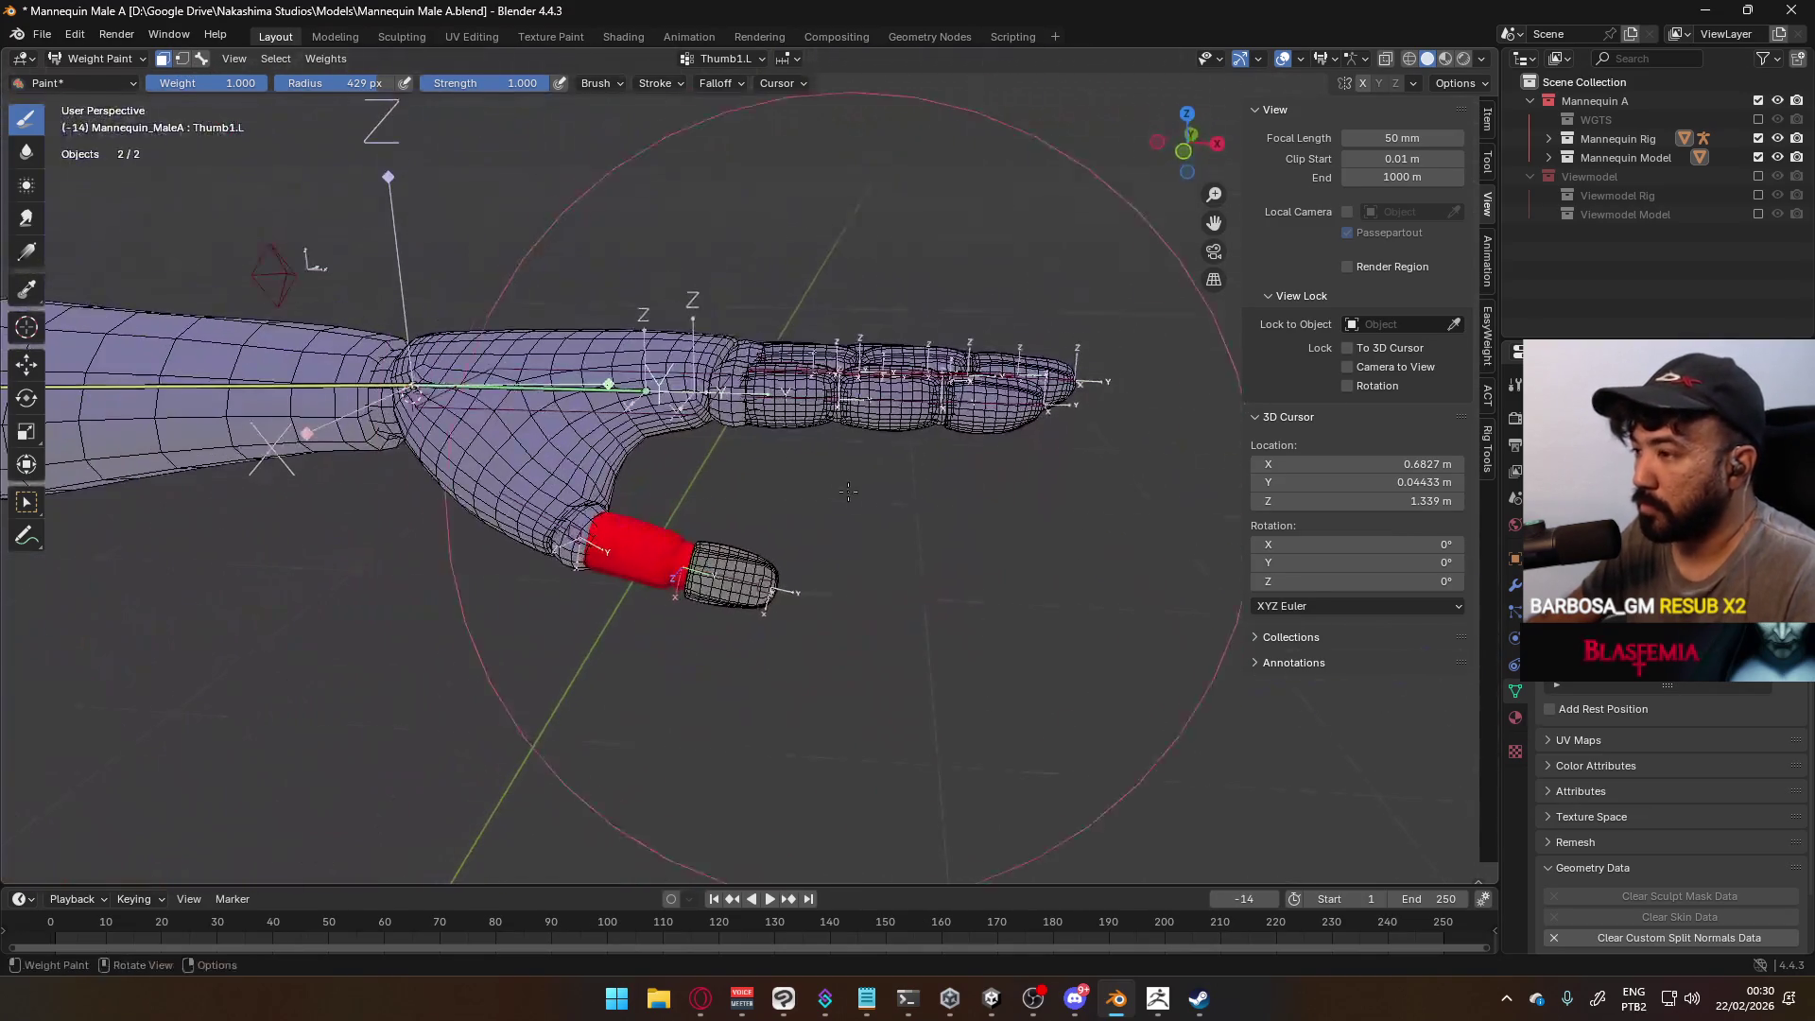
pyautogui.click(201, 59)
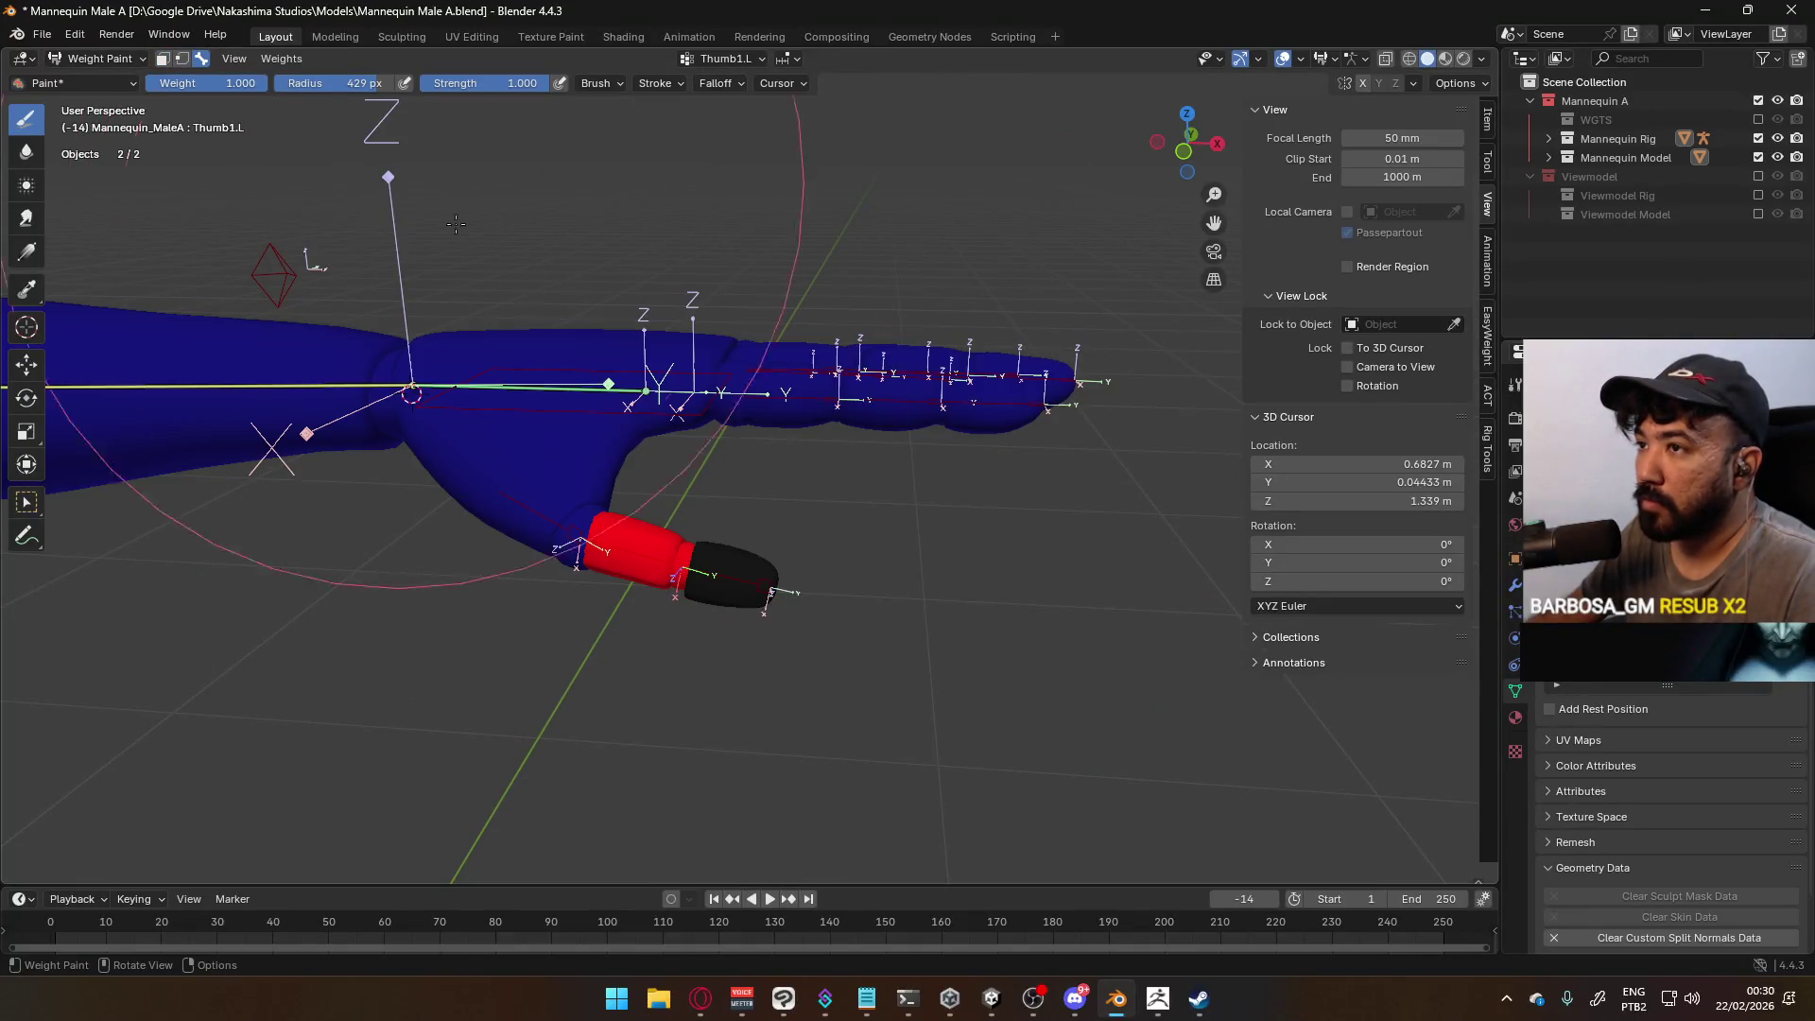
pyautogui.keyDown('ctrl'); pyautogui.click(761, 605); pyautogui.keyUp('ctrl')
pyautogui.click(163, 59)
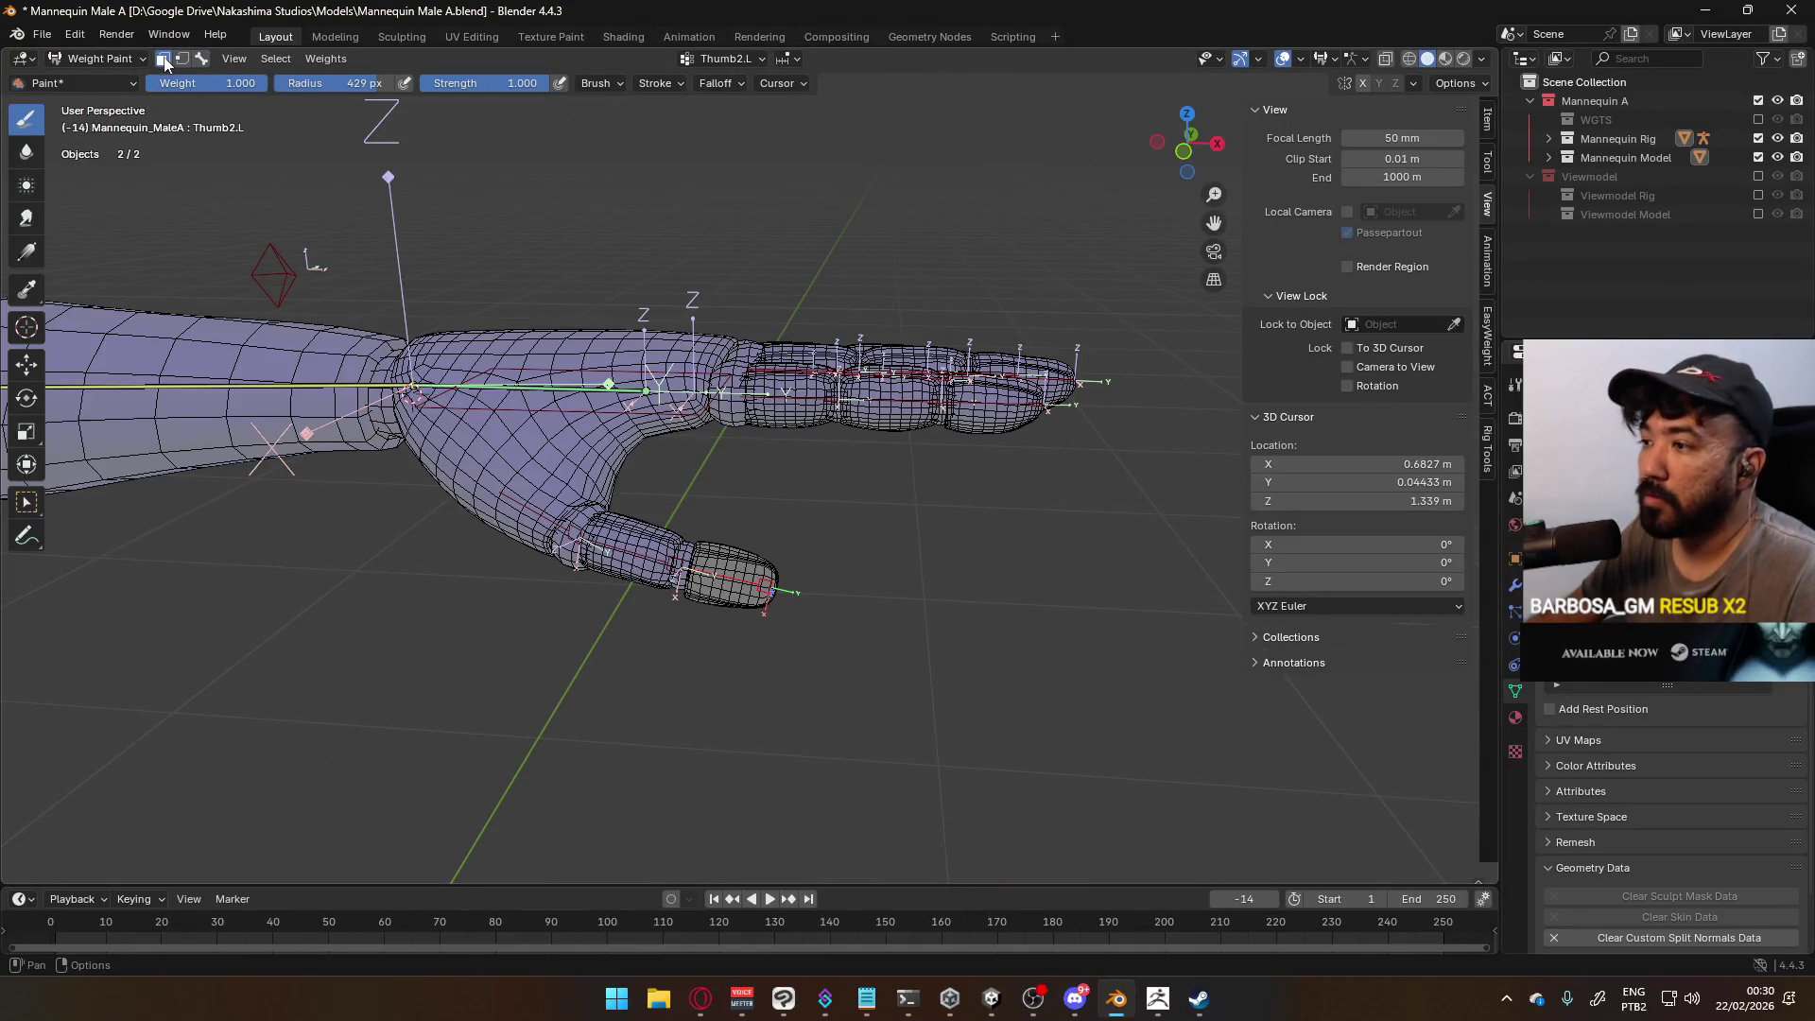
pyautogui.press('k')
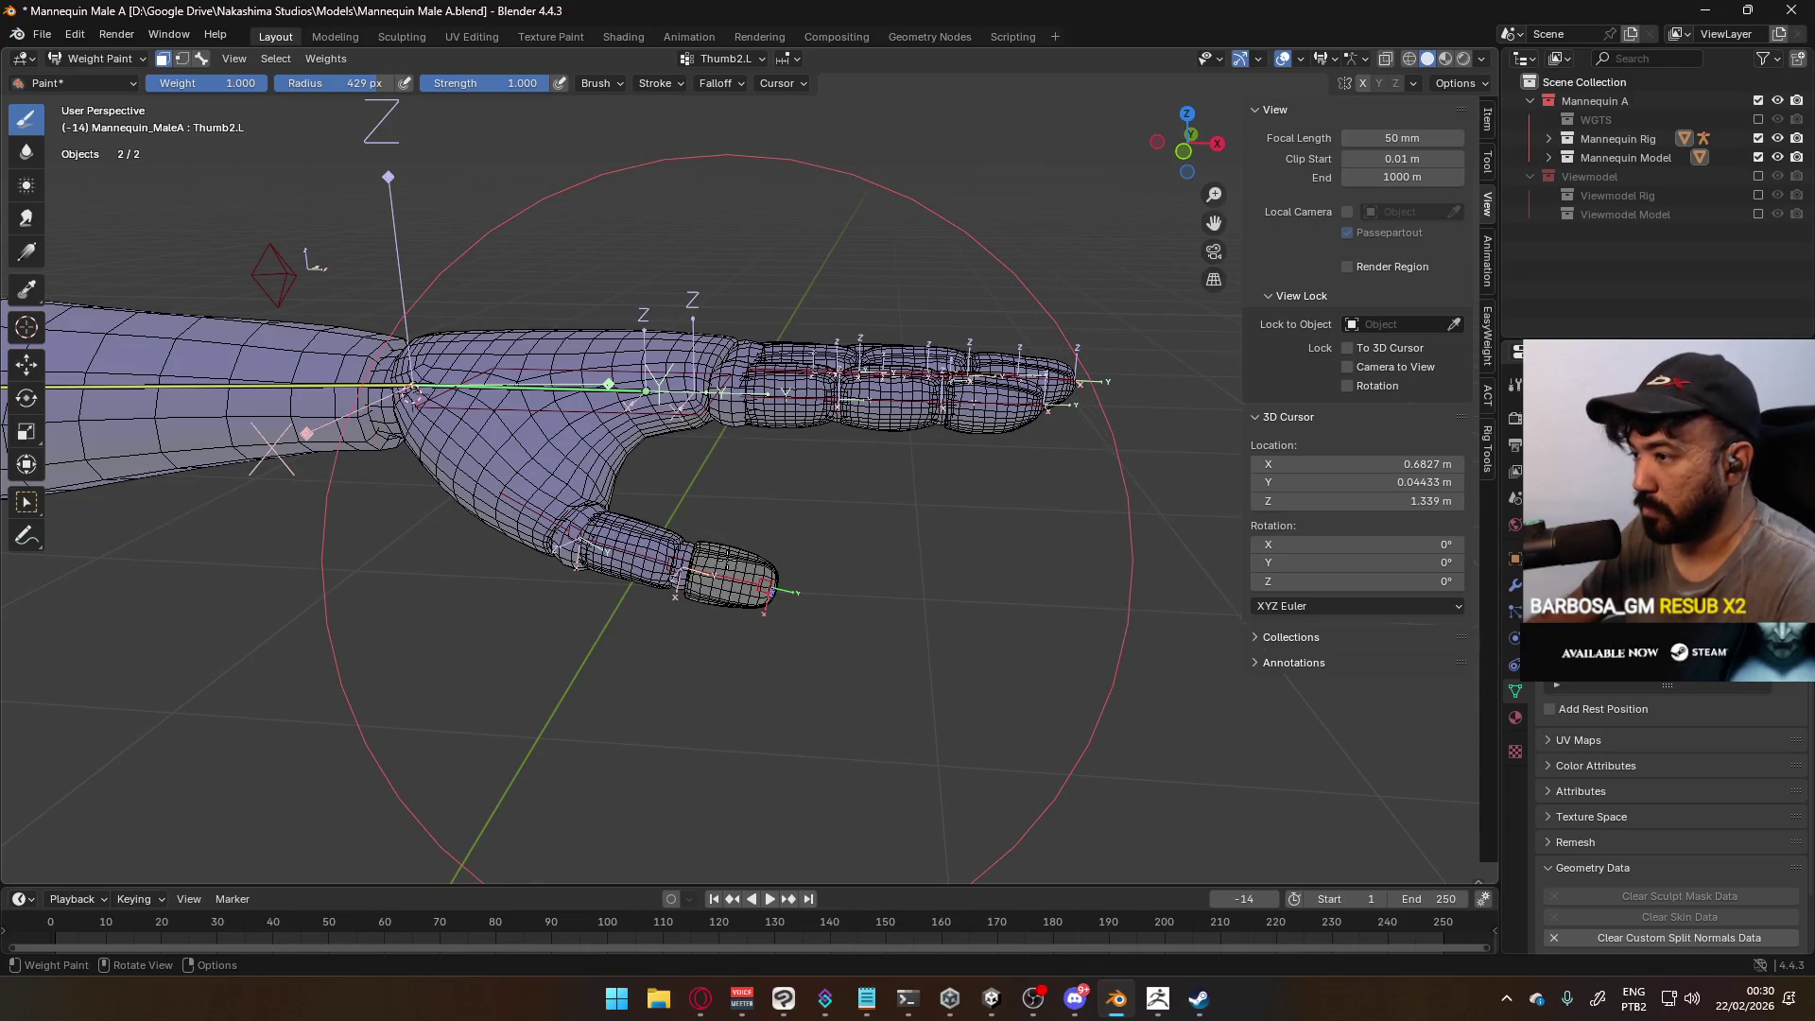
pyautogui.click(727, 560)
pyautogui.click(727, 560)
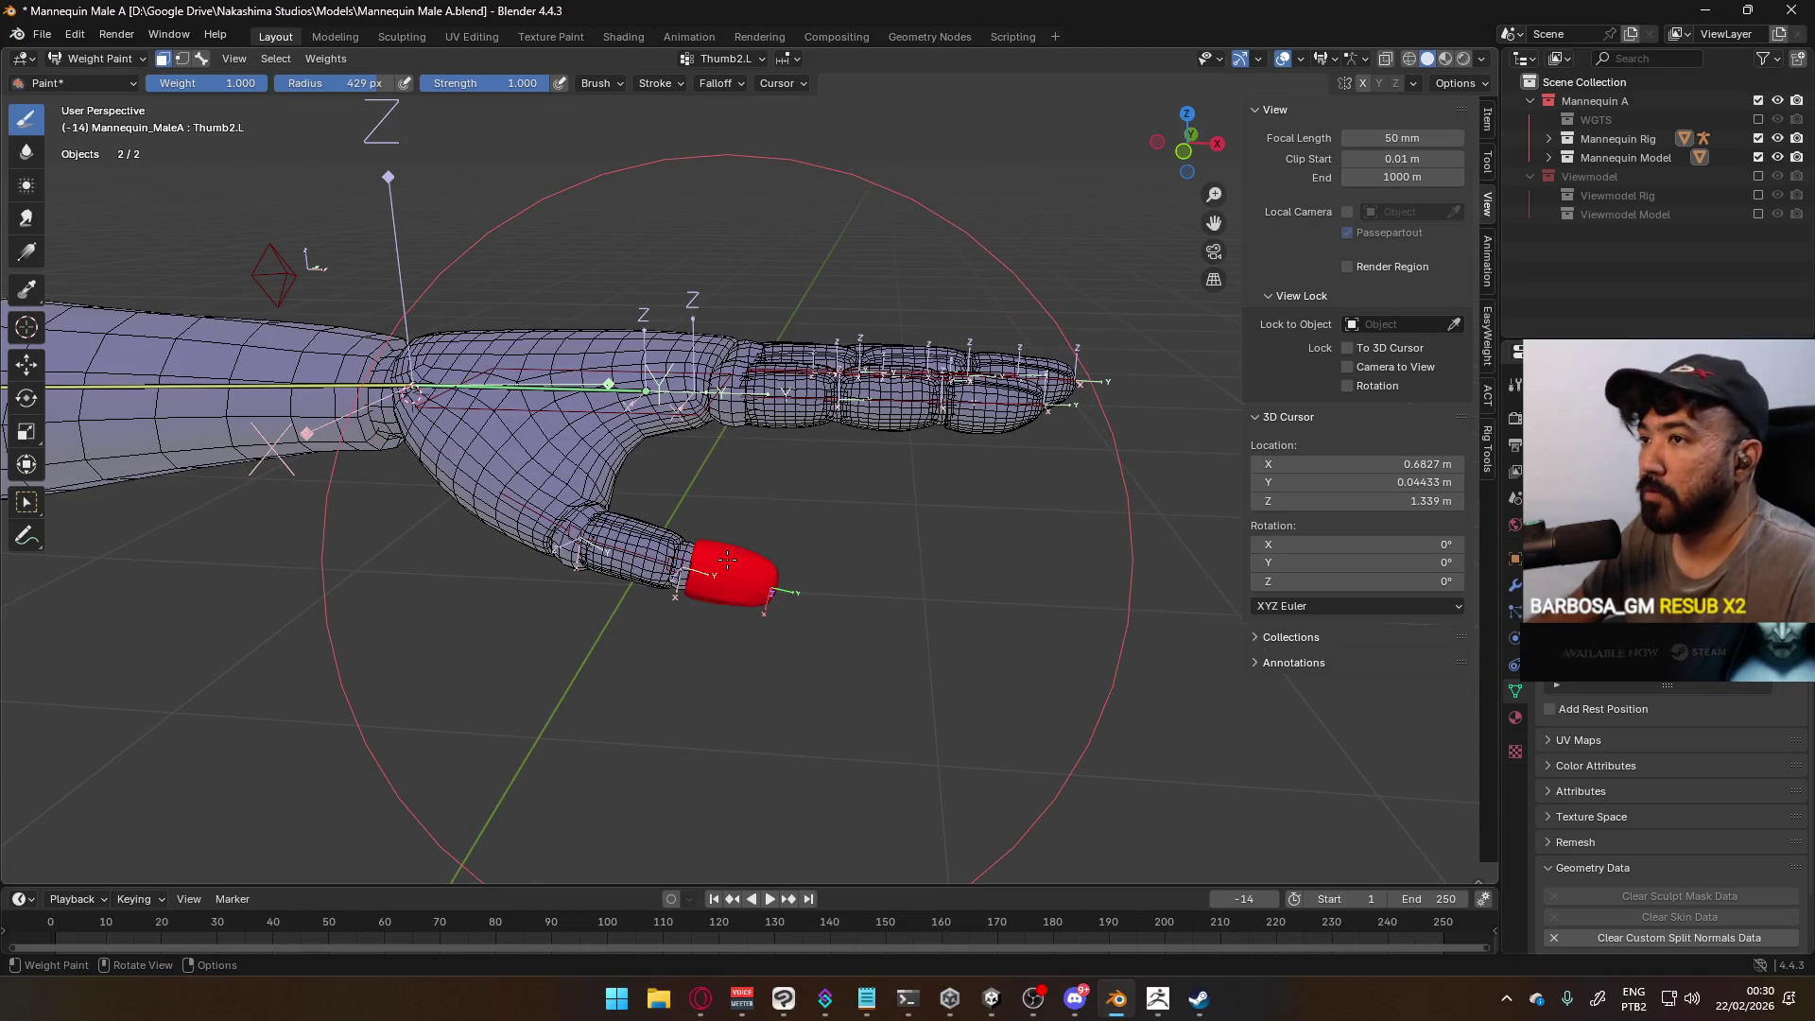
pyautogui.click(193, 63)
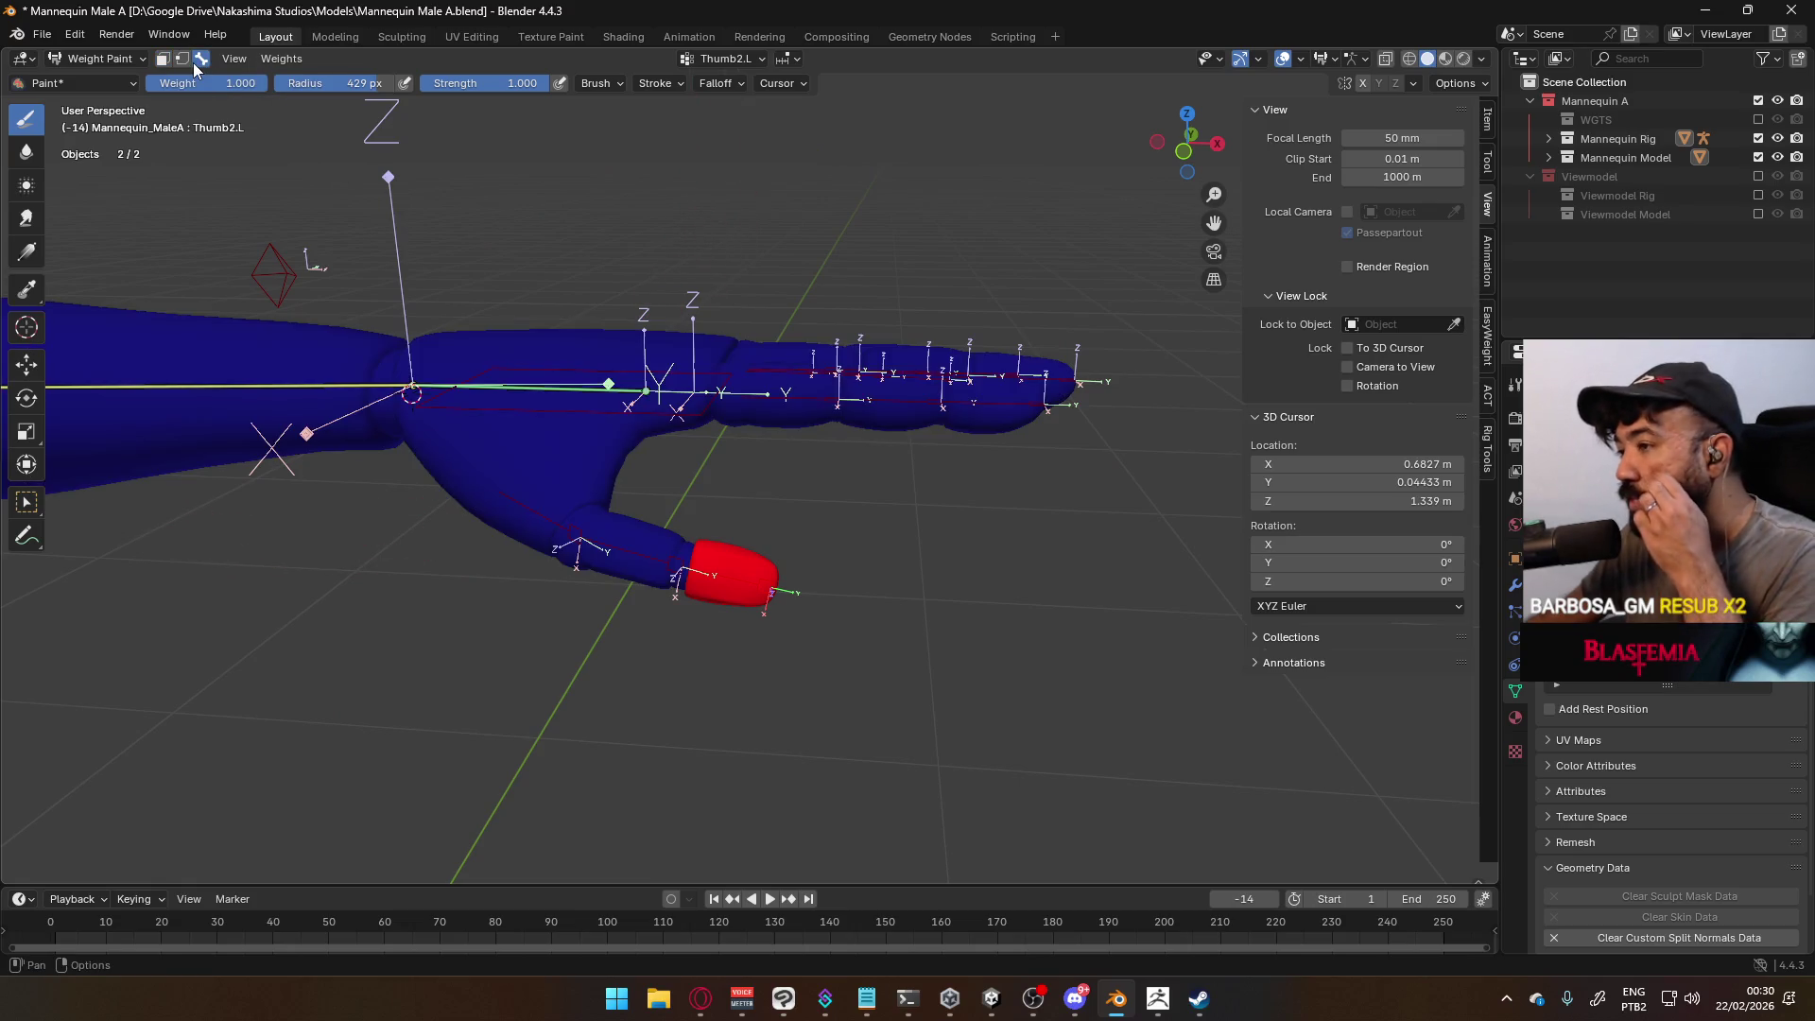
pyautogui.moveTo(955, 548)
pyautogui.mouseDown(button='middle')
pyautogui.moveTo(479, 454)
pyautogui.moveTo(425, 312)
pyautogui.mouseUp(button='middle')
pyautogui.scroll(-8, 425, 312)
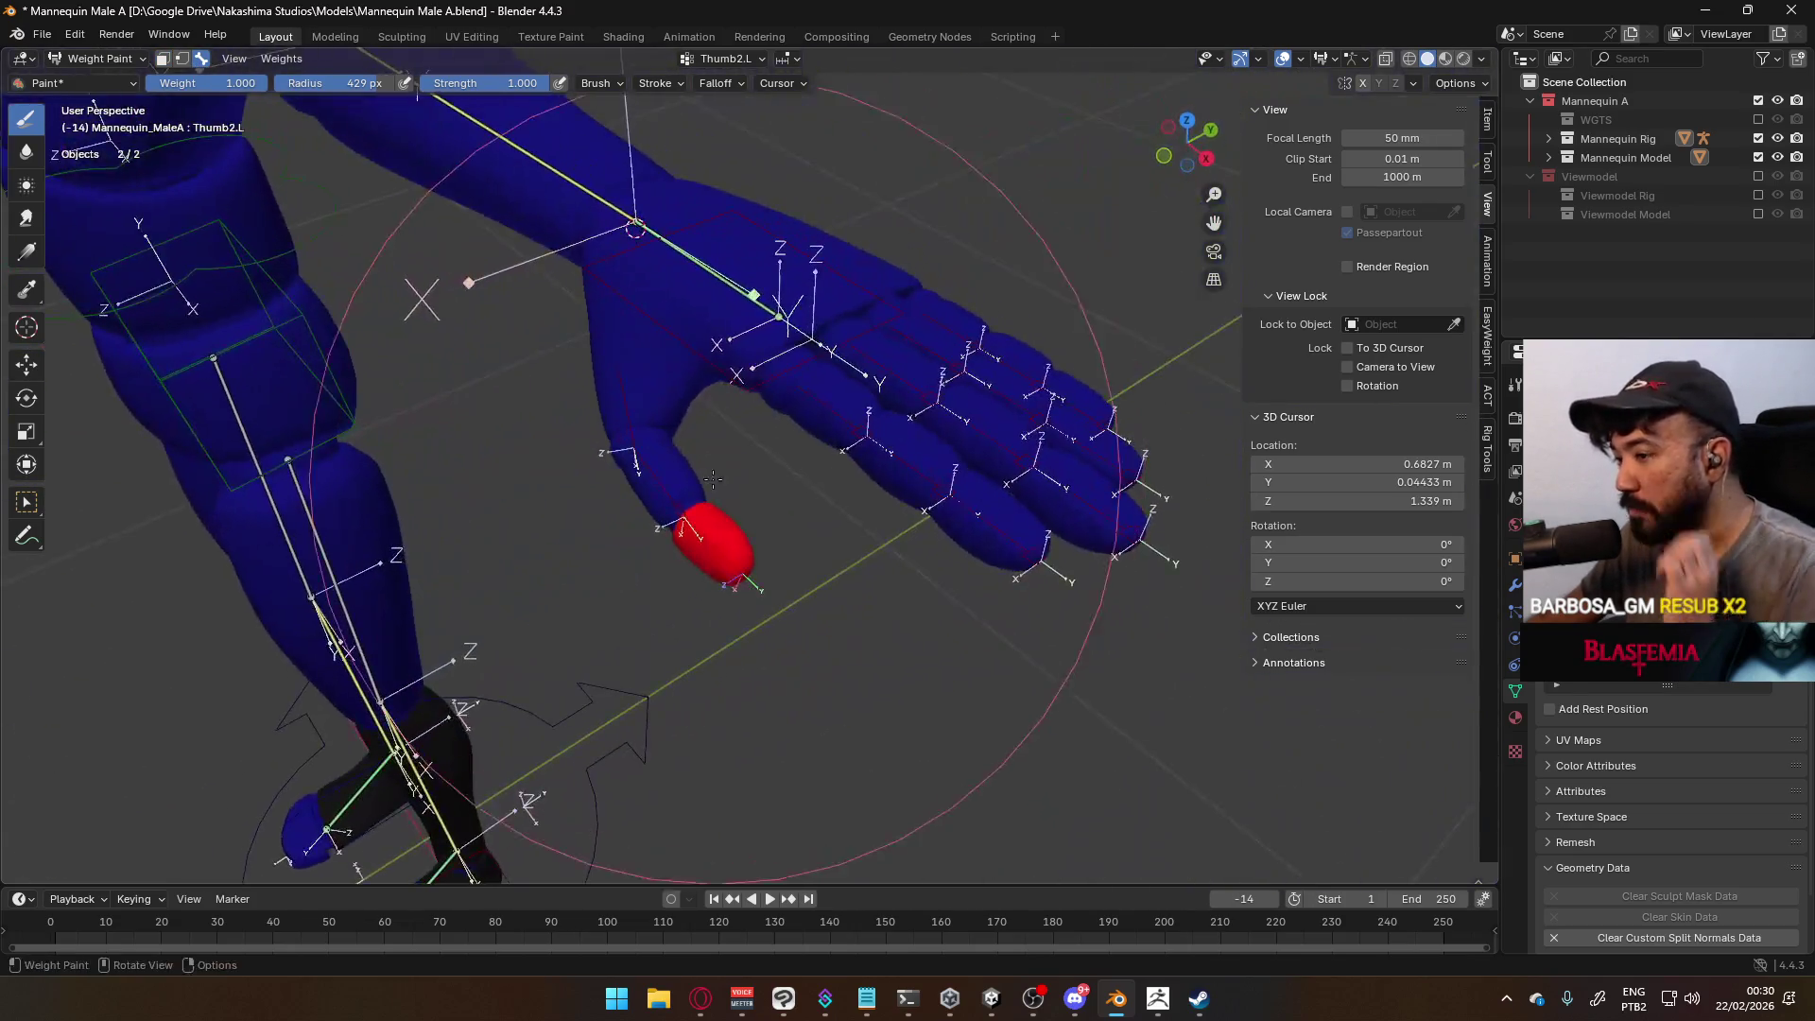
# Check the weights on the left shin, Foot.L, toe, foot IK and LowerLeg.L bones
pyautogui.scroll(6, 773, 568)
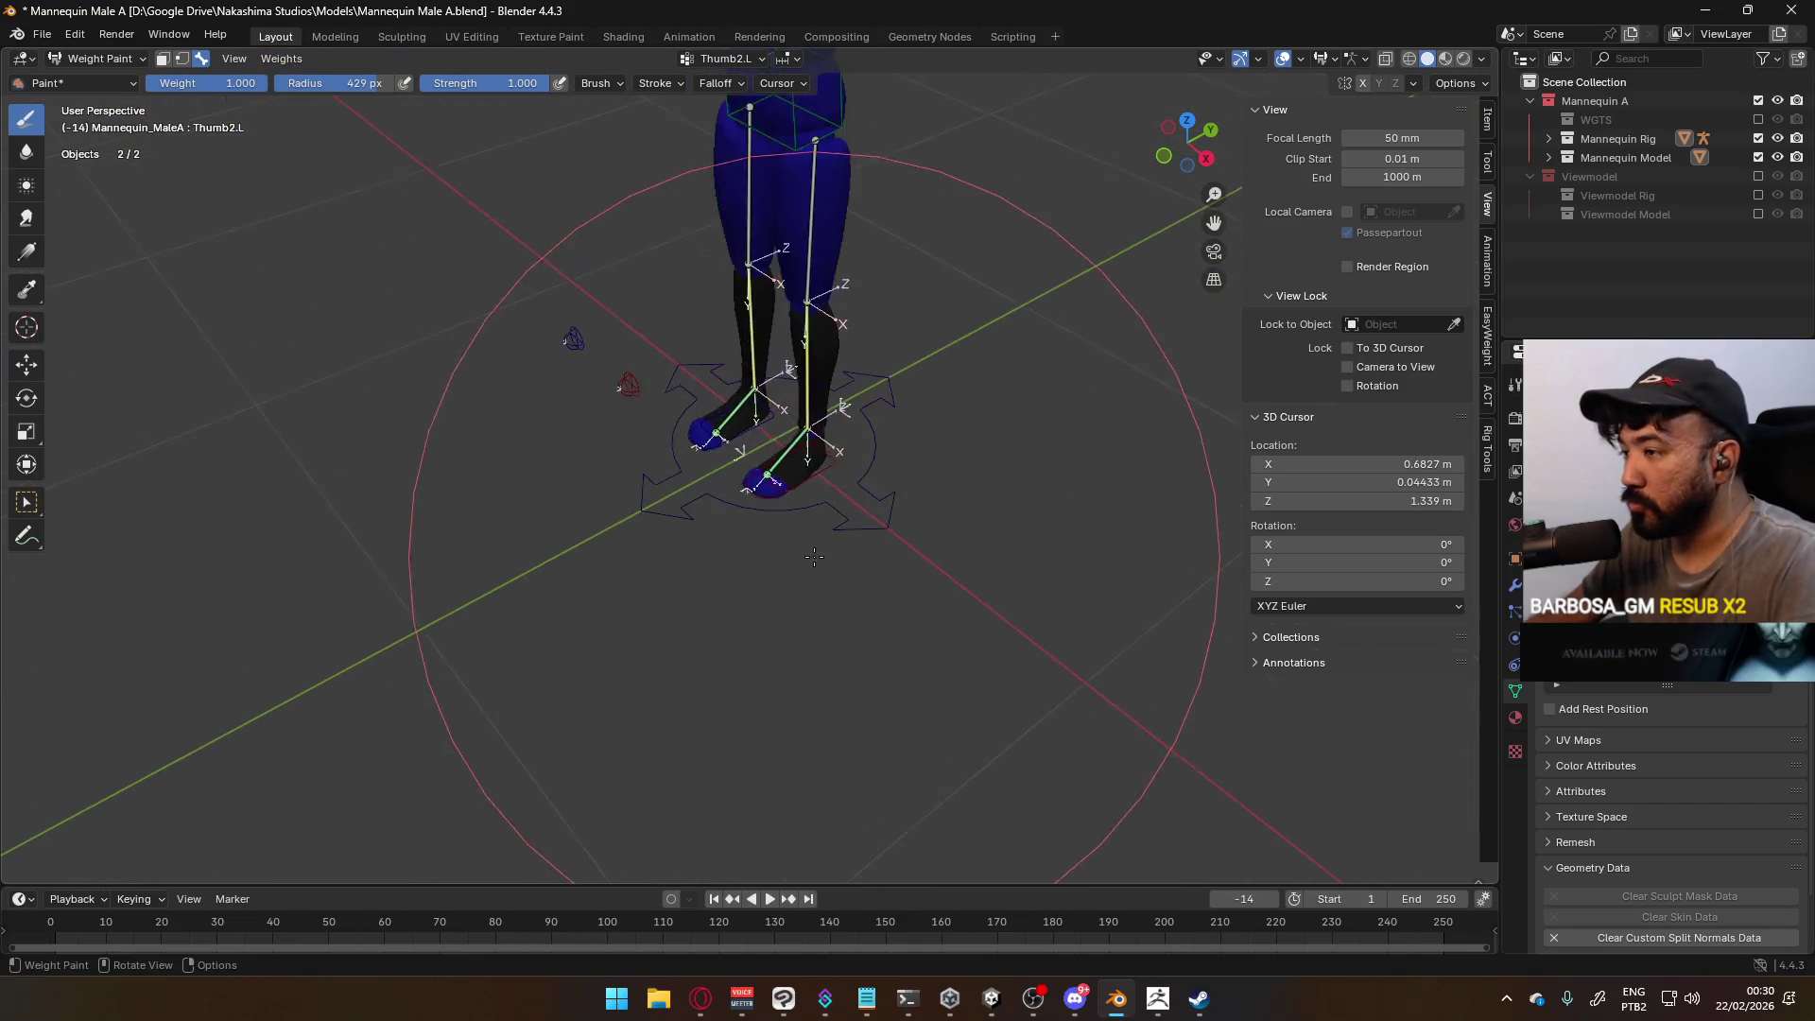
pyautogui.keyDown('ctrl'); pyautogui.click(935, 426); pyautogui.keyUp('ctrl')
pyautogui.keyDown('ctrl'); pyautogui.click(773, 709); pyautogui.keyUp('ctrl')
pyautogui.keyDown('ctrl'); pyautogui.click(774, 709); pyautogui.keyUp('ctrl')
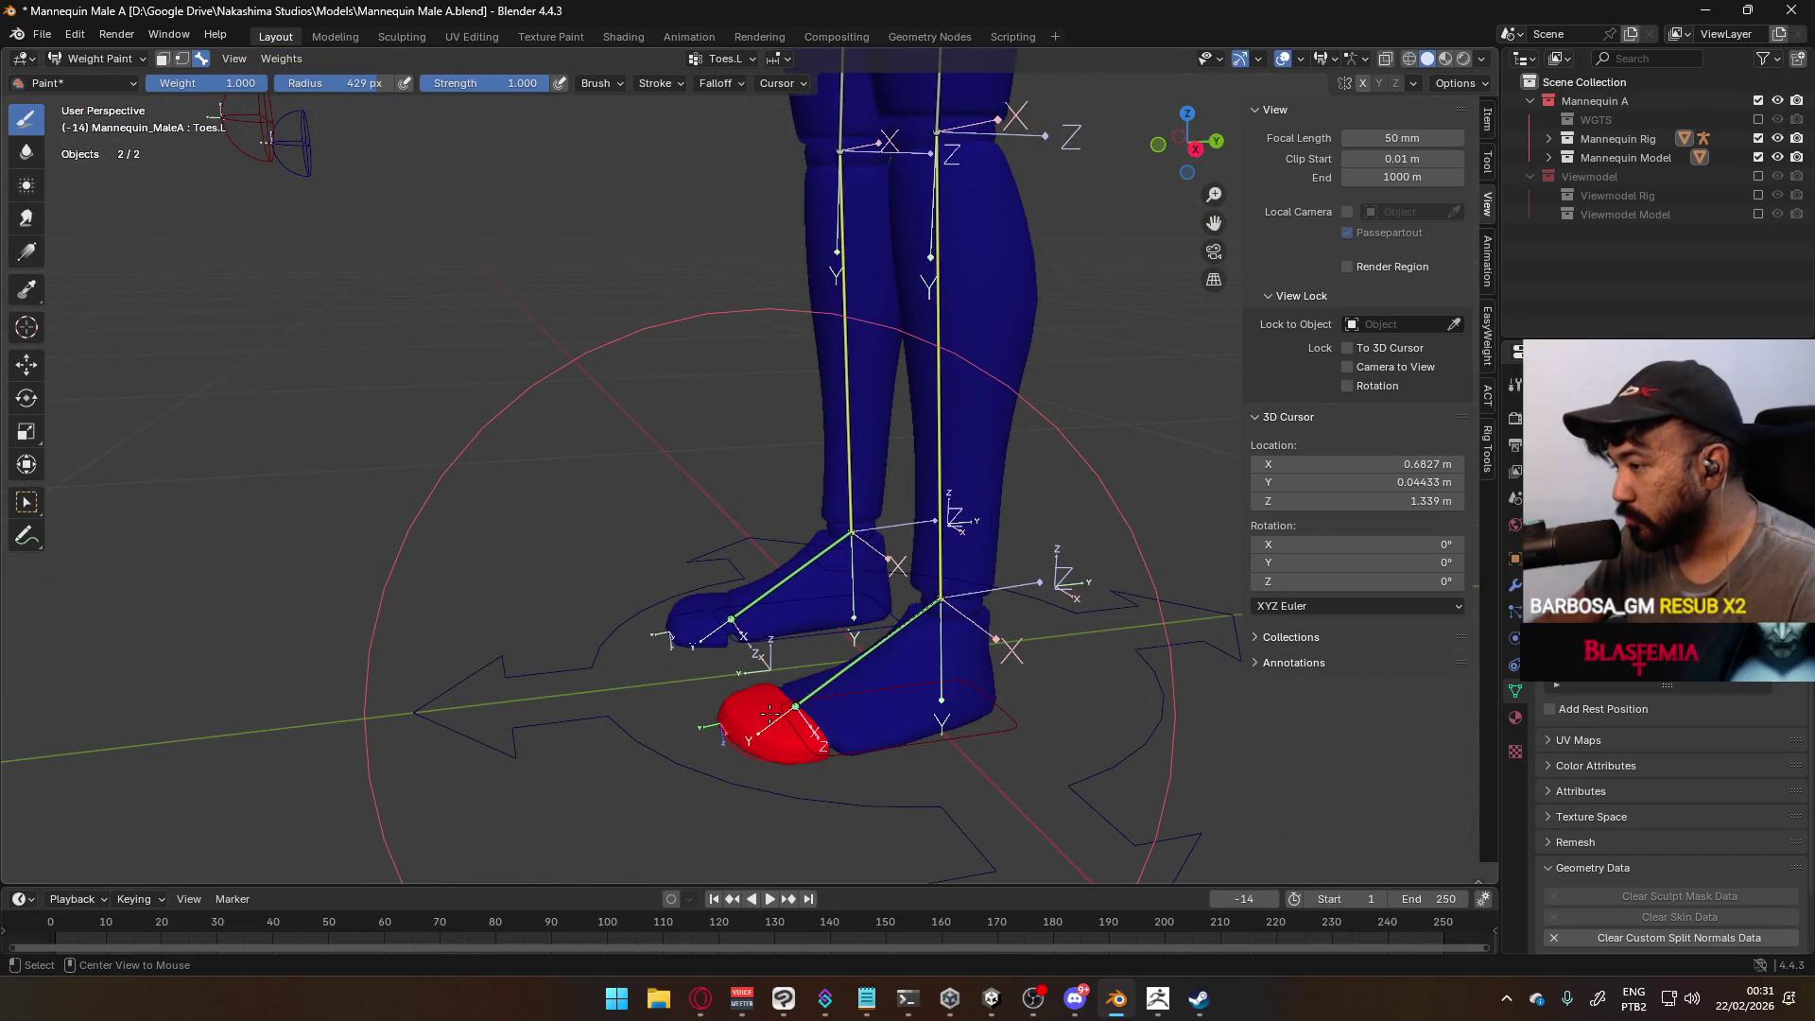
pyautogui.keyDown('ctrl'); pyautogui.click(953, 674); pyautogui.keyUp('ctrl')
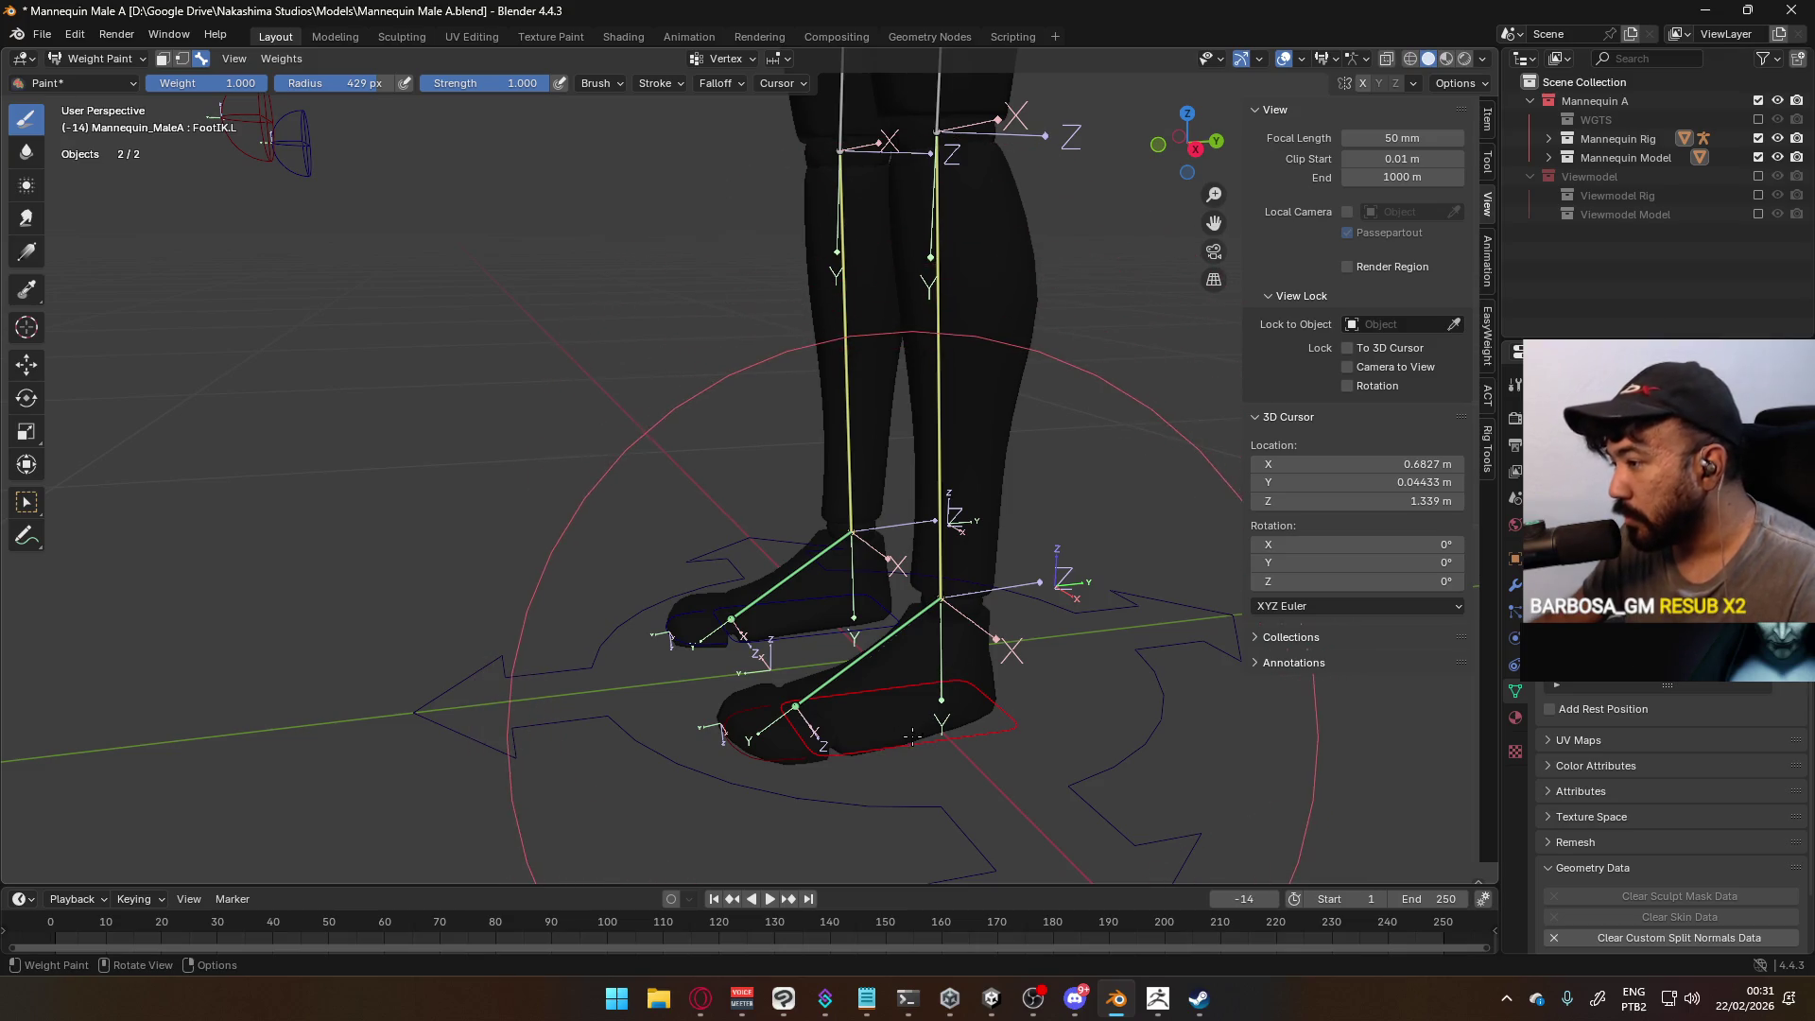
pyautogui.keyDown('ctrl'); pyautogui.click(936, 615); pyautogui.keyUp('ctrl')
pyautogui.keyDown('ctrl'); pyautogui.click(942, 548); pyautogui.keyUp('ctrl')
# From a side view, check the UpperLeg.L and Hips bone weights
pyautogui.scroll(-3, 941, 549)
pyautogui.moveTo(912, 519)
pyautogui.mouseDown(button='middle')
pyautogui.moveTo(757, 407)
pyautogui.moveTo(757, 288)
pyautogui.moveTo(960, 518)
pyautogui.moveTo(1011, 518)
pyautogui.mouseUp(button='middle')
pyautogui.keyDown('ctrl'); pyautogui.click(752, 401); pyautogui.keyUp('ctrl')
pyautogui.scroll(-3, 753, 400)
pyautogui.keyDown('ctrl'); pyautogui.click(757, 287); pyautogui.keyUp('ctrl')
pyautogui.scroll(-3, 757, 287)
# Move the HandIK.L control so the left arm extends straight out
pyautogui.keyDown('ctrl'); pyautogui.click(960, 518); pyautogui.keyUp('ctrl')
pyautogui.press('g')
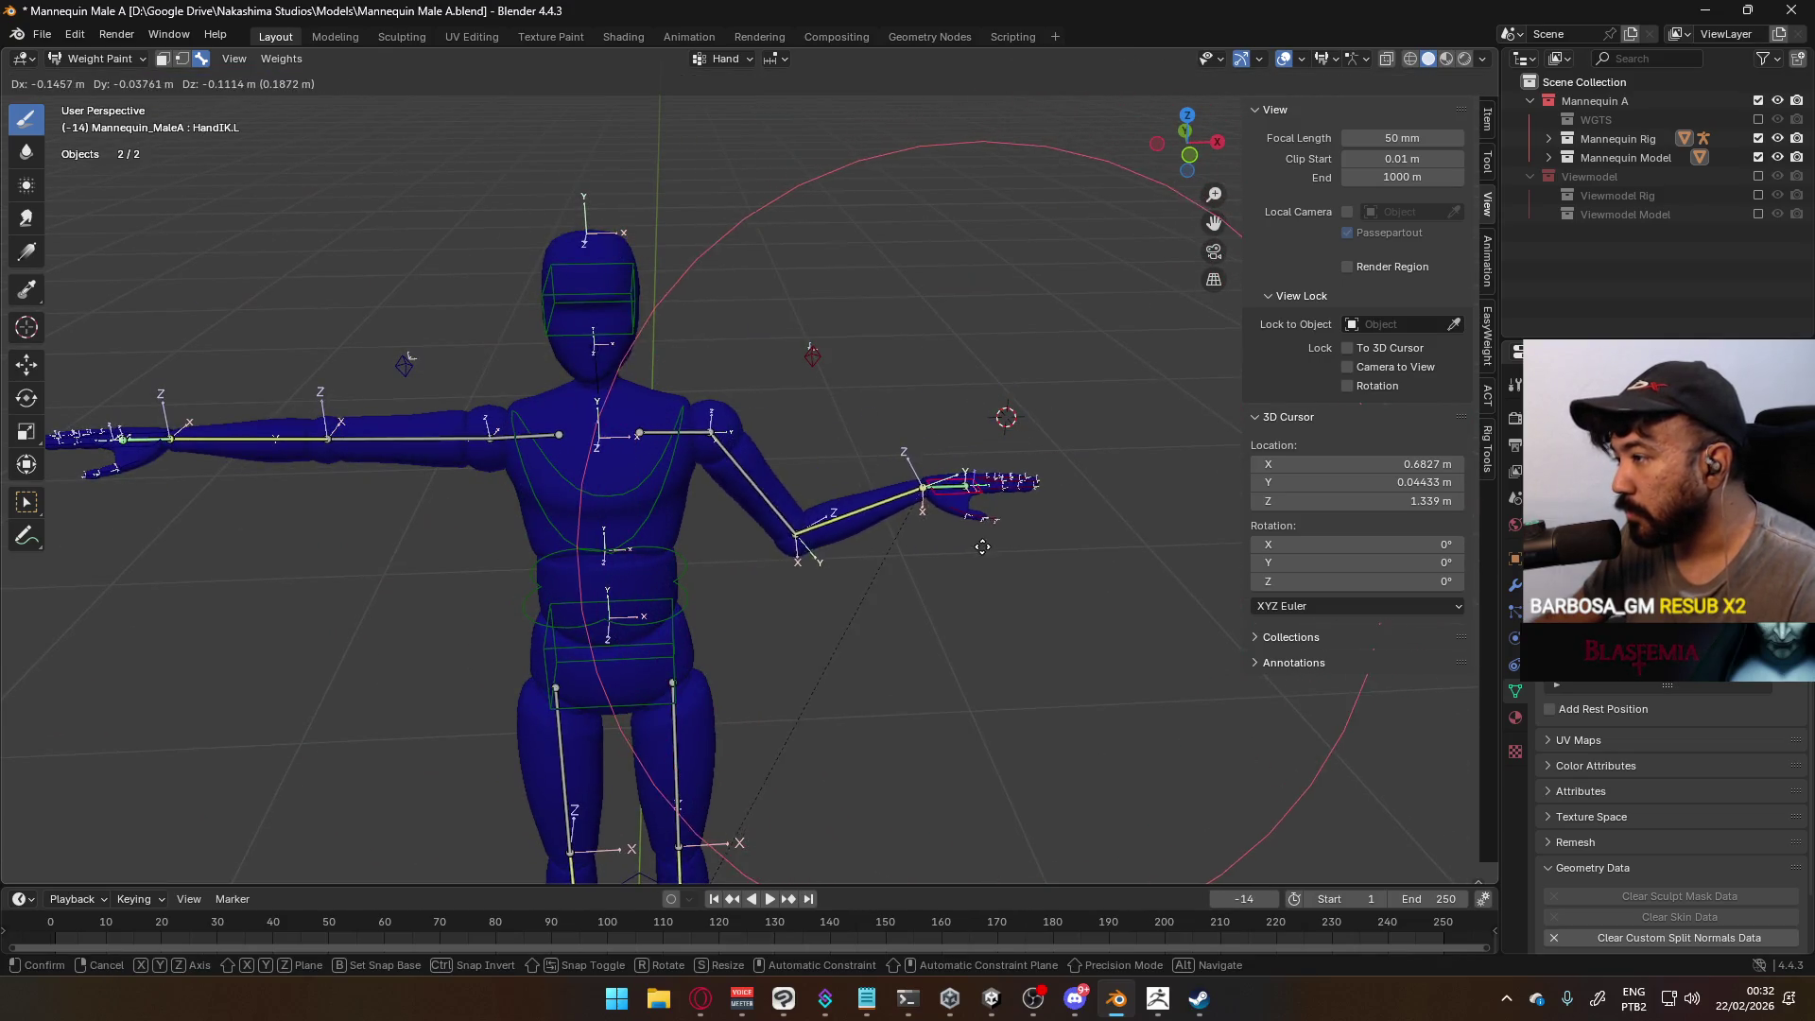
pyautogui.click(1019, 475)
# Zoom in on the left hand and check the Thumb2.L and Hand.L weights
pyautogui.scroll(3, 1020, 475)
pyautogui.moveTo(1019, 474)
pyautogui.mouseDown(button='middle')
pyautogui.moveTo(927, 407)
pyautogui.moveTo(711, 484)
pyautogui.mouseUp(button='middle')
pyautogui.scroll(3, 711, 484)
pyautogui.keyDown('ctrl'); pyautogui.click(832, 477); pyautogui.keyUp('ctrl')
pyautogui.keyDown('ctrl'); pyautogui.click(836, 520); pyautogui.keyUp('ctrl')
pyautogui.keyDown('ctrl'); pyautogui.click(909, 551); pyautogui.keyUp('ctrl')
pyautogui.moveTo(909, 551)
pyautogui.mouseDown(button='middle')
pyautogui.moveTo(775, 662)
pyautogui.moveTo(686, 571)
pyautogui.mouseUp(button='middle')
pyautogui.keyDown('ctrl'); pyautogui.click(761, 673); pyautogui.keyUp('ctrl')
pyautogui.click(686, 571)
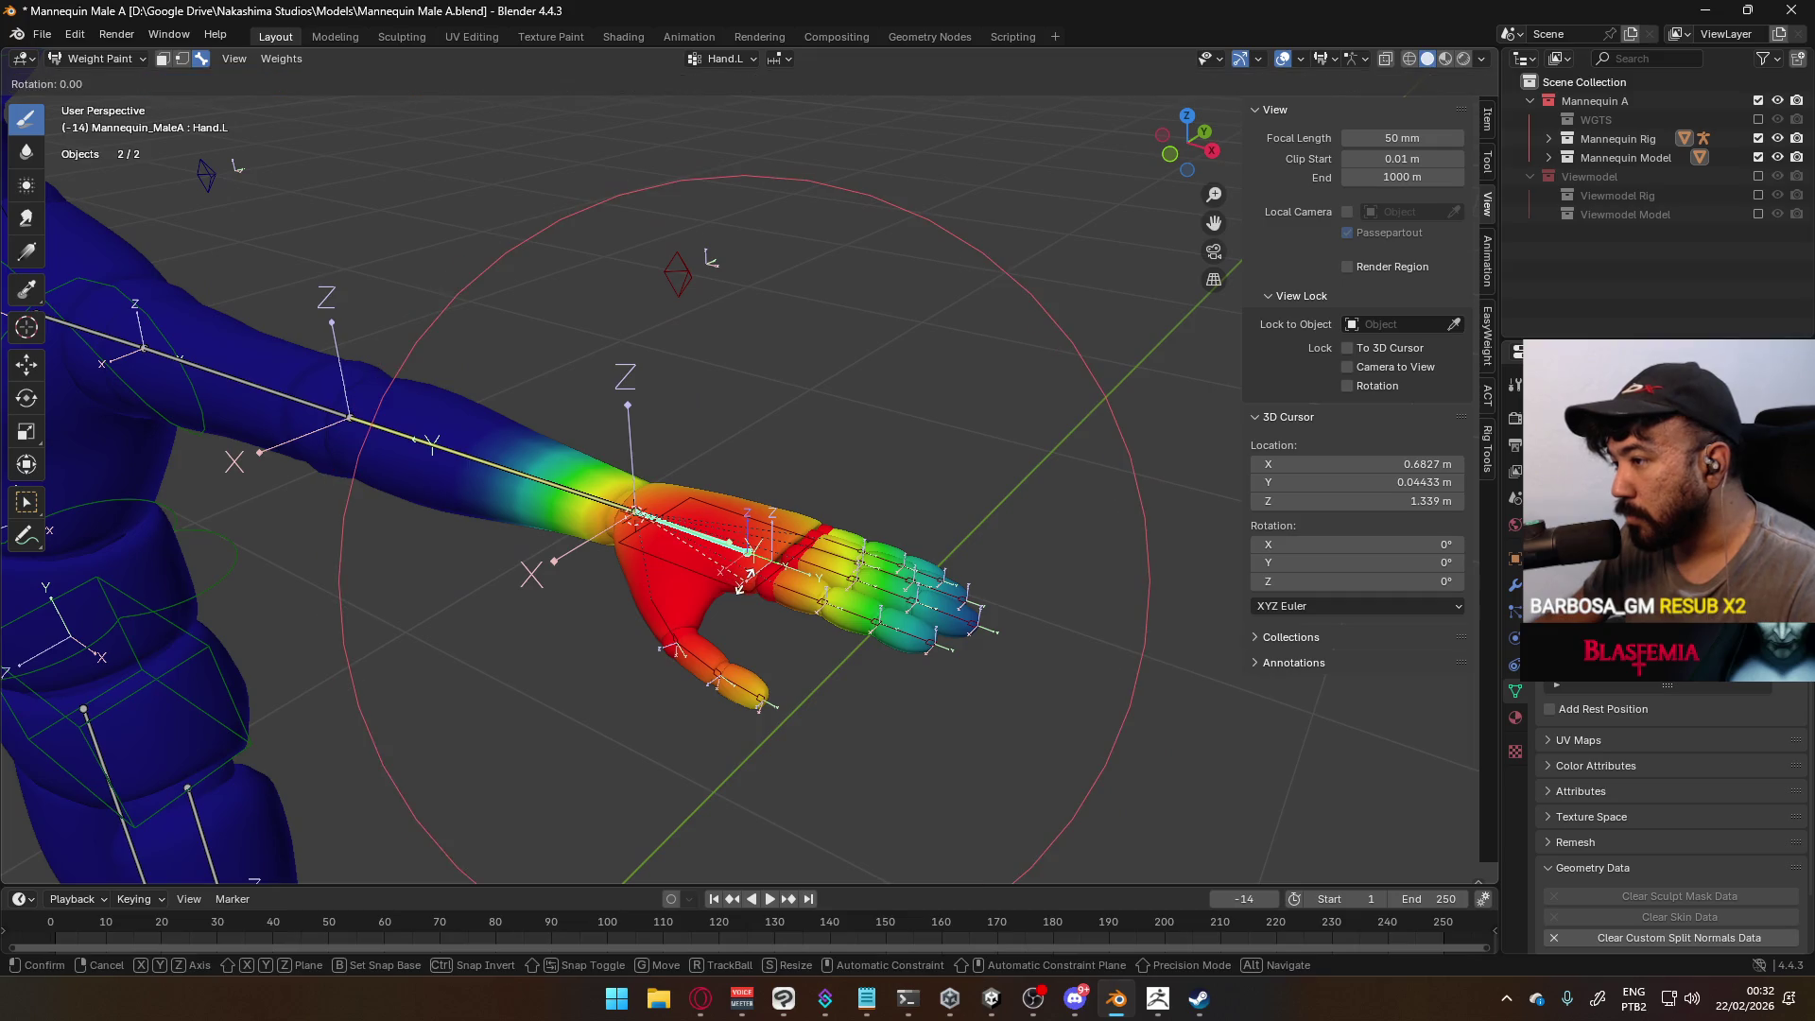
# Reposition the left hand IK control to a new hand position
pyautogui.keyDown('ctrl'); pyautogui.click(803, 562); pyautogui.keyUp('ctrl')
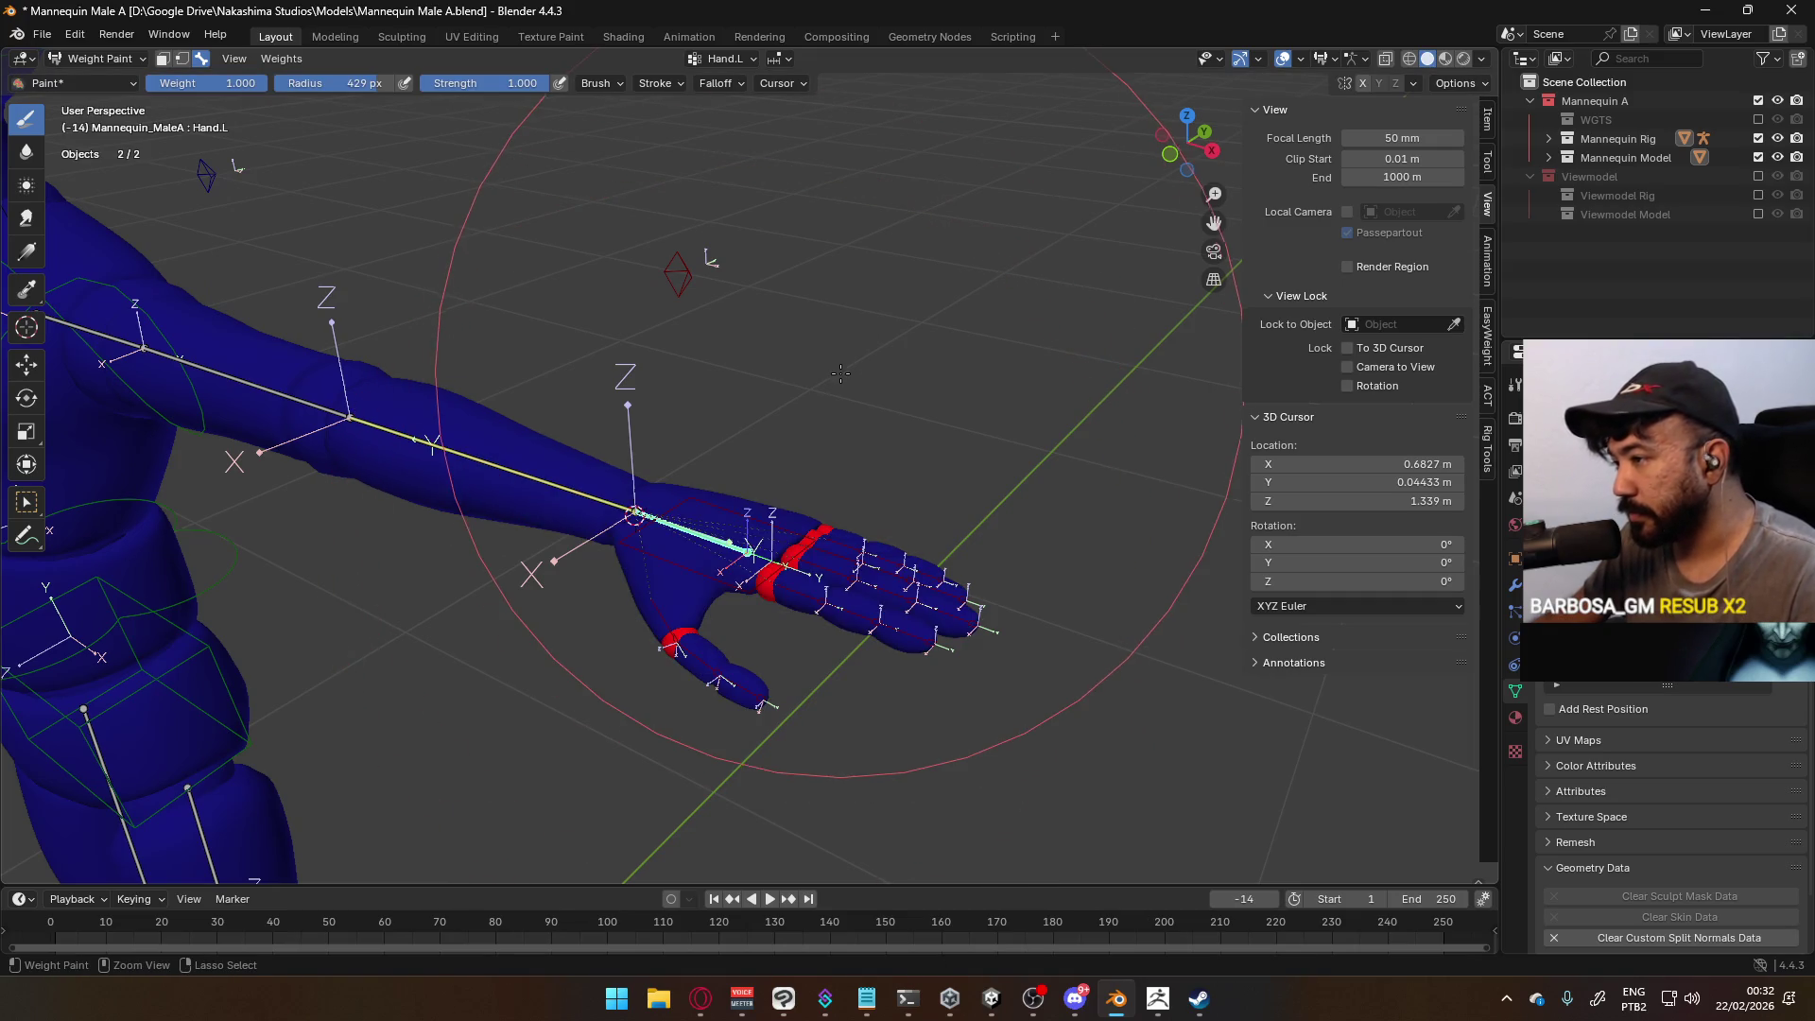
pyautogui.keyDown('ctrl'); pyautogui.click(715, 528); pyautogui.keyUp('ctrl')
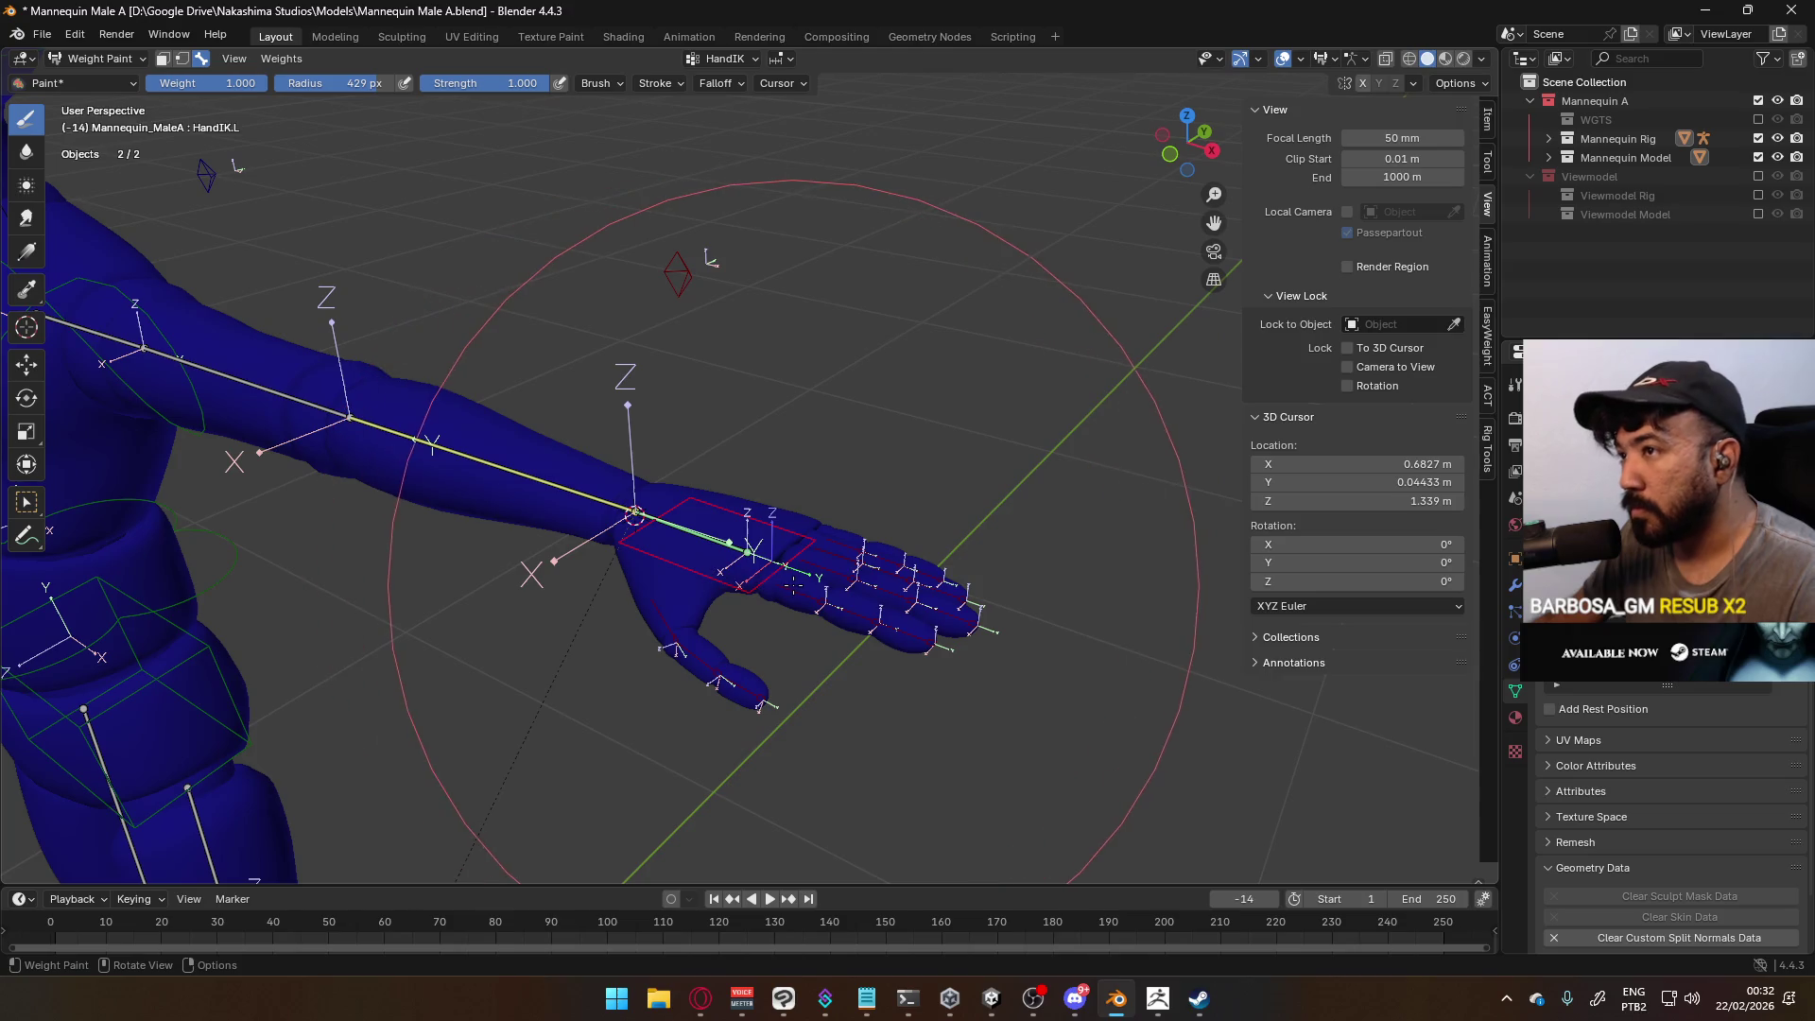
pyautogui.press('g')
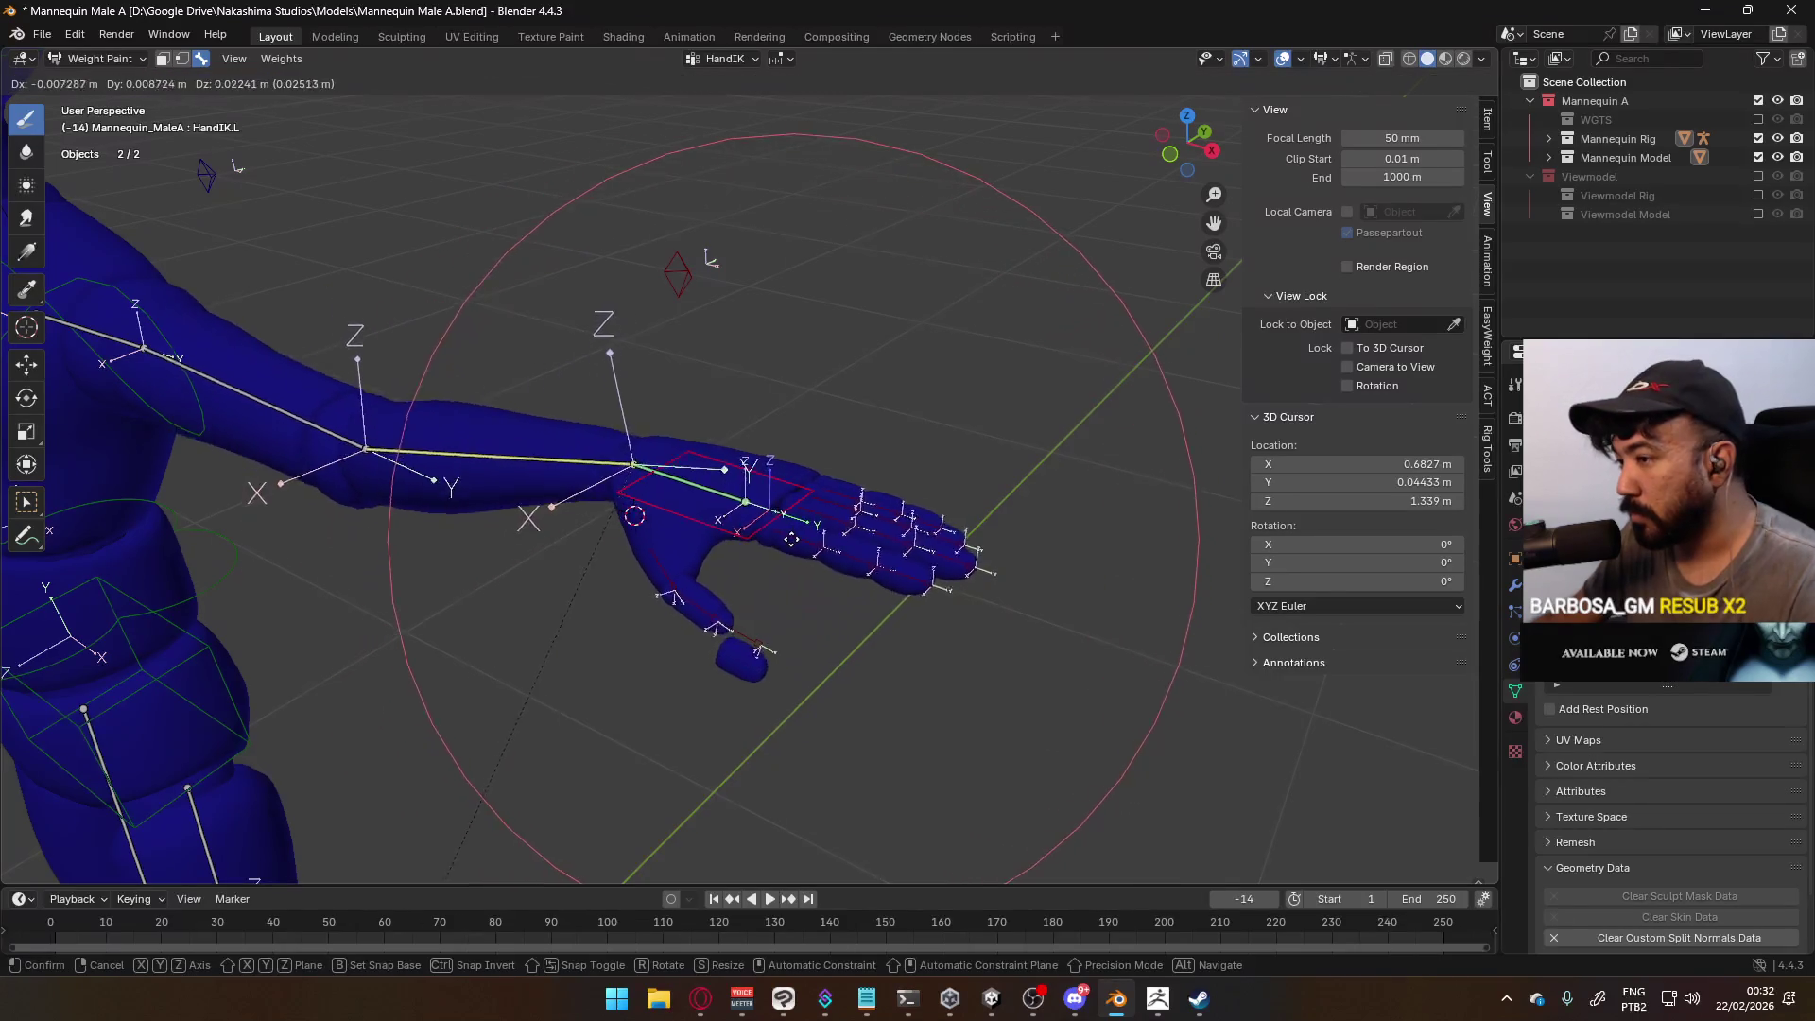
pyautogui.click(700, 558)
# Check the Forearm.L weights, then the left upper arm weights from the front
pyautogui.click(596, 496)
pyautogui.moveTo(595, 496); pyautogui.dragTo(548, 432, button='middle')
pyautogui.click(547, 432)
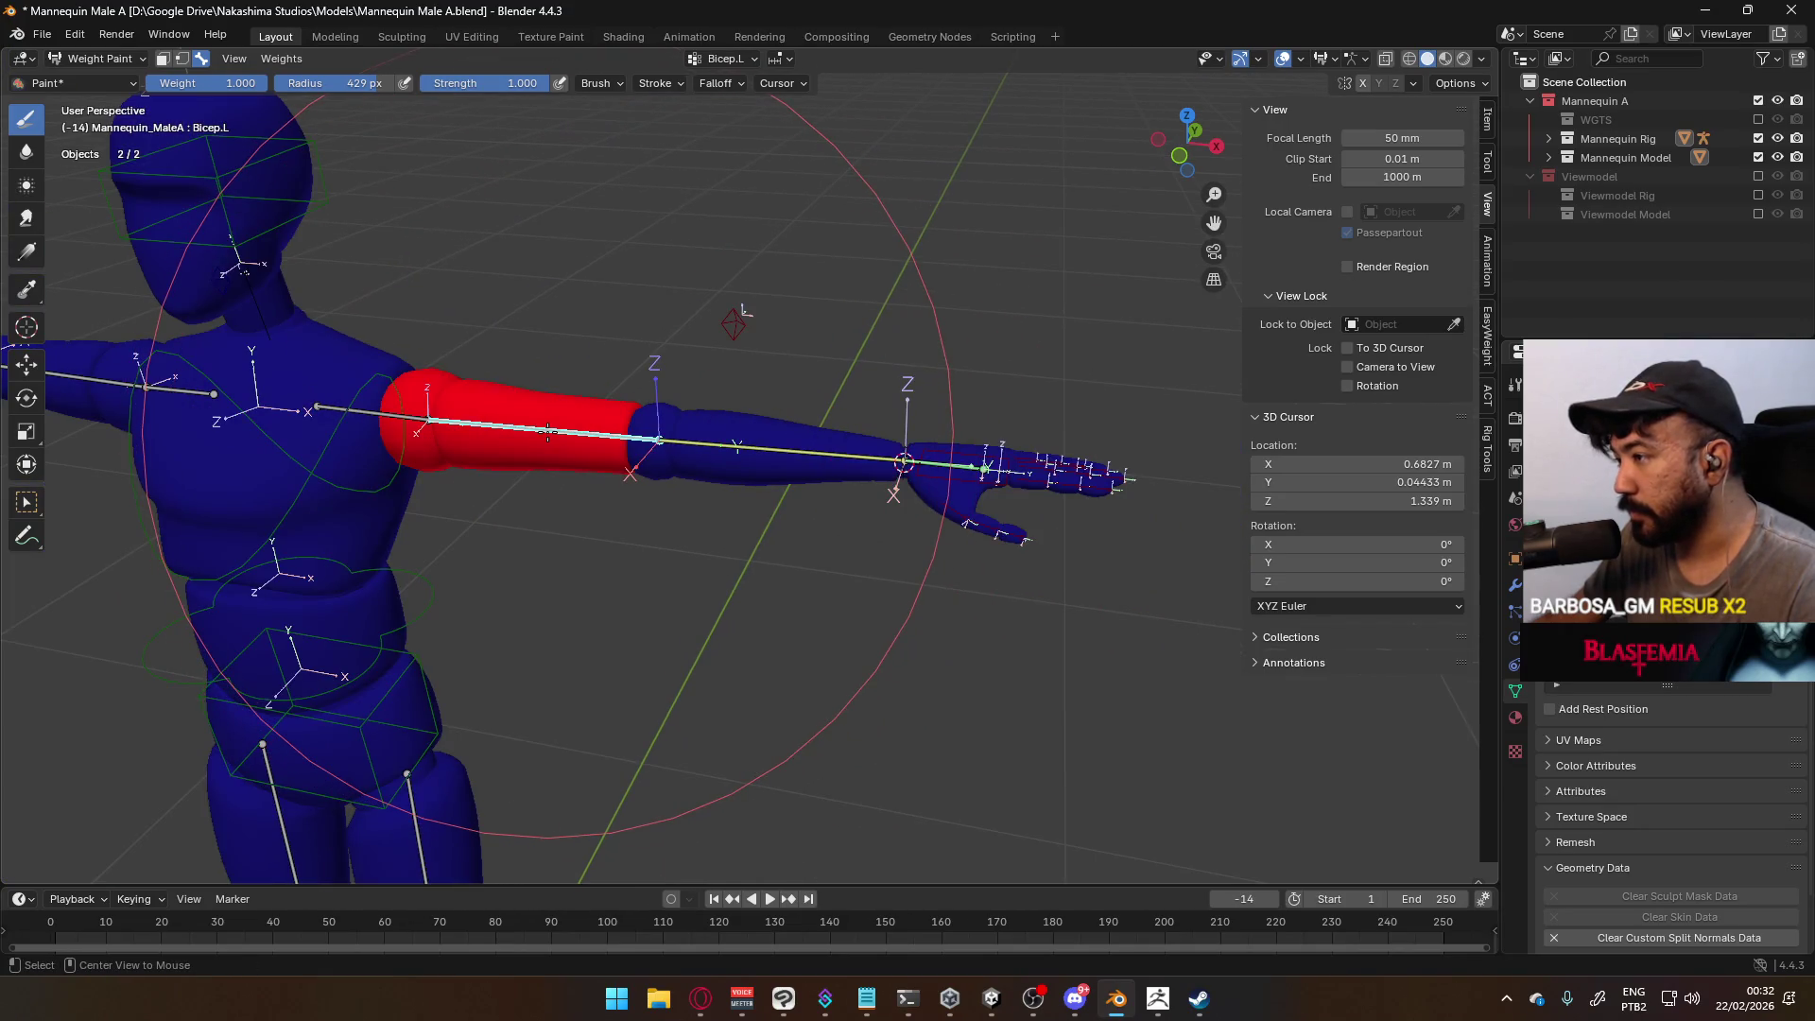
# Check the Chest, thumb tip and Neck bone weights
pyautogui.click(349, 418)
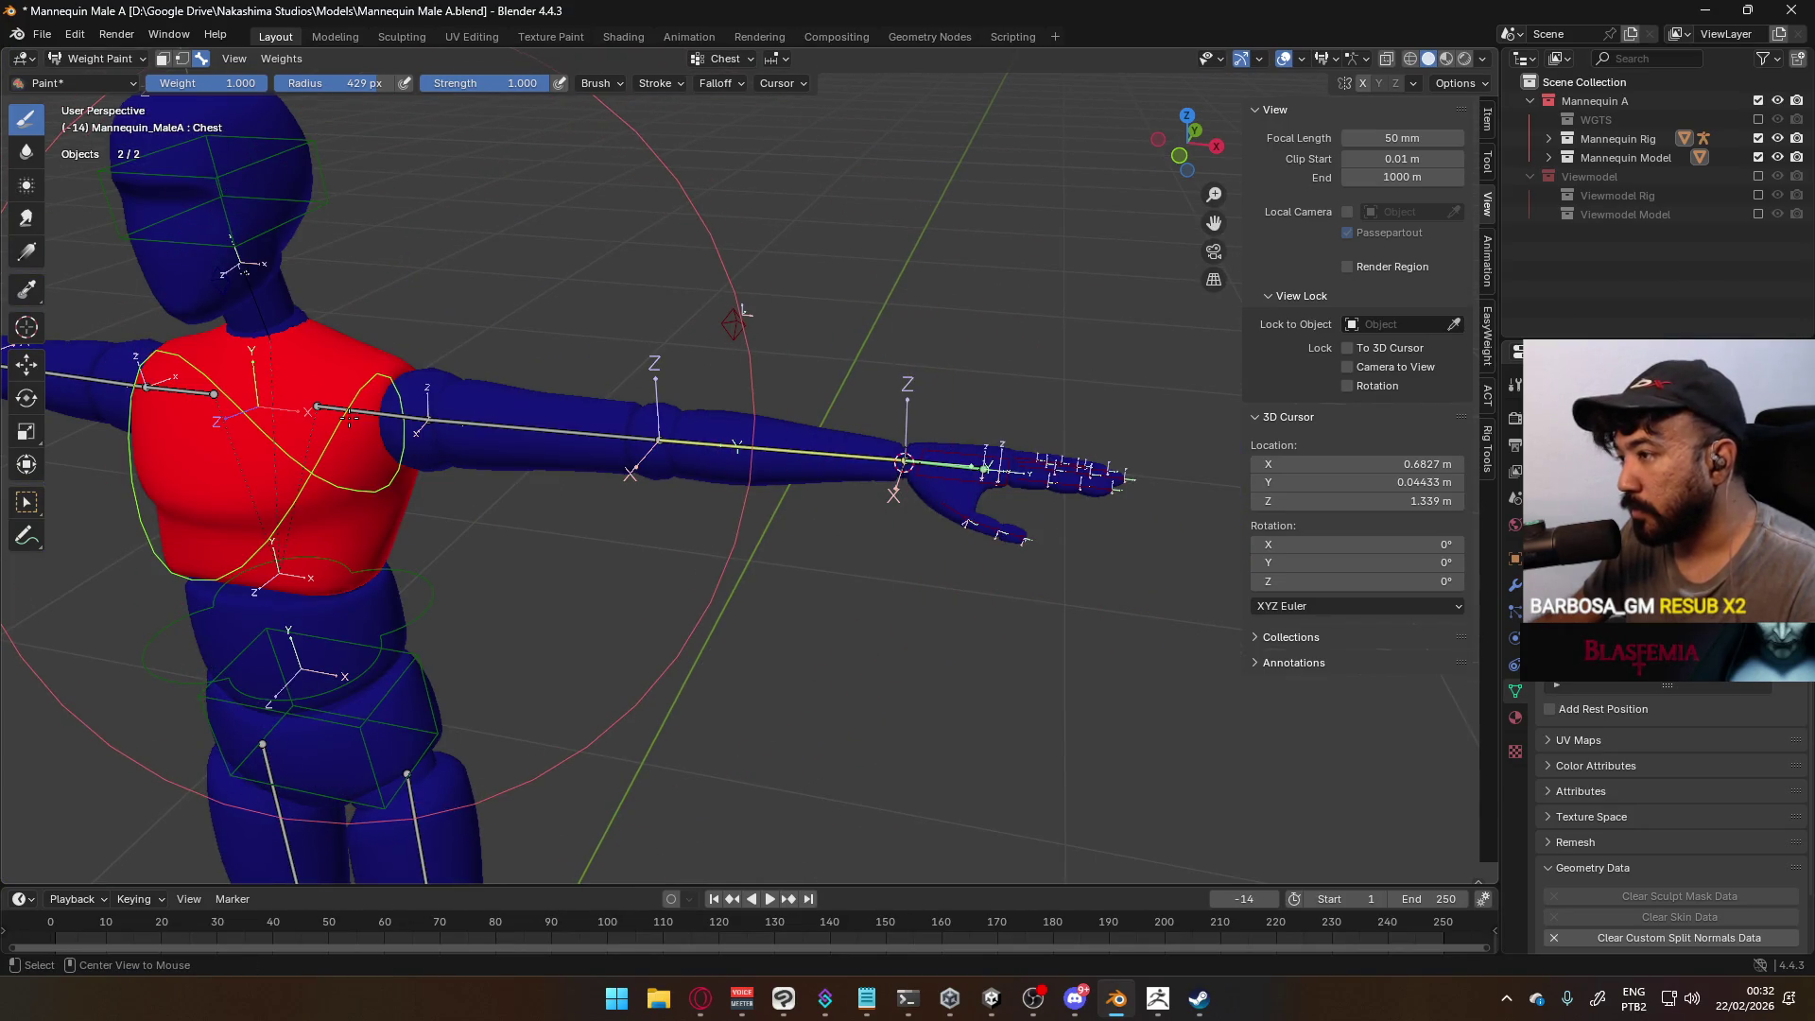
pyautogui.click(1012, 535)
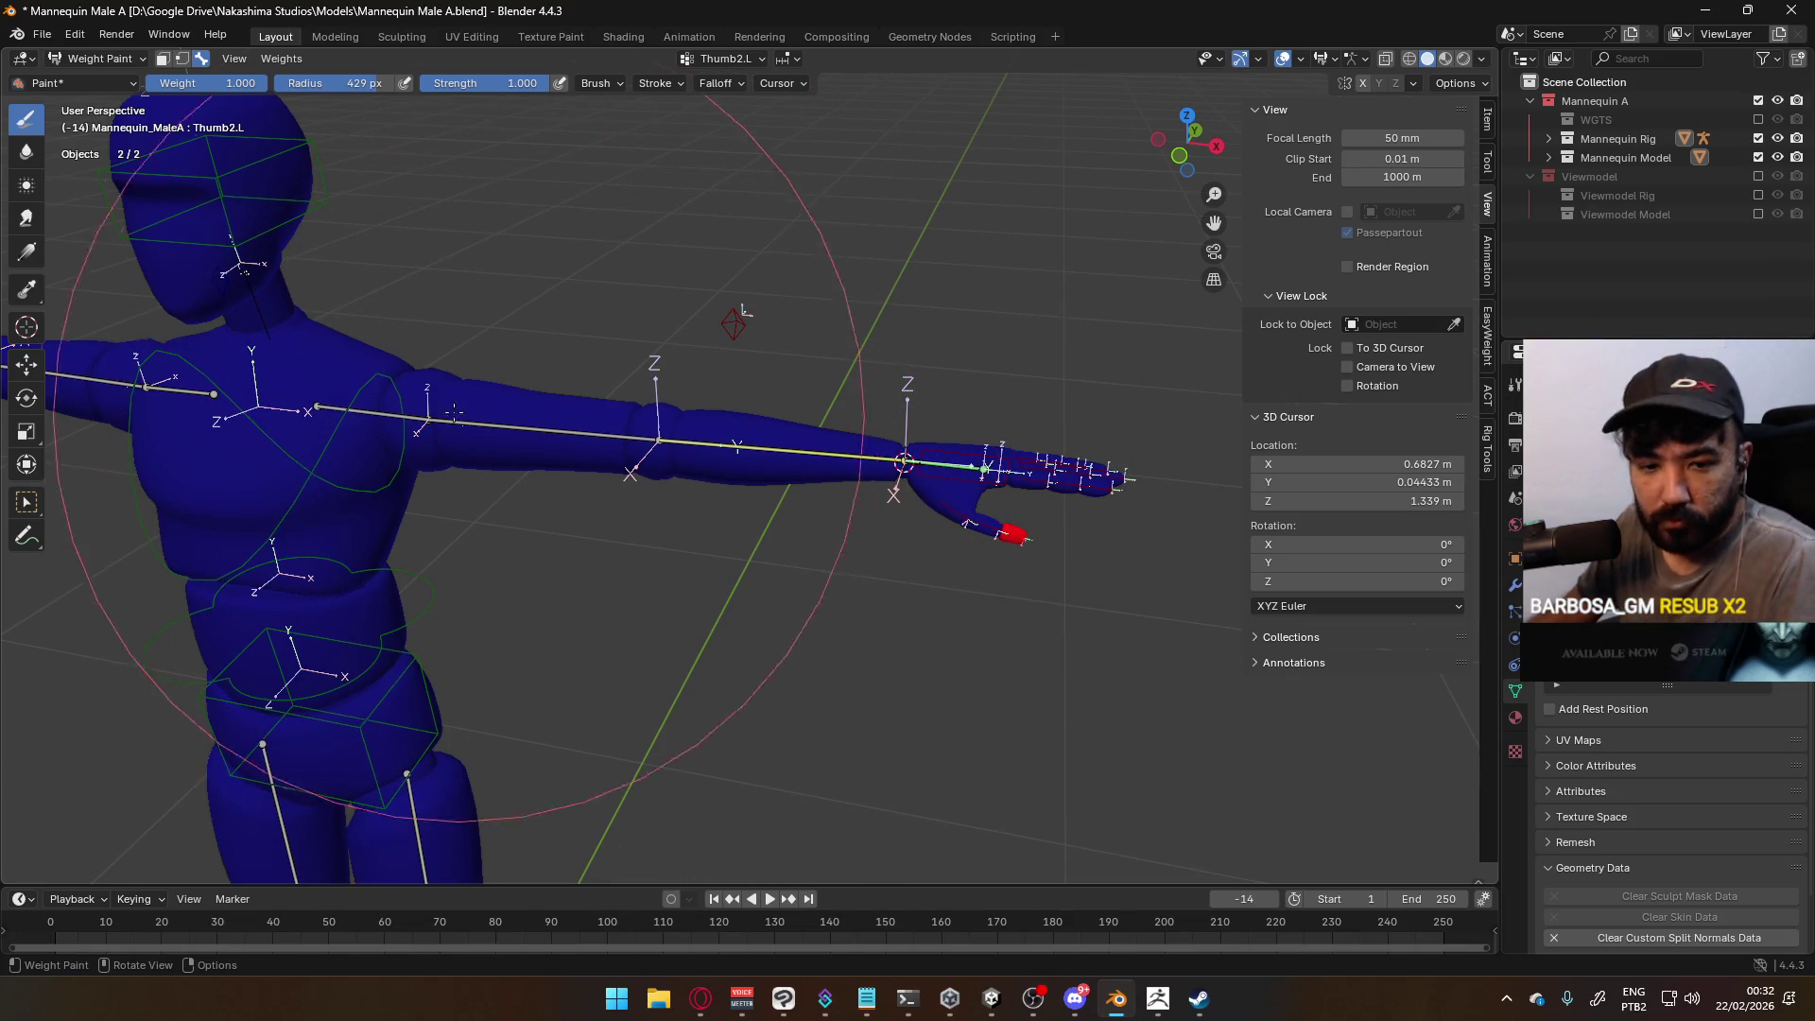
pyautogui.keyDown('ctrl'); pyautogui.click(257, 284); pyautogui.keyUp('ctrl')
pyautogui.moveTo(473, 416)
pyautogui.mouseDown(button='middle')
pyautogui.moveTo(514, 423)
pyautogui.moveTo(331, 435)
pyautogui.moveTo(785, 558)
pyautogui.moveTo(623, 444)
pyautogui.mouseUp(button='middle')
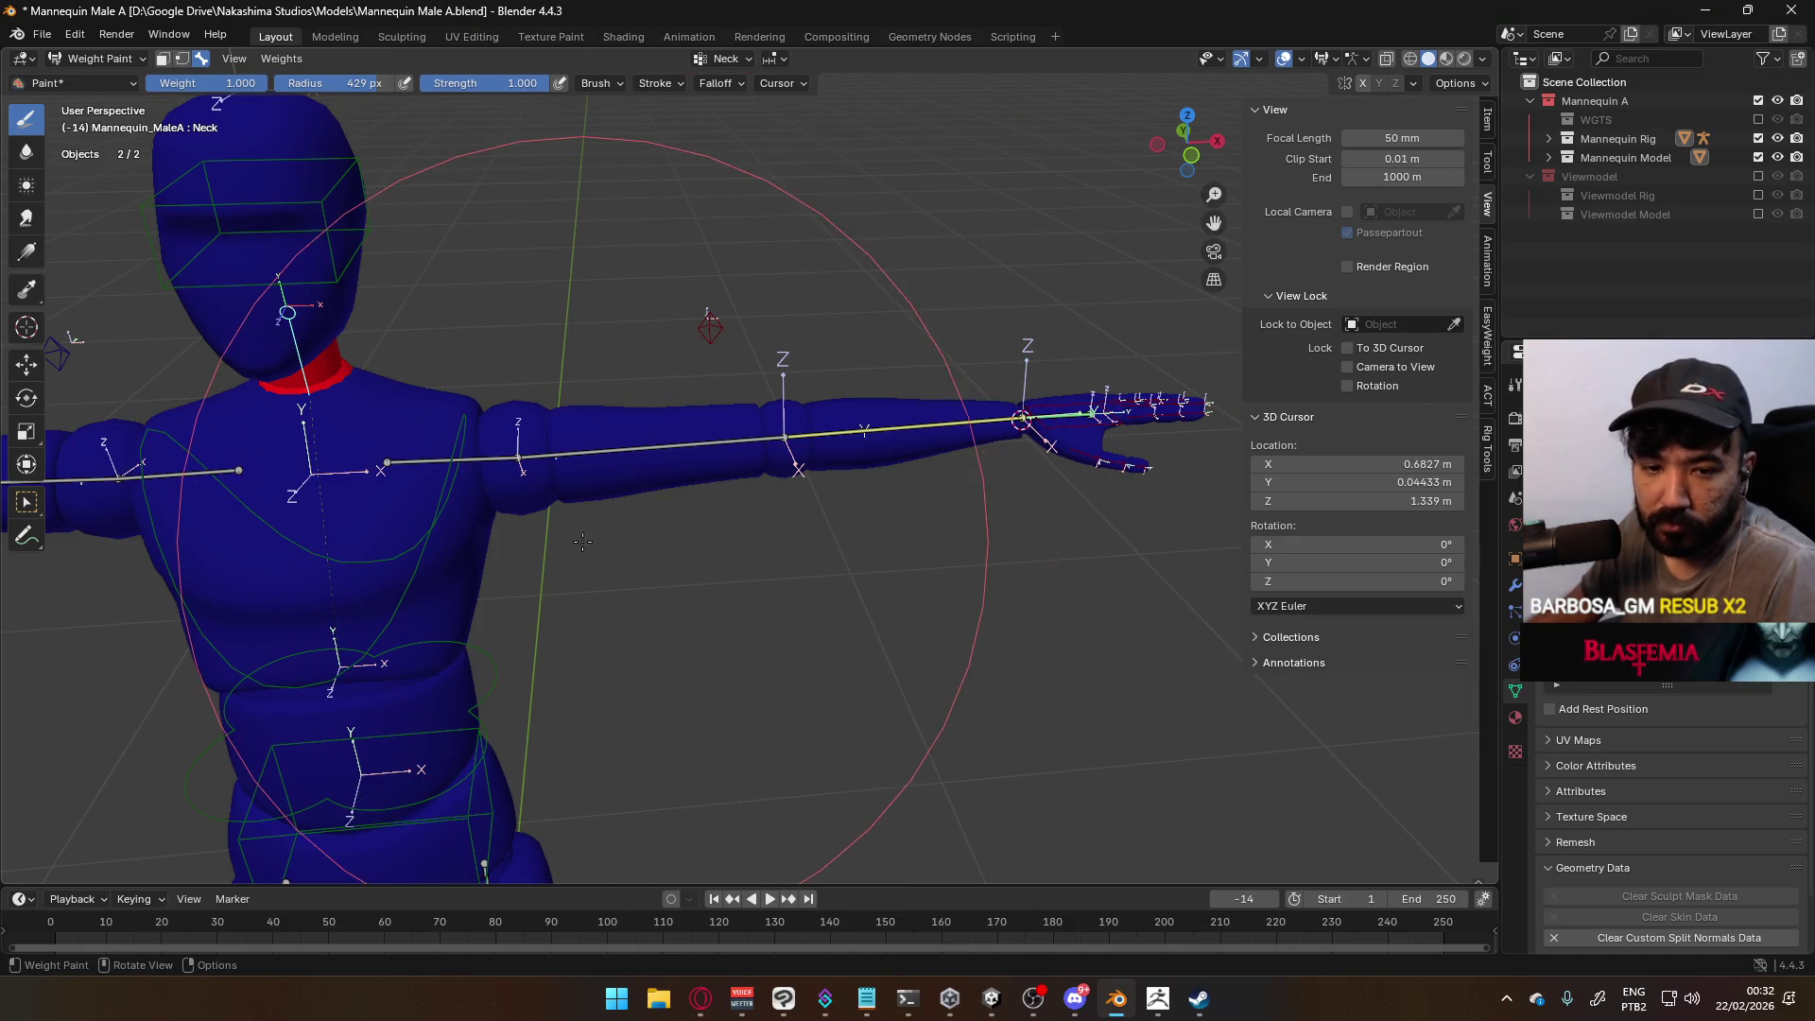
# Cycle through the overlapping left thumb bones, Thumb1.L and Thumb2.L, to check their weights
pyautogui.scroll(2, 941, 388)
pyautogui.keyDown('shift'); pyautogui.moveTo(961, 435); pyautogui.dragTo(759, 475, button='middle'); pyautogui.keyUp('shift')
pyautogui.keyDown('ctrl'); pyautogui.click(760, 473); pyautogui.keyUp('ctrl')
pyautogui.keyDown('ctrl'); pyautogui.click(762, 473); pyautogui.keyUp('ctrl')
pyautogui.keyDown('ctrl'); pyautogui.click(764, 471); pyautogui.keyUp('ctrl')
pyautogui.keyDown('ctrl'); pyautogui.click(766, 469); pyautogui.keyUp('ctrl')
pyautogui.keyDown('ctrl'); pyautogui.click(765, 470); pyautogui.keyUp('ctrl')
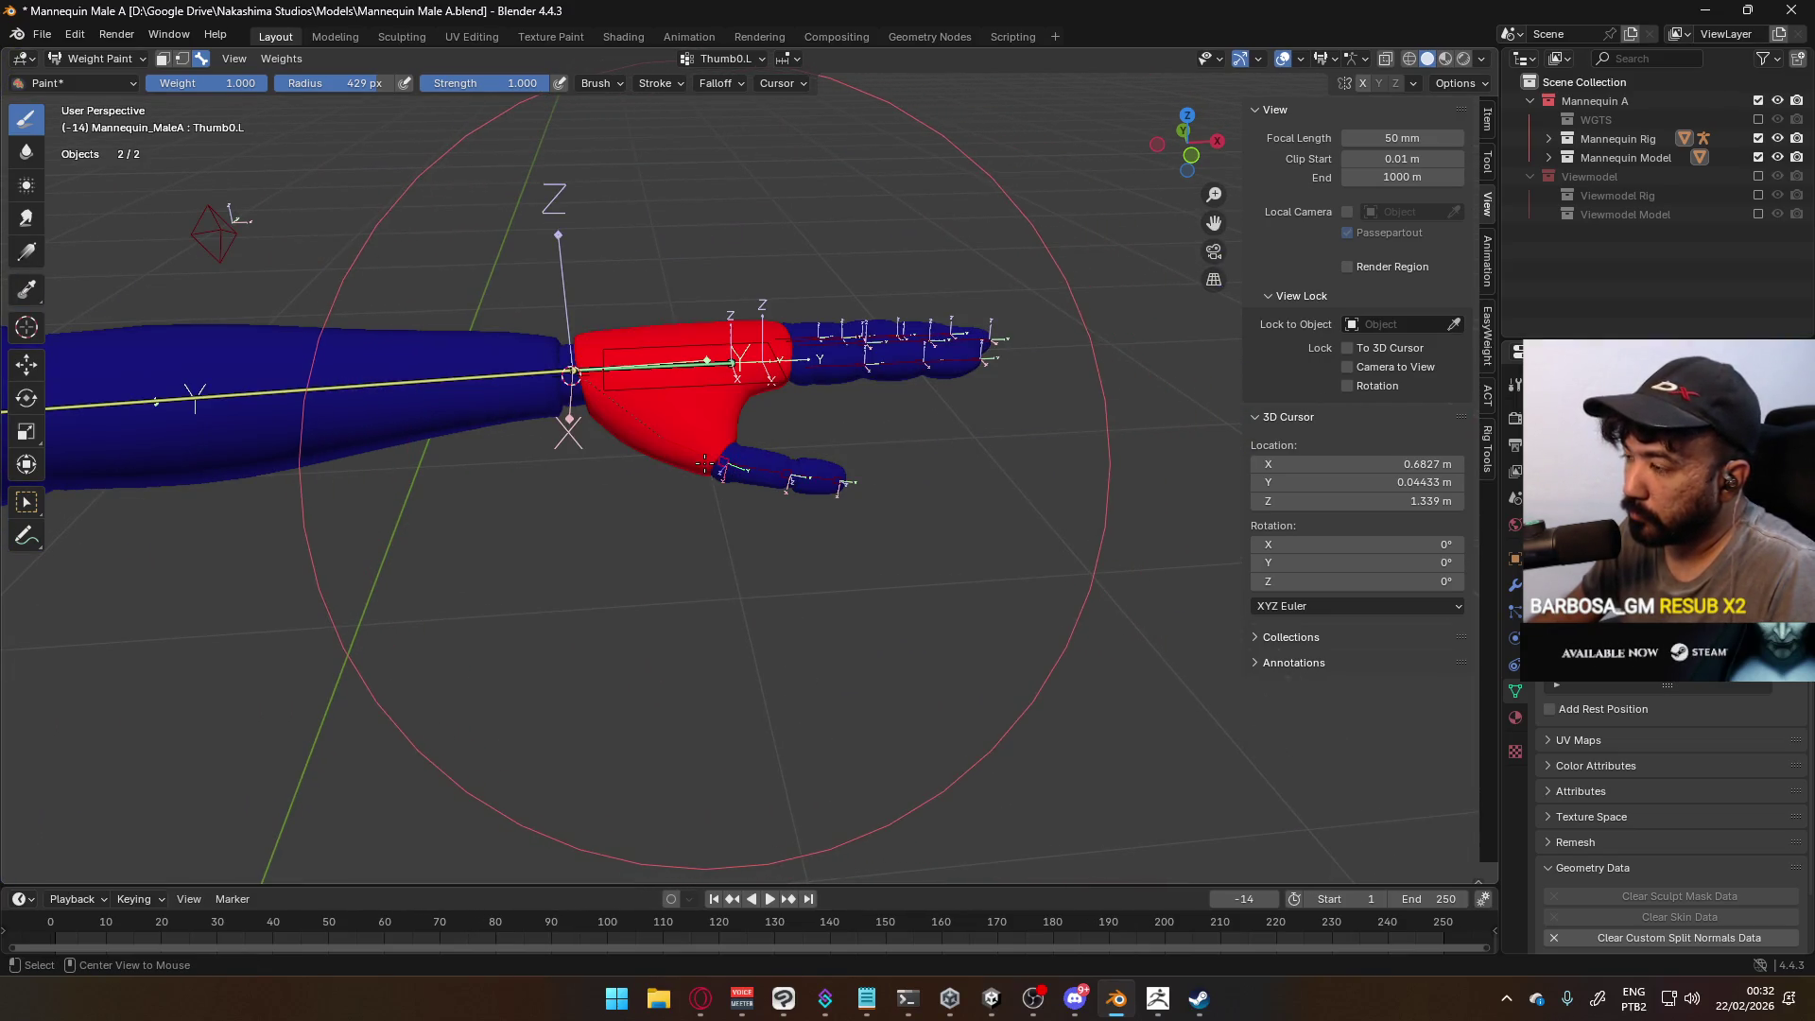
pyautogui.keyDown('ctrl'); pyautogui.click(763, 471); pyautogui.keyUp('ctrl')
pyautogui.keyDown('ctrl'); pyautogui.click(761, 472); pyautogui.keyUp('ctrl')
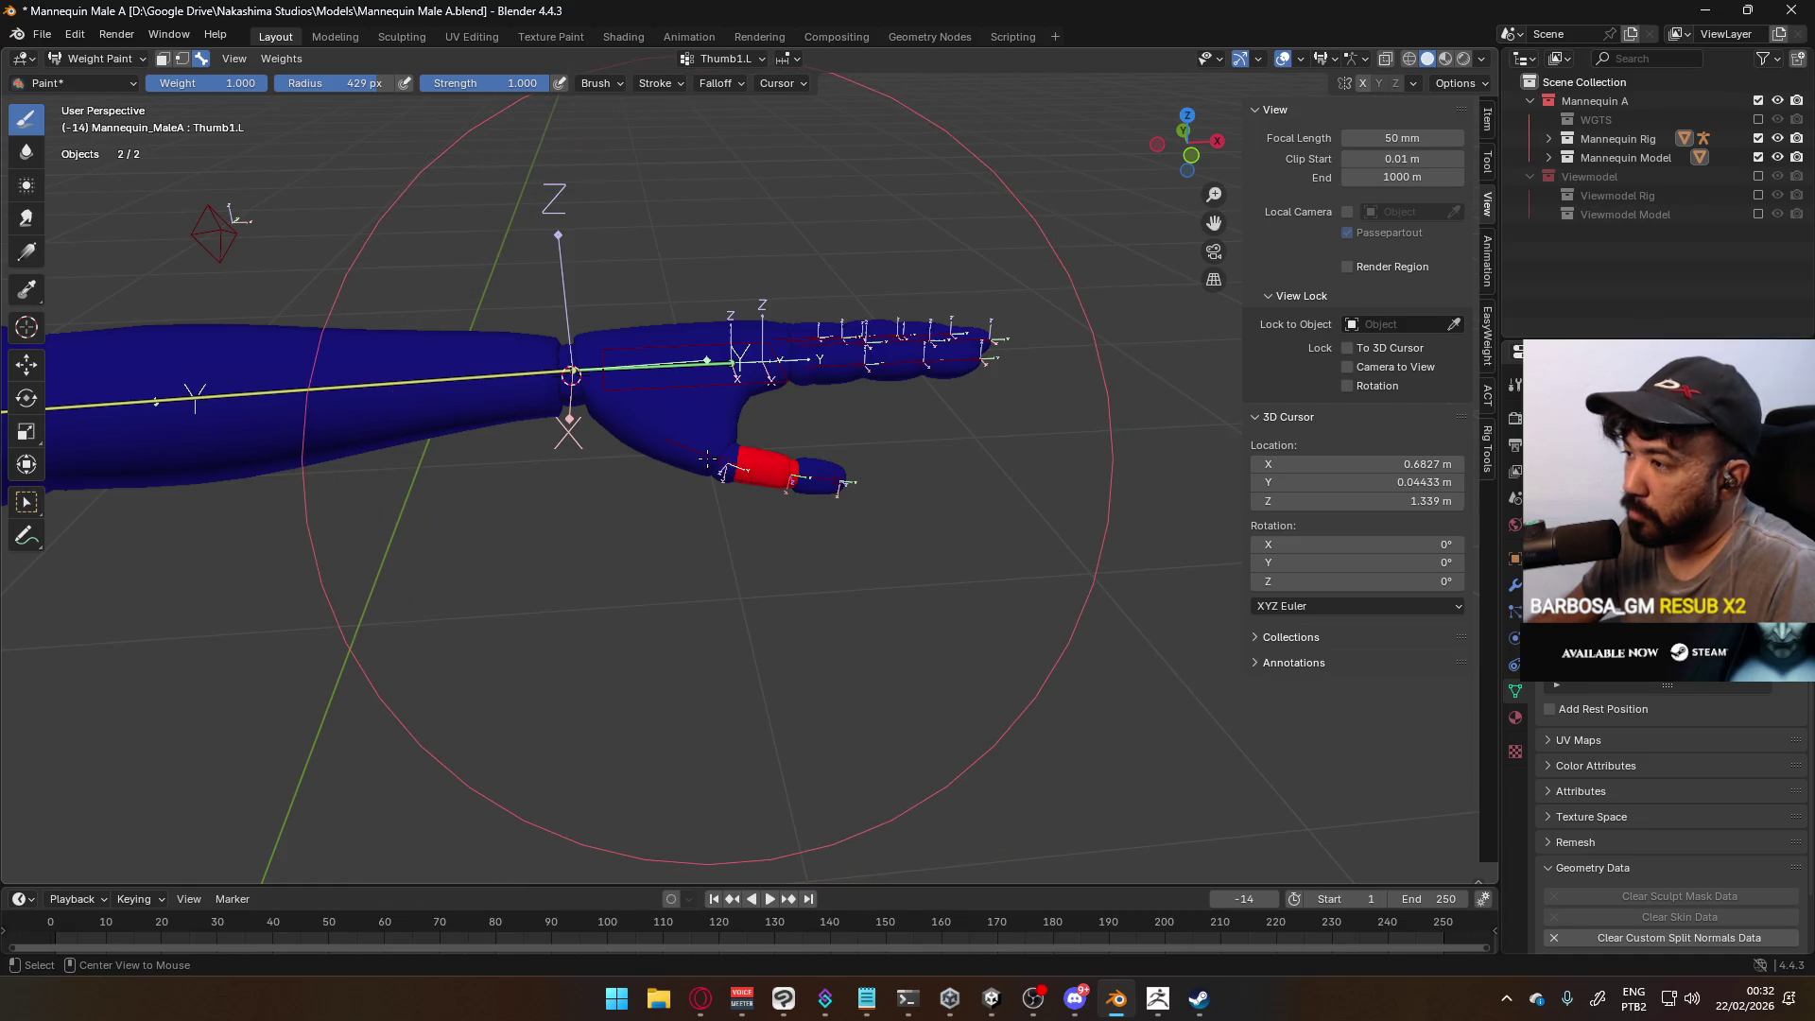
# Check the palm bone and Hand.L weights
pyautogui.keyDown('ctrl'); pyautogui.click(752, 390); pyautogui.keyUp('ctrl')
pyautogui.keyDown('ctrl'); pyautogui.click(752, 390); pyautogui.keyUp('ctrl')
pyautogui.keyDown('ctrl'); pyautogui.click(737, 383); pyautogui.keyUp('ctrl')
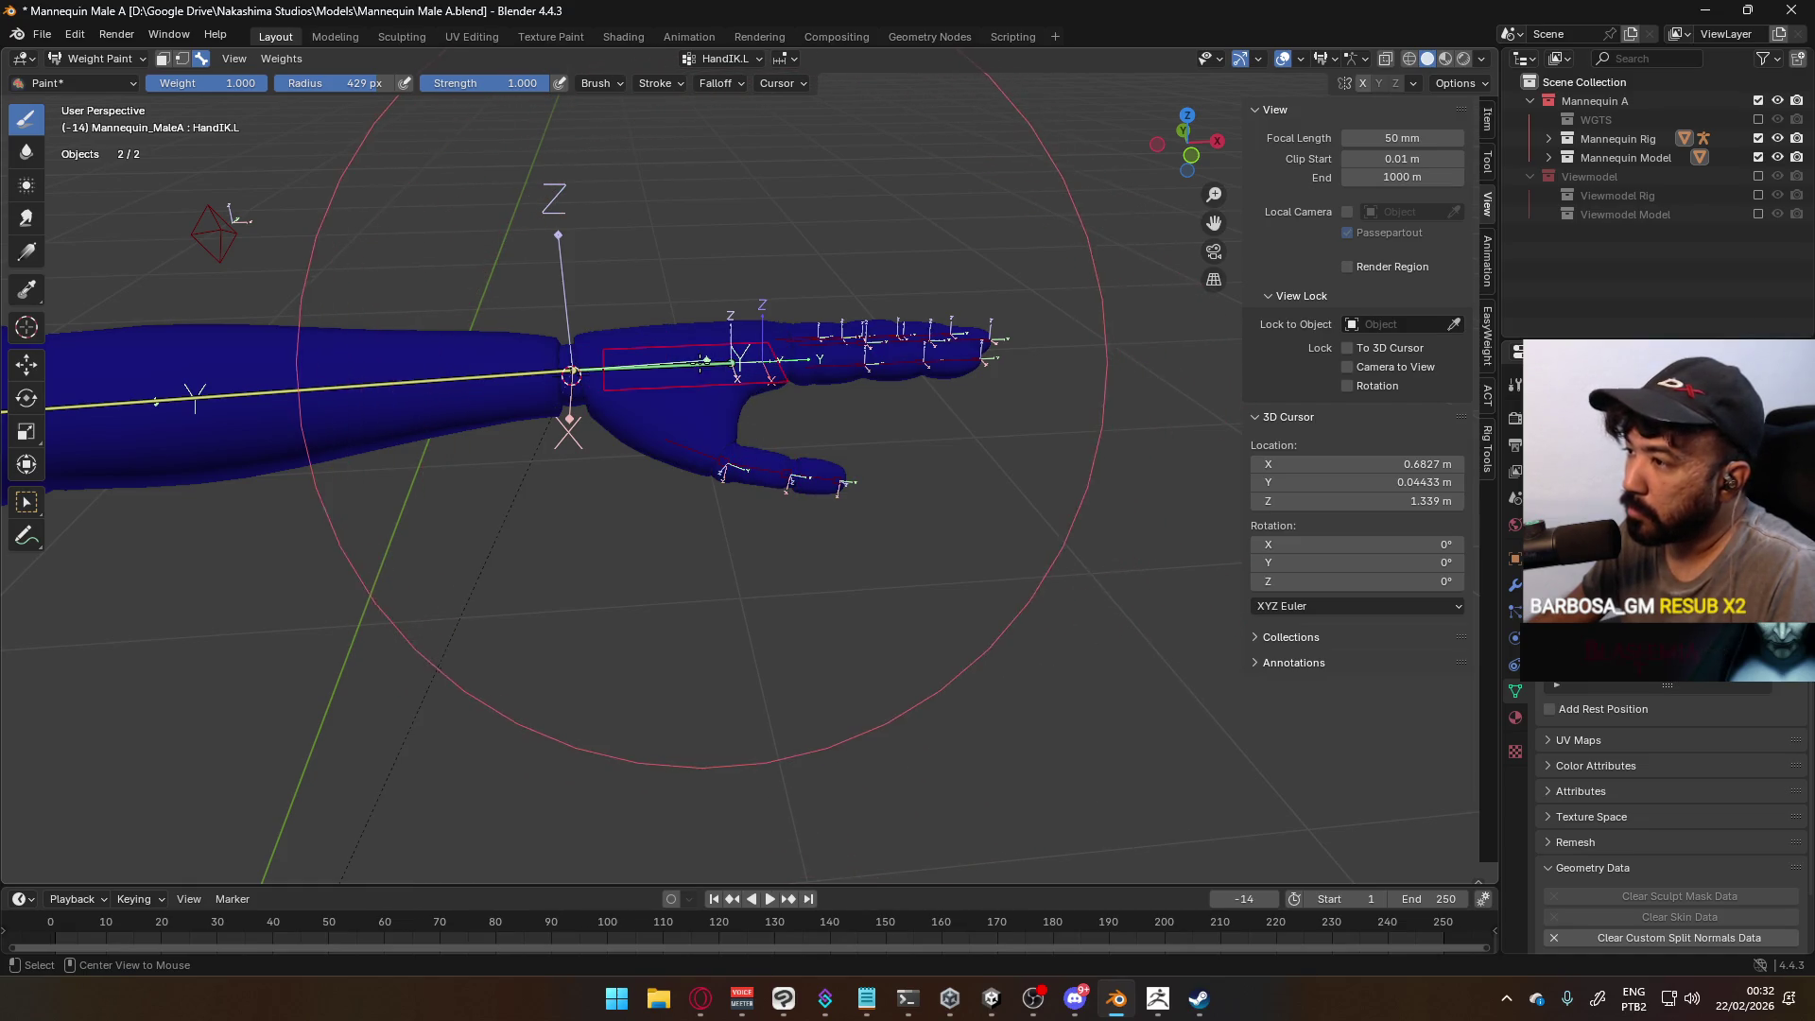
pyautogui.keyDown('ctrl'); pyautogui.click(690, 363); pyautogui.keyUp('ctrl')
pyautogui.moveTo(690, 362); pyautogui.dragTo(616, 575, button='middle')
# Step through the index, middle and pinky finger bones to check their weights
pyautogui.keyDown('ctrl'); pyautogui.click(581, 630); pyautogui.keyUp('ctrl')
pyautogui.keyDown('ctrl'); pyautogui.click(596, 636); pyautogui.keyUp('ctrl')
pyautogui.keyDown('ctrl'); pyautogui.click(679, 619); pyautogui.keyUp('ctrl')
pyautogui.keyDown('ctrl'); pyautogui.click(617, 599); pyautogui.keyUp('ctrl')
pyautogui.keyDown('ctrl'); pyautogui.click(578, 565); pyautogui.keyUp('ctrl')
pyautogui.keyDown('ctrl'); pyautogui.click(616, 568); pyautogui.keyUp('ctrl')
pyautogui.keyDown('ctrl'); pyautogui.click(662, 553); pyautogui.keyUp('ctrl')
pyautogui.keyDown('ctrl'); pyautogui.click(669, 582); pyautogui.keyUp('ctrl')
pyautogui.keyDown('ctrl'); pyautogui.click(587, 537); pyautogui.keyUp('ctrl')
# Recheck the Hand.L, Forearm.L, UpperLeg.L and Hips weights
pyautogui.moveTo(587, 537); pyautogui.dragTo(773, 438, button='middle')
pyautogui.keyDown('ctrl'); pyautogui.click(815, 399); pyautogui.keyUp('ctrl')
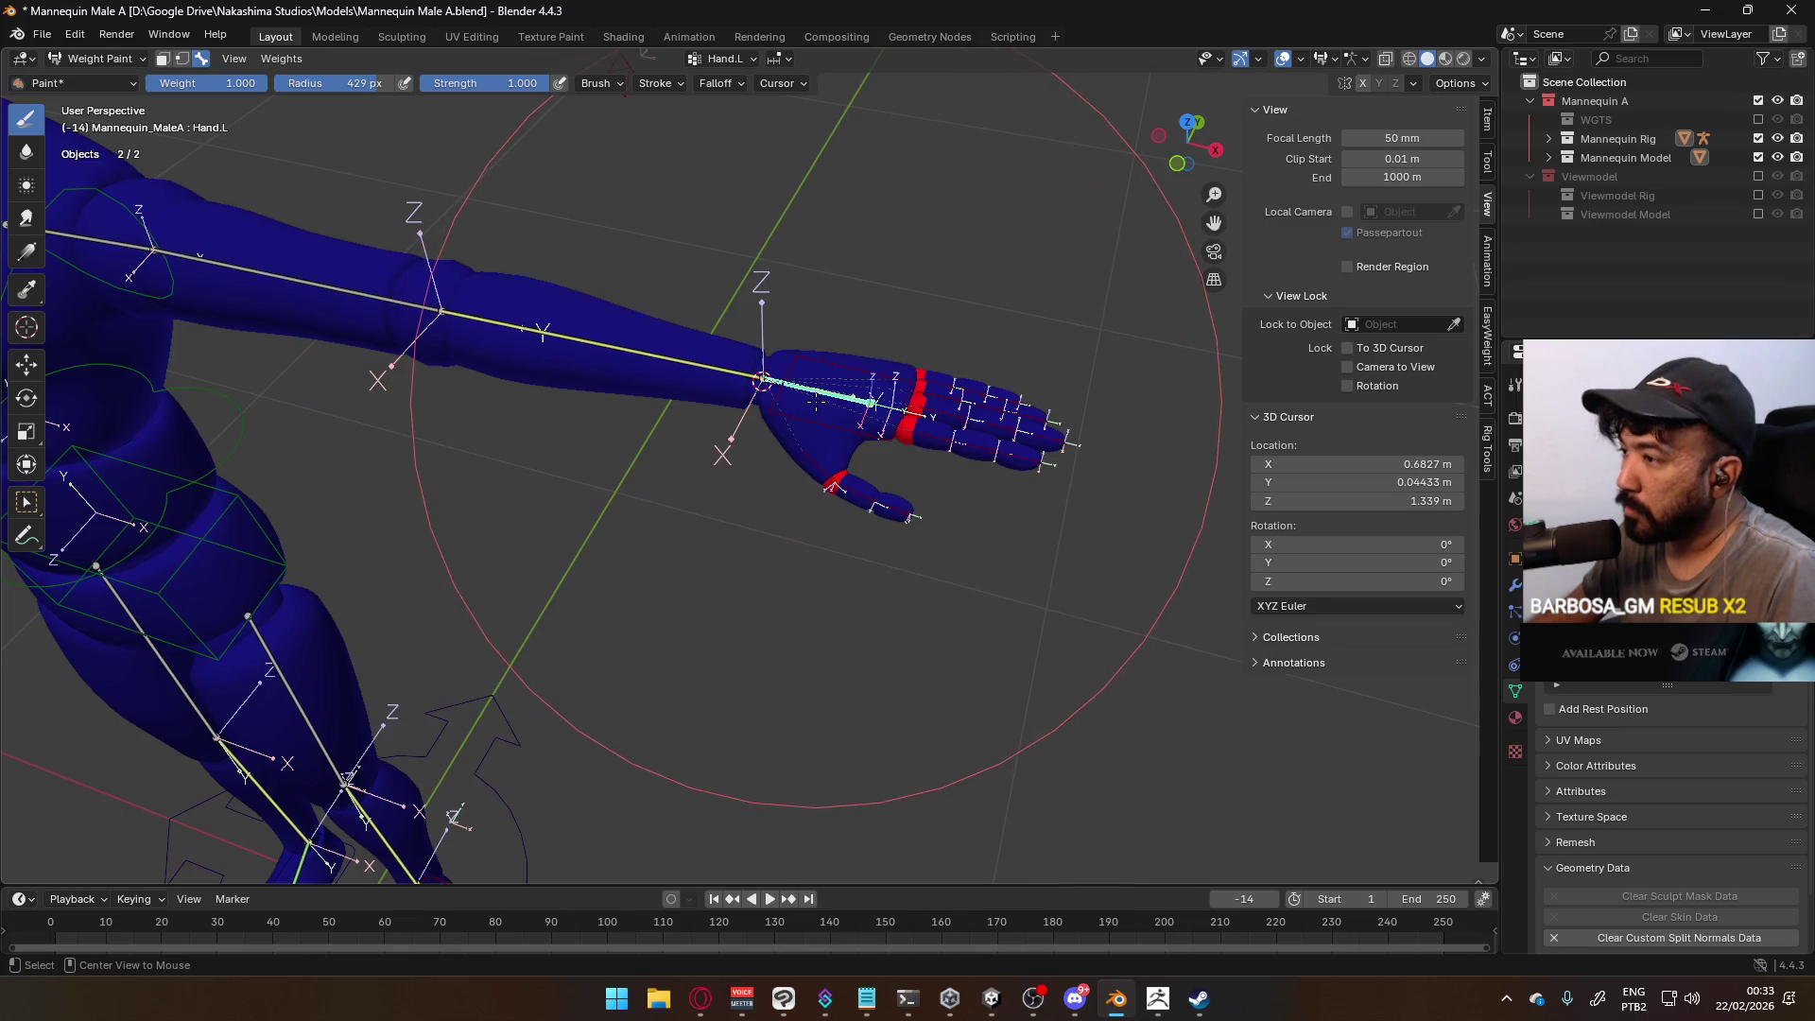
pyautogui.keyDown('ctrl'); pyautogui.click(586, 343); pyautogui.keyUp('ctrl')
pyautogui.moveTo(530, 681)
pyautogui.keyDown('shift'); pyautogui.mouseDown(button='middle')
pyautogui.moveTo(680, 462)
pyautogui.moveTo(584, 534)
pyautogui.mouseUp(button='middle'); pyautogui.keyUp('shift')
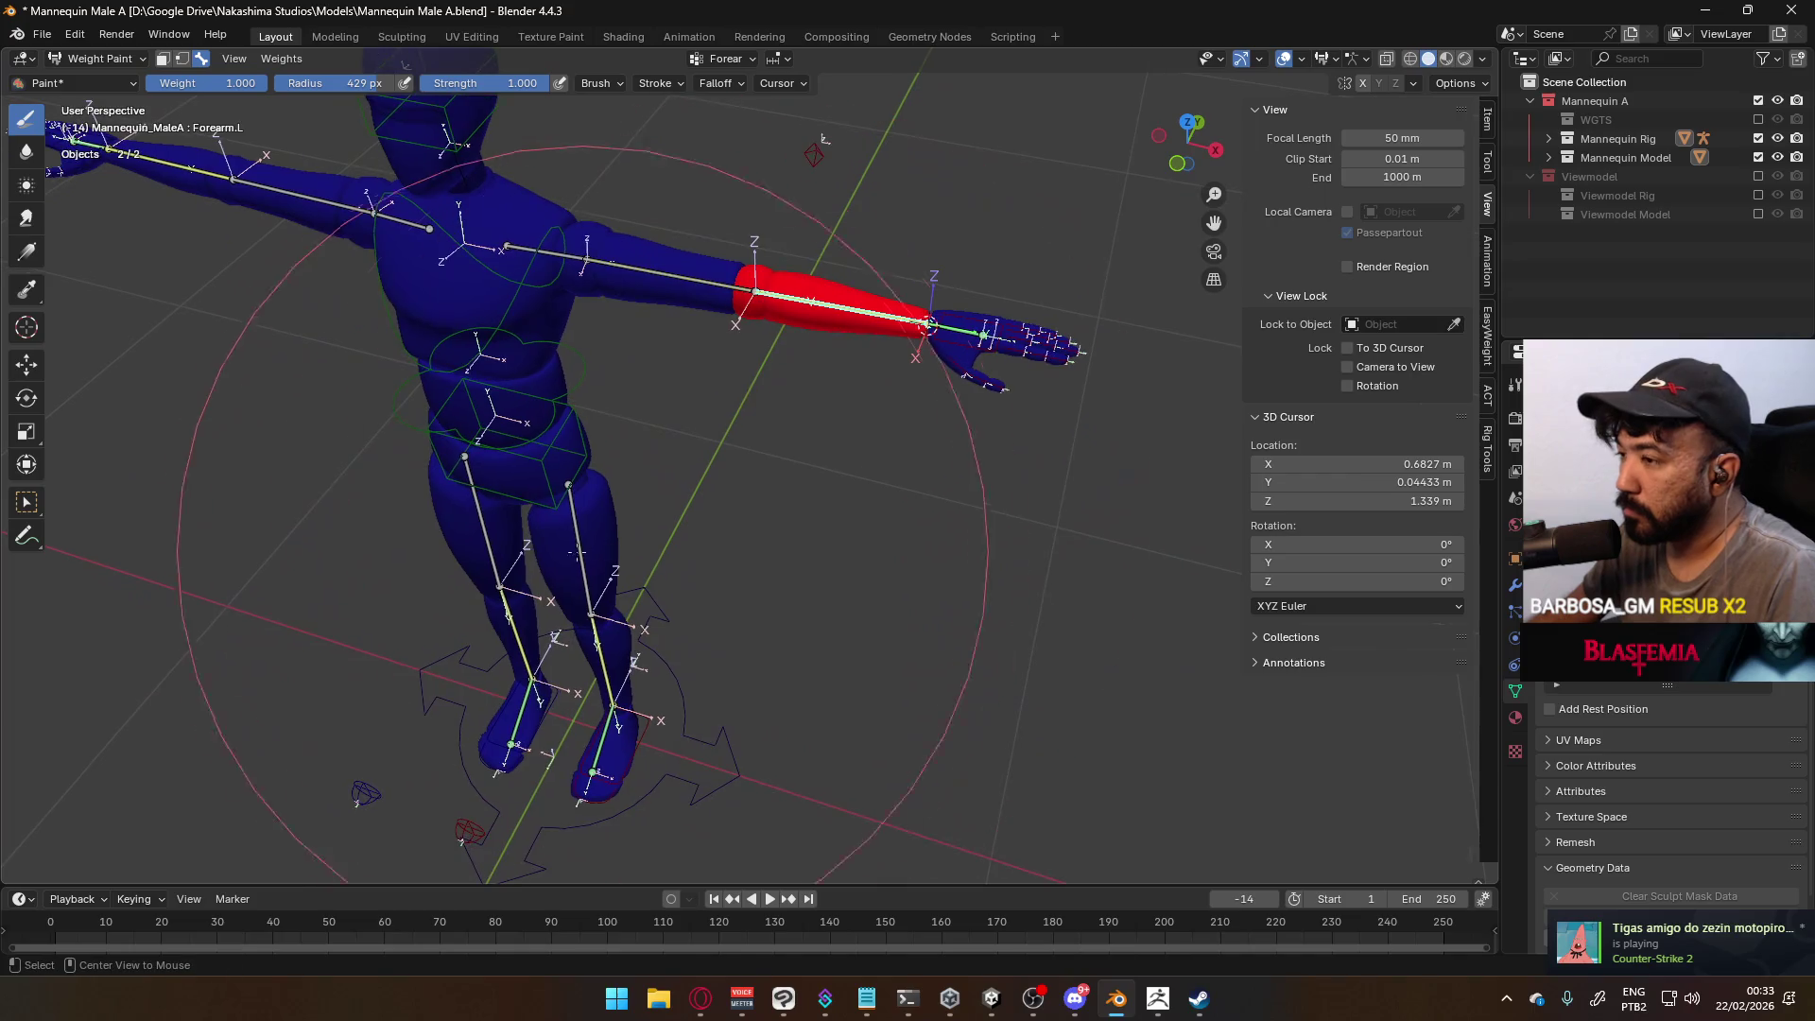
pyautogui.keyDown('ctrl'); pyautogui.click(581, 536); pyautogui.keyUp('ctrl')
pyautogui.keyDown('ctrl'); pyautogui.click(556, 463); pyautogui.keyUp('ctrl')
pyautogui.keyDown('ctrl'); pyautogui.click(581, 536); pyautogui.keyUp('ctrl')
pyautogui.keyDown('ctrl'); pyautogui.click(556, 463); pyautogui.keyUp('ctrl')
# Check the Spine, upper torso, Neck and Head bone weights
pyautogui.keyDown('ctrl'); pyautogui.click(550, 351); pyautogui.keyUp('ctrl')
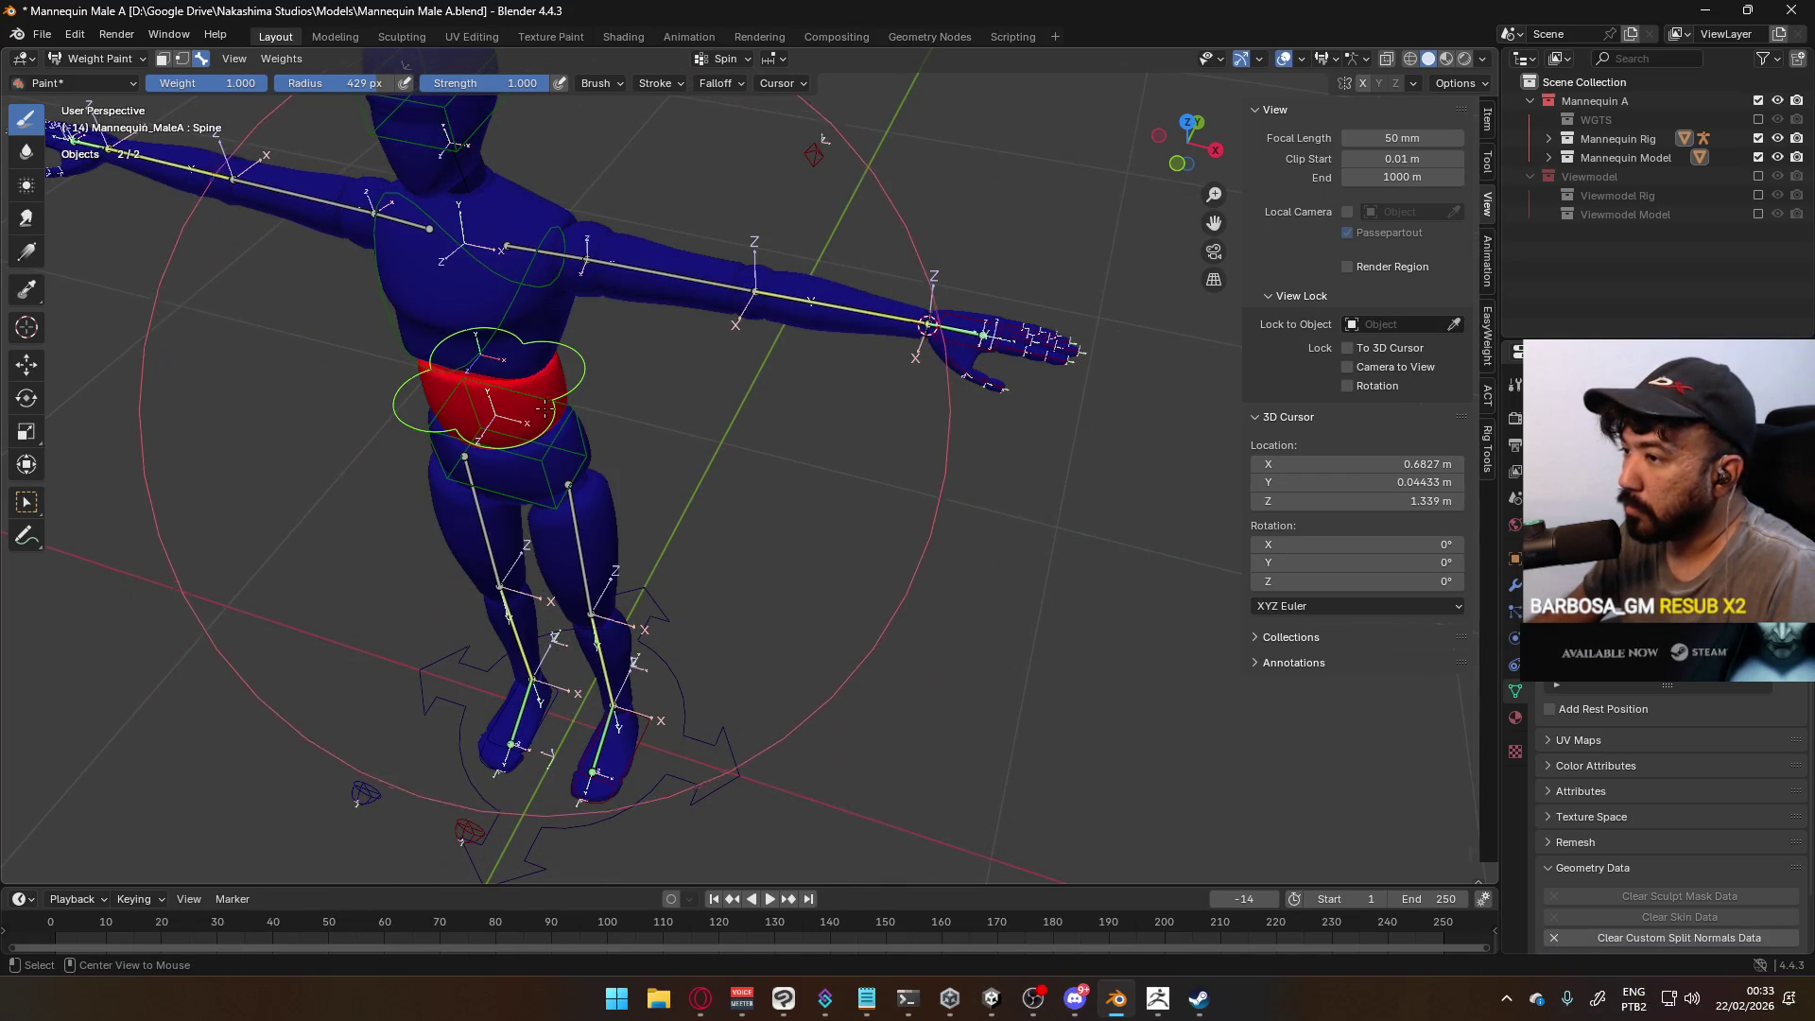
pyautogui.keyDown('ctrl'); pyautogui.click(543, 253); pyautogui.keyUp('ctrl')
pyautogui.keyDown('ctrl'); pyautogui.click(524, 236); pyautogui.keyUp('ctrl')
pyautogui.keyDown('ctrl'); pyautogui.click(508, 221); pyautogui.keyUp('ctrl')
pyautogui.moveTo(509, 221)
pyautogui.mouseDown(button='middle')
pyautogui.moveTo(549, 226)
pyautogui.moveTo(520, 38)
pyautogui.mouseUp(button='middle')
pyautogui.keyDown('ctrl'); pyautogui.click(510, 142); pyautogui.keyUp('ctrl')
# Check the left toe and LowerLeg.L weights
pyautogui.keyDown('ctrl'); pyautogui.click(530, 761); pyautogui.keyUp('ctrl')
pyautogui.scroll(-3, 659, 679)
pyautogui.scroll(1, 633, 679)
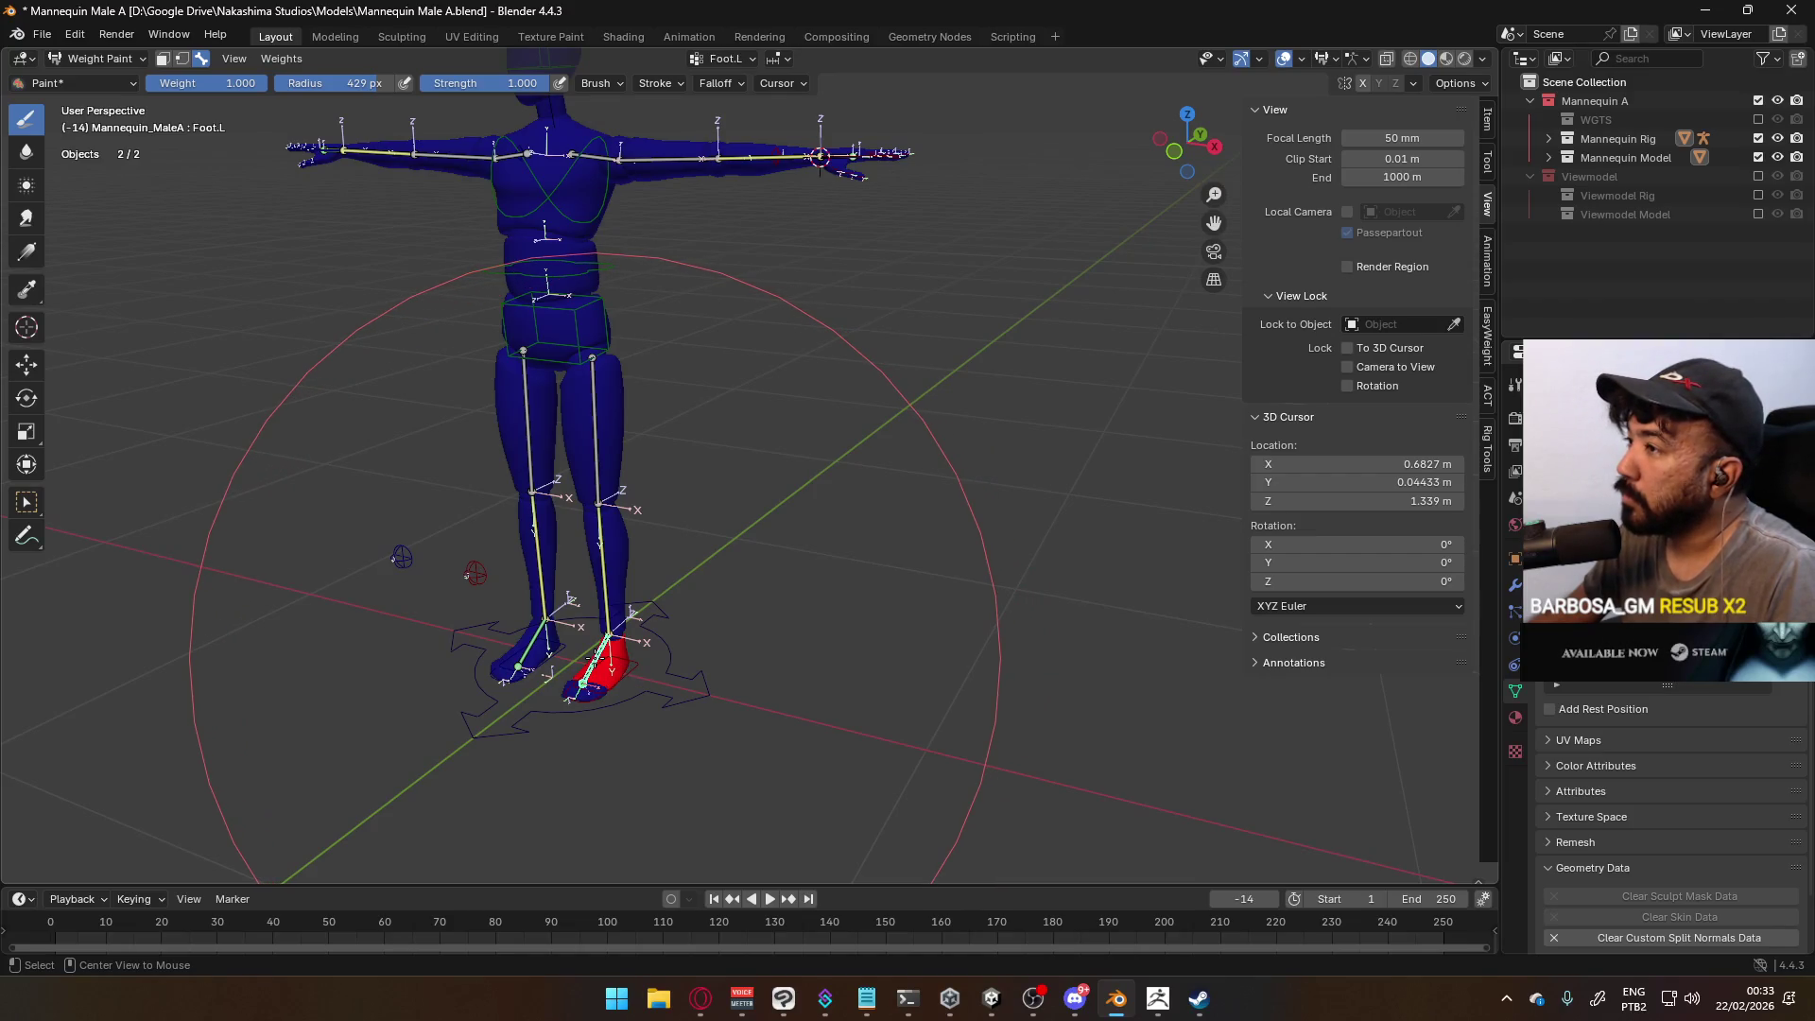
pyautogui.keyDown('ctrl'); pyautogui.click(609, 613); pyautogui.keyUp('ctrl')
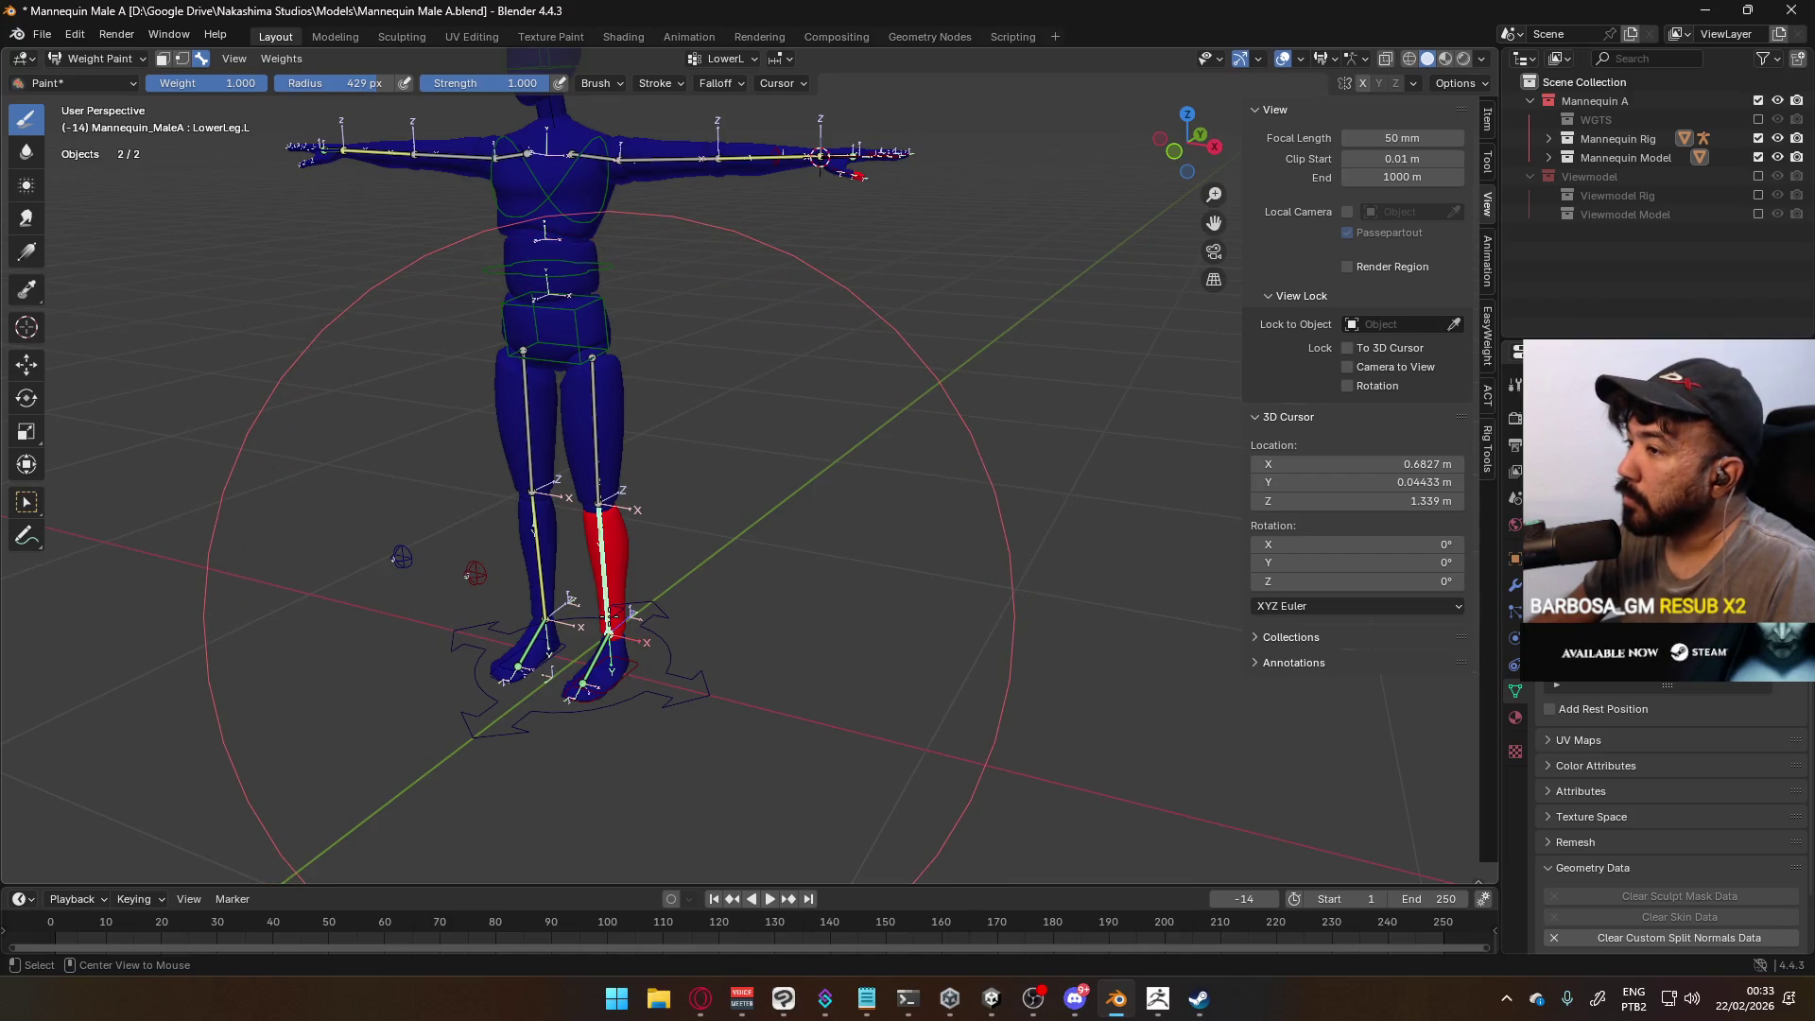
pyautogui.moveTo(609, 612); pyautogui.dragTo(659, 618, button='middle')
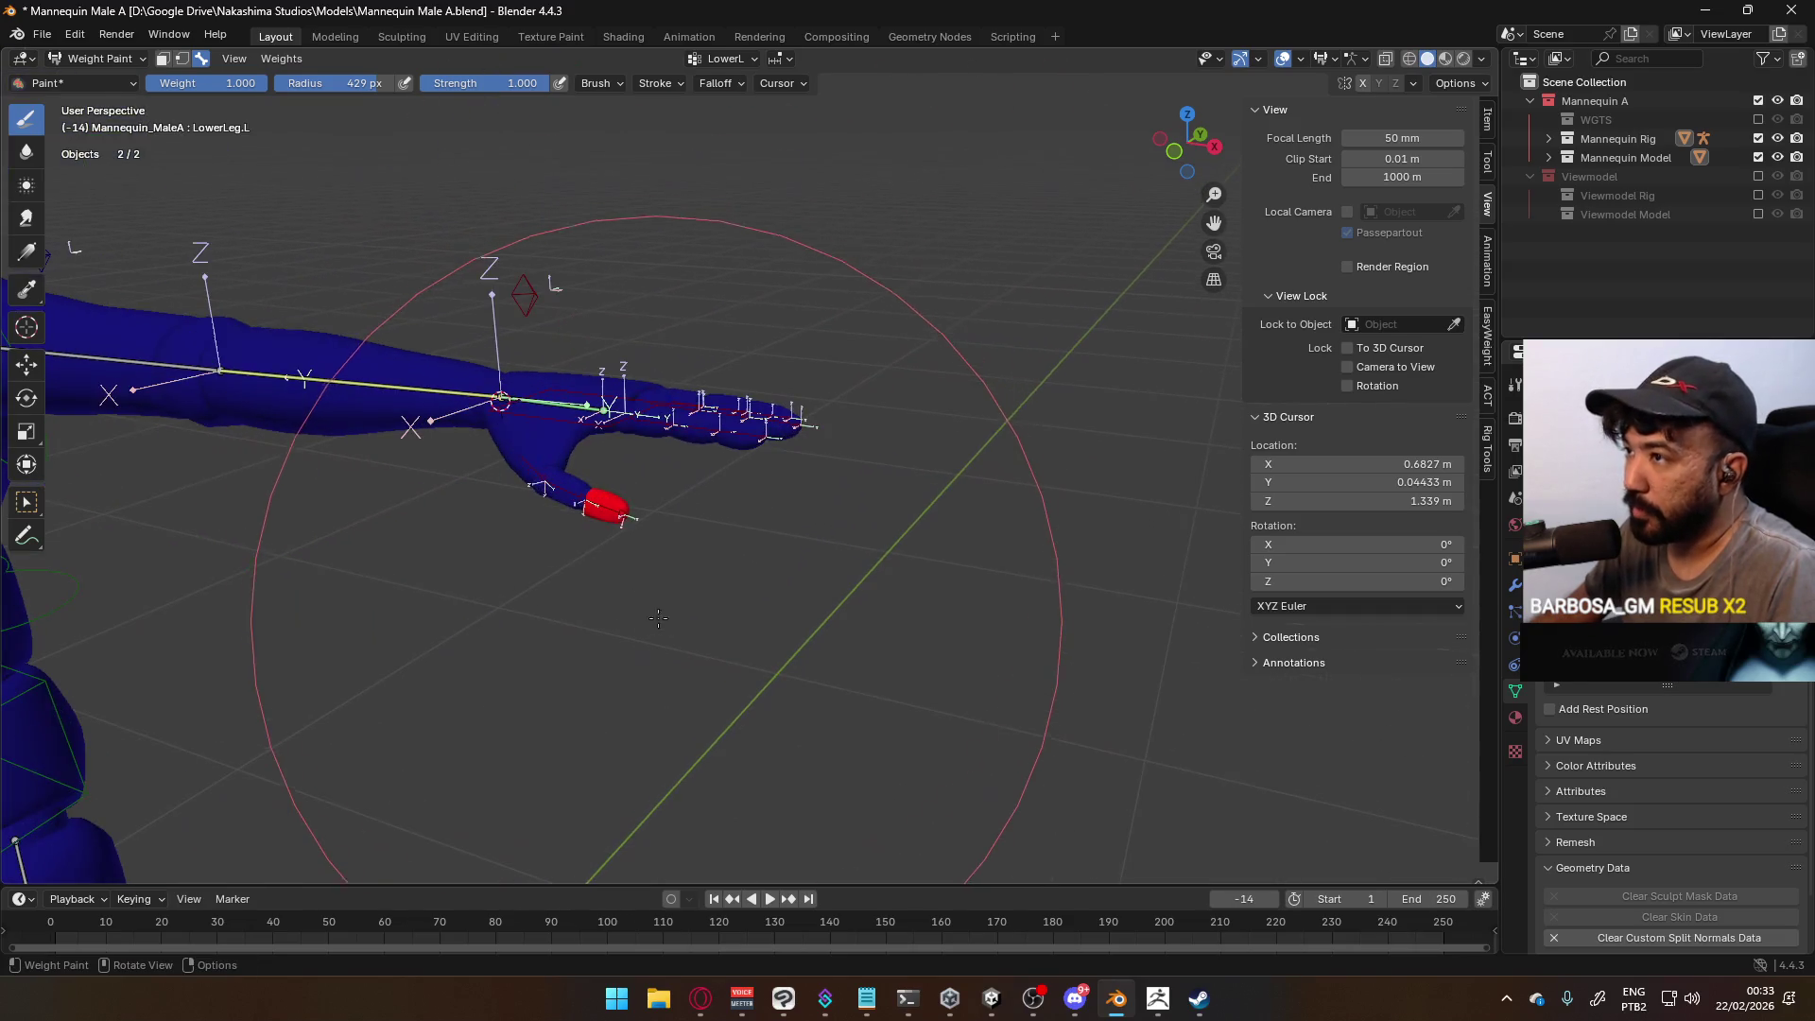
# Using face selection masking, remove the stray LowerLeg.L weight from the thumb tip
pyautogui.click(162, 62)
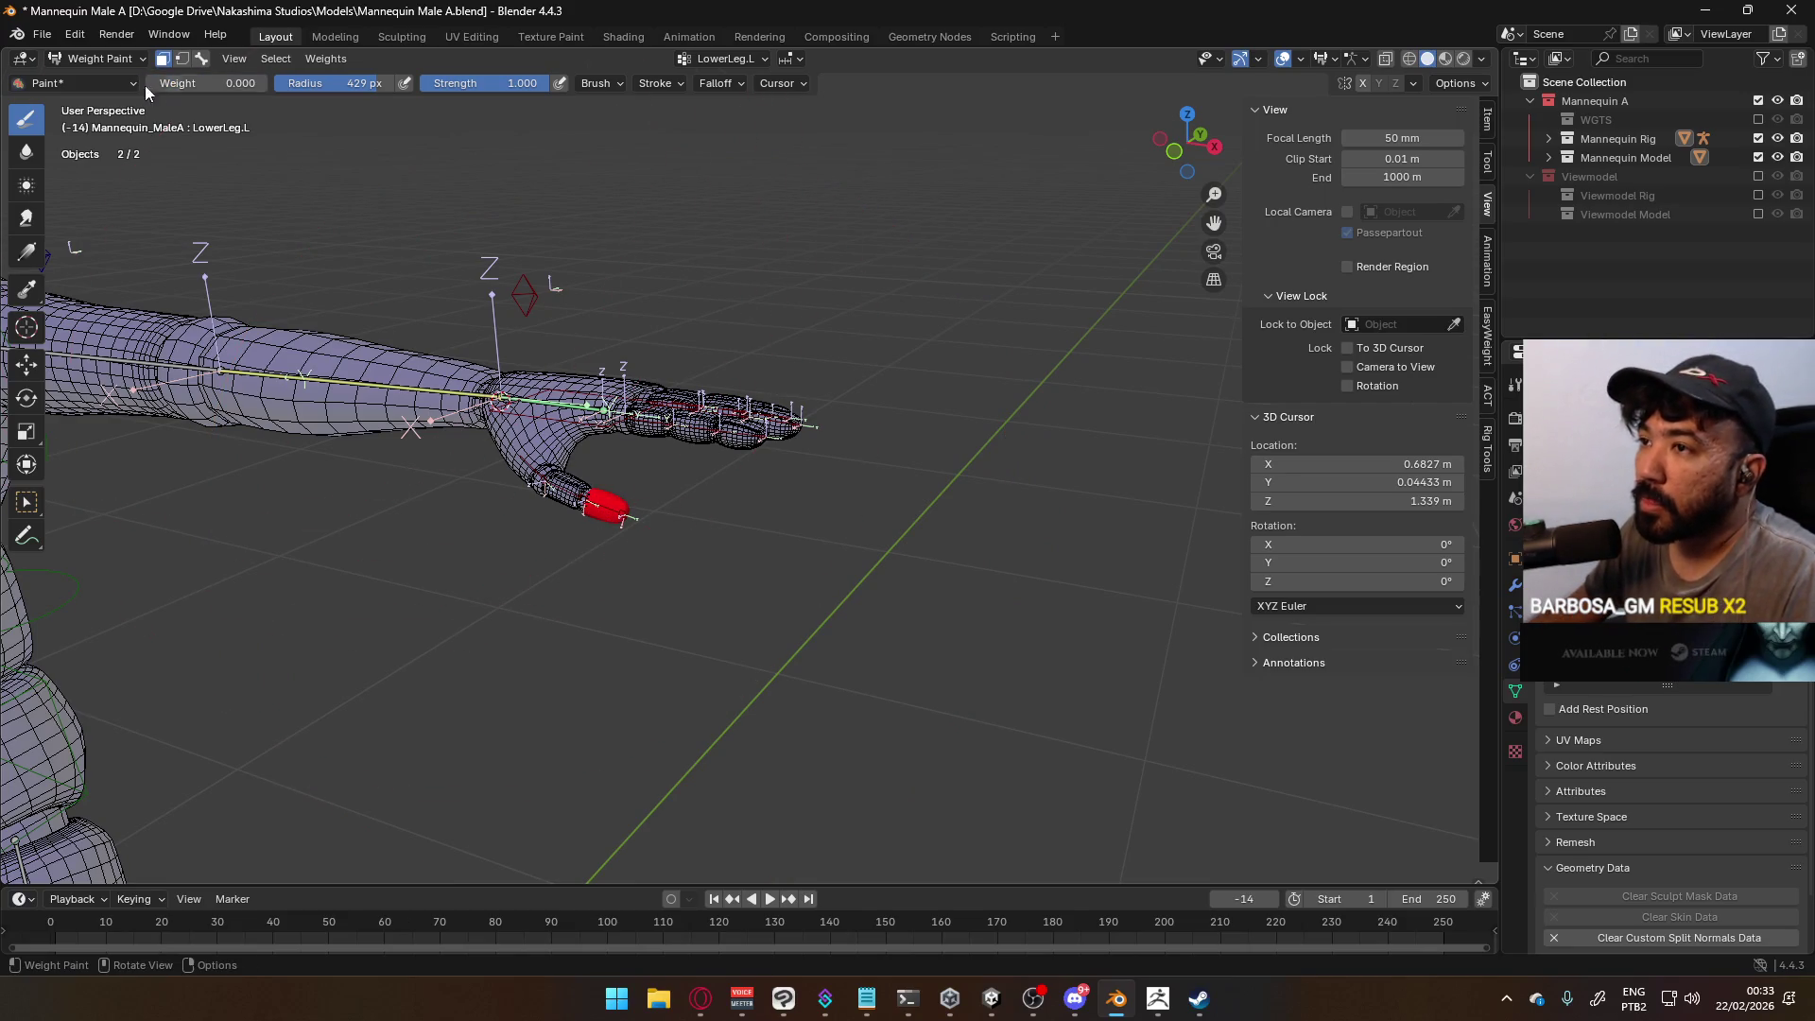
pyautogui.click(871, 445)
pyautogui.click(201, 59)
pyautogui.scroll(-5, 860, 525)
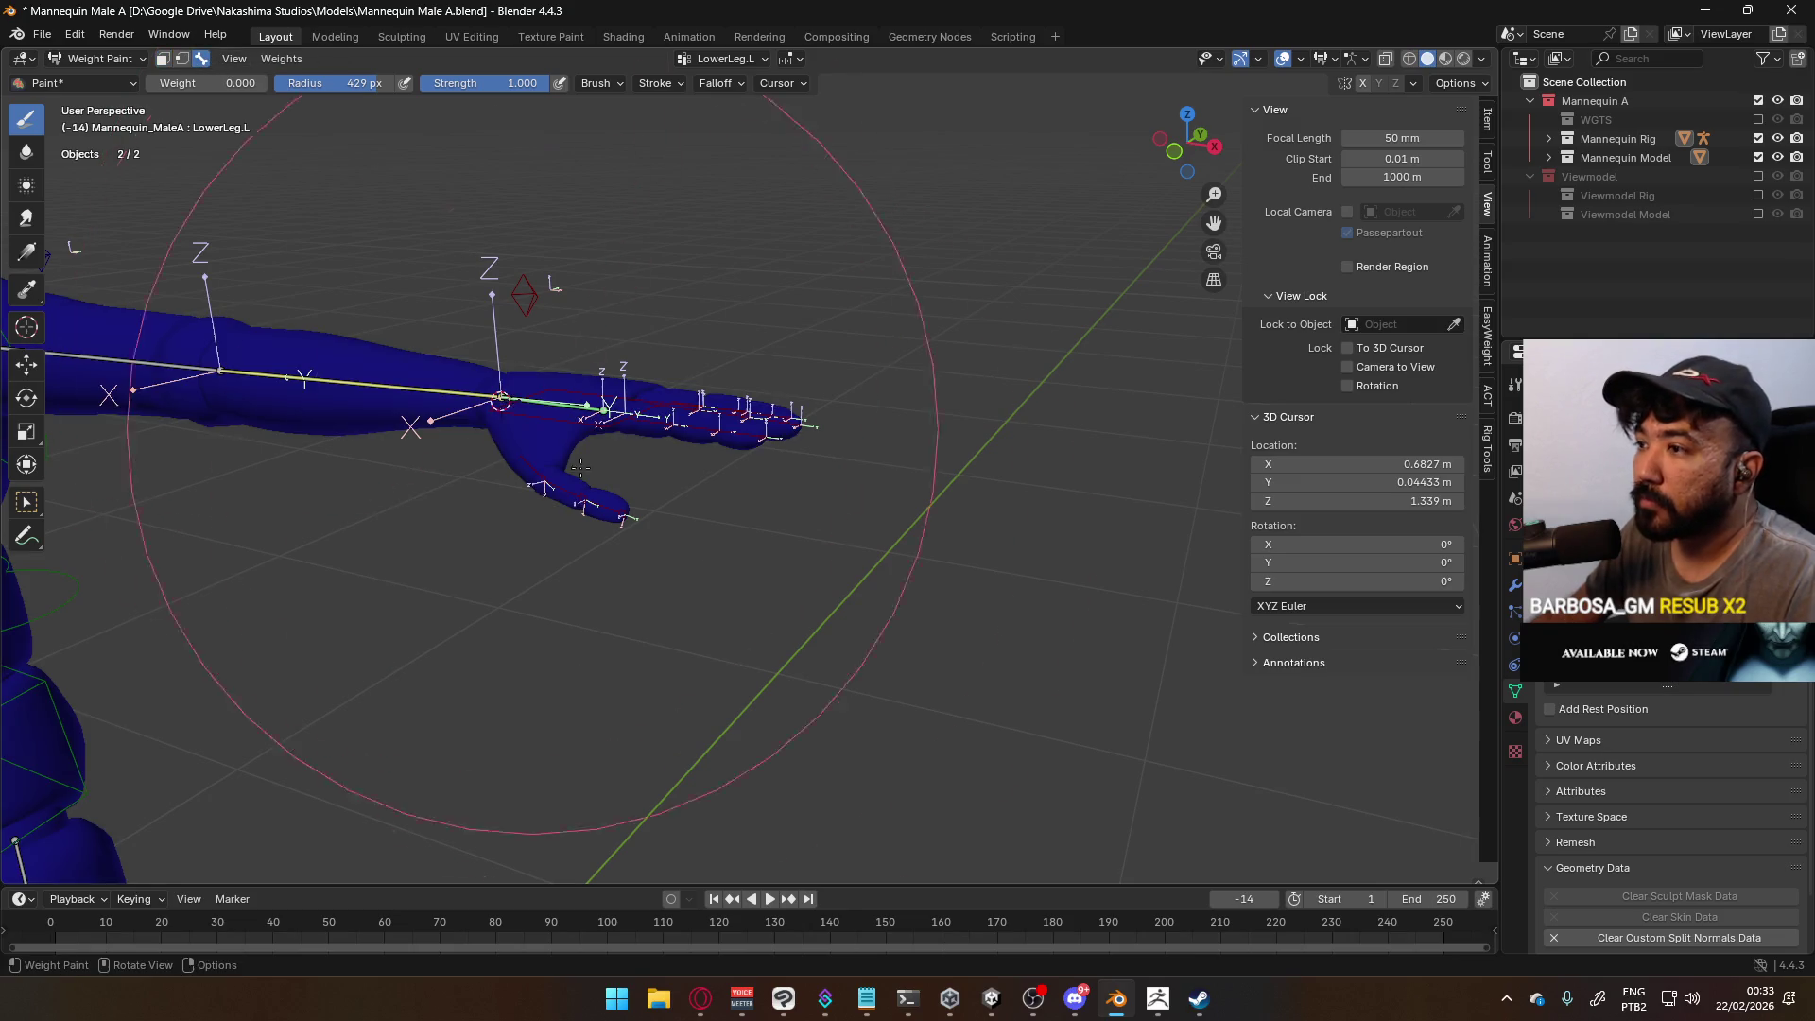
# Test the weights by moving HandIK.L, then cancel so the arm resets
pyautogui.moveTo(809, 505)
pyautogui.mouseDown(button='middle')
pyautogui.moveTo(710, 521)
pyautogui.moveTo(1215, 544)
pyautogui.mouseUp(button='middle')
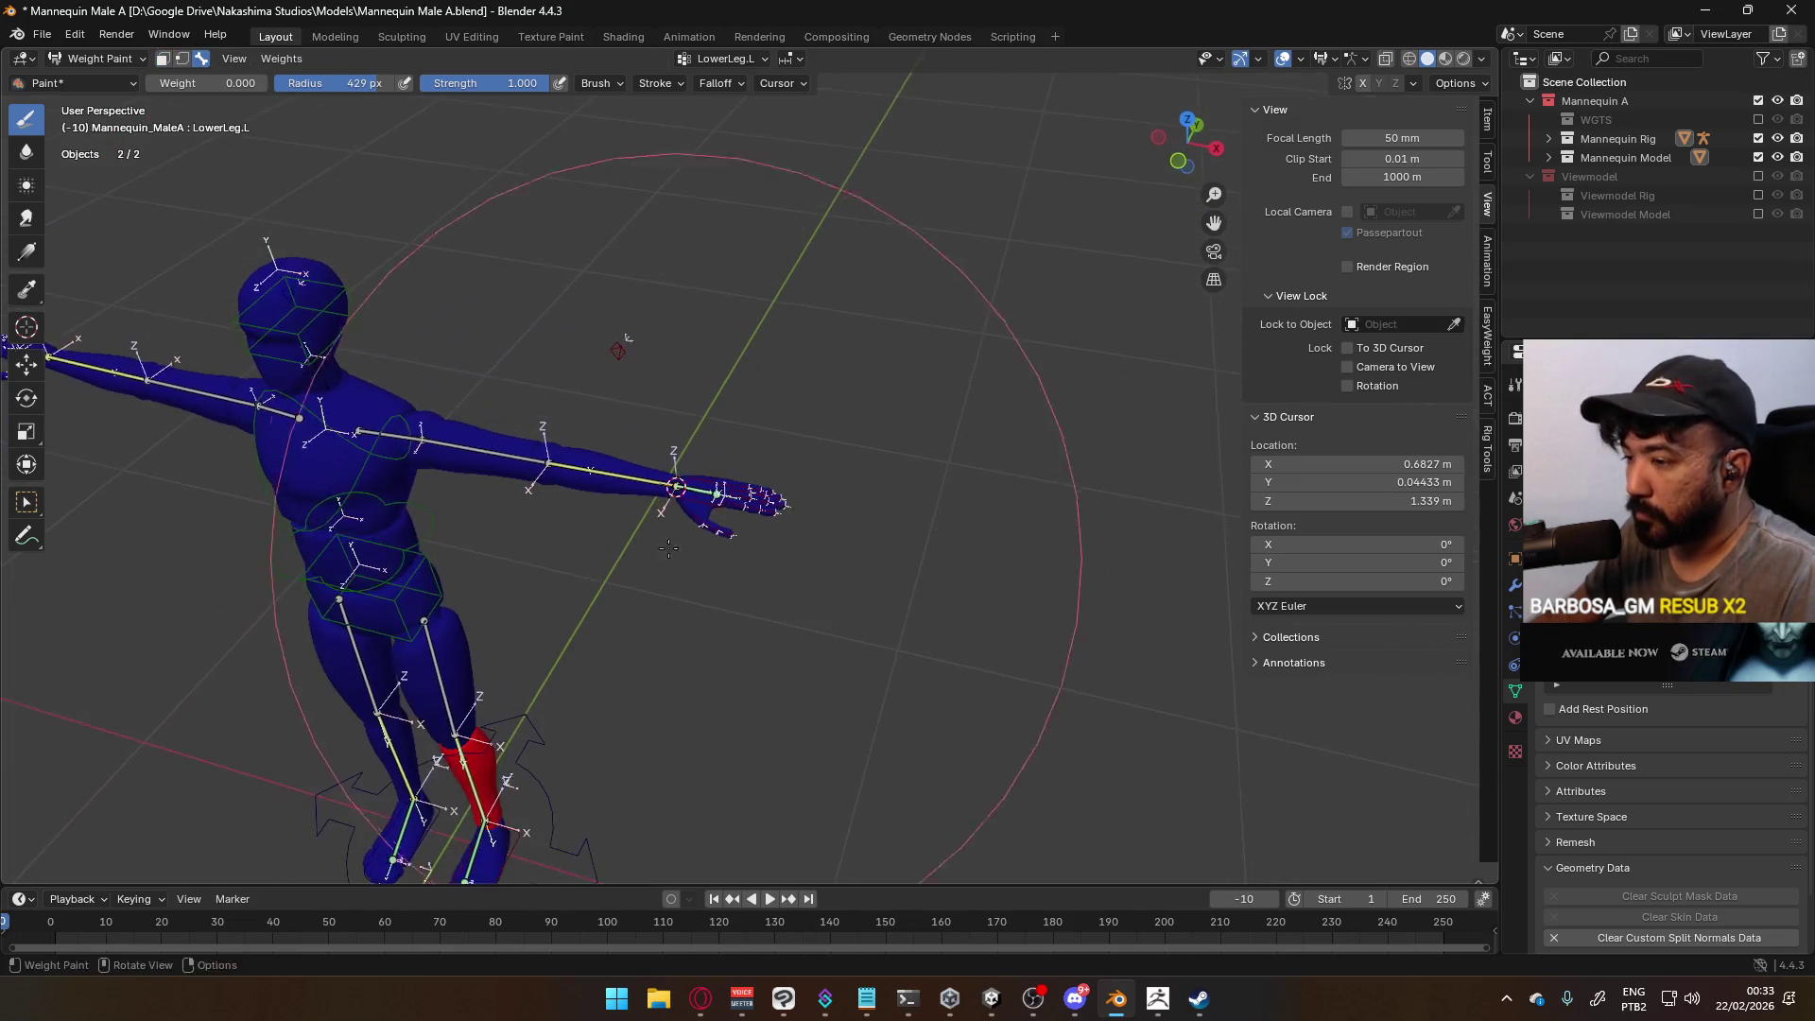
pyautogui.keyDown('ctrl'); pyautogui.click(692, 492); pyautogui.keyUp('ctrl')
pyautogui.scroll(4, 692, 491)
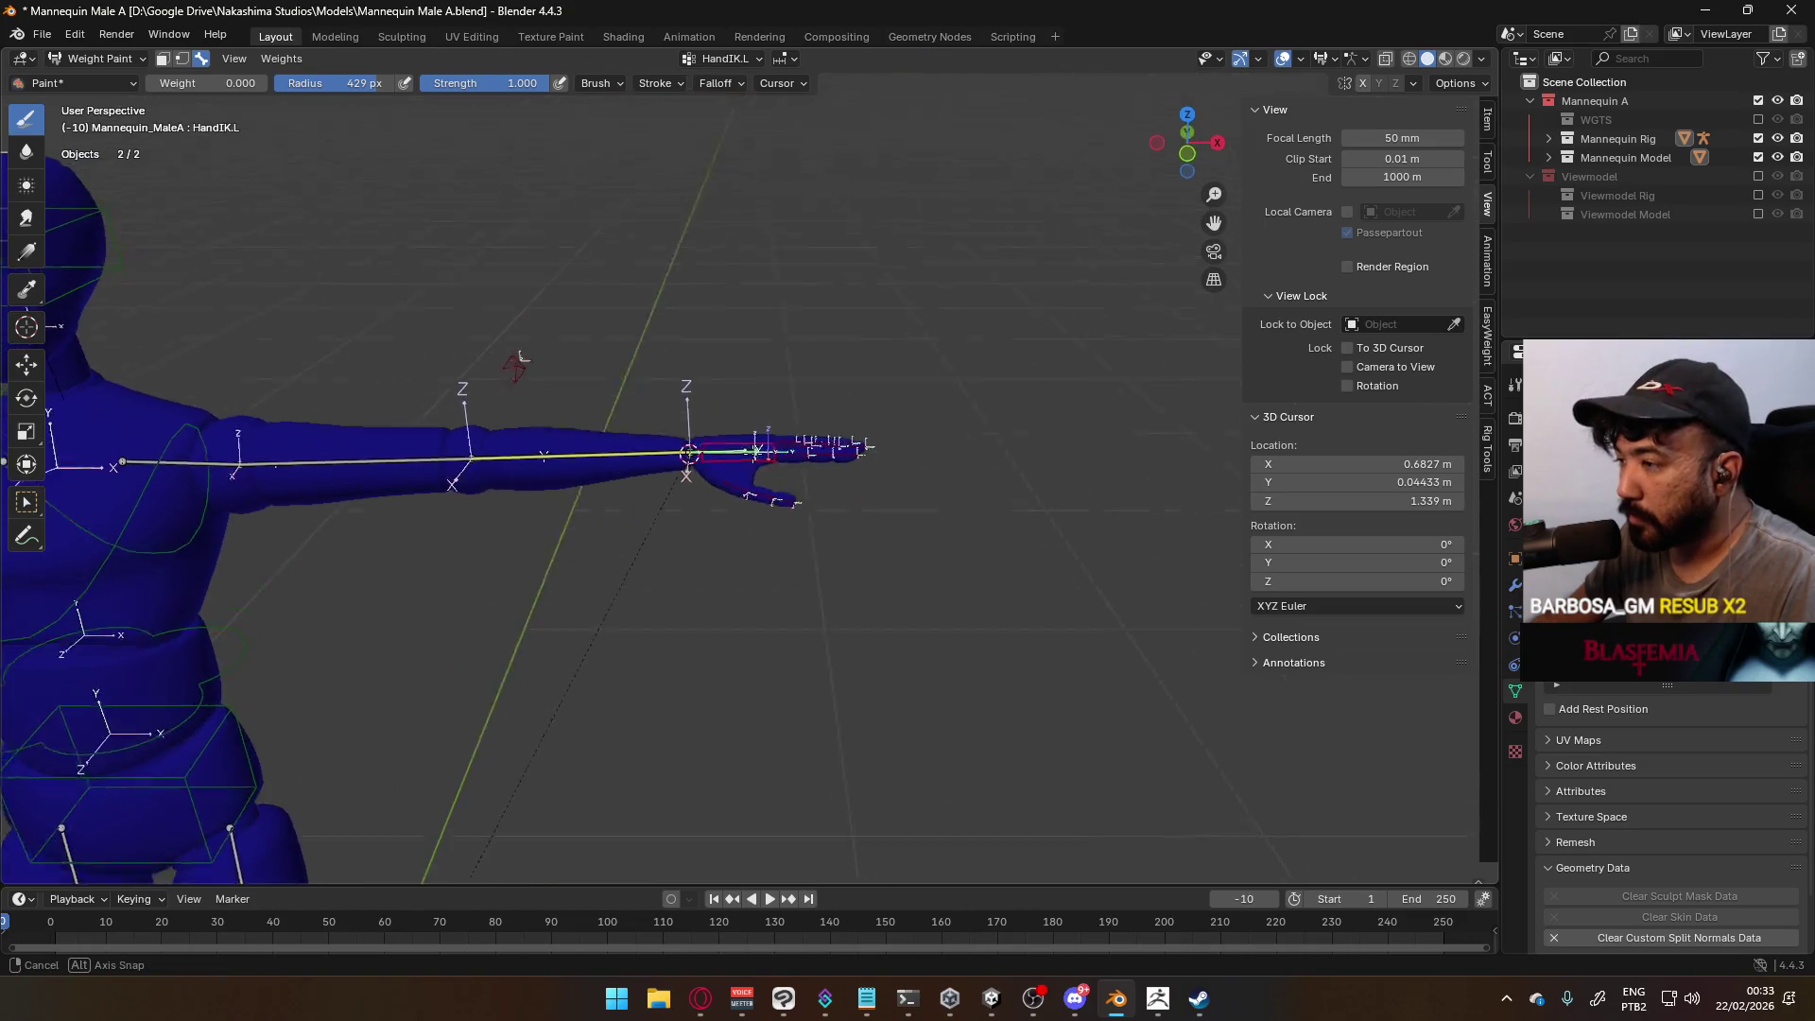
pyautogui.press('g')
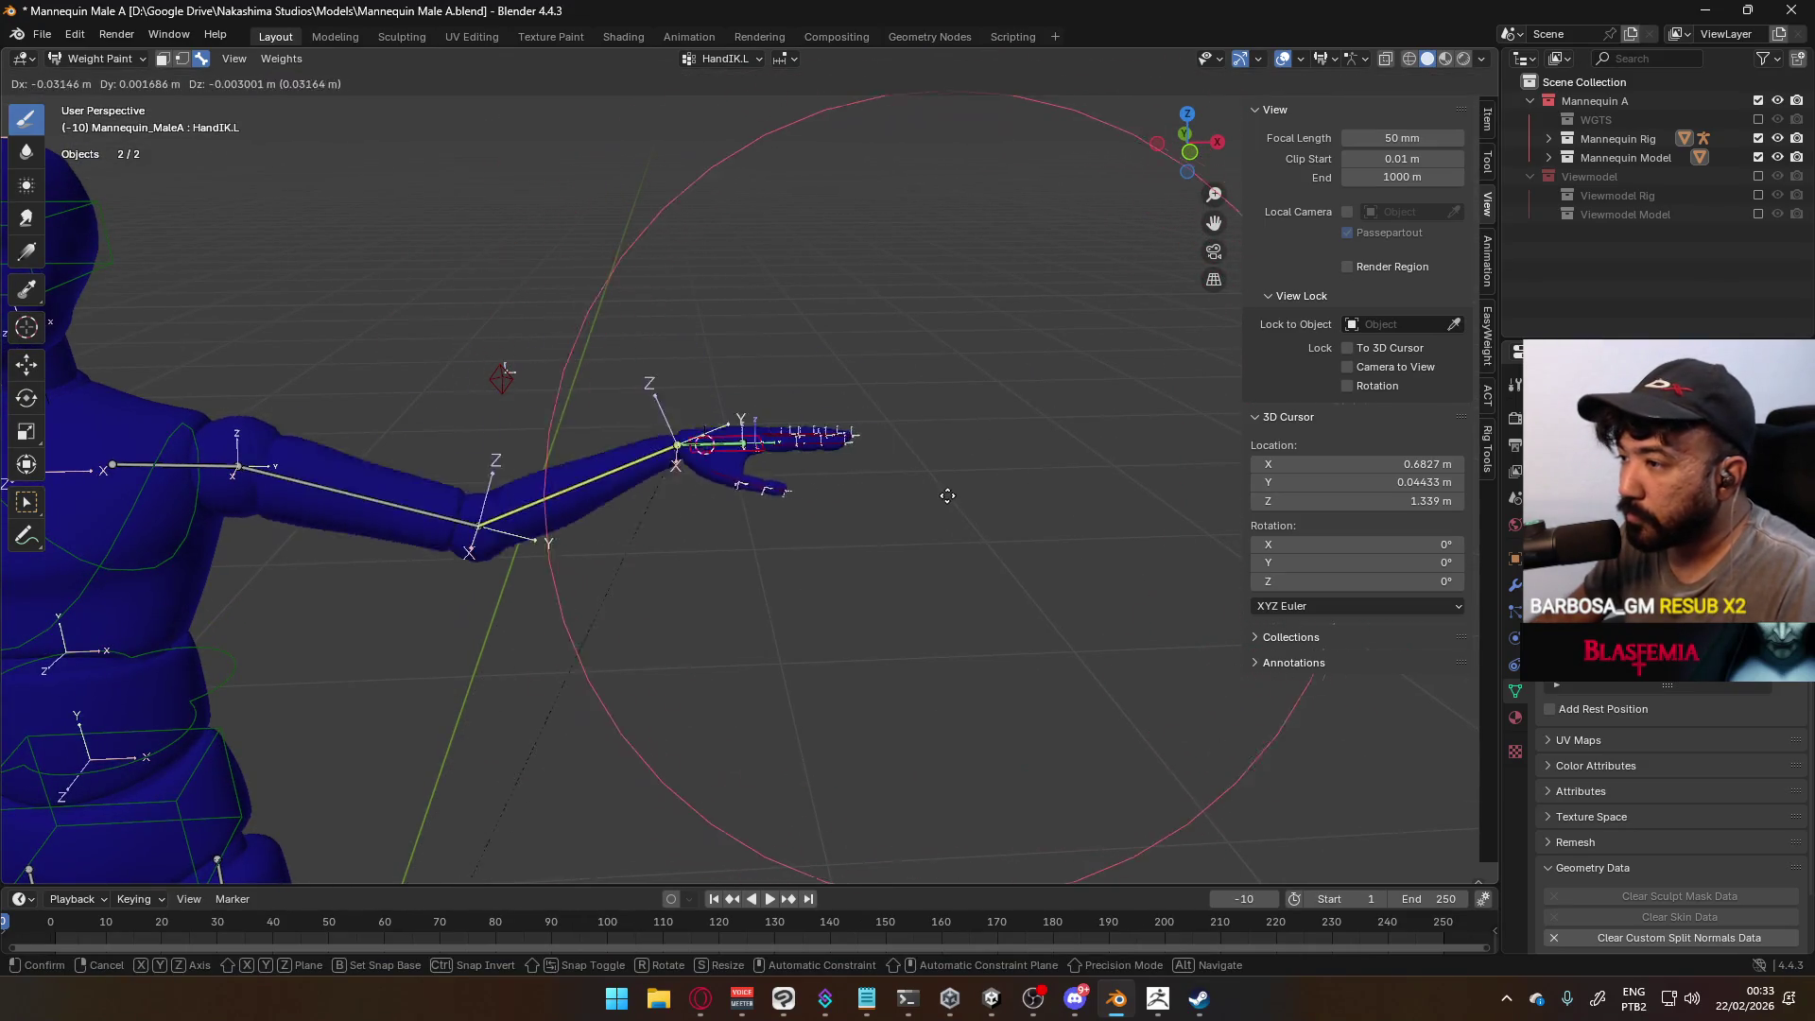
pyautogui.press('Escape')
pyautogui.scroll(-3, 861, 509)
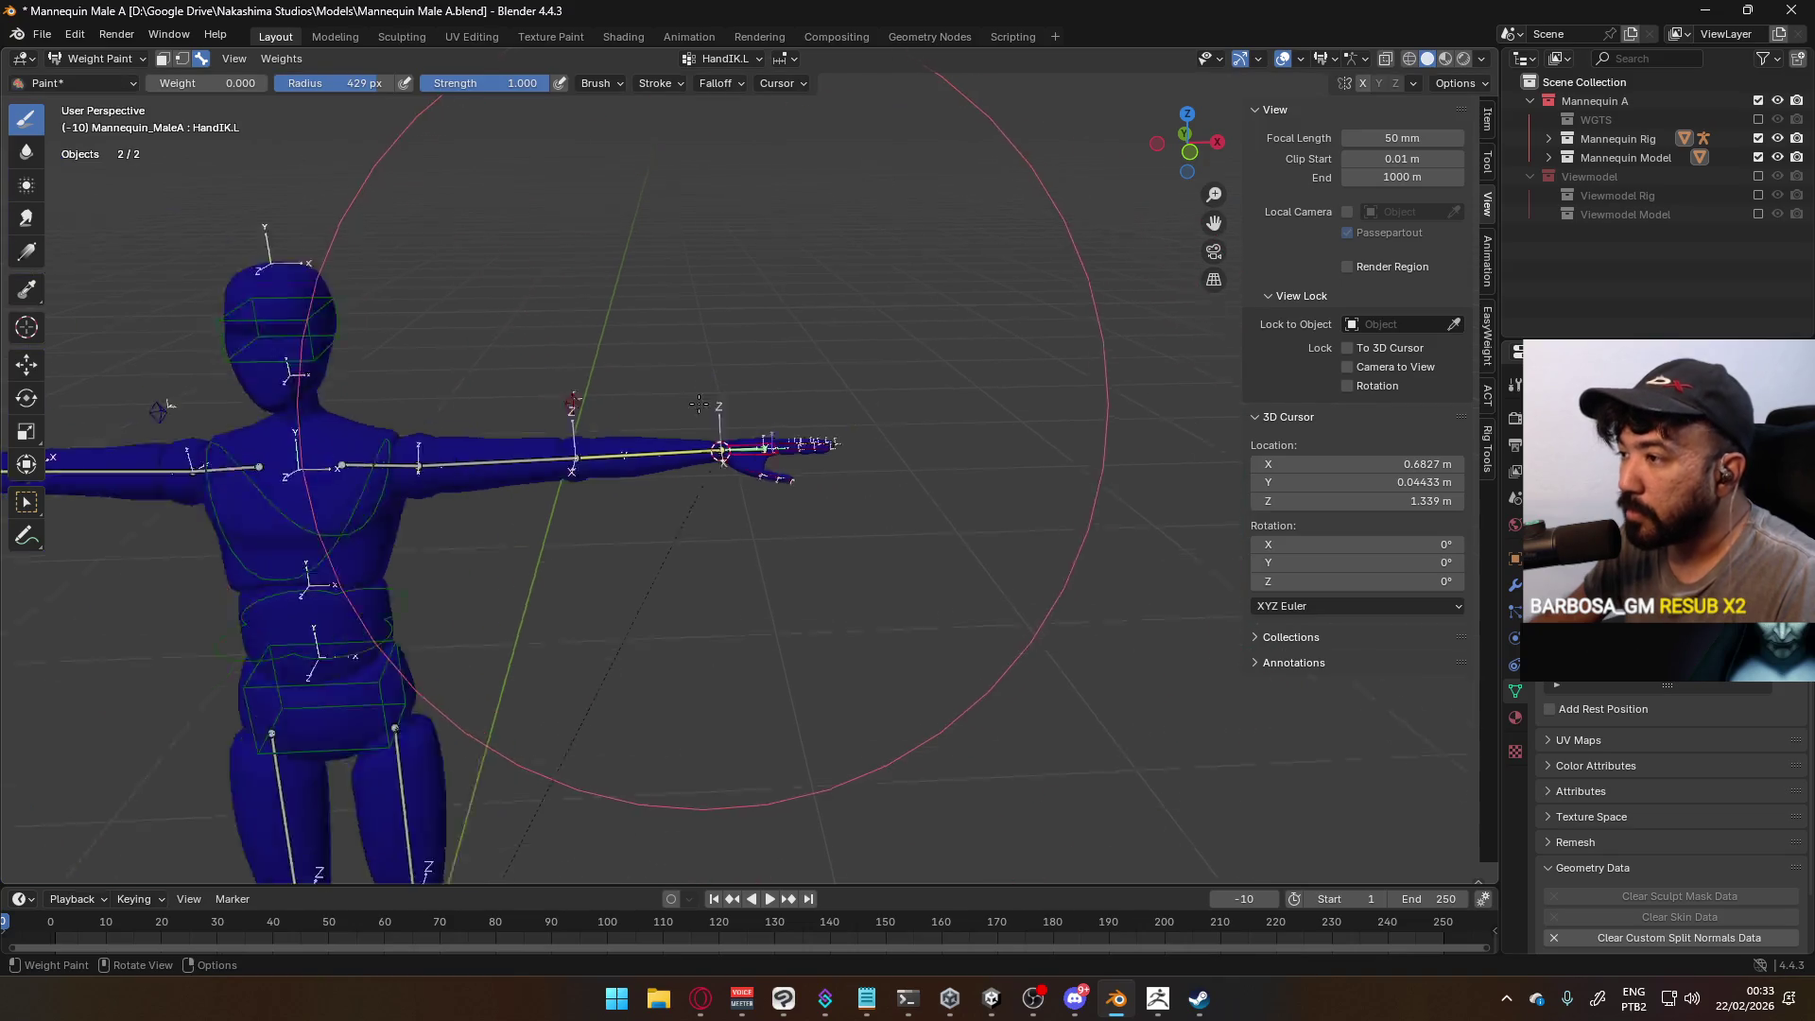
# Switch the mannequin back to Object Mode and deselect everything
pyautogui.click(99, 58)
pyautogui.click(85, 93)
pyautogui.click(761, 319)
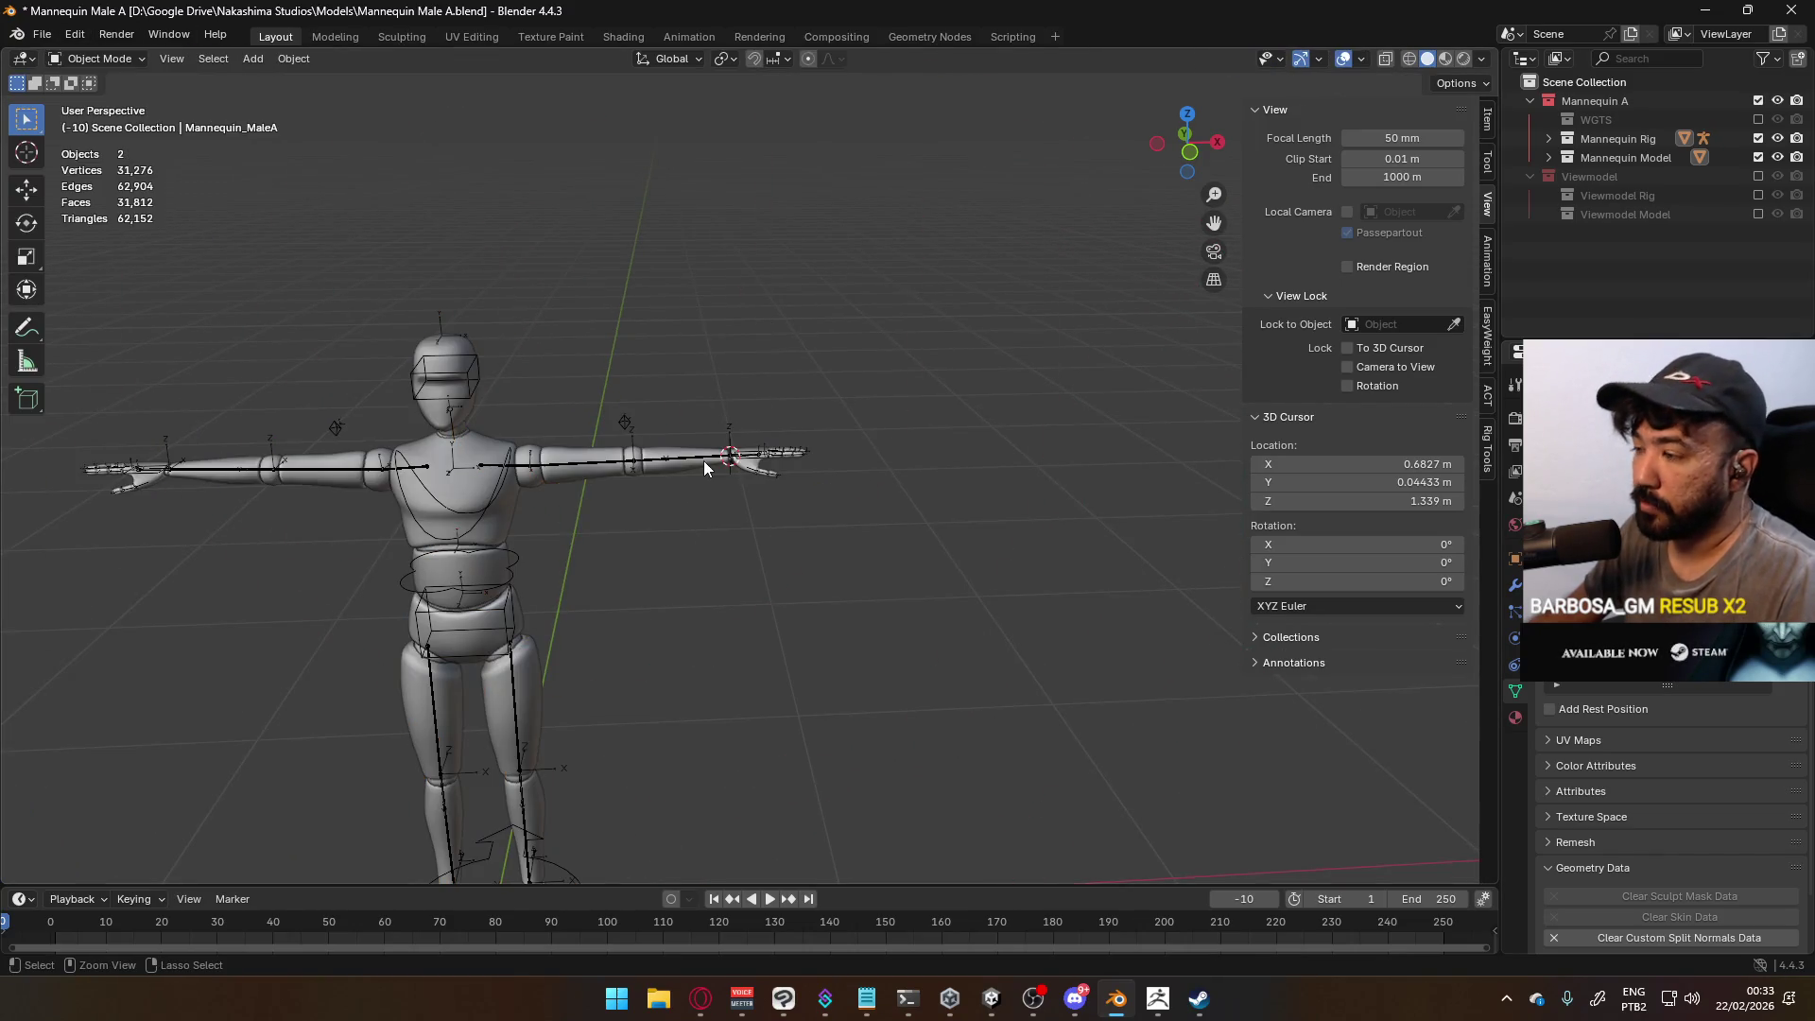
# Save the file, re-include the Viewmodel collection and select the Viewmodel Rig
pyautogui.hotkey('ctrl', 's')
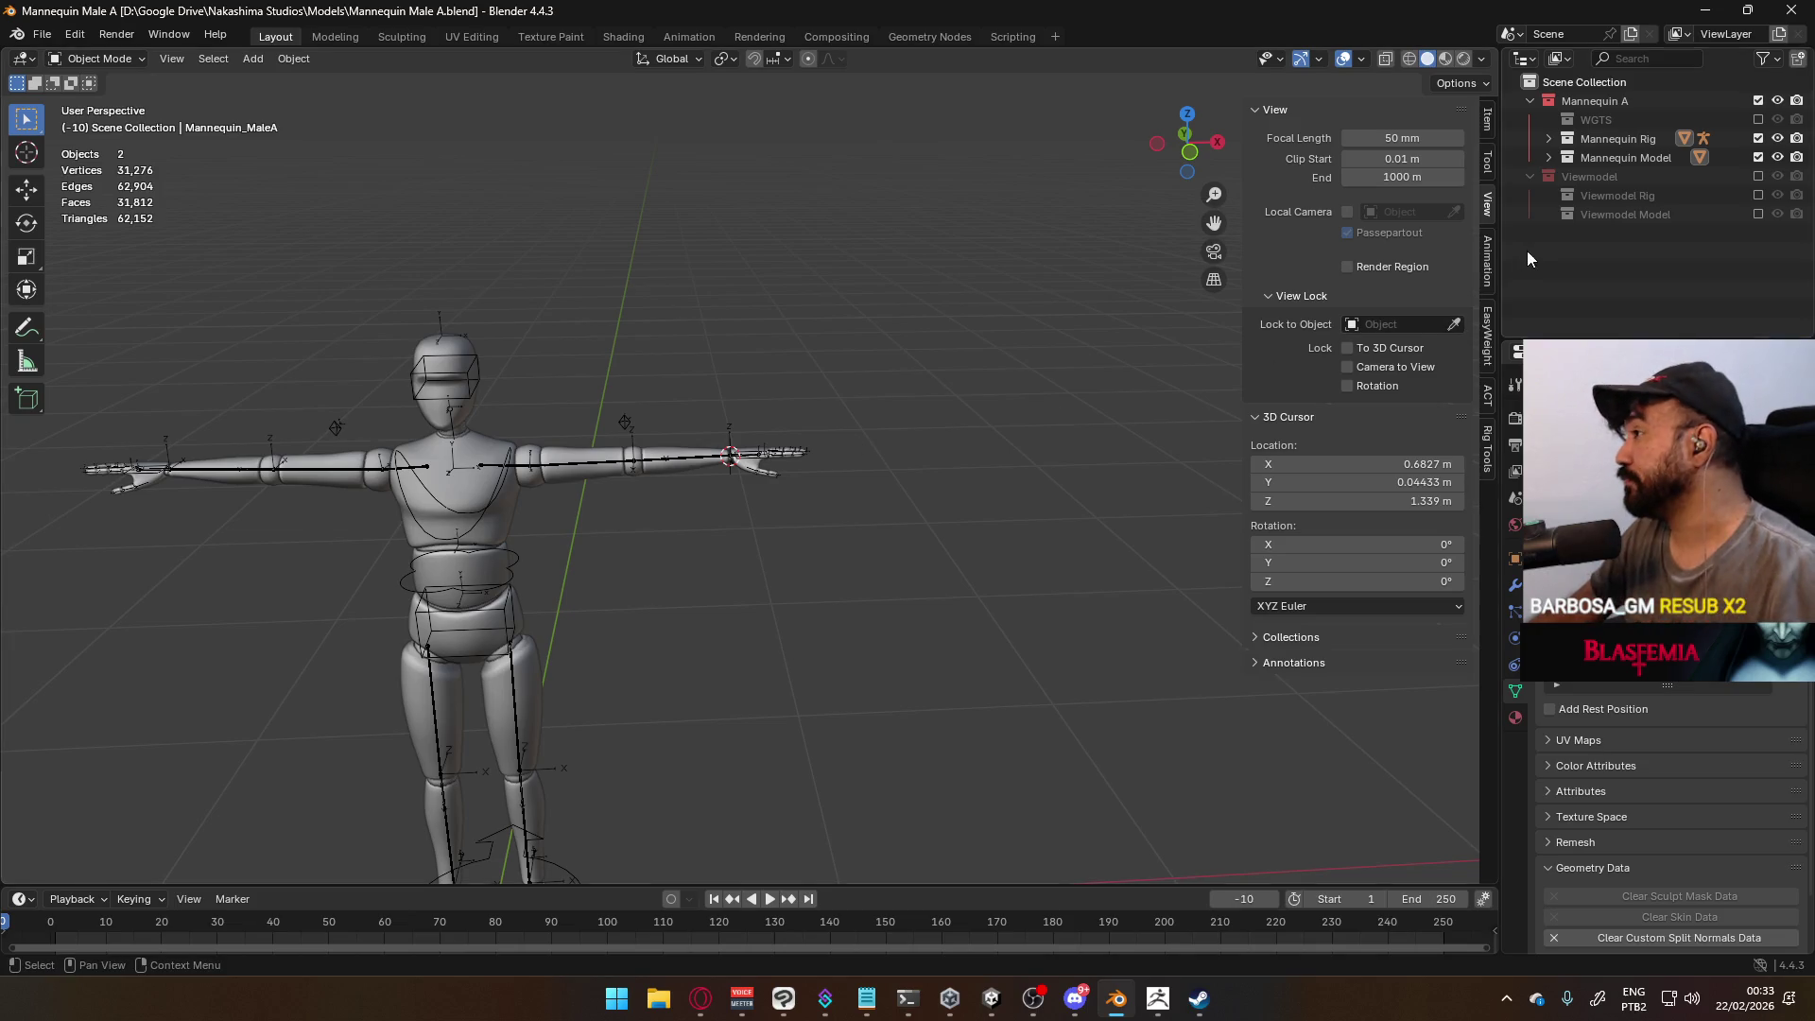
pyautogui.click(1758, 177)
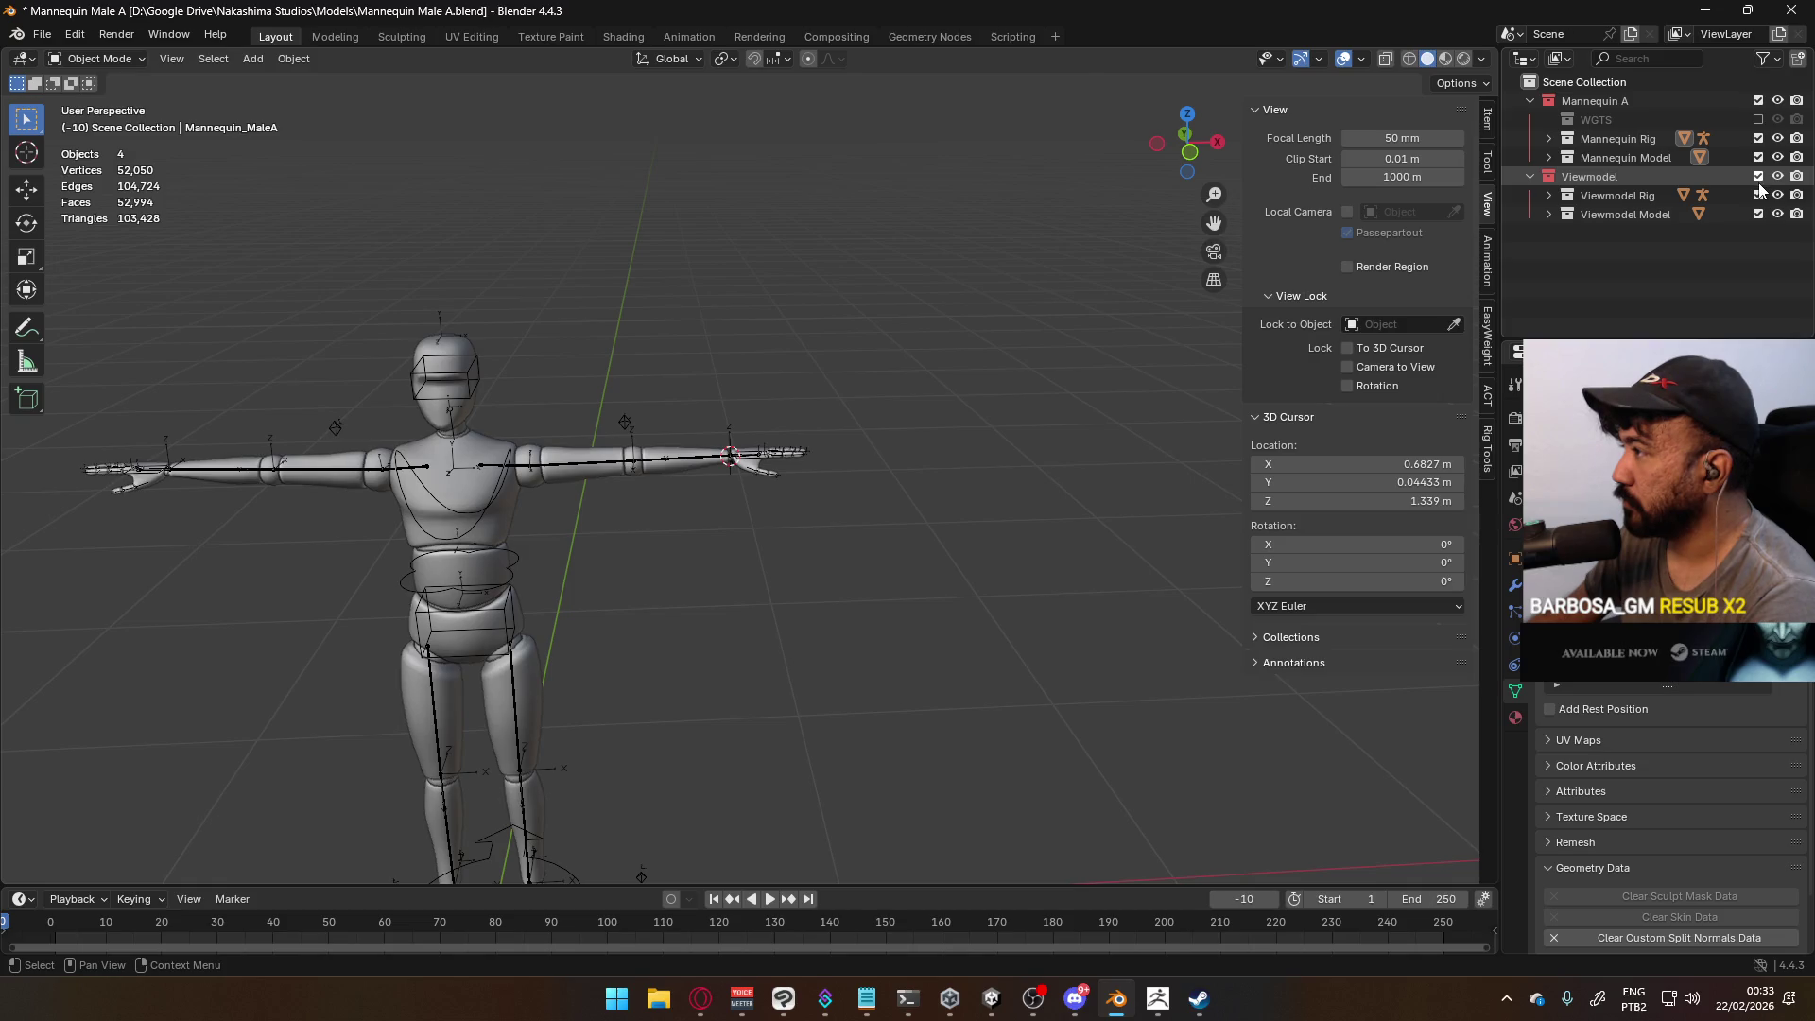
pyautogui.scroll(-5, 940, 549)
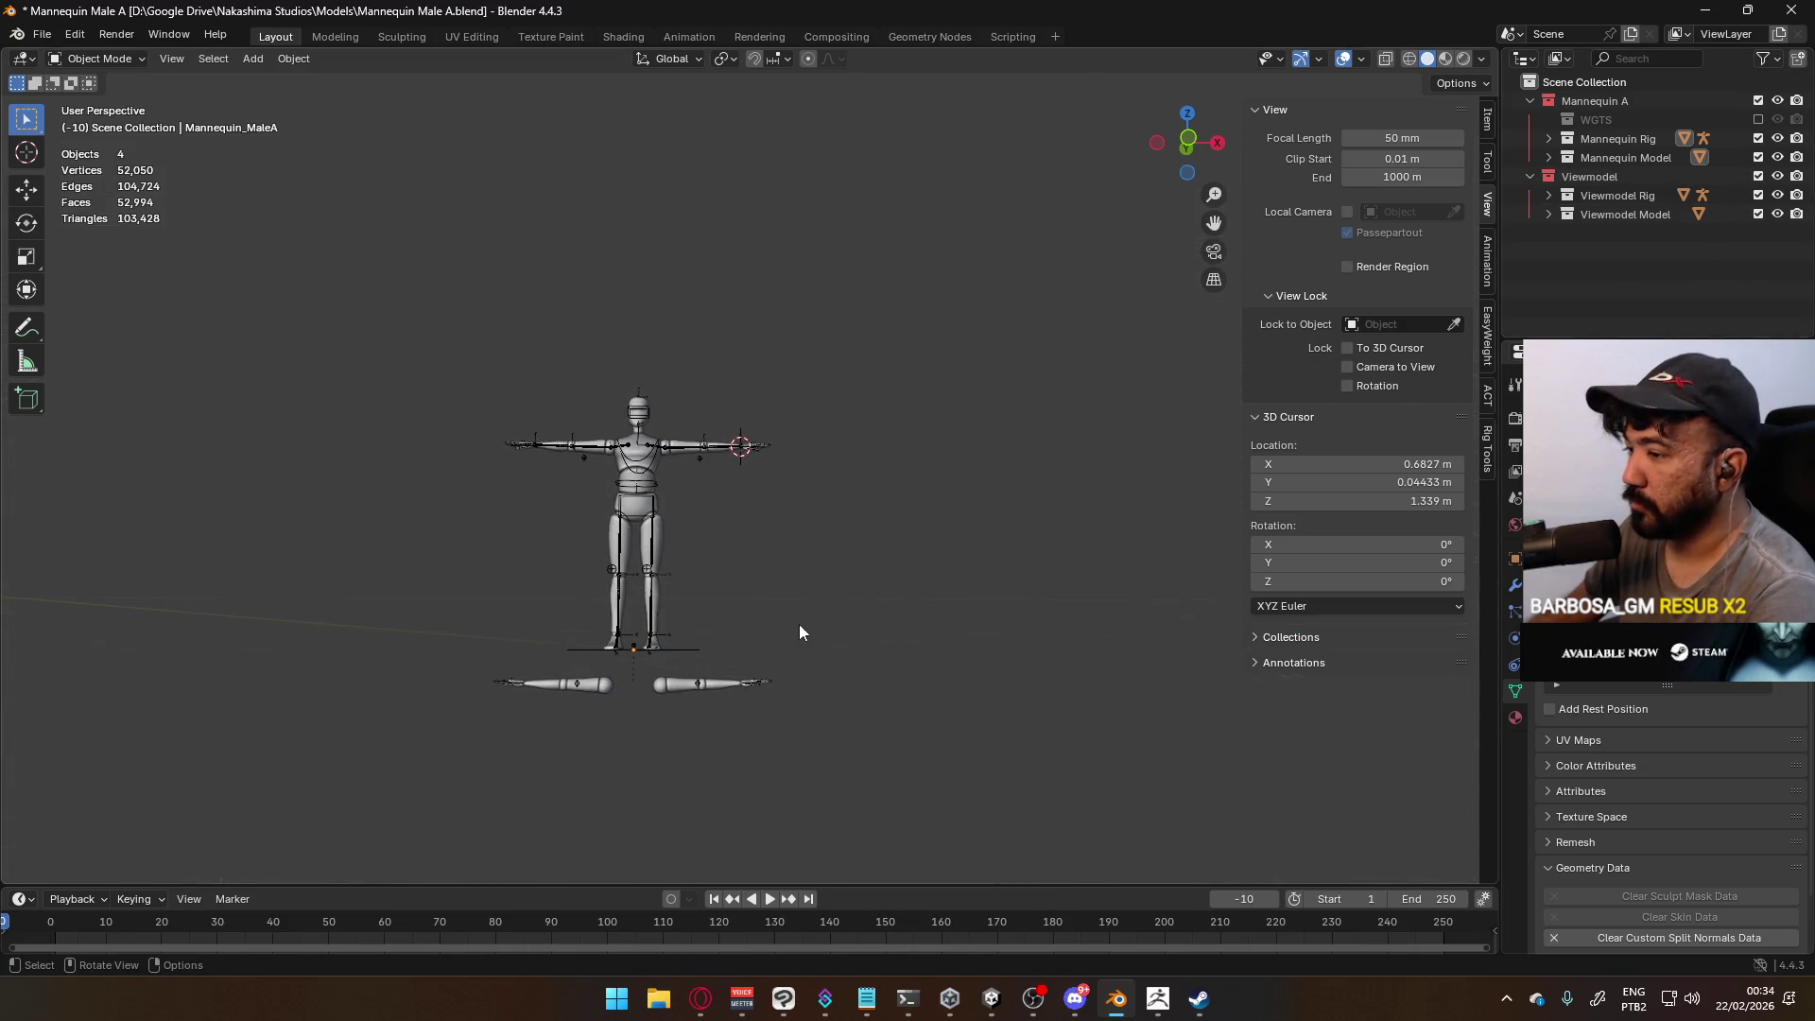
pyautogui.moveTo(802, 625)
pyautogui.keyDown('alt'); pyautogui.mouseDown(button='middle')
pyautogui.moveTo(709, 705)
pyautogui.moveTo(697, 668)
pyautogui.moveTo(757, 527)
pyautogui.mouseUp(button='middle'); pyautogui.keyUp('alt')
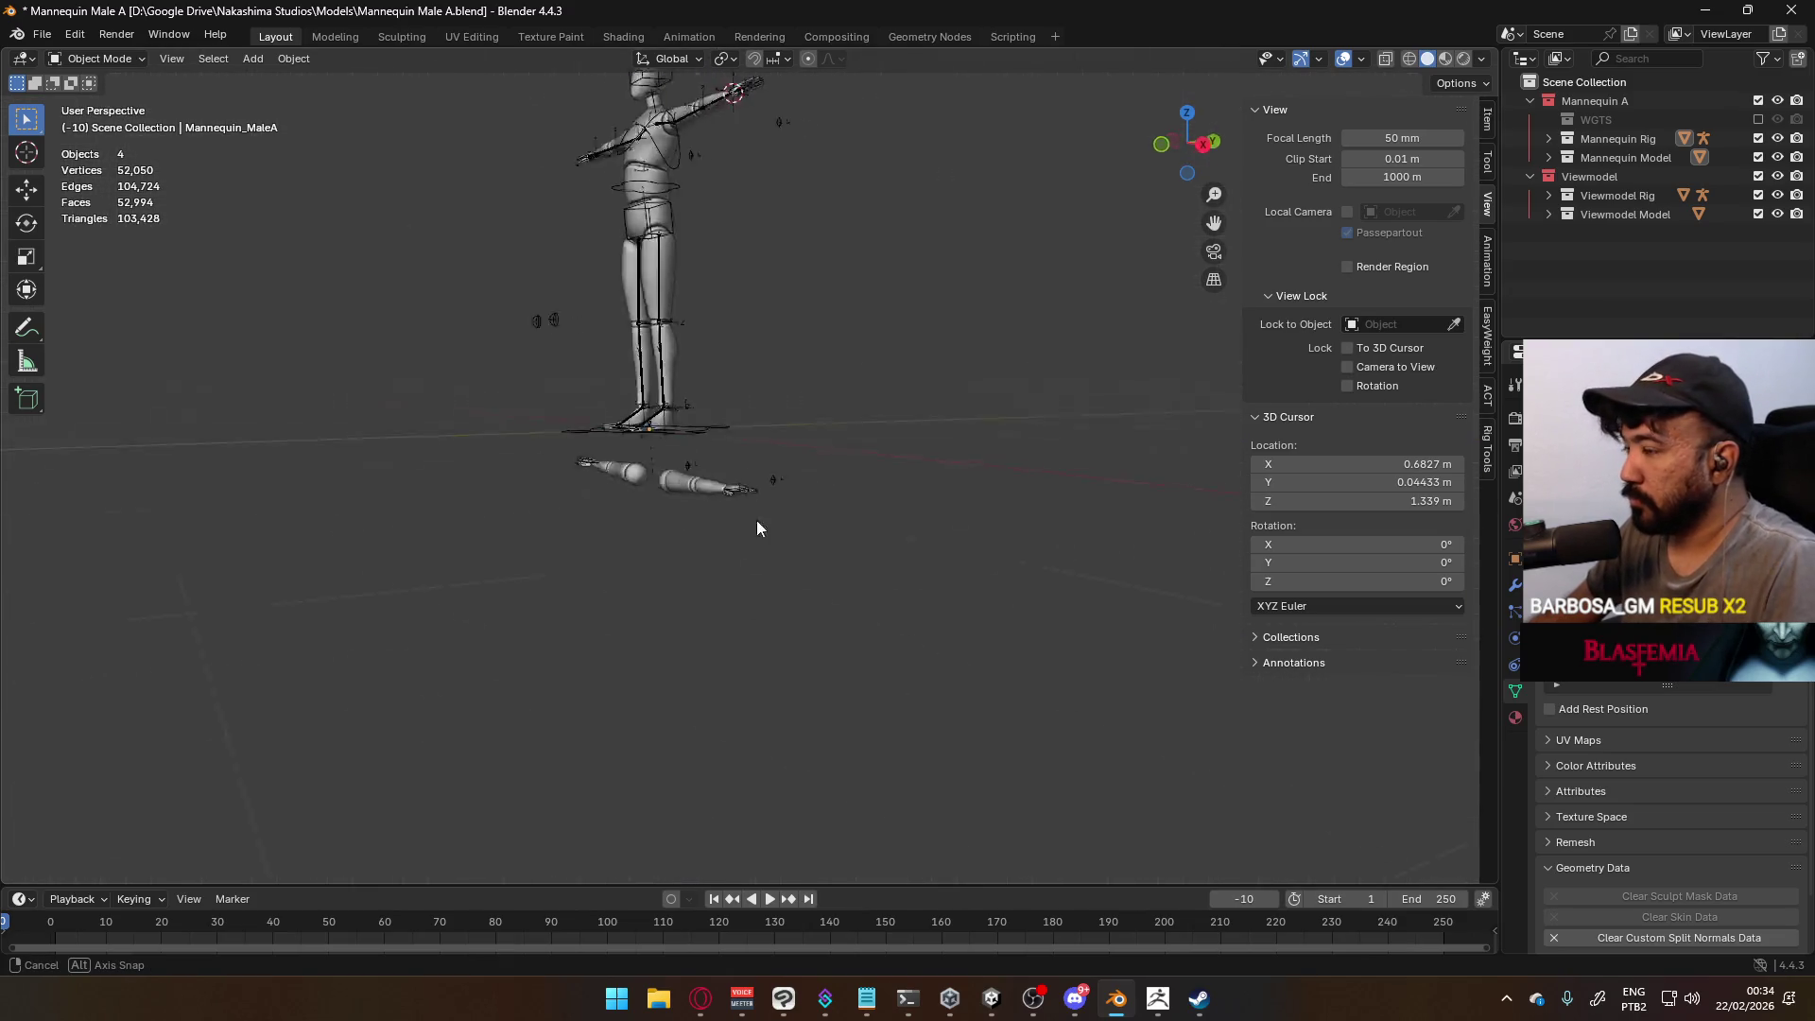
pyautogui.scroll(3, 759, 524)
pyautogui.click(553, 445)
pyautogui.click(555, 447)
pyautogui.moveTo(586, 473)
pyautogui.mouseDown(button='middle')
pyautogui.moveTo(672, 434)
pyautogui.moveTo(615, 496)
pyautogui.moveTo(665, 492)
pyautogui.mouseUp(button='middle')
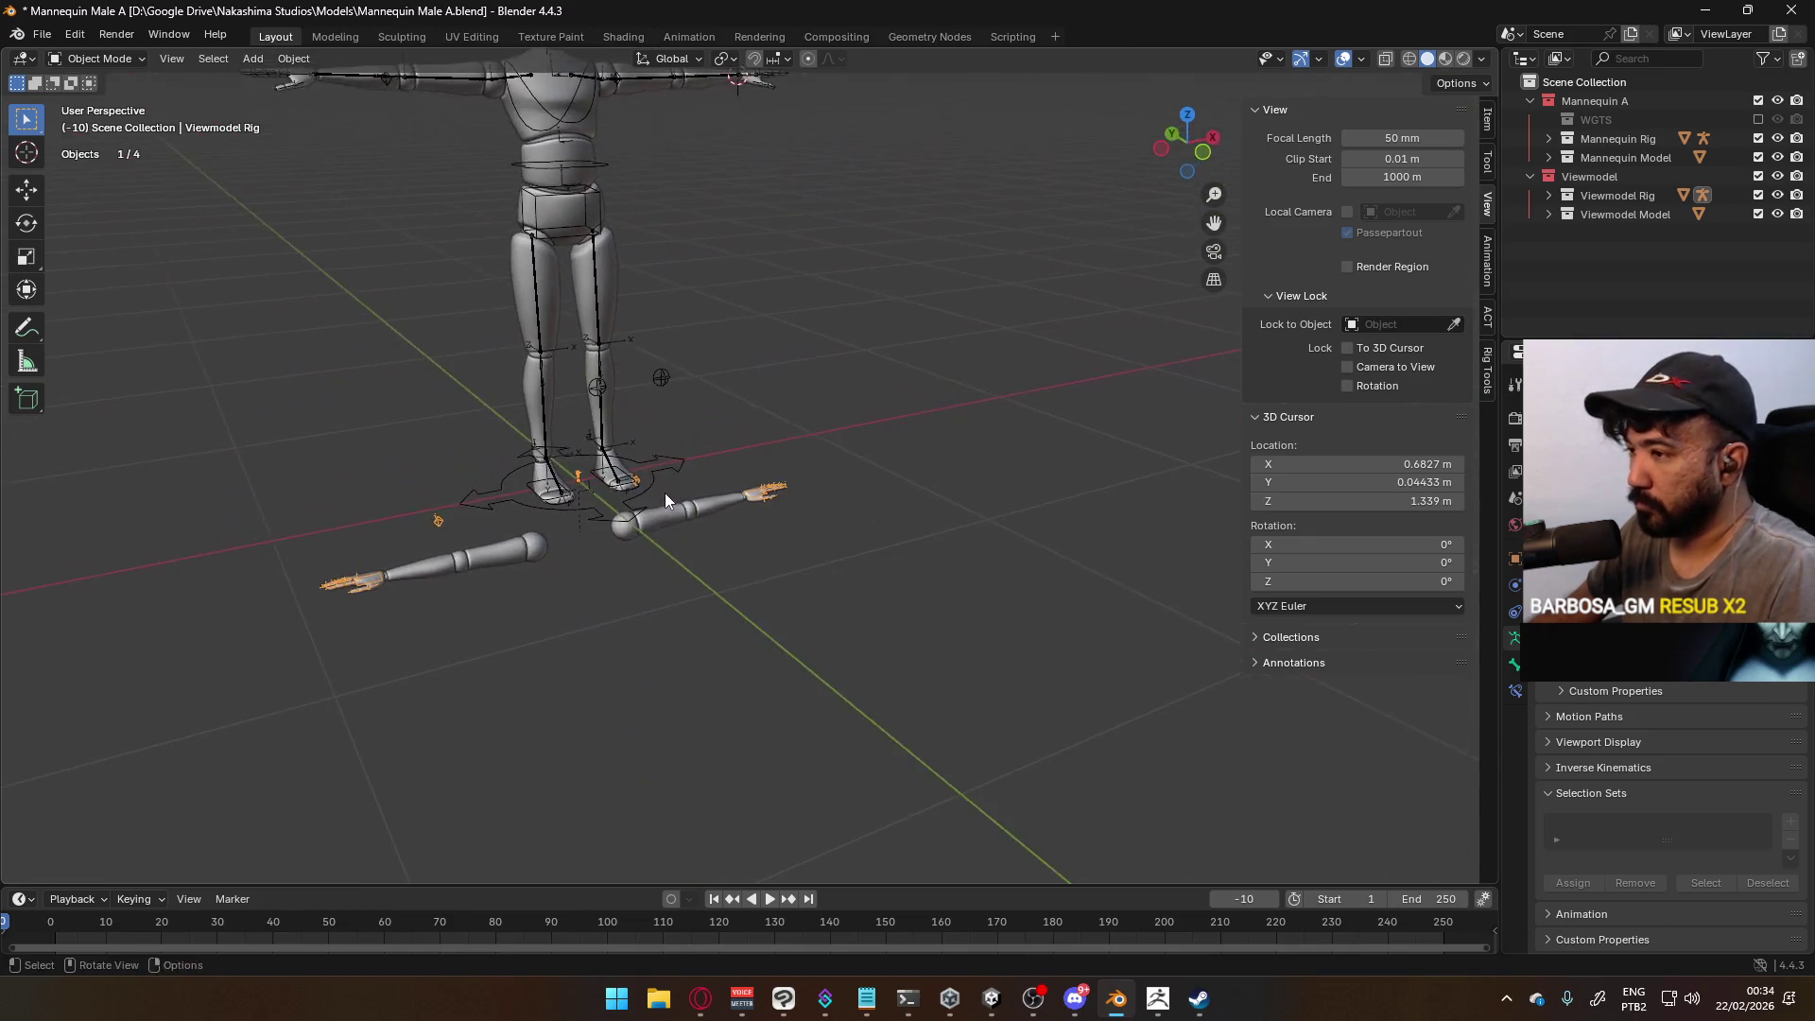
# Reset the 3D cursor to the world origin via 'Cursor to World Origin', then deselect
pyautogui.press('F3')
pyautogui.write('curs')
pyautogui.write('world')
pyautogui.press('Return')
pyautogui.moveTo(666, 492)
pyautogui.mouseDown(button='middle')
pyautogui.moveTo(633, 498)
pyautogui.moveTo(637, 512)
pyautogui.moveTo(855, 537)
pyautogui.mouseUp(button='middle')
pyautogui.scroll(5, 667, 490)
pyautogui.scroll(-3, 611, 474)
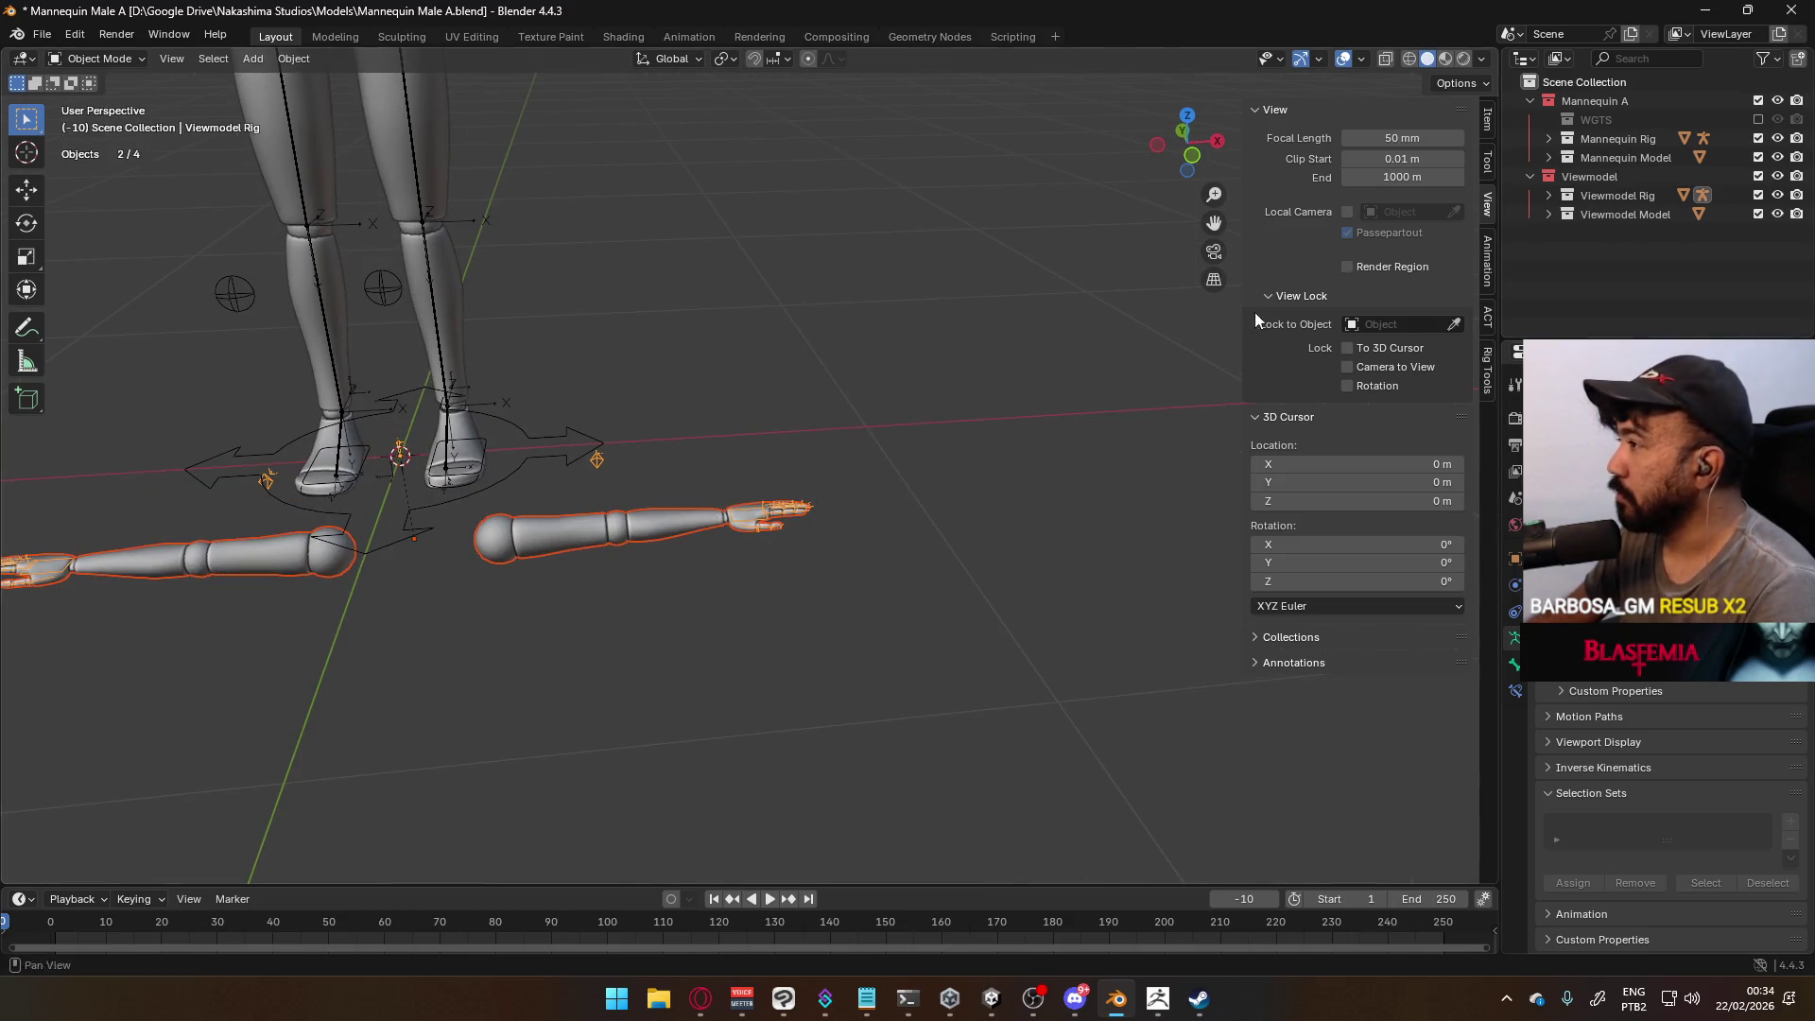
pyautogui.click(817, 475)
pyautogui.scroll(-5, 723, 473)
pyautogui.moveTo(723, 473)
pyautogui.mouseDown(button='middle')
pyautogui.moveTo(776, 571)
pyautogui.moveTo(796, 549)
pyautogui.mouseUp(button='middle')
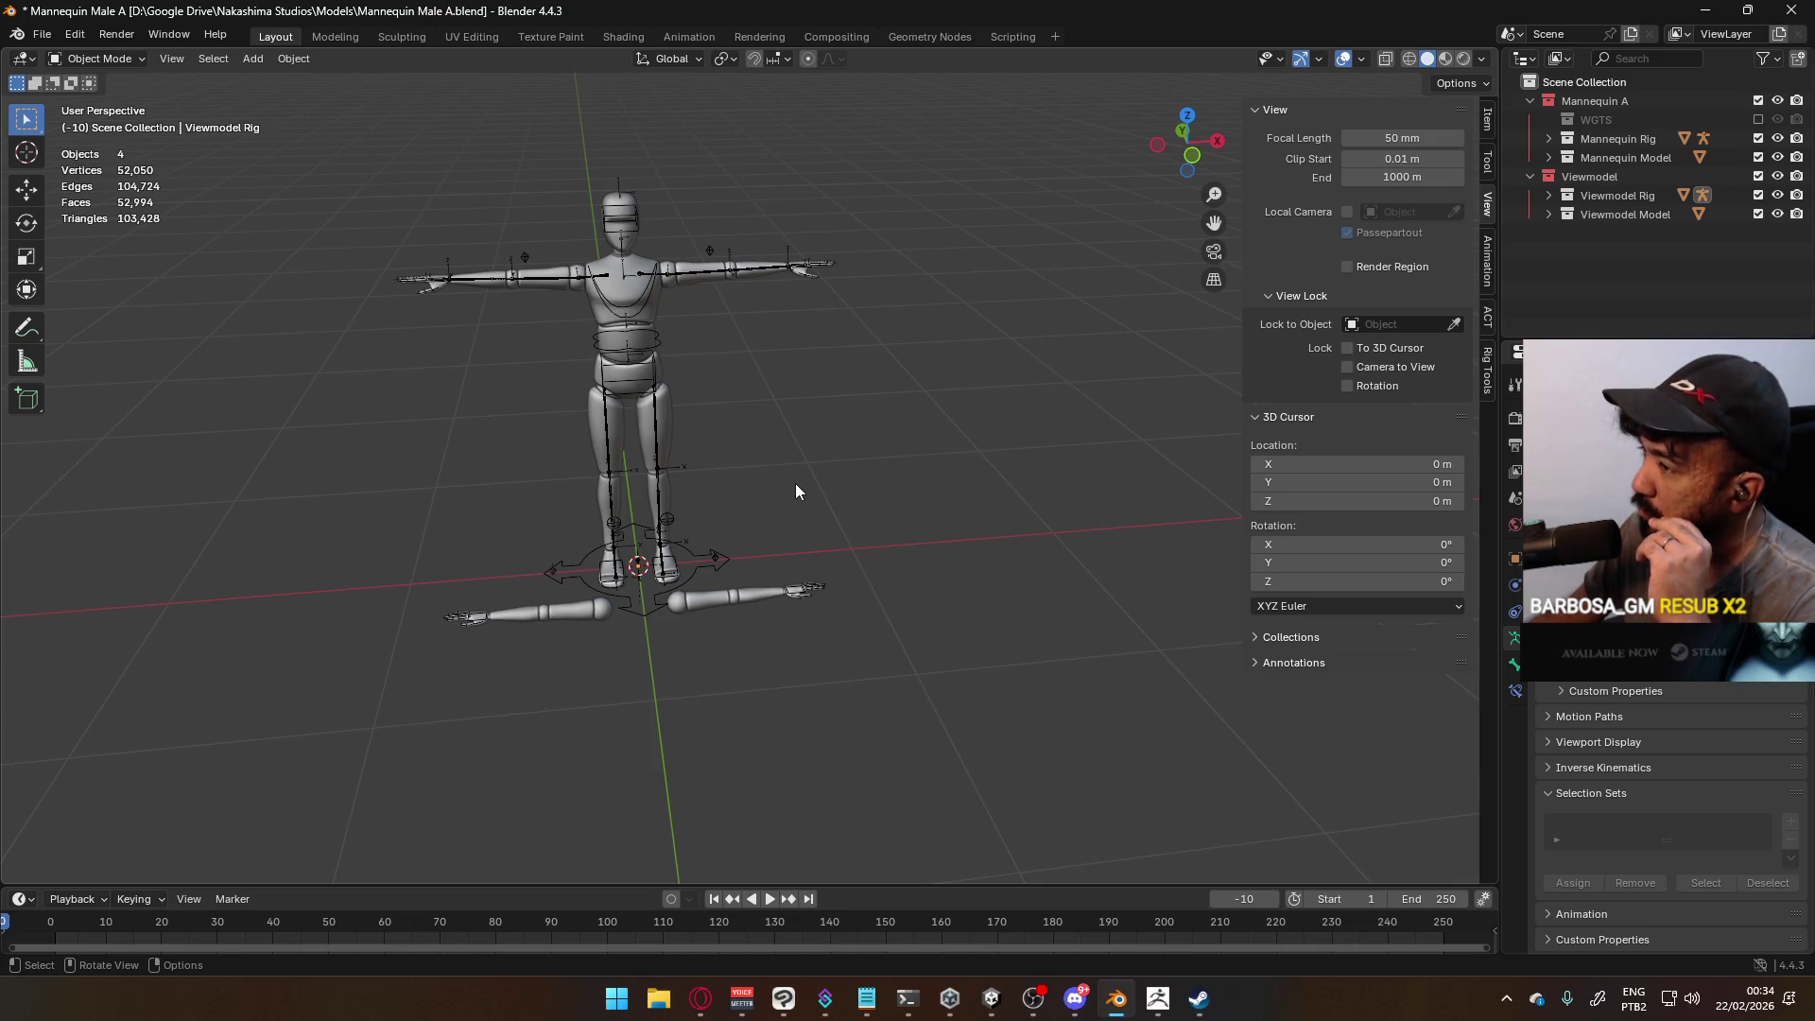
# In front view, select the mannequin mesh and armature with the armature active
pyautogui.click(779, 271)
pyautogui.press('KP_1')
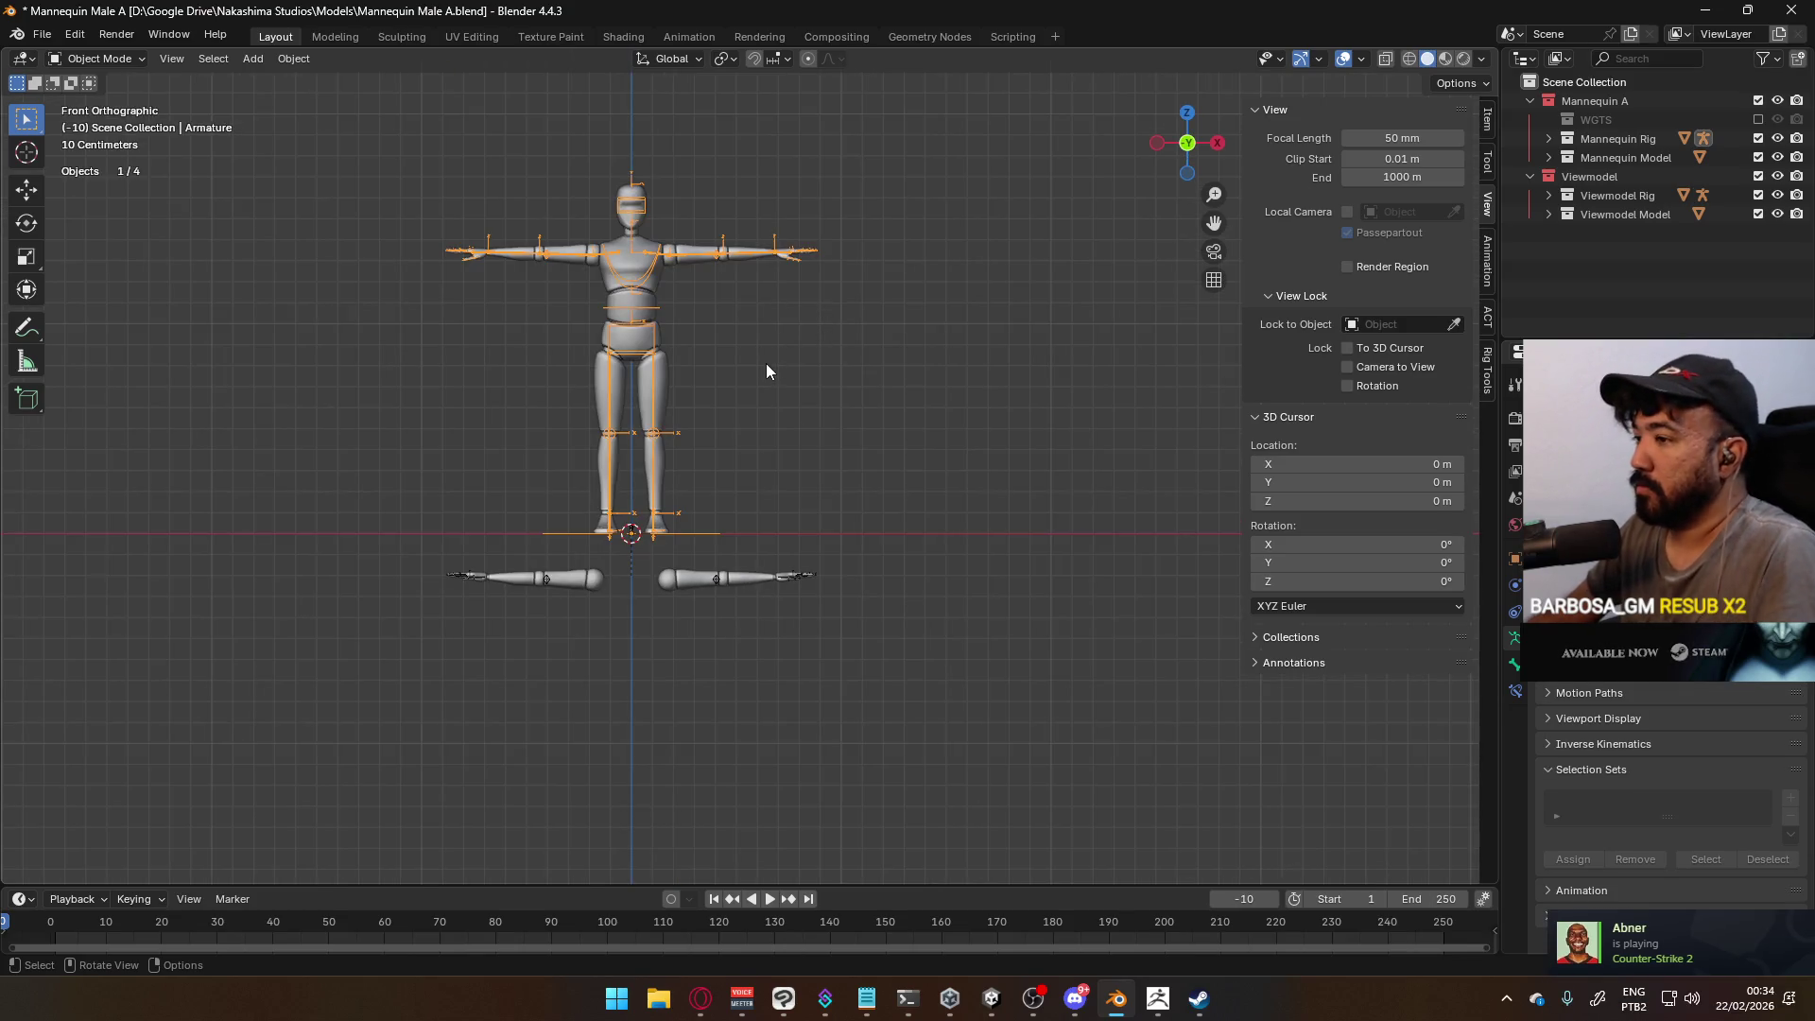
pyautogui.keyDown('shift'); pyautogui.click(688, 264); pyautogui.keyUp('shift')
pyautogui.keyDown('shift'); pyautogui.click(755, 258); pyautogui.keyUp('shift')
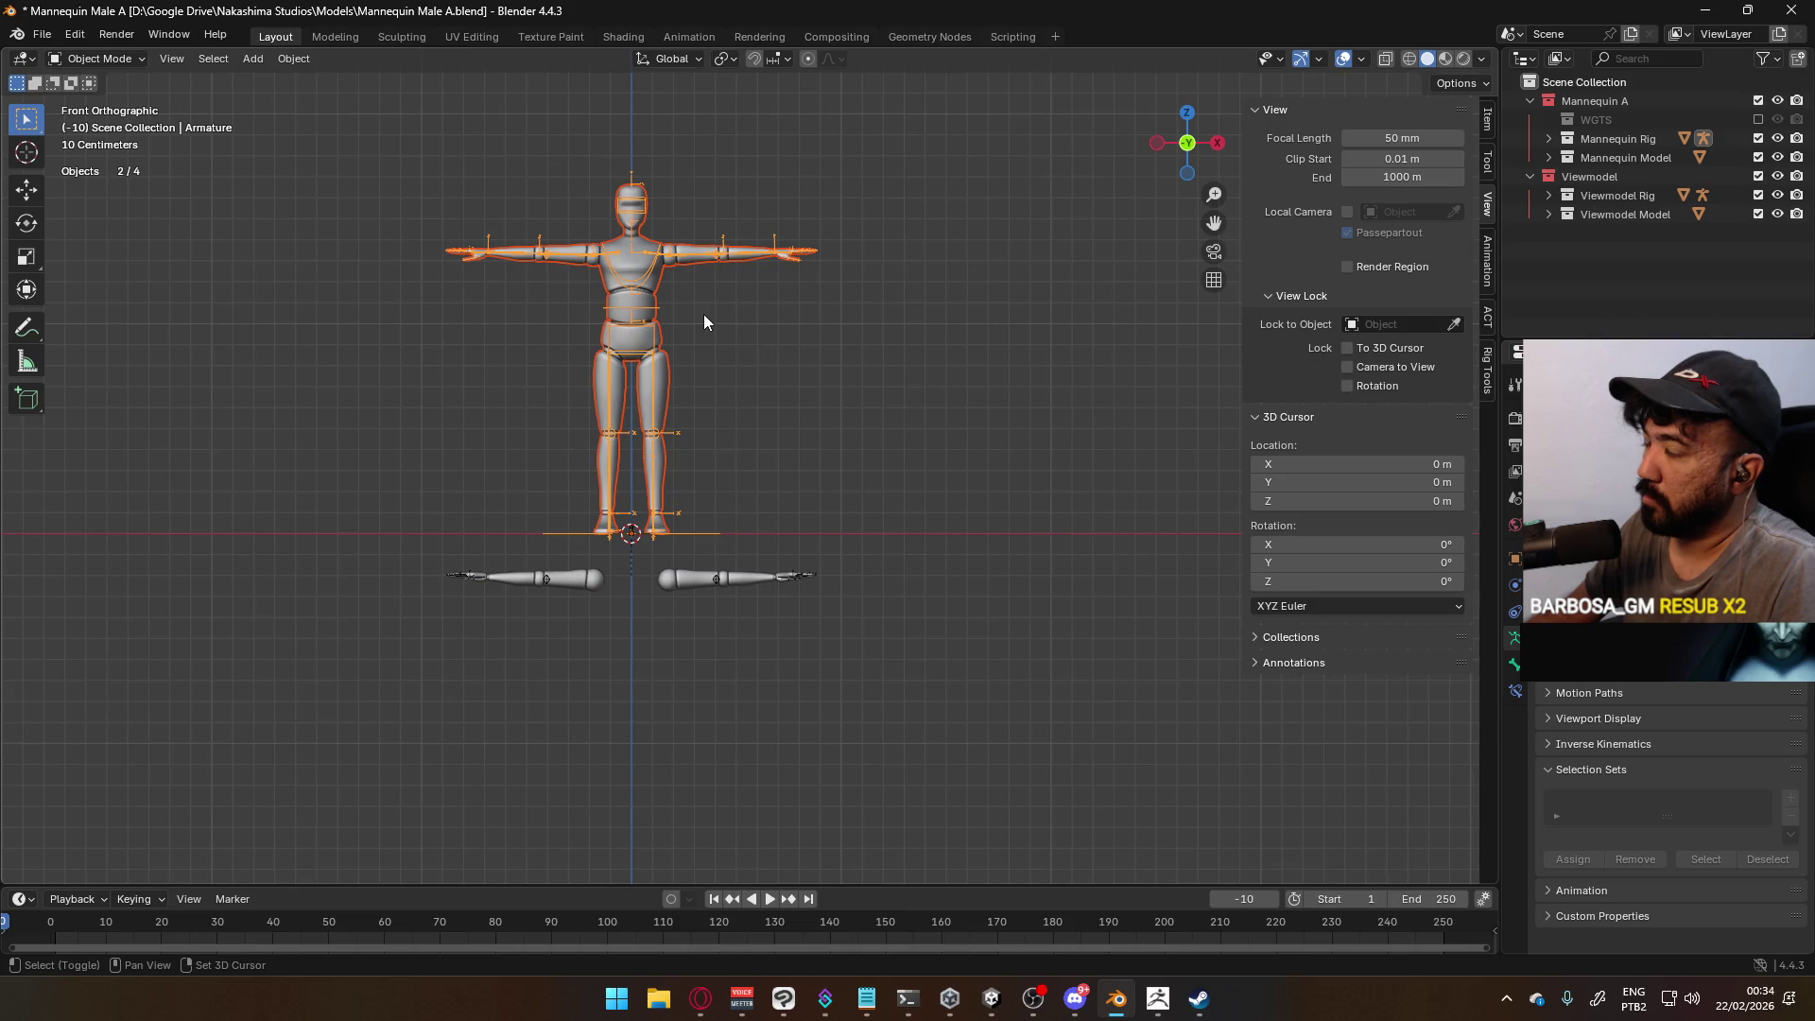
# Duplicate the rig and mesh and place the copy 1 m along X
pyautogui.hotkey('shift', 'd')
pyautogui.press('Escape')
pyautogui.press('g')
pyautogui.press('x')
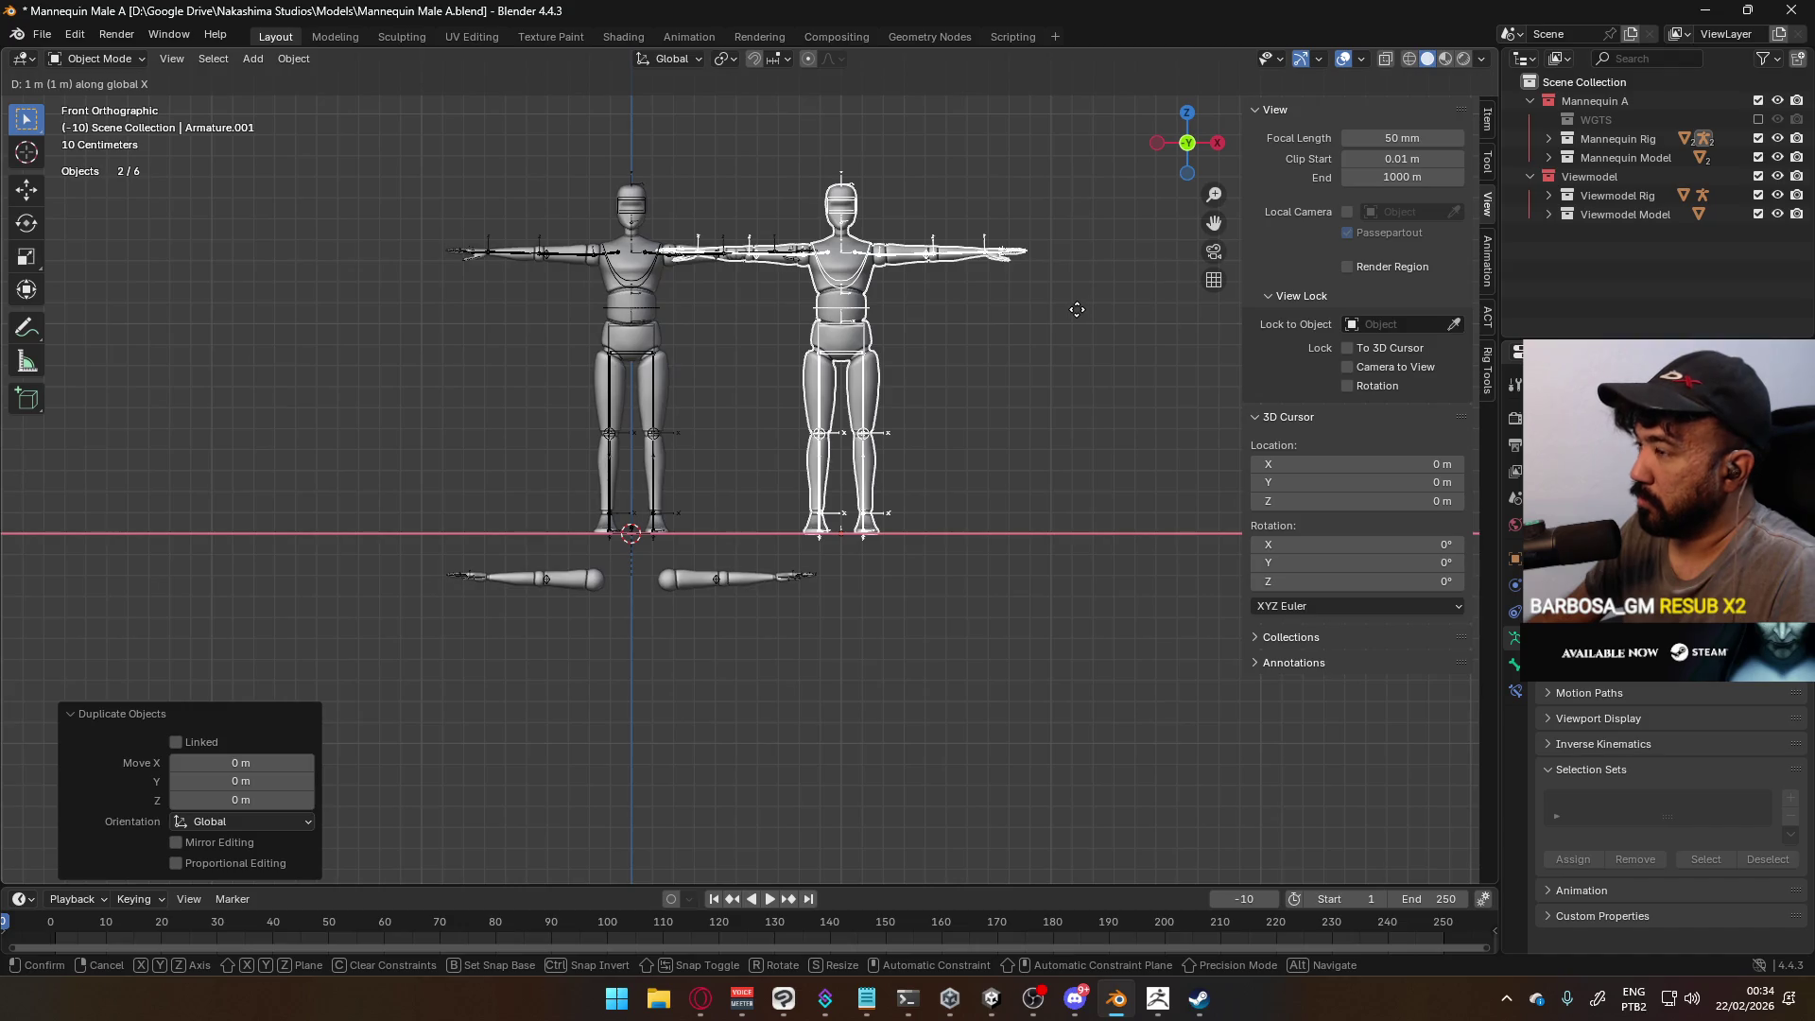
pyautogui.click(1077, 309)
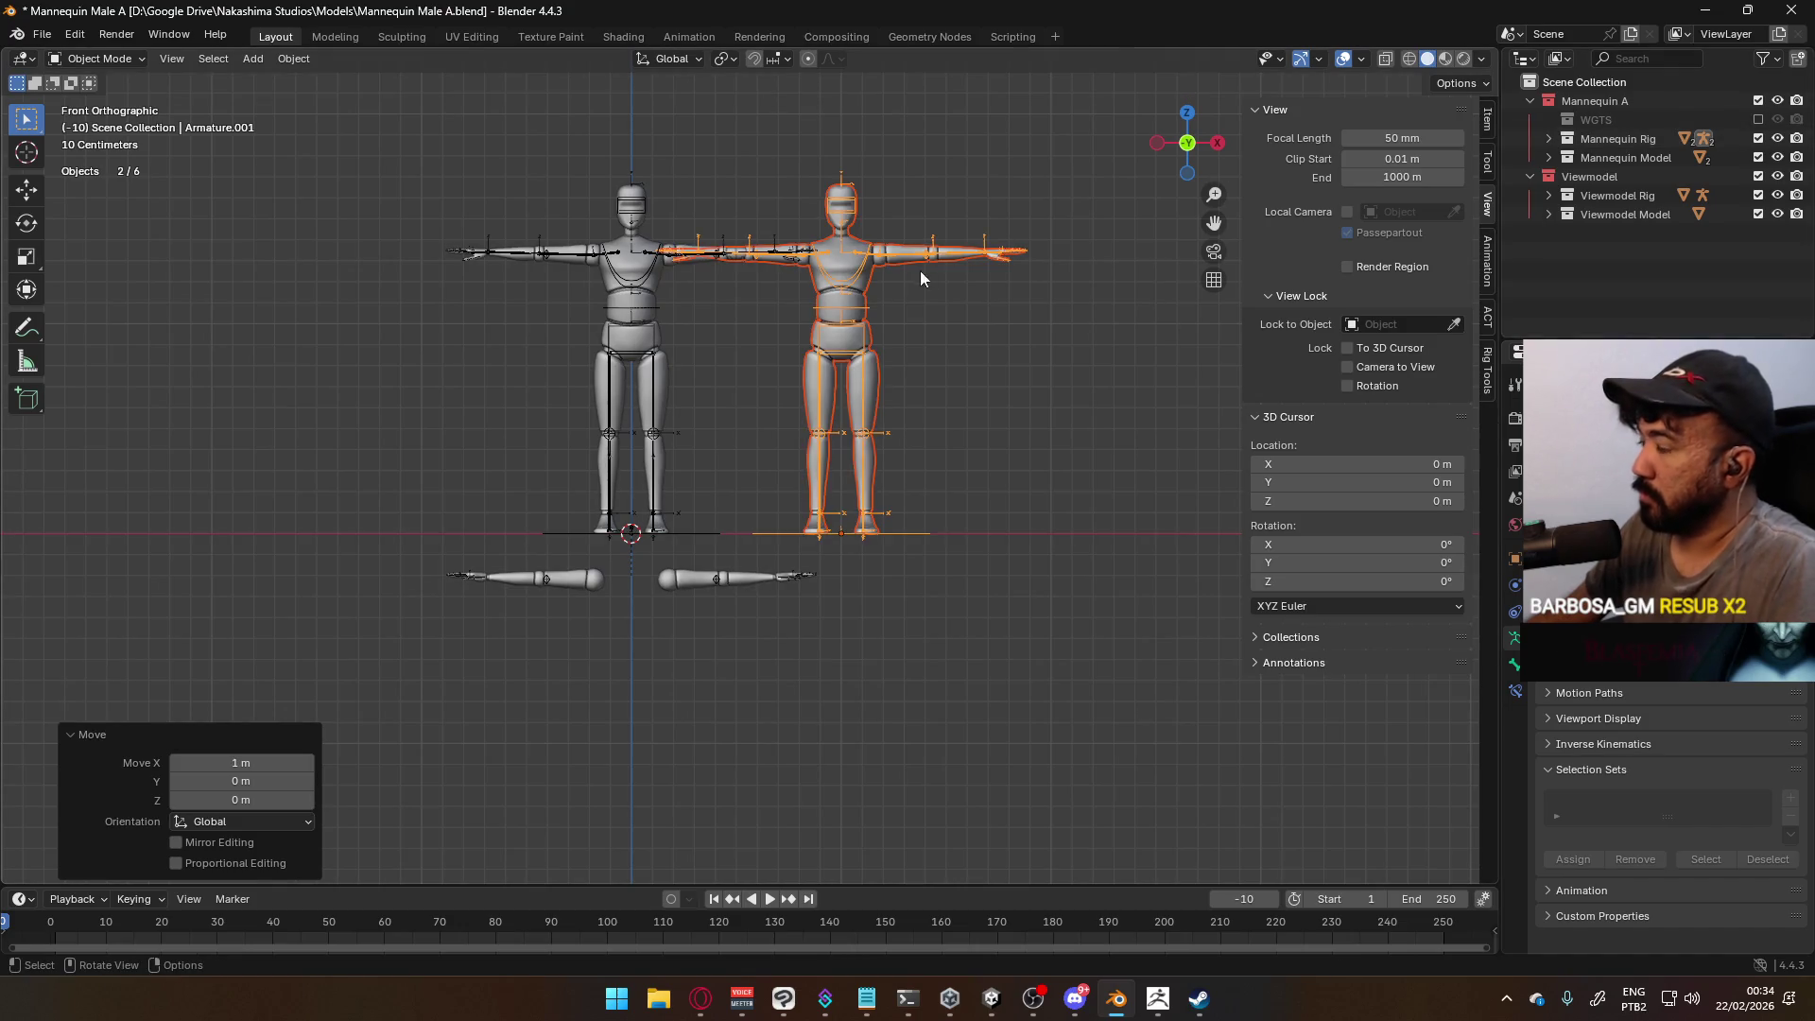
# Move the copy into the Scene Collection and exclude the Mannequin A collection
pyautogui.press('m')
pyautogui.click(916, 304)
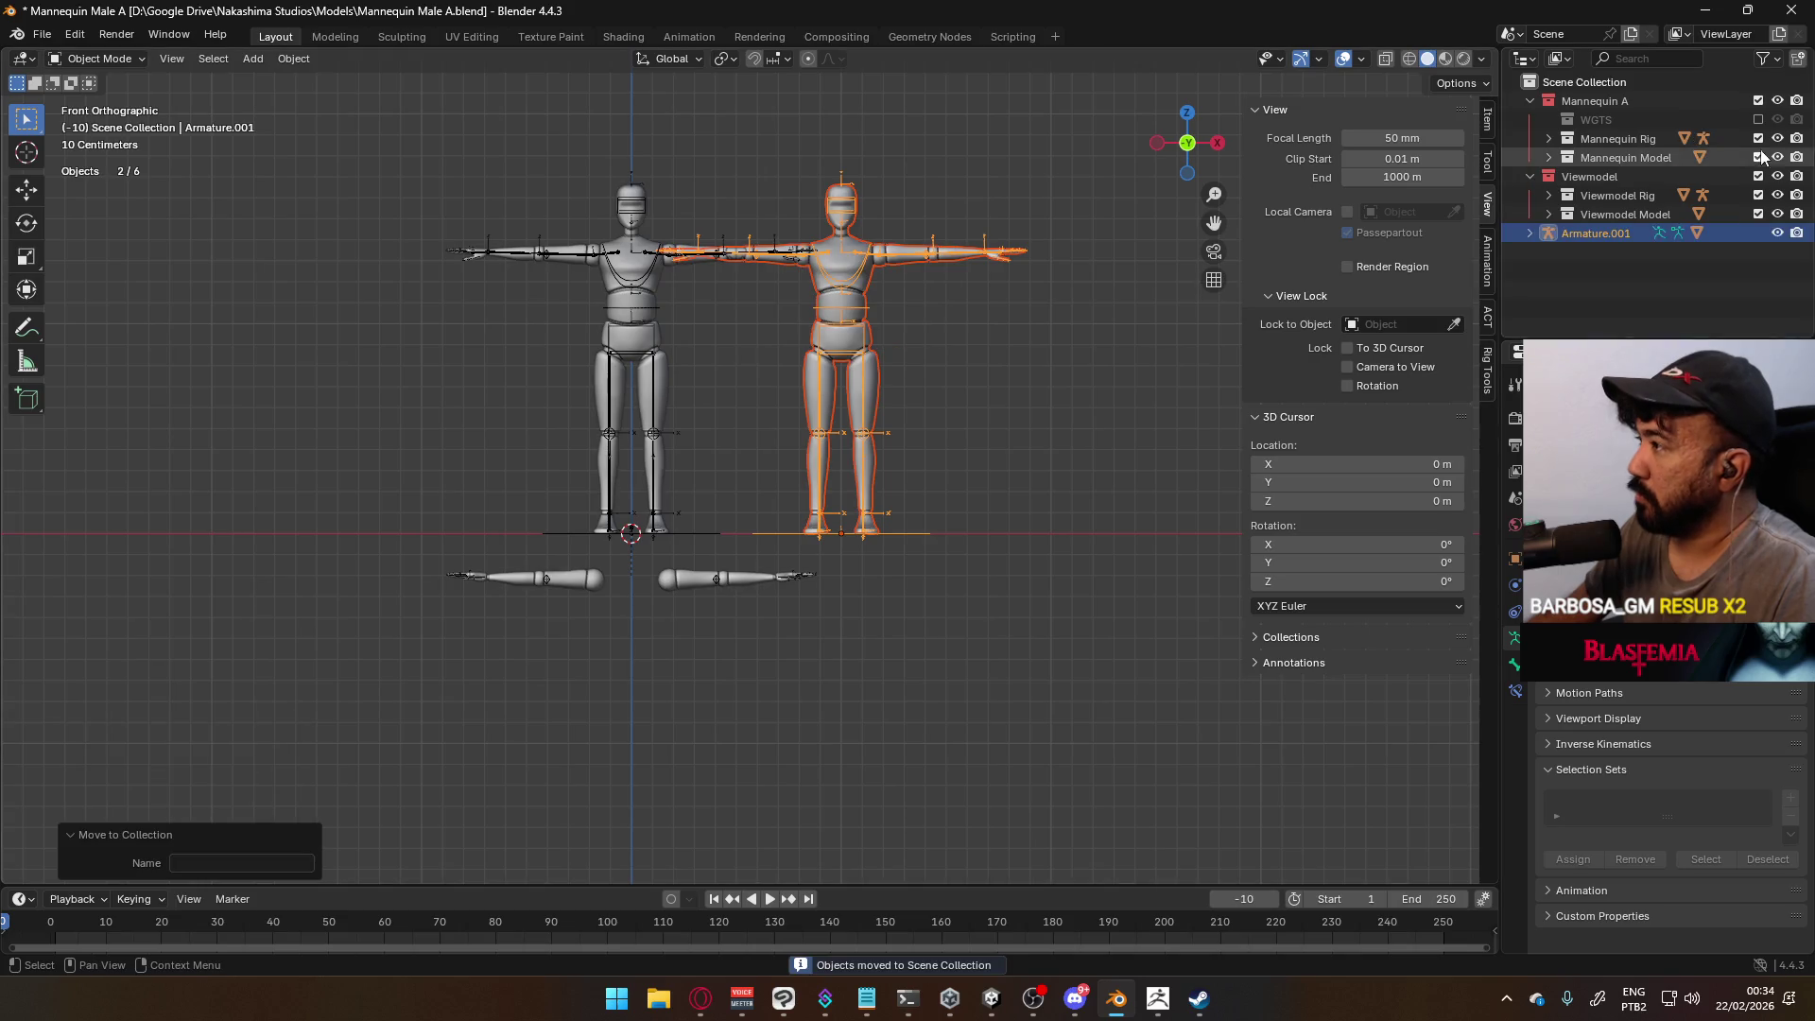
pyautogui.click(1758, 100)
# Move Armature.001 -1 m along X back onto the world origin
pyautogui.press('g')
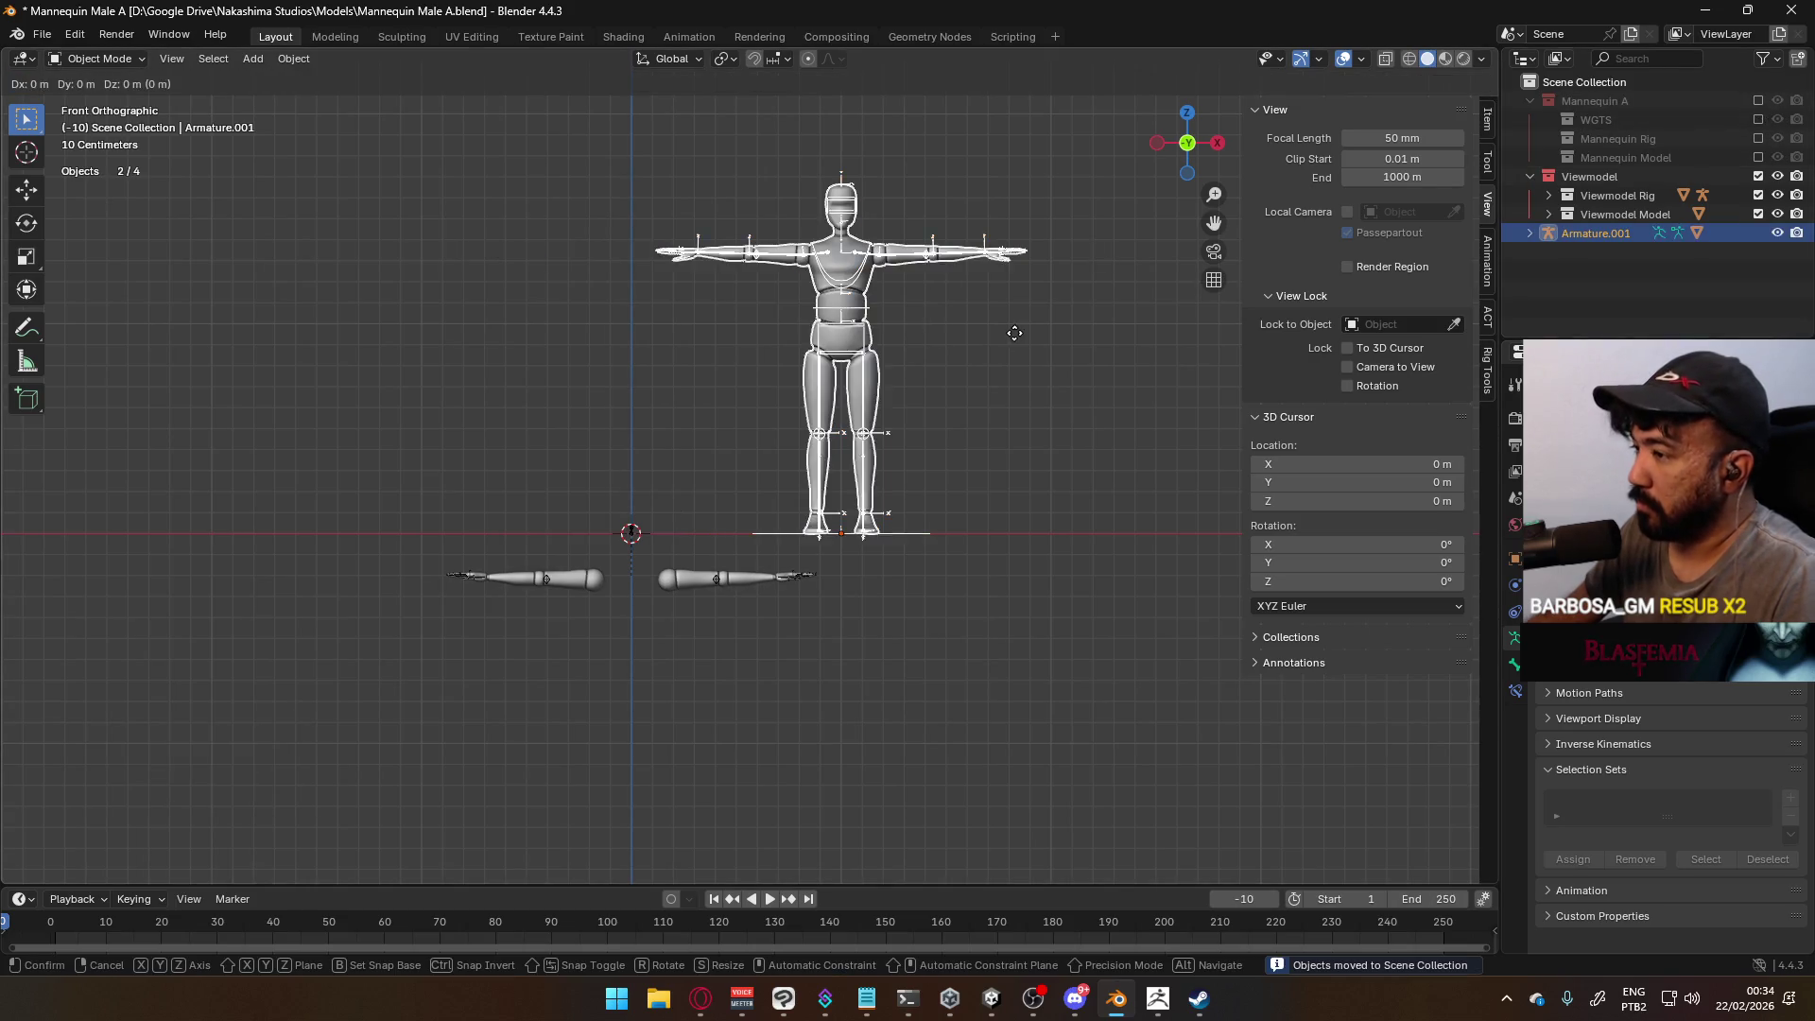
pyautogui.rightClick(877, 322)
pyautogui.write('gx-1')
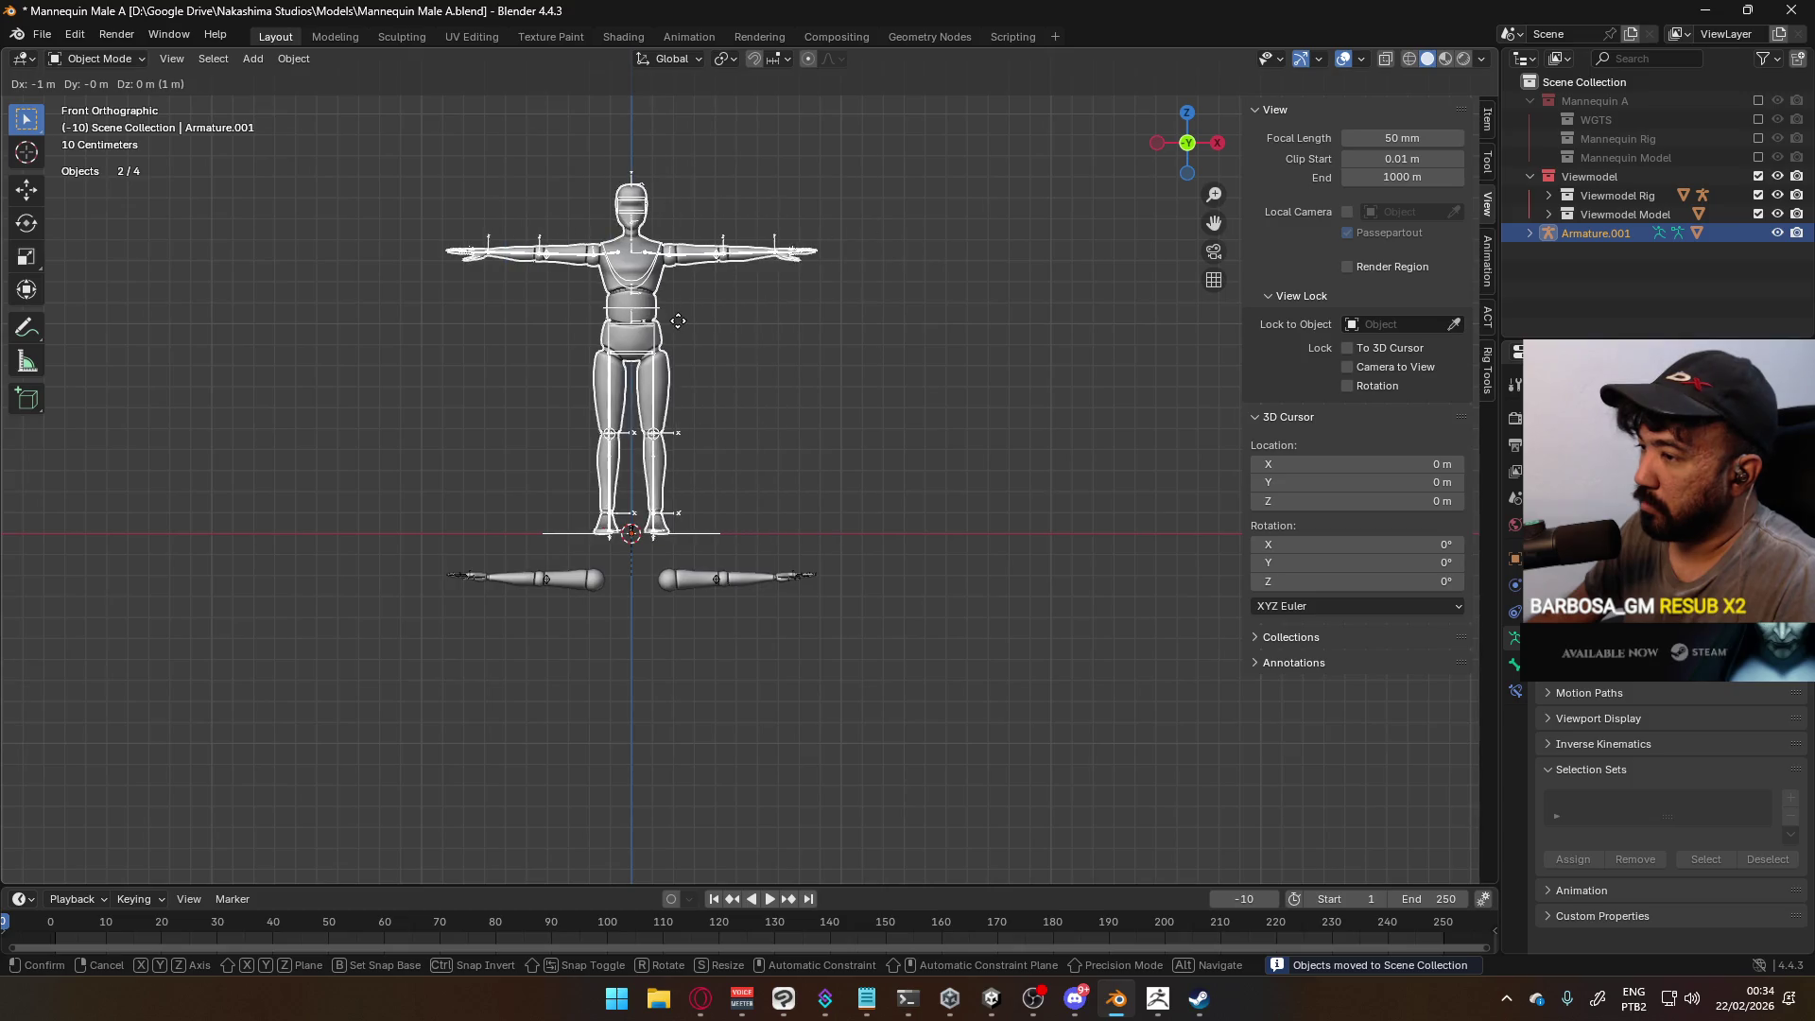
pyautogui.press('Return')
# Reselect the copied armature and centre the mannequin in front orthographic view
pyautogui.moveTo(819, 302); pyautogui.dragTo(889, 467, button='middle')
pyautogui.click(889, 467)
pyautogui.scroll(4, 847, 404)
pyautogui.moveTo(843, 398); pyautogui.dragTo(800, 484, button='middle')
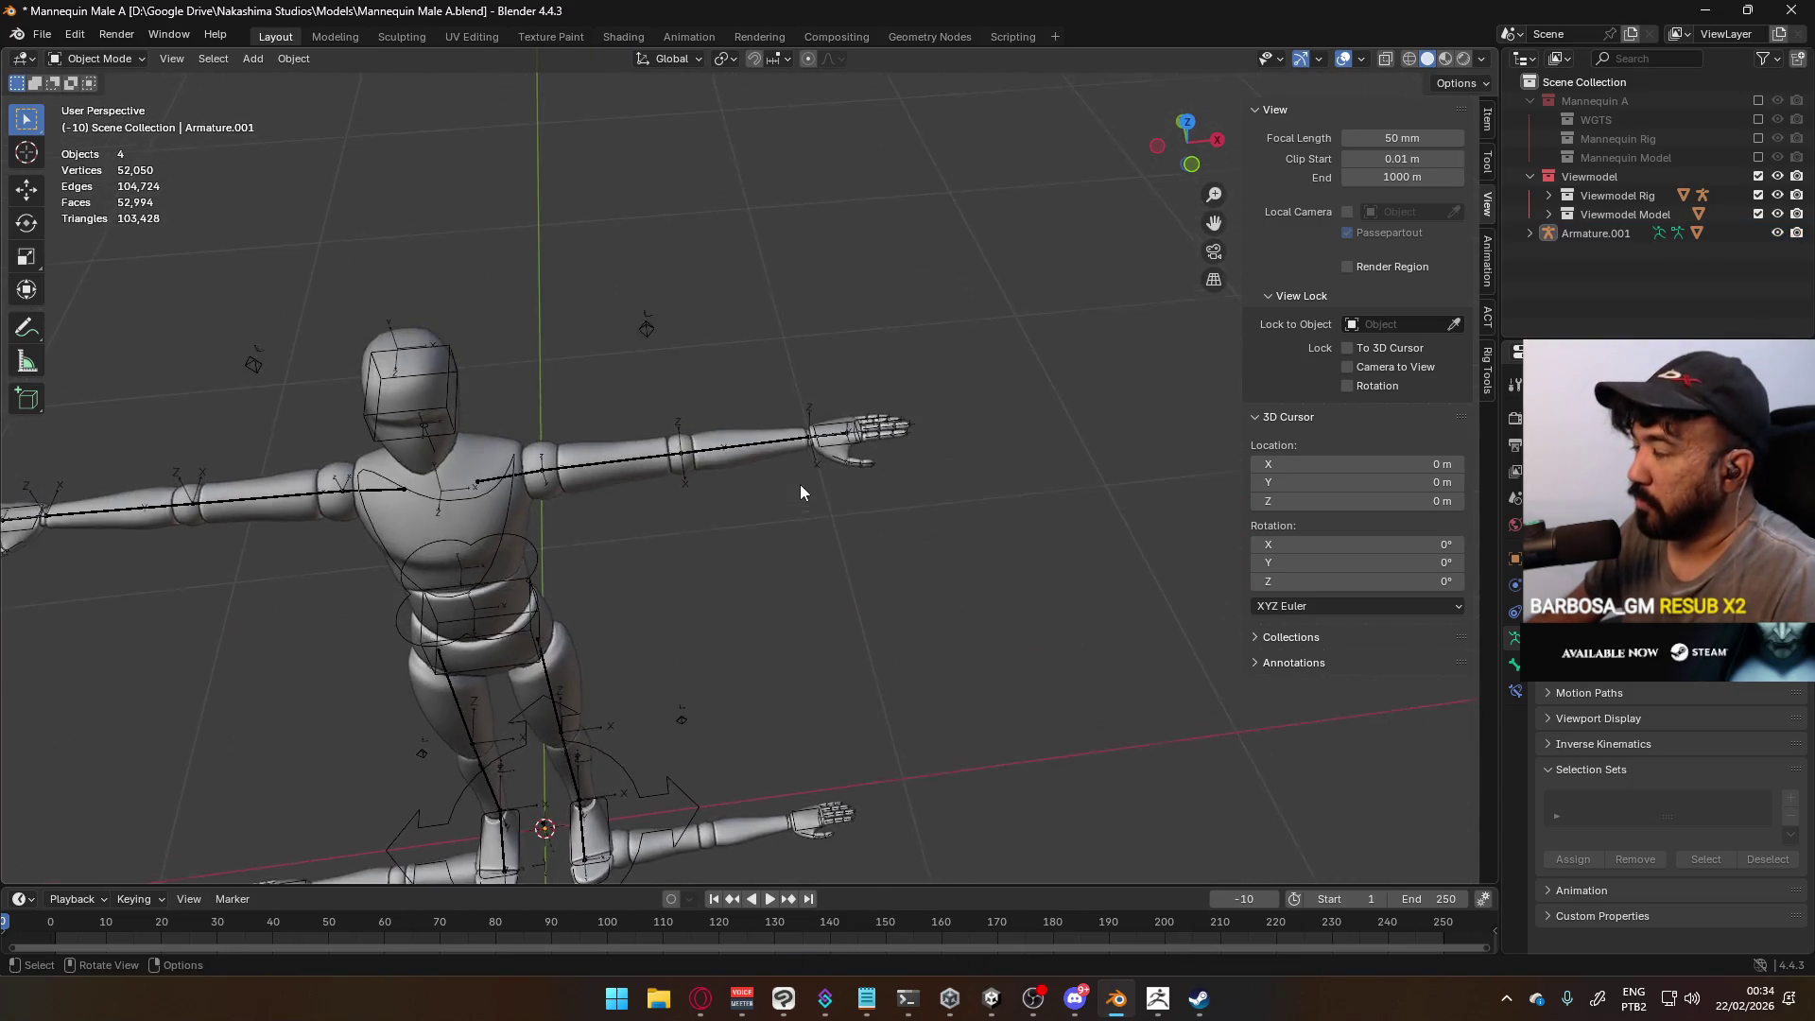
pyautogui.scroll(3, 894, 448)
pyautogui.click(809, 426)
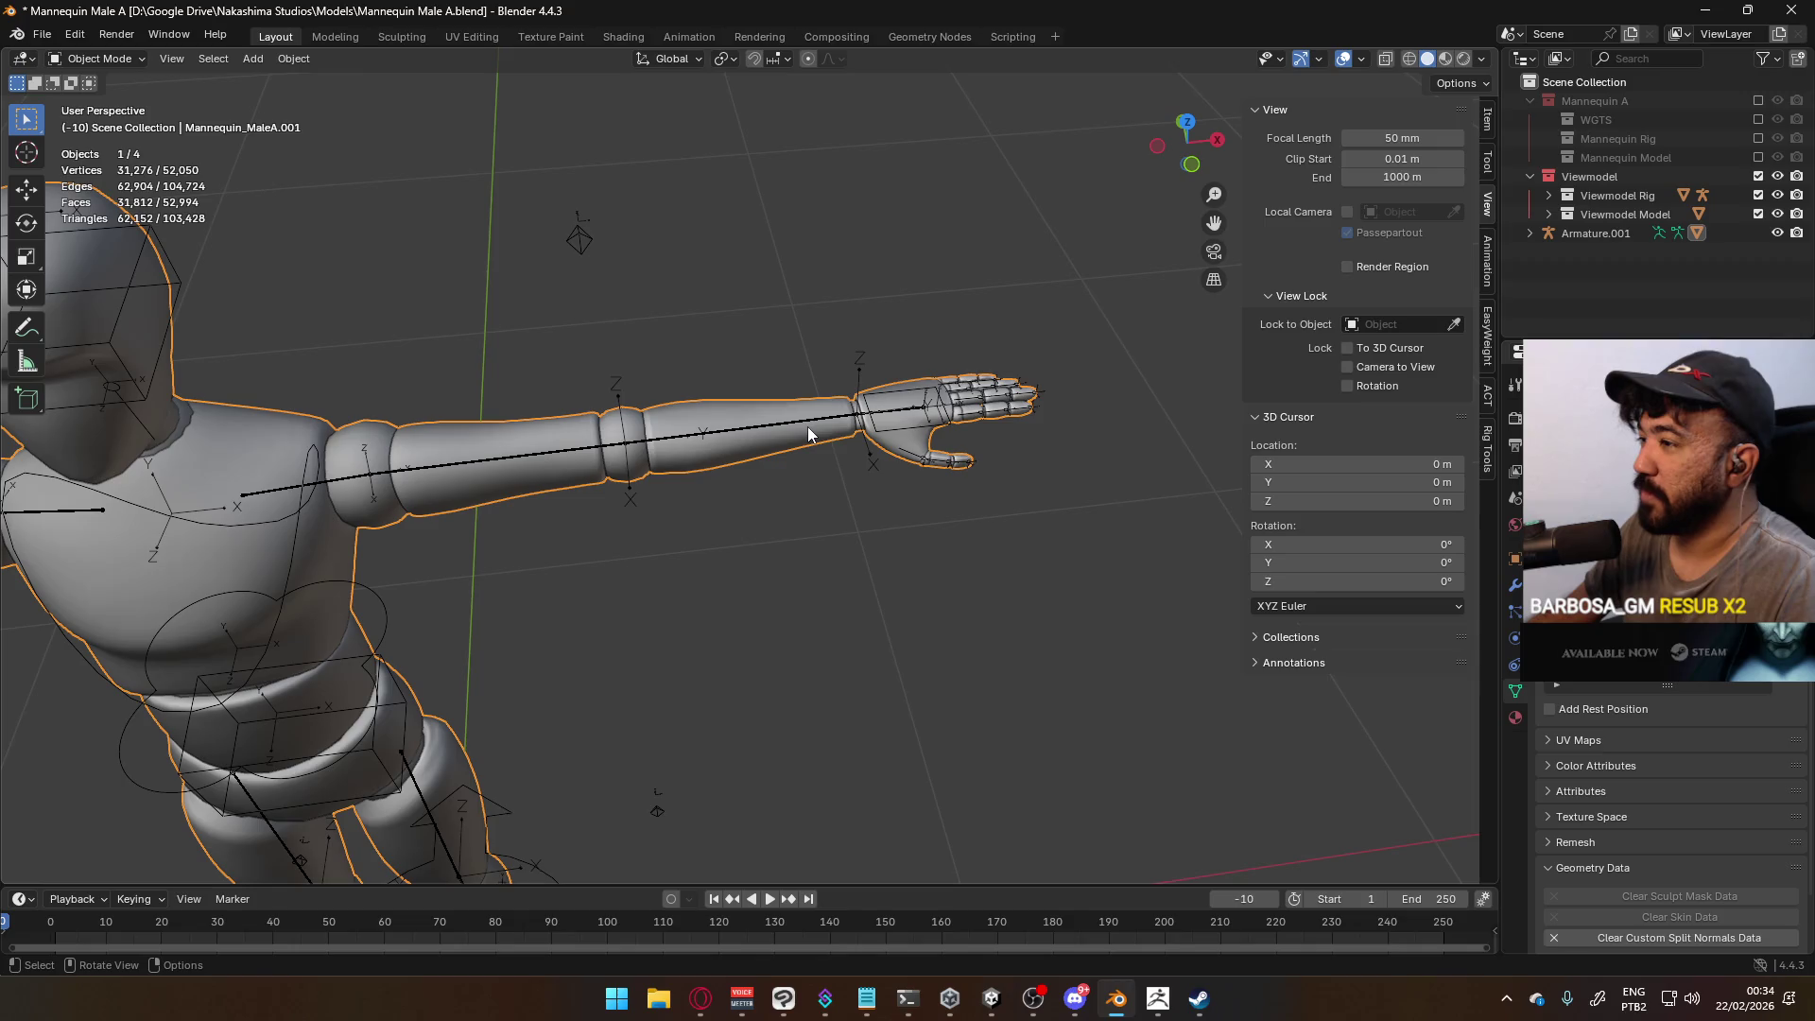
pyautogui.click(893, 437)
pyautogui.moveTo(893, 437)
pyautogui.mouseDown(button='middle')
pyautogui.moveTo(804, 444)
pyautogui.moveTo(898, 473)
pyautogui.moveTo(845, 406)
pyautogui.mouseUp(button='middle')
pyautogui.scroll(-5, 832, 445)
pyautogui.press('KP_1')
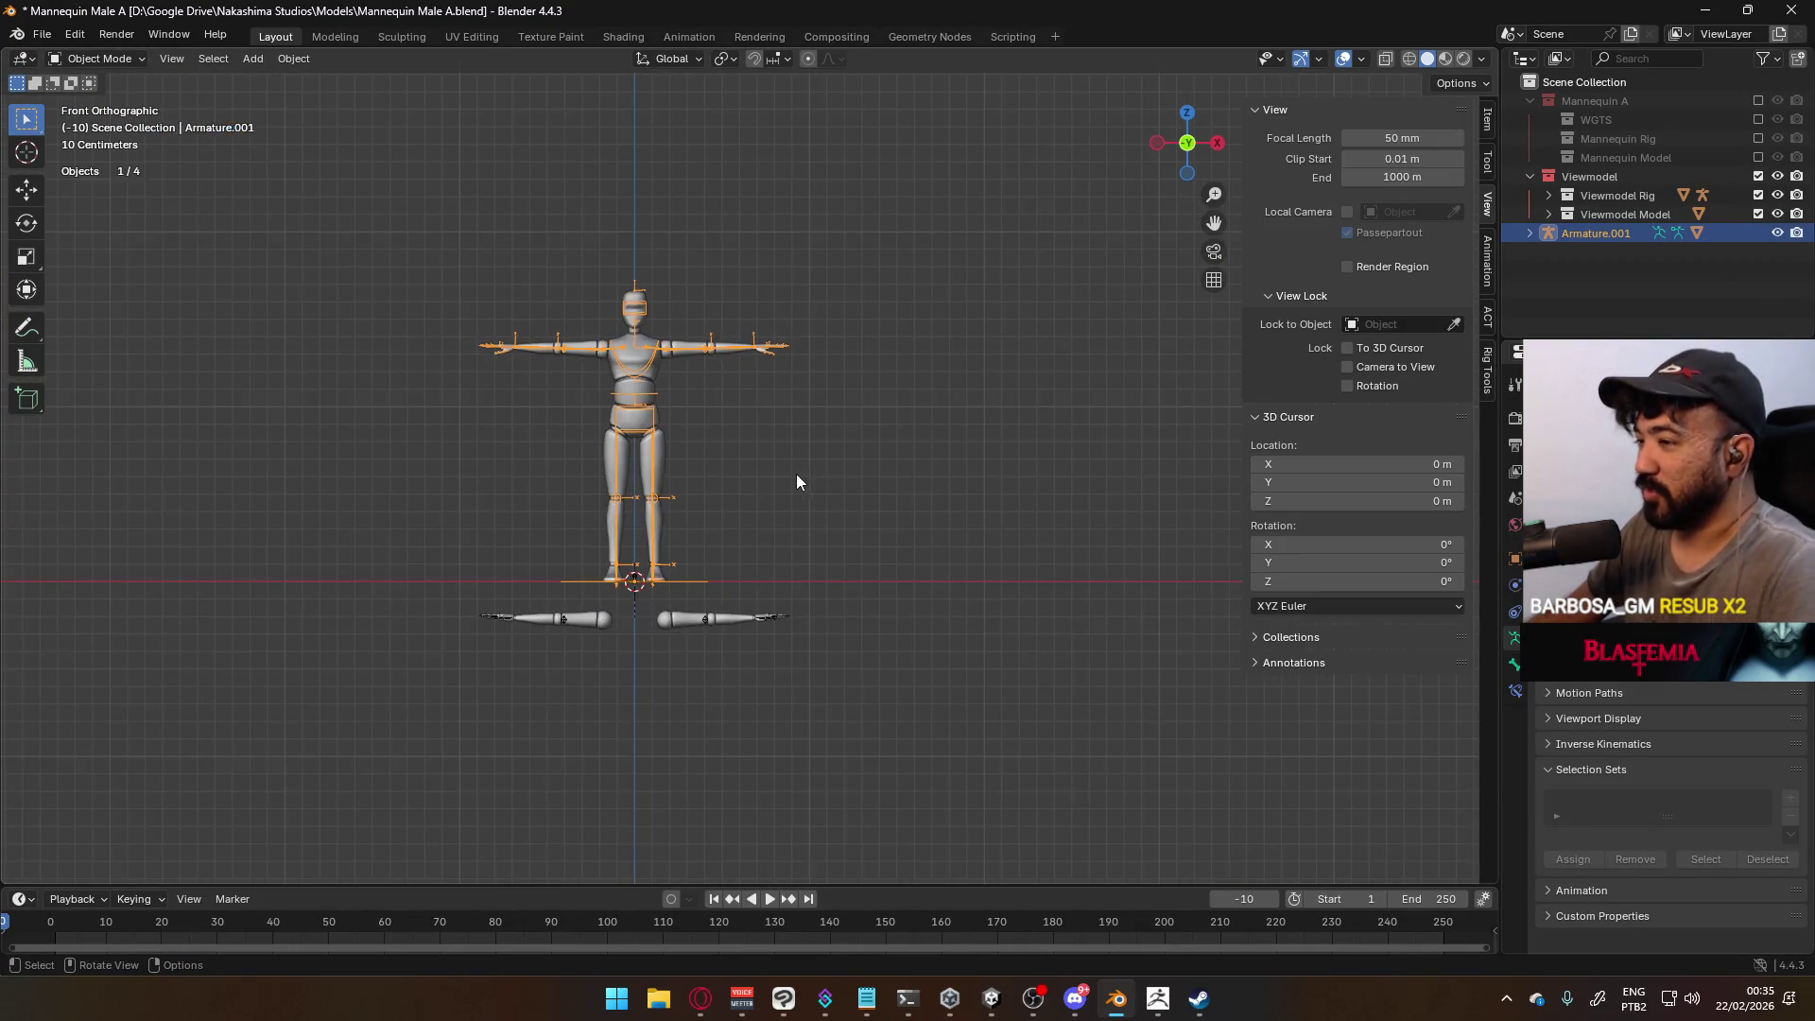
pyautogui.scroll(4, 775, 468)
pyautogui.moveTo(570, 375)
pyautogui.keyDown('shift'); pyautogui.mouseDown(button='middle')
pyautogui.moveTo(733, 295)
pyautogui.moveTo(708, 332)
pyautogui.moveTo(778, 284)
pyautogui.moveTo(730, 343)
pyautogui.mouseUp(button='middle'); pyautogui.keyUp('shift')
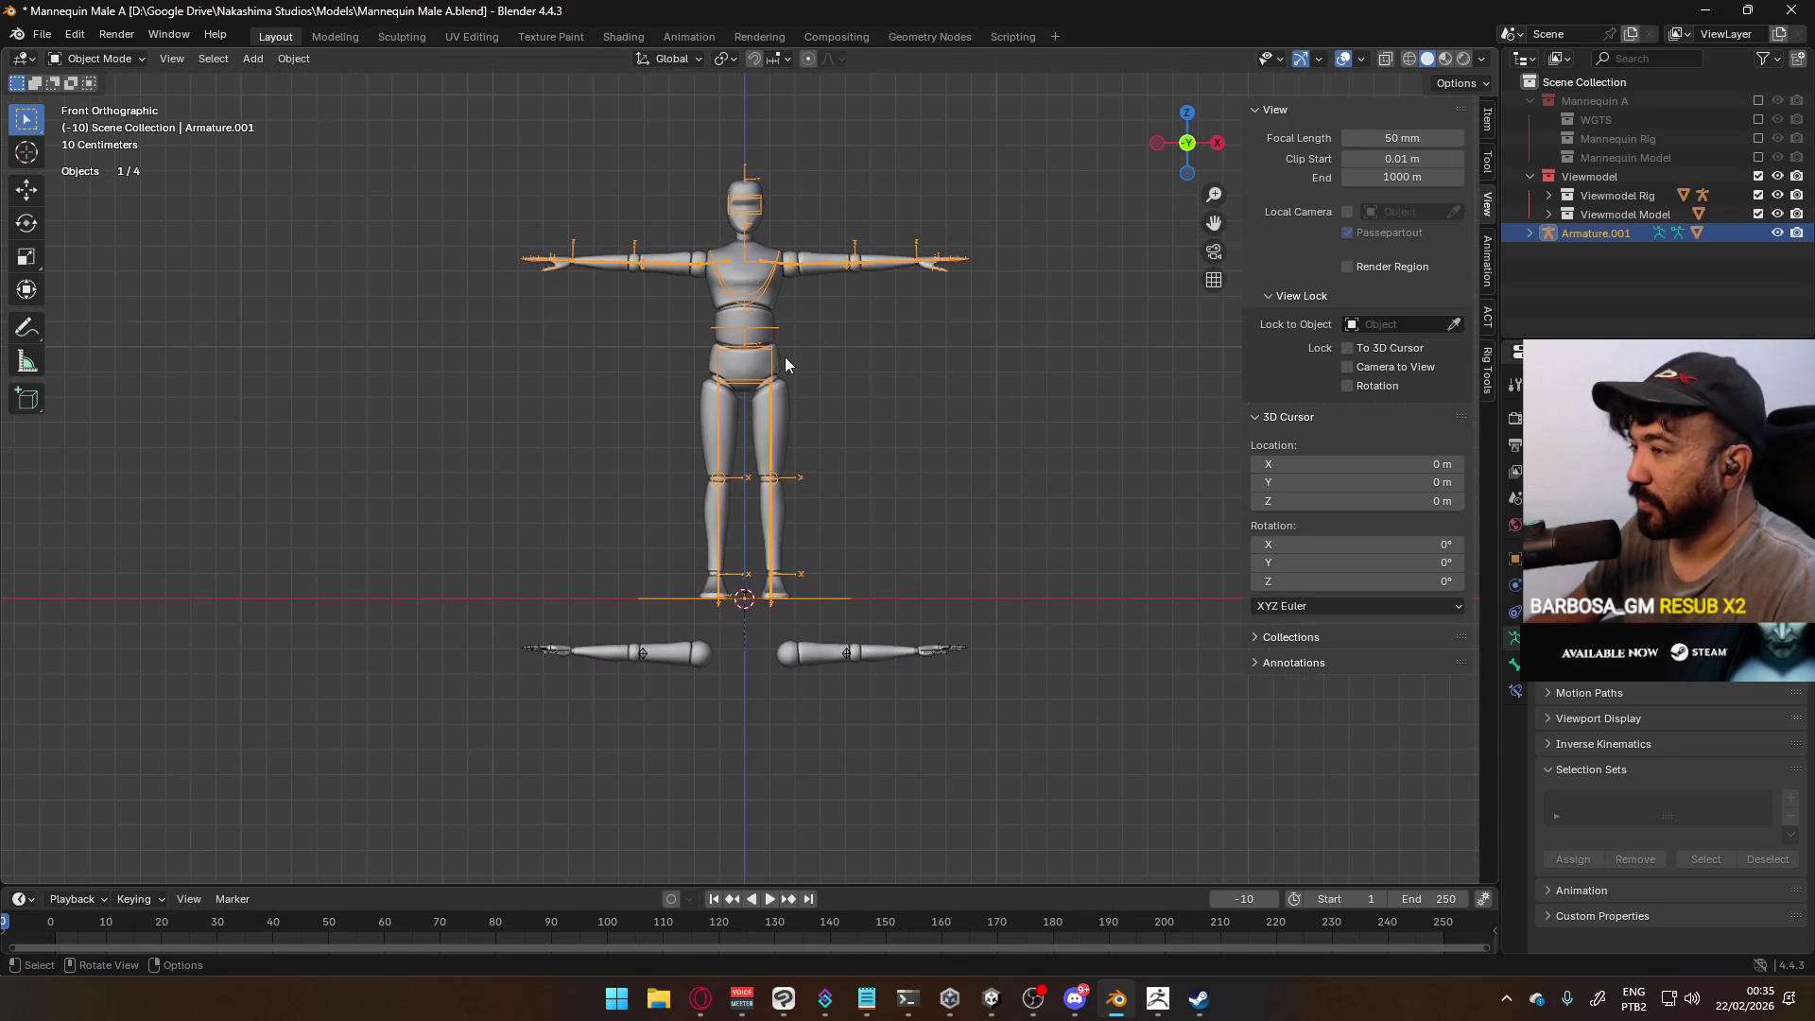
# Select Armature.001's head, spine, leg and right foot IK bones in Edit Mode and open the Delete menu
pyautogui.press('Tab')
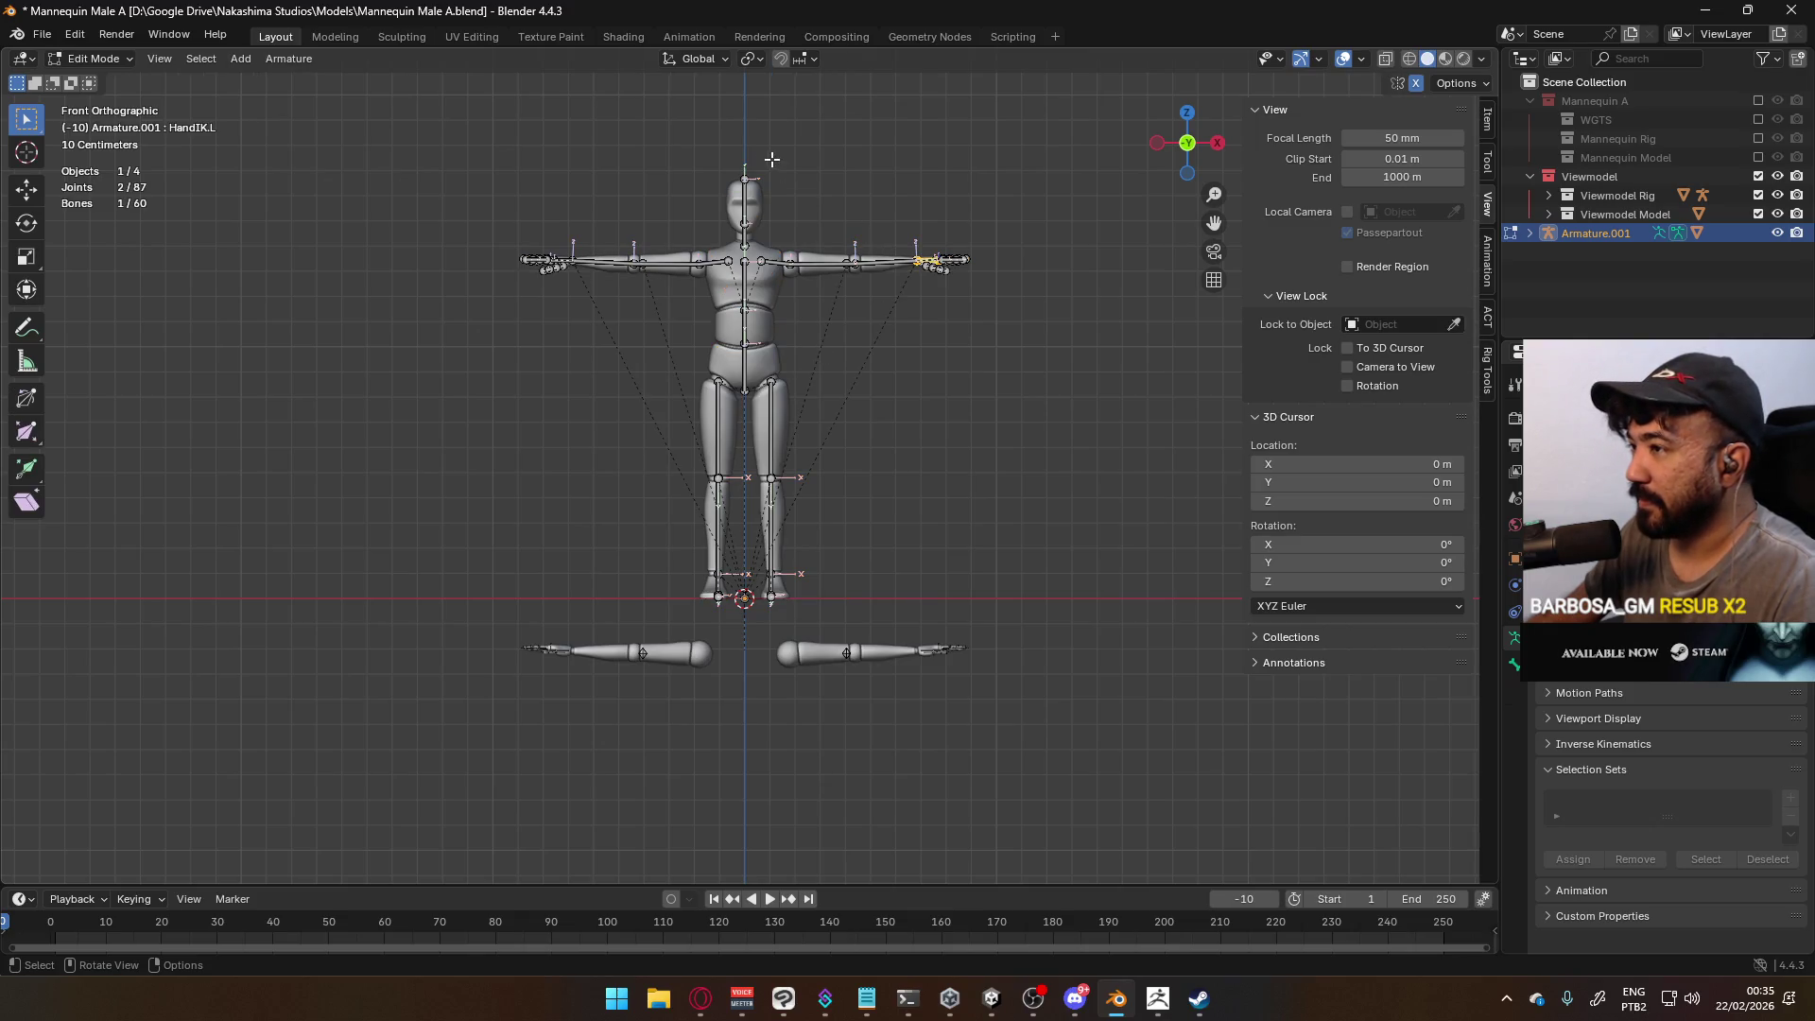
pyautogui.moveTo(785, 238); pyautogui.dragTo(786, 239)
pyautogui.moveTo(663, 287)
pyautogui.mouseDown()
pyautogui.moveTo(864, 596)
pyautogui.moveTo(848, 590)
pyautogui.mouseUp()
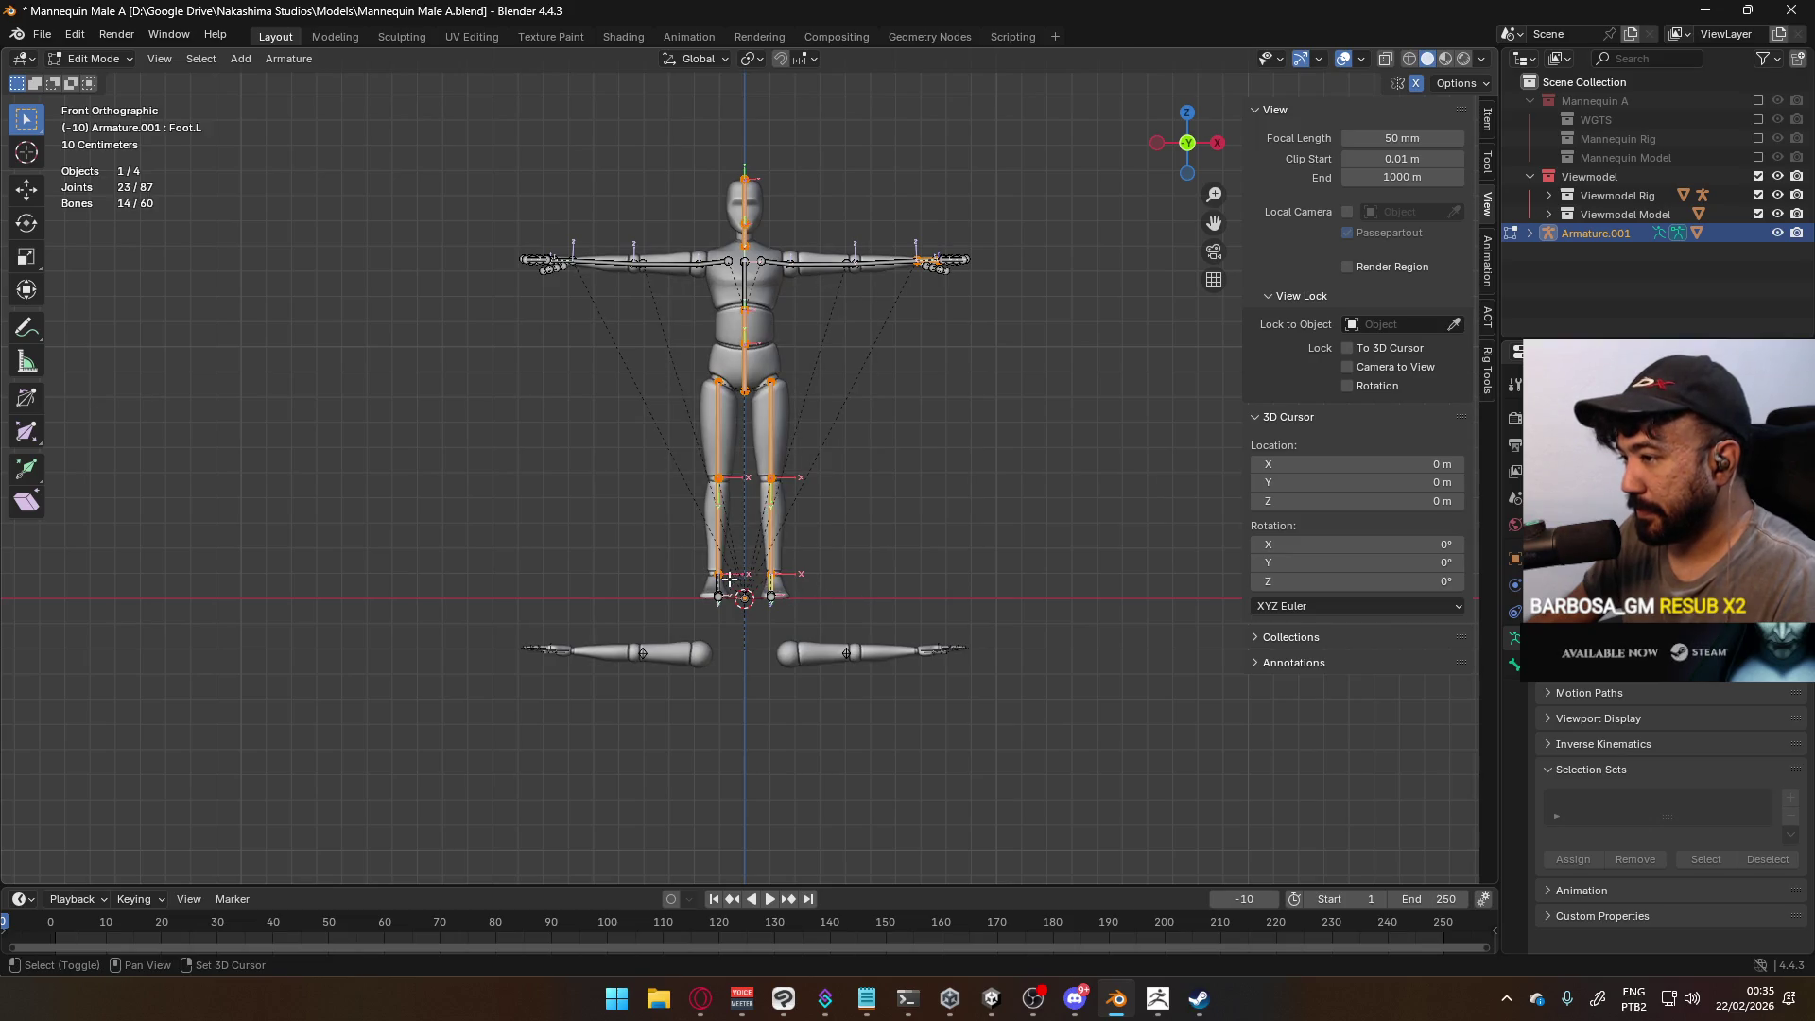
pyautogui.keyDown('shift'); pyautogui.click(718, 579); pyautogui.keyUp('shift')
pyautogui.moveTo(719, 579); pyautogui.dragTo(593, 643, button='middle')
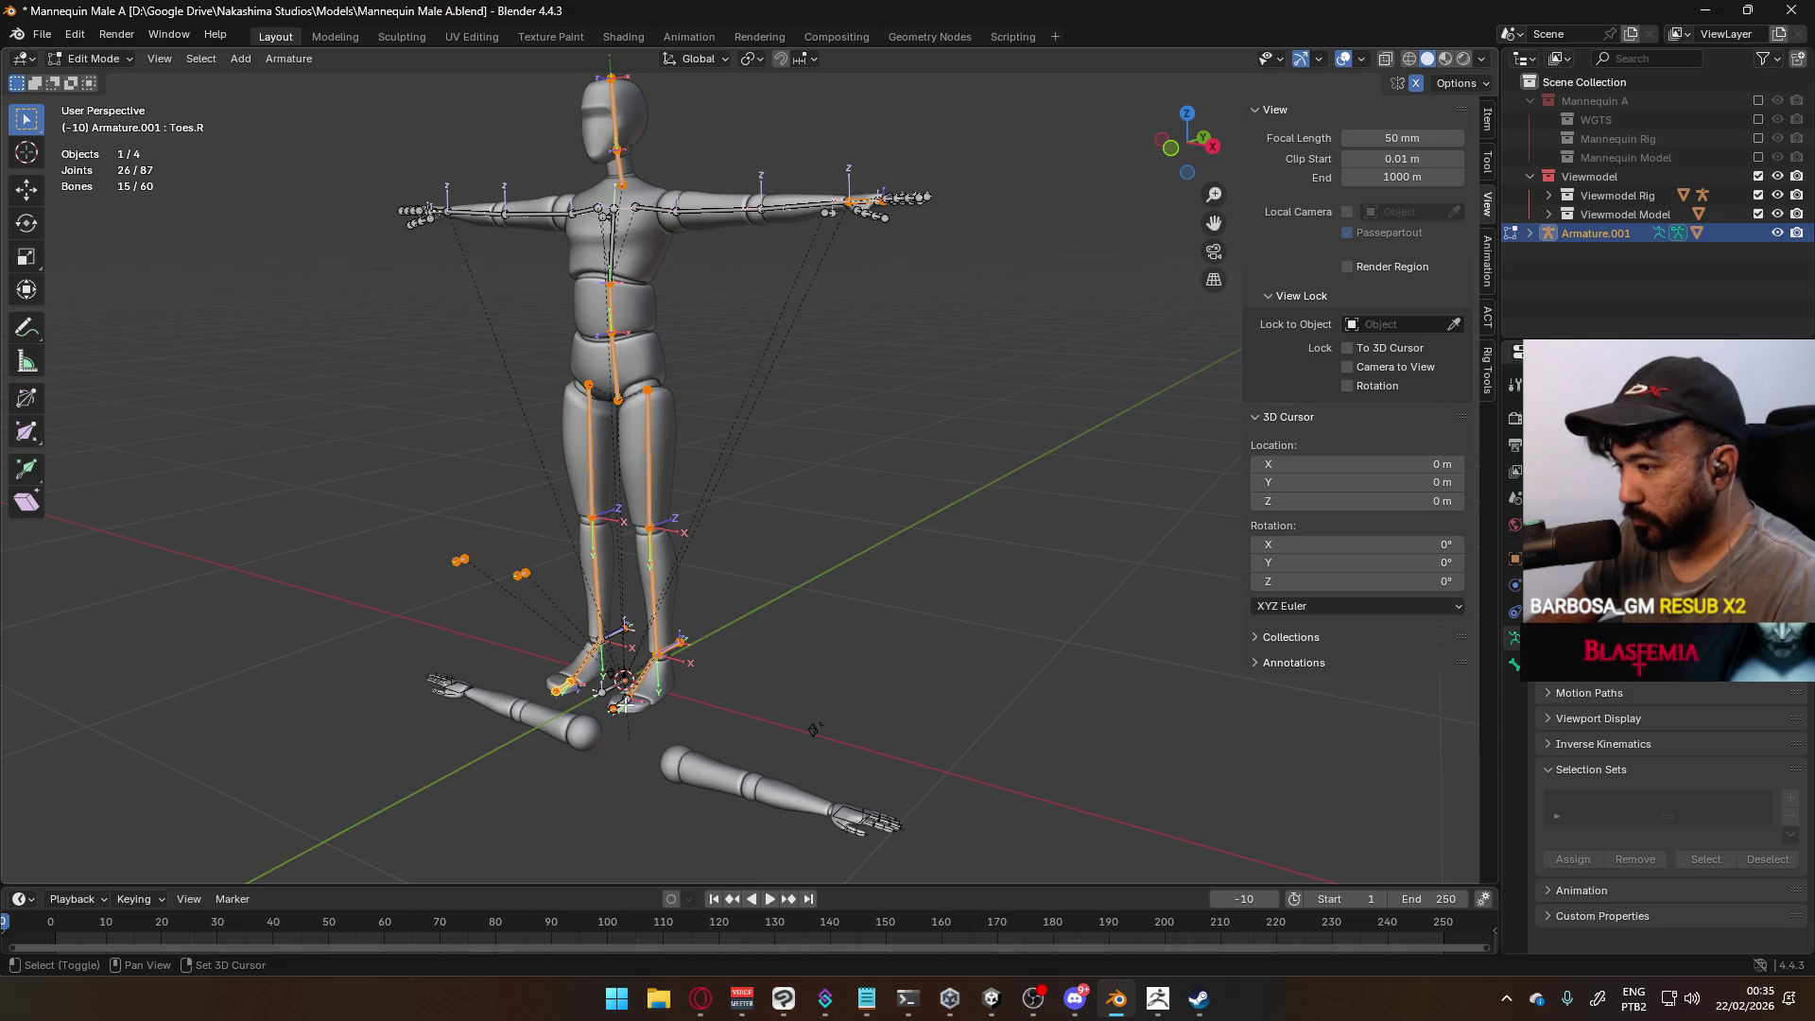
pyautogui.press('x')
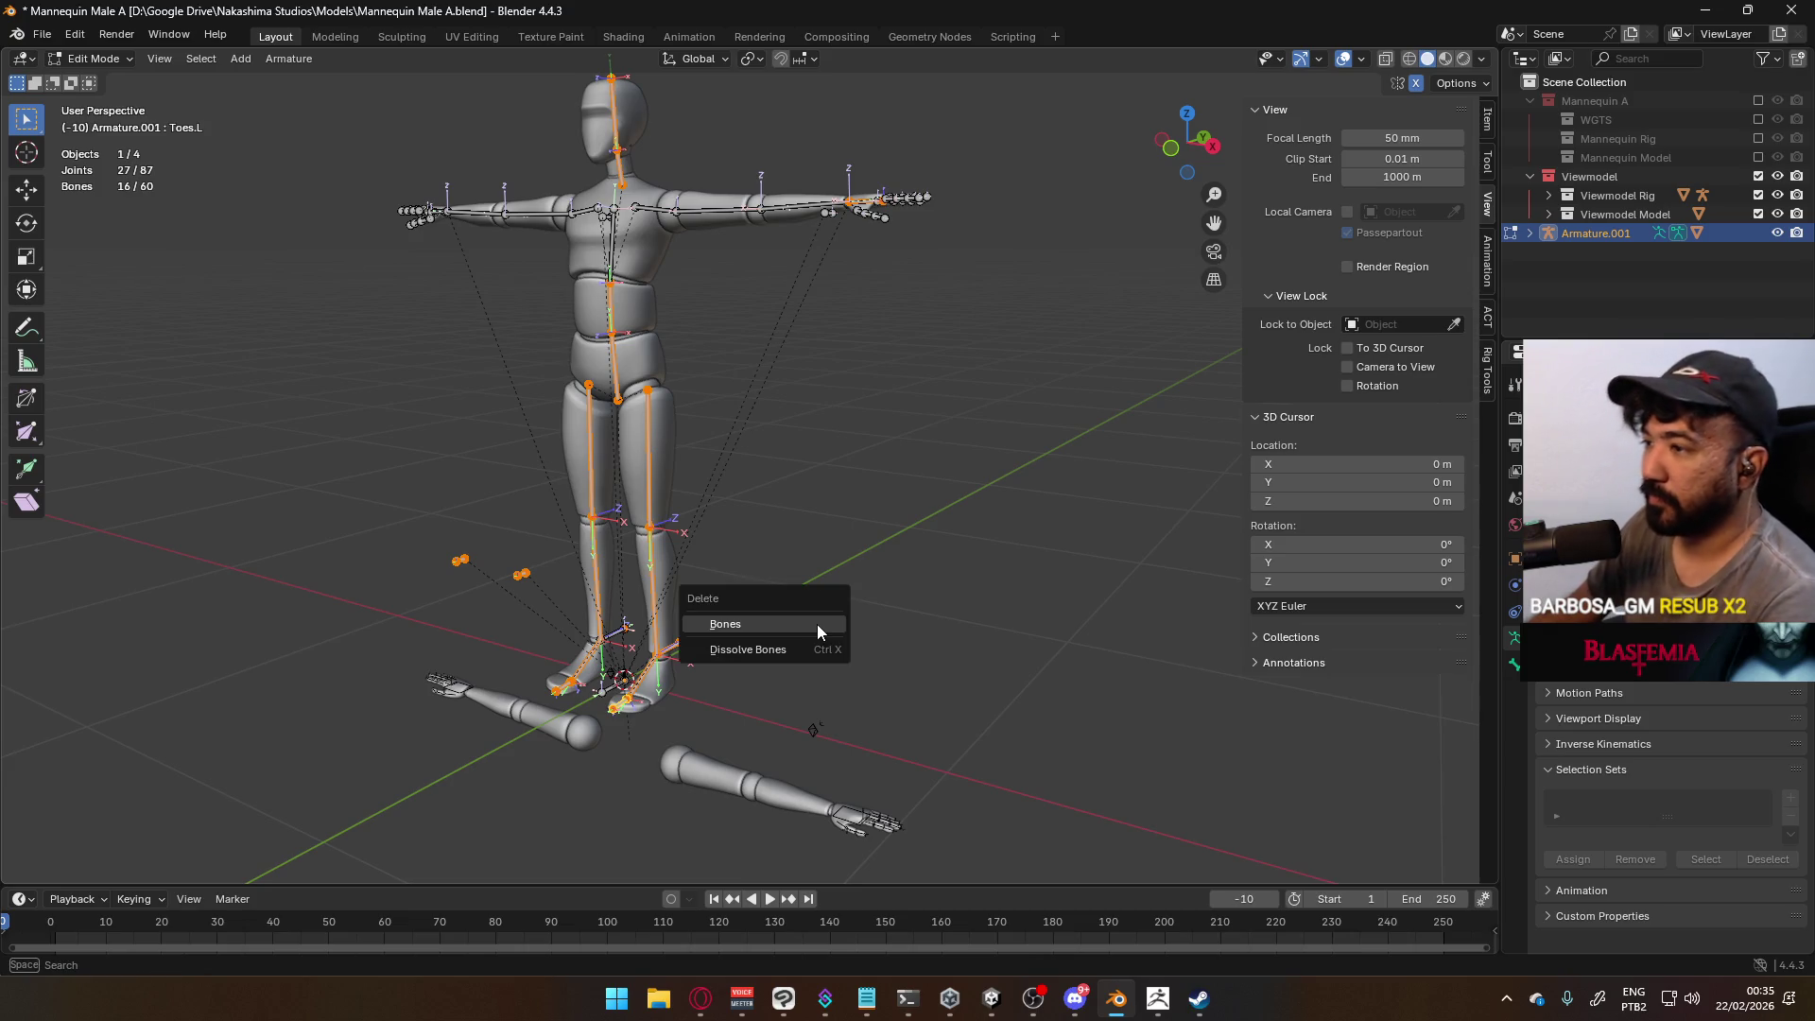